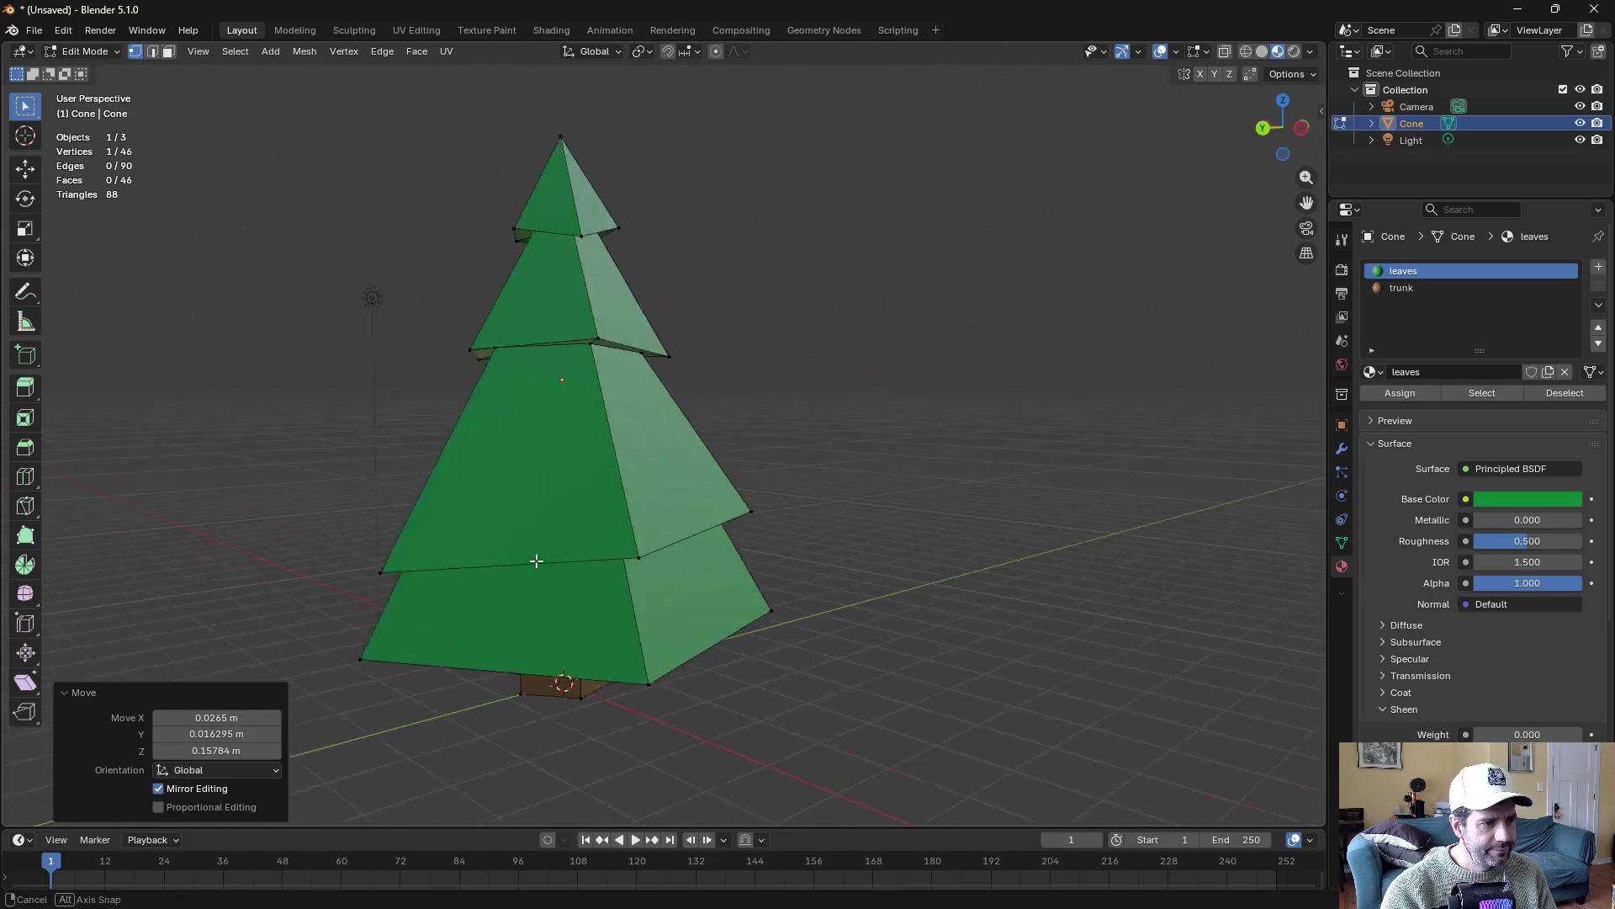
# Switch the pine tree back to Object Mode, deselect it, and orbit to a near-level view
pyautogui.hotkey('ctrl', 'Tab')
pyautogui.click(648, 581)
pyautogui.click(967, 495)
pyautogui.moveTo(968, 495)
pyautogui.mouseDown()
pyautogui.moveTo(902, 497)
pyautogui.moveTo(1013, 464)
pyautogui.mouseUp()
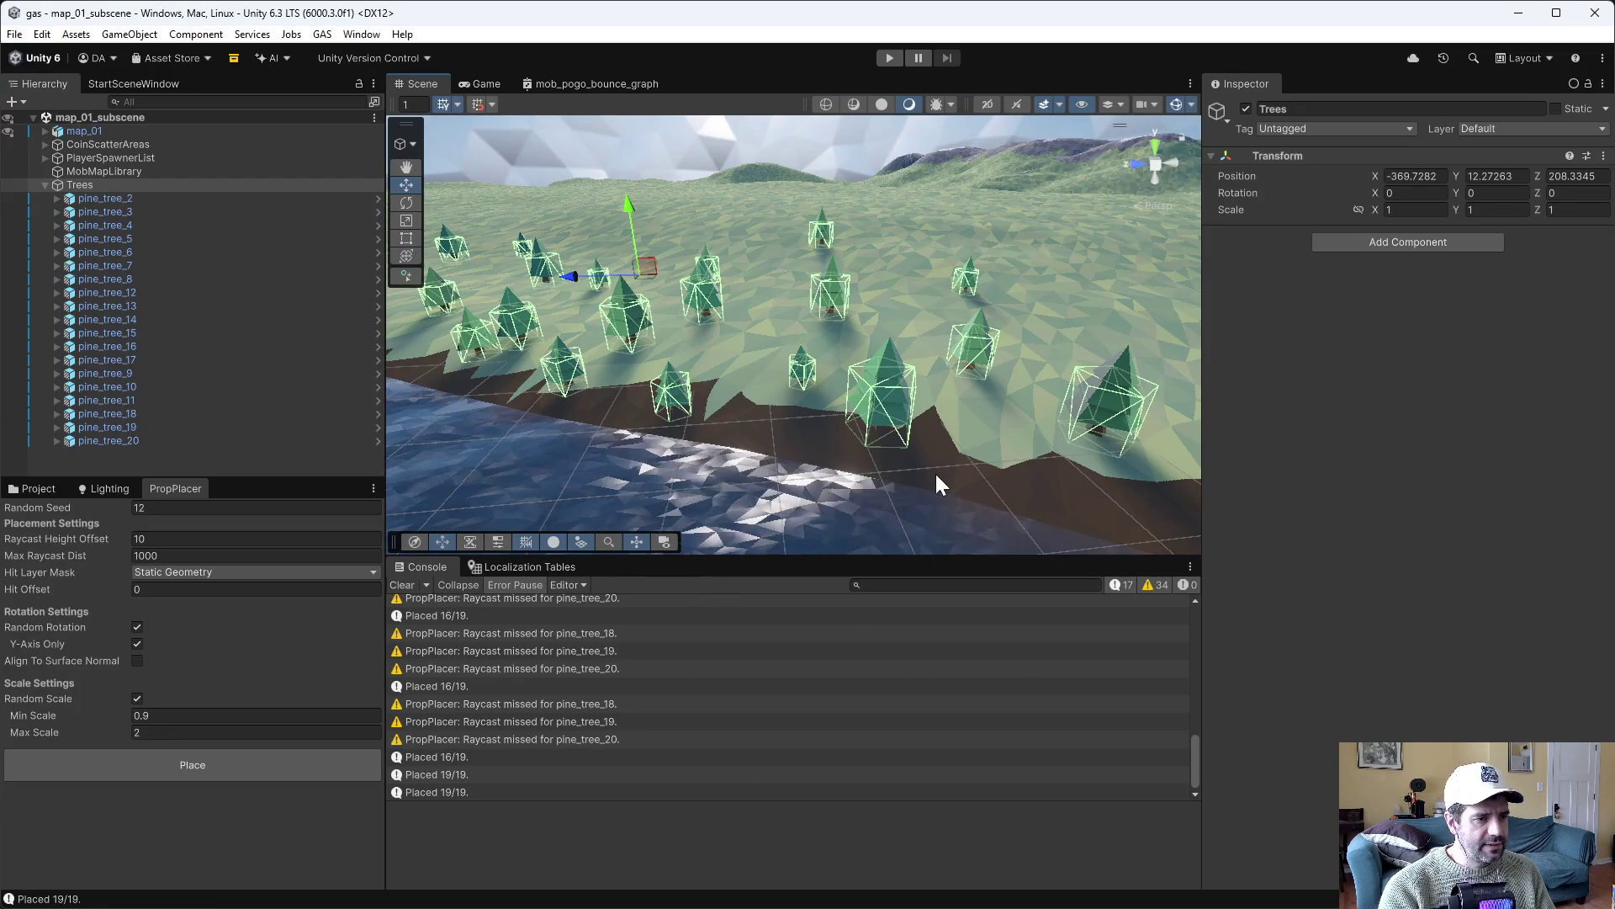
pyautogui.click(876, 412)
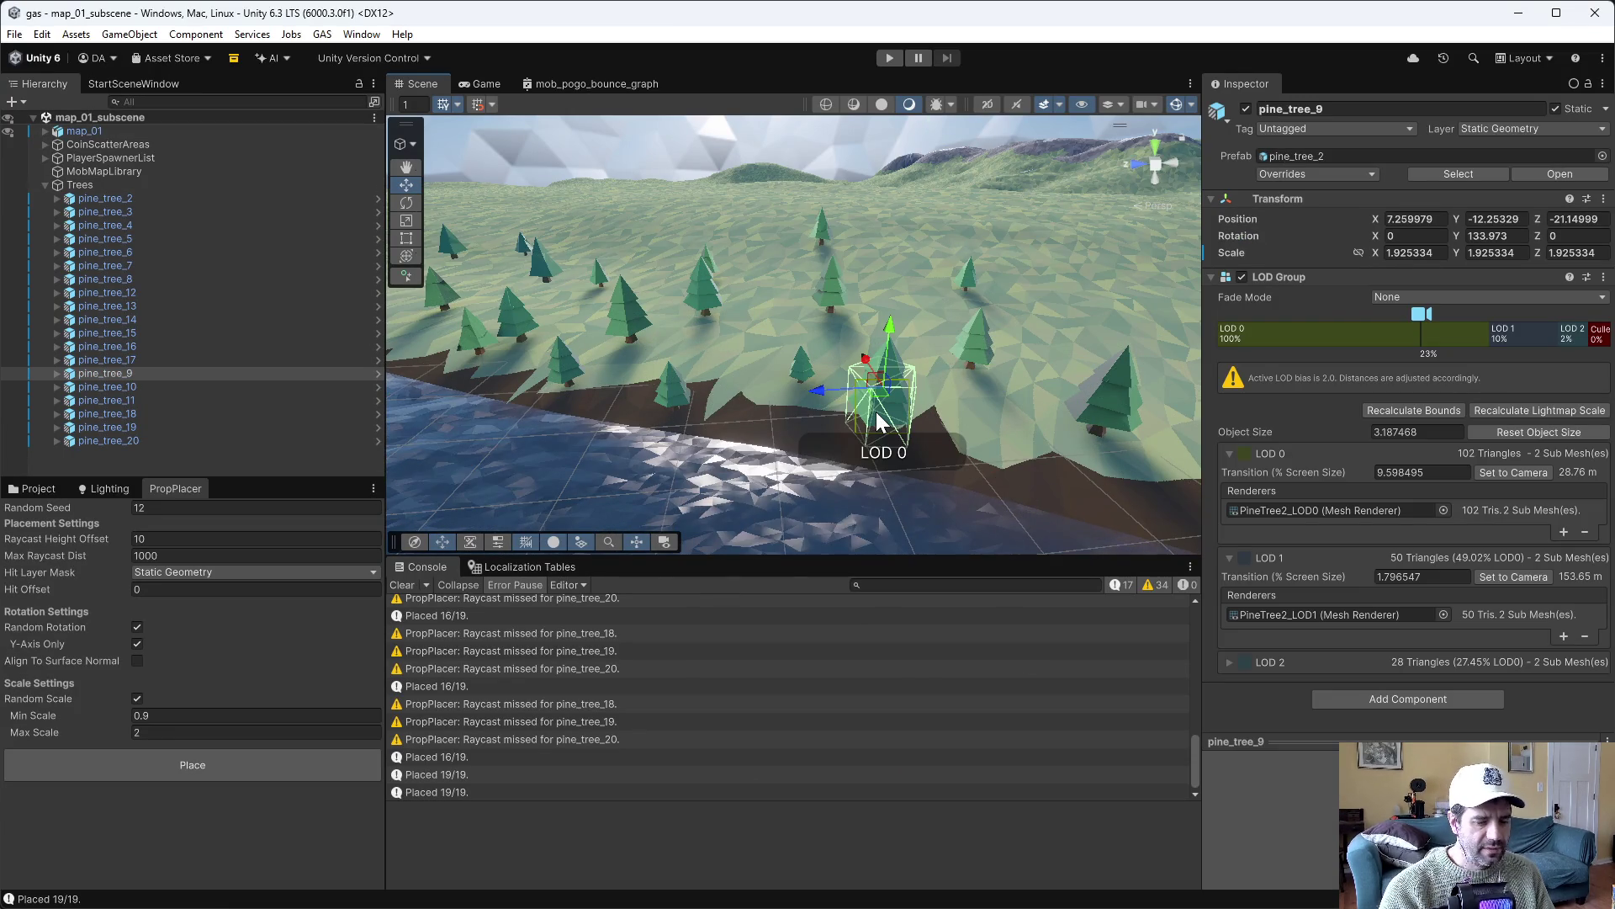
pyautogui.press('f')
pyautogui.click(885, 363)
pyautogui.click(848, 315)
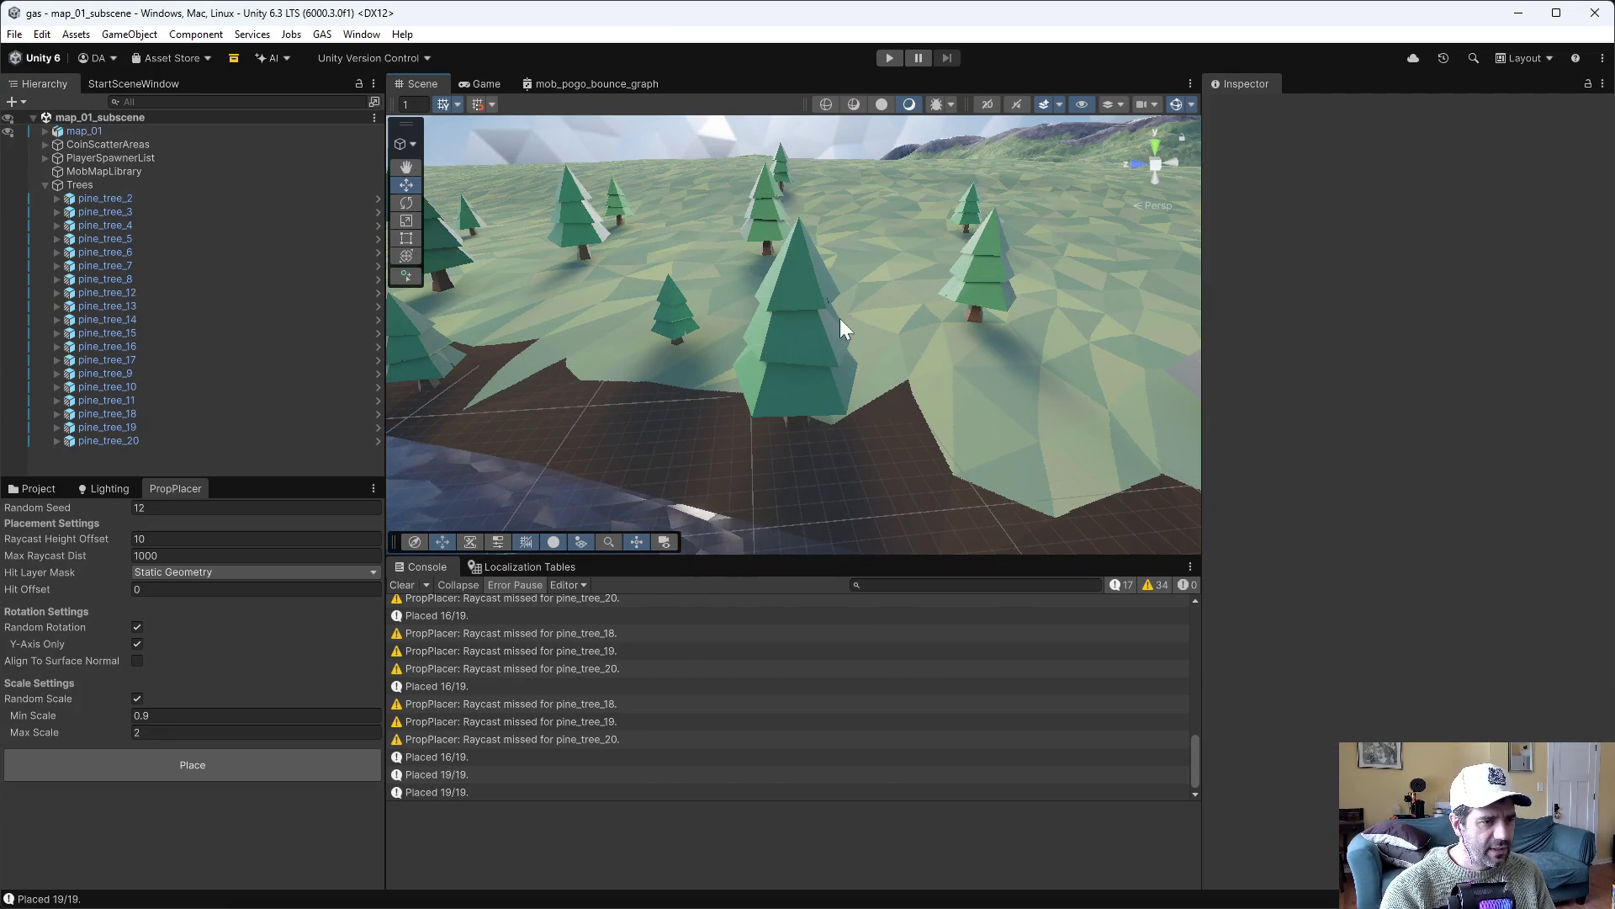
pyautogui.moveTo(857, 318)
pyautogui.mouseDown()
pyautogui.moveTo(807, 335)
pyautogui.moveTo(822, 332)
pyautogui.moveTo(569, 281)
pyautogui.moveTo(836, 251)
pyautogui.moveTo(806, 293)
pyautogui.moveTo(857, 295)
pyautogui.moveTo(815, 202)
pyautogui.moveTo(830, 127)
pyautogui.moveTo(880, 79)
pyautogui.moveTo(836, 132)
pyautogui.moveTo(617, 253)
pyautogui.moveTo(800, 336)
pyautogui.moveTo(577, 346)
pyautogui.moveTo(873, 385)
pyautogui.moveTo(802, 488)
pyautogui.moveTo(822, 492)
pyautogui.moveTo(819, 421)
pyautogui.moveTo(935, 416)
pyautogui.mouseUp()
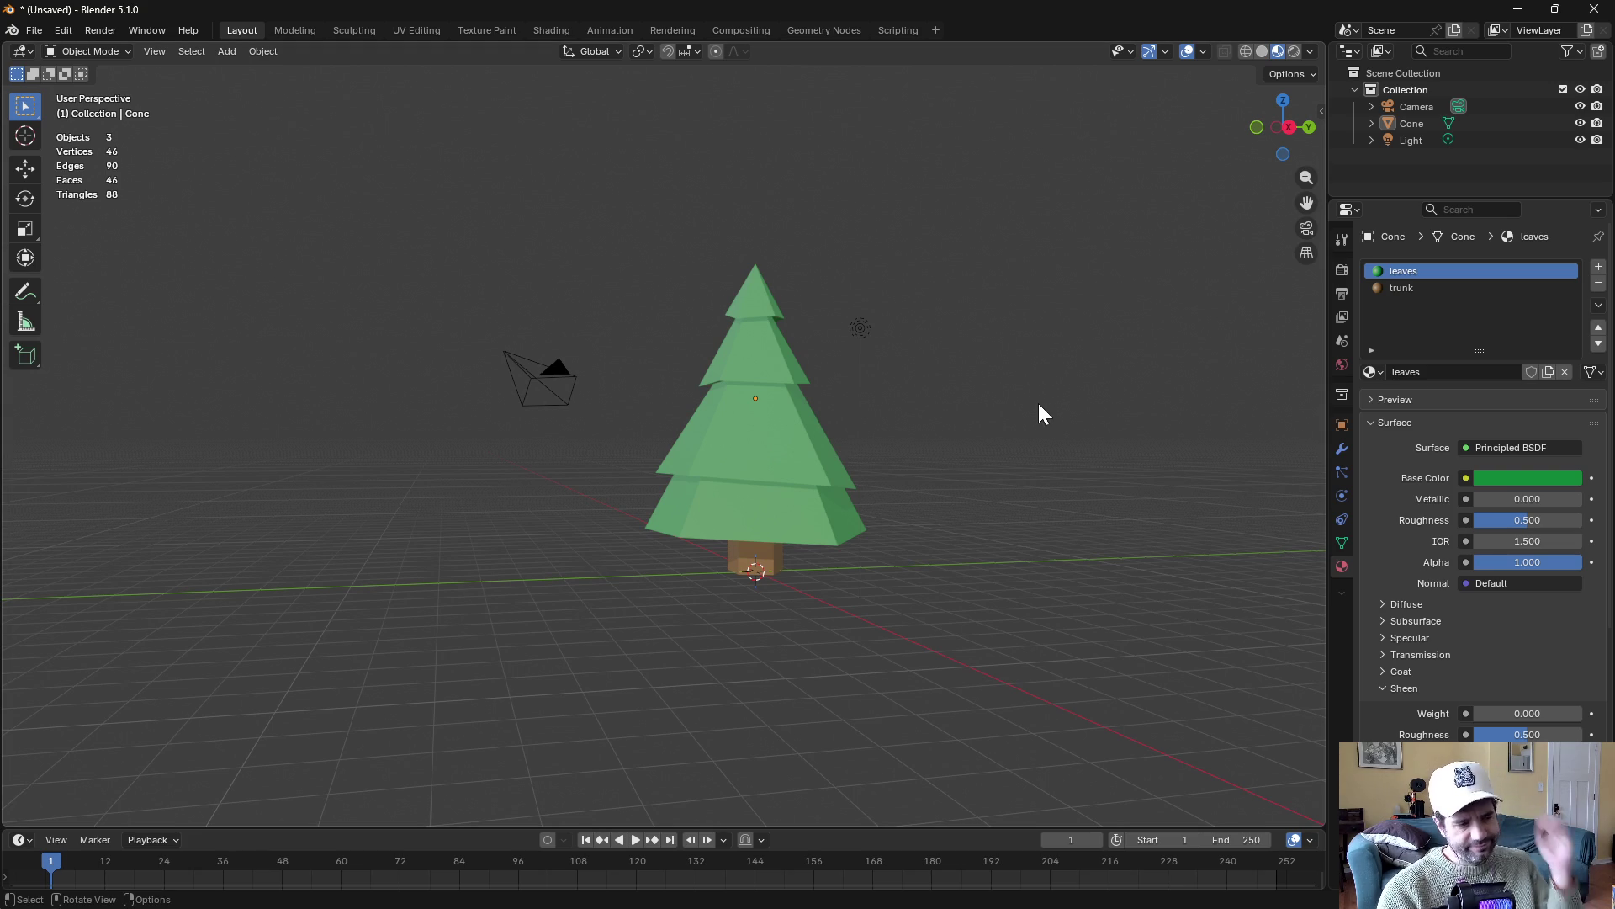
pyautogui.press('ctrl+KP_1')
pyautogui.moveTo(905, 448)
pyautogui.mouseDown()
pyautogui.moveTo(1029, 510)
pyautogui.moveTo(1148, 478)
pyautogui.moveTo(1217, 488)
pyautogui.moveTo(1061, 368)
pyautogui.moveTo(887, 377)
pyautogui.moveTo(915, 303)
pyautogui.moveTo(893, 350)
pyautogui.moveTo(916, 370)
pyautogui.moveTo(893, 444)
pyautogui.mouseUp()
pyautogui.scroll(-8, 880, 463)
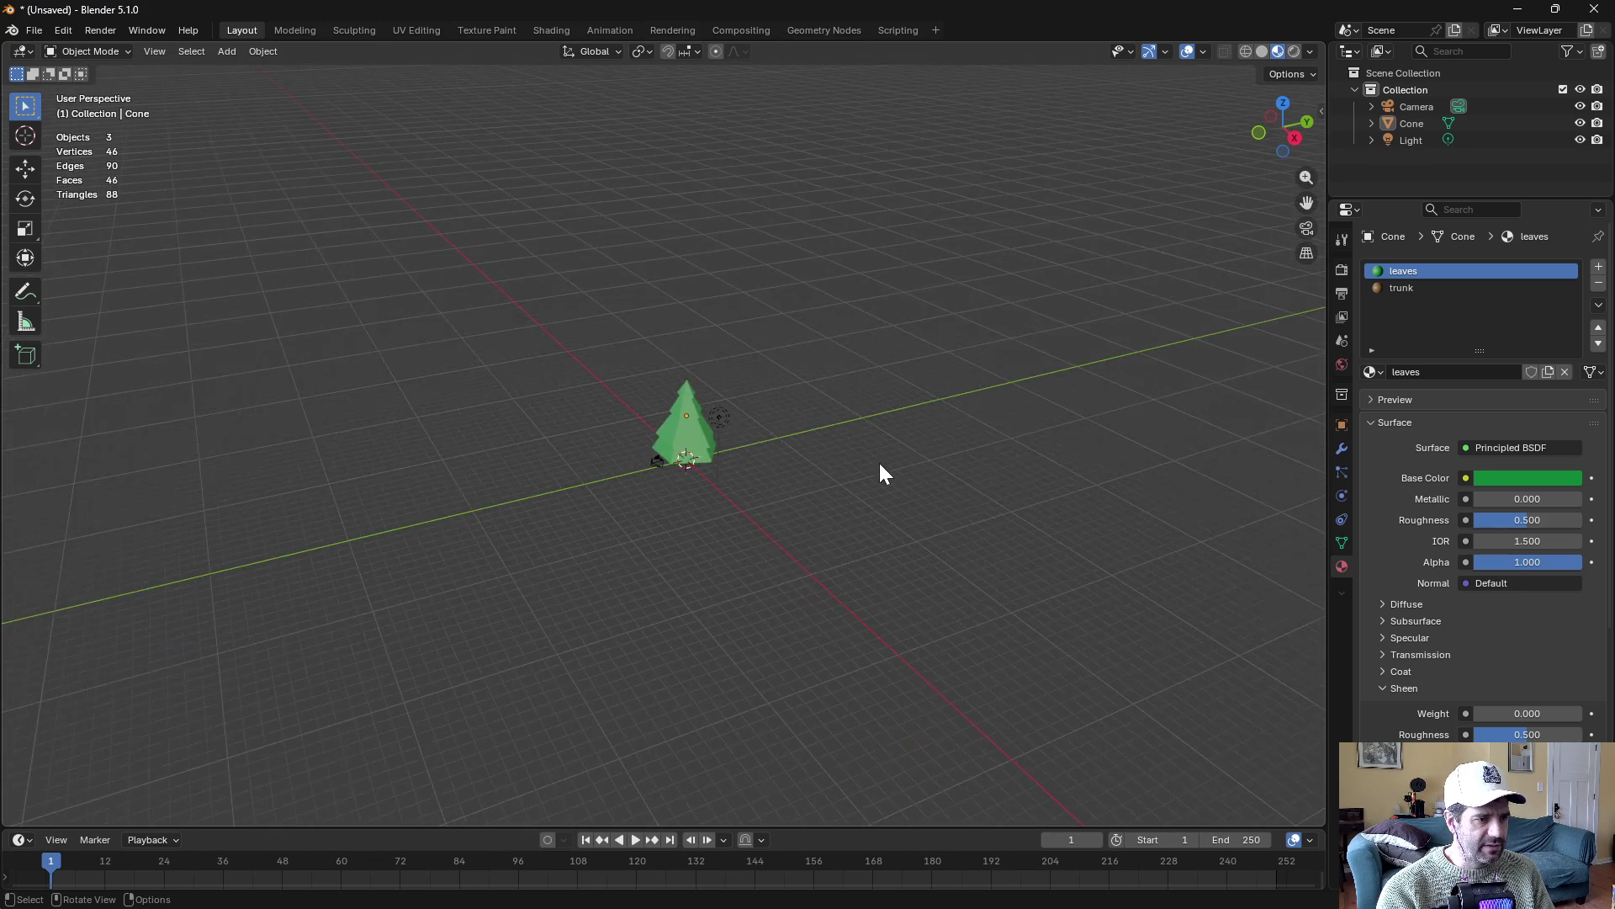
pyautogui.scroll(12, 876, 471)
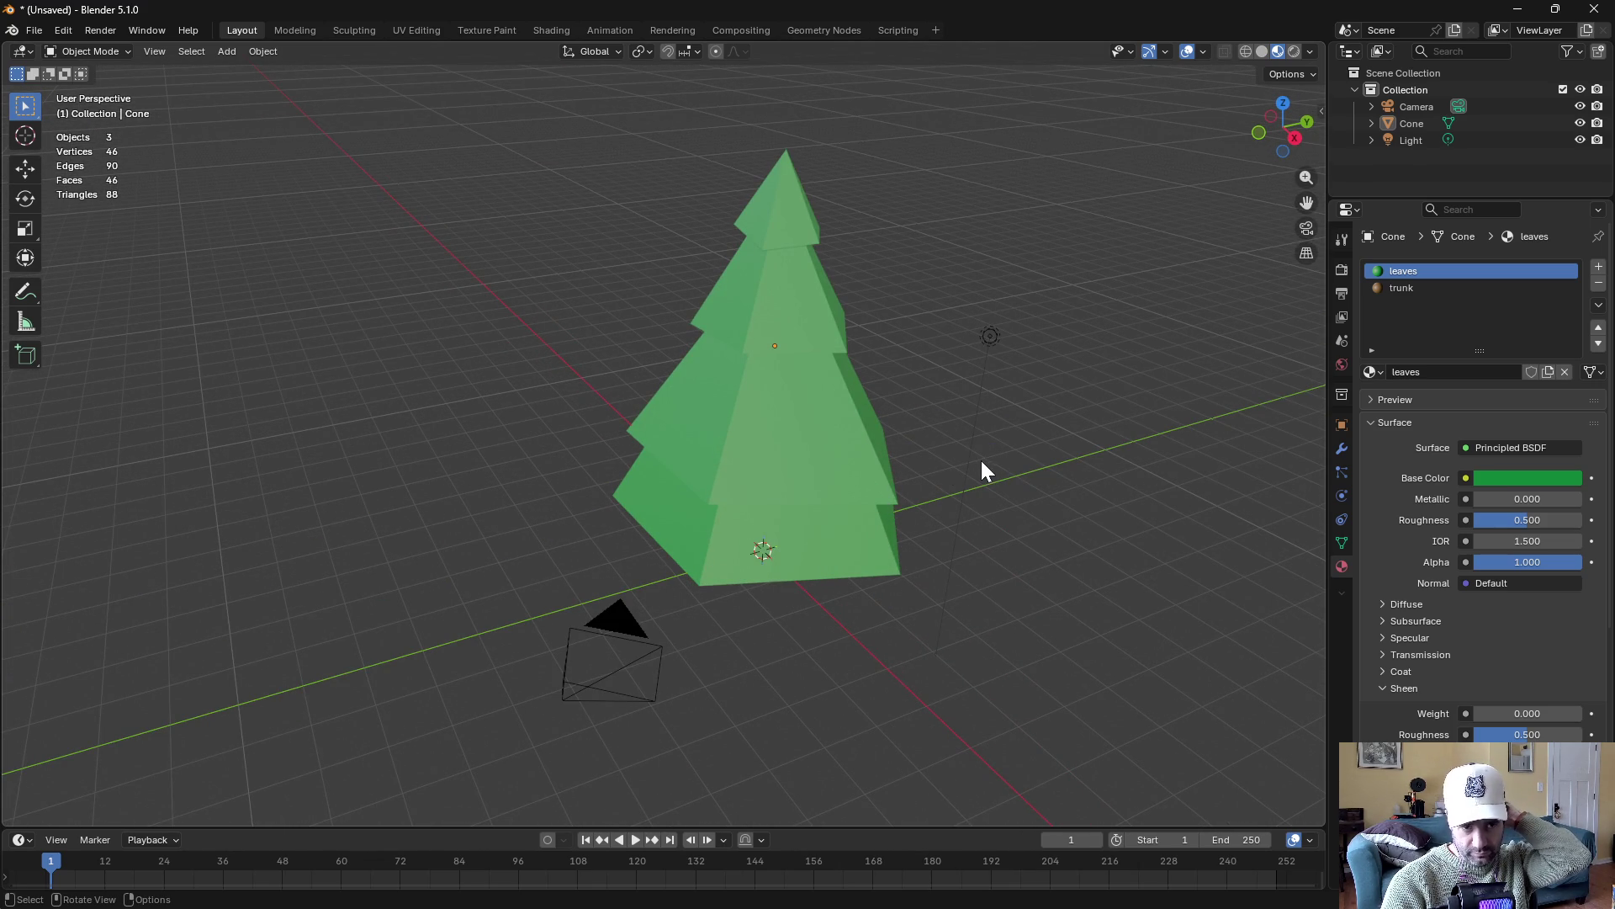
pyautogui.moveTo(1012, 379)
pyautogui.mouseDown()
pyautogui.moveTo(988, 364)
pyautogui.moveTo(1107, 357)
pyautogui.moveTo(1043, 385)
pyautogui.moveTo(1082, 376)
pyautogui.mouseUp()
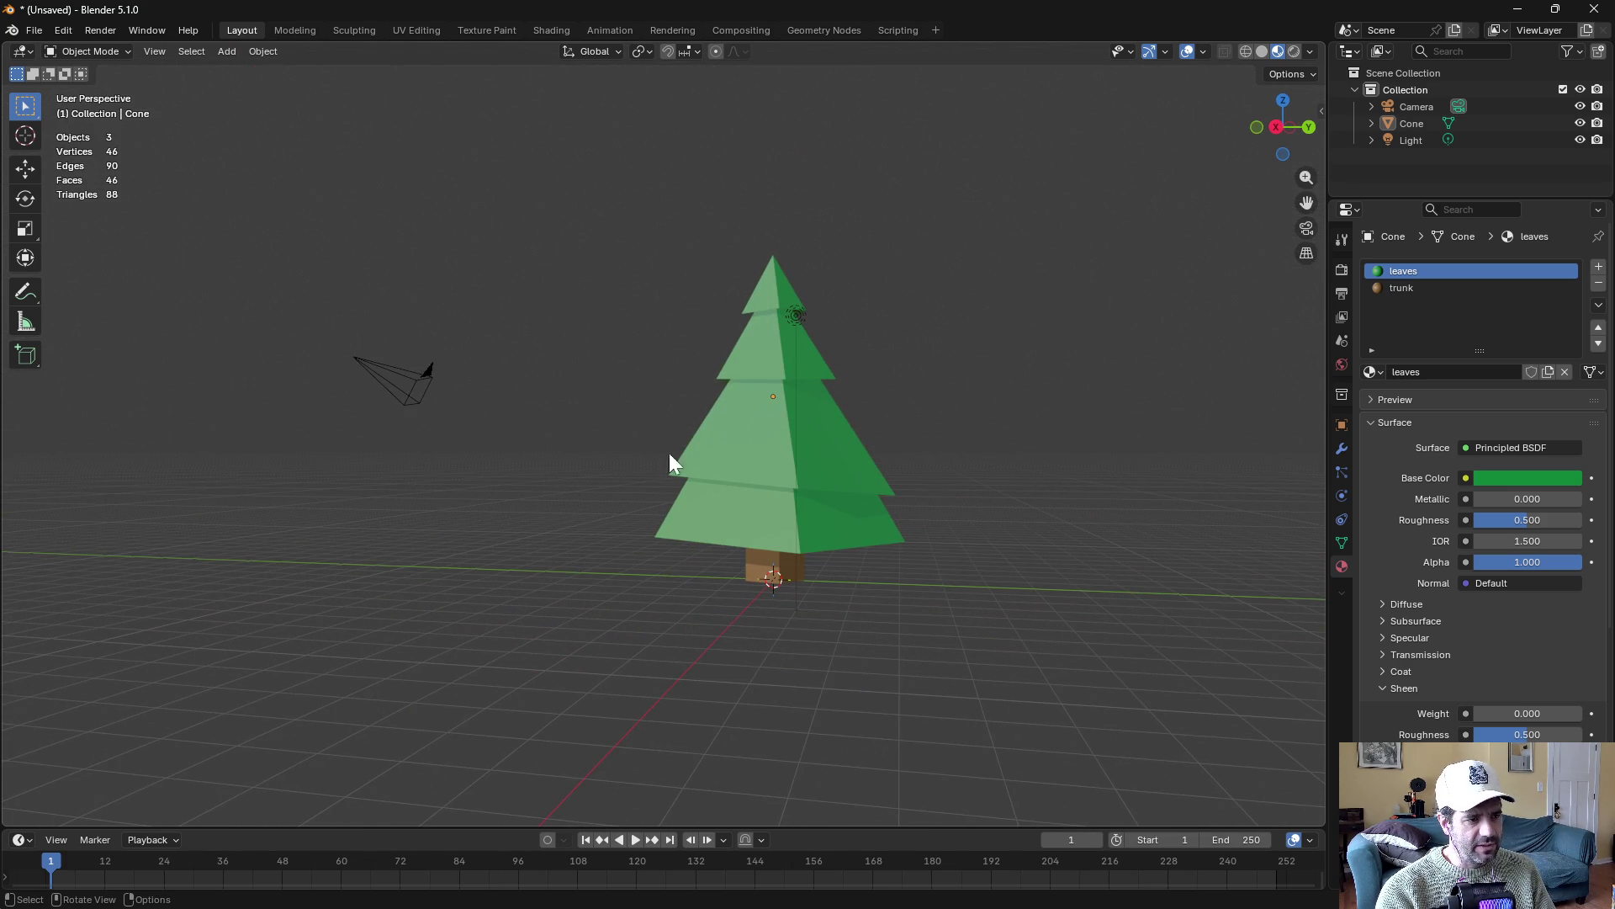
pyautogui.moveTo(895, 349)
pyautogui.mouseDown()
pyautogui.moveTo(887, 520)
pyautogui.moveTo(933, 361)
pyautogui.moveTo(788, 387)
pyautogui.mouseUp()
pyautogui.moveTo(938, 544)
pyautogui.mouseDown()
pyautogui.moveTo(1042, 451)
pyautogui.moveTo(945, 429)
pyautogui.moveTo(933, 389)
pyautogui.moveTo(1040, 435)
pyautogui.moveTo(1330, 183)
pyautogui.mouseUp()
# Rename the Cone object to tree.LOD0 in the Outliner
pyautogui.doubleClick(1412, 123)
pyautogui.write('tree.LOD0')
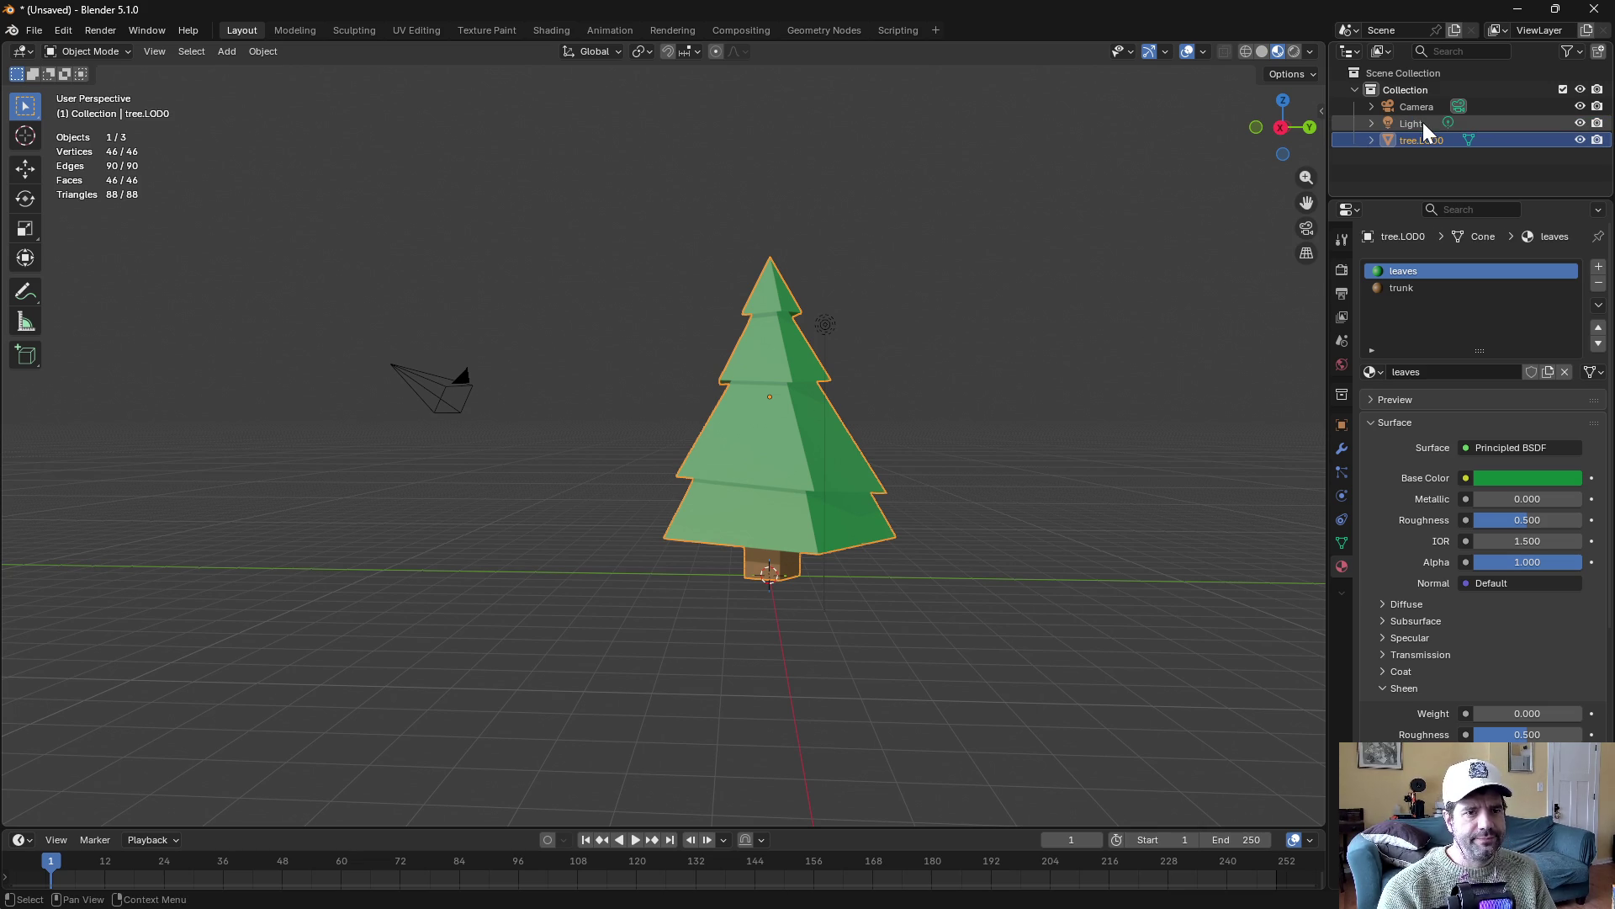
pyautogui.press('Return')
pyautogui.click(941, 395)
pyautogui.moveTo(940, 395)
pyautogui.mouseDown()
pyautogui.moveTo(833, 426)
pyautogui.moveTo(901, 432)
pyautogui.moveTo(992, 346)
pyautogui.moveTo(916, 464)
pyautogui.mouseUp()
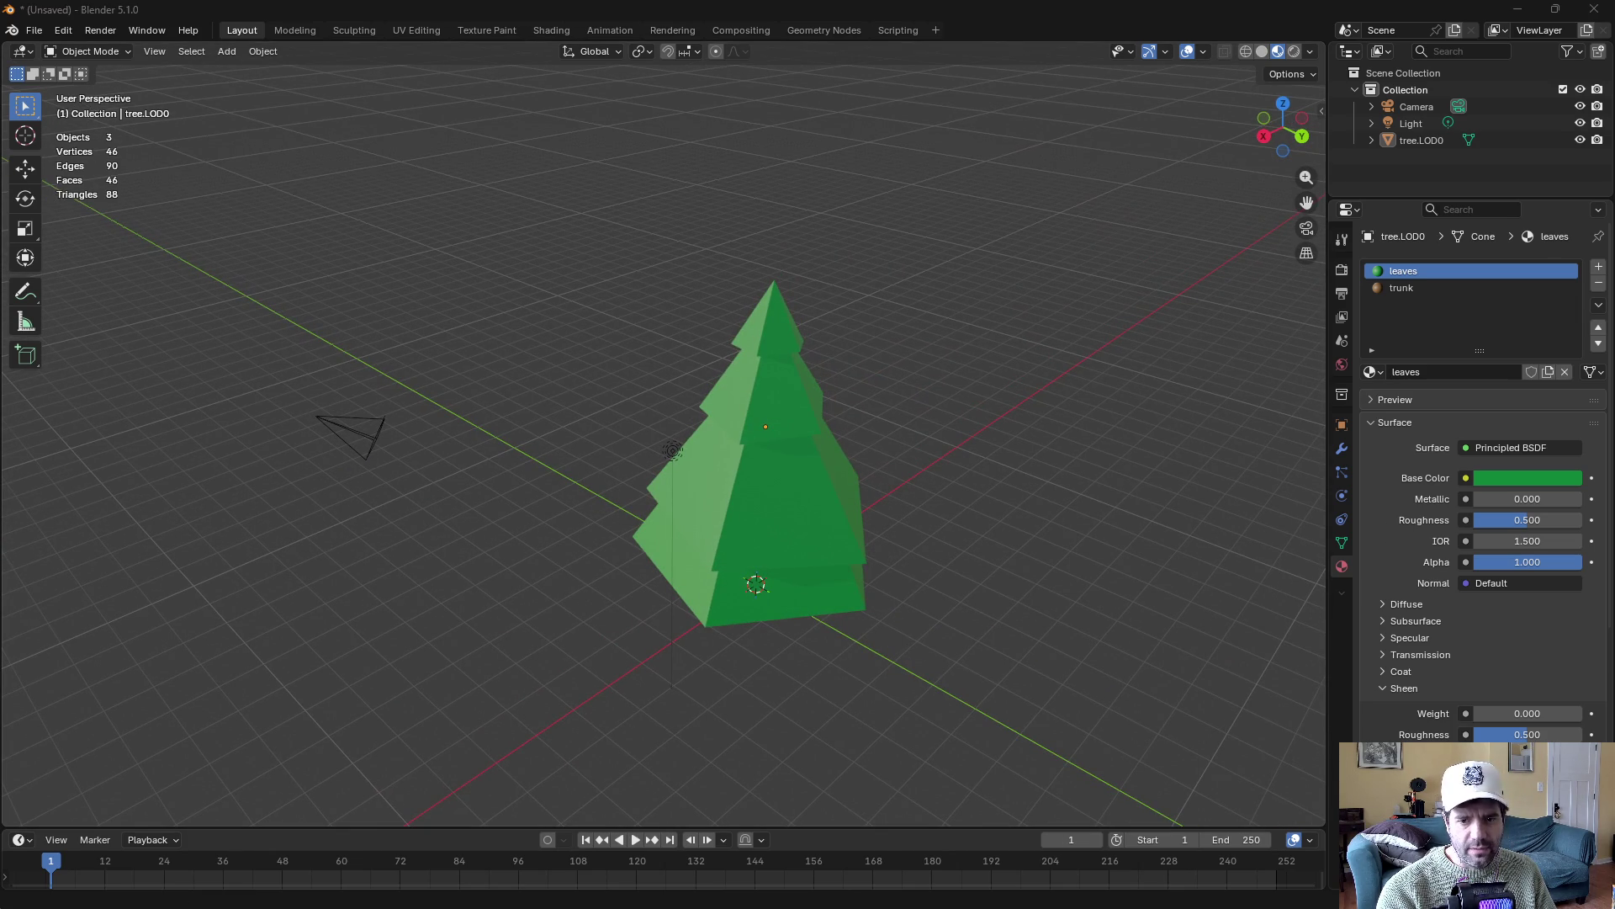
# Save the Blender file as pine_tree.blend in the art_src\props folder
pyautogui.hotkey('ctrl', 's')
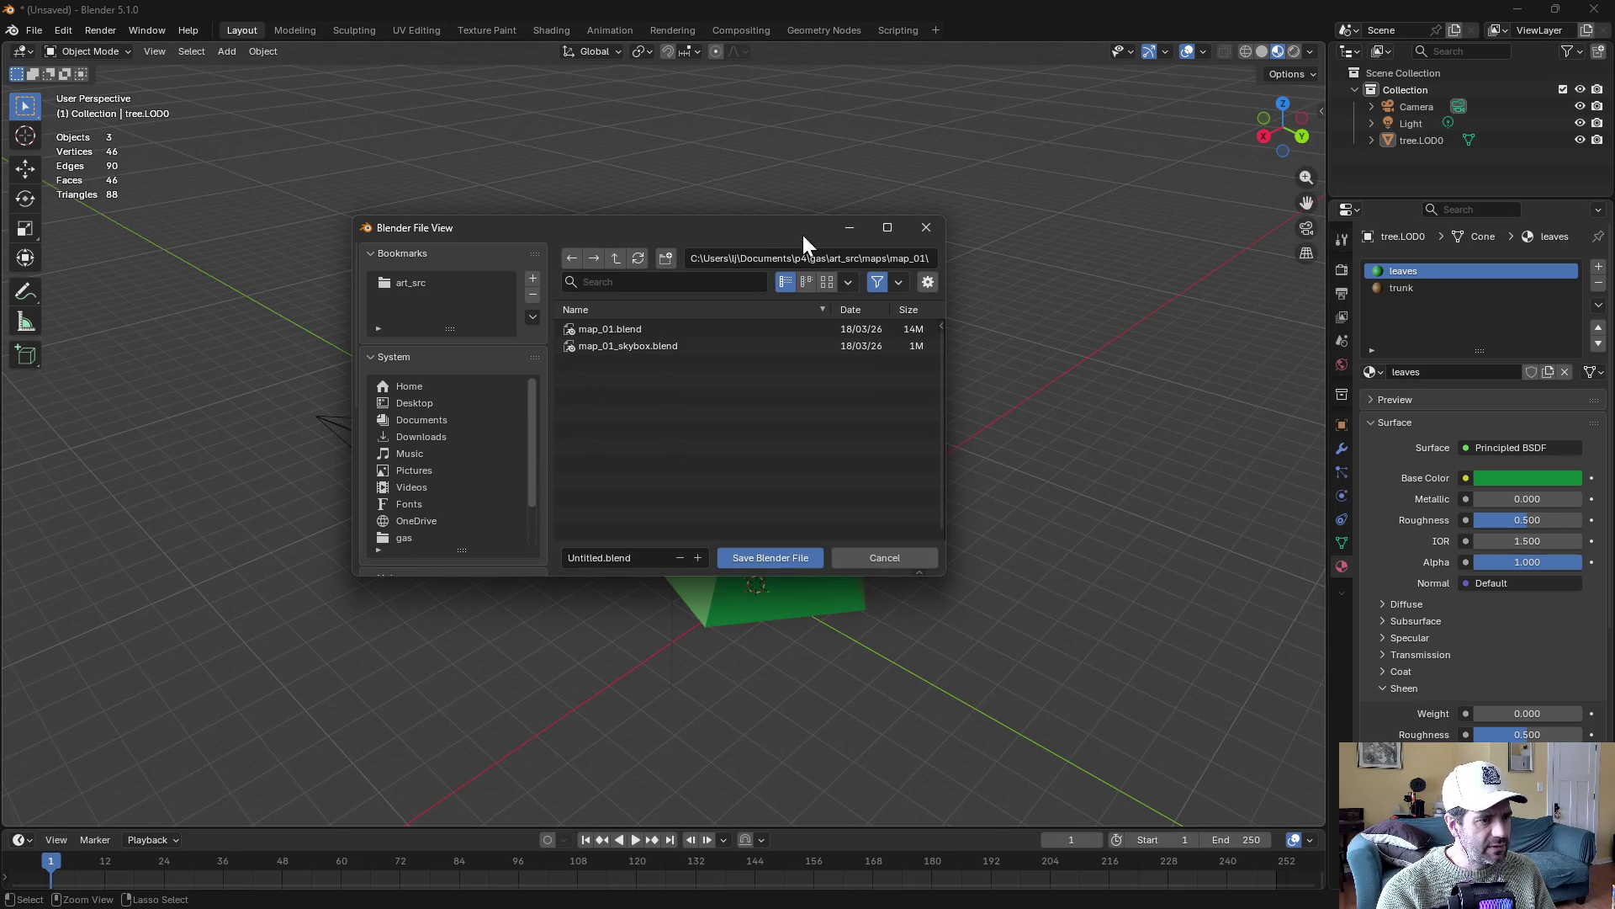
pyautogui.click(616, 258)
pyautogui.click(617, 256)
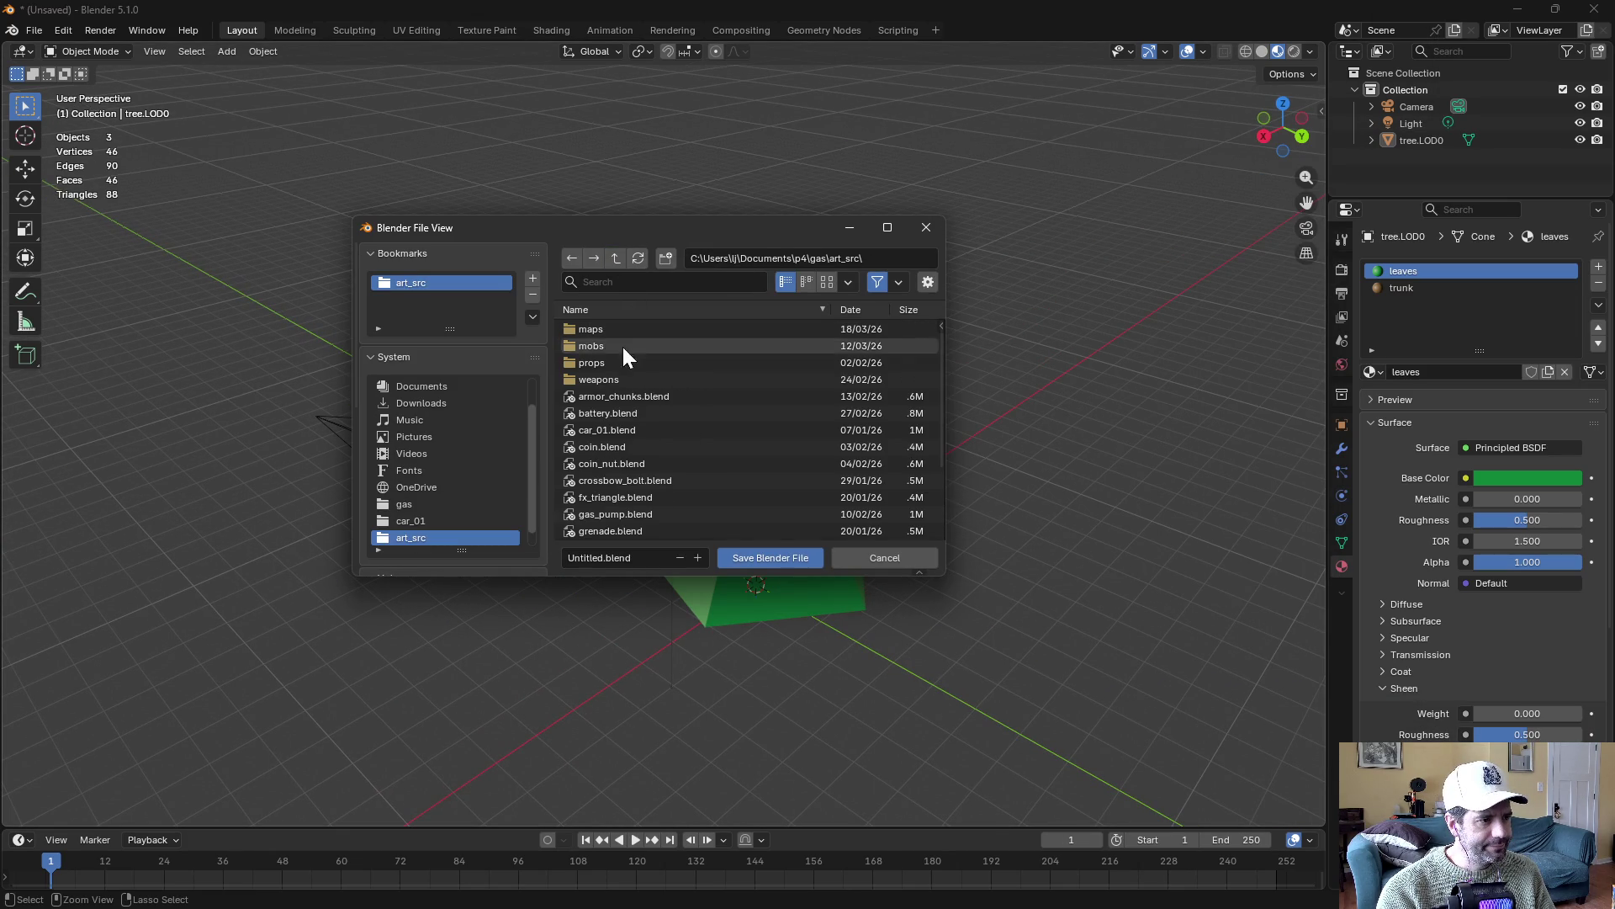
pyautogui.doubleClick(599, 362)
pyautogui.click(589, 558)
pyautogui.write('pine_tree')
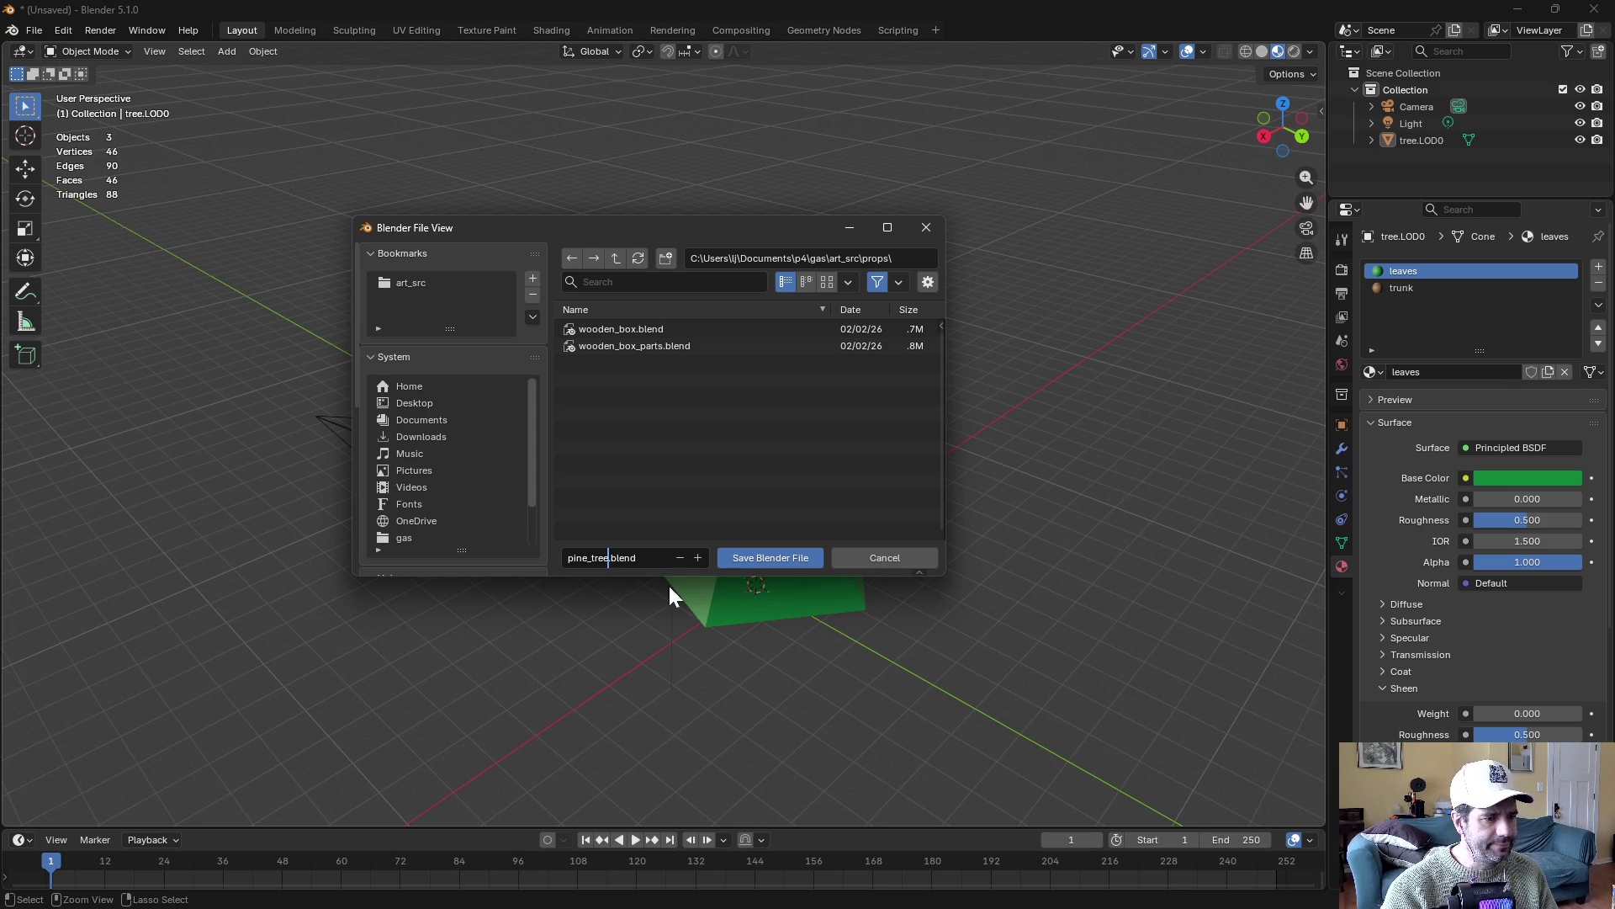
pyautogui.click(772, 558)
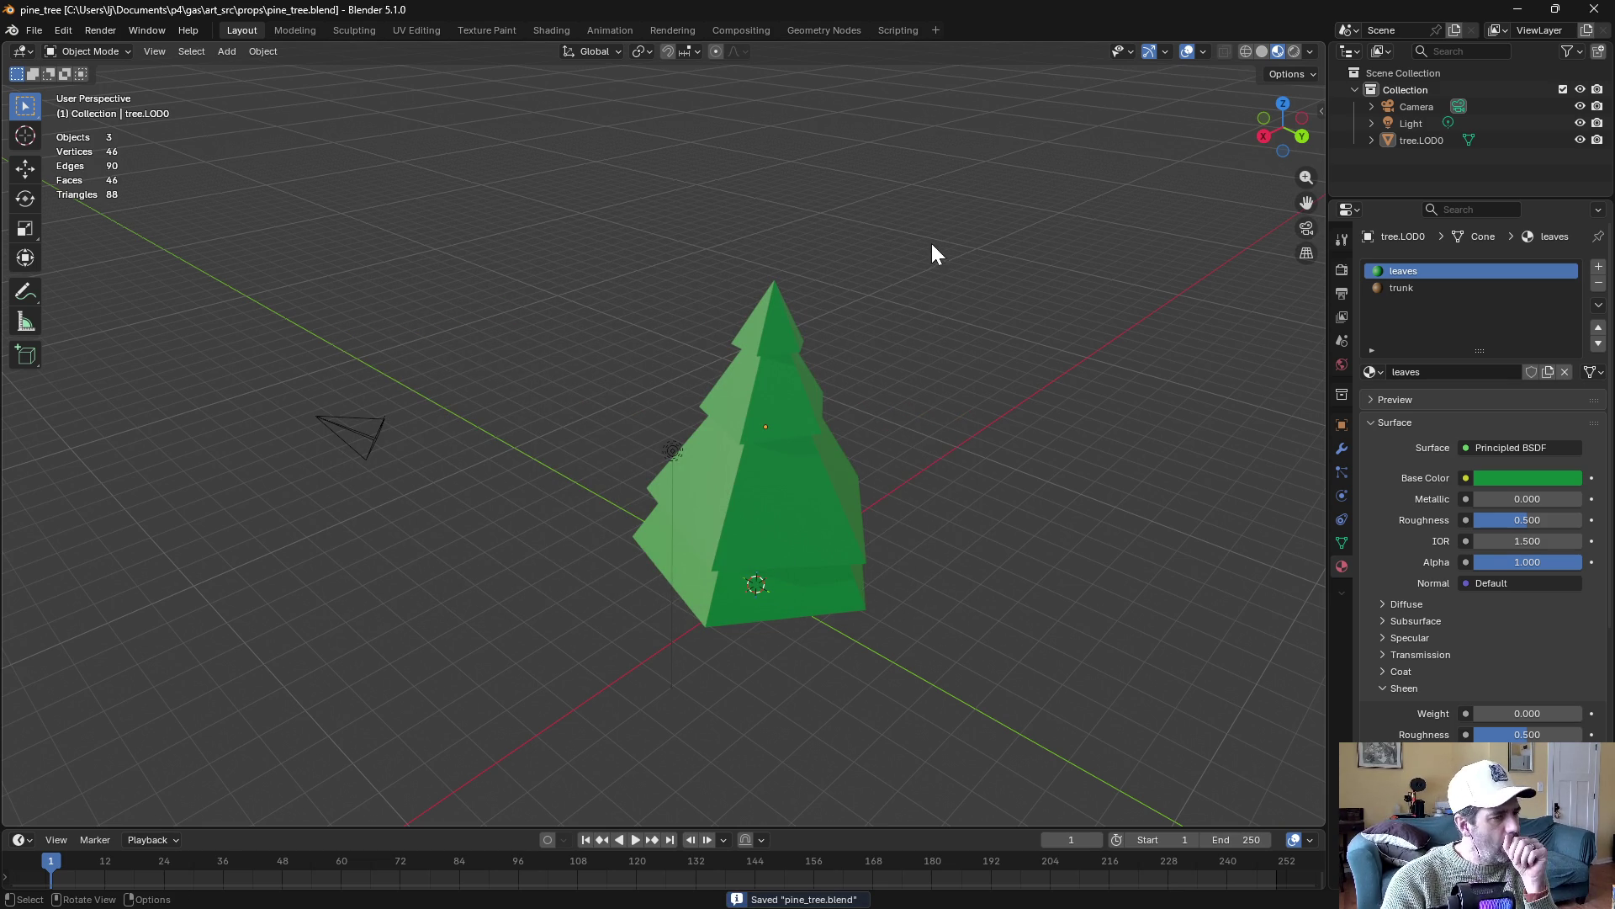
pyautogui.click(671, 452)
pyautogui.moveTo(921, 412)
pyautogui.mouseDown()
pyautogui.moveTo(1038, 392)
pyautogui.moveTo(797, 361)
pyautogui.moveTo(325, 361)
pyautogui.moveTo(787, 376)
pyautogui.mouseUp()
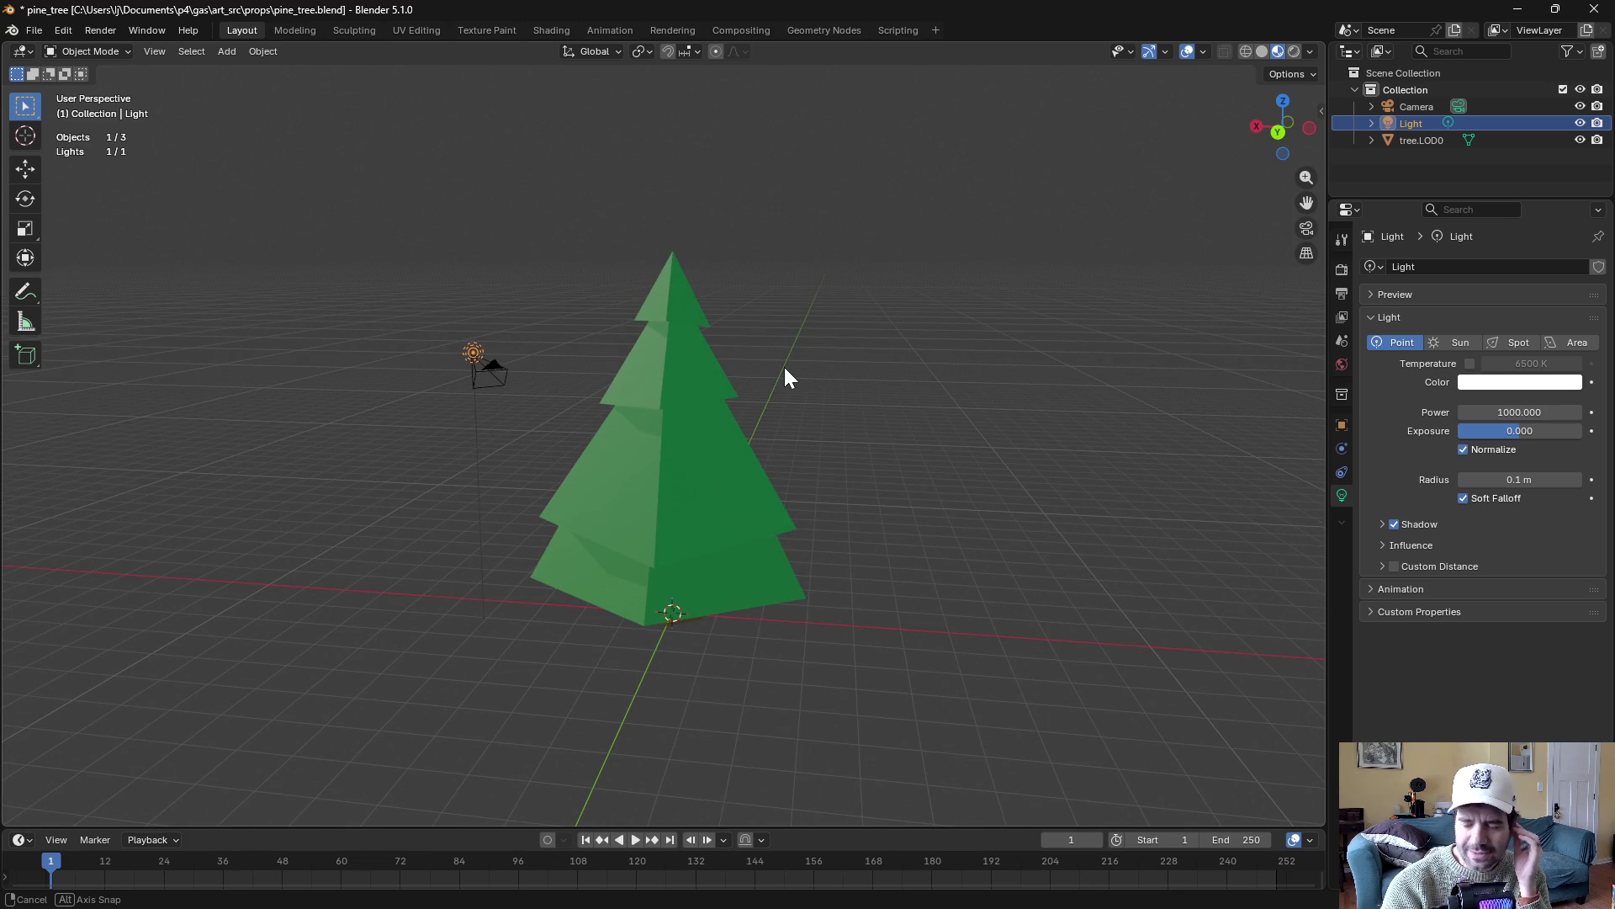
# Enter Edit Mode on tree.LOD0, try a vertex move, and undo it
pyautogui.moveTo(748, 399); pyautogui.dragTo(765, 391)
pyautogui.hotkey('ctrl', 'Tab')
pyautogui.click(734, 410)
pyautogui.hotkey('ctrl', 'Tab')
pyautogui.click(808, 420)
pyautogui.press('g')
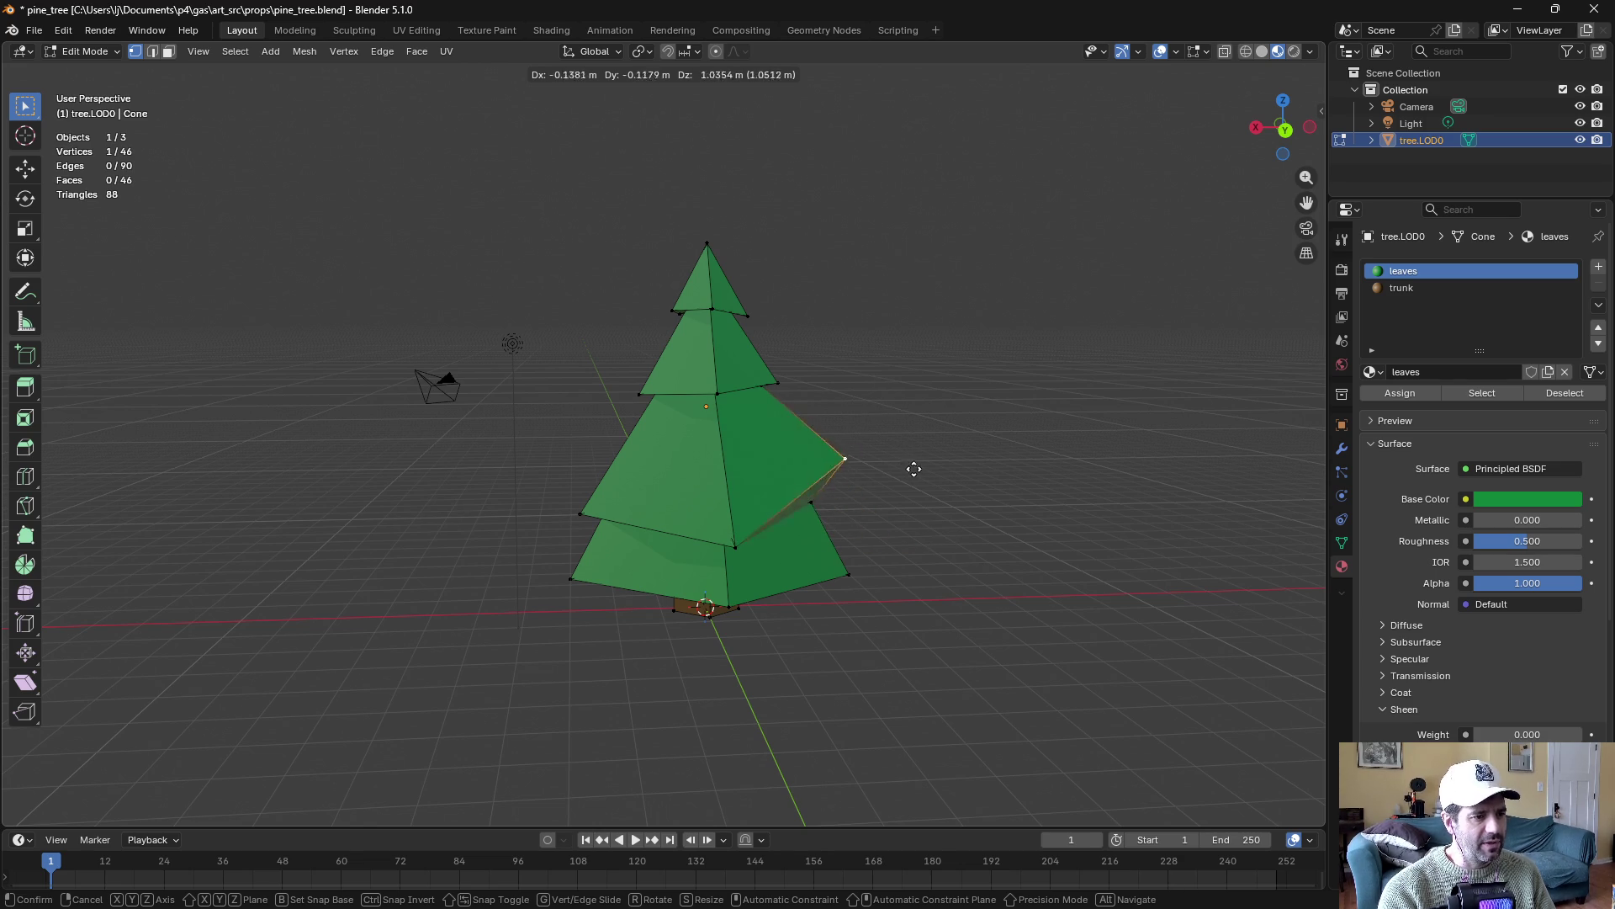
pyautogui.press('Escape')
pyautogui.moveTo(913, 469); pyautogui.dragTo(832, 484)
pyautogui.press('g')
pyautogui.click(714, 474)
pyautogui.hotkey('ctrl', 'z')
pyautogui.moveTo(927, 466)
pyautogui.mouseDown()
pyautogui.moveTo(724, 458)
pyautogui.moveTo(1002, 449)
pyautogui.mouseUp()
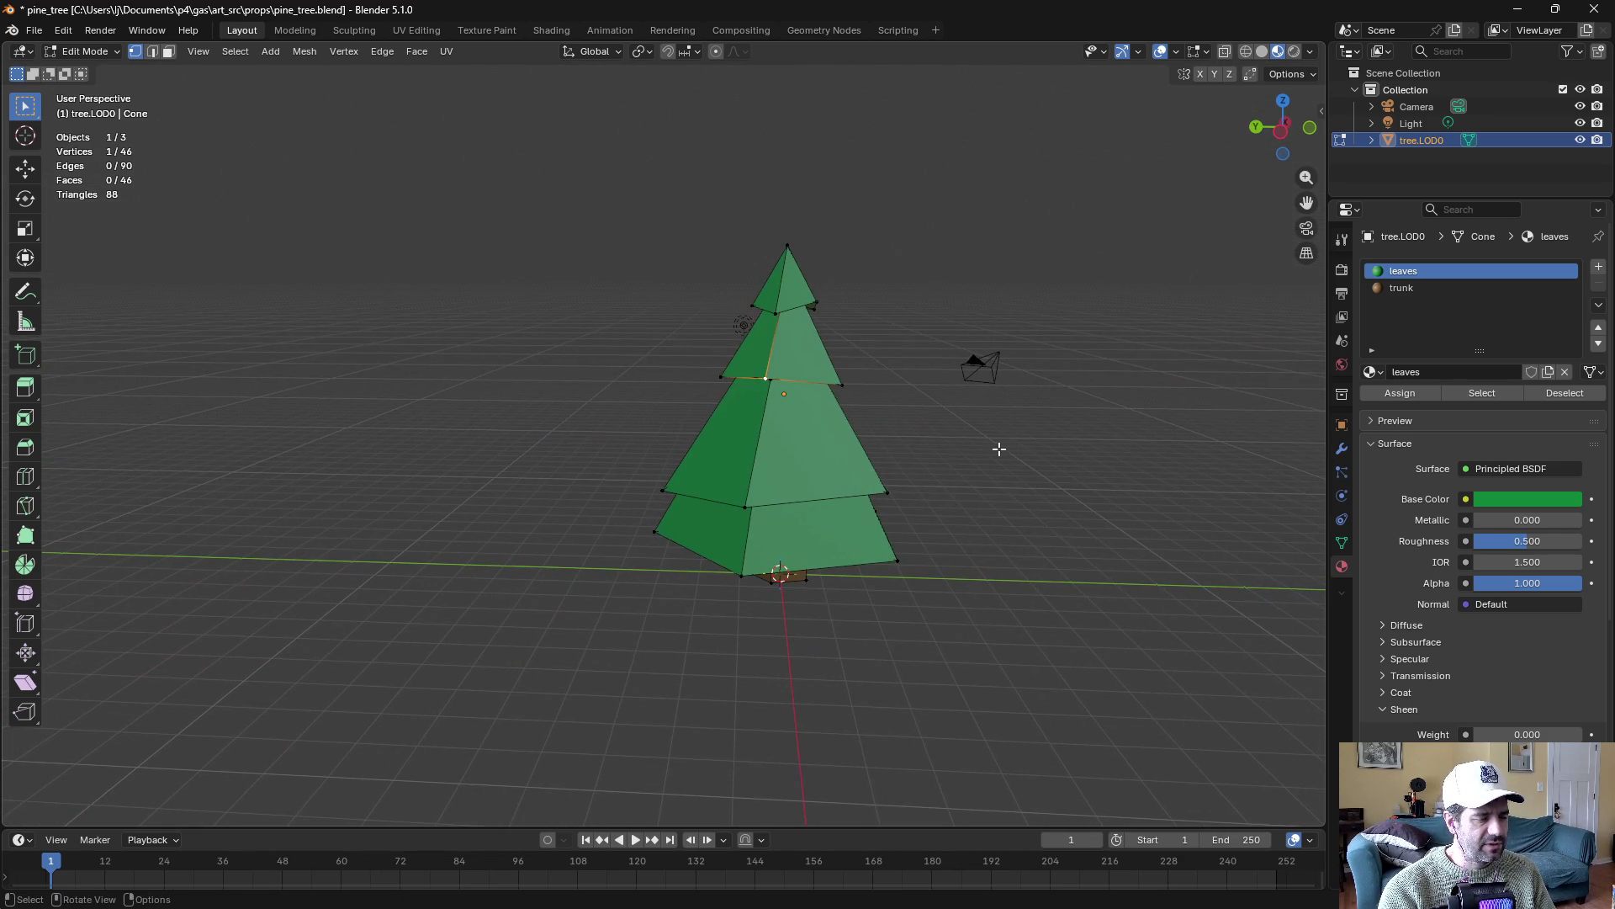
# Back in Object Mode, rotate tree.LOD0 around the Z axis, then deselect it
pyautogui.hotkey('ctrl', 'Tab')
pyautogui.click(770, 442)
pyautogui.click(855, 463)
pyautogui.press('r')
pyautogui.press('z')
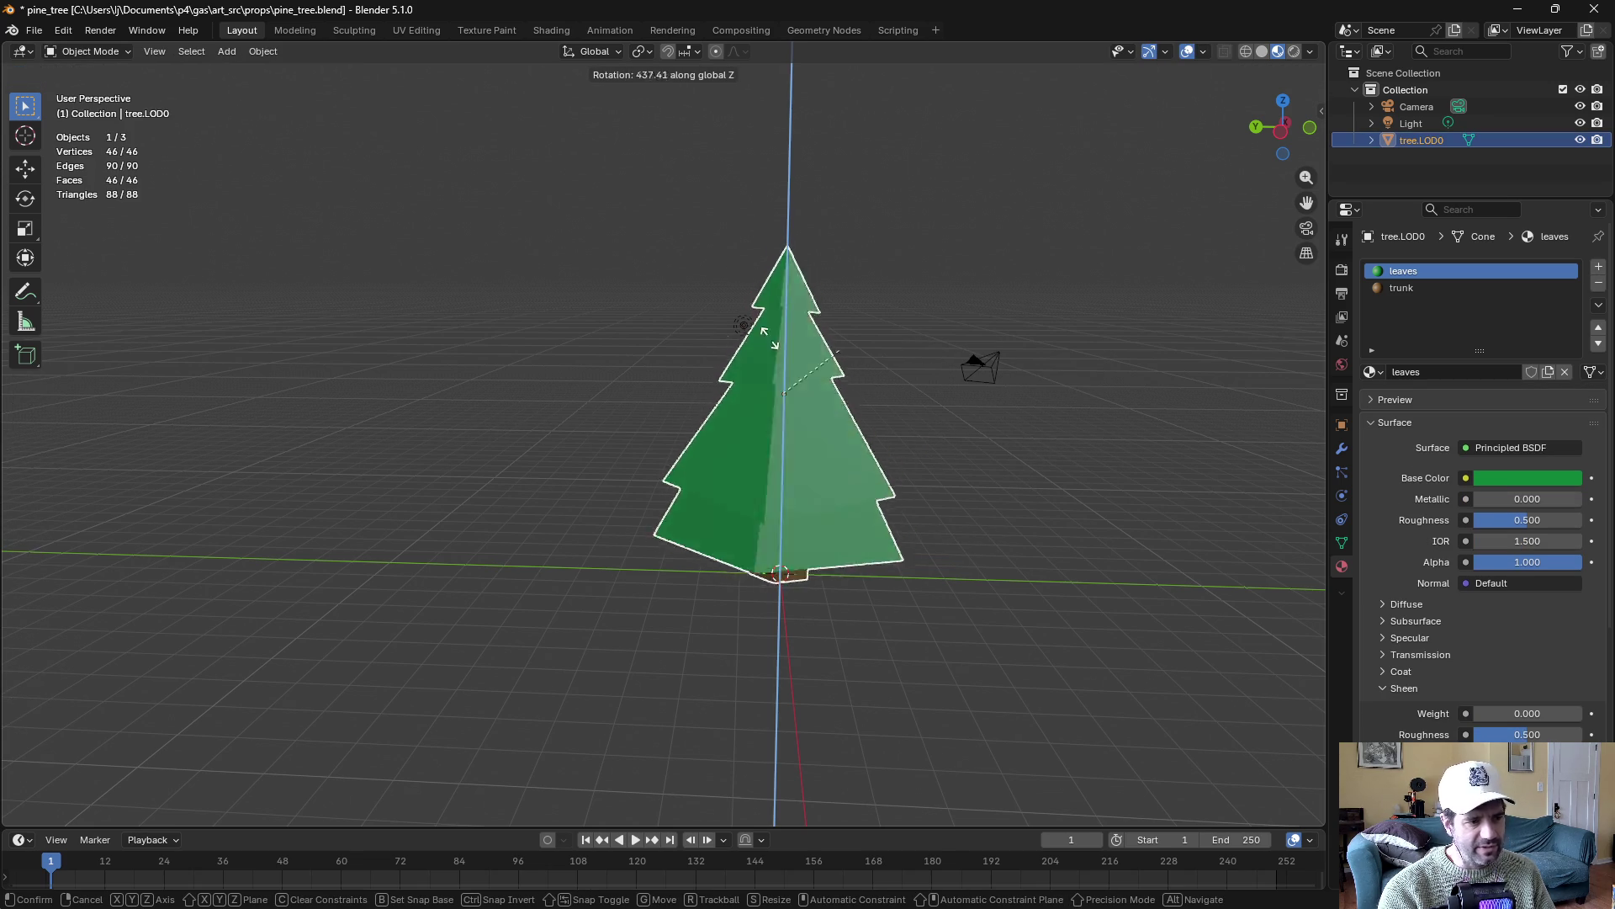
pyautogui.click(926, 378)
pyautogui.moveTo(946, 396)
pyautogui.mouseDown()
pyautogui.moveTo(713, 407)
pyautogui.moveTo(1065, 440)
pyautogui.moveTo(866, 407)
pyautogui.moveTo(926, 454)
pyautogui.mouseUp()
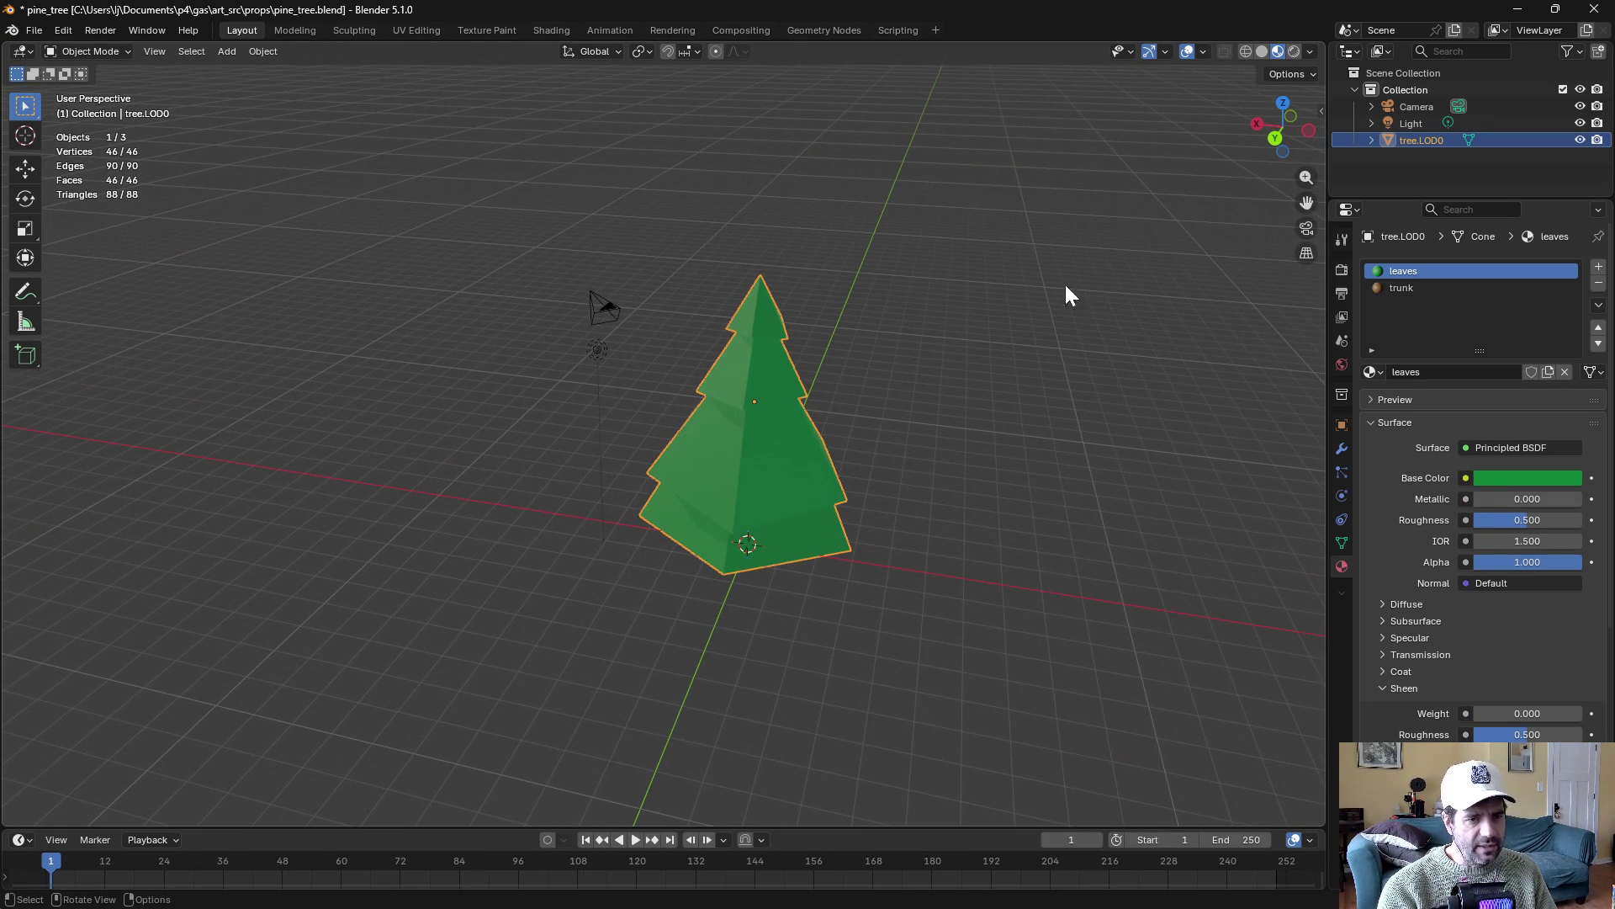
pyautogui.click(915, 337)
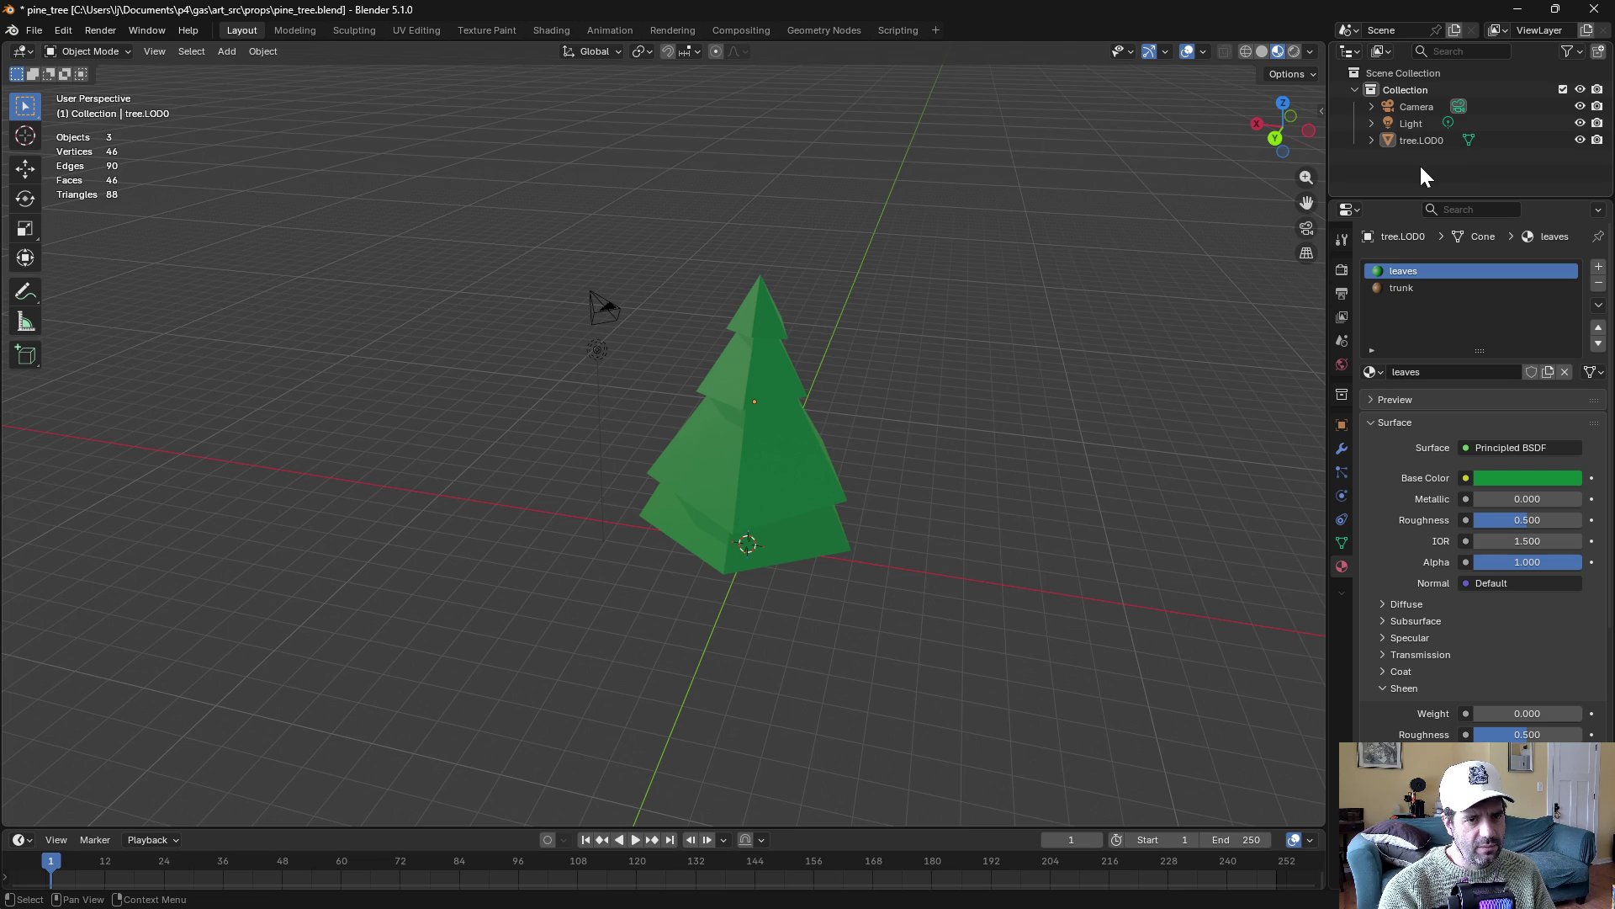
# Add a cone mesh and set the snapping target to Vertex
pyautogui.click(226, 50)
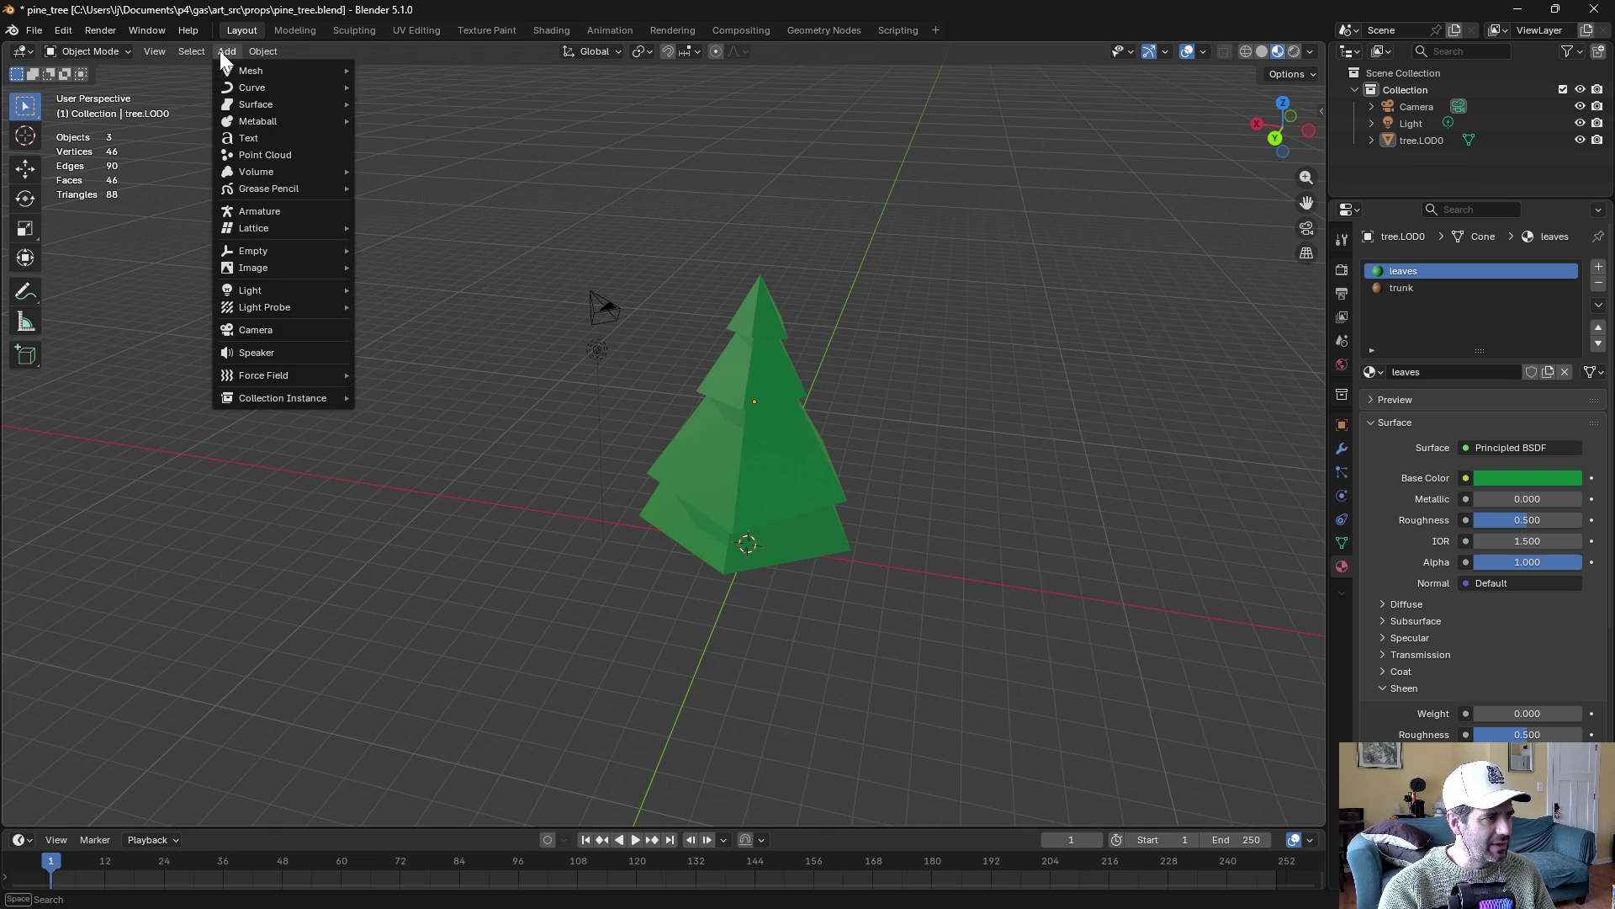
pyautogui.moveTo(240, 69)
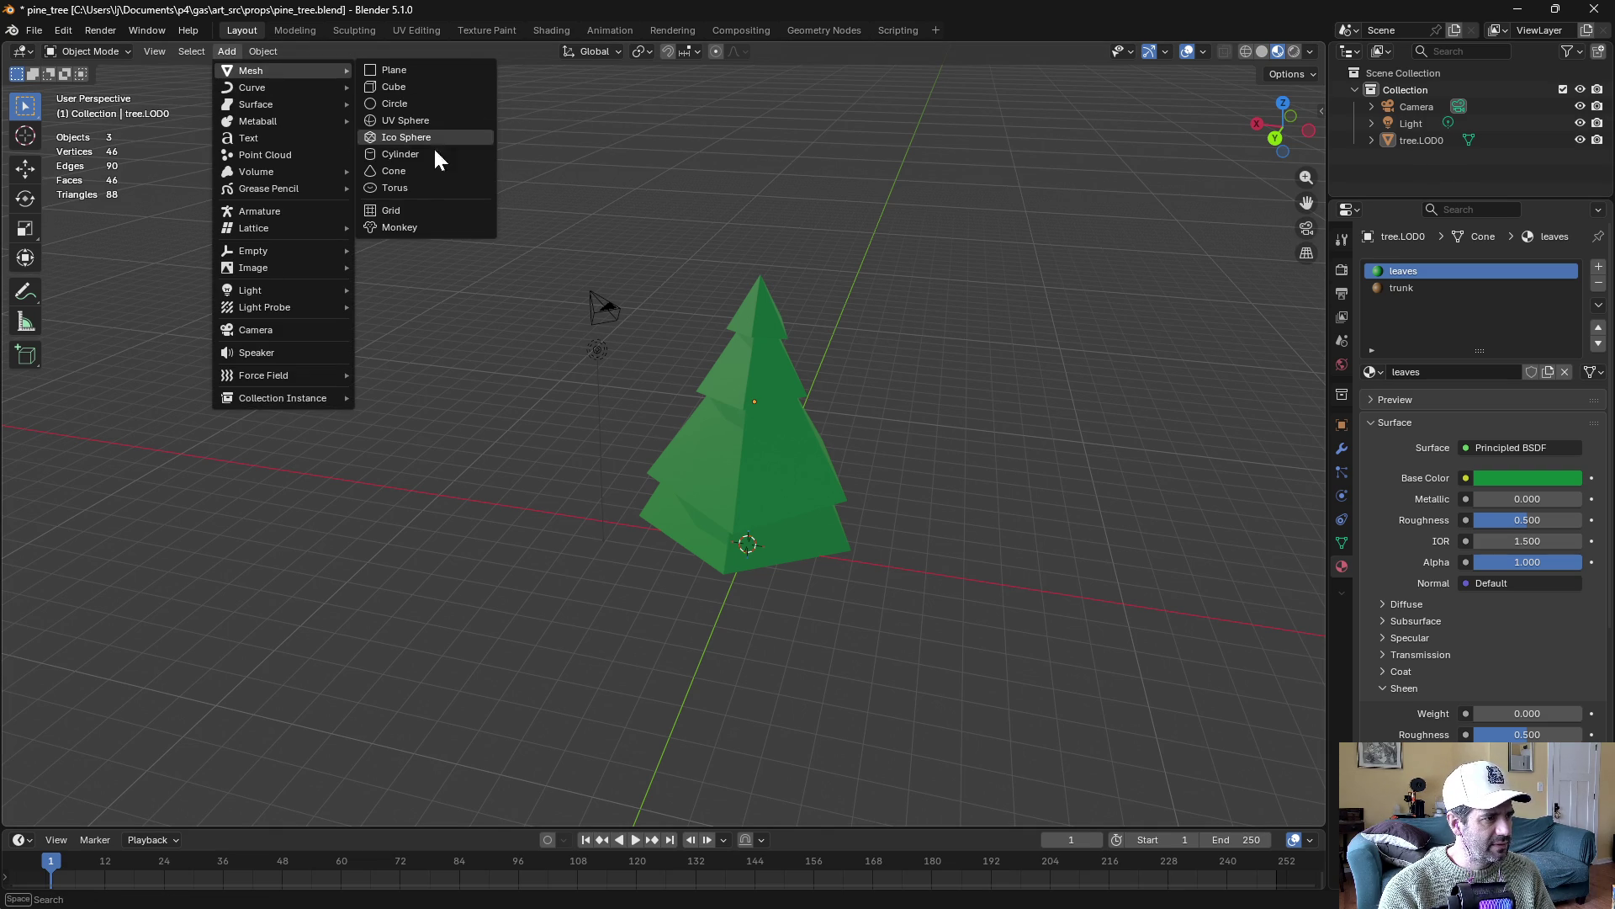
pyautogui.click(419, 171)
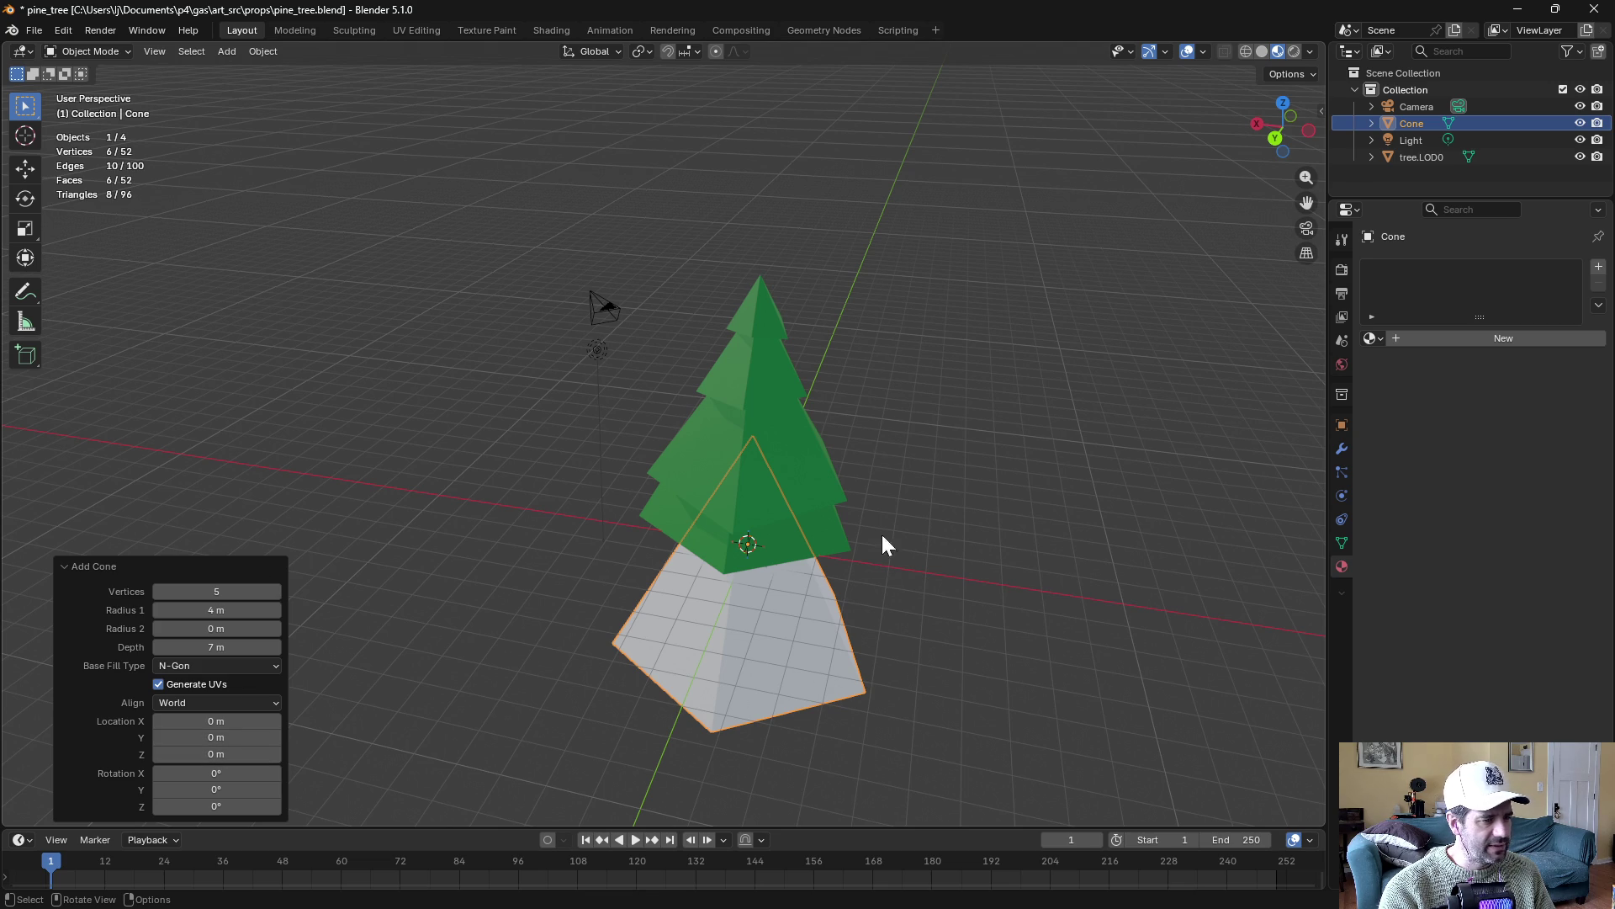
pyautogui.click(698, 51)
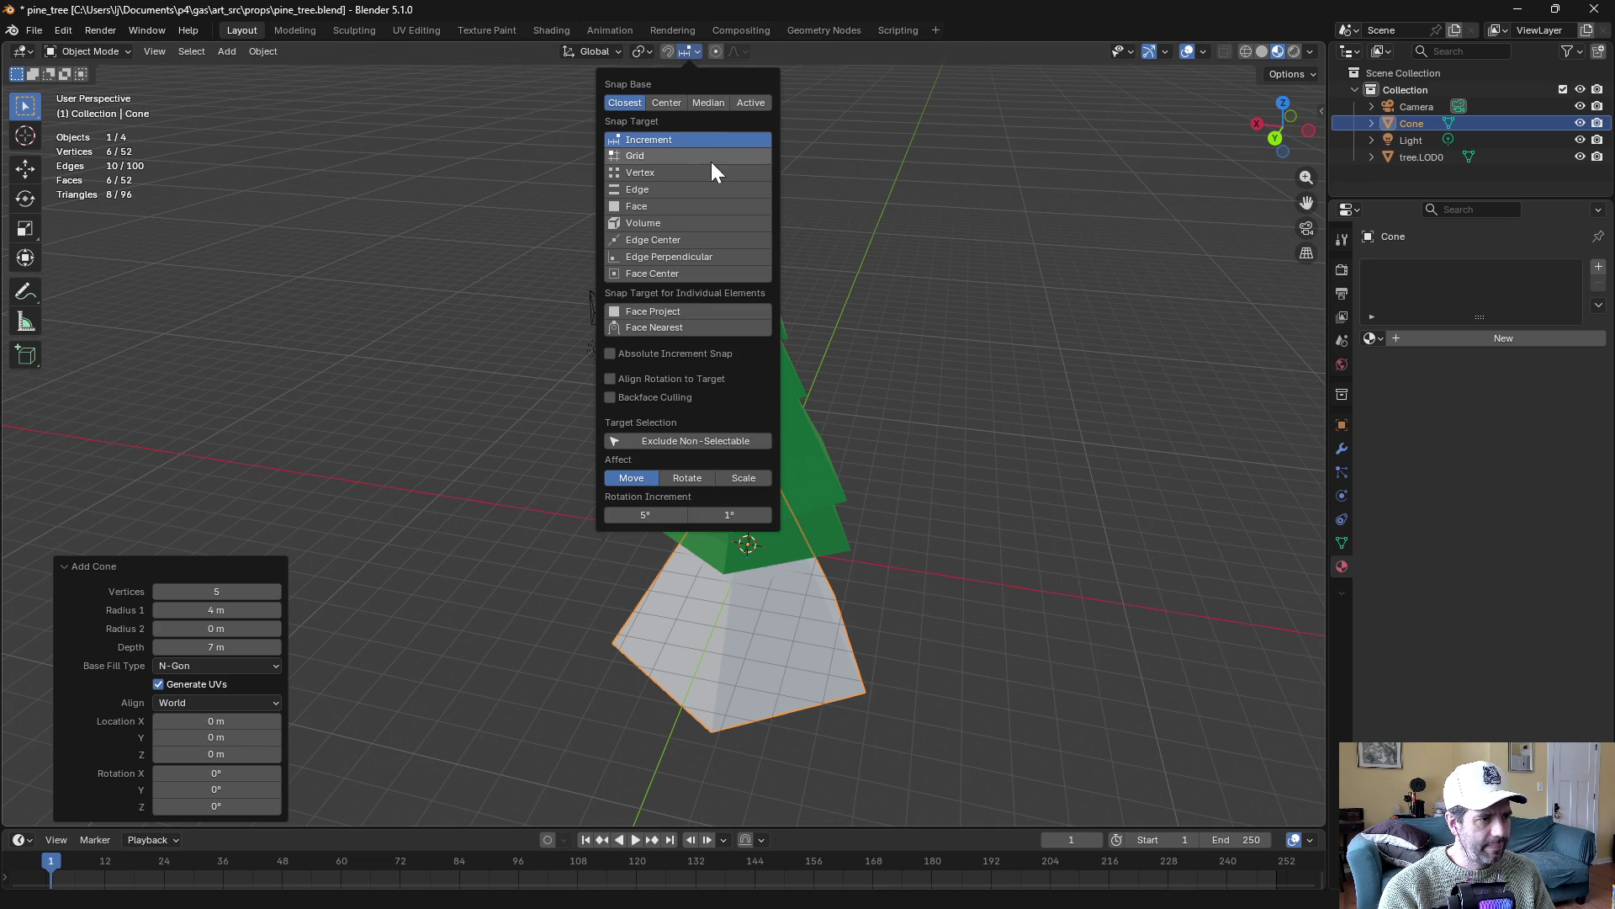
pyautogui.click(647, 172)
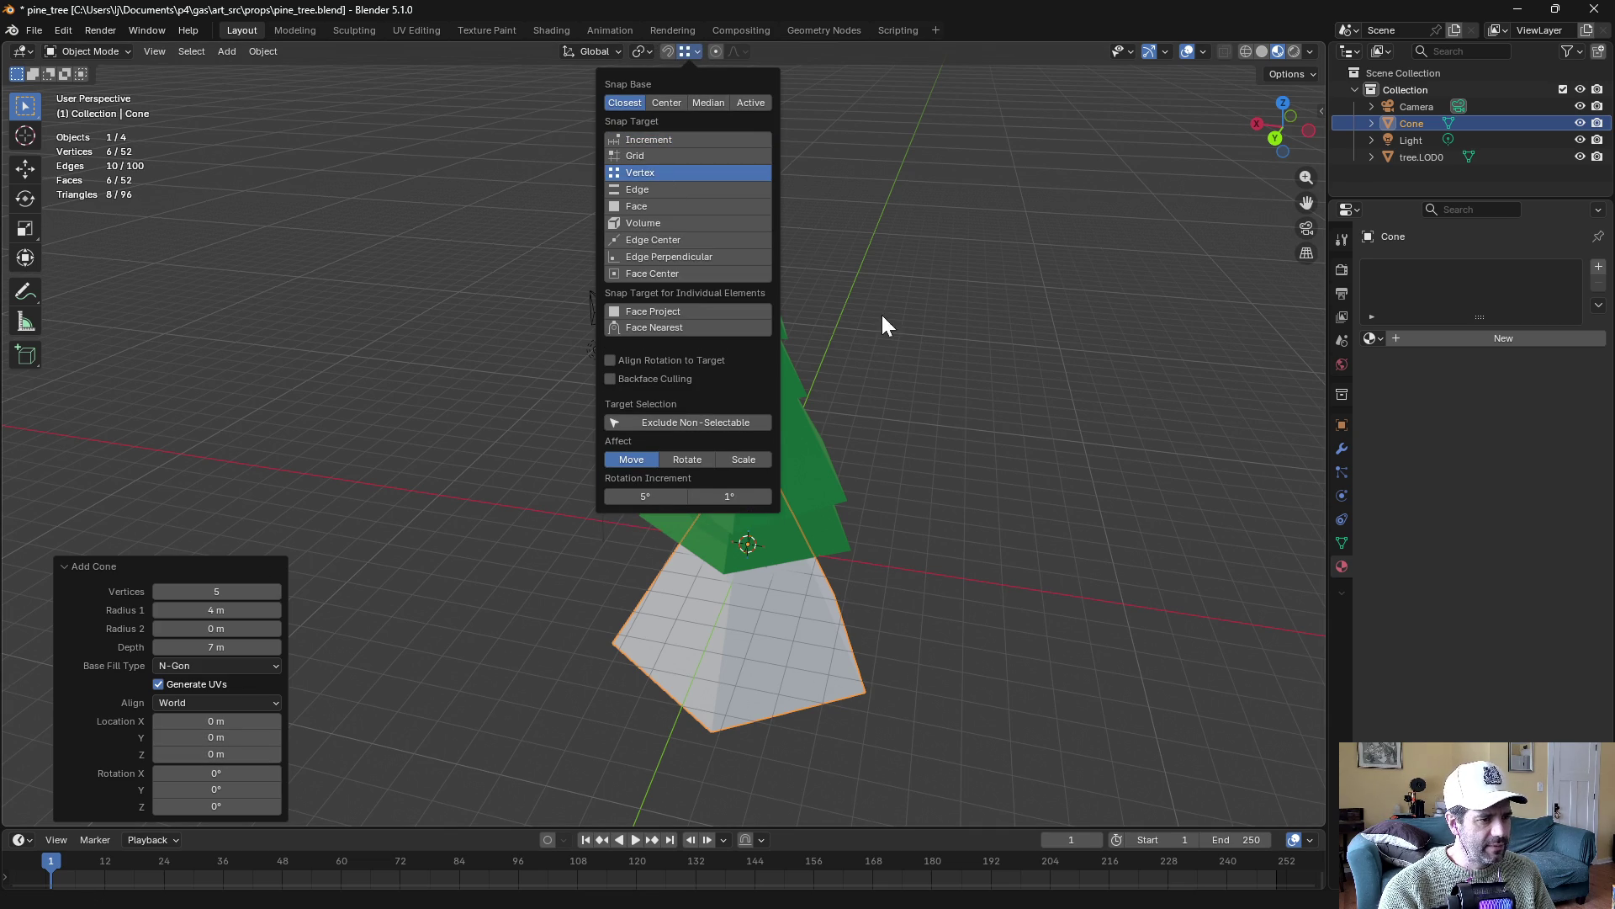
# Turn snapping on and raise the cone along Z until its tip meets the tree's top vertex
pyautogui.press('g')
pyautogui.press('z')
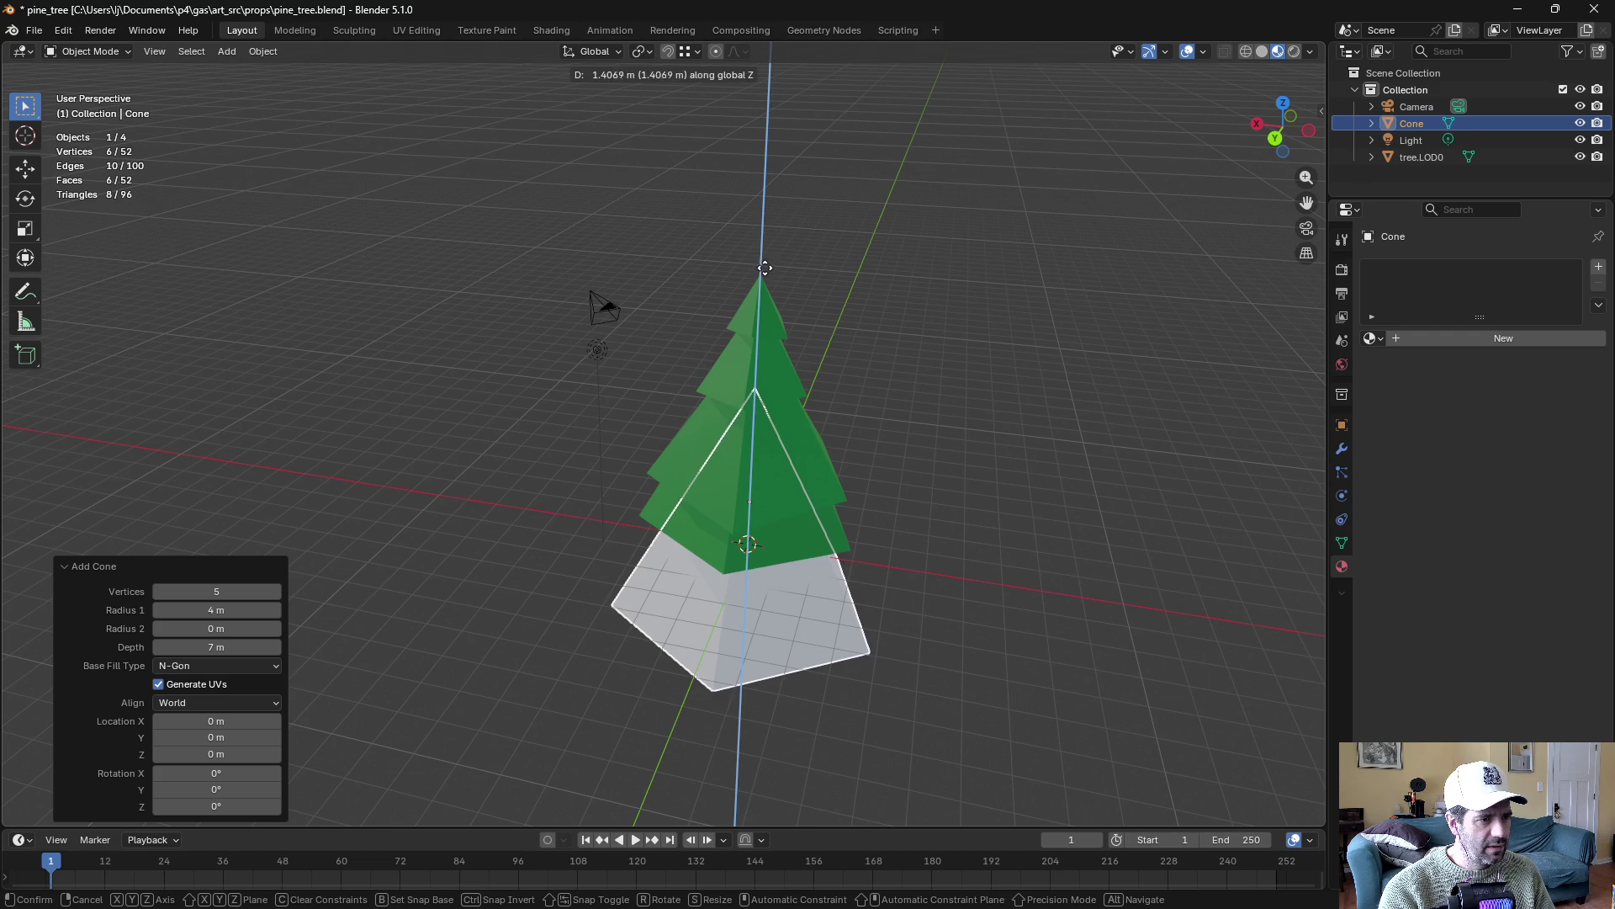
pyautogui.click(759, 237)
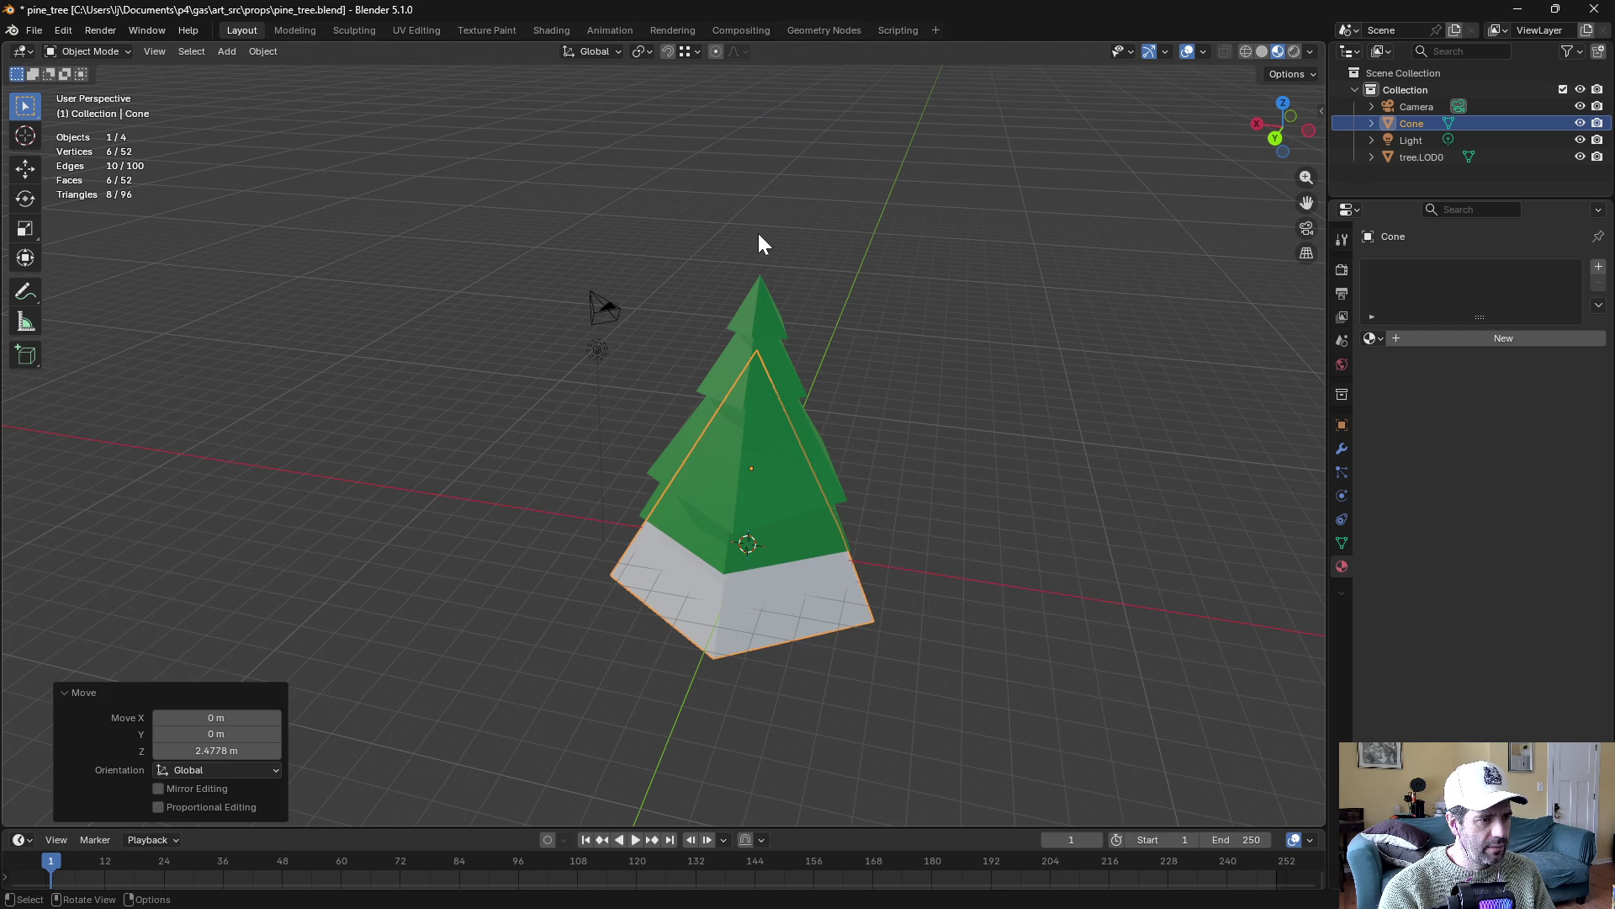
pyautogui.click(664, 49)
pyautogui.press('g')
pyautogui.press('z')
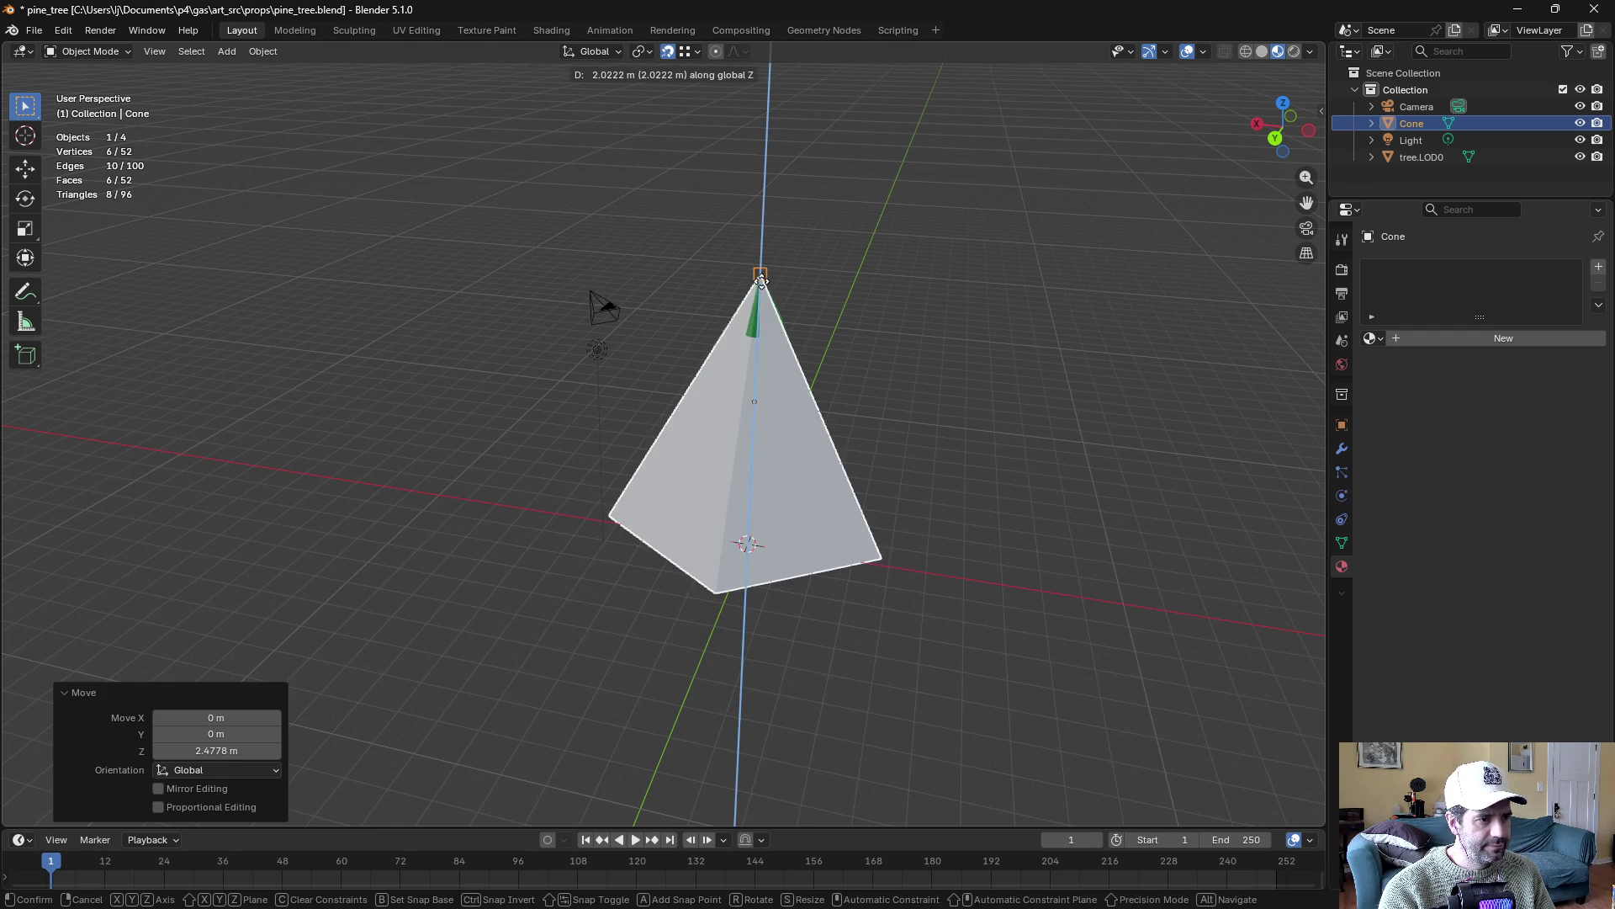
pyautogui.click(824, 327)
pyautogui.moveTo(825, 327)
pyautogui.mouseDown()
pyautogui.moveTo(675, 317)
pyautogui.moveTo(747, 364)
pyautogui.moveTo(833, 336)
pyautogui.moveTo(704, 503)
pyautogui.moveTo(723, 574)
pyautogui.mouseUp()
# In Edit Mode, shift the cone's front base vertex along the Y axis
pyautogui.hotkey('ctrl', 'Tab')
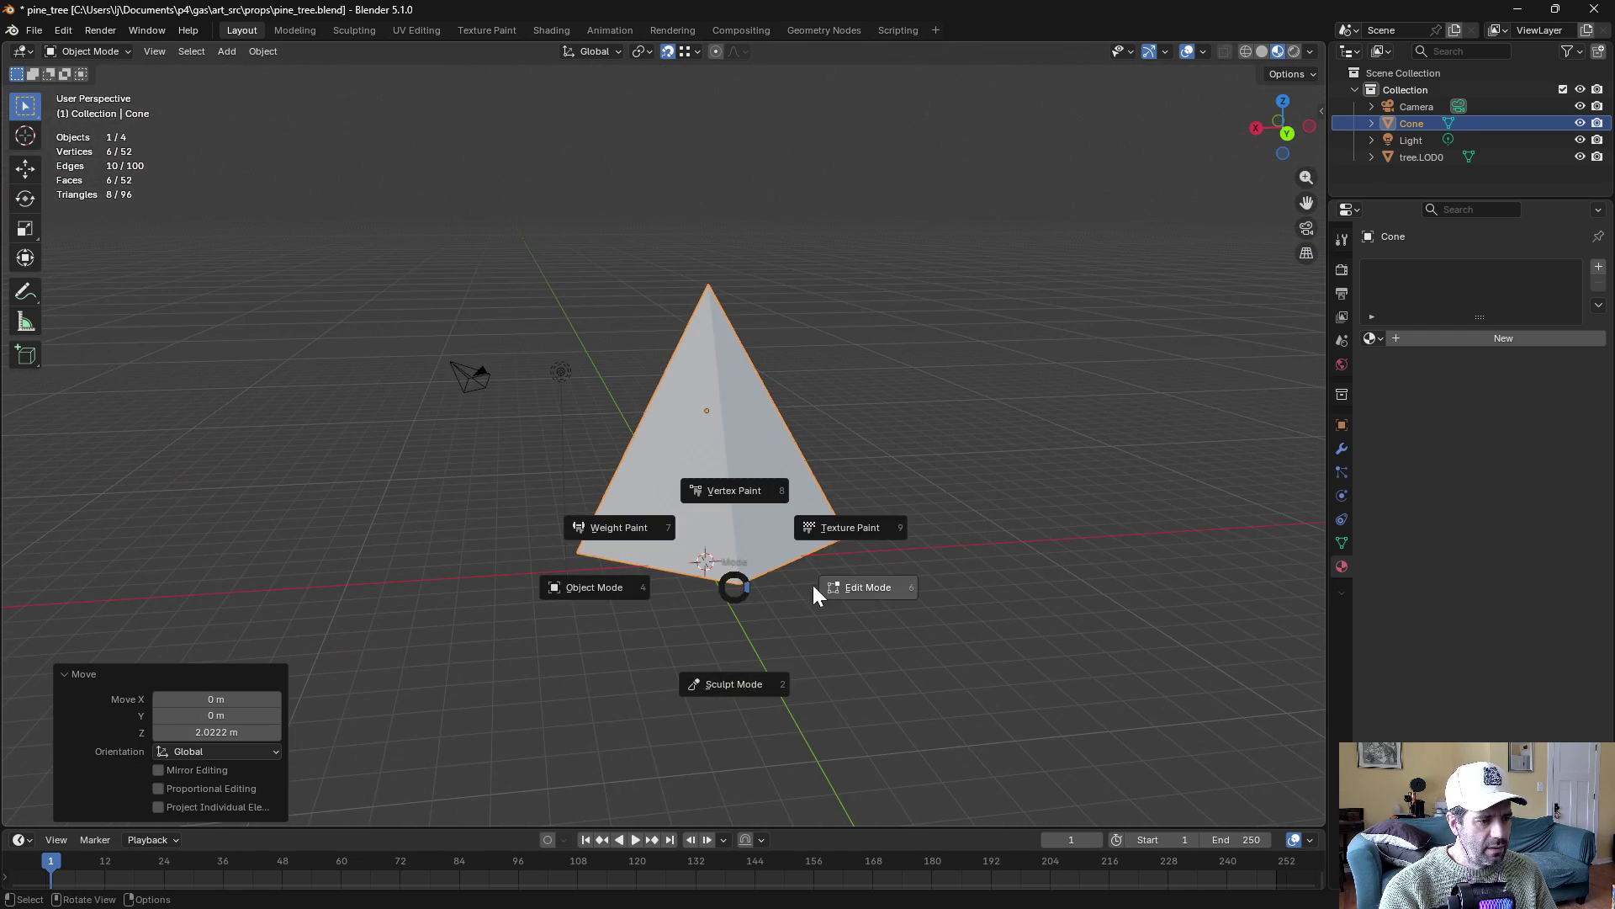
pyautogui.click(792, 584)
pyautogui.click(739, 583)
pyautogui.press('g')
pyautogui.press('y')
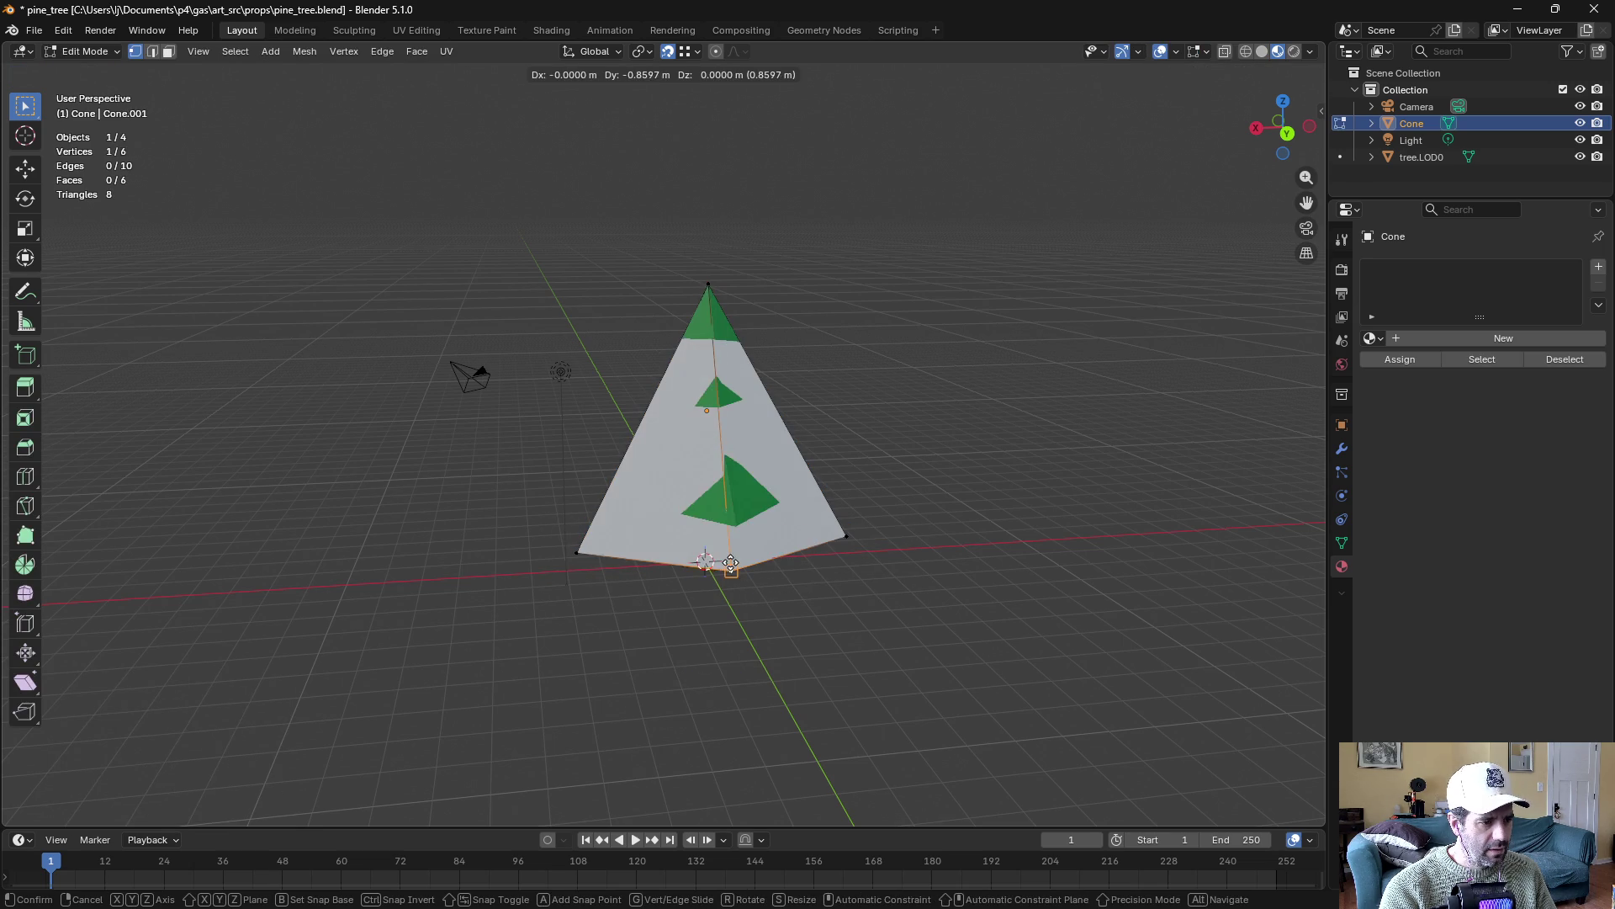
pyautogui.click(745, 557)
pyautogui.moveTo(745, 557); pyautogui.dragTo(599, 533)
# Adjust the cone's base vertices a few more times, undoing one attempt
pyautogui.press('g')
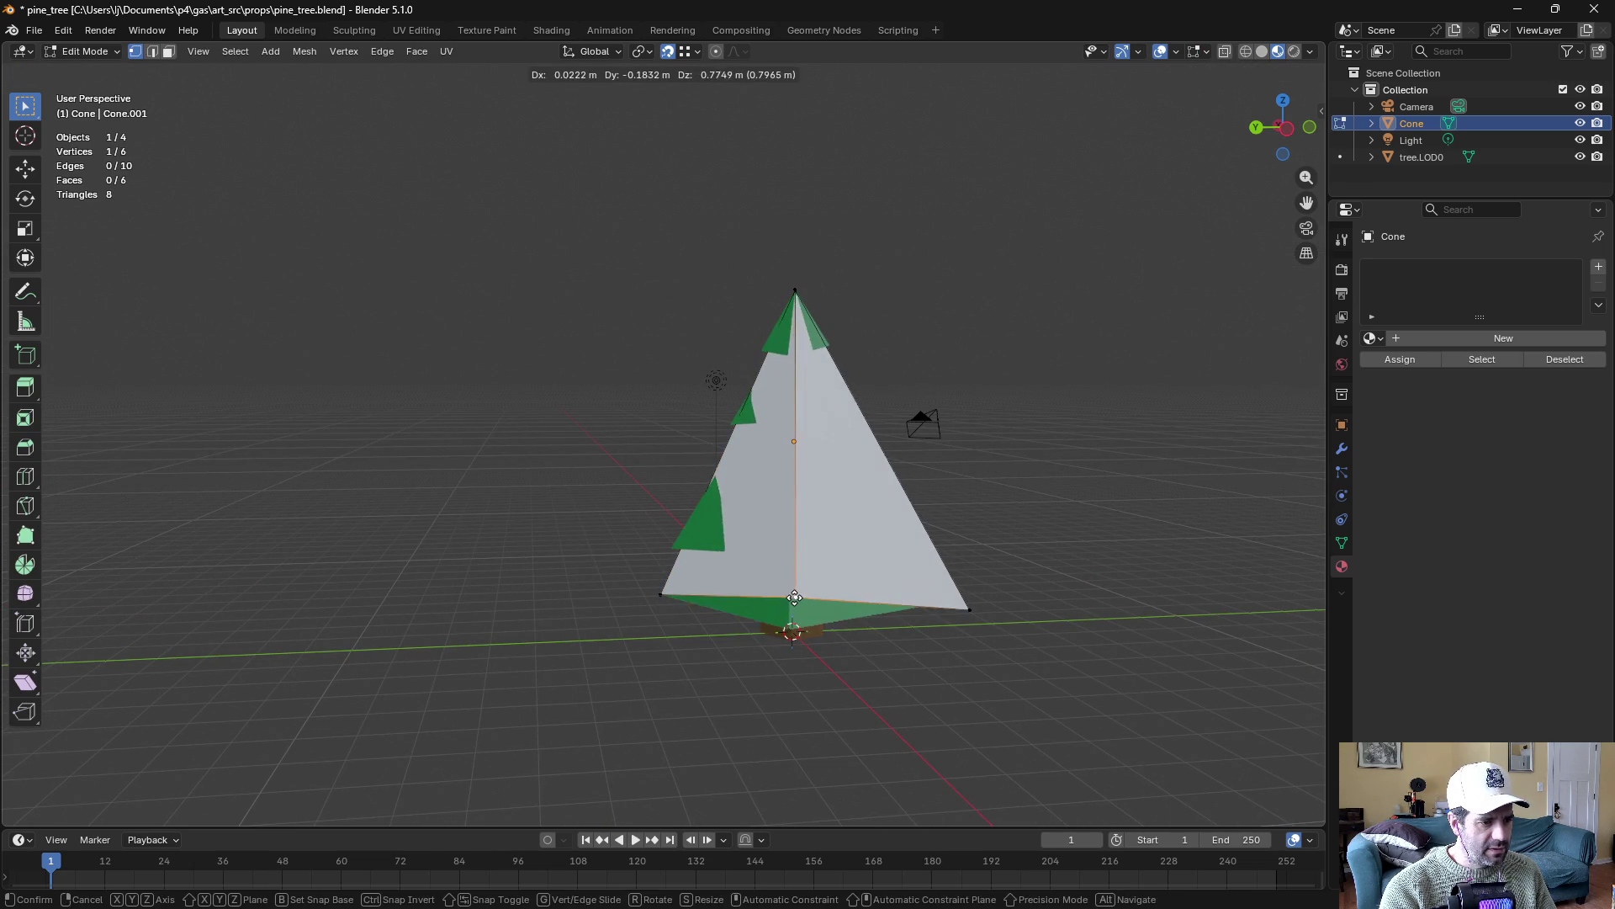
pyautogui.click(788, 621)
pyautogui.moveTo(788, 621)
pyautogui.mouseDown()
pyautogui.moveTo(608, 620)
pyautogui.moveTo(589, 614)
pyautogui.moveTo(593, 597)
pyautogui.moveTo(600, 616)
pyautogui.moveTo(623, 605)
pyautogui.moveTo(469, 577)
pyautogui.moveTo(155, 566)
pyautogui.moveTo(273, 584)
pyautogui.moveTo(278, 497)
pyautogui.moveTo(505, 521)
pyautogui.moveTo(759, 469)
pyautogui.mouseUp()
pyautogui.click(608, 619)
pyautogui.hotkey('ctrl', 'z')
pyautogui.press('g')
pyautogui.click(601, 589)
pyautogui.press('g')
pyautogui.click(596, 562)
# In face select, inset the cone's bottom face by 1.957 m
pyautogui.press('3')
pyautogui.click(815, 456)
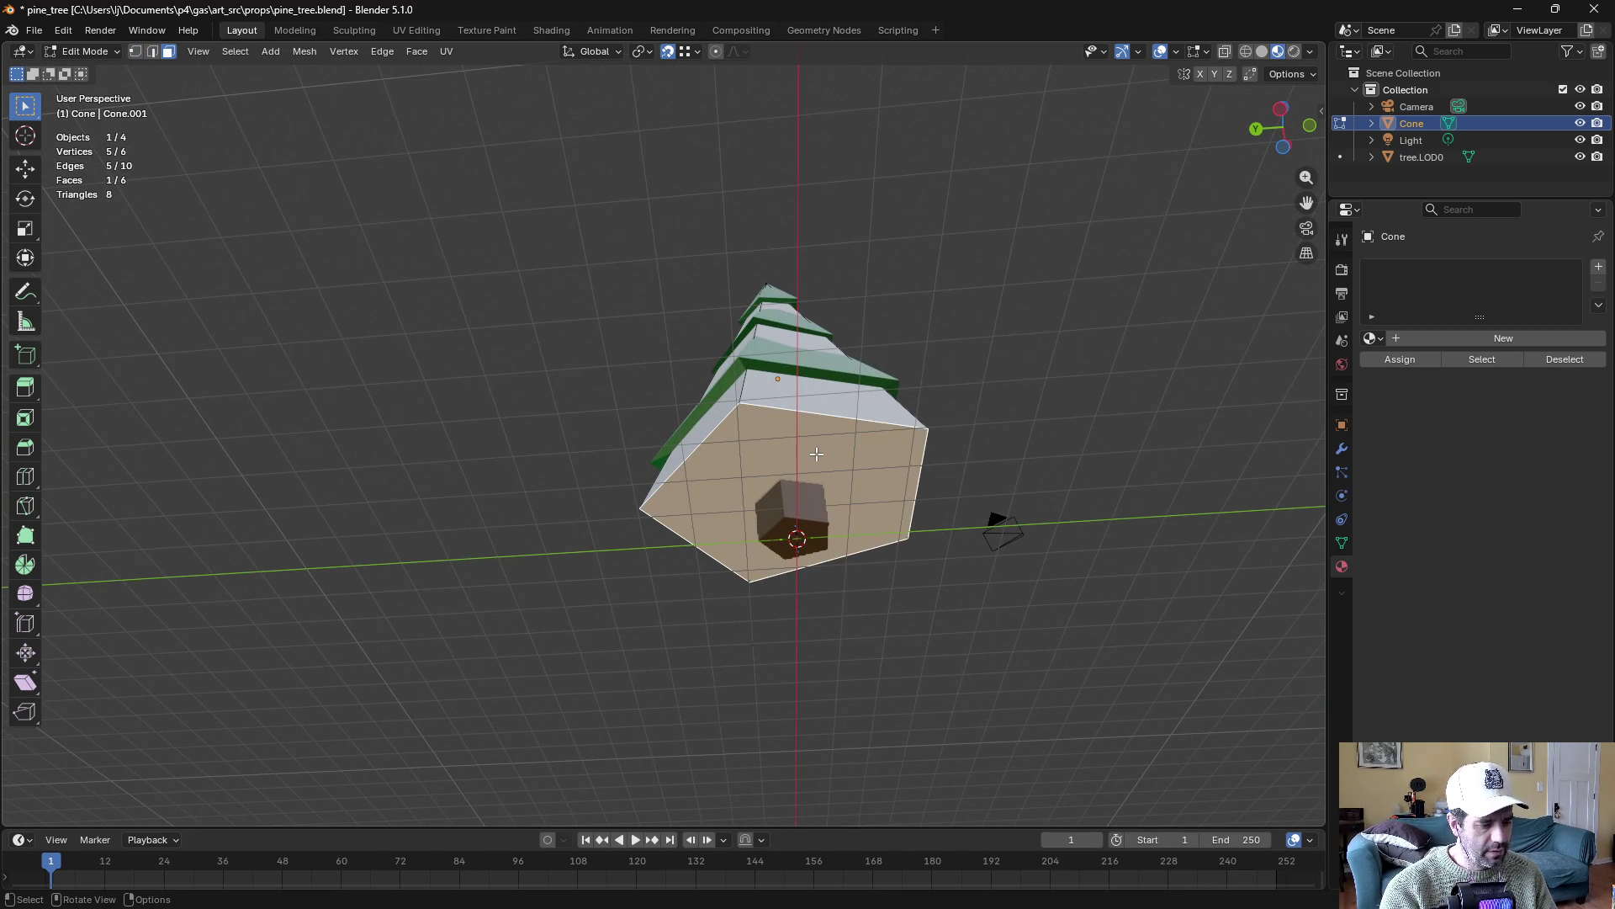
pyautogui.press('i')
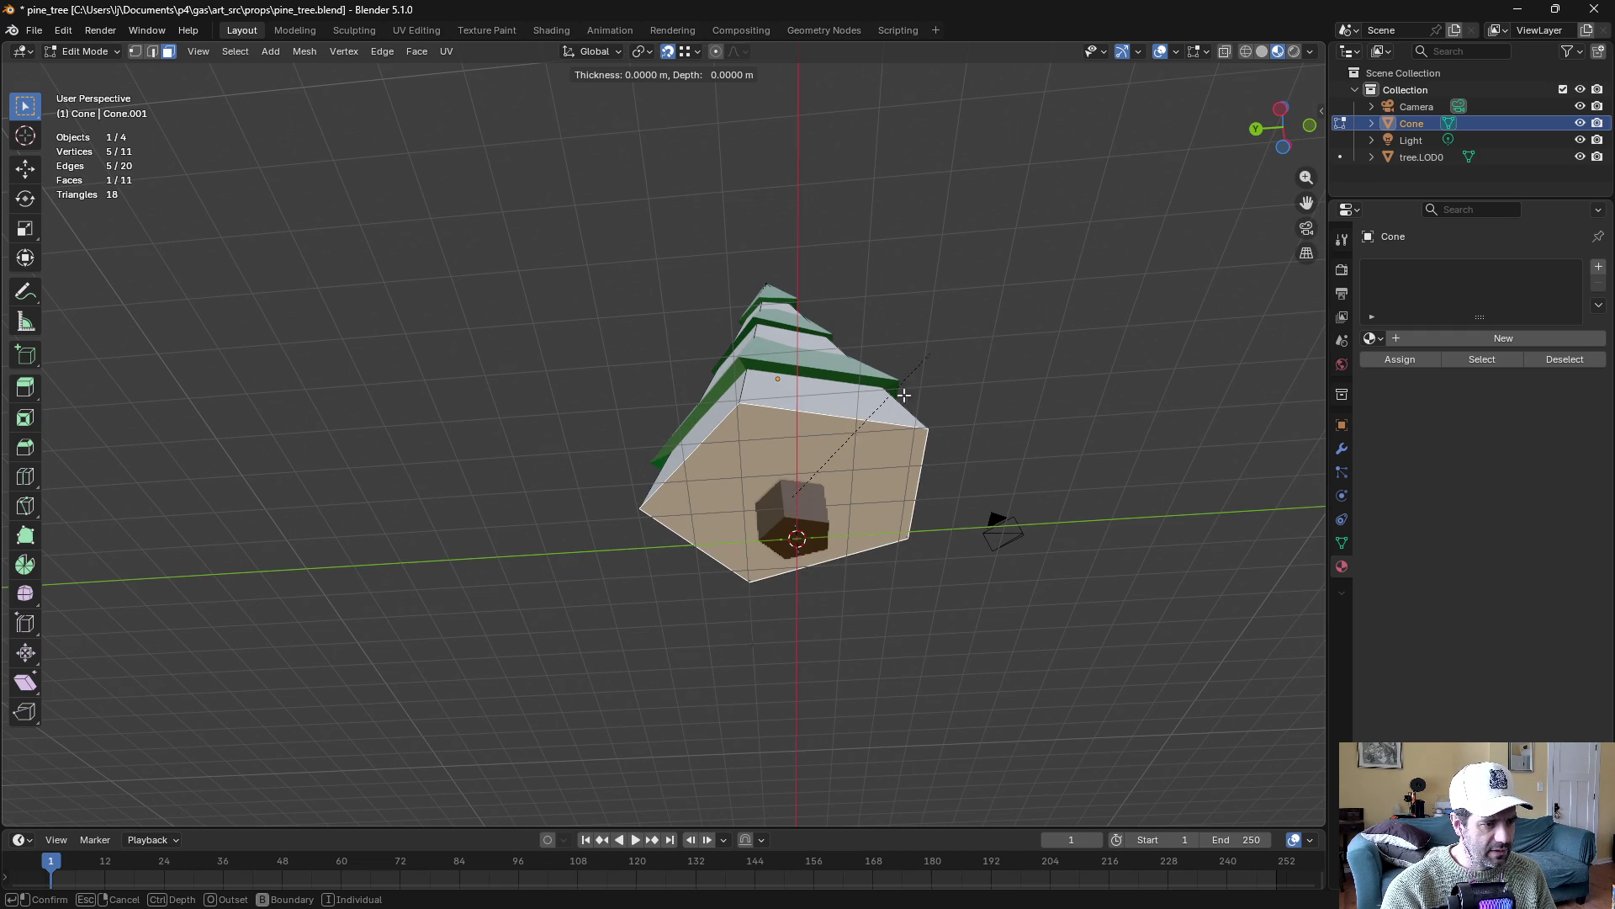
pyautogui.press('Escape')
pyautogui.click(1030, 447)
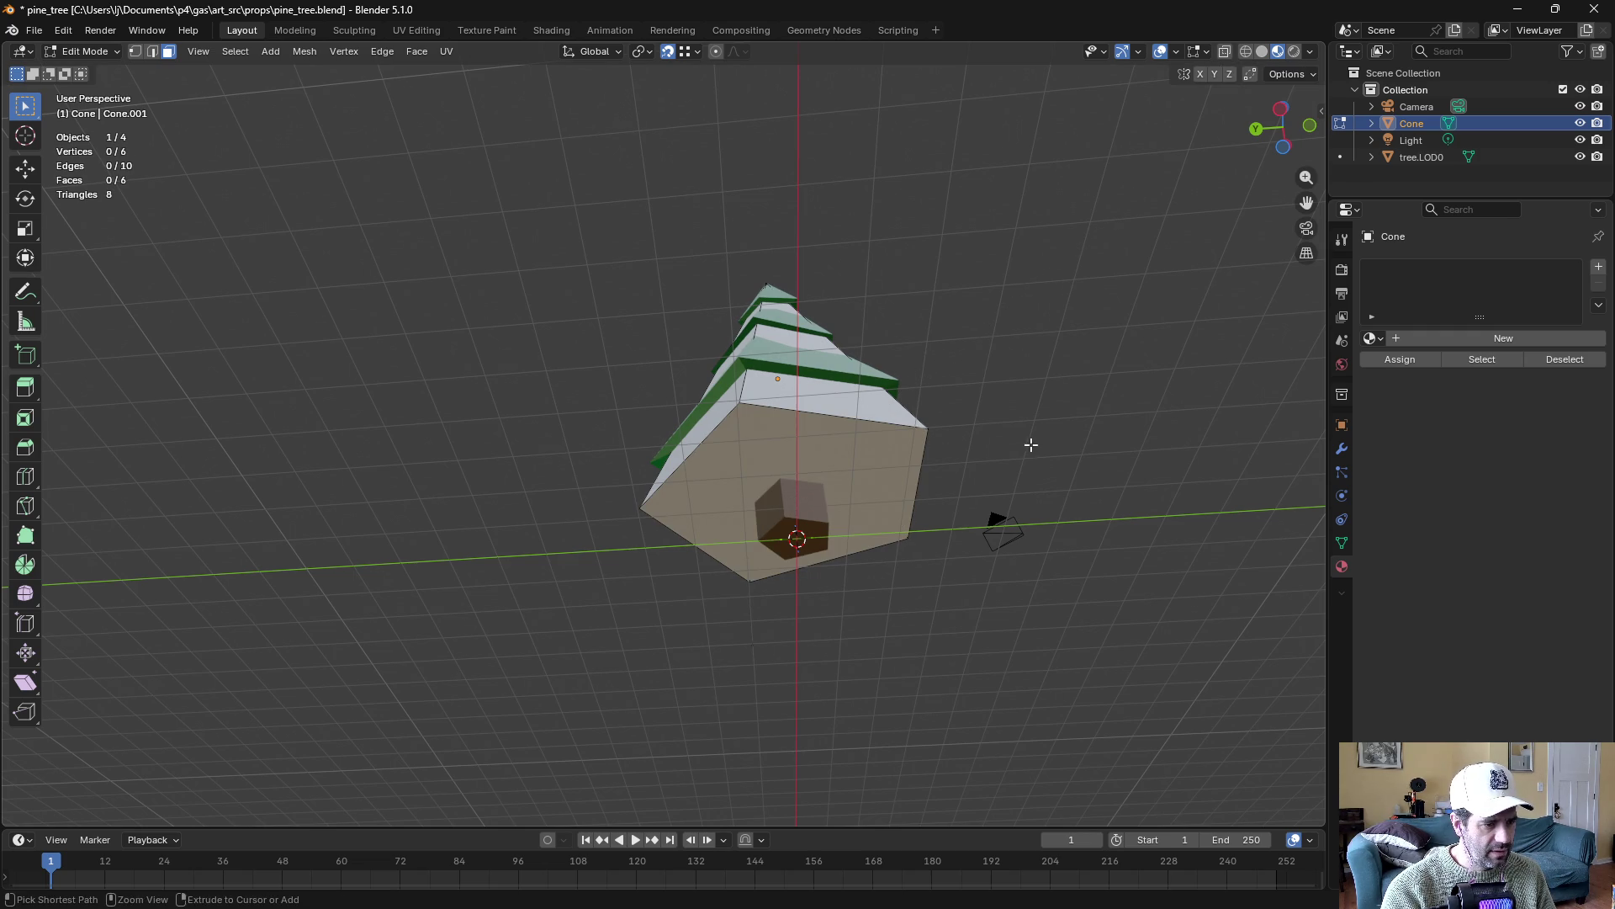
pyautogui.click(873, 458)
pyautogui.press('i')
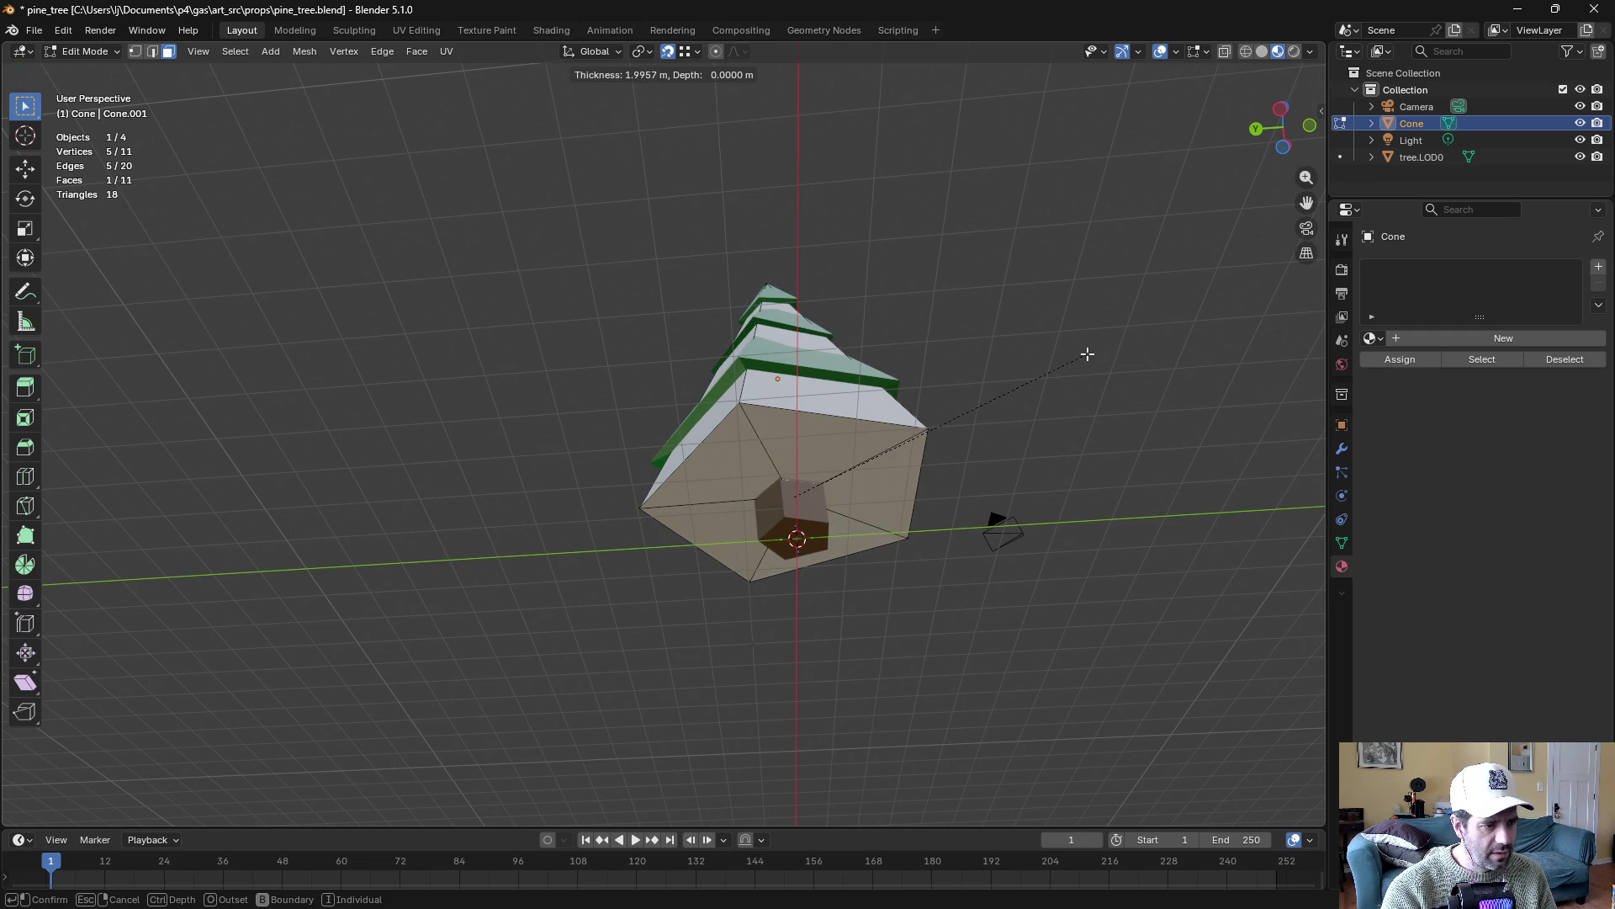
pyautogui.click(1088, 353)
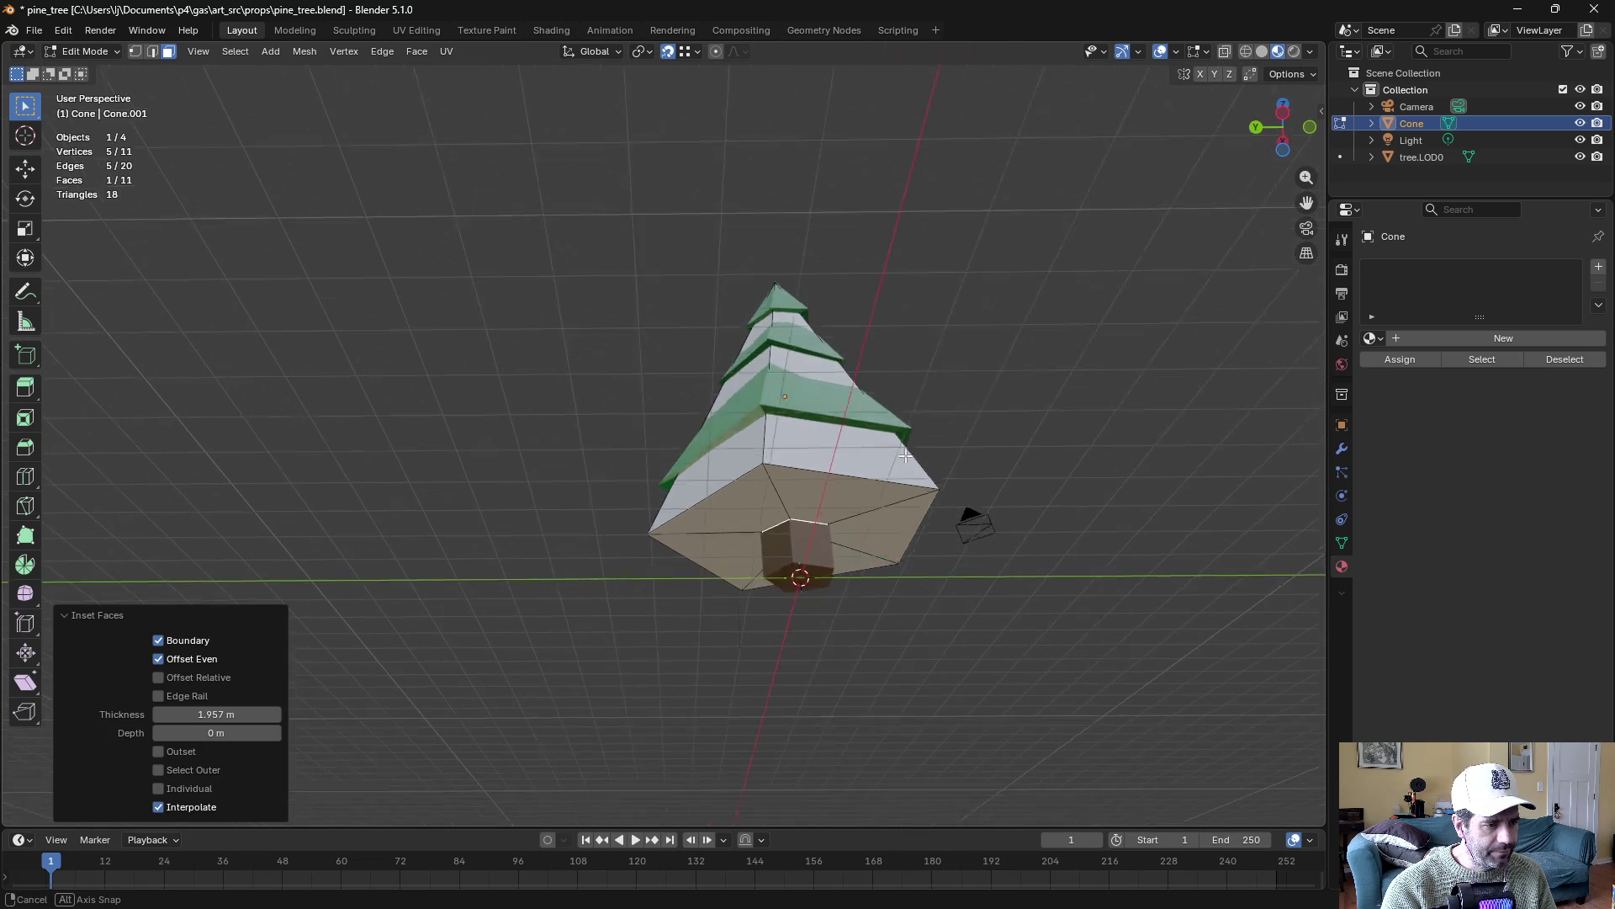
# Extrude the inset face 0.978 m downward into a trunk stub and return to Object Mode
pyautogui.press('e')
pyautogui.click(786, 577)
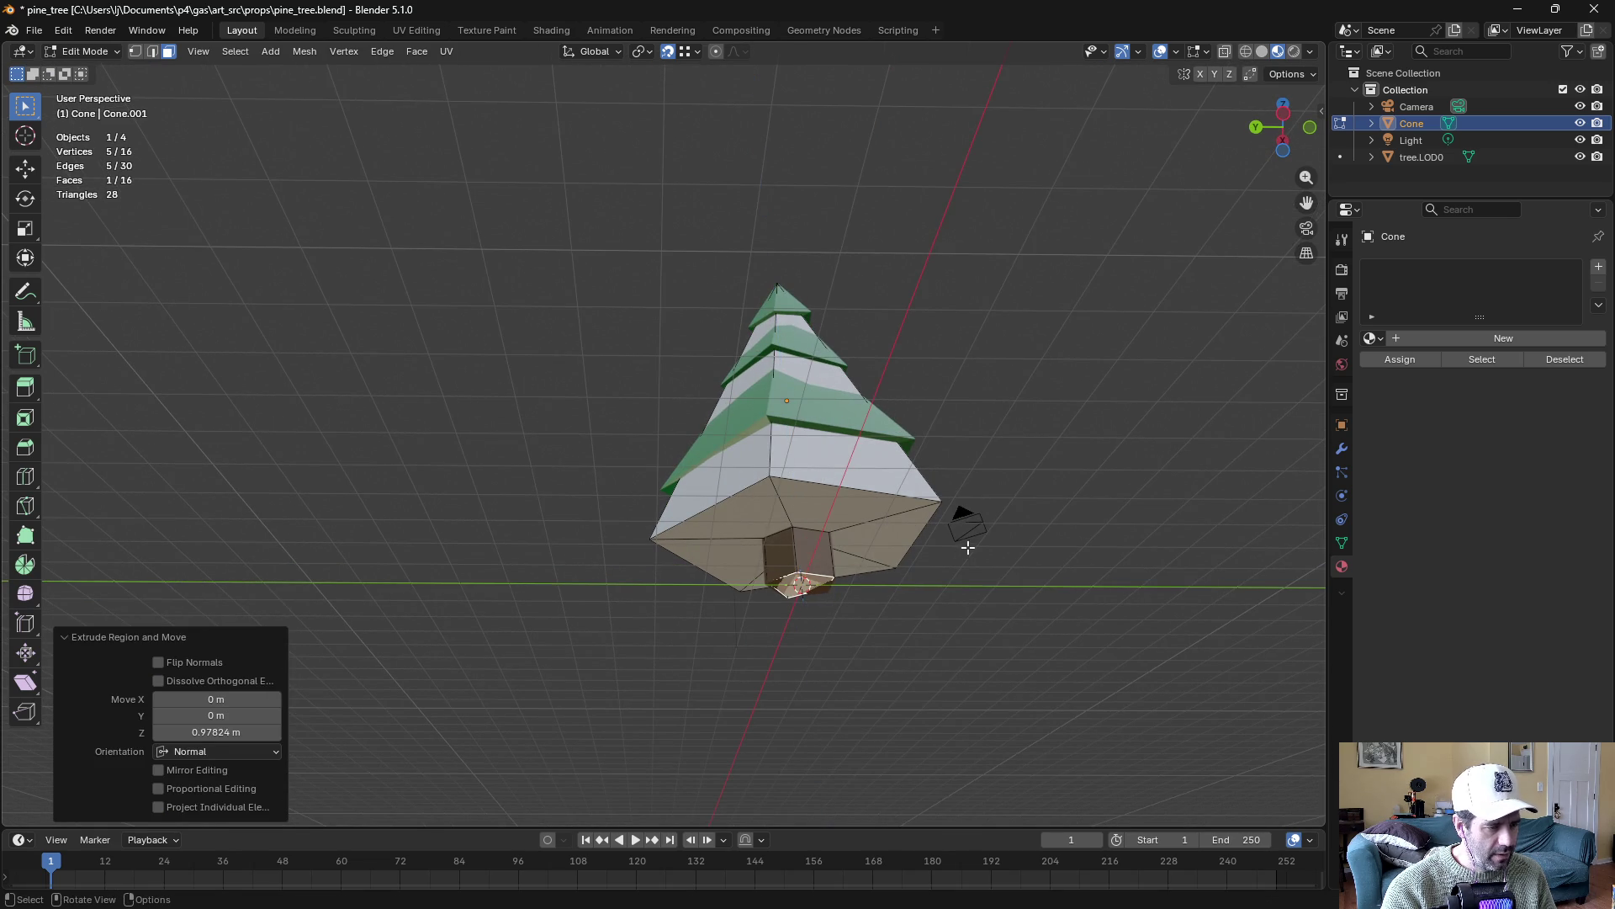
pyautogui.hotkey('ctrl', 'Tab')
pyautogui.click(897, 532)
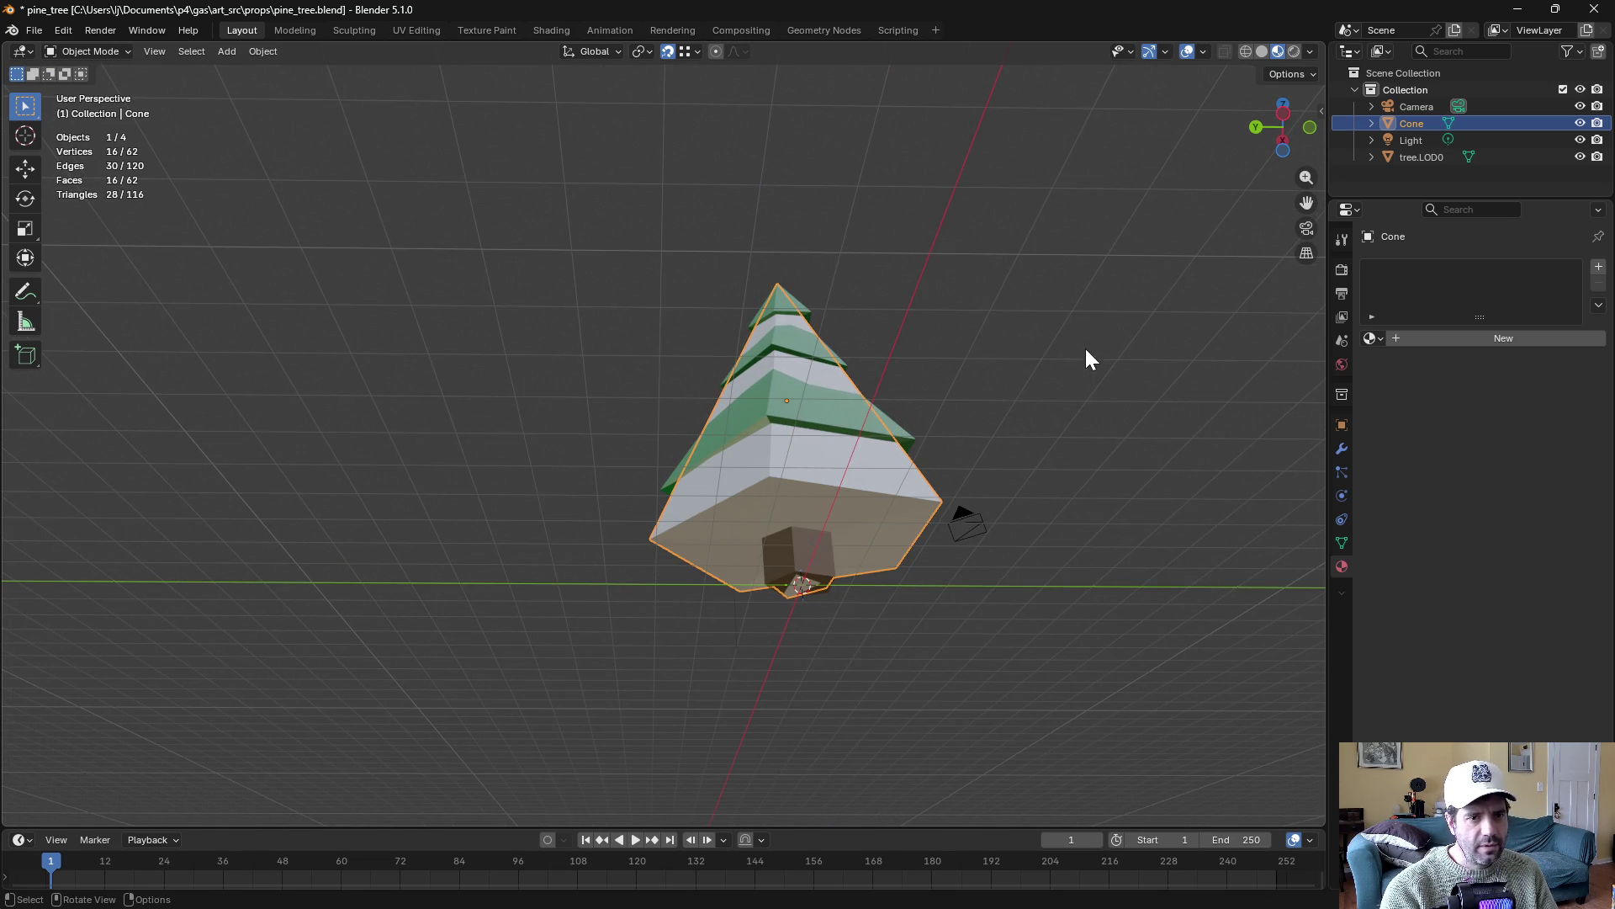
pyautogui.doubleClick(1412, 123)
pyautogui.write('tree.LOD1')
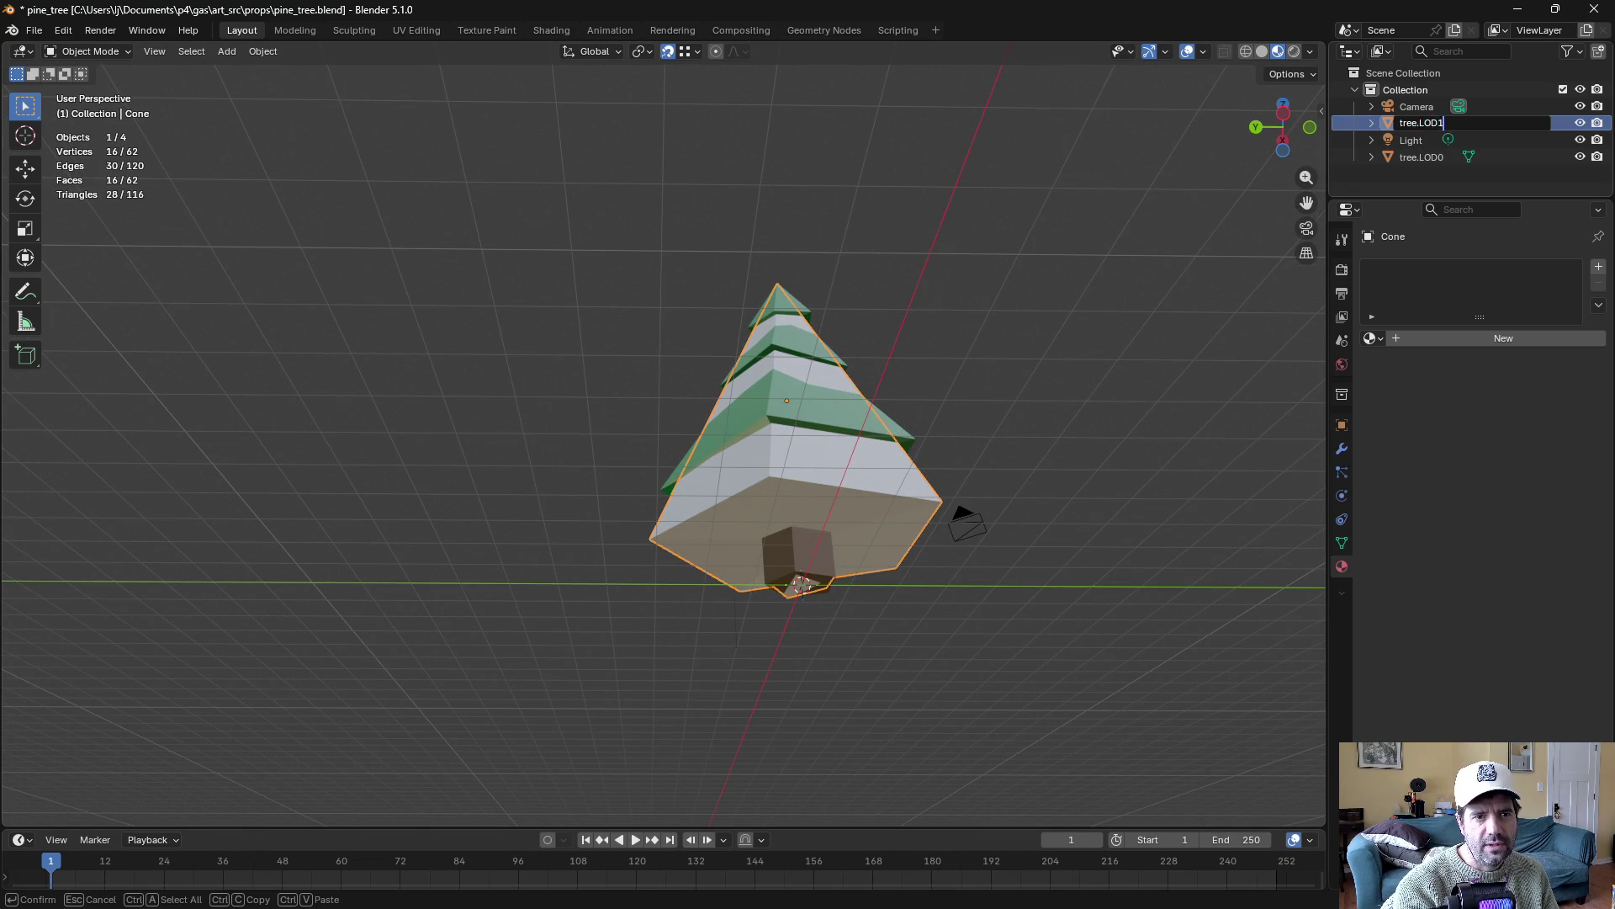
# Confirm the cone's name as tree.LOD1 and briefly hide tree.LOD0 to check it
pyautogui.press('Return')
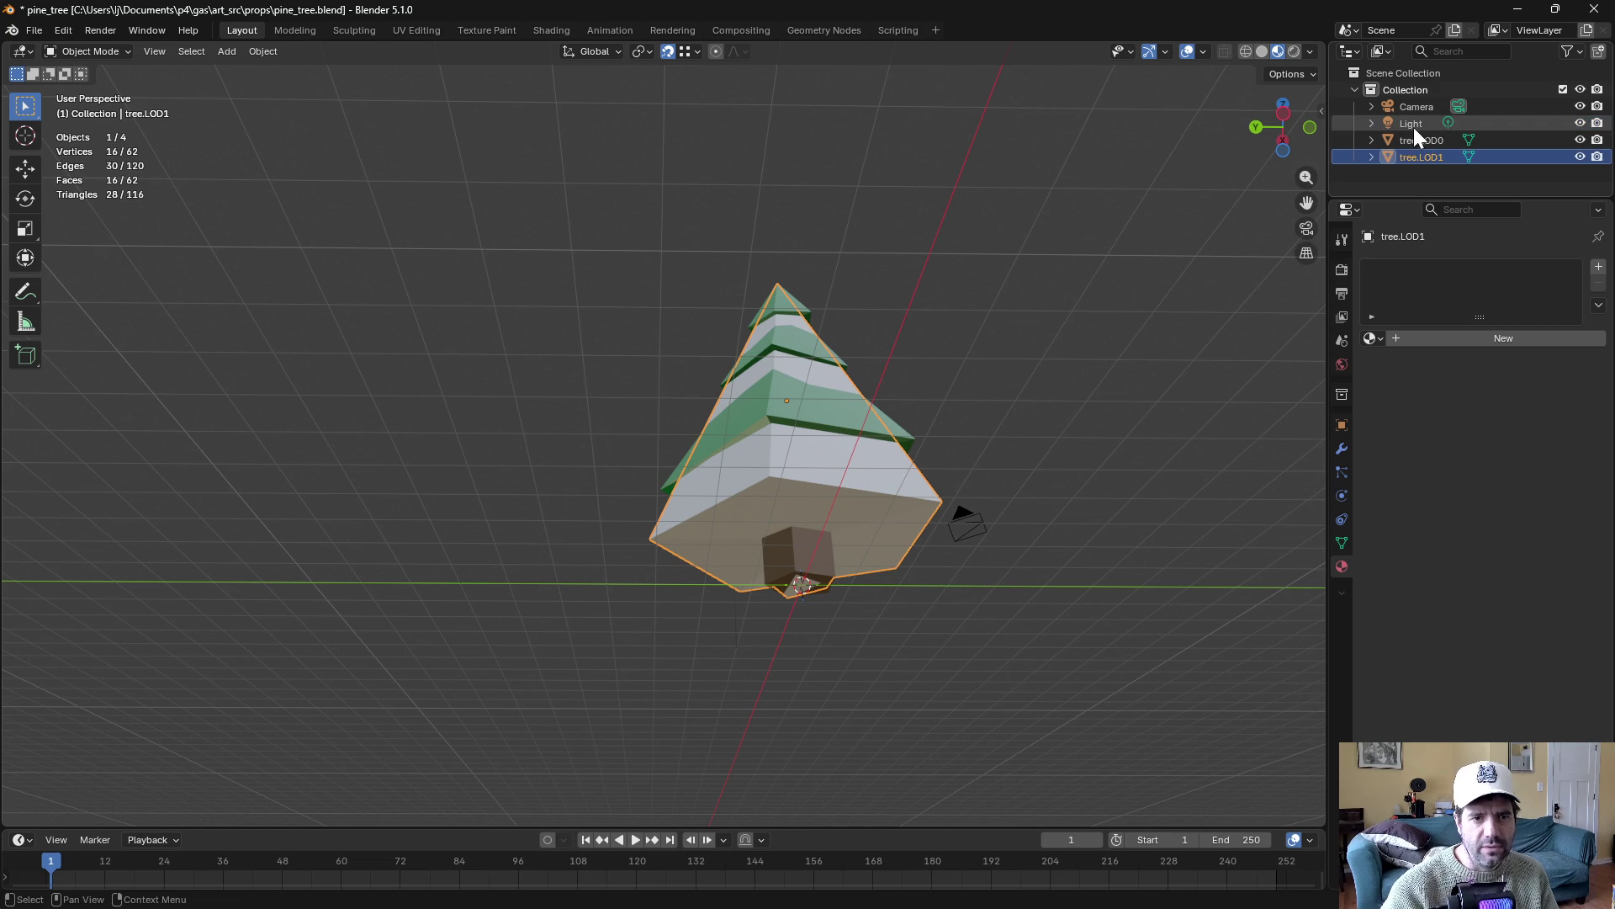
pyautogui.click(1580, 140)
pyautogui.moveTo(848, 337)
pyautogui.mouseDown()
pyautogui.moveTo(897, 365)
pyautogui.moveTo(941, 357)
pyautogui.moveTo(883, 371)
pyautogui.moveTo(941, 303)
pyautogui.moveTo(879, 378)
pyautogui.mouseUp()
pyautogui.click(1580, 139)
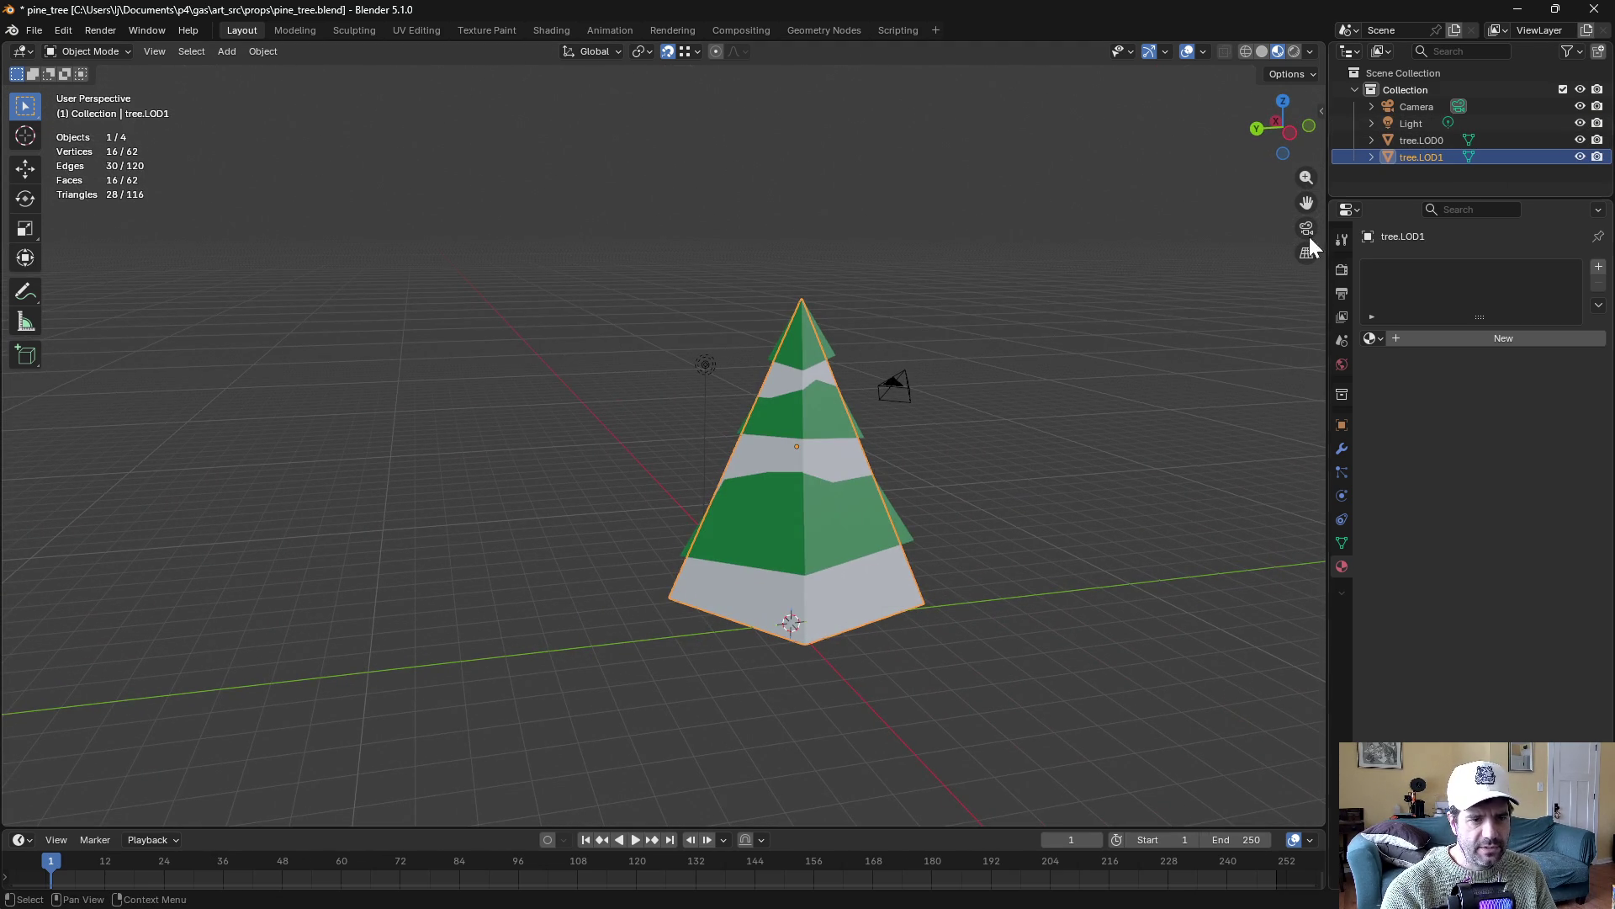
# Set the render engine to Cycles with GPU Compute as the device
pyautogui.click(1341, 270)
pyautogui.click(1502, 267)
pyautogui.click(1506, 323)
pyautogui.click(1501, 288)
pyautogui.click(1481, 327)
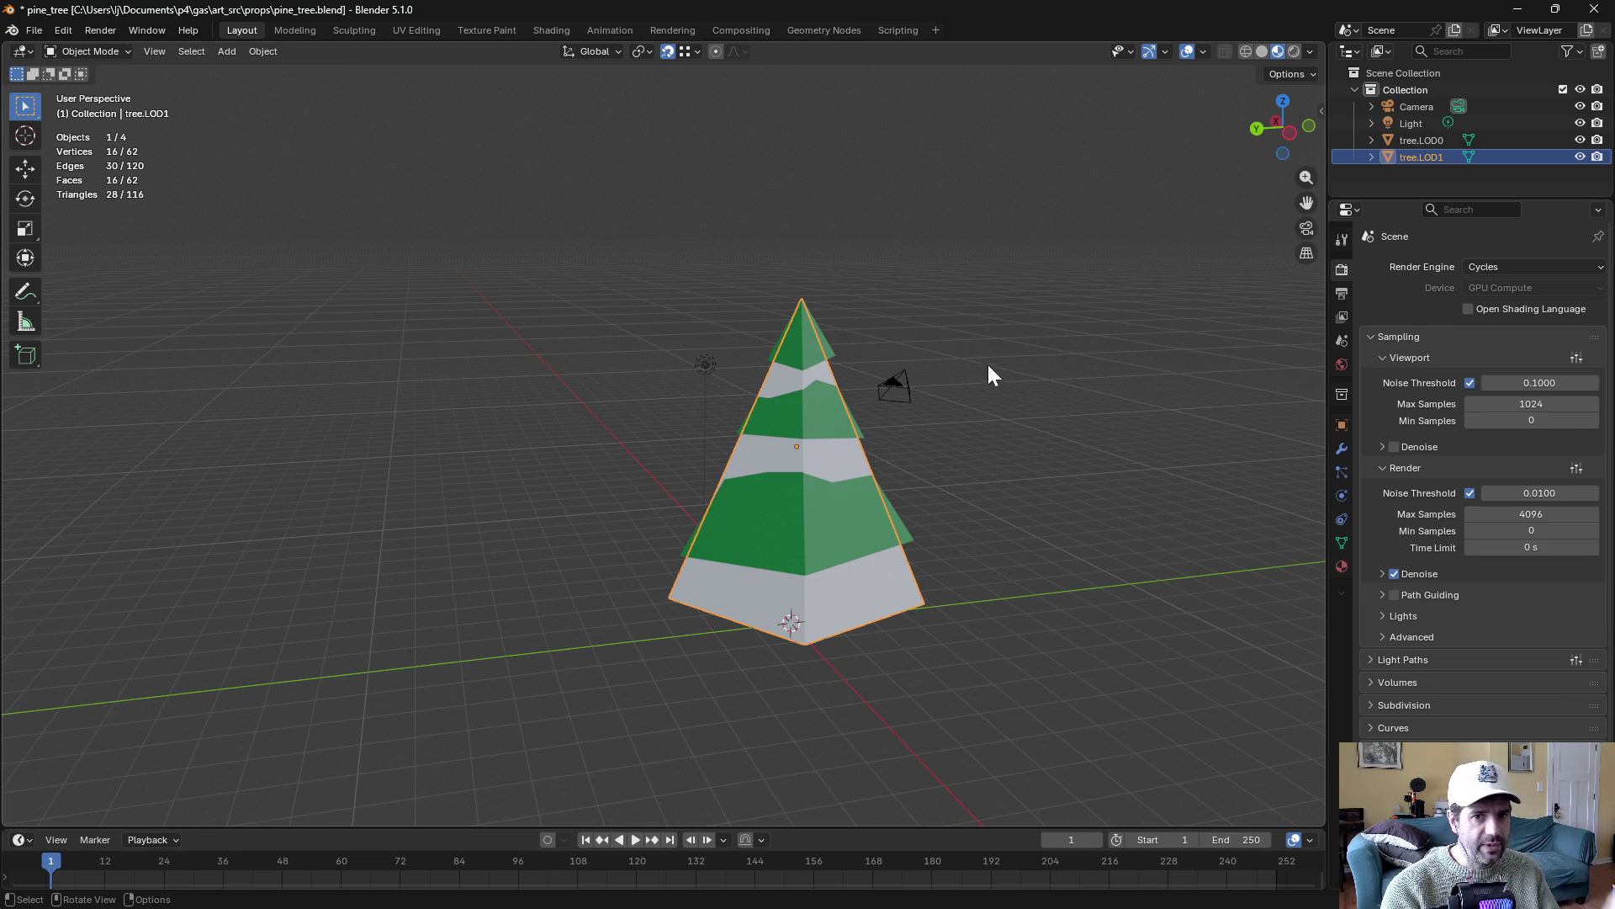
# Select tree.LOD0 and hide tree.LOD1 so only the original tree shows
pyautogui.moveTo(1041, 360); pyautogui.dragTo(946, 271)
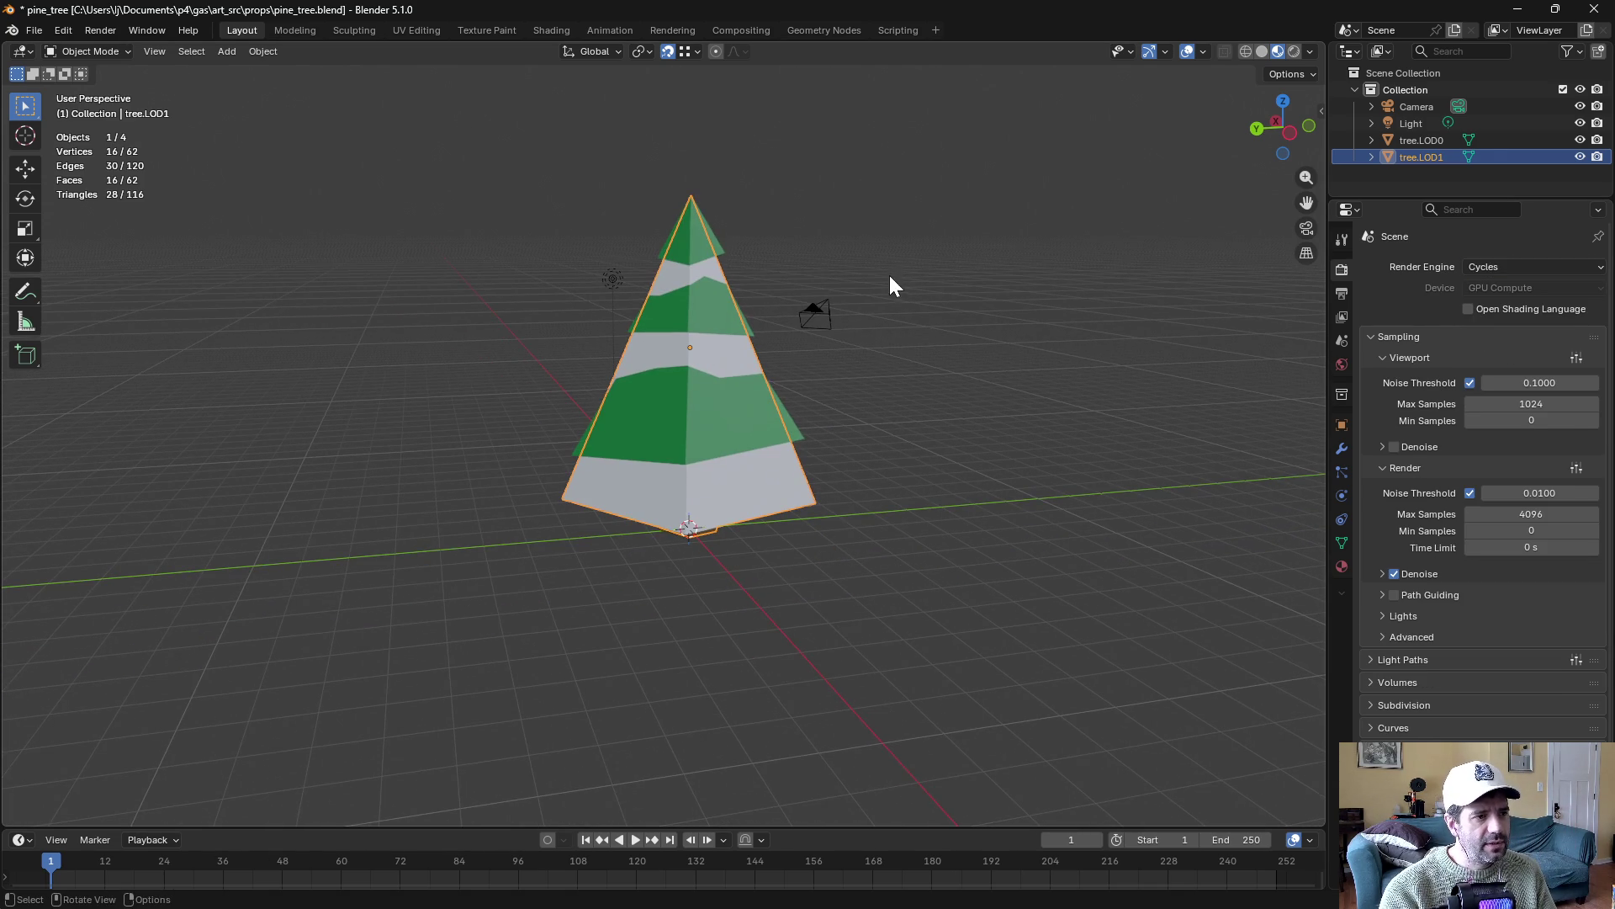
pyautogui.click(1472, 139)
pyautogui.click(1580, 157)
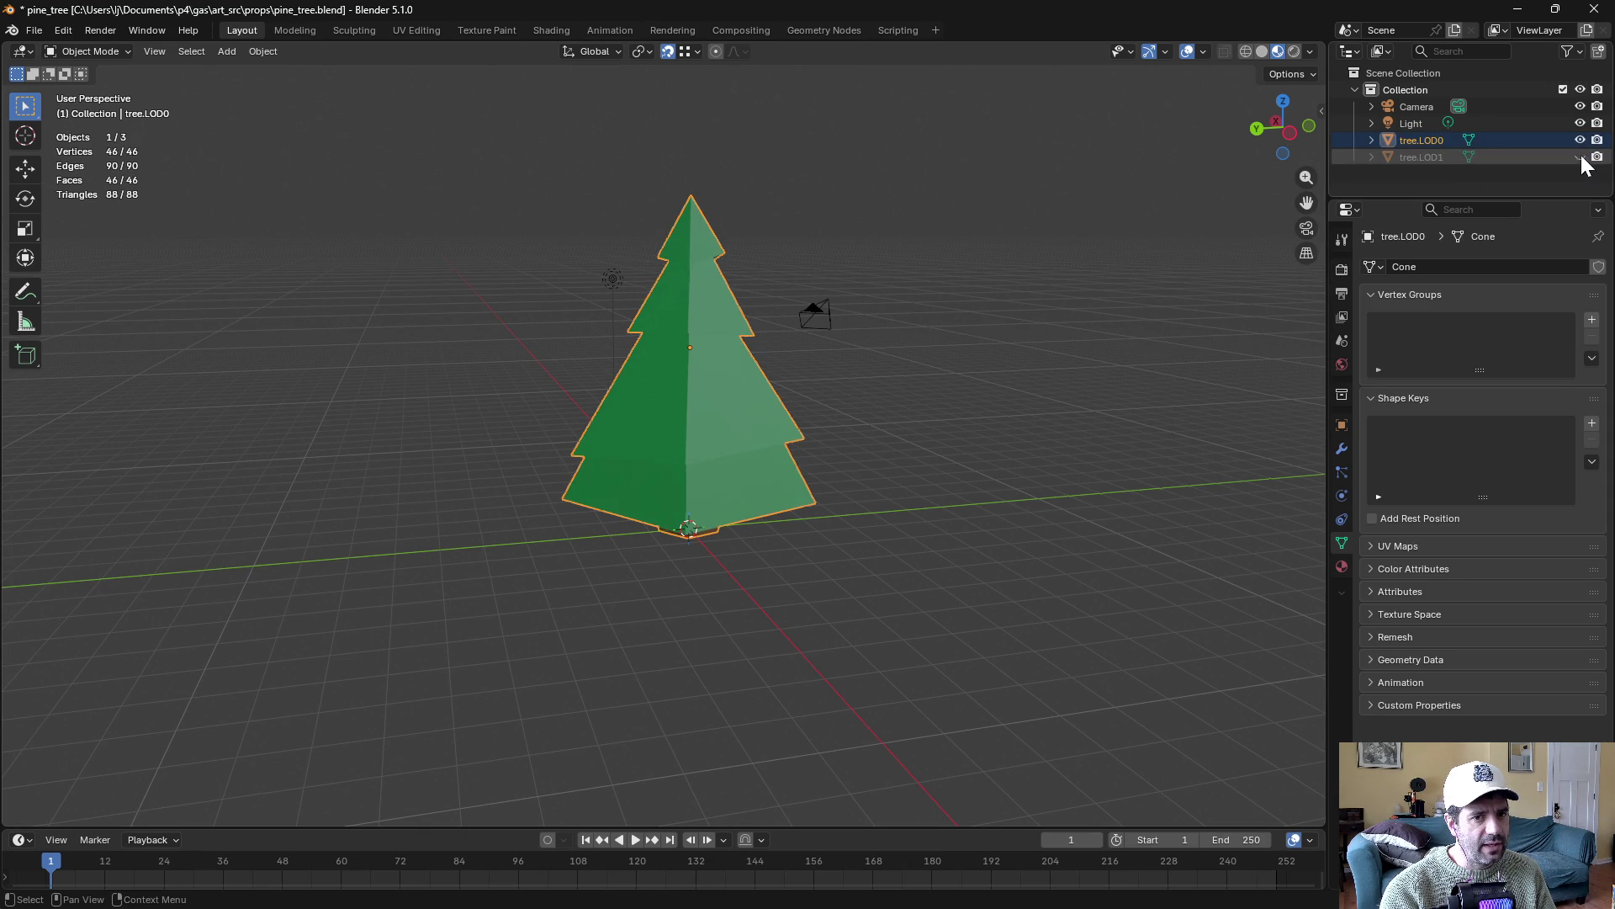
pyautogui.hotkey('ctrl', 'Tab')
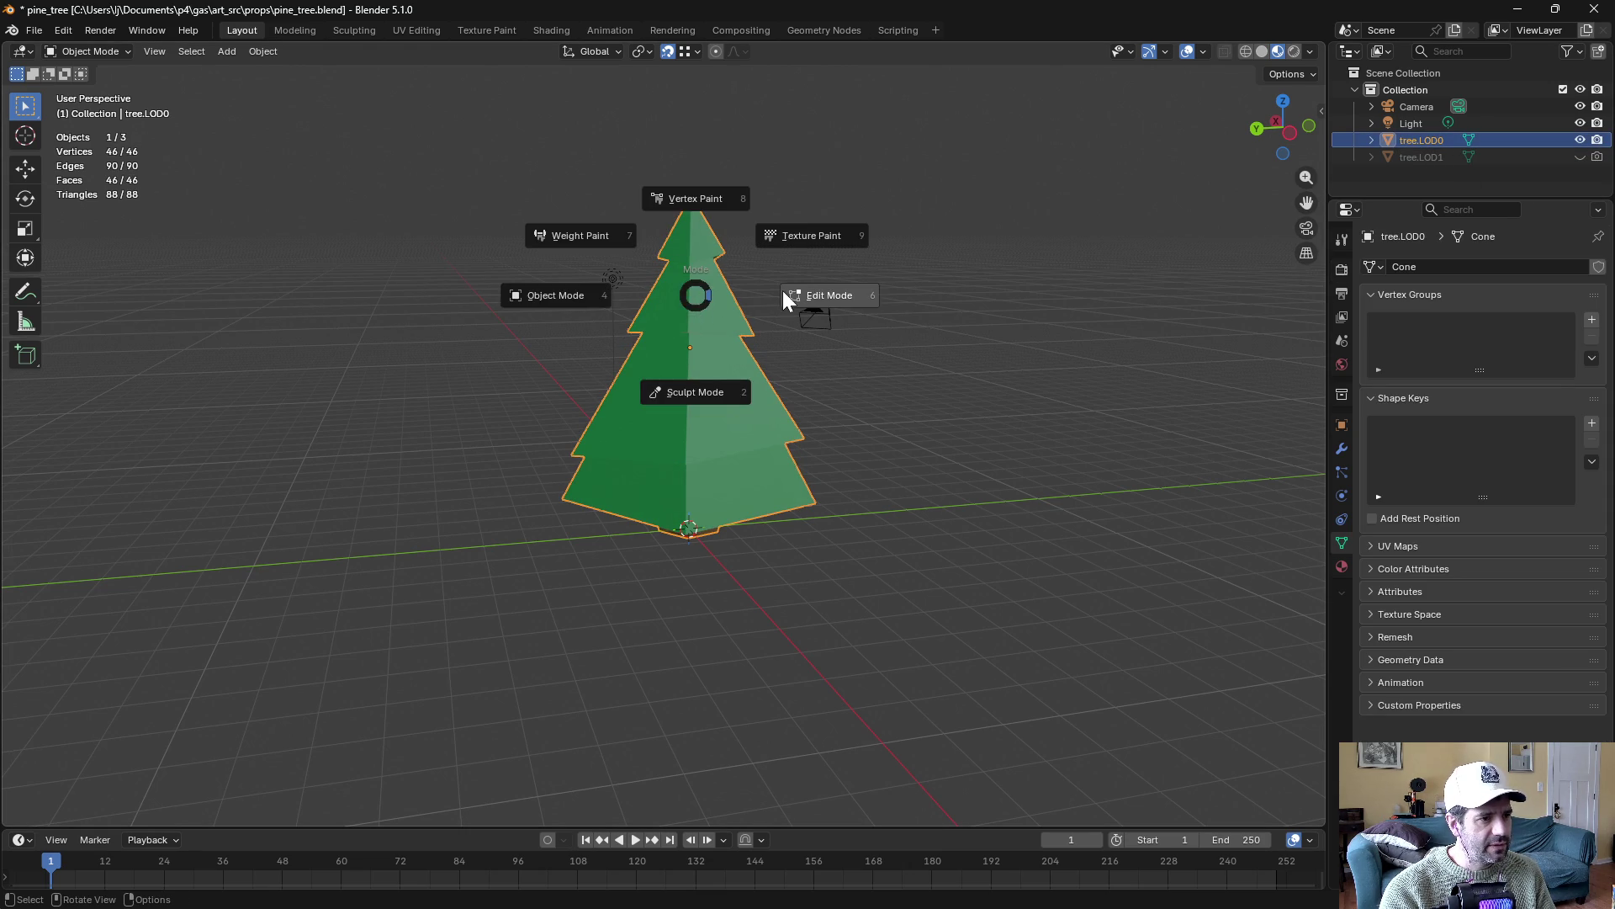
pyautogui.click(783, 290)
# In the UV Editing workspace, select tree.LOD0's trunk-top edge loop and mark it as a seam
pyautogui.click(406, 32)
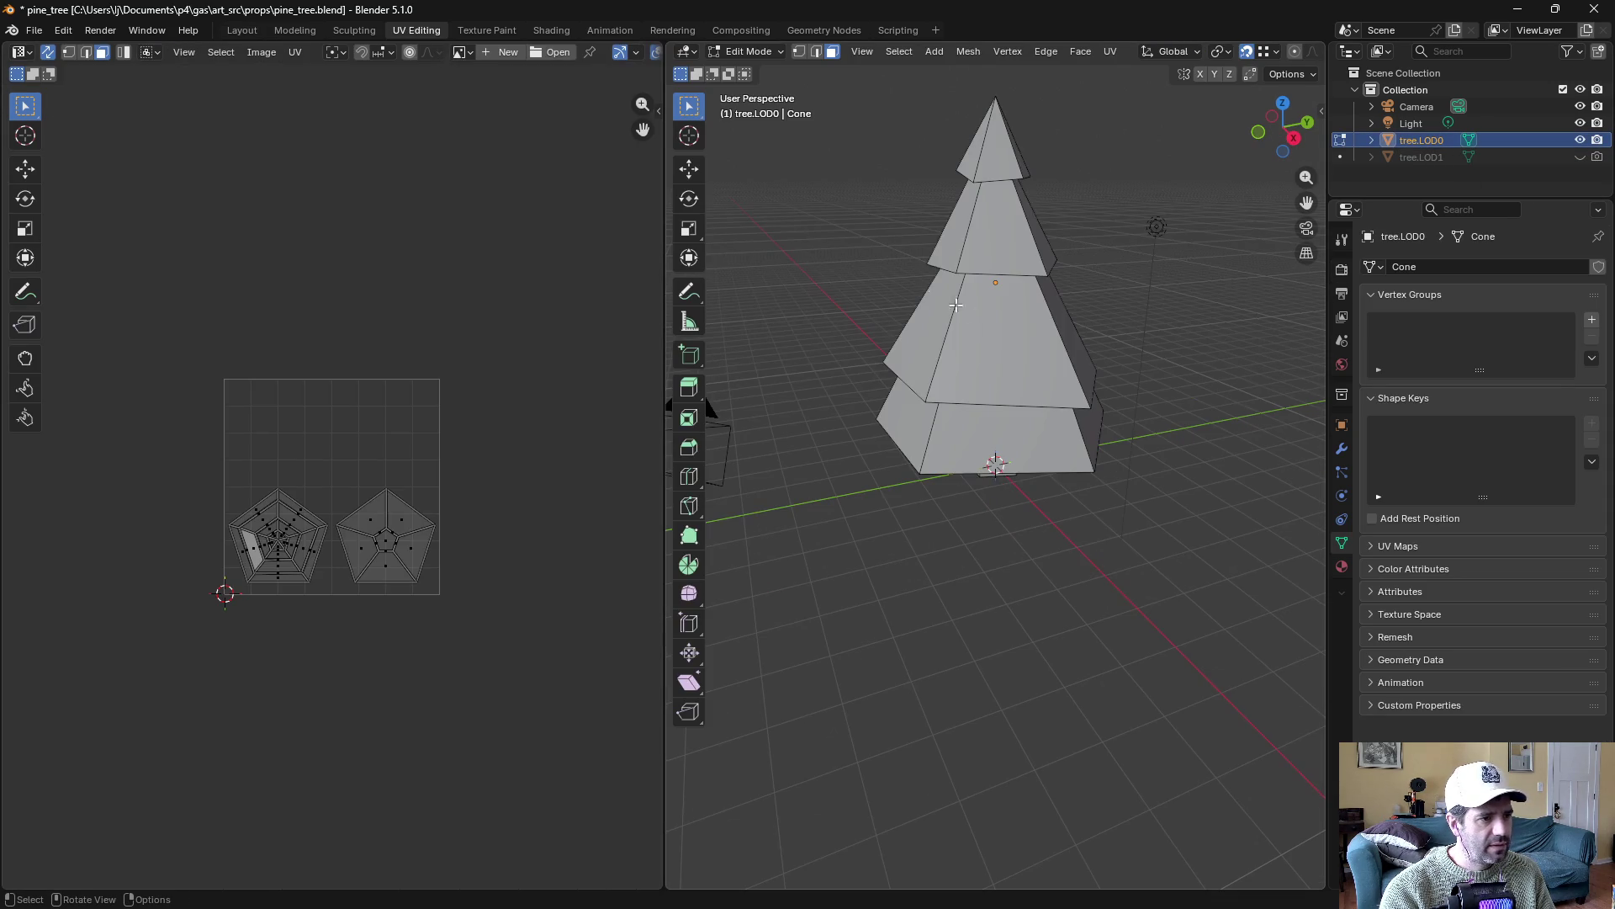
pyautogui.press('a')
pyautogui.moveTo(968, 471)
pyautogui.mouseDown()
pyautogui.moveTo(974, 521)
pyautogui.moveTo(1021, 492)
pyautogui.moveTo(775, 462)
pyautogui.mouseUp()
pyautogui.press('2')
pyautogui.keyDown('alt'); pyautogui.click(1025, 488); pyautogui.keyUp('alt')
pyautogui.click(1110, 51)
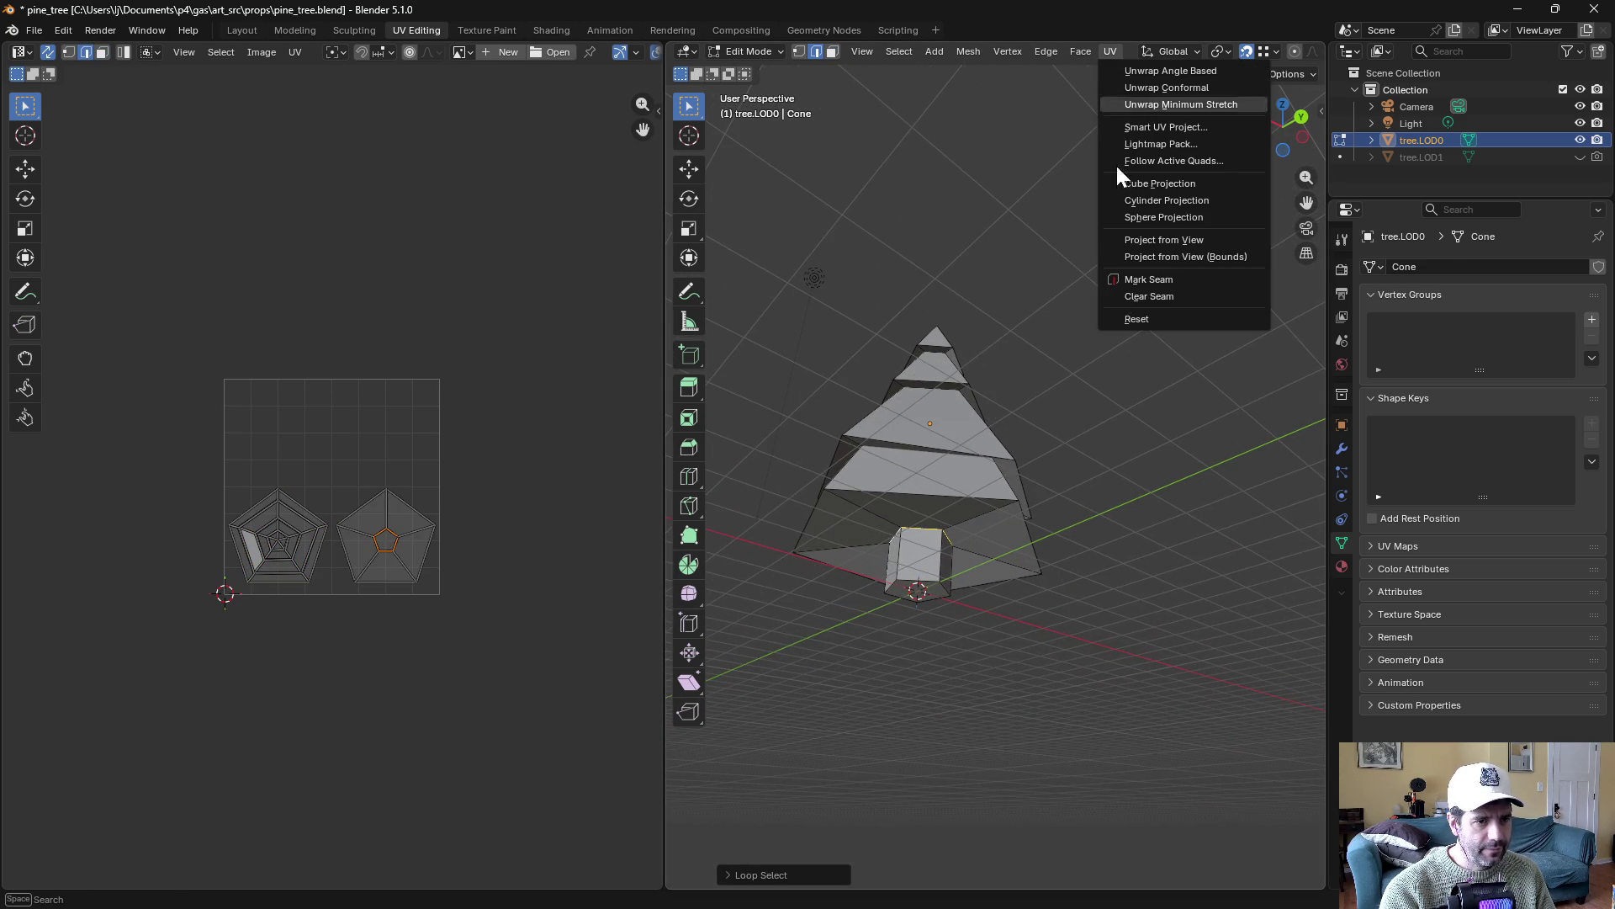
pyautogui.click(1129, 278)
pyautogui.moveTo(969, 444)
pyautogui.mouseDown()
pyautogui.moveTo(951, 460)
pyautogui.moveTo(971, 493)
pyautogui.mouseUp()
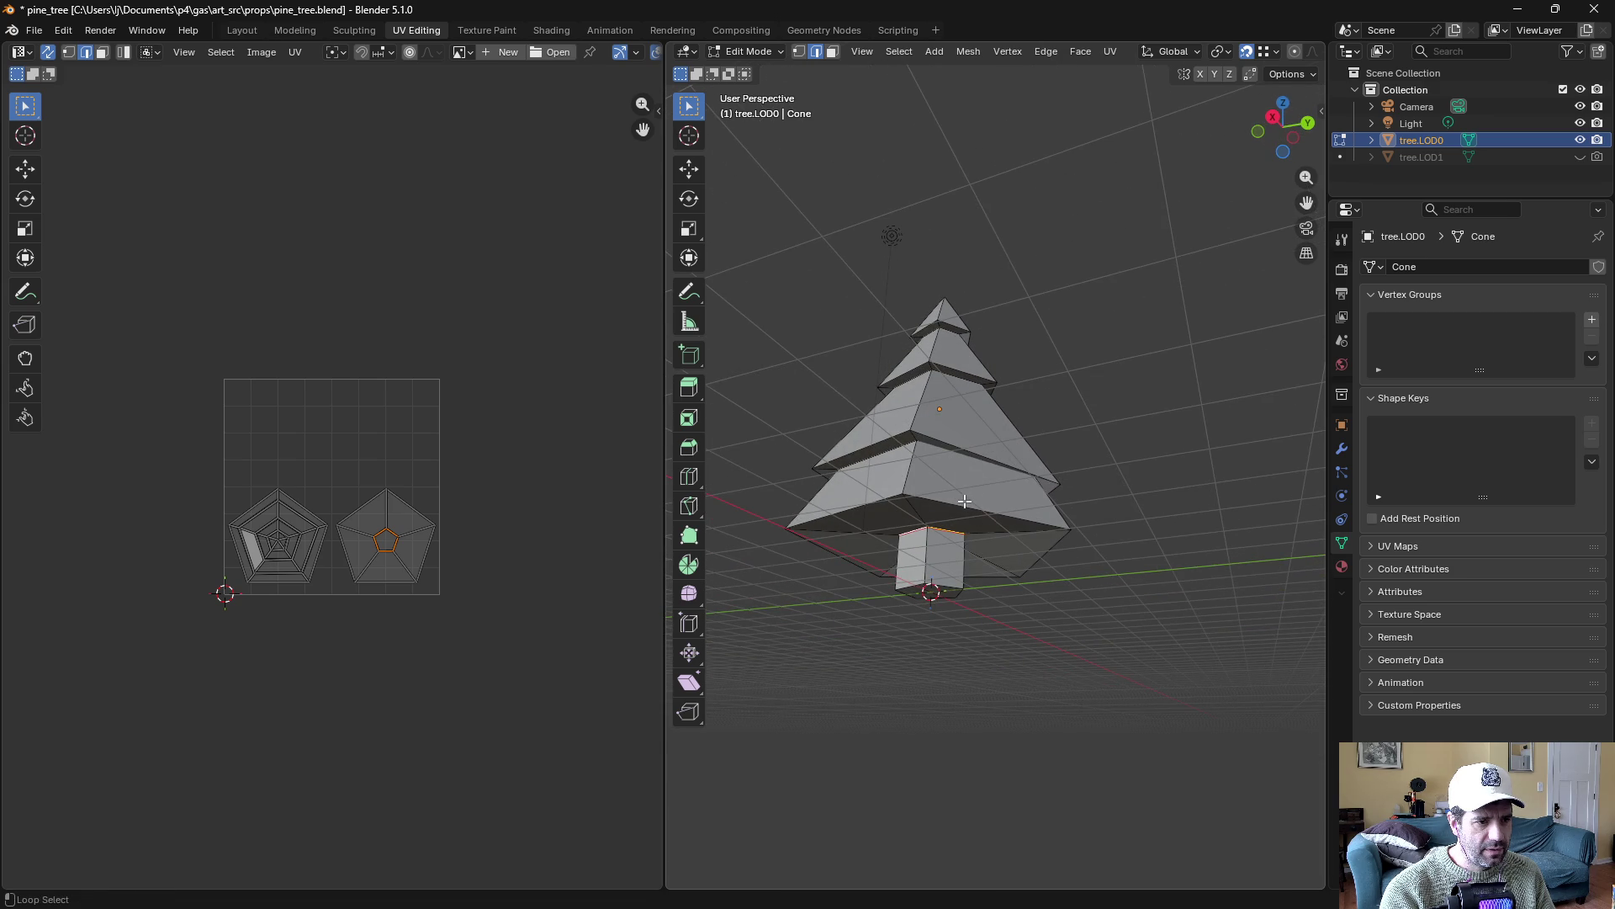
# Select the bottom edge loops of all five tiers and mark them as seams
pyautogui.keyDown('alt'); pyautogui.click(939, 496); pyautogui.keyUp('alt')
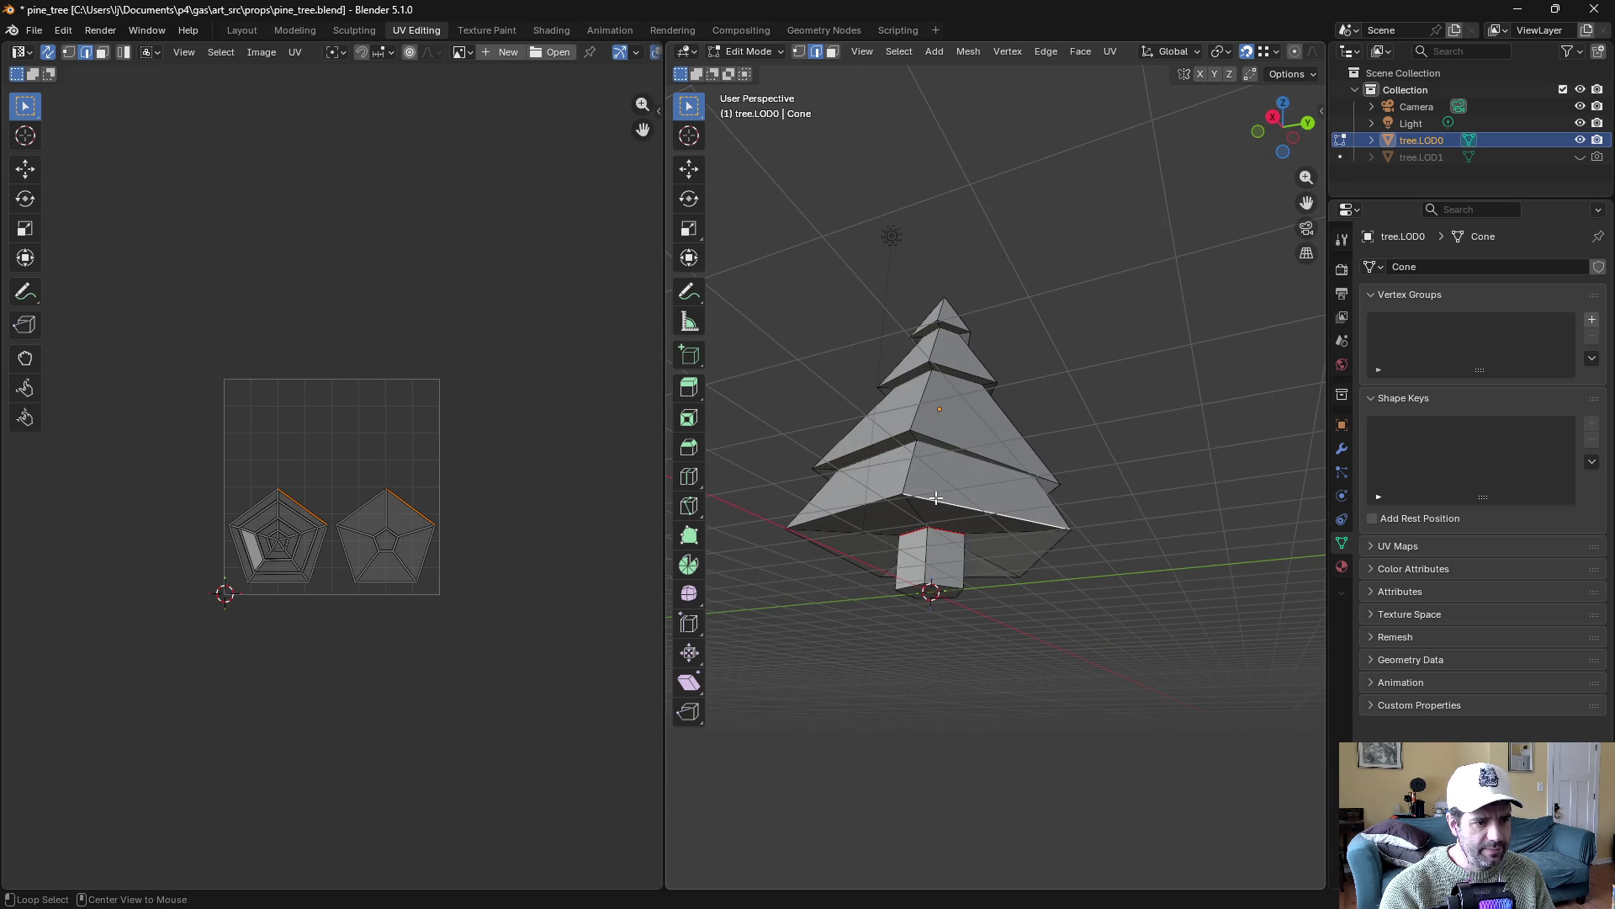
pyautogui.keyDown('alt'); pyautogui.keyDown('shift'); pyautogui.click(939, 496); pyautogui.keyUp('shift'); pyautogui.keyUp('alt')
pyautogui.keyDown('alt'); pyautogui.keyDown('shift'); pyautogui.click(918, 433); pyautogui.keyUp('shift'); pyautogui.keyUp('alt')
pyautogui.keyDown('alt'); pyautogui.keyDown('shift'); pyautogui.click(939, 368); pyautogui.keyUp('shift'); pyautogui.keyUp('alt')
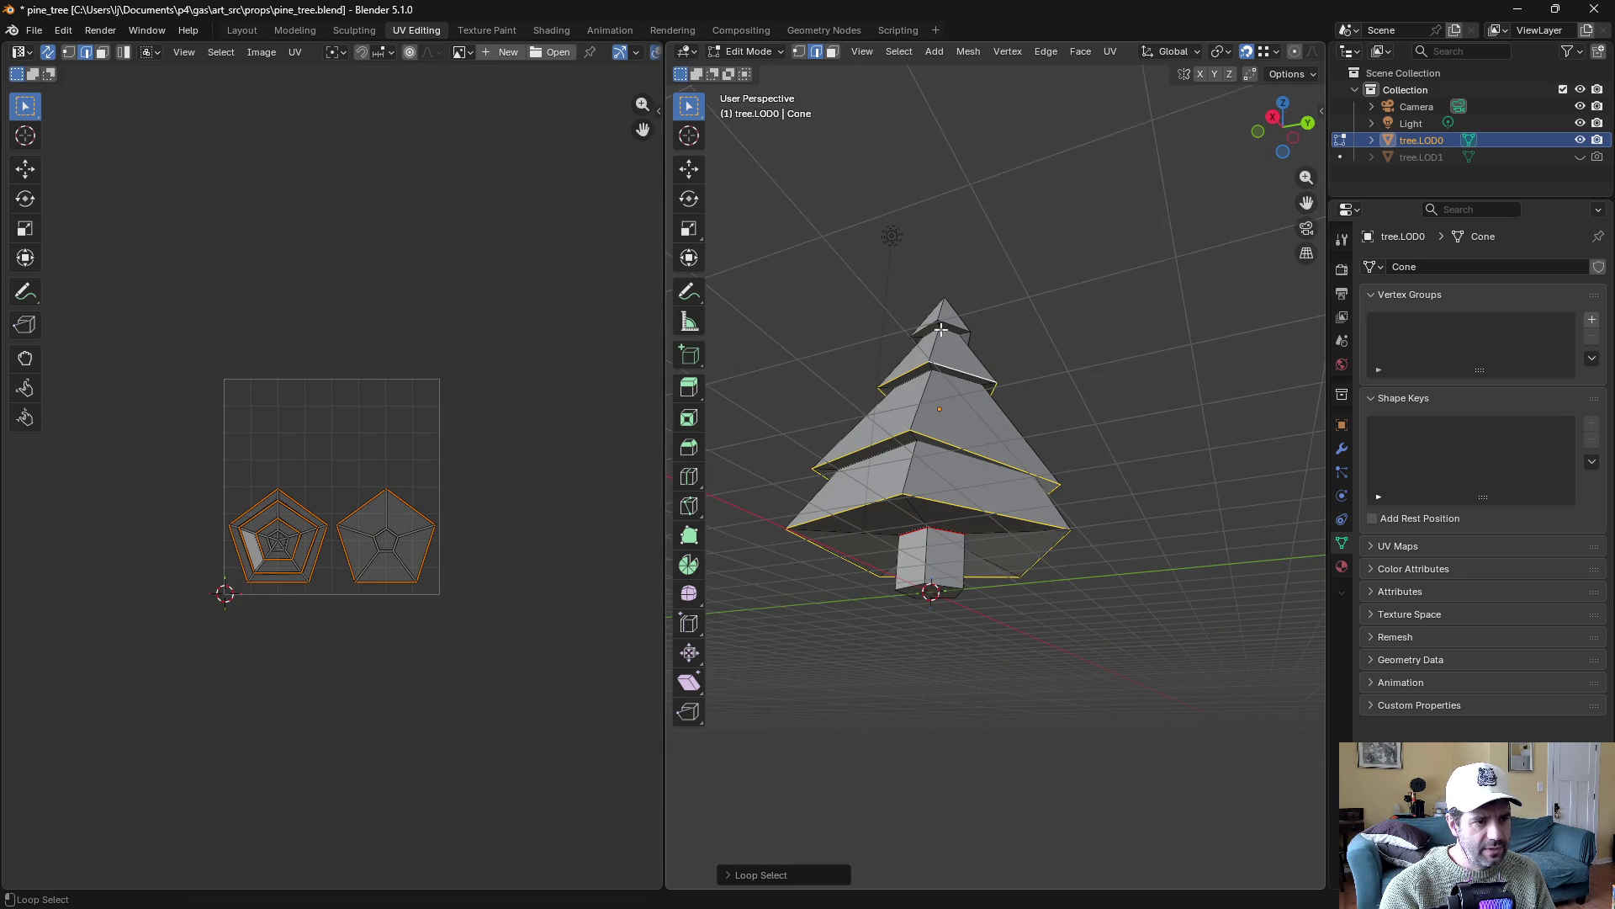
pyautogui.keyDown('alt'); pyautogui.keyDown('shift'); pyautogui.click(942, 324); pyautogui.keyUp('shift'); pyautogui.keyUp('alt')
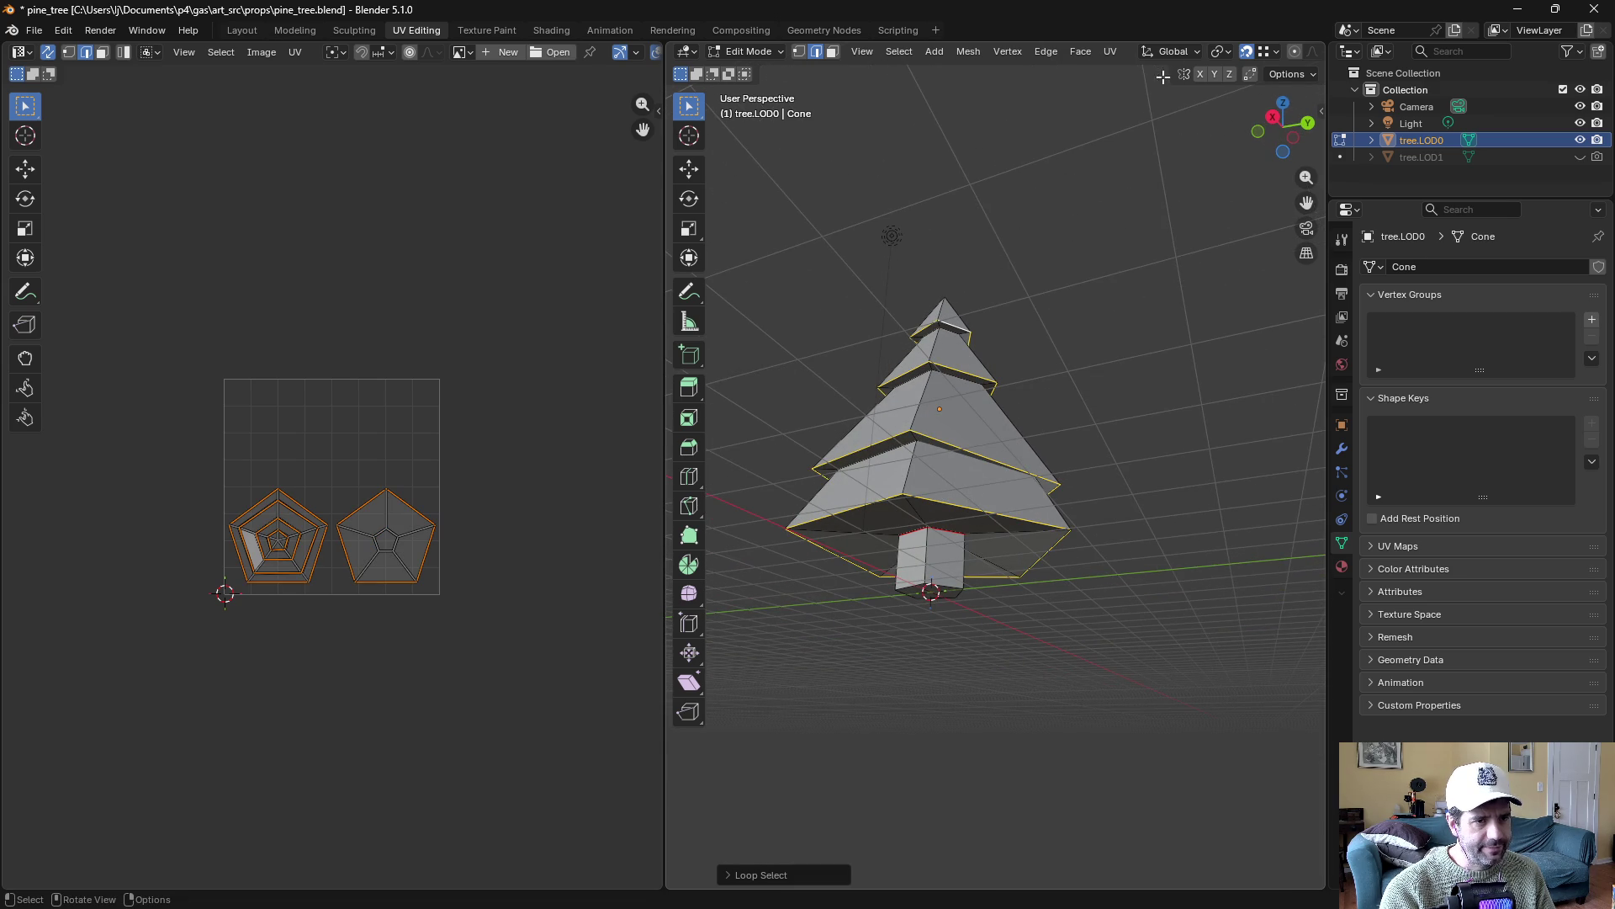
pyautogui.click(1109, 54)
pyautogui.click(1167, 274)
pyautogui.moveTo(1168, 270)
pyautogui.mouseDown()
pyautogui.moveTo(1013, 300)
pyautogui.moveTo(1042, 130)
pyautogui.mouseUp()
# Select the whole mesh and unwrap tree.LOD0 into UV islands
pyautogui.click(1117, 50)
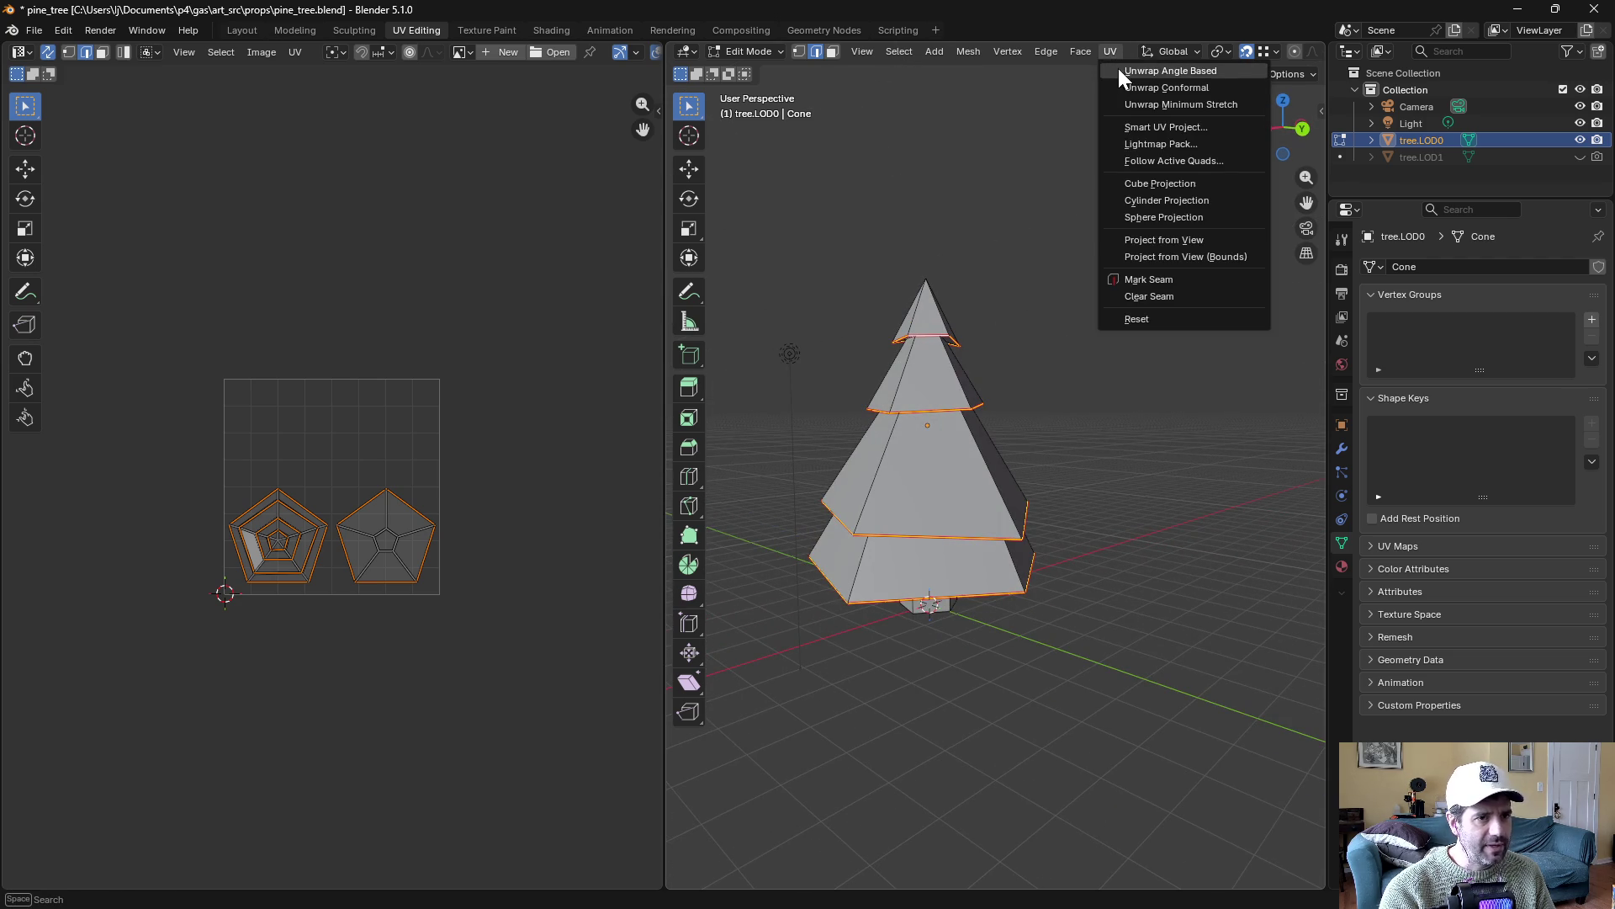
pyautogui.click(1118, 71)
pyautogui.press('a')
pyautogui.click(1117, 55)
pyautogui.click(1114, 73)
pyautogui.scroll(3, 327, 507)
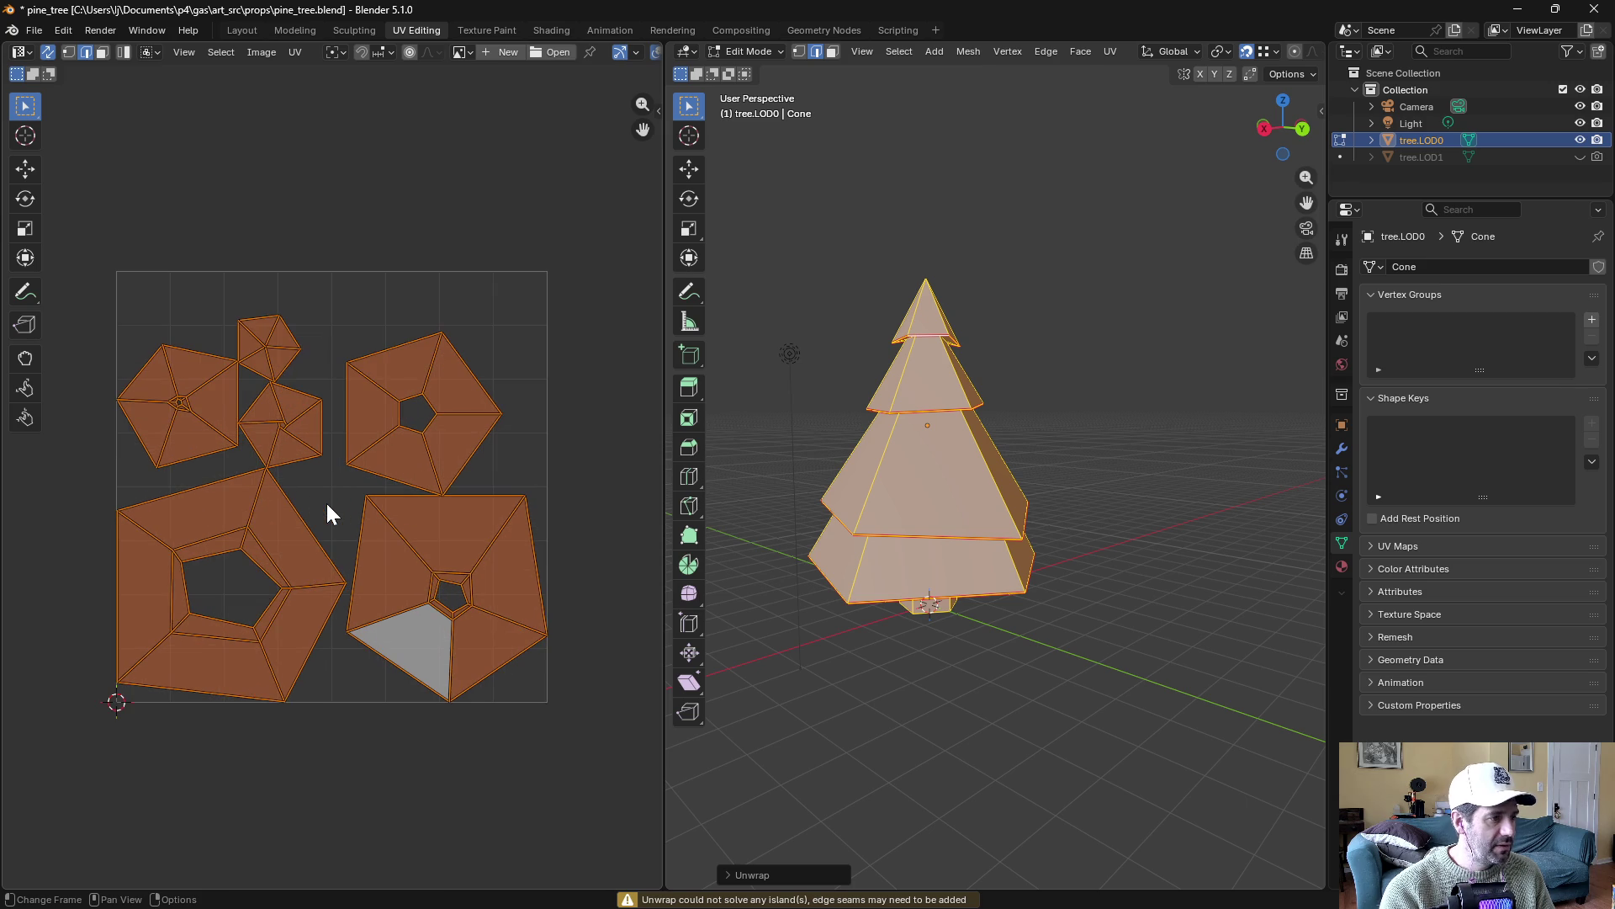
# Inspect which trunk faces map to which UV islands, including the small triangle island
pyautogui.click(295, 548)
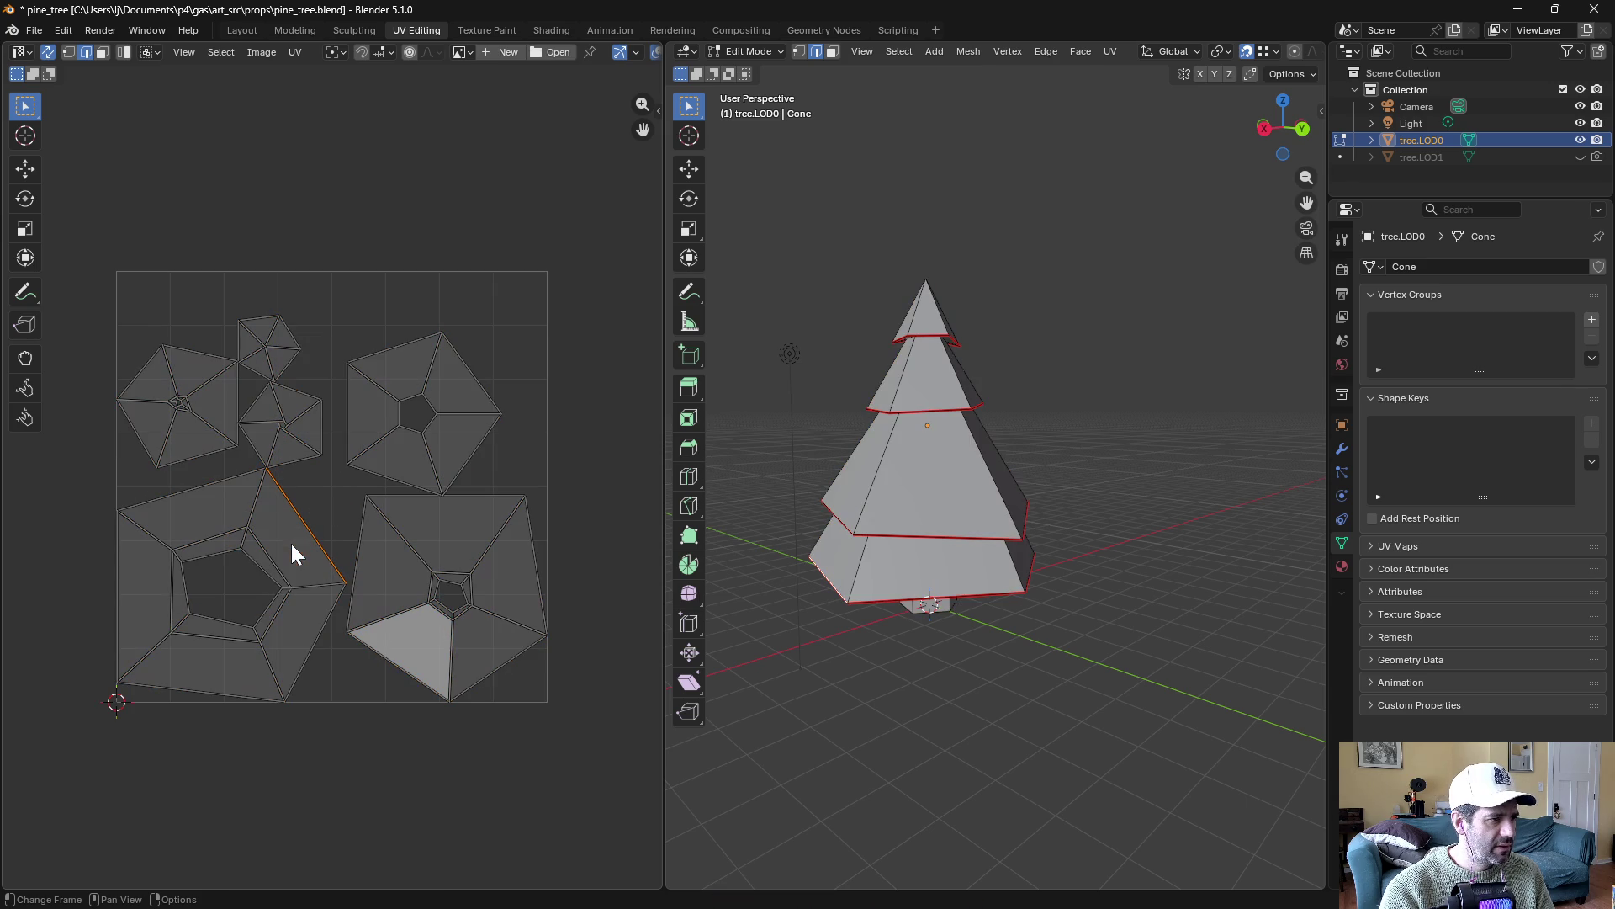
pyautogui.moveTo(758, 572); pyautogui.dragTo(849, 471)
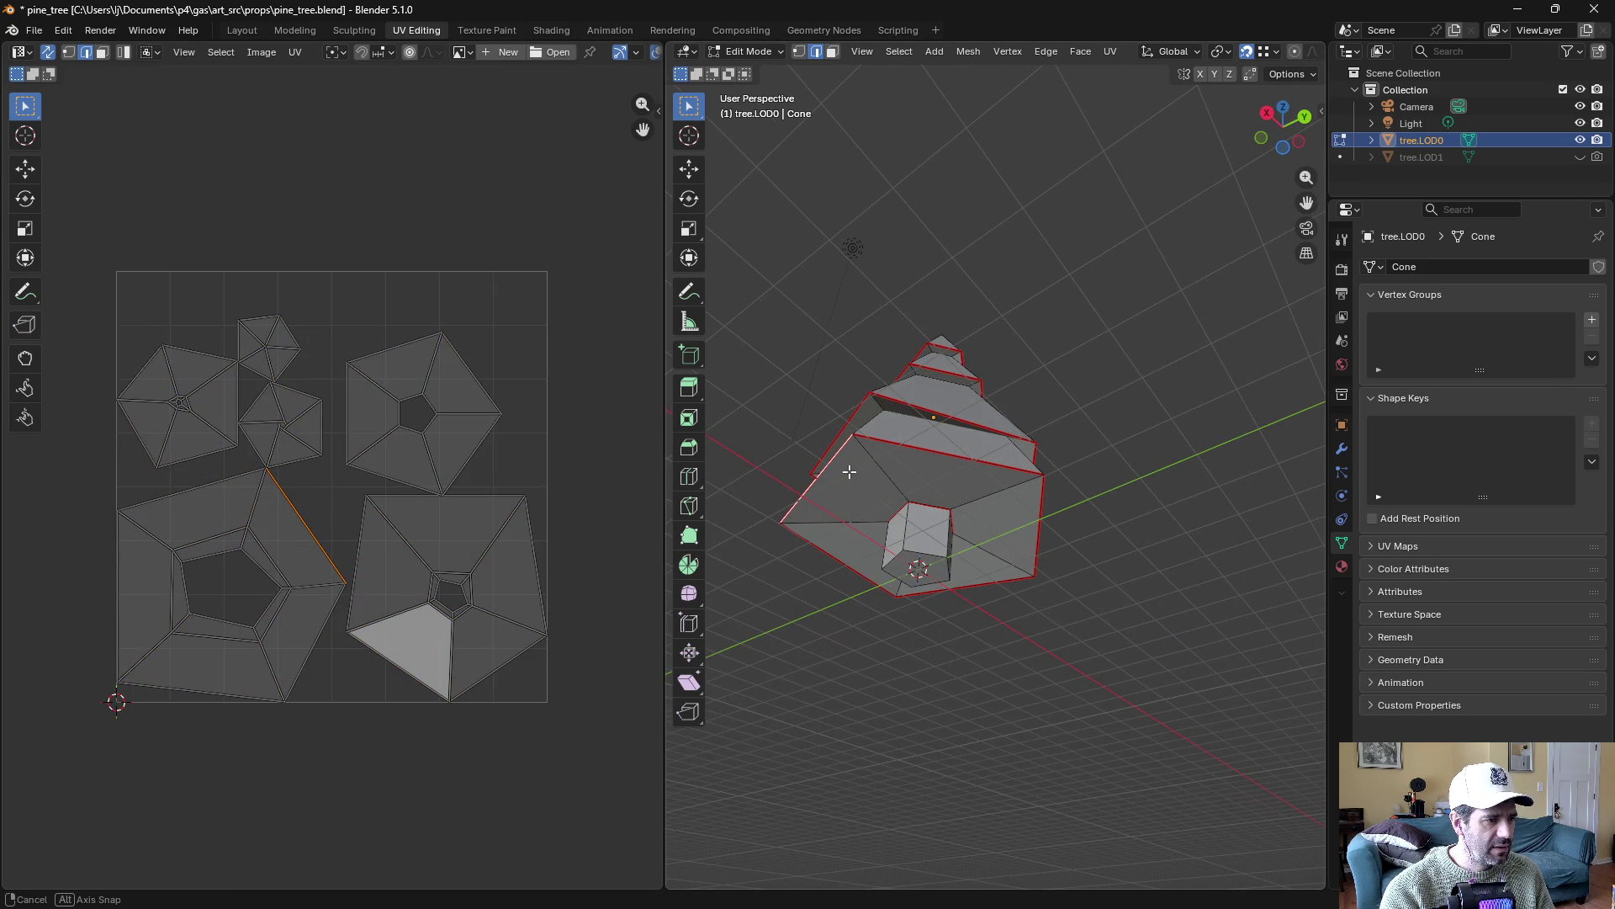
pyautogui.click(46, 53)
pyautogui.click(46, 52)
pyautogui.press('3')
pyautogui.click(286, 551)
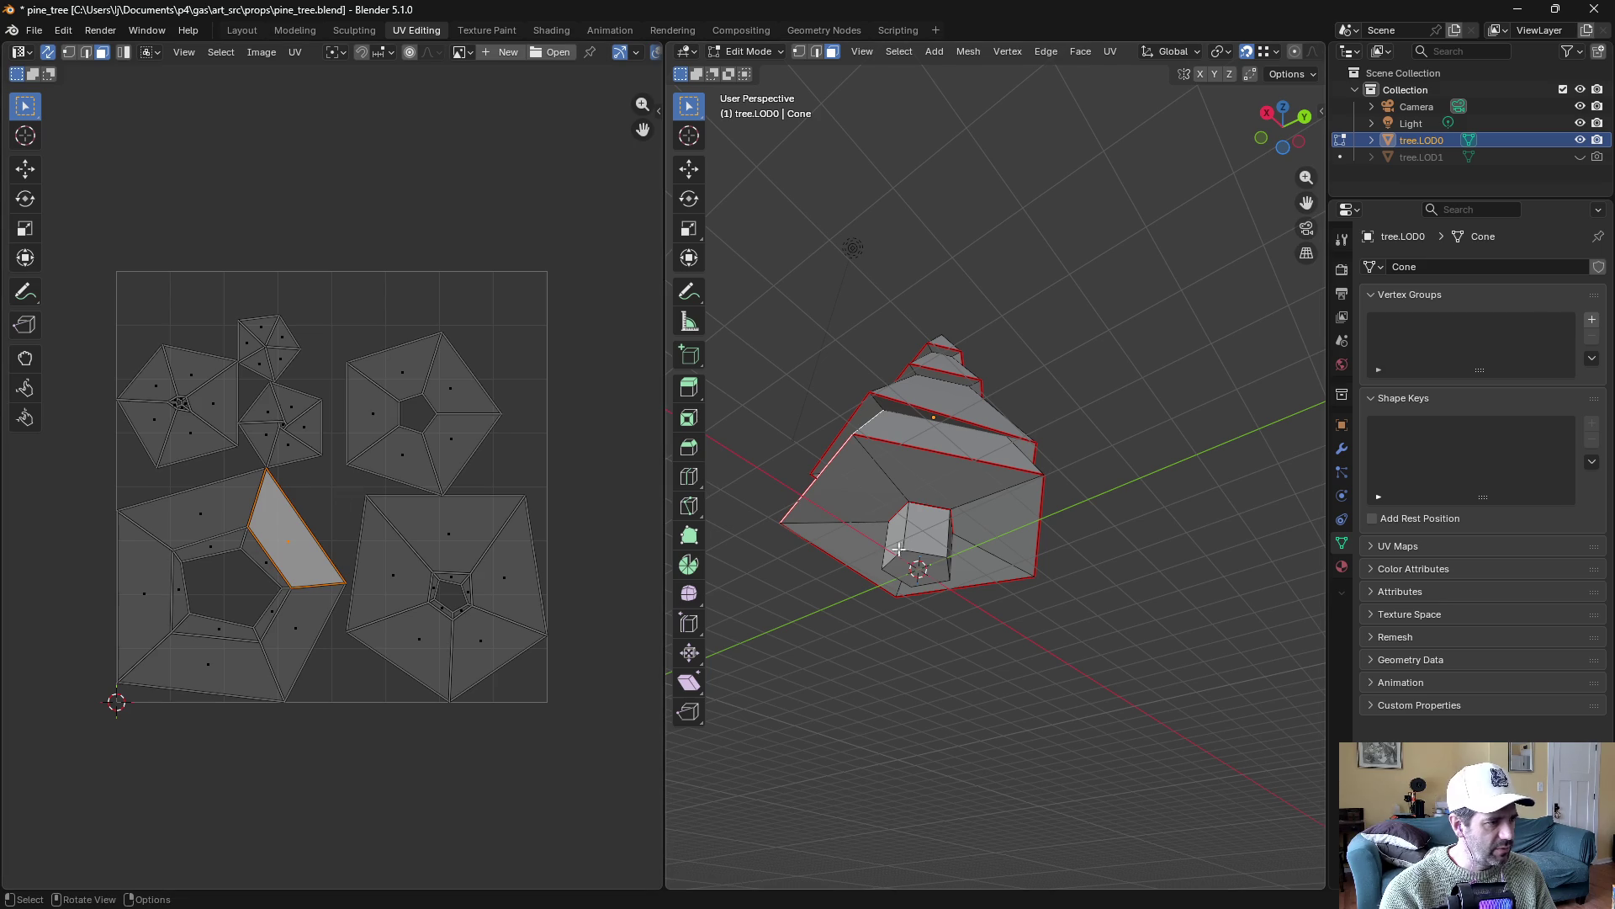
pyautogui.click(923, 572)
pyautogui.click(923, 536)
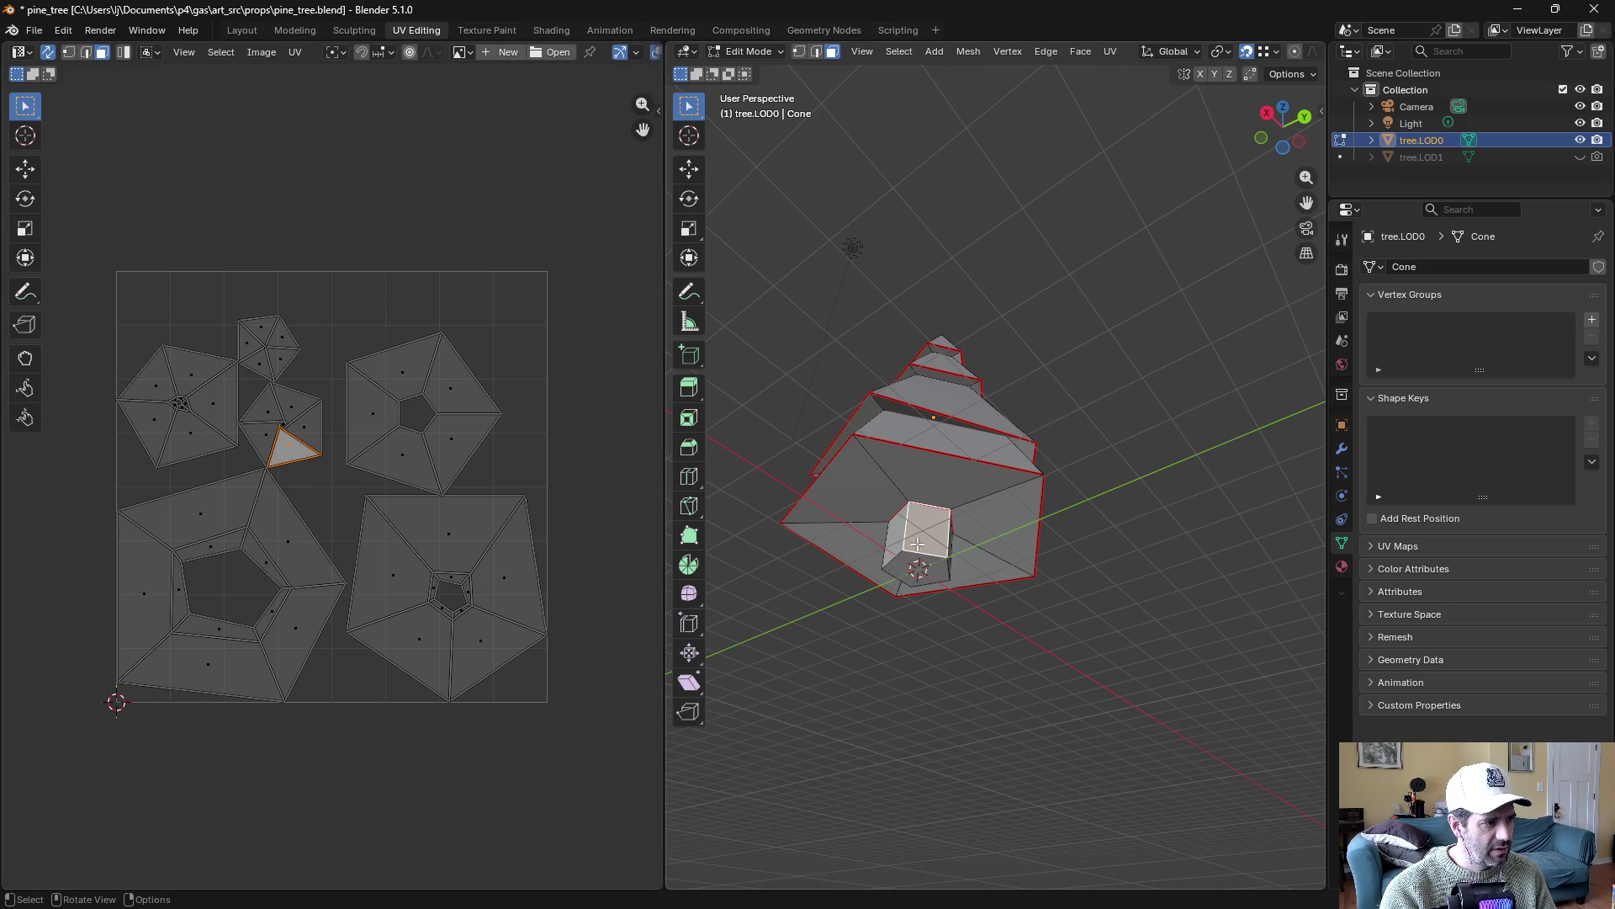
pyautogui.click(925, 562)
pyautogui.click(936, 533)
pyautogui.moveTo(949, 535); pyautogui.dragTo(925, 547)
# Mark the trunk's bottom cap edge loop as a seam and re-unwrap the whole mesh
pyautogui.press('2')
pyautogui.keyDown('alt'); pyautogui.click(919, 594); pyautogui.keyUp('alt')
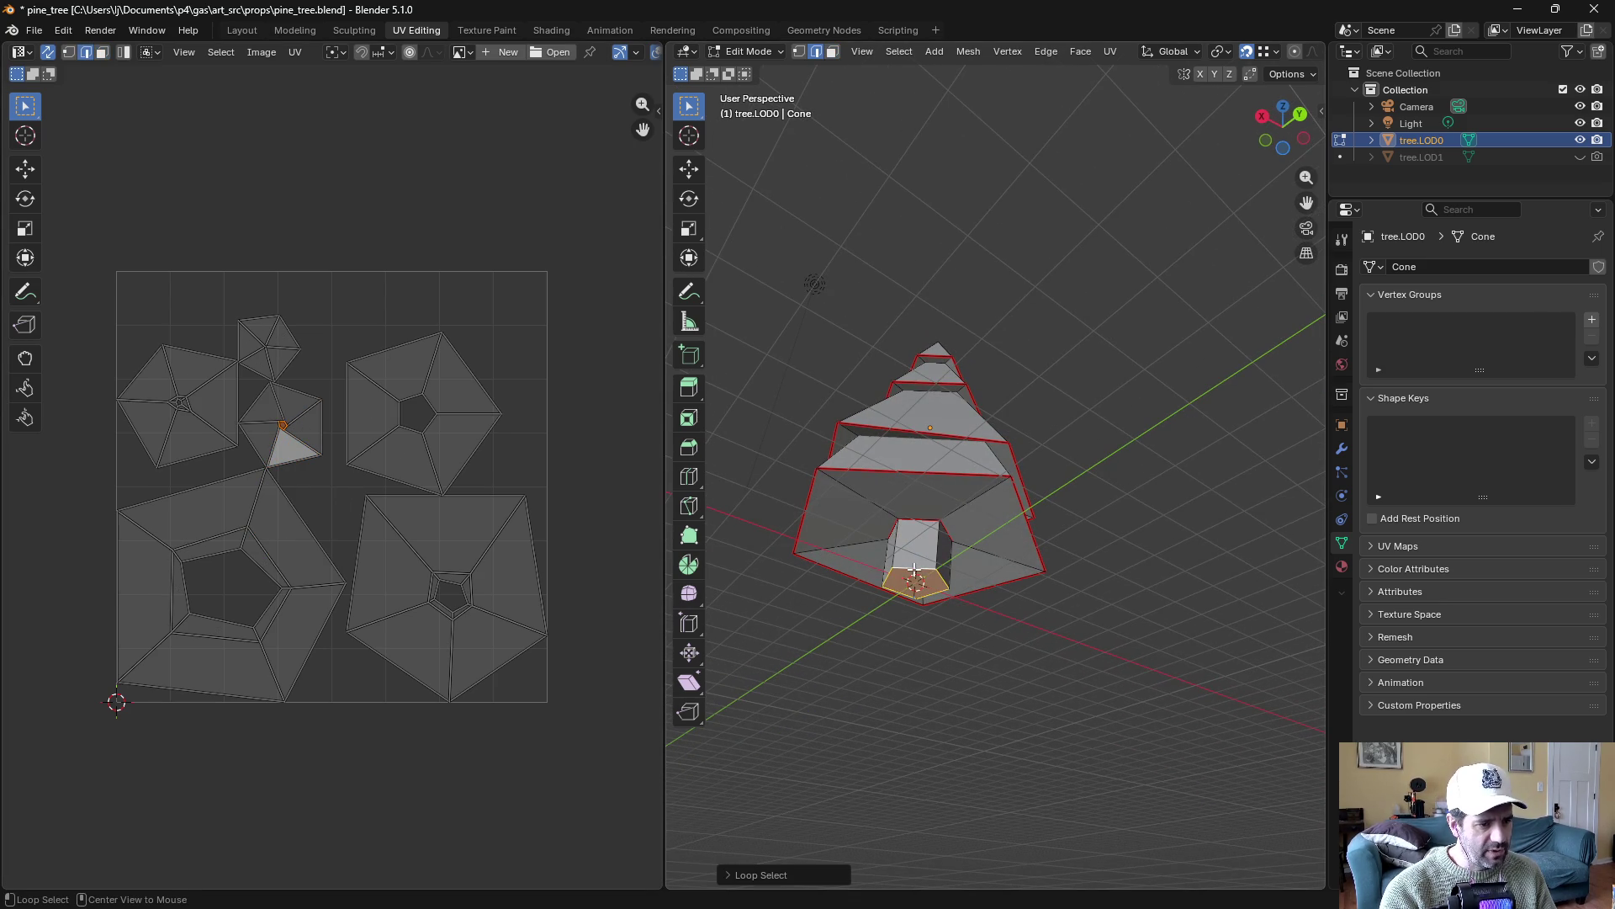
pyautogui.click(918, 572)
pyautogui.keyDown('alt'); pyautogui.click(918, 573); pyautogui.keyUp('alt')
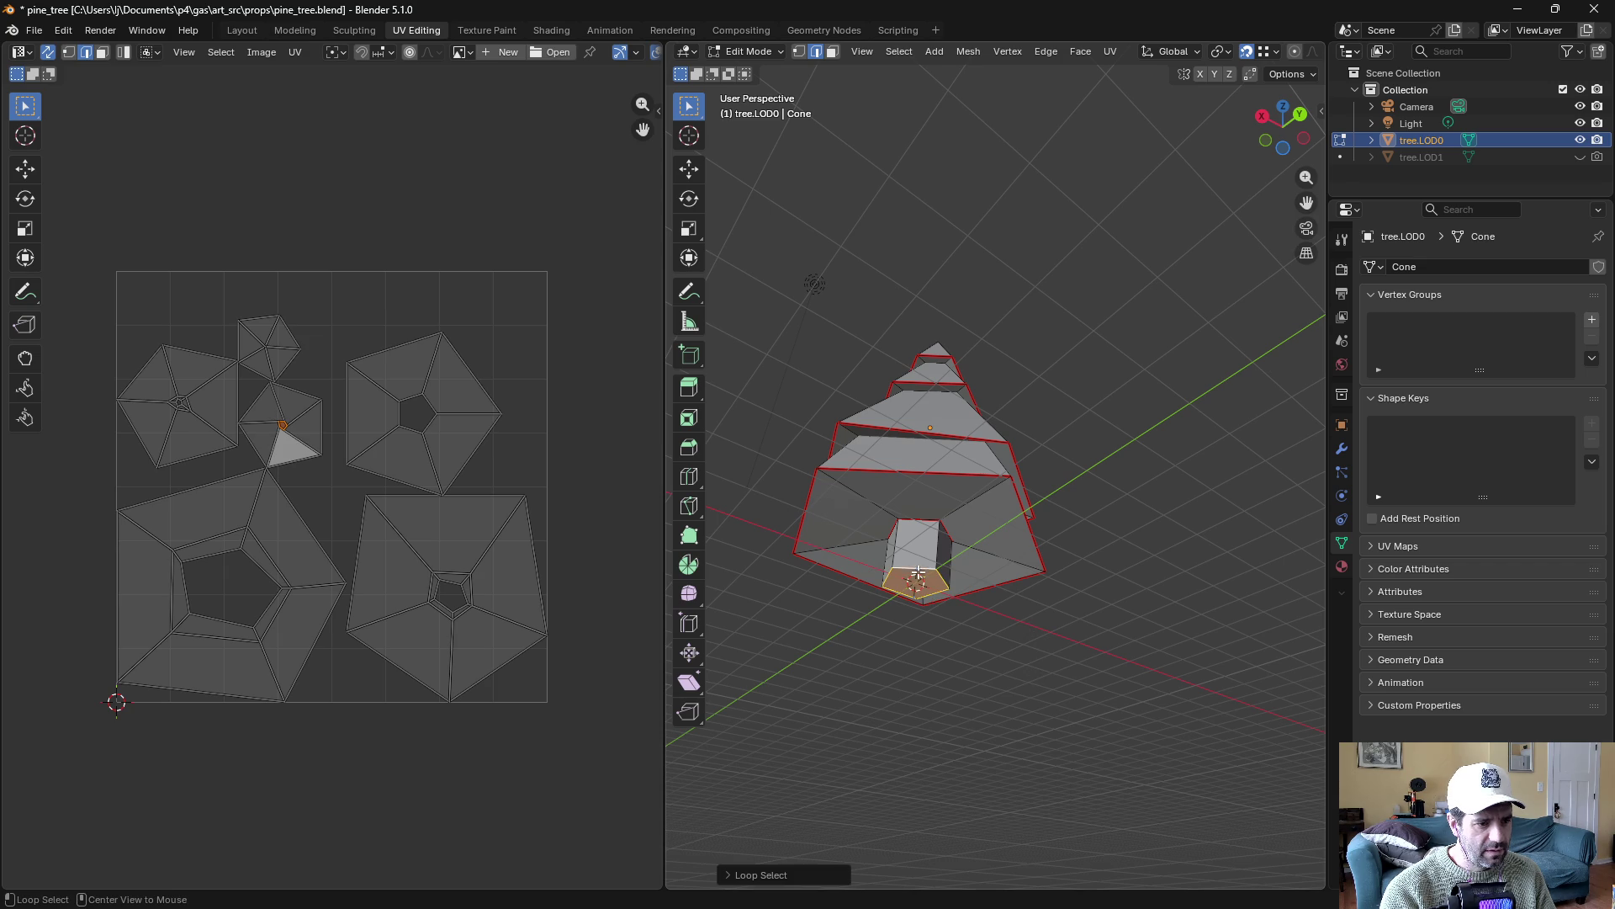
pyautogui.click(1110, 52)
pyautogui.click(1127, 278)
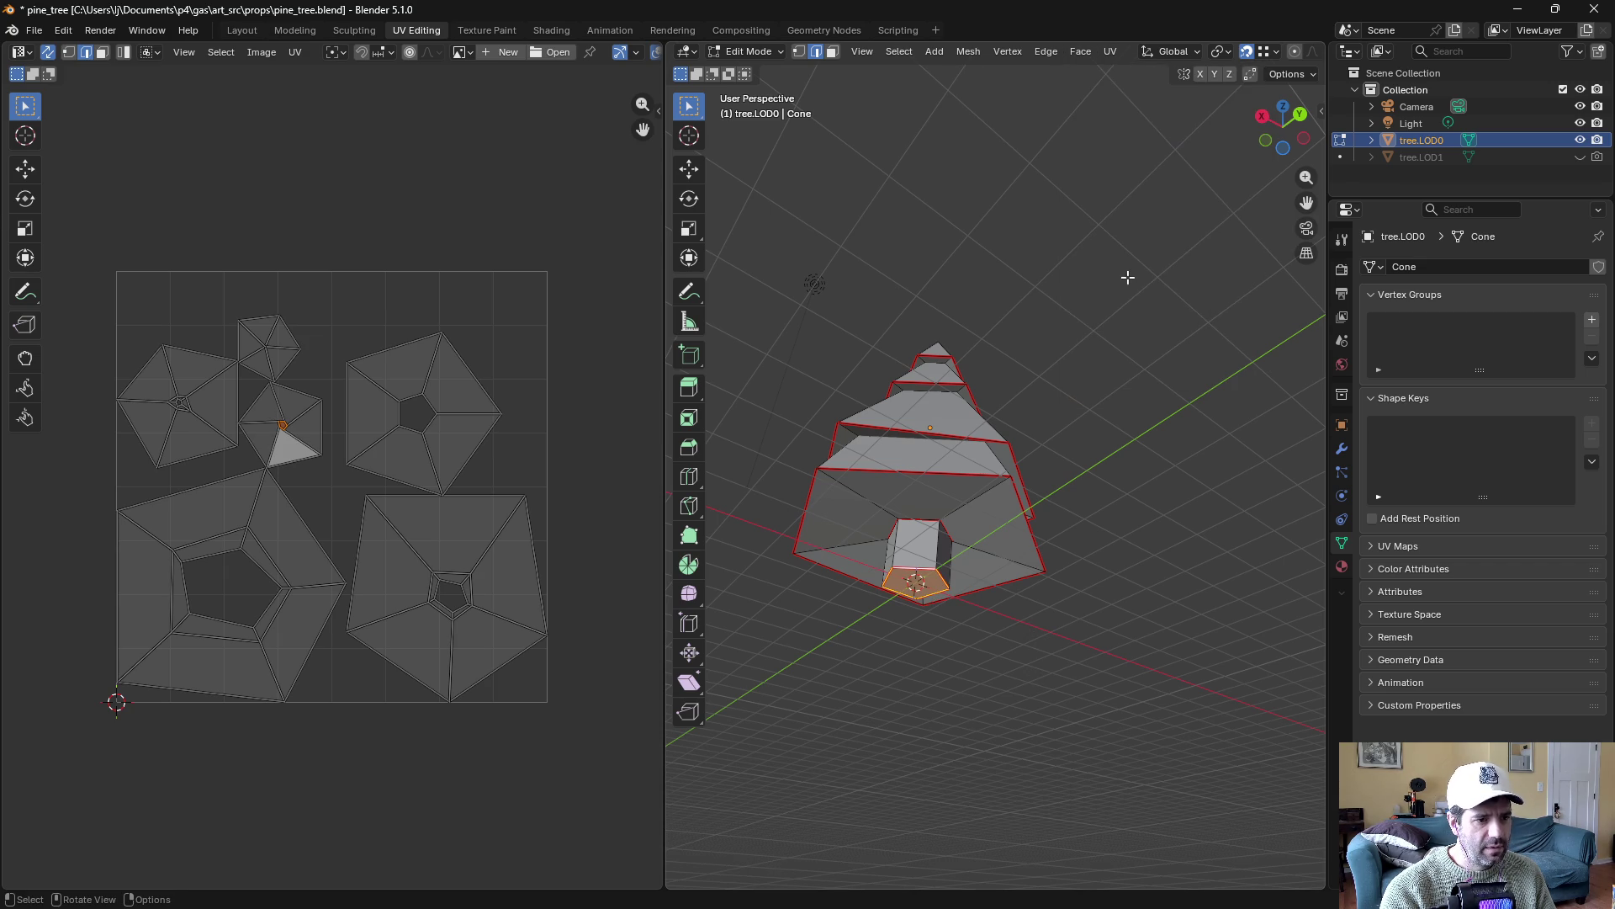
pyautogui.press('a')
pyautogui.click(1112, 52)
pyautogui.click(1119, 69)
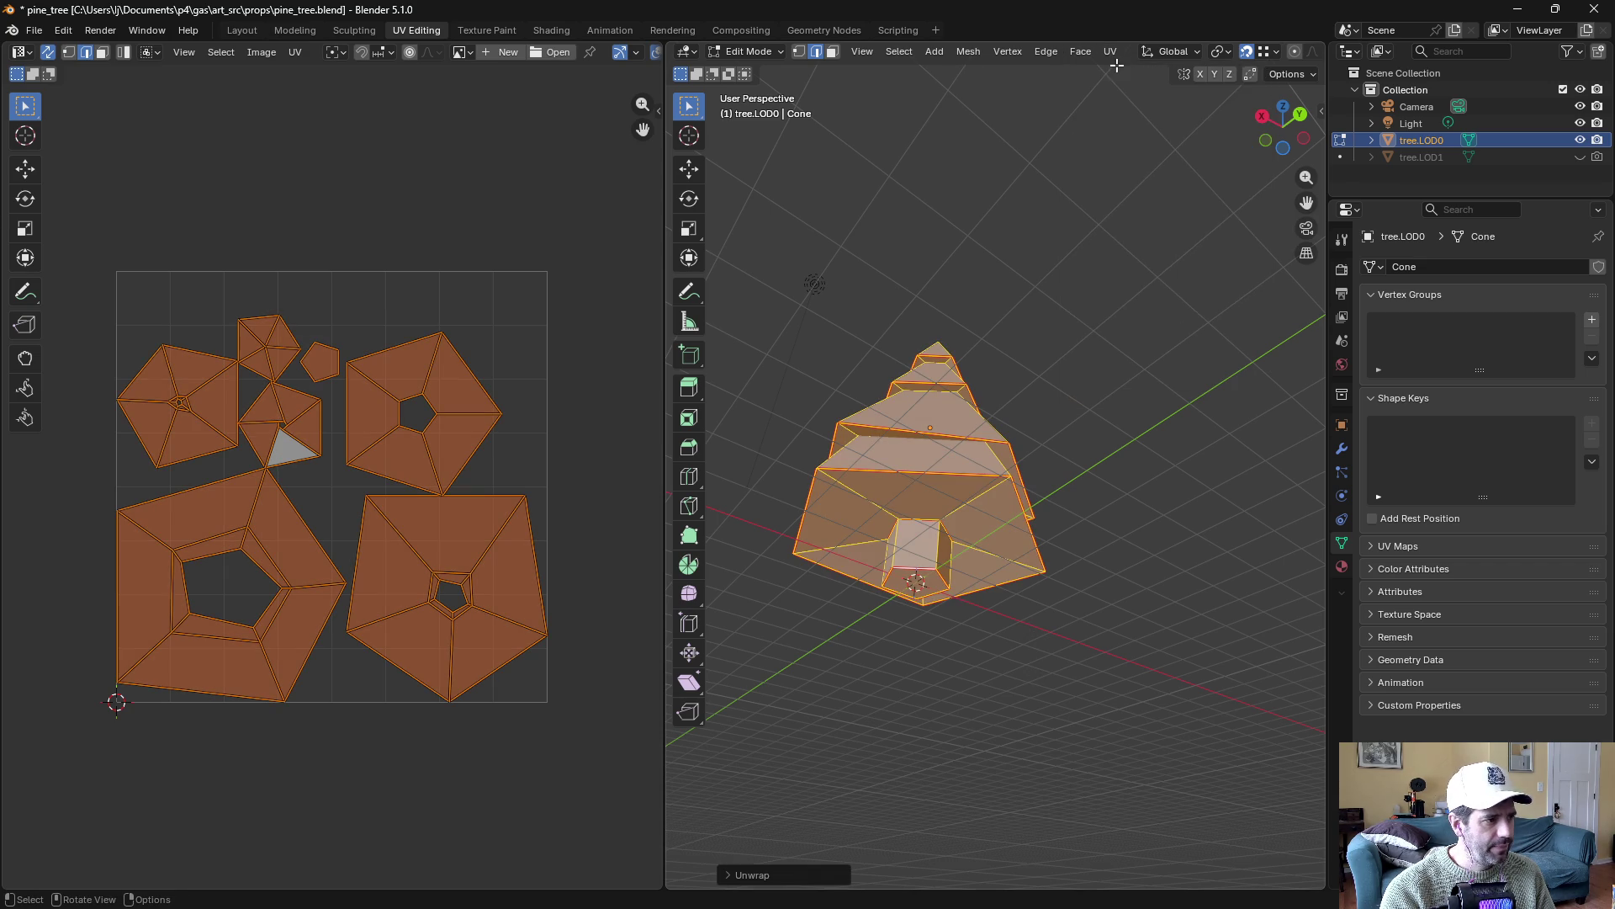
# Mark a vertical trunk seam and re-unwrap so the trunk sides unfold into a flat strip
pyautogui.hotkey('alt', 'a')
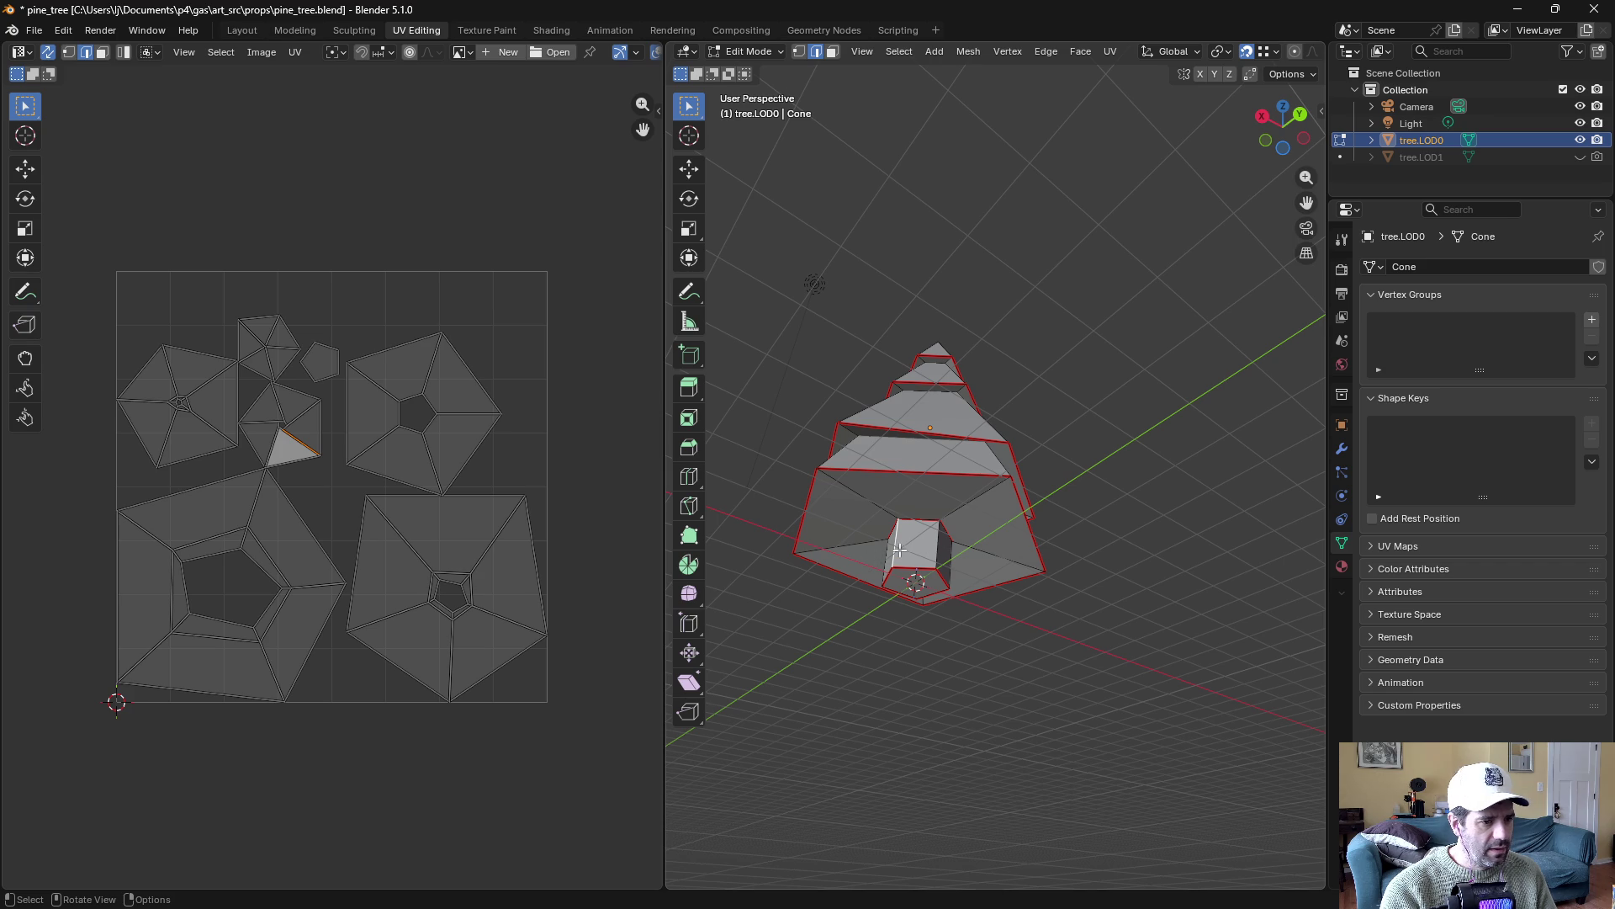
pyautogui.click(1107, 52)
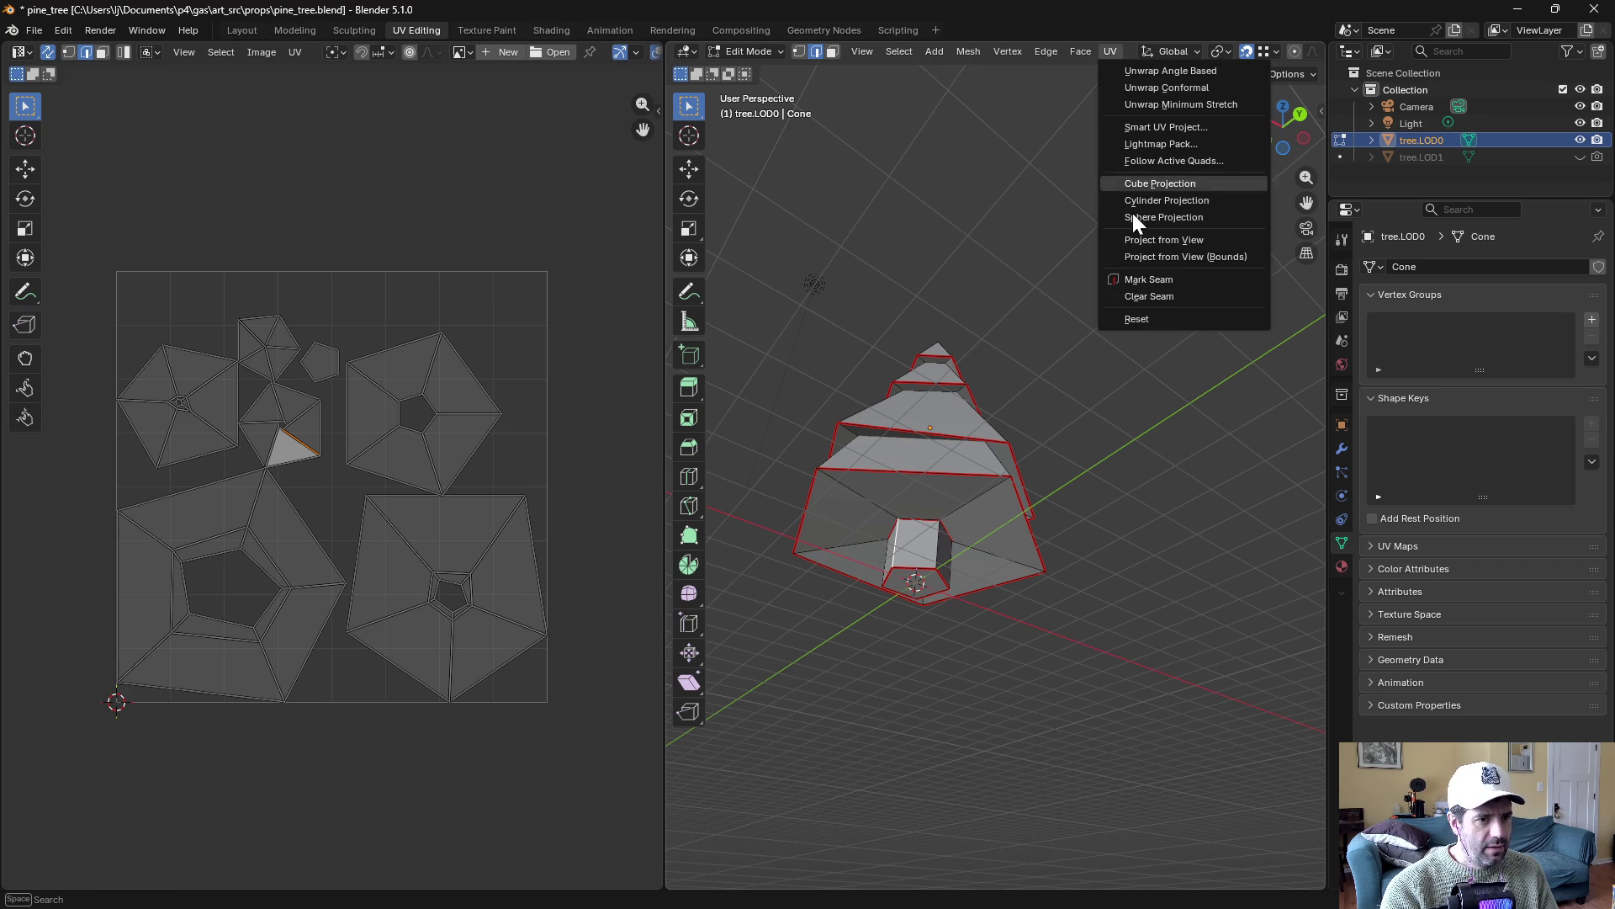
pyautogui.click(1139, 277)
pyautogui.press('a')
pyautogui.click(1109, 52)
pyautogui.click(1132, 71)
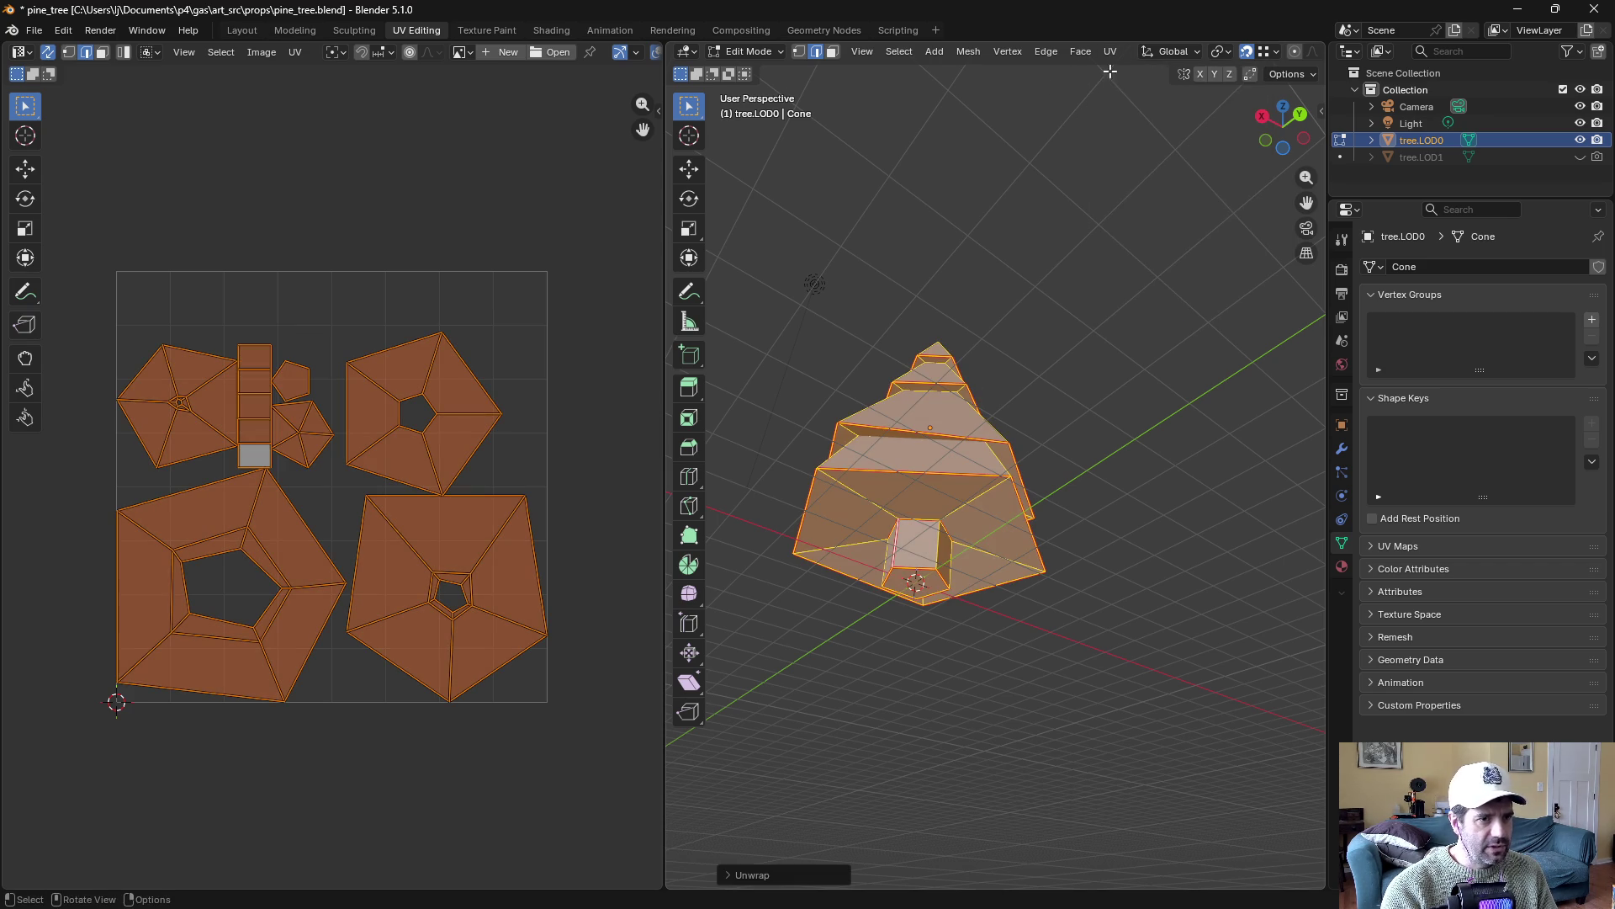
# Inspect the faces of the left UV island to see where they sit on the tree
pyautogui.click(460, 588)
pyautogui.press('3')
pyautogui.click(453, 581)
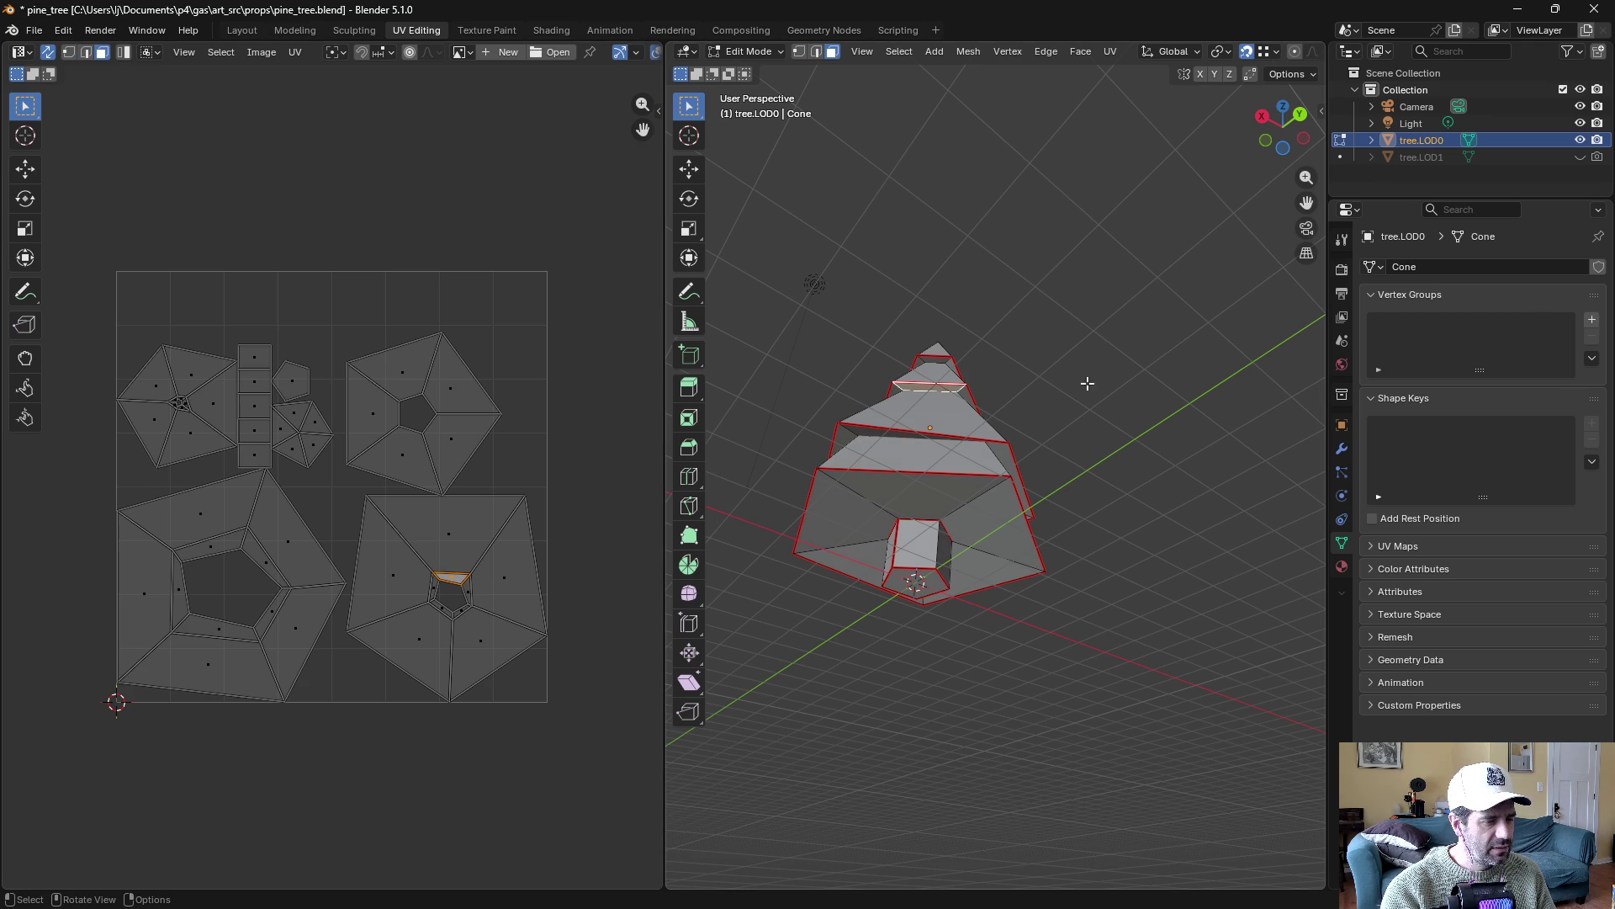
pyautogui.moveTo(1076, 396); pyautogui.dragTo(1033, 435)
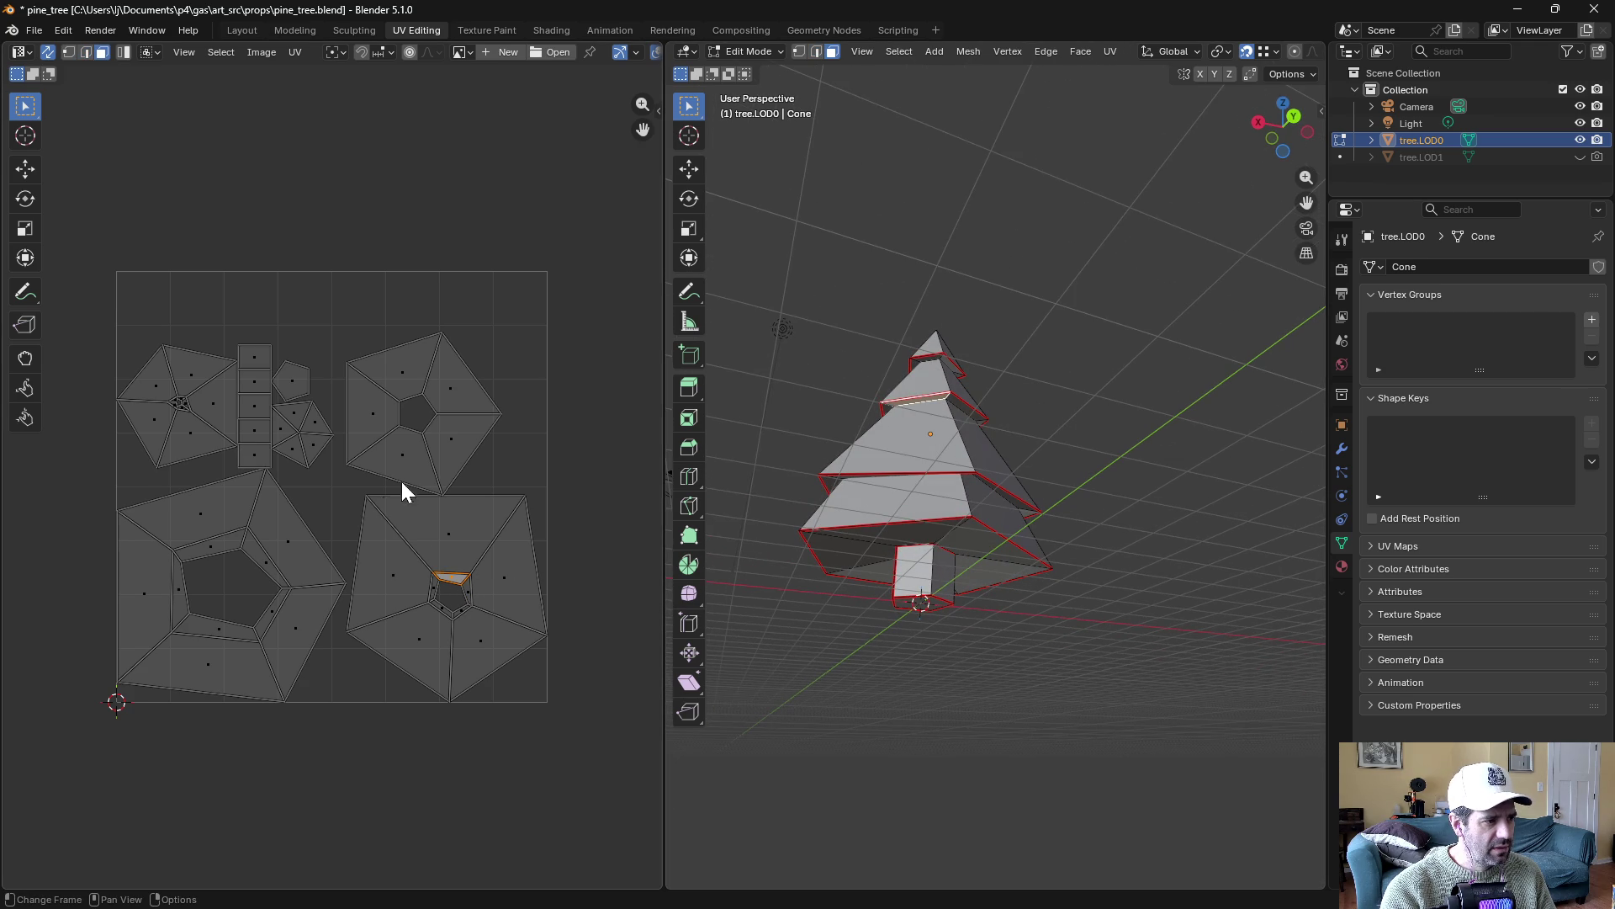
pyautogui.click(259, 557)
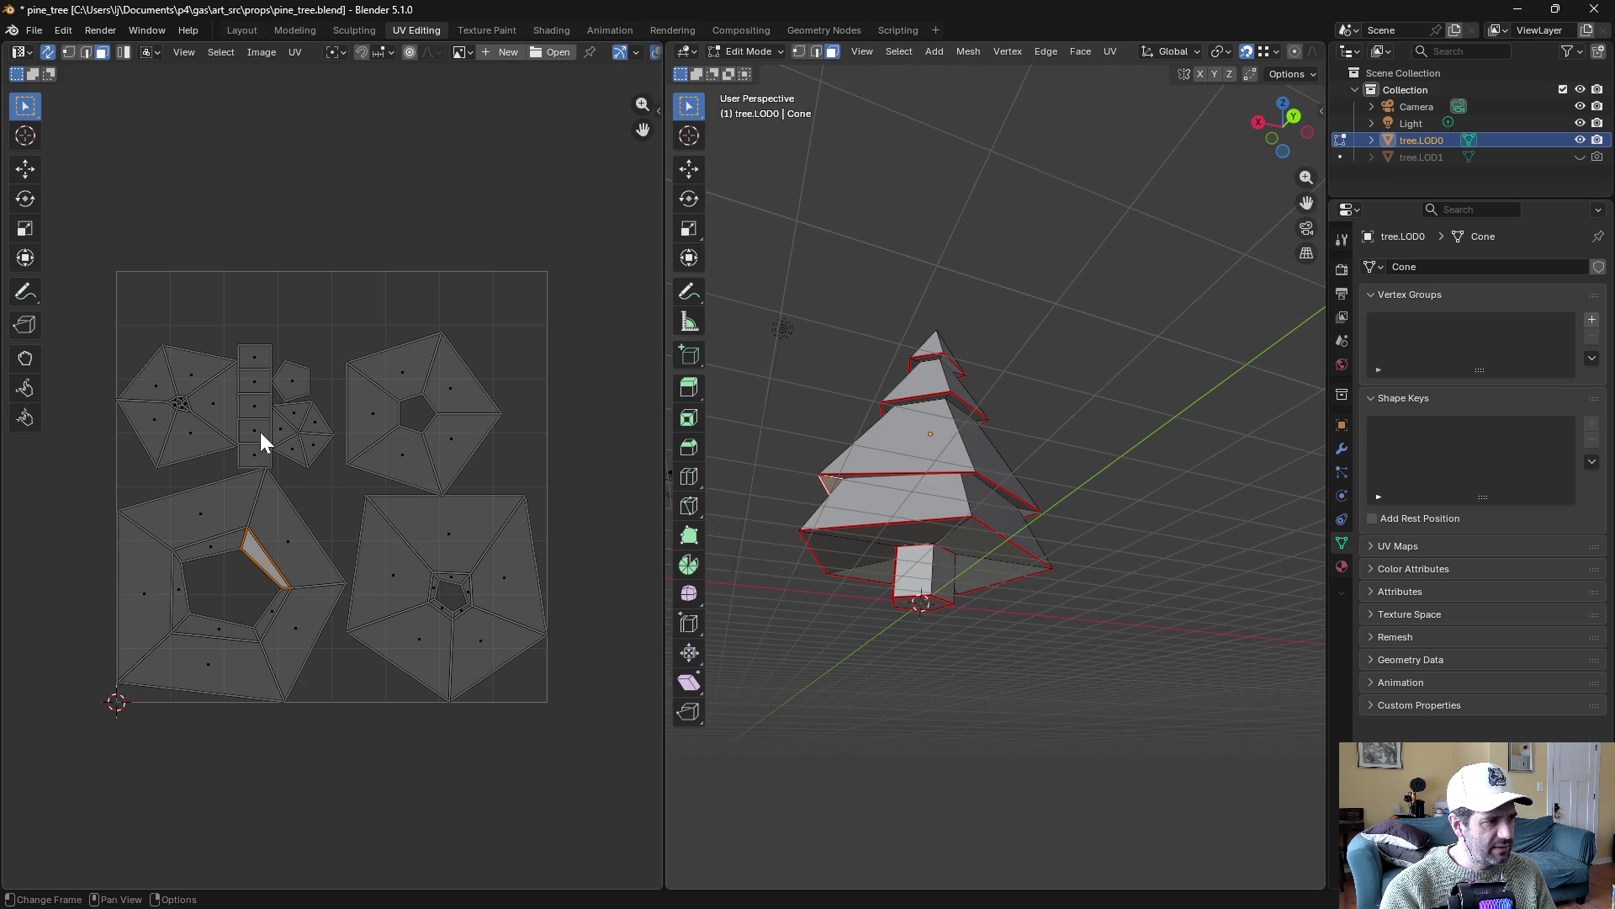
pyautogui.click(175, 401)
pyautogui.click(205, 397)
pyautogui.click(204, 439)
pyautogui.click(193, 383)
pyautogui.click(143, 394)
pyautogui.click(151, 432)
# Inspect the faces of the ring island and the lower-right island
pyautogui.click(210, 414)
pyautogui.click(382, 386)
pyautogui.click(454, 458)
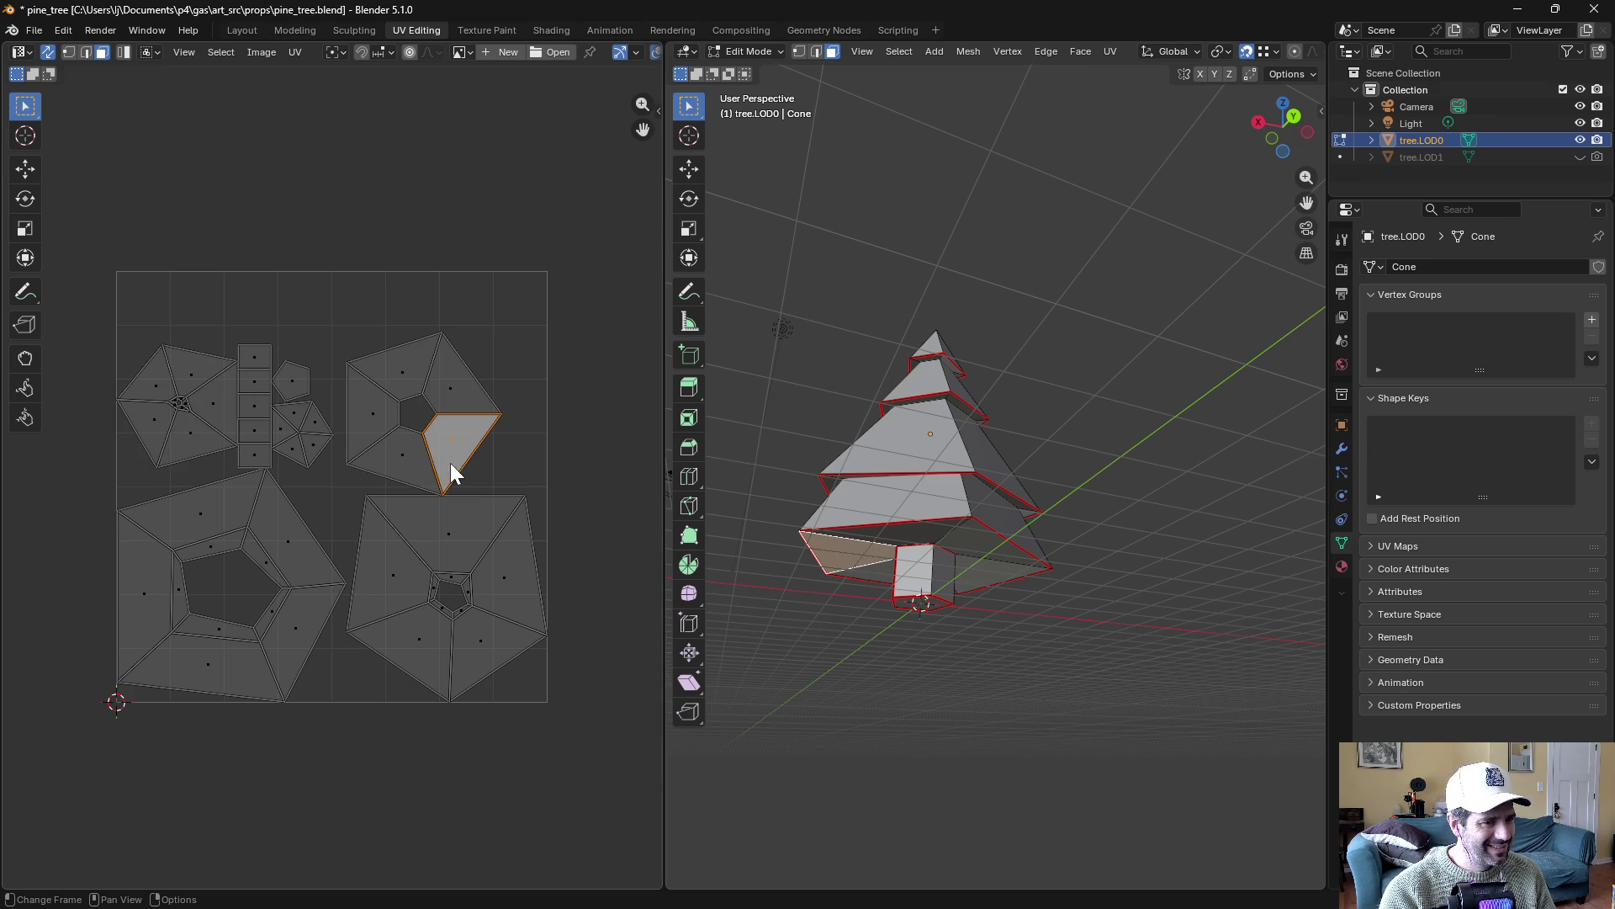
pyautogui.click(399, 462)
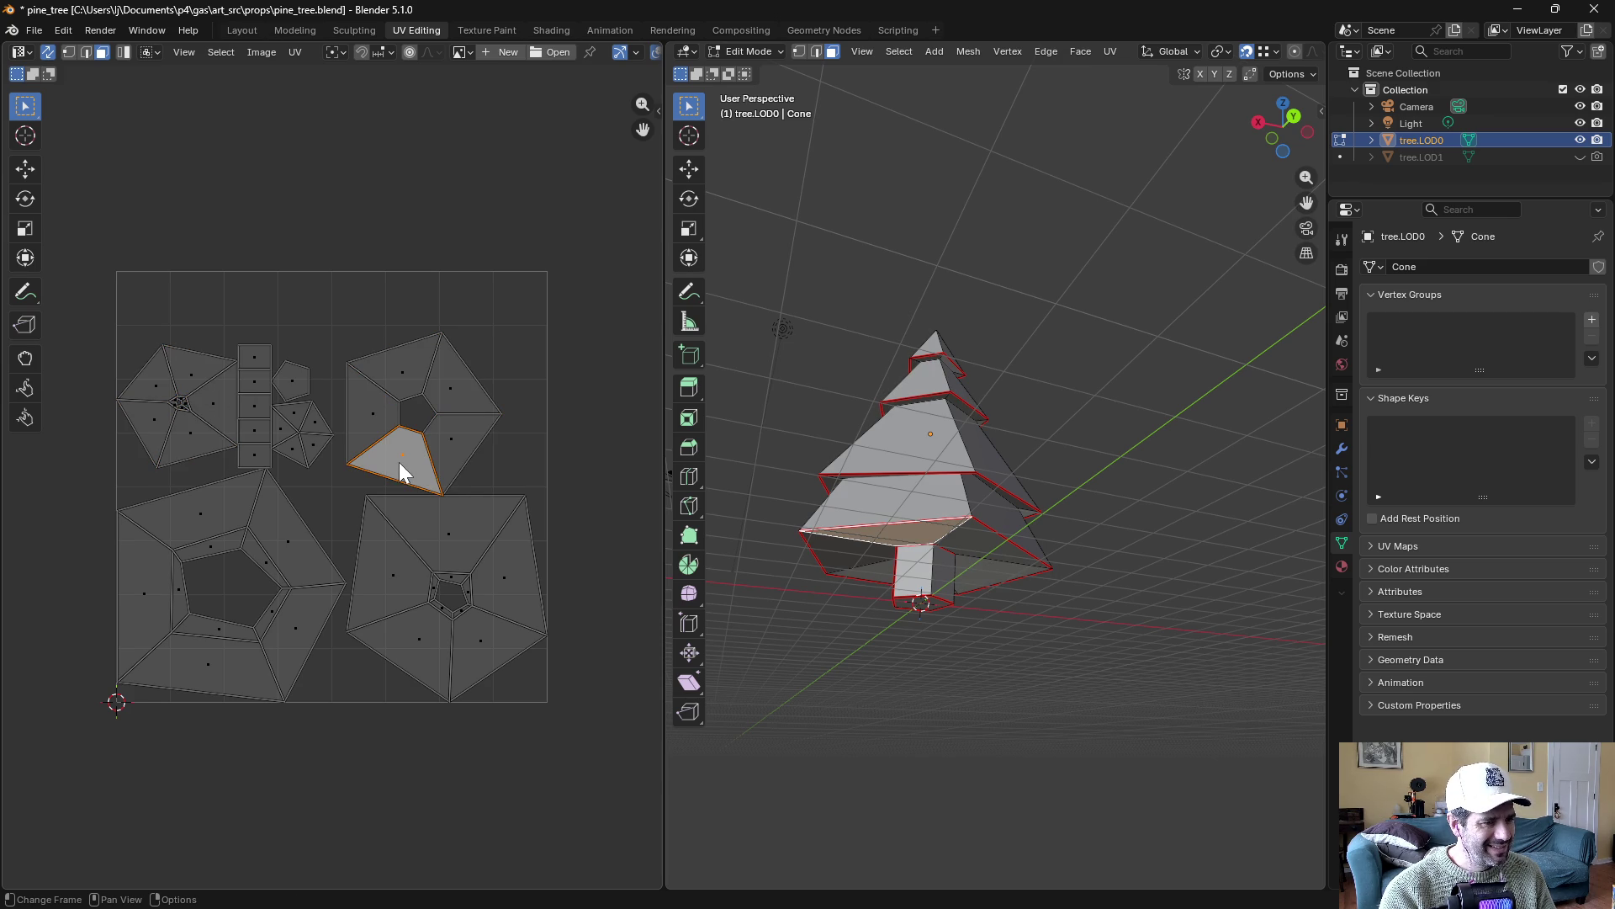
pyautogui.click(436, 562)
pyautogui.click(401, 587)
pyautogui.click(413, 648)
pyautogui.click(488, 634)
pyautogui.scroll(3, 915, 403)
# Mark two more tier edge loops of the tree as seams
pyautogui.press('2')
pyautogui.keyDown('alt'); pyautogui.click(896, 357); pyautogui.keyUp('alt')
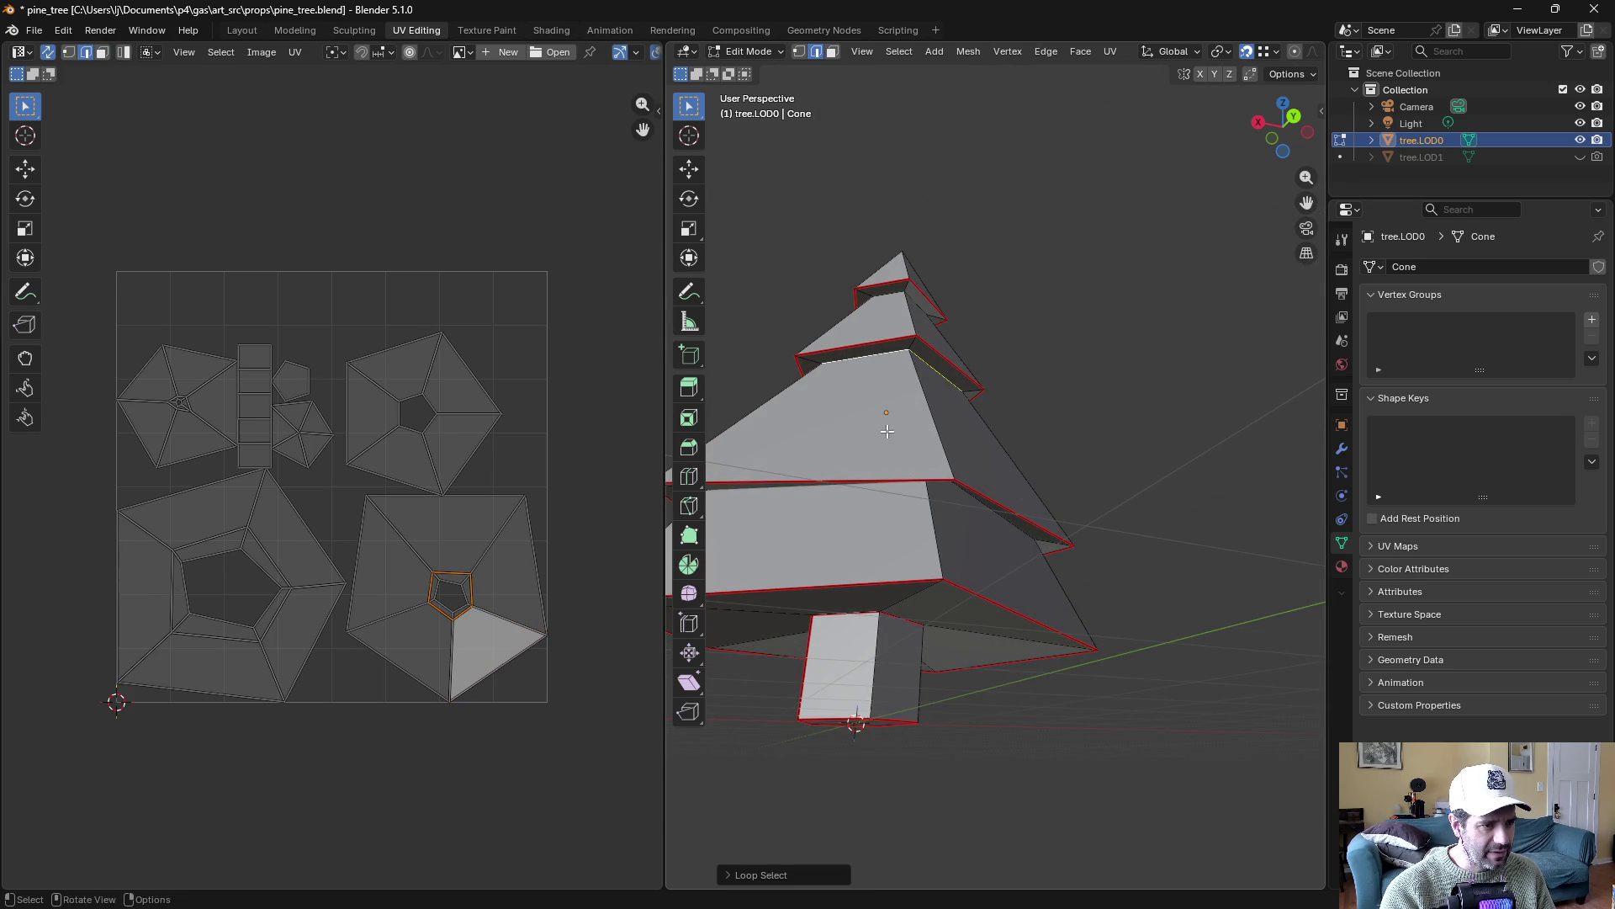
pyautogui.click(798, 429)
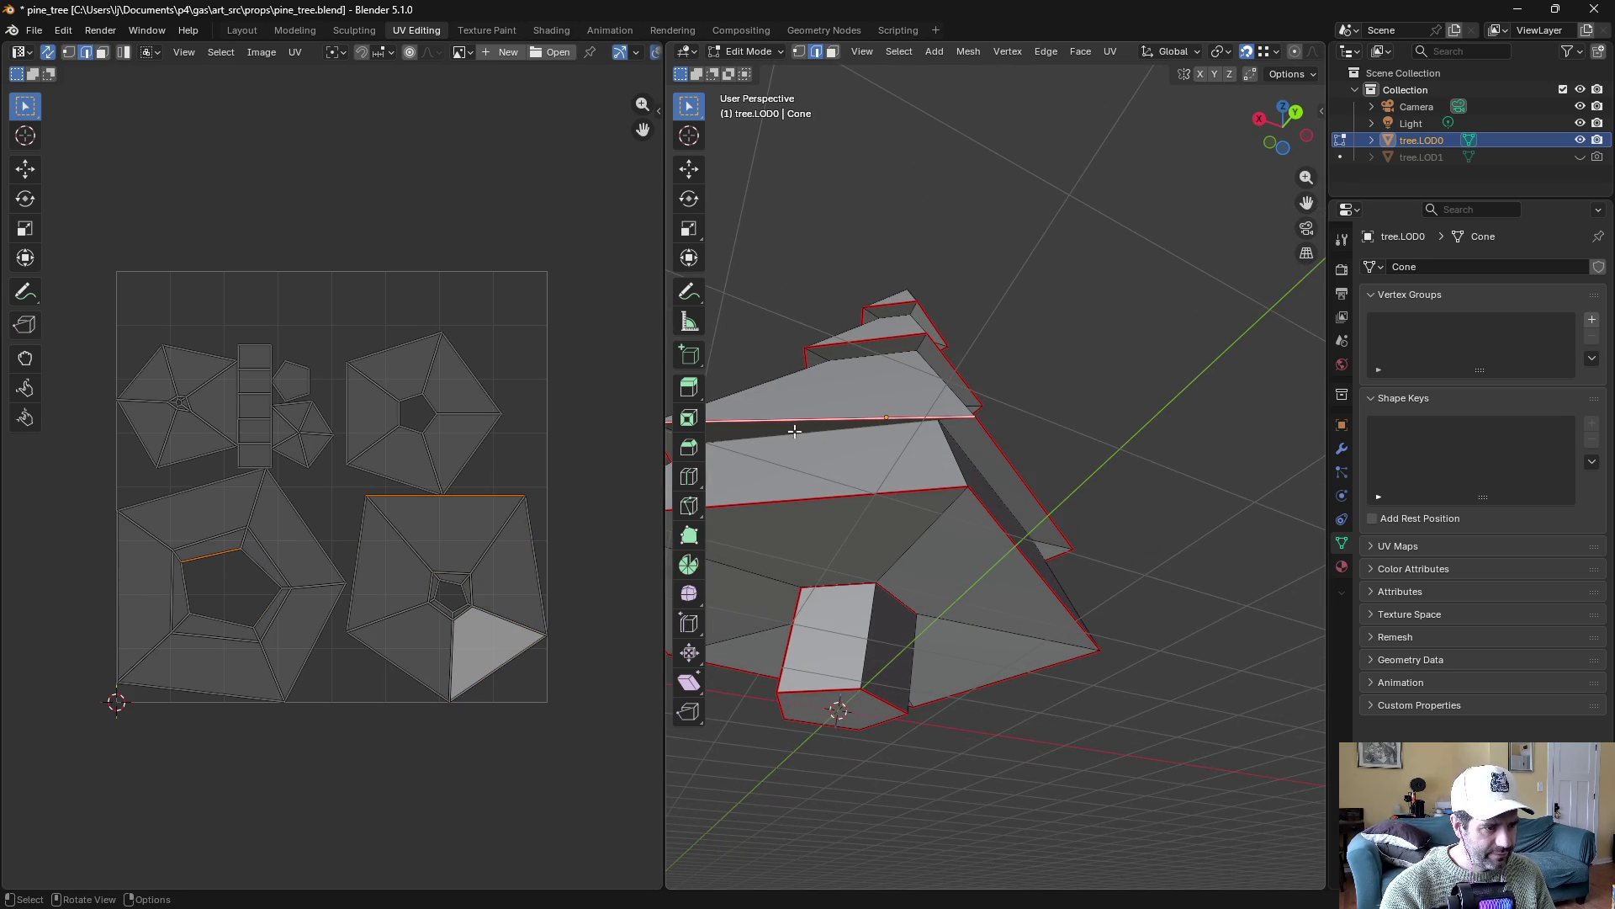
pyautogui.keyDown('alt'); pyautogui.click(882, 315); pyautogui.keyUp('alt')
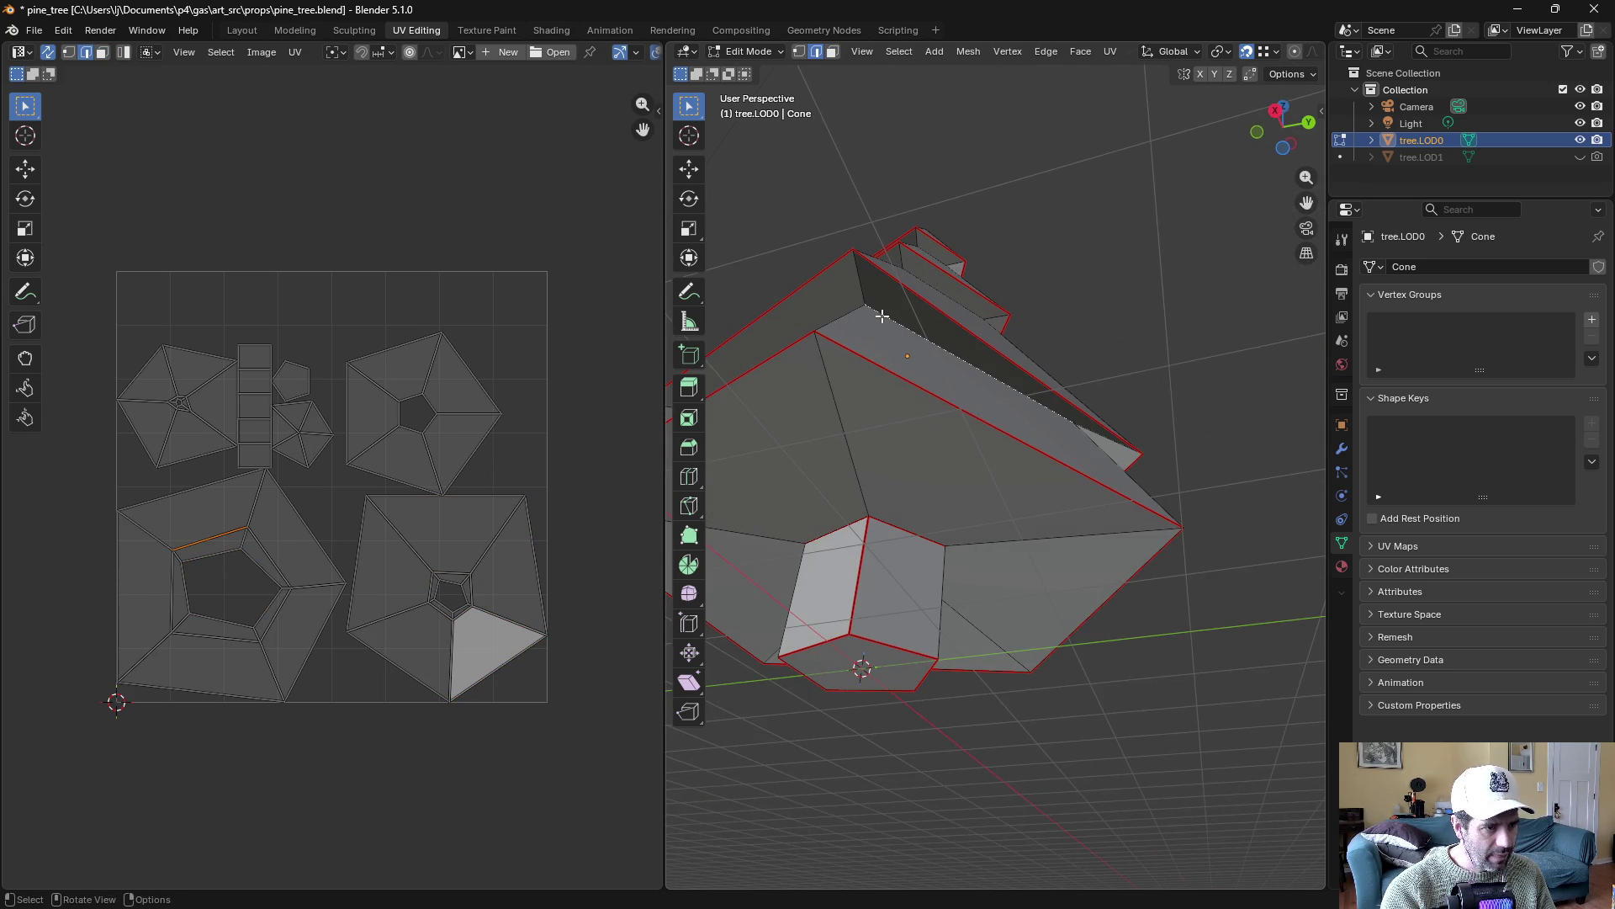
pyautogui.keyDown('alt'); pyautogui.click(882, 316); pyautogui.keyUp('alt')
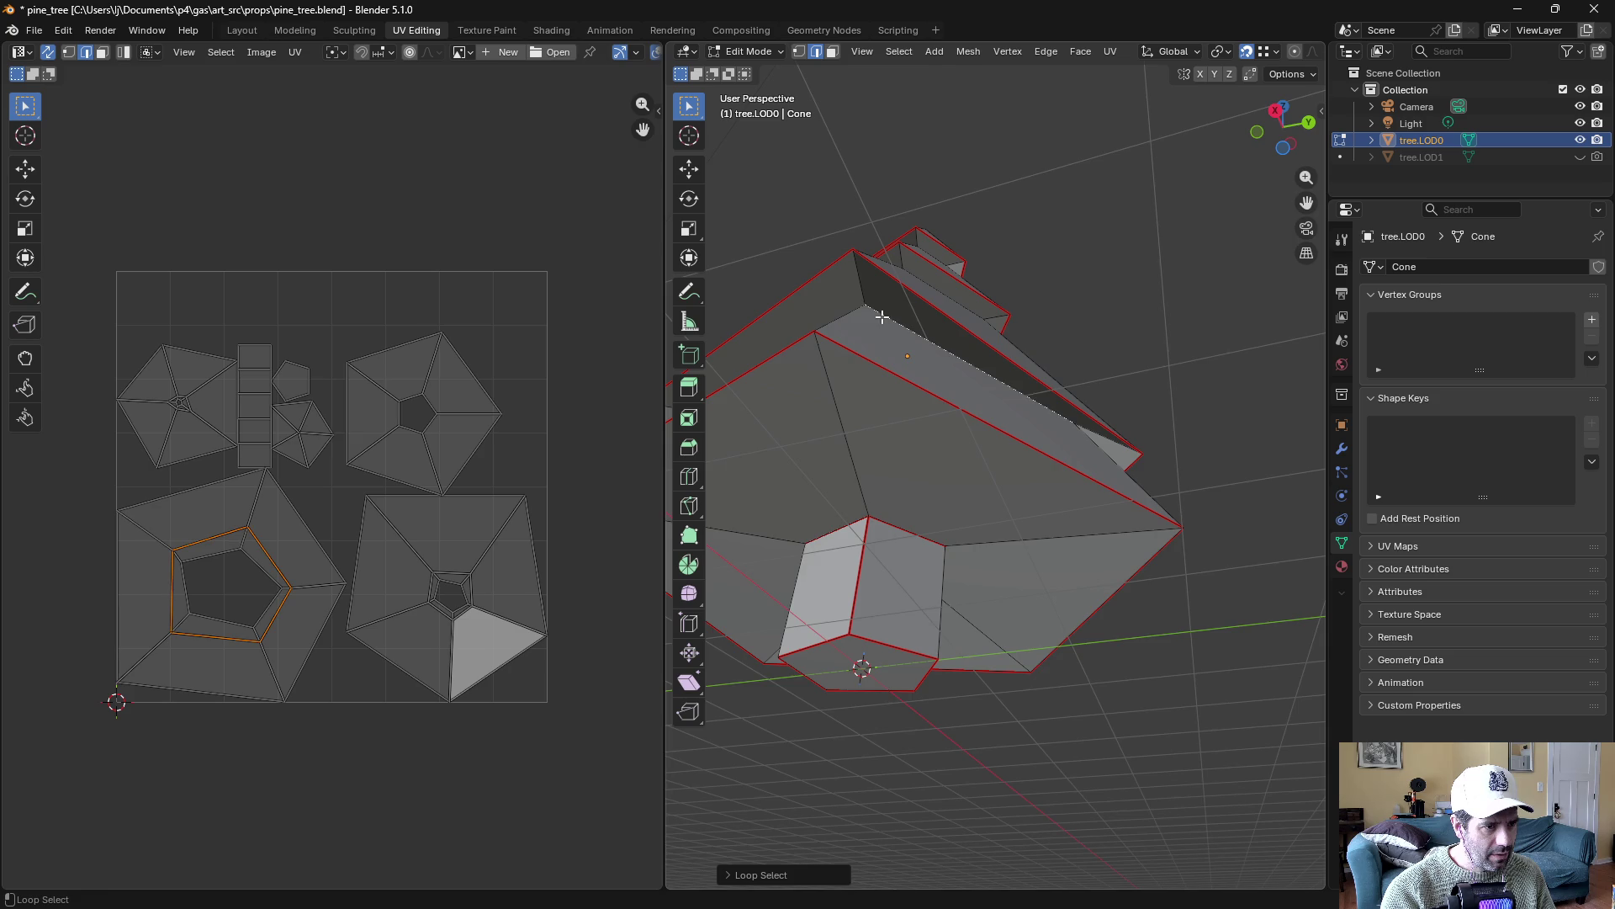
pyautogui.click(1110, 51)
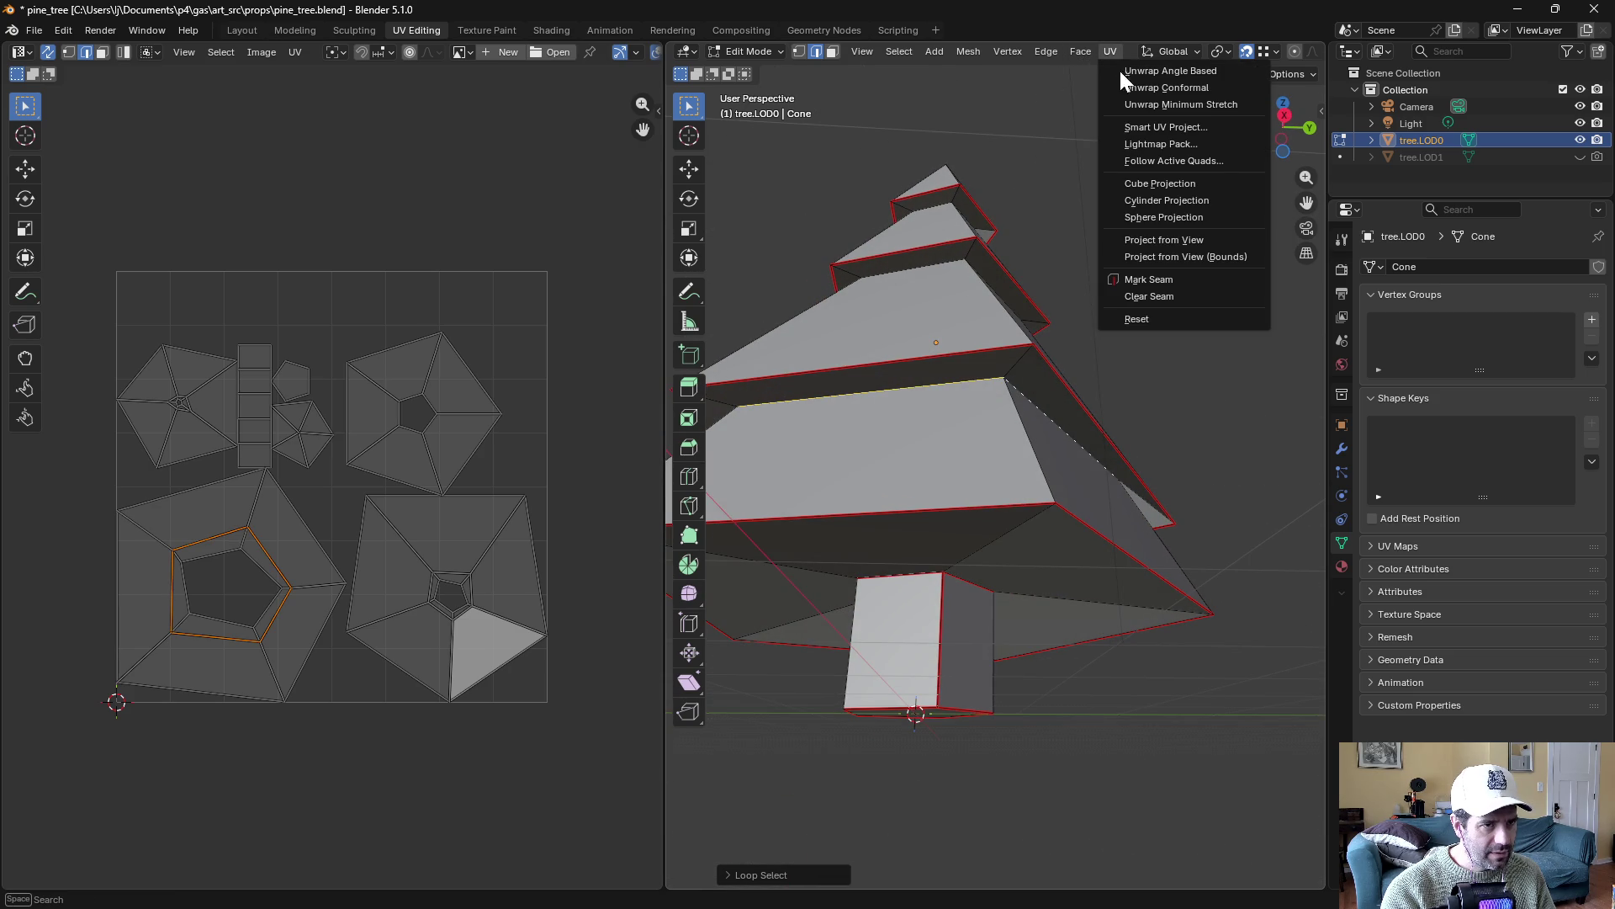
pyautogui.click(1145, 278)
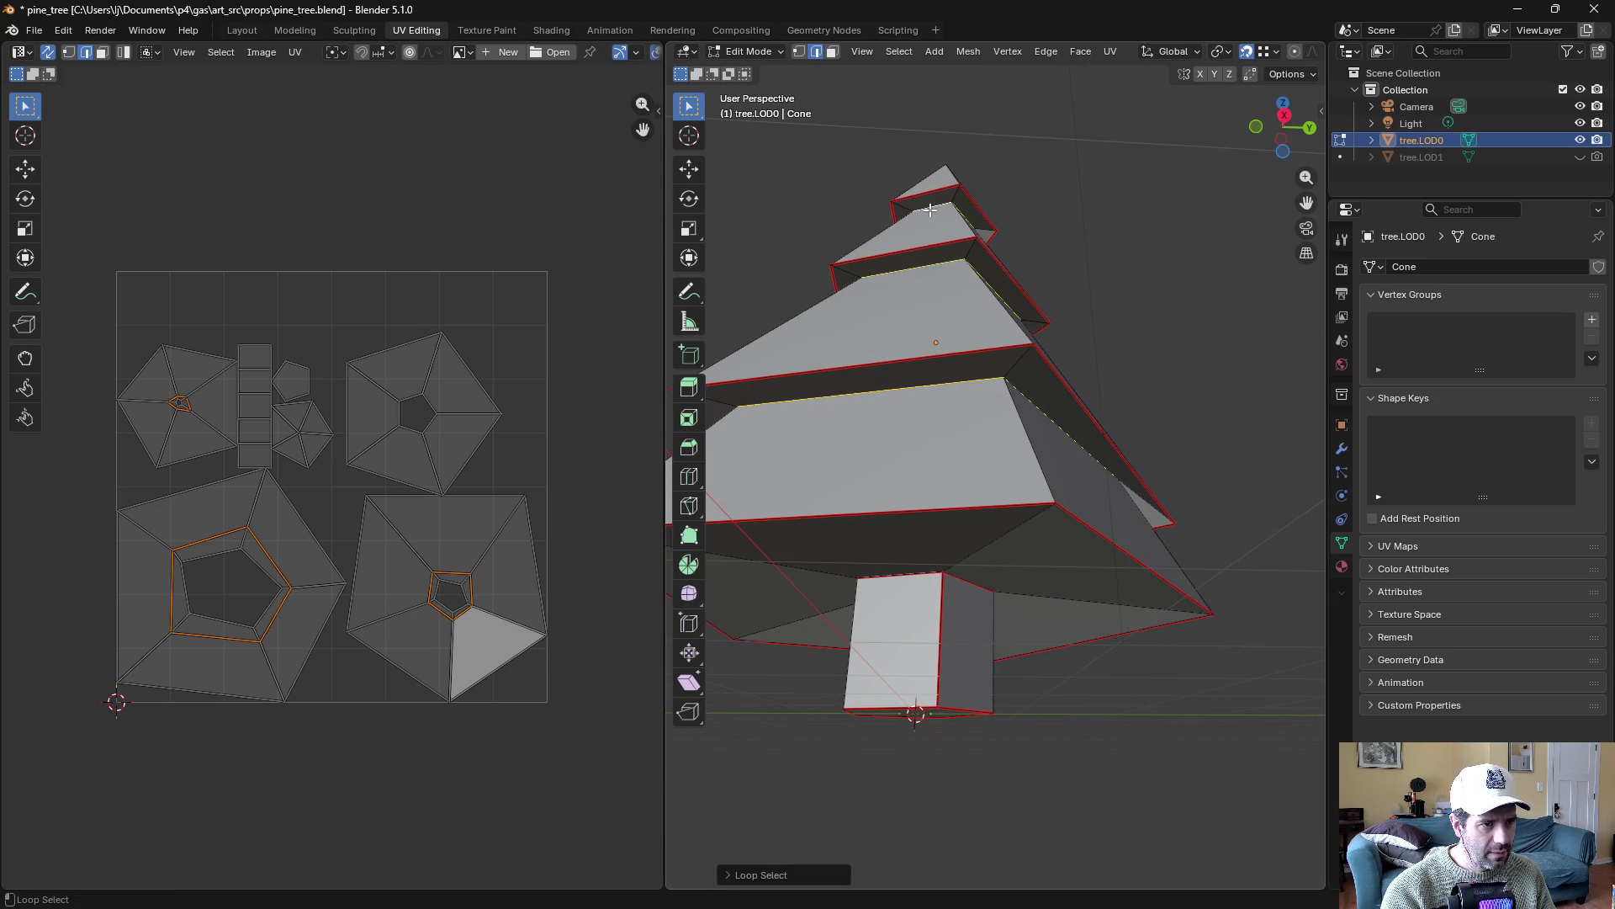
pyautogui.click(1110, 51)
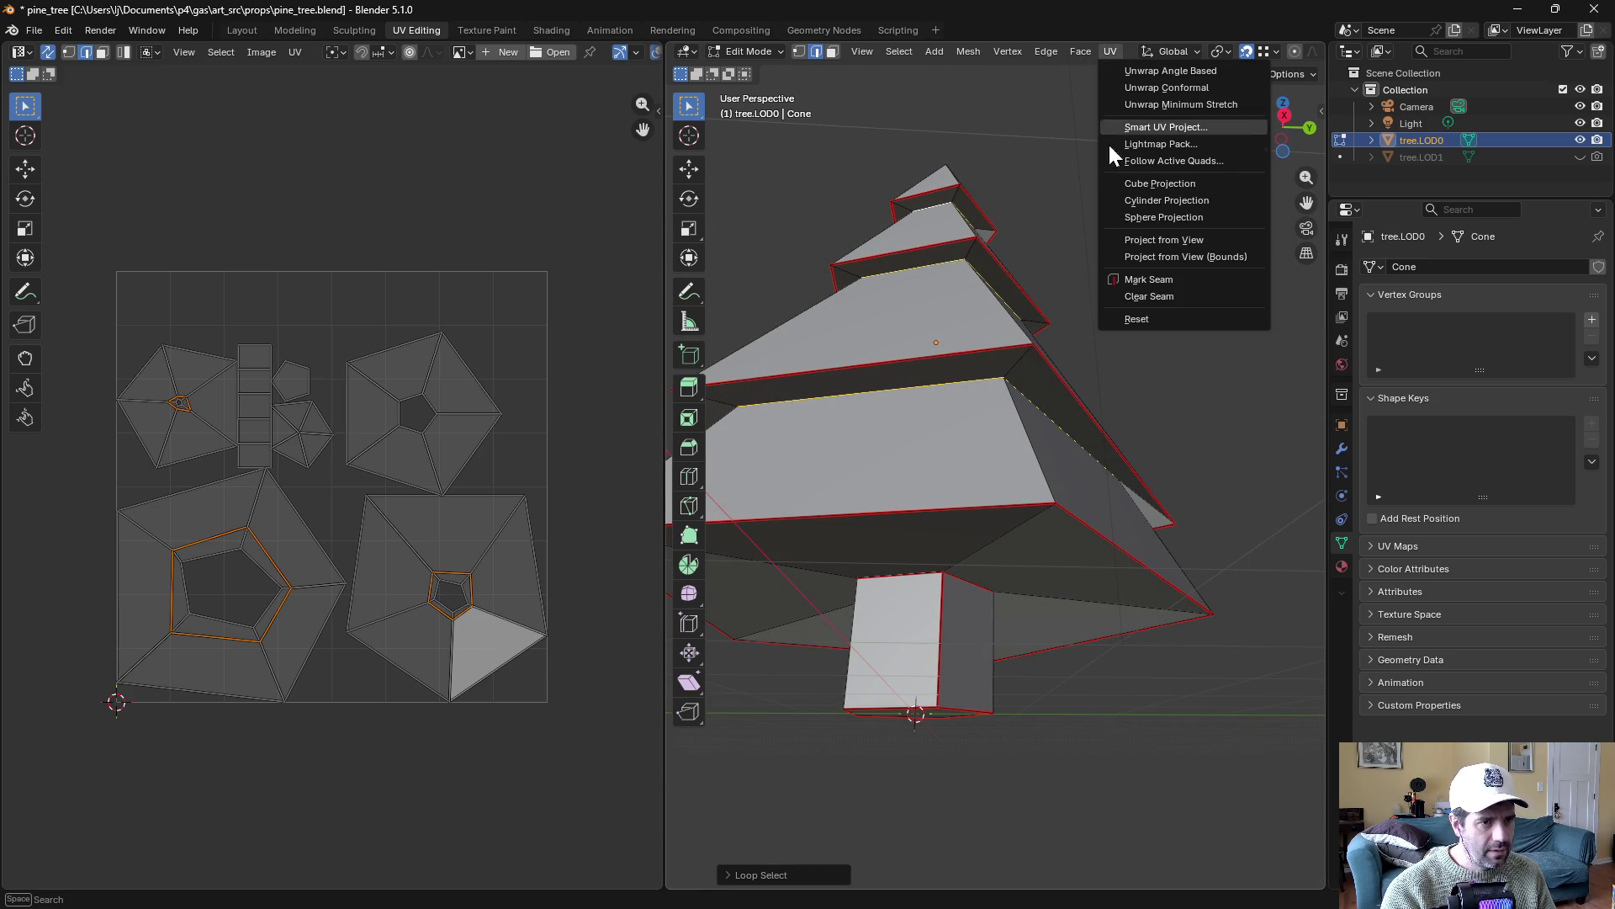
pyautogui.click(1148, 279)
# Unwrap the whole tree again into more separate UV islands
pyautogui.click(1119, 51)
pyautogui.click(1122, 73)
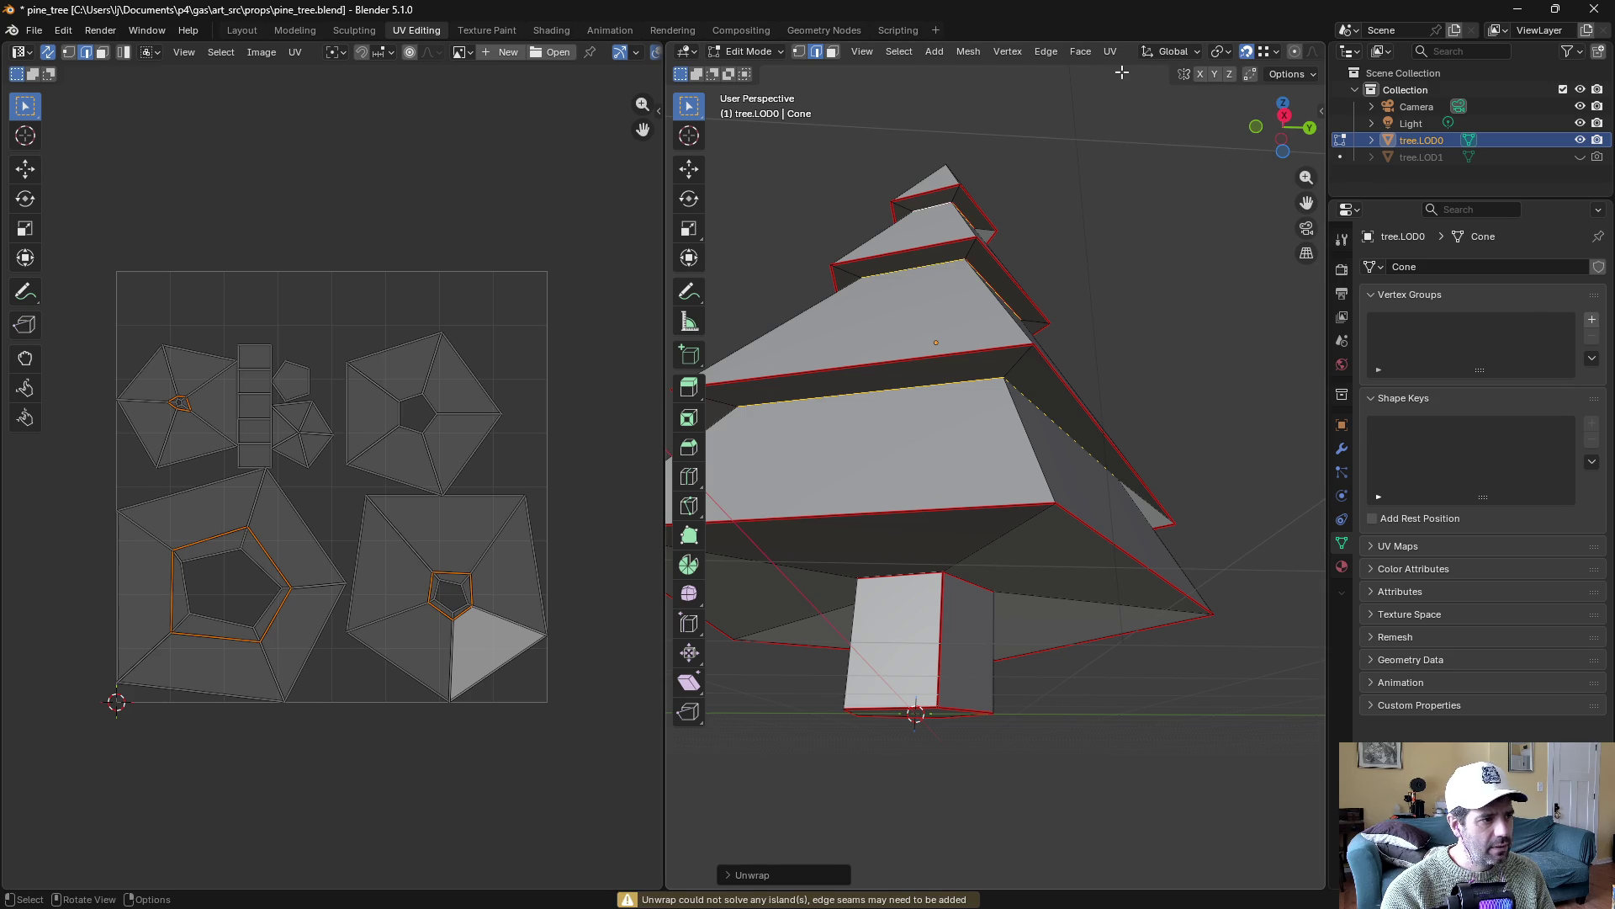
pyautogui.press('a')
pyautogui.click(1110, 51)
pyautogui.click(1113, 71)
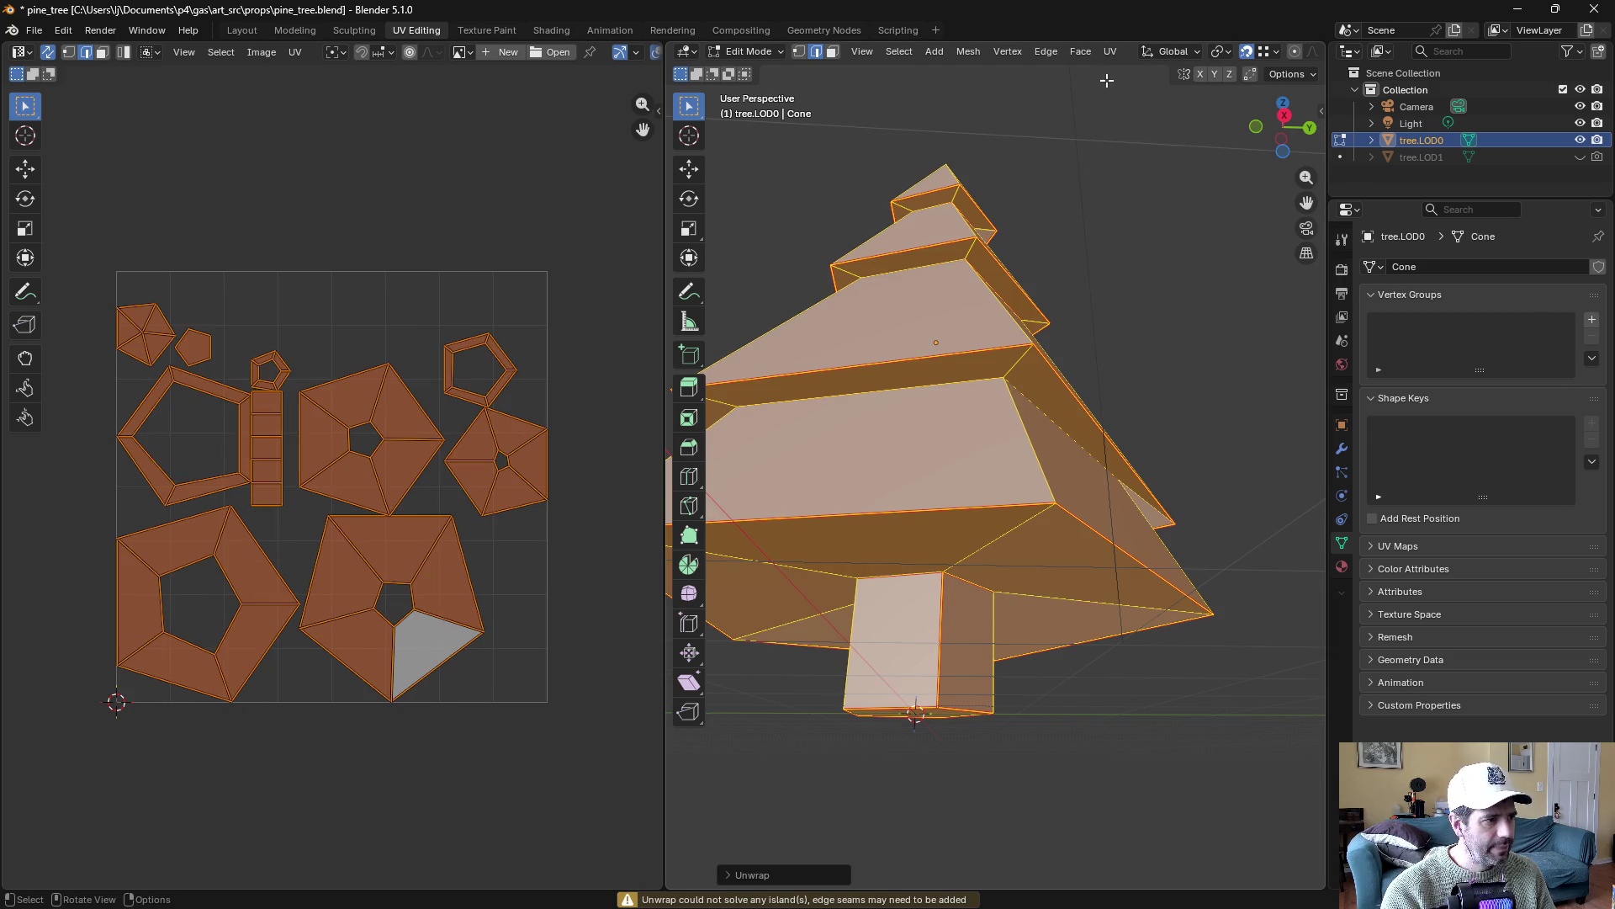
pyautogui.hotkey('alt', 'a')
pyautogui.scroll(1, 320, 410)
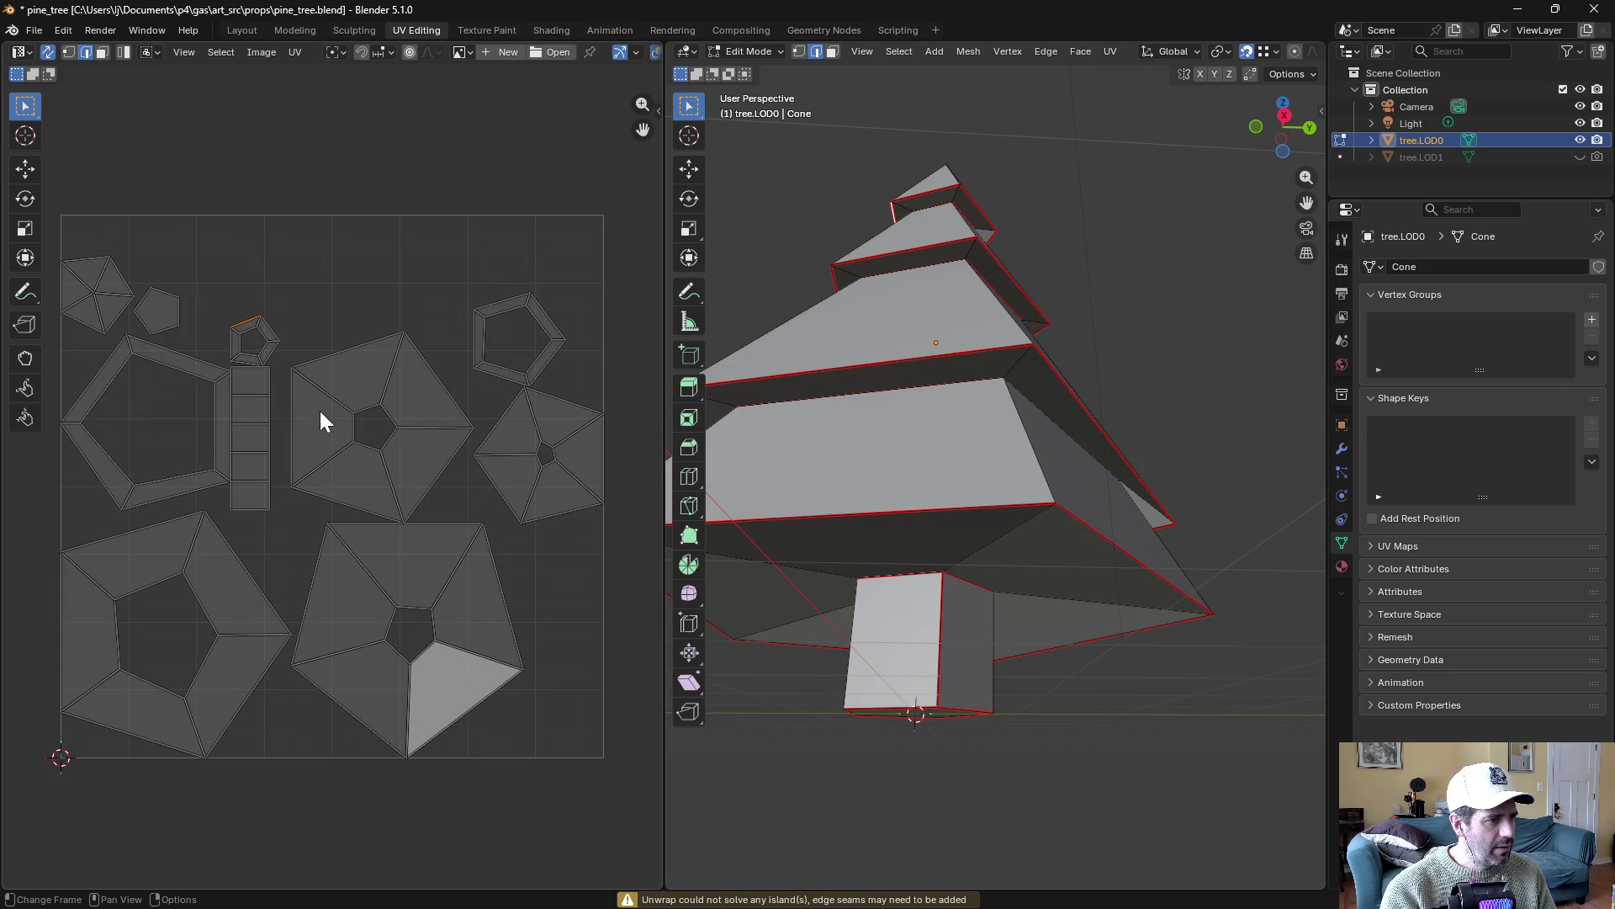
# Check the ring, trunk-strip and right pentagon ring faces in the UV layout
pyautogui.press('3')
pyautogui.click(185, 361)
pyautogui.click(226, 412)
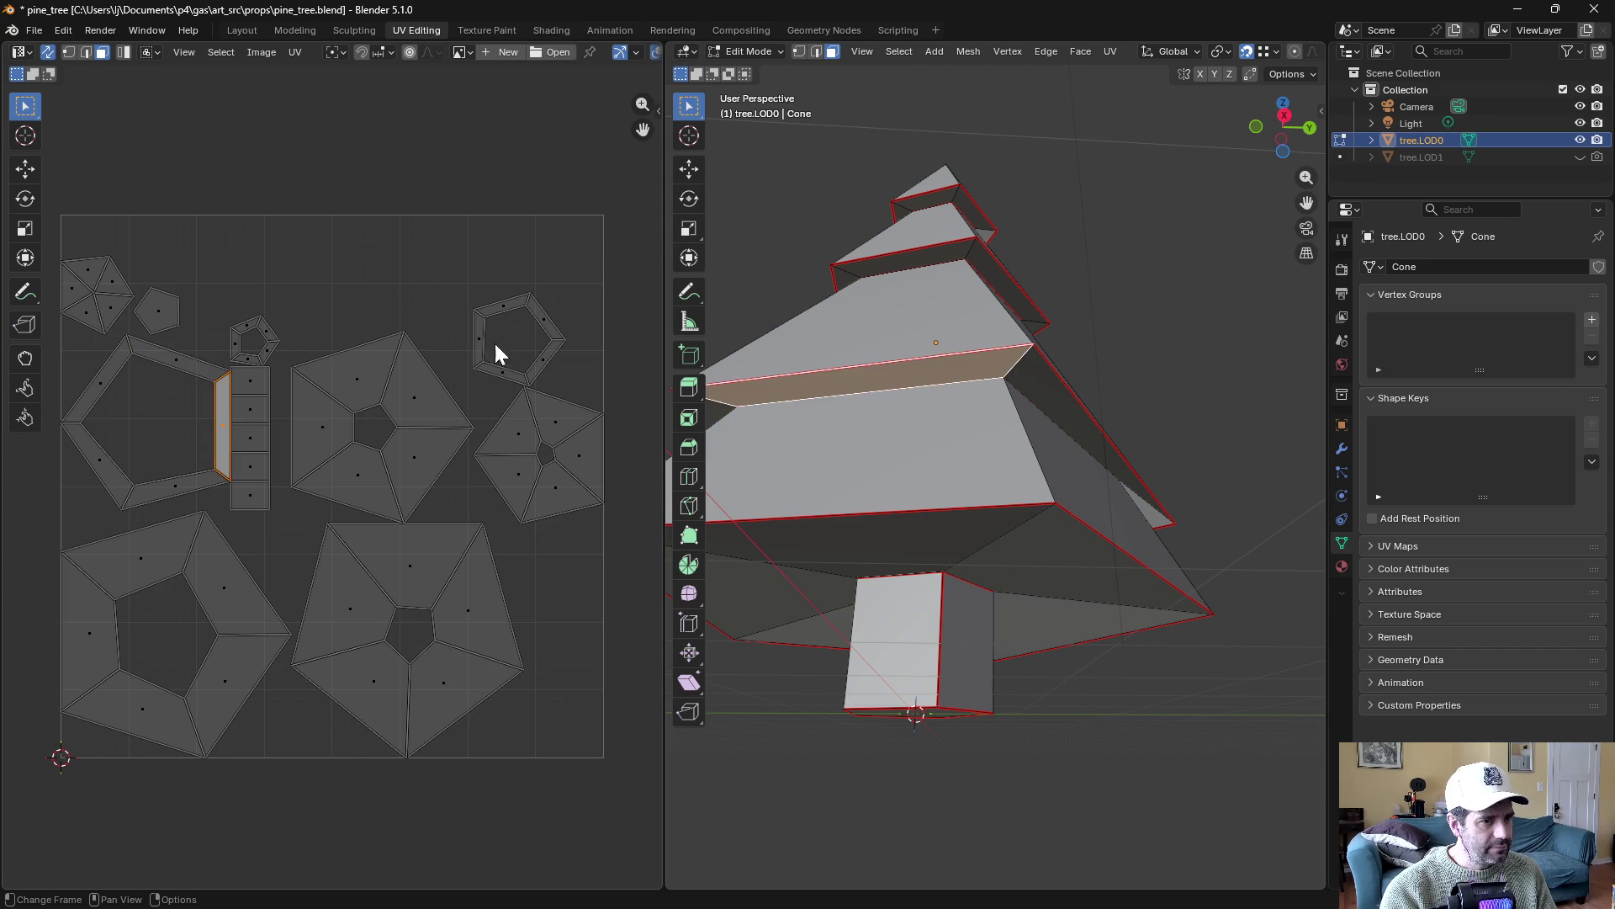
pyautogui.press('Home')
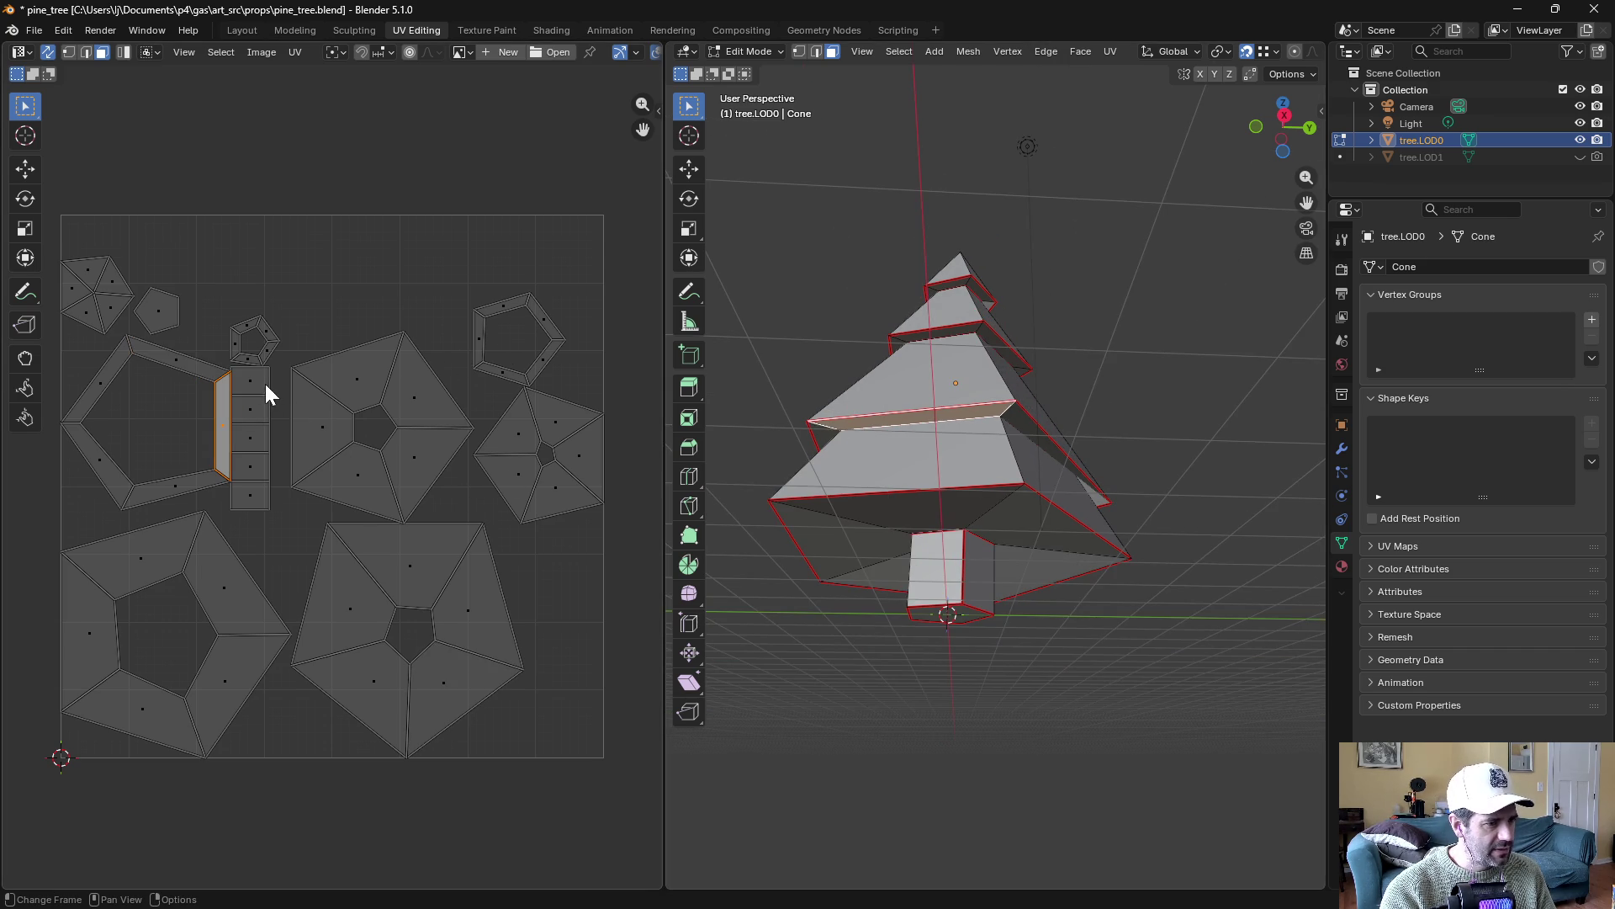
pyautogui.click(265, 383)
pyautogui.click(257, 432)
pyautogui.click(252, 467)
pyautogui.click(269, 353)
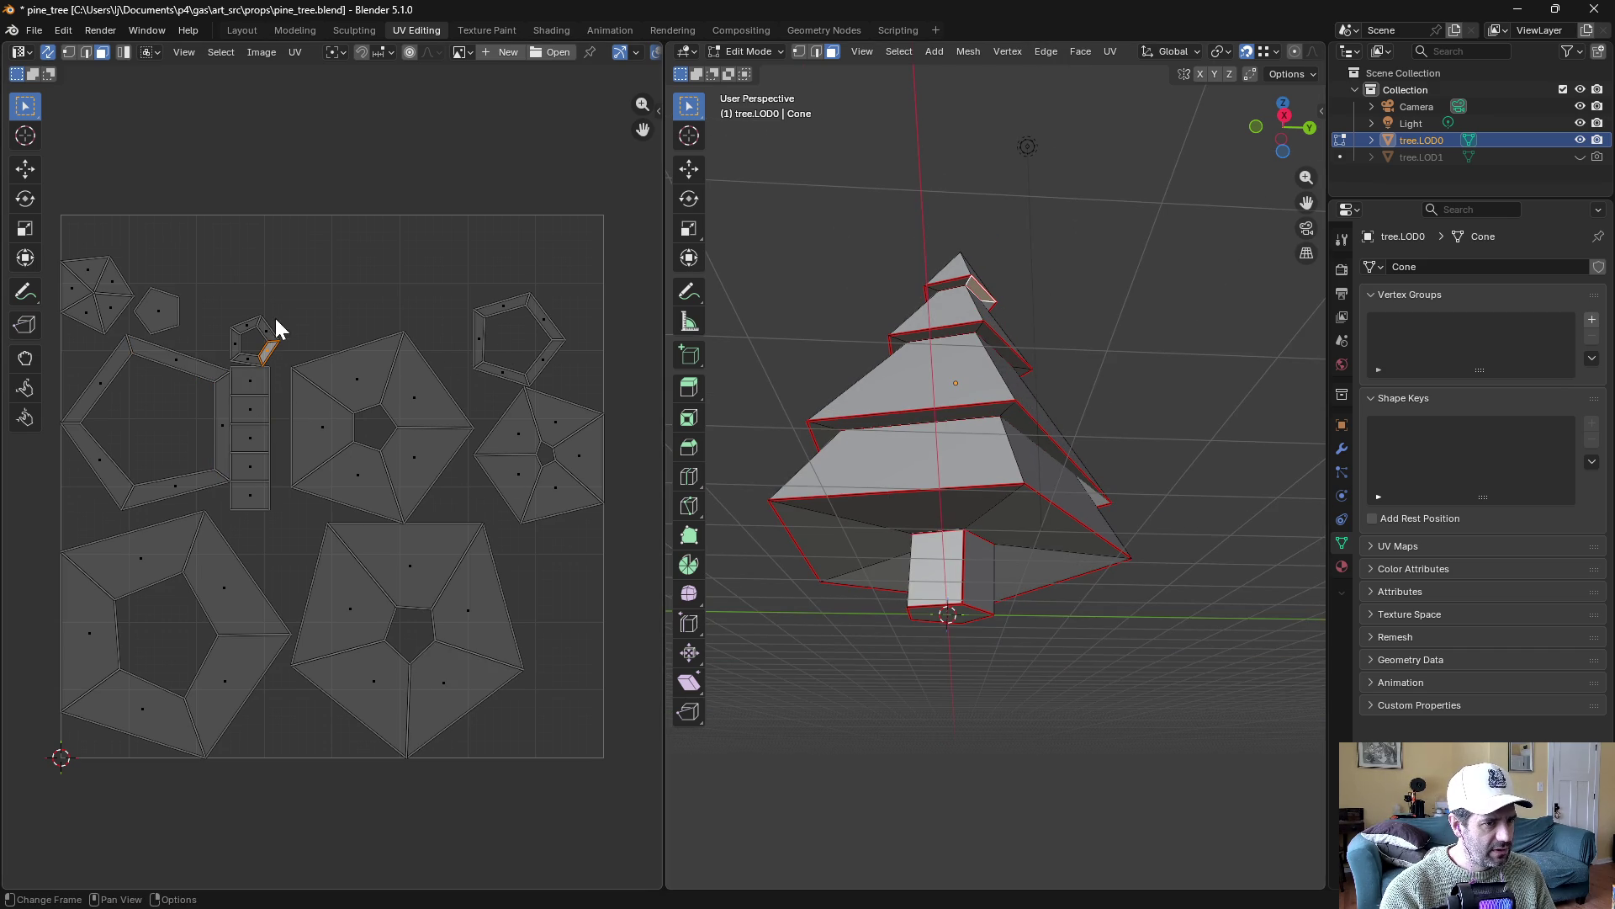
pyautogui.click(248, 336)
pyautogui.click(512, 306)
pyautogui.click(549, 360)
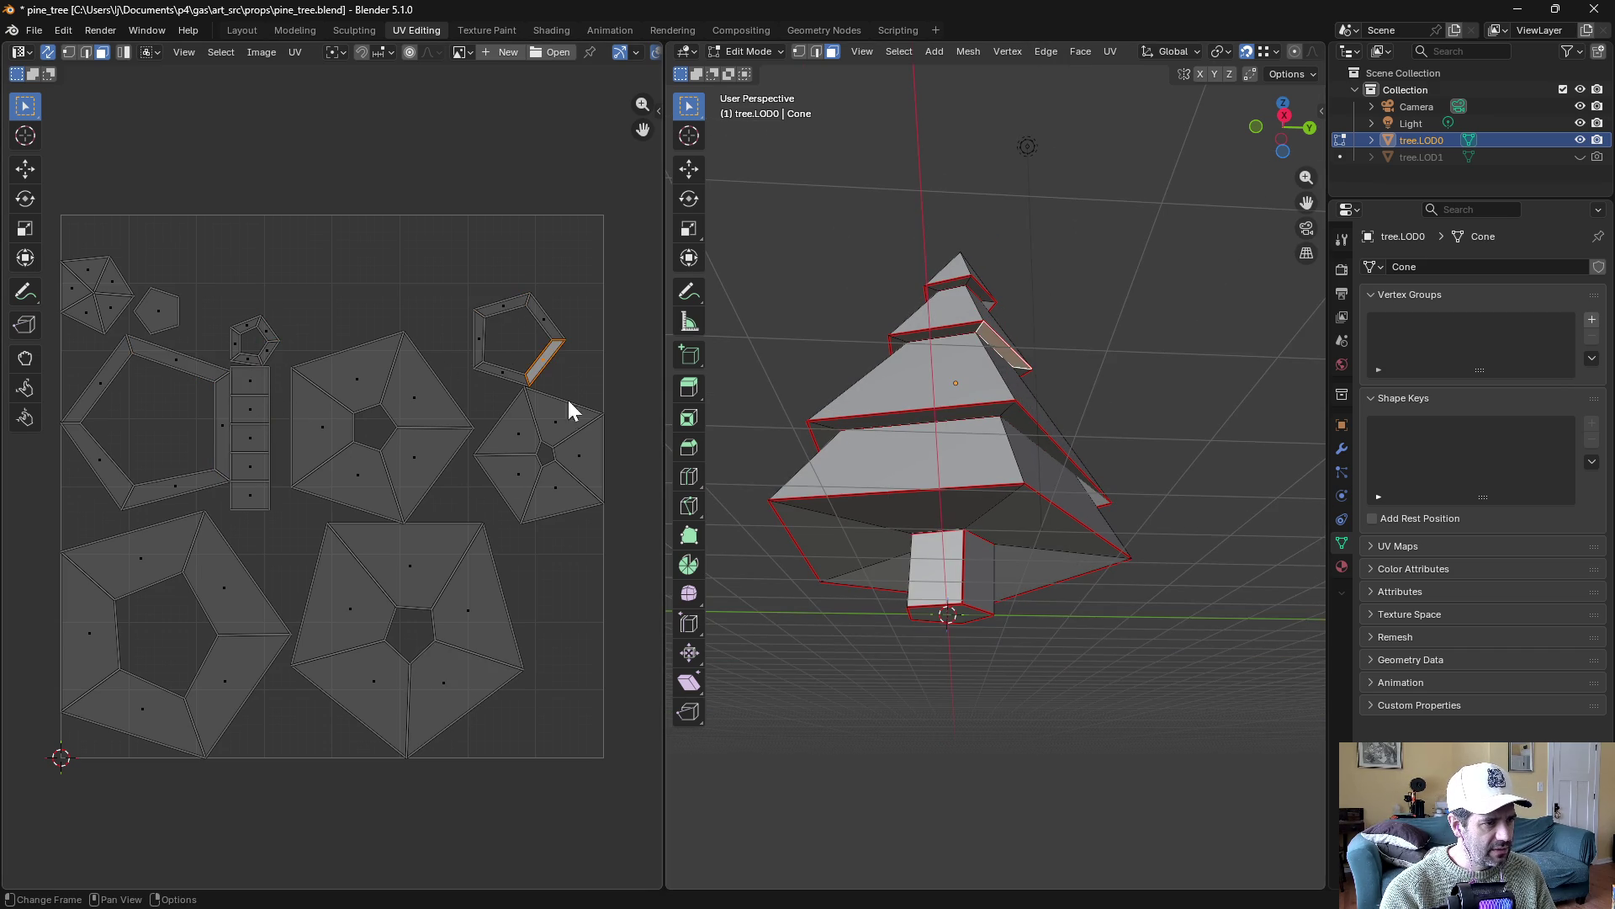
# Check the lower-right pentagon and the top-left triangle fan faces
pyautogui.click(555, 501)
pyautogui.click(526, 492)
pyautogui.click(97, 299)
pyautogui.click(84, 271)
pyautogui.click(105, 315)
pyautogui.click(82, 310)
pyautogui.click(91, 288)
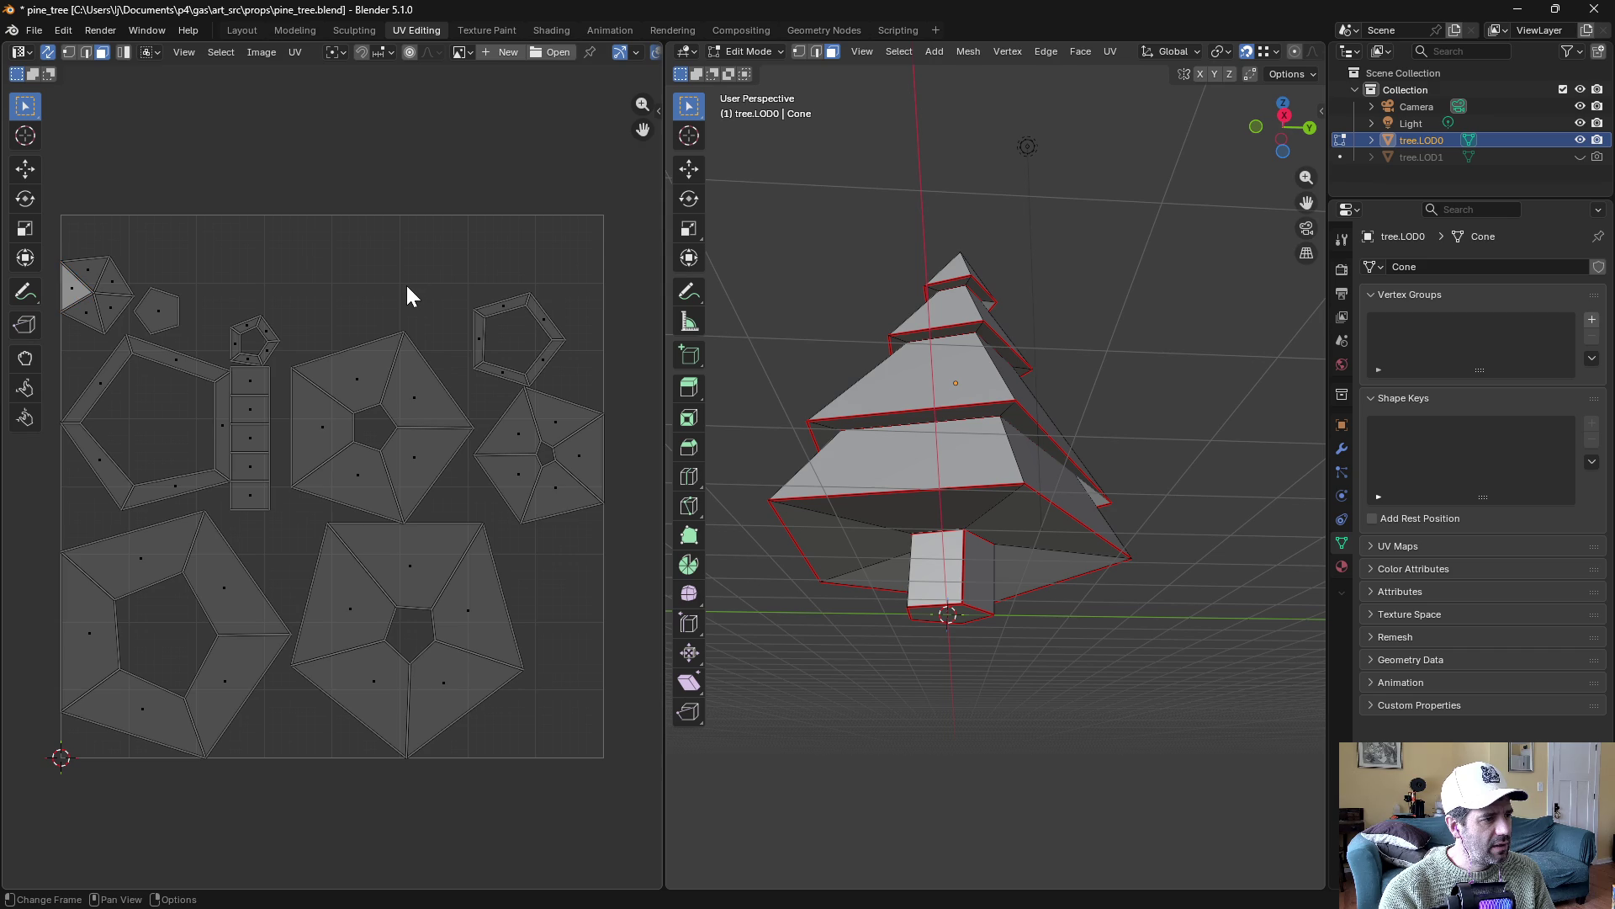
# Pack the UV islands using the Exact Shape (Concave) method
pyautogui.press('a')
pyautogui.hotkey('ctrl', 'z')
pyautogui.click(295, 53)
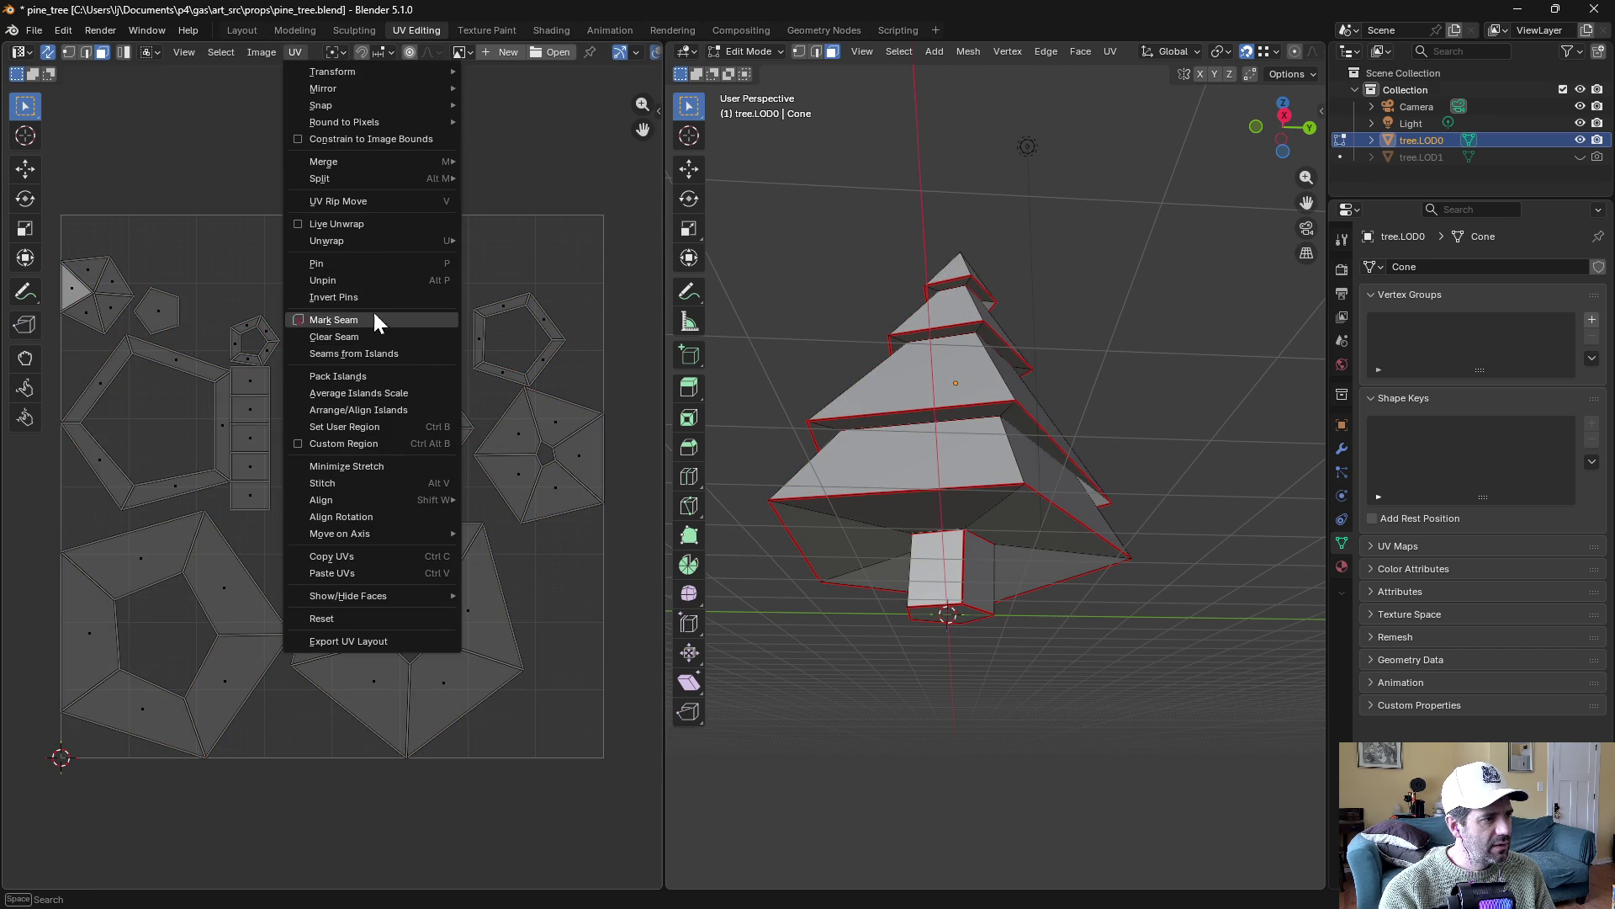
pyautogui.click(417, 376)
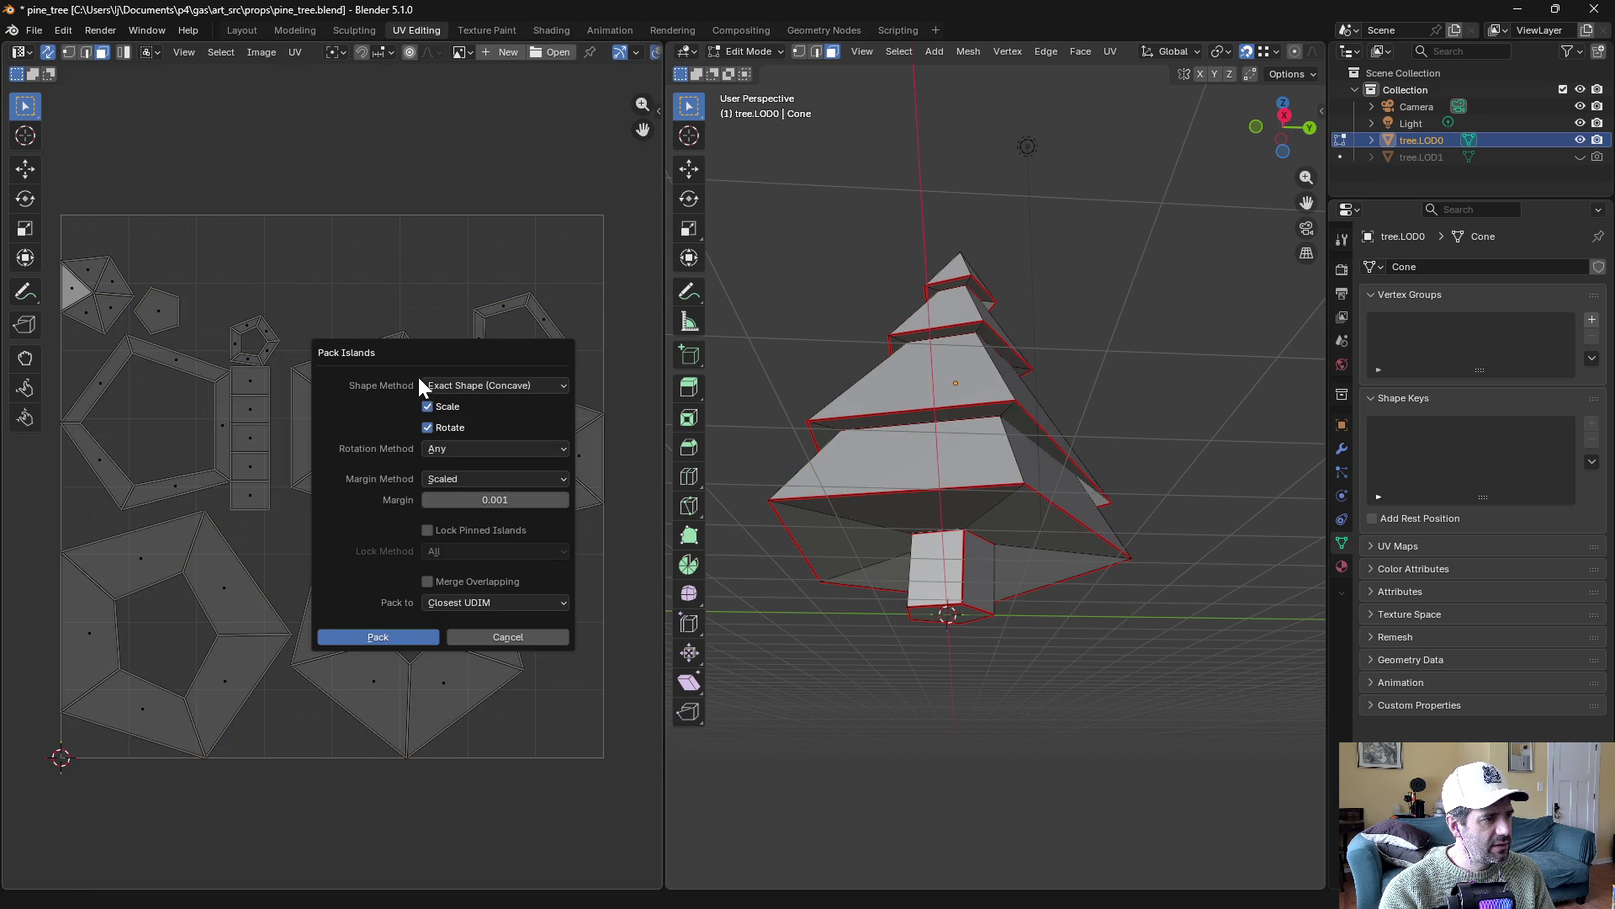
pyautogui.click(404, 638)
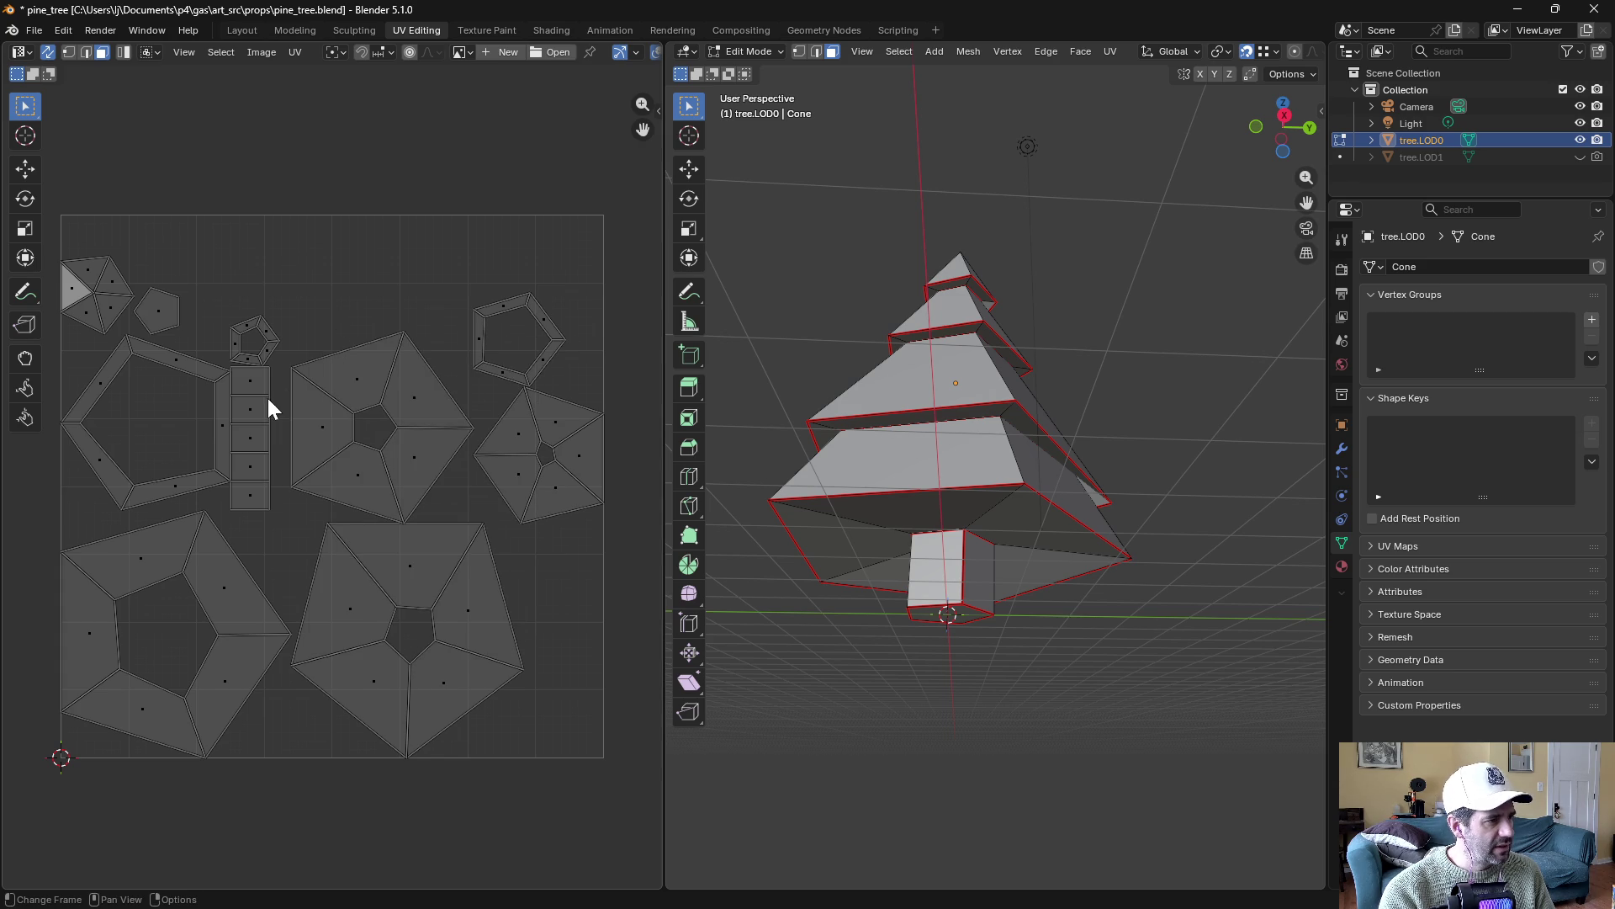
pyautogui.click(491, 316)
# Move the two pentagon islands into the holes of the larger pentagon rings
pyautogui.press('l')
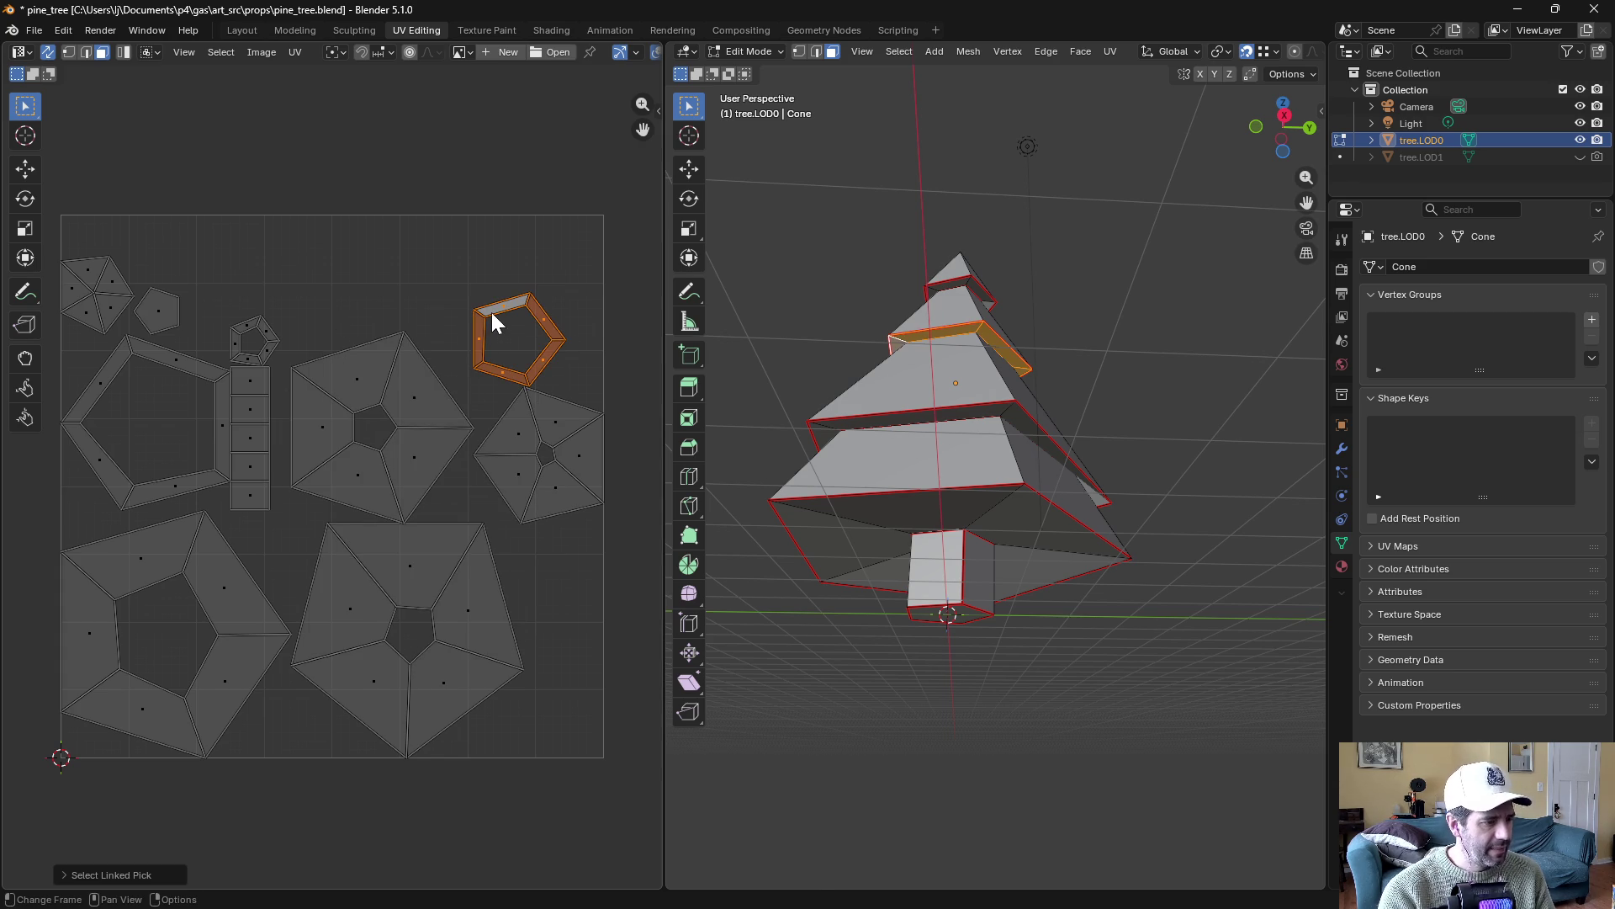
pyautogui.press('g')
pyautogui.click(138, 392)
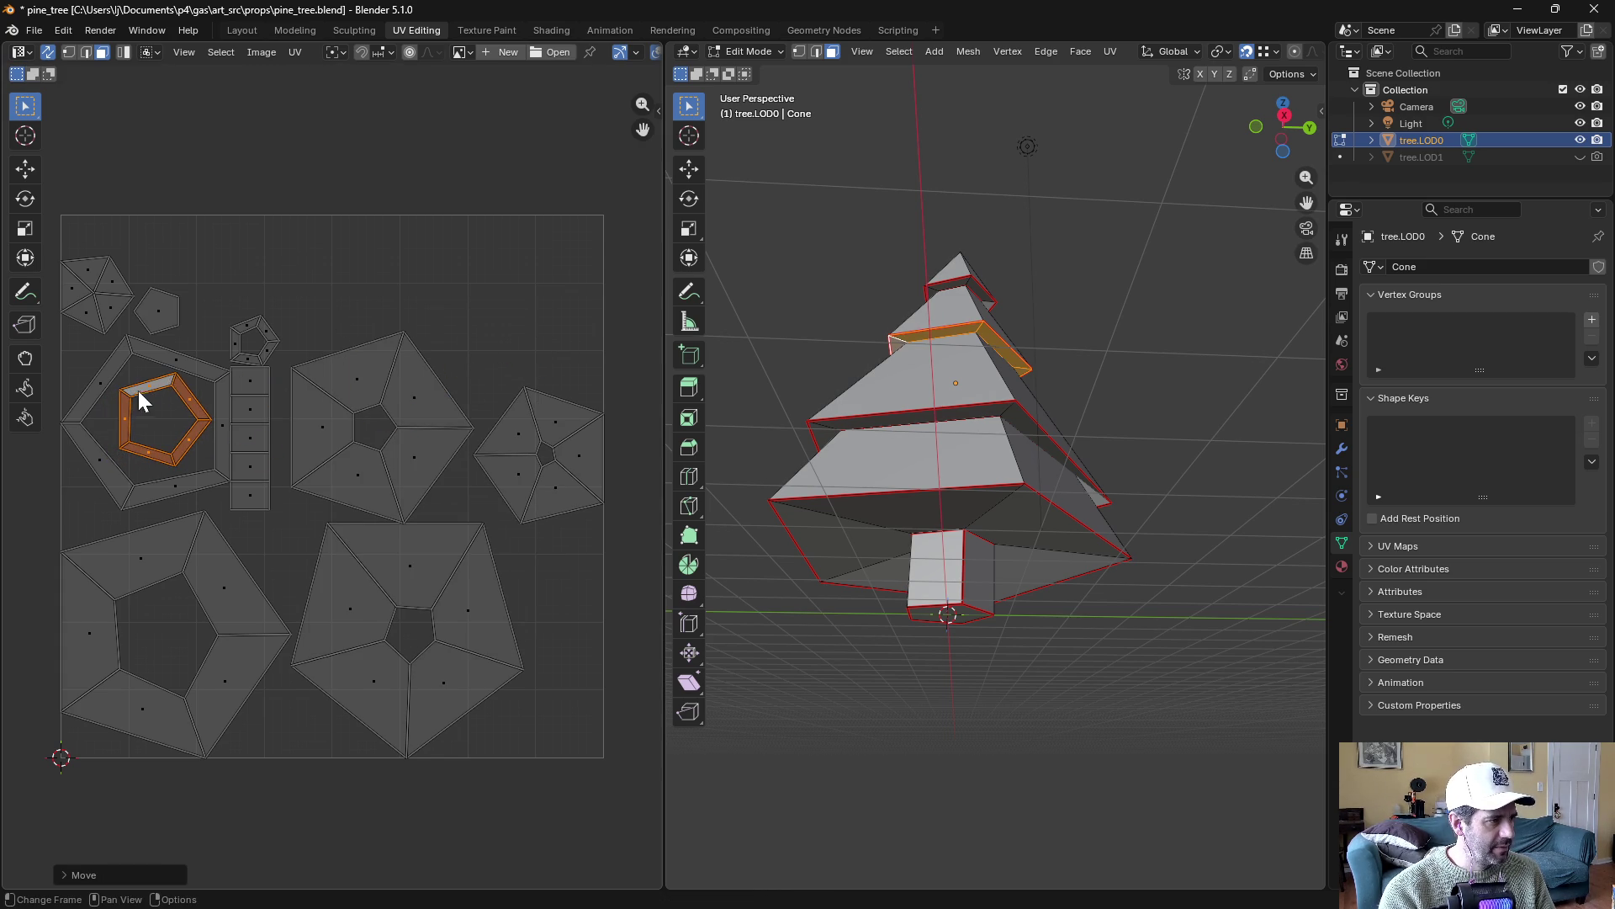
pyautogui.click(237, 336)
pyautogui.press('l')
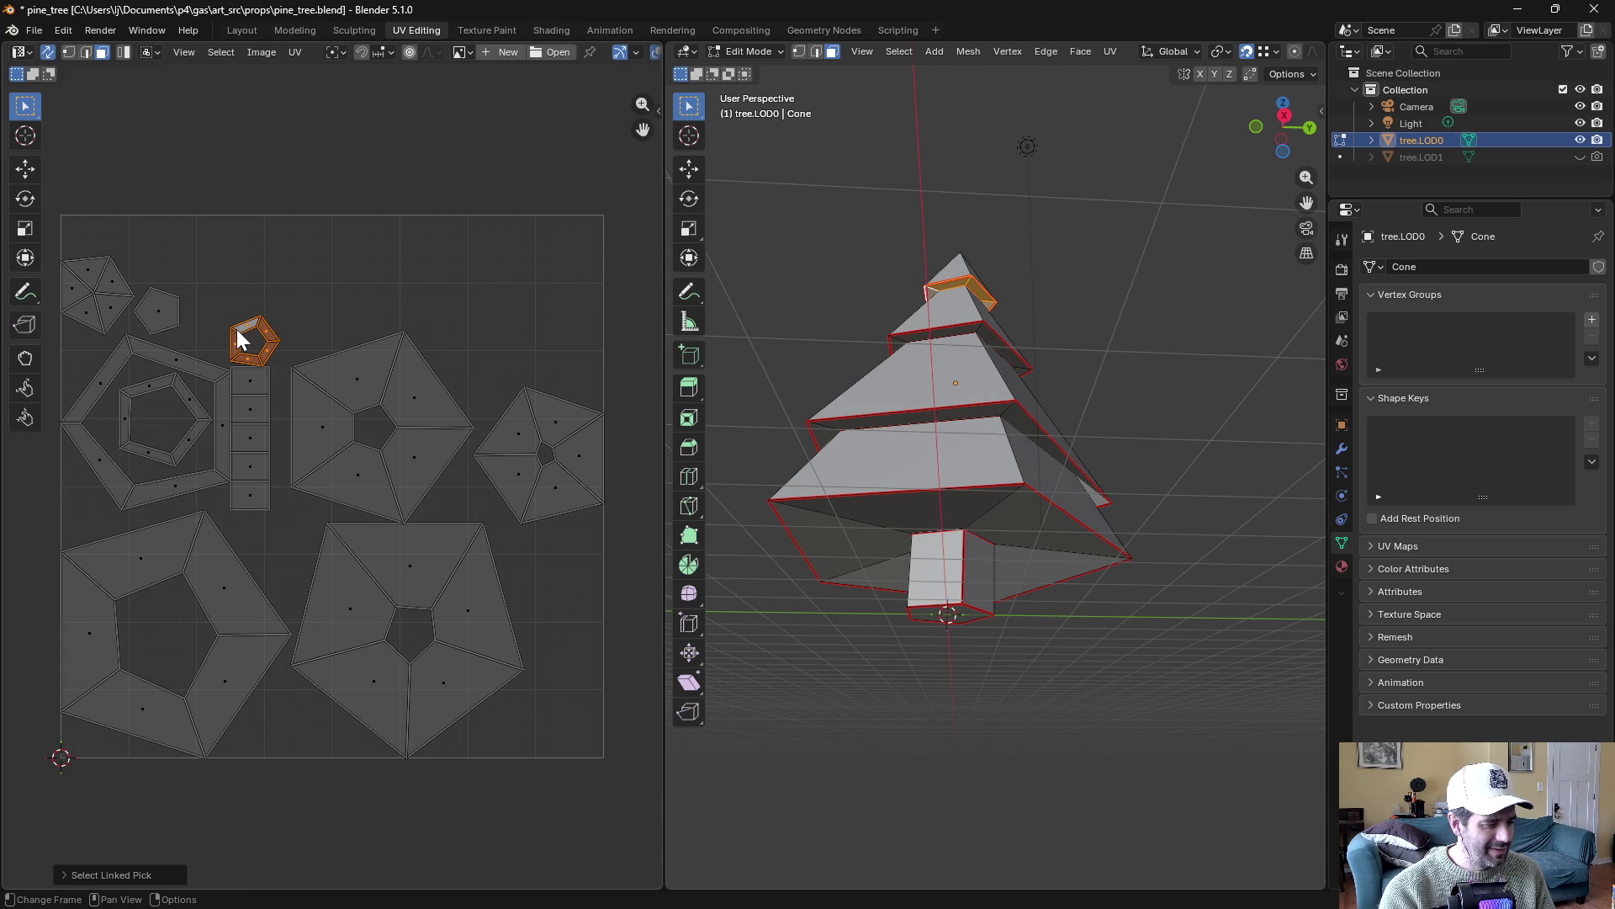
pyautogui.press('g')
pyautogui.click(141, 419)
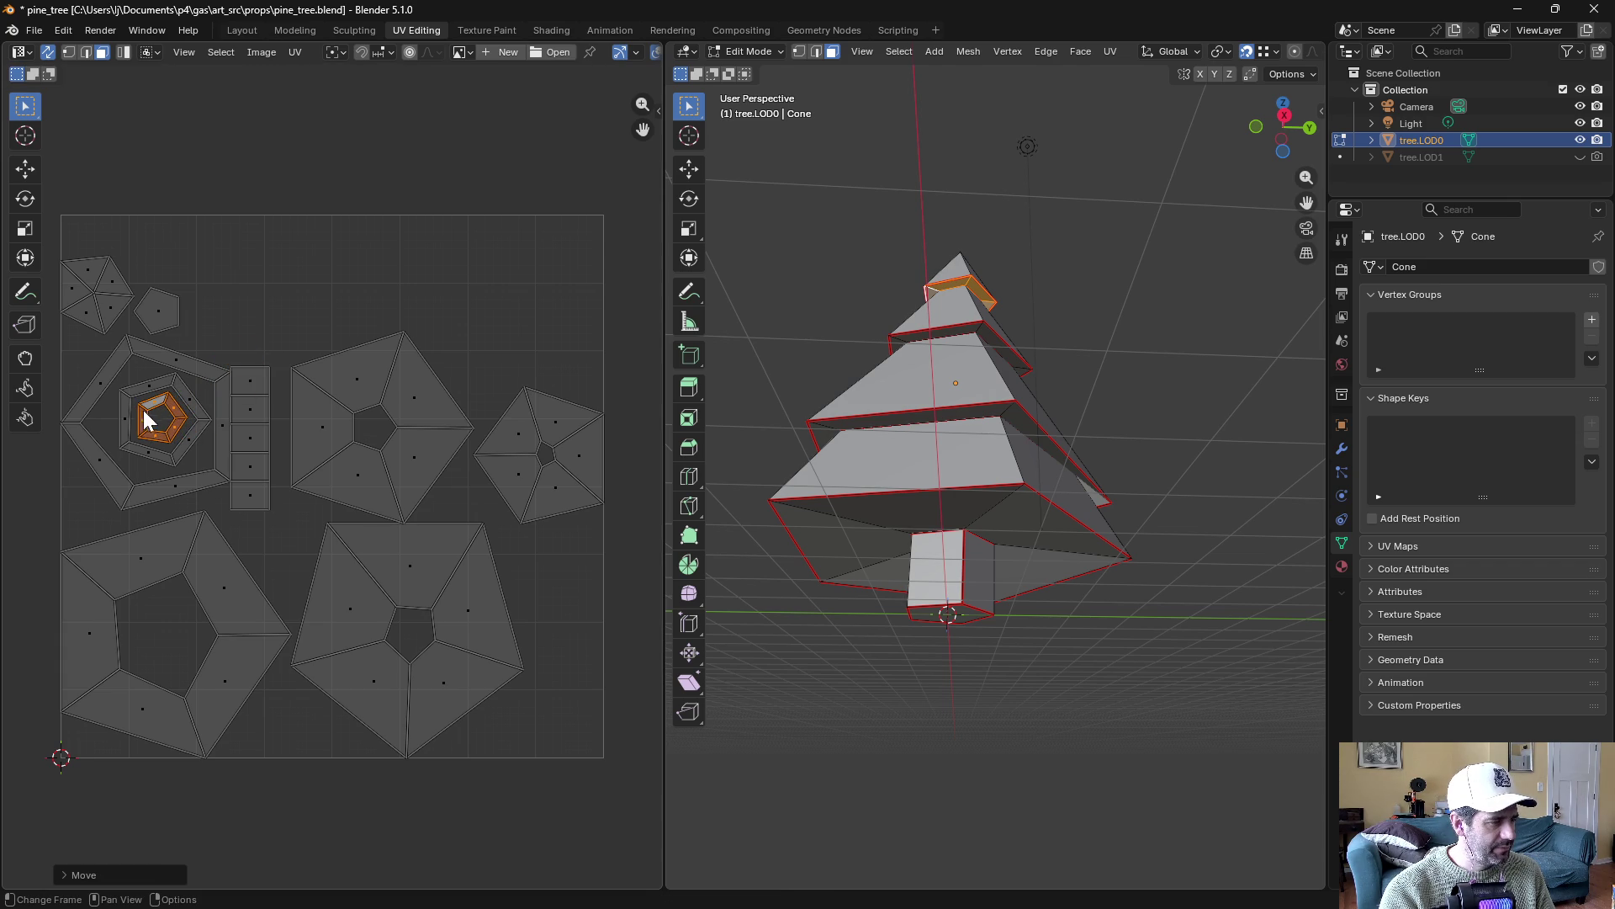
pyautogui.click(227, 303)
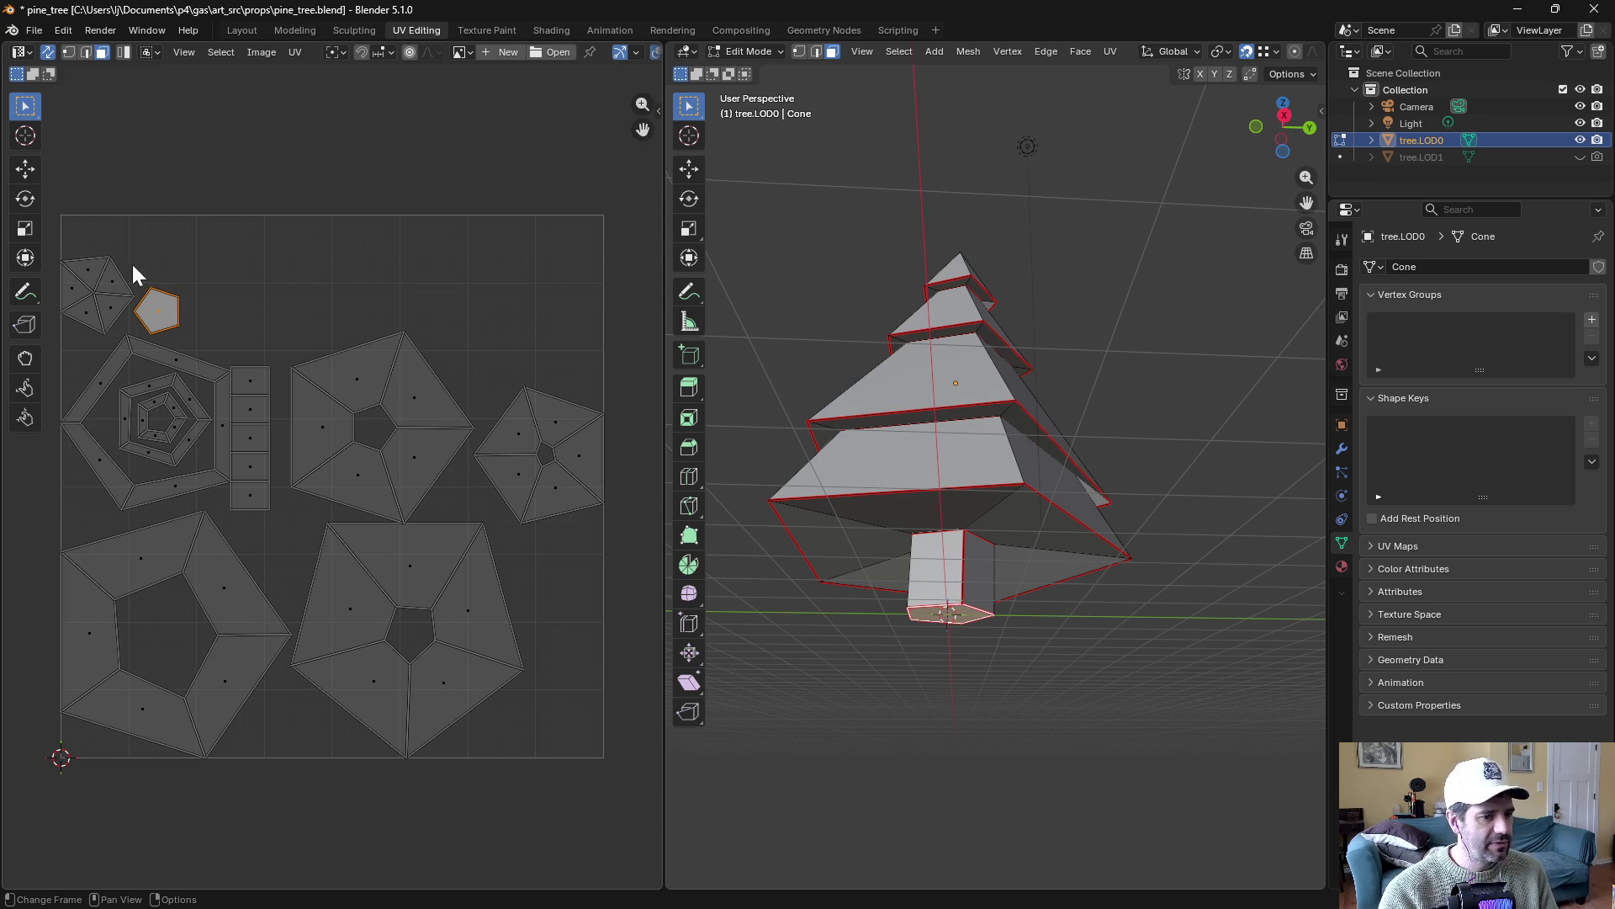
# Check the fan and small pentagon islands, then select the tree.LOD1 object
pyautogui.click(93, 273)
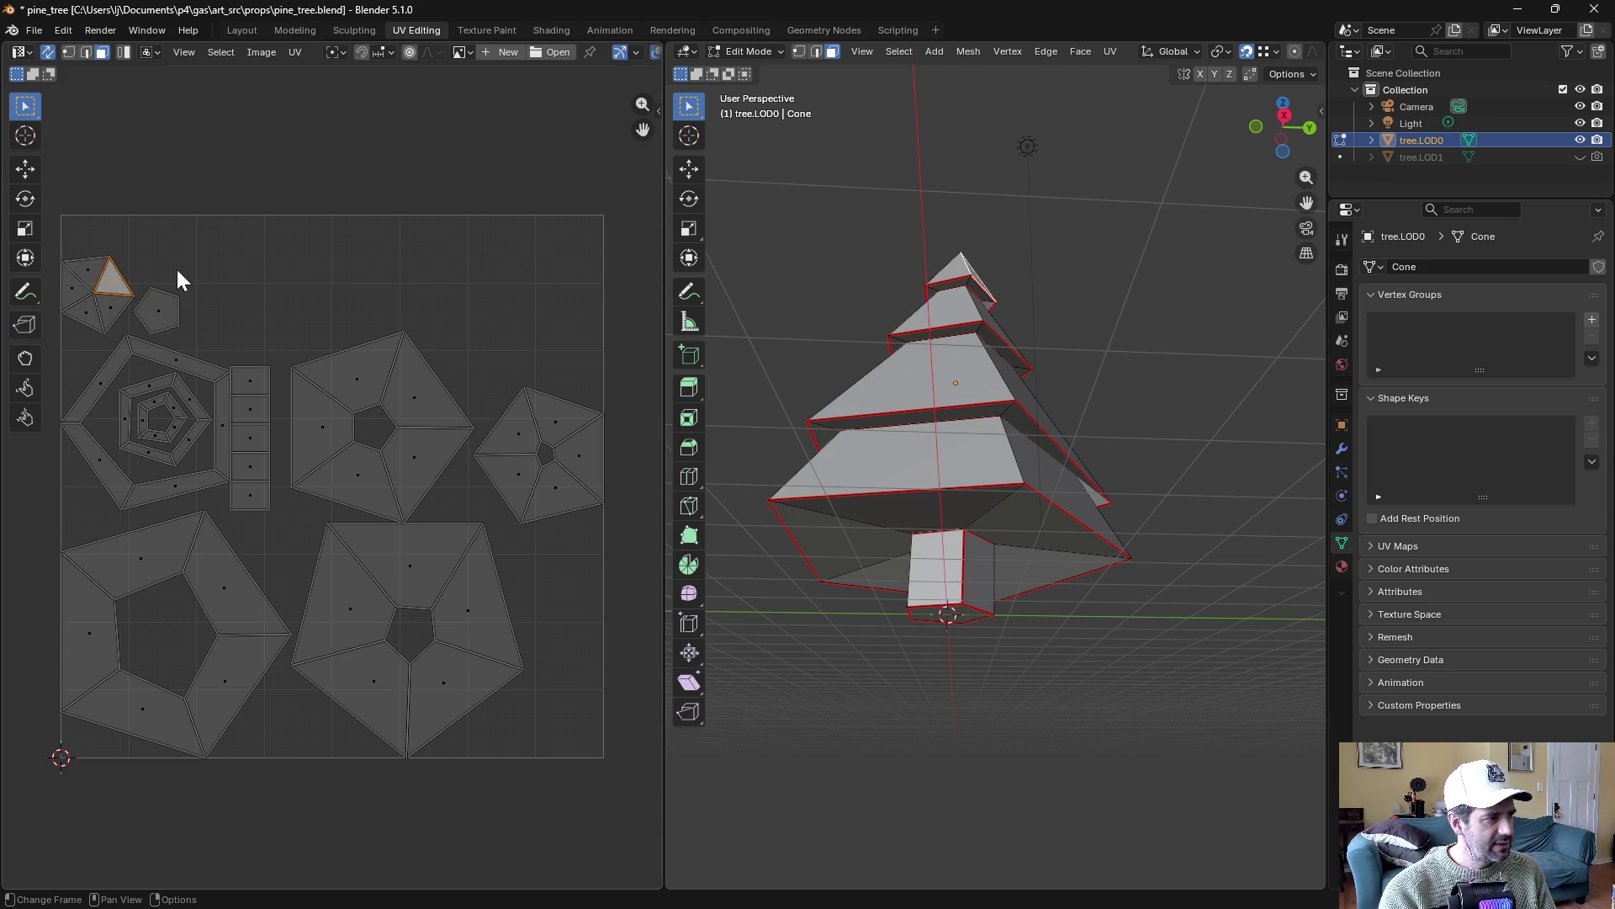
pyautogui.click(157, 310)
pyautogui.moveTo(347, 301); pyautogui.dragTo(387, 299)
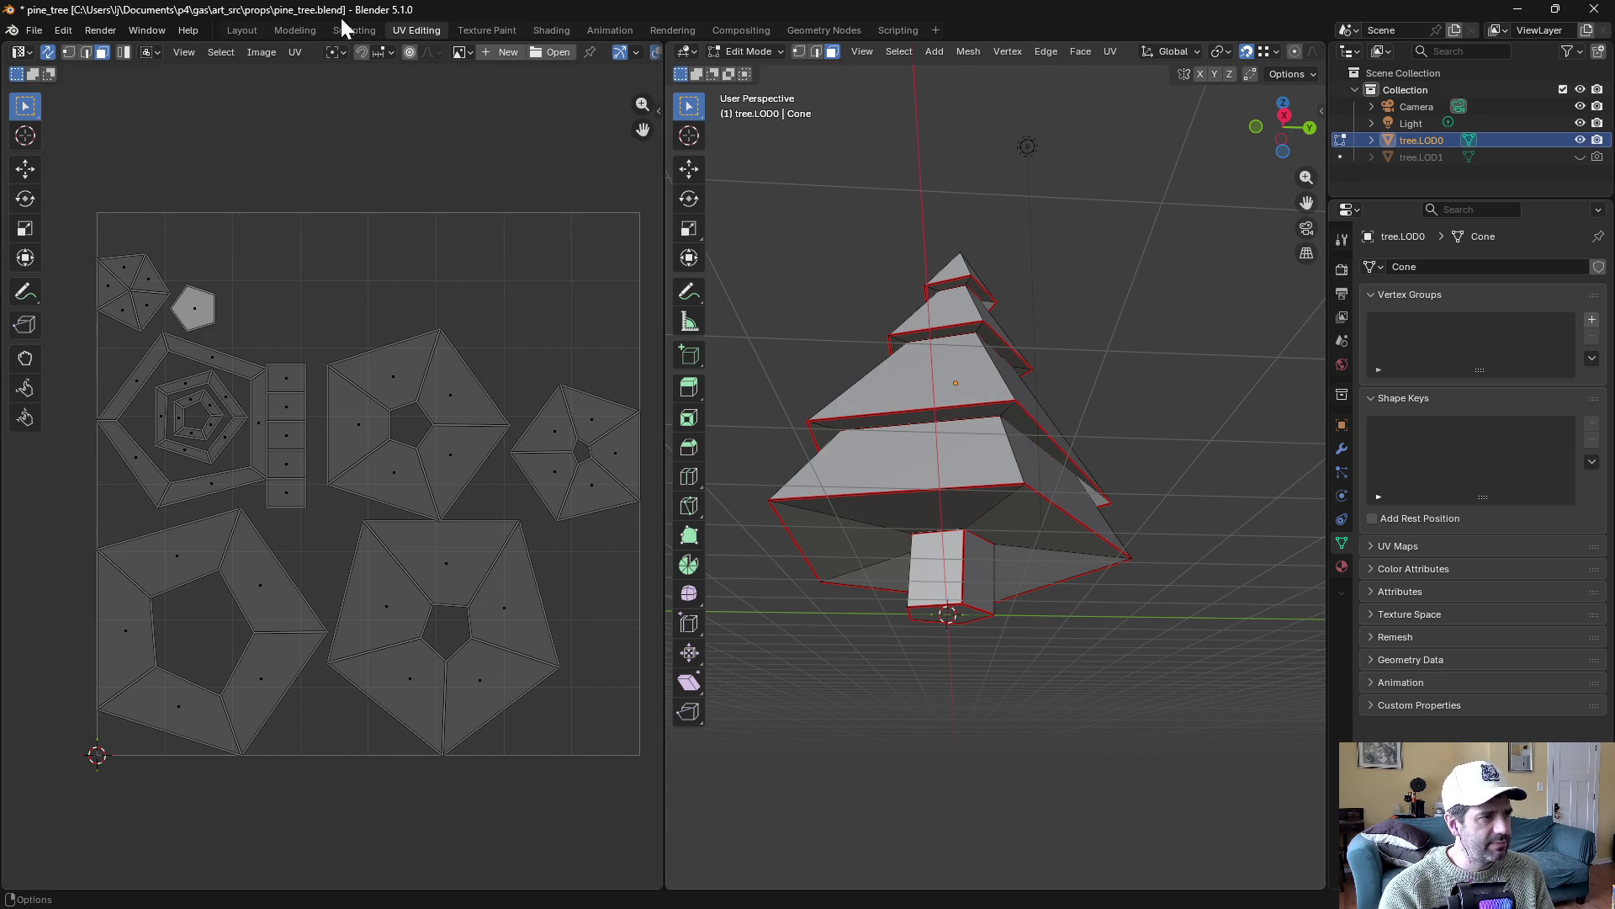
pyautogui.click(1430, 158)
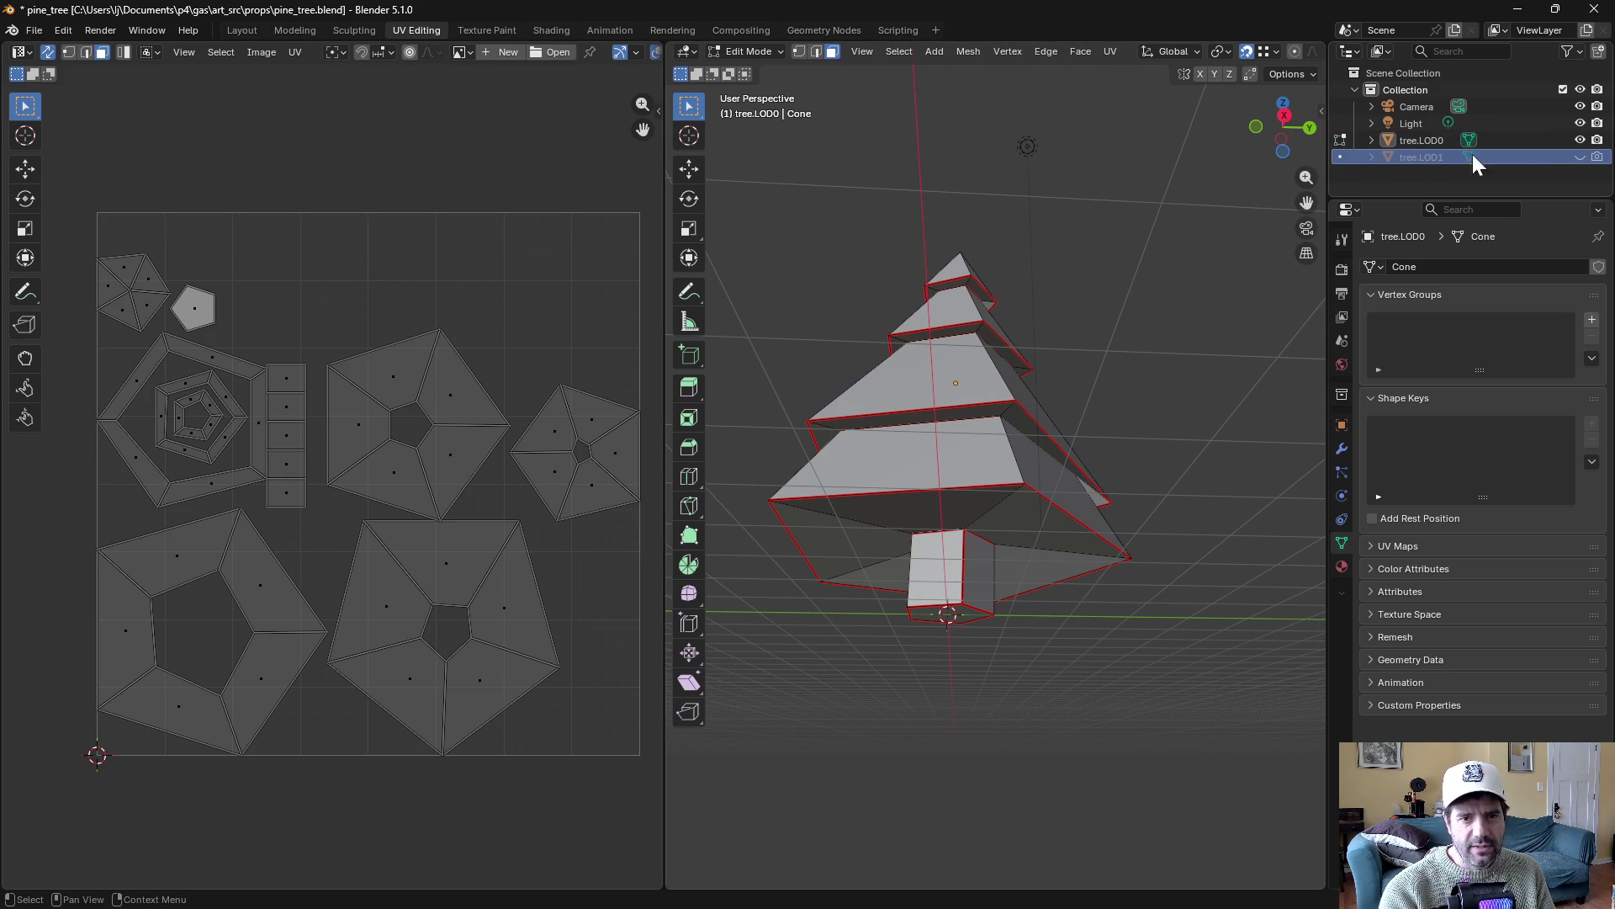
# Hide tree.LOD0, show tree.LOD1 and enter Edit Mode on it
pyautogui.click(1580, 139)
pyautogui.click(1580, 156)
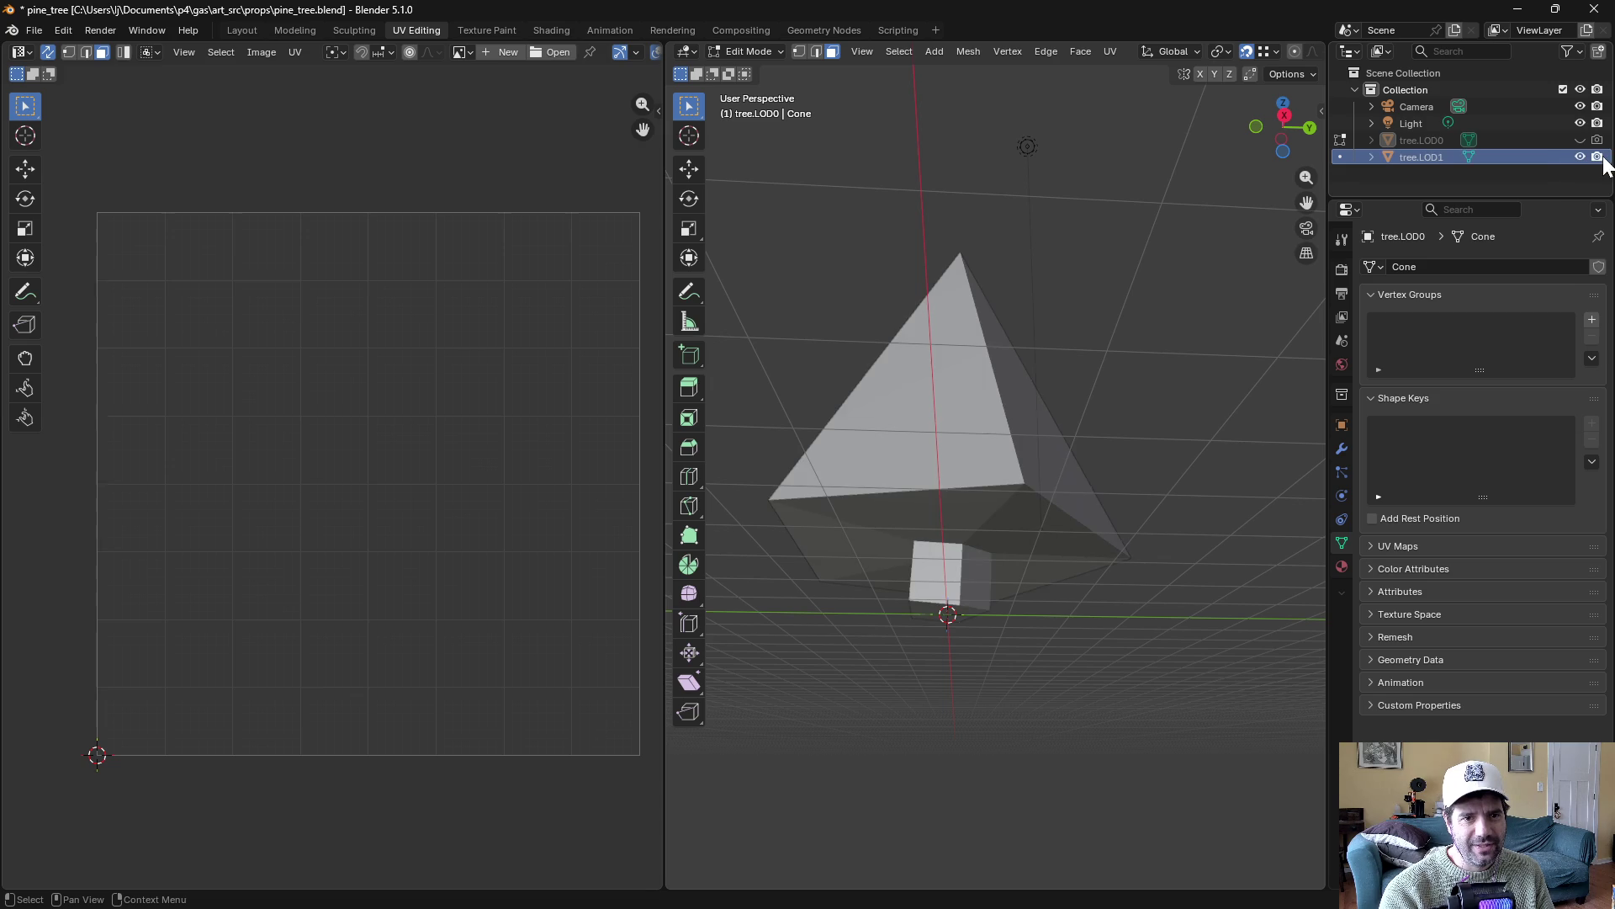
pyautogui.click(1433, 157)
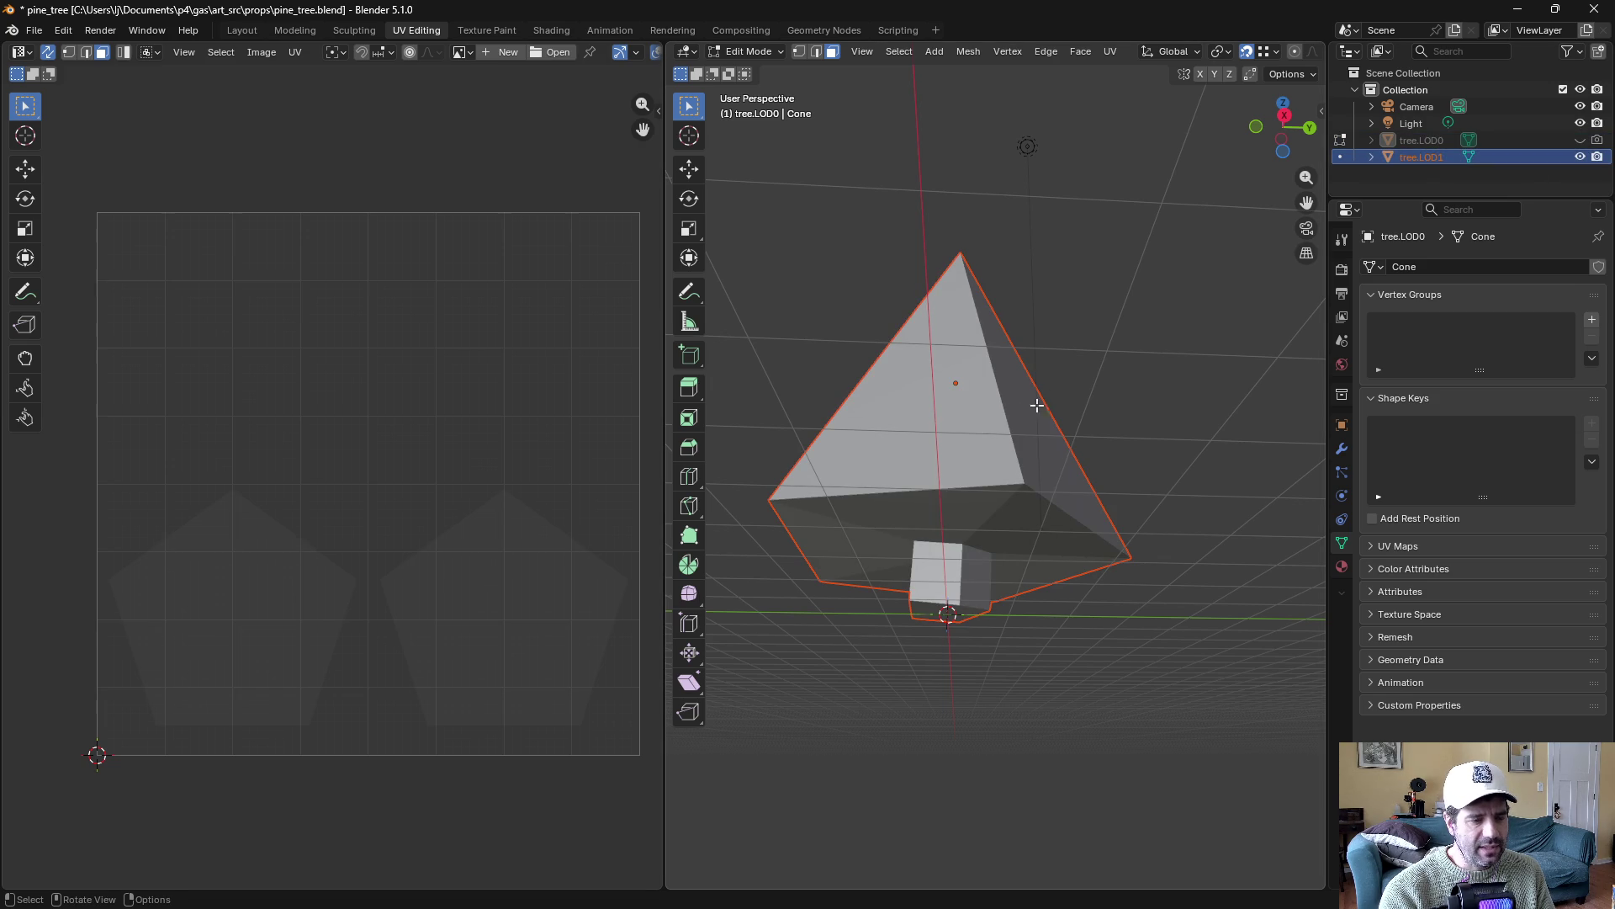
pyautogui.press('z')
pyautogui.click(1163, 414)
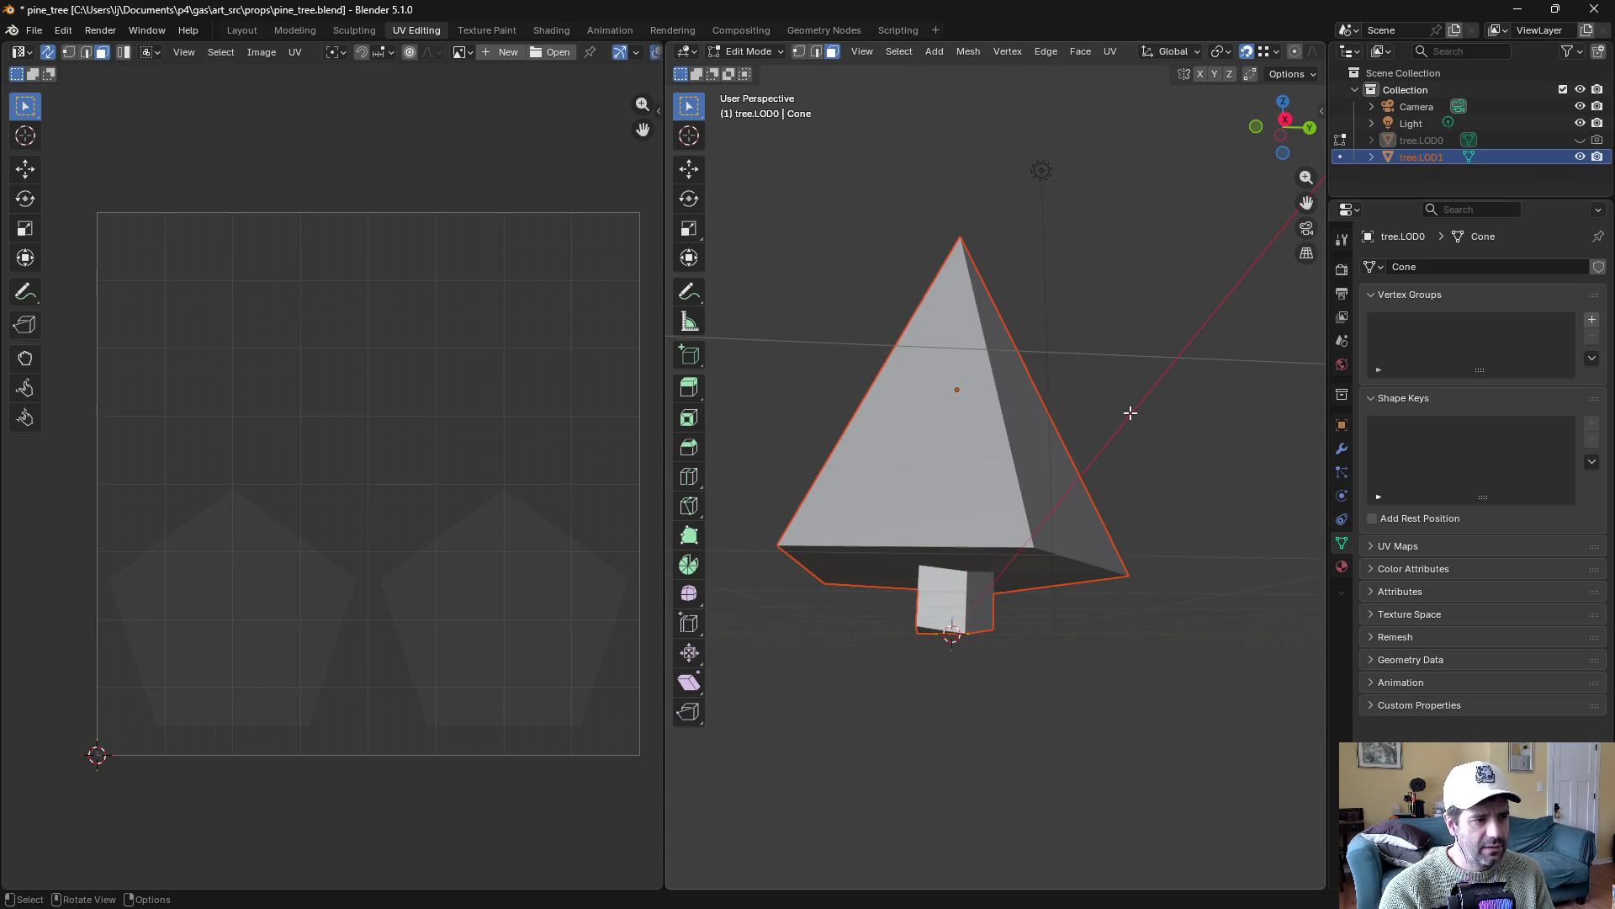
pyautogui.moveTo(1064, 393); pyautogui.dragTo(1053, 431)
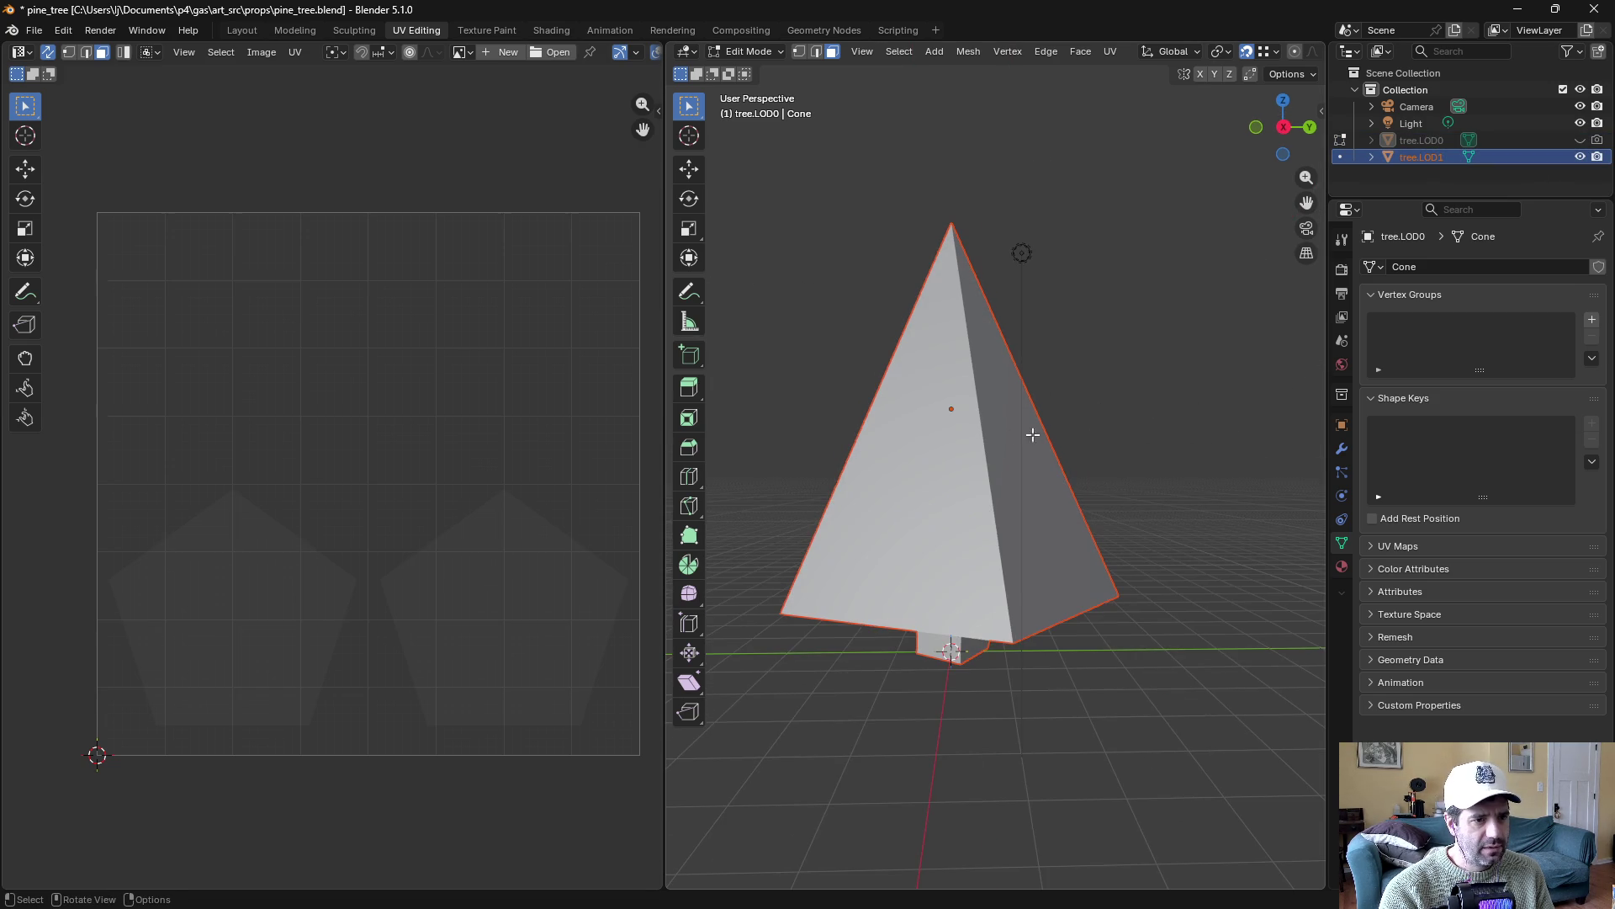
pyautogui.hotkey('ctrl', 'Tab')
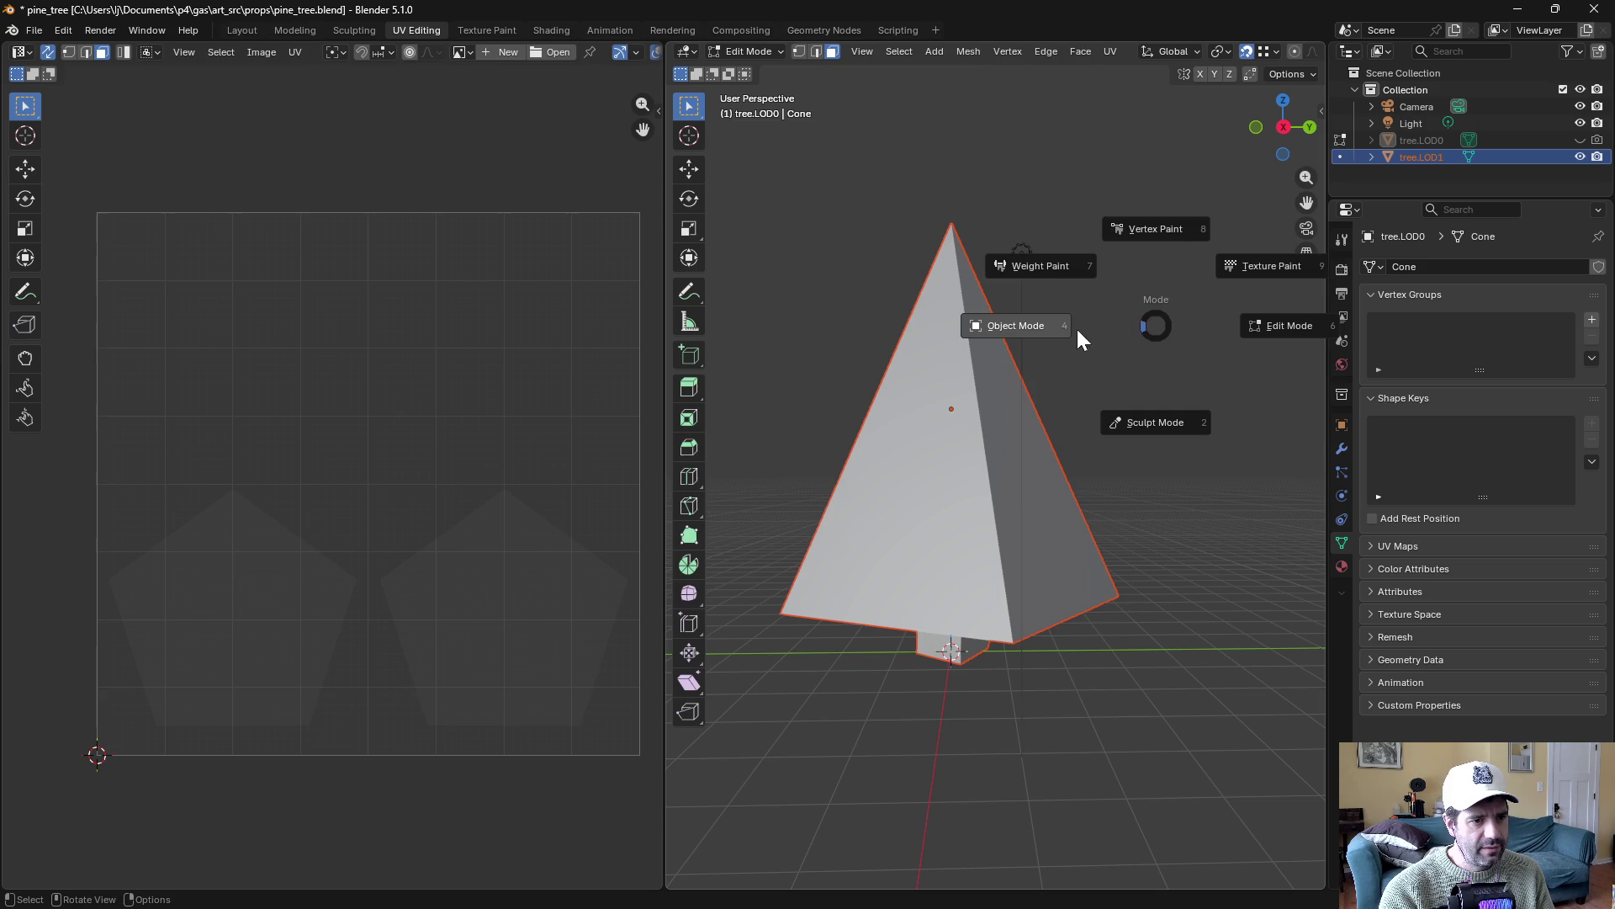
pyautogui.click(1087, 326)
pyautogui.click(1427, 154)
pyautogui.hotkey('ctrl', 'Tab')
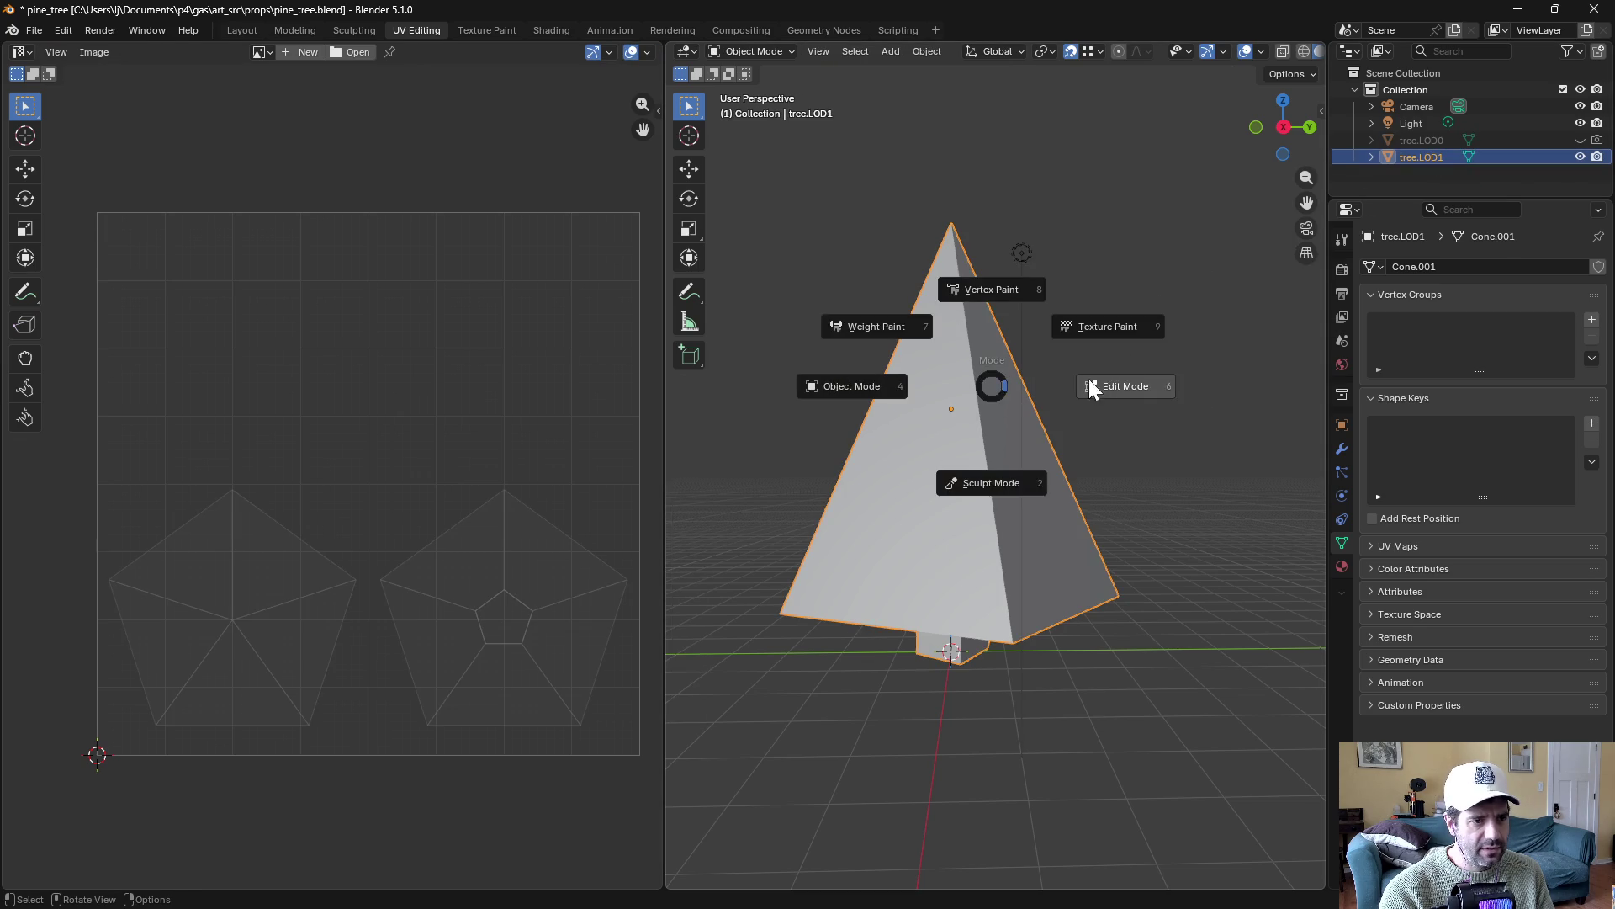
pyautogui.click(1063, 380)
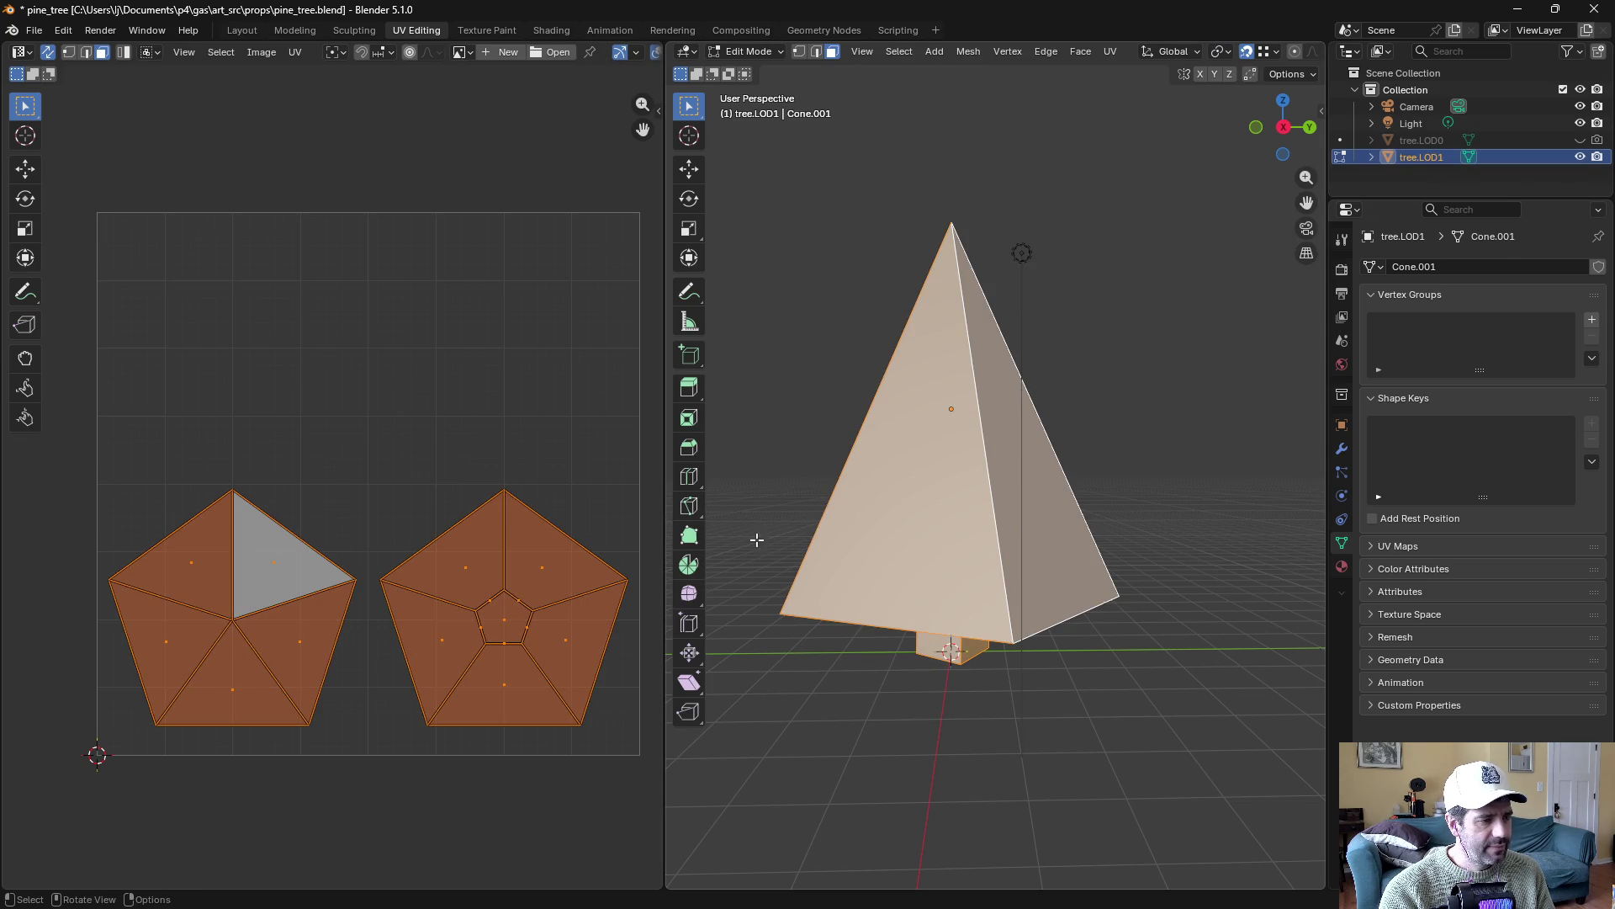
# Mark the cone's bottom loop and the trunk's top and bottom loops as seams
pyautogui.hotkey('alt', 'a')
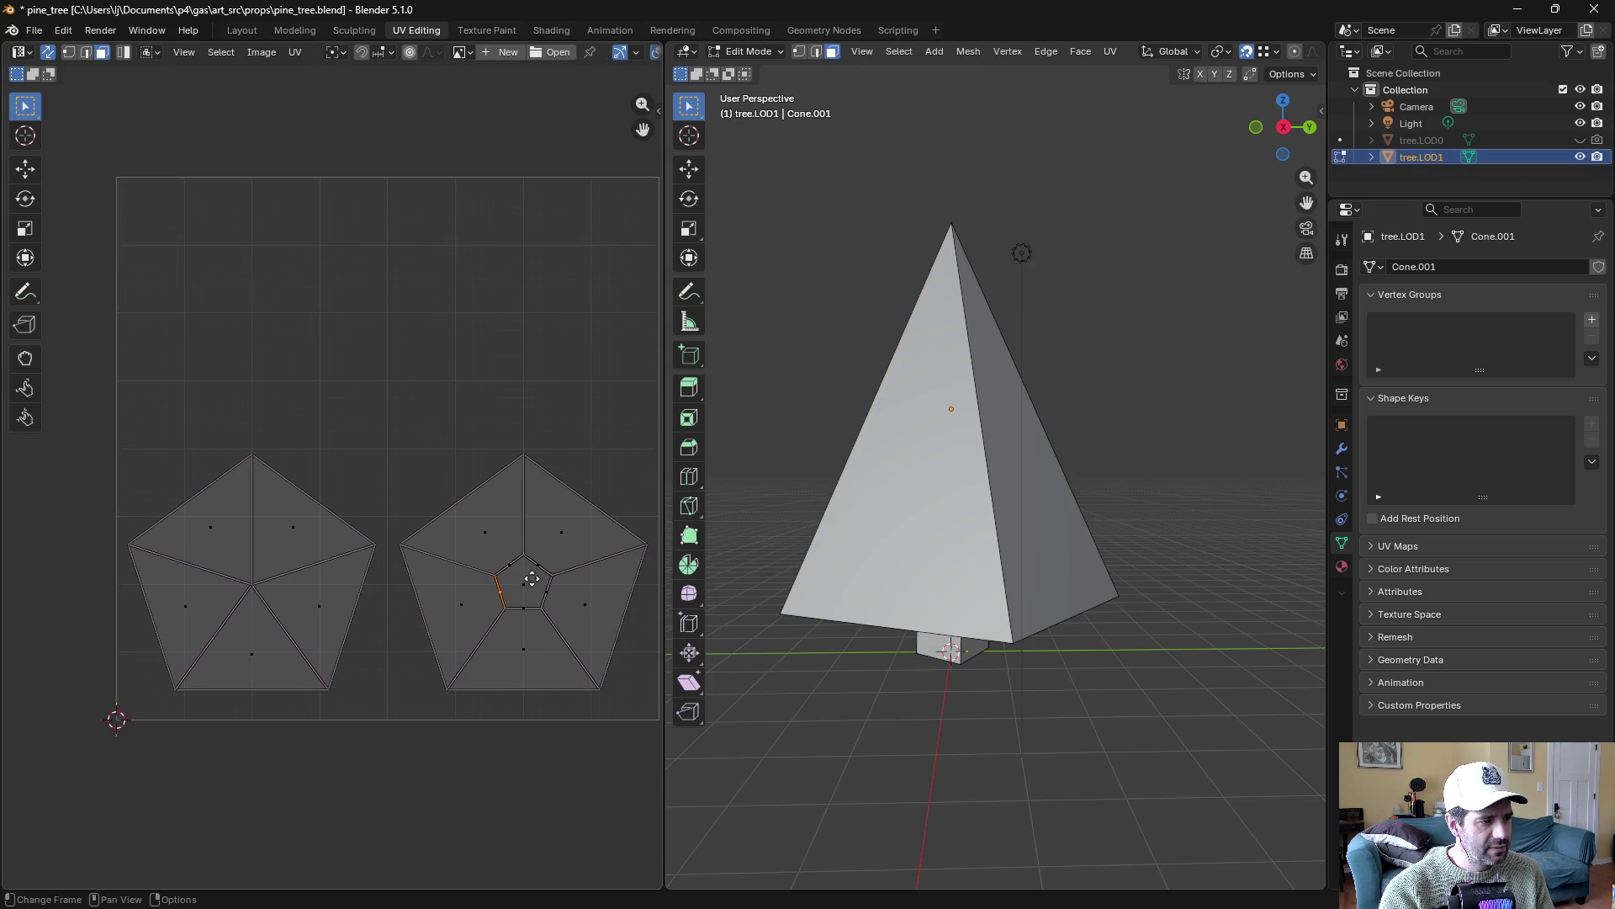
pyautogui.click(501, 566)
pyautogui.press('ctrl+KP_7')
pyautogui.moveTo(969, 565); pyautogui.dragTo(1049, 678)
pyautogui.press('2')
pyautogui.keyDown('alt'); pyautogui.click(1007, 471); pyautogui.keyUp('alt')
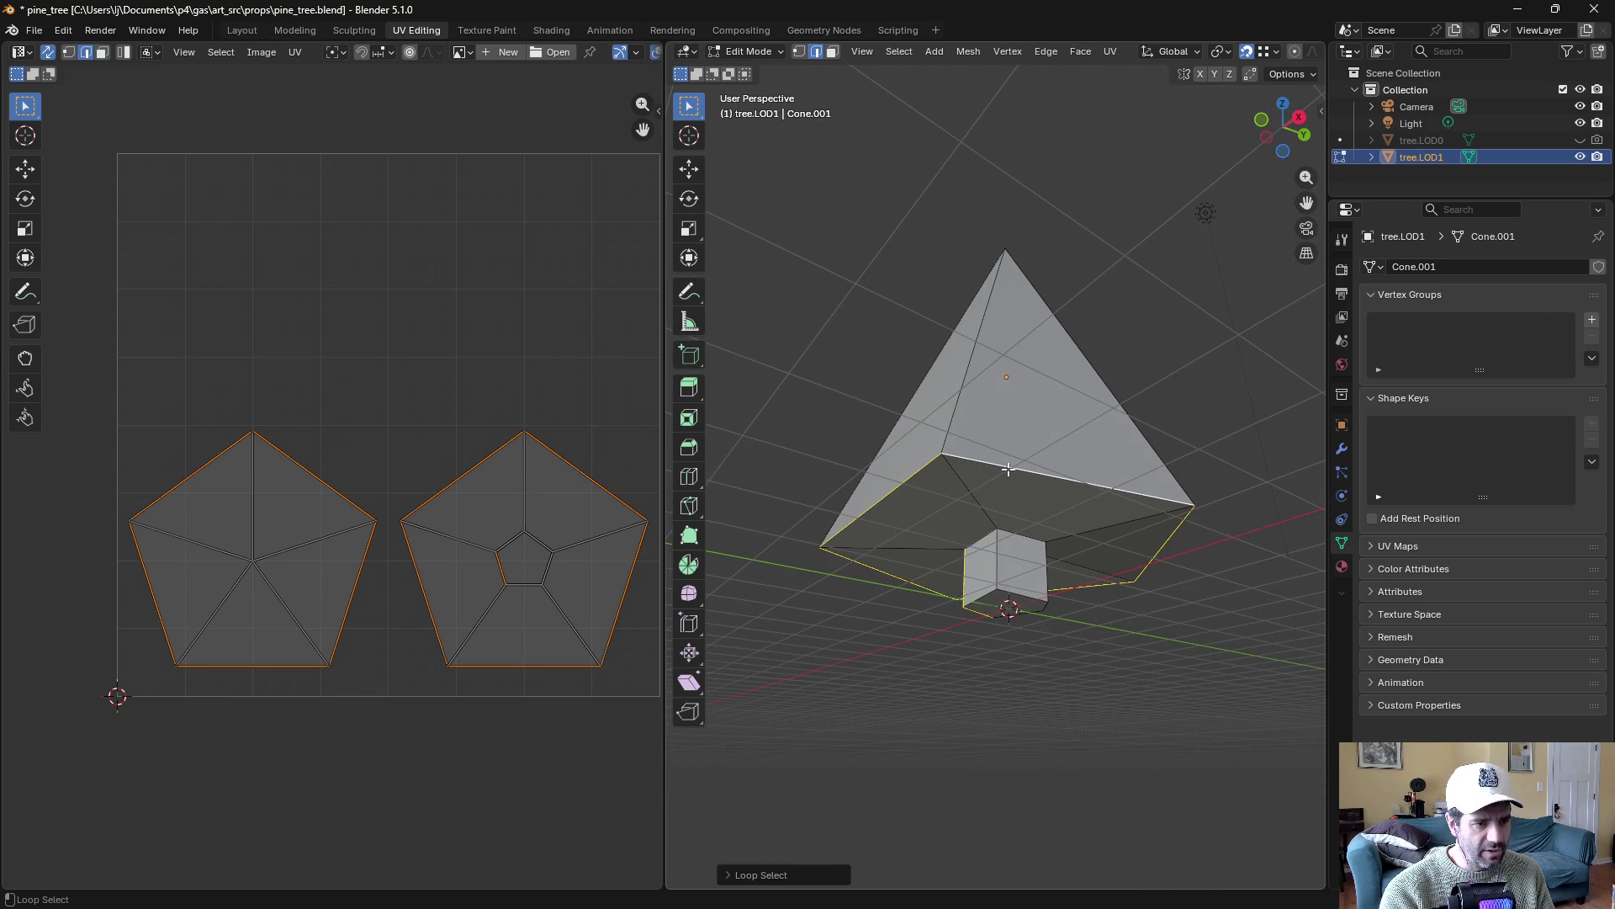
pyautogui.keyDown('alt'); pyautogui.keyDown('shift'); pyautogui.click(1014, 540); pyautogui.keyUp('shift'); pyautogui.keyUp('alt')
pyautogui.click(999, 649)
pyautogui.keyDown('alt'); pyautogui.click(1014, 596); pyautogui.keyUp('alt')
pyautogui.keyDown('alt'); pyautogui.keyDown('shift'); pyautogui.click(1013, 527); pyautogui.keyUp('shift'); pyautogui.keyUp('alt')
pyautogui.keyDown('alt'); pyautogui.keyDown('shift'); pyautogui.click(1020, 473); pyautogui.keyUp('shift'); pyautogui.keyUp('alt')
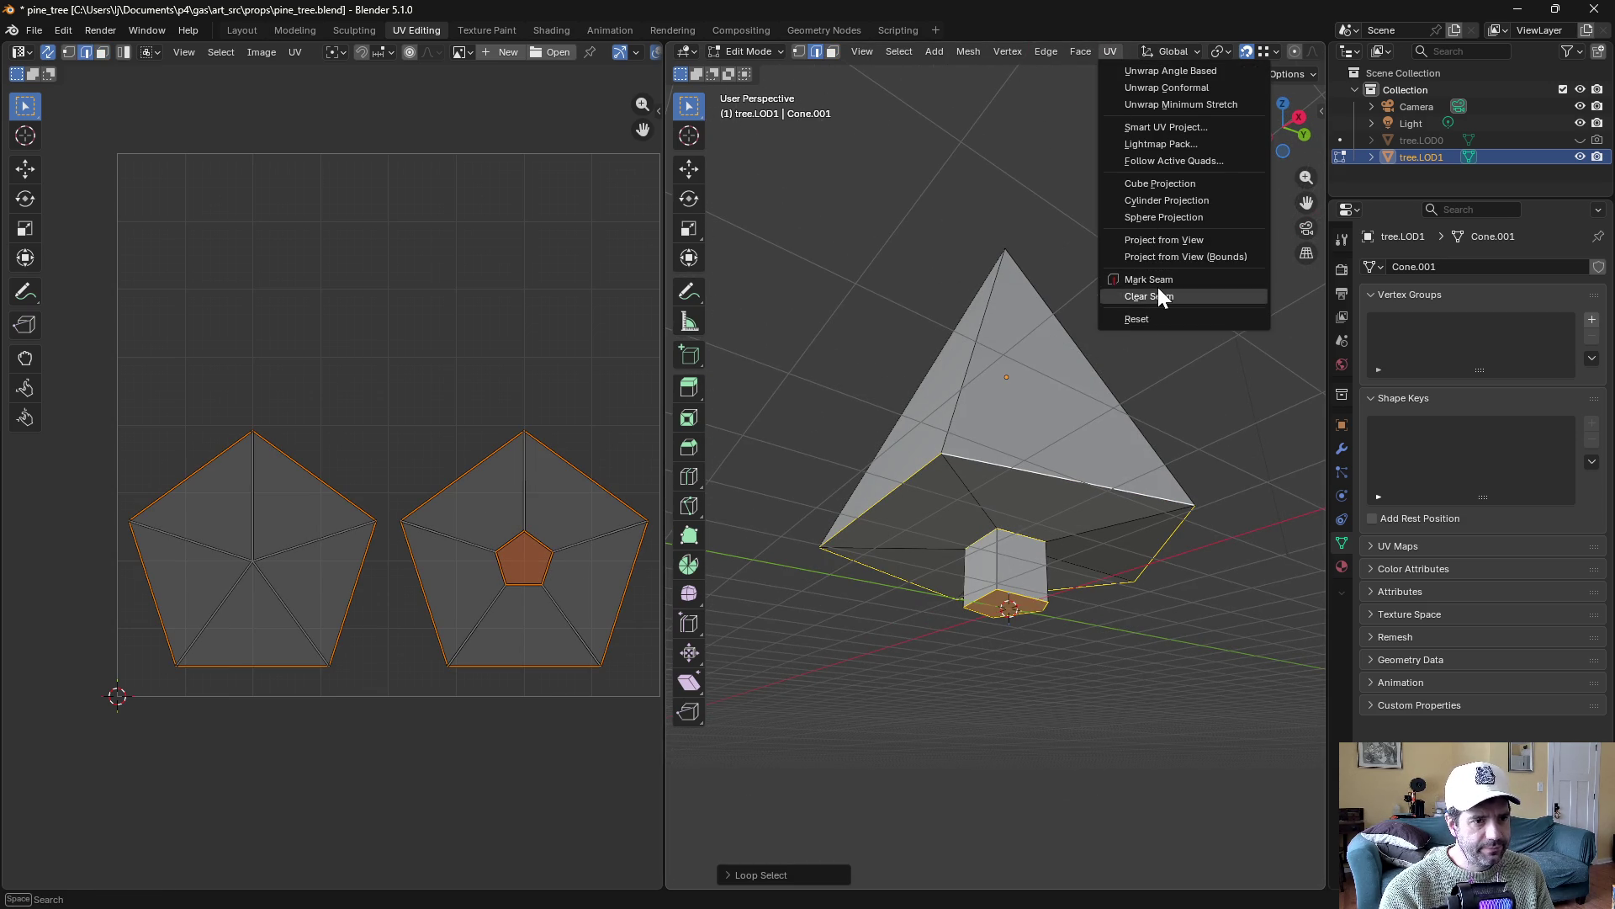
pyautogui.click(1159, 279)
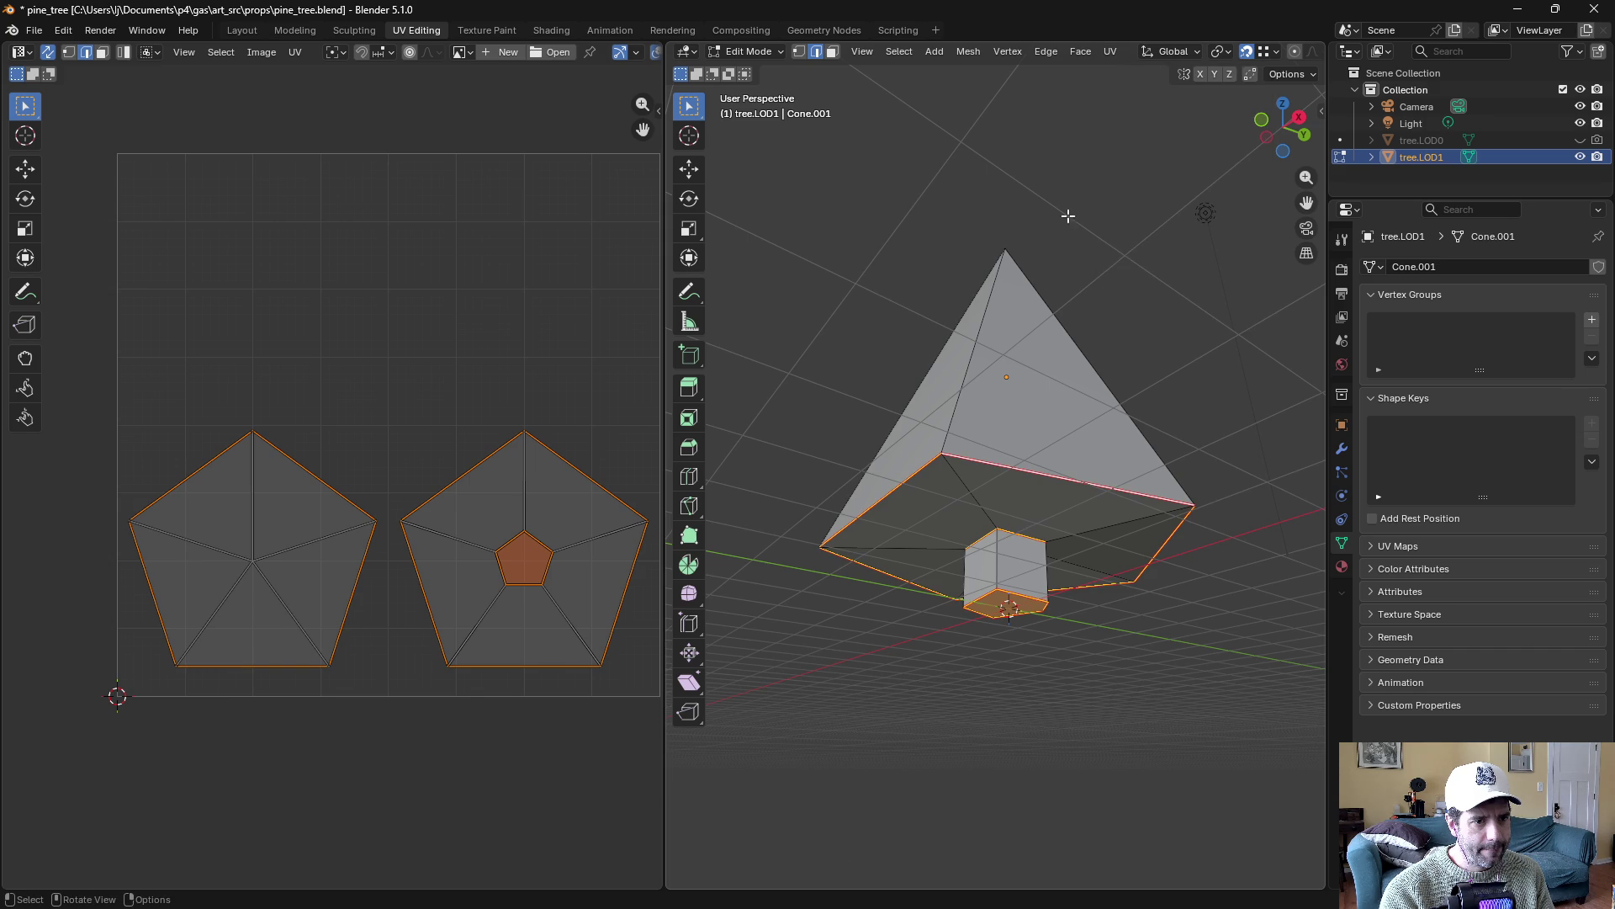
# Unwrap the whole tree.LOD1 mesh and check the resulting cone islands
pyautogui.press('a')
pyautogui.click(1109, 52)
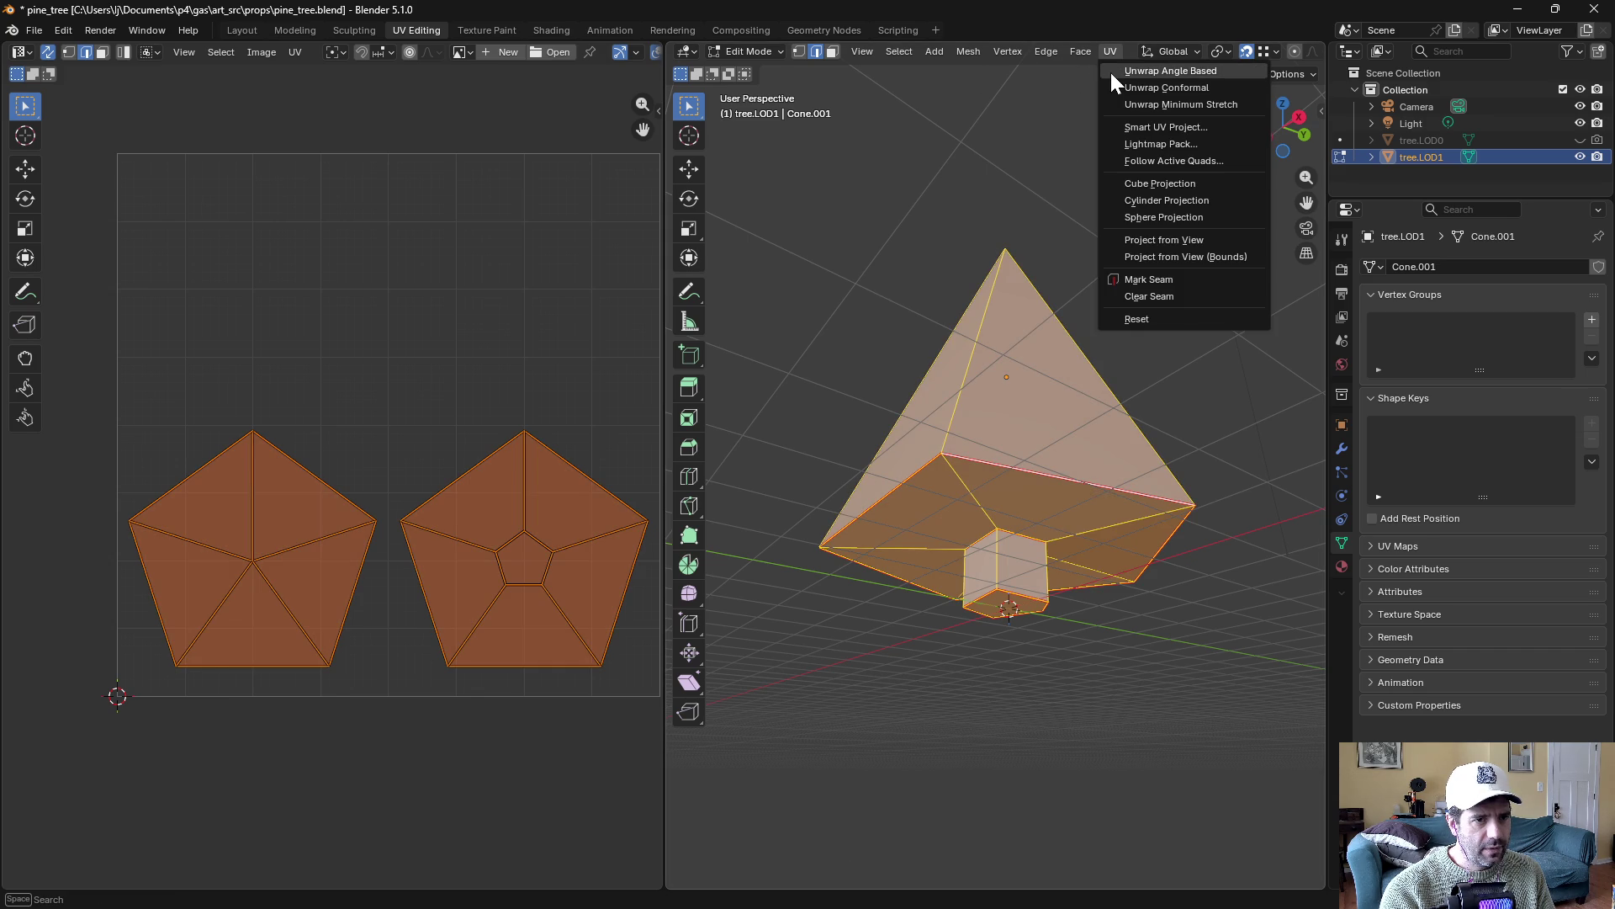
pyautogui.click(1111, 73)
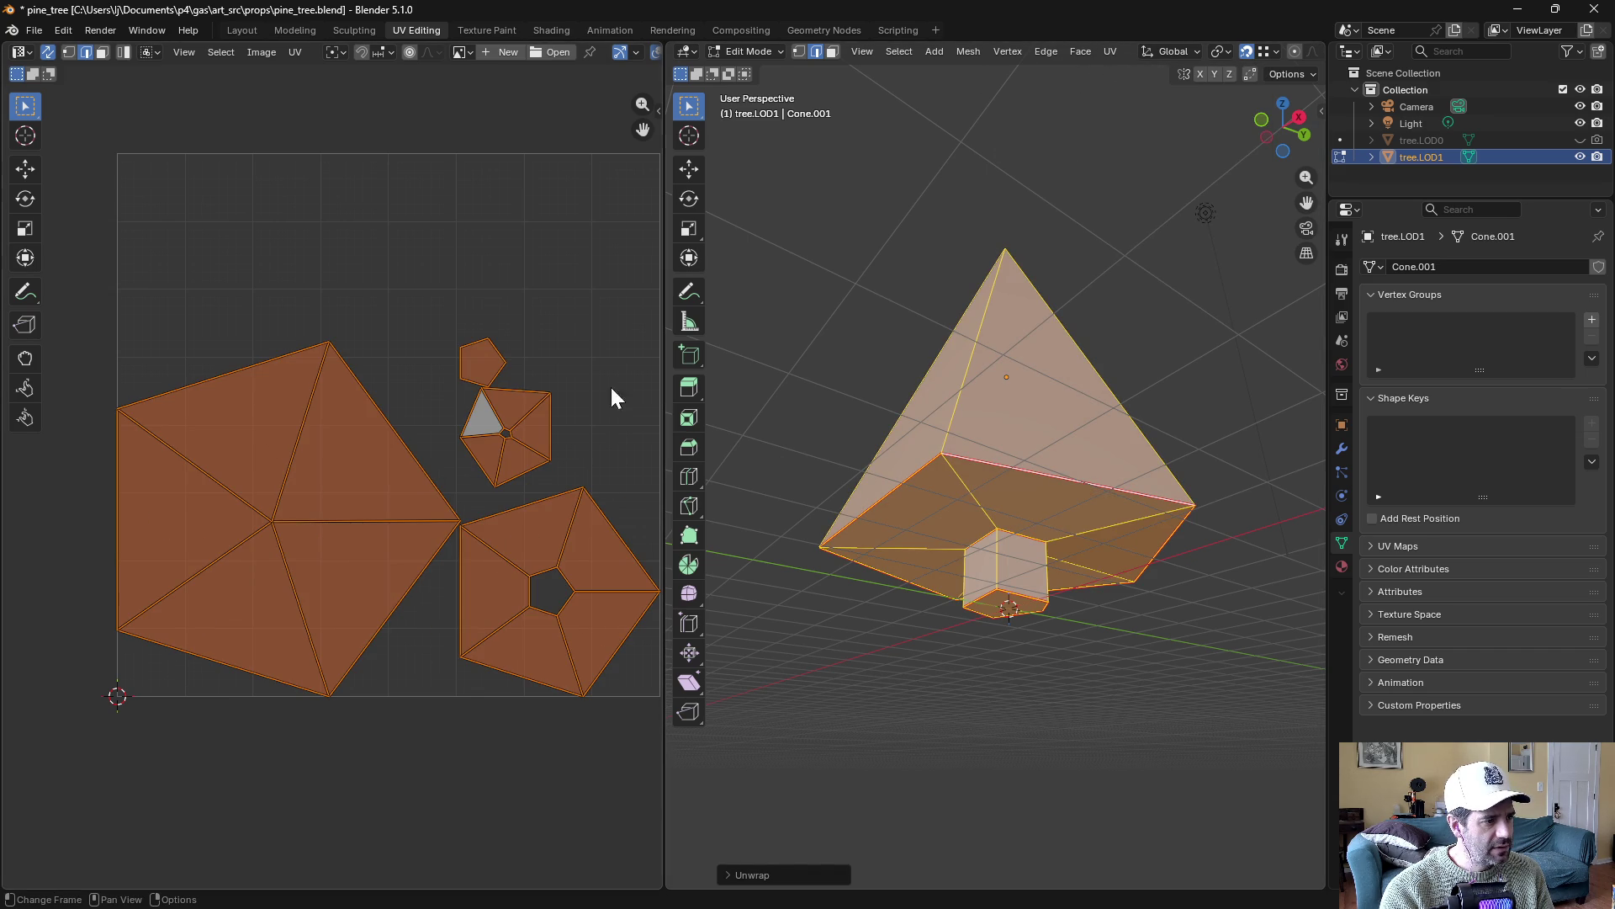
pyautogui.click(443, 357)
pyautogui.press('3')
pyautogui.click(477, 358)
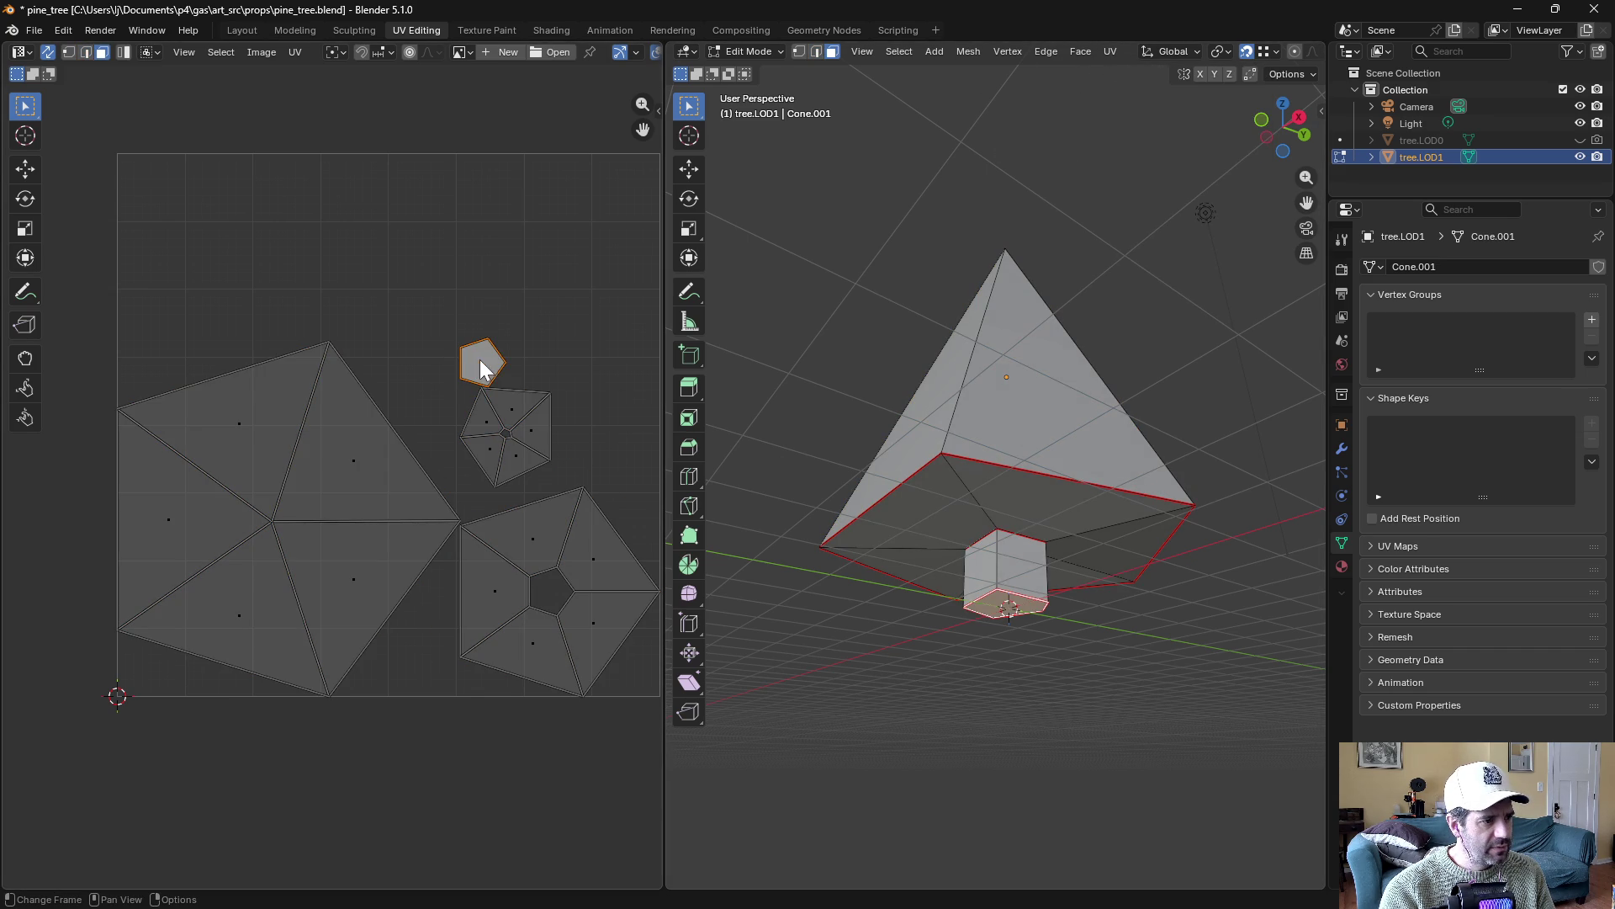
pyautogui.click(508, 412)
pyautogui.click(491, 420)
pyautogui.click(488, 450)
# Mark the vertical side edge of the cone as a seam and re-unwrap
pyautogui.press('2')
pyautogui.keyDown('alt'); pyautogui.click(996, 566); pyautogui.keyUp('alt')
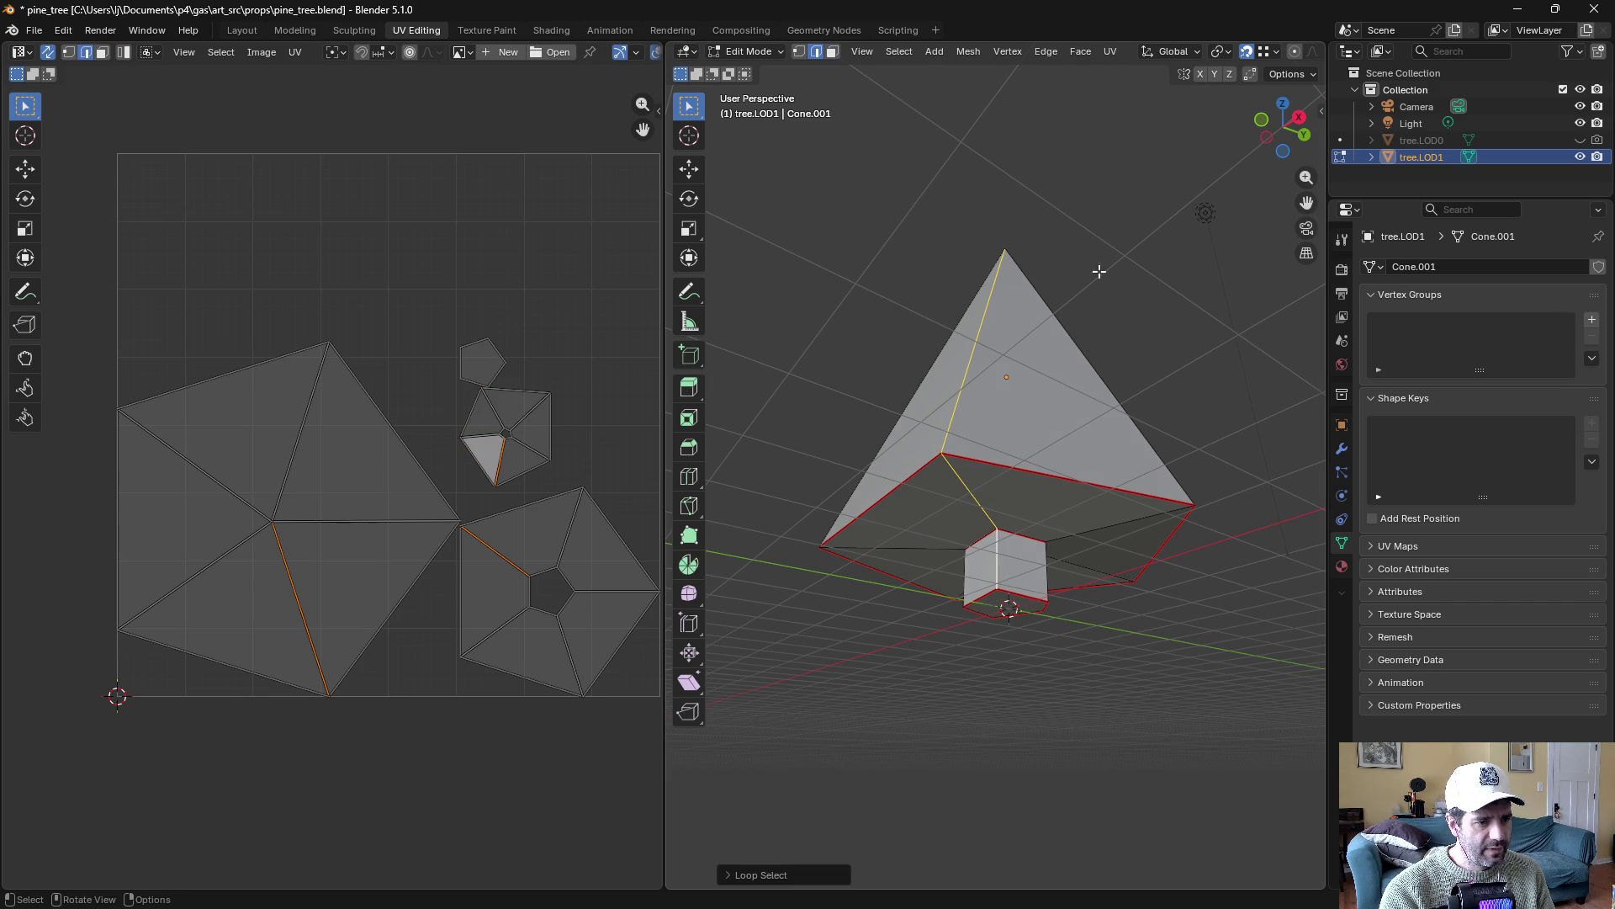
pyautogui.click(1107, 51)
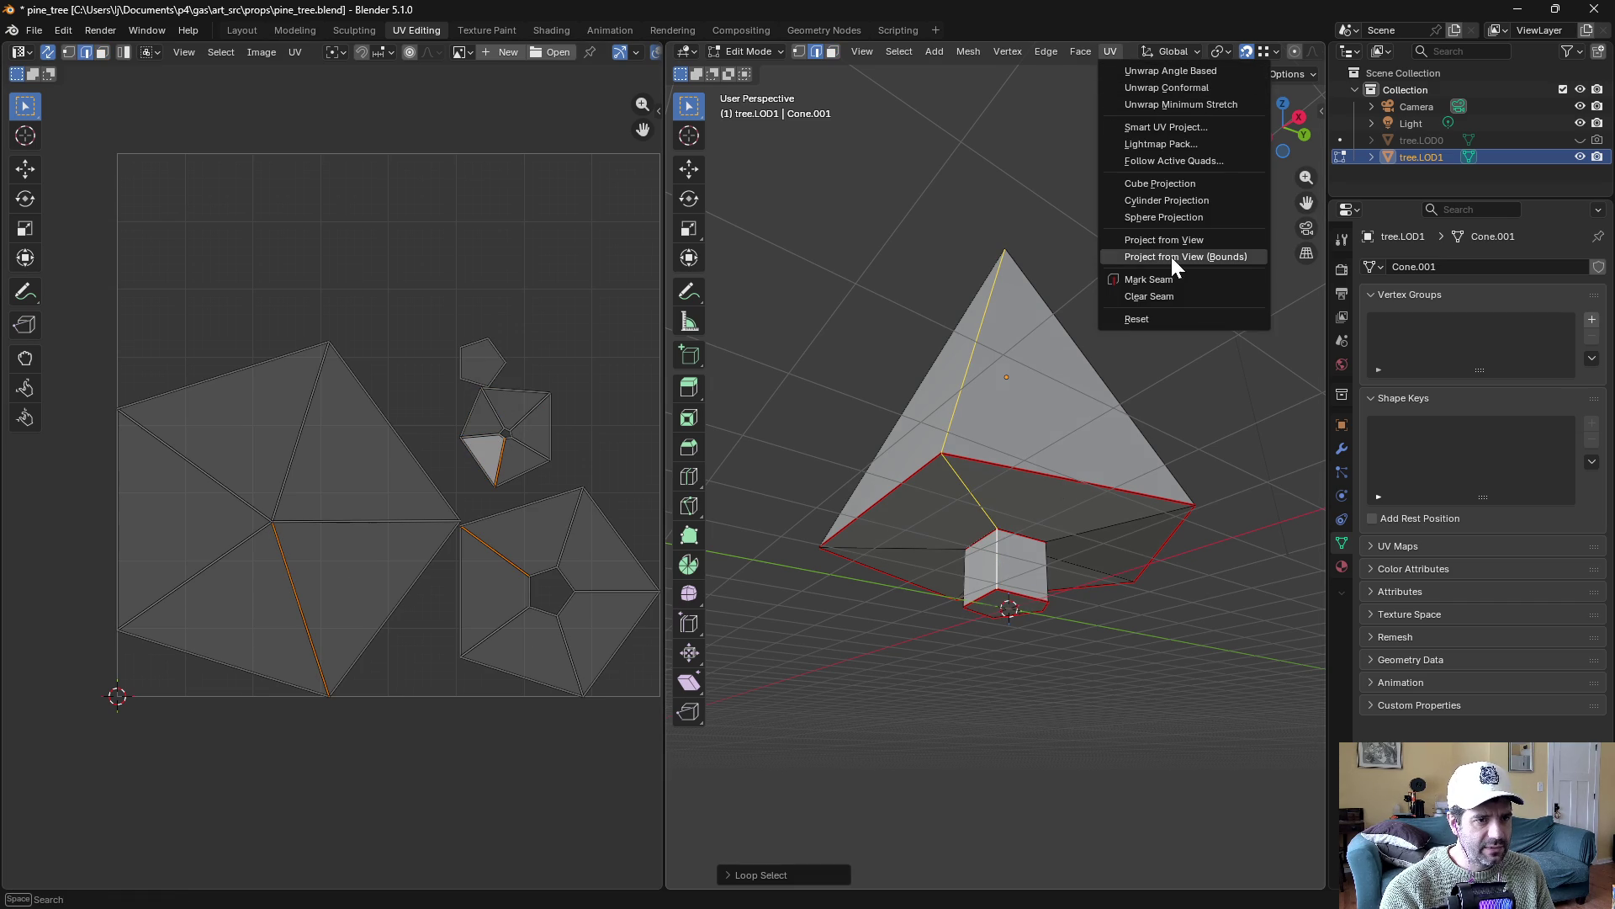
pyautogui.click(1161, 281)
pyautogui.press('a')
pyautogui.click(1109, 49)
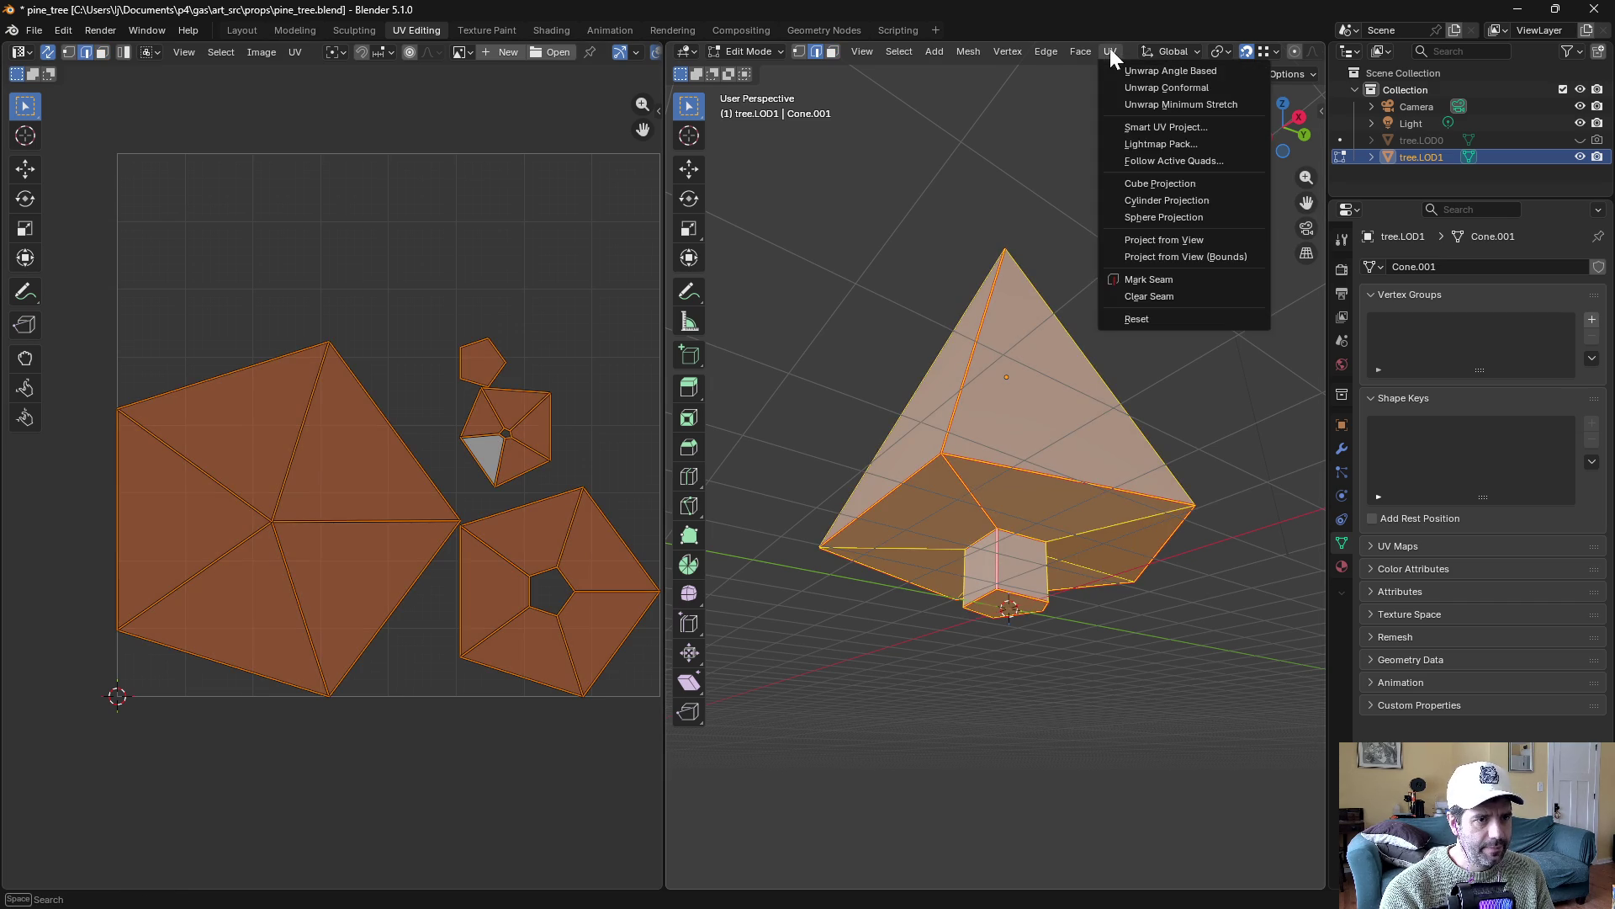
pyautogui.click(1117, 68)
# Inspect the fan, pentagon and trunk-strip faces of the new UV layout
pyautogui.hotkey('alt', 'a')
pyautogui.click(274, 327)
pyautogui.press('3')
pyautogui.click(275, 305)
pyautogui.click(340, 521)
pyautogui.click(515, 555)
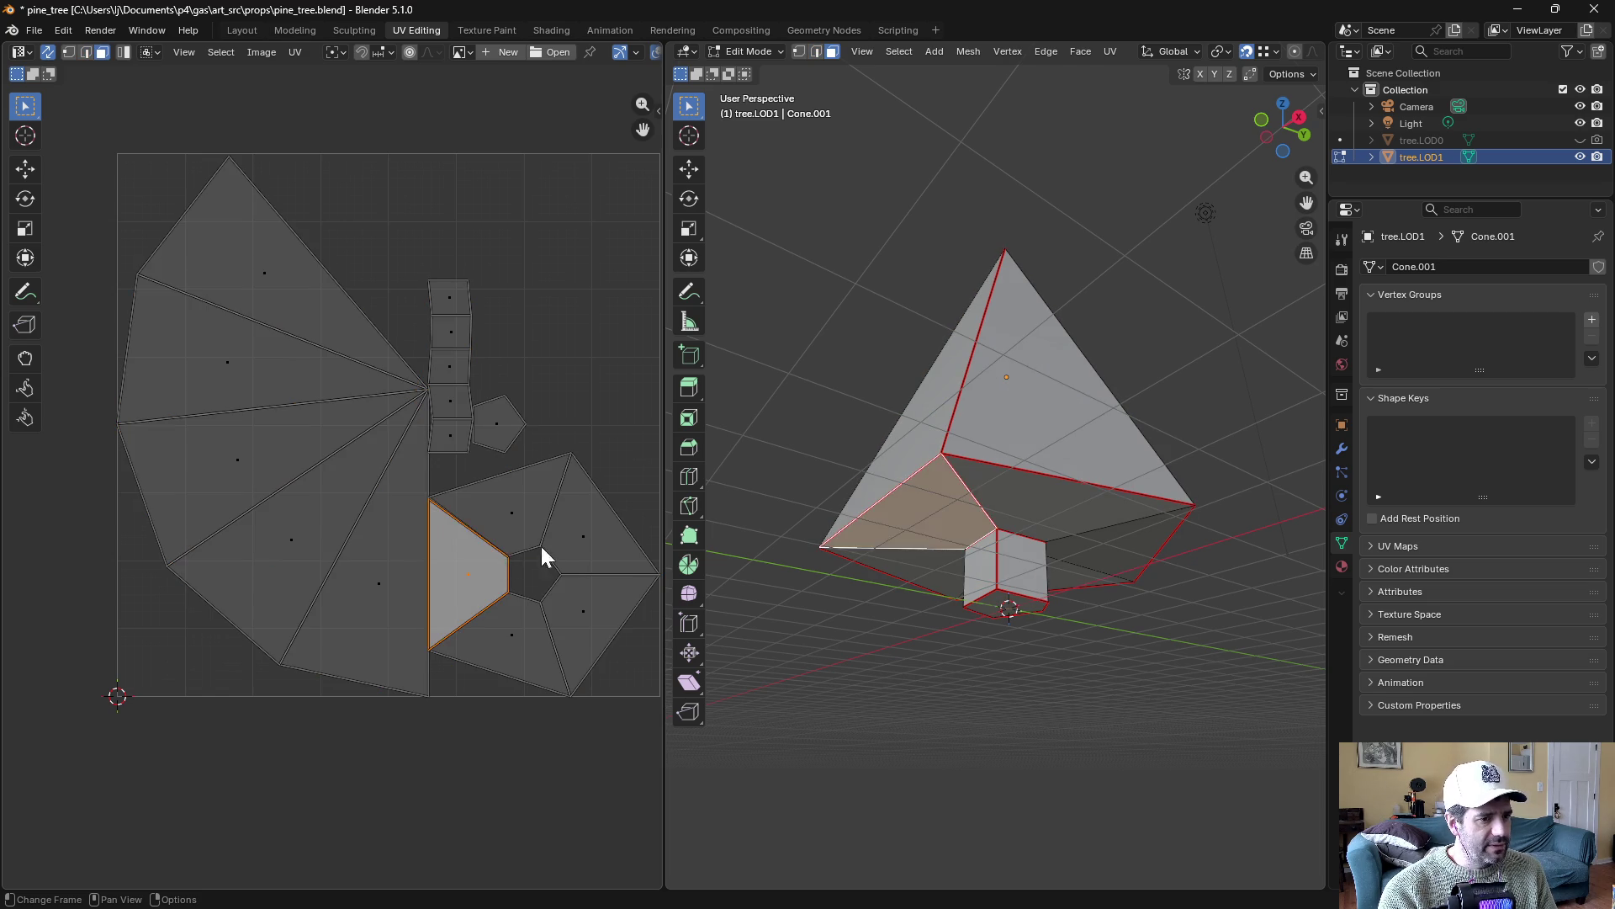
pyautogui.click(471, 307)
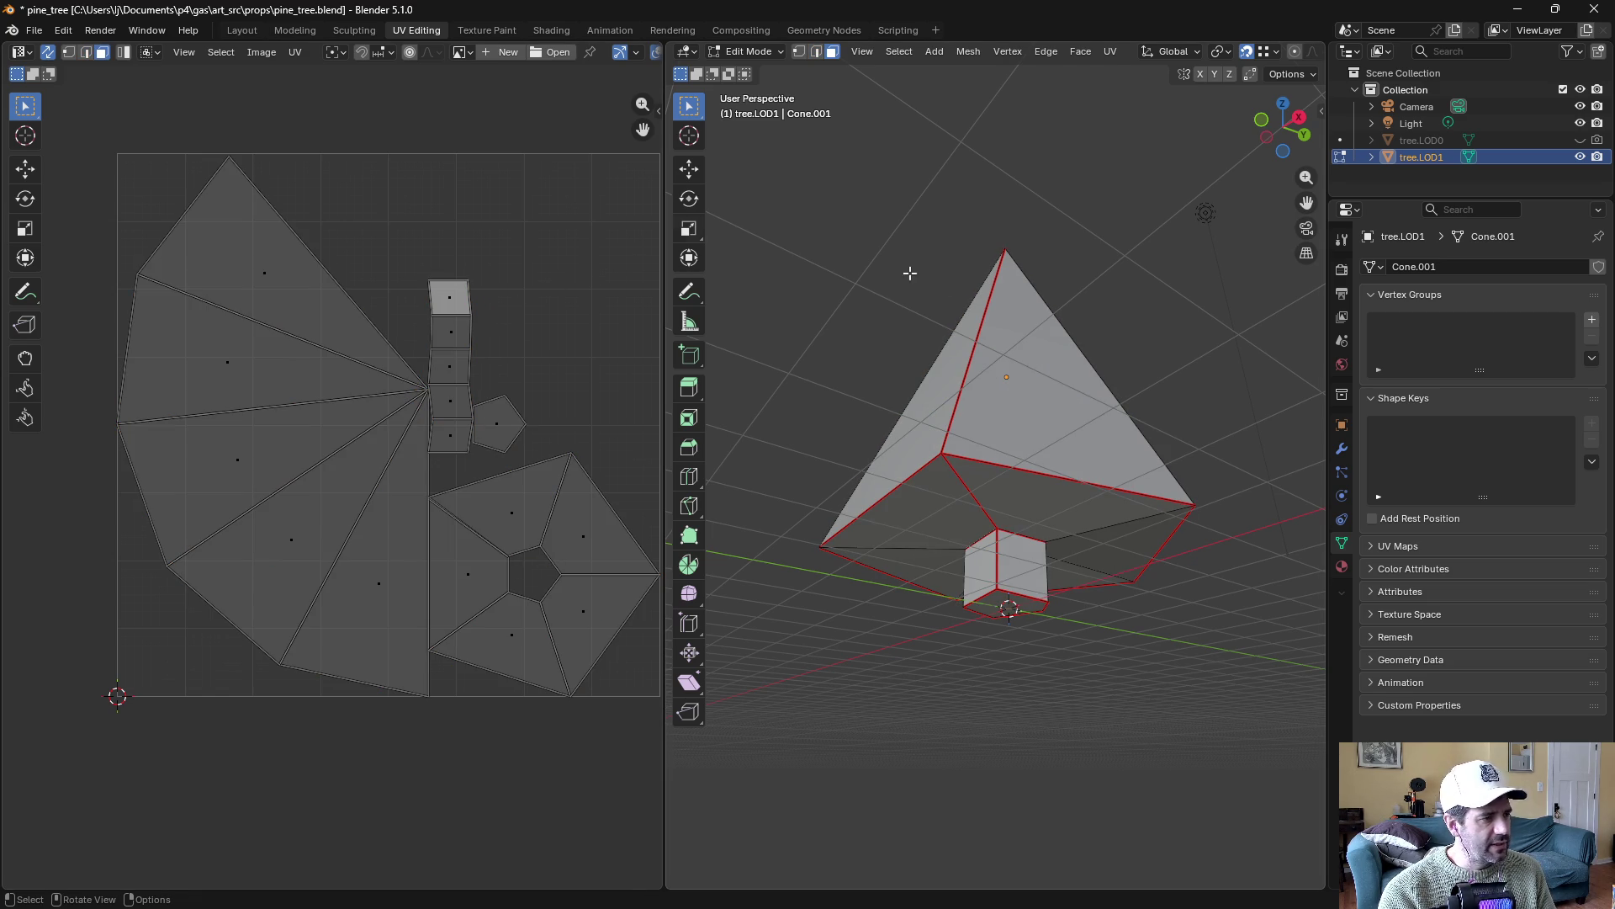
pyautogui.moveTo(1010, 257); pyautogui.dragTo(925, 135)
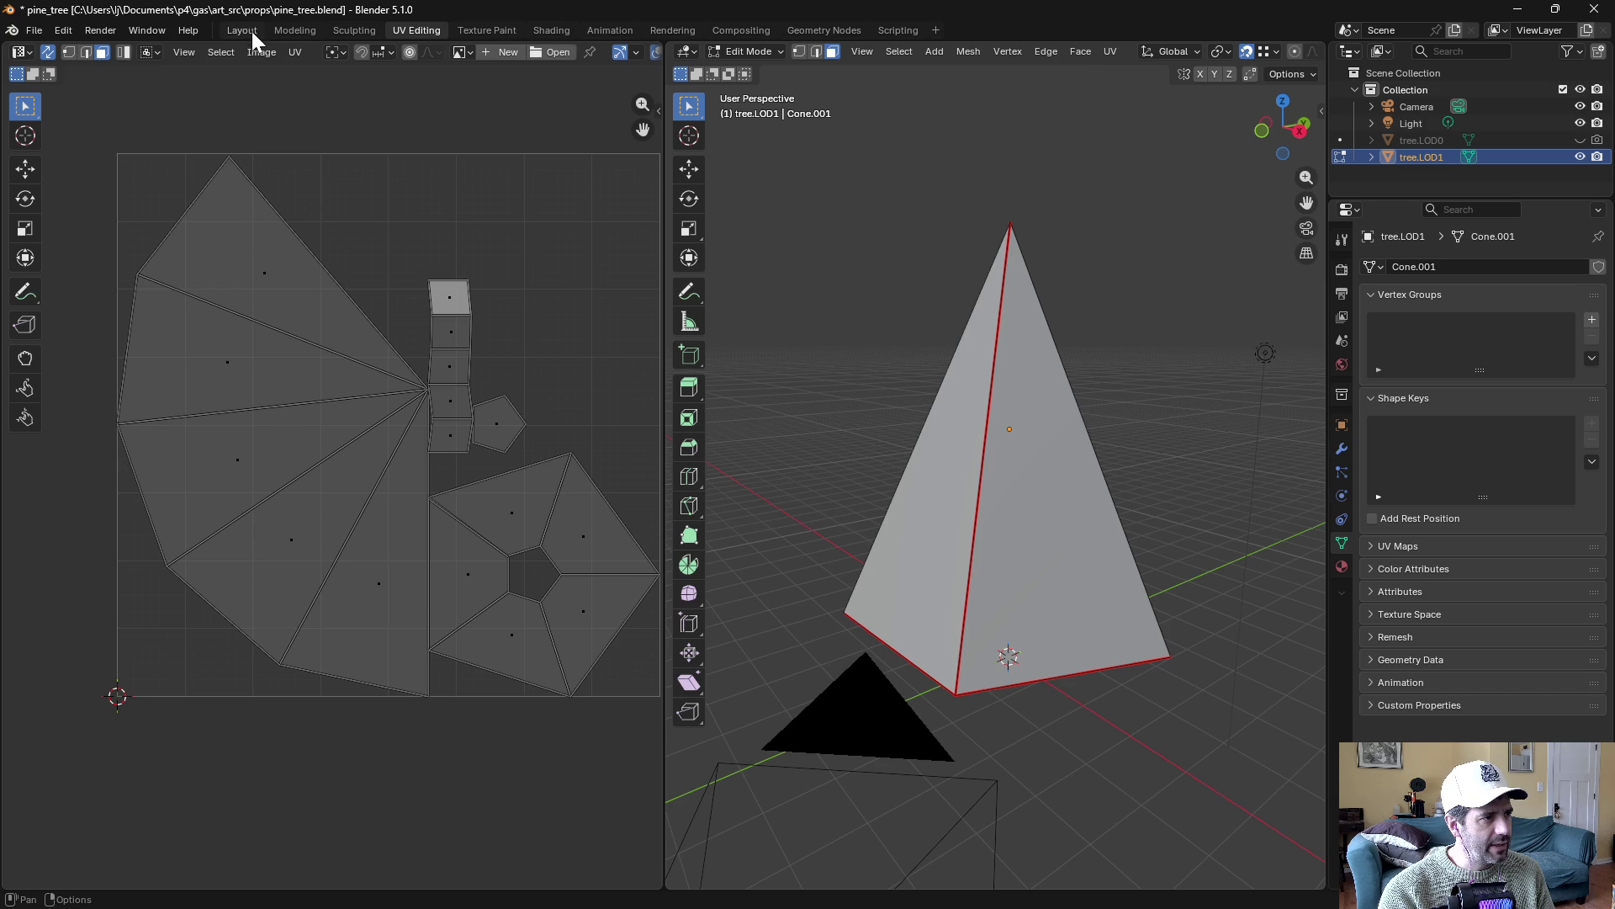
# Switch to the Shading workspace and view the cone tree
pyautogui.click(552, 32)
pyautogui.moveTo(874, 328)
pyautogui.mouseDown()
pyautogui.moveTo(883, 403)
pyautogui.moveTo(909, 263)
pyautogui.moveTo(883, 325)
pyautogui.moveTo(948, 256)
pyautogui.moveTo(1110, 287)
pyautogui.moveTo(1103, 365)
pyautogui.moveTo(1067, 321)
pyautogui.moveTo(1208, 321)
pyautogui.mouseUp()
pyautogui.press('a')
pyautogui.press('z')
pyautogui.hotkey('ctrl', 'z')
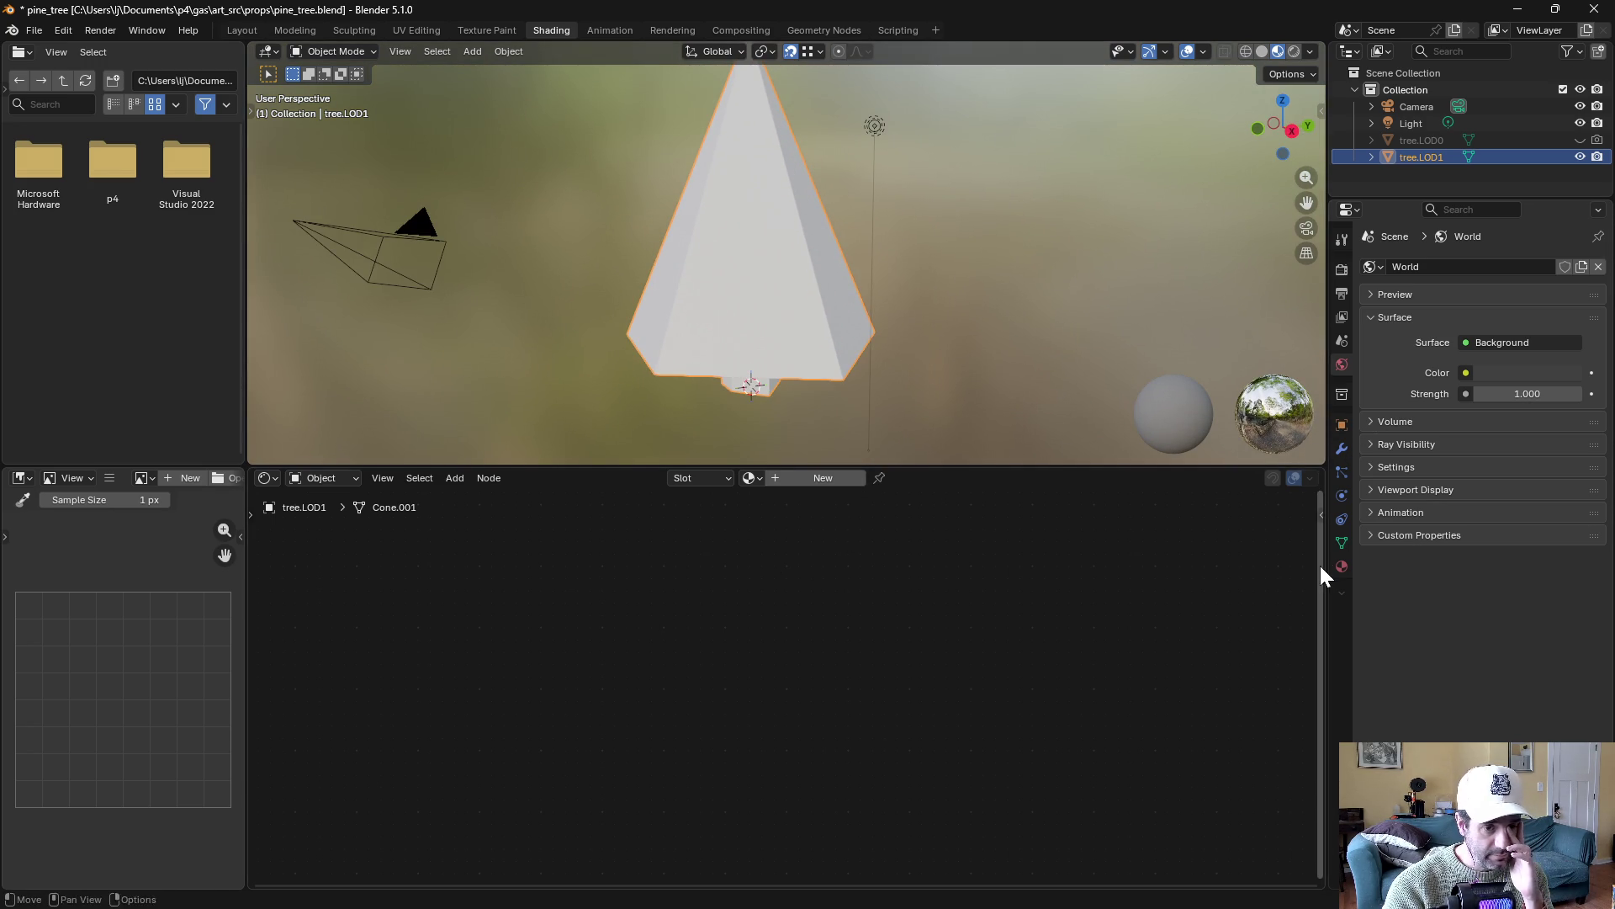
# Add a new material to tree.LOD1 named 'baking'
pyautogui.click(1342, 566)
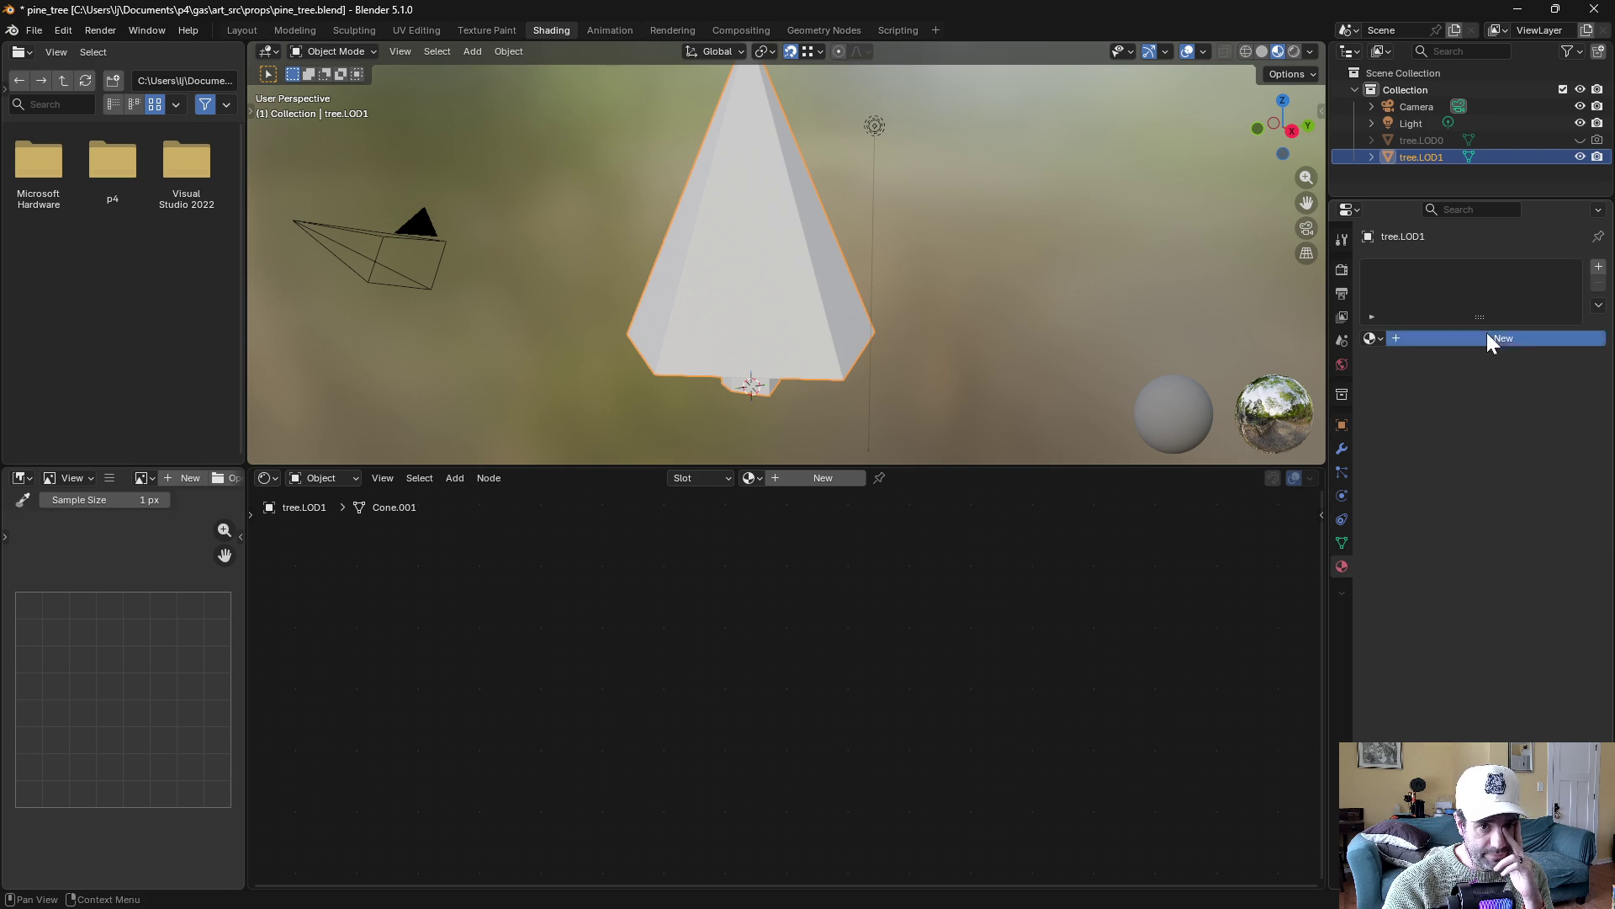
pyautogui.click(1486, 335)
pyautogui.click(1466, 337)
pyautogui.write('bakin')
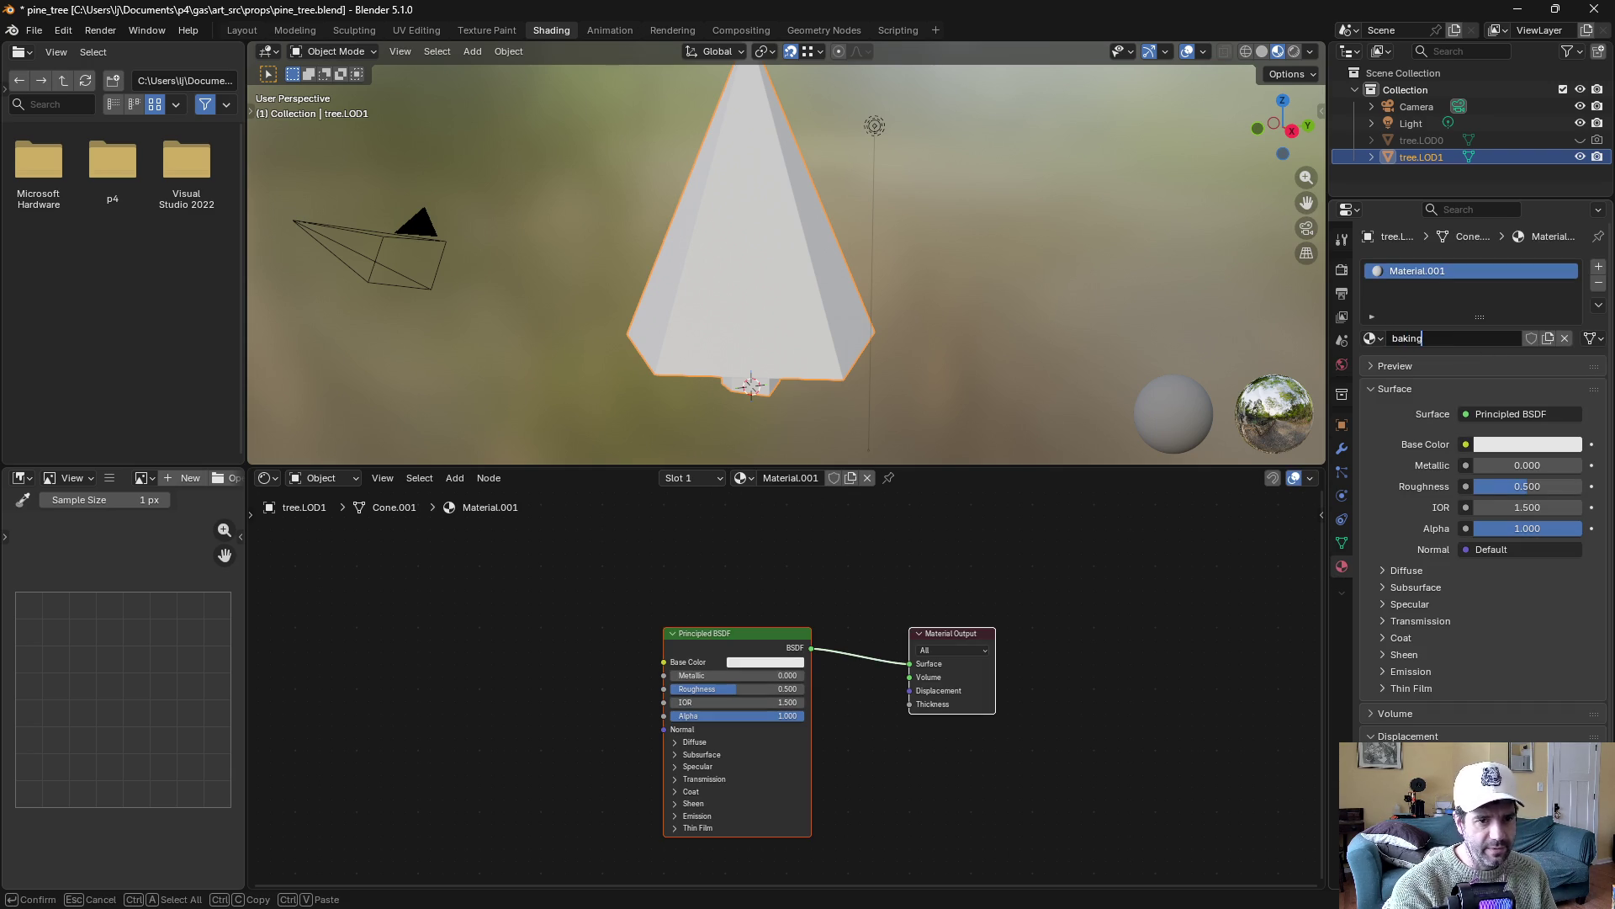
pyautogui.write('g')
pyautogui.press('Return')
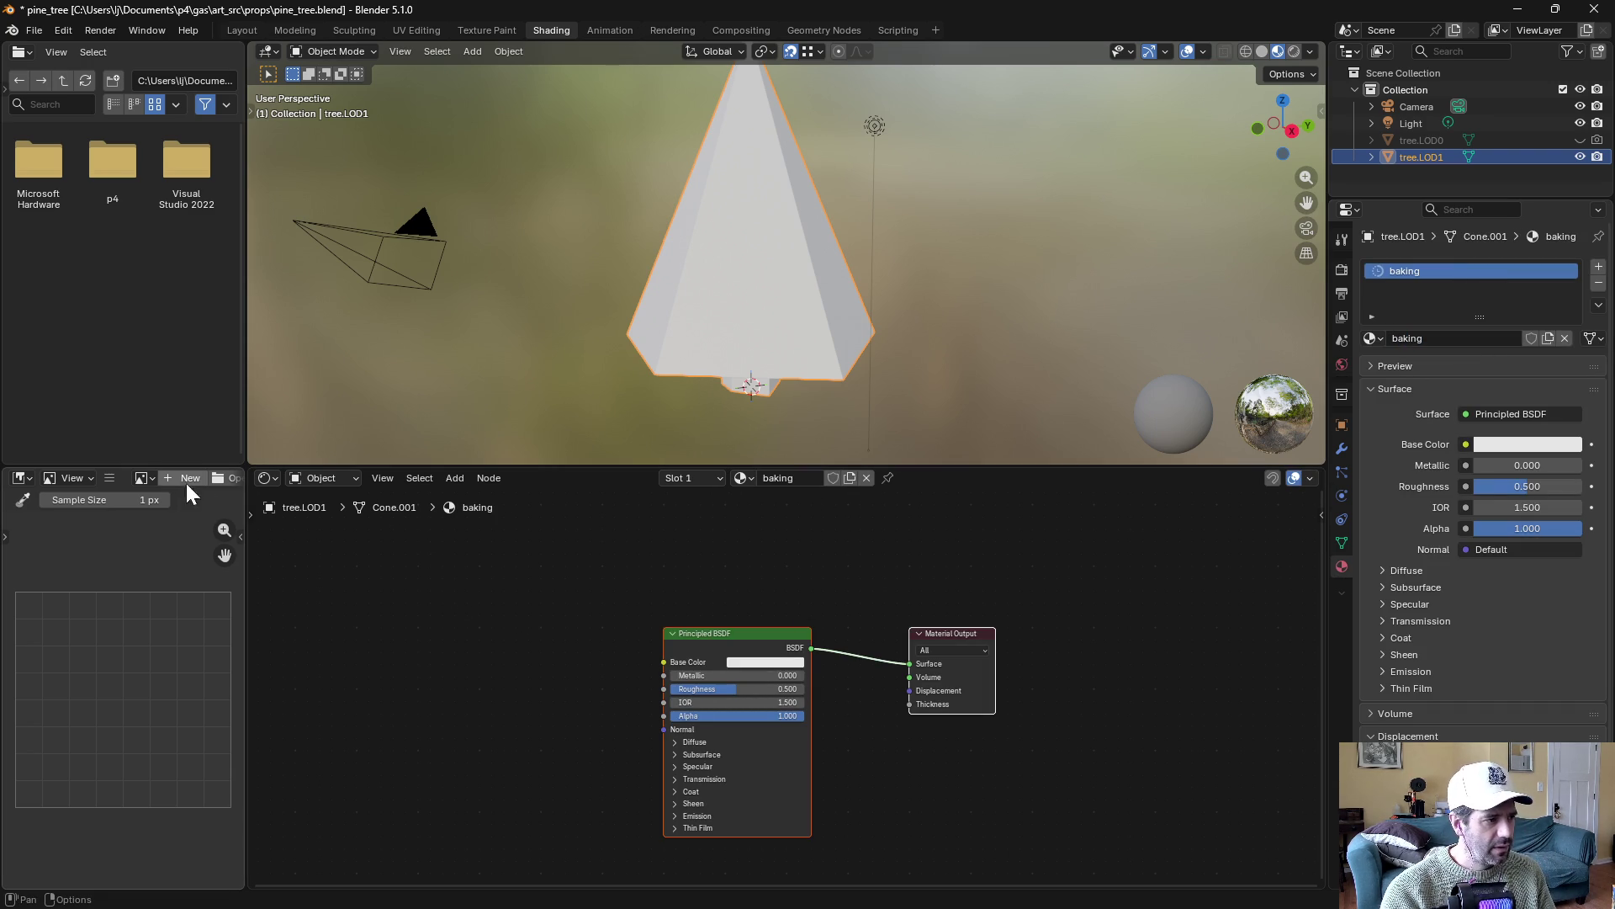
# Create a new 256 × 256 image named 'bakey' with alpha off
pyautogui.click(189, 480)
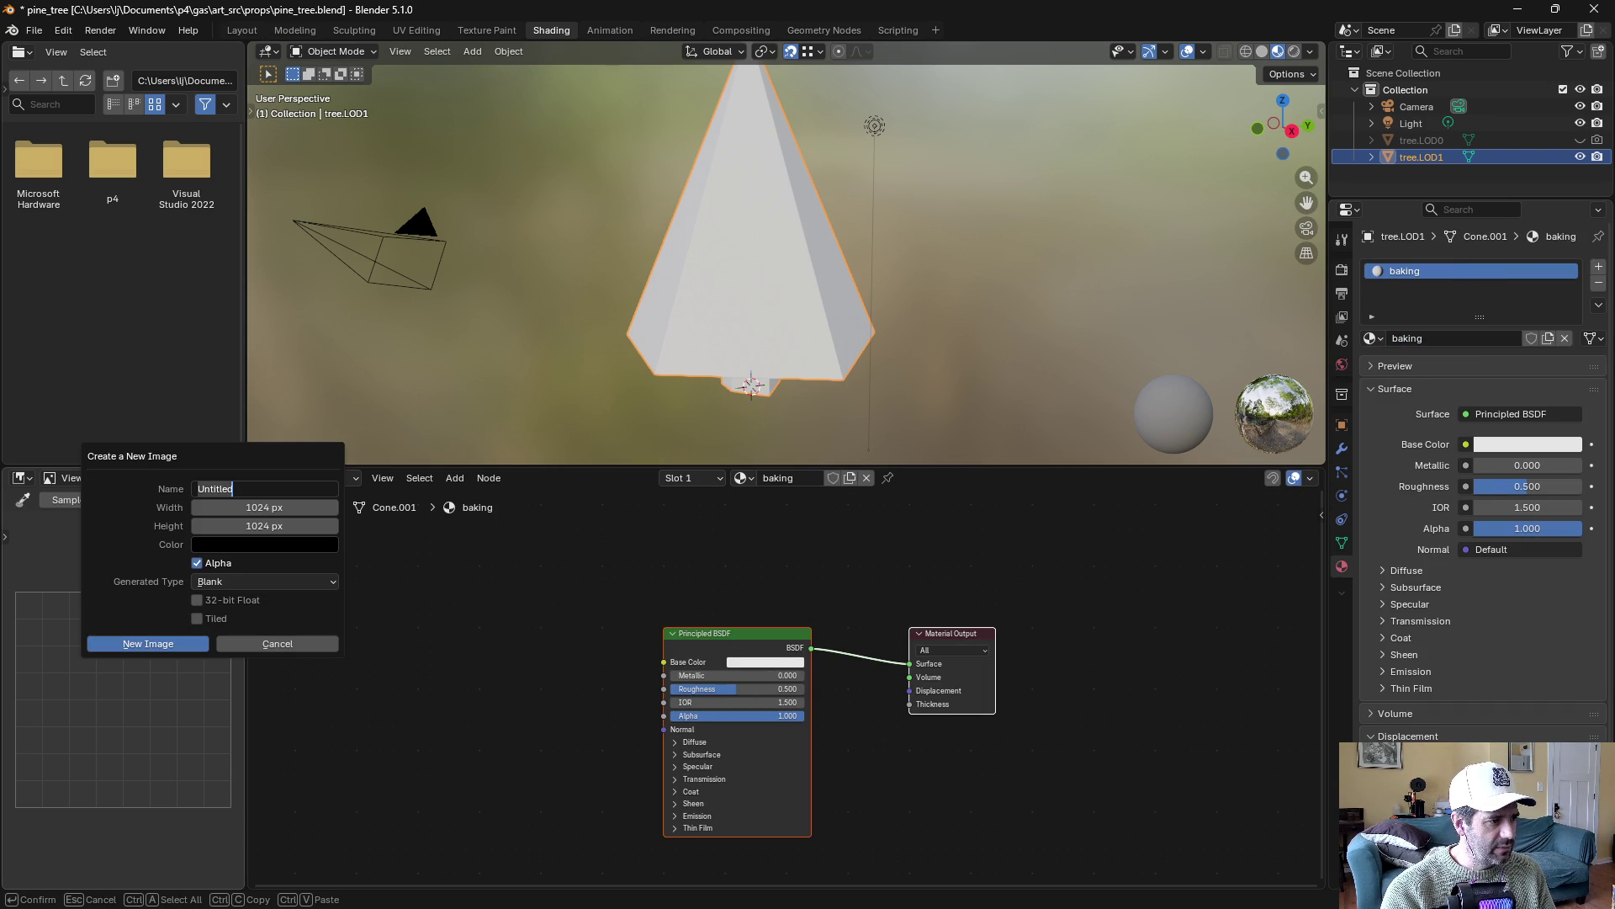
pyautogui.press('Tab')
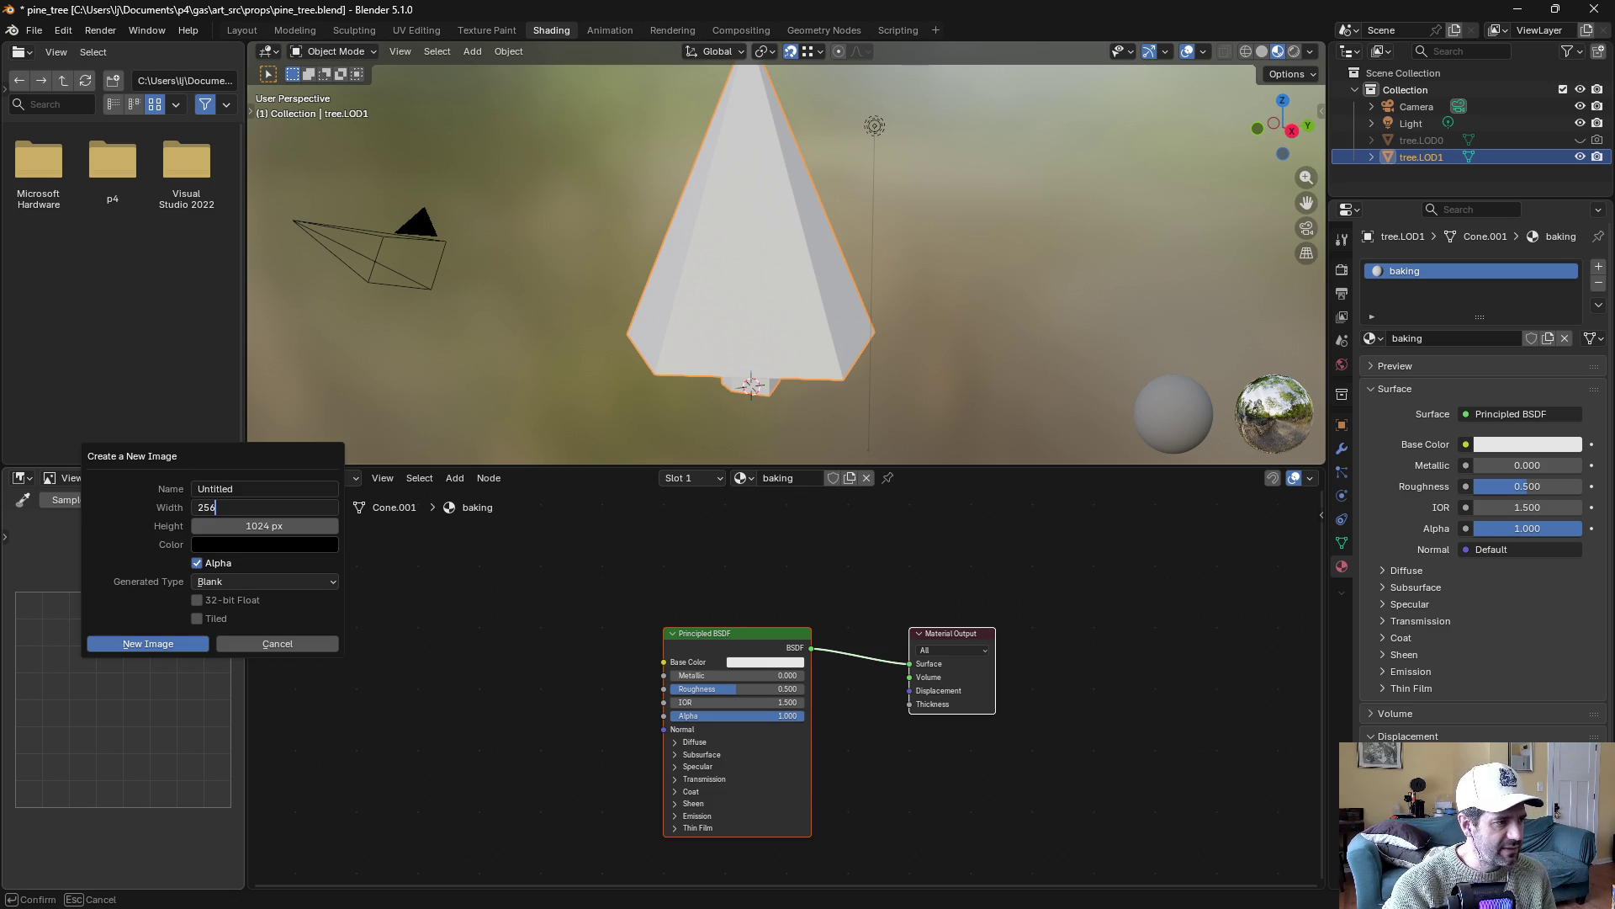
pyautogui.press('Tab')
pyautogui.write('2')
pyautogui.press('Return')
pyautogui.click(197, 563)
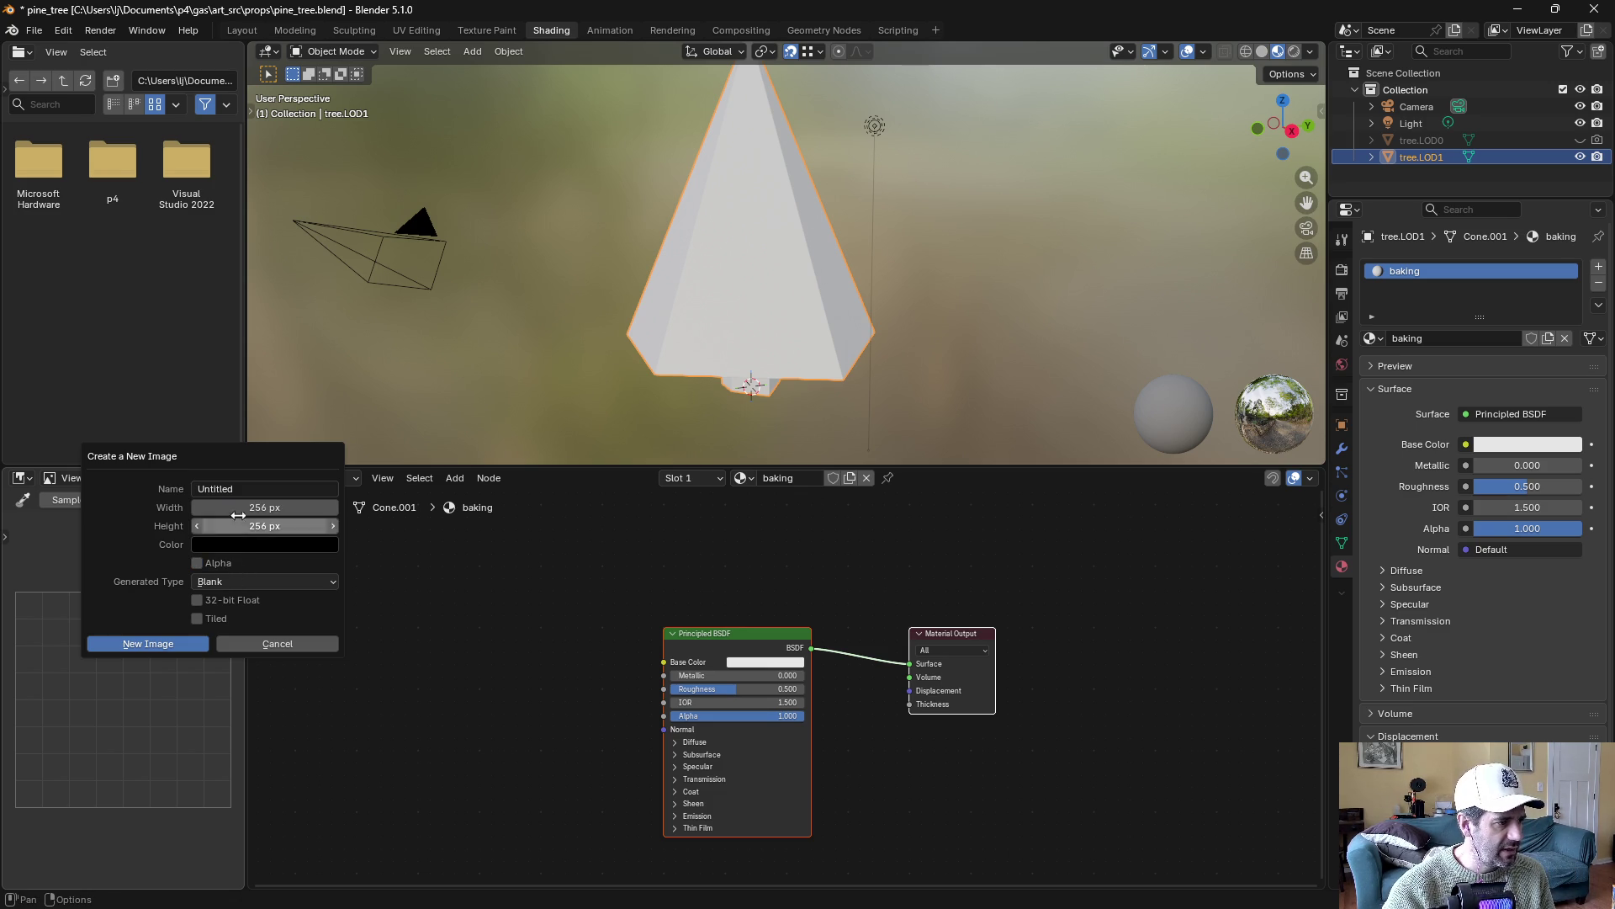
pyautogui.click(265, 489)
pyautogui.write('bakey')
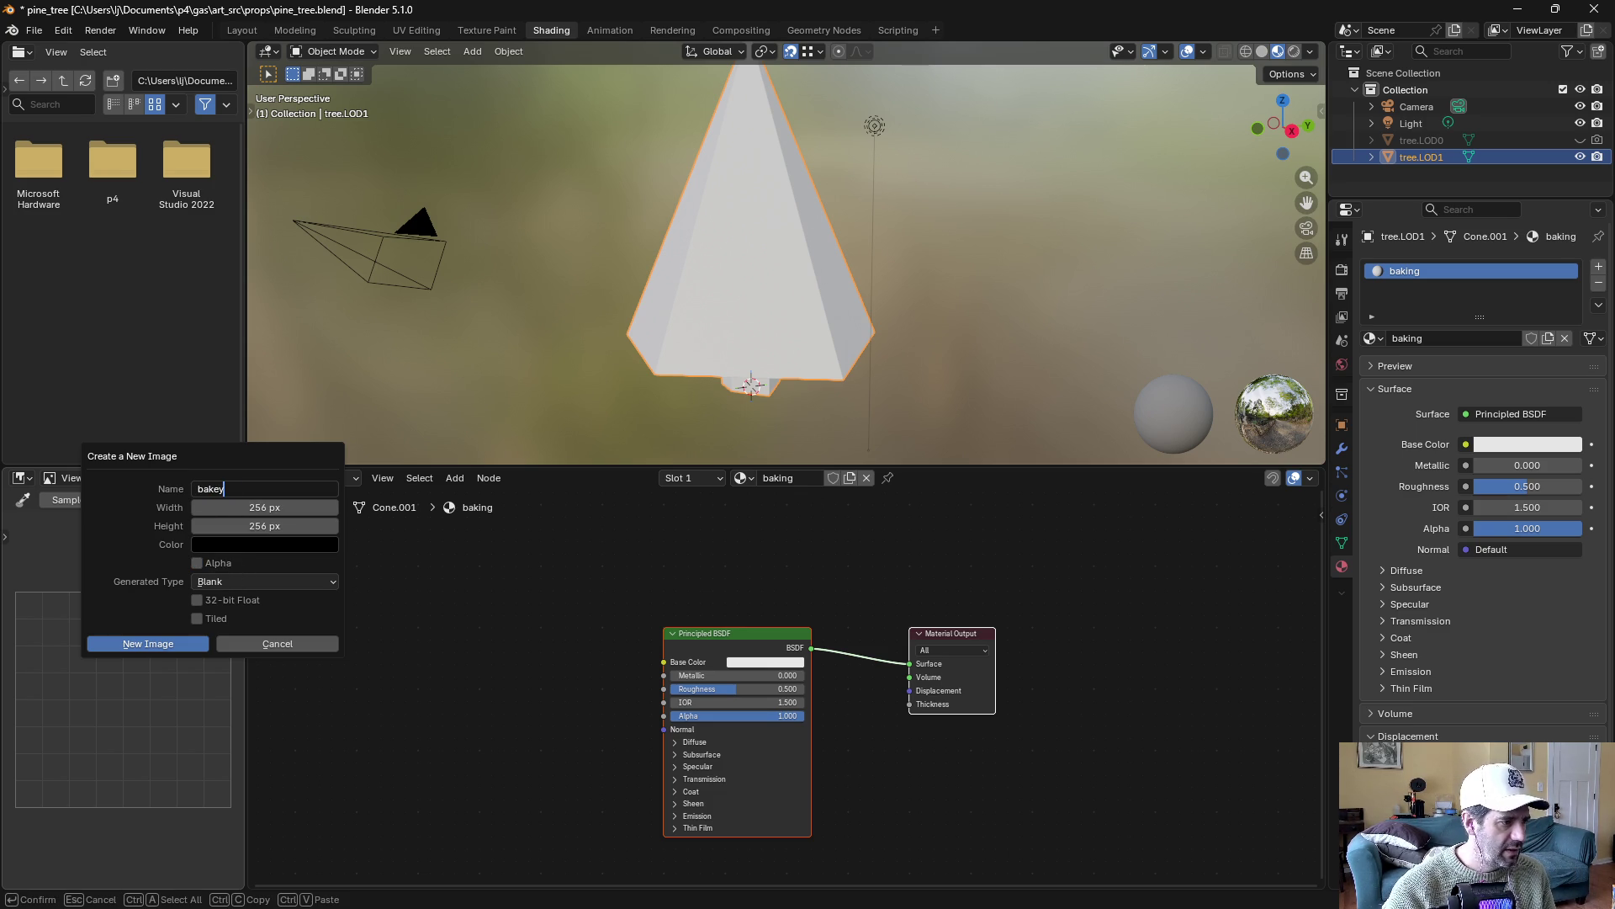
pyautogui.click(145, 644)
pyautogui.click(455, 478)
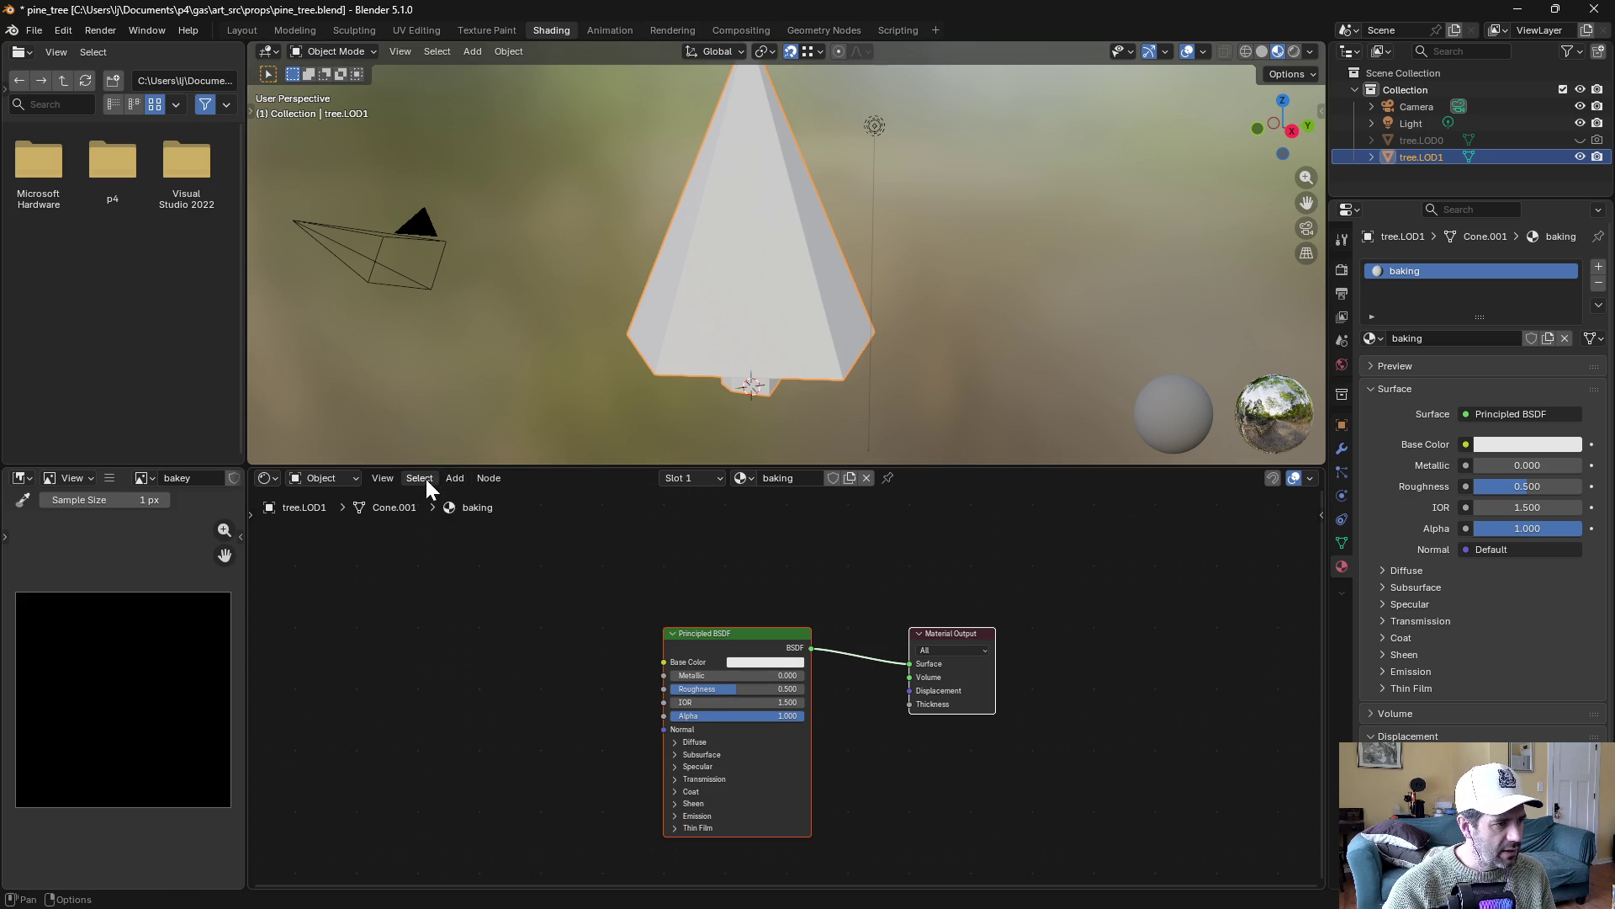
# Add an Image Texture node to LOD1's baking material and assign the bakey image
pyautogui.moveTo(480, 497)
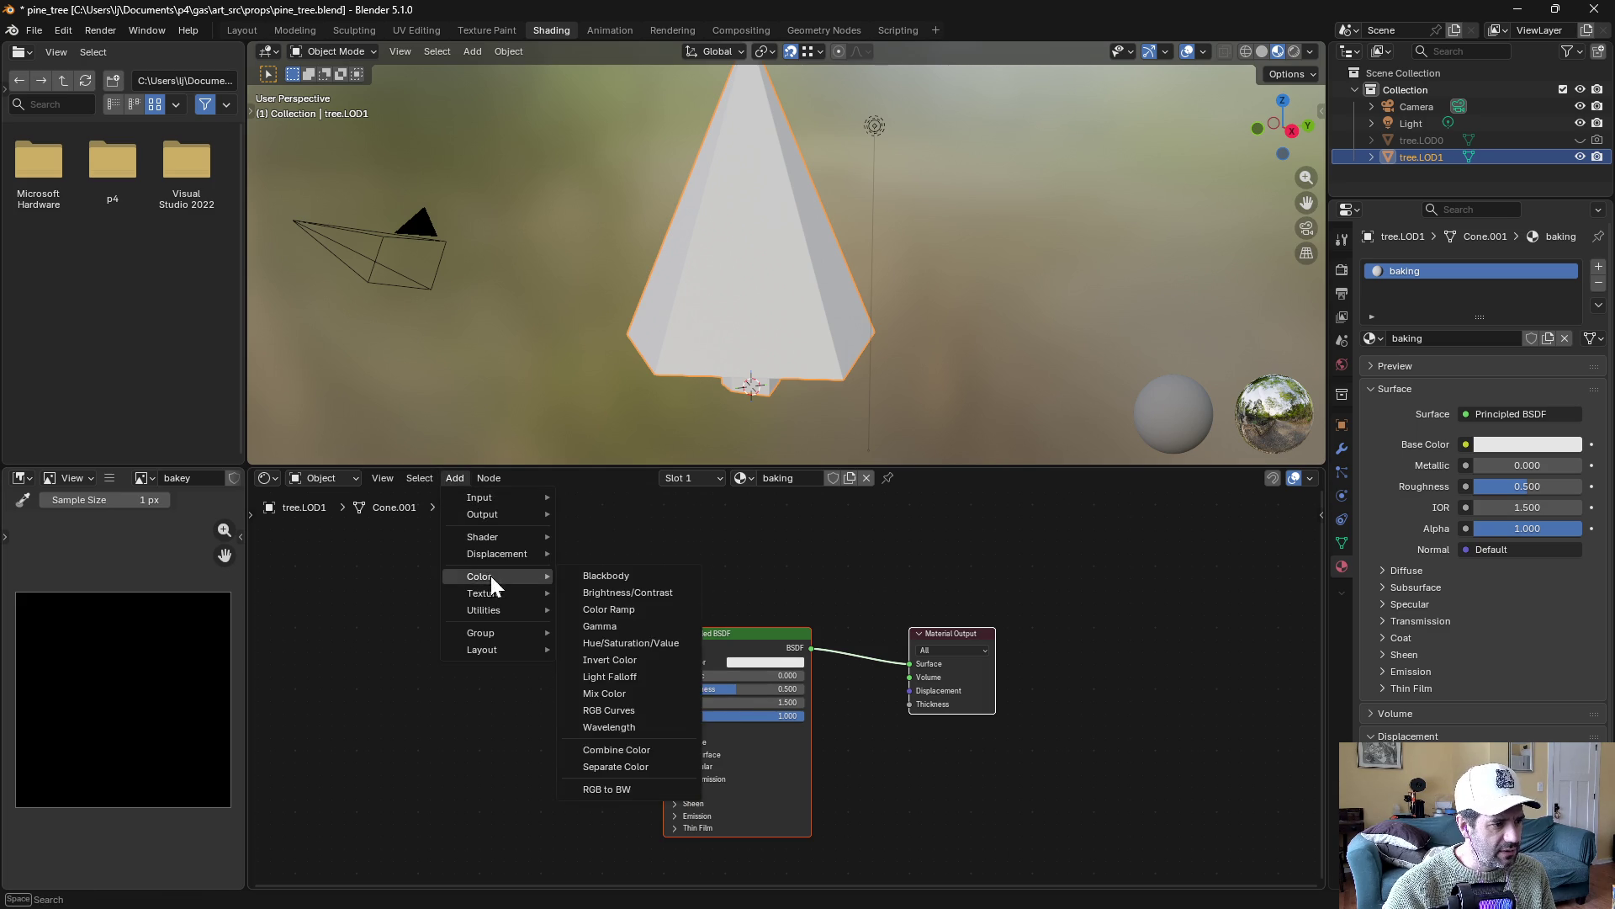
pyautogui.moveTo(502, 588)
pyautogui.click(615, 694)
pyautogui.click(483, 673)
pyautogui.click(429, 668)
pyautogui.click(451, 688)
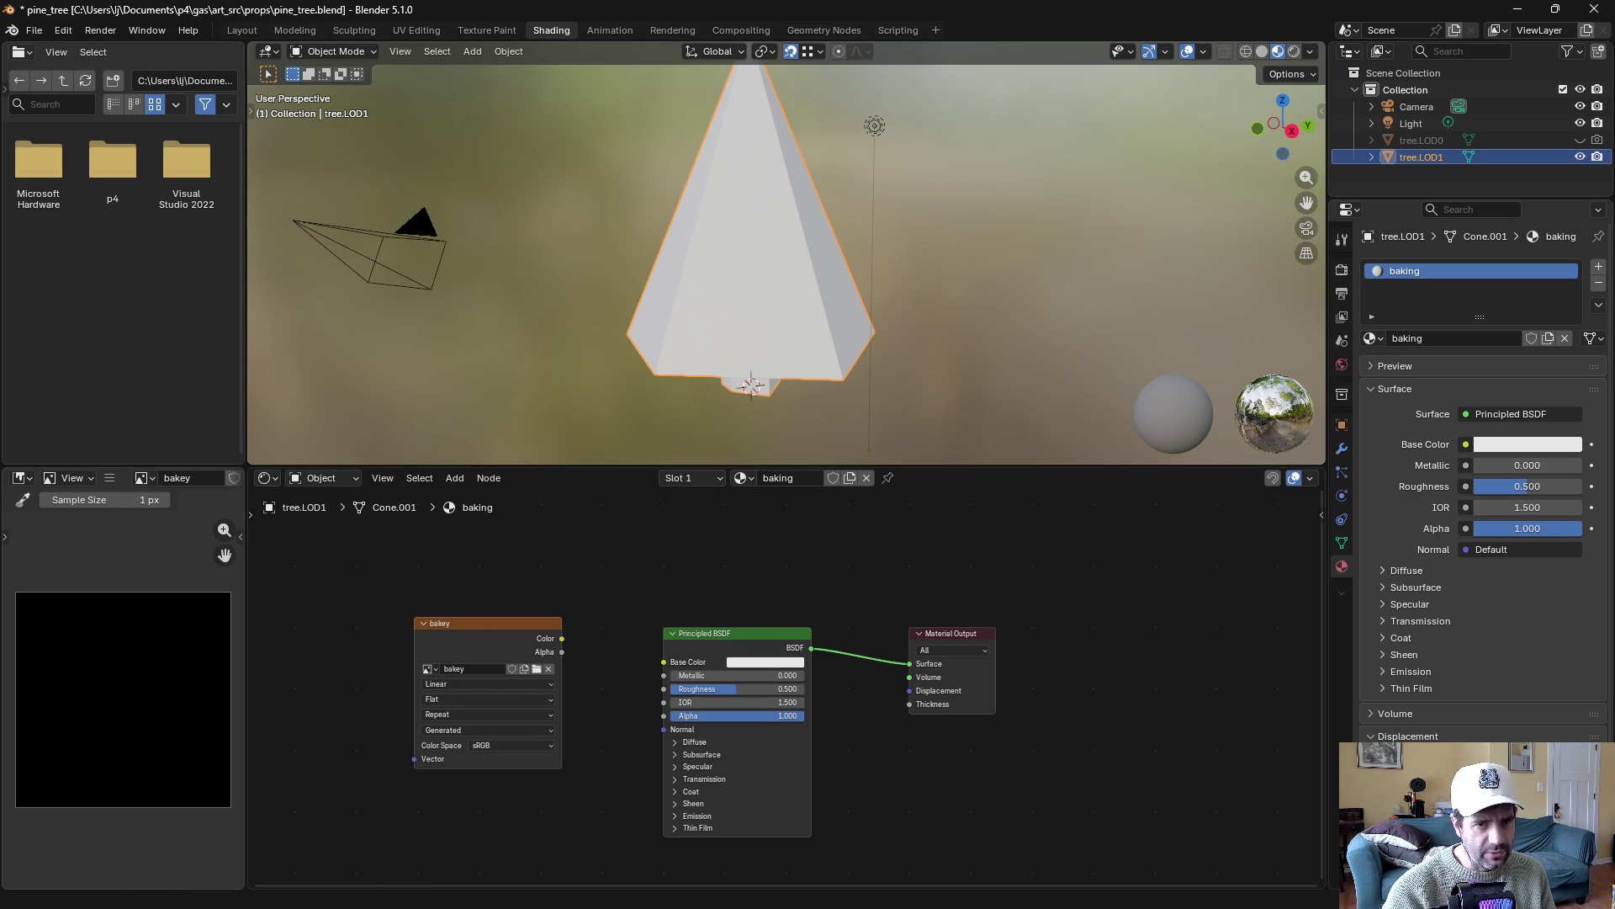
# Unhide tree.LOD0 and select it, then add tree.LOD1 to the selection
pyautogui.click(1580, 139)
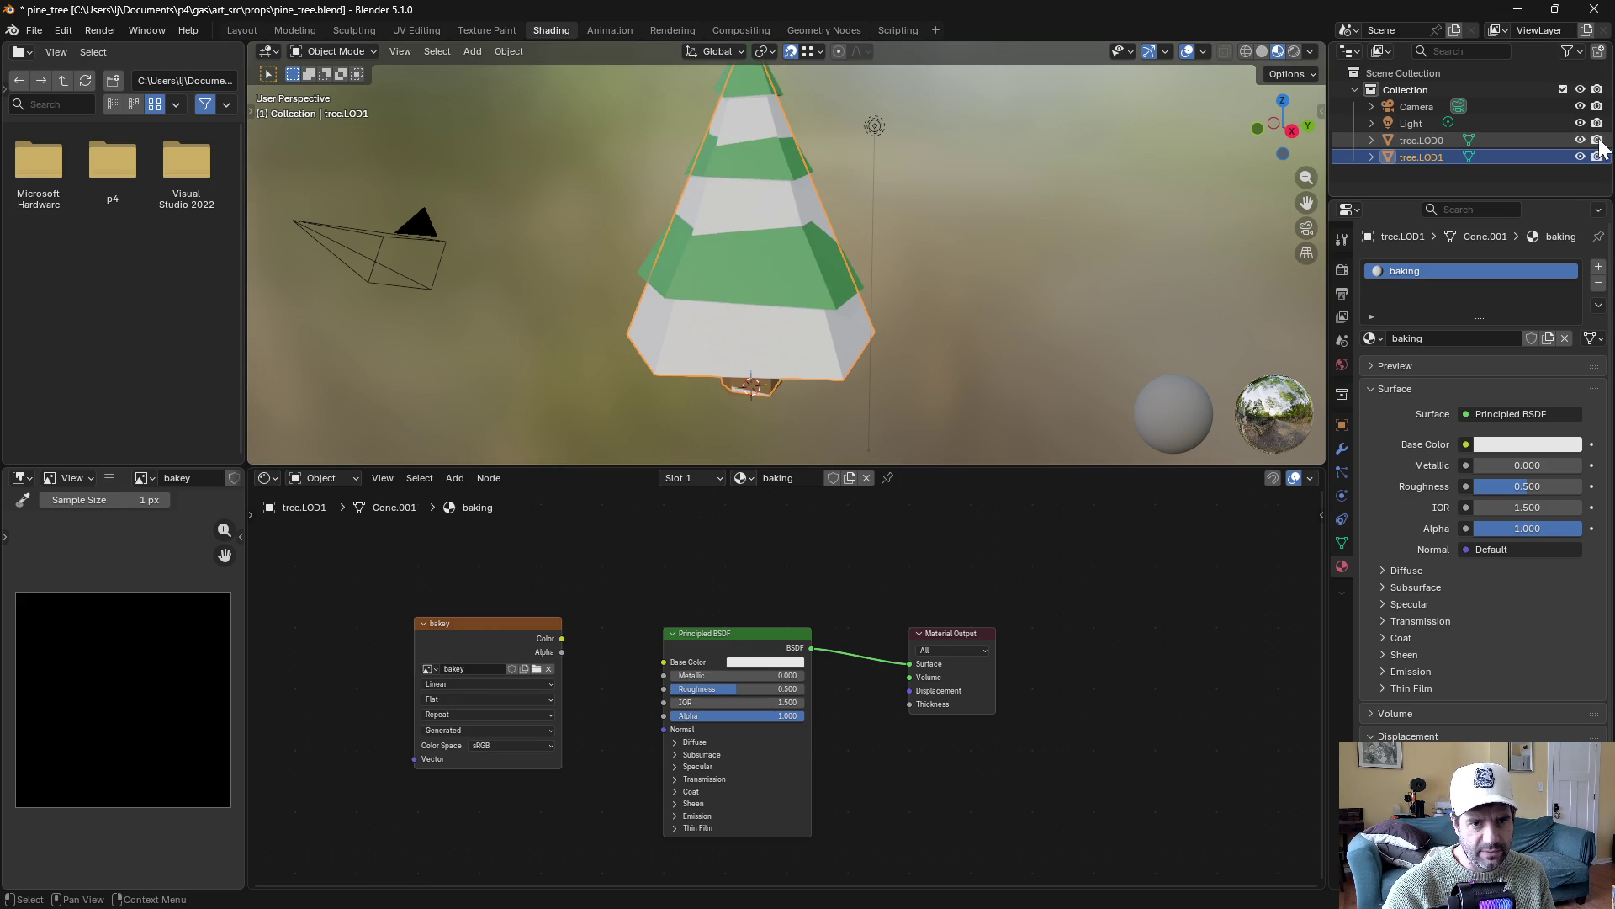
pyautogui.click(1420, 140)
pyautogui.keyDown('ctrl'); pyautogui.click(1415, 156); pyautogui.keyUp('ctrl')
pyautogui.scroll(-1, 1415, 431)
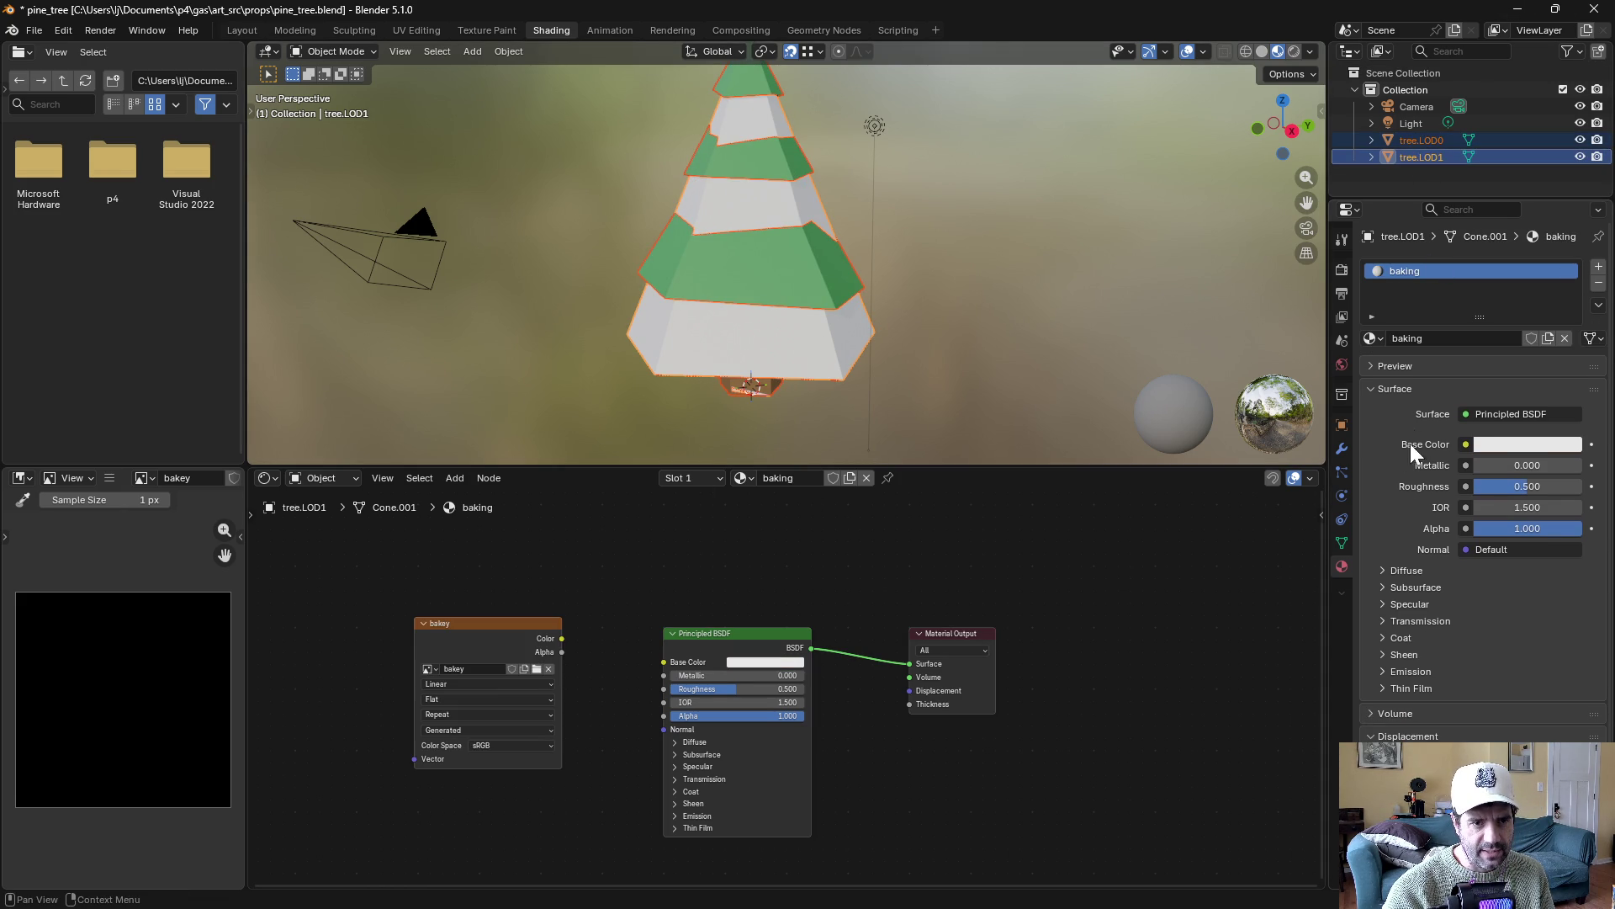
# Enable Selected to Active in the Render bake settings
pyautogui.click(1342, 269)
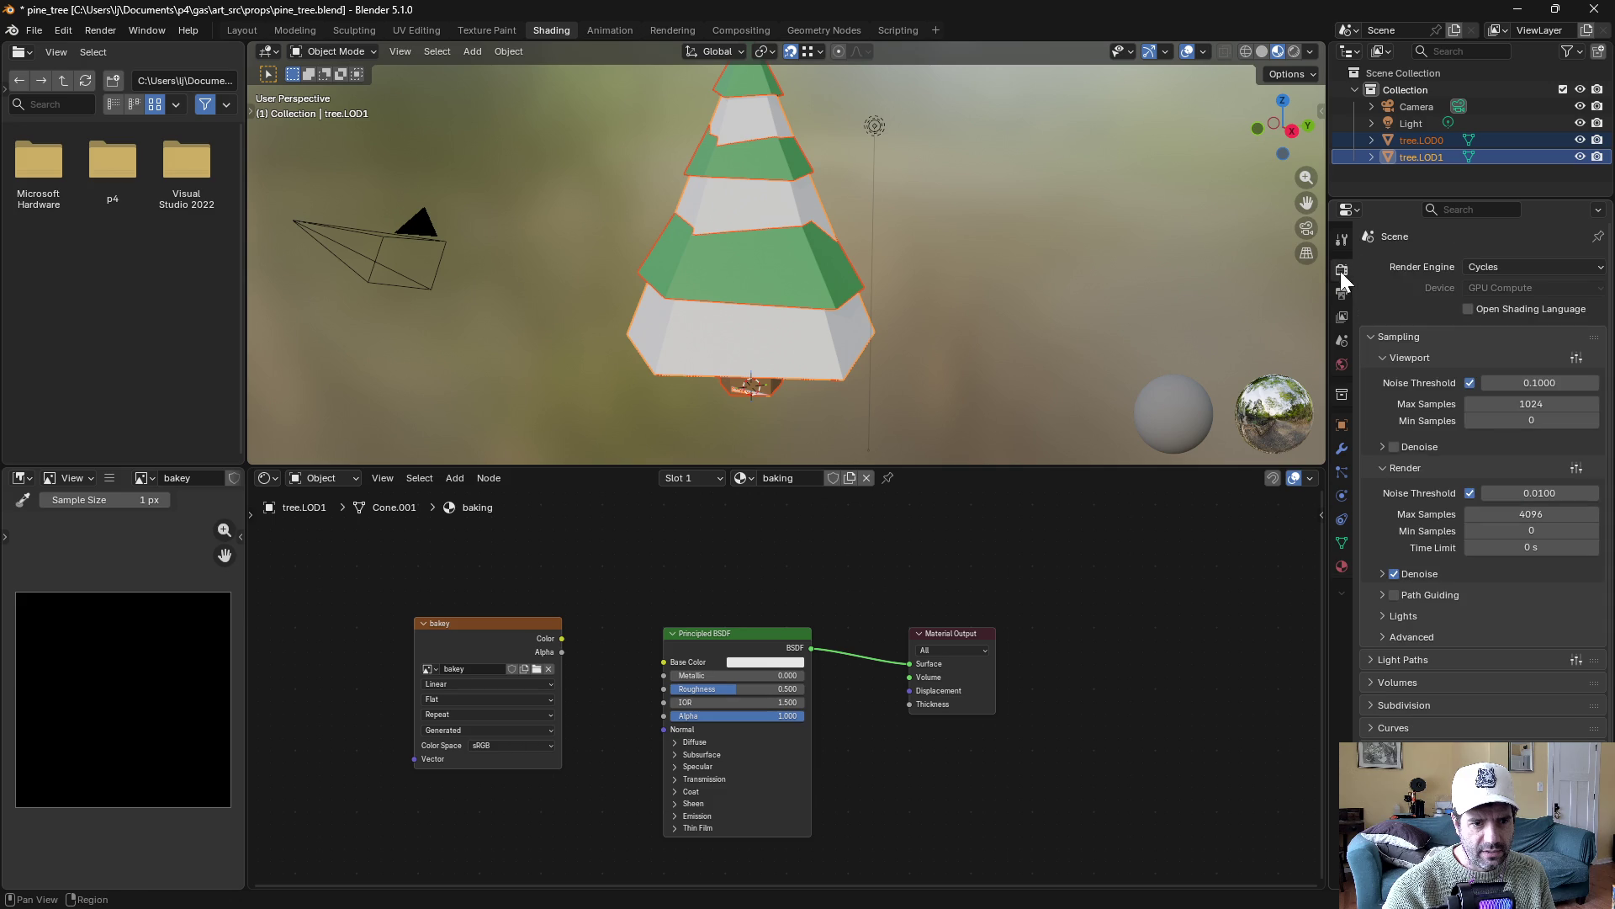
pyautogui.scroll(-1, 1391, 676)
pyautogui.scroll(-12, 1391, 723)
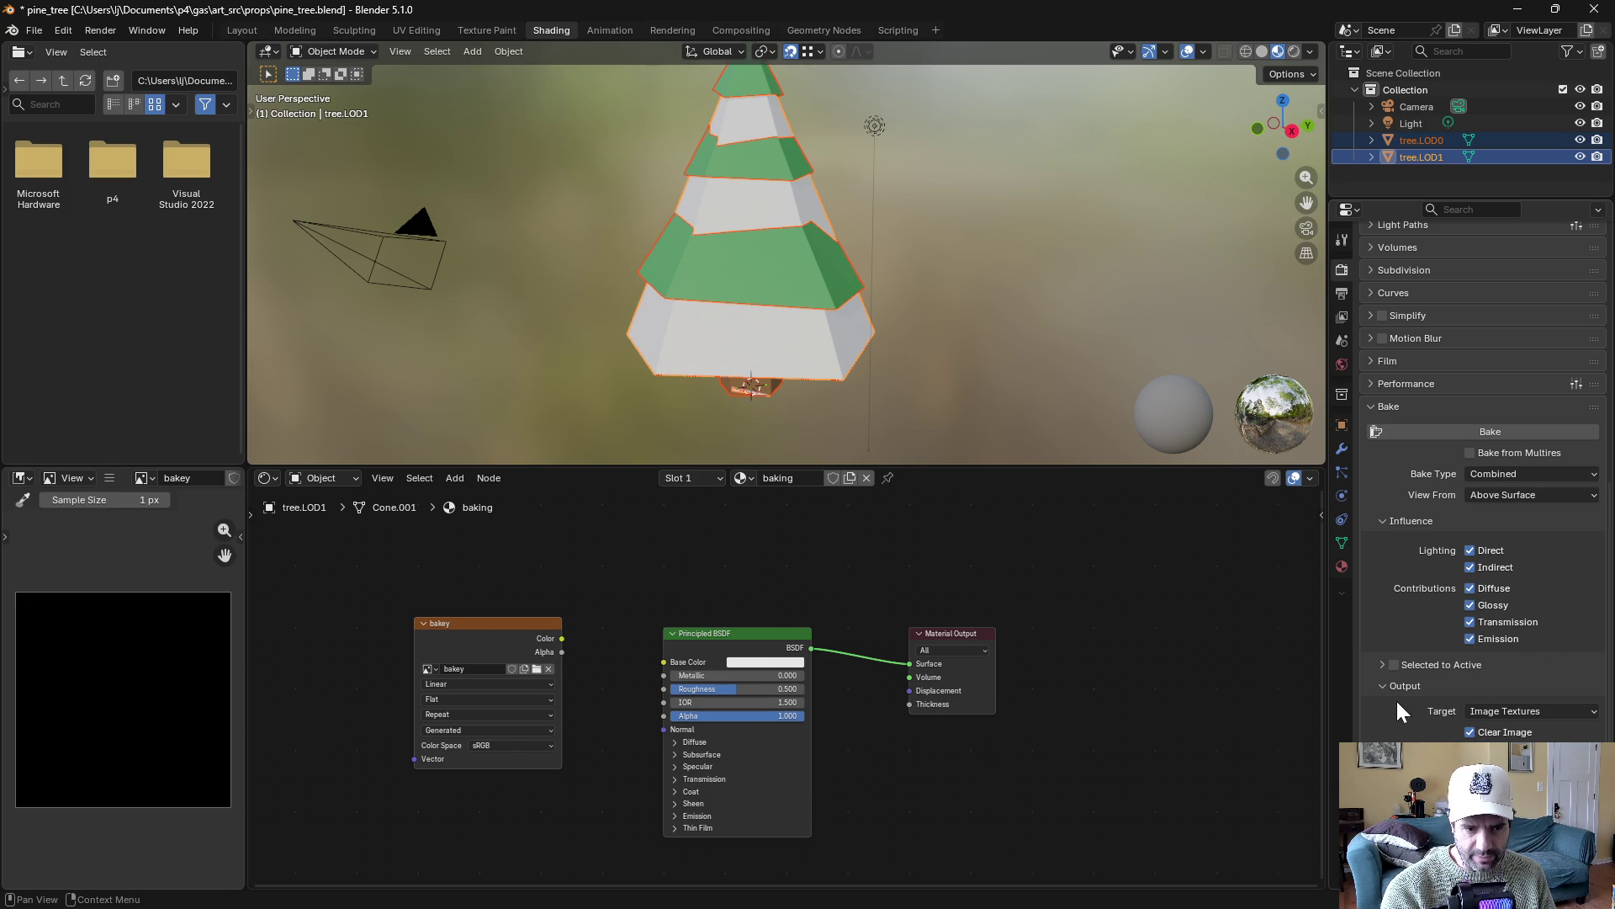
pyautogui.click(1393, 664)
pyautogui.click(1383, 664)
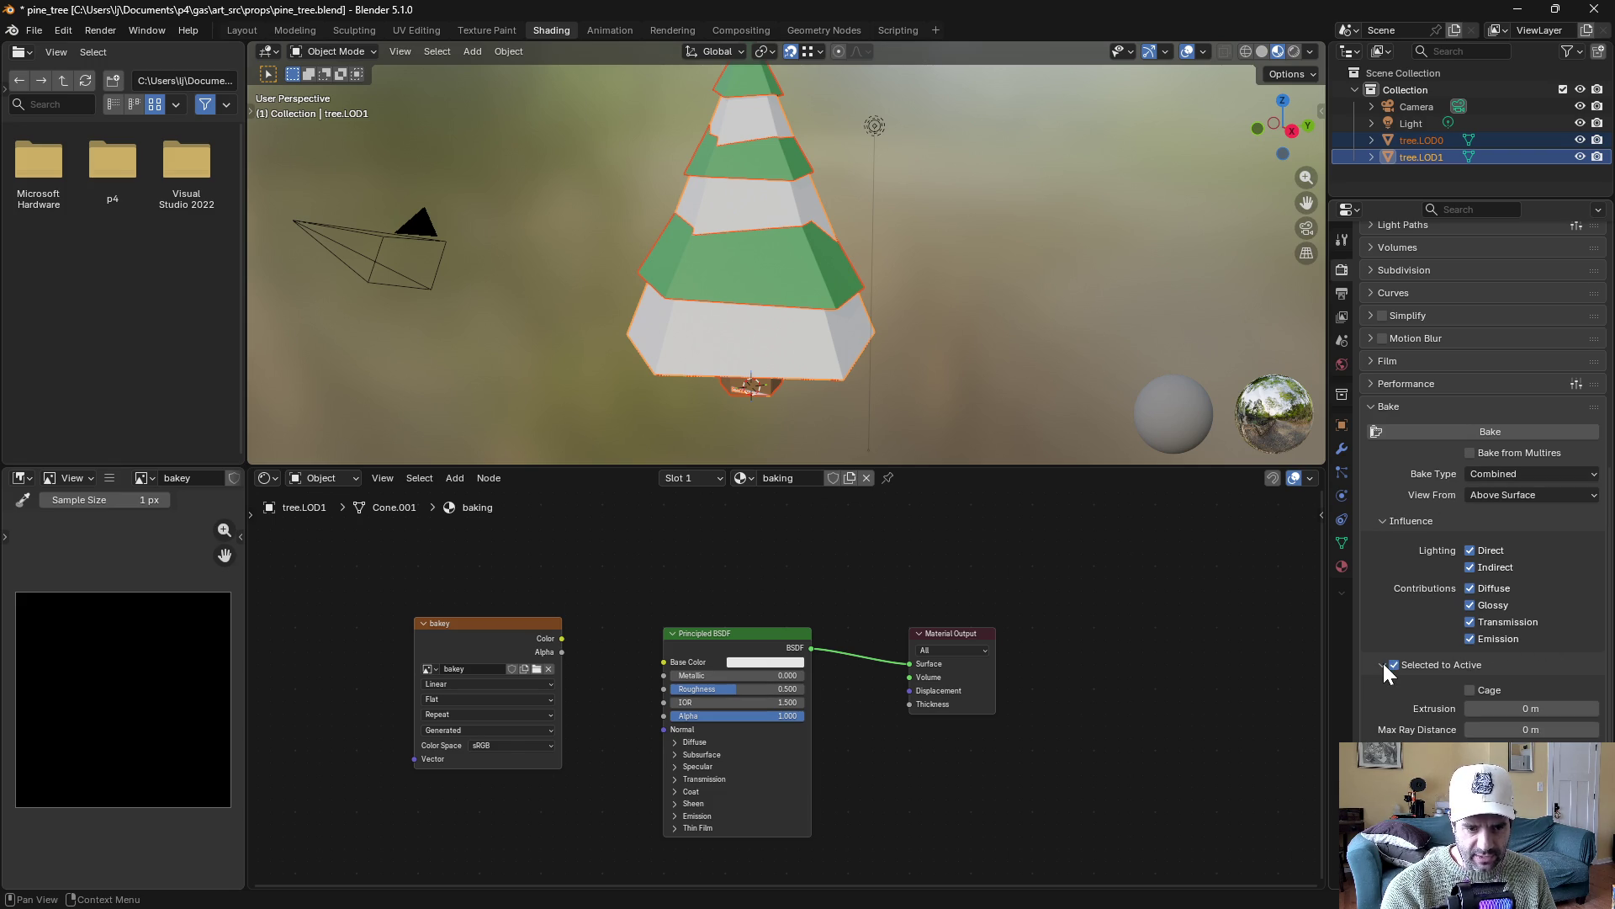
# Make the bakey image node the target and bake the tree colours into it
pyautogui.click(1456, 431)
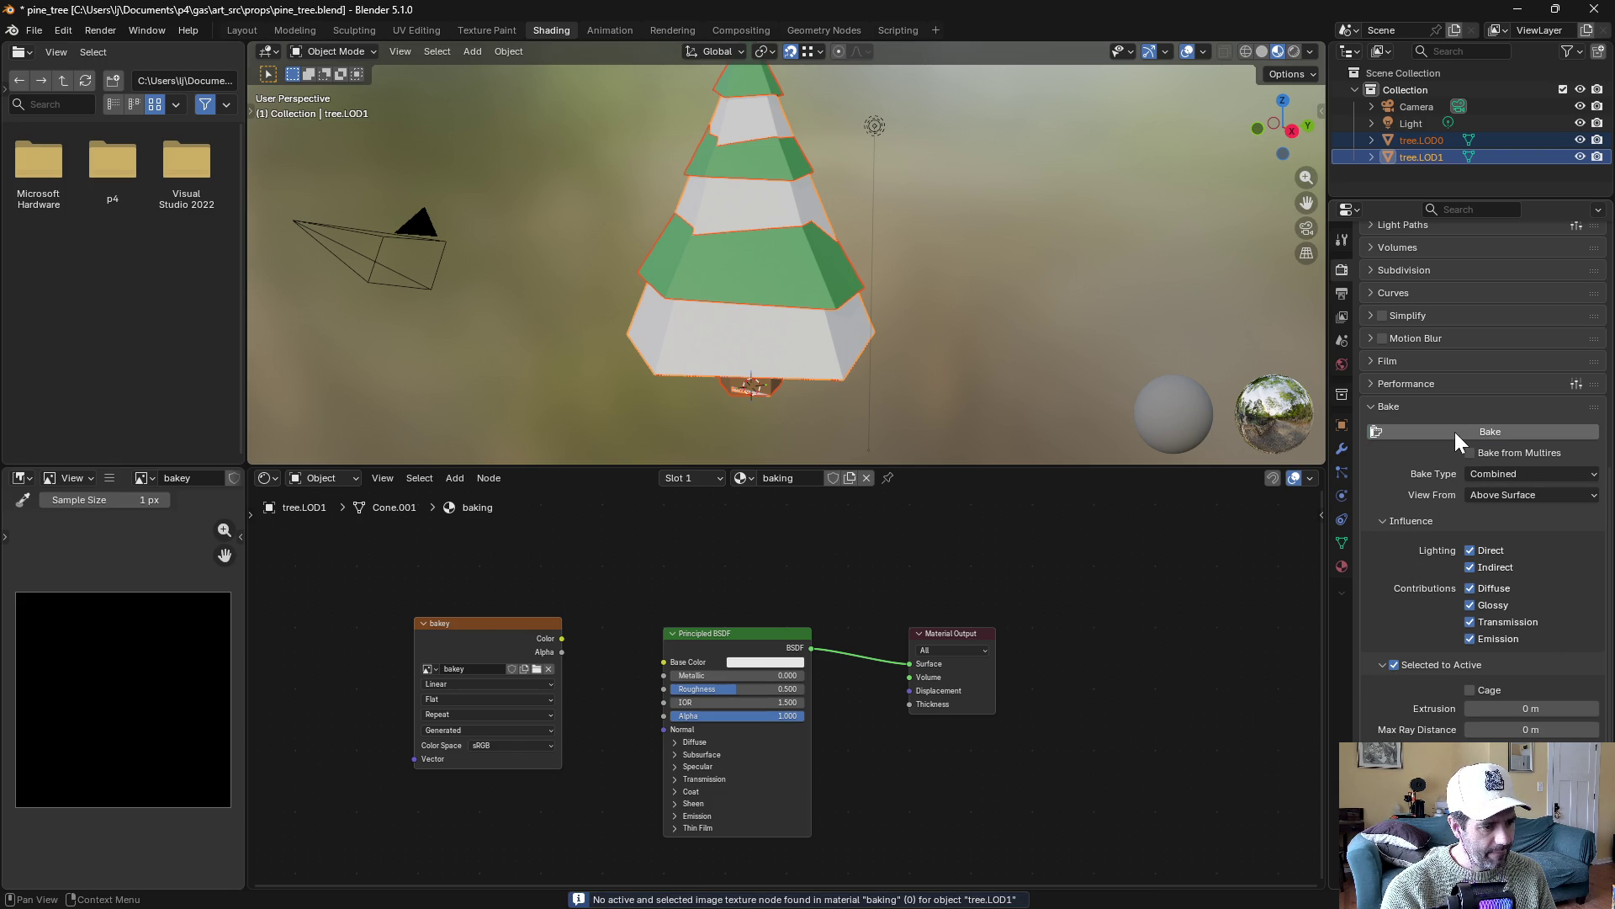
pyautogui.click(462, 623)
pyautogui.click(1464, 433)
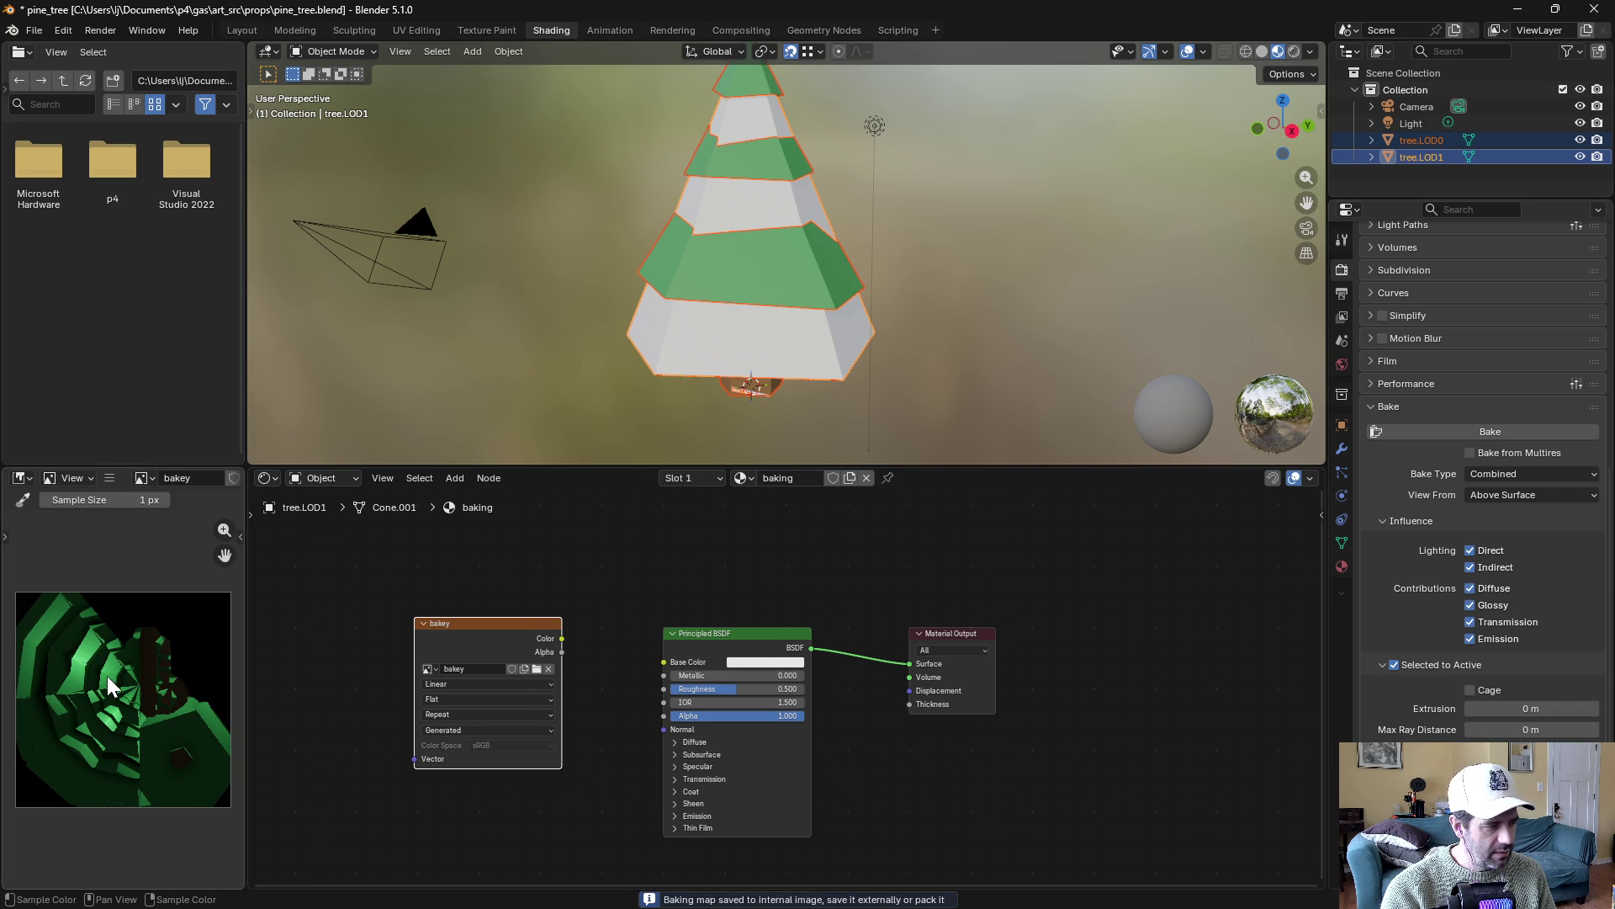
pyautogui.scroll(2, 121, 722)
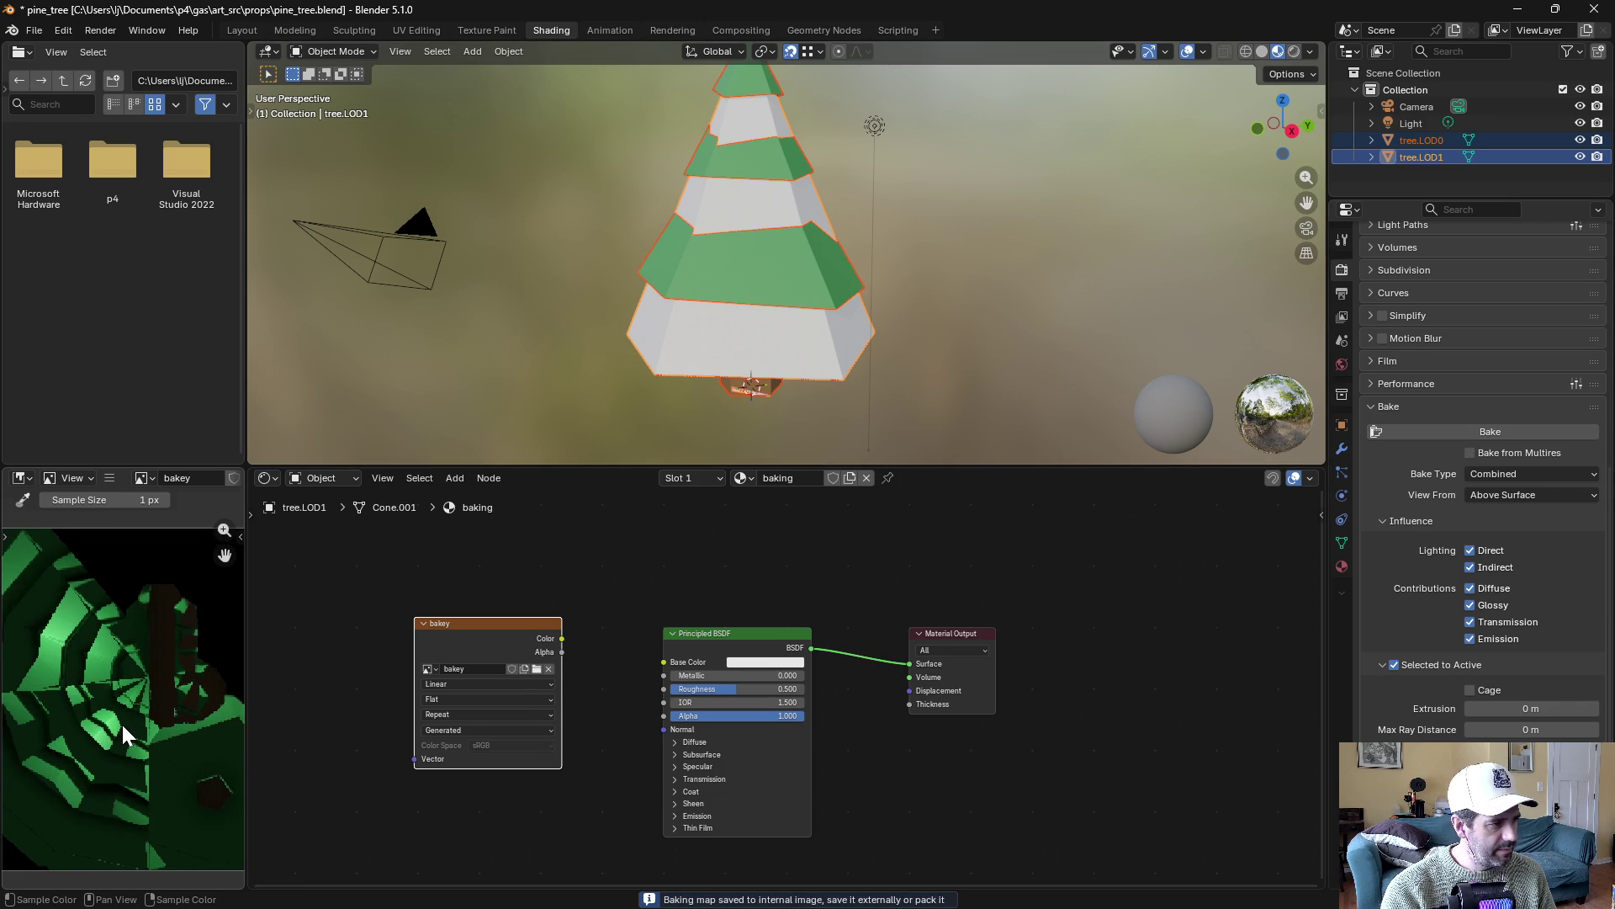
pyautogui.scroll(-2, 121, 720)
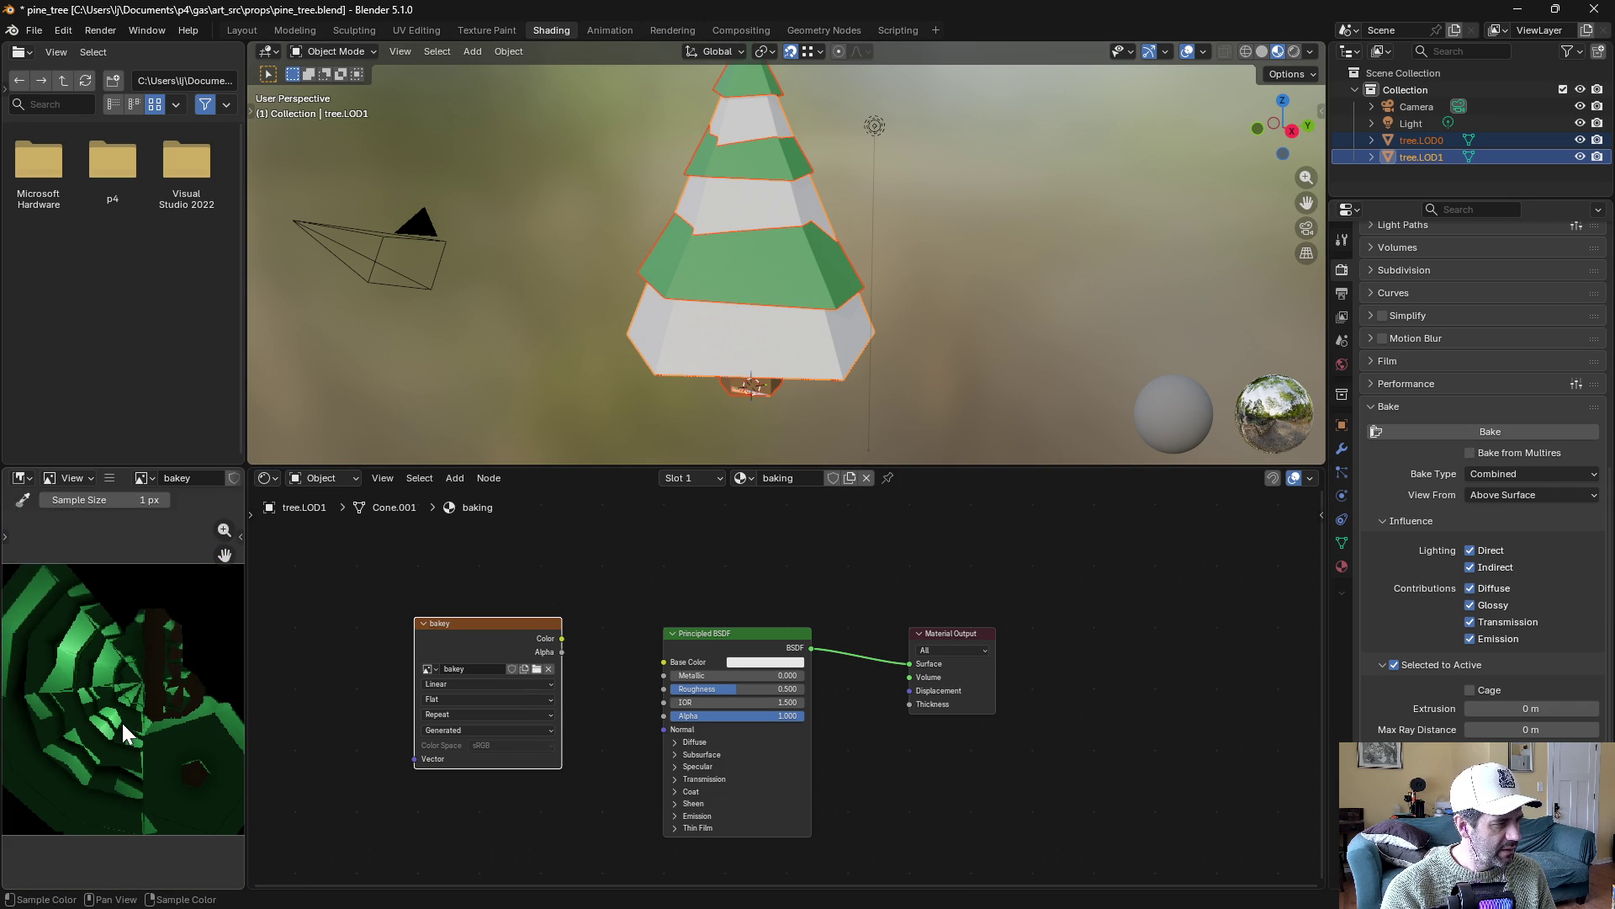
pyautogui.scroll(-1, 122, 724)
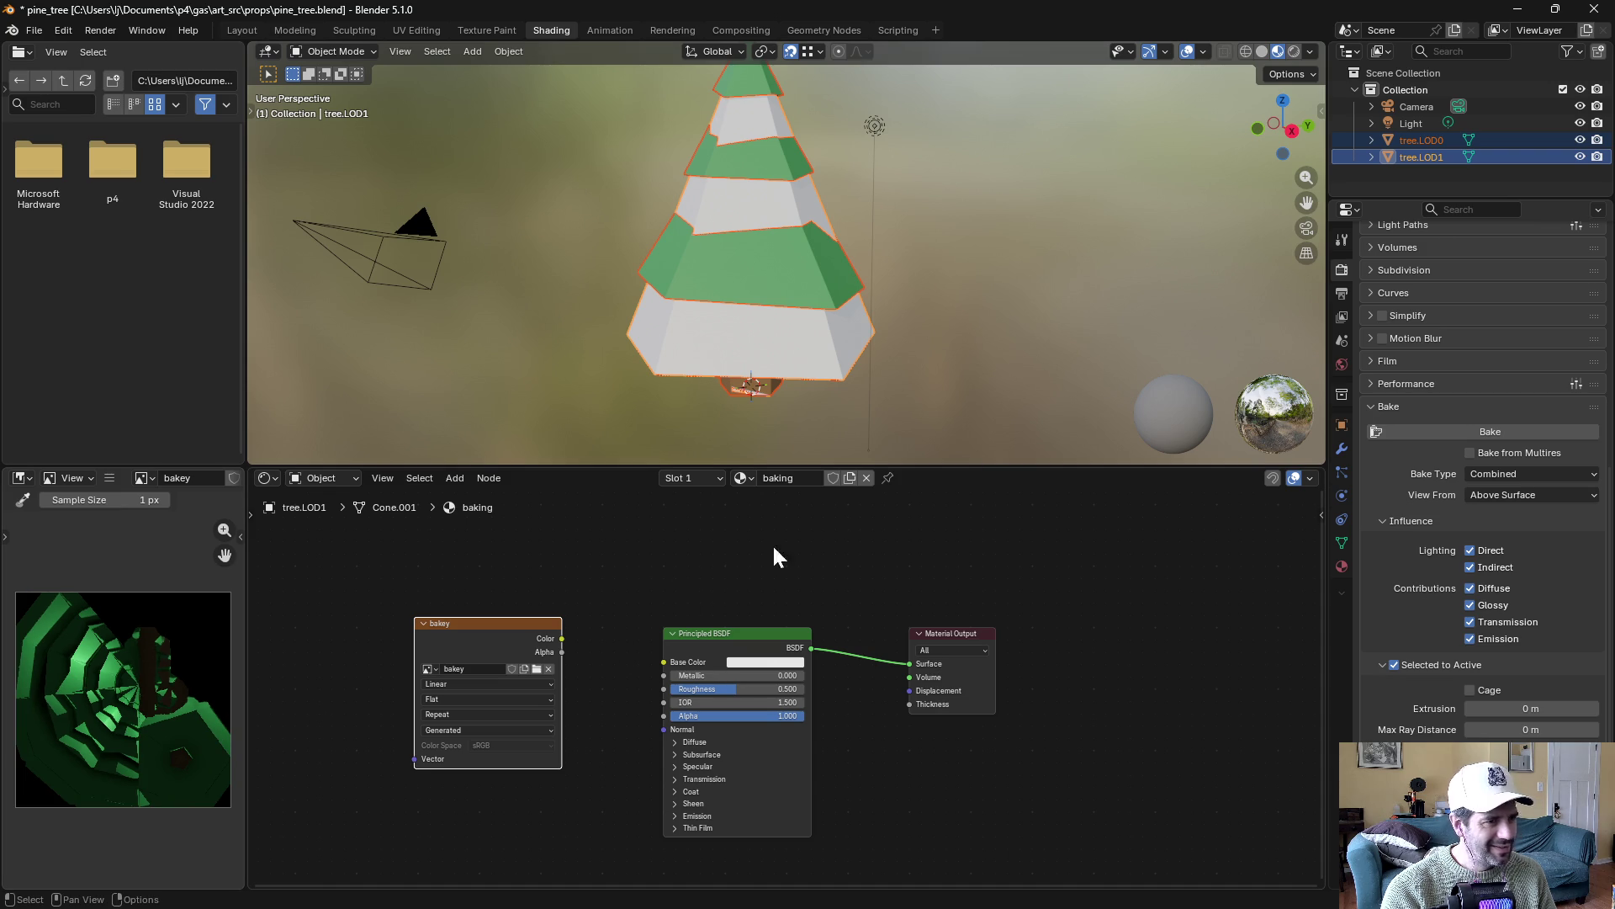
# Hide LOD0 to check LOD1, undo a bakey-to-Base Color link, then reselect LOD0 and LOD1
pyautogui.click(1580, 139)
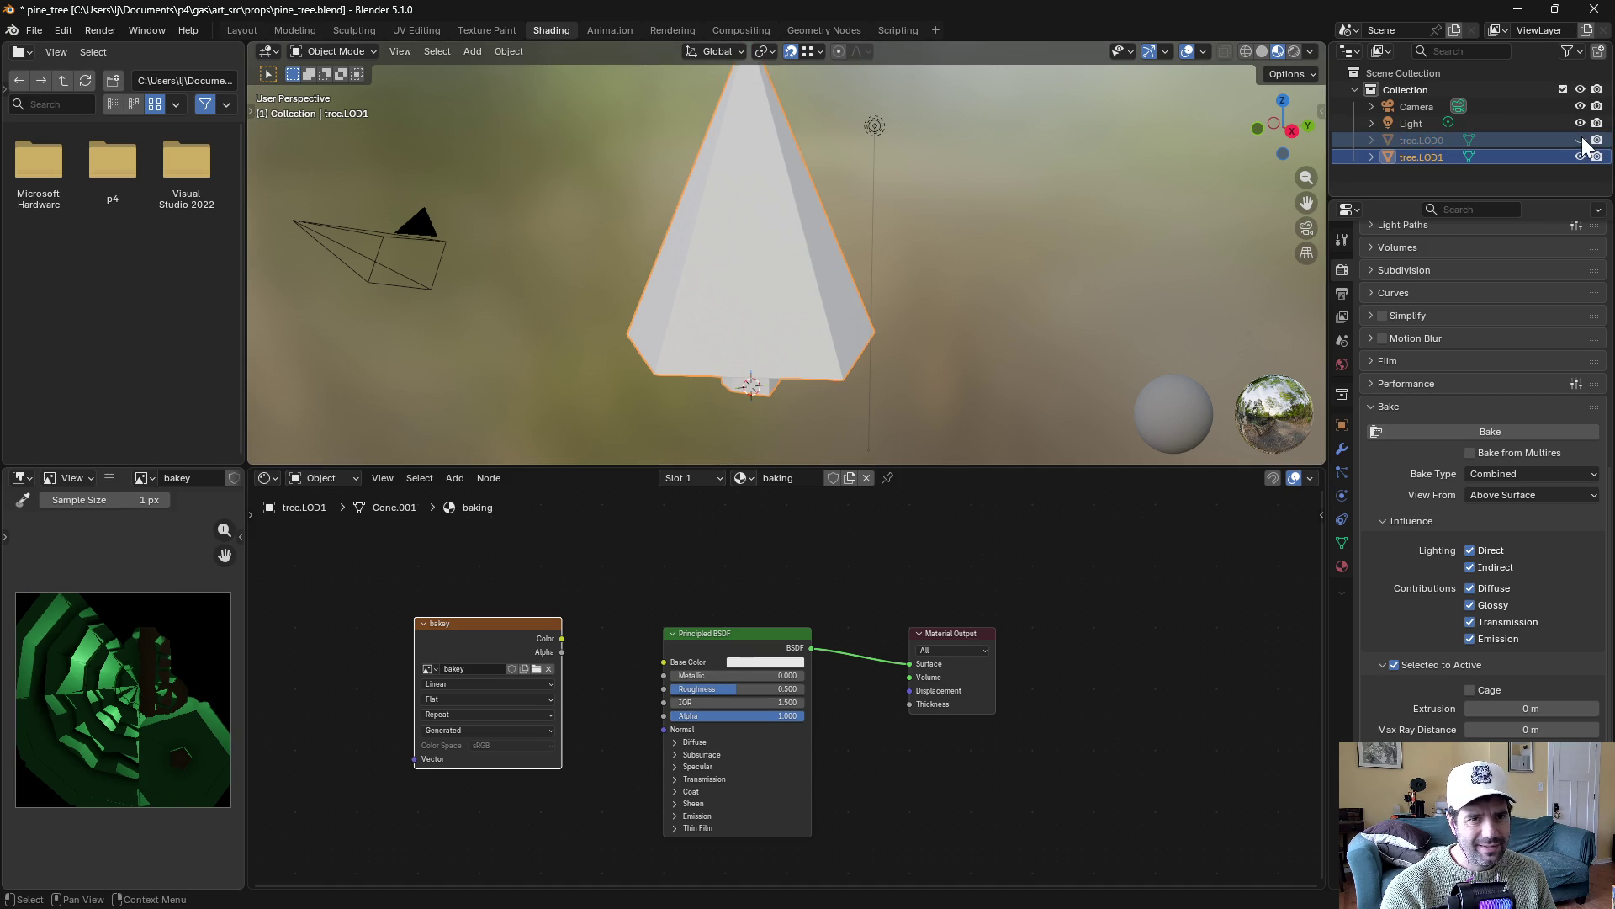
pyautogui.moveTo(561, 639); pyautogui.dragTo(664, 662)
pyautogui.click(589, 654)
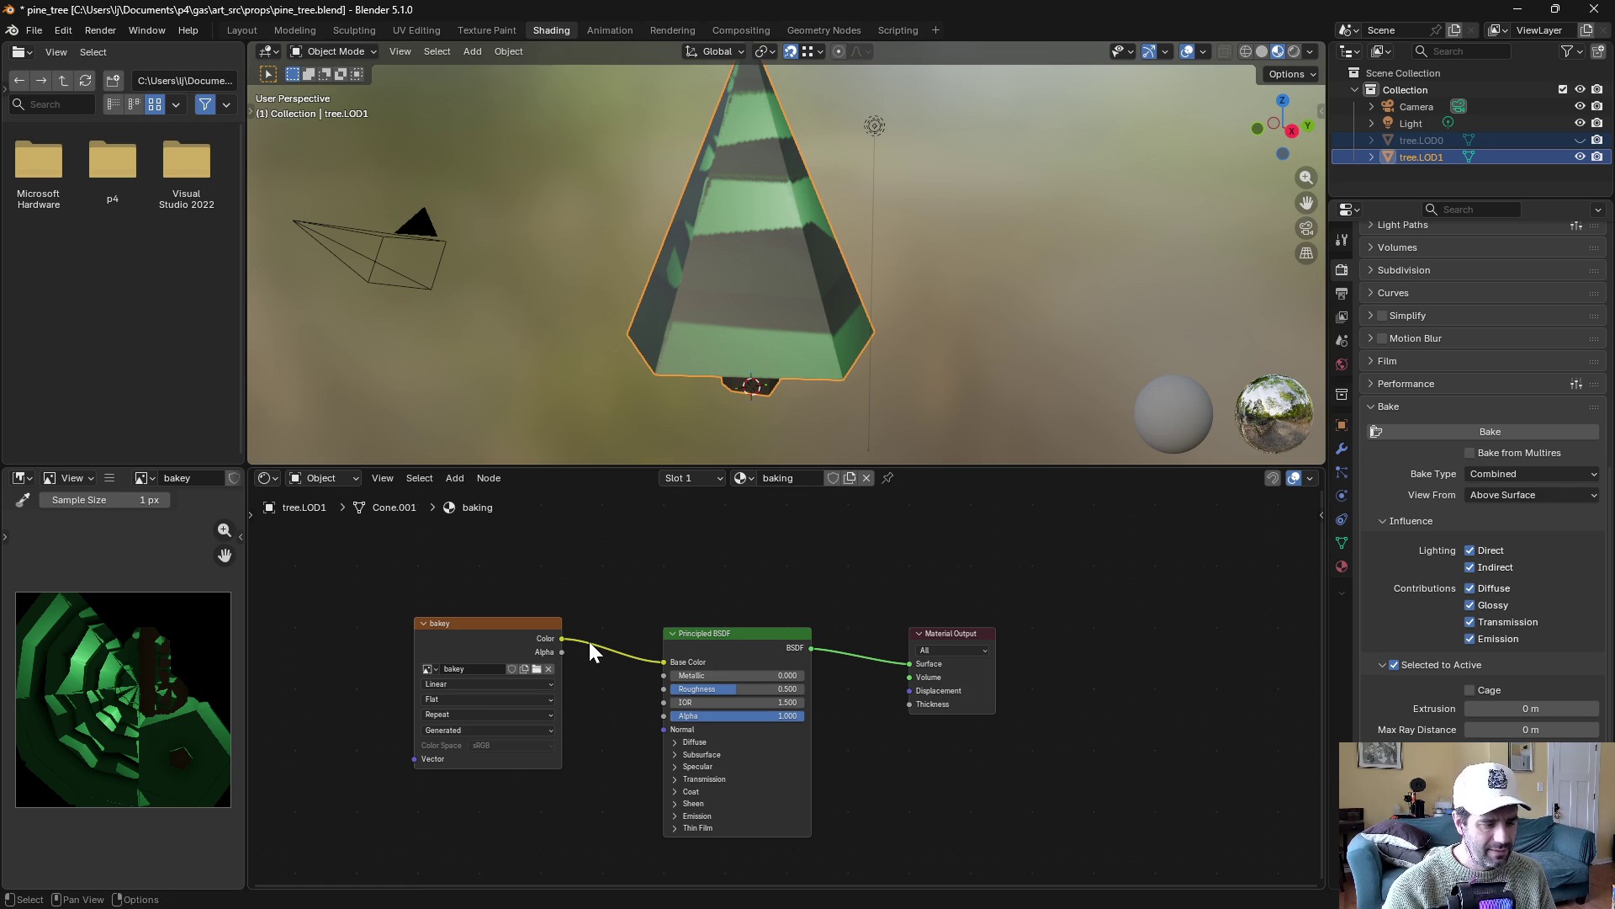
pyautogui.hotkey('ctrl', 'z')
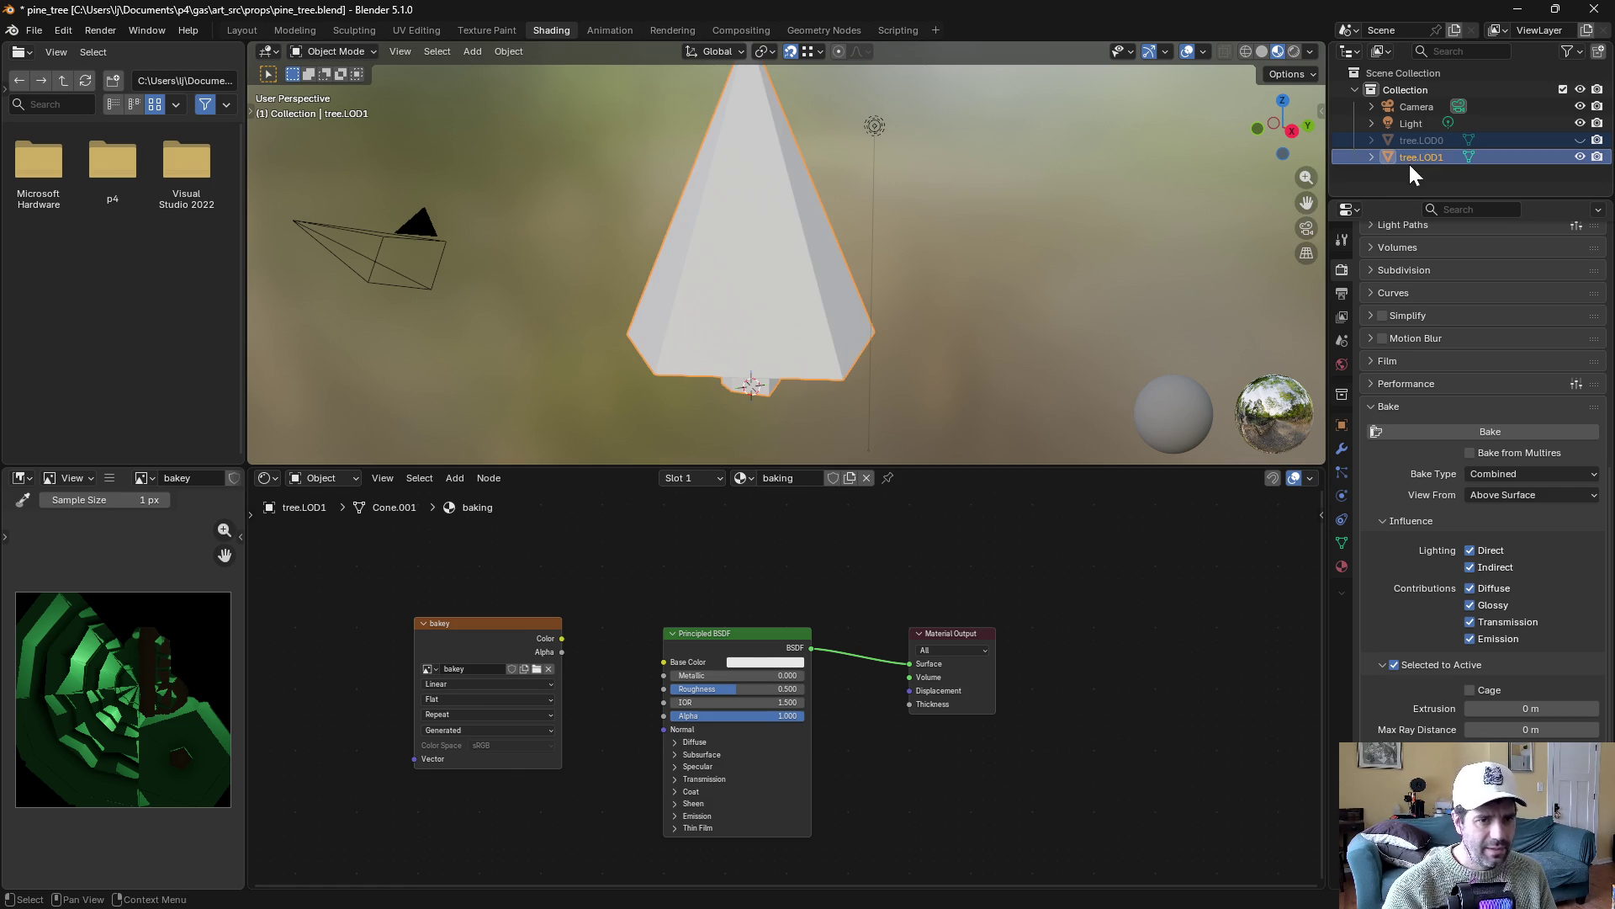
pyautogui.click(1581, 140)
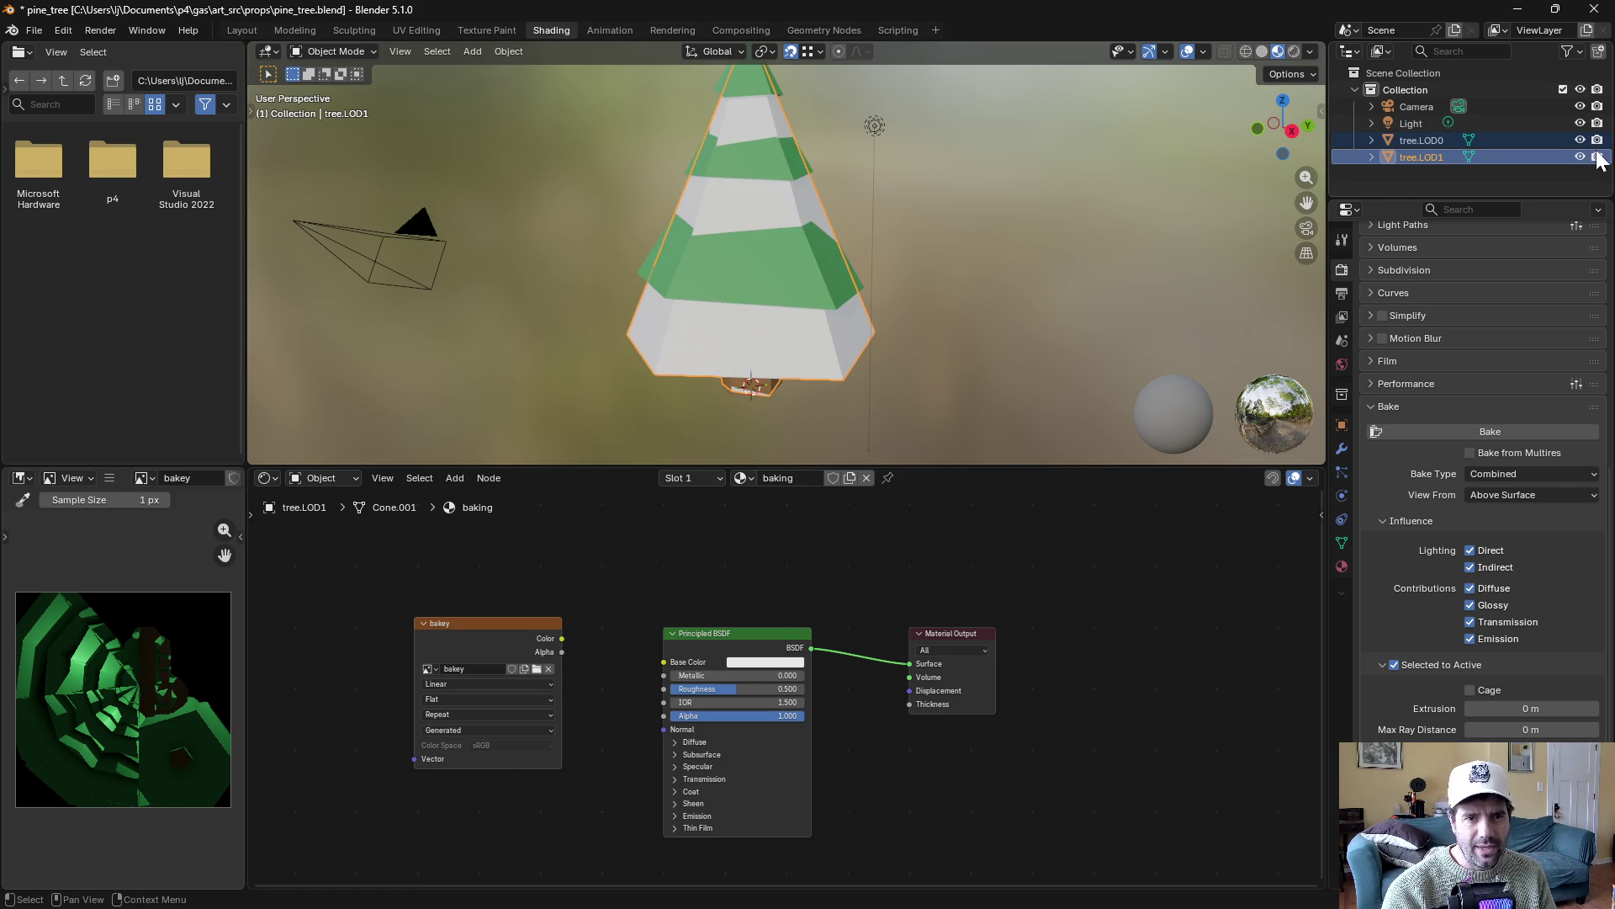
pyautogui.click(1430, 139)
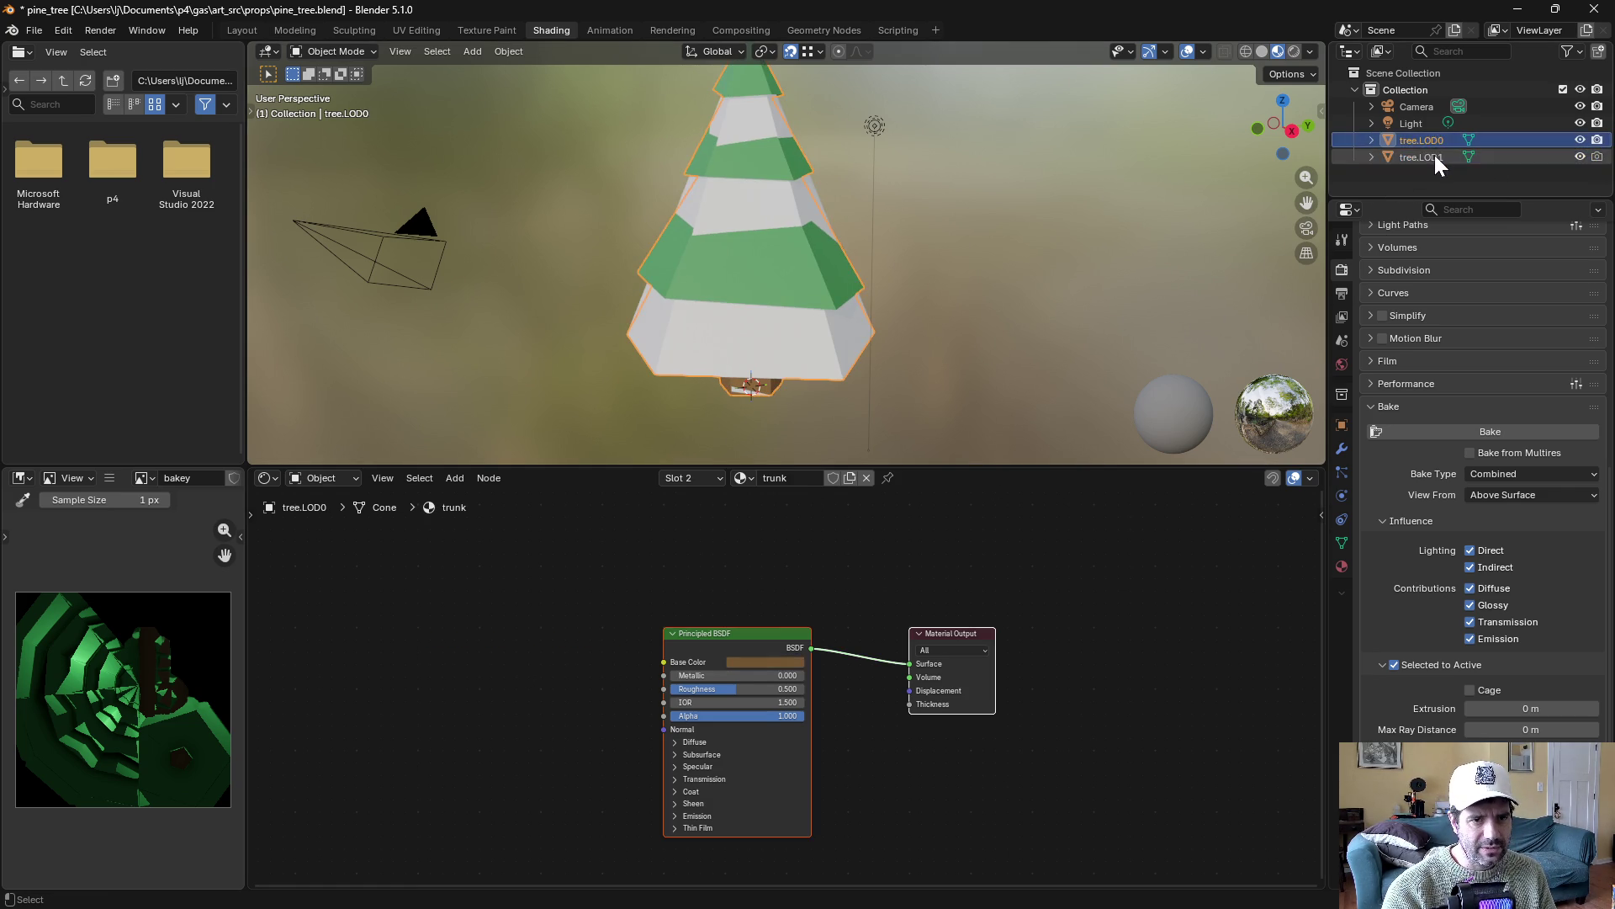
pyautogui.keyDown('ctrl'); pyautogui.click(1431, 157); pyautogui.keyUp('ctrl')
# Set bake Extrusion to 0.28 m, rebake into bakey, and view it in Rendered shading
pyautogui.click(1478, 430)
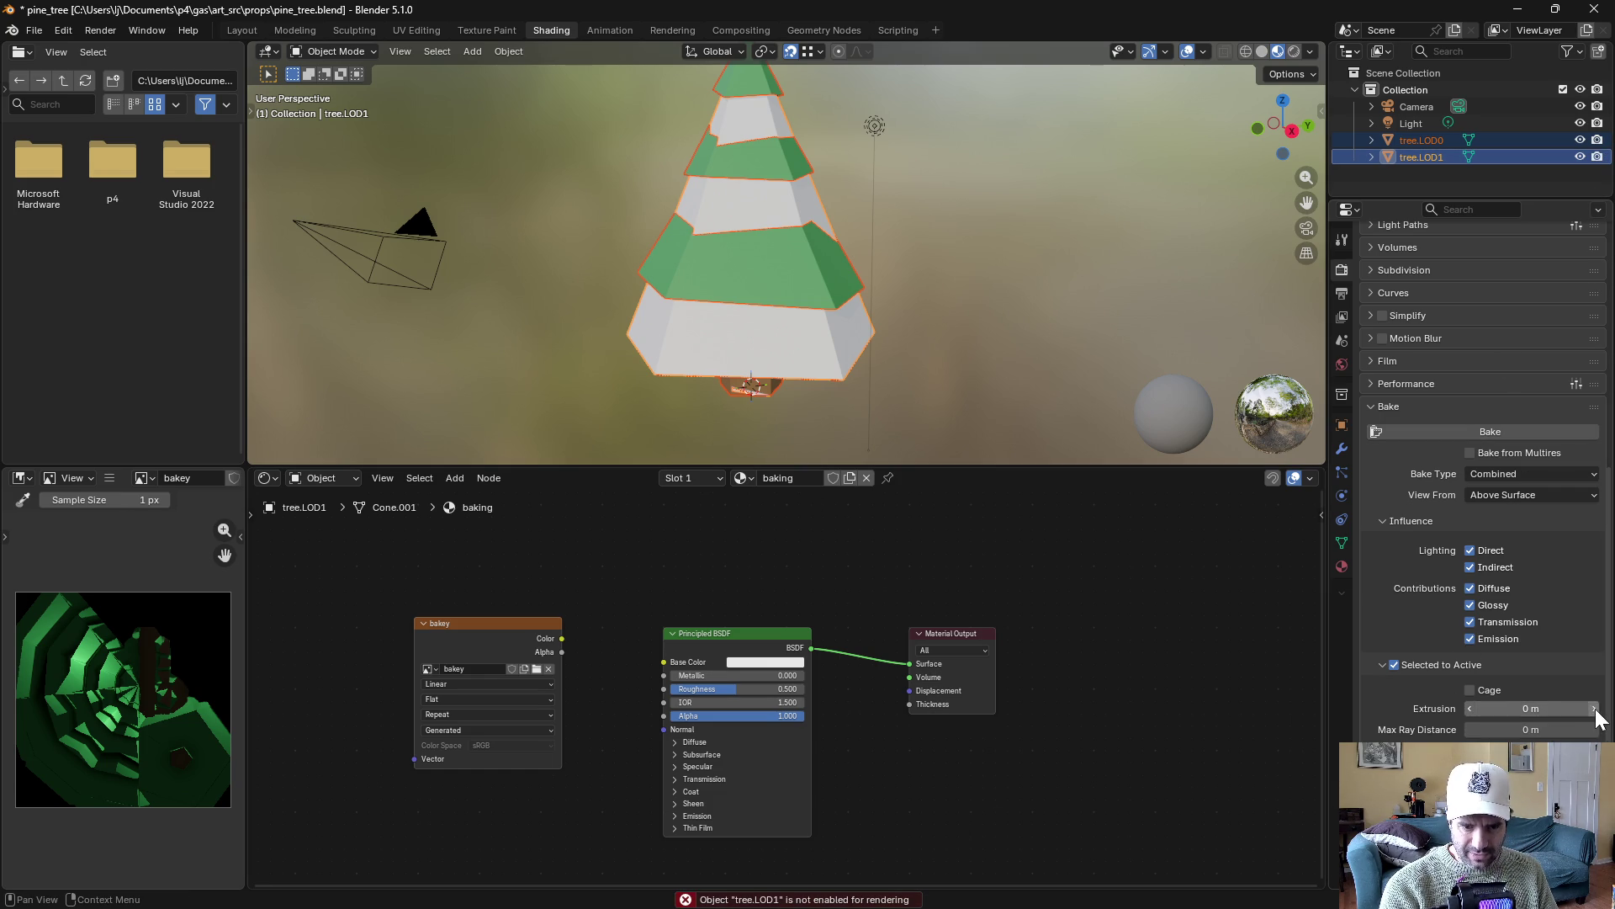
pyautogui.moveTo(1596, 715); pyautogui.dragTo(1609, 715)
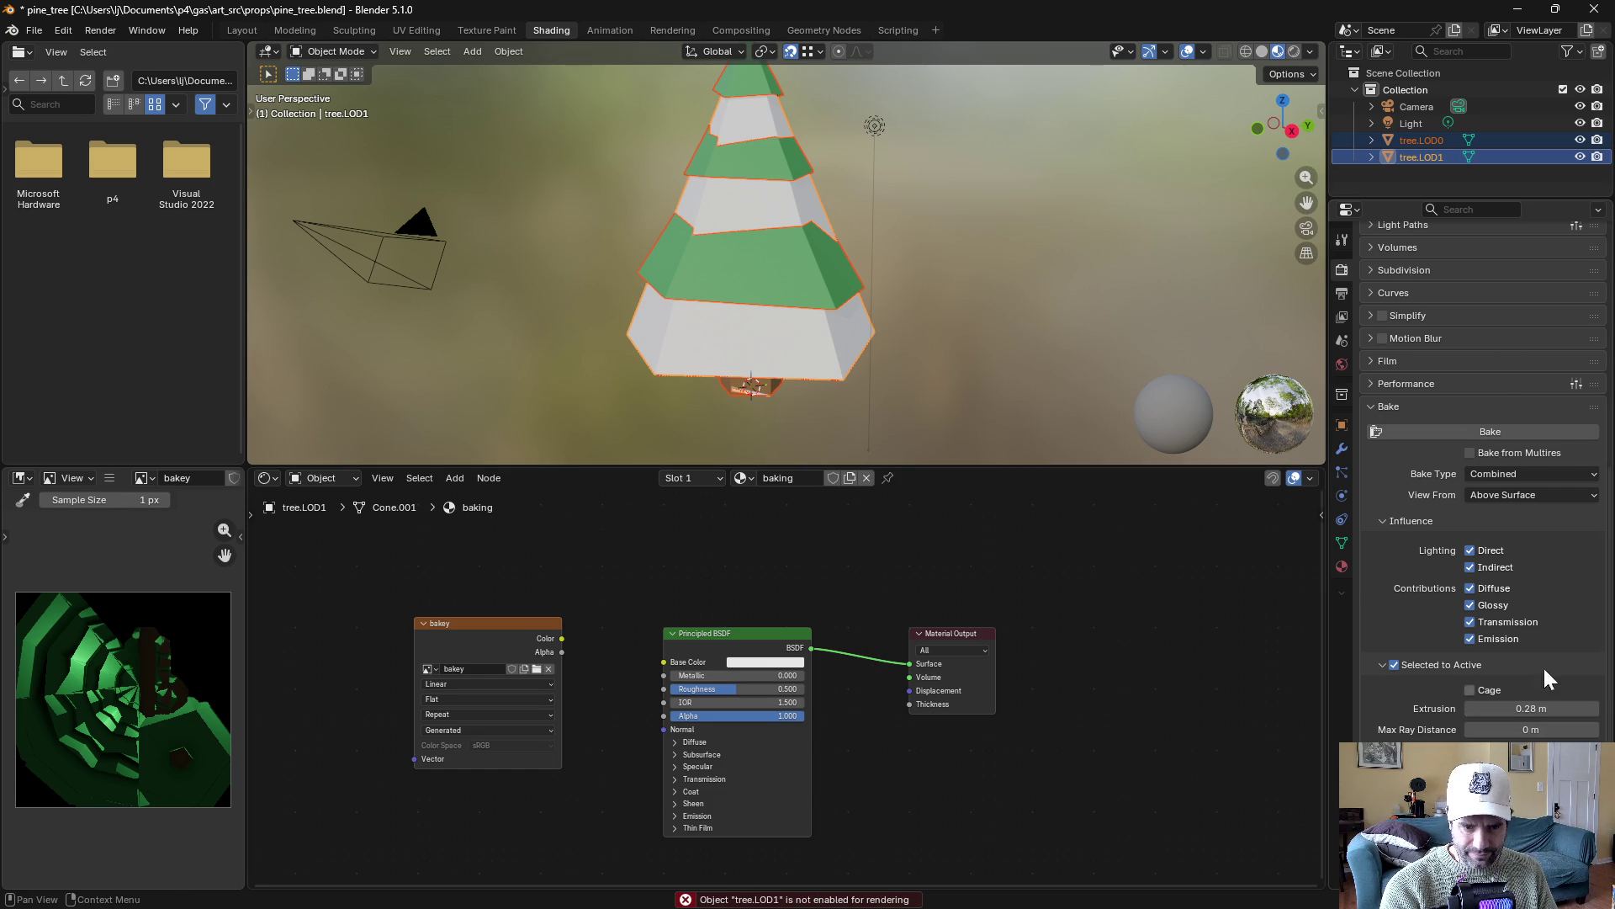
pyautogui.click(1483, 431)
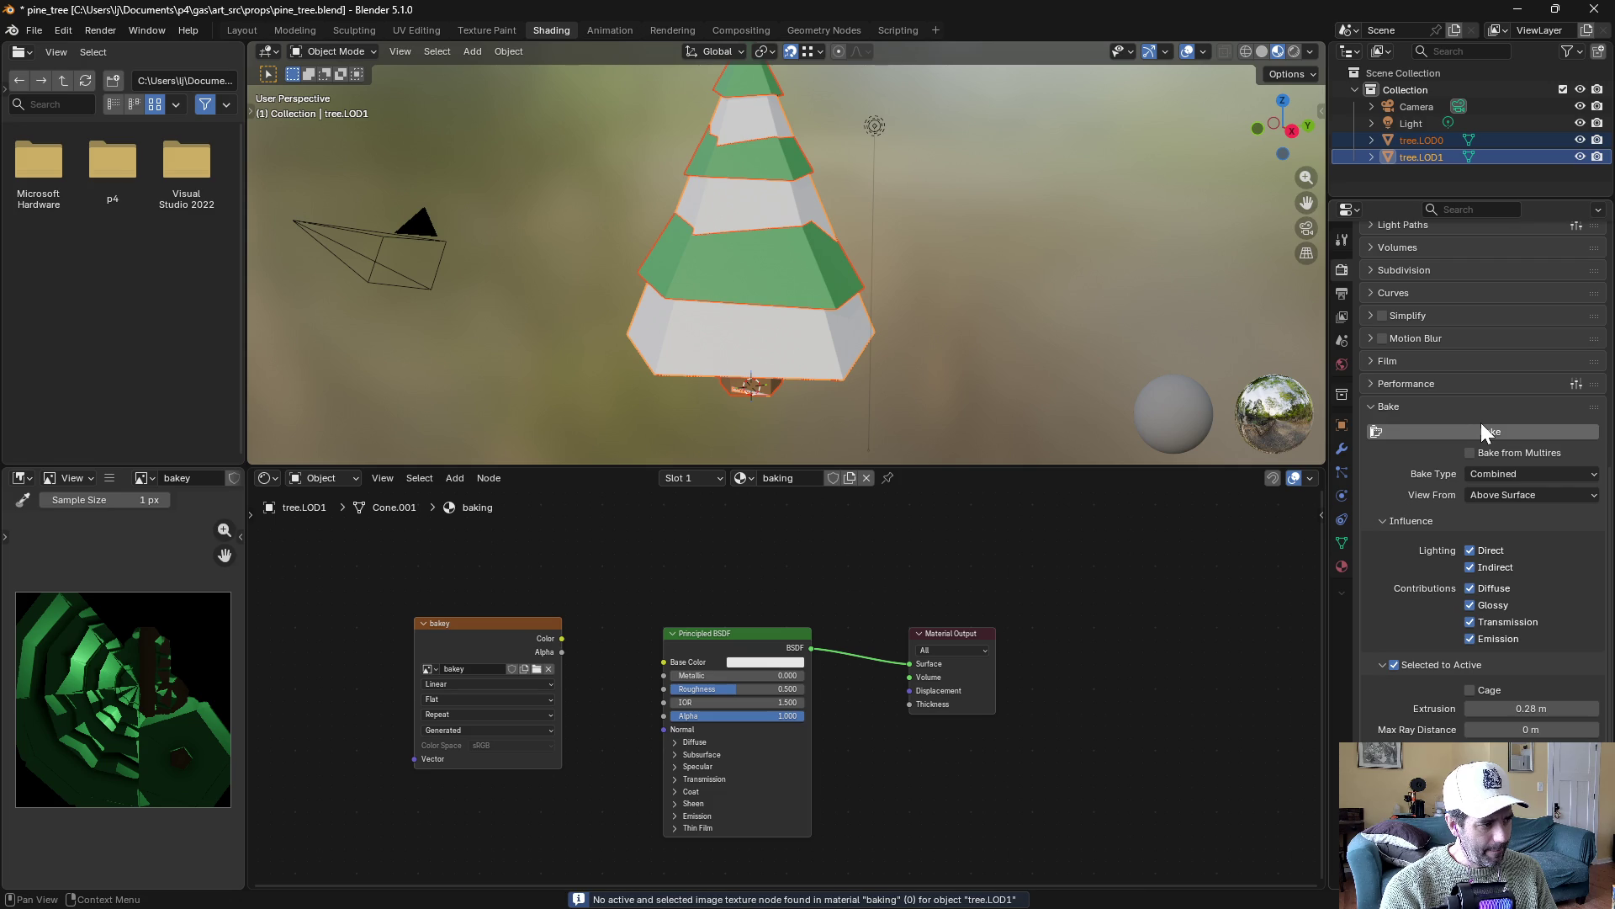
pyautogui.click(506, 623)
pyautogui.click(1476, 433)
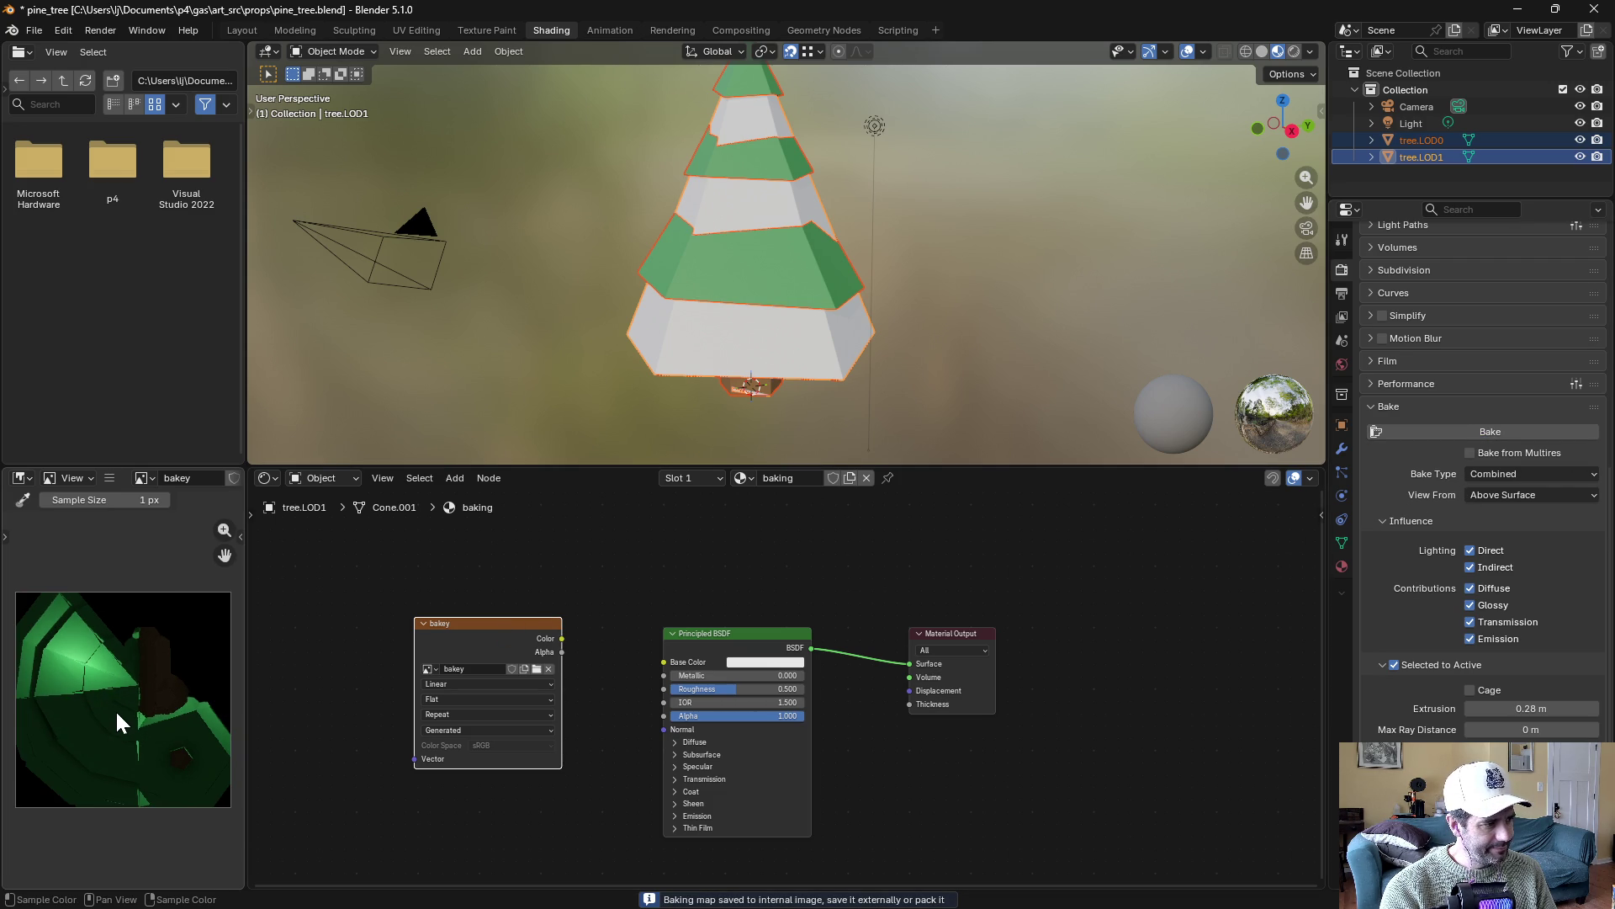
pyautogui.click(1294, 51)
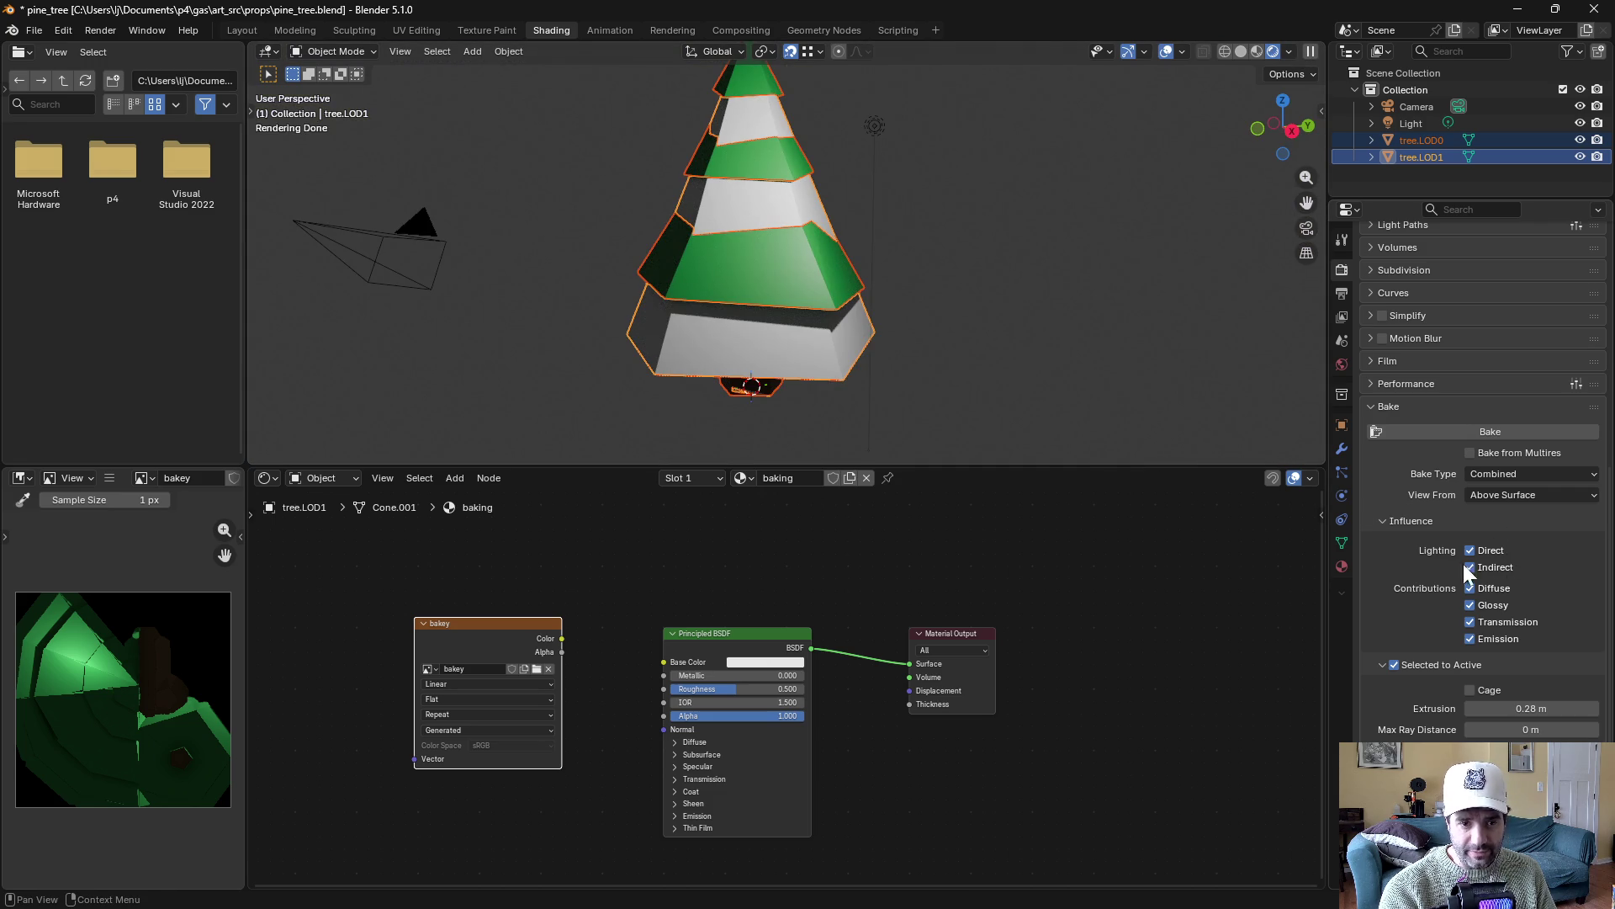
# Bake a Diffuse pass into bakey, then rebake it without direct lighting
pyautogui.click(1507, 475)
pyautogui.click(1527, 665)
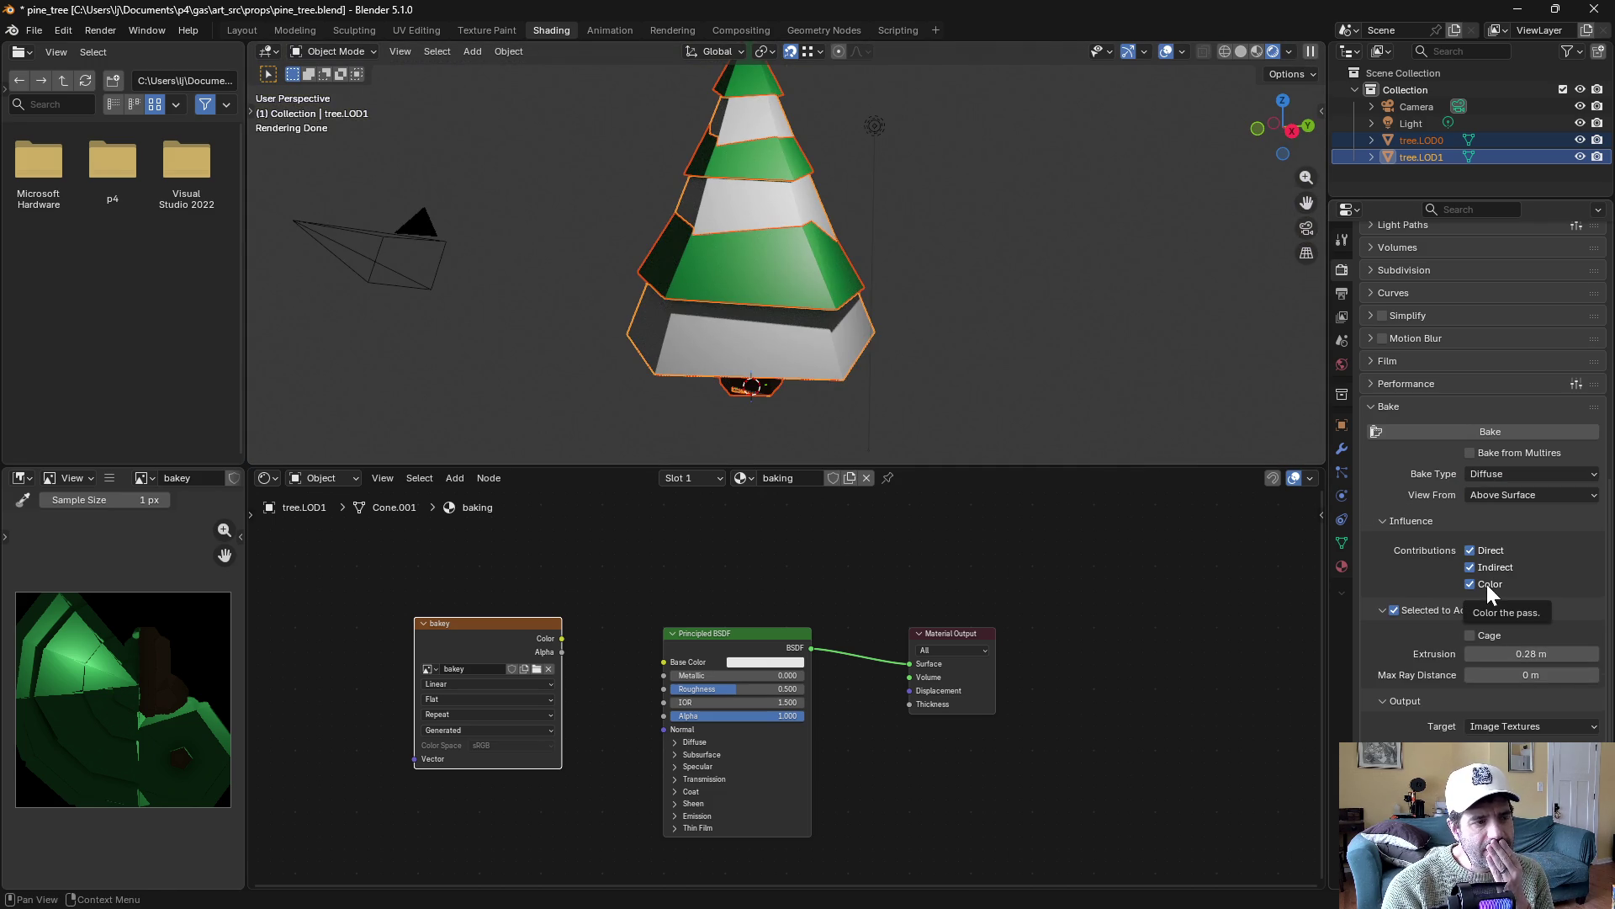
pyautogui.click(1447, 431)
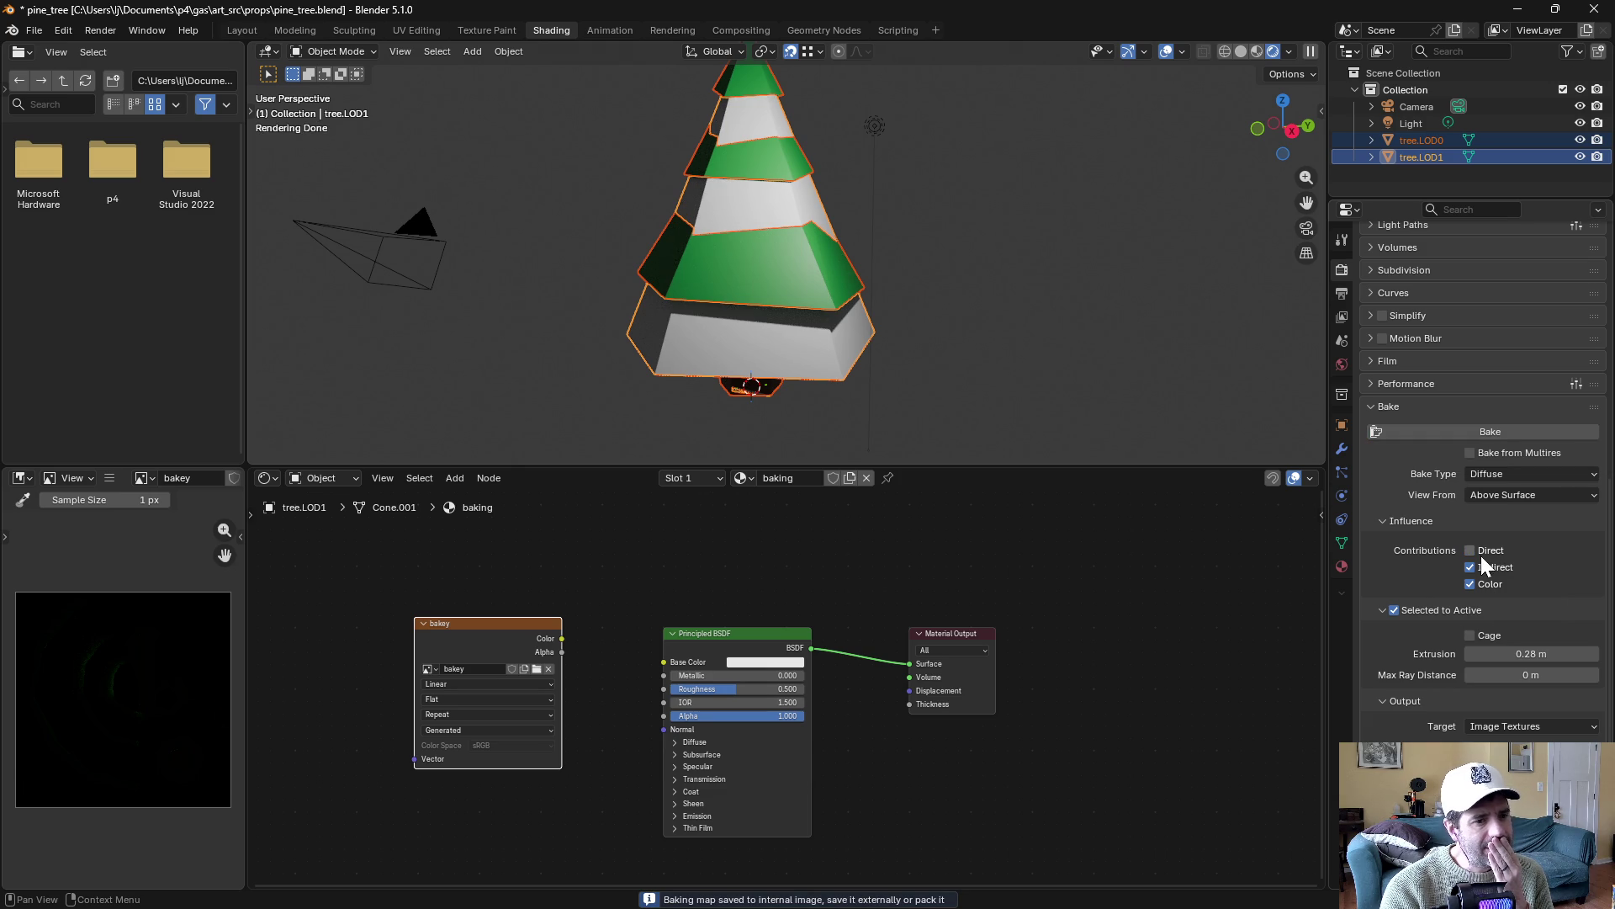
pyautogui.click(1458, 437)
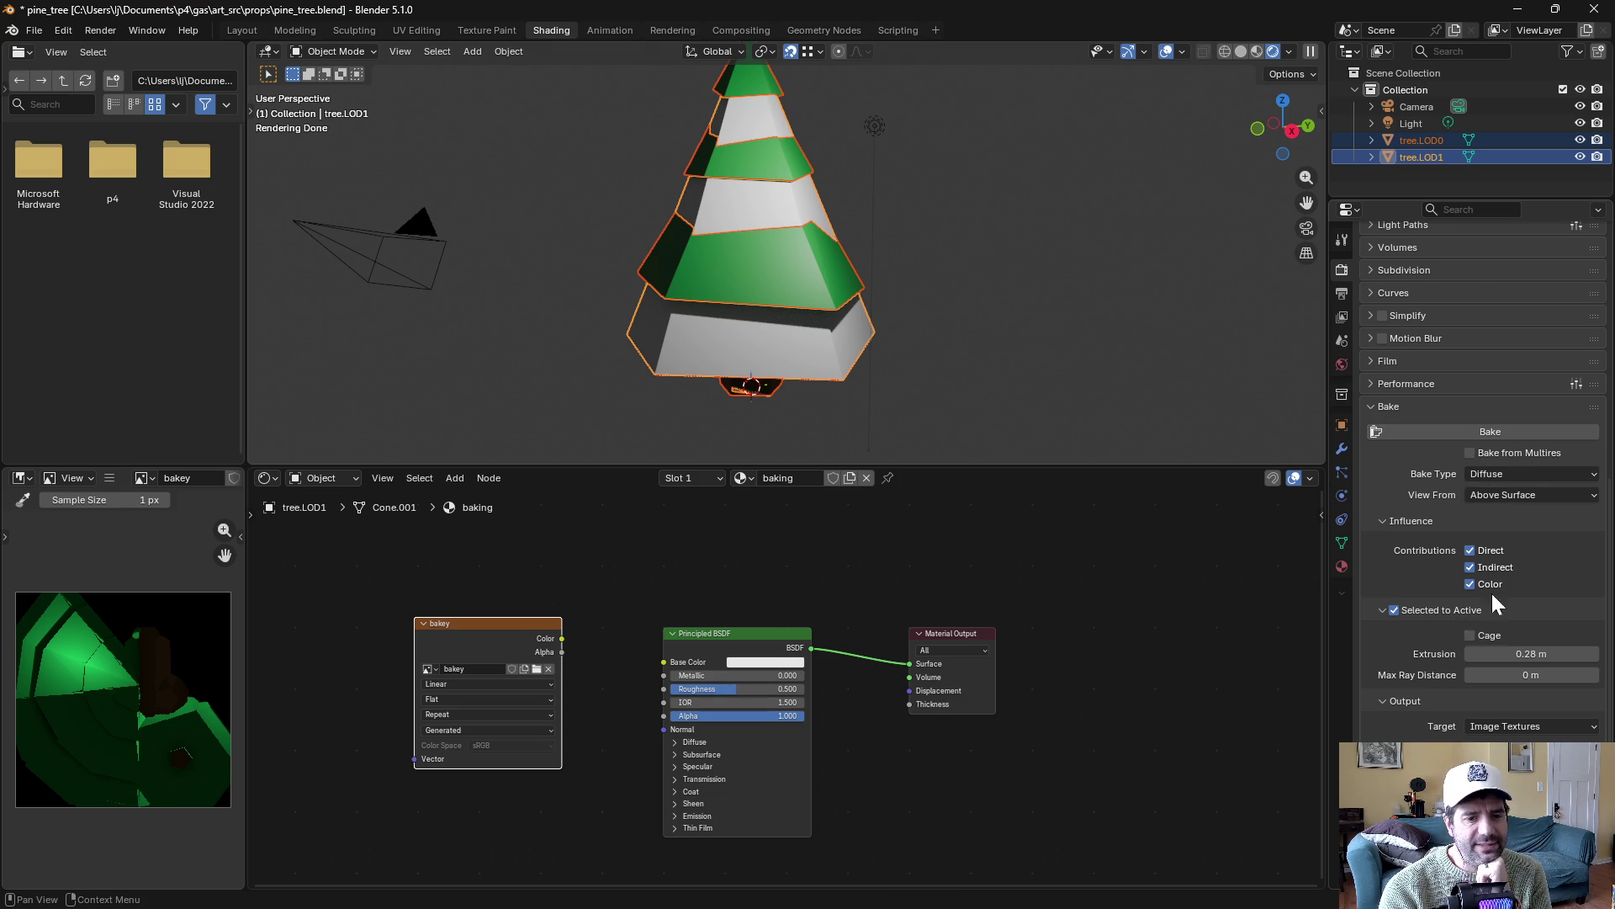
# Switch the bake type to Ambient Occlusion and bake it into bakey
pyautogui.click(1499, 473)
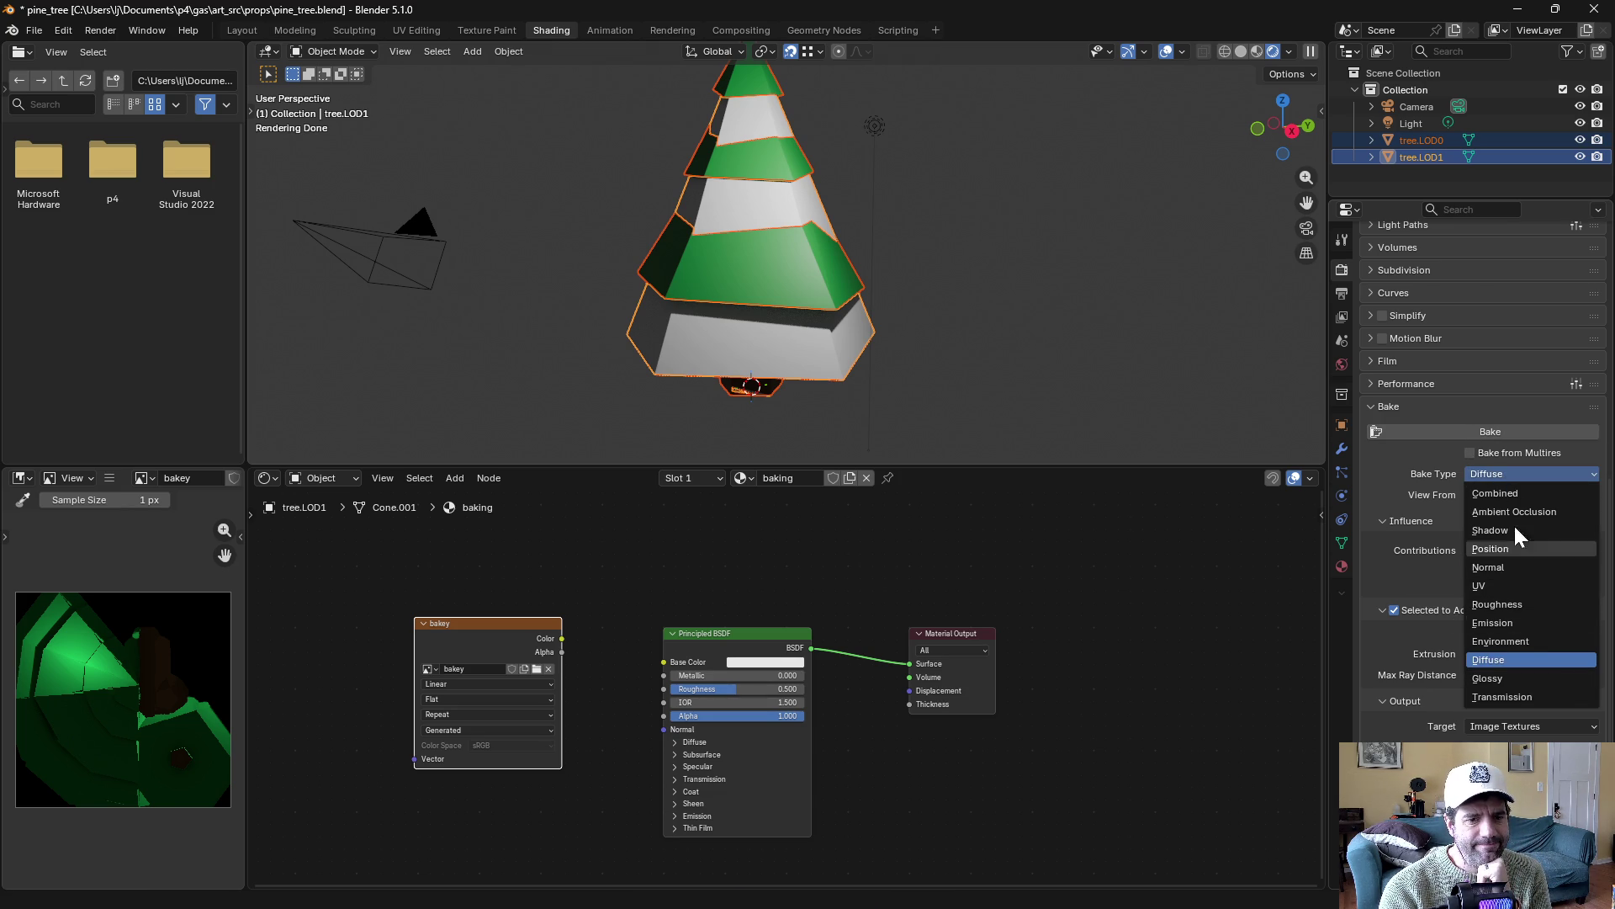
pyautogui.click(1508, 510)
pyautogui.click(1455, 523)
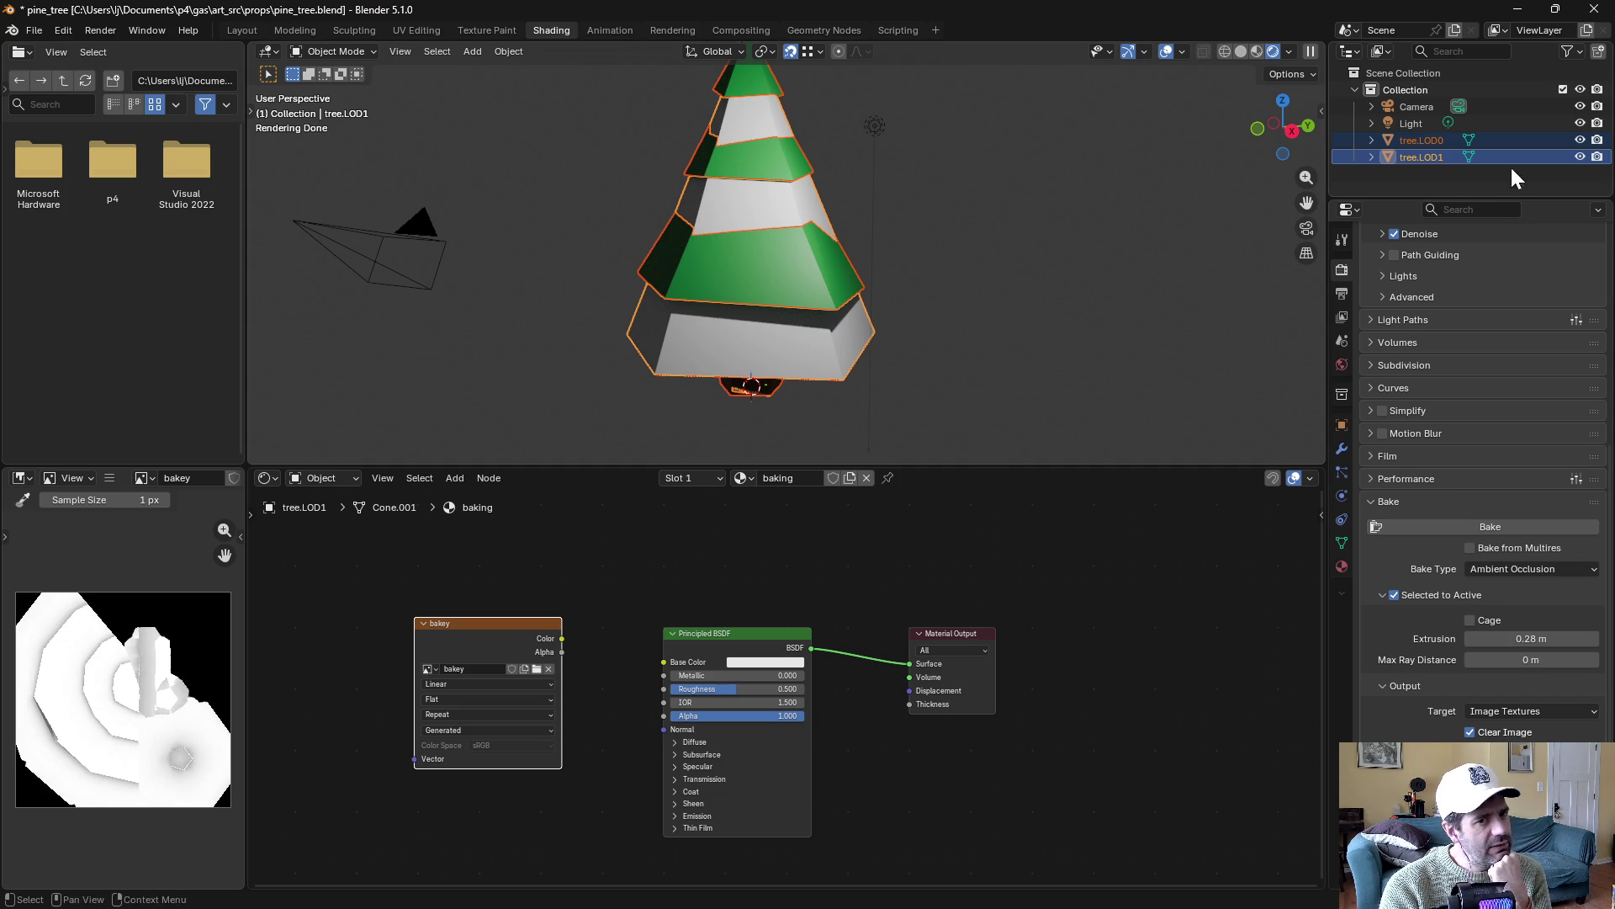
pyautogui.click(1580, 140)
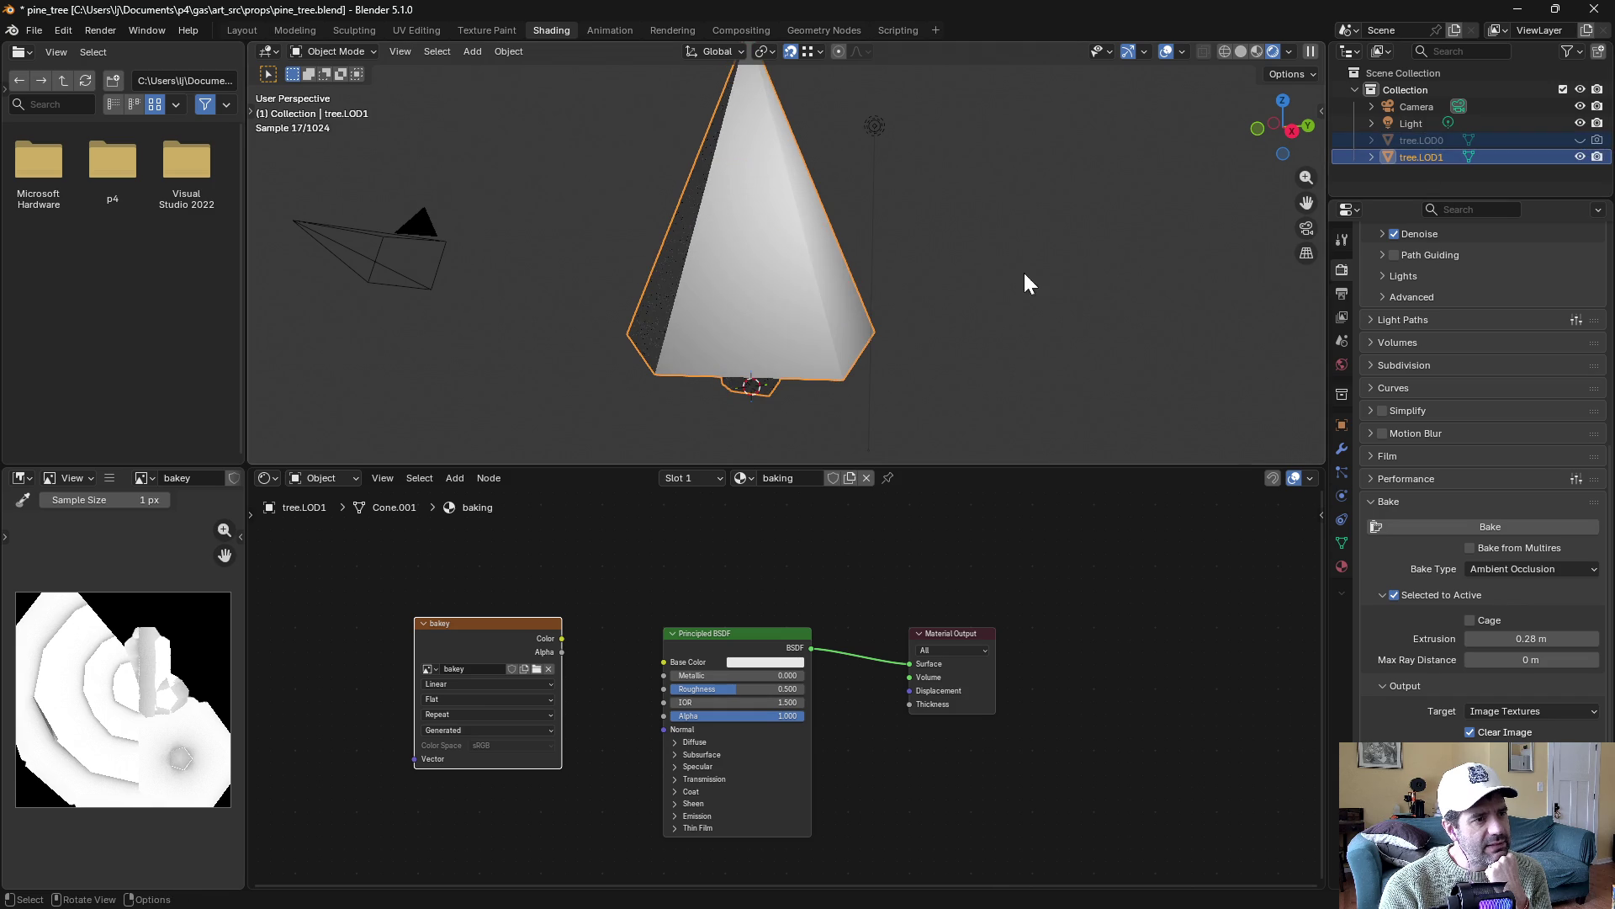
pyautogui.moveTo(567, 638); pyautogui.dragTo(662, 662)
pyautogui.scroll(-6, 977, 294)
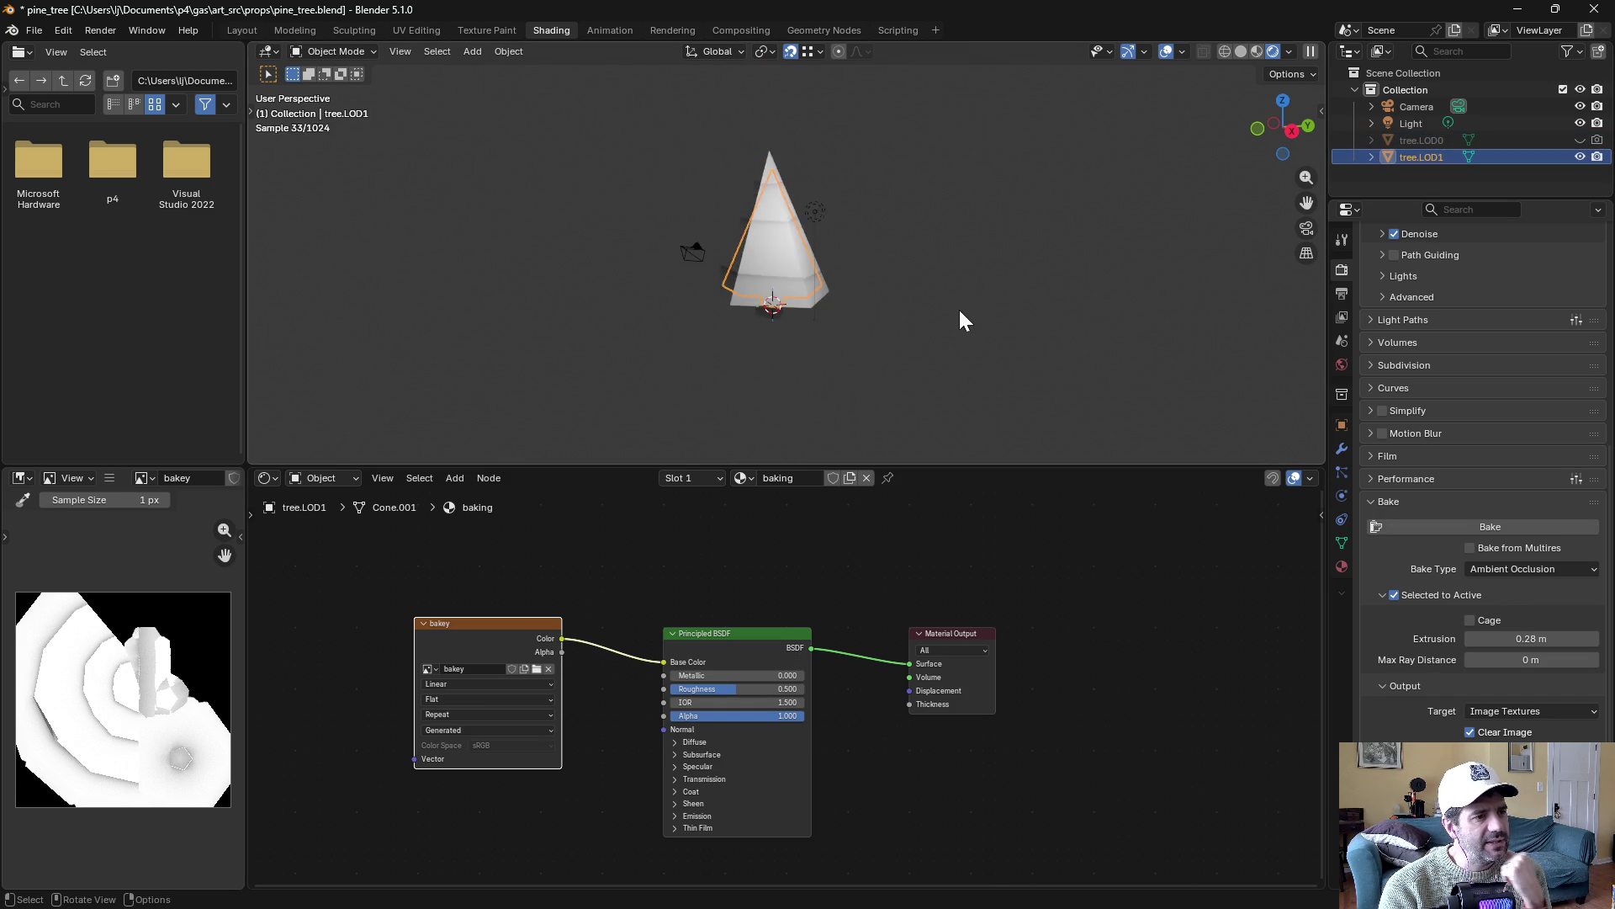
pyautogui.click(958, 306)
pyautogui.moveTo(972, 303); pyautogui.dragTo(941, 314)
pyautogui.moveTo(819, 291); pyautogui.dragTo(822, 298)
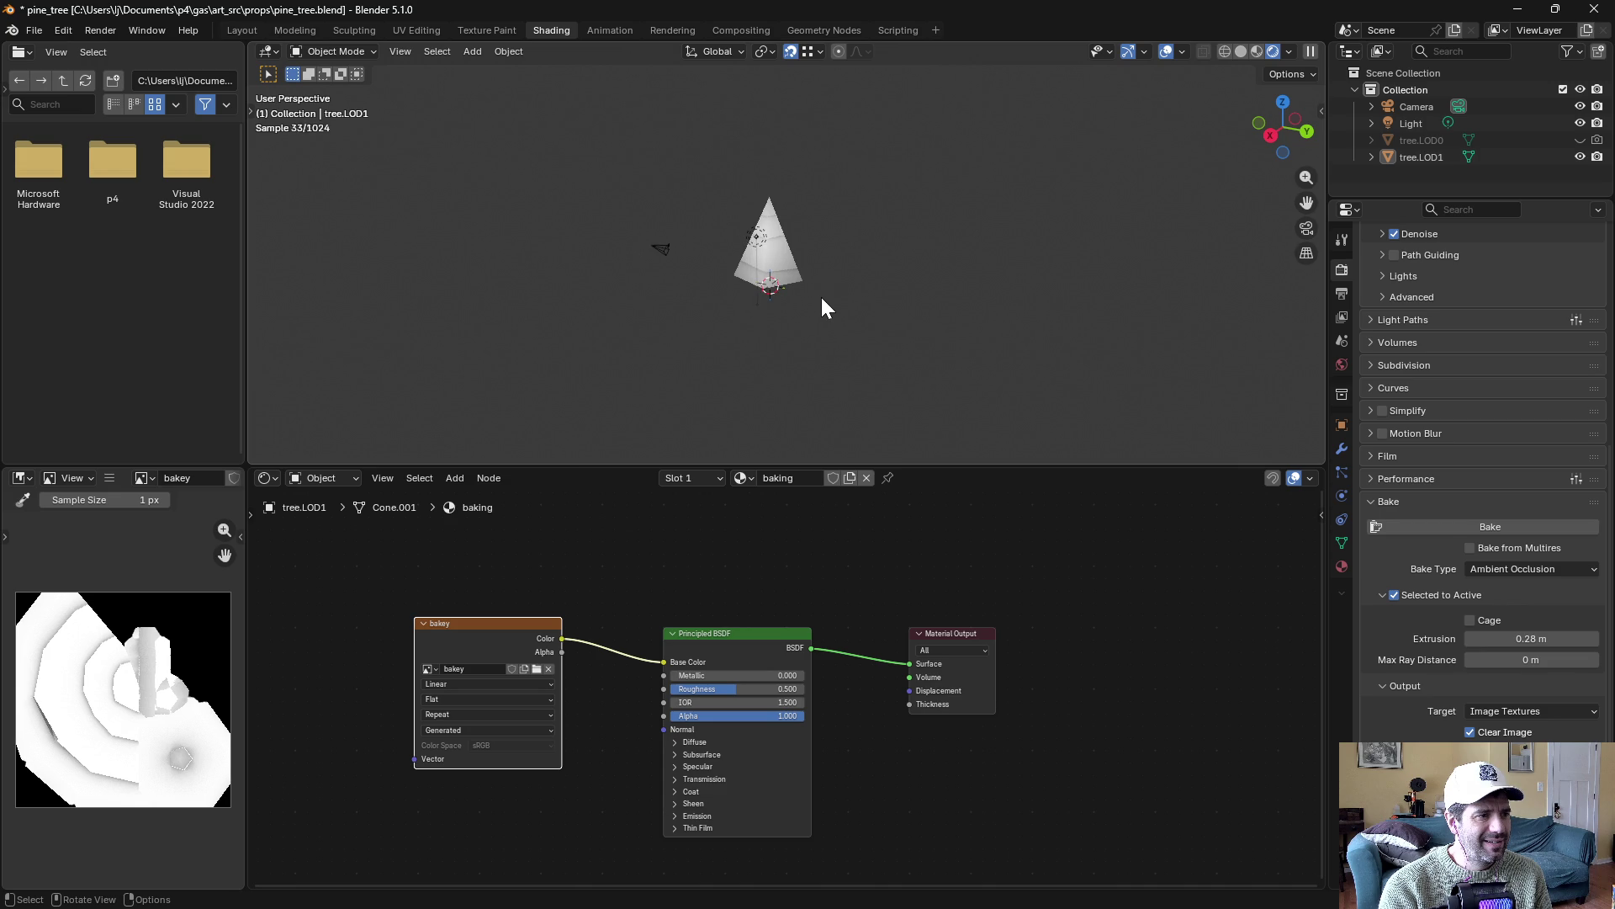
pyautogui.scroll(3, 820, 294)
pyautogui.click(1257, 52)
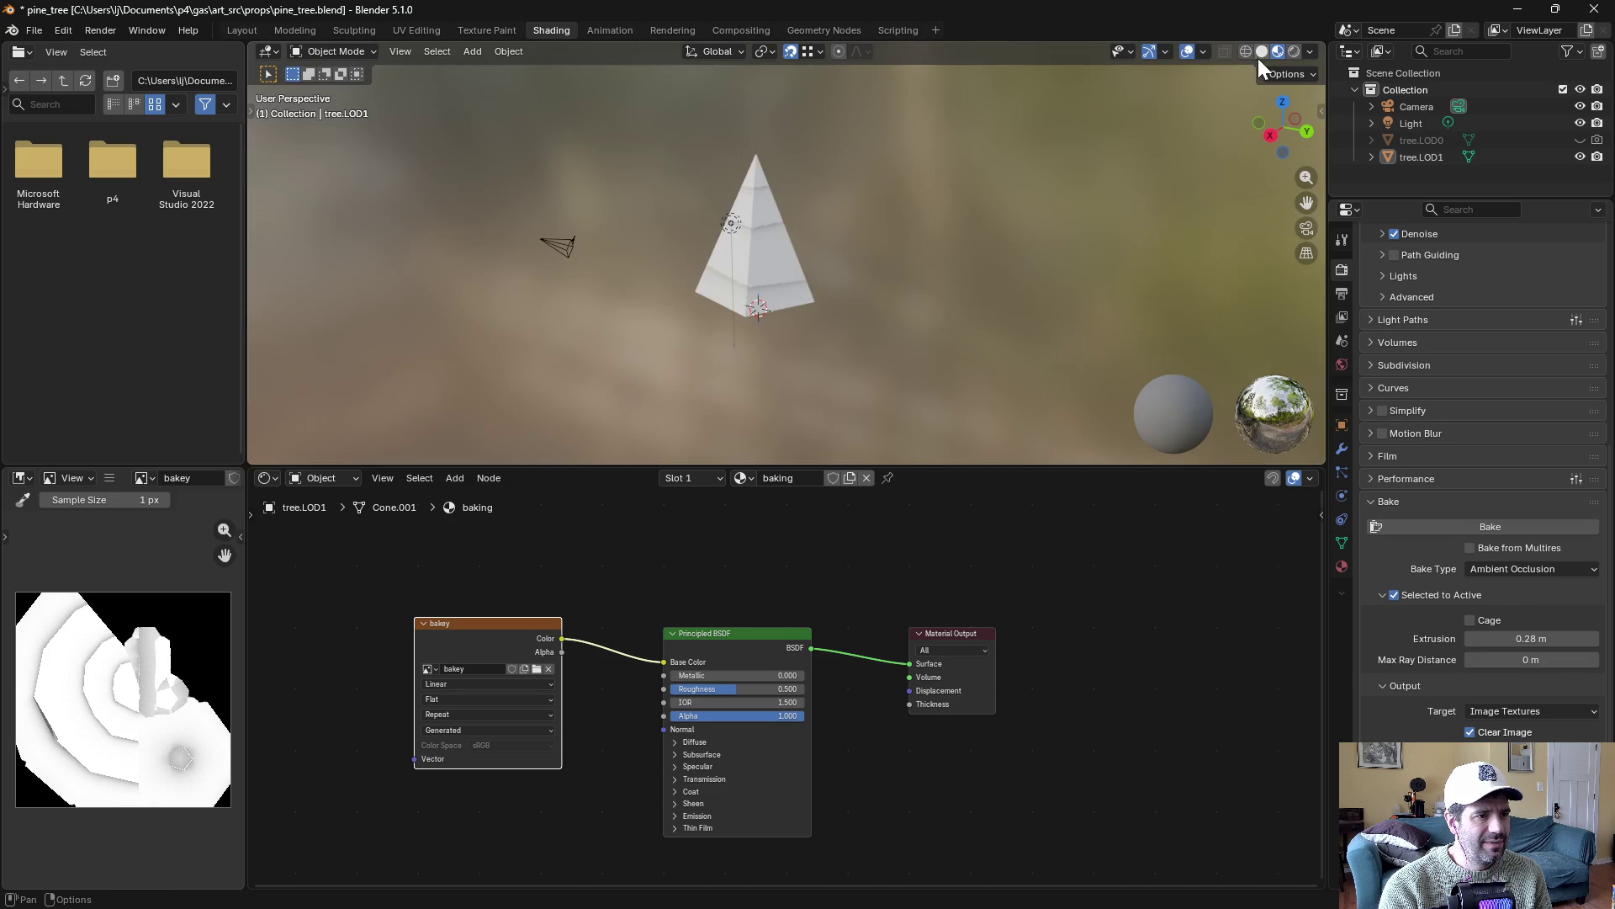
pyautogui.press('KP_1')
pyautogui.moveTo(916, 300)
pyautogui.mouseDown()
pyautogui.moveTo(739, 331)
pyautogui.moveTo(753, 331)
pyautogui.mouseUp()
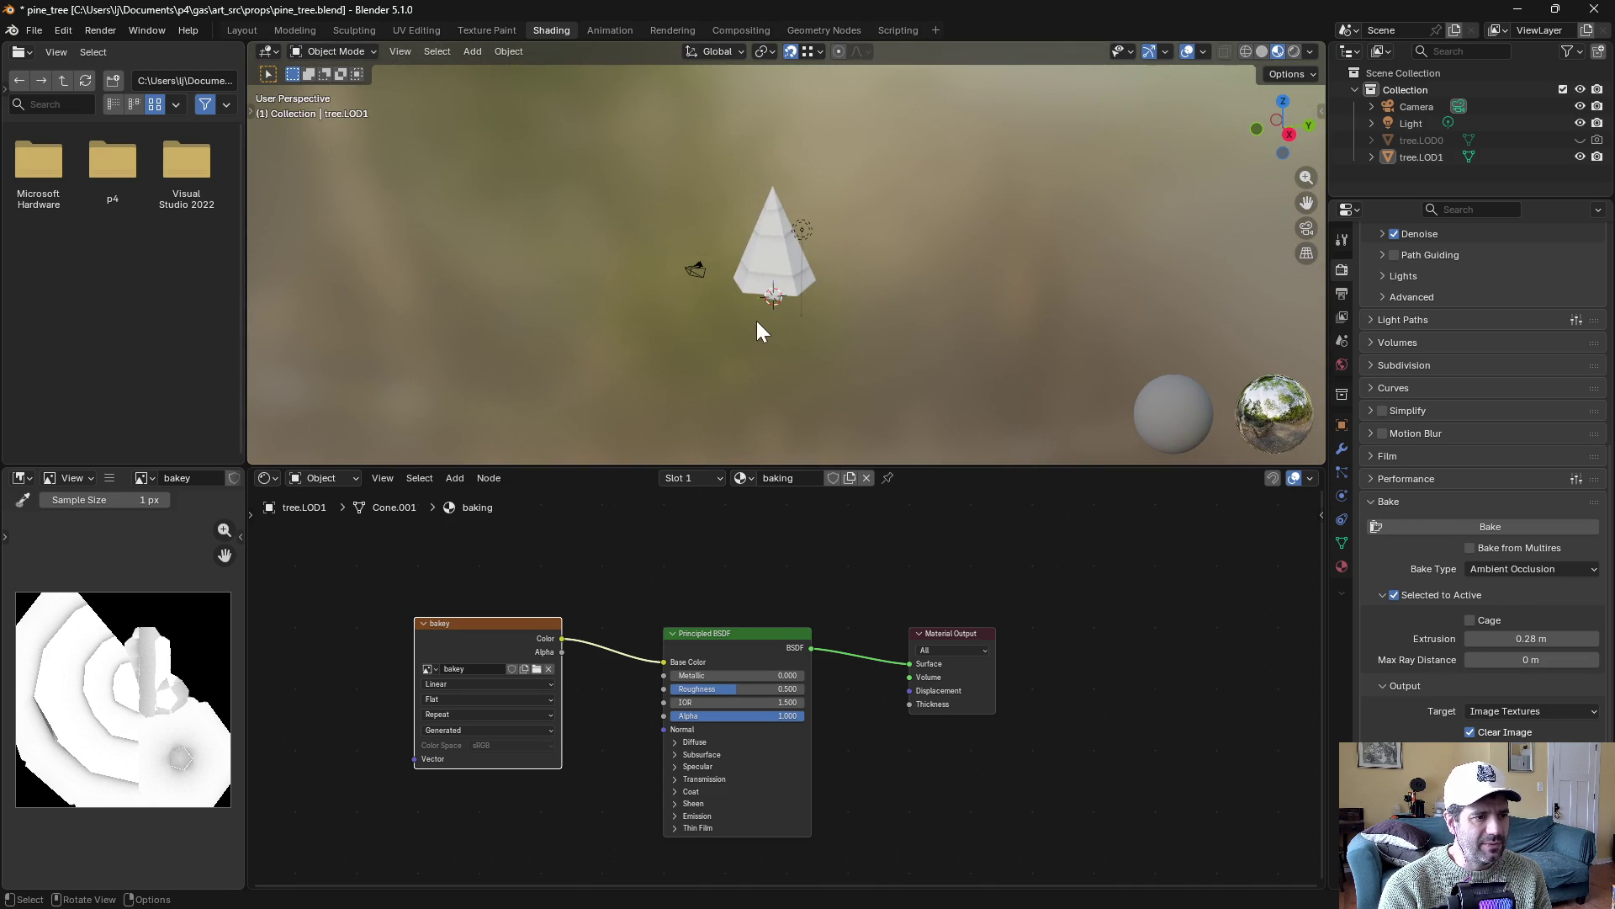
pyautogui.scroll(-3, 757, 330)
pyautogui.scroll(6, 900, 269)
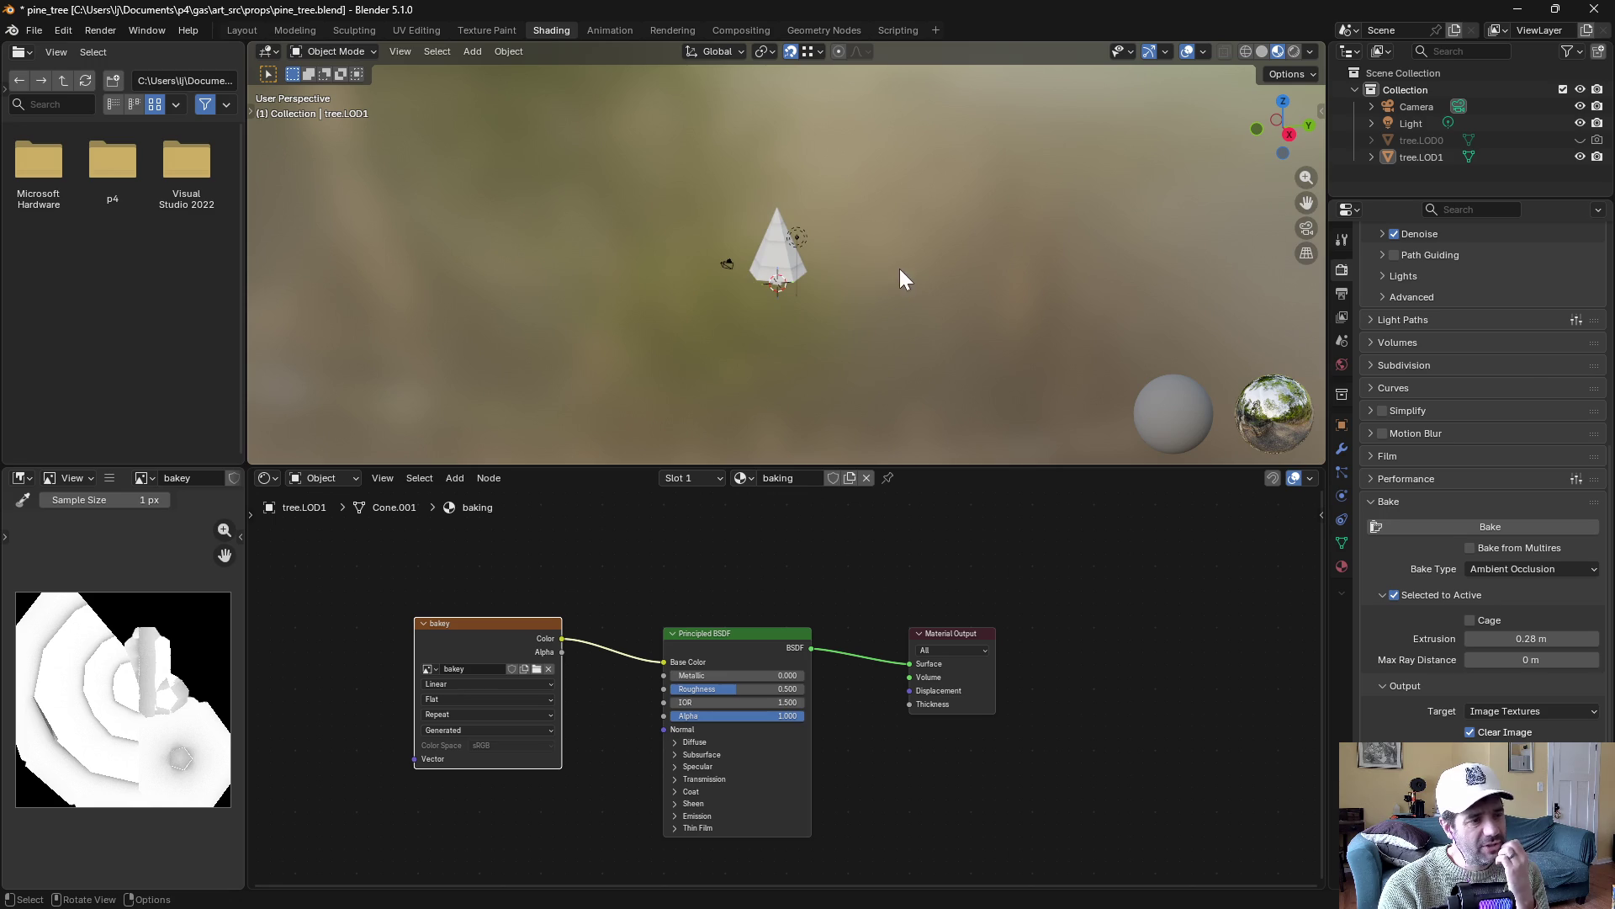
pyautogui.moveTo(865, 289)
pyautogui.mouseDown()
pyautogui.moveTo(900, 266)
pyautogui.moveTo(957, 170)
pyautogui.moveTo(910, 290)
pyautogui.mouseUp()
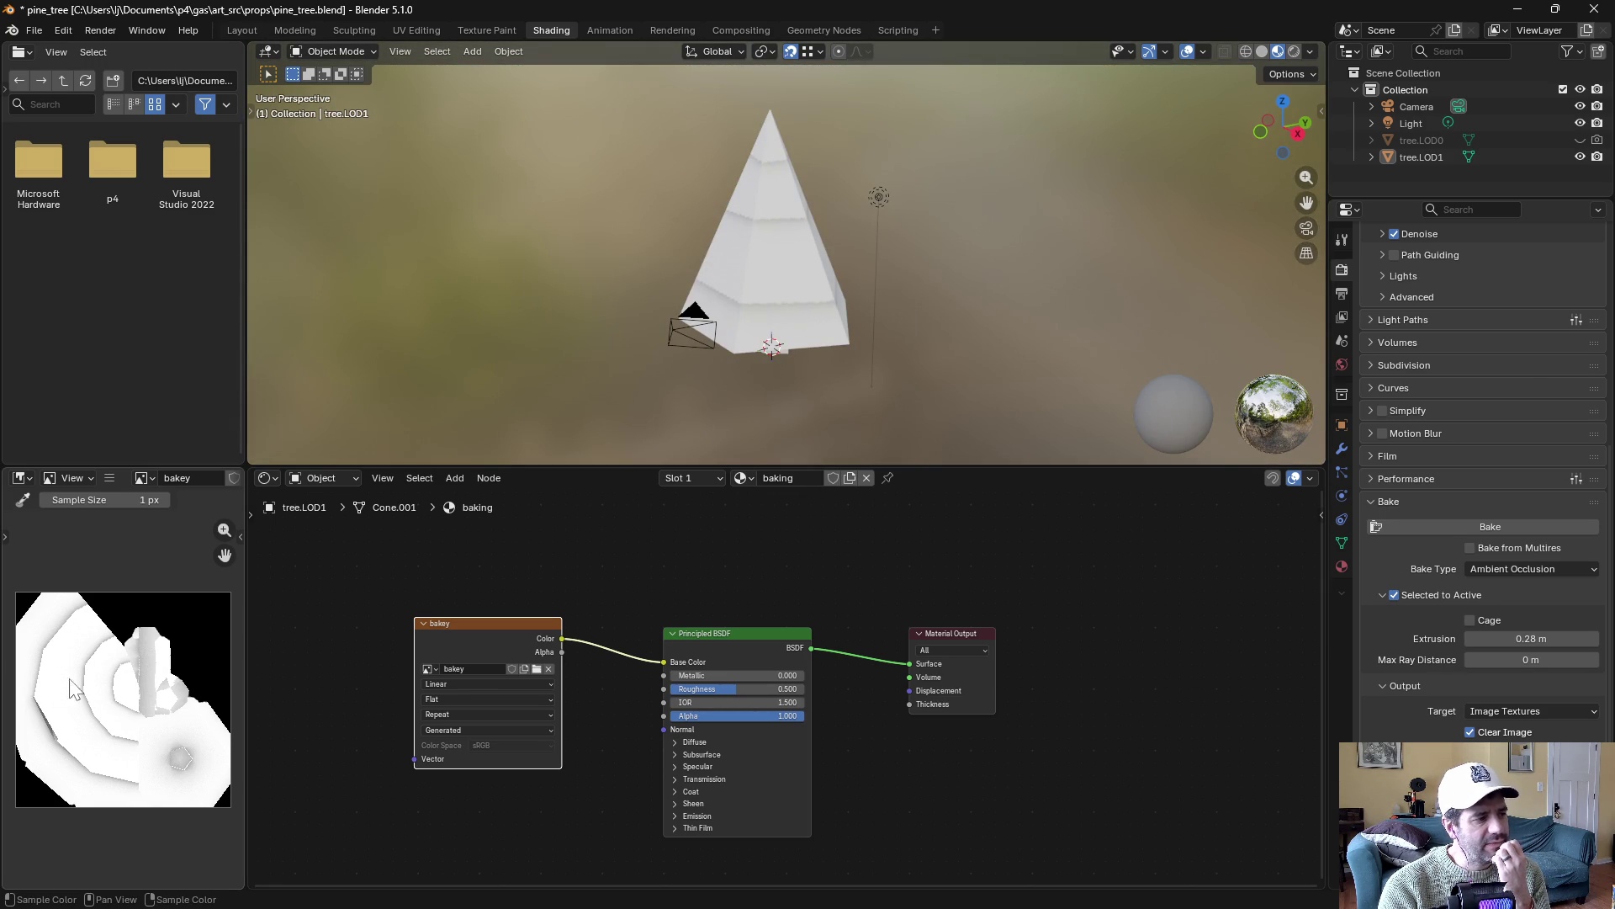
# Make both tree.LOD0 and tree.LOD1 visible in the viewport
pyautogui.click(1580, 157)
pyautogui.click(1580, 141)
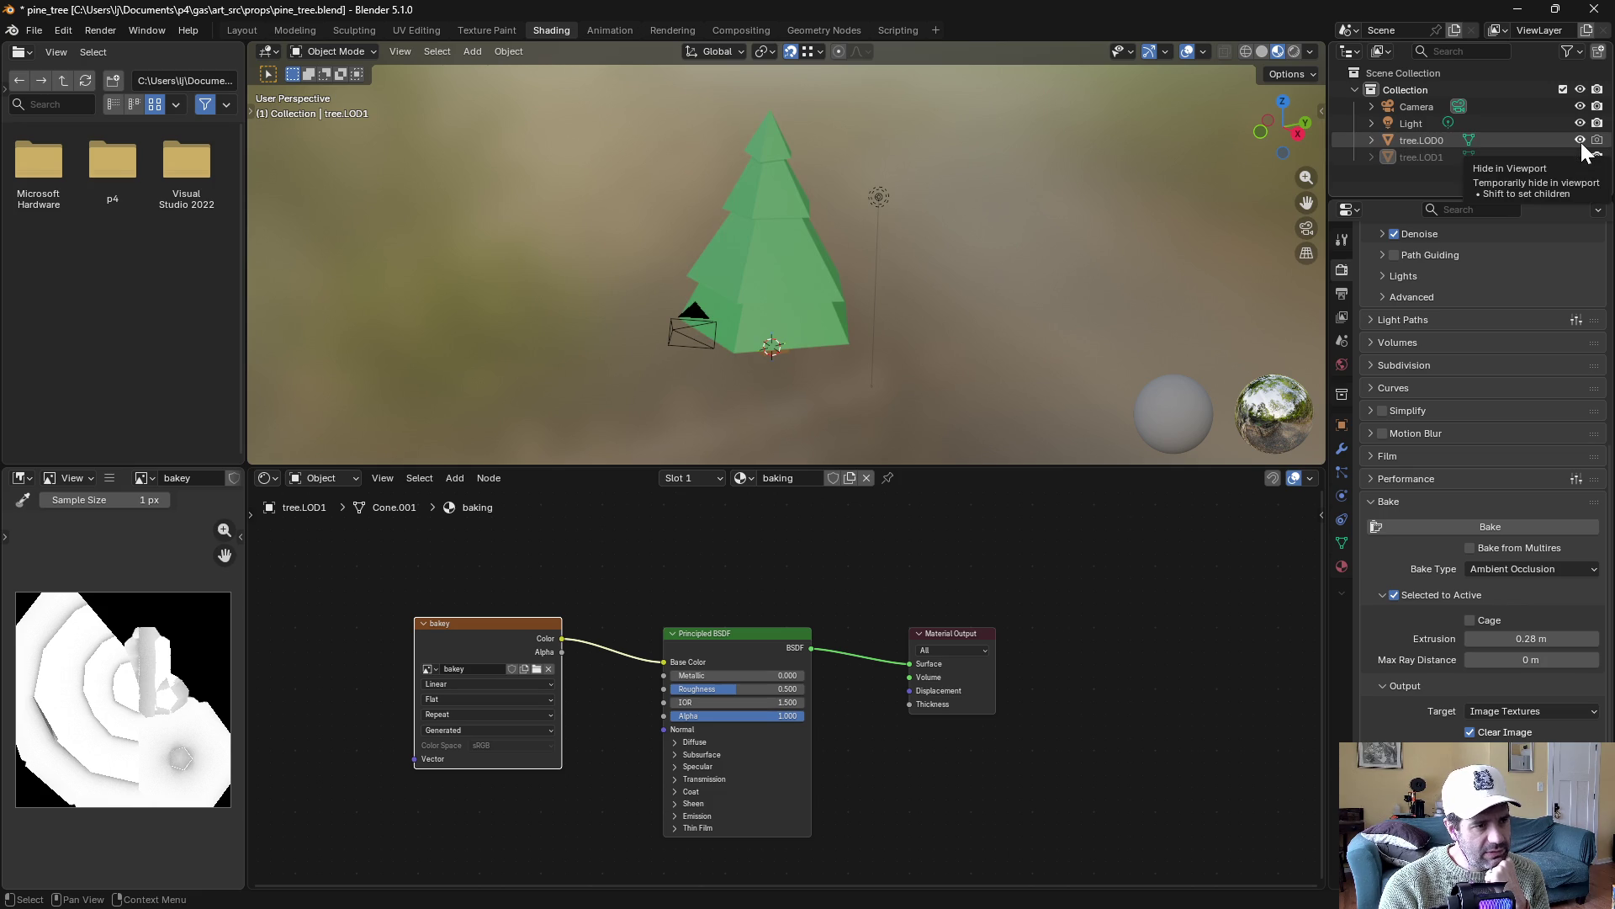
pyautogui.click(1580, 140)
pyautogui.moveTo(1580, 140); pyautogui.dragTo(1580, 157)
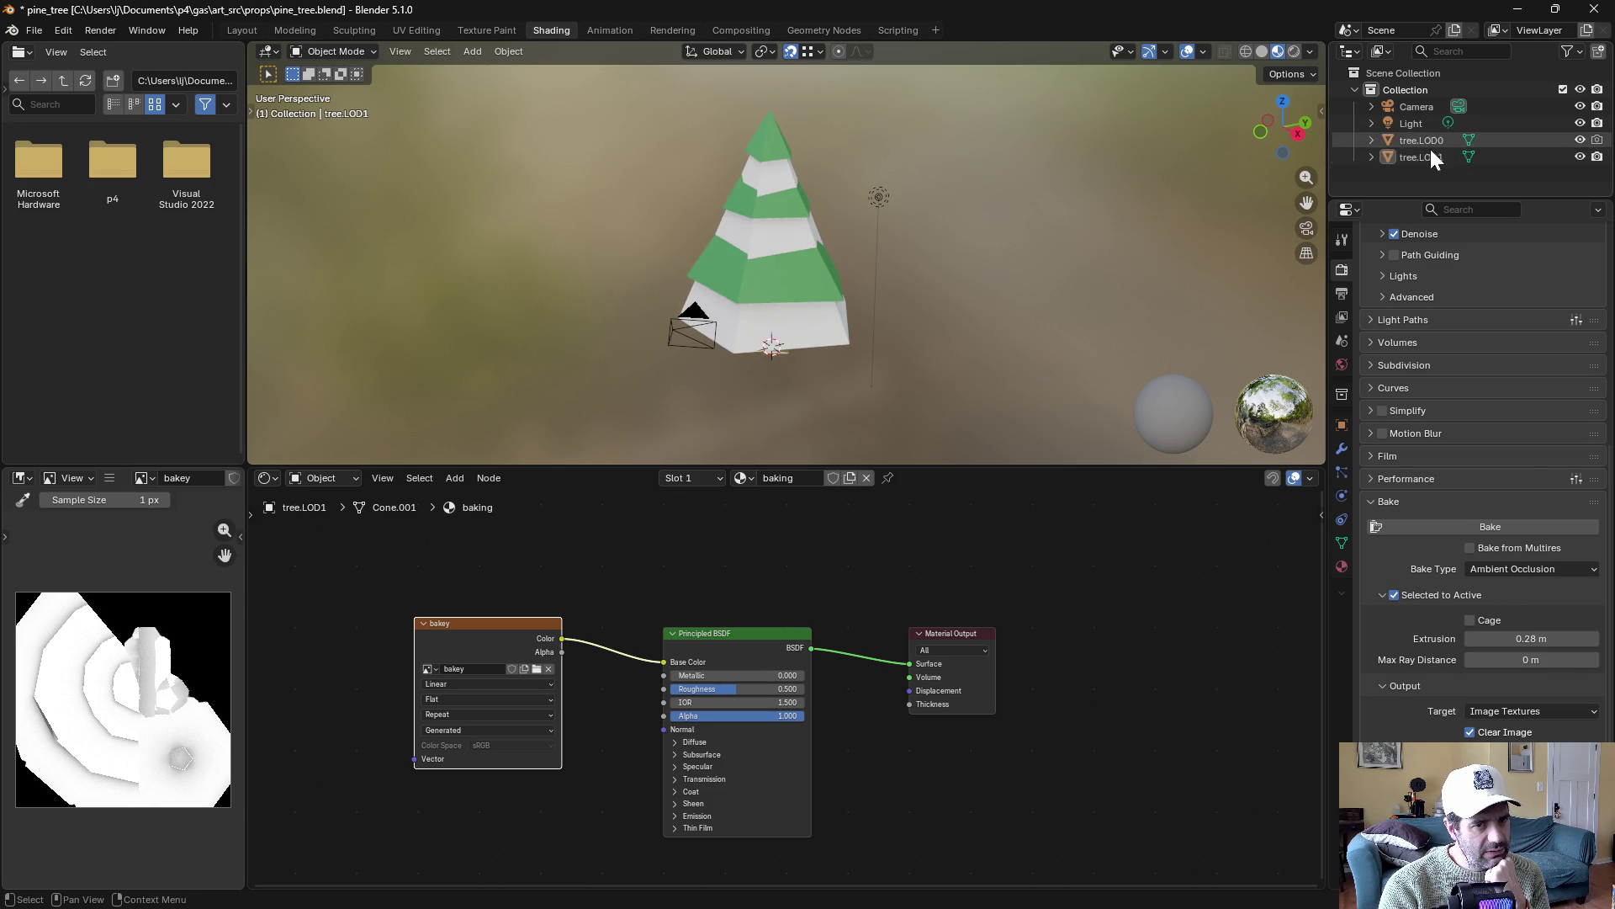
# Rename the trees to pine_tree.LOD0 and pine_tree.LOD1
pyautogui.doubleClick(1421, 140)
pyautogui.click(1411, 140)
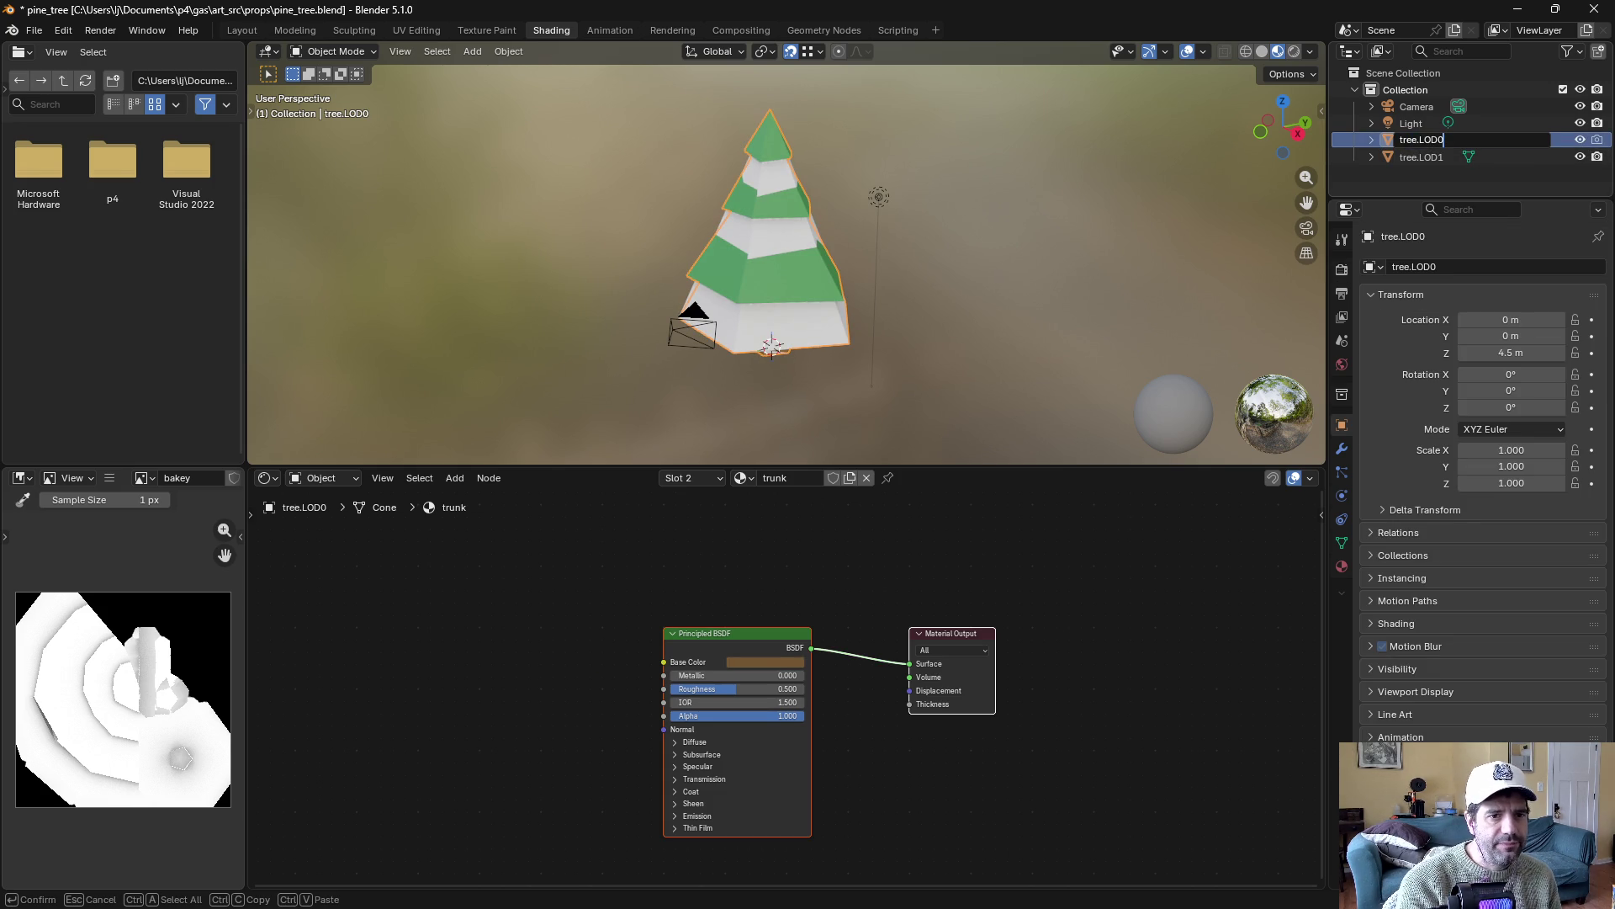
pyautogui.write('pine_')
pyautogui.press('Return')
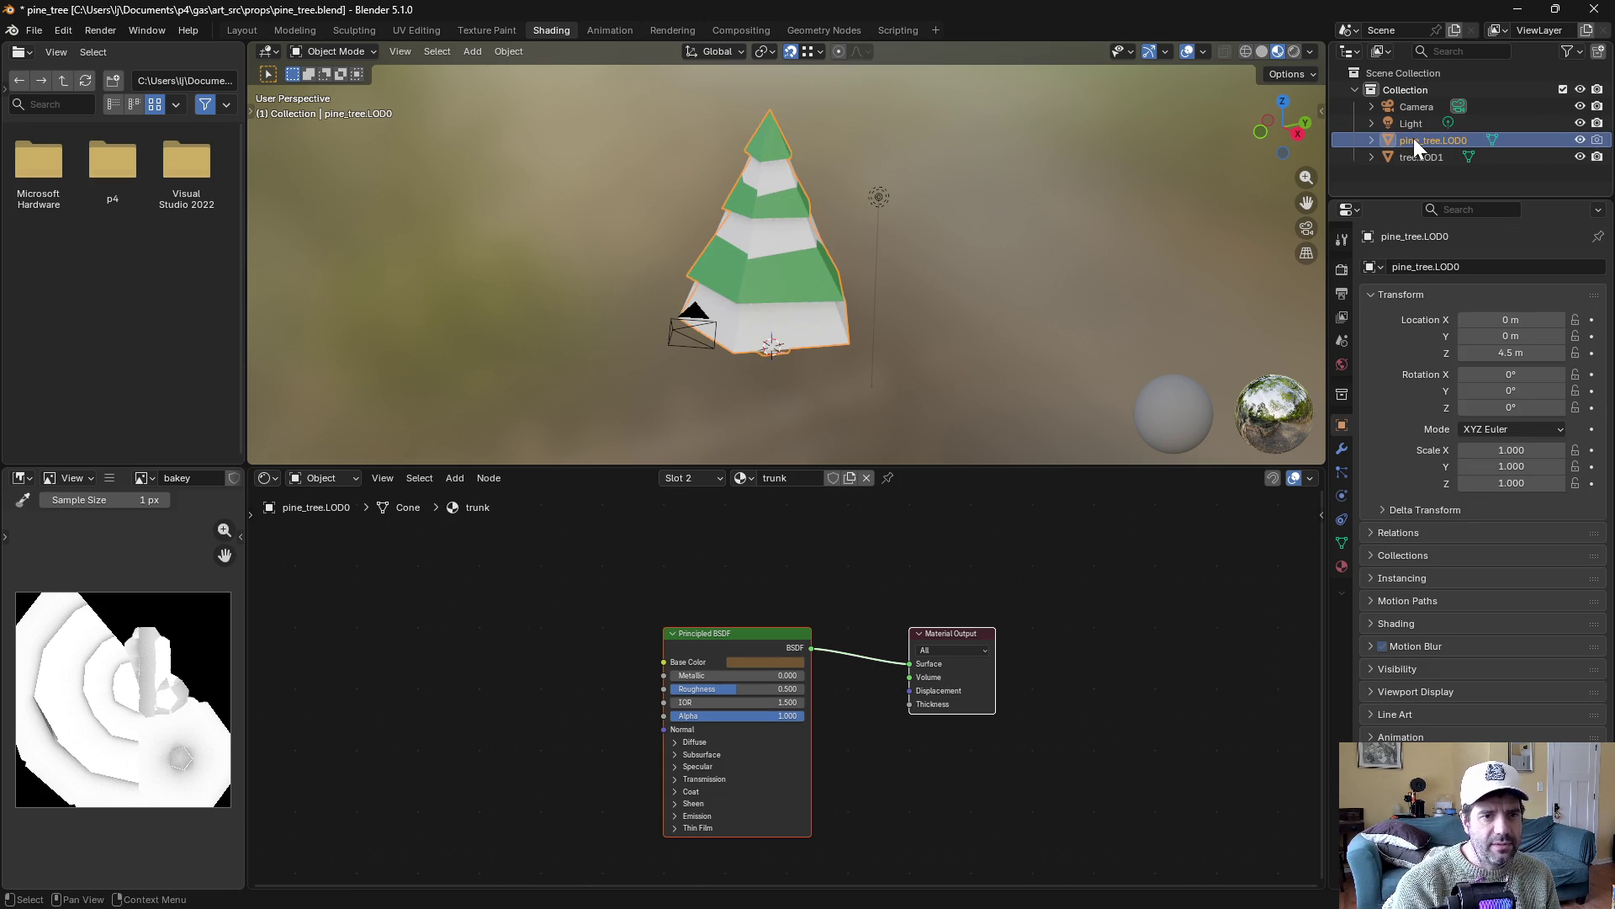
pyautogui.doubleClick(1422, 156)
pyautogui.press('Home')
pyautogui.write('pine_')
pyautogui.press('Return')
pyautogui.click(923, 209)
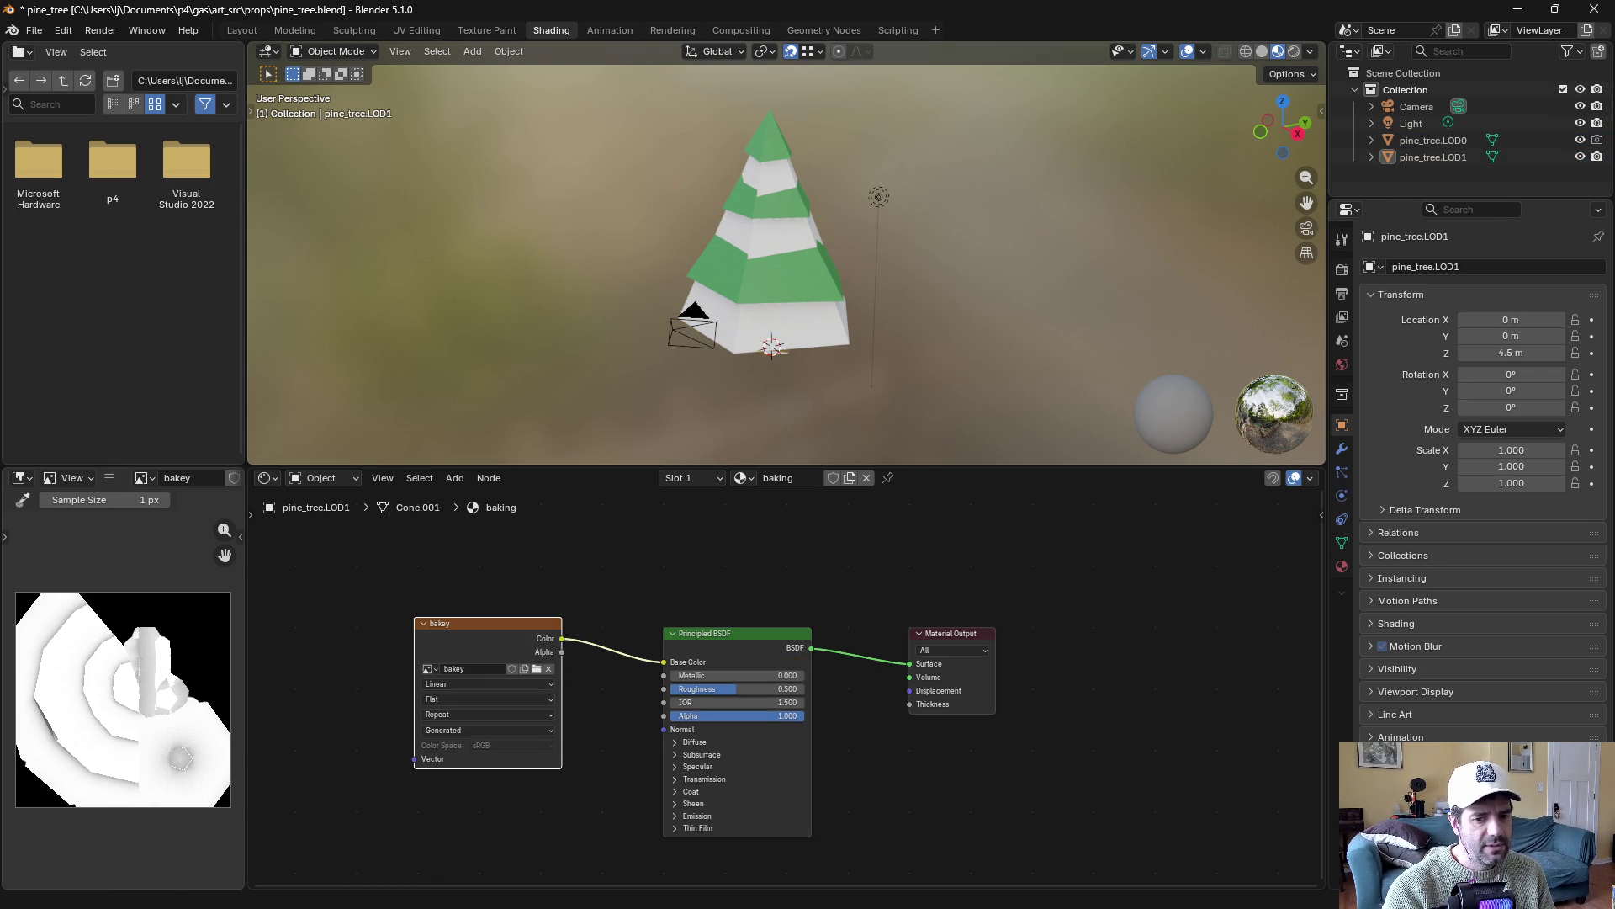
pyautogui.hotkey('alt', 'Tab')
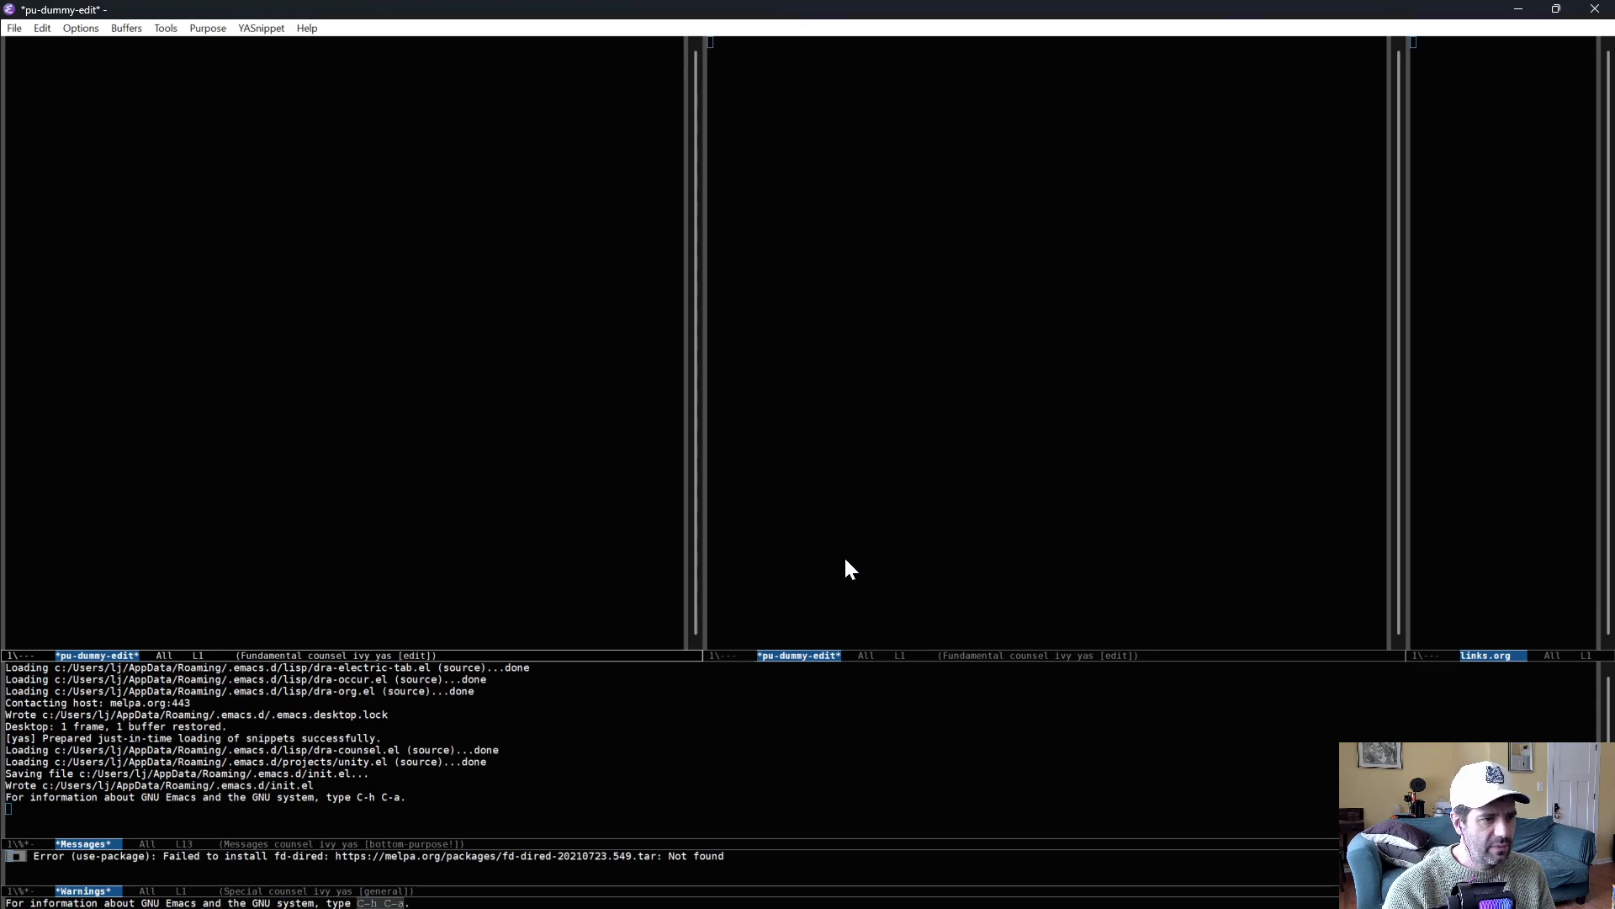
# Open MapImporter.cs and find ProcessLODGroups' EndsWith("LODG") name check
pyautogui.write('mapi')
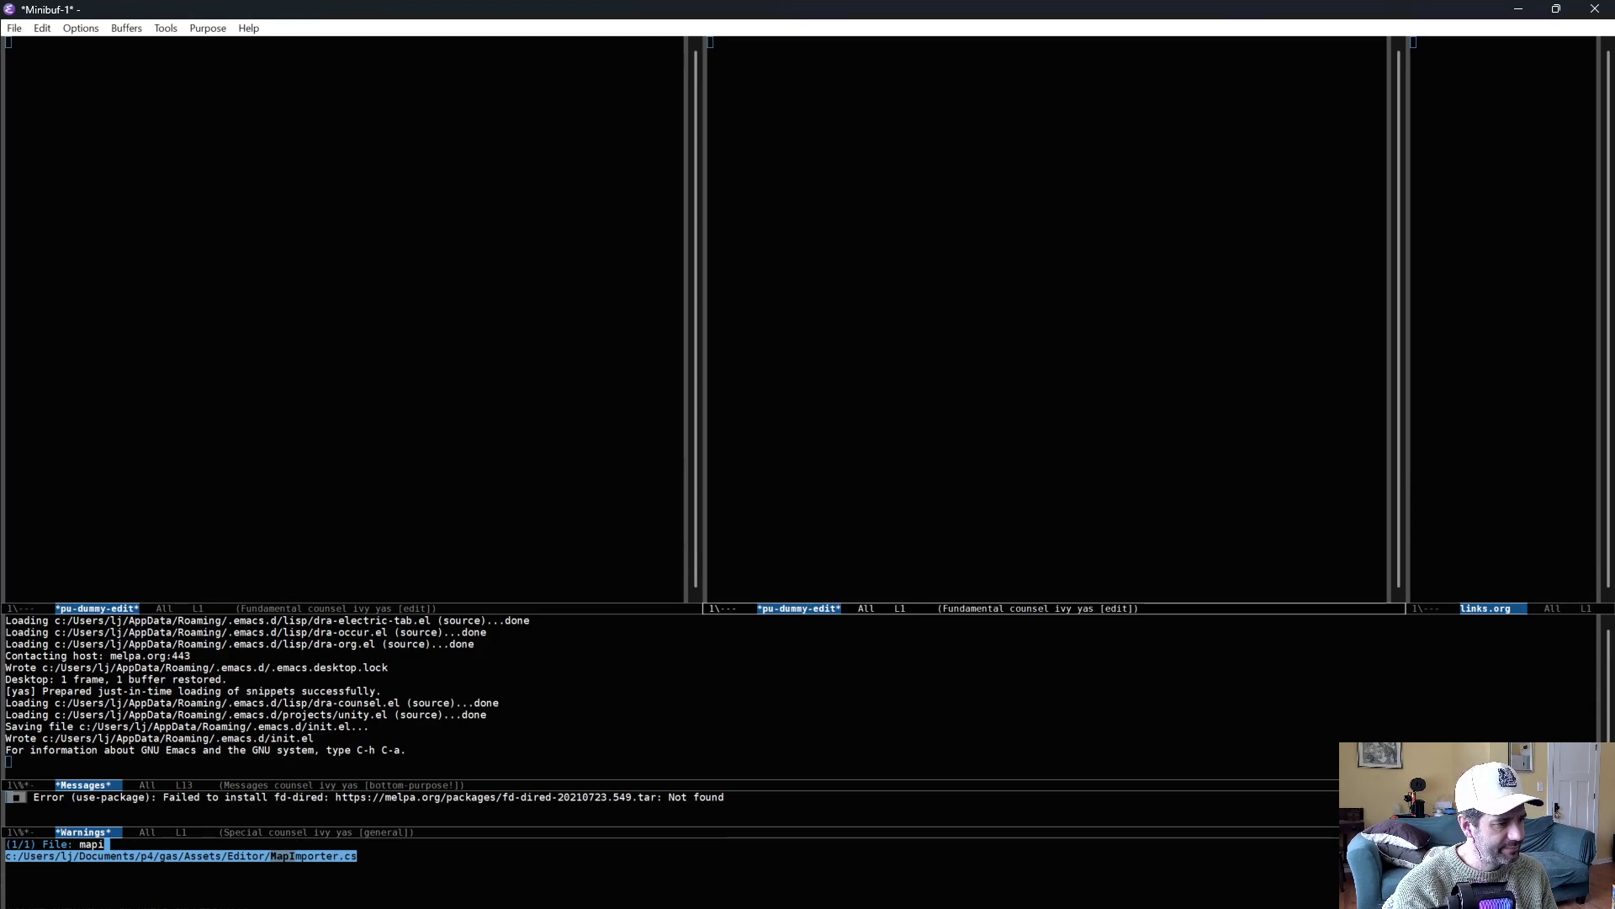
pyautogui.press('Return')
pyautogui.scroll(-10, 1035, 385)
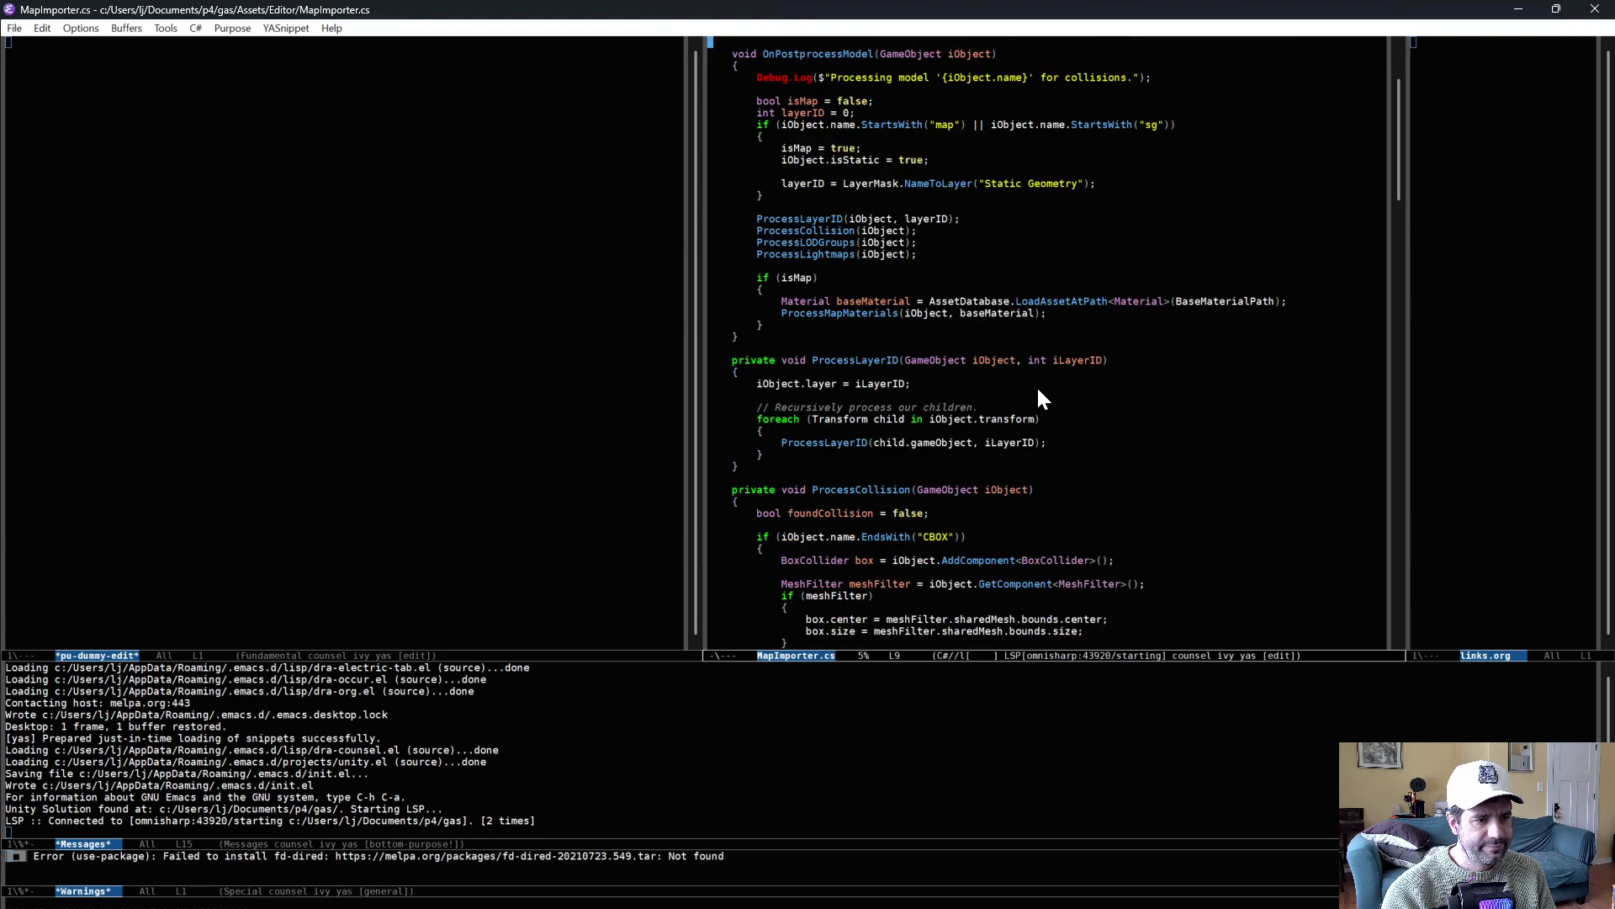
pyautogui.scroll(-5, 1078, 415)
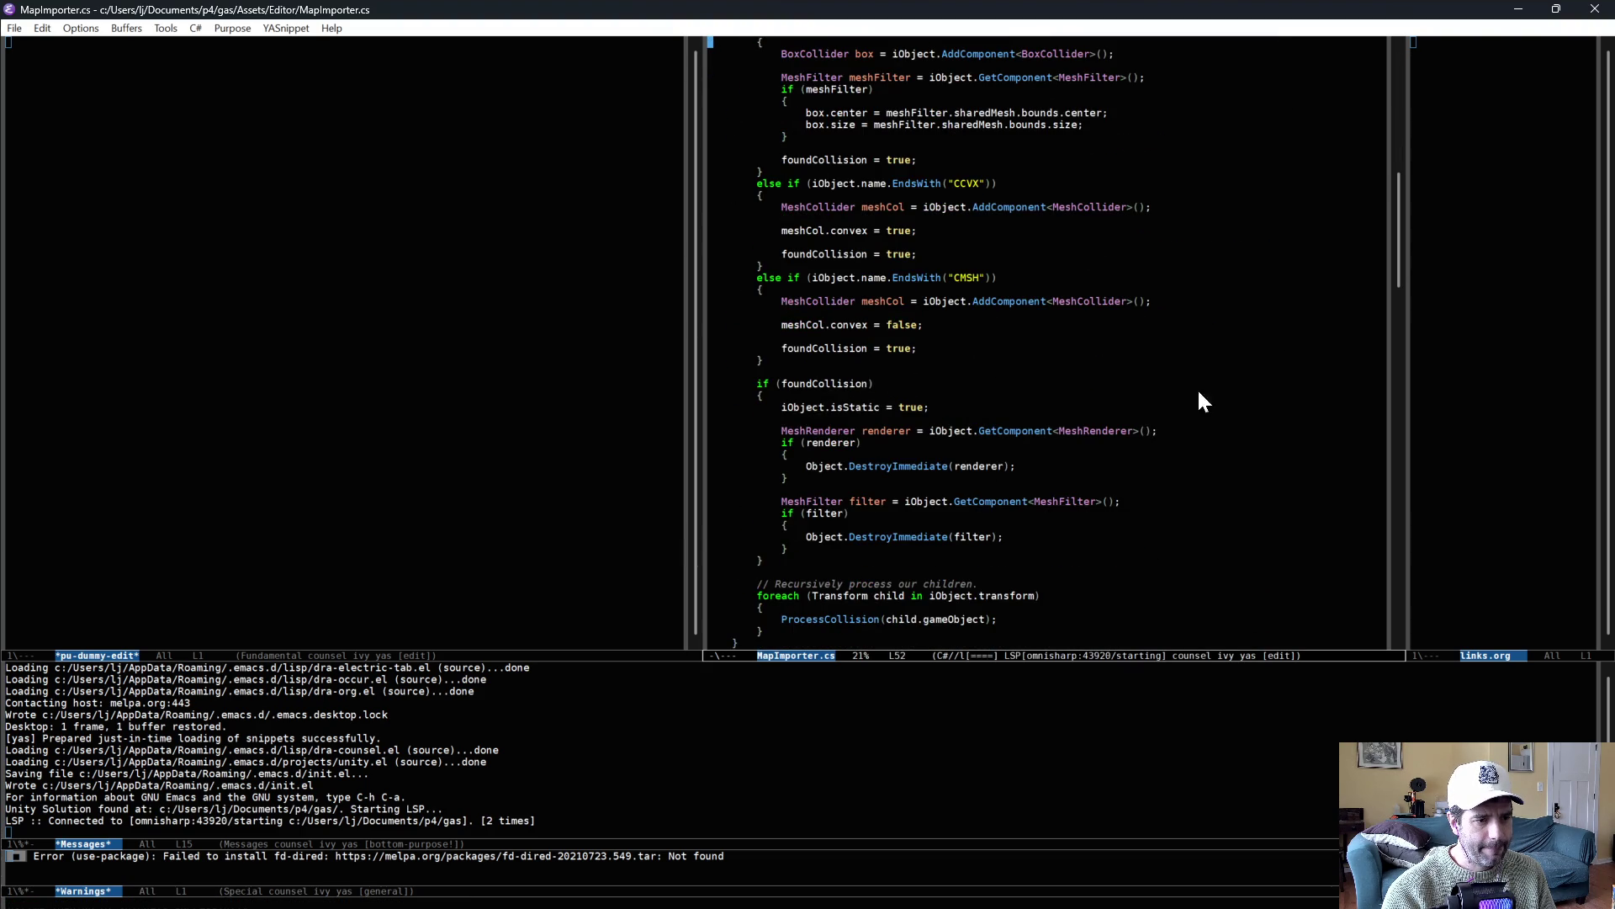
pyautogui.moveTo(1395, 219); pyautogui.dragTo(1404, 325)
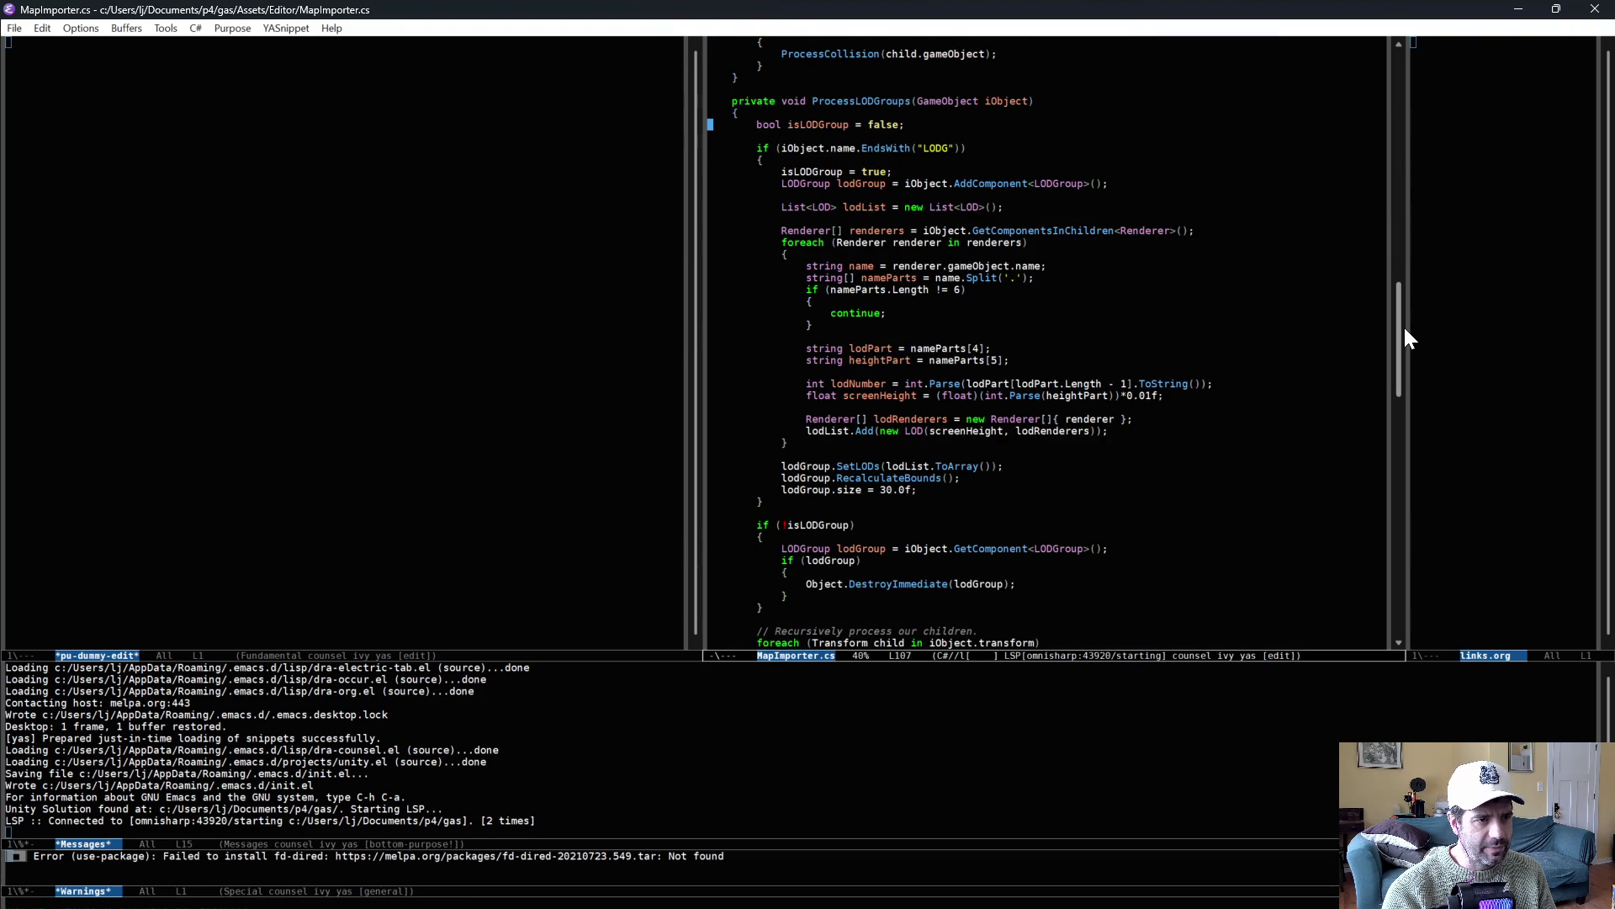
pyautogui.tripleClick(935, 149)
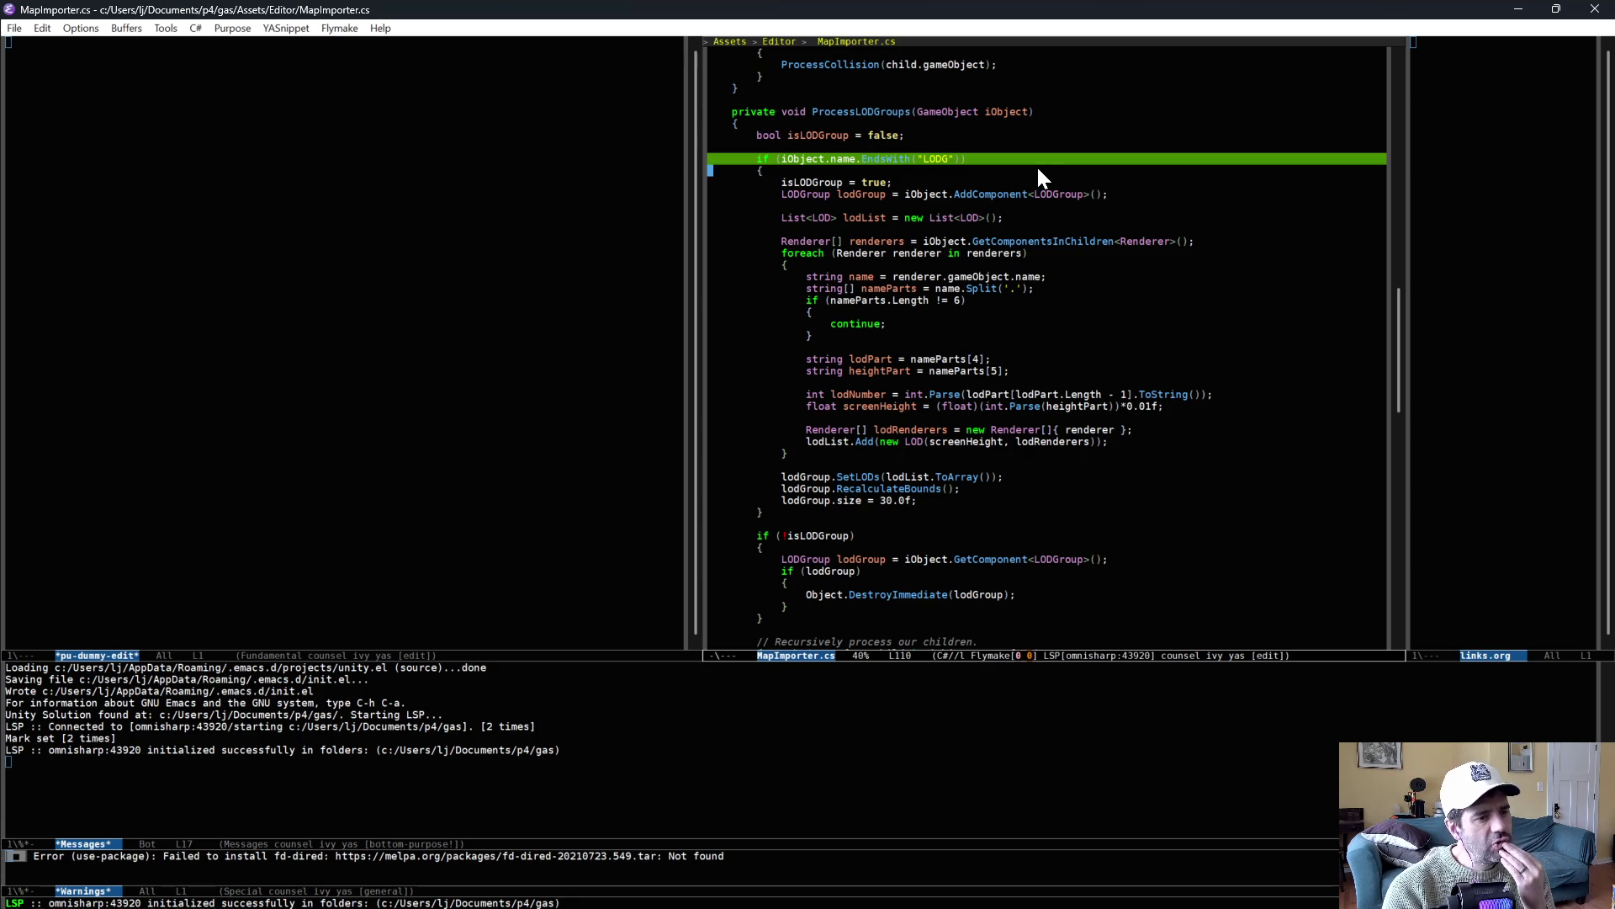
pyautogui.click(1012, 149)
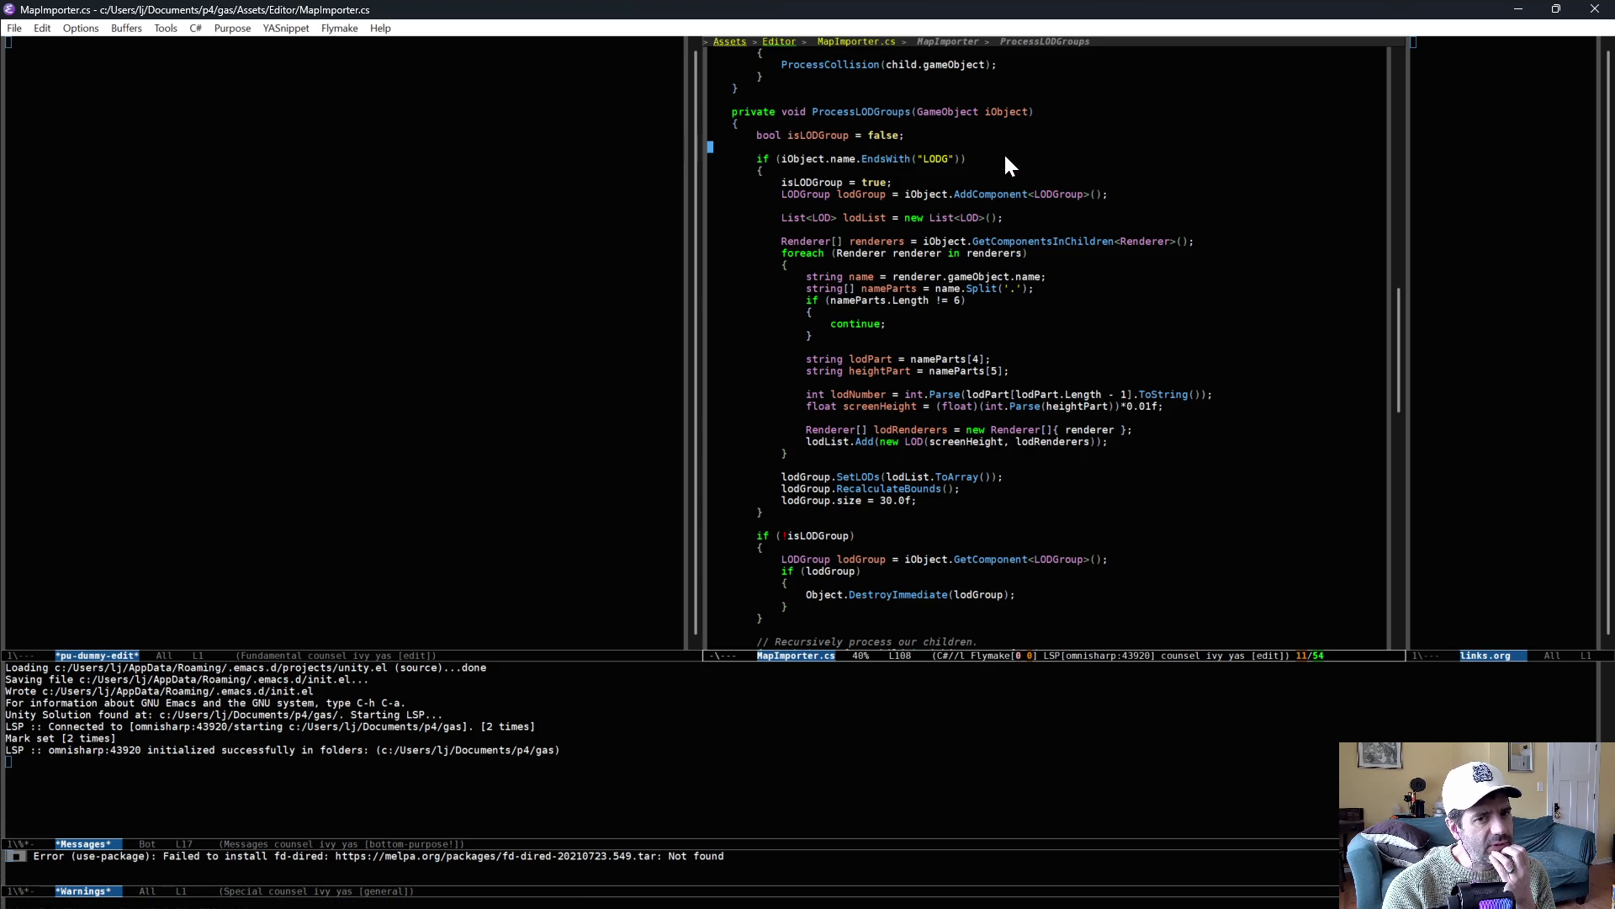
pyautogui.click(1001, 153)
pyautogui.hotkey('alt', 'Tab')
# Delete the Camera, Light and empty Collection 2, then save pine_tree.blend
pyautogui.click(1426, 153)
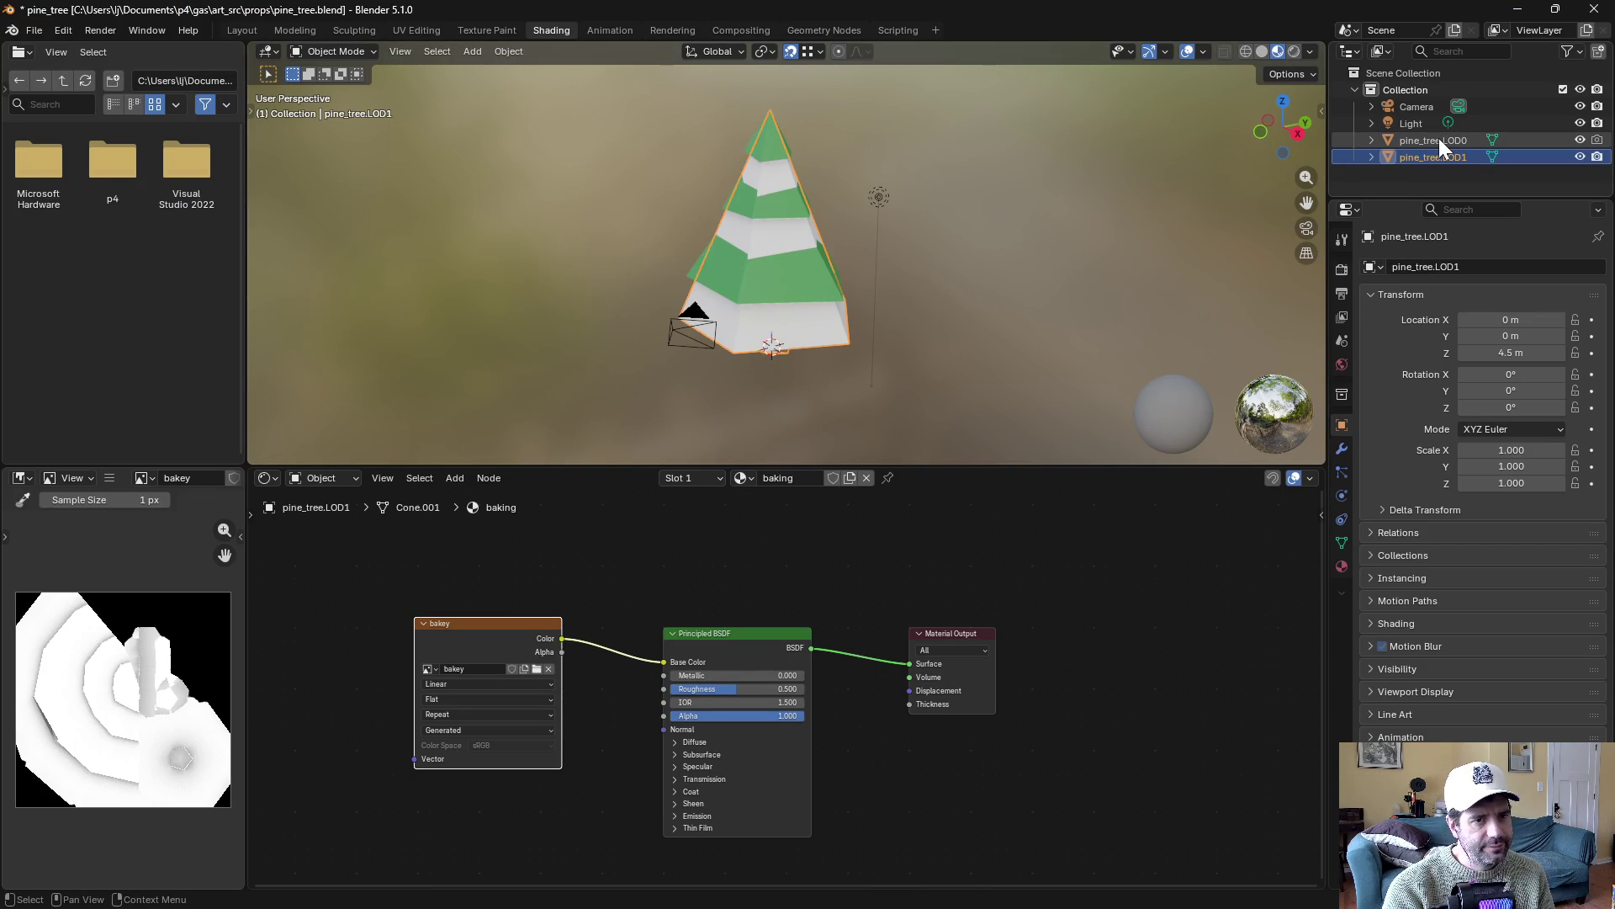
pyautogui.click(1599, 51)
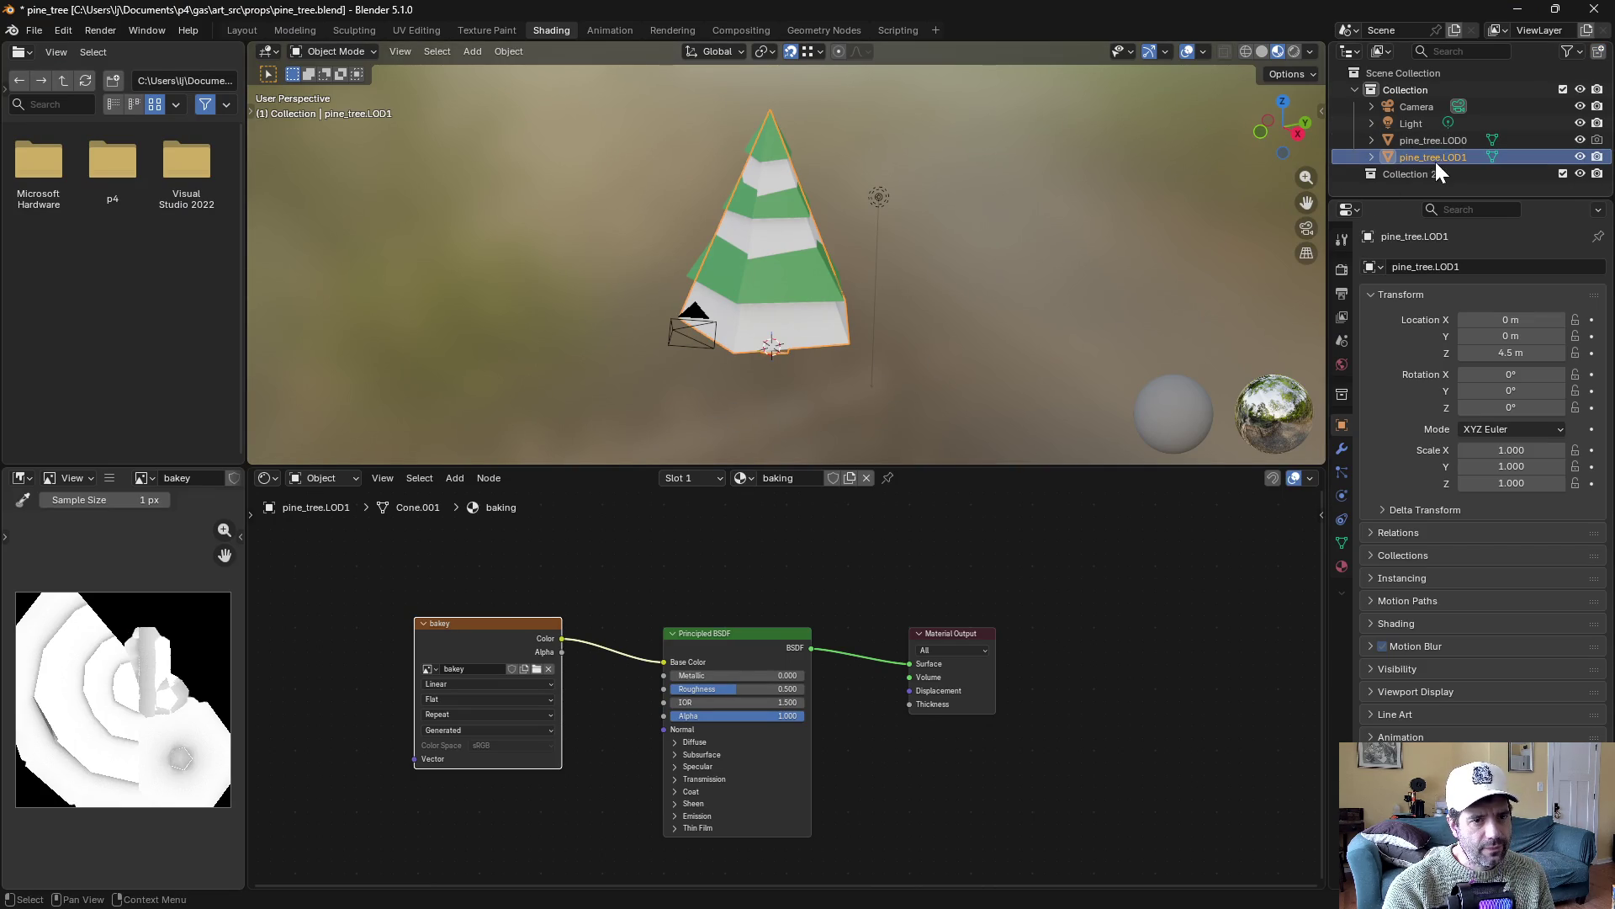
pyautogui.click(1417, 113)
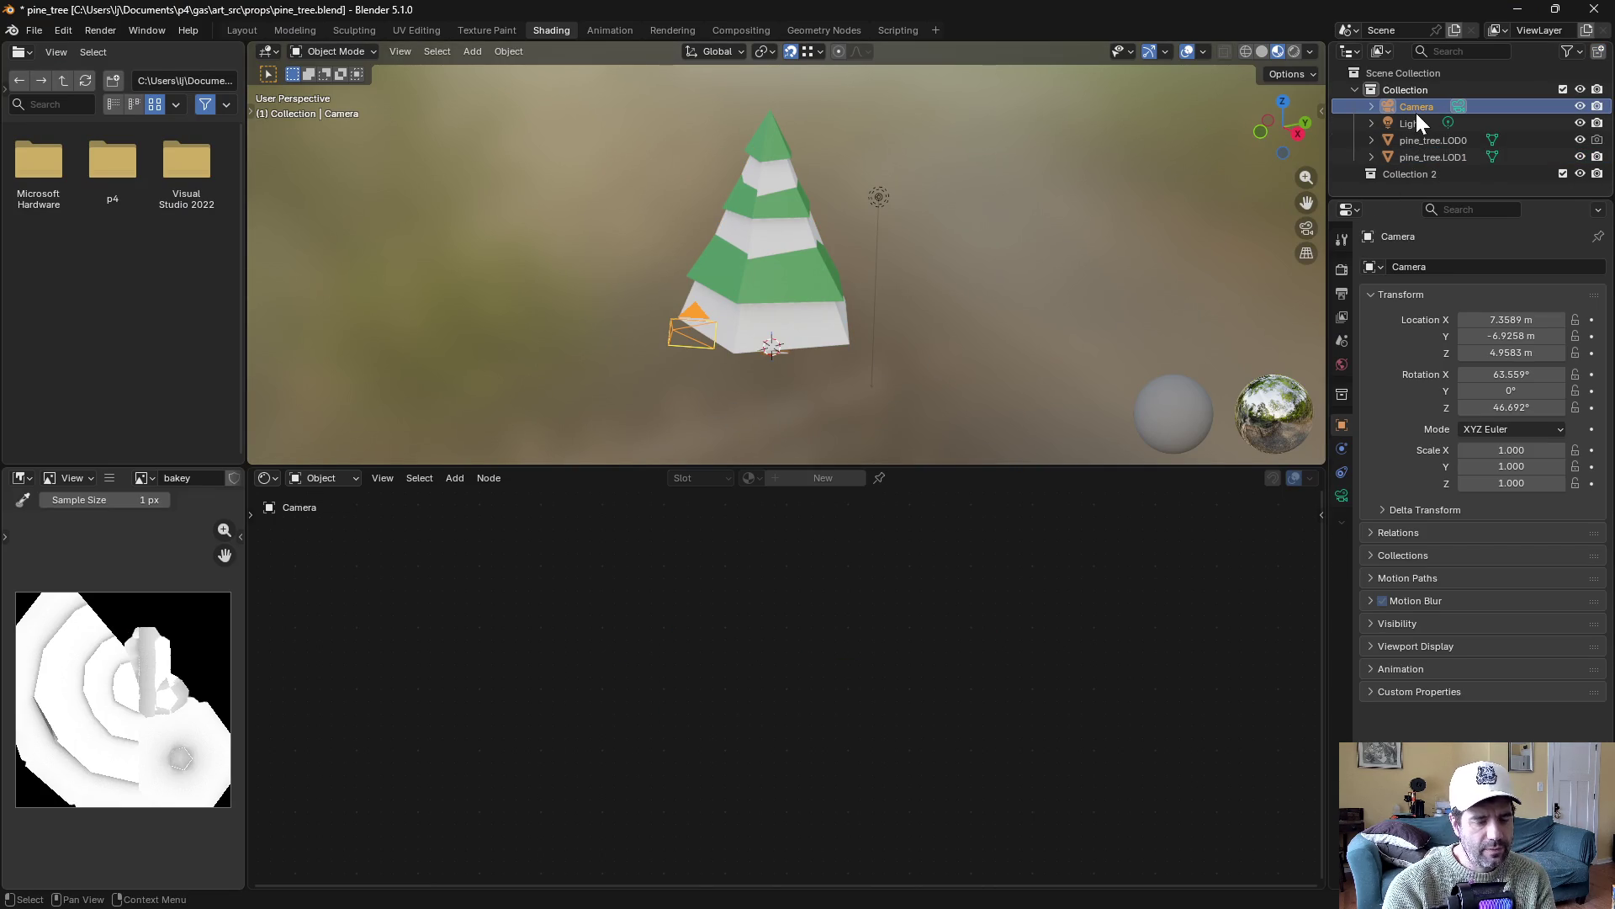
pyautogui.press('Delete')
pyautogui.click(1416, 111)
pyautogui.press('Delete')
pyautogui.click(1402, 138)
pyautogui.press('Delete')
pyautogui.click(1411, 94)
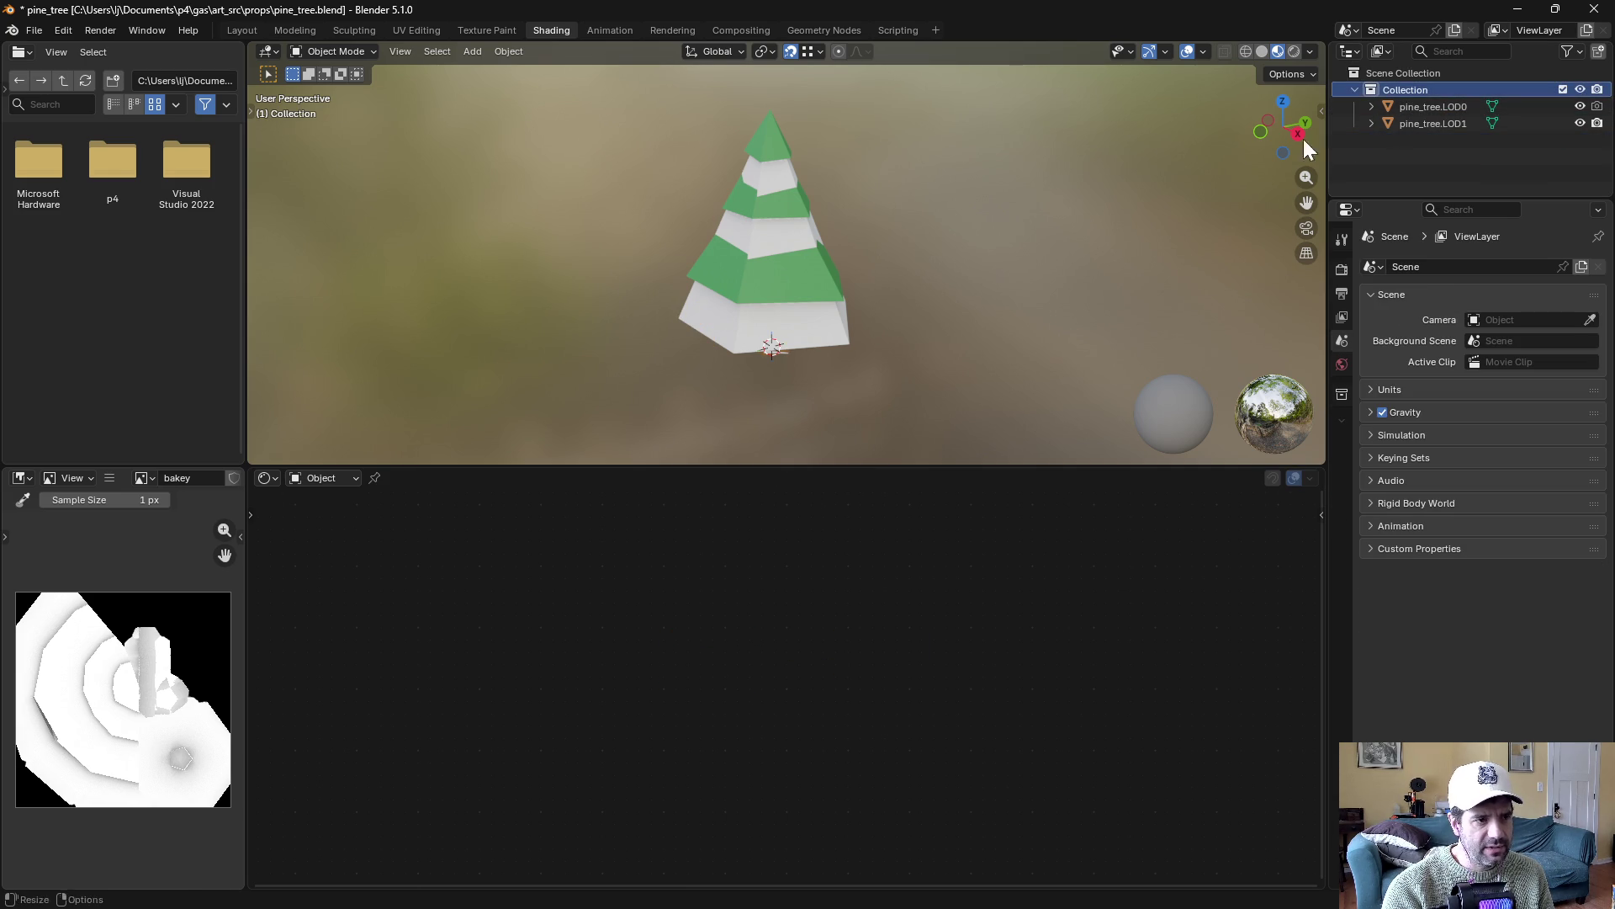
pyautogui.hotkey('ctrl', 's')
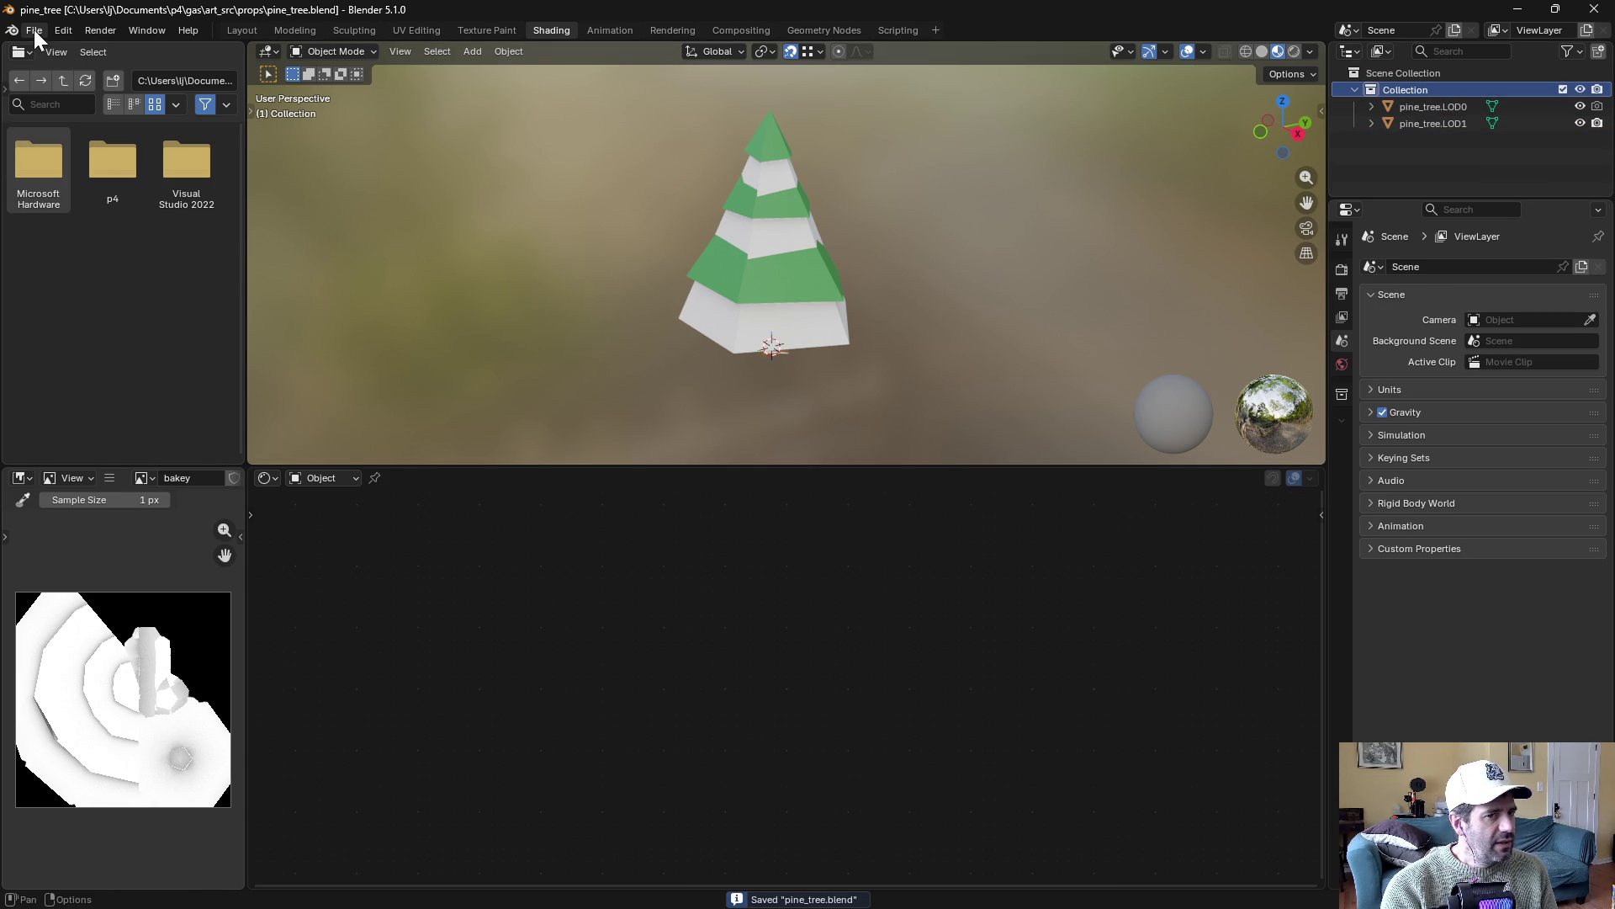
# Select both pine_tree LOD objects and start an FBX export
pyautogui.click(822, 325)
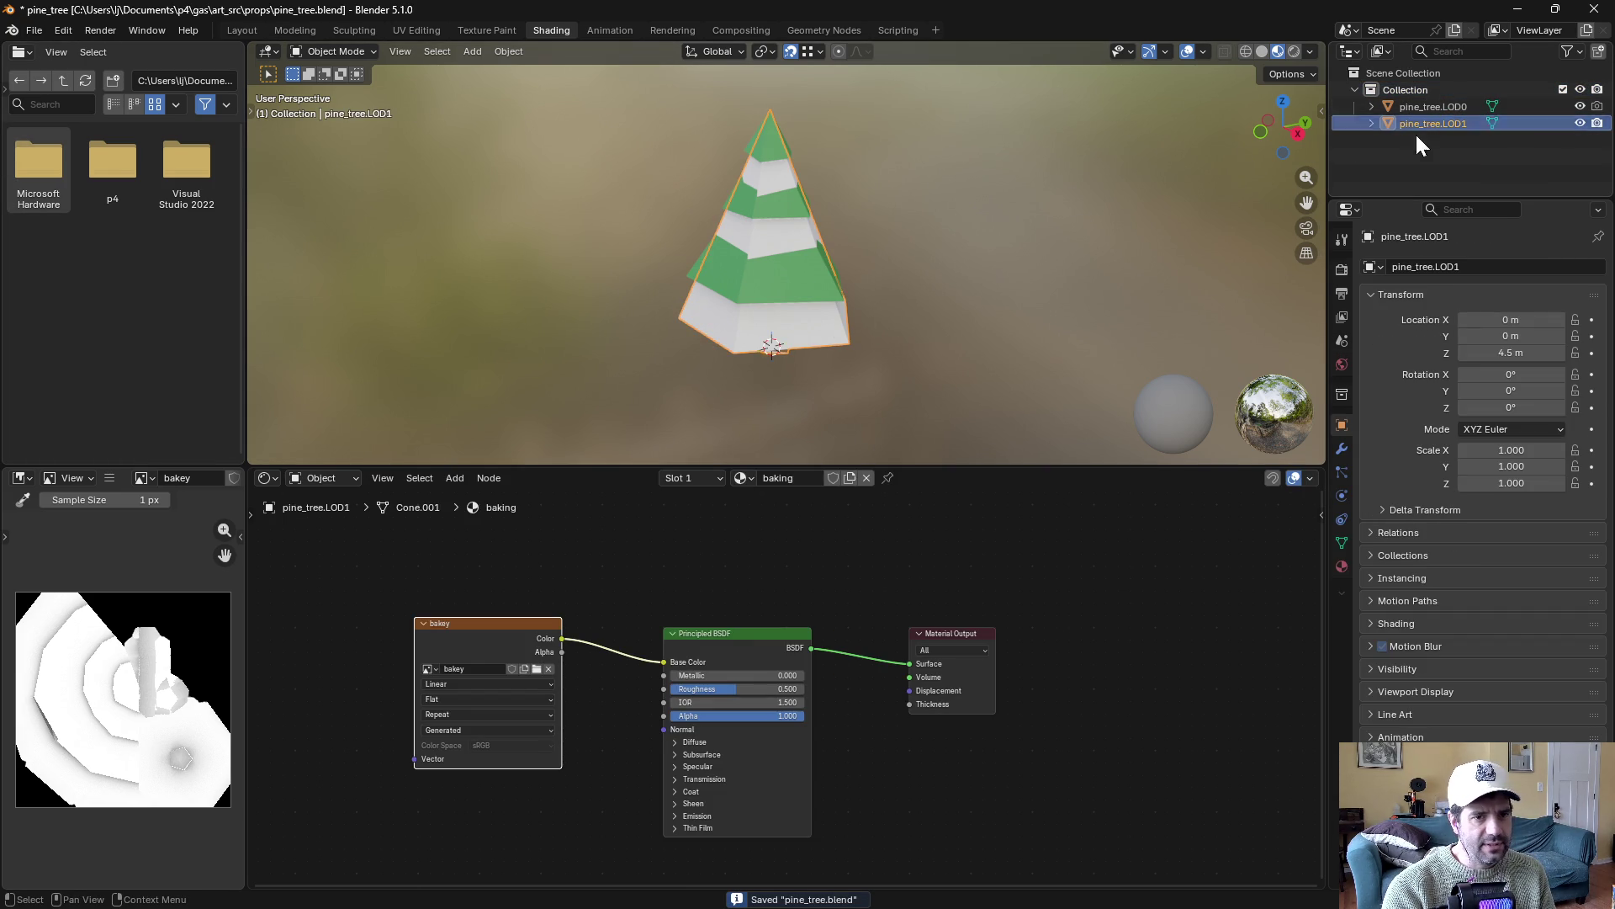
pyautogui.keyDown('ctrl'); pyautogui.click(1430, 107); pyautogui.keyUp('ctrl')
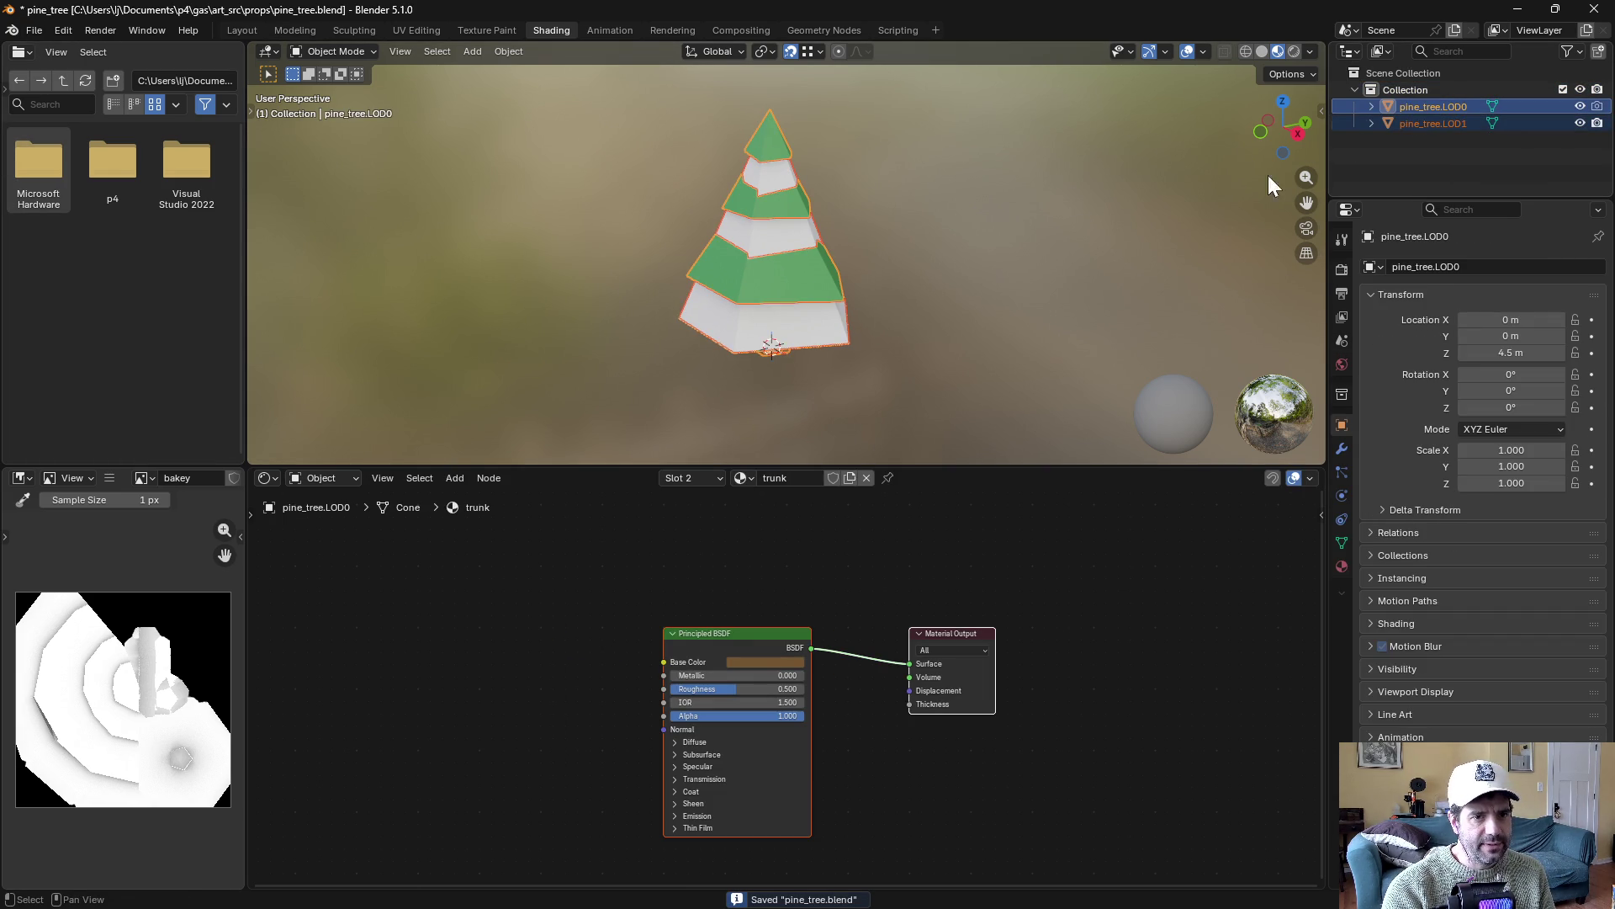
pyautogui.click(37, 28)
pyautogui.moveTo(69, 286)
pyautogui.click(304, 404)
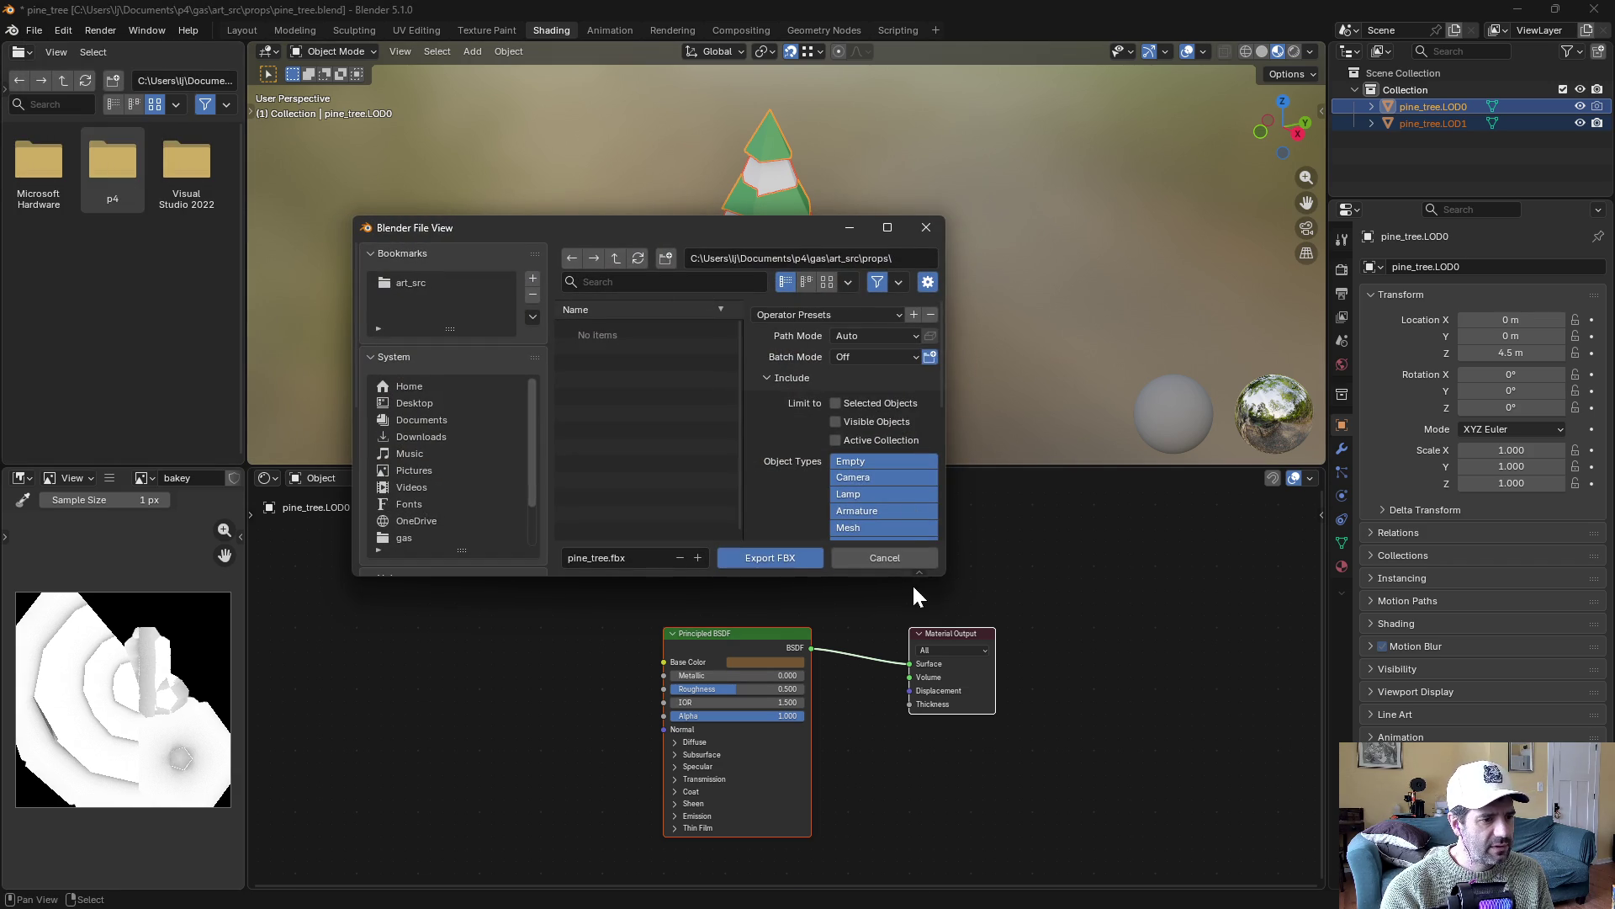
# Apply the Unity Export preset in the FBX export browser
pyautogui.moveTo(940, 573)
pyautogui.mouseDown()
pyautogui.moveTo(1226, 707)
pyautogui.moveTo(1200, 728)
pyautogui.moveTo(1171, 715)
pyautogui.mouseUp()
pyautogui.click(1014, 291)
pyautogui.click(1013, 304)
pyautogui.click(1014, 291)
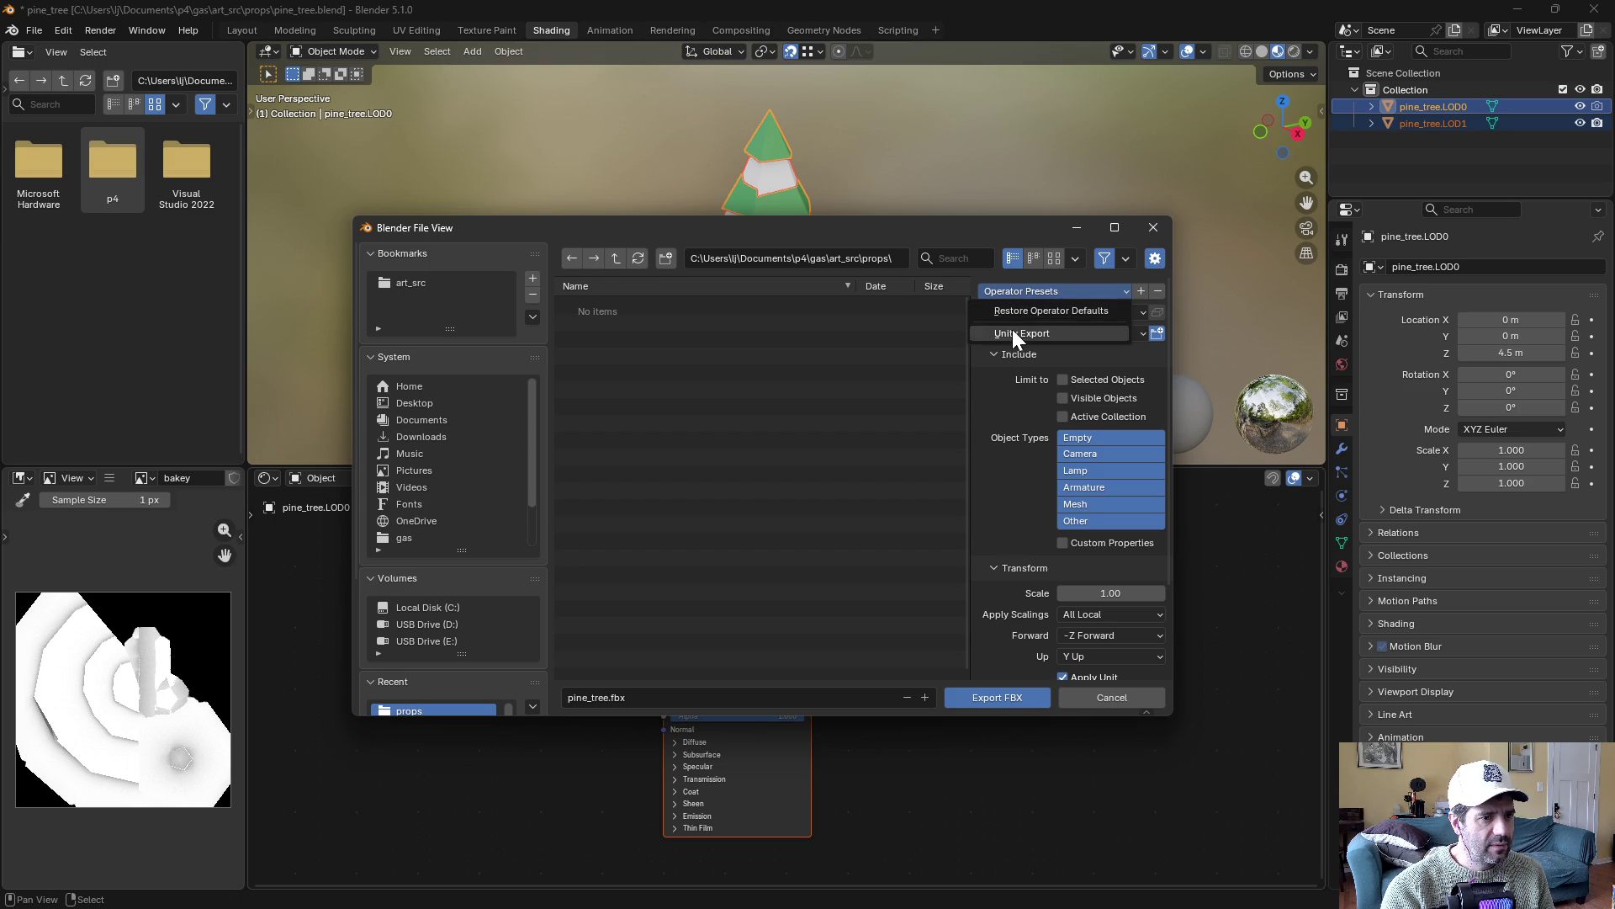
pyautogui.click(1012, 331)
# Navigate to the project's Assets/Gameplay/map/props folder
pyautogui.click(412, 283)
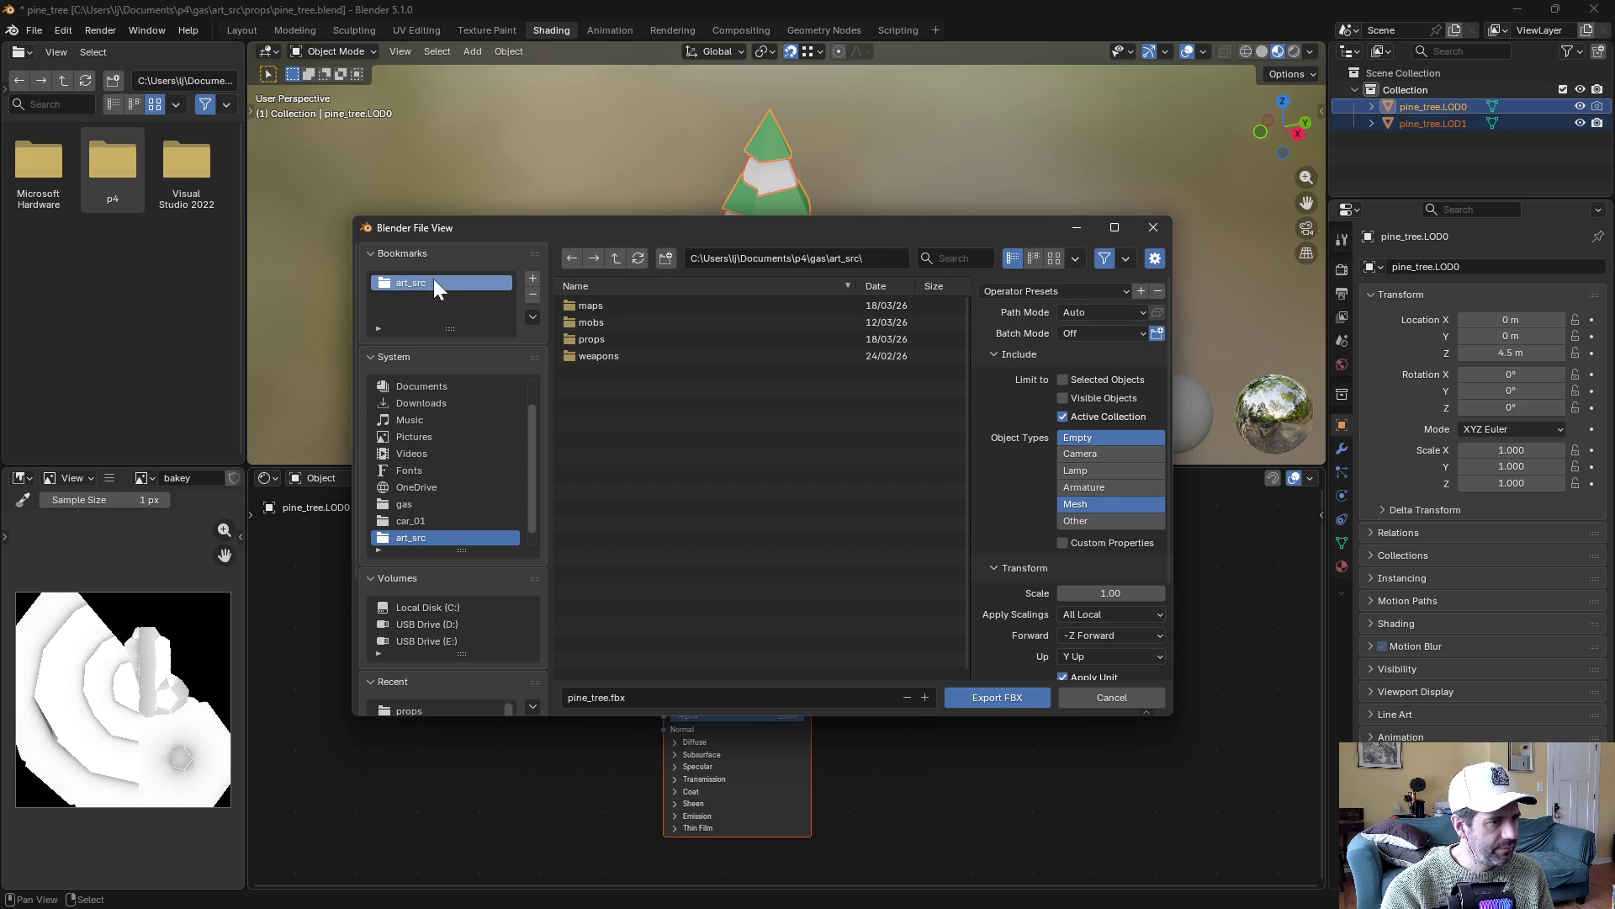
pyautogui.click(614, 258)
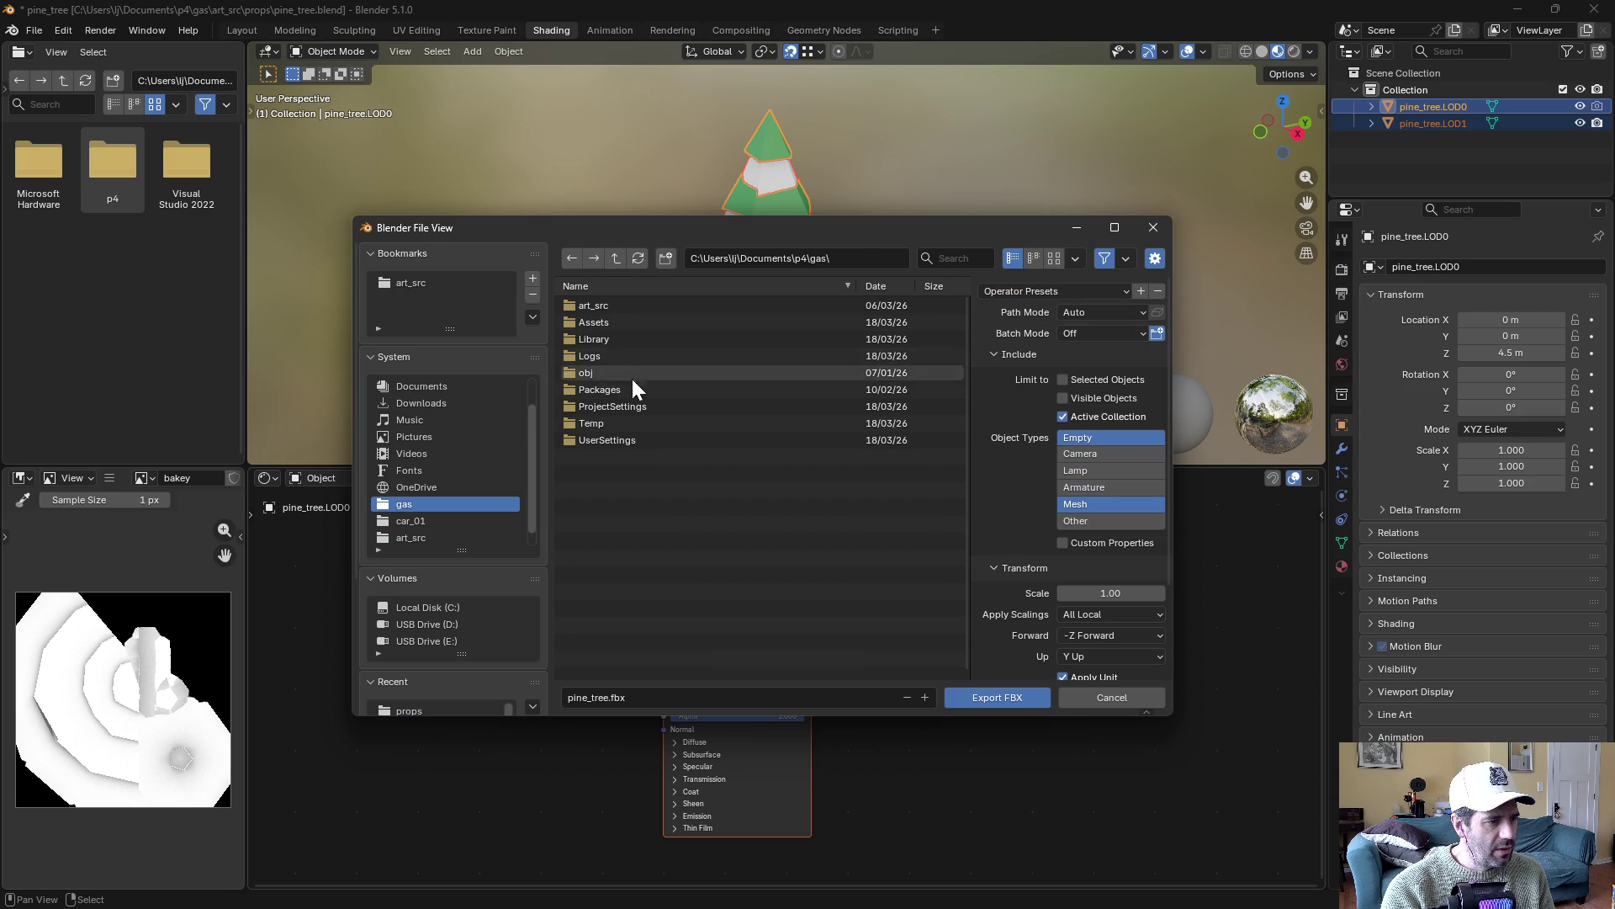
pyautogui.click(597, 325)
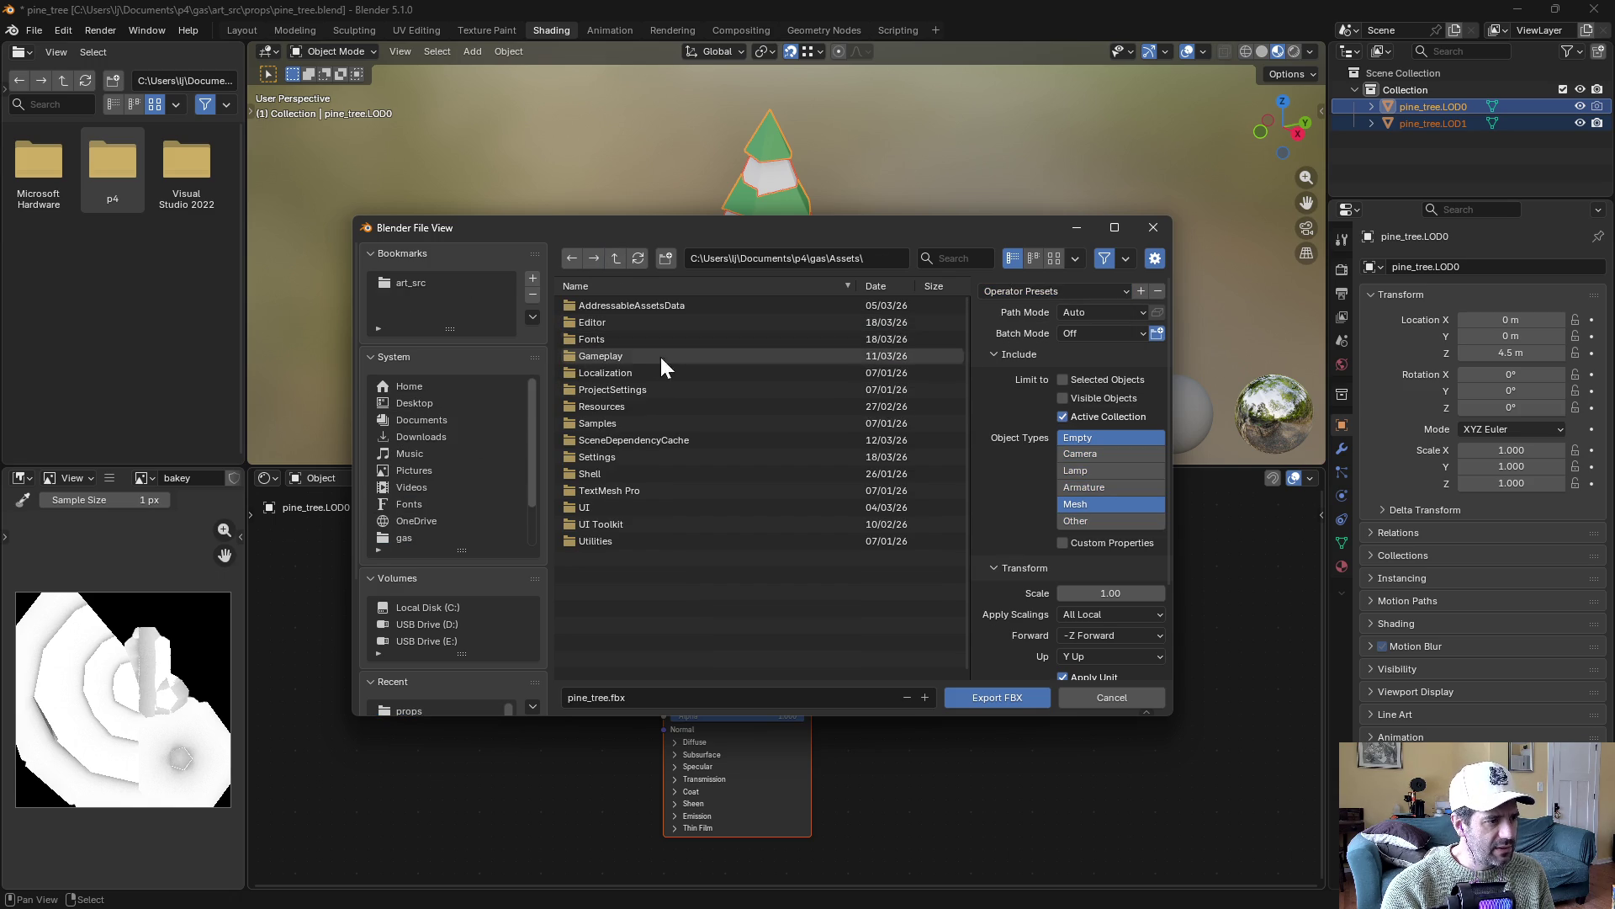
pyautogui.click(613, 356)
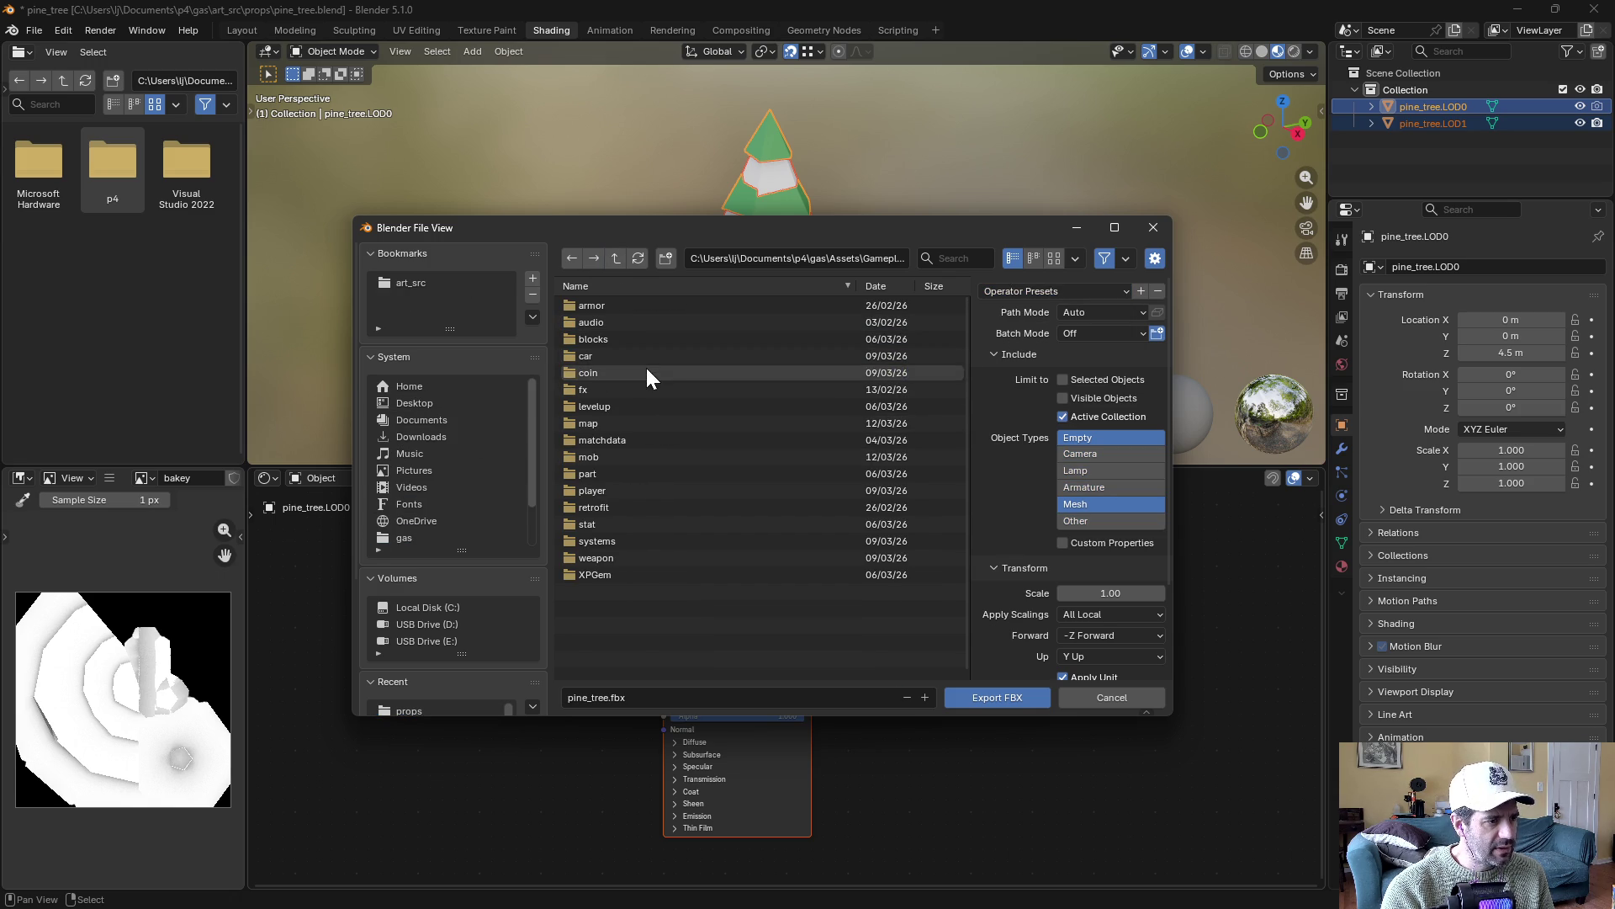
pyautogui.click(582, 426)
pyautogui.click(589, 375)
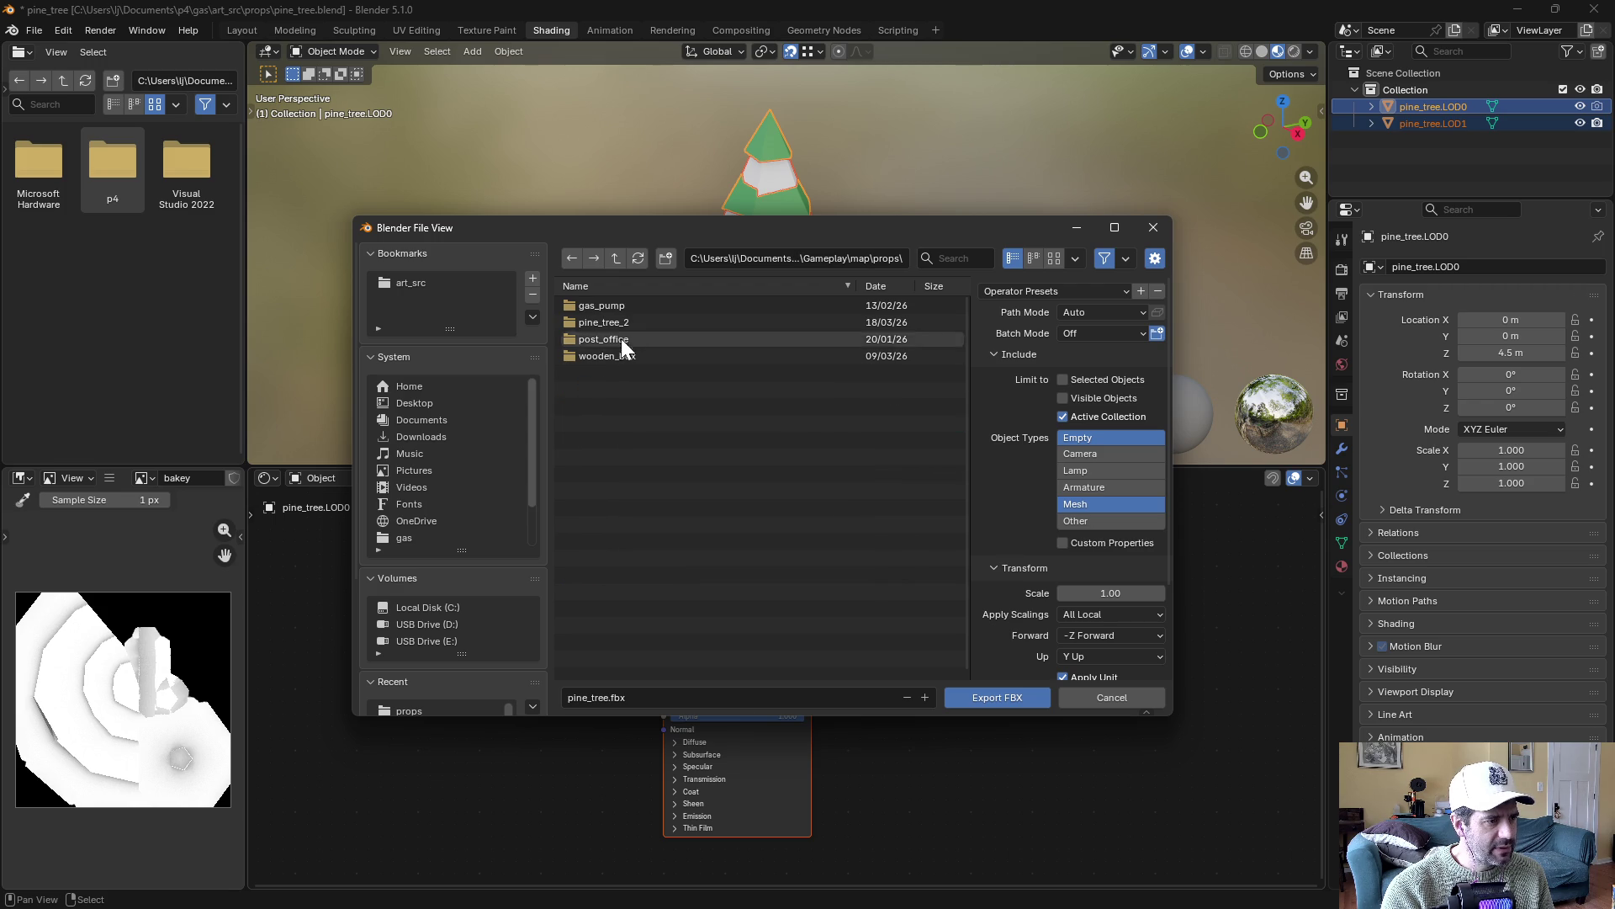
# Create a pine_tree folder inside props and export pine_tree.fbx there
pyautogui.click(665, 257)
pyautogui.press('BackSpace')
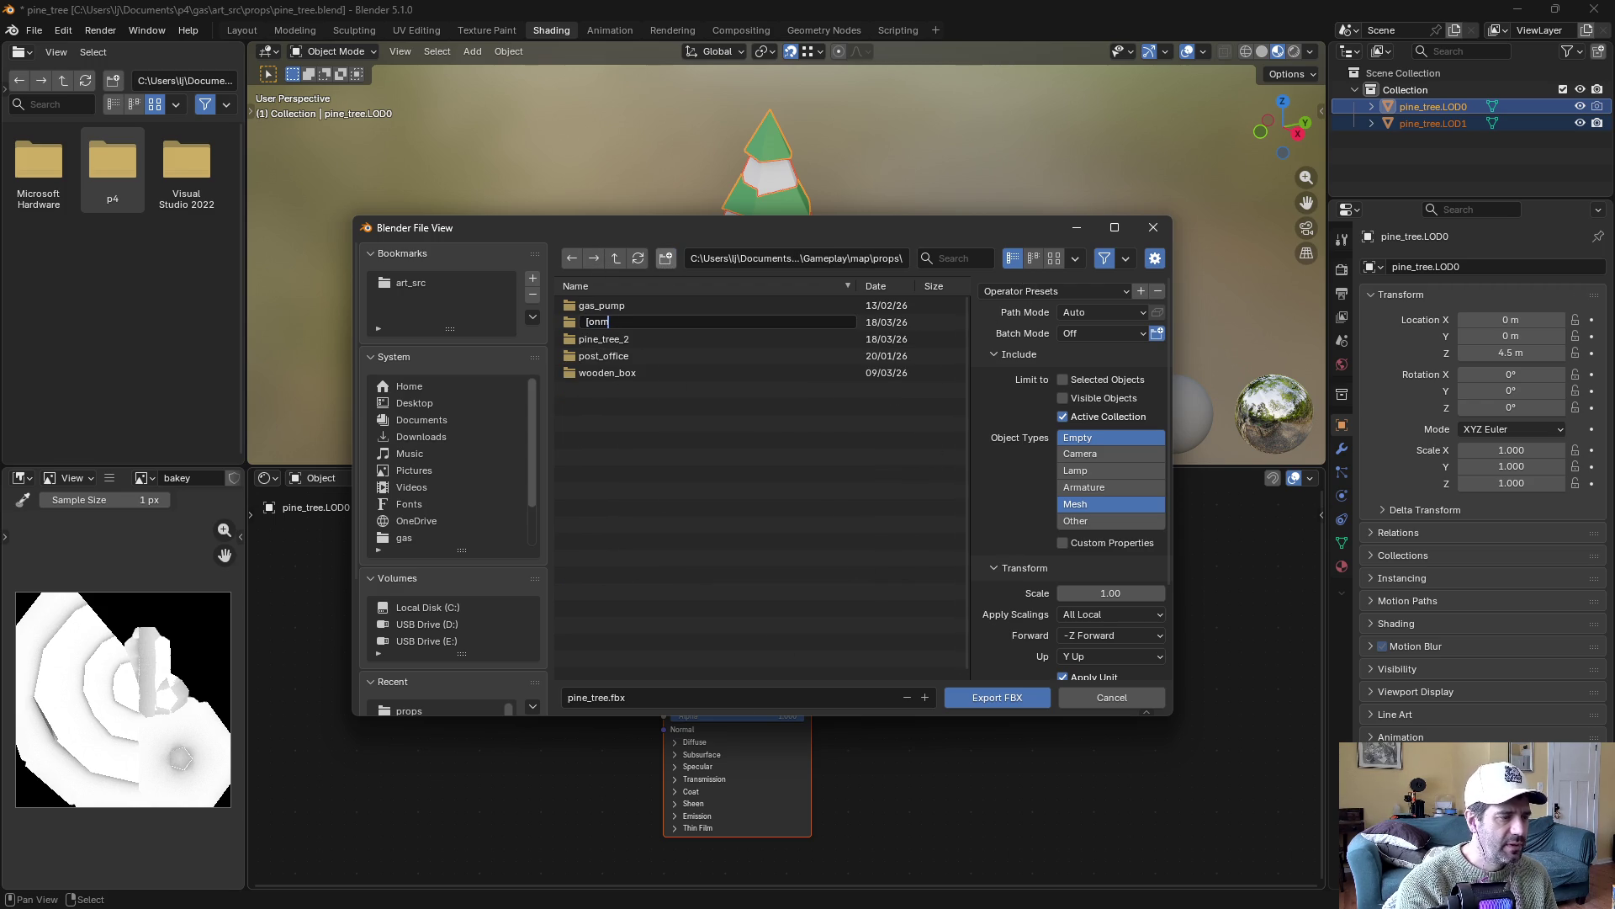
pyautogui.write('pine_tree')
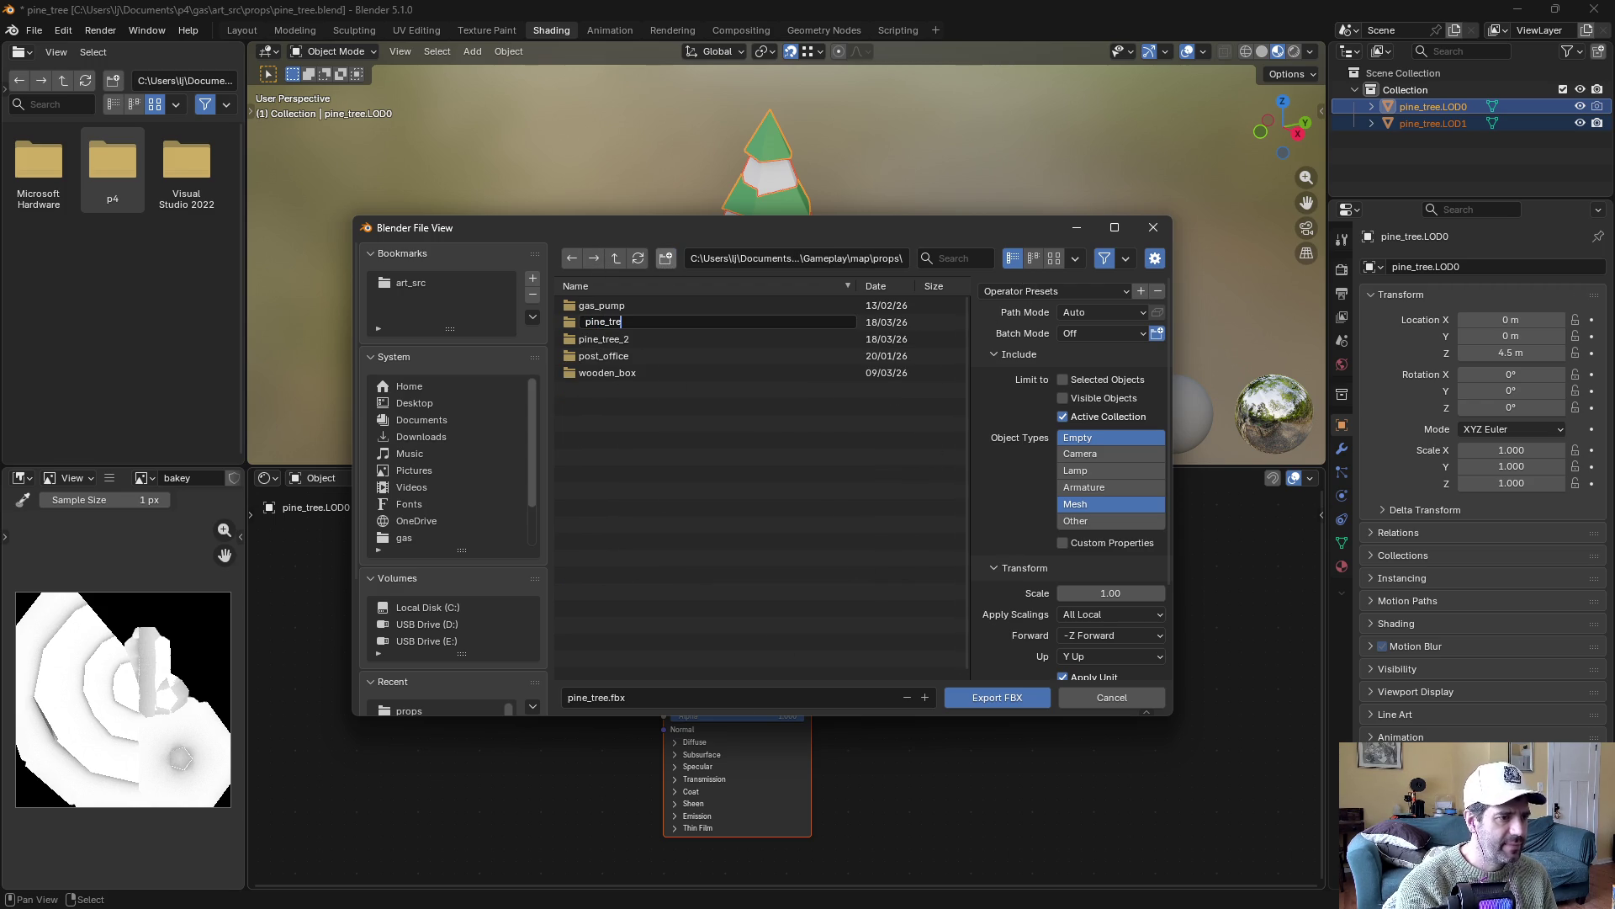
pyautogui.press('Return')
pyautogui.click(611, 320)
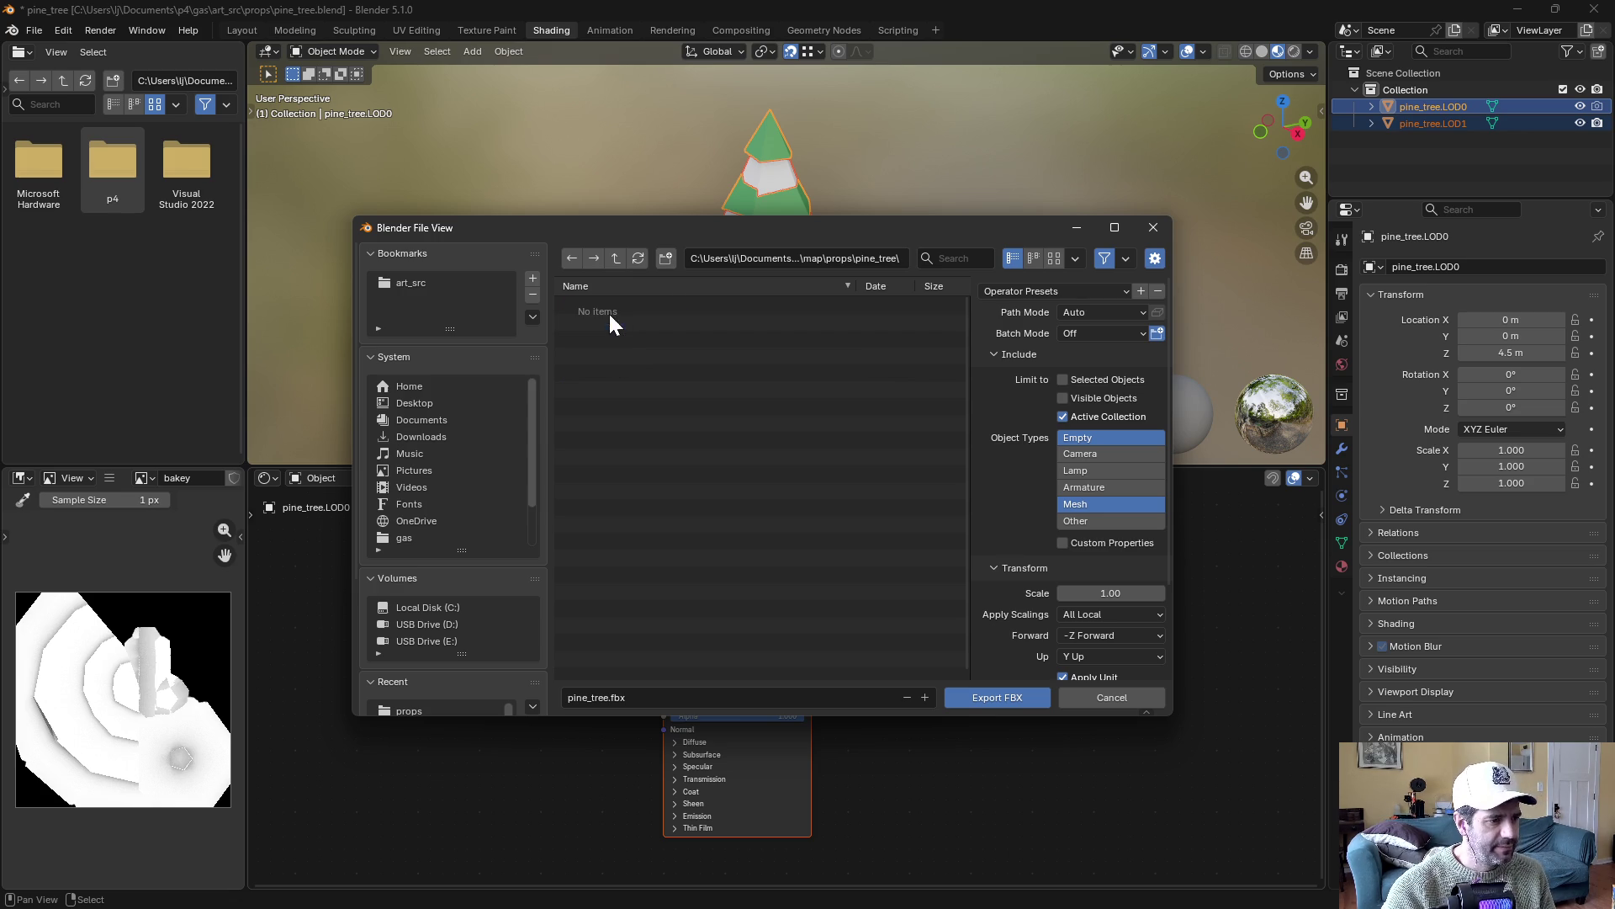
pyautogui.click(986, 693)
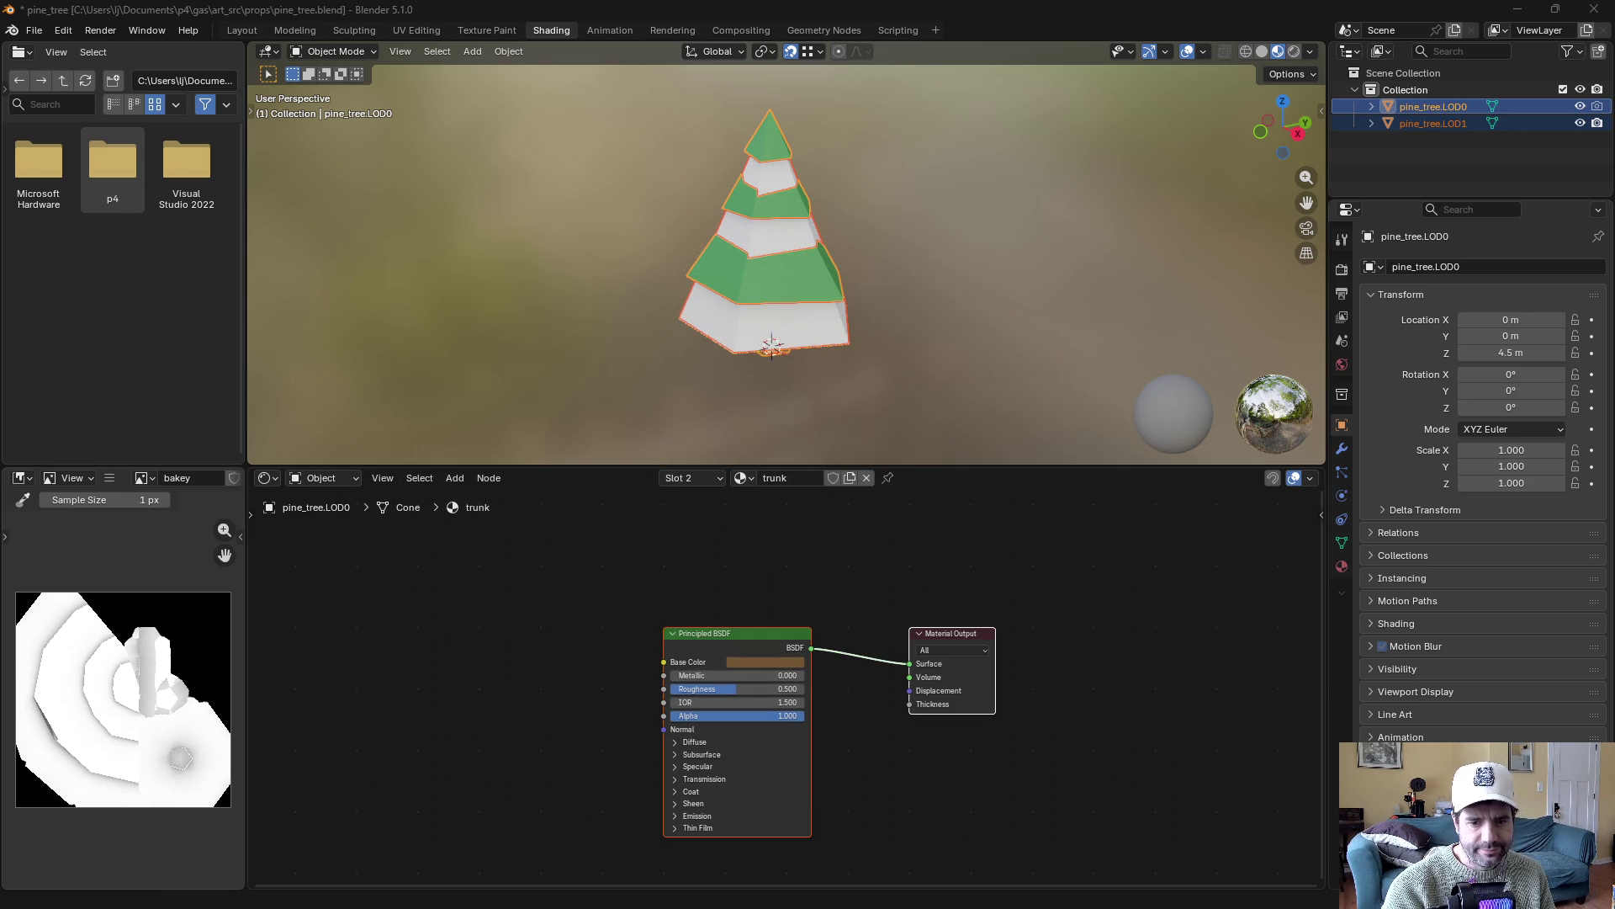
pyautogui.hotkey('alt', 'Tab')
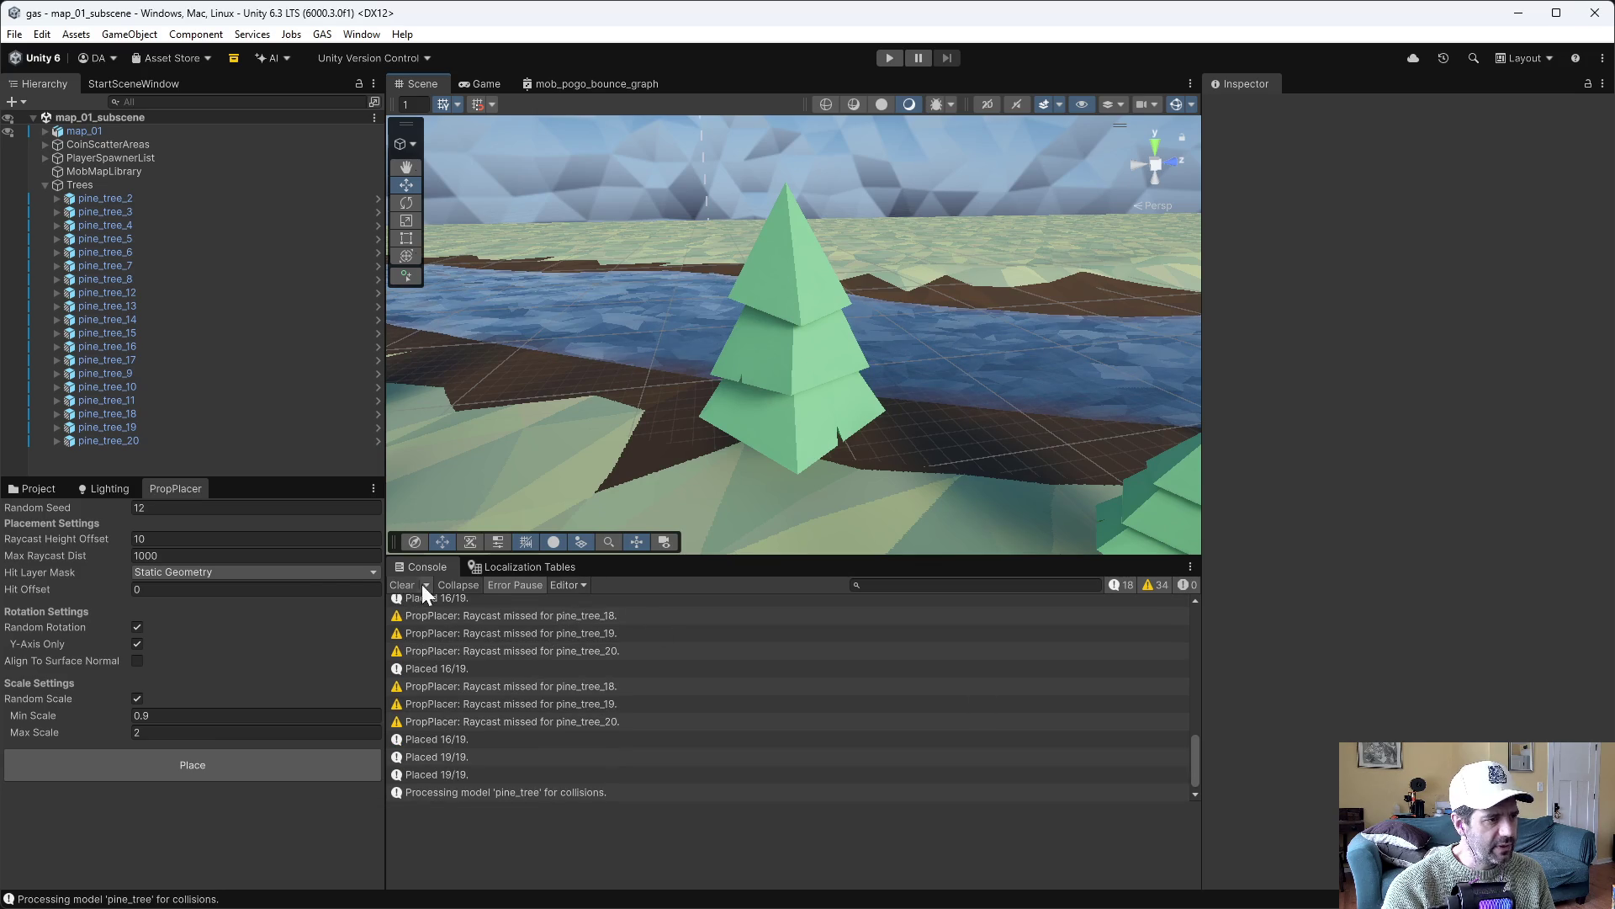
# Create a prefab named prop_pine_tree in props/pine_tree and open it for editing
pyautogui.click(39, 490)
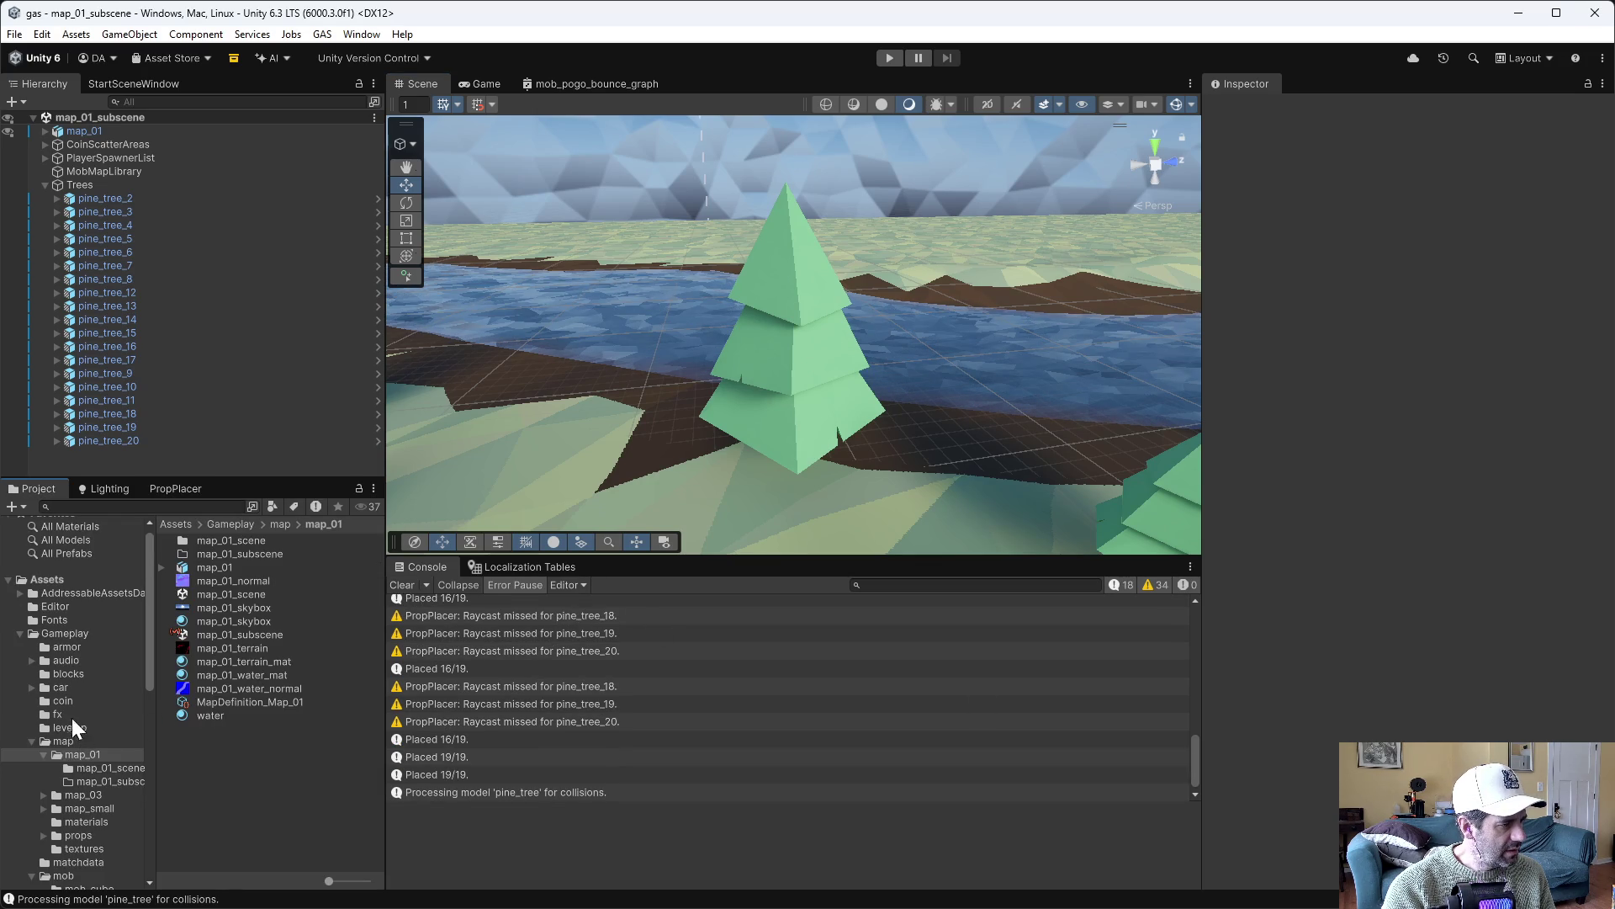
pyautogui.click(75, 836)
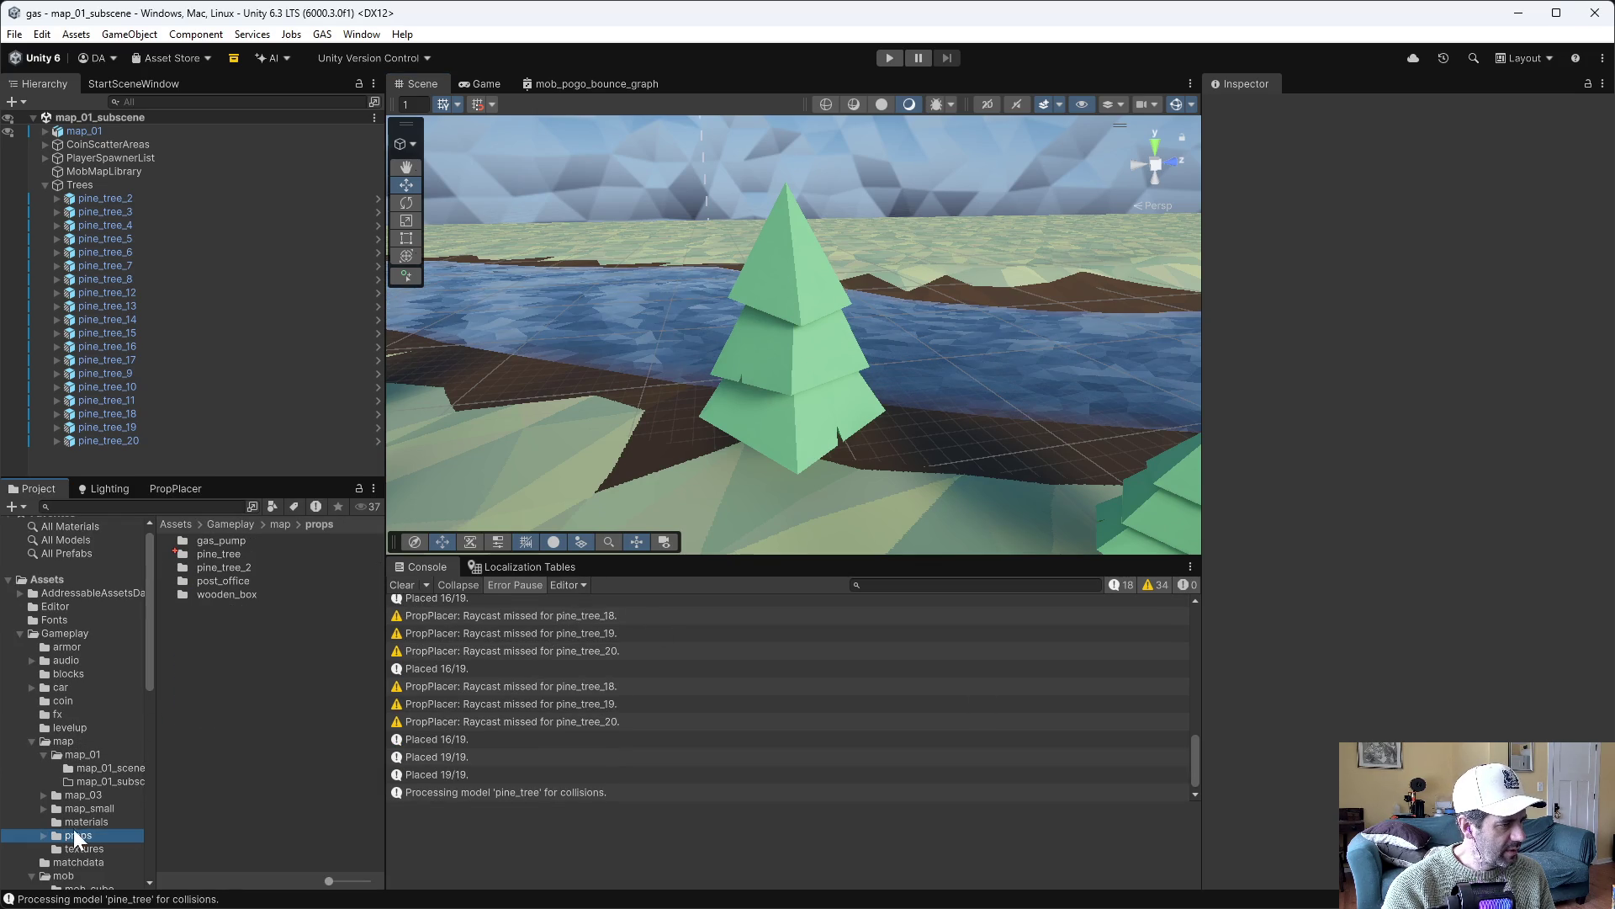
pyautogui.doubleClick(220, 552)
pyautogui.rightClick(209, 597)
pyautogui.moveTo(353, 101)
pyautogui.moveTo(541, 332)
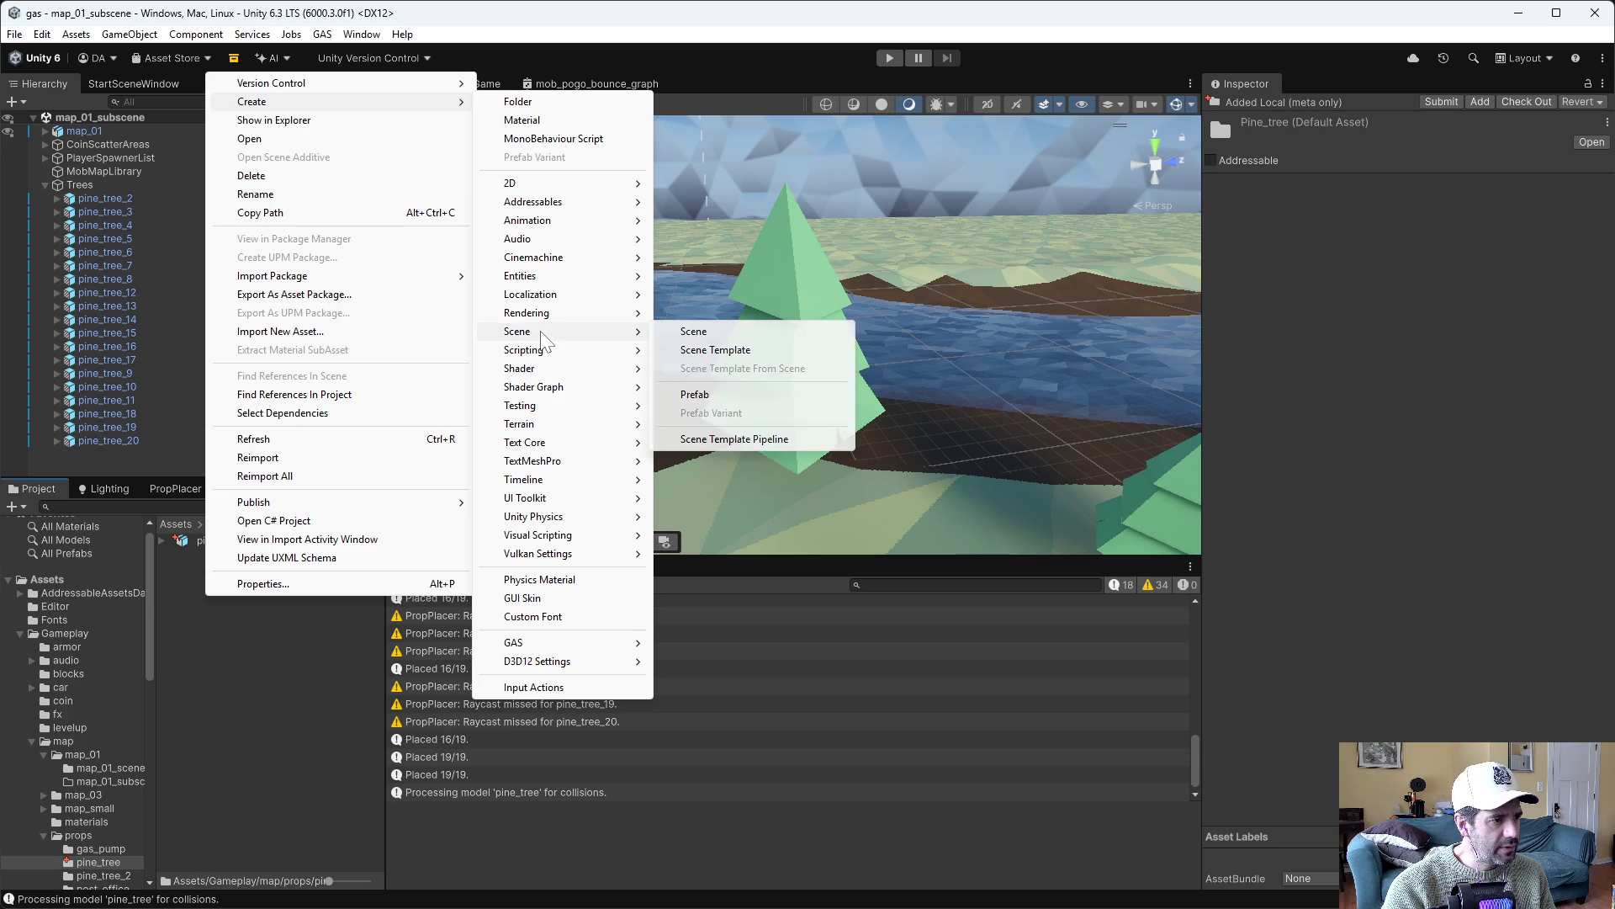
pyautogui.click(725, 392)
pyautogui.write('p')
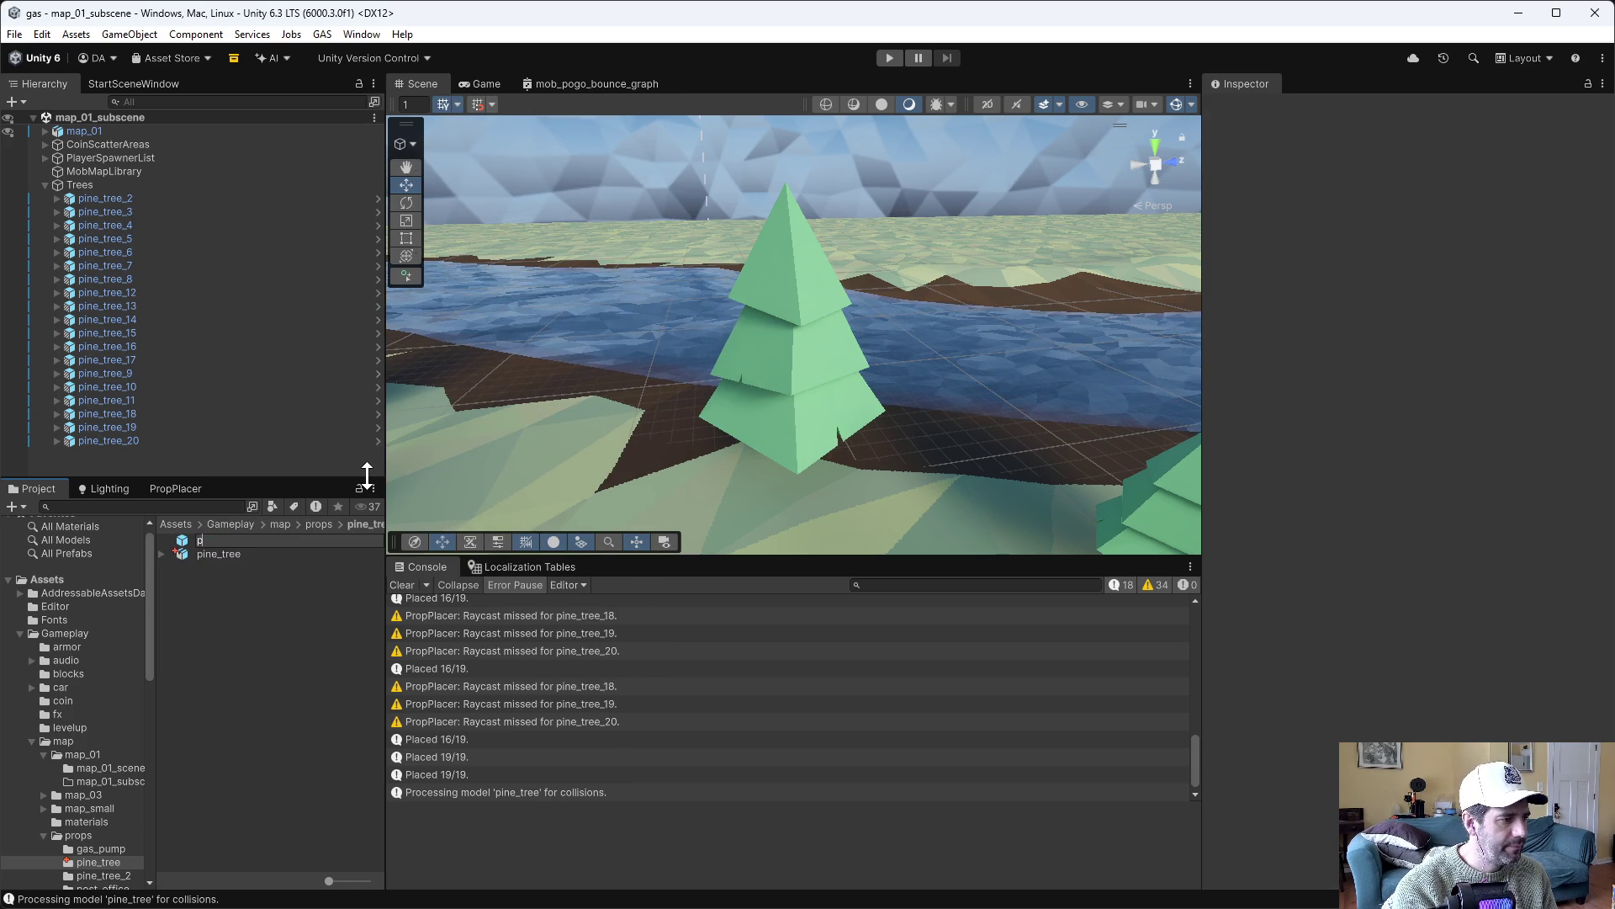
pyautogui.write('ine')
pyautogui.press('BackSpace')
pyautogui.press('BackSpace')
pyautogui.press('BackSpace')
pyautogui.write('prop')
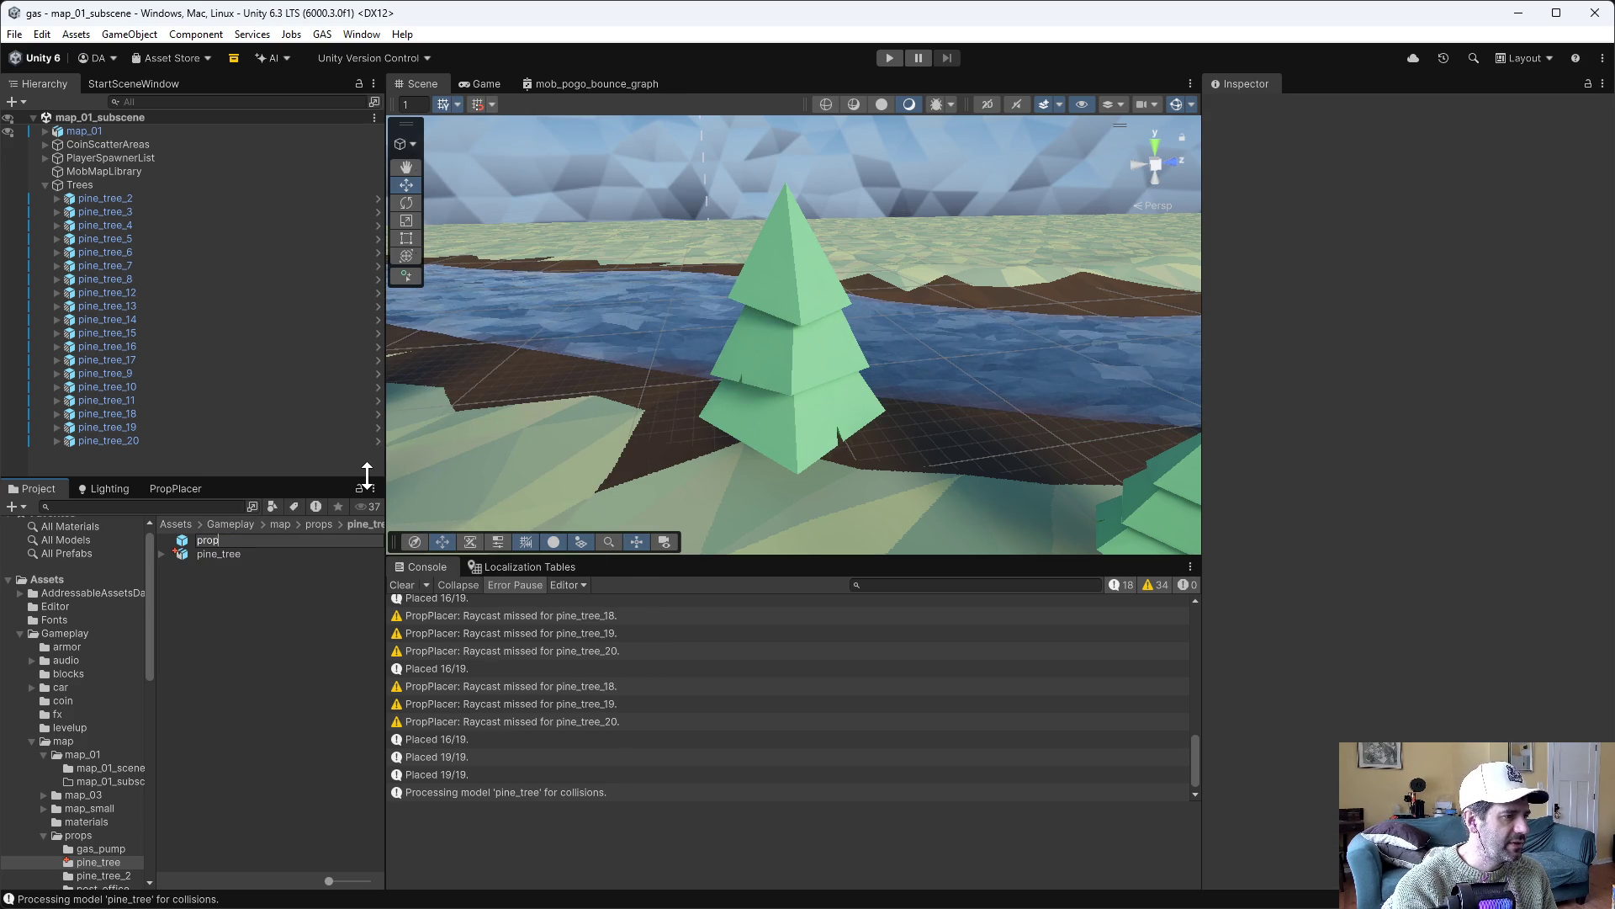
pyautogui.write('_pine_tree')
pyautogui.press('Return')
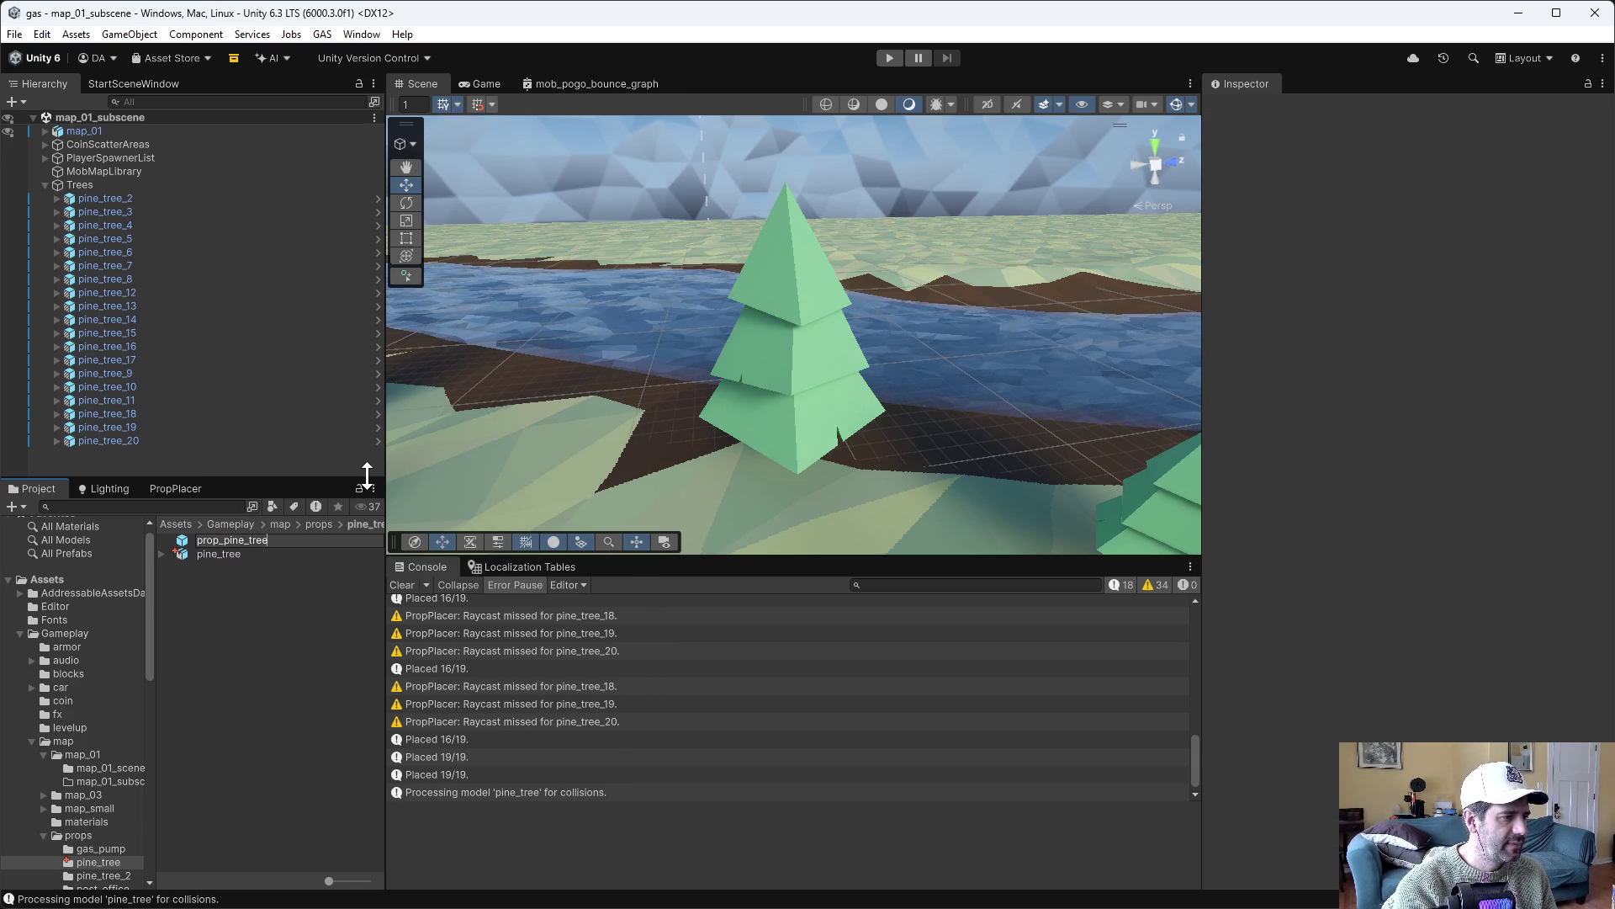
pyautogui.doubleClick(230, 555)
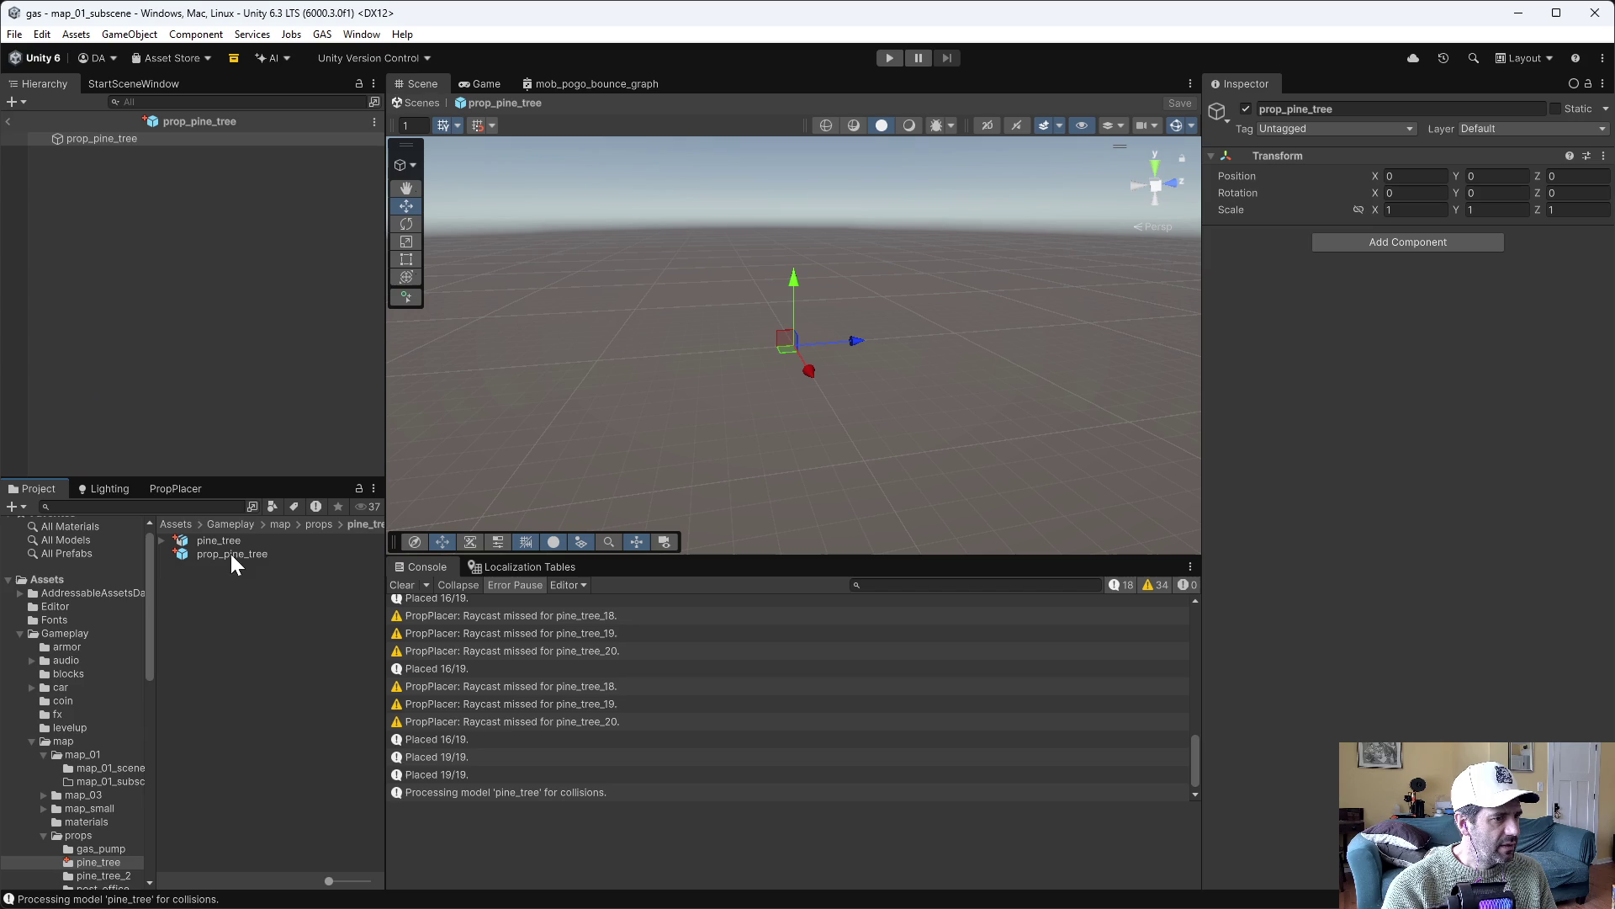
# Set the pine_tree model's Material Creation Mode to None and apply
pyautogui.click(164, 539)
pyautogui.click(174, 536)
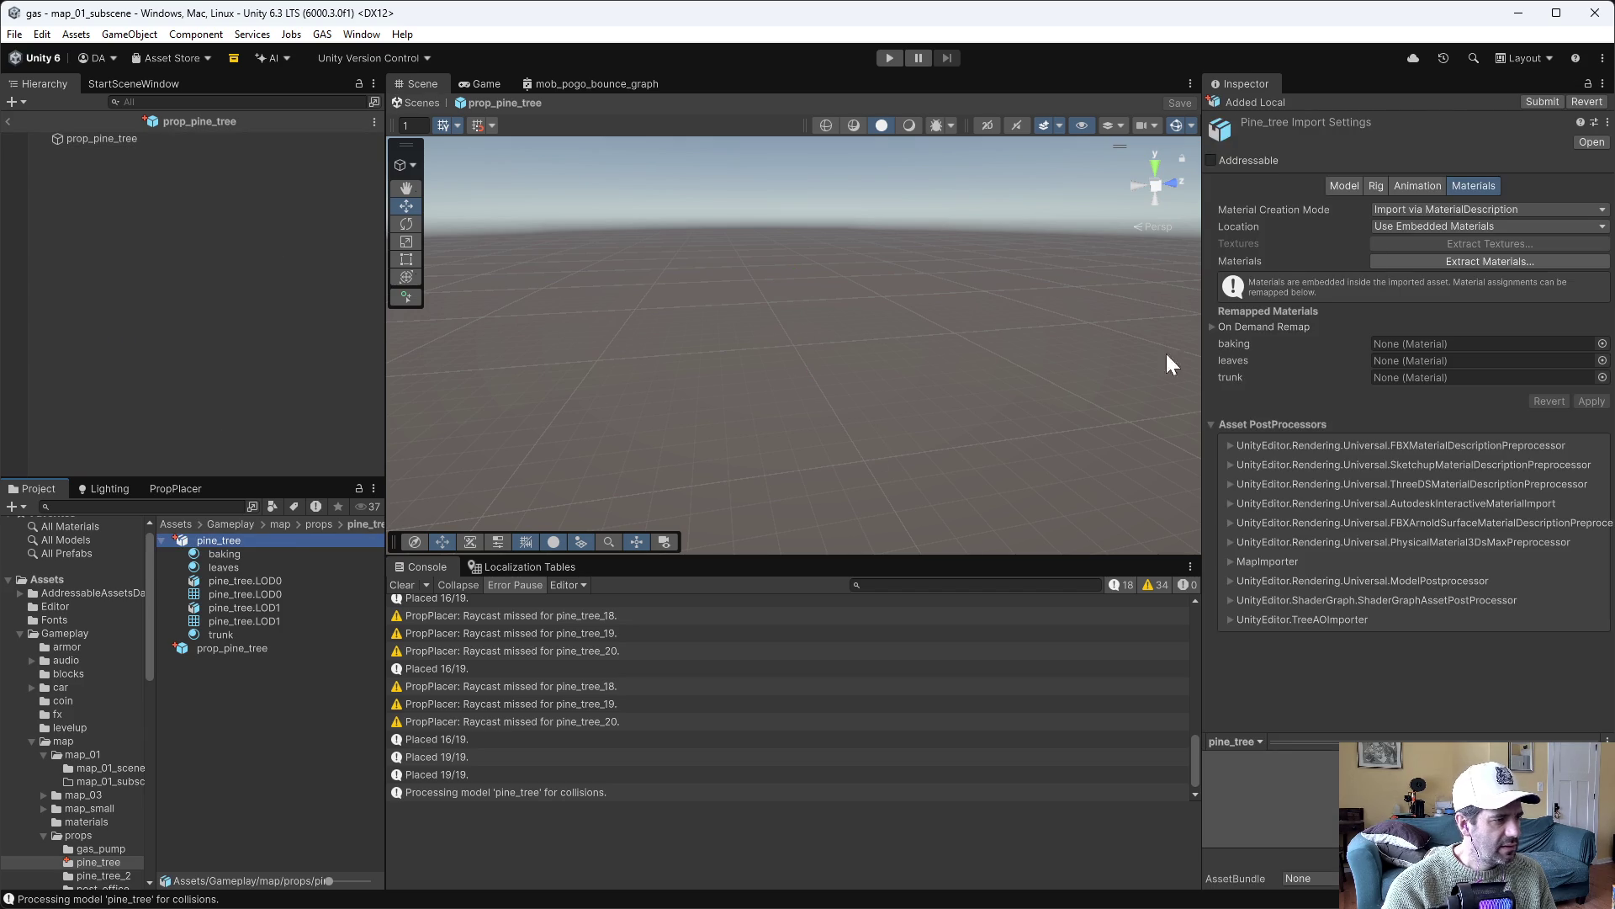
pyautogui.click(1462, 209)
pyautogui.click(1416, 228)
pyautogui.click(1591, 267)
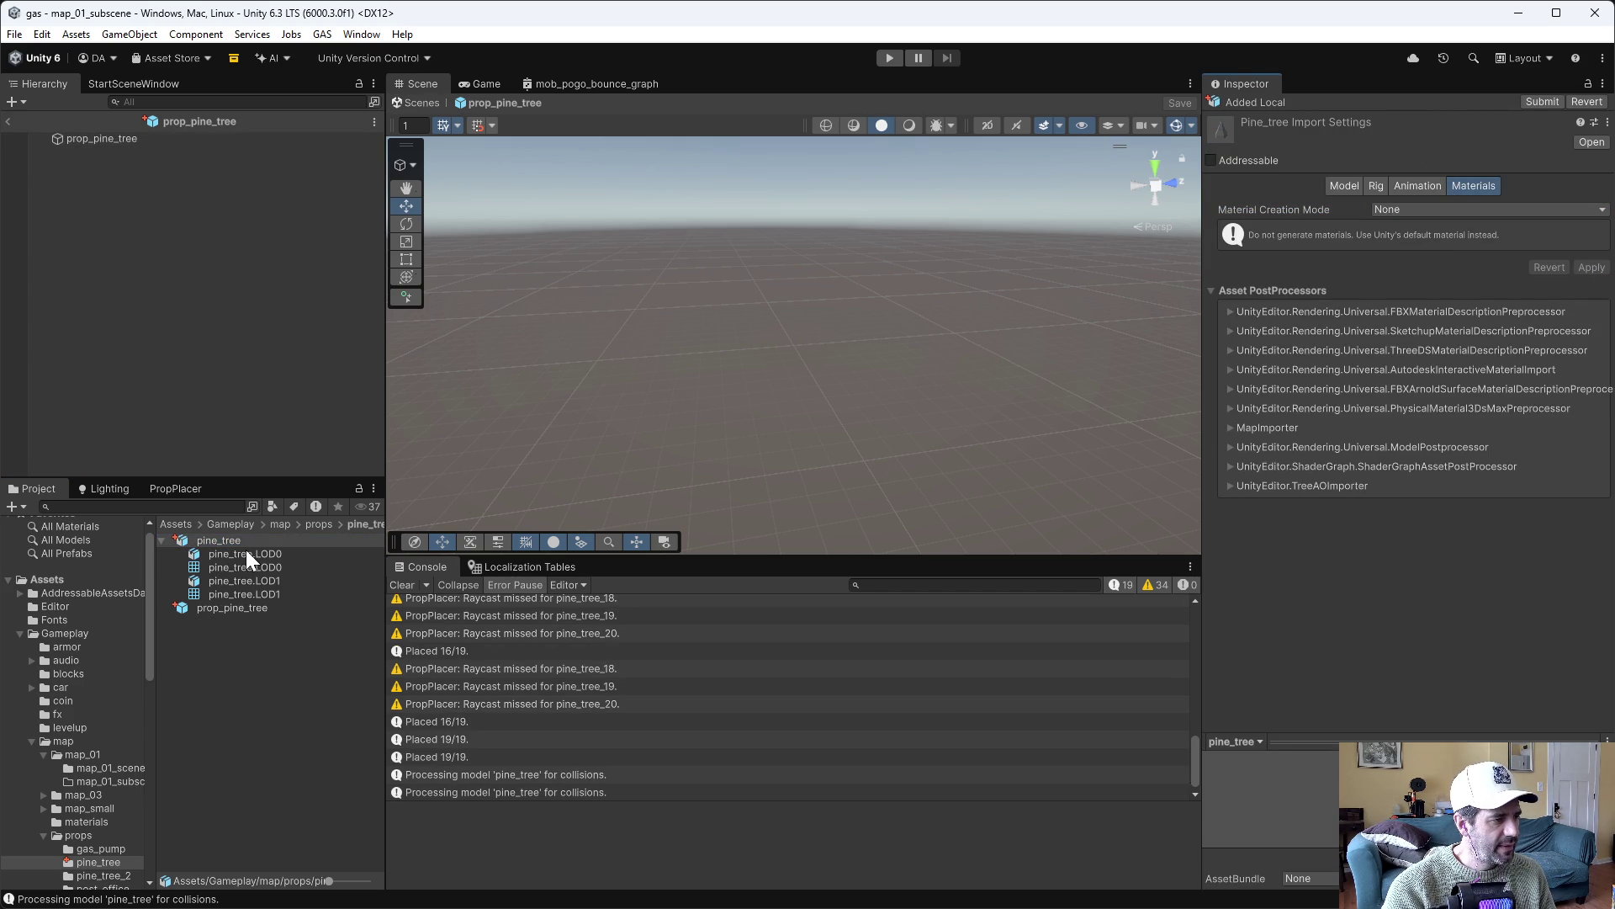
# Put prop_pine_tree on the Static Geometry layer and mark it Static
pyautogui.click(135, 141)
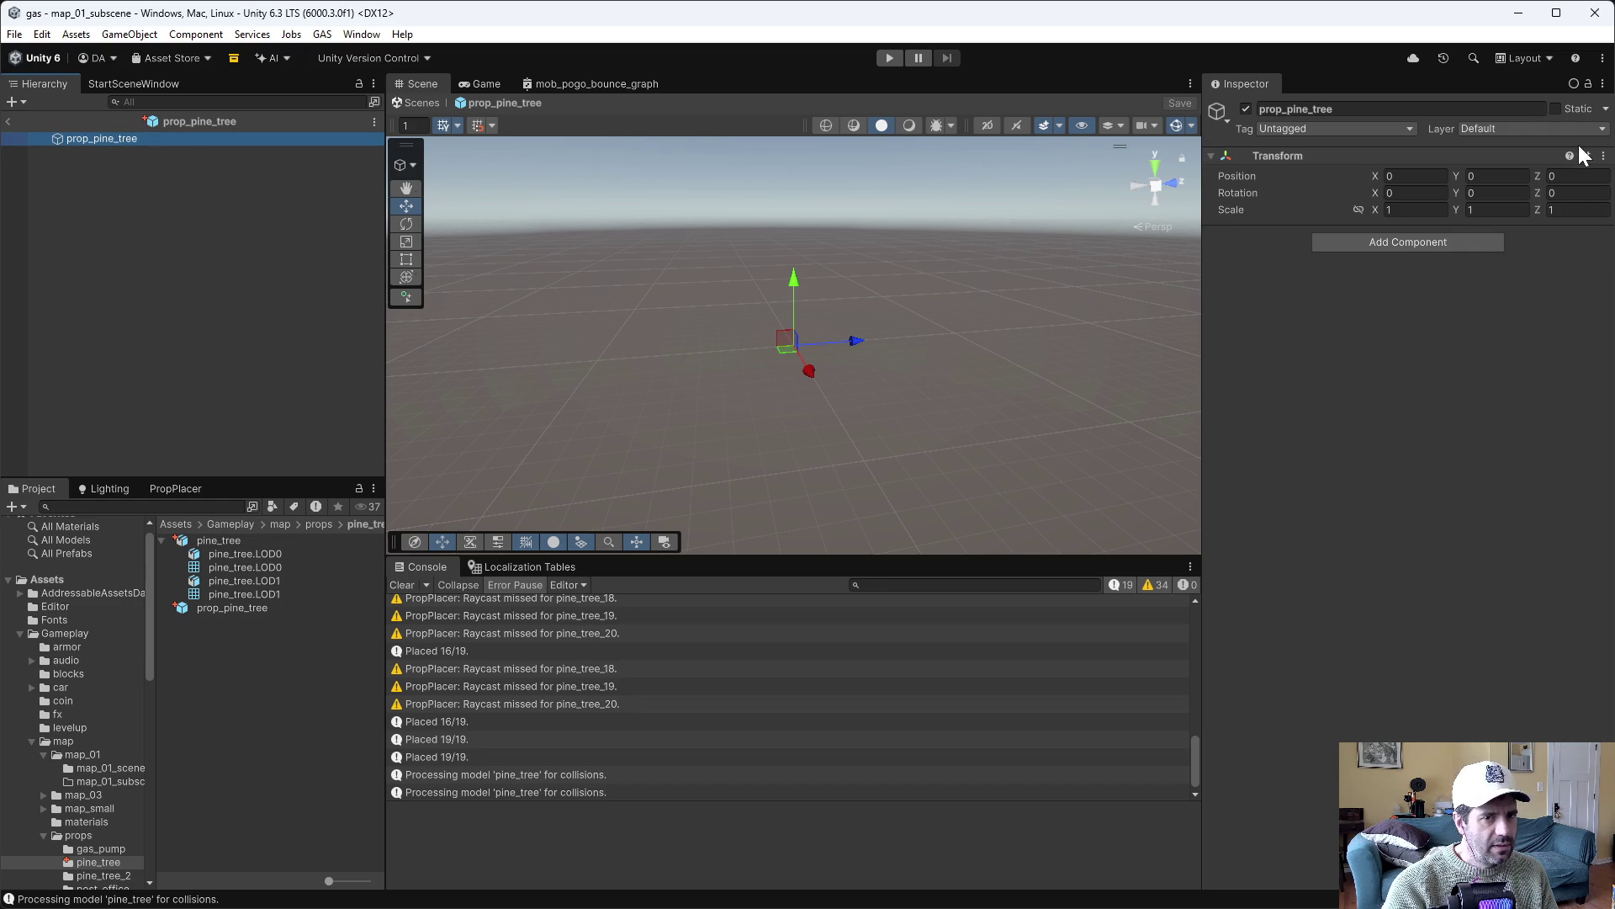
pyautogui.click(1514, 129)
pyautogui.click(1512, 241)
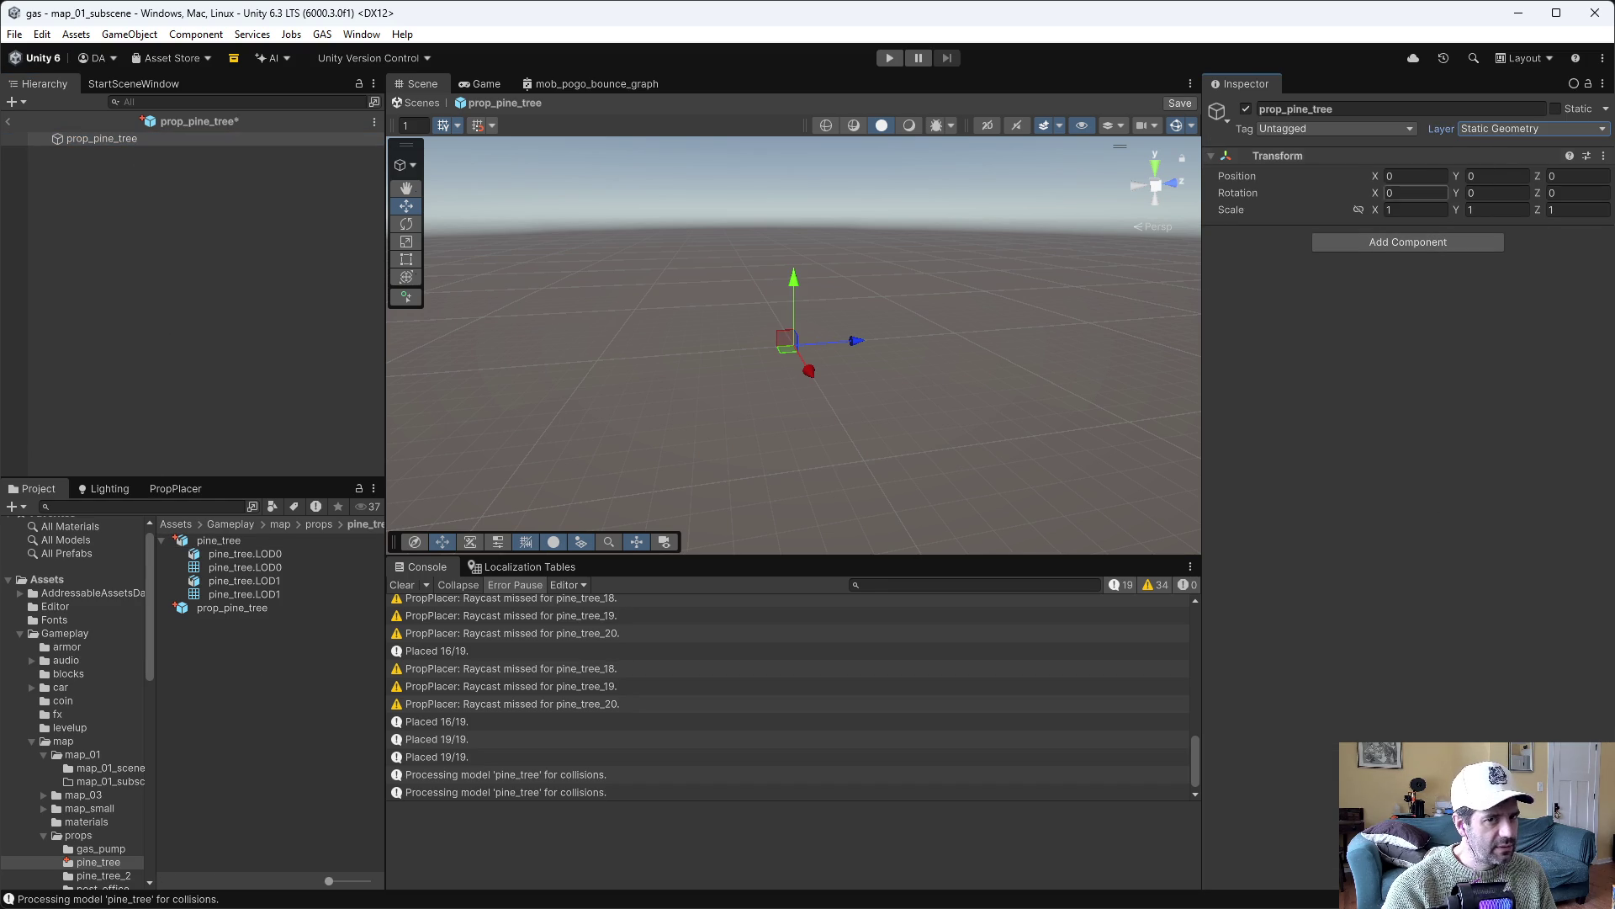
pyautogui.click(1555, 108)
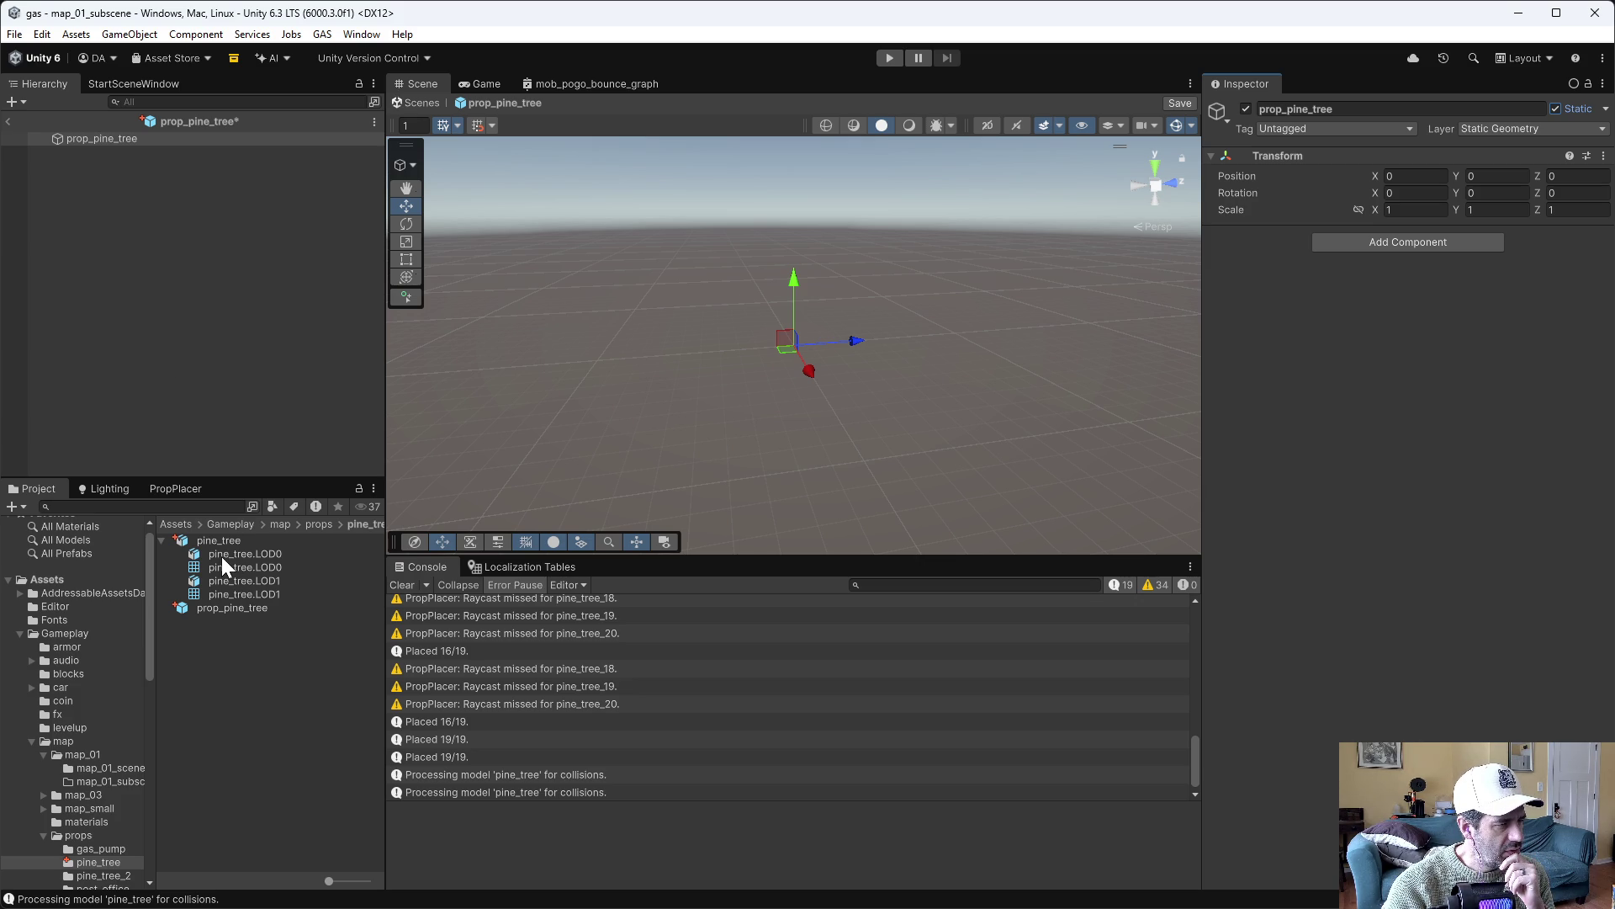
pyautogui.rightClick(120, 139)
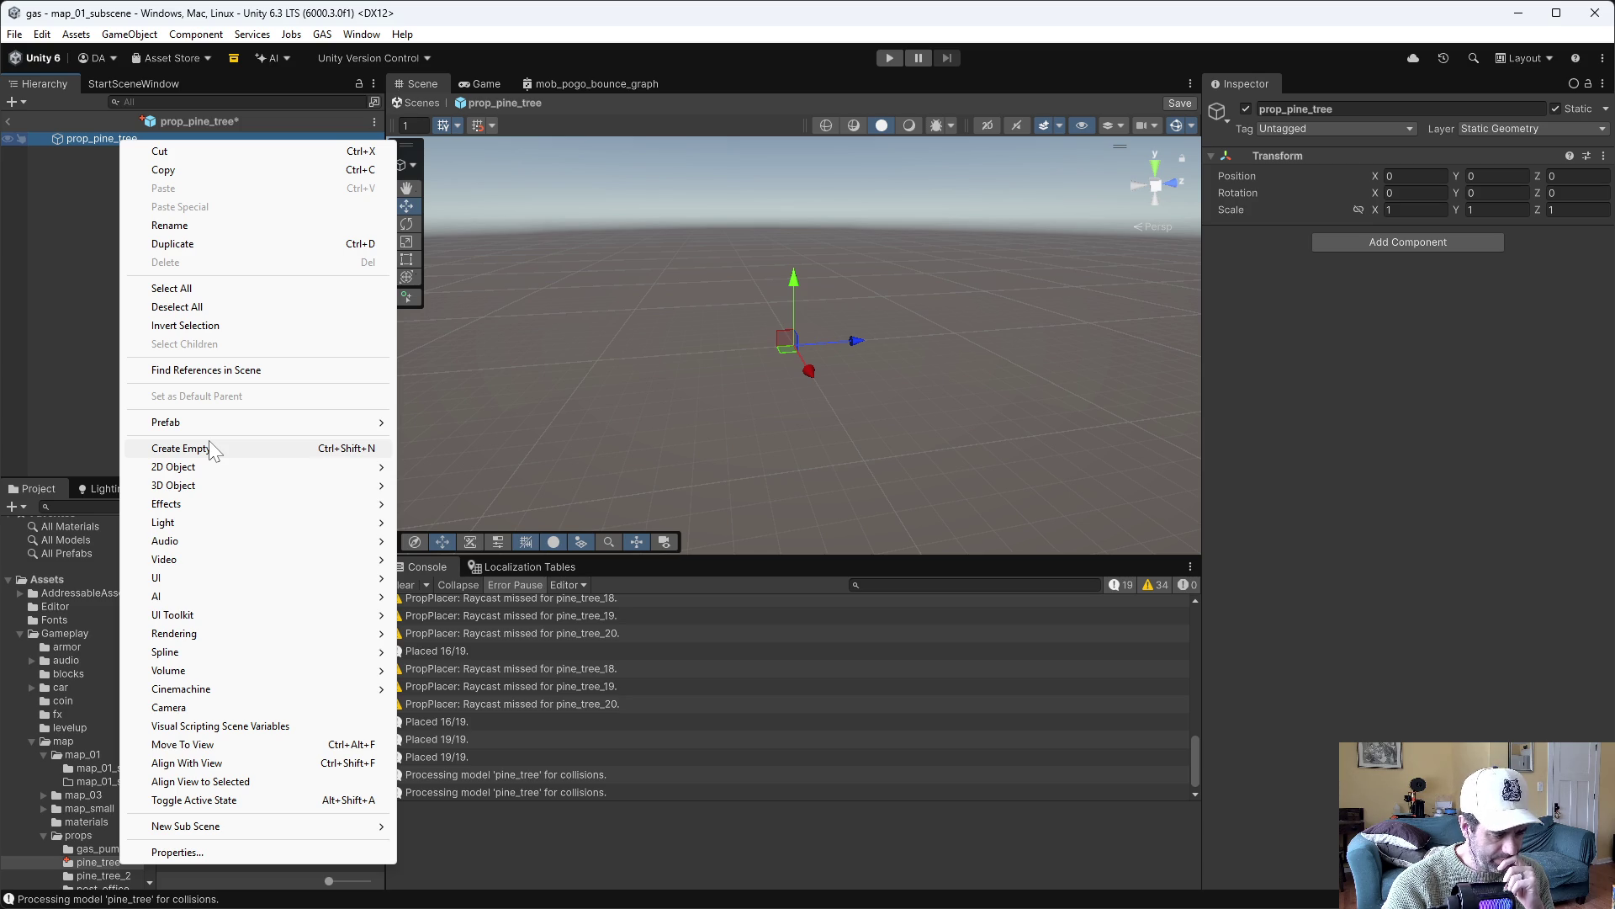
pyautogui.click(95, 370)
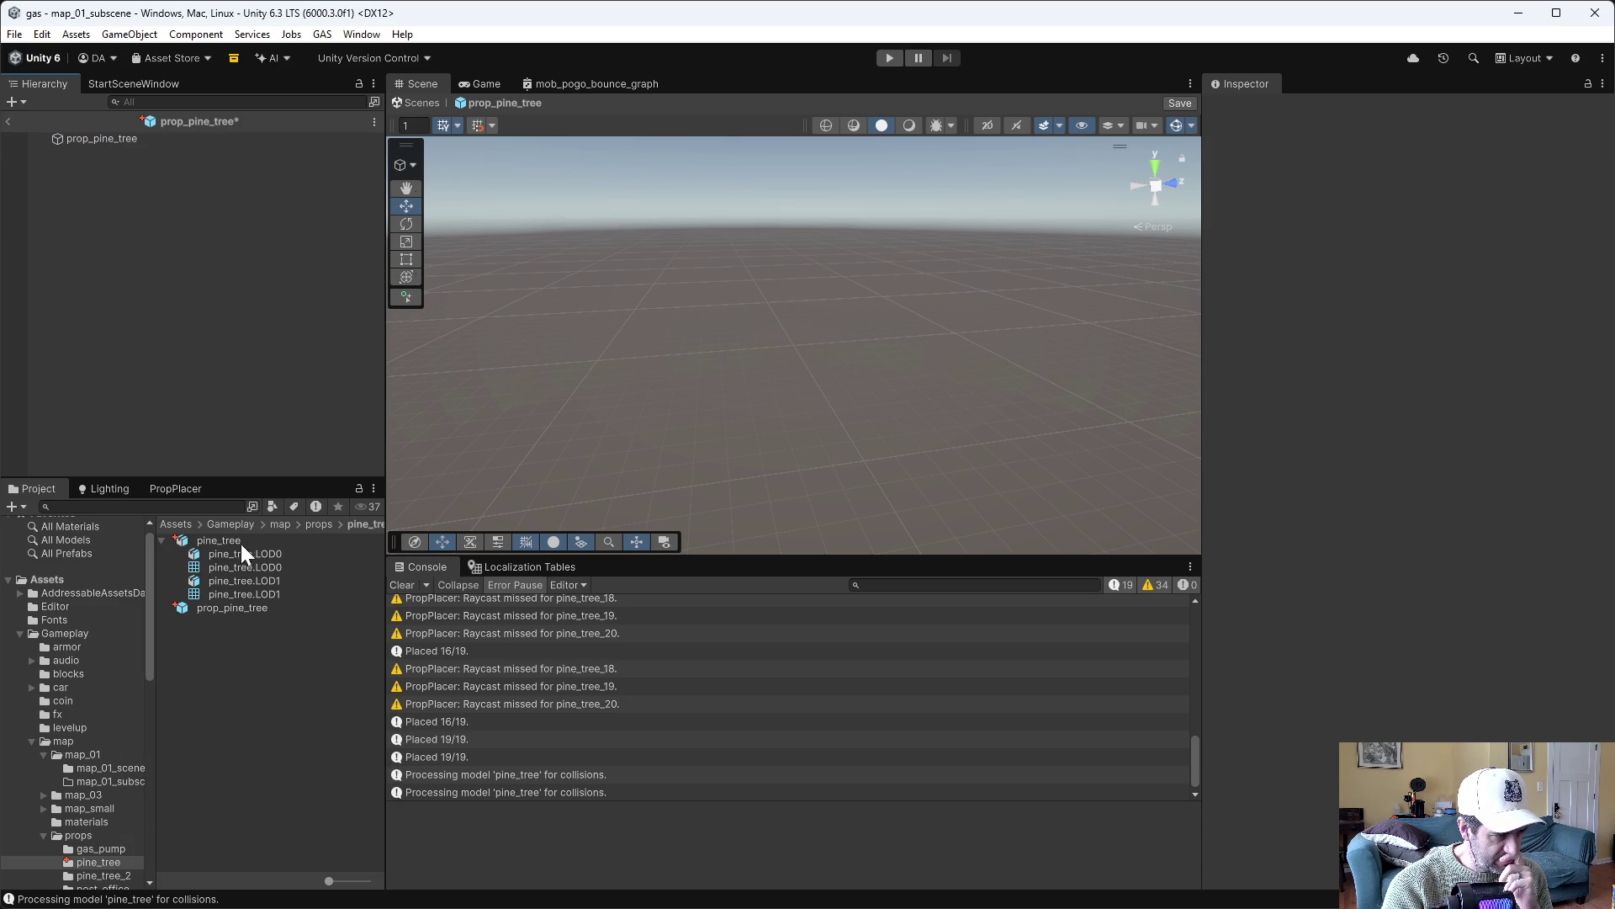
pyautogui.moveTo(232, 548)
pyautogui.mouseDown()
pyautogui.moveTo(204, 215)
pyautogui.moveTo(118, 139)
pyautogui.mouseUp()
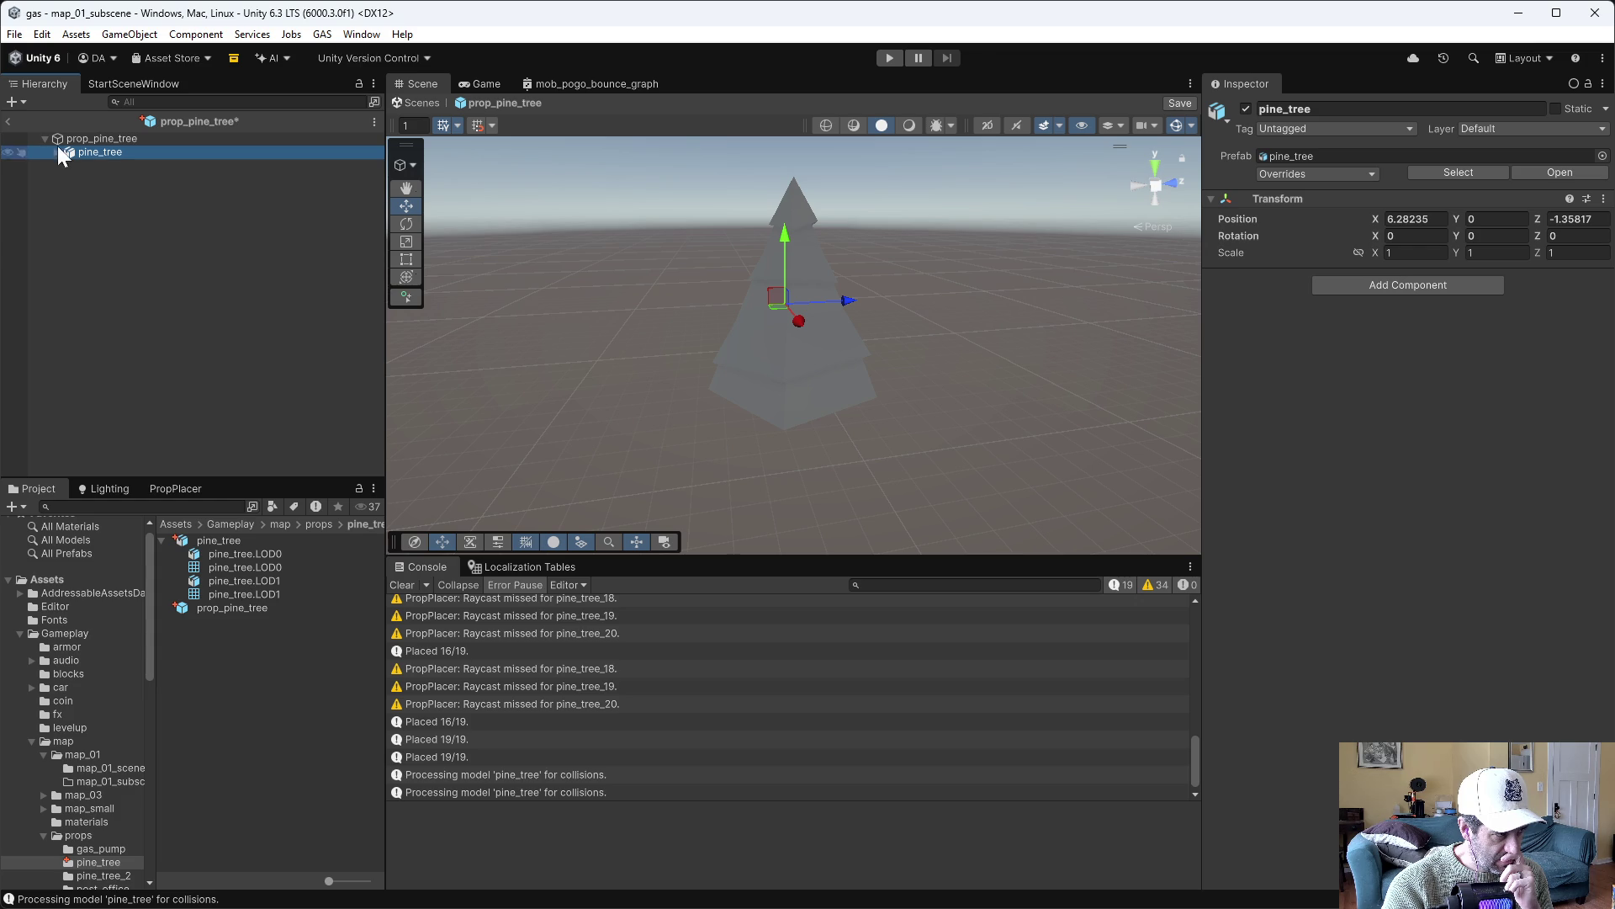
pyautogui.click(55, 153)
pyautogui.click(97, 165)
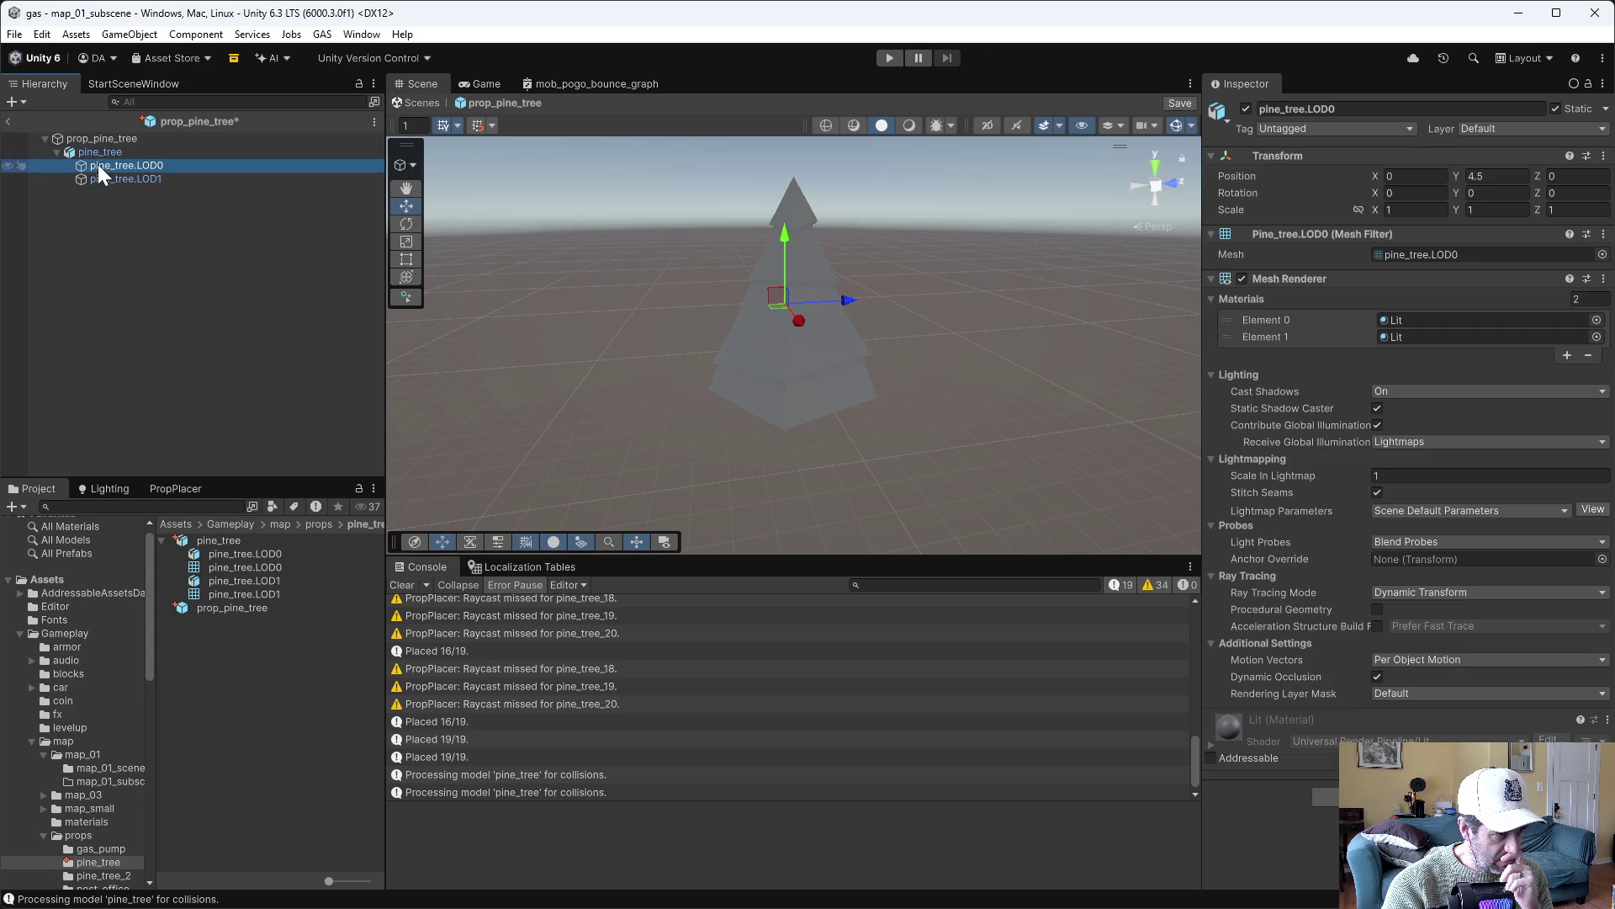
pyautogui.click(114, 178)
pyautogui.click(125, 164)
pyautogui.click(126, 176)
pyautogui.click(128, 165)
pyautogui.click(131, 177)
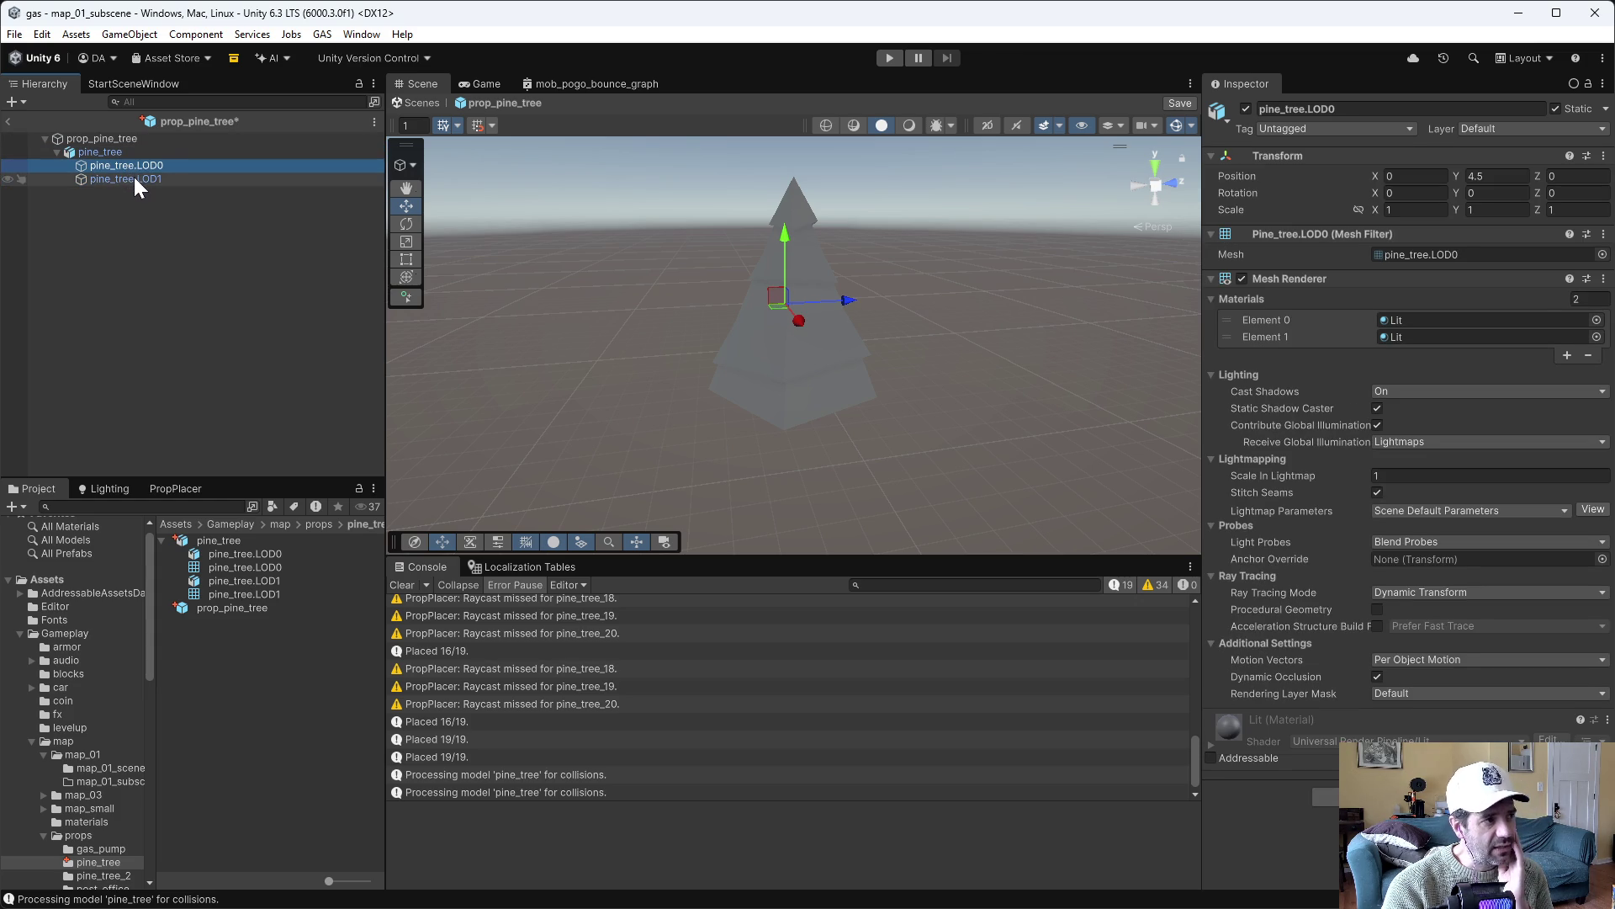
pyautogui.click(138, 166)
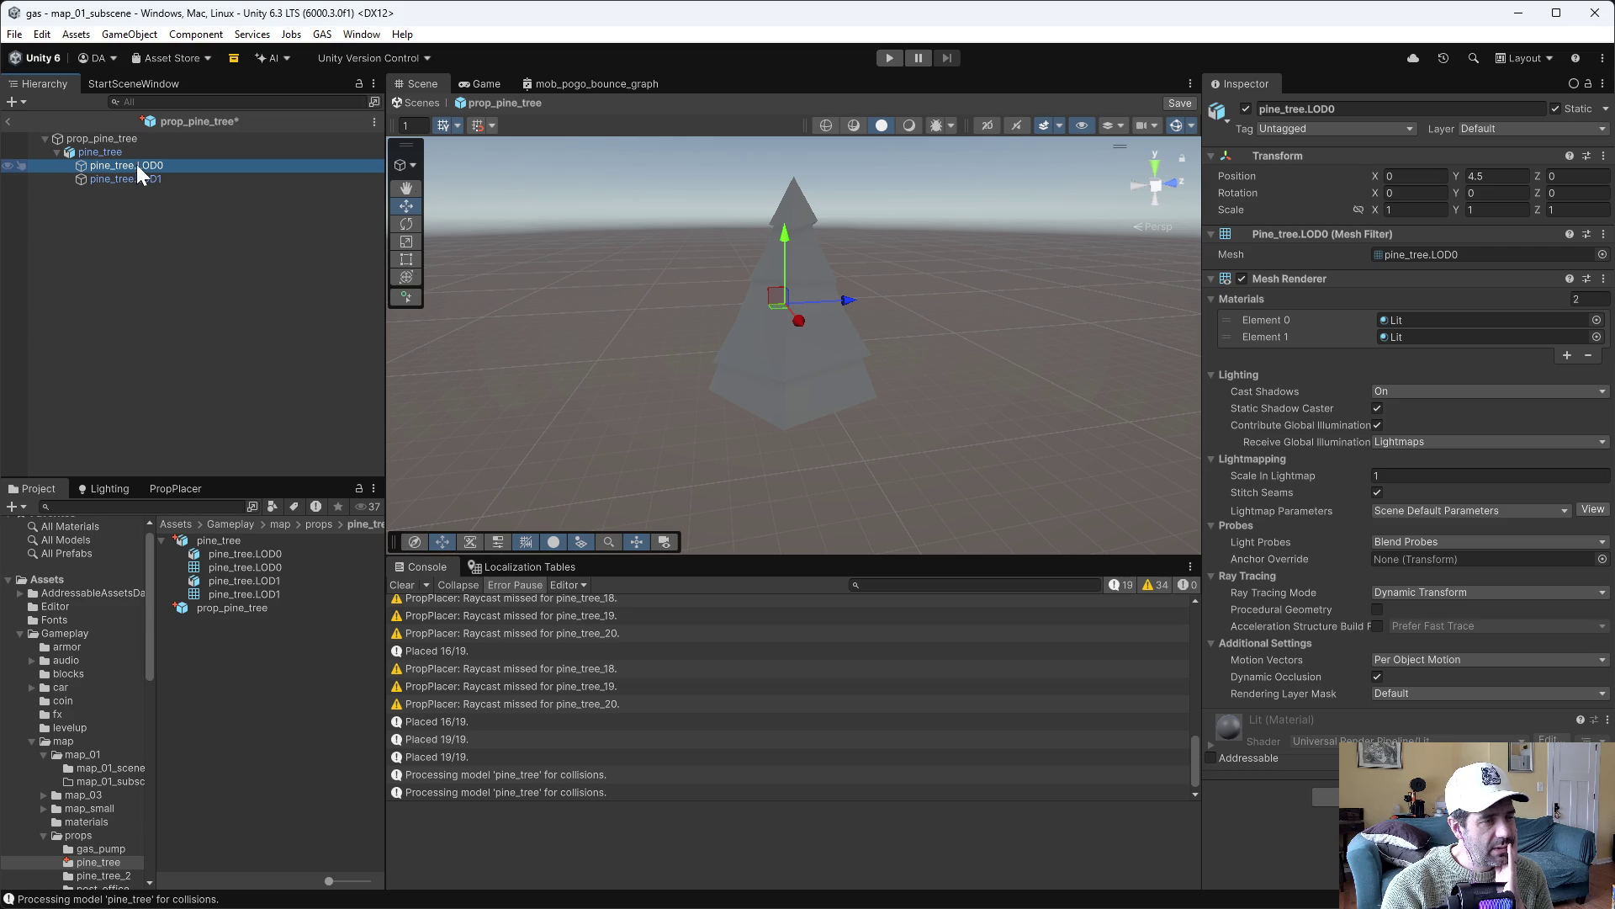
pyautogui.click(123, 152)
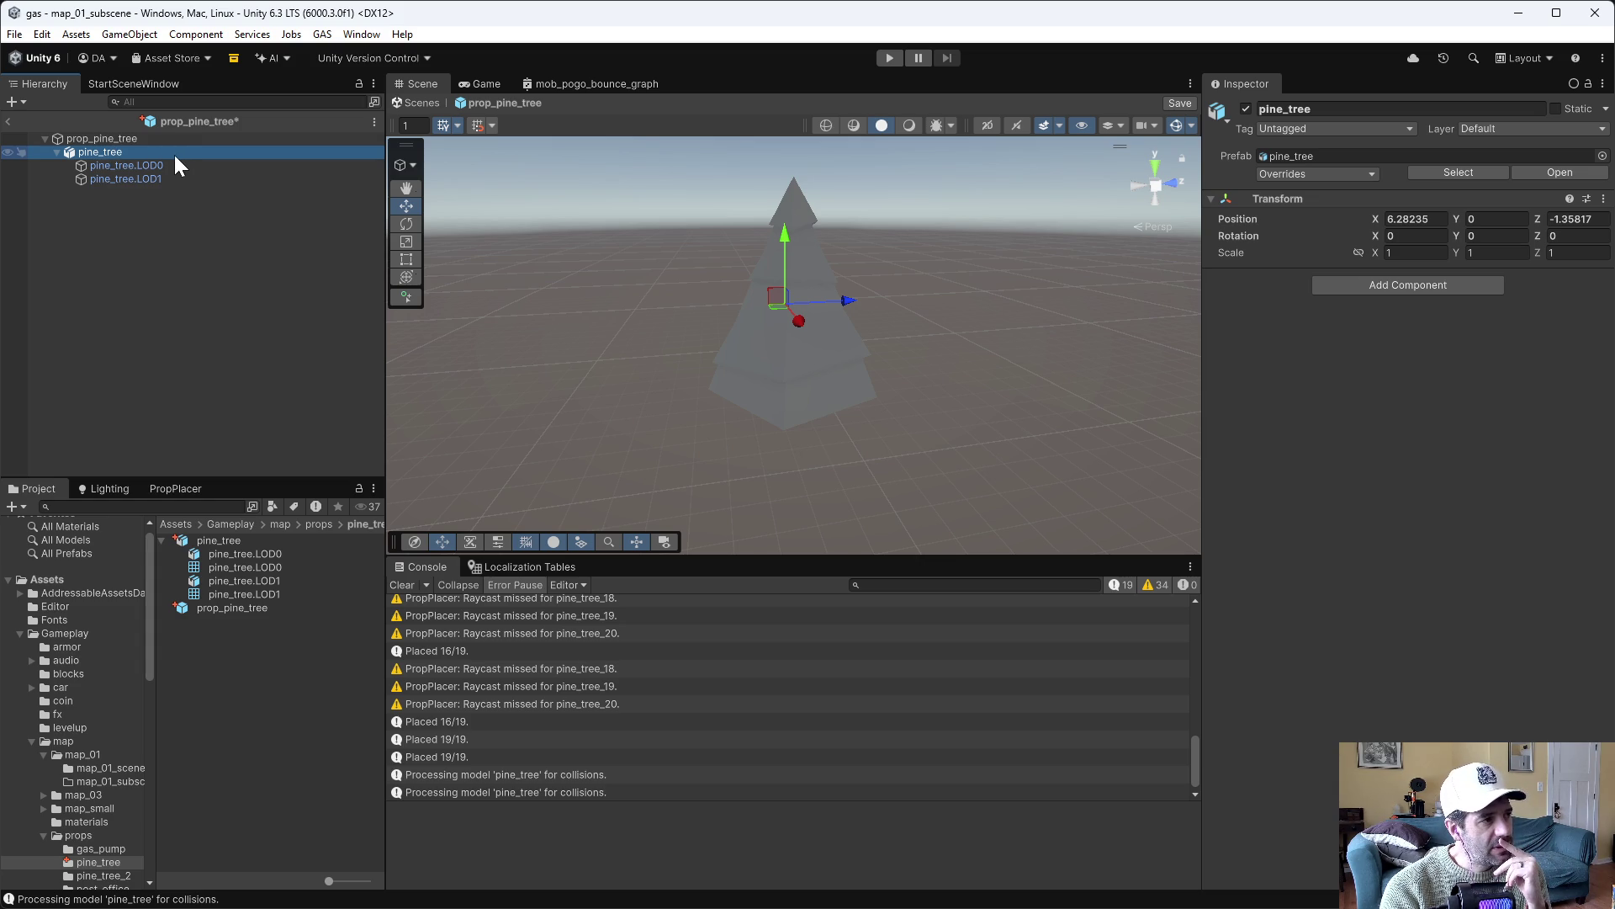
pyautogui.click(123, 168)
pyautogui.click(95, 152)
pyautogui.press('Delete')
pyautogui.rightClick(83, 135)
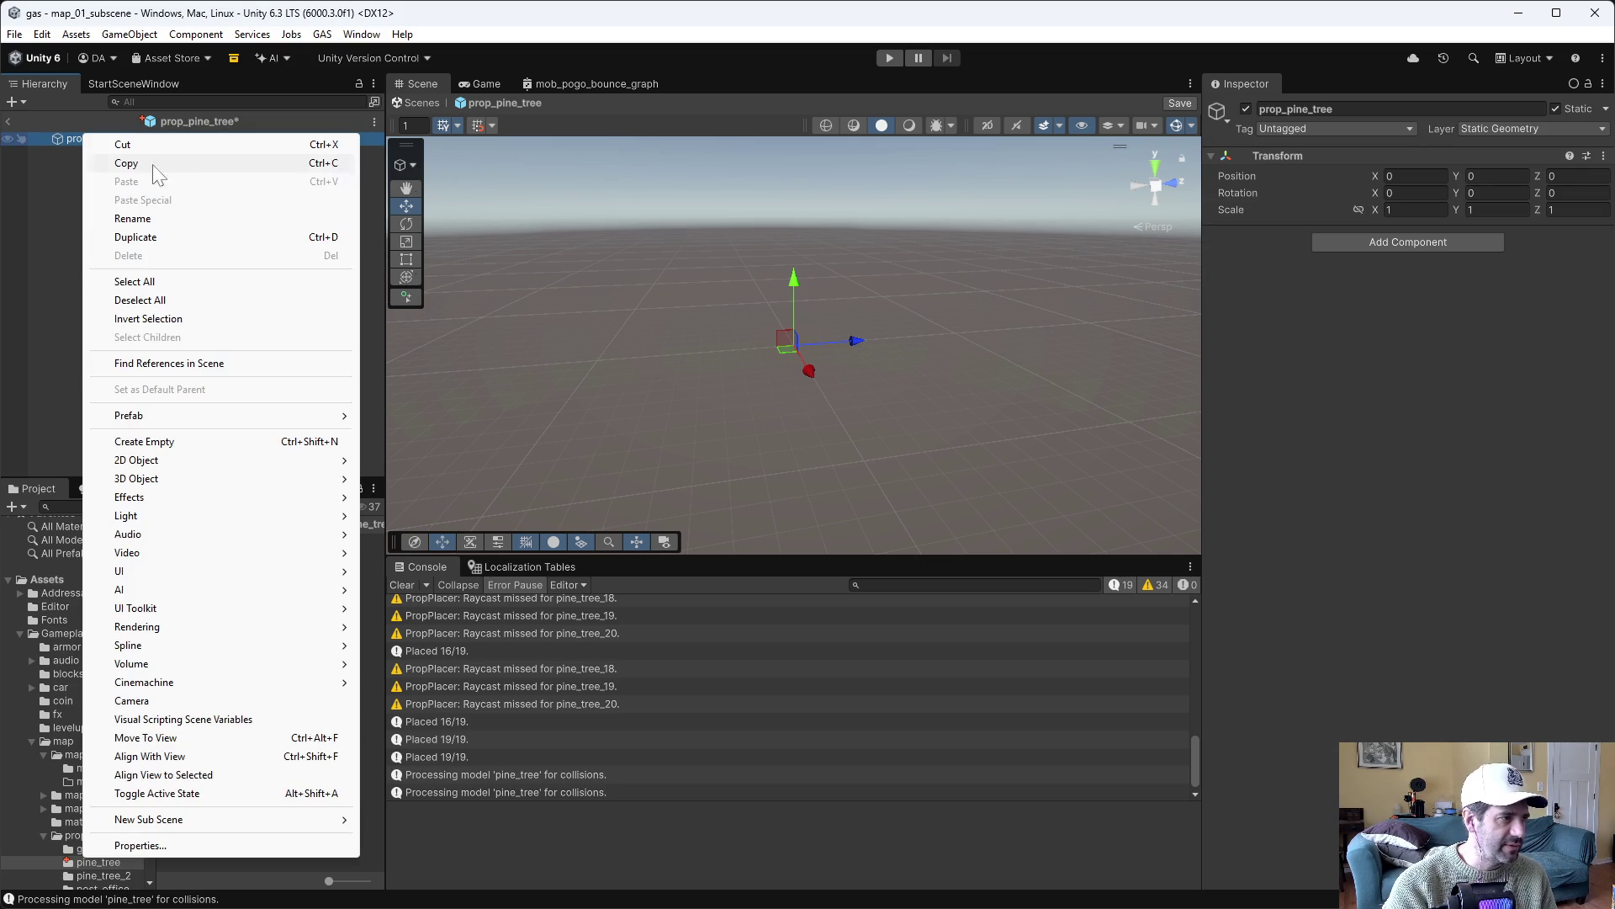
# Add an empty child pine_tree.LOD0 with a Mesh Filter using the pine_tree.LOD0 mesh
pyautogui.click(183, 442)
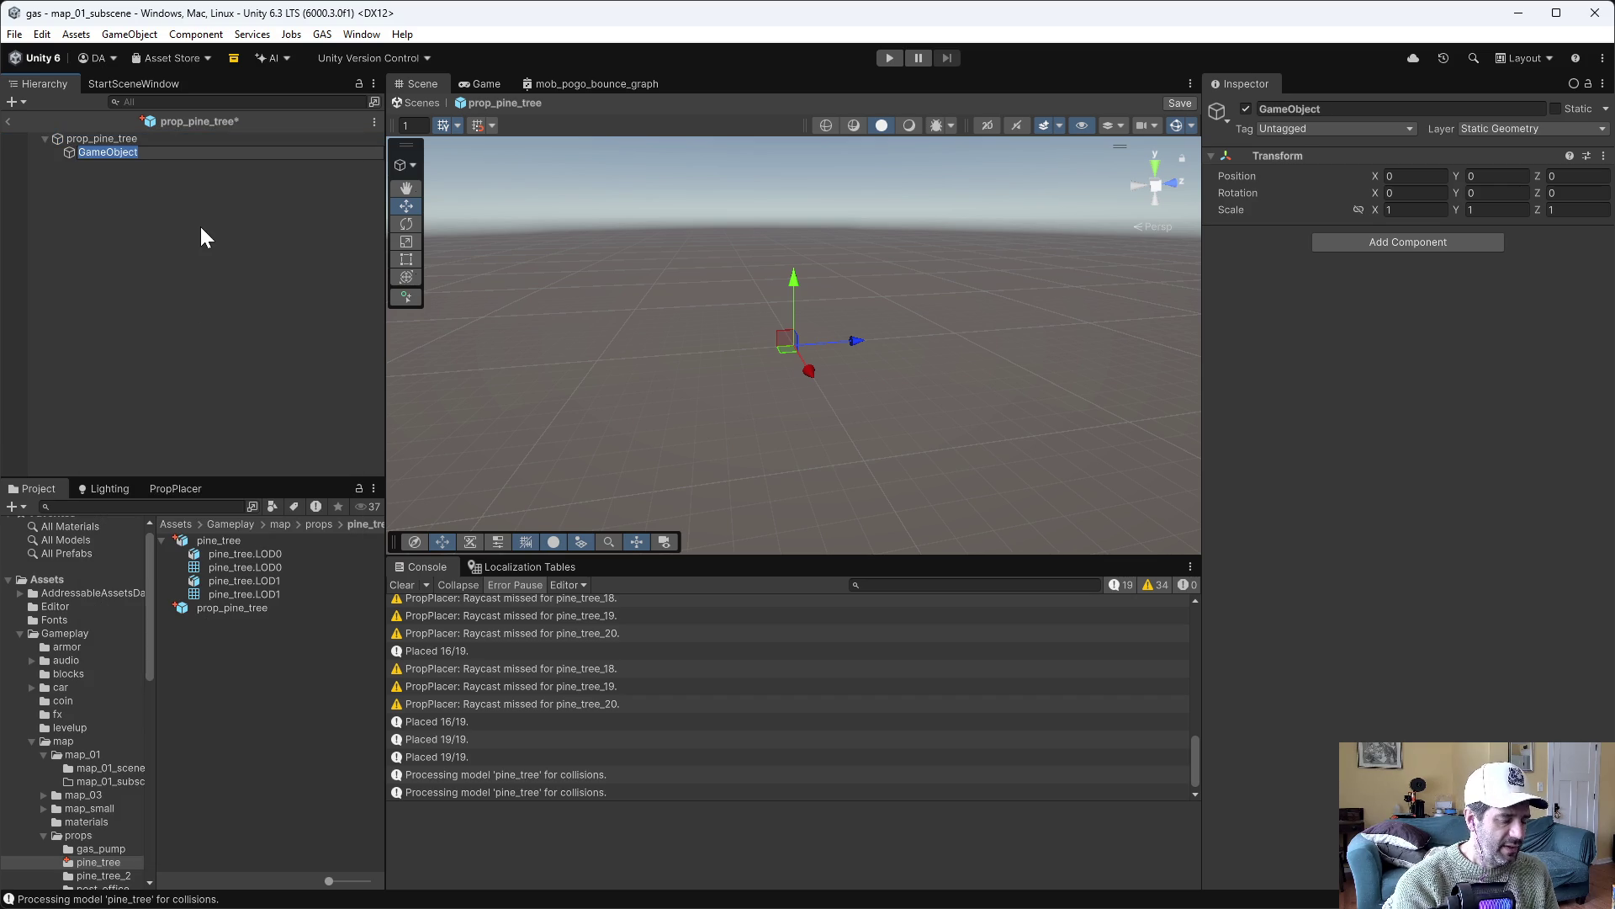
pyautogui.write('pine_t')
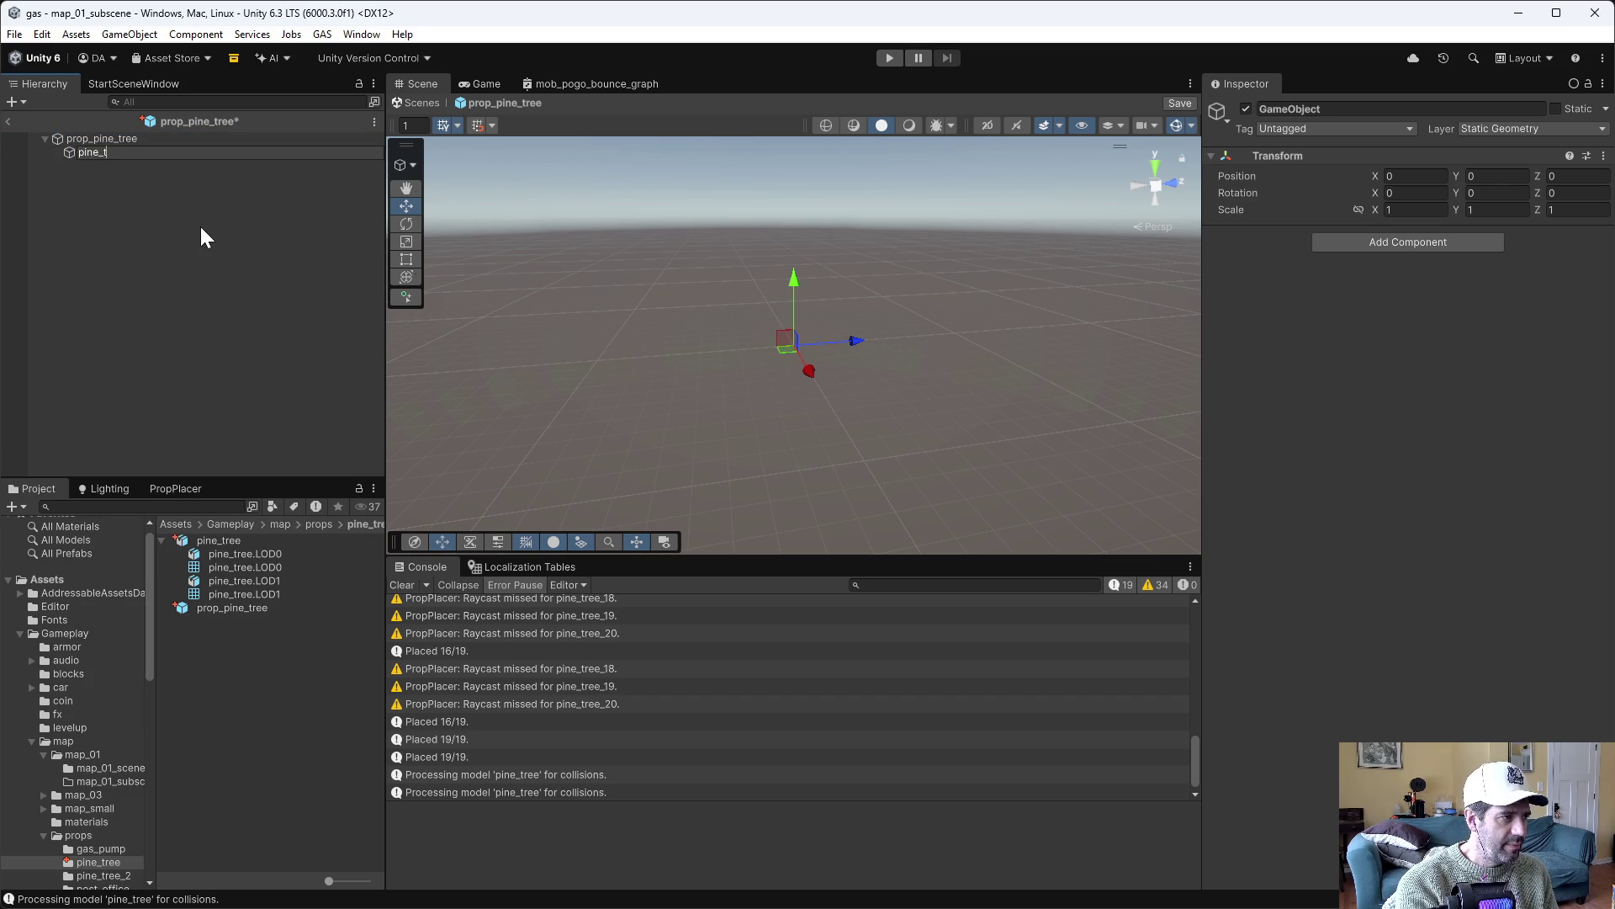
pyautogui.write('ree.LOD0')
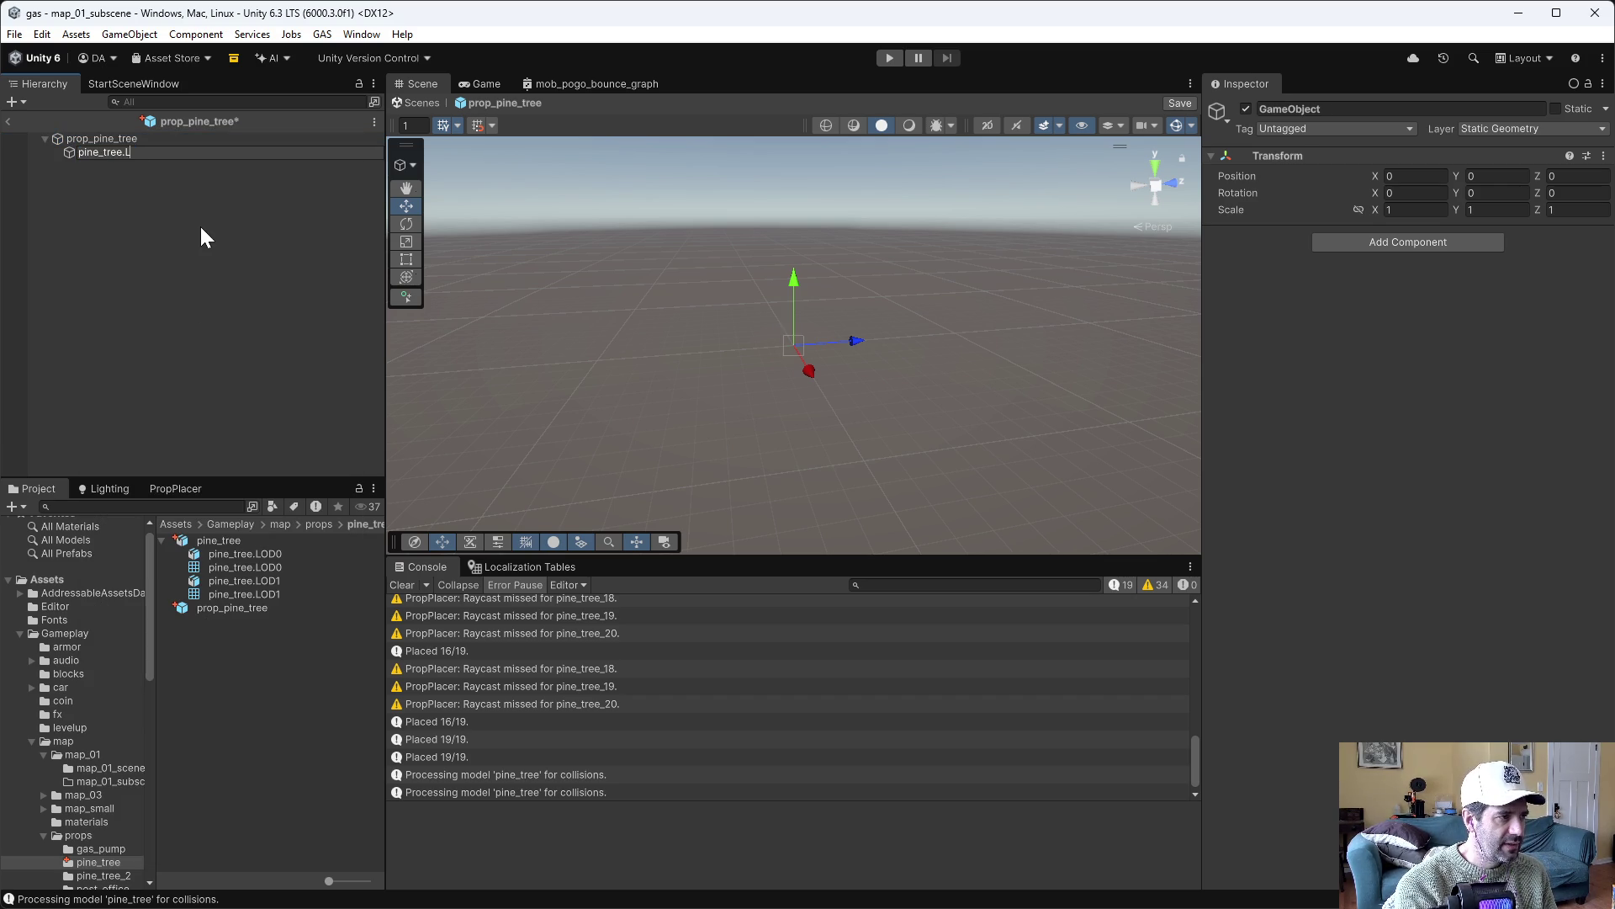
pyautogui.press('Return')
pyautogui.click(1402, 244)
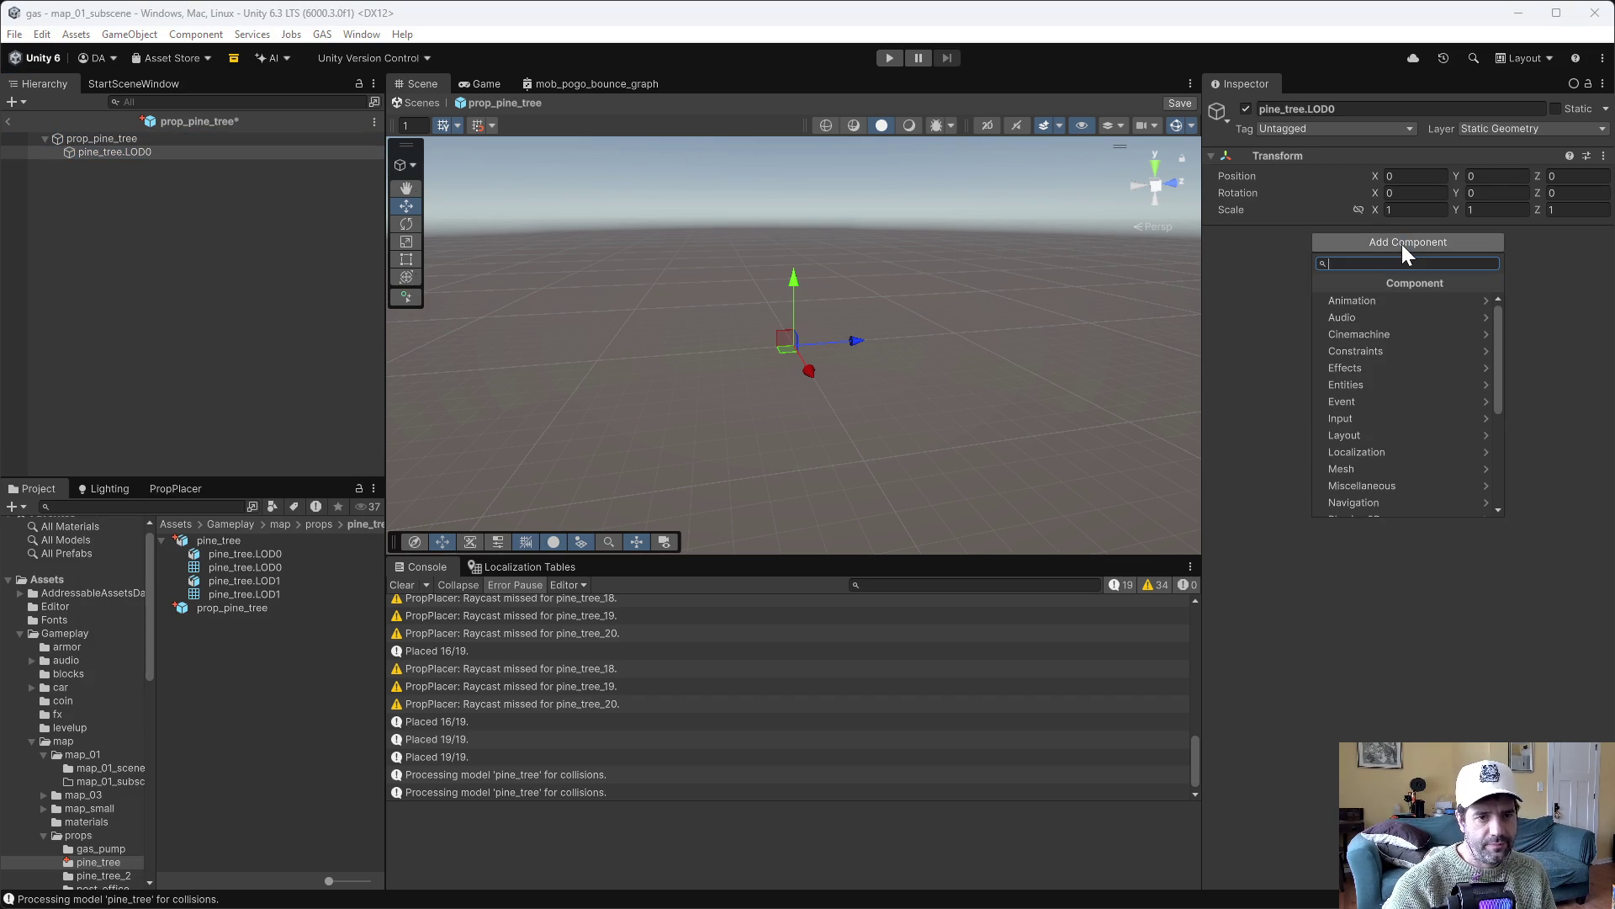
pyautogui.write('mesh')
pyautogui.press('Down')
pyautogui.press('Return')
pyautogui.moveTo(271, 572)
pyautogui.mouseDown()
pyautogui.moveTo(1471, 282)
pyautogui.moveTo(1478, 252)
pyautogui.mouseUp()
# Add a Mesh Renderer to pine_tree.LOD0 with two material slots
pyautogui.click(1436, 286)
pyautogui.write('me')
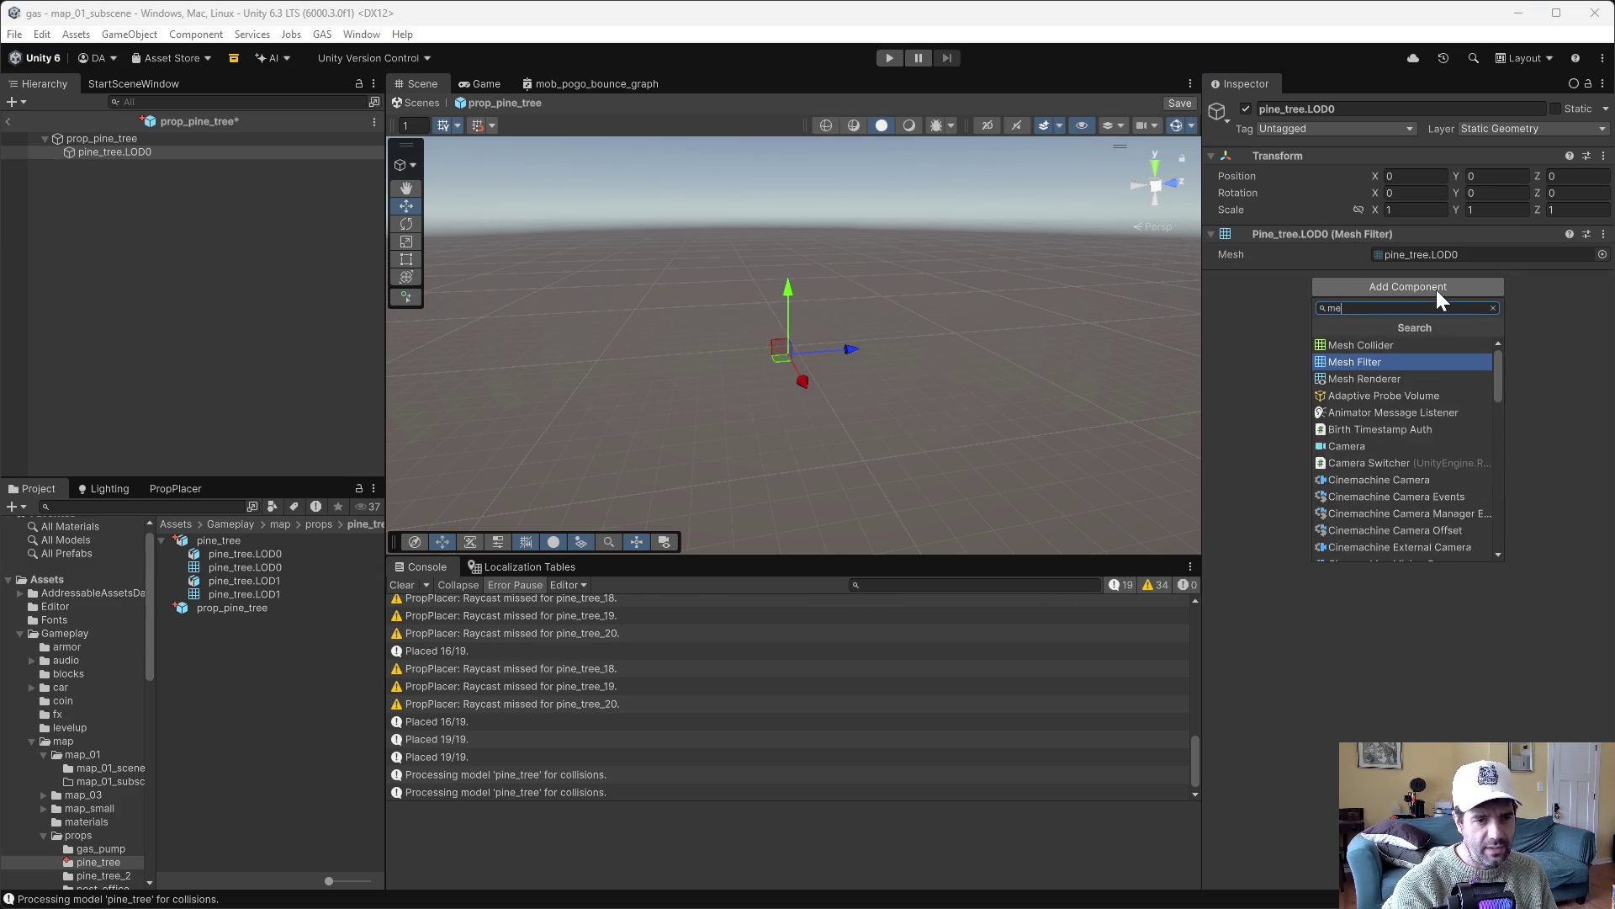
pyautogui.press('Down')
pyautogui.press('Return')
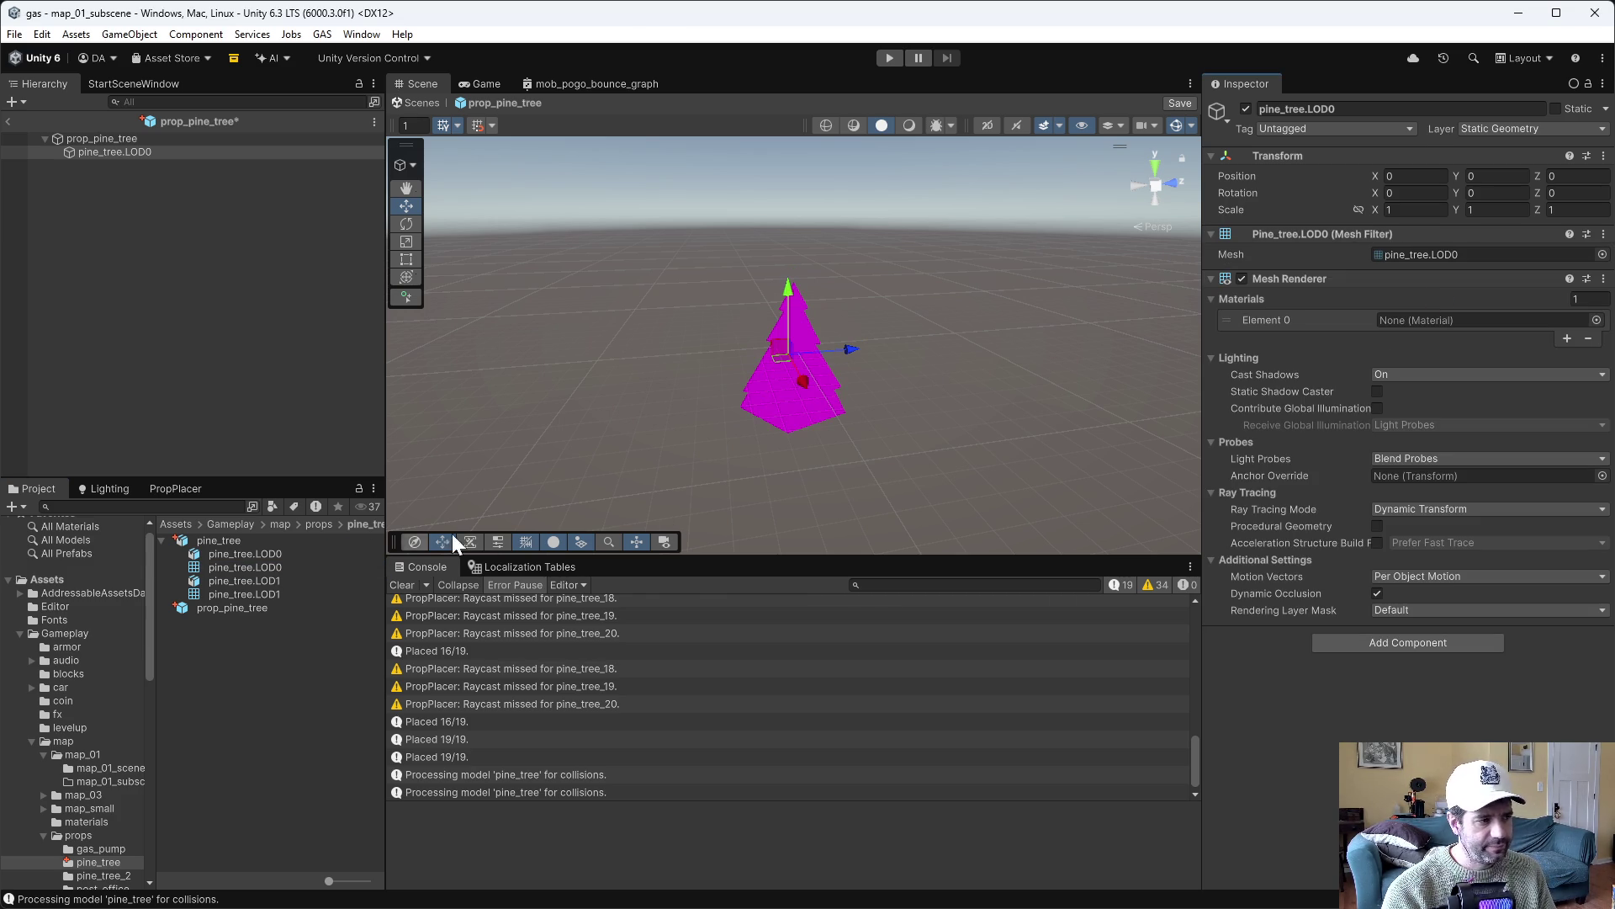
pyautogui.click(1564, 338)
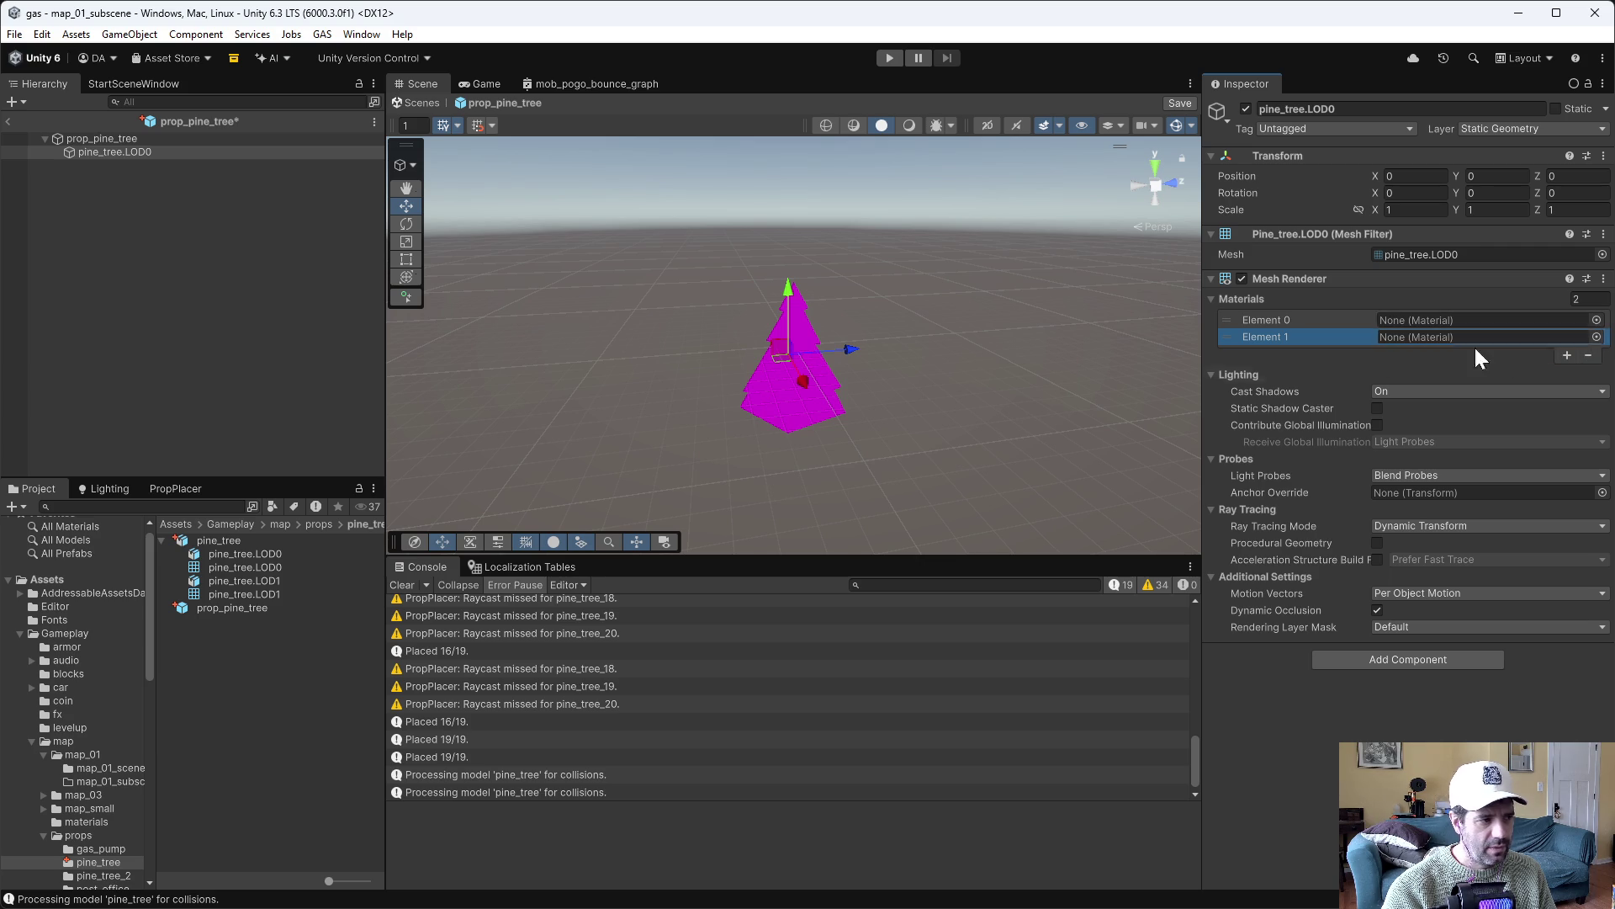
pyautogui.rightClick(201, 686)
# Check the existing pine_tree_leaves material in the pine_tree_2 folder, then return to pine_tree
pyautogui.moveTo(248, 180)
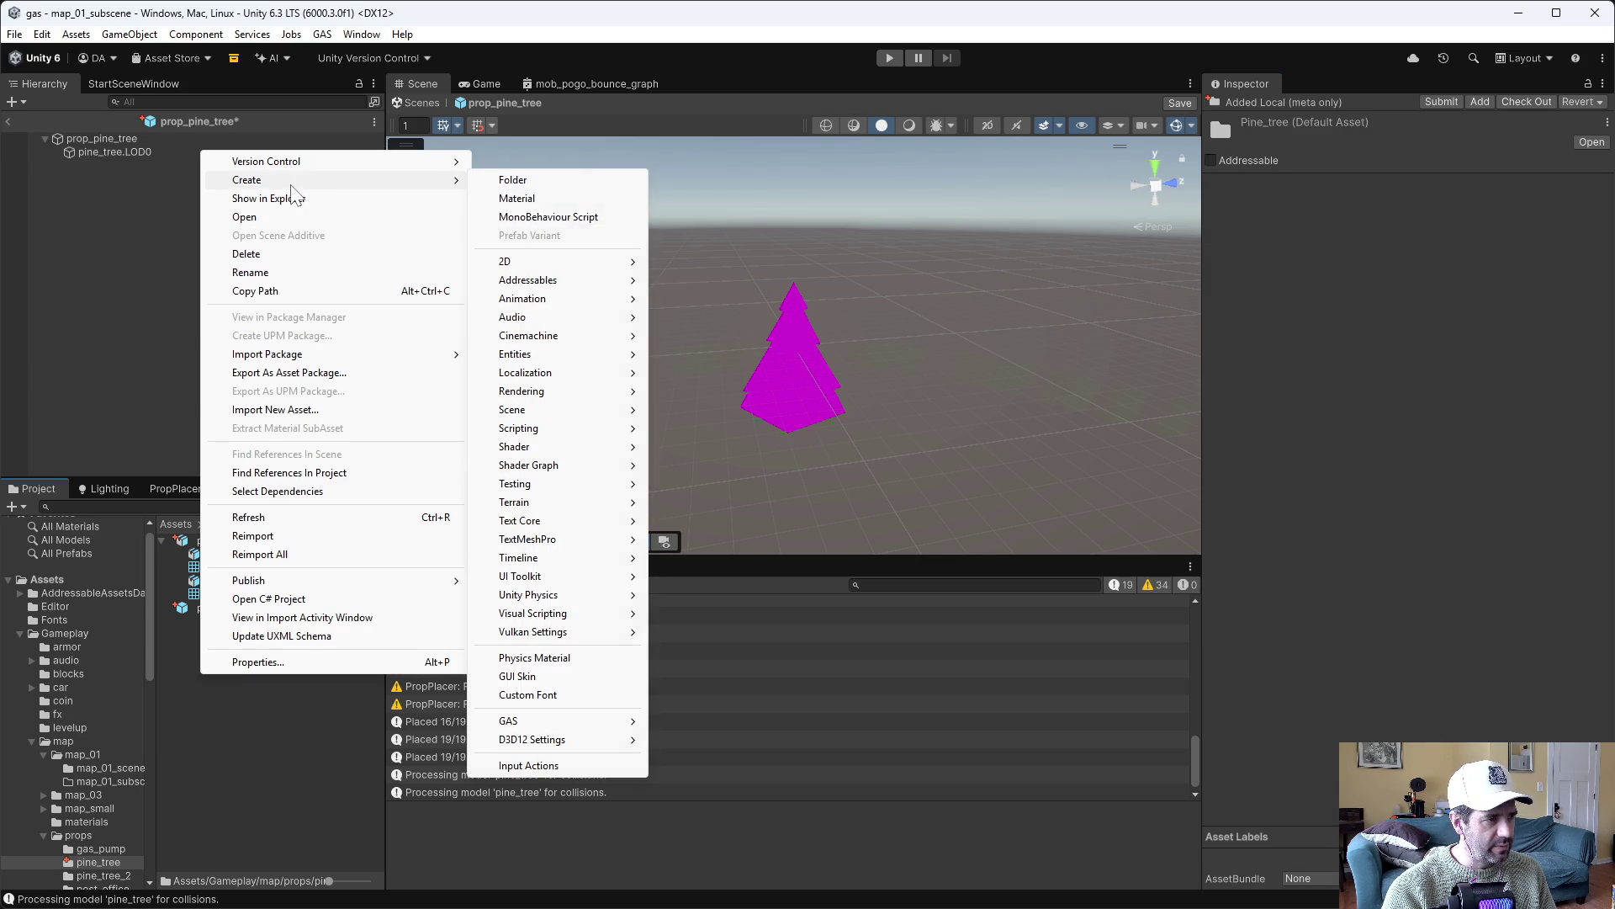
pyautogui.click(226, 797)
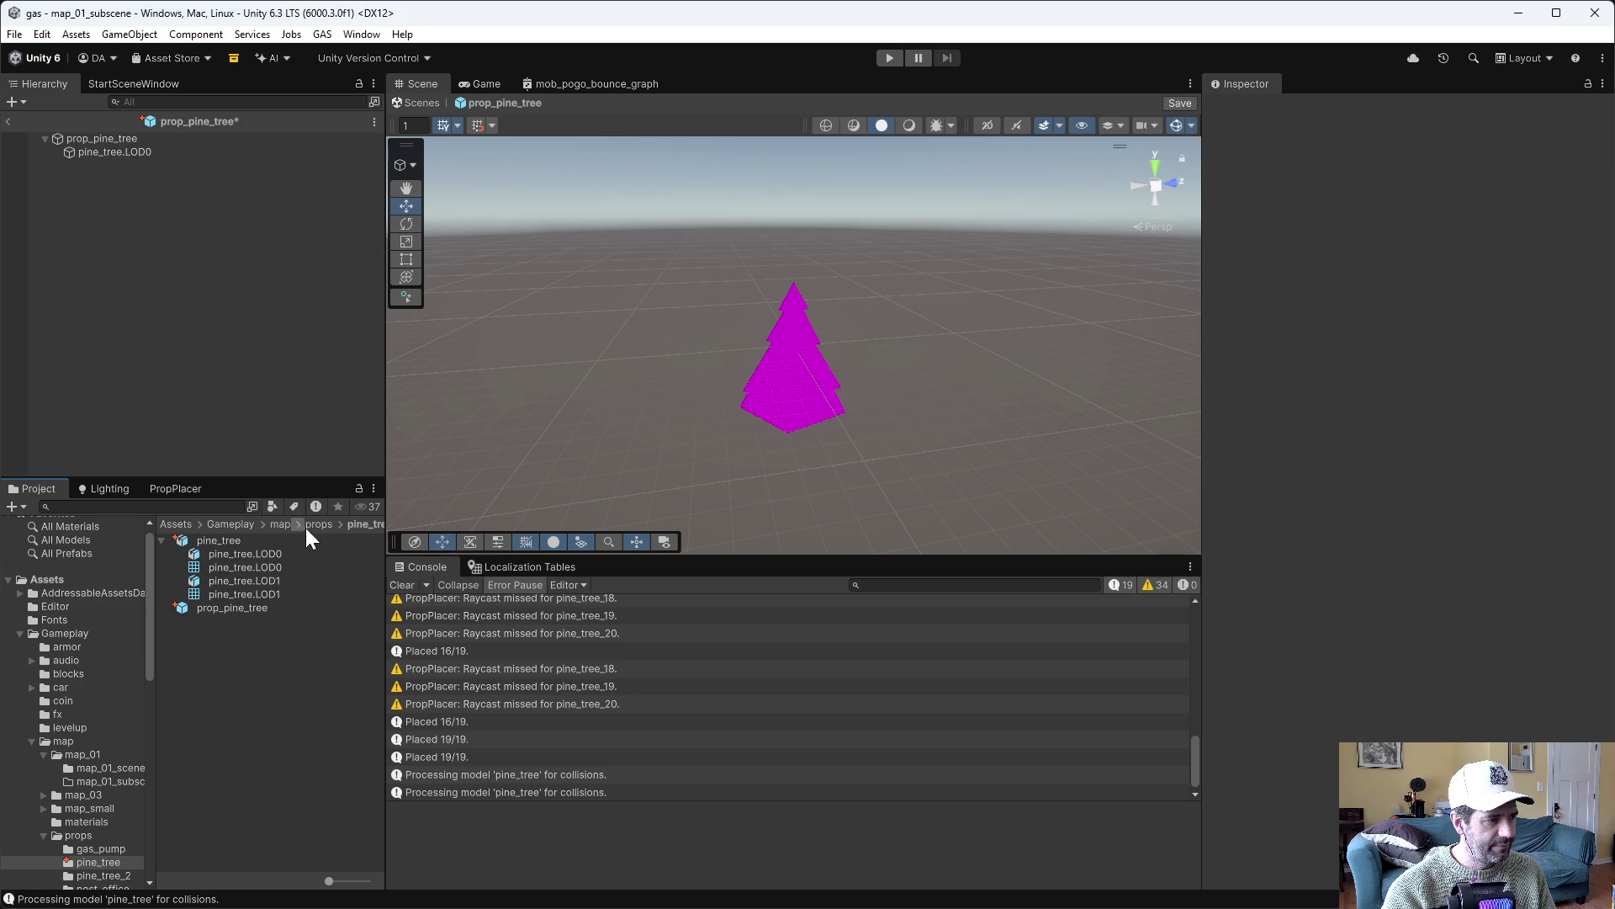
pyautogui.scroll(-3, 98, 845)
pyautogui.click(103, 774)
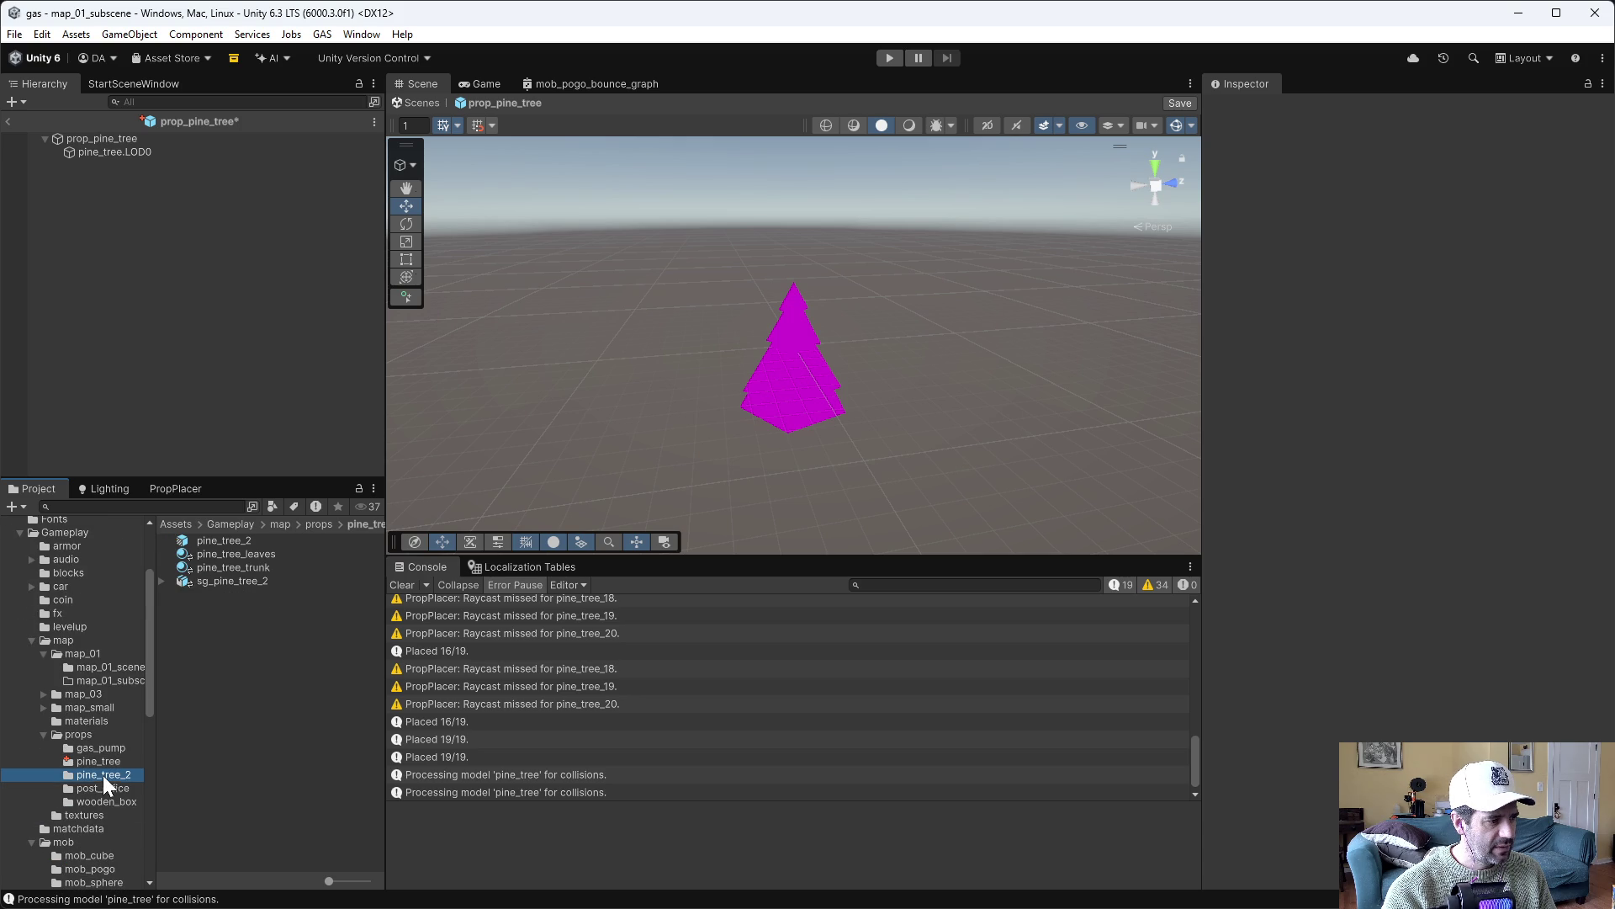
pyautogui.click(248, 558)
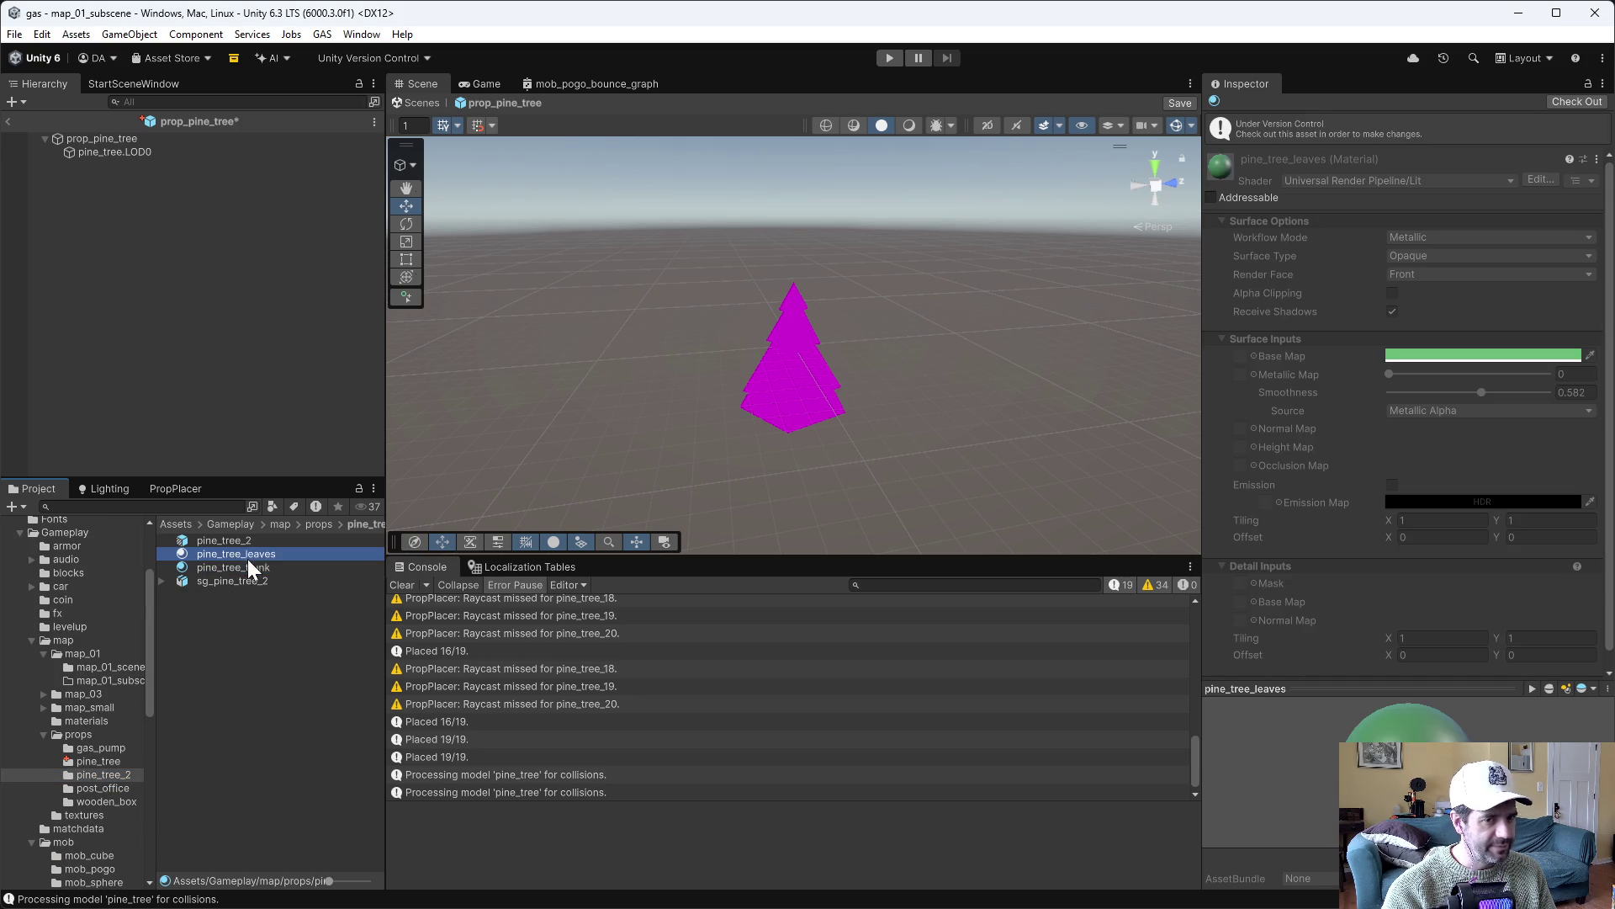
pyautogui.click(92, 759)
# Create a pine_tree_leaves material in the pine_tree folder using the URP Simple Lit shader
pyautogui.rightClick(206, 662)
pyautogui.moveTo(278, 168)
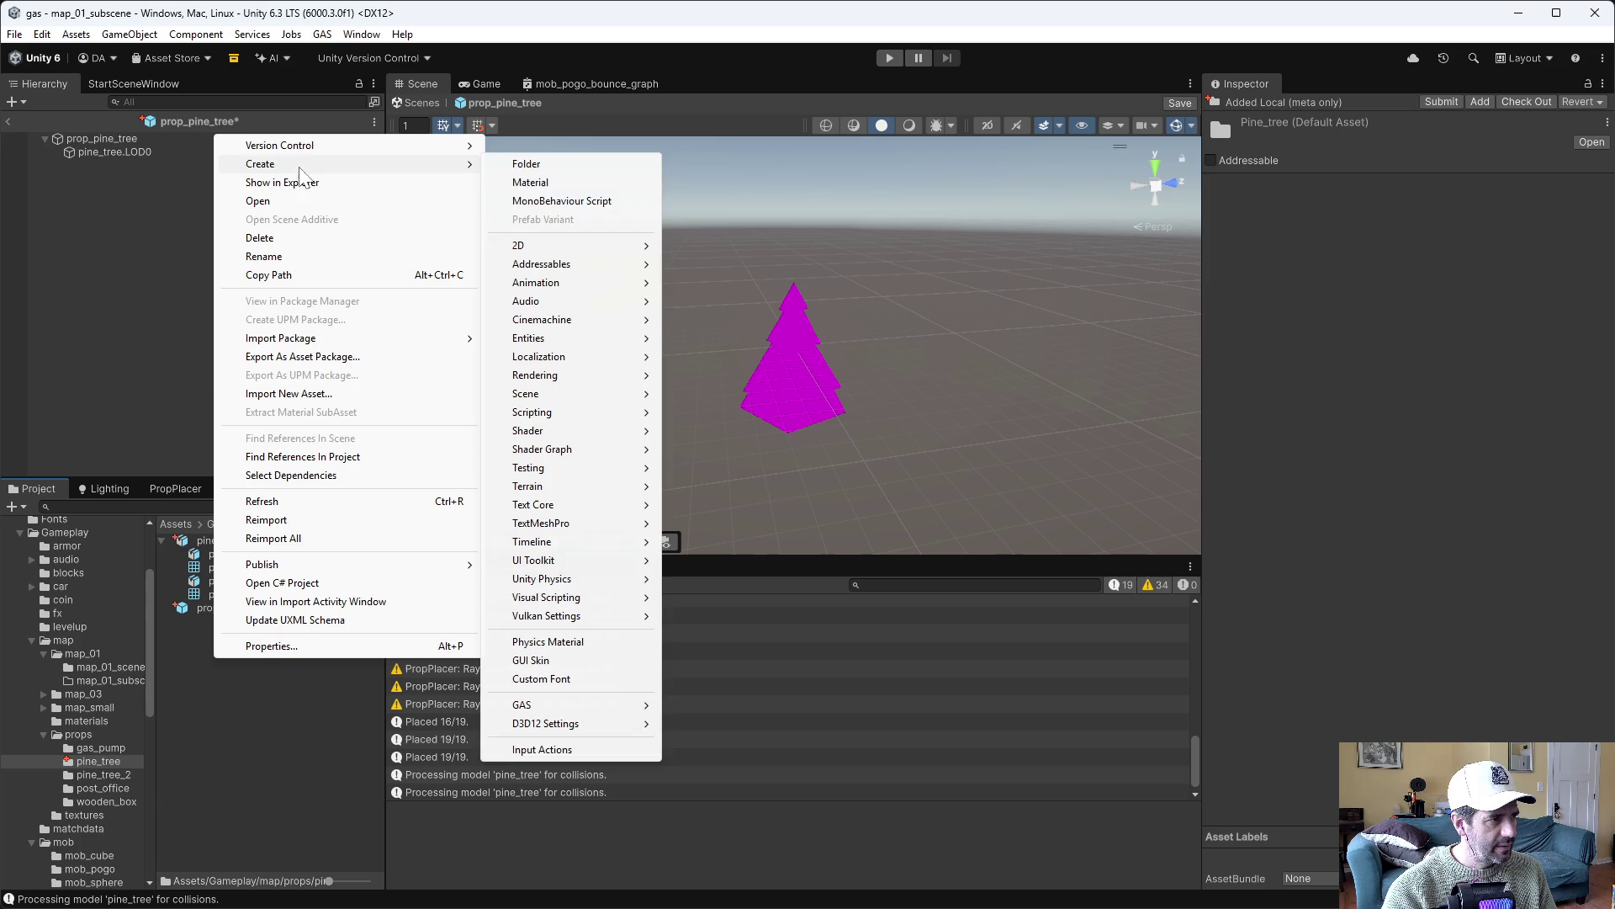
pyautogui.click(606, 180)
pyautogui.write('pine_tree_leaves')
pyautogui.press('Return')
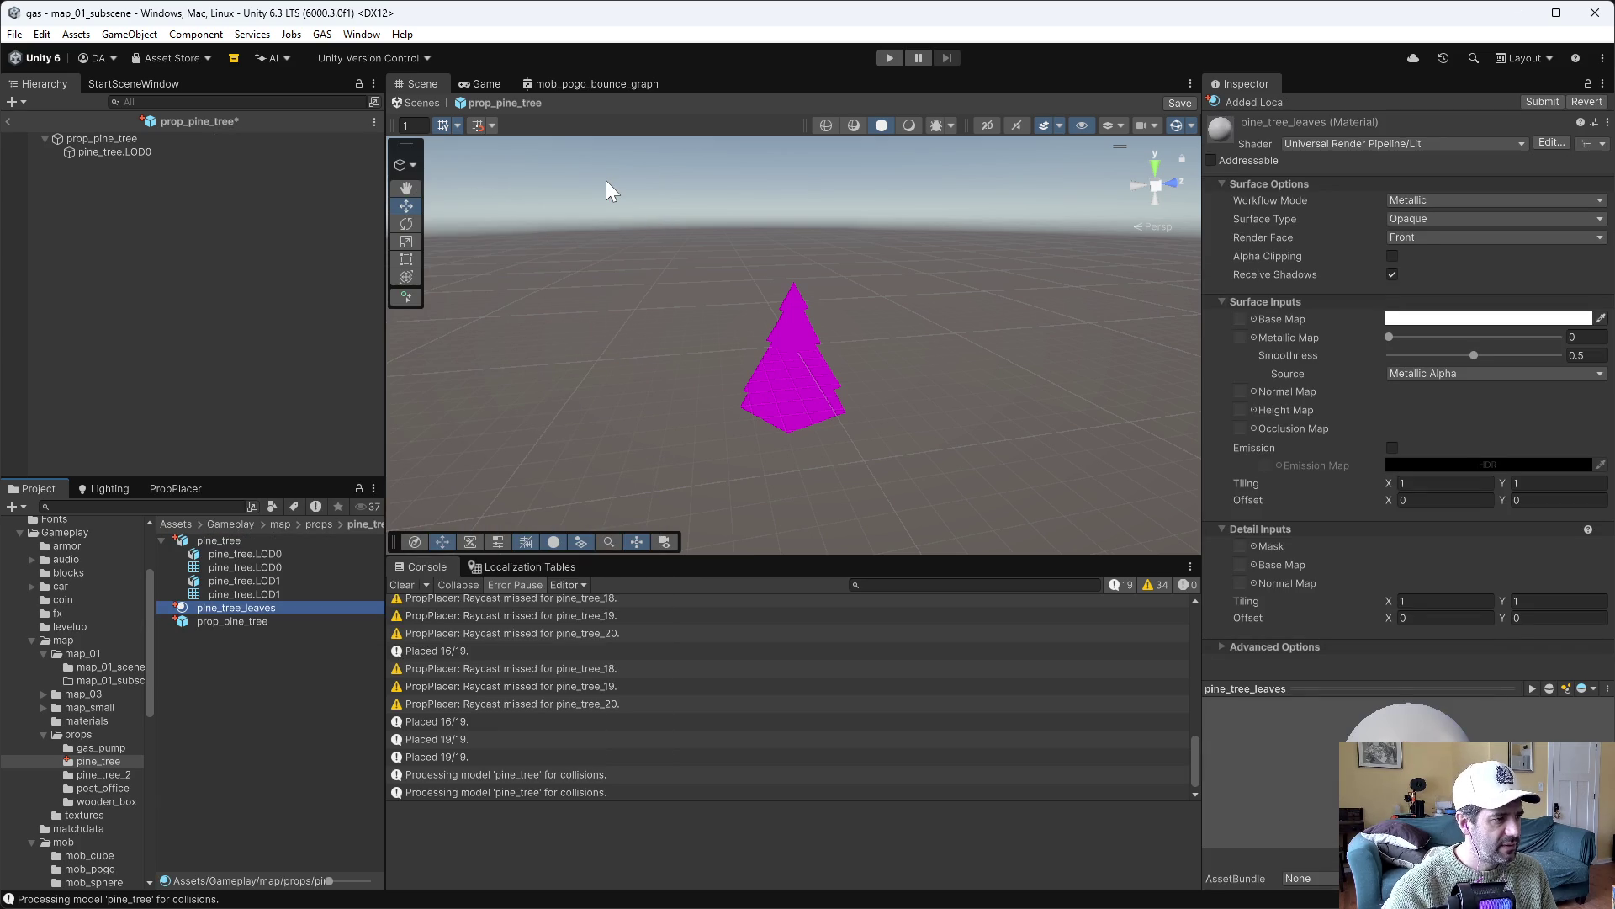
pyautogui.click(1411, 146)
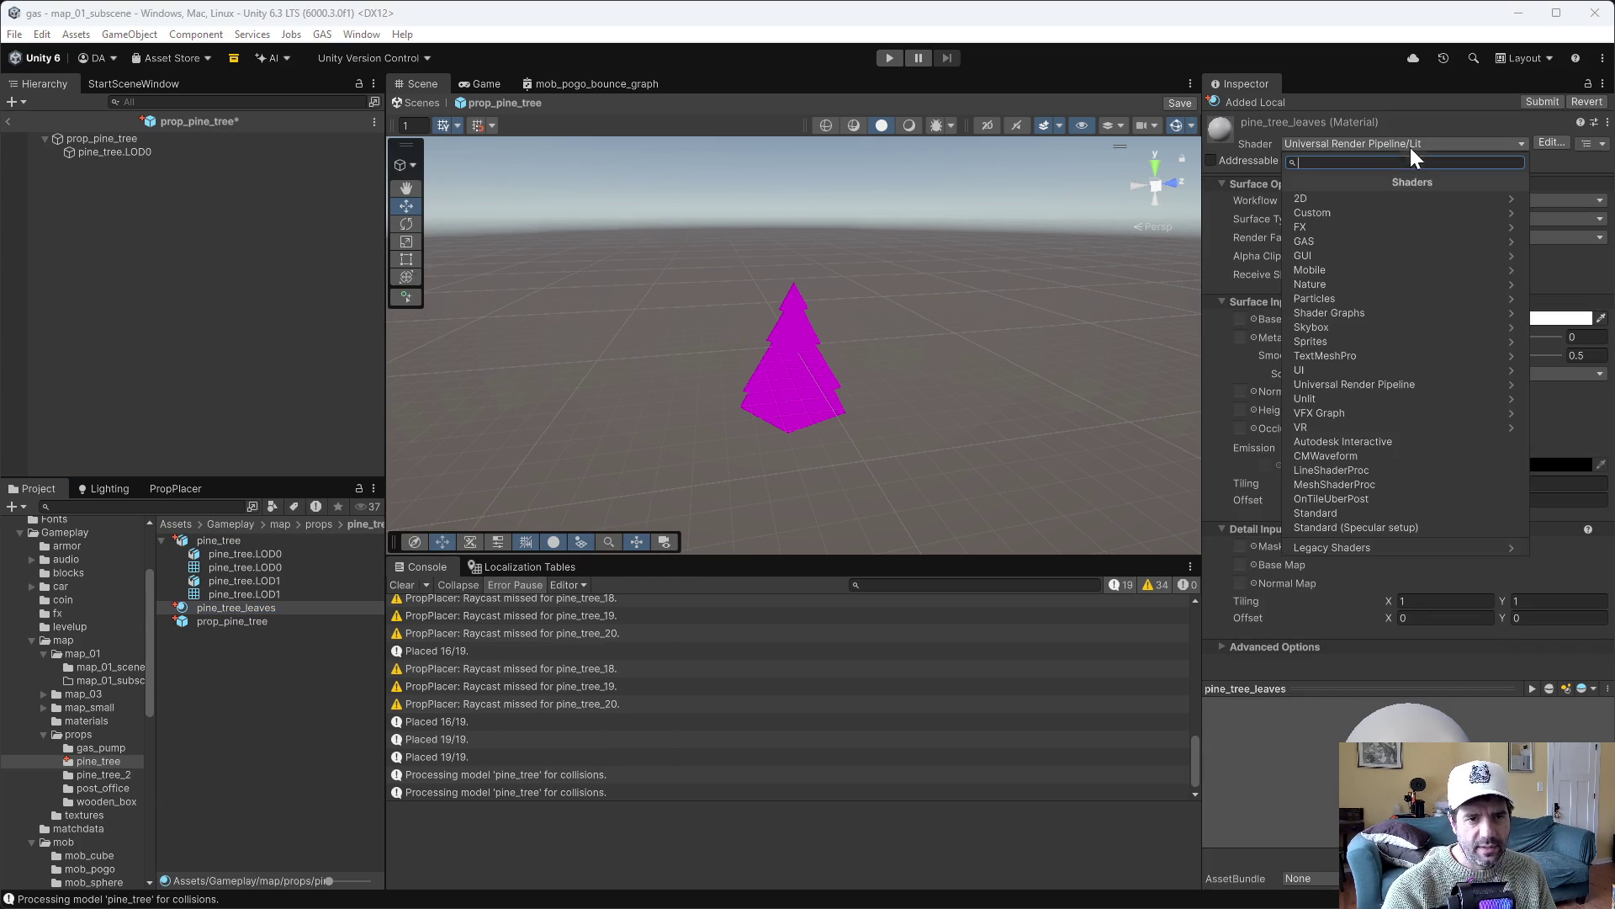
pyautogui.click(1379, 384)
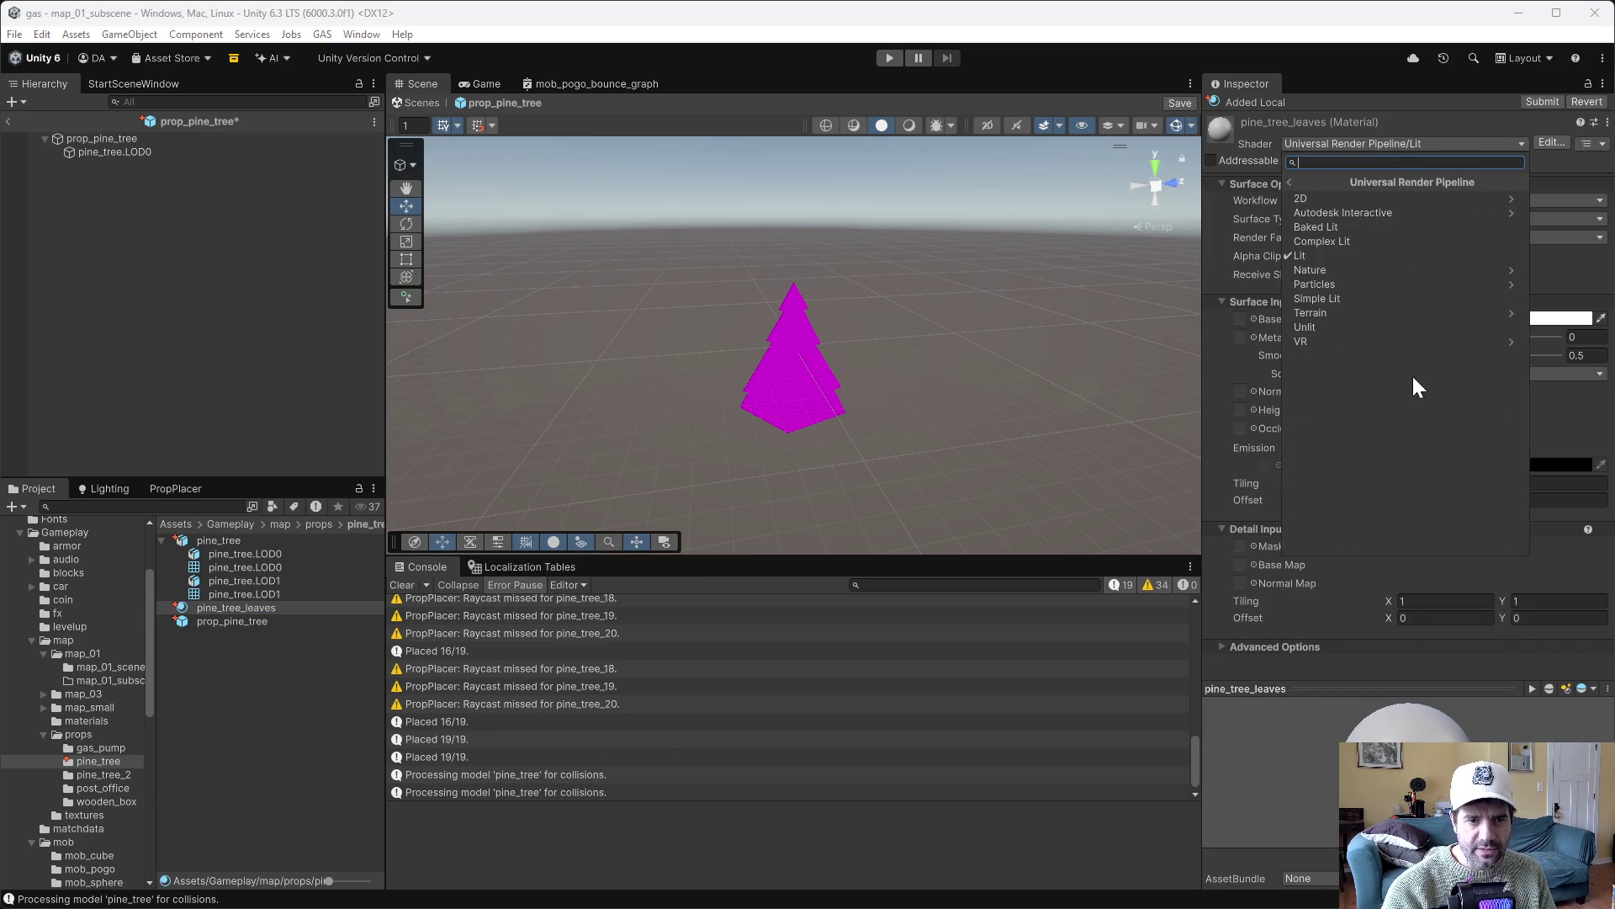
pyautogui.click(1342, 298)
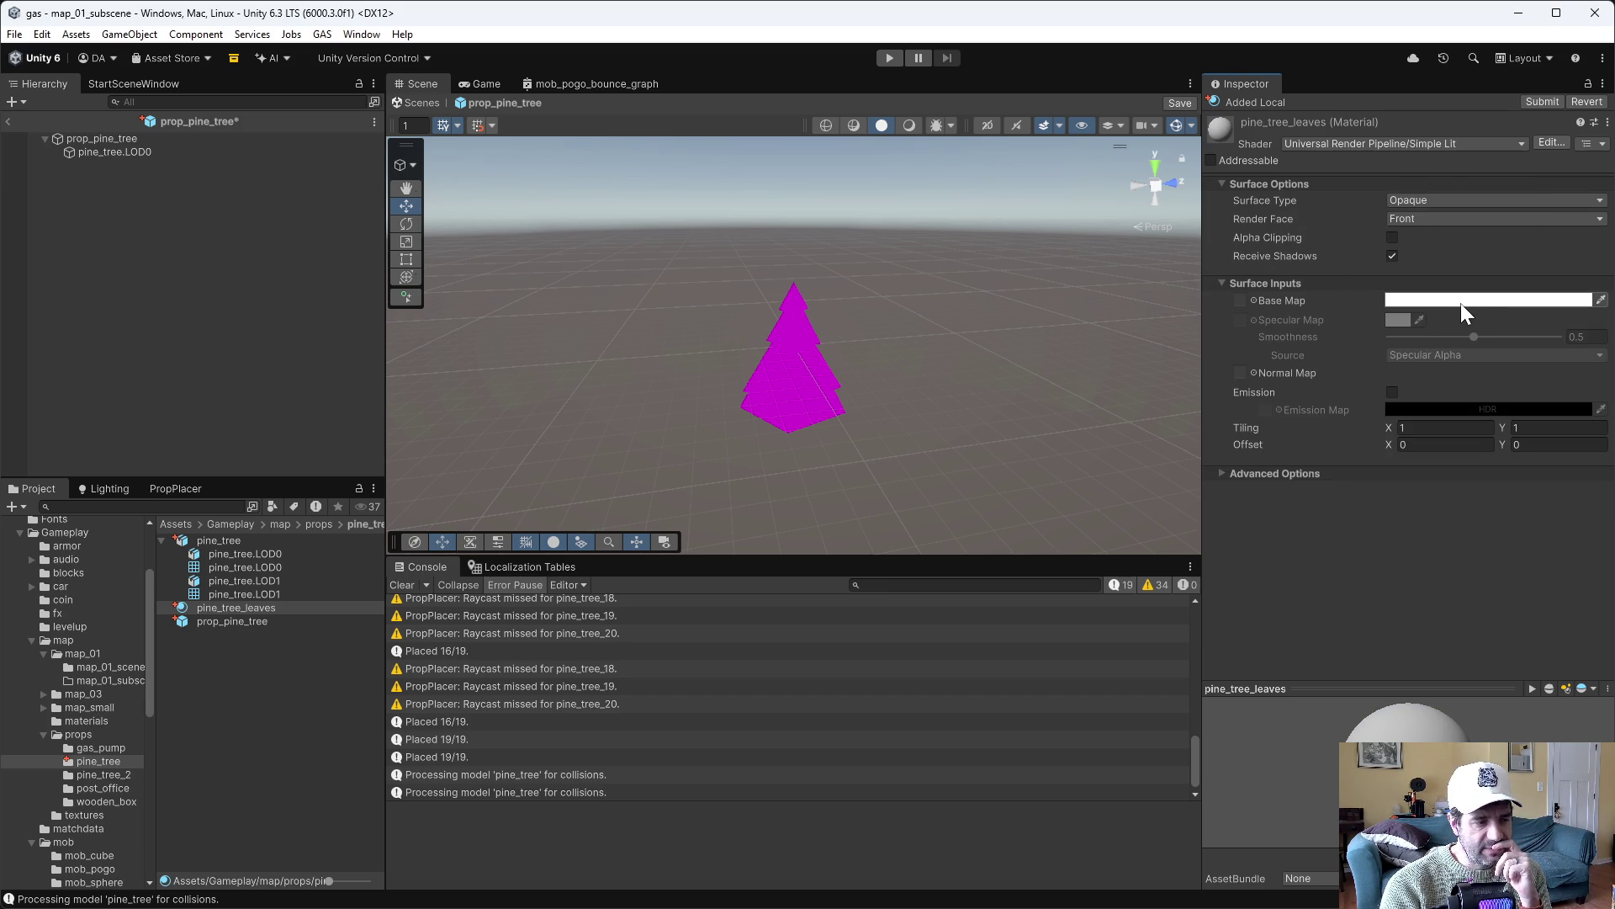
# Apply pine_tree_leaves to the tree and set its base colour to green 47BA82
pyautogui.moveTo(220, 613); pyautogui.dragTo(787, 391)
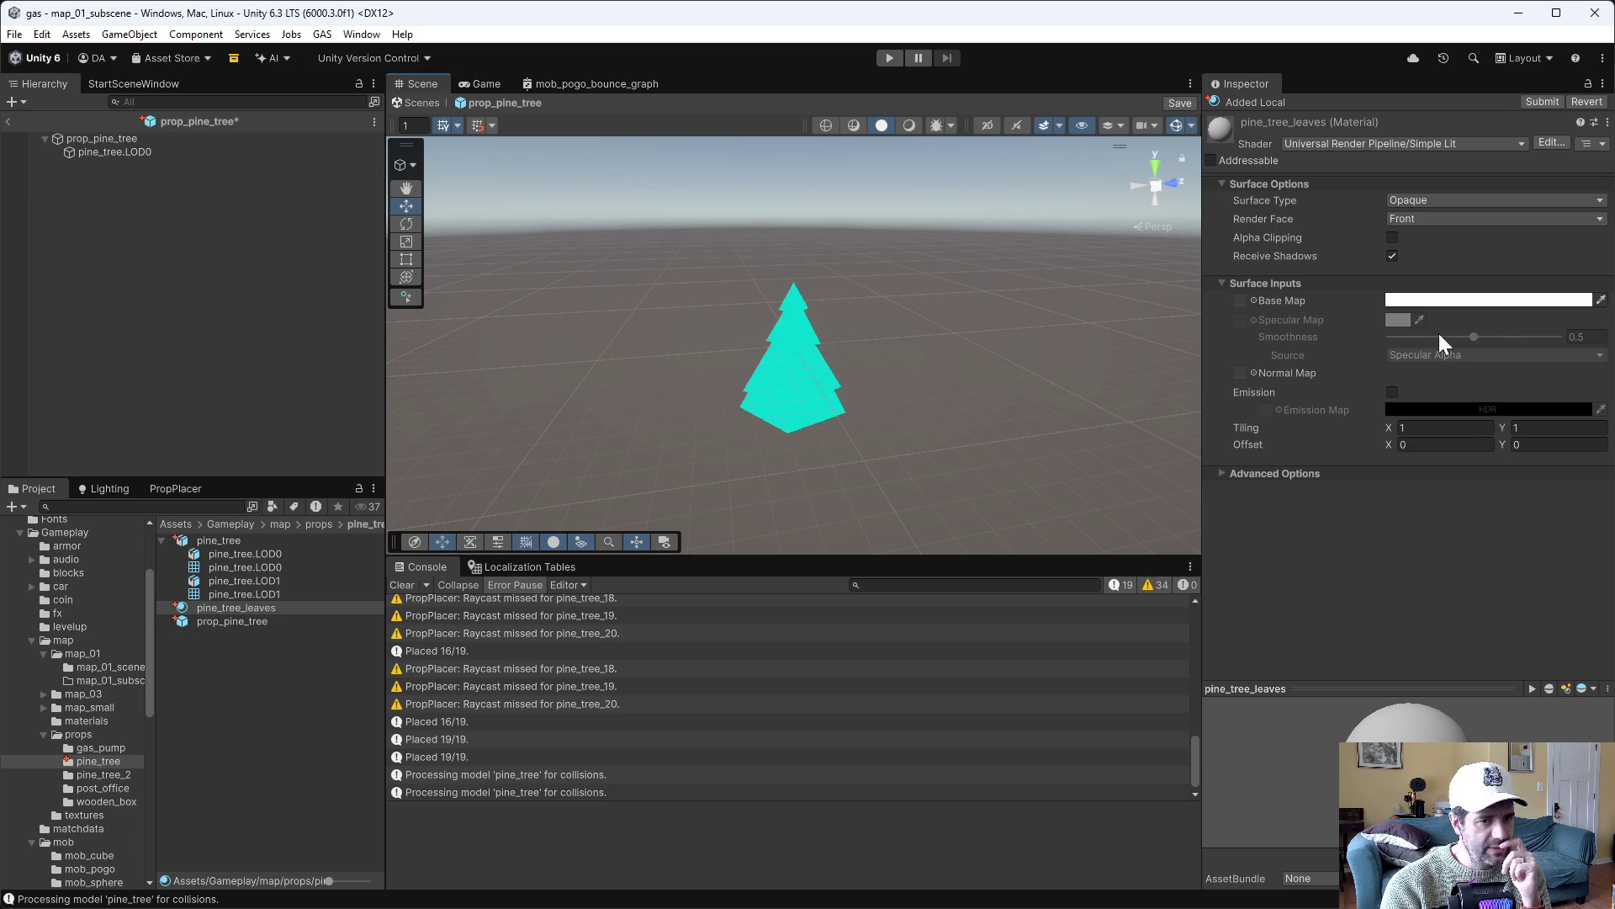
pyautogui.click(1507, 301)
pyautogui.moveTo(1480, 354)
pyautogui.mouseDown()
pyautogui.moveTo(1447, 392)
pyautogui.moveTo(1523, 396)
pyautogui.moveTo(1526, 421)
pyautogui.moveTo(1527, 407)
pyautogui.mouseUp()
pyautogui.click(1518, 396)
pyautogui.click(217, 368)
pyautogui.moveTo(967, 515)
pyautogui.mouseDown()
pyautogui.moveTo(1002, 429)
pyautogui.moveTo(962, 462)
pyautogui.moveTo(983, 312)
pyautogui.mouseUp()
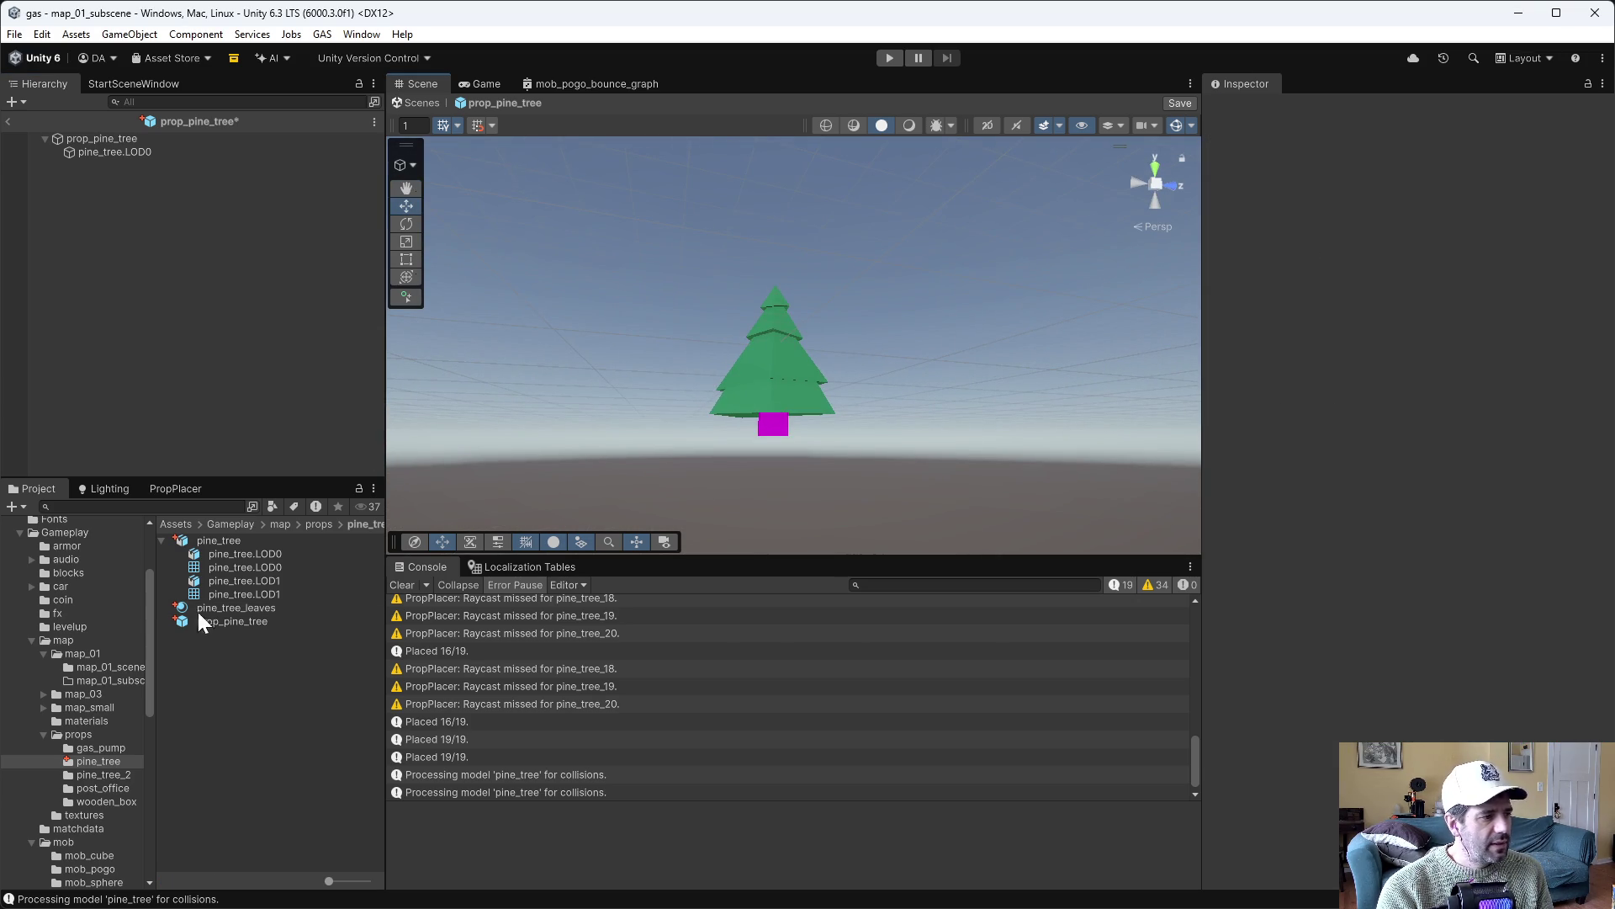
pyautogui.click(229, 626)
# Delete the accidental prop_pine_tree 1 duplicate prefab
pyautogui.hotkey('ctrl', 'd')
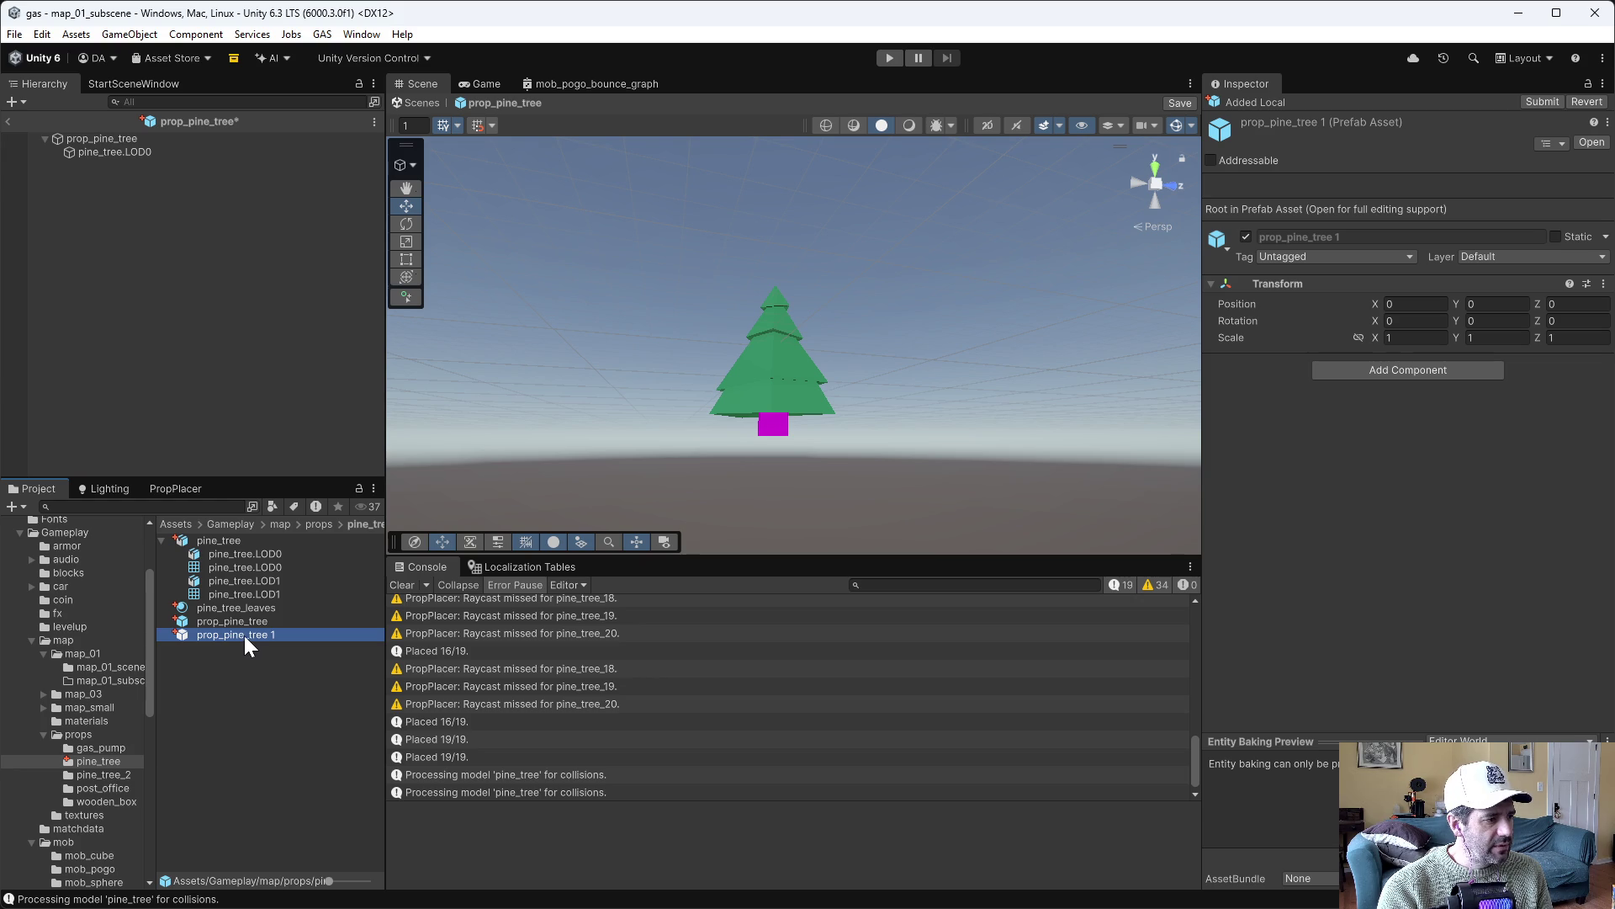
pyautogui.press('F2')
pyautogui.press('Escape')
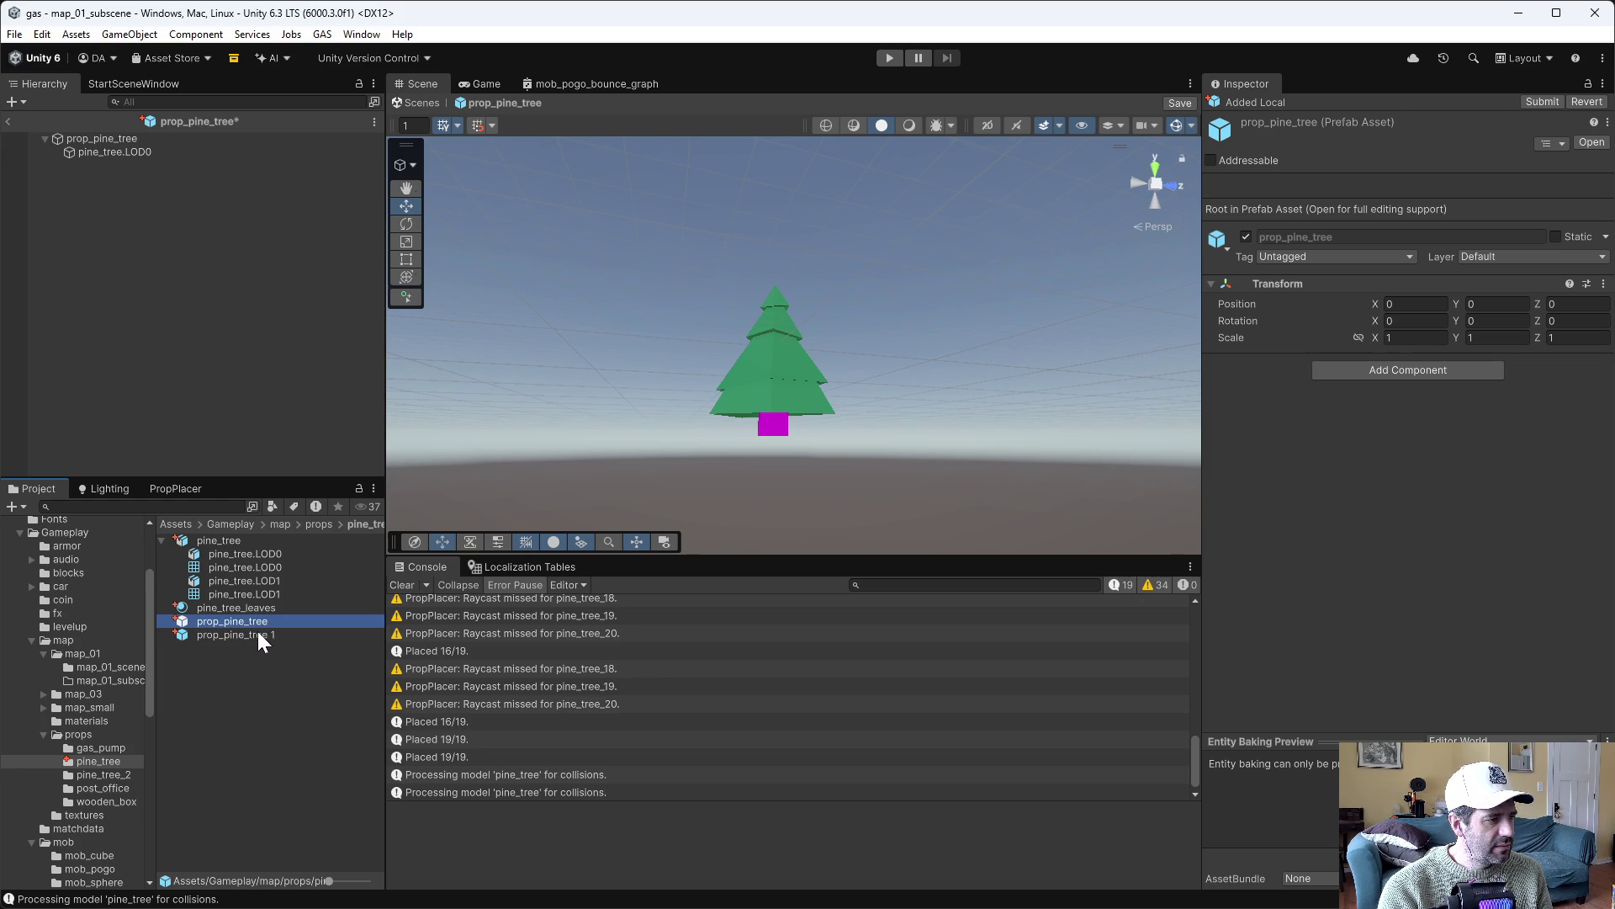
pyautogui.press('Delete')
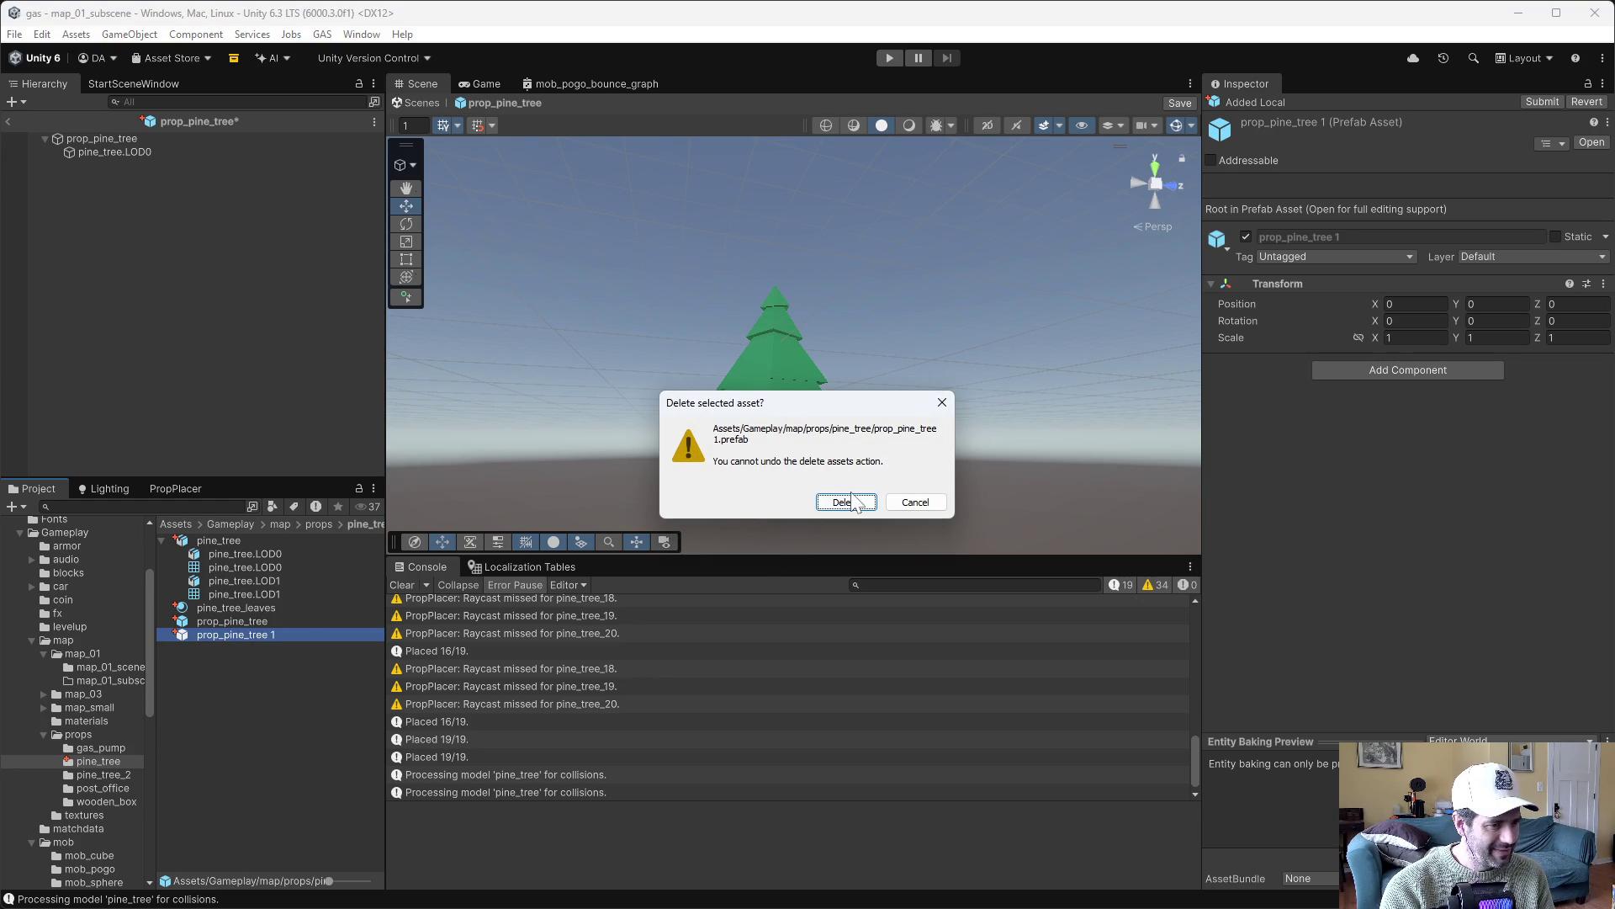
pyautogui.click(849, 503)
# Duplicate pine_tree_leaves into a new material named pine_tree_trunk
pyautogui.click(240, 607)
pyautogui.hotkey('ctrl', 'd')
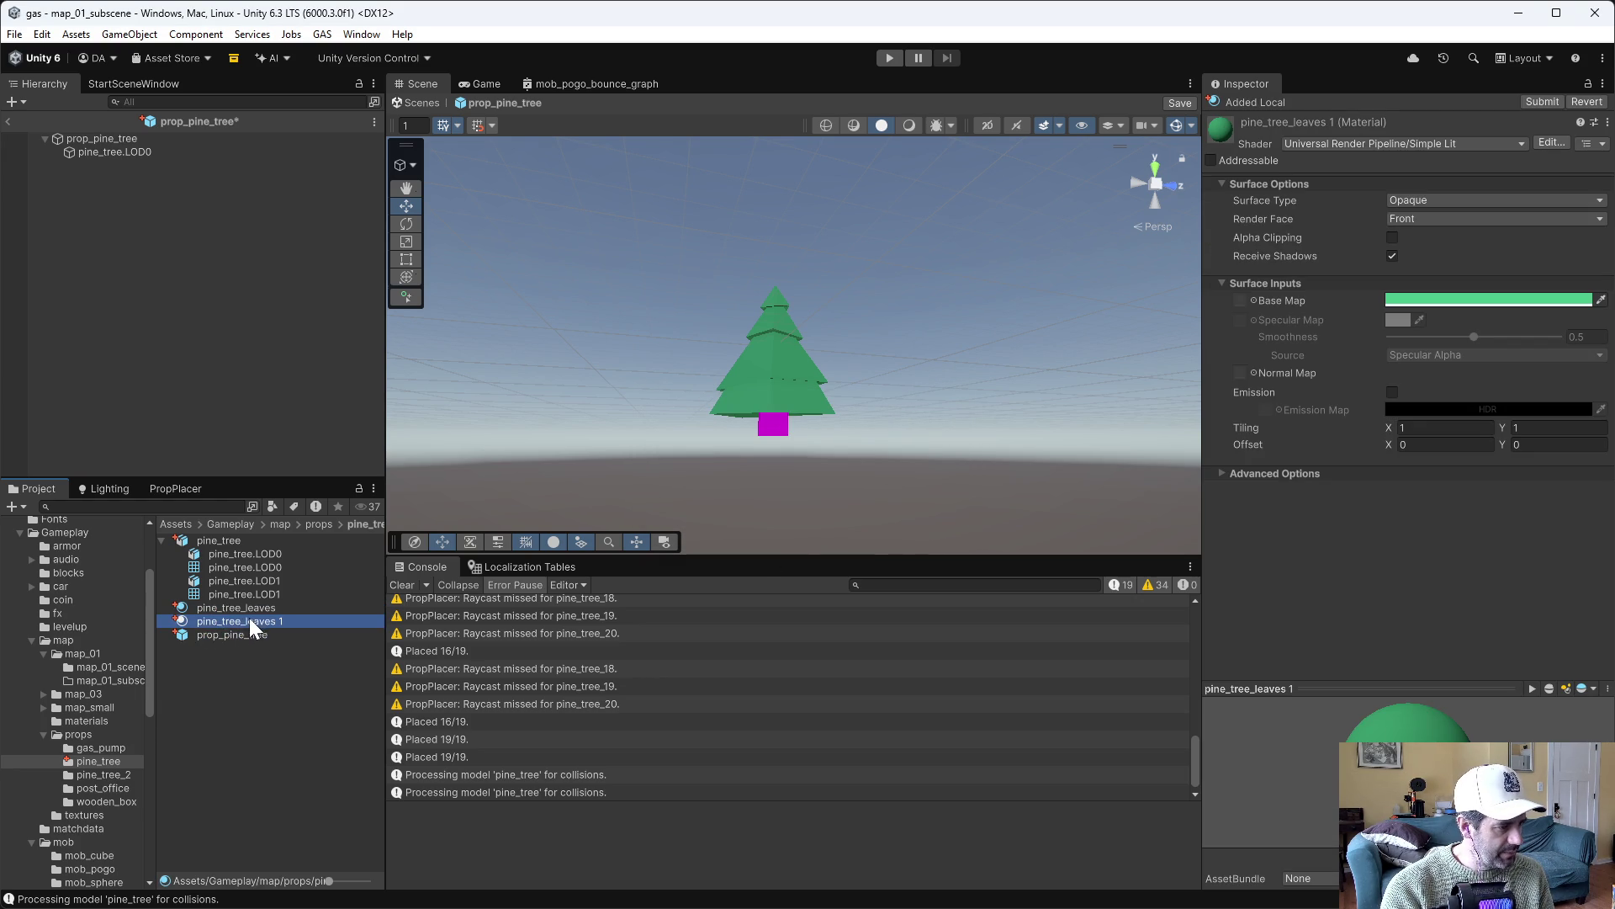
pyautogui.press('F2')
pyautogui.hotkey('shift', 'End')
pyautogui.write('trunk')
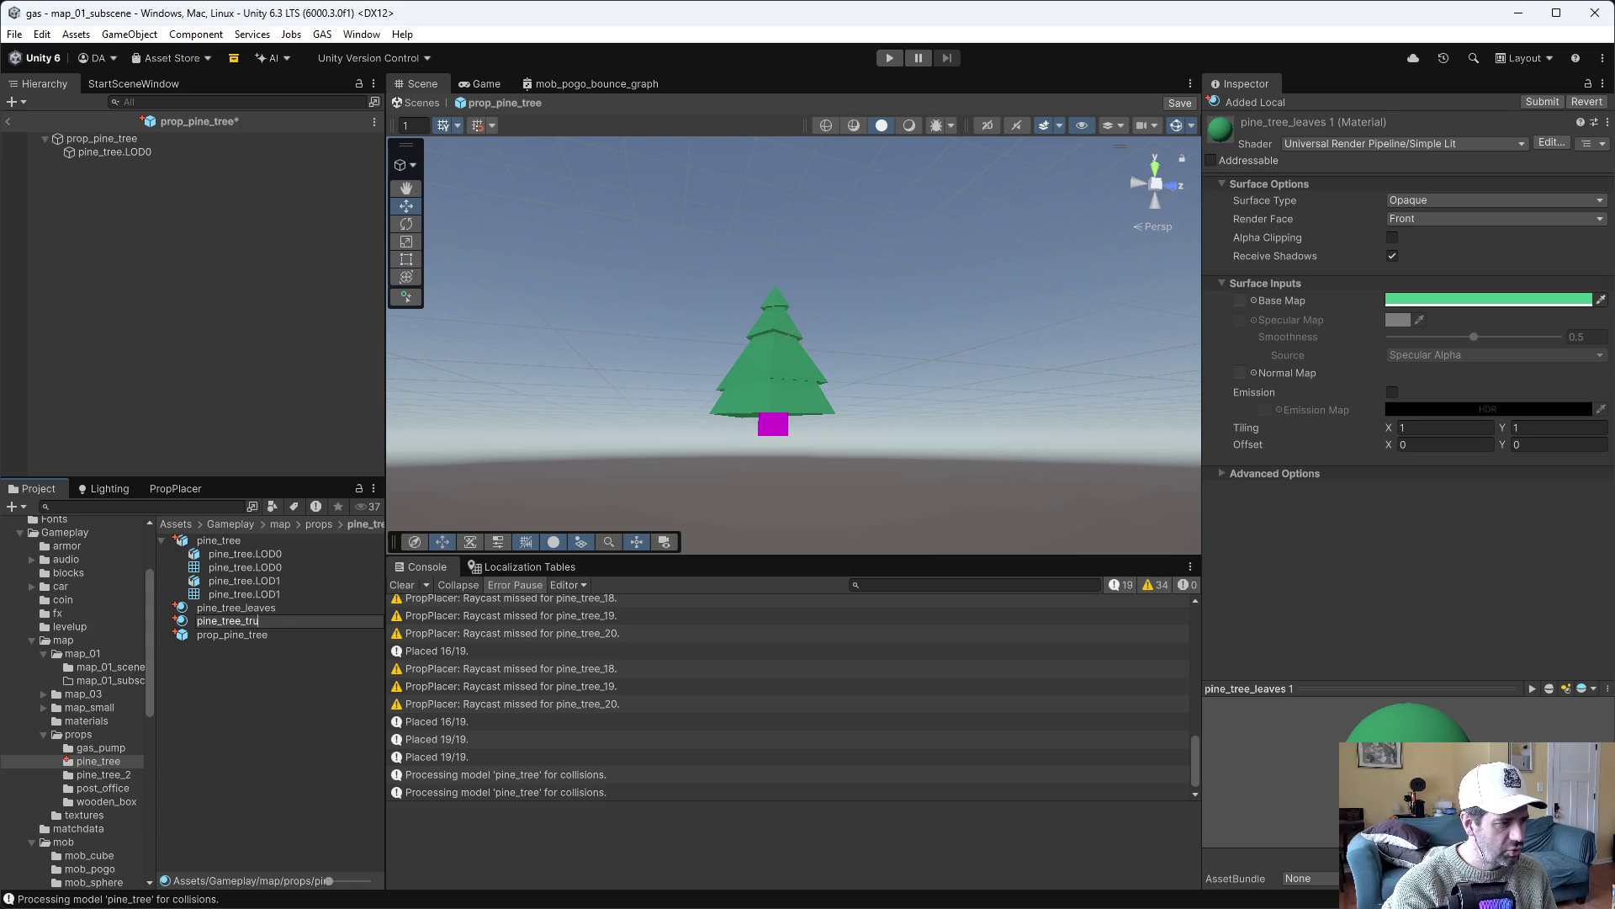
pyautogui.press('Return')
# Apply pine_tree_trunk to the tree's trunk and set its base colour to dark brown 614E37
pyautogui.moveTo(252, 622)
pyautogui.mouseDown()
pyautogui.moveTo(653, 501)
pyautogui.moveTo(787, 434)
pyautogui.mouseUp()
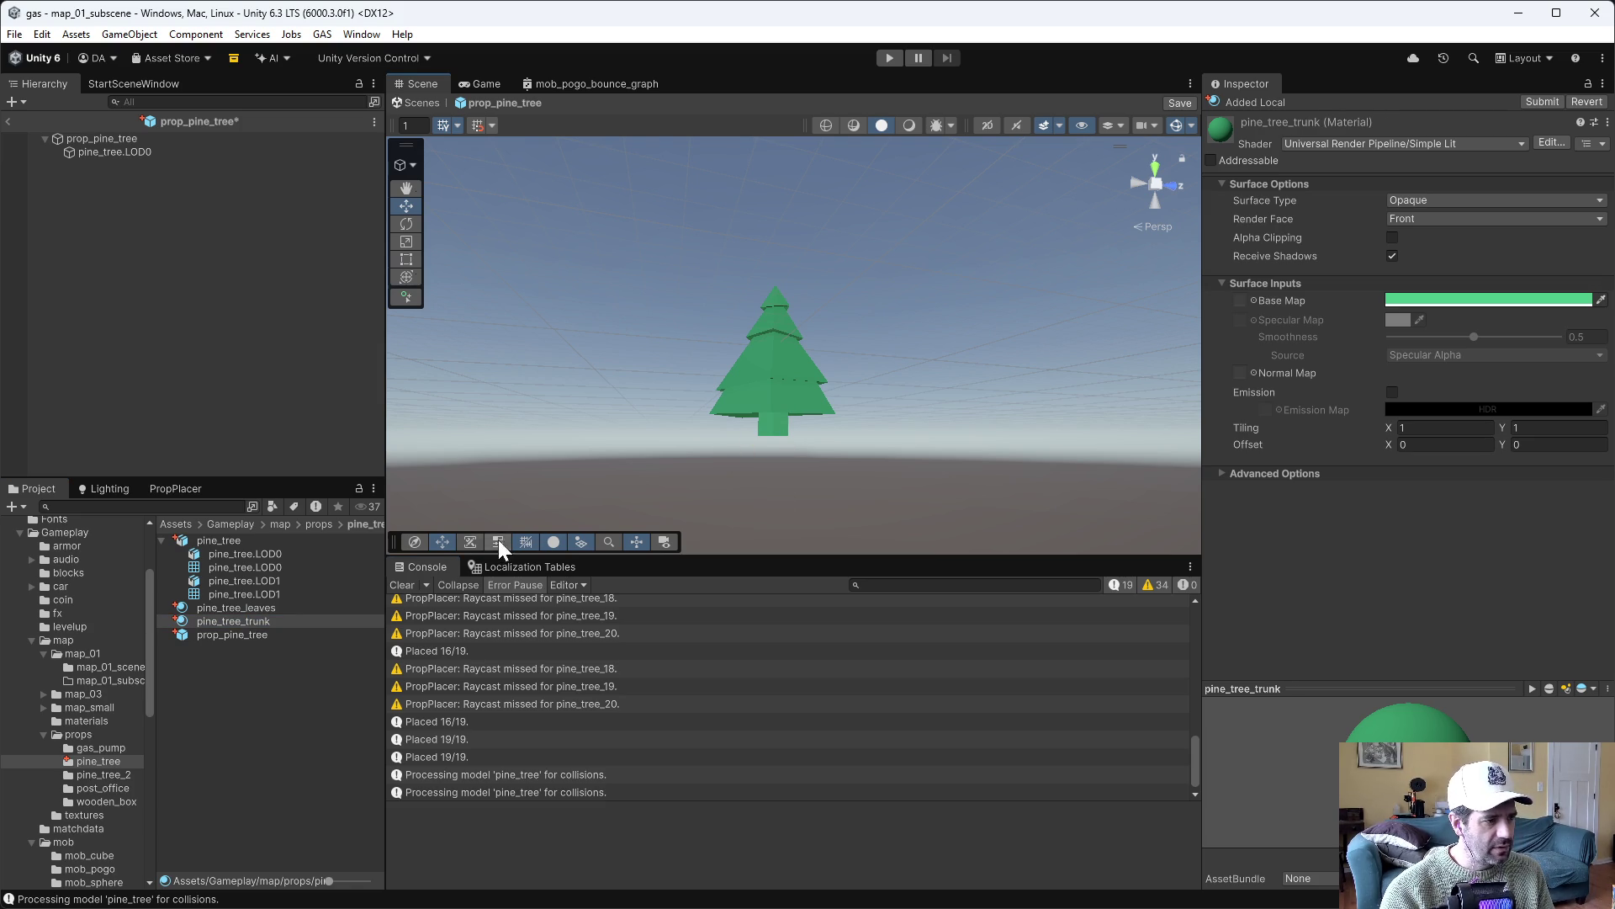
pyautogui.click(1433, 301)
pyautogui.moveTo(1600, 424); pyautogui.dragTo(1586, 397)
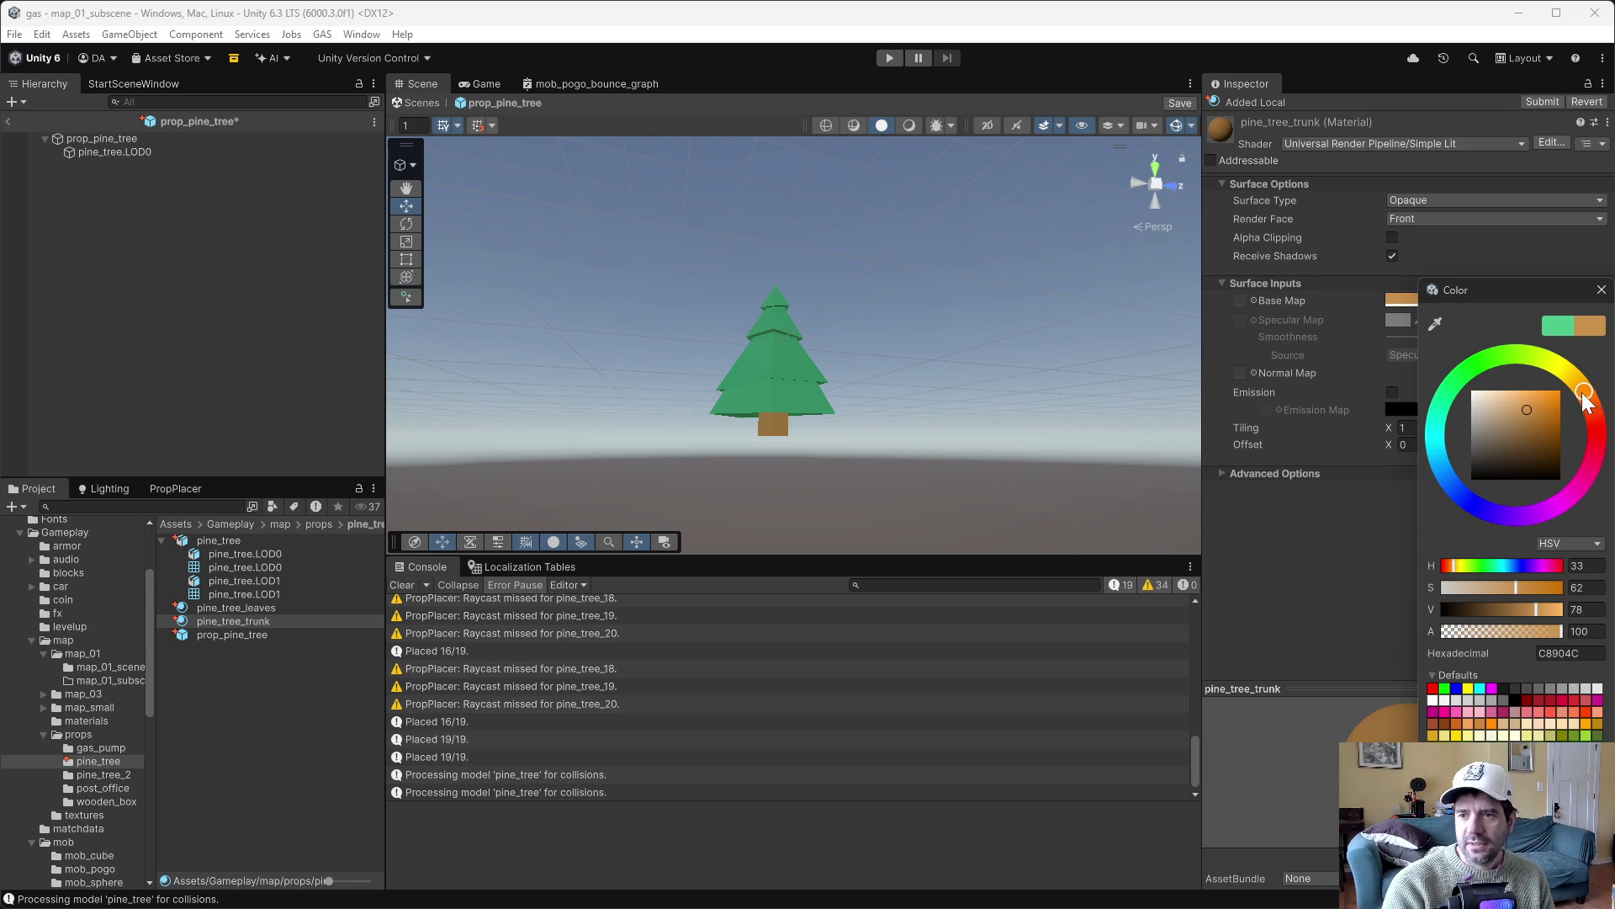
pyautogui.moveTo(1510, 444)
pyautogui.mouseDown()
pyautogui.moveTo(1526, 444)
pyautogui.moveTo(1512, 449)
pyautogui.mouseUp()
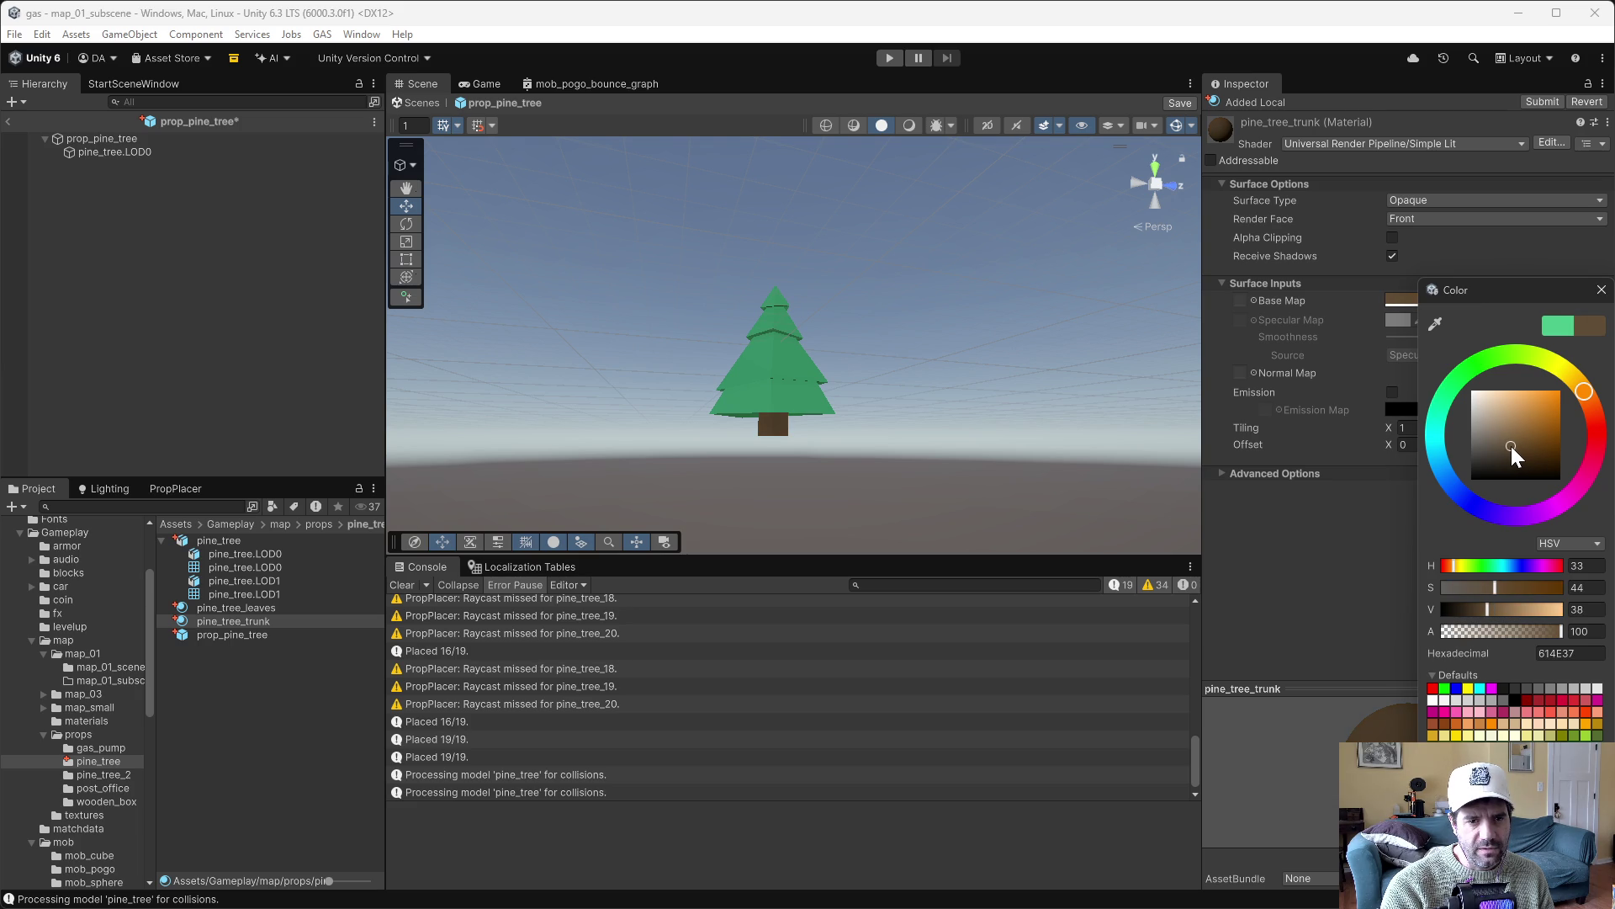
pyautogui.click(206, 751)
pyautogui.moveTo(975, 344)
pyautogui.mouseDown()
pyautogui.moveTo(939, 361)
pyautogui.moveTo(883, 447)
pyautogui.mouseUp()
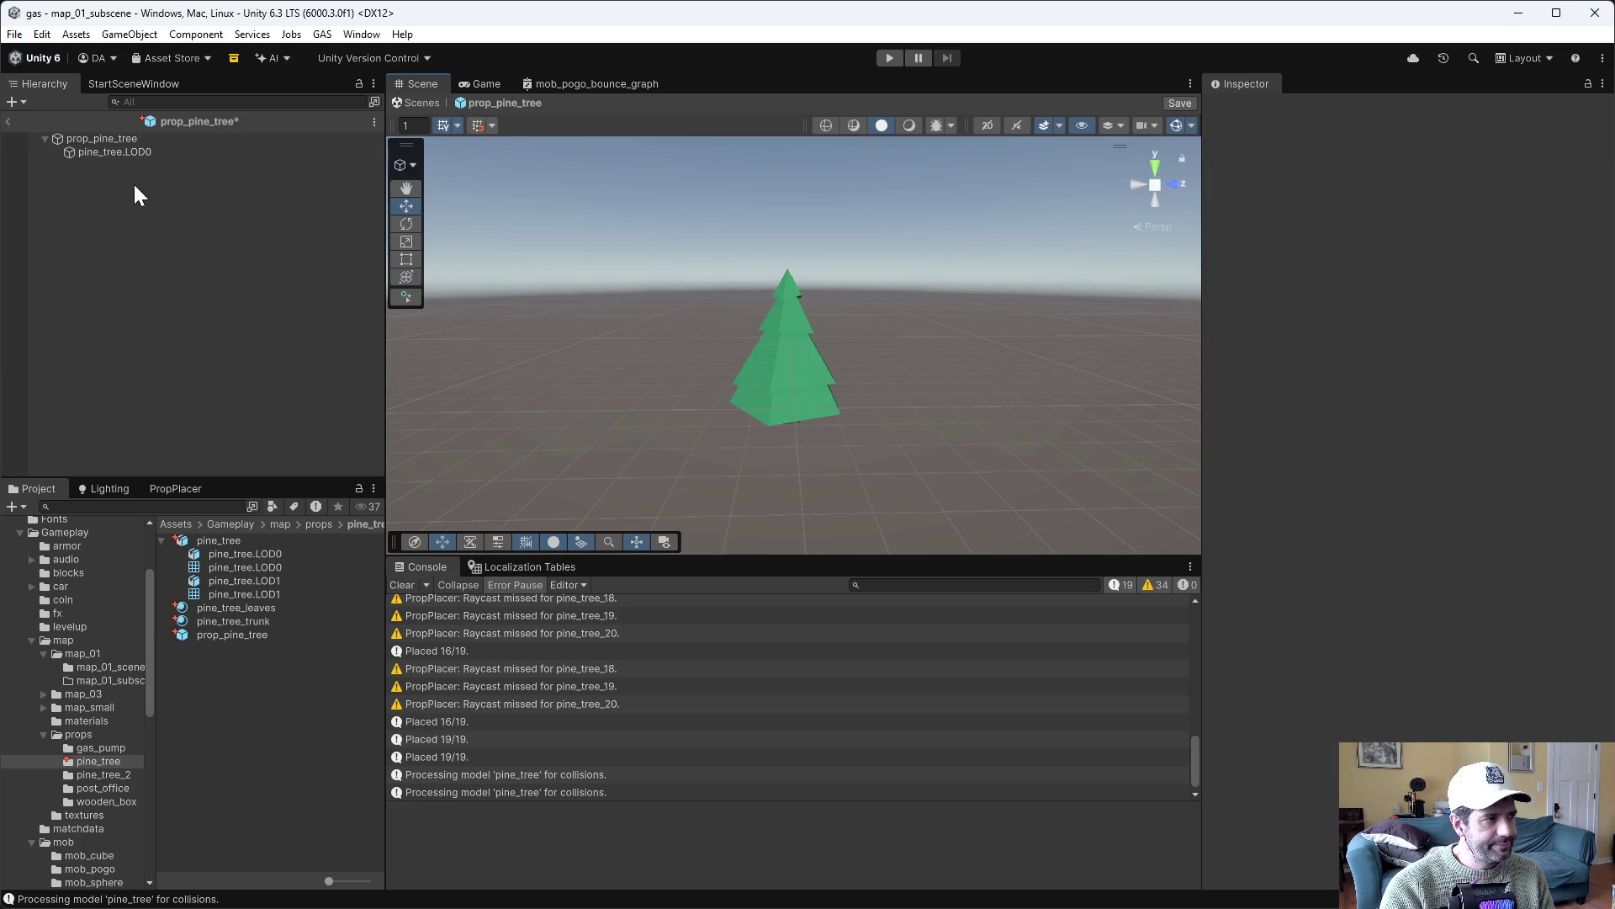
# Review the Grid and Snap settings with the prop_pine_tree root selected
pyautogui.click(95, 154)
pyautogui.moveTo(556, 370)
pyautogui.mouseDown()
pyautogui.moveTo(710, 289)
pyautogui.moveTo(589, 353)
pyautogui.mouseUp()
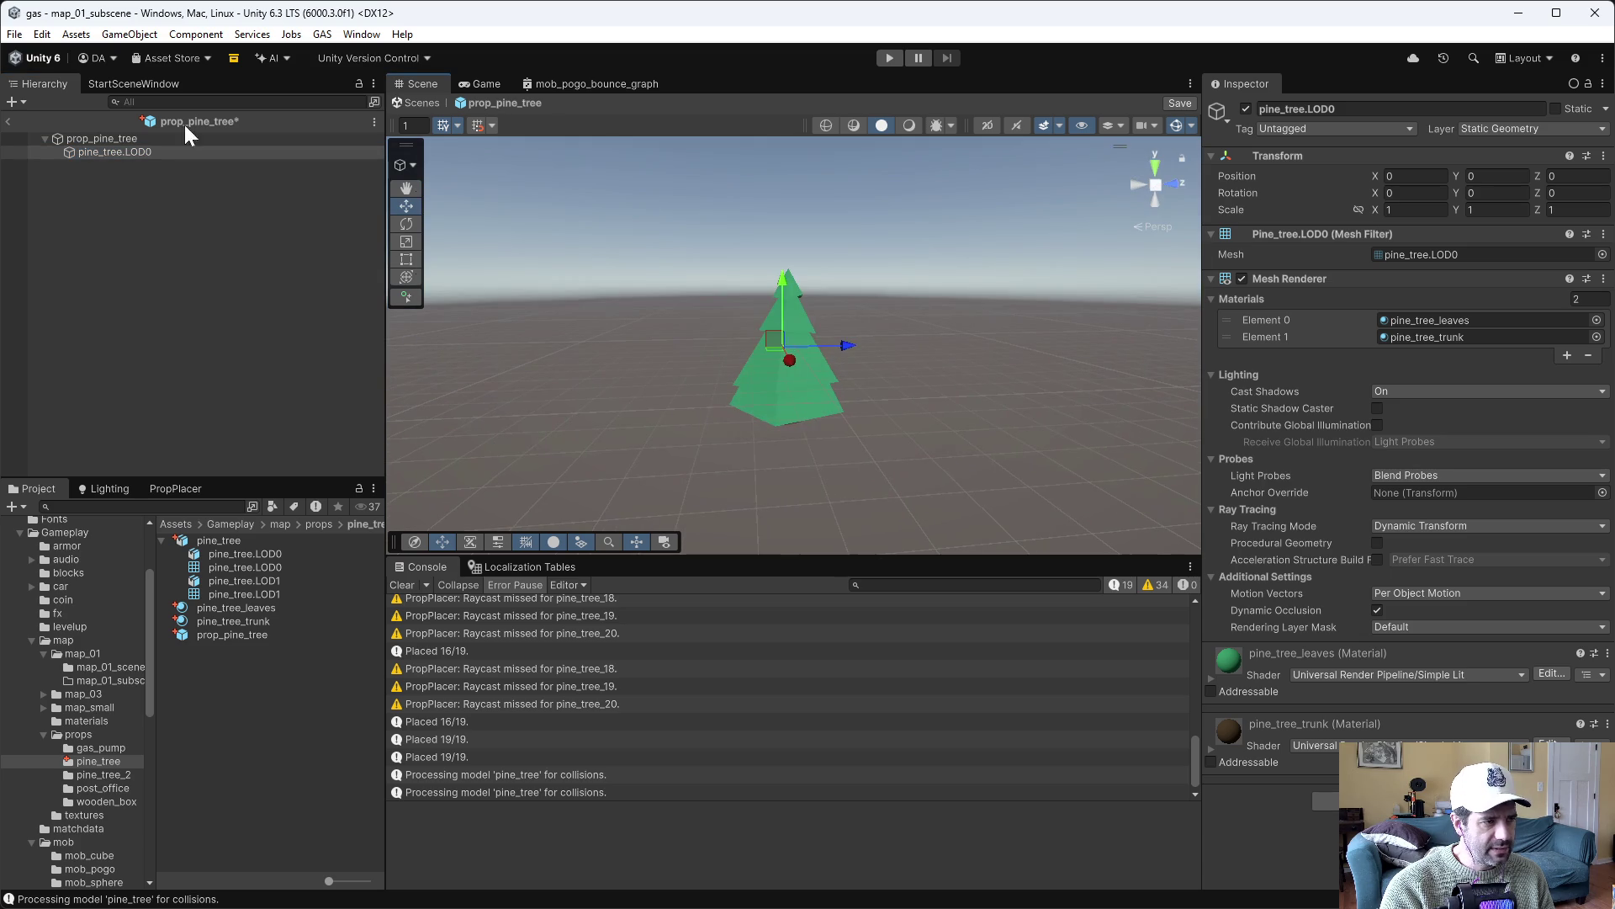
pyautogui.click(82, 139)
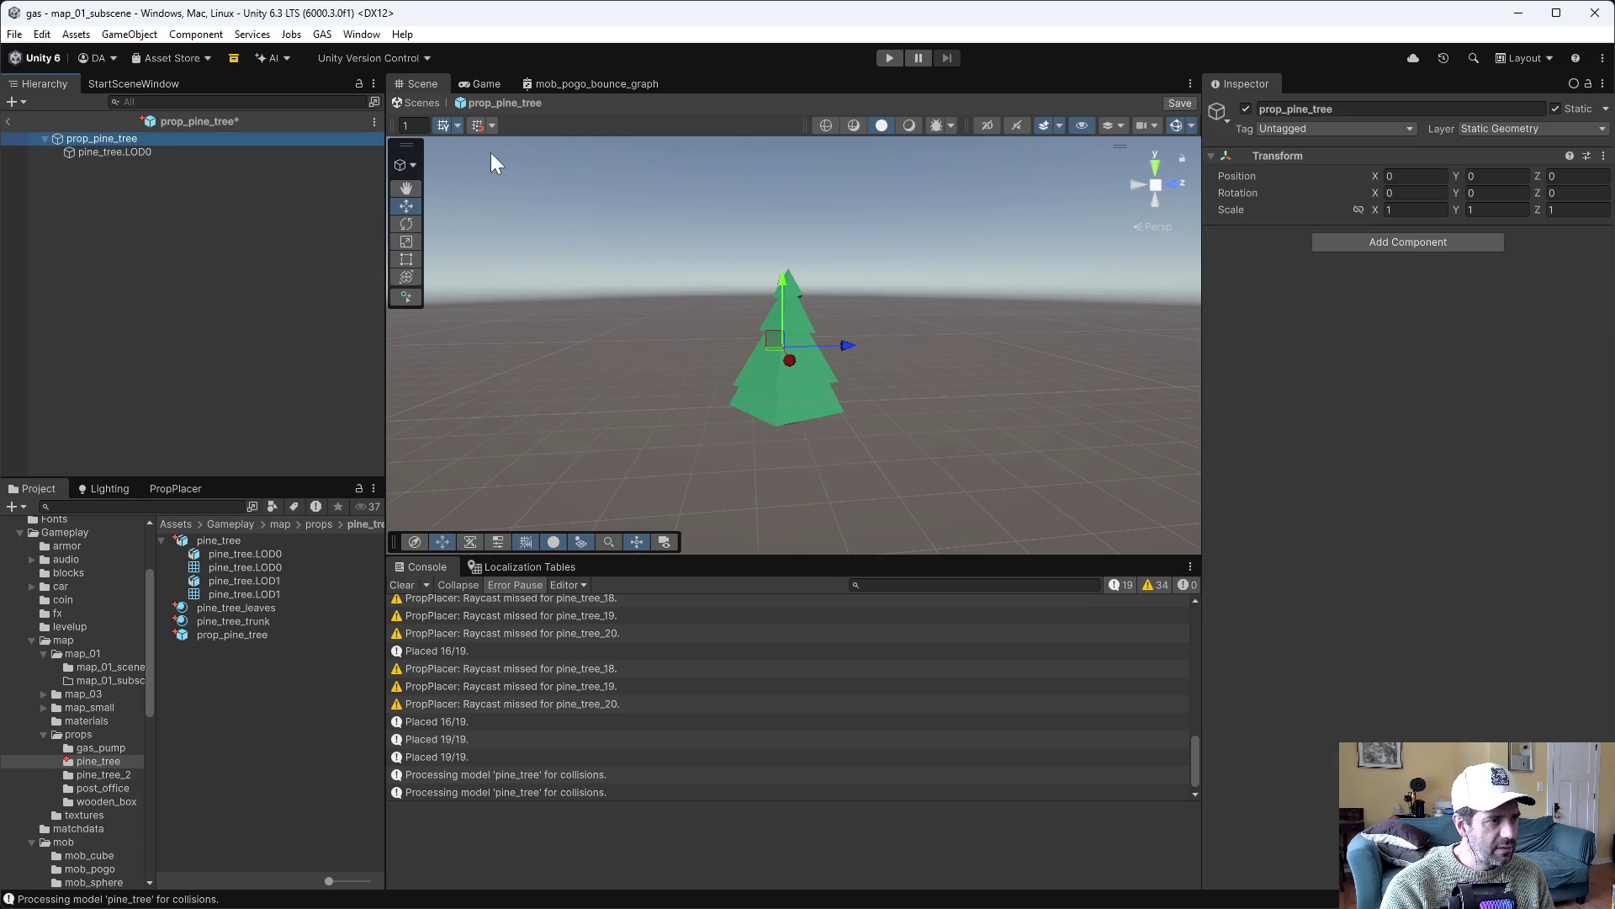
pyautogui.click(493, 125)
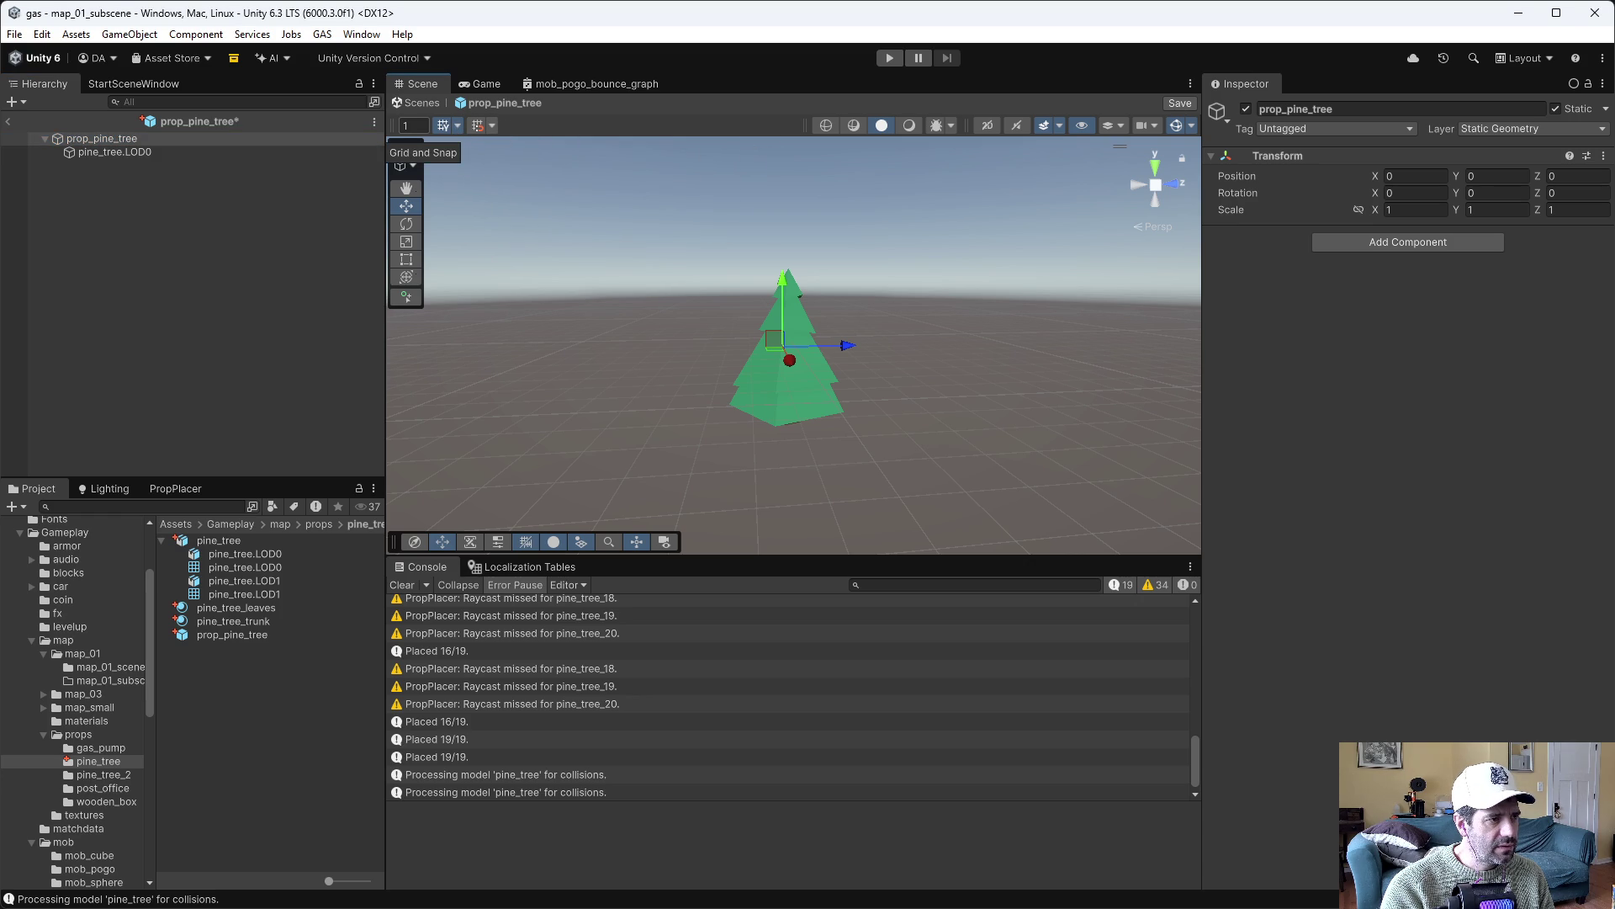
pyautogui.moveTo(394, 127); pyautogui.dragTo(401, 124)
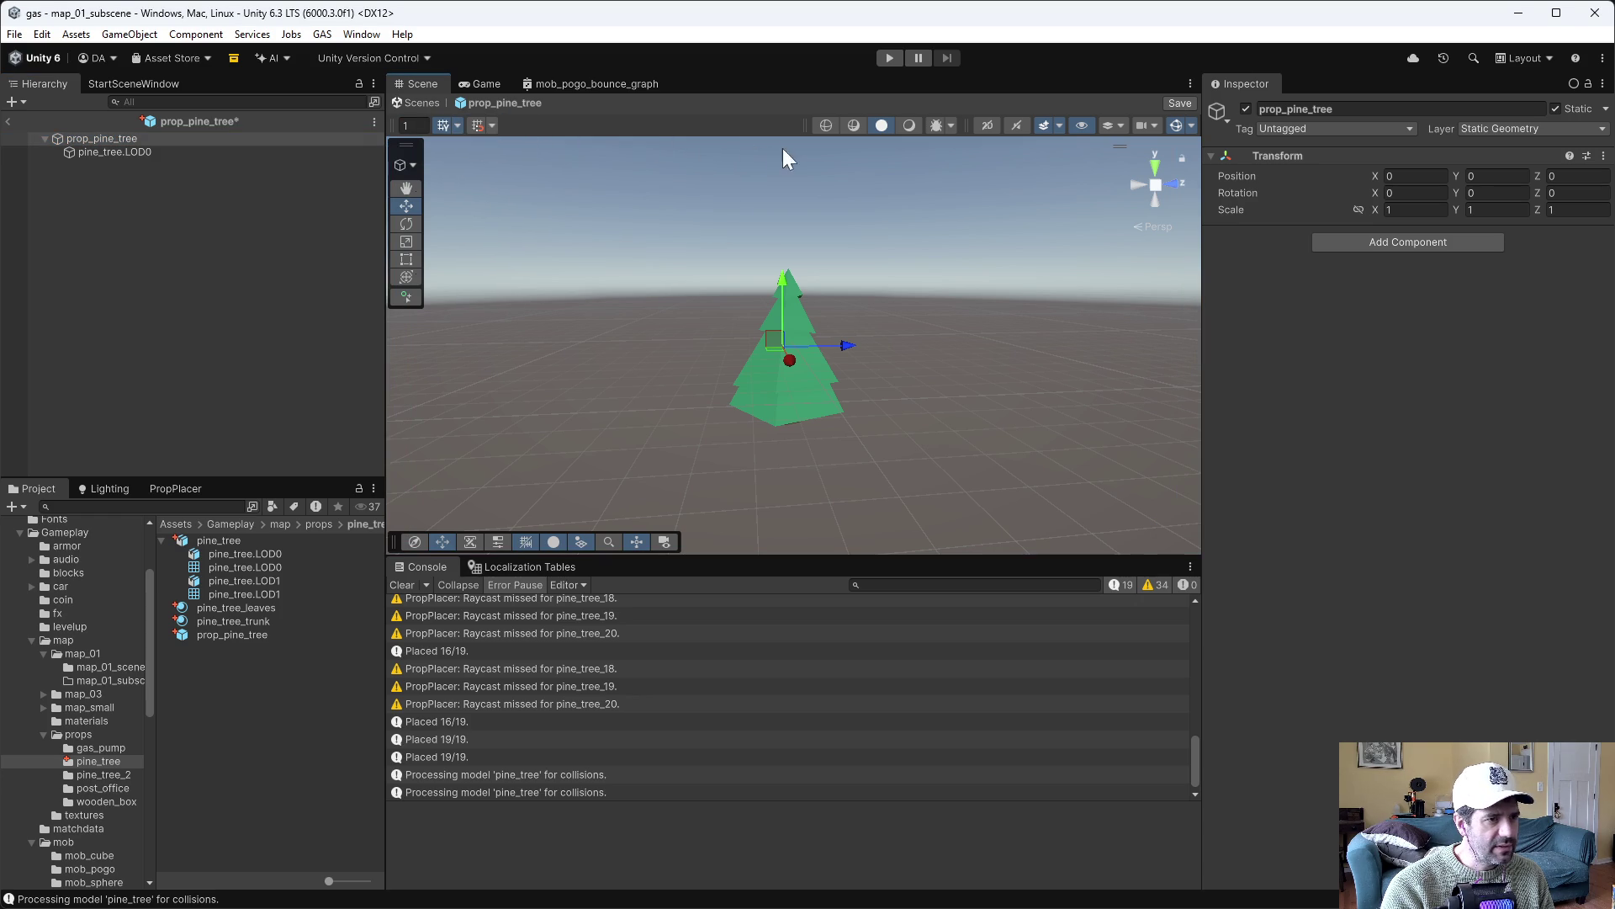
pyautogui.click(566, 166)
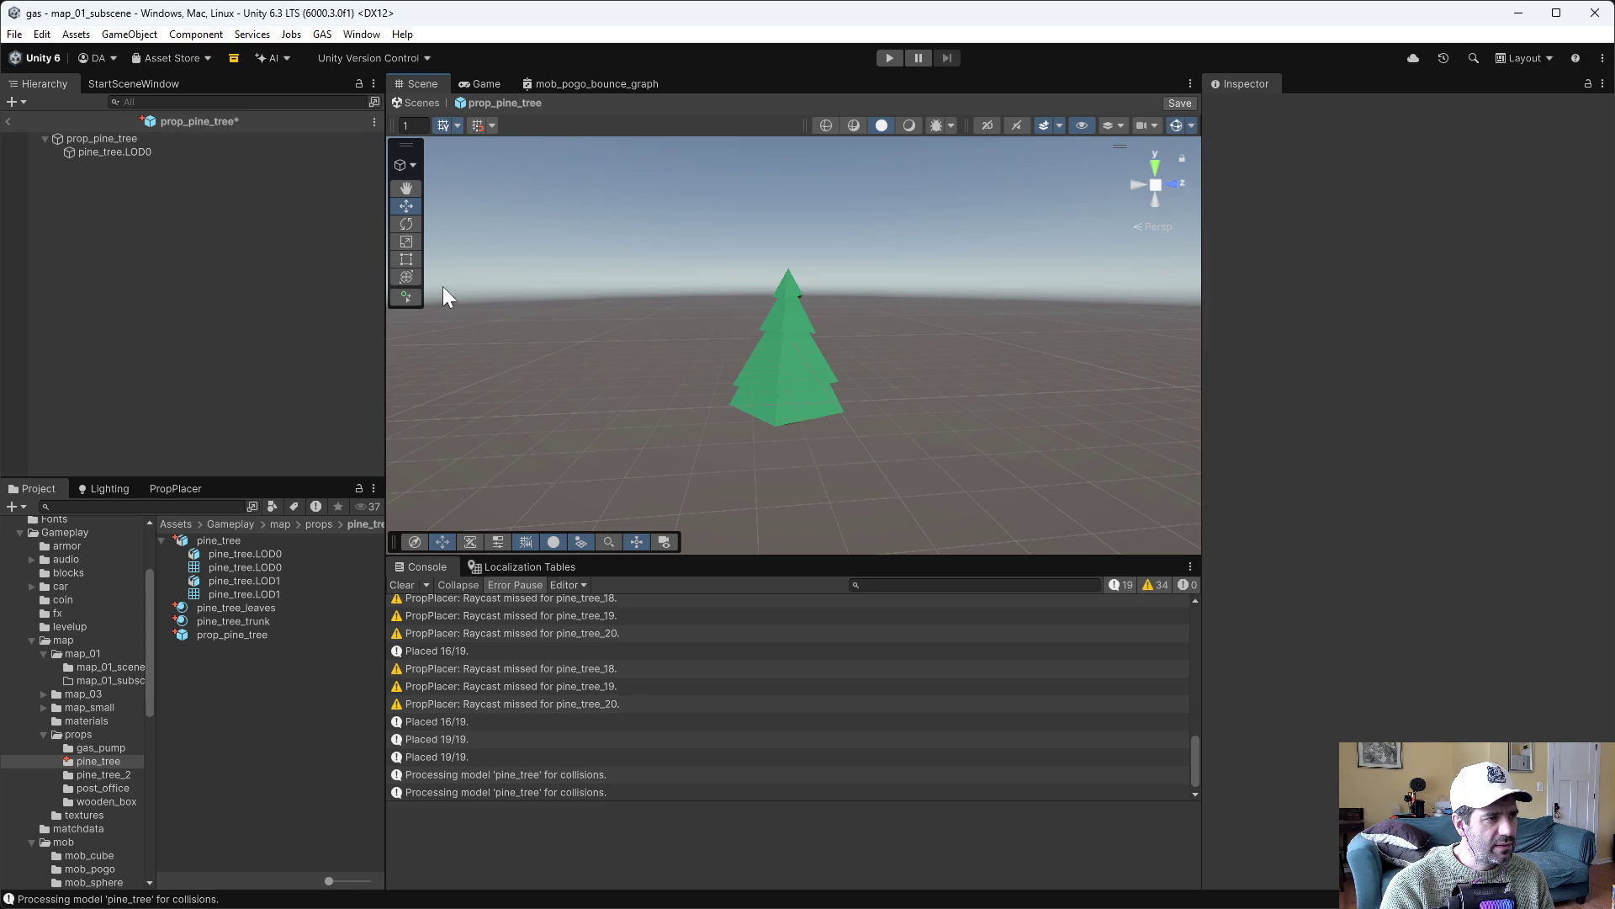
# Test-move the LOD0 tree upward in the scene, then reselect pine_tree.LOD0
pyautogui.click(755, 346)
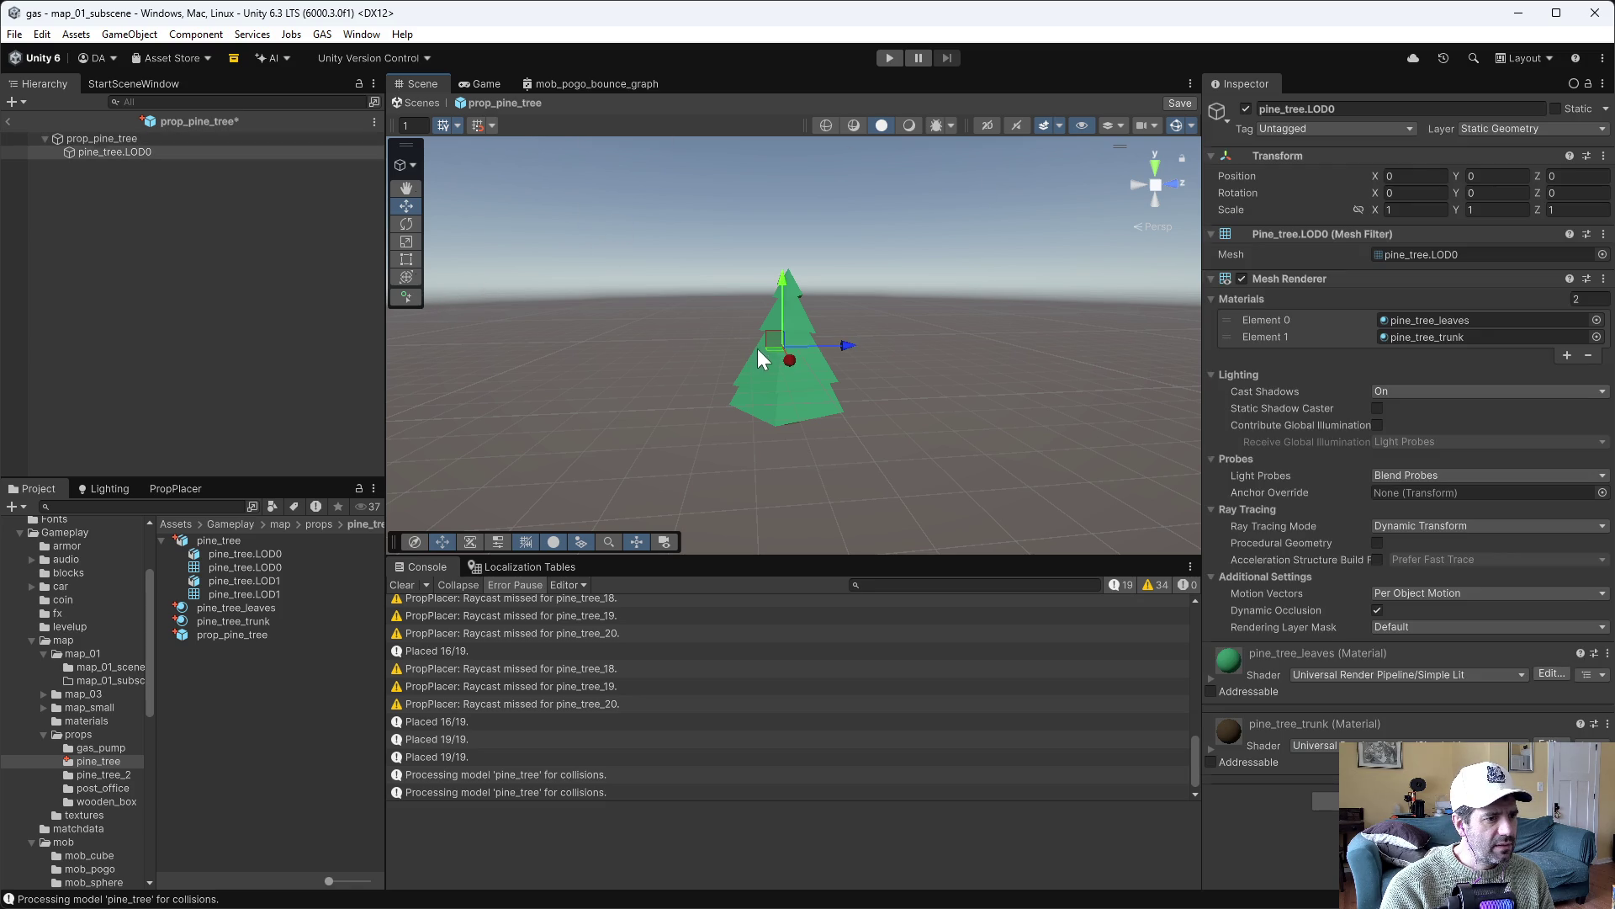
pyautogui.moveTo(1041, 409)
pyautogui.mouseDown()
pyautogui.moveTo(1118, 267)
pyautogui.moveTo(1060, 415)
pyautogui.moveTo(1088, 393)
pyautogui.mouseUp()
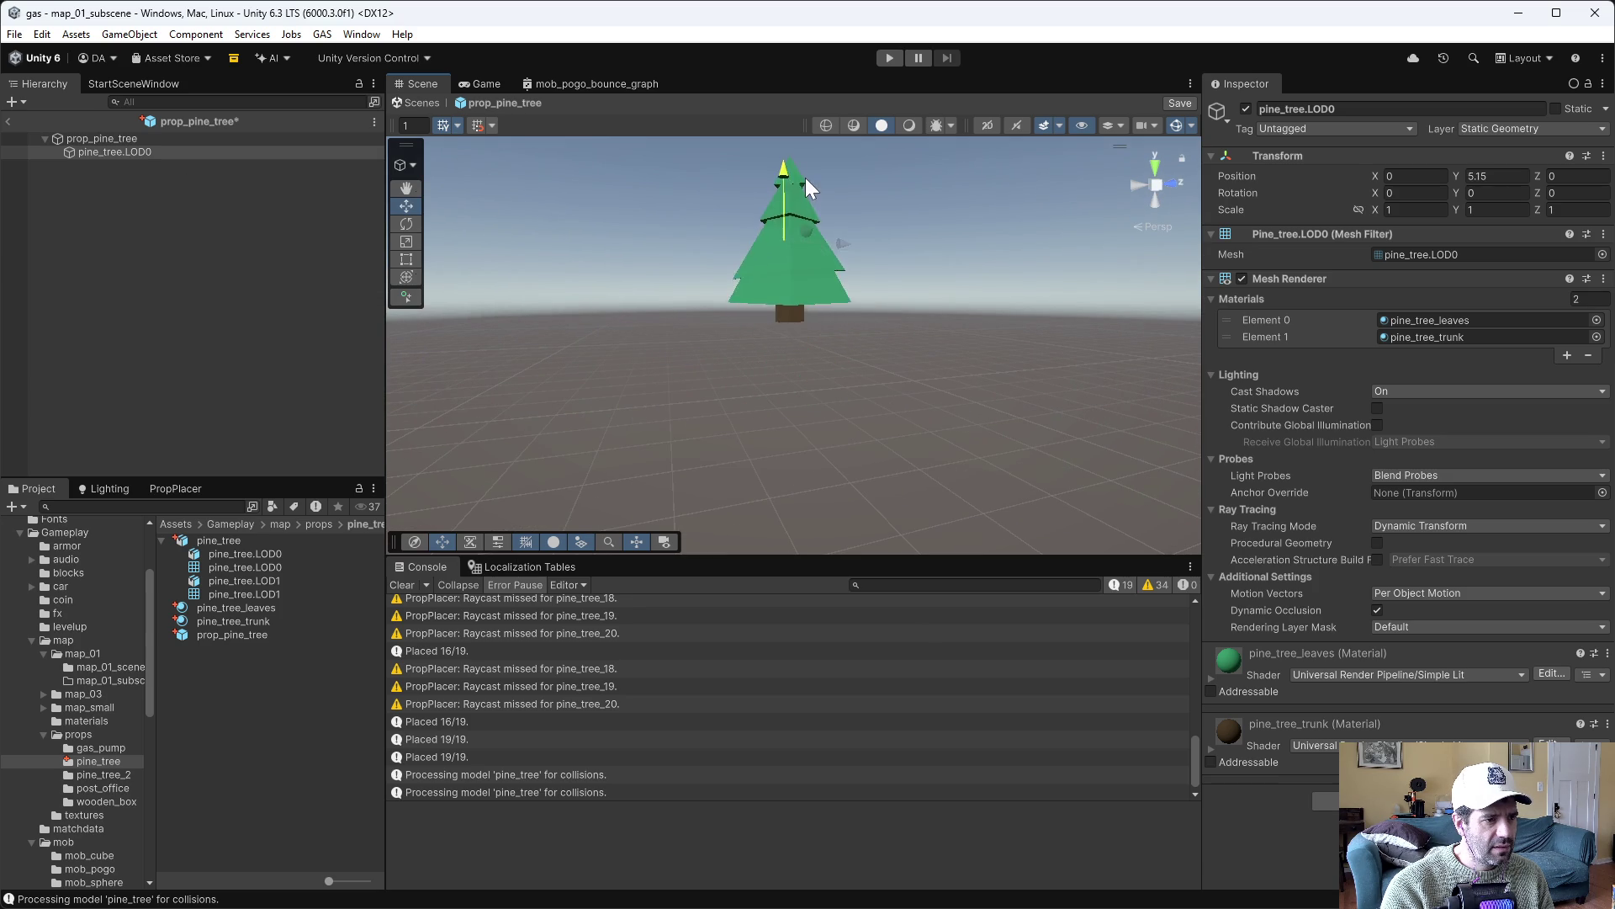
pyautogui.click(159, 168)
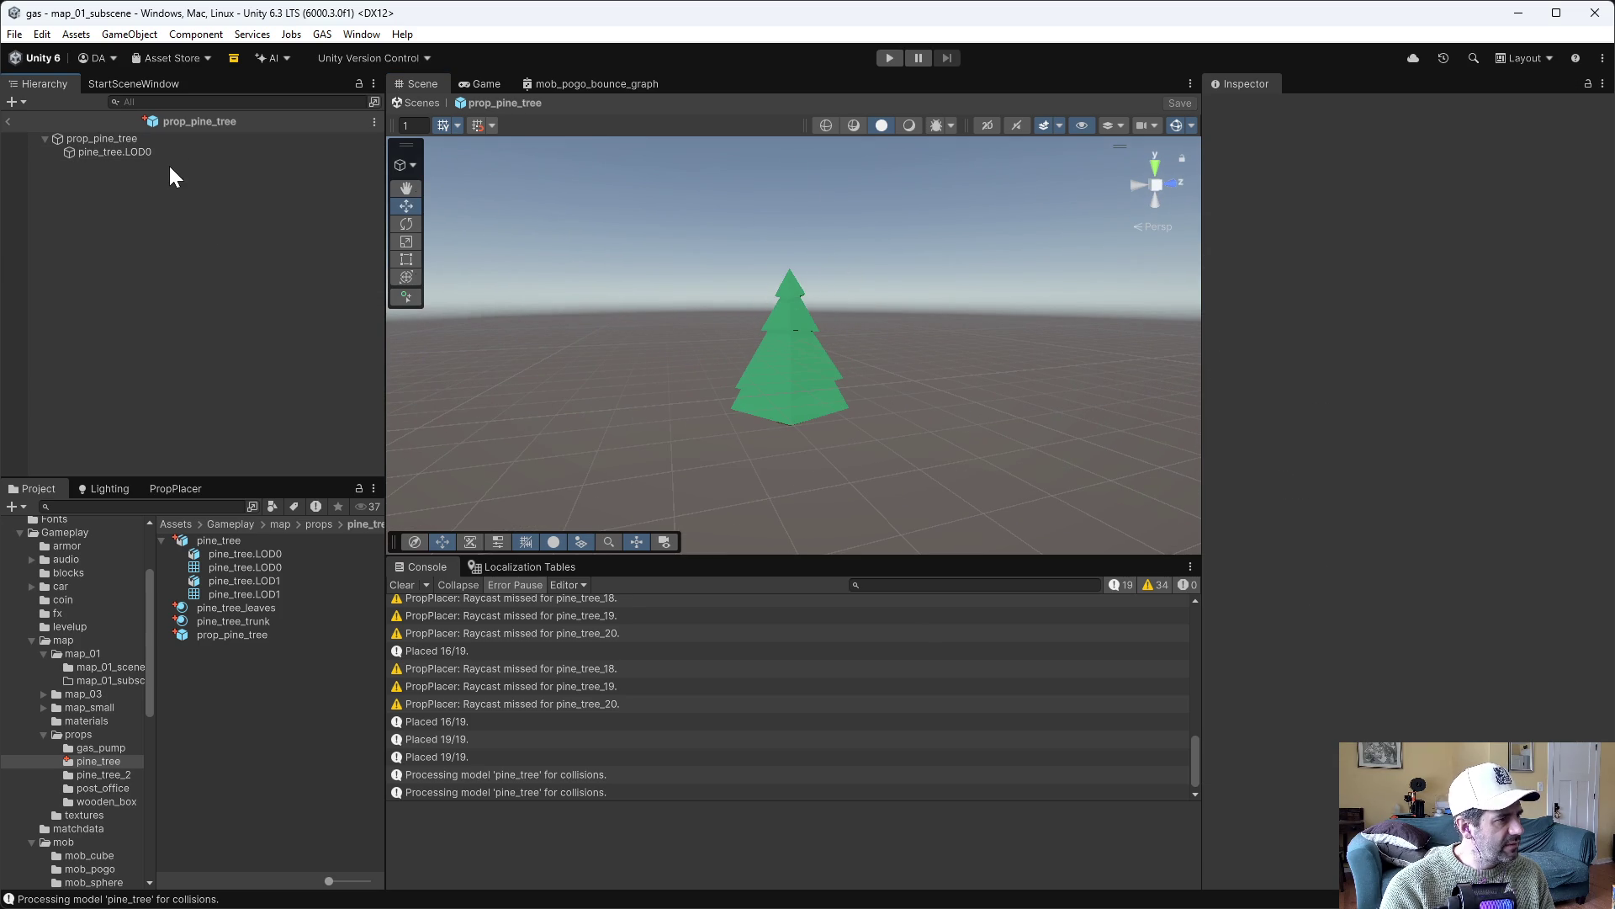
pyautogui.click(143, 152)
# Duplicate pine_tree.LOD0 as pine_tree.LOD1, swap in the LOD1 mesh, and drop the trunk material slot
pyautogui.hotkey('ctrl', 'd')
pyautogui.press('F2')
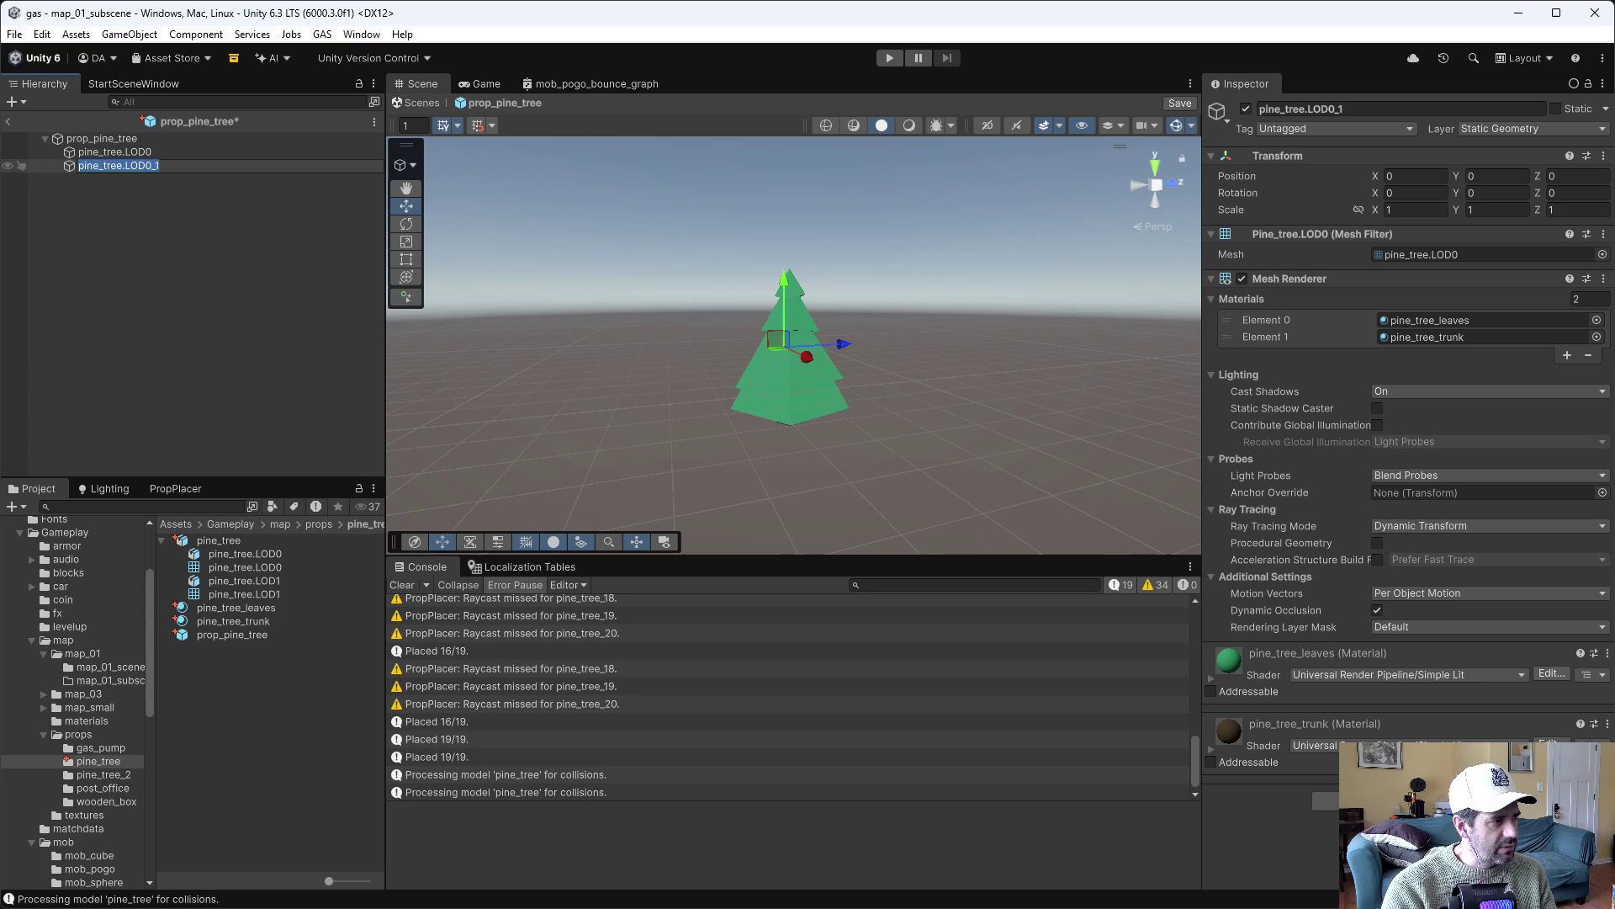
pyautogui.press('End')
pyautogui.write('1')
pyautogui.press('Return')
pyautogui.click(124, 166)
pyautogui.click(1601, 254)
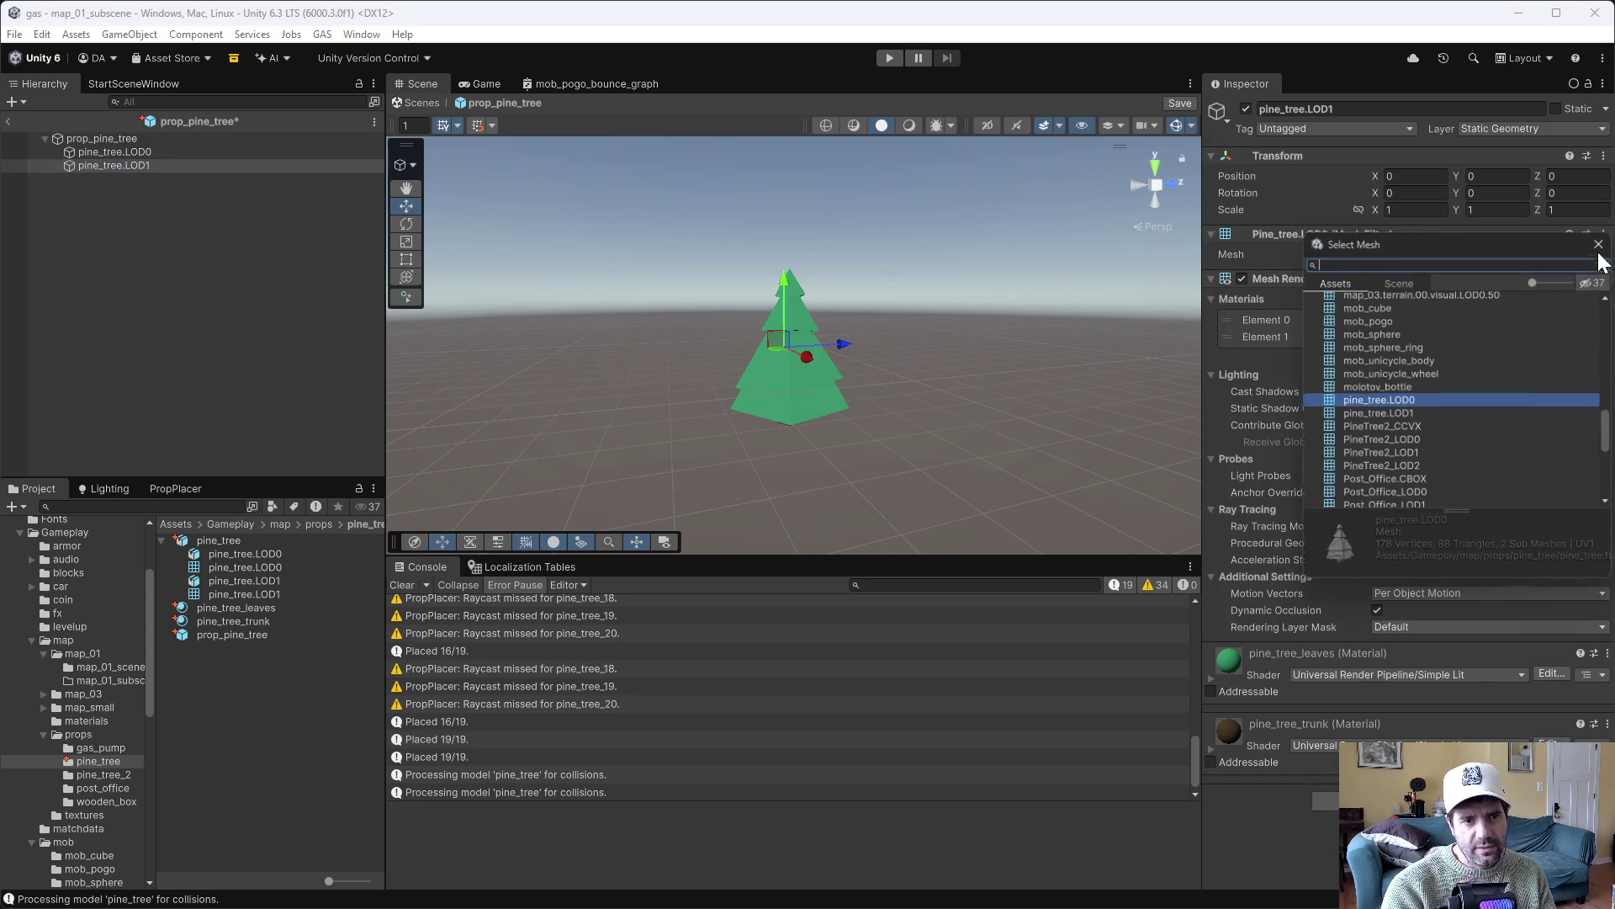
pyautogui.doubleClick(1400, 411)
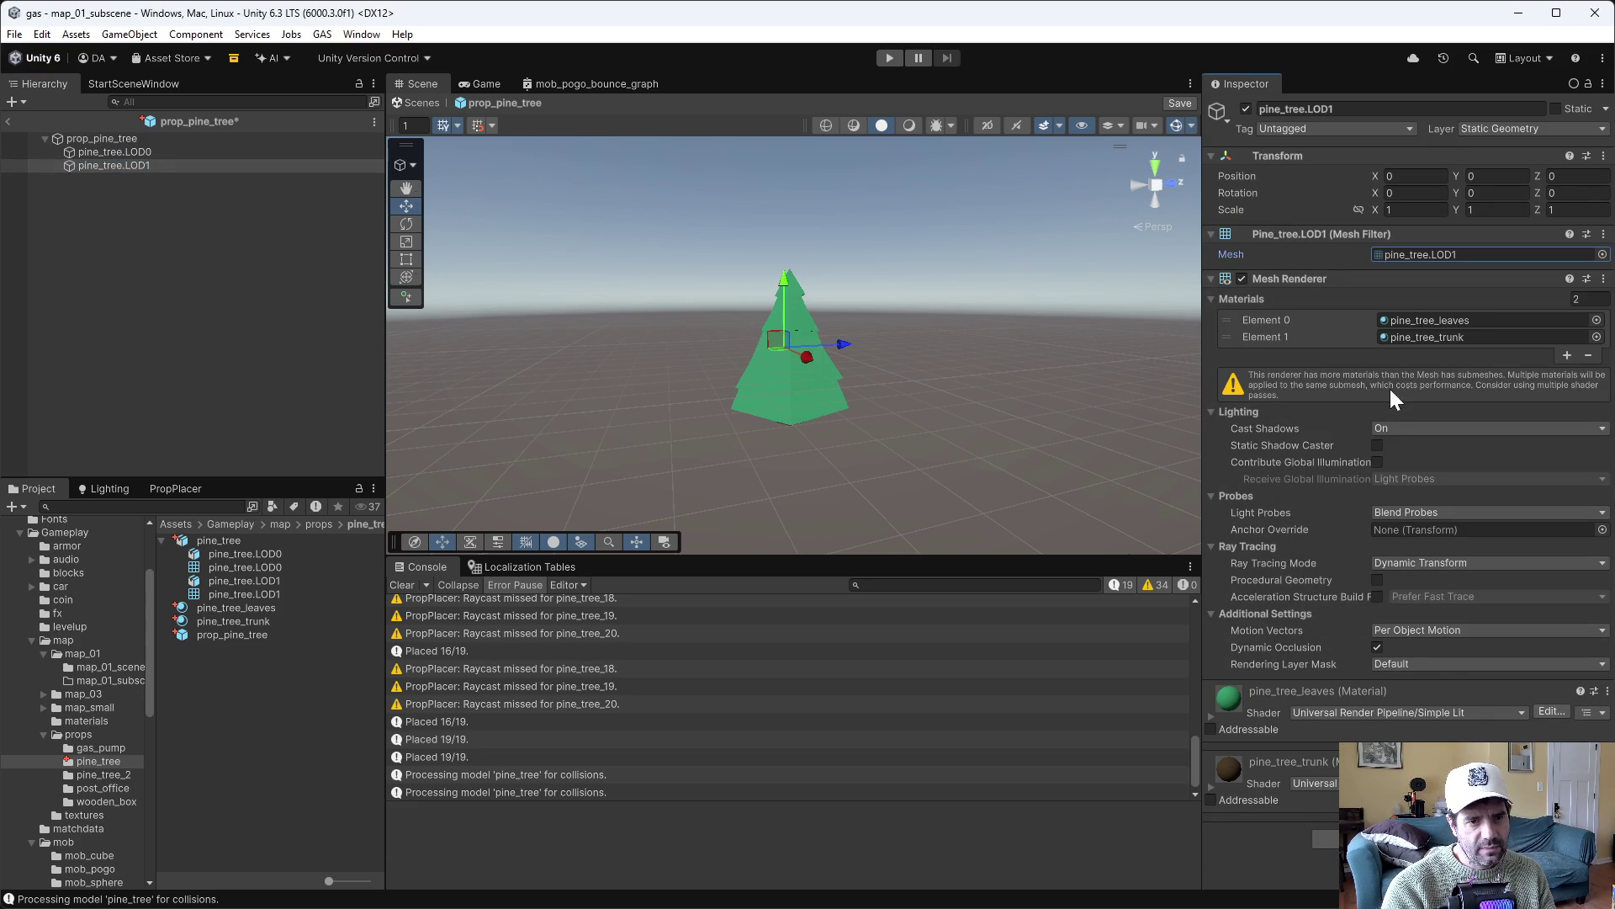
pyautogui.click(1588, 355)
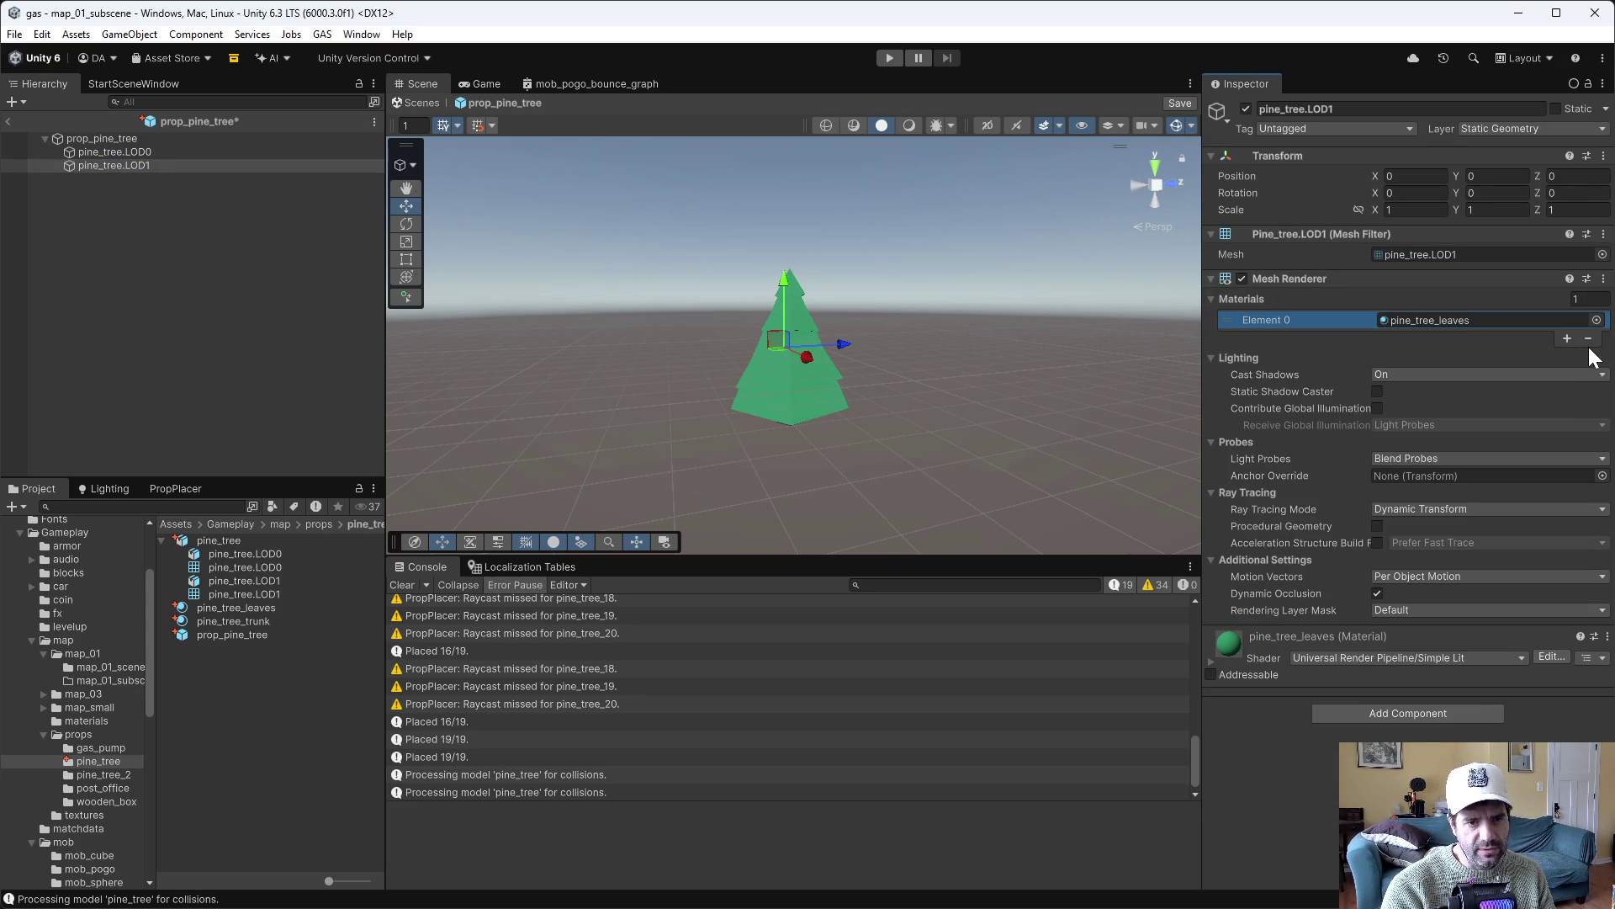
# Create a pine_tree_LOD1 material and assign it to pine_tree.LOD1's Mesh Renderer
pyautogui.rightClick(228, 687)
pyautogui.moveTo(324, 185)
pyautogui.click(557, 202)
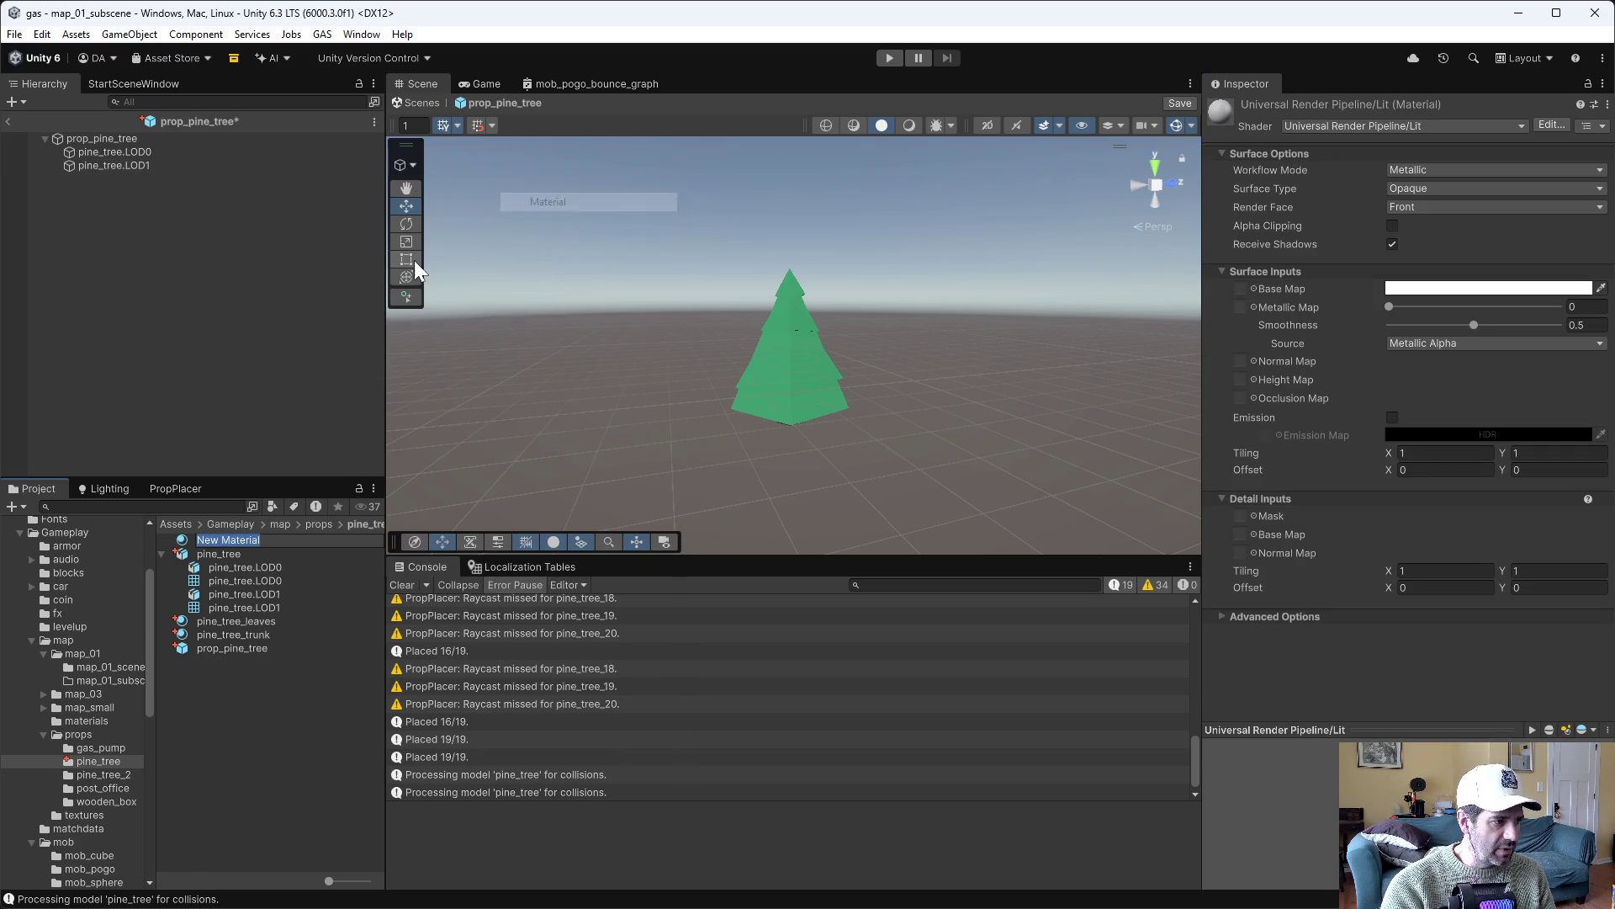
pyautogui.write('pine_tree_LOD1')
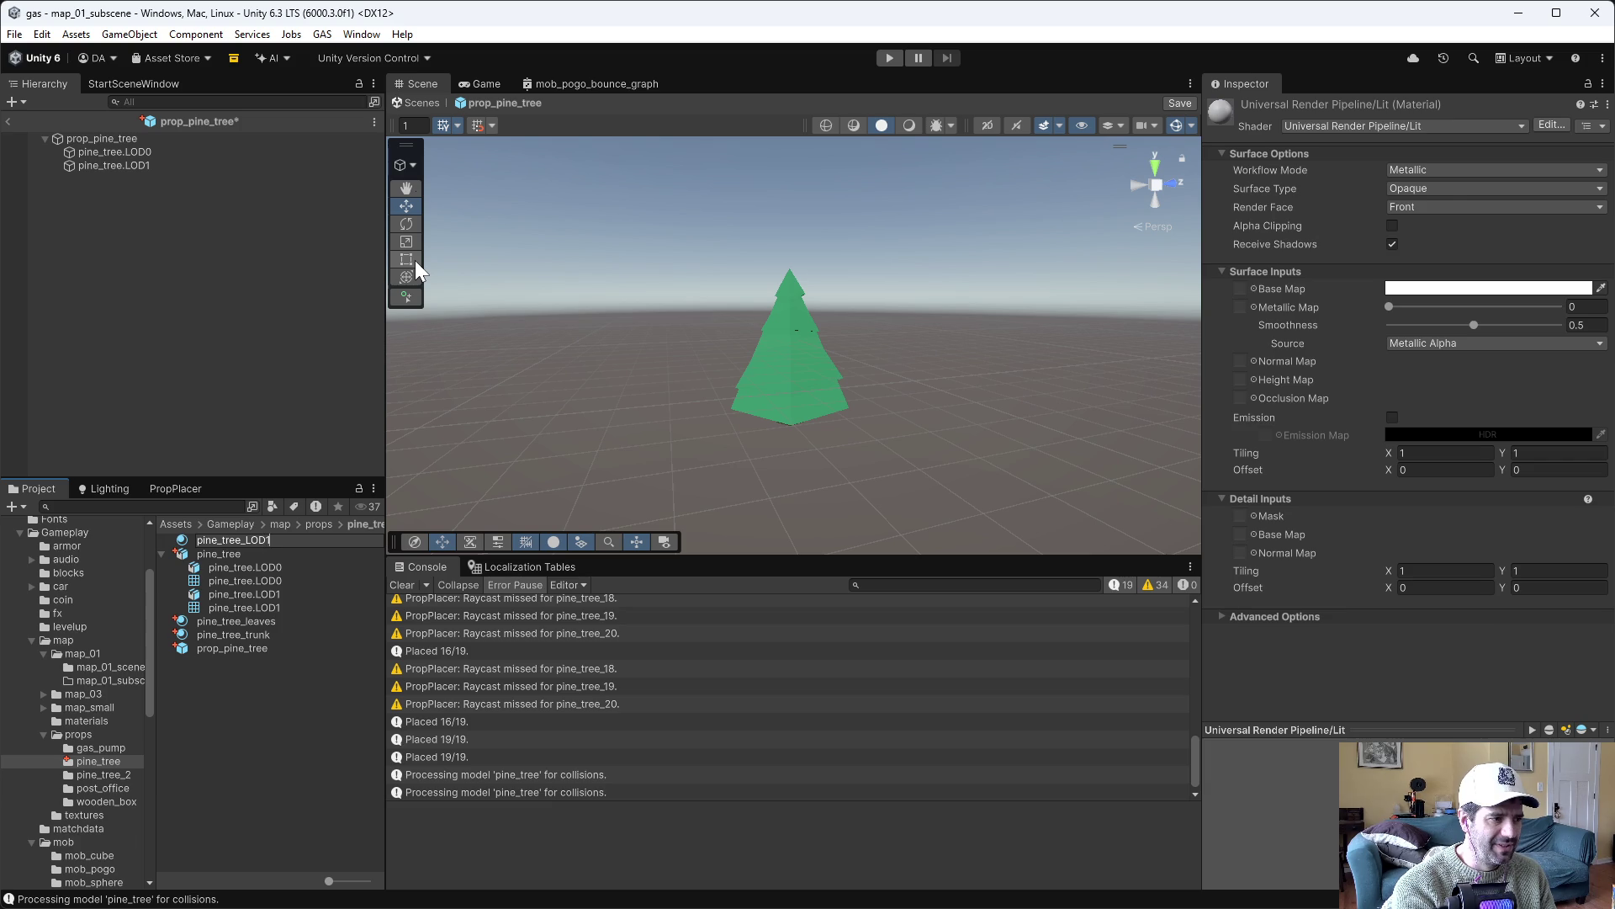
pyautogui.press('Return')
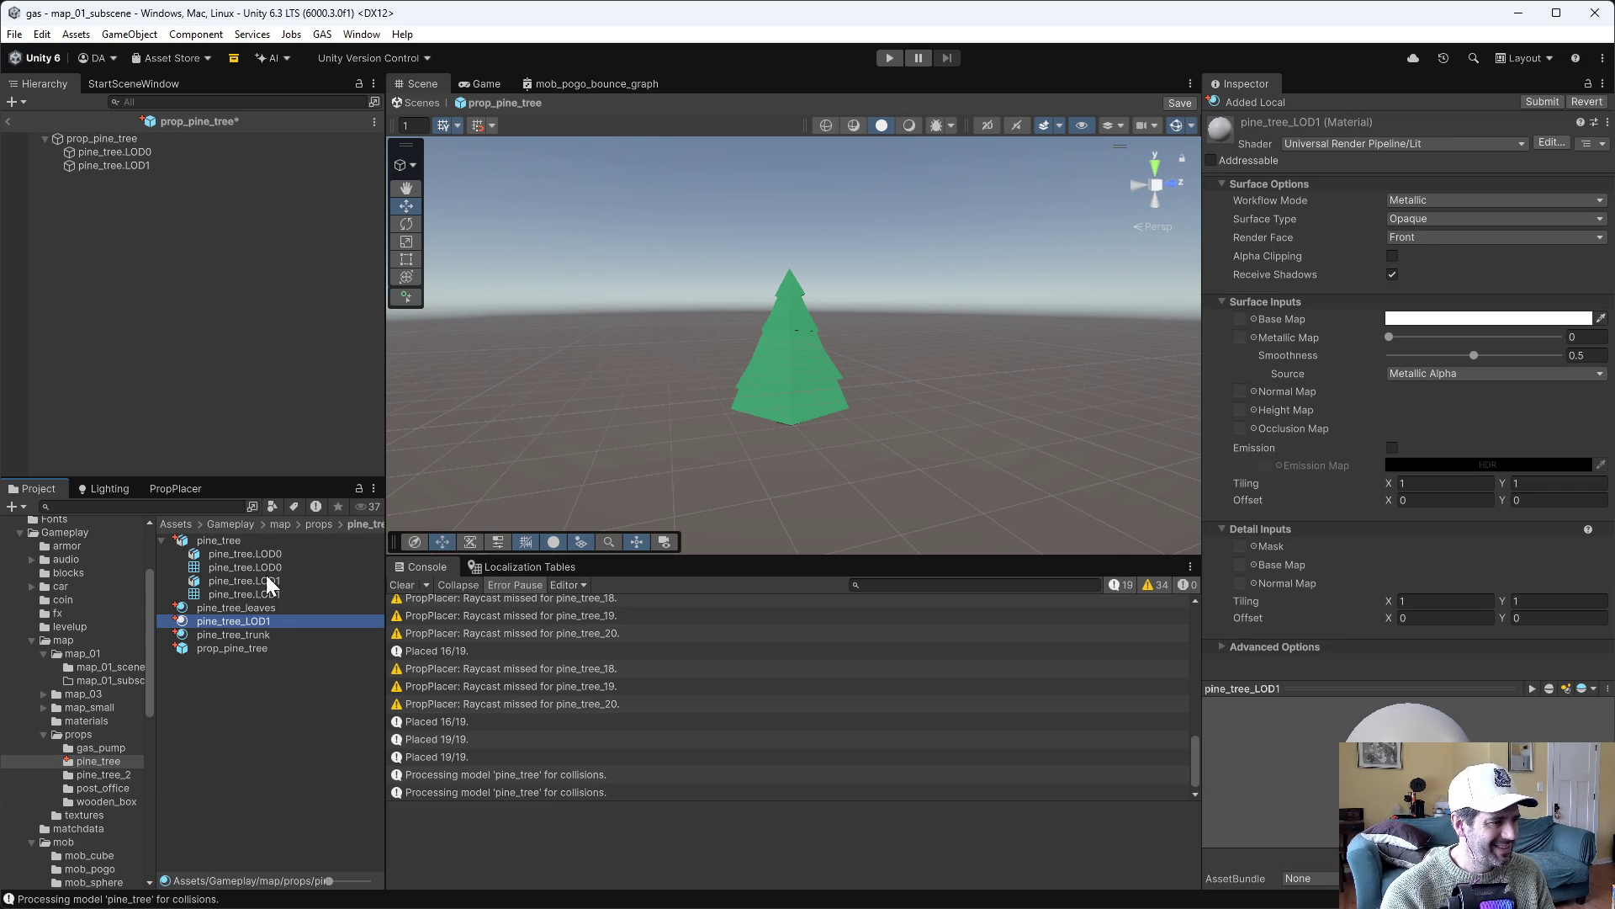
pyautogui.moveTo(250, 621)
pyautogui.mouseDown()
pyautogui.moveTo(848, 487)
pyautogui.moveTo(1442, 306)
pyautogui.moveTo(366, 469)
pyautogui.moveTo(449, 351)
pyautogui.moveTo(96, 134)
pyautogui.moveTo(119, 258)
pyautogui.mouseUp()
pyautogui.click(128, 165)
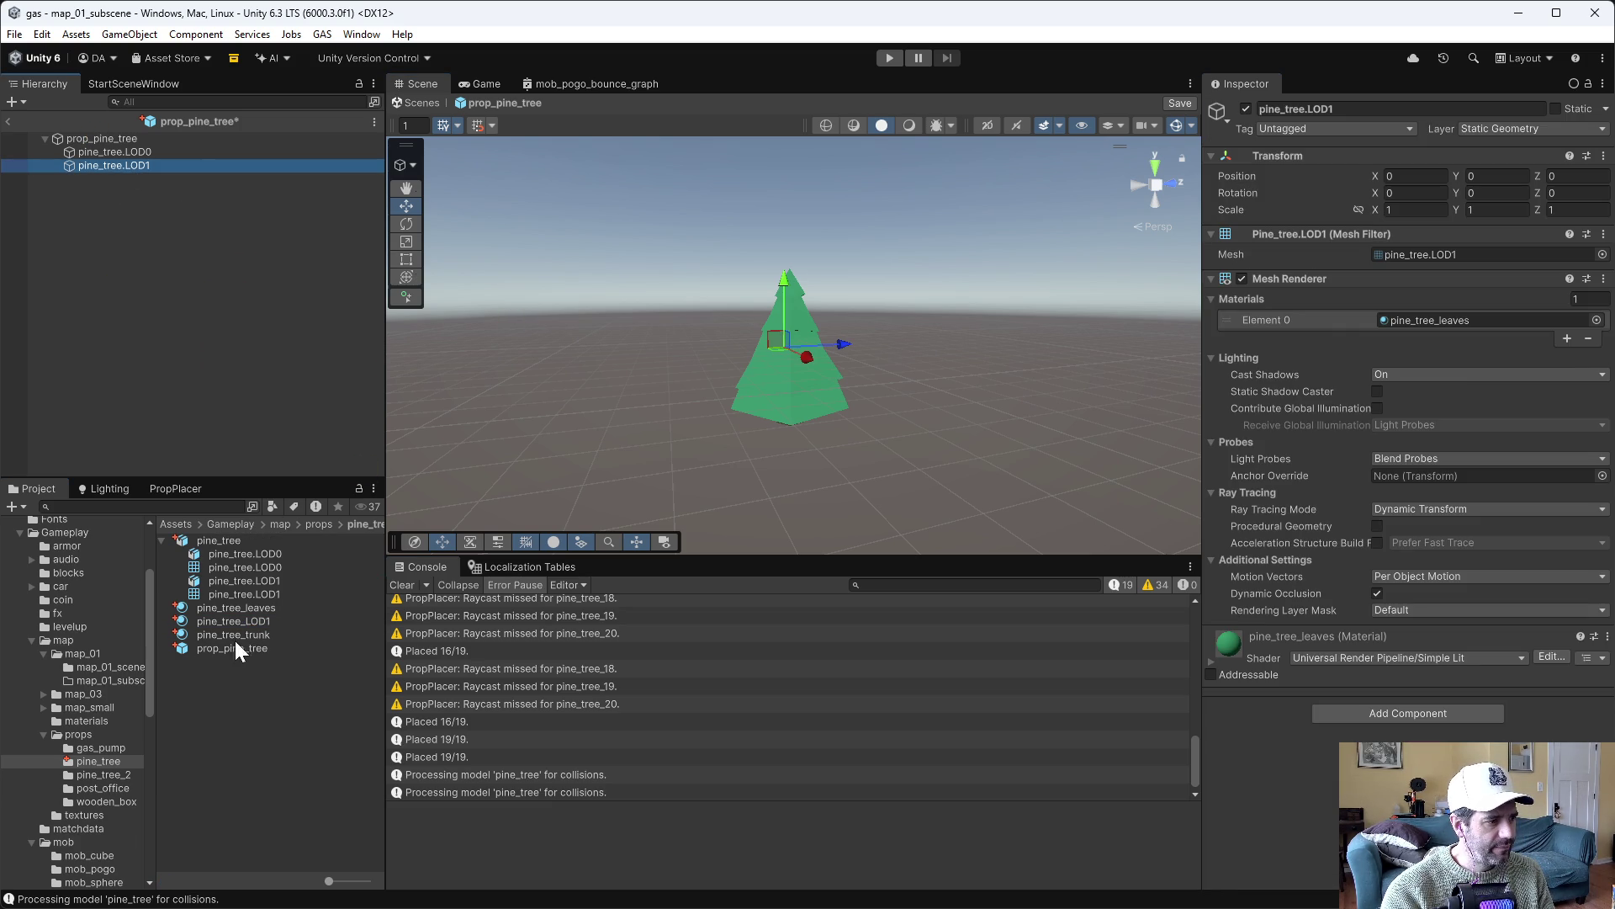
pyautogui.moveTo(244, 622); pyautogui.dragTo(1461, 322)
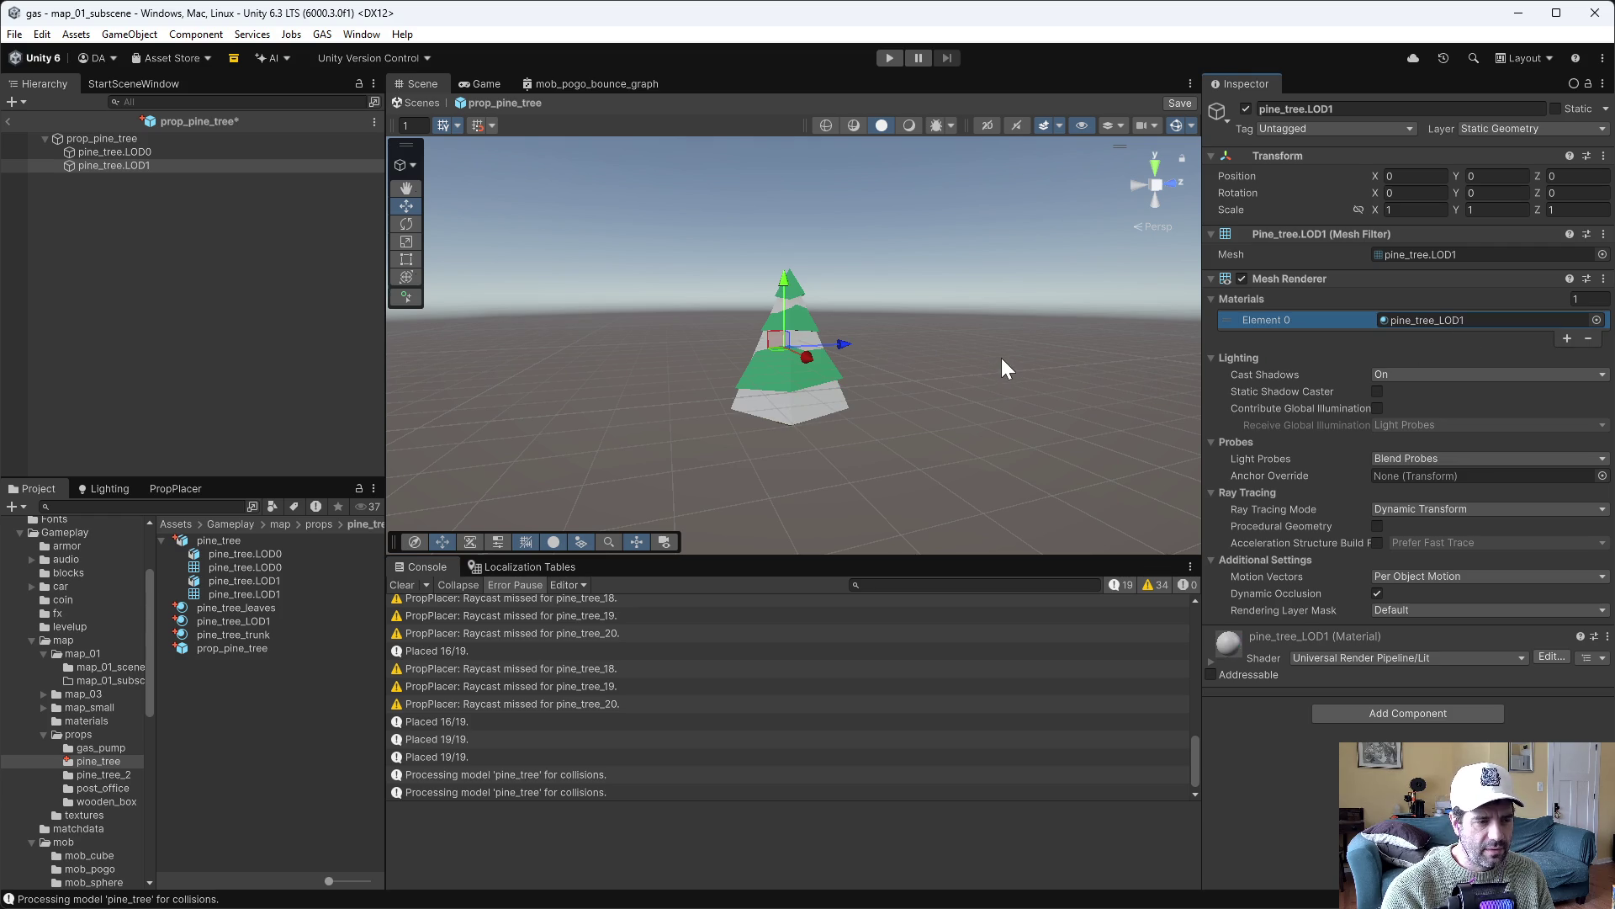
pyautogui.click(252, 139)
# Add an LOD Group component to prop_pine_tree and delete its LOD 2 level
pyautogui.click(1432, 244)
pyautogui.write('lod go')
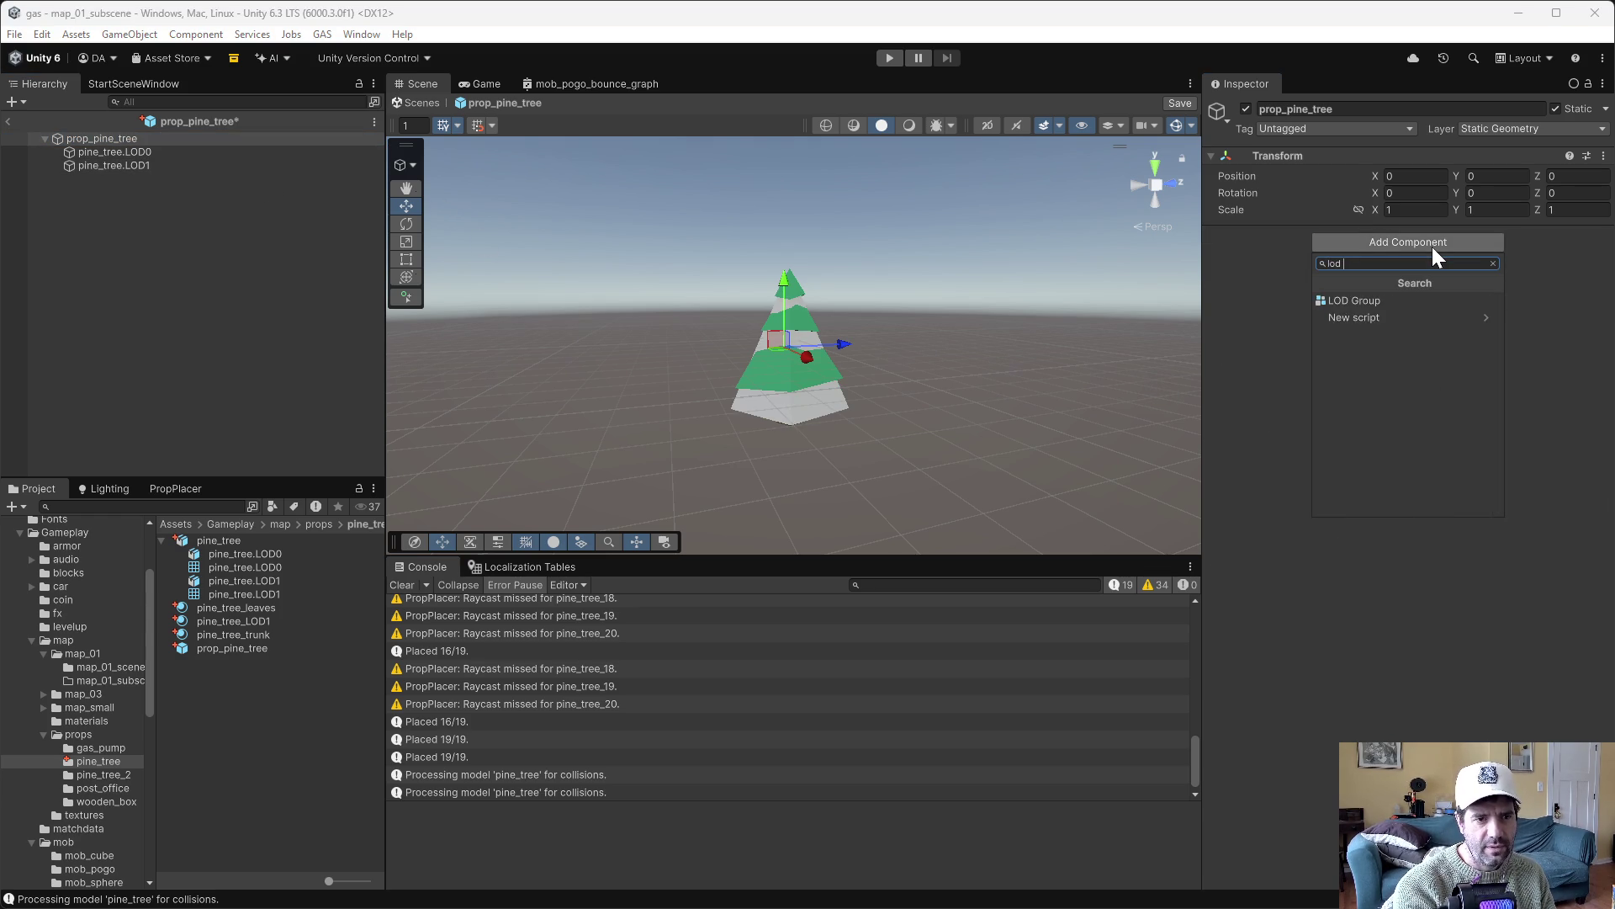
pyautogui.press('BackSpace')
pyautogui.press('BackSpace')
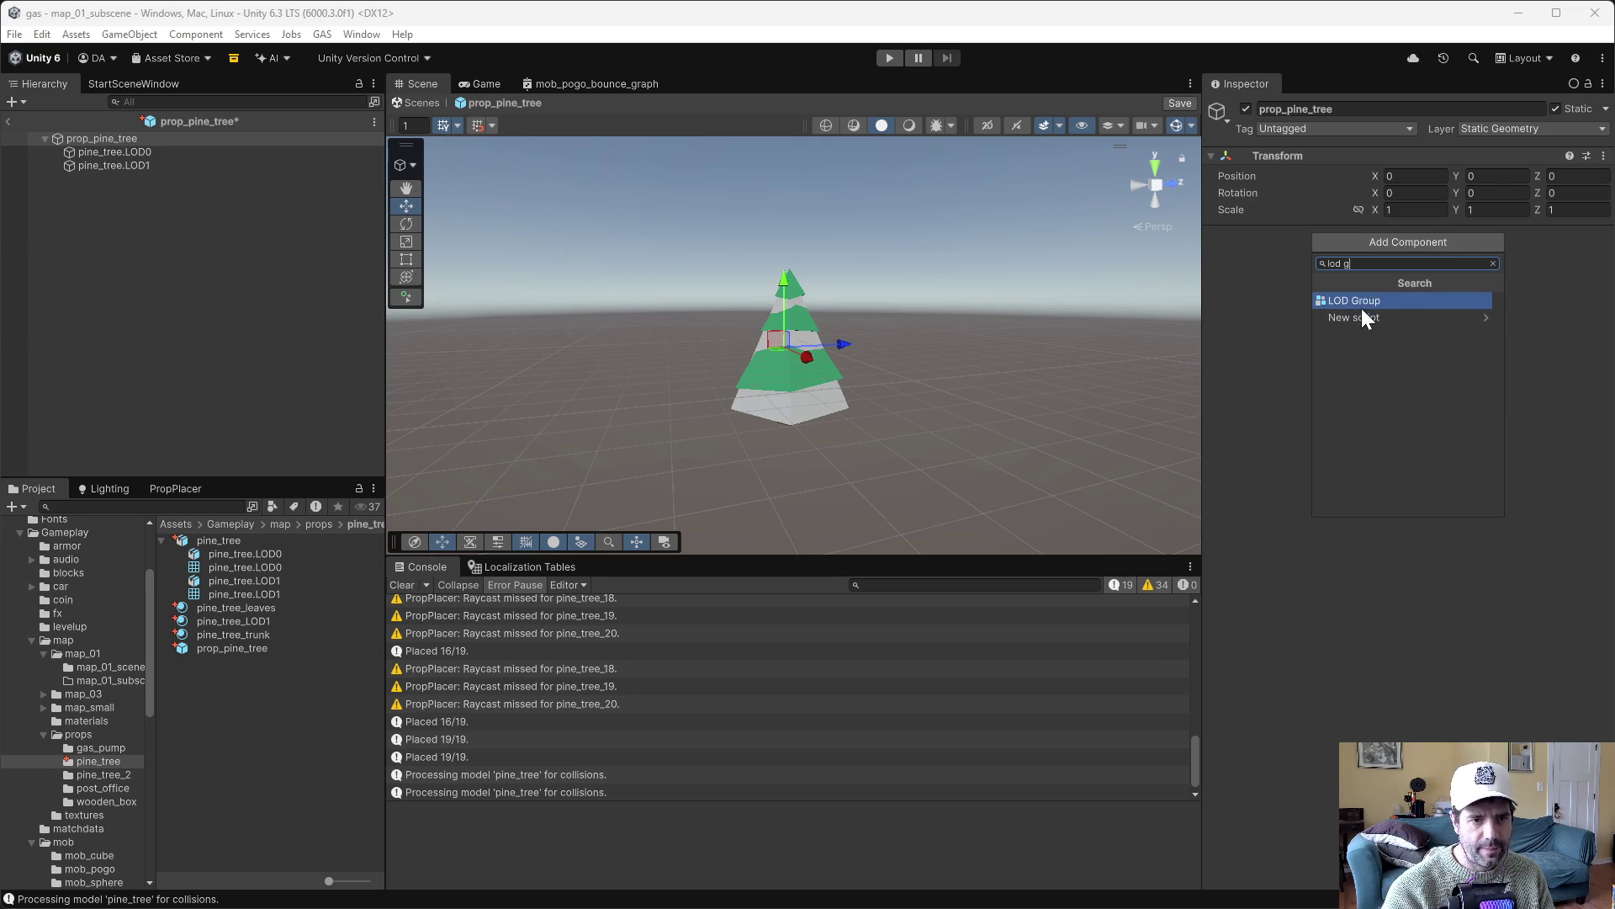
pyautogui.click(1361, 305)
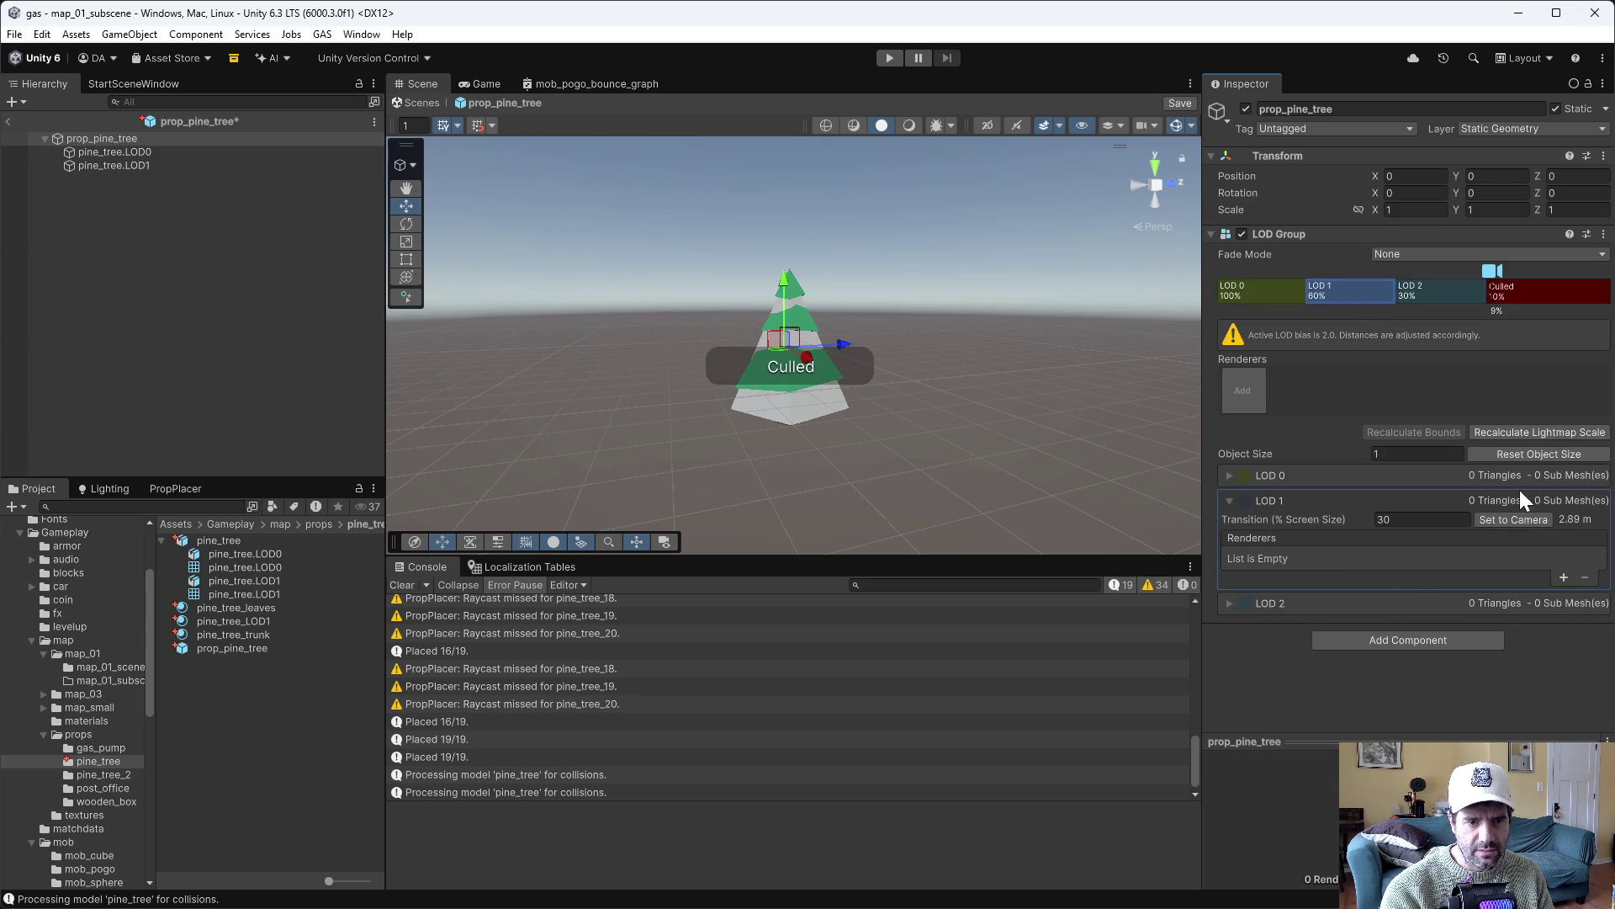
pyautogui.click(1421, 602)
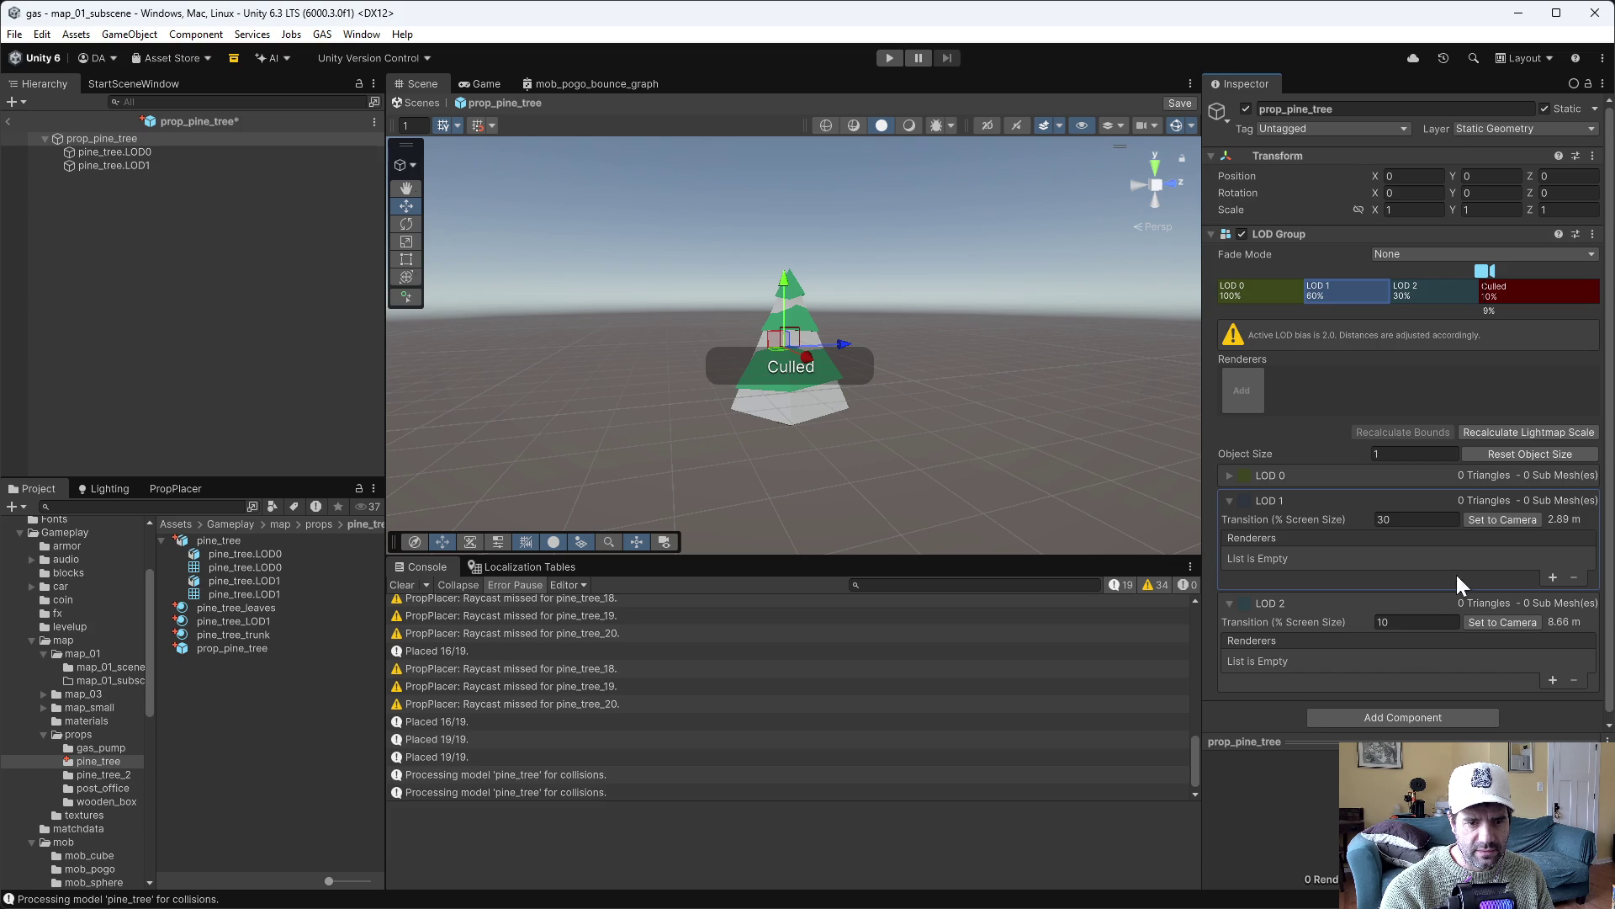
pyautogui.click(1255, 603)
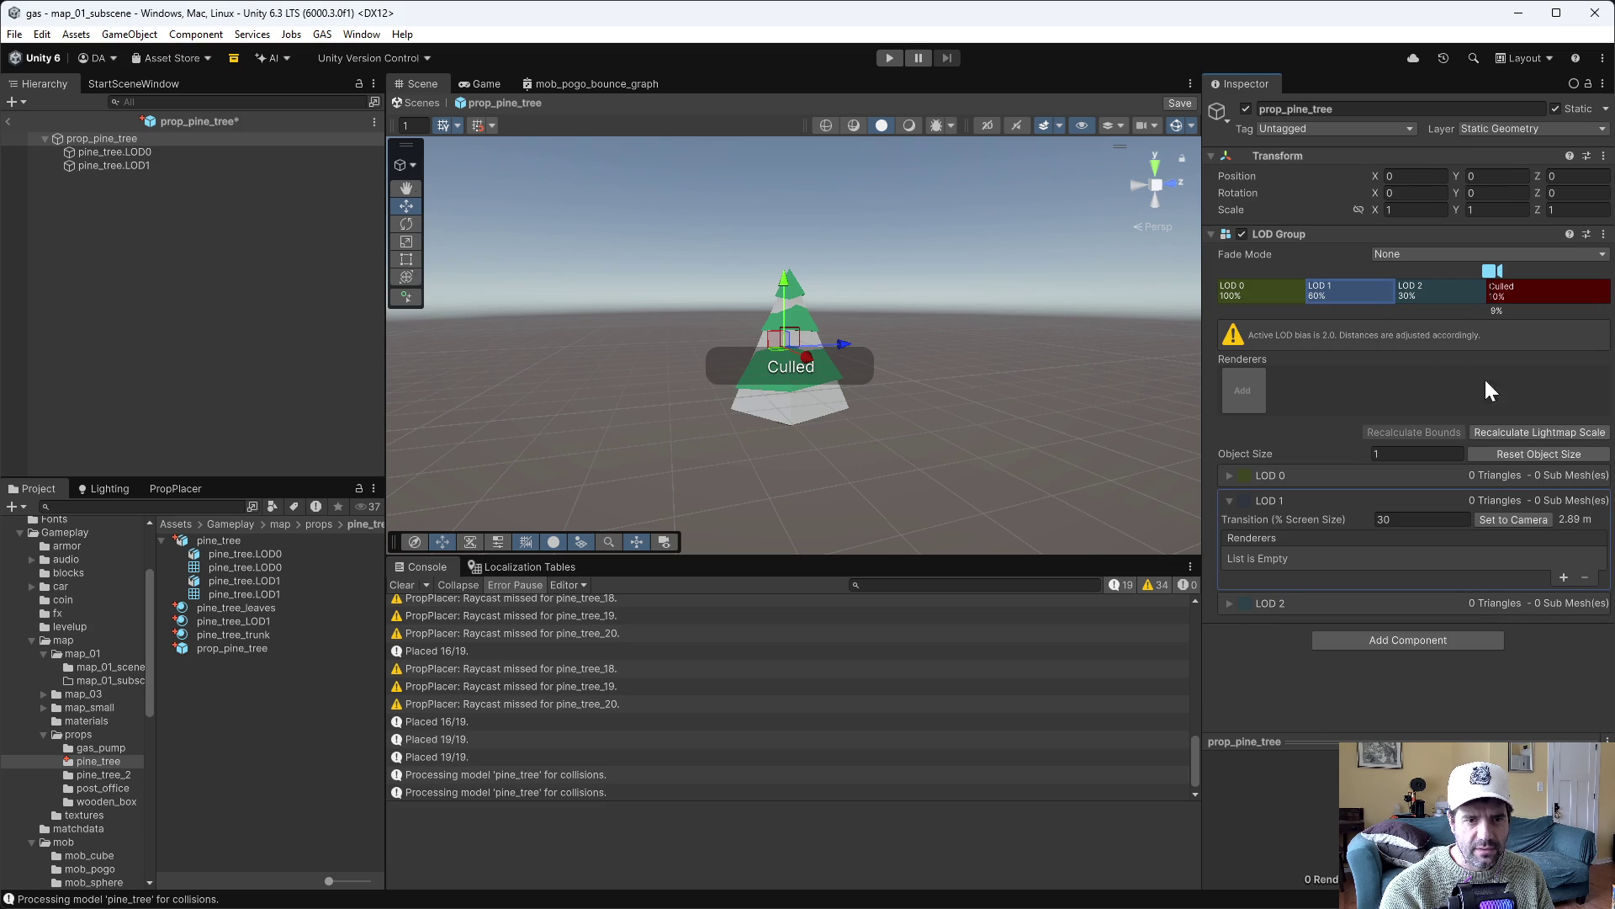
pyautogui.rightClick(1349, 290)
pyautogui.click(1356, 321)
# Assign pine_tree.LOD0 as the LOD 0 renderer and pine_tree.LOD1 as the LOD 1 renderer
pyautogui.click(1259, 291)
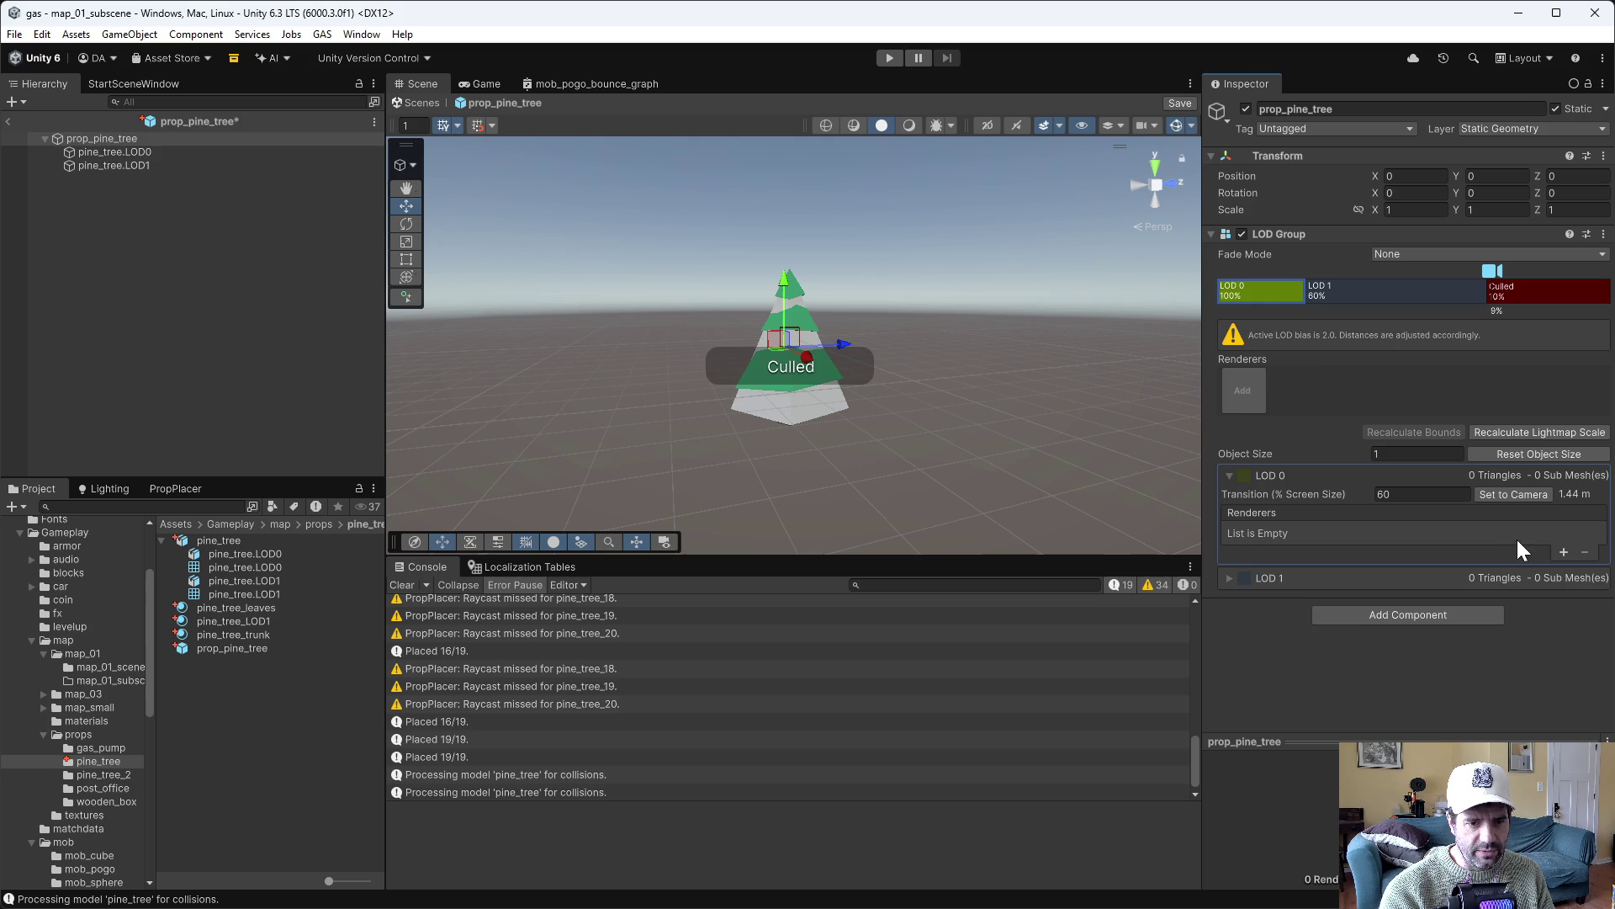
pyautogui.click(1564, 552)
pyautogui.moveTo(141, 152)
pyautogui.mouseDown()
pyautogui.moveTo(1374, 475)
pyautogui.moveTo(1385, 528)
pyautogui.mouseUp()
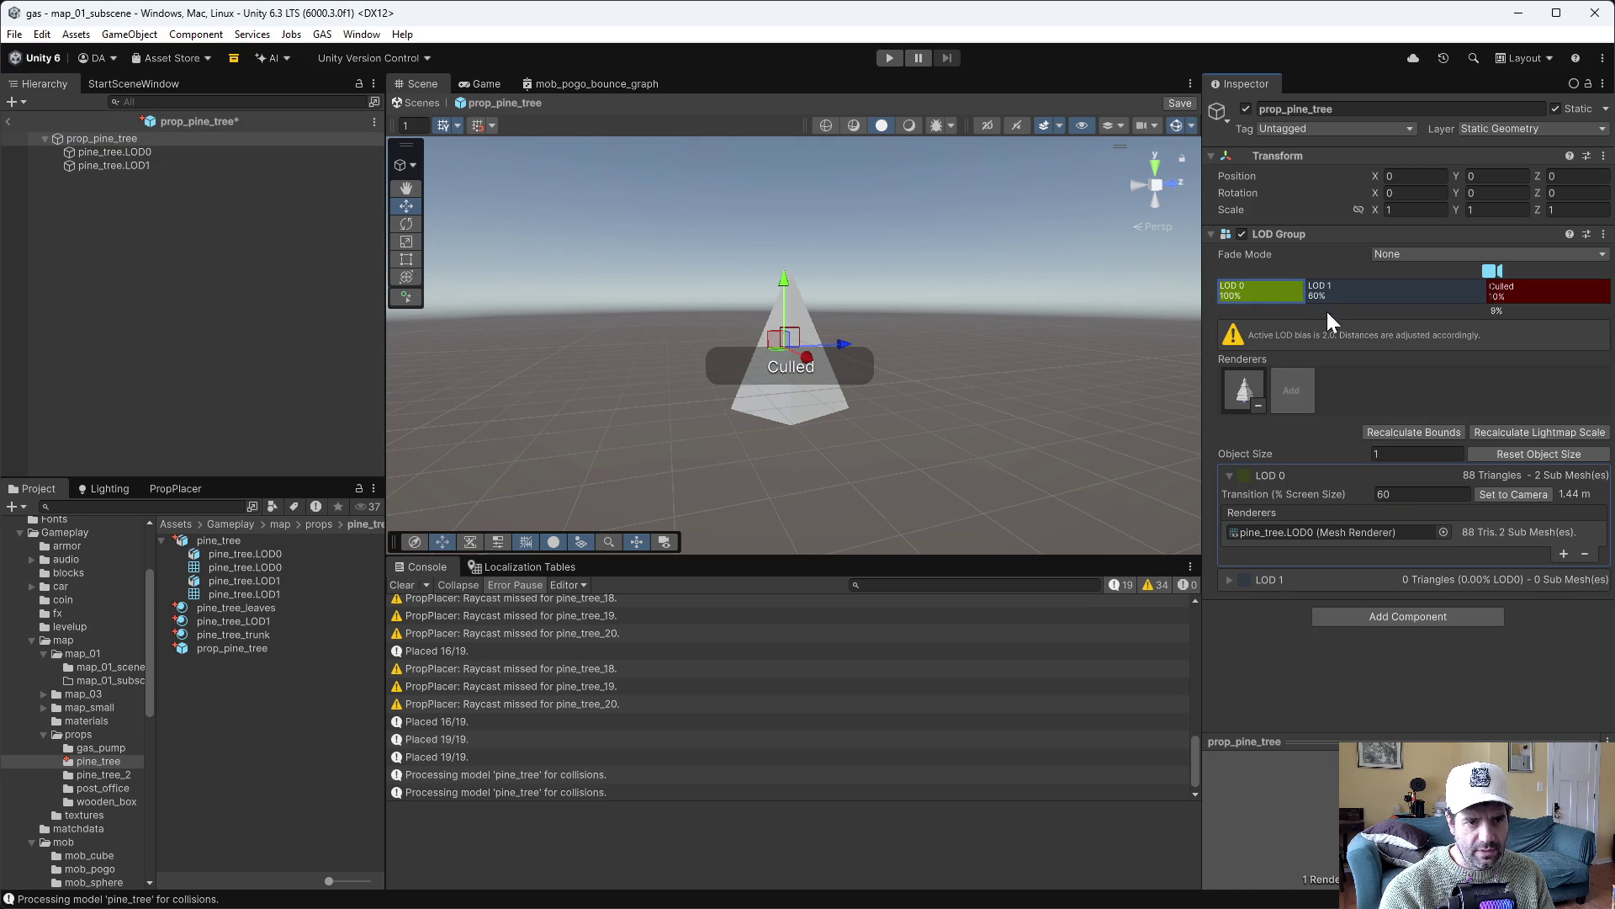
pyautogui.click(1377, 292)
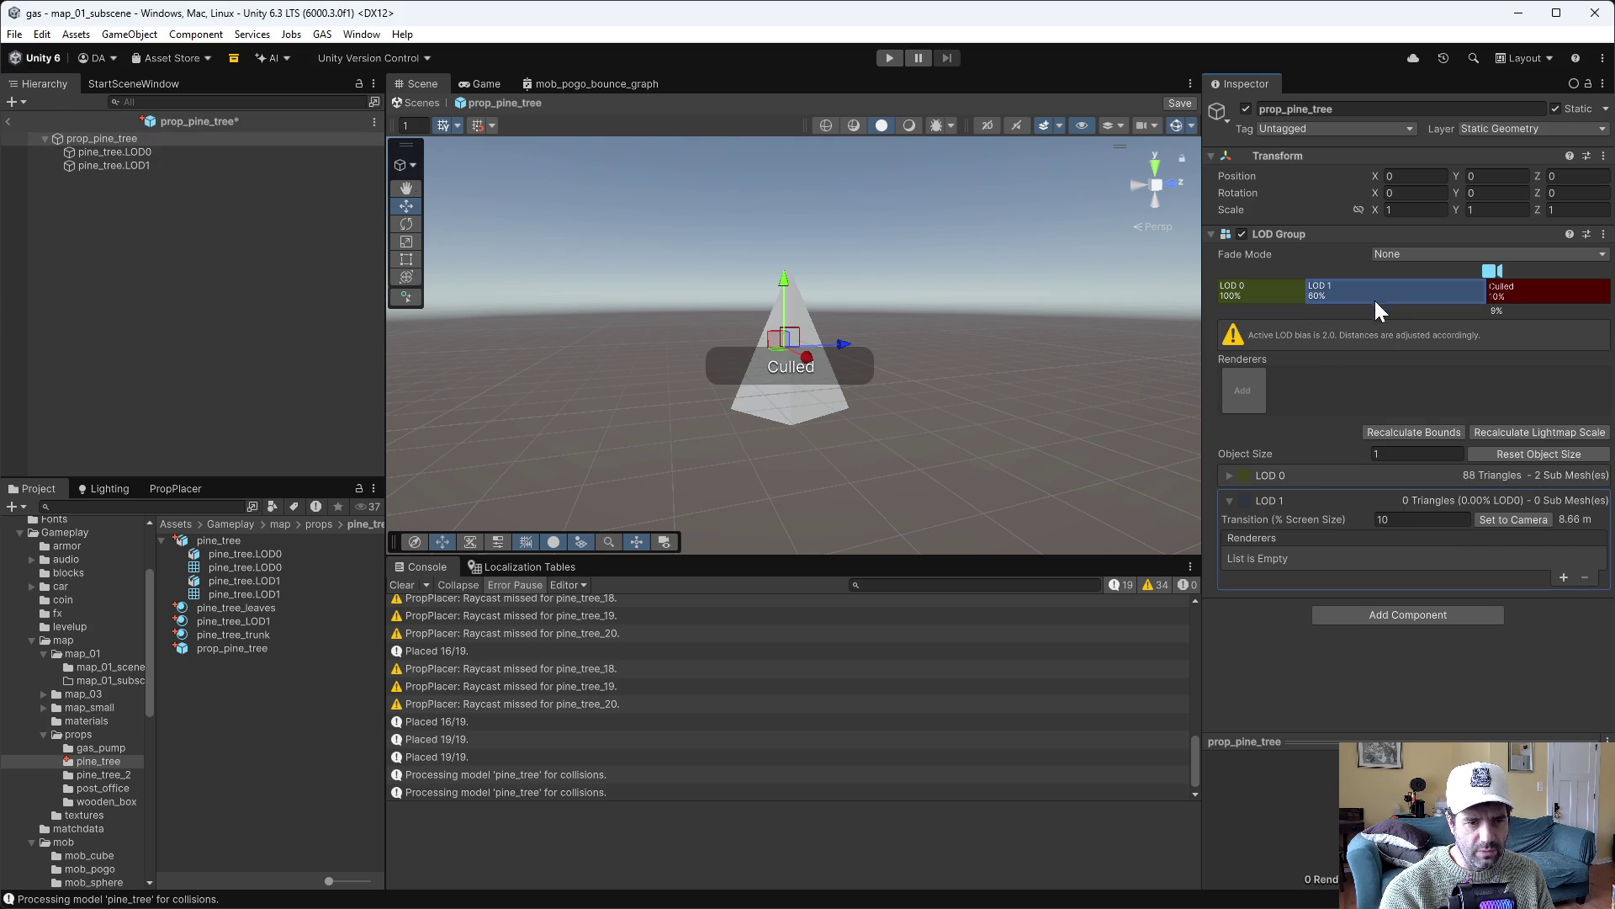
pyautogui.click(1563, 577)
pyautogui.moveTo(113, 164)
pyautogui.mouseDown()
pyautogui.moveTo(1071, 451)
pyautogui.moveTo(1357, 555)
pyautogui.mouseUp()
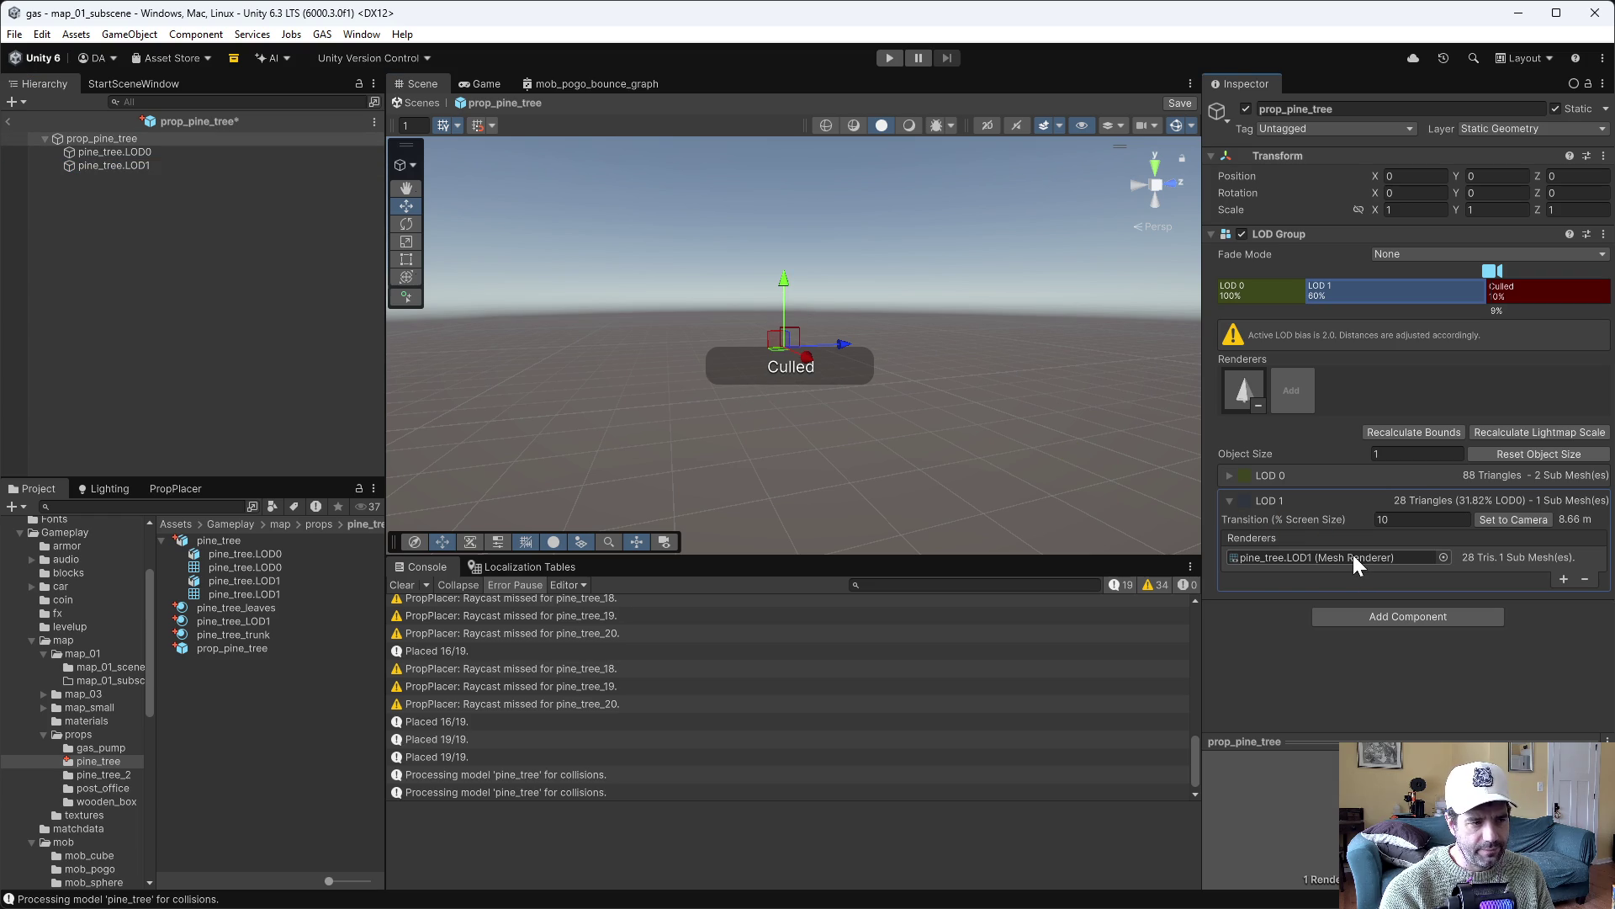
# Recalculate the LOD Group bounds and preview where the tree switches to LOD 1
pyautogui.moveTo(1492, 269)
pyautogui.mouseDown()
pyautogui.moveTo(1290, 269)
pyautogui.moveTo(1421, 260)
pyautogui.mouseUp()
pyautogui.click(1422, 432)
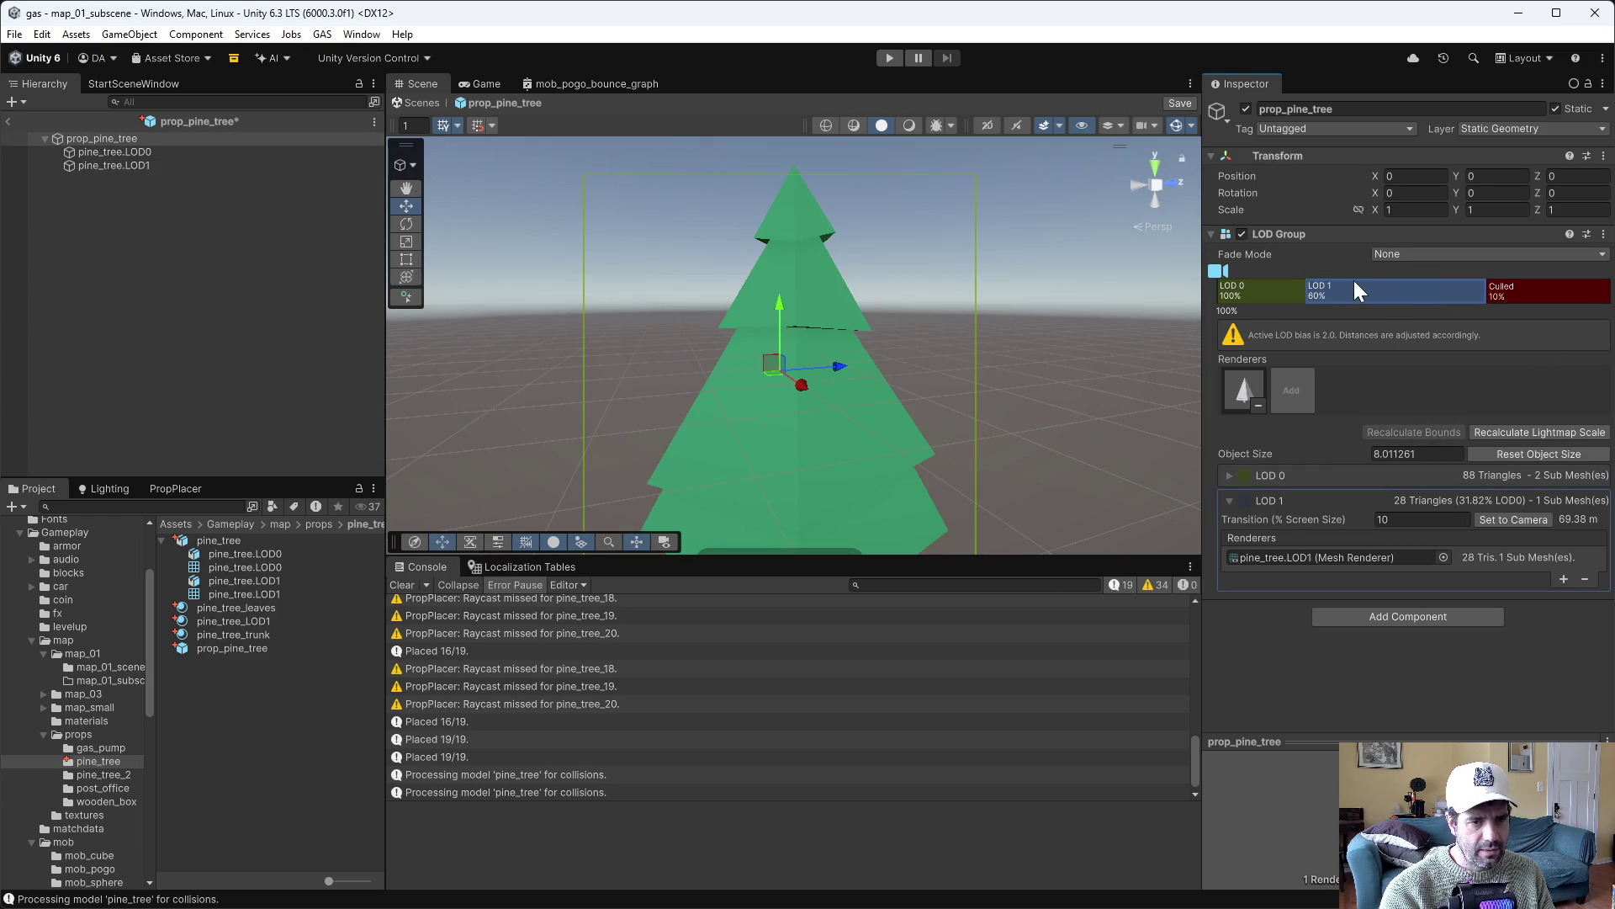
pyautogui.moveTo(1219, 271)
pyautogui.mouseDown()
pyautogui.moveTo(1497, 276)
pyautogui.moveTo(1269, 281)
pyautogui.moveTo(1313, 291)
pyautogui.mouseUp()
pyautogui.click(130, 148)
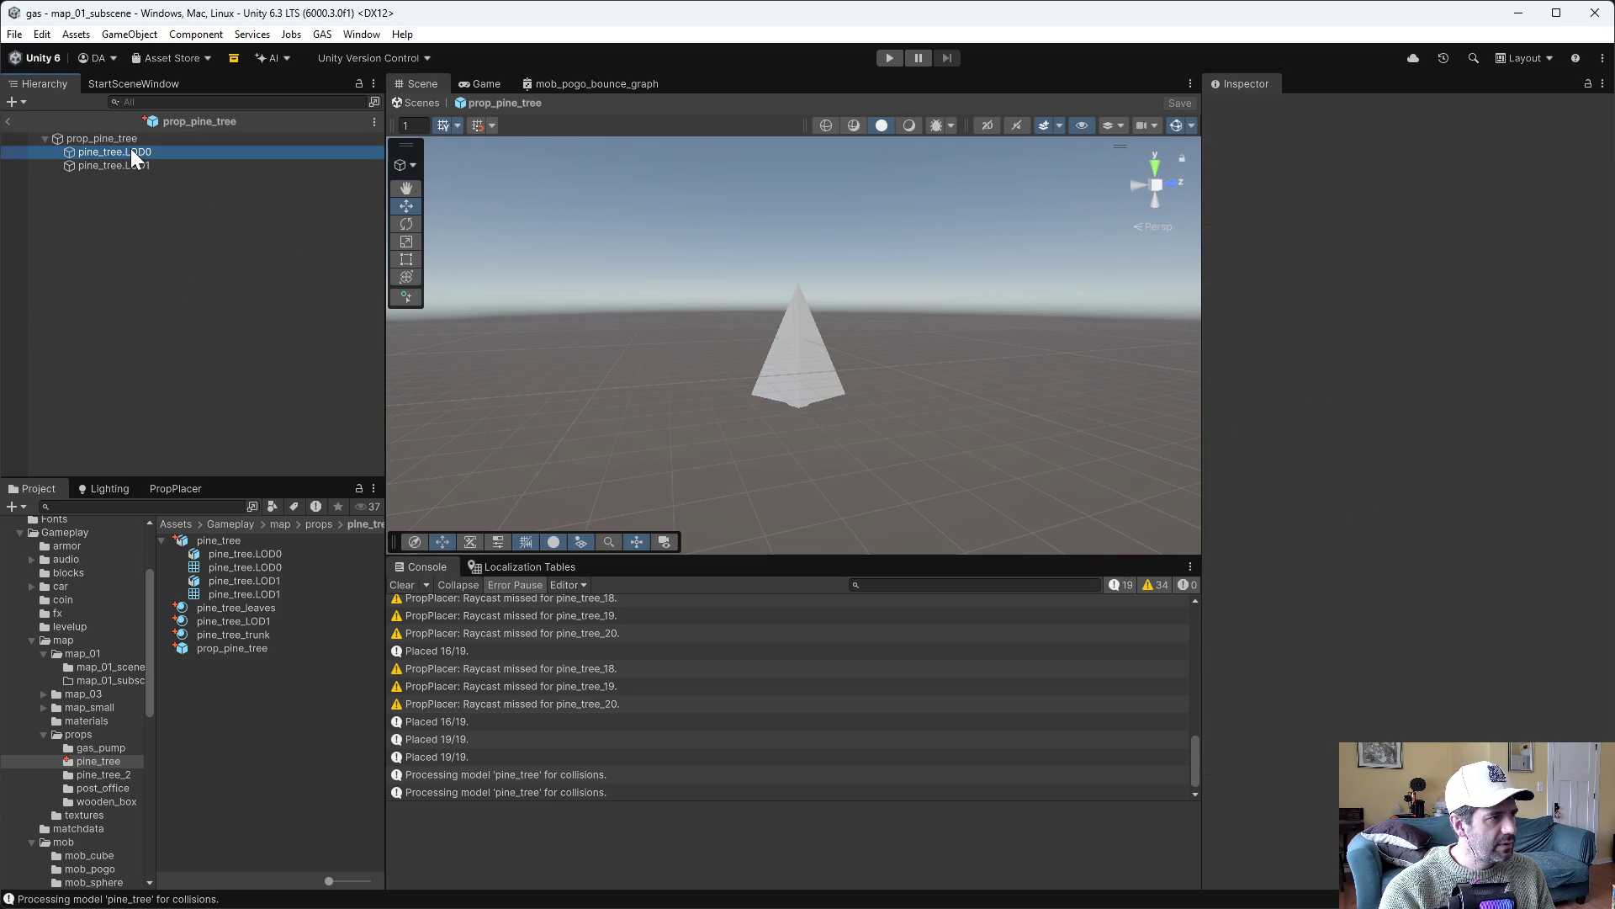
pyautogui.click(117, 138)
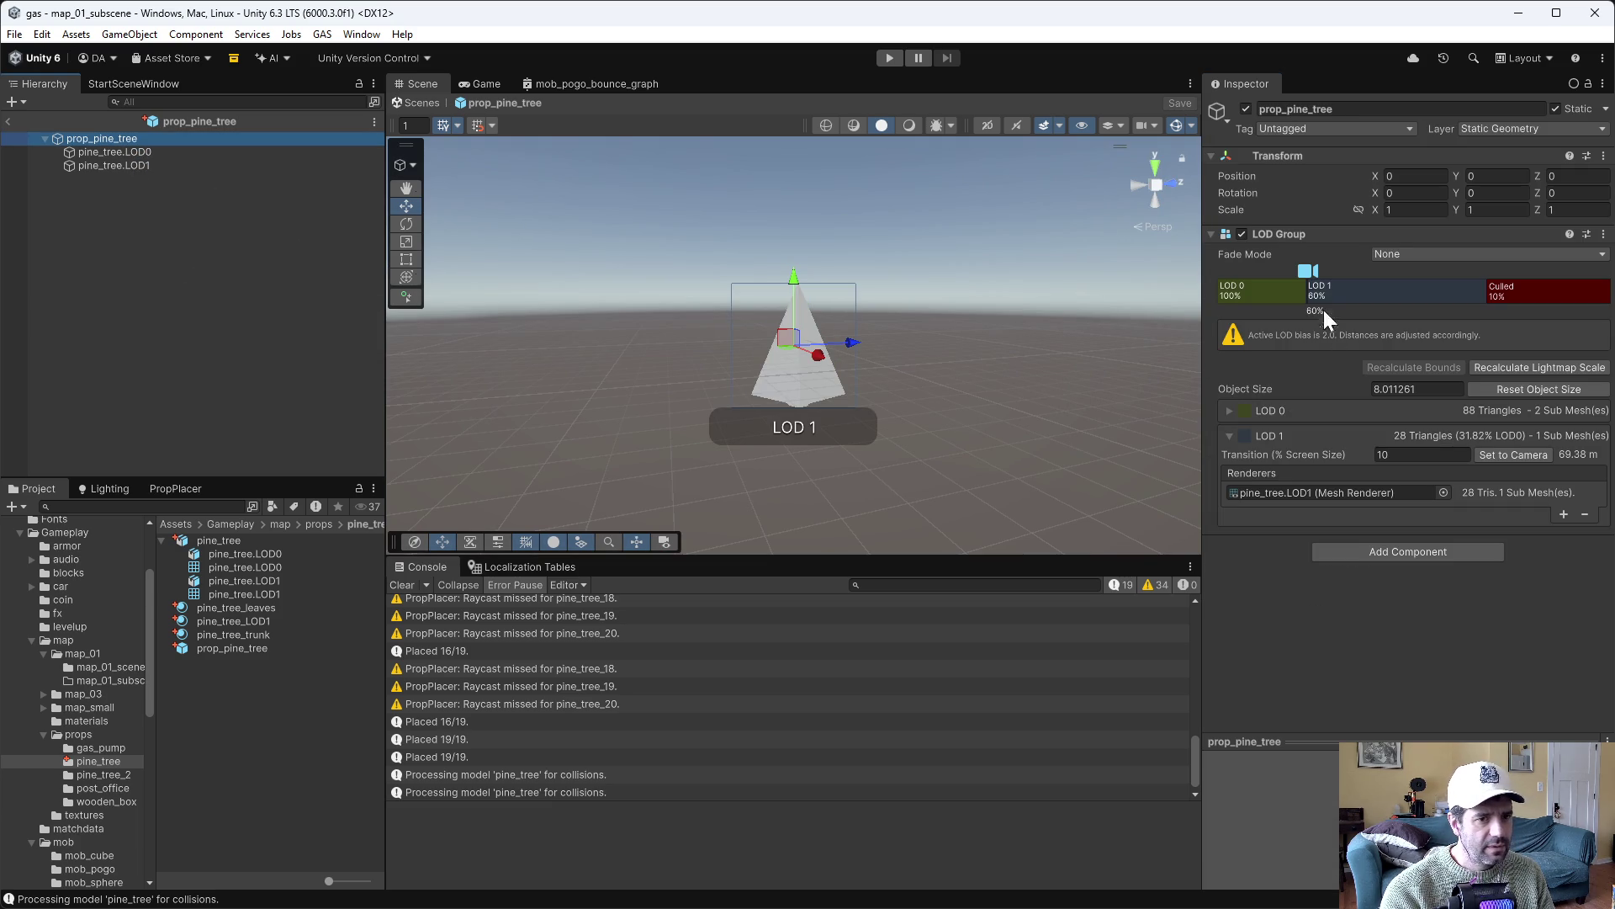
pyautogui.moveTo(1305, 273); pyautogui.dragTo(1319, 273)
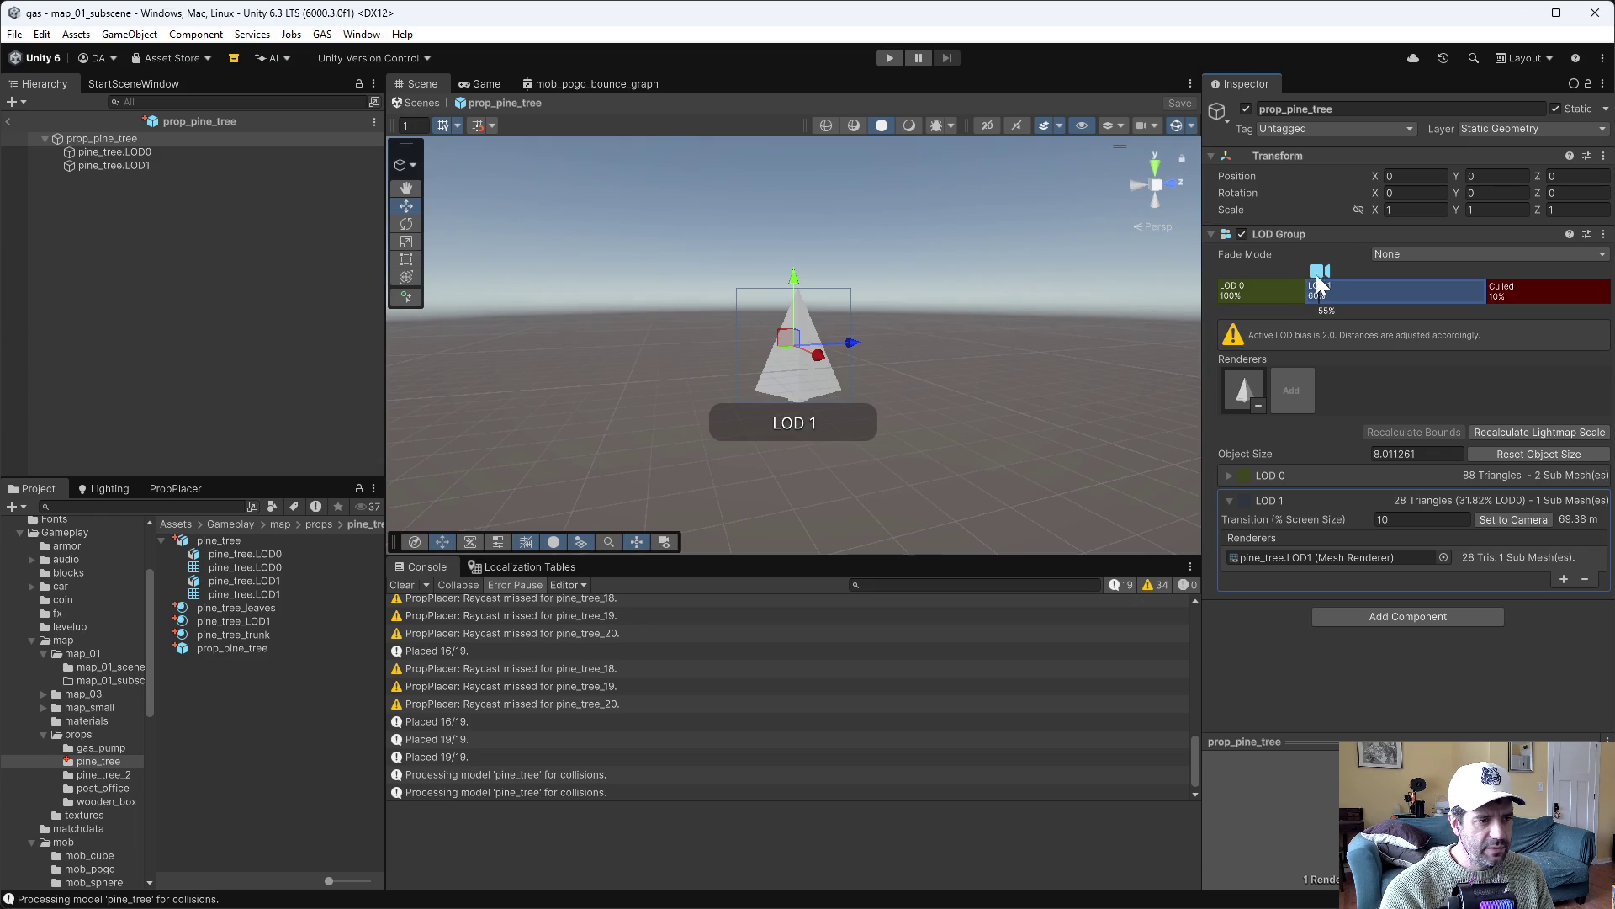
pyautogui.click(365, 304)
pyautogui.click(133, 165)
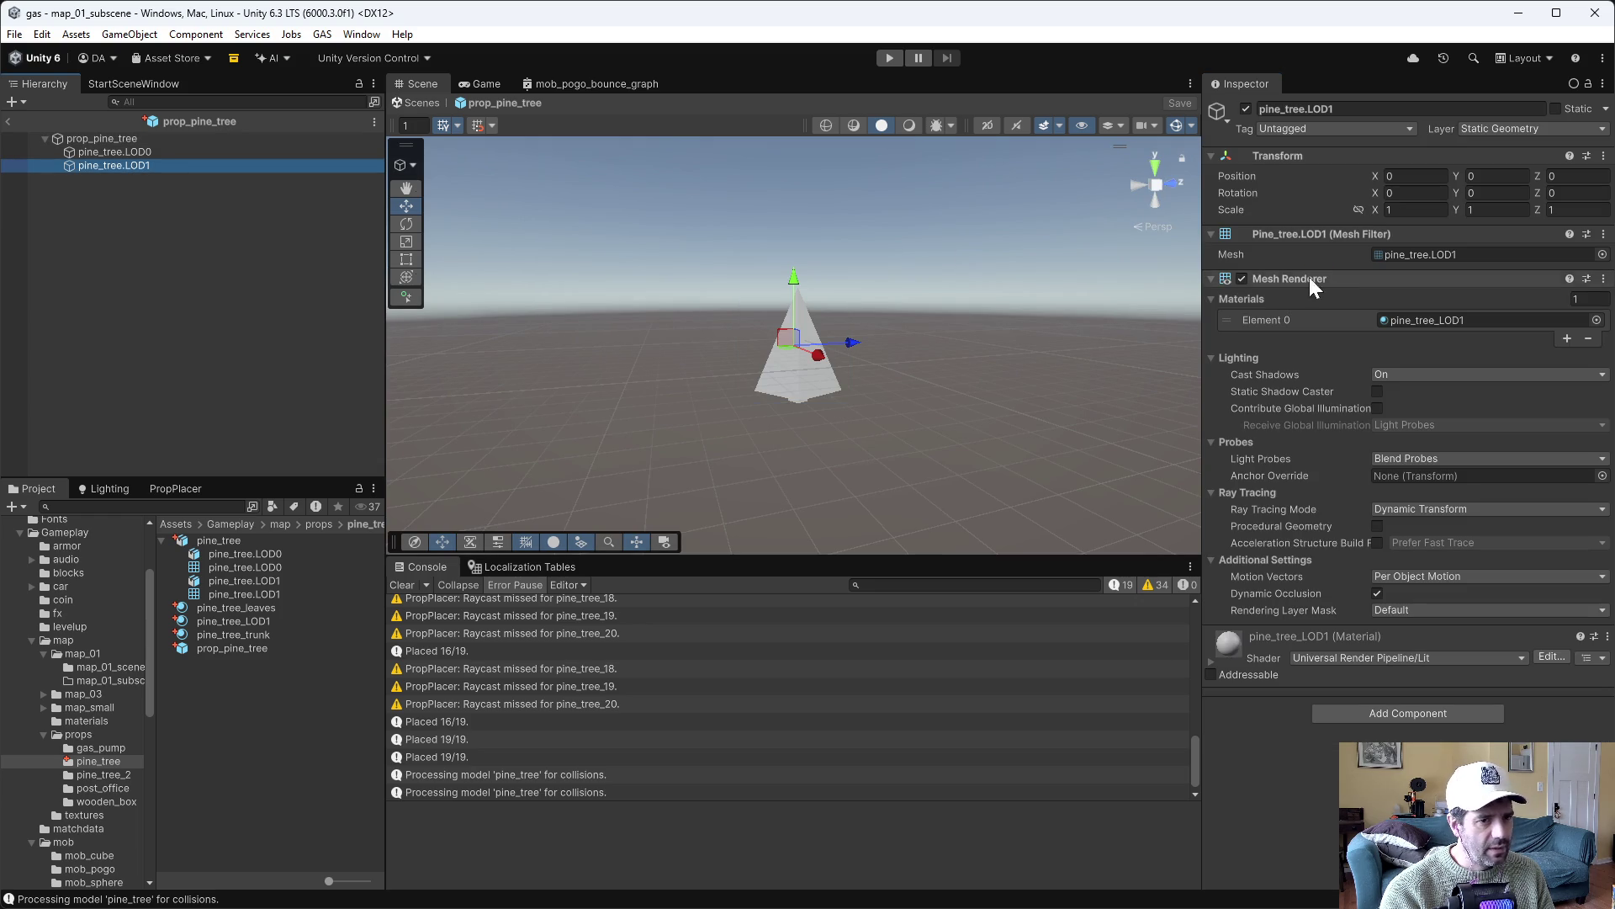
pyautogui.click(262, 624)
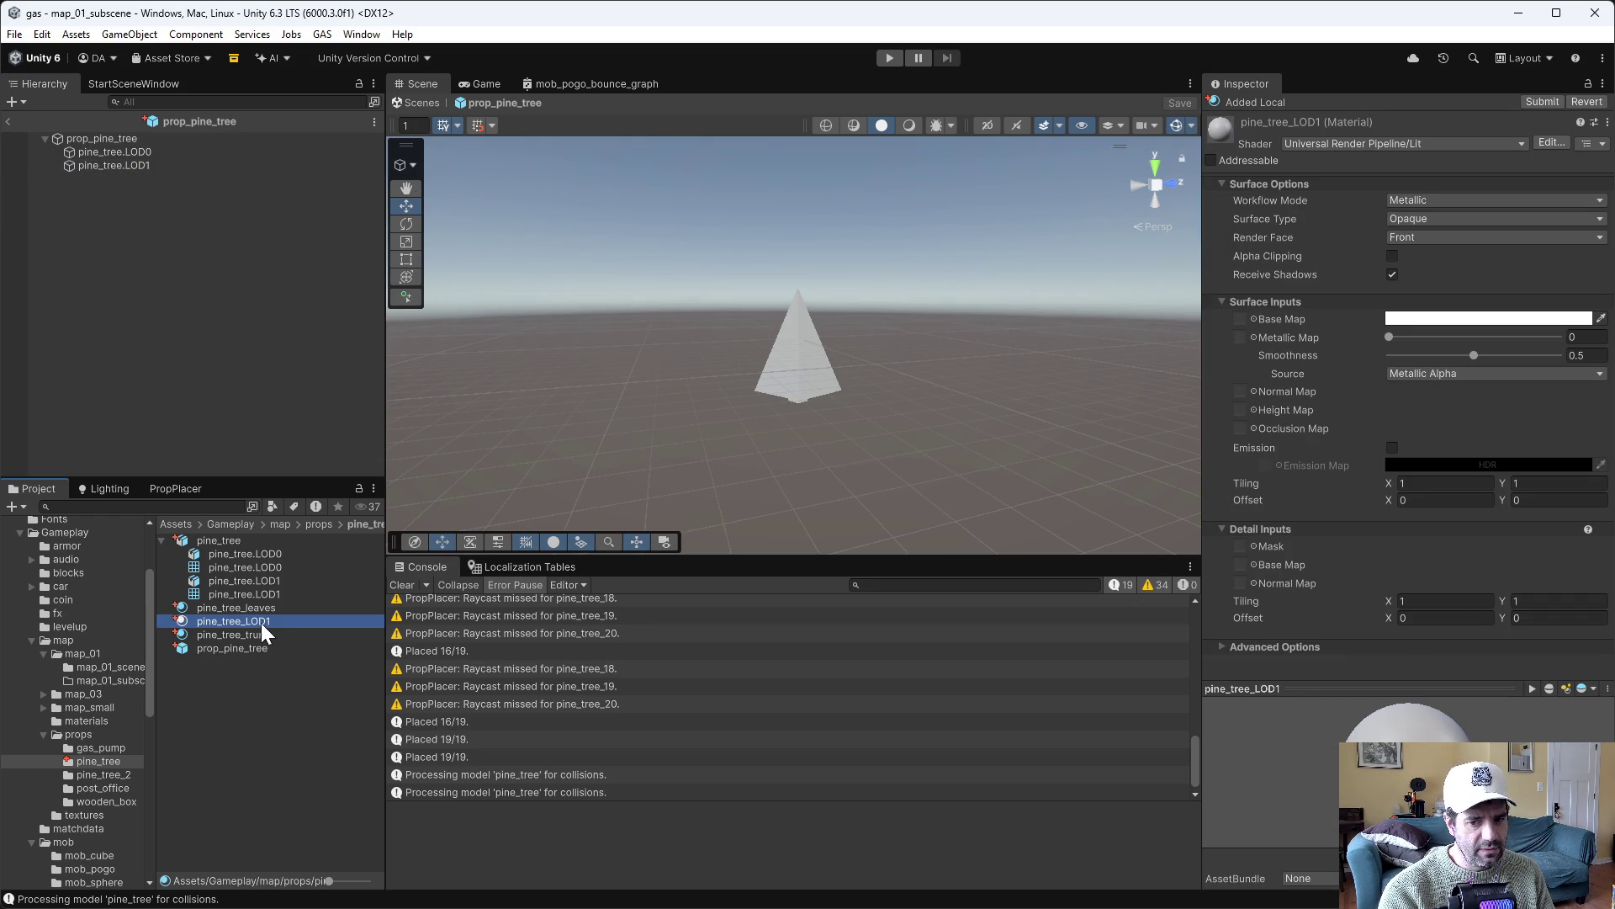
pyautogui.hotkey('alt', 'Tab')
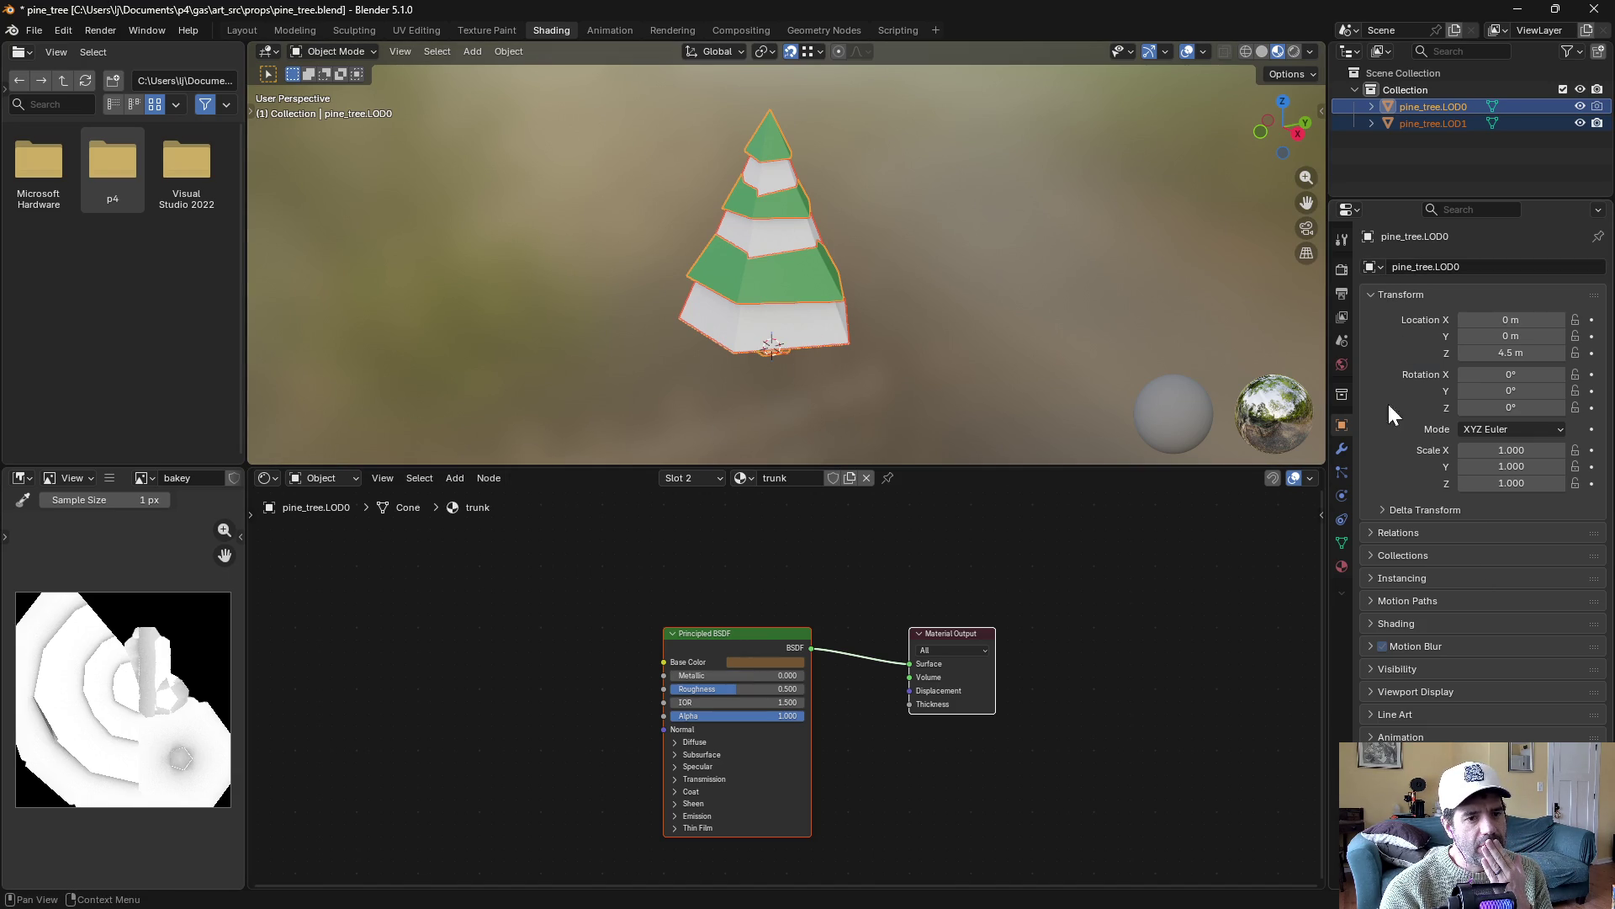
# Unlink bakey from Base Color and bake a Diffuse, colour-only pass from LOD0 onto it
pyautogui.click(1342, 269)
pyautogui.scroll(-5, 1415, 720)
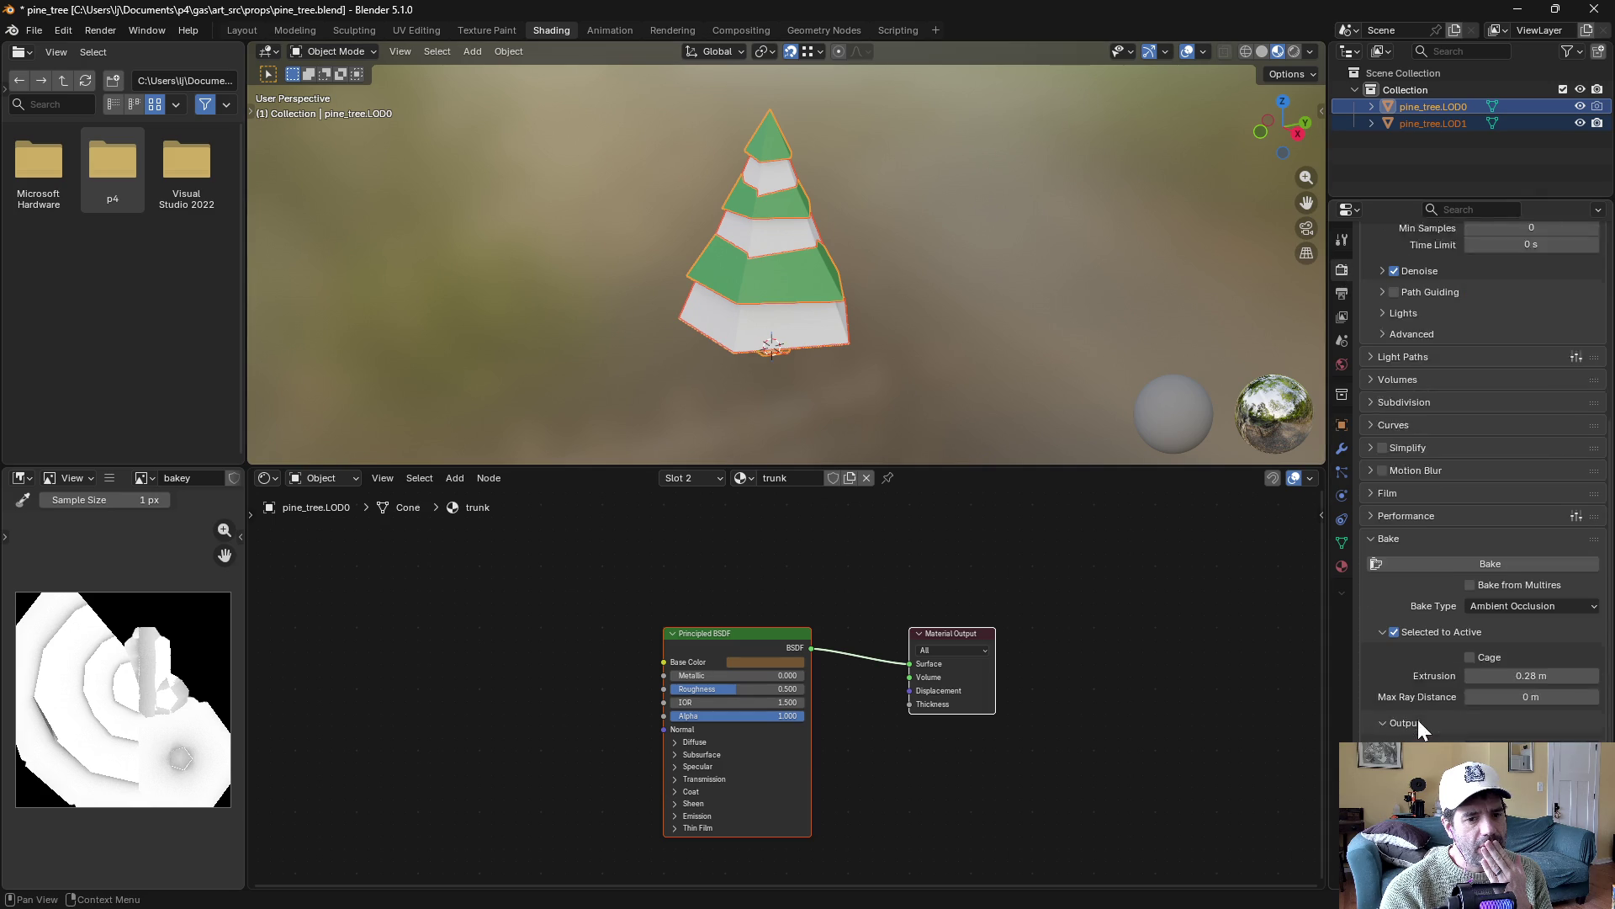
pyautogui.scroll(-2, 1417, 719)
pyautogui.click(1490, 568)
pyautogui.click(1519, 592)
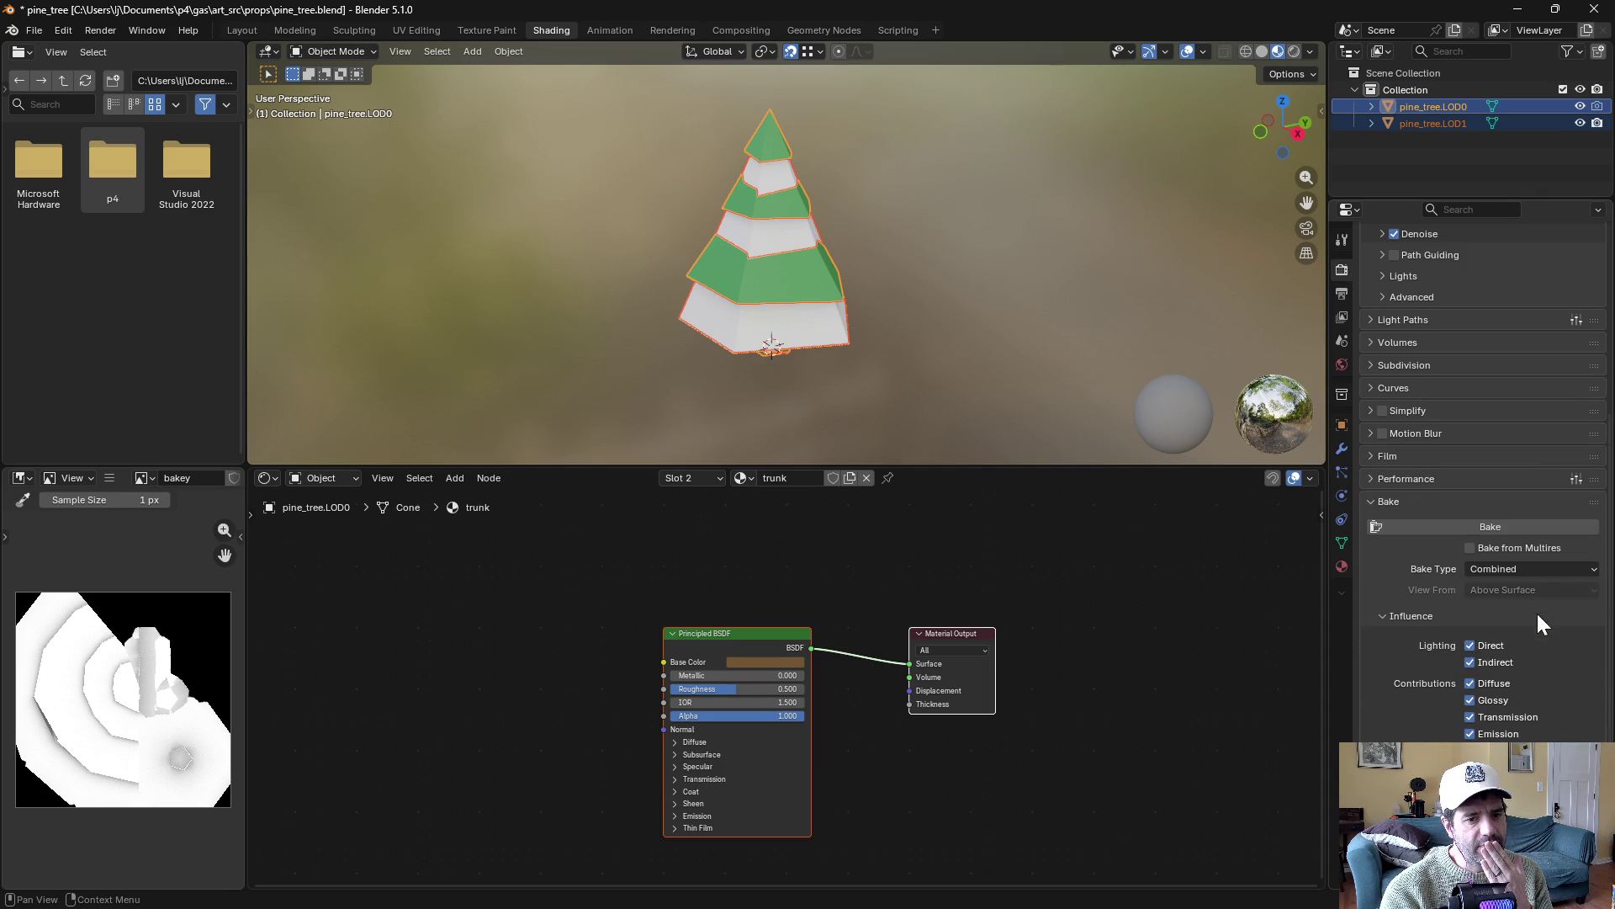
pyautogui.scroll(-3, 1535, 622)
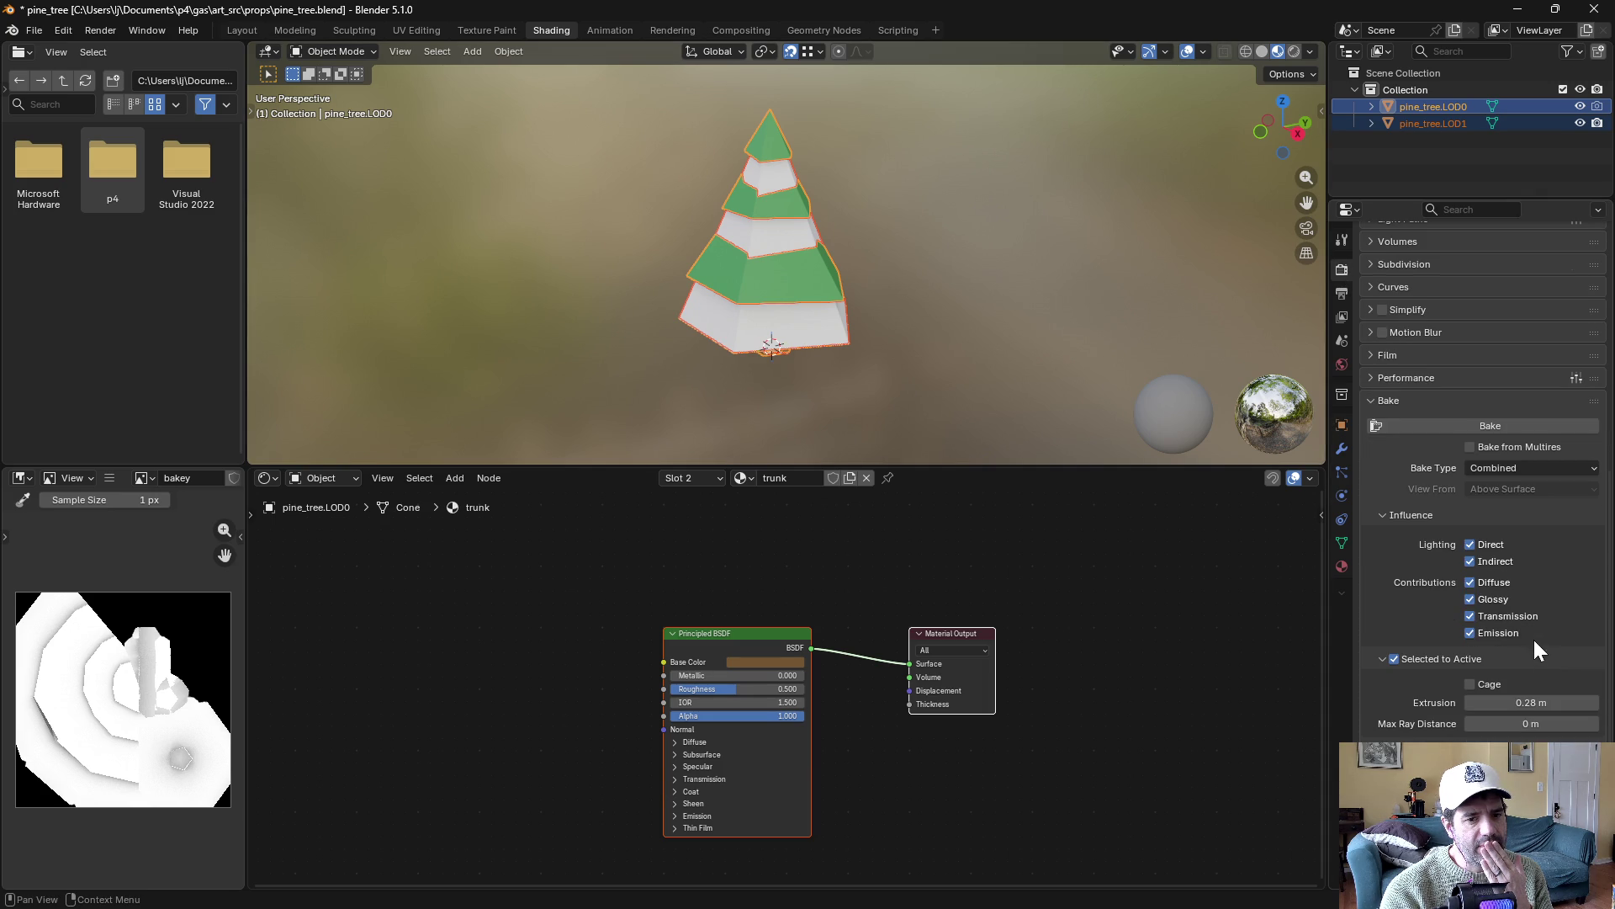
pyautogui.click(1484, 545)
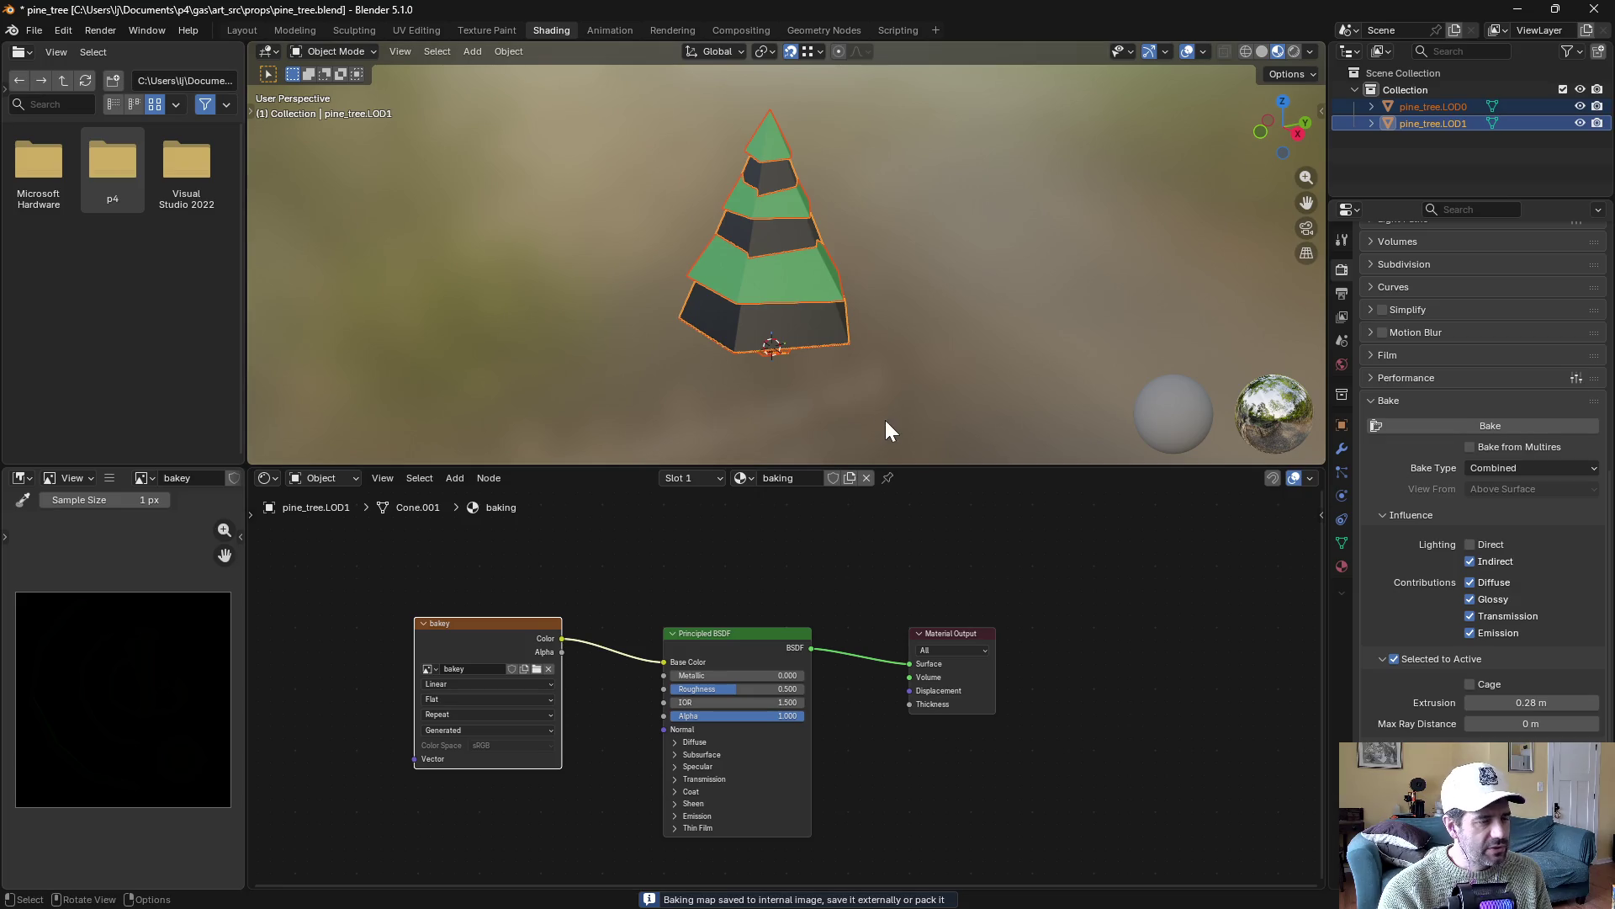
pyautogui.moveTo(664, 662); pyautogui.dragTo(632, 618)
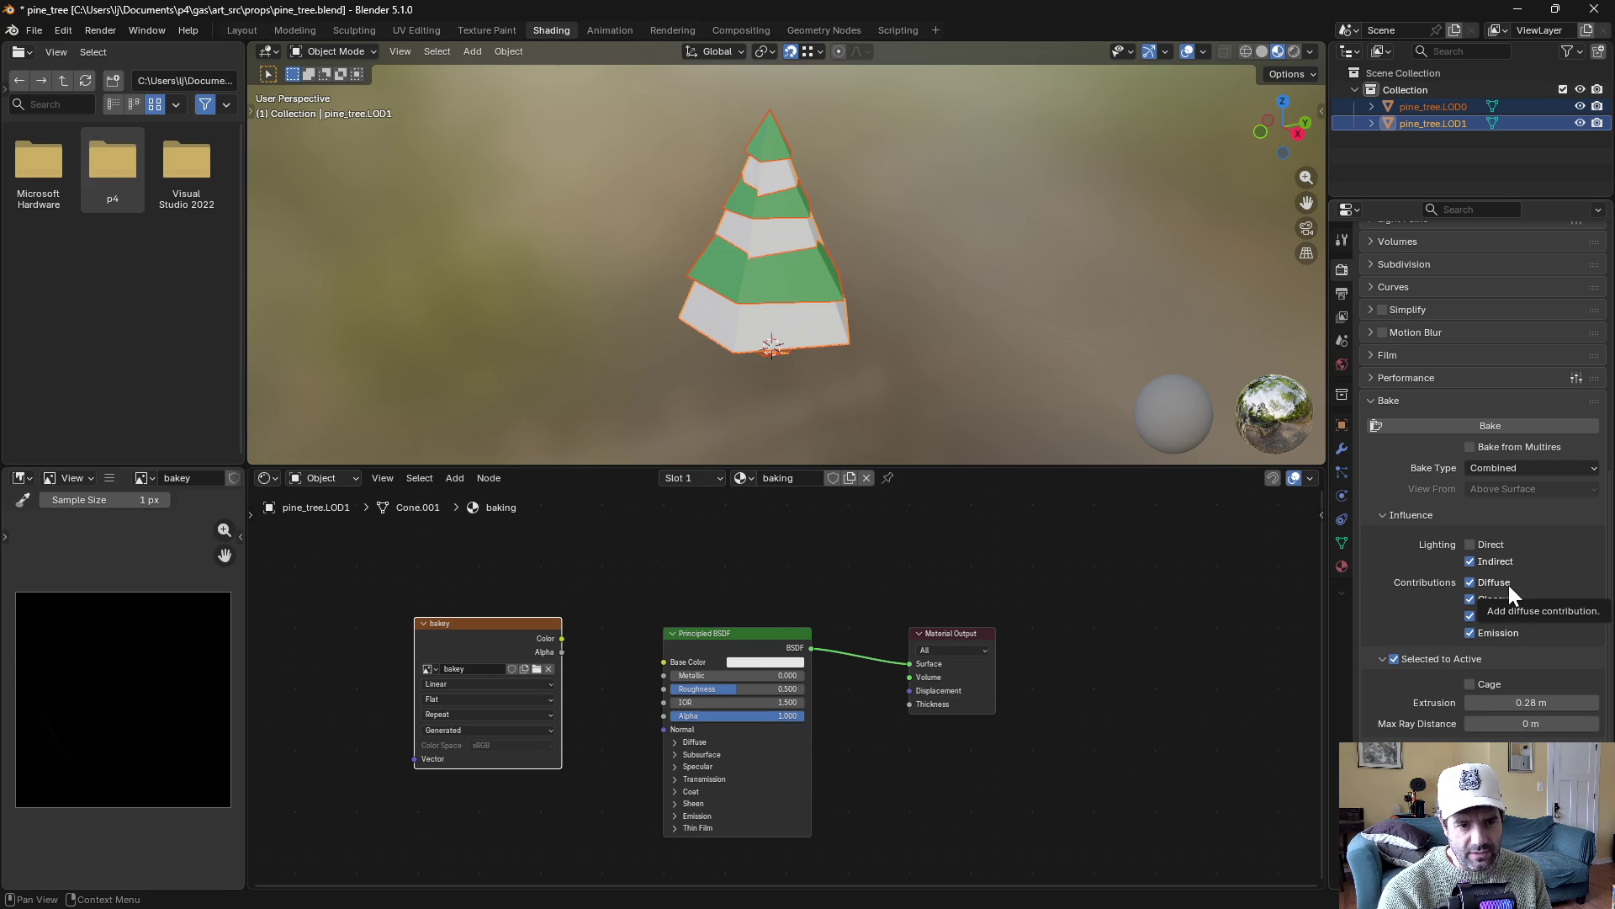
pyautogui.click(1492, 562)
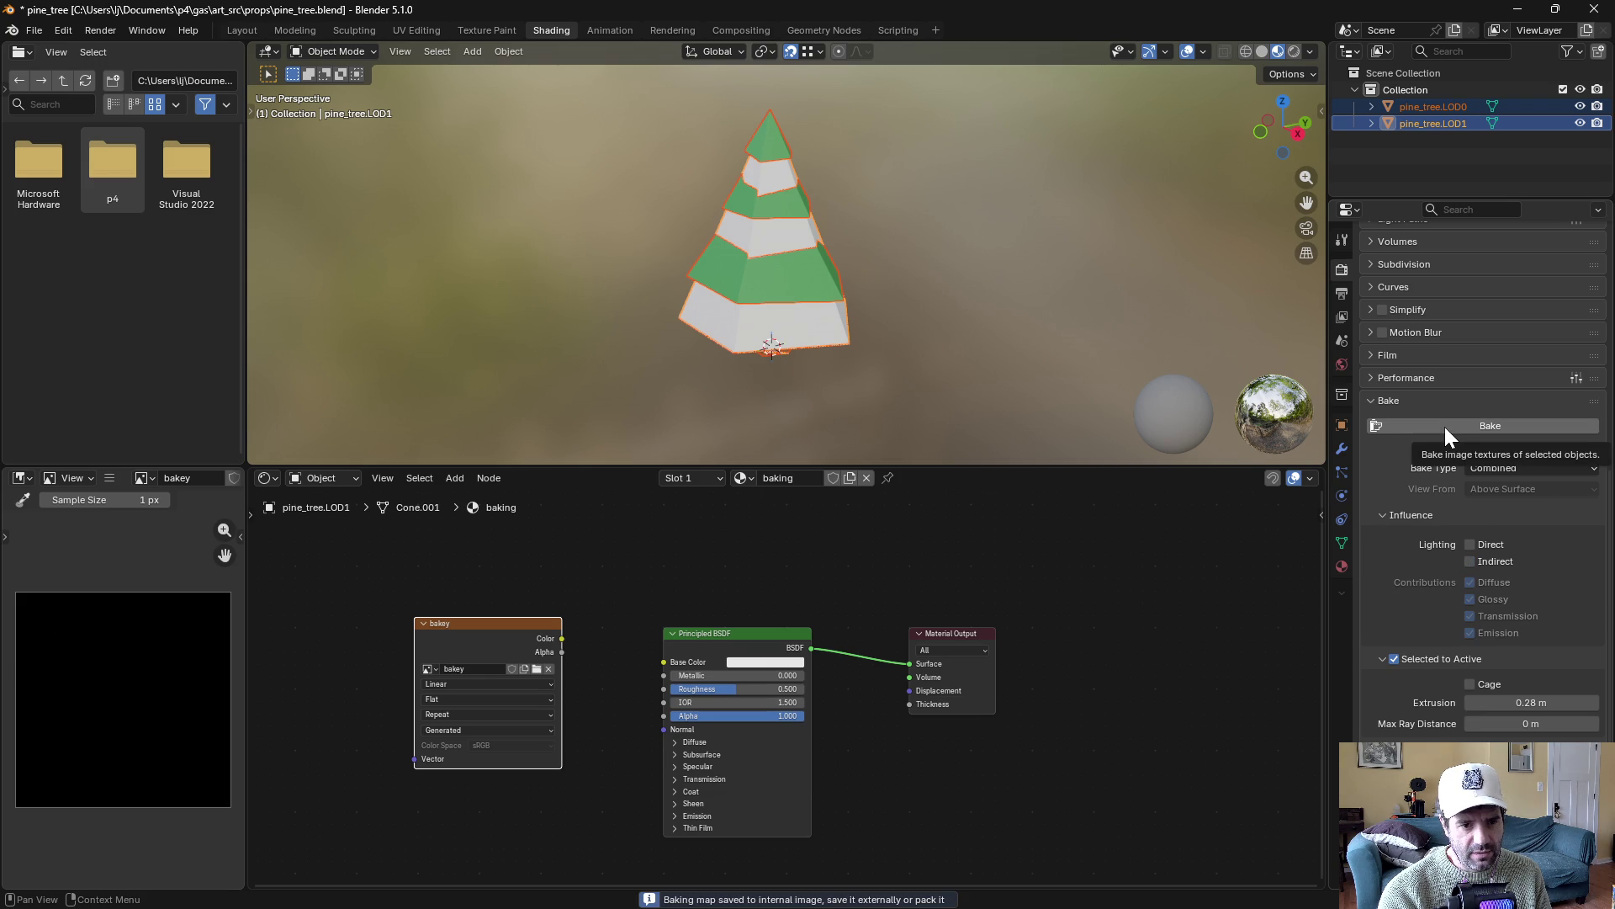
pyautogui.click(1479, 469)
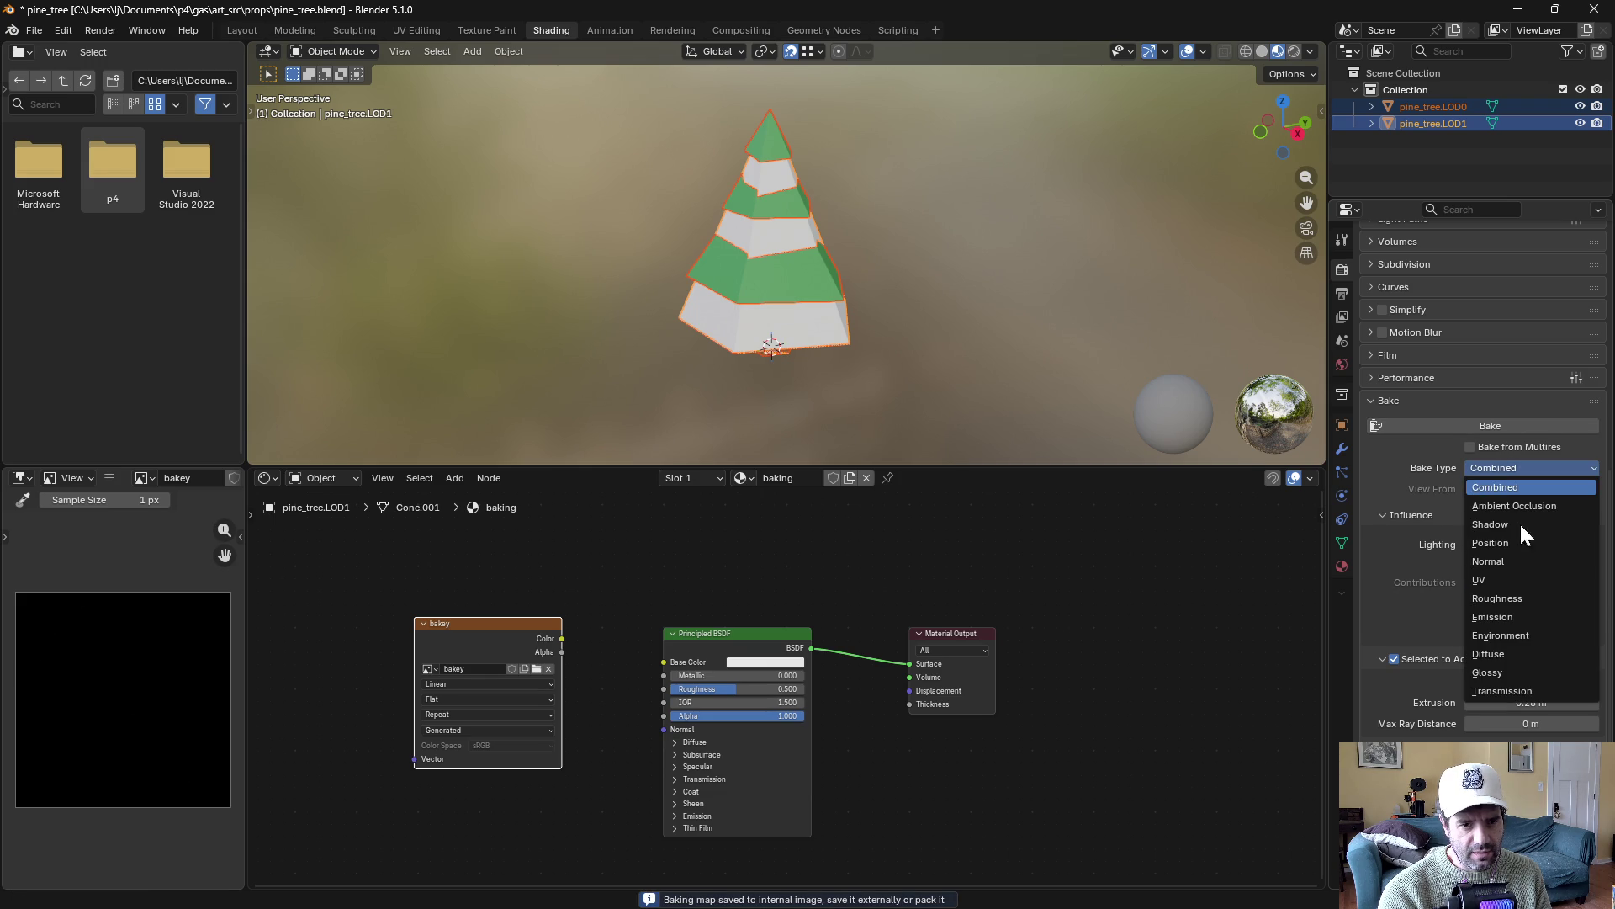
pyautogui.click(1497, 654)
pyautogui.click(1469, 425)
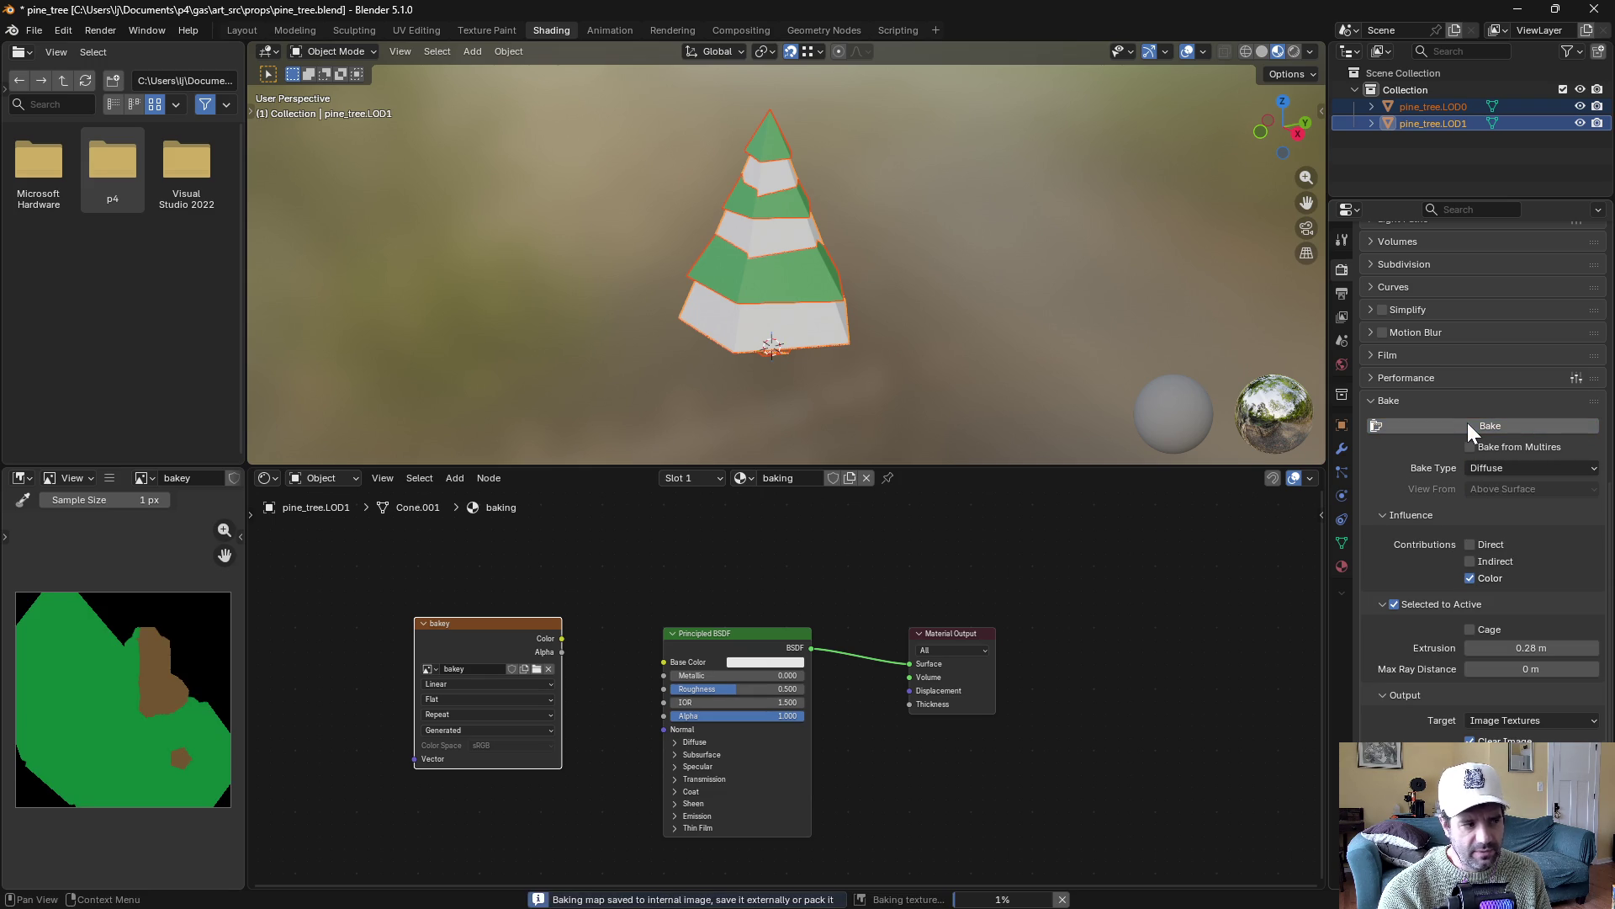
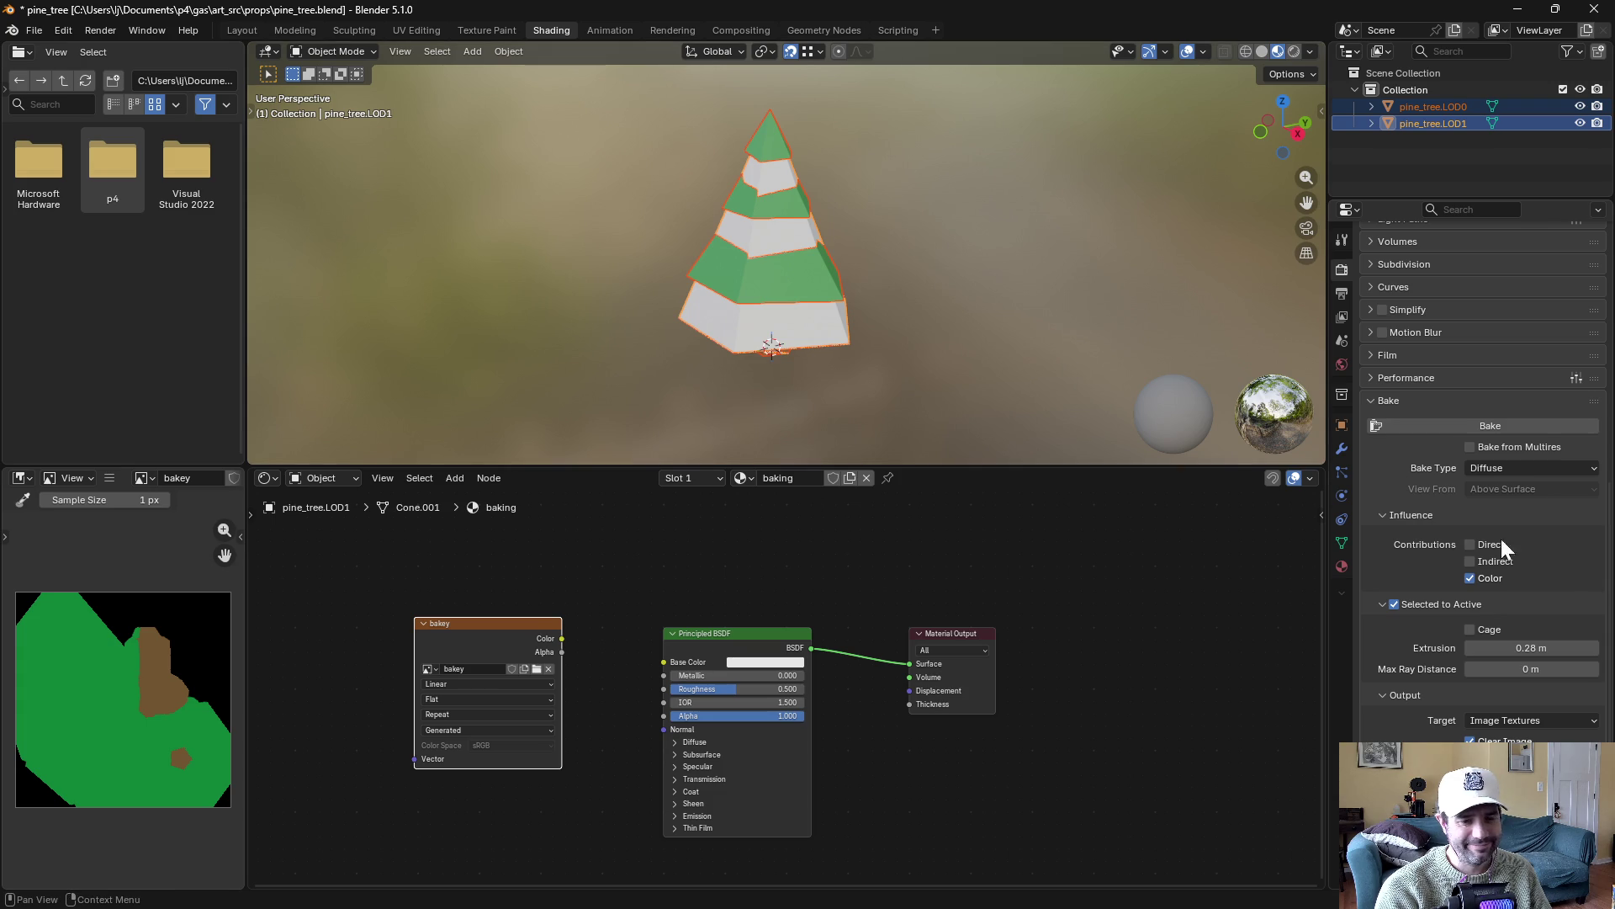
# Test-bake the diffuse map with indirect, then direct, then color-only contributions
pyautogui.click(1470, 561)
pyautogui.click(1423, 426)
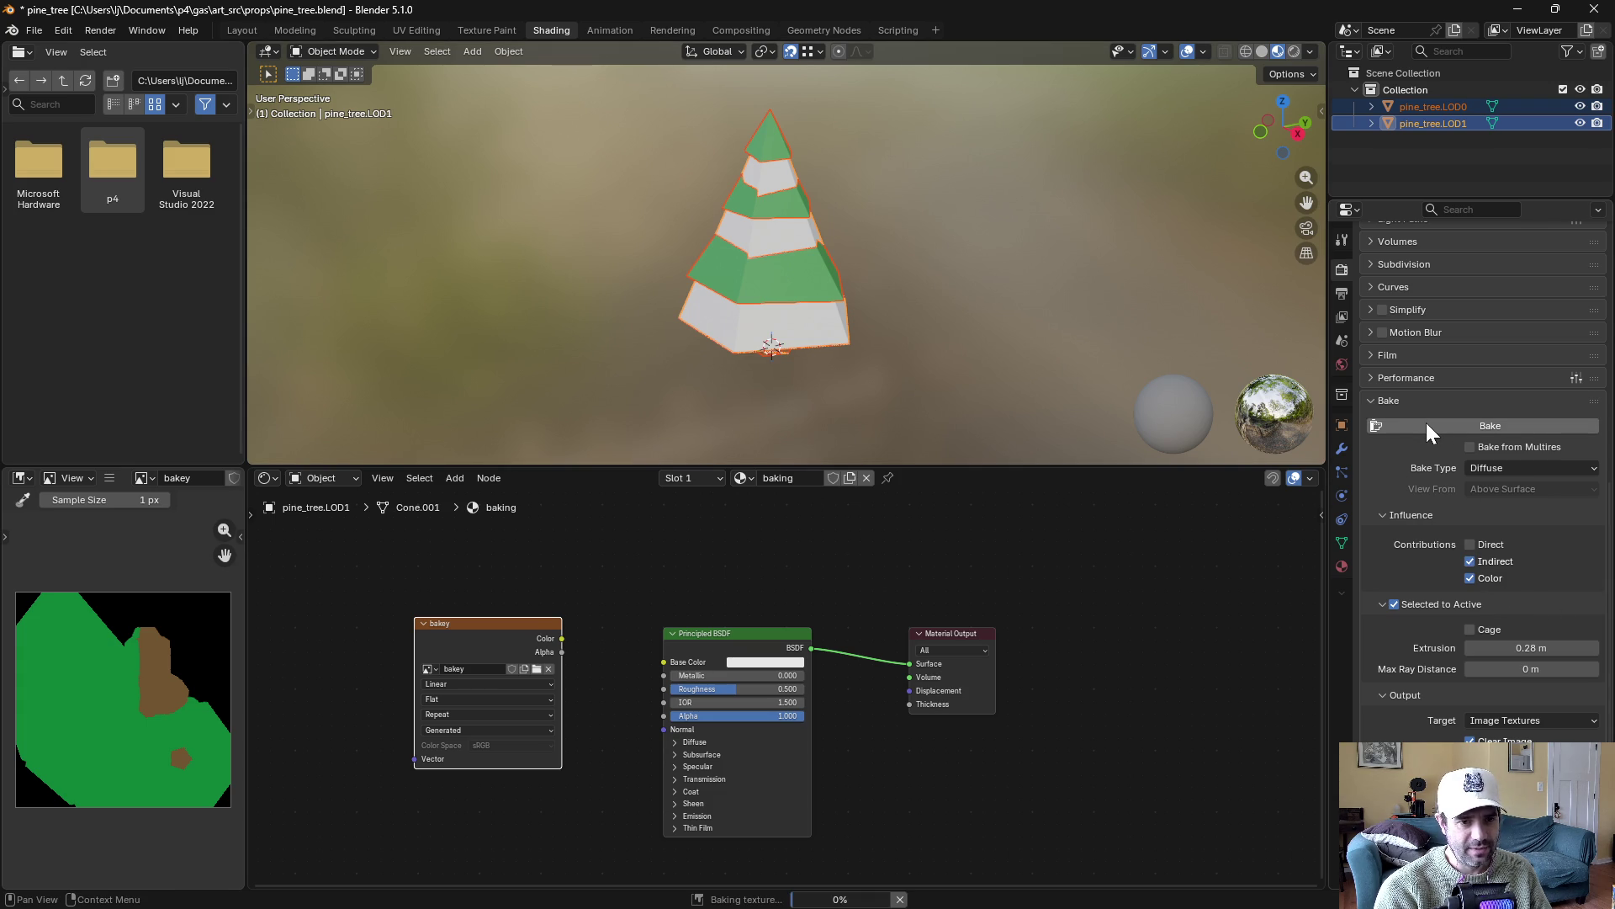
pyautogui.click(1484, 558)
pyautogui.click(1488, 538)
pyautogui.click(1496, 426)
pyautogui.click(1484, 545)
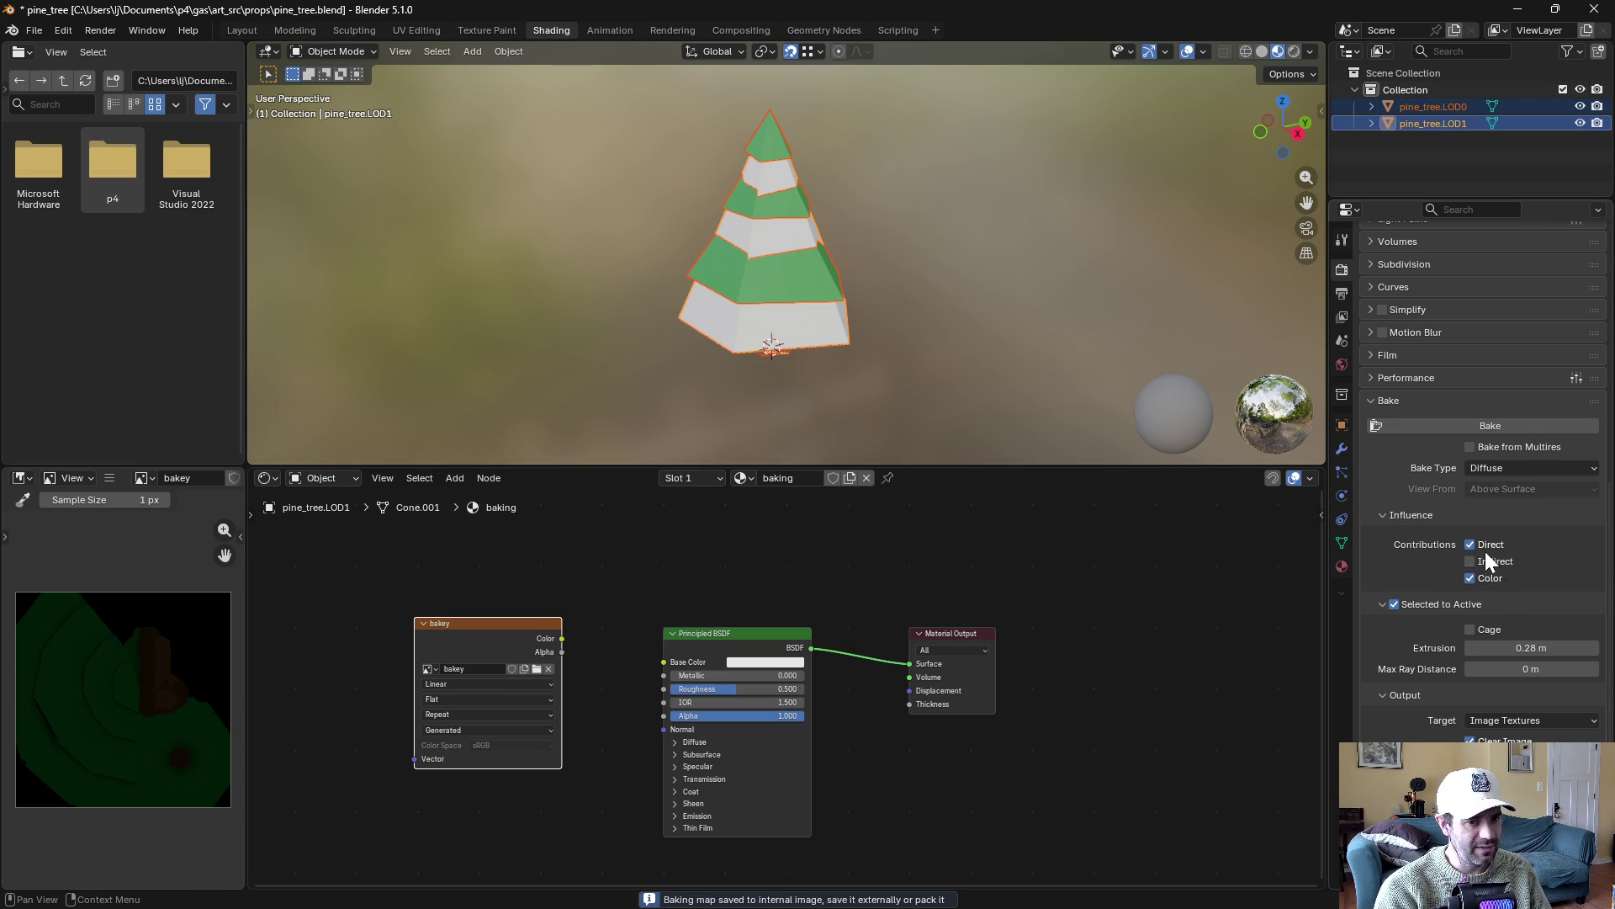
pyautogui.click(1506, 425)
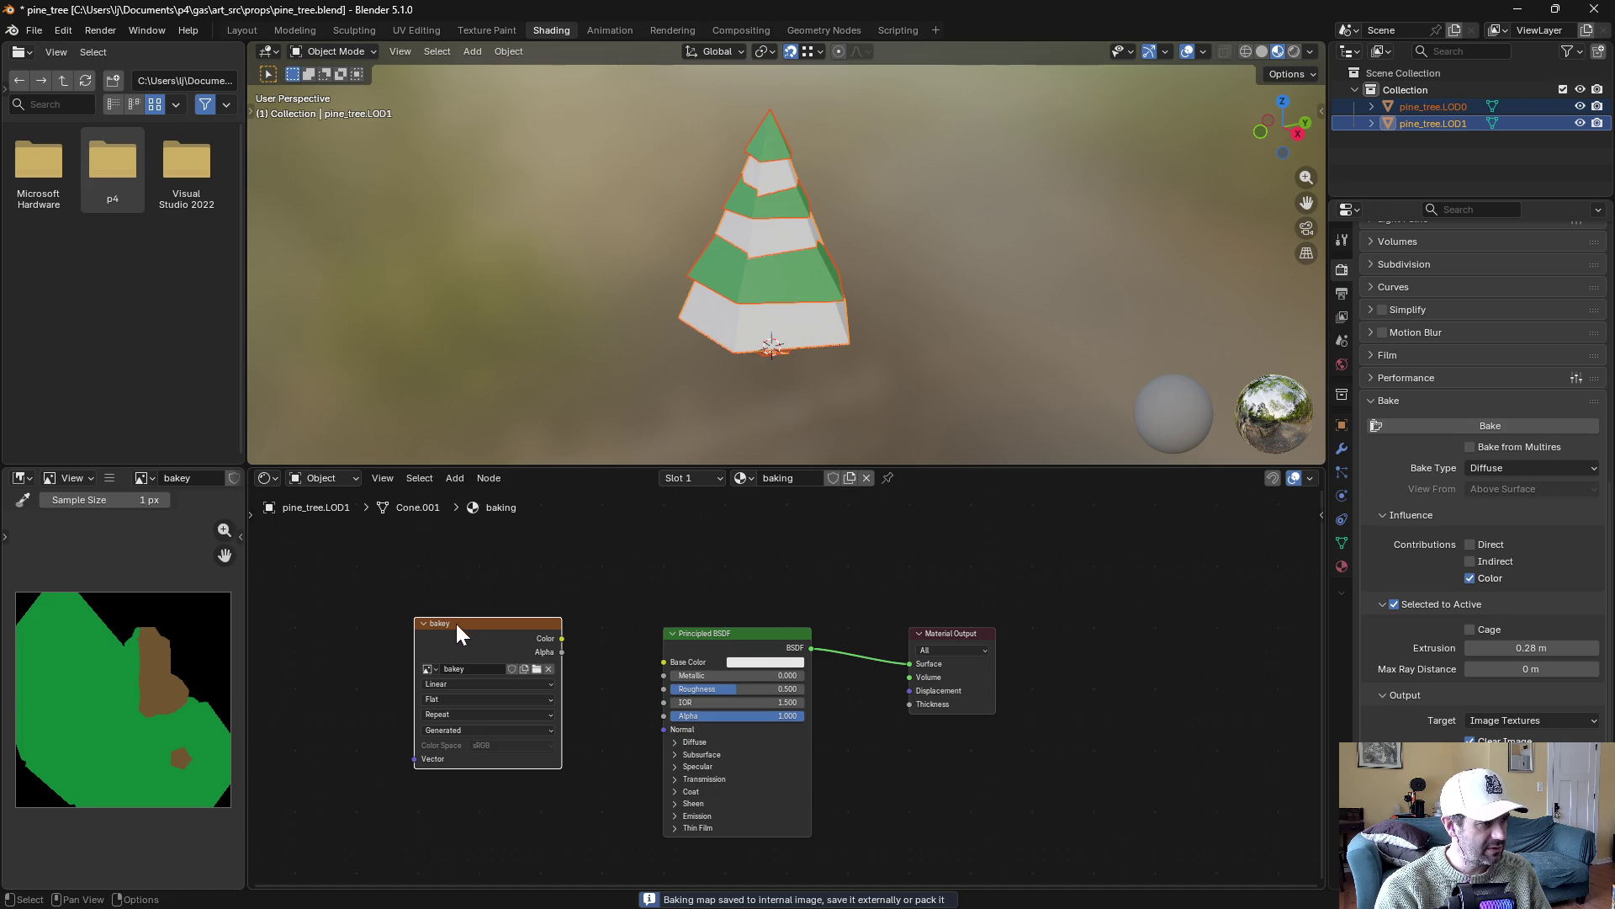
# Set the bake type to Ambient Occlusion and bake it into the bakey image
pyautogui.click(1506, 472)
pyautogui.click(1511, 494)
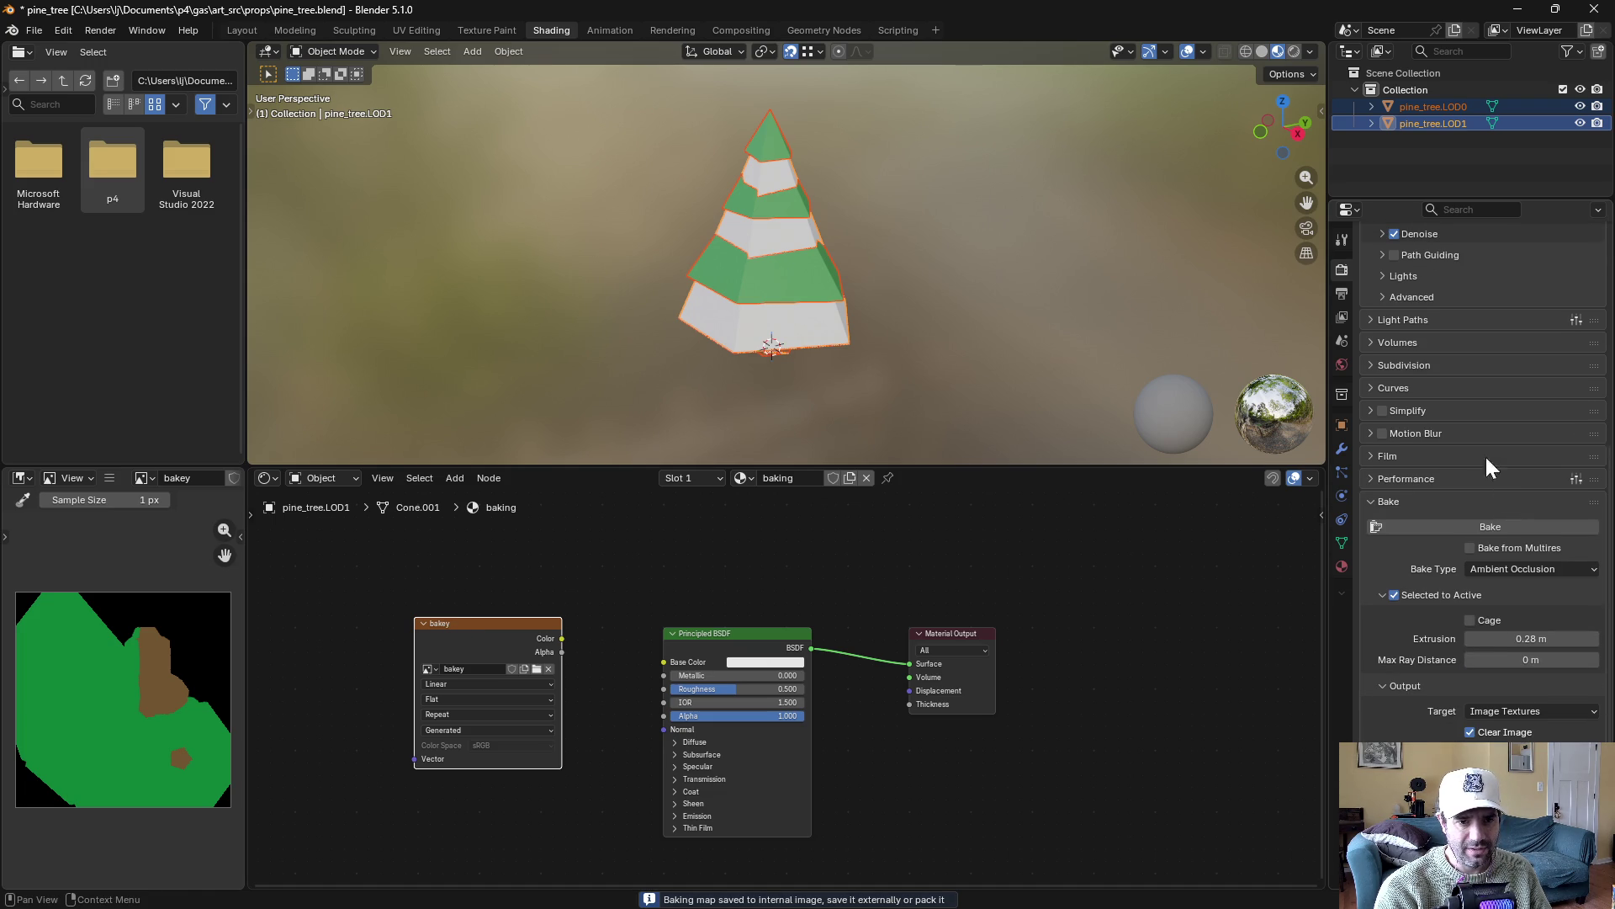
pyautogui.click(1470, 526)
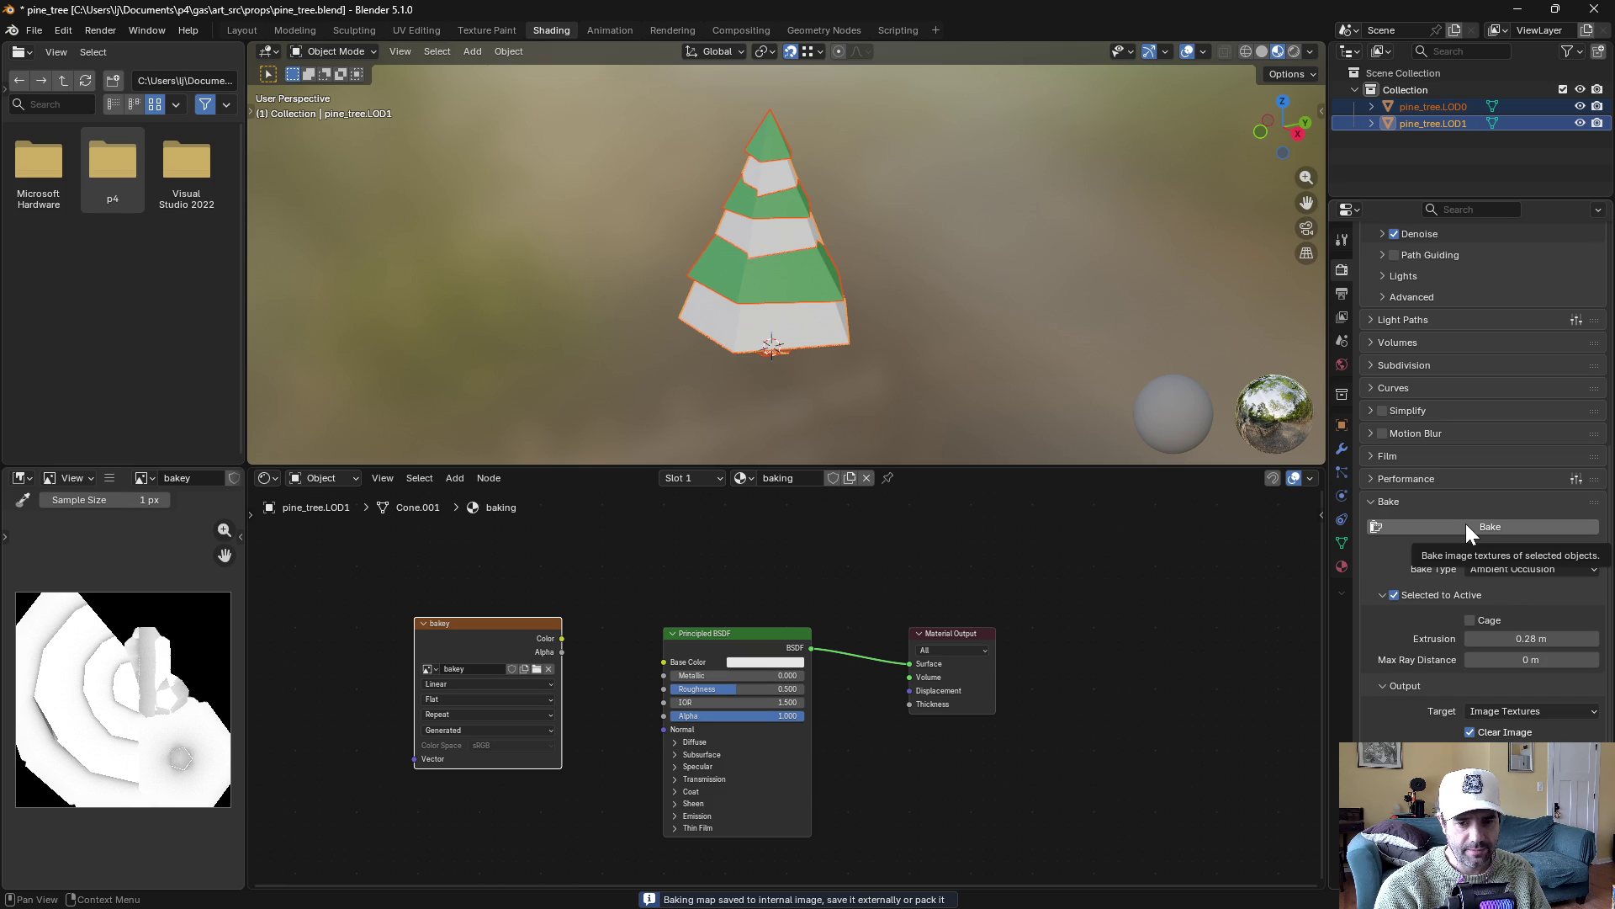
pyautogui.hotkey('alt', 'Tab')
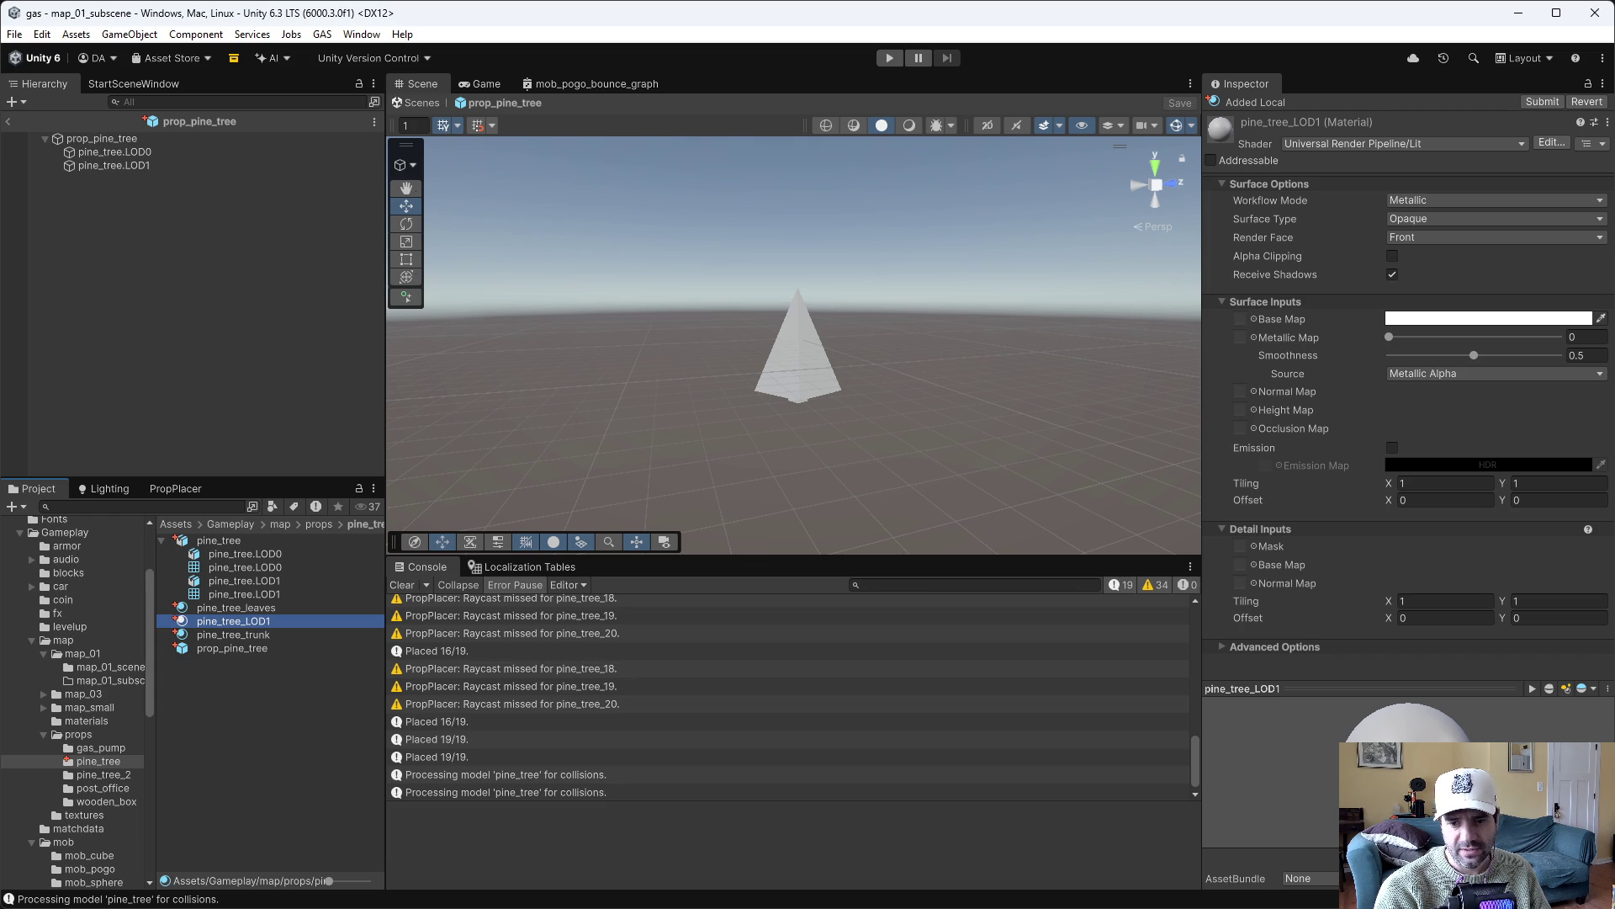
pyautogui.hotkey('alt', 'Tab')
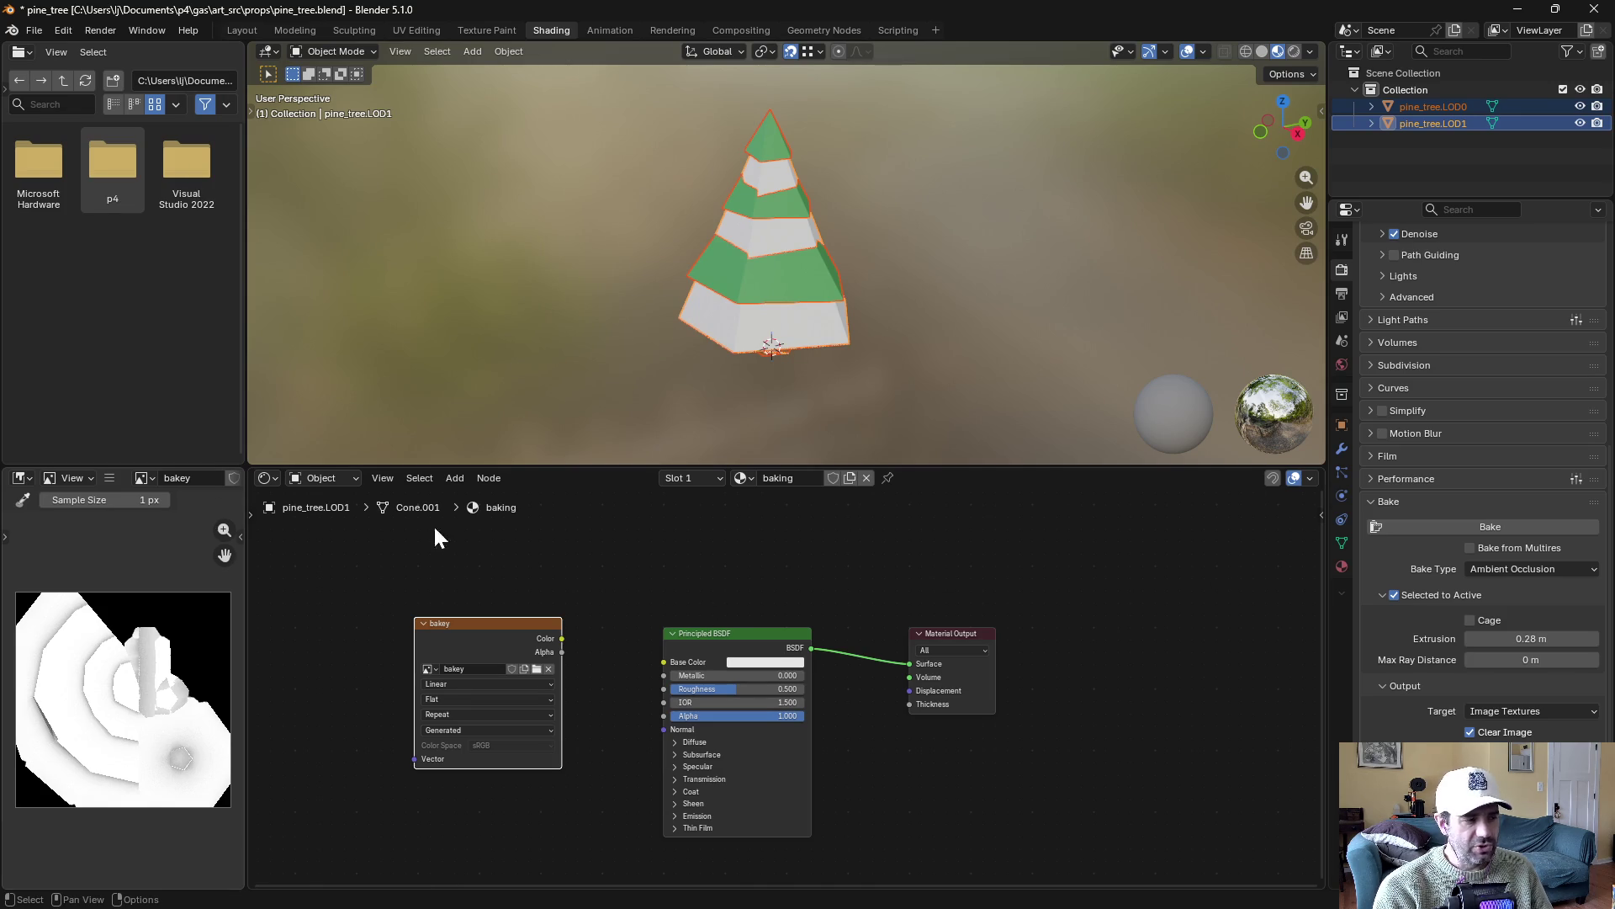
# Start saving the baked image with the Non-Color color space
pyautogui.click(110, 477)
pyautogui.moveTo(150, 514)
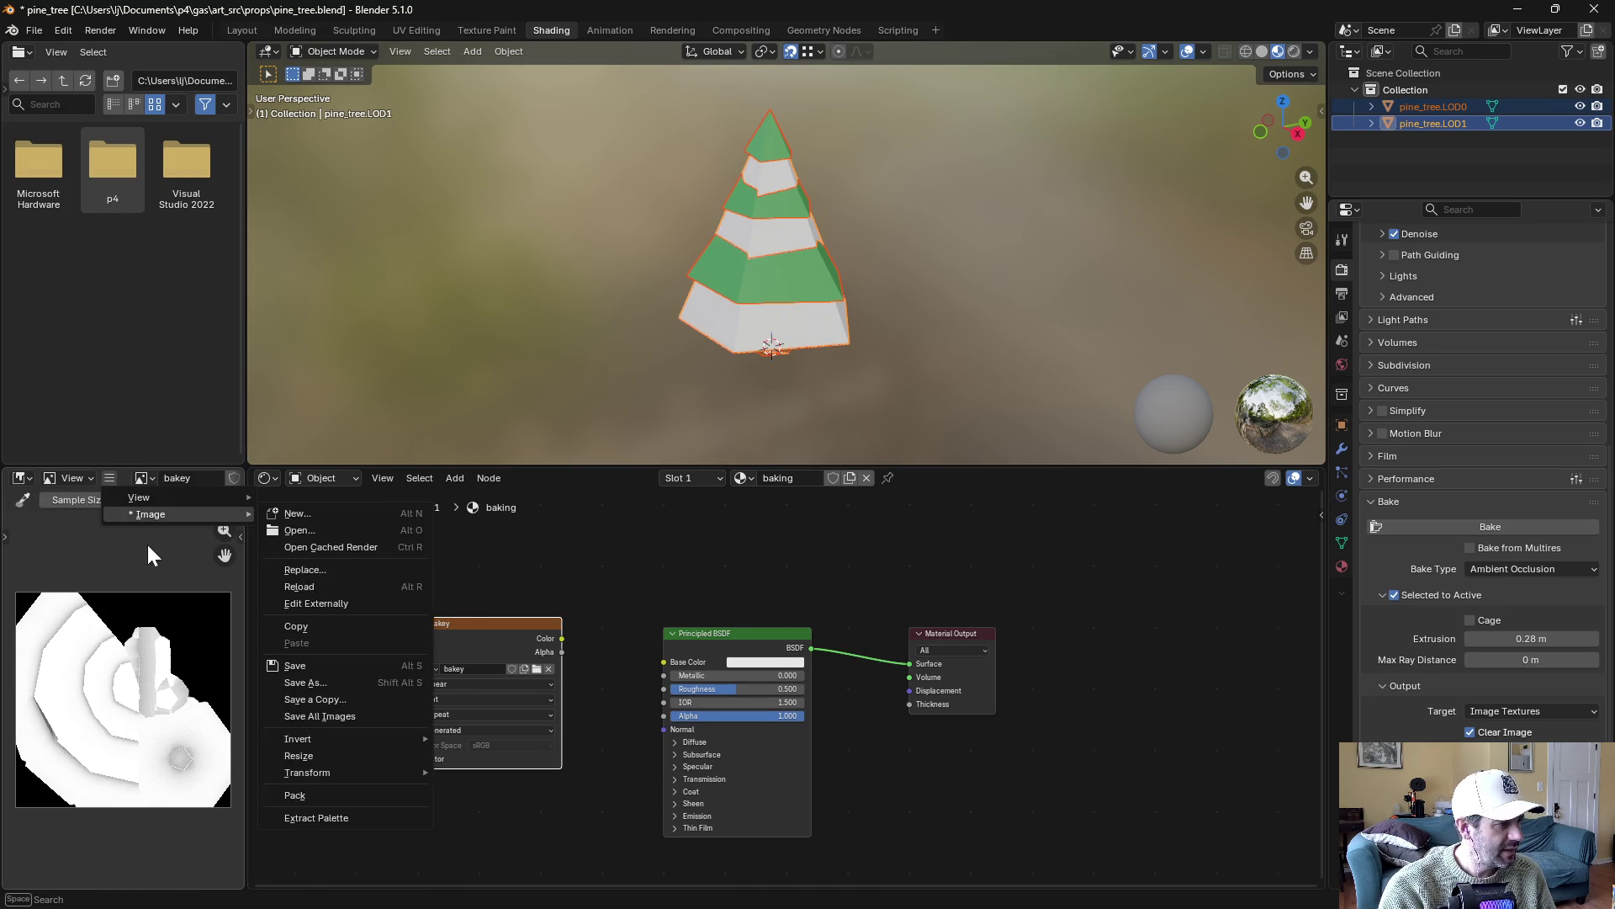
pyautogui.click(345, 699)
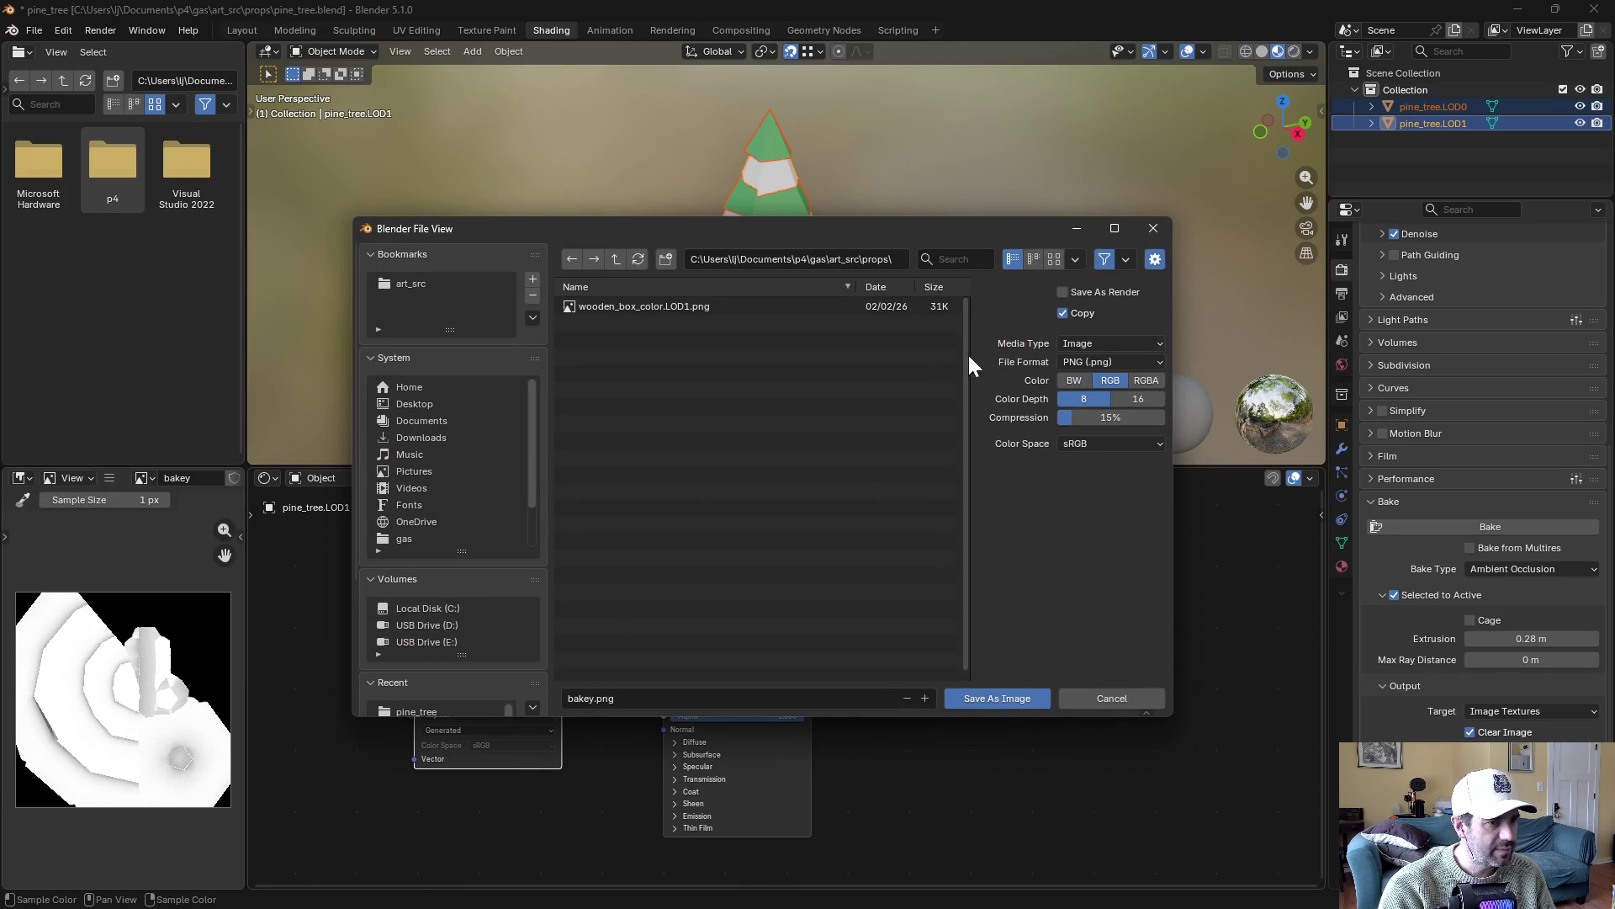
pyautogui.click(1094, 445)
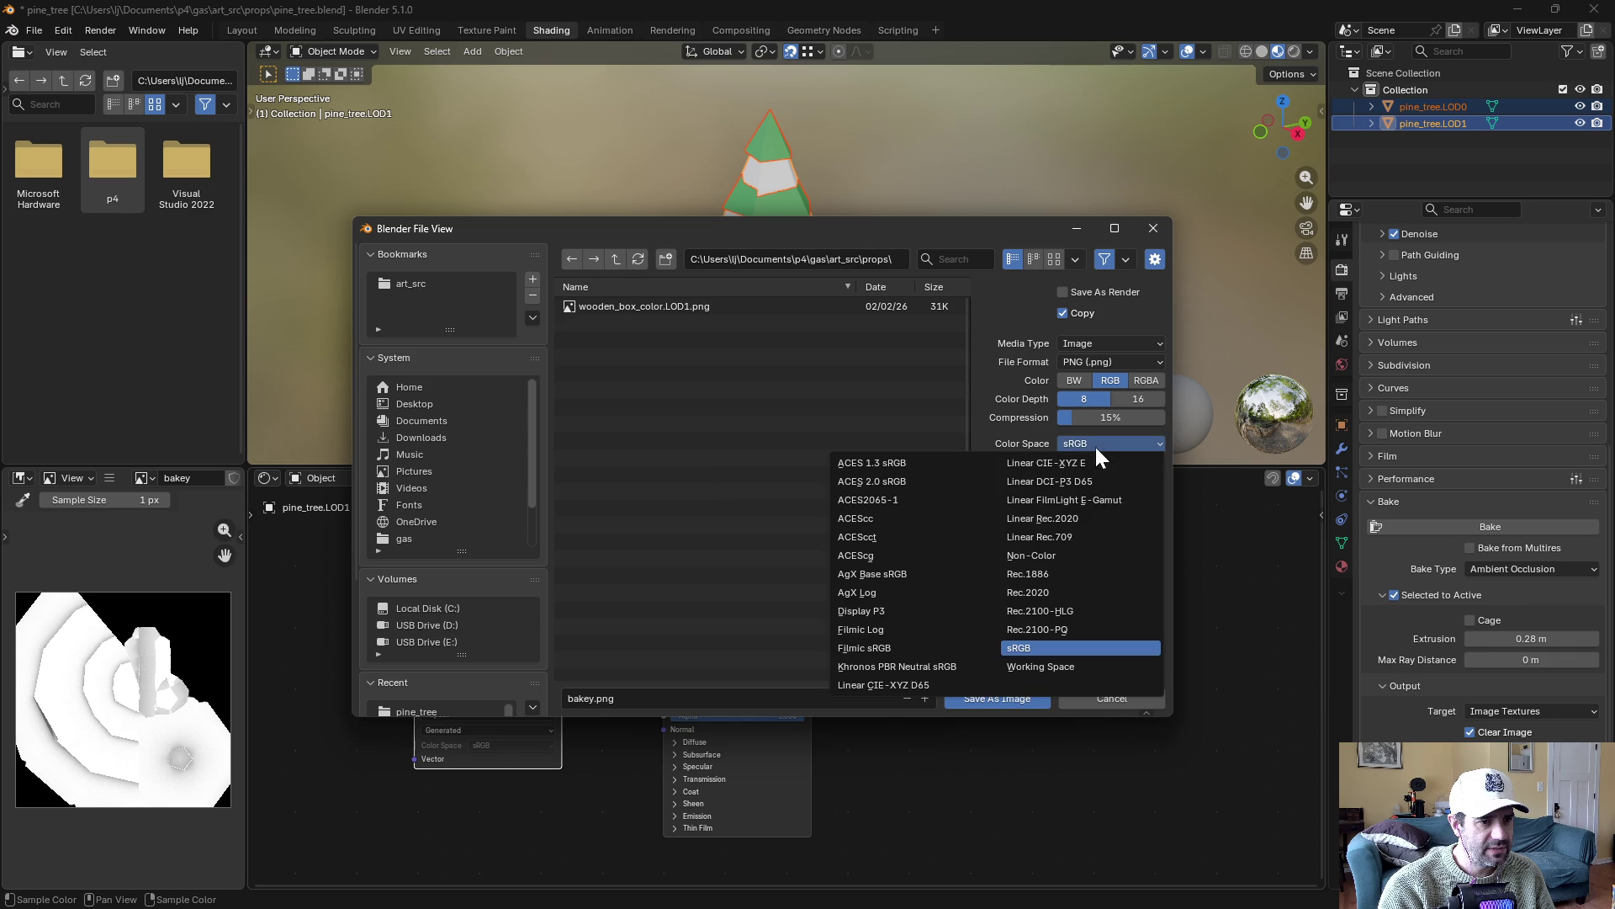
pyautogui.click(1037, 556)
# Browse to the Assets/Gameplay/map/props/pine_tree folder
pyautogui.doubleClick(619, 263)
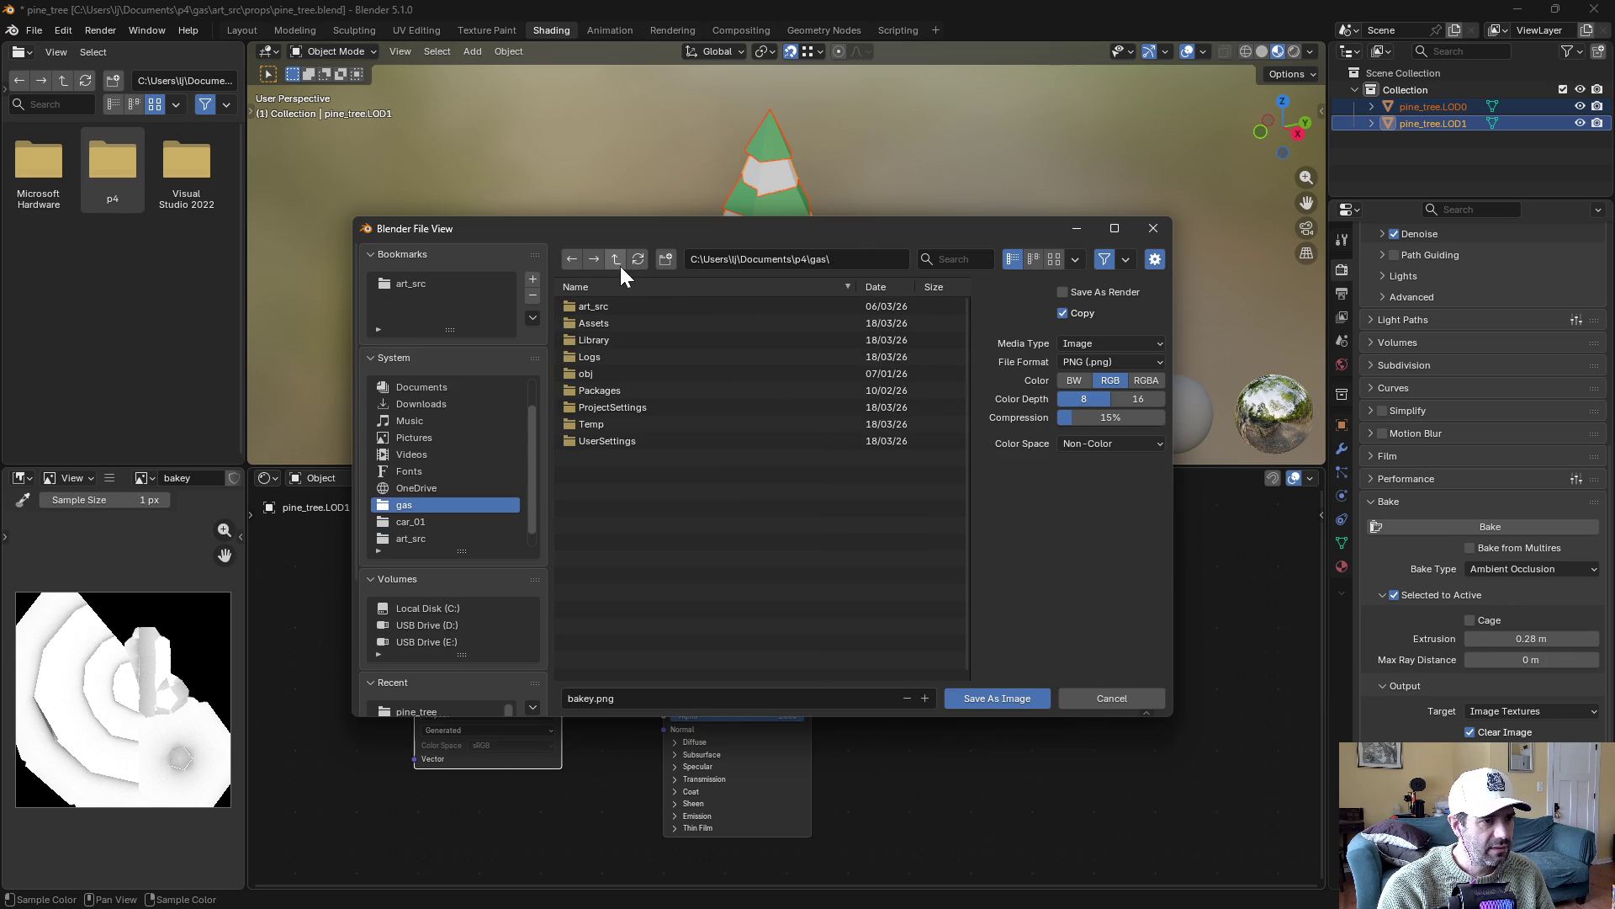
pyautogui.doubleClick(599, 323)
pyautogui.doubleClick(624, 357)
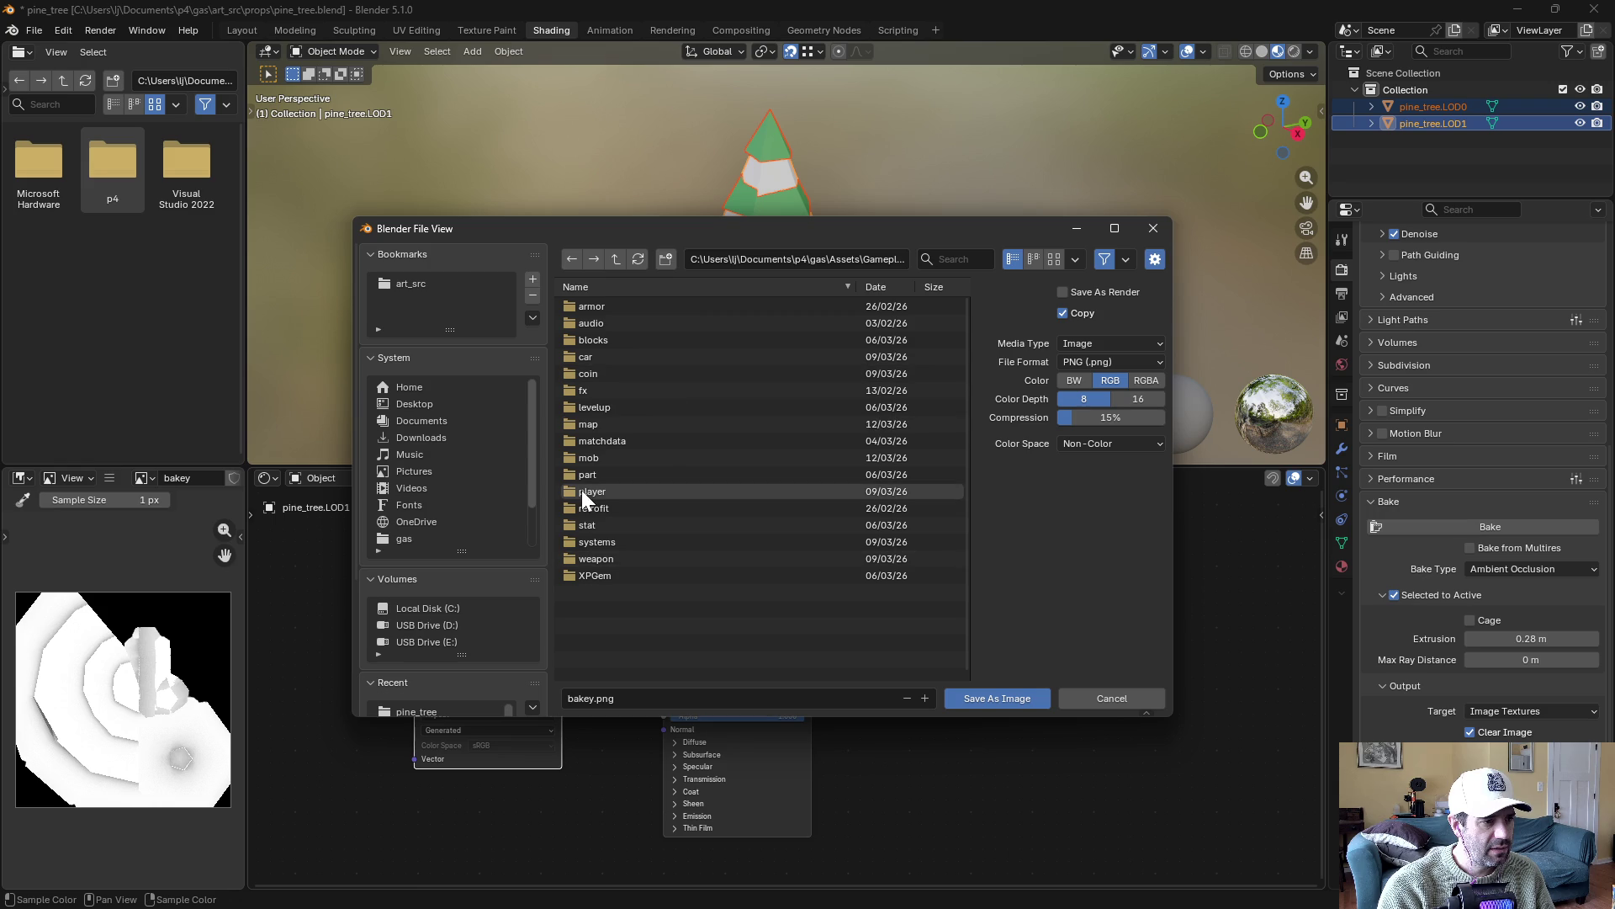
pyautogui.click(584, 429)
pyautogui.doubleClick(584, 429)
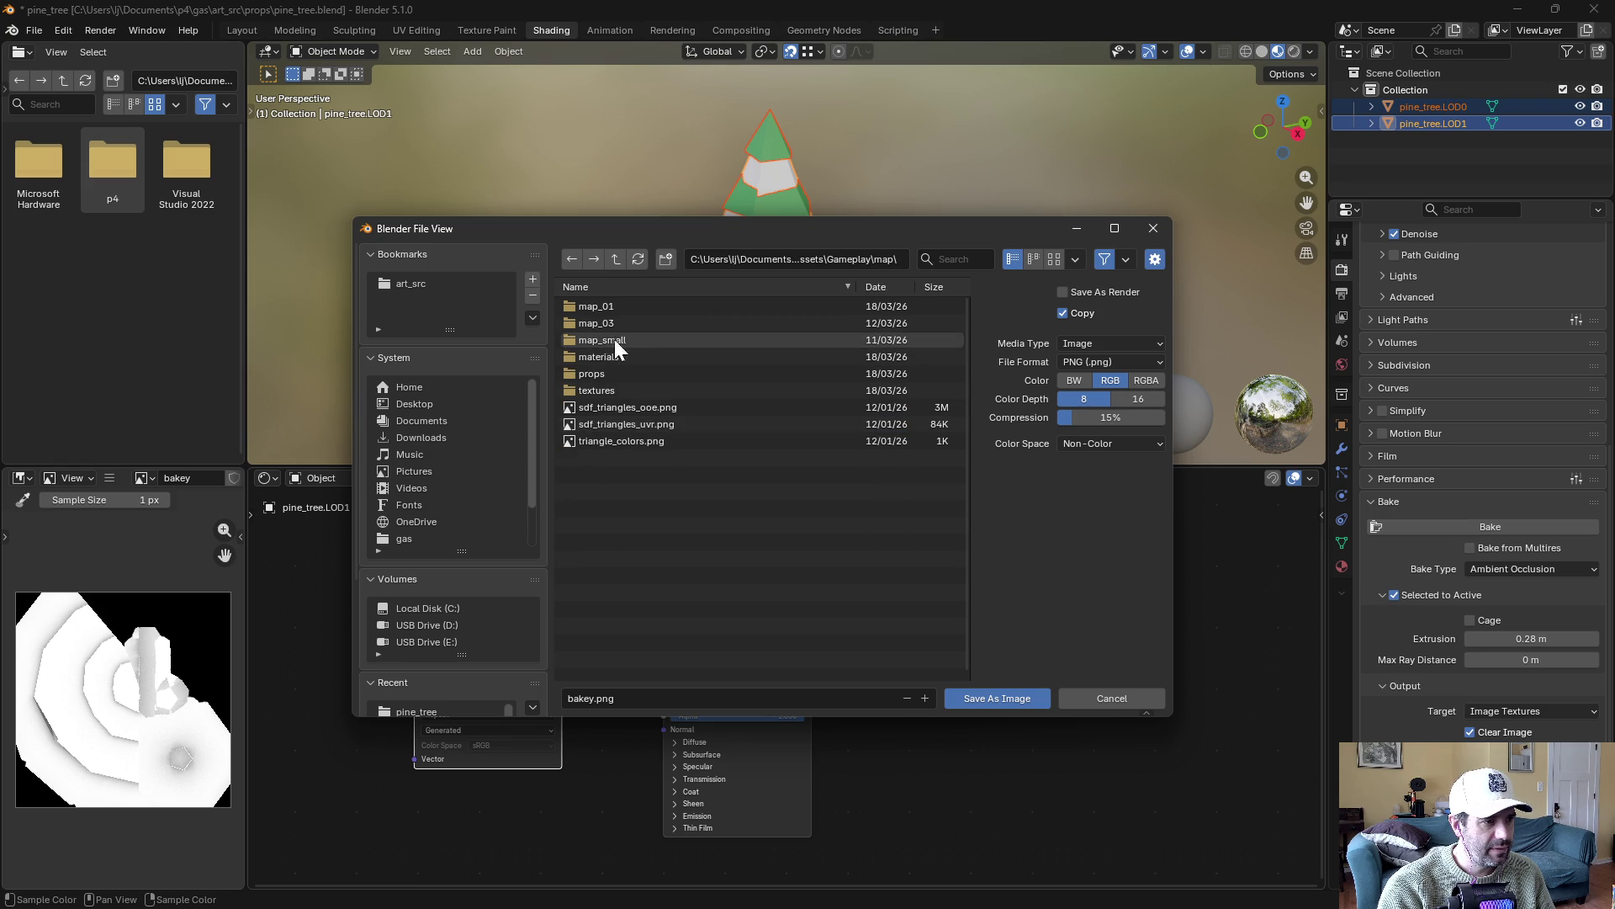
pyautogui.doubleClick(608, 372)
pyautogui.doubleClick(637, 325)
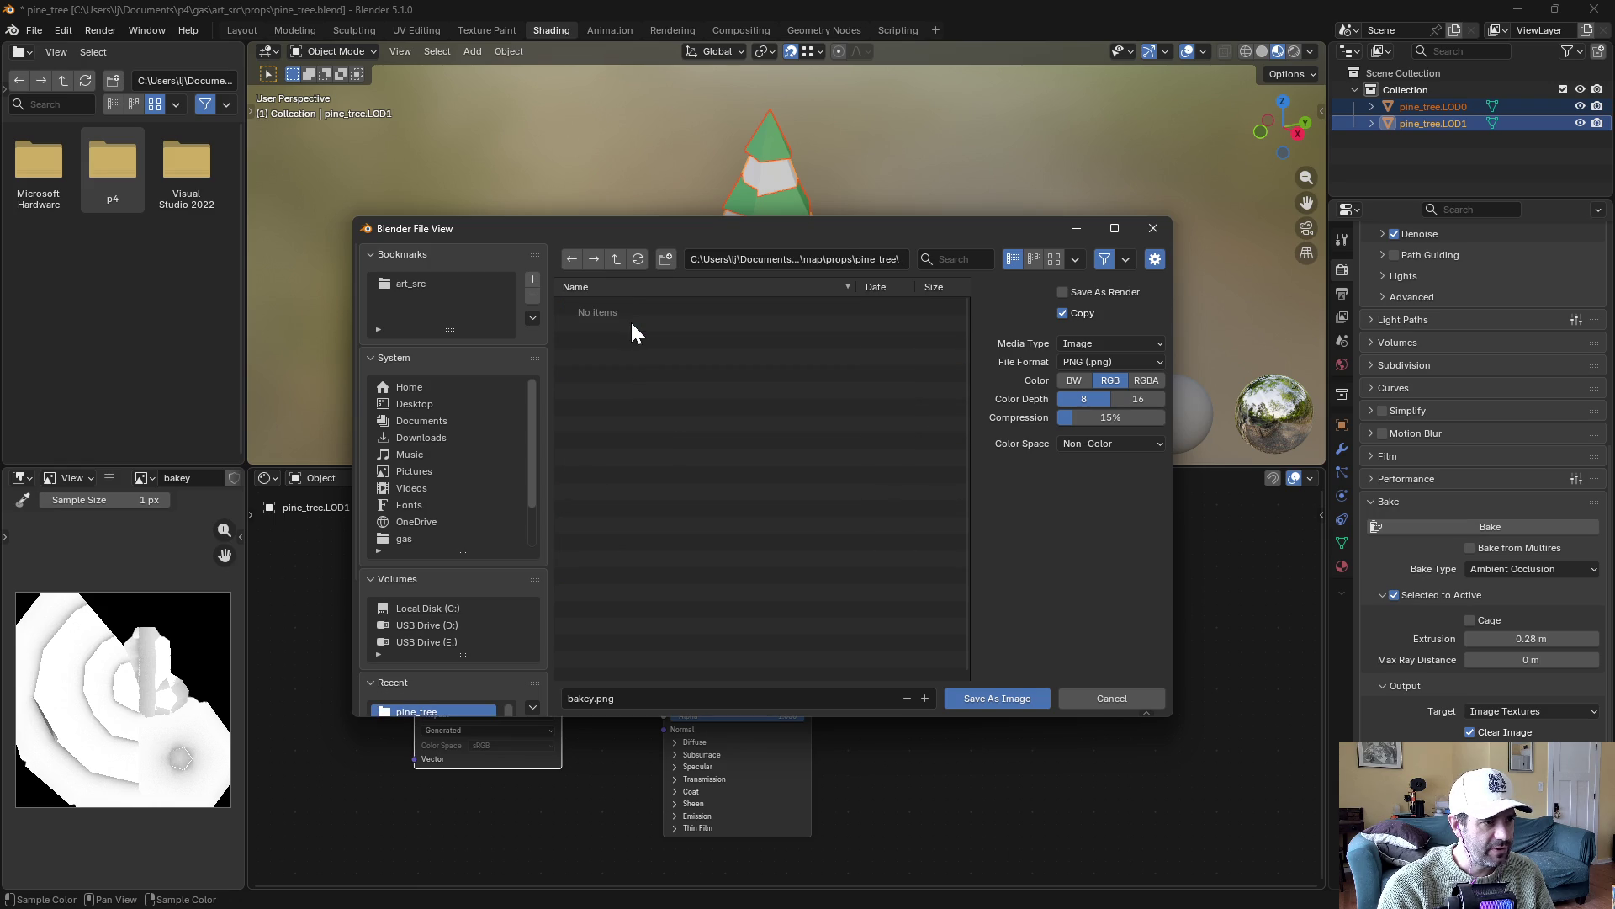
# Name the file pine_tree_ao.png and save it
pyautogui.click(603, 698)
pyautogui.click(602, 699)
pyautogui.hotkey('shift', 'Home')
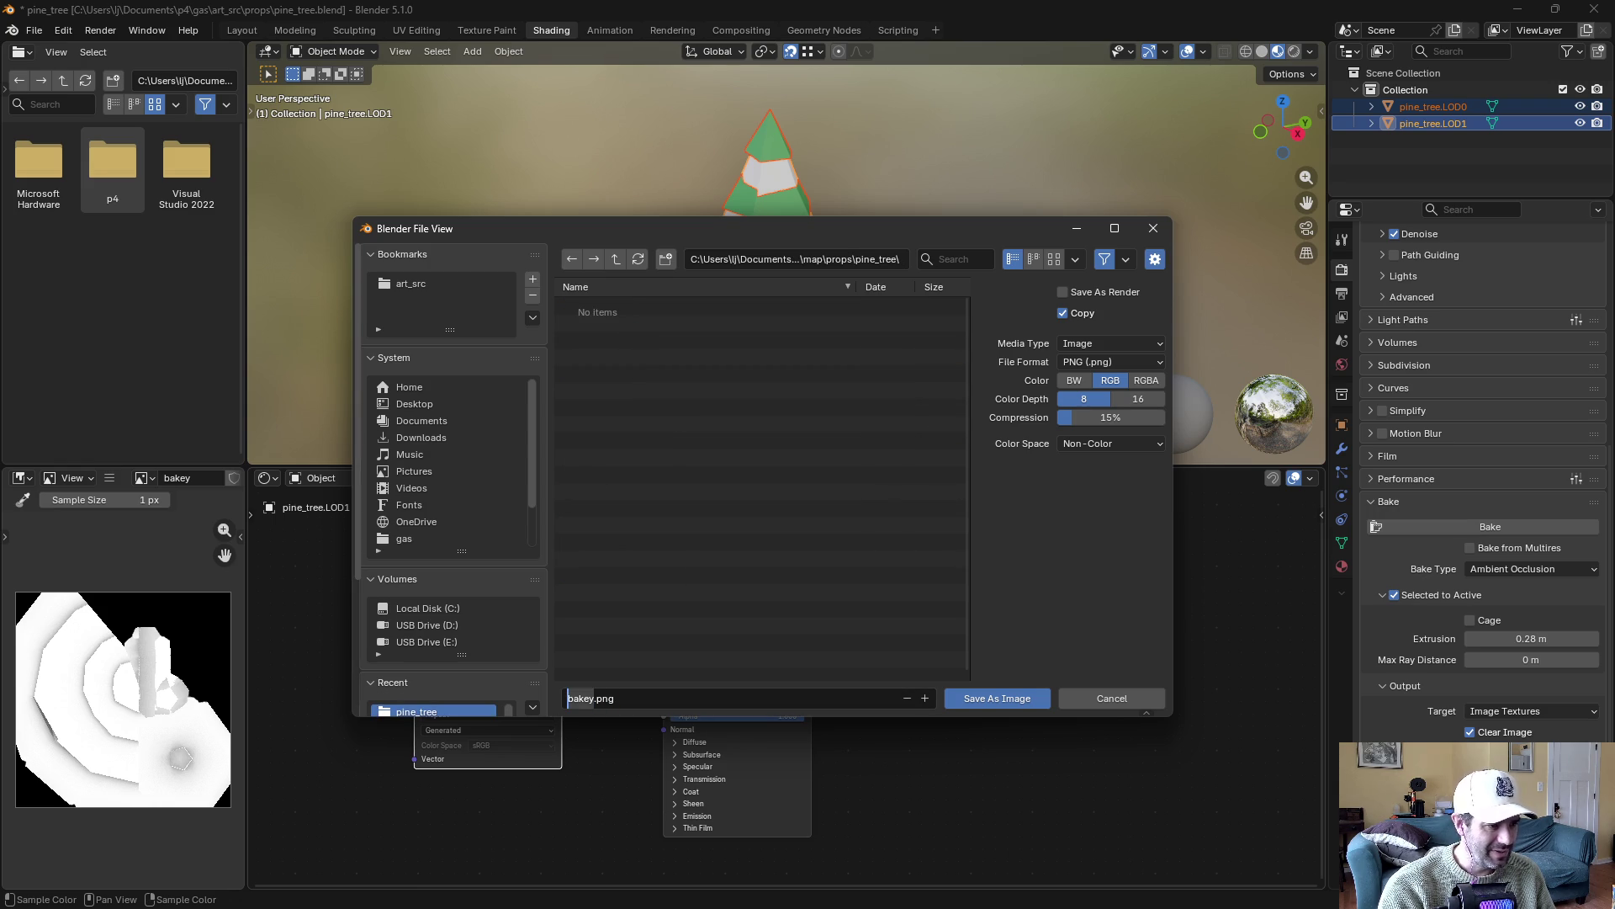
pyautogui.write('pine_tree_')
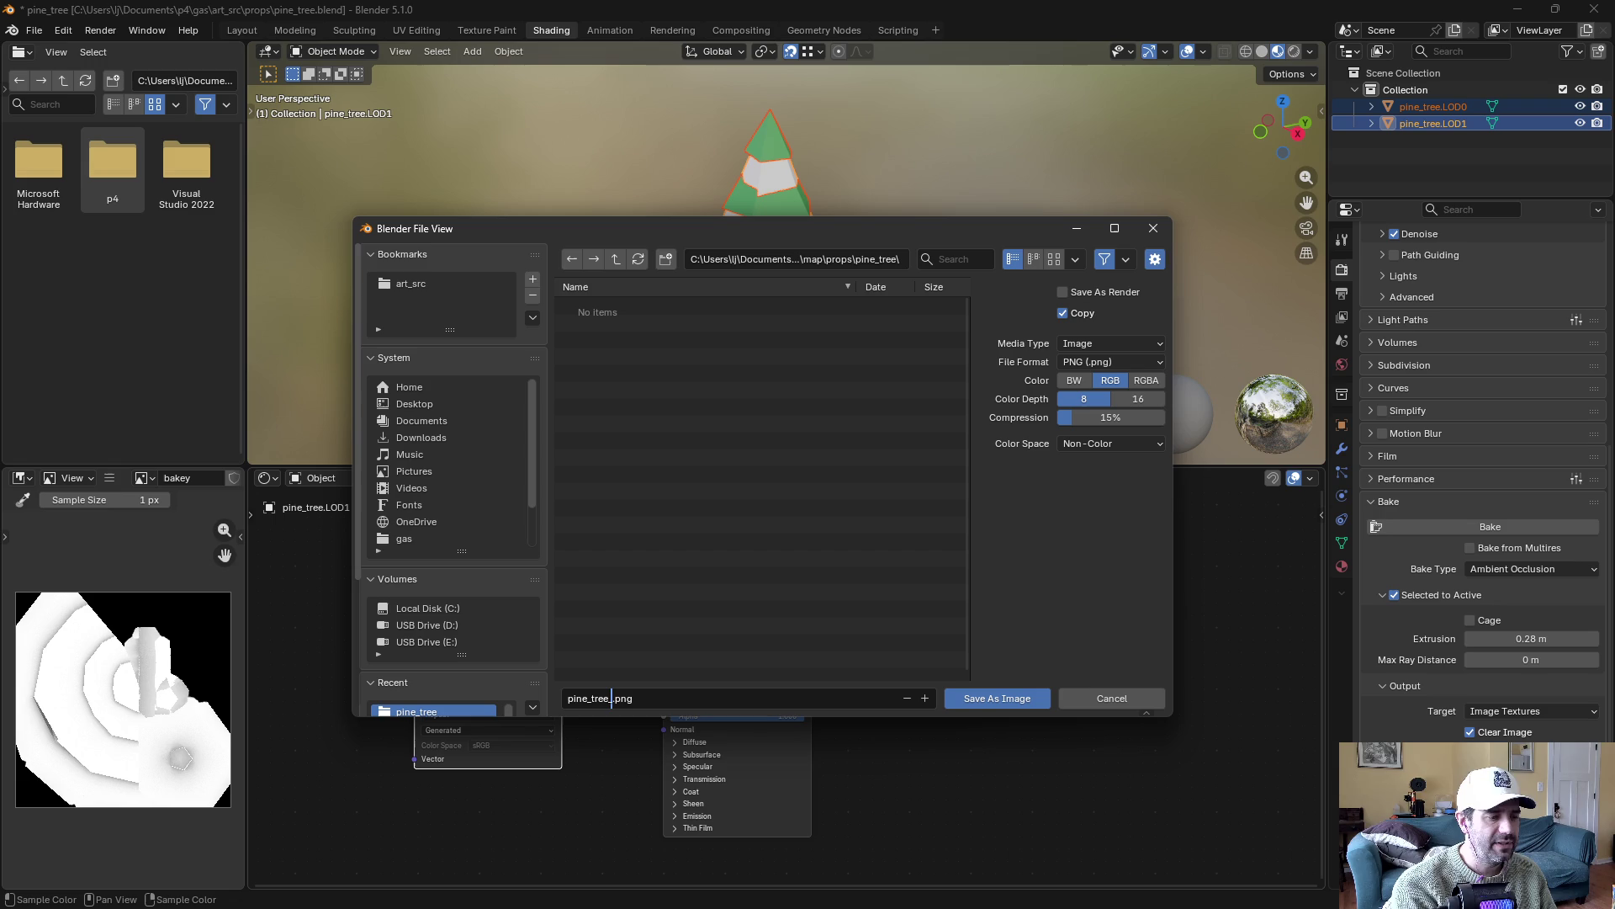
pyautogui.write('ao')
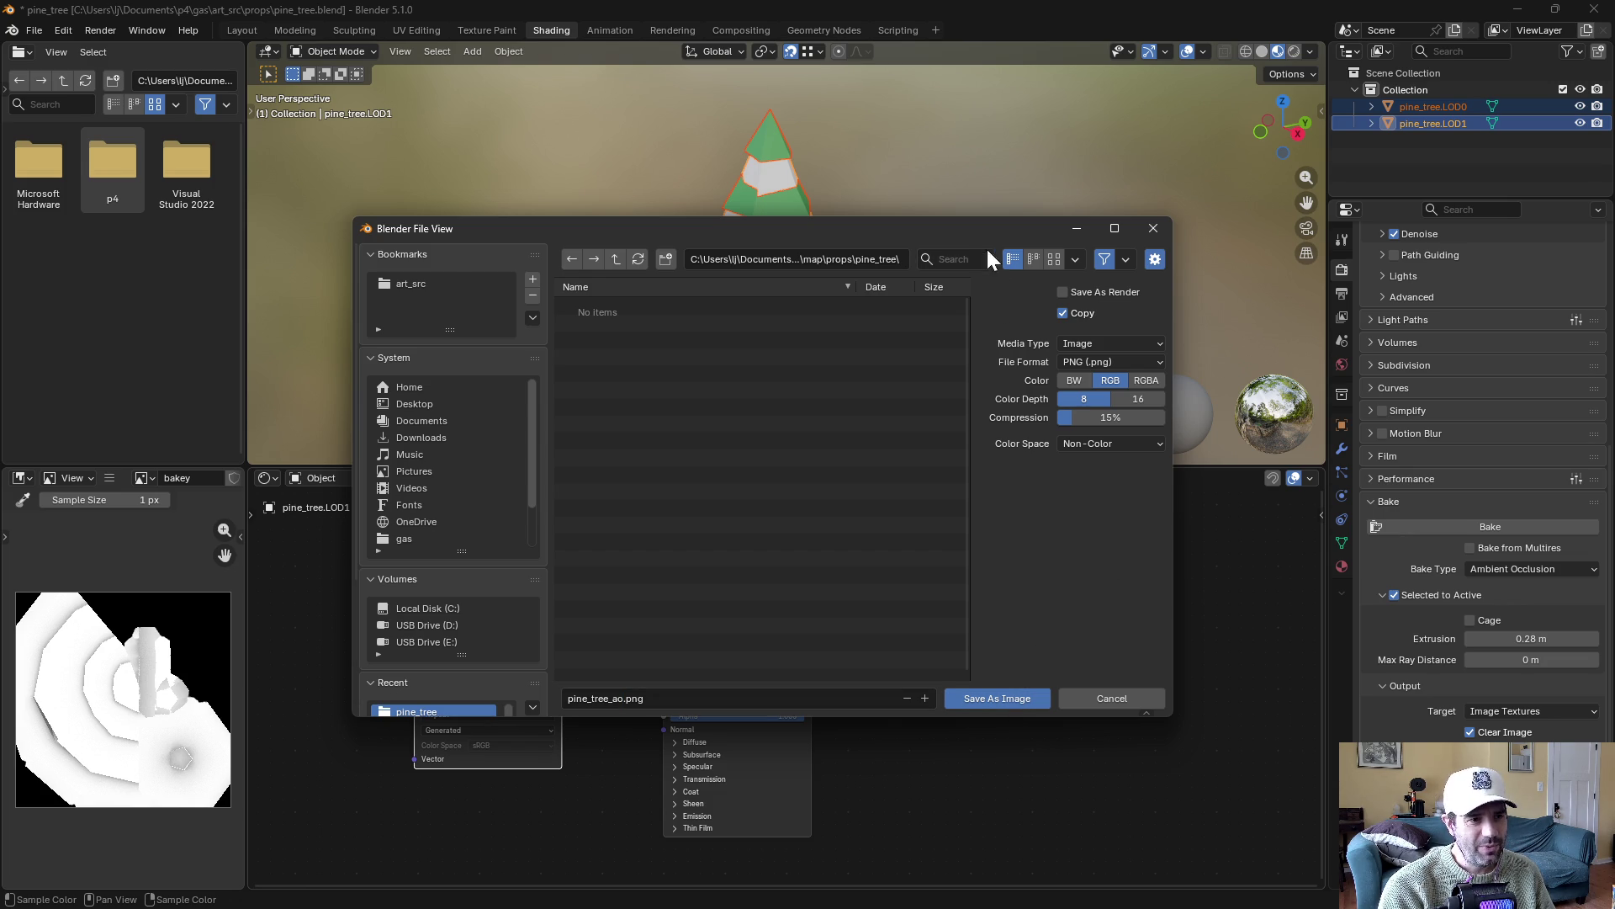
pyautogui.moveTo(956, 232)
pyautogui.mouseDown()
pyautogui.moveTo(995, 212)
pyautogui.moveTo(991, 246)
pyautogui.moveTo(979, 222)
pyautogui.mouseUp()
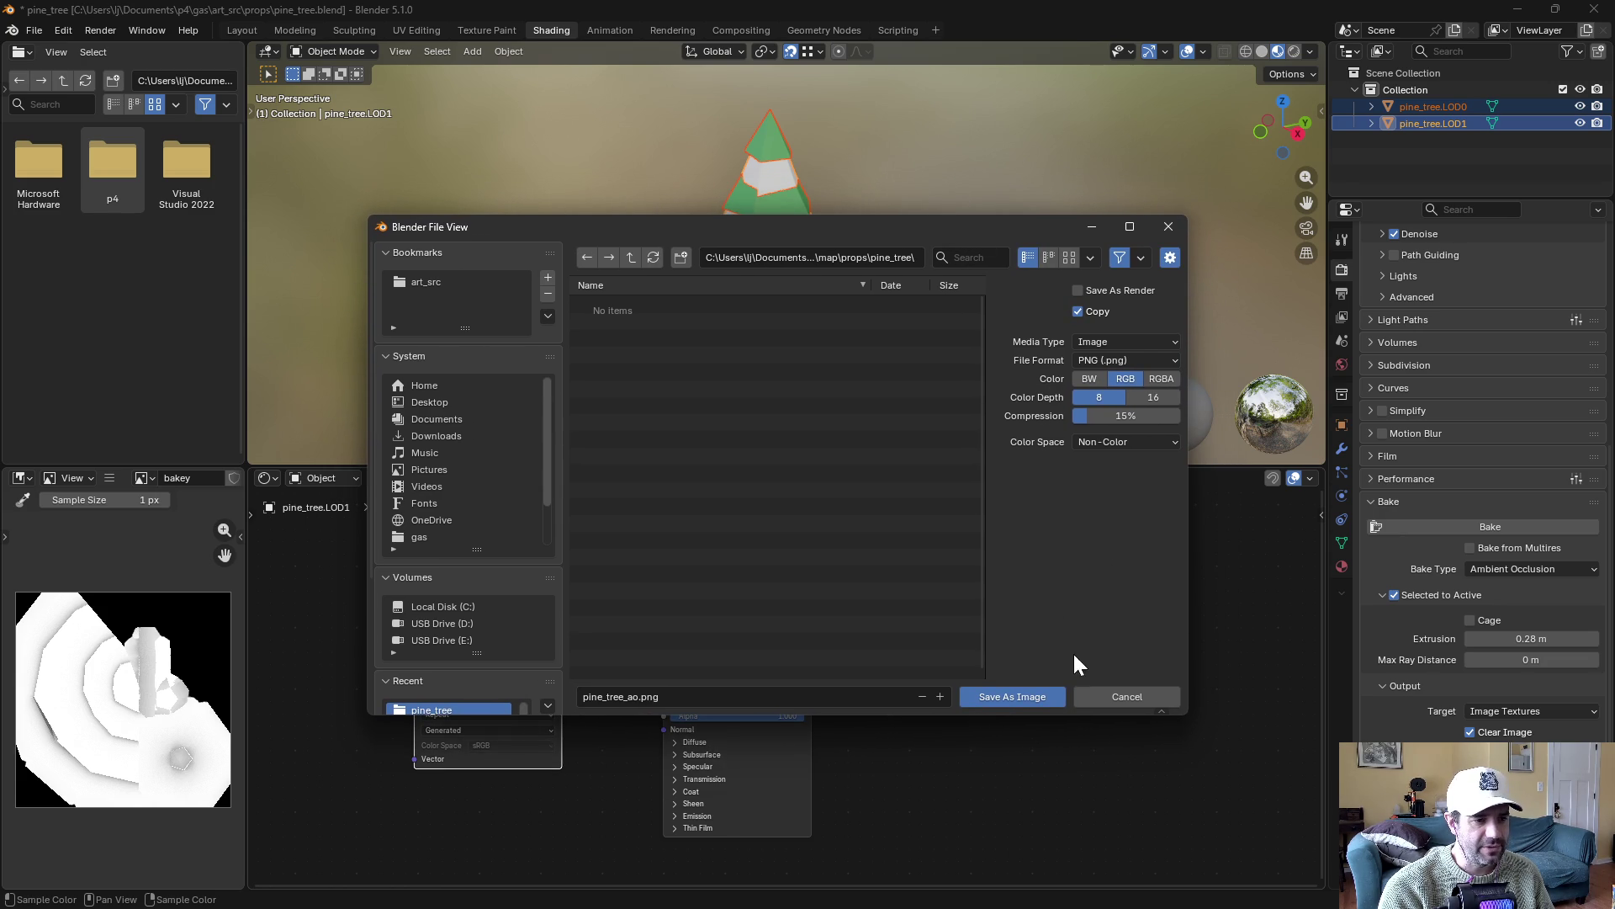
pyautogui.click(997, 699)
# Switch the bake type back to Diffuse and re-bake the color-only map
pyautogui.click(1524, 570)
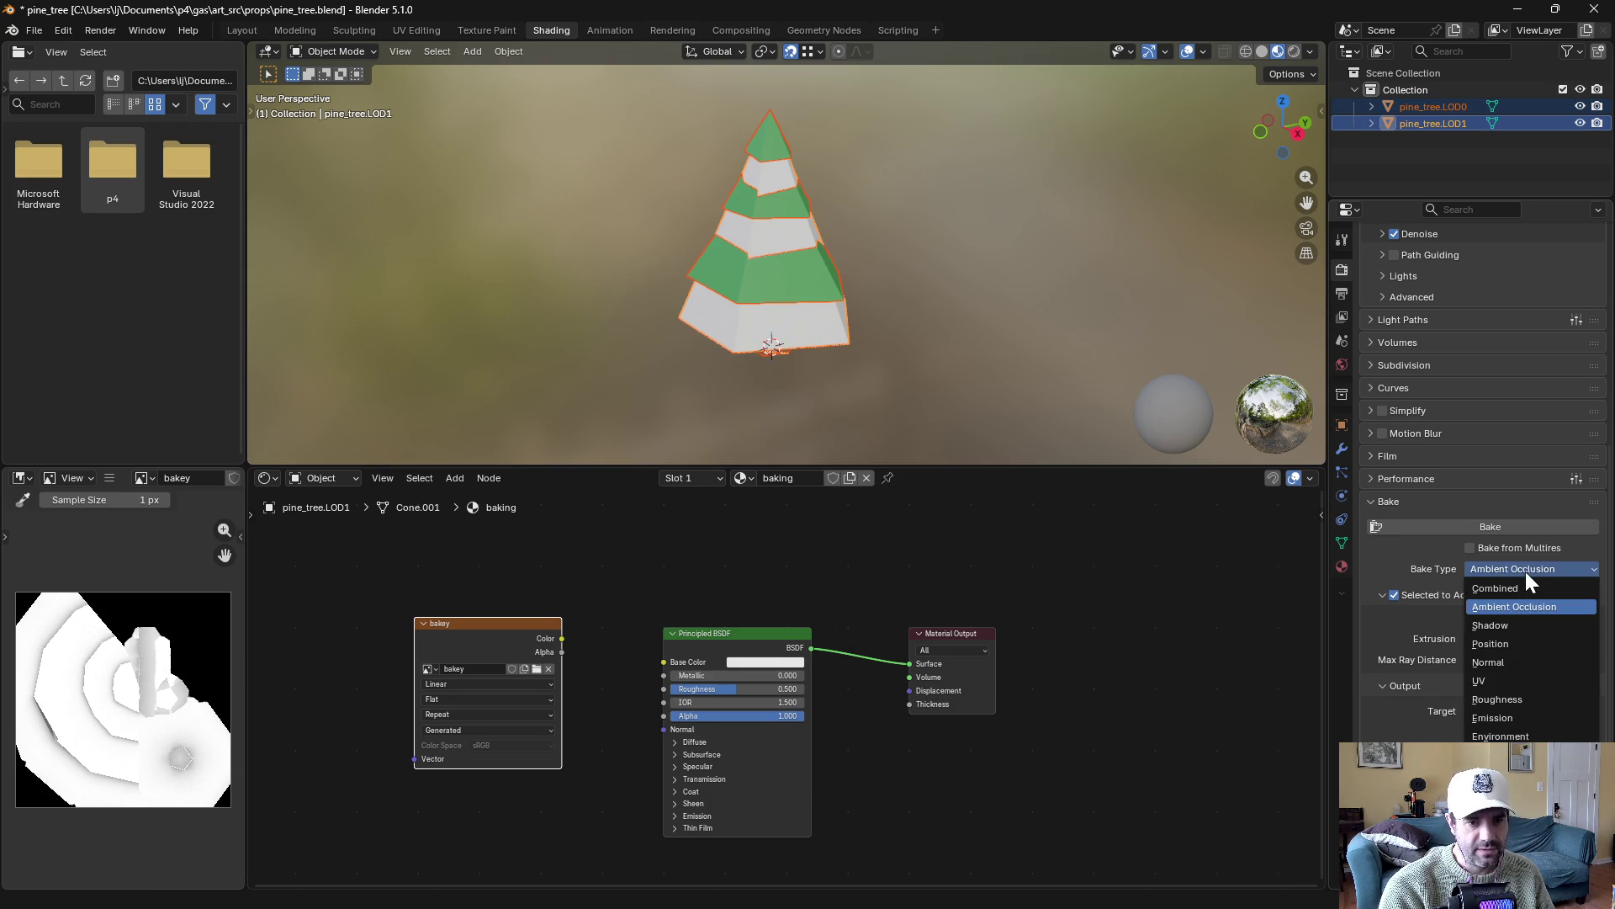
pyautogui.click(1502, 754)
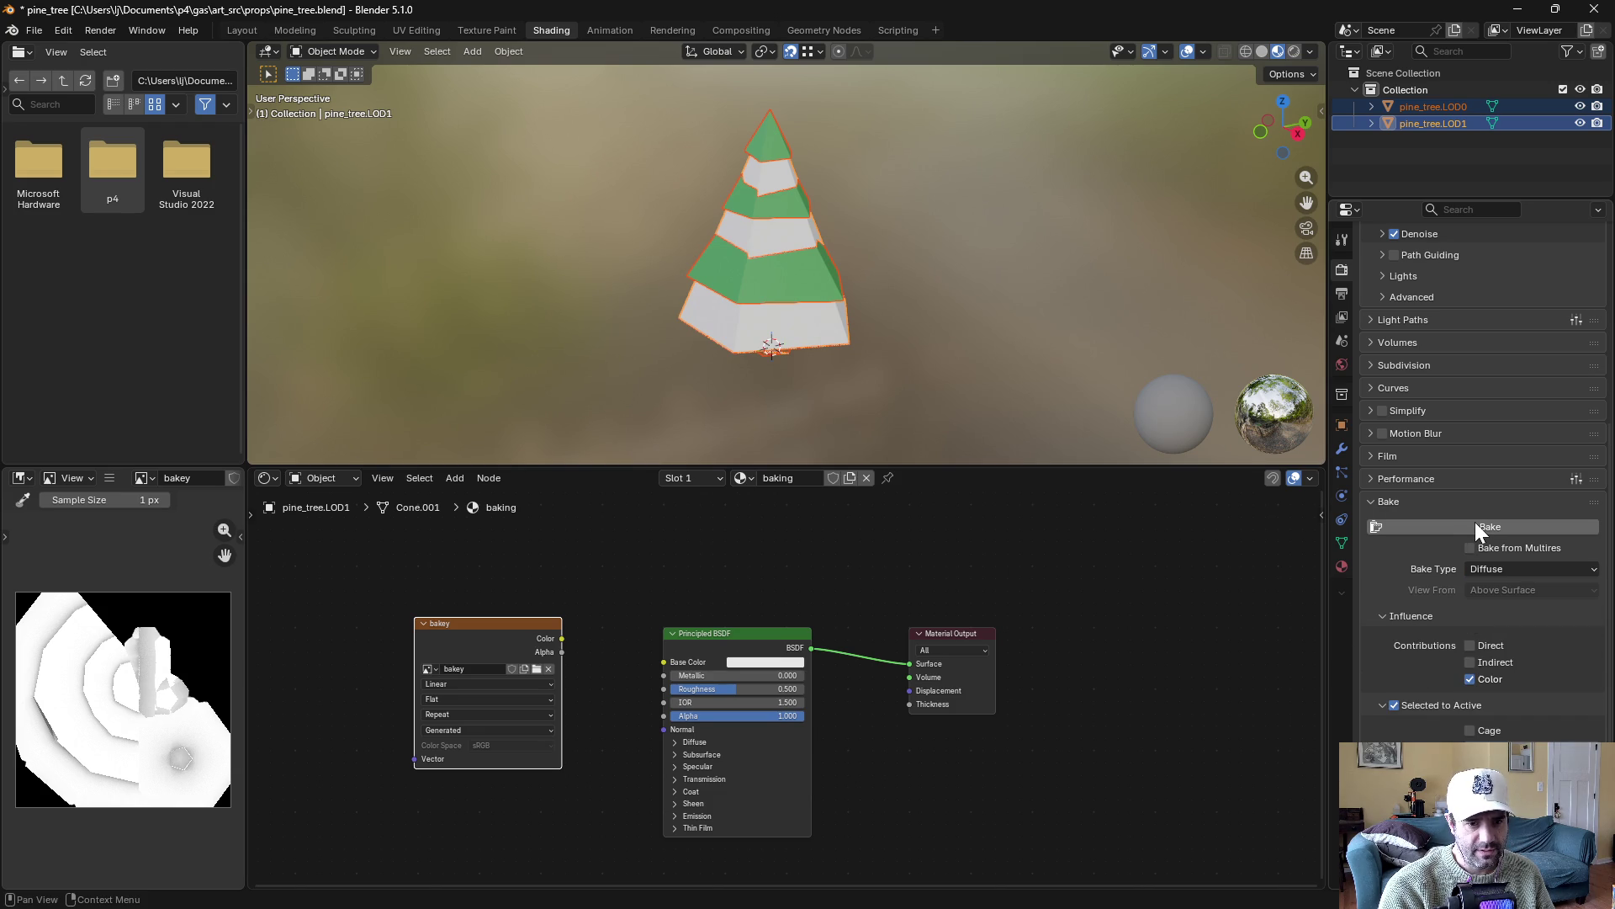
pyautogui.click(1476, 528)
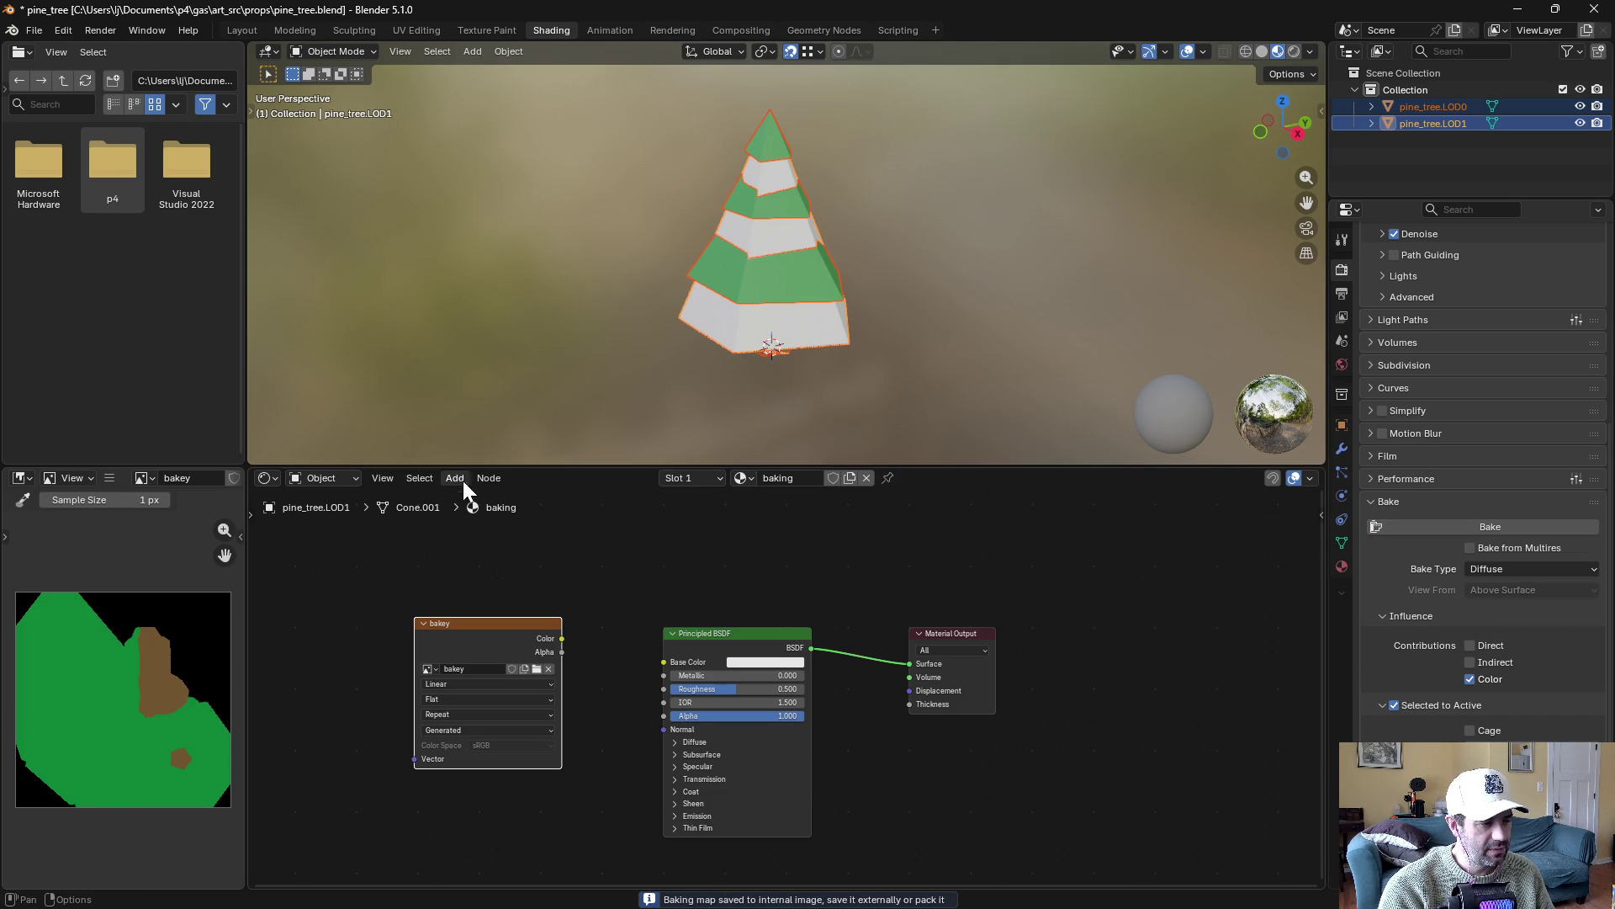
# Save a copy of the diffuse bake as pine_tree_diffuse.png in the pine_tree folder
pyautogui.click(110, 477)
pyautogui.moveTo(134, 513)
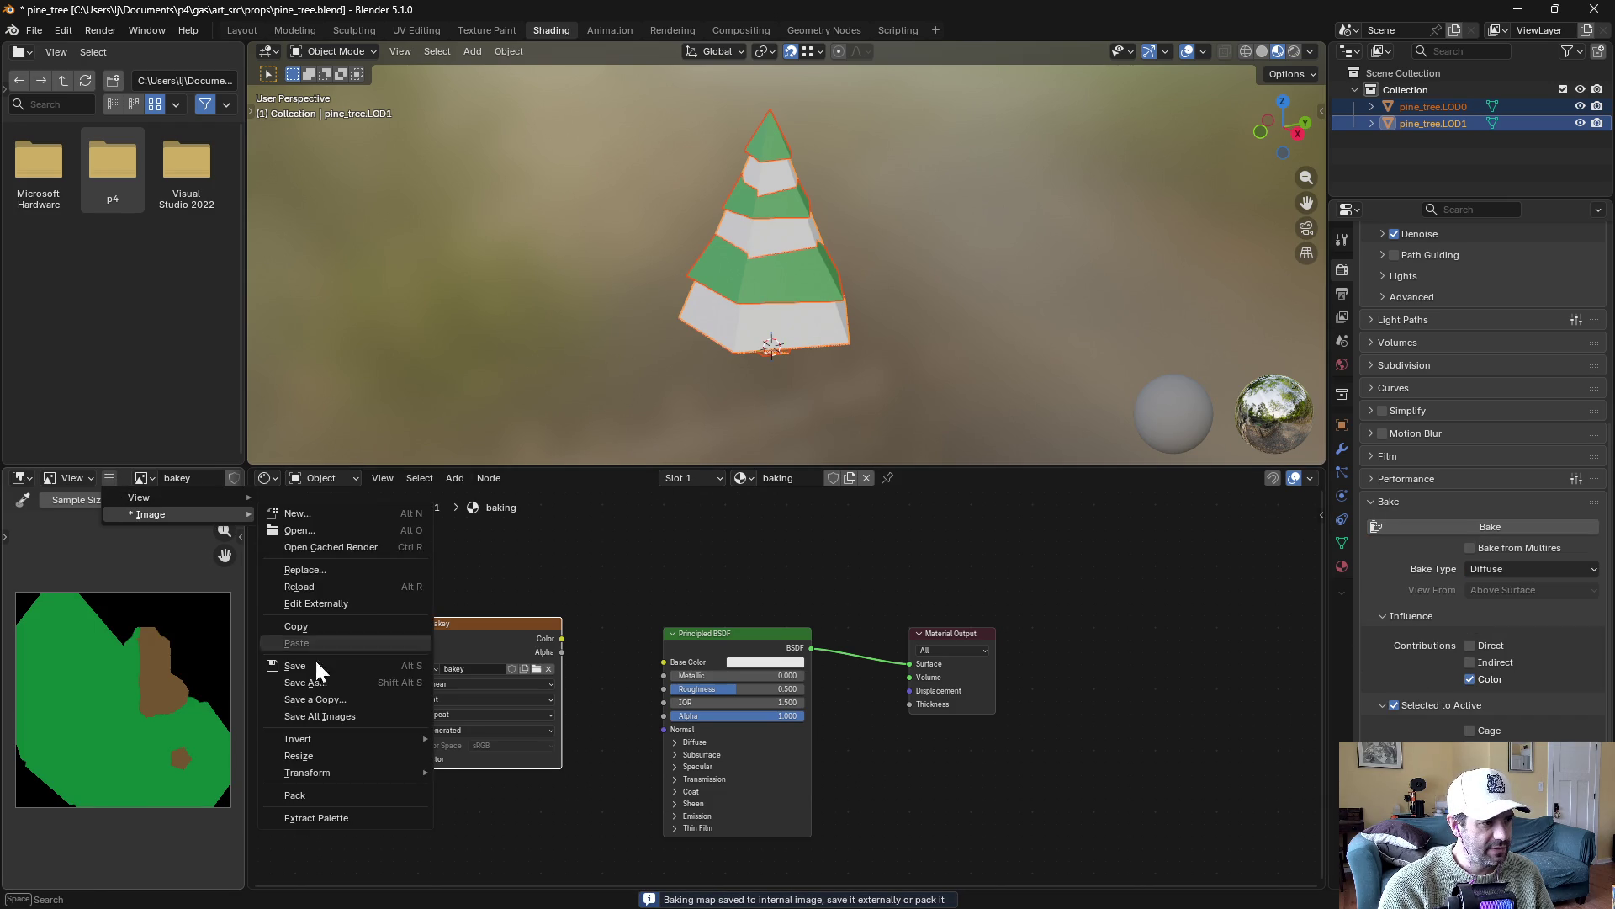
pyautogui.click(315, 700)
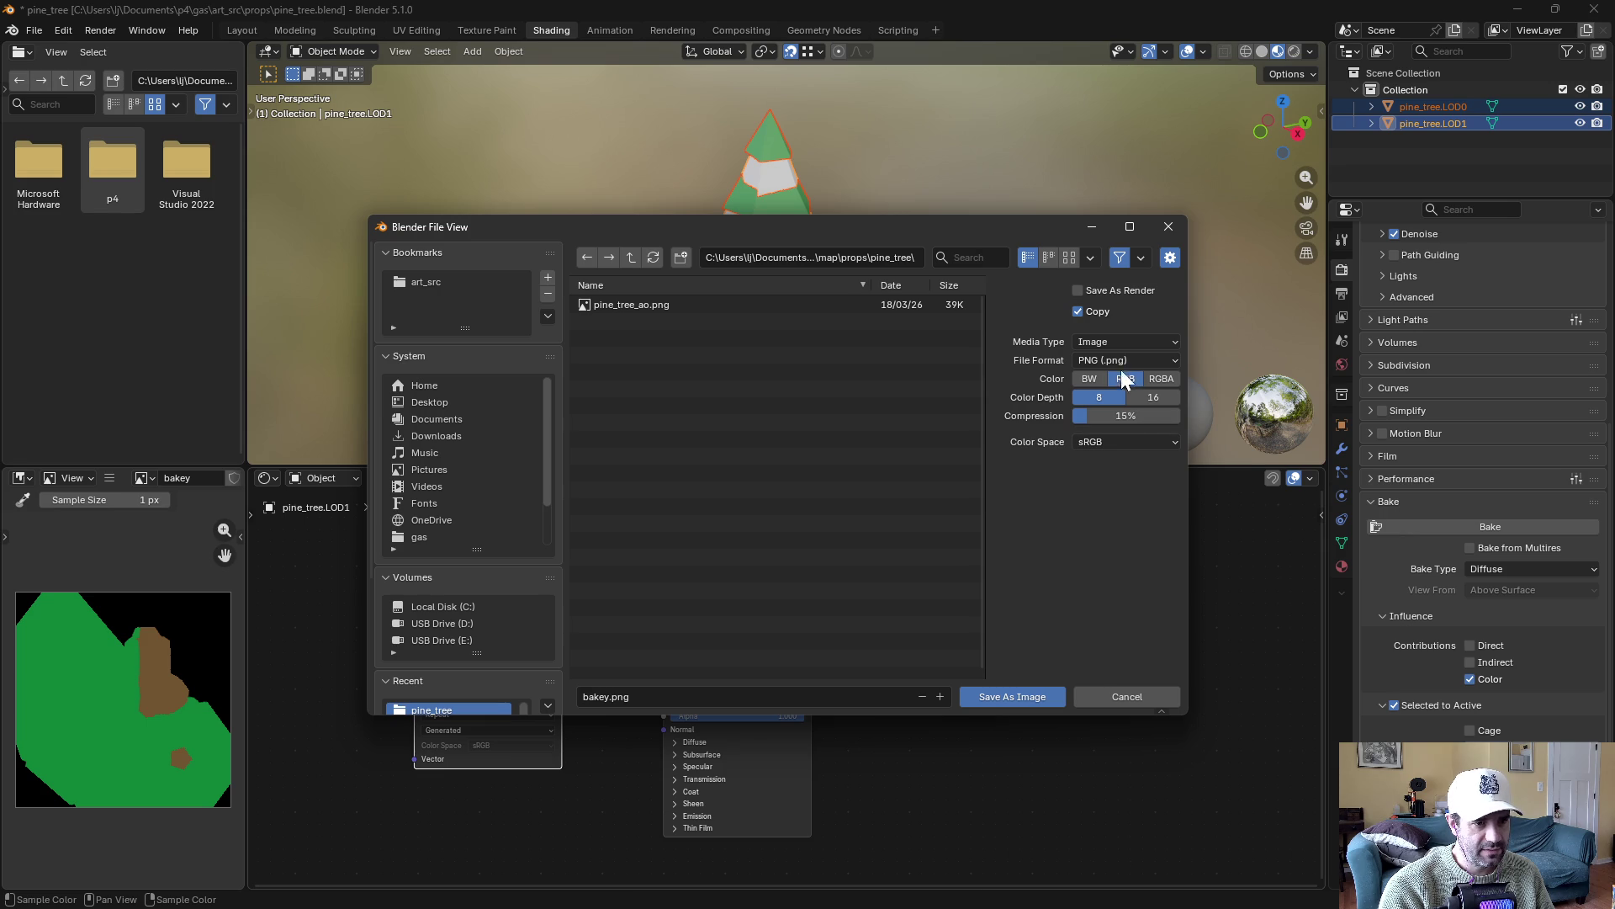
pyautogui.click(603, 301)
pyautogui.click(639, 697)
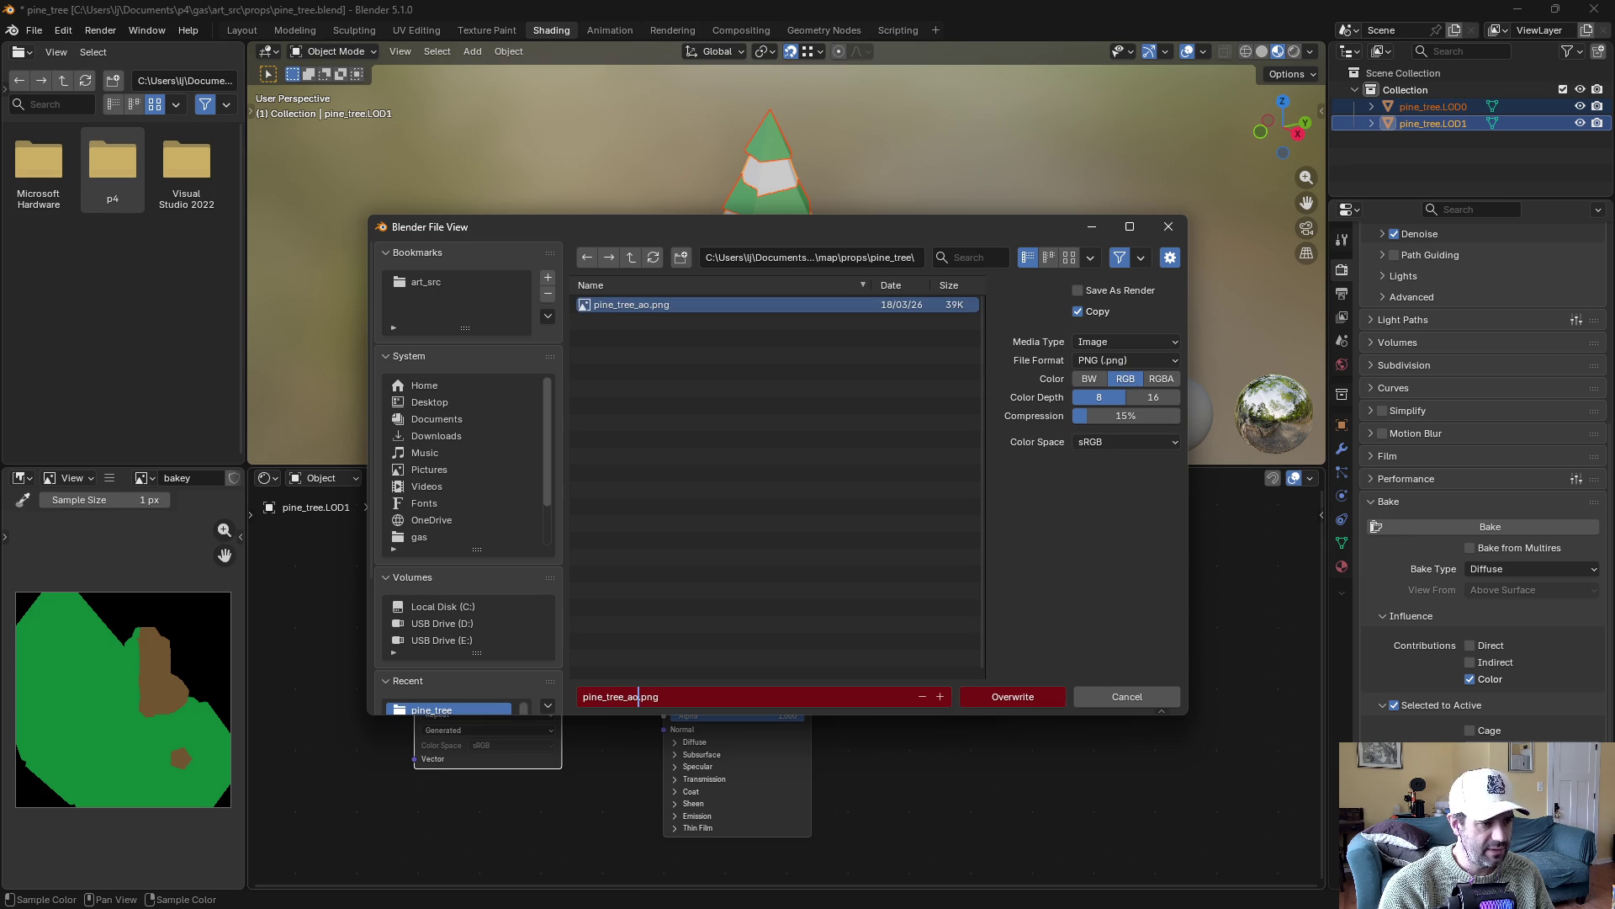
pyautogui.press('BackSpace')
pyautogui.press('BackSpace')
pyautogui.write('diffuse')
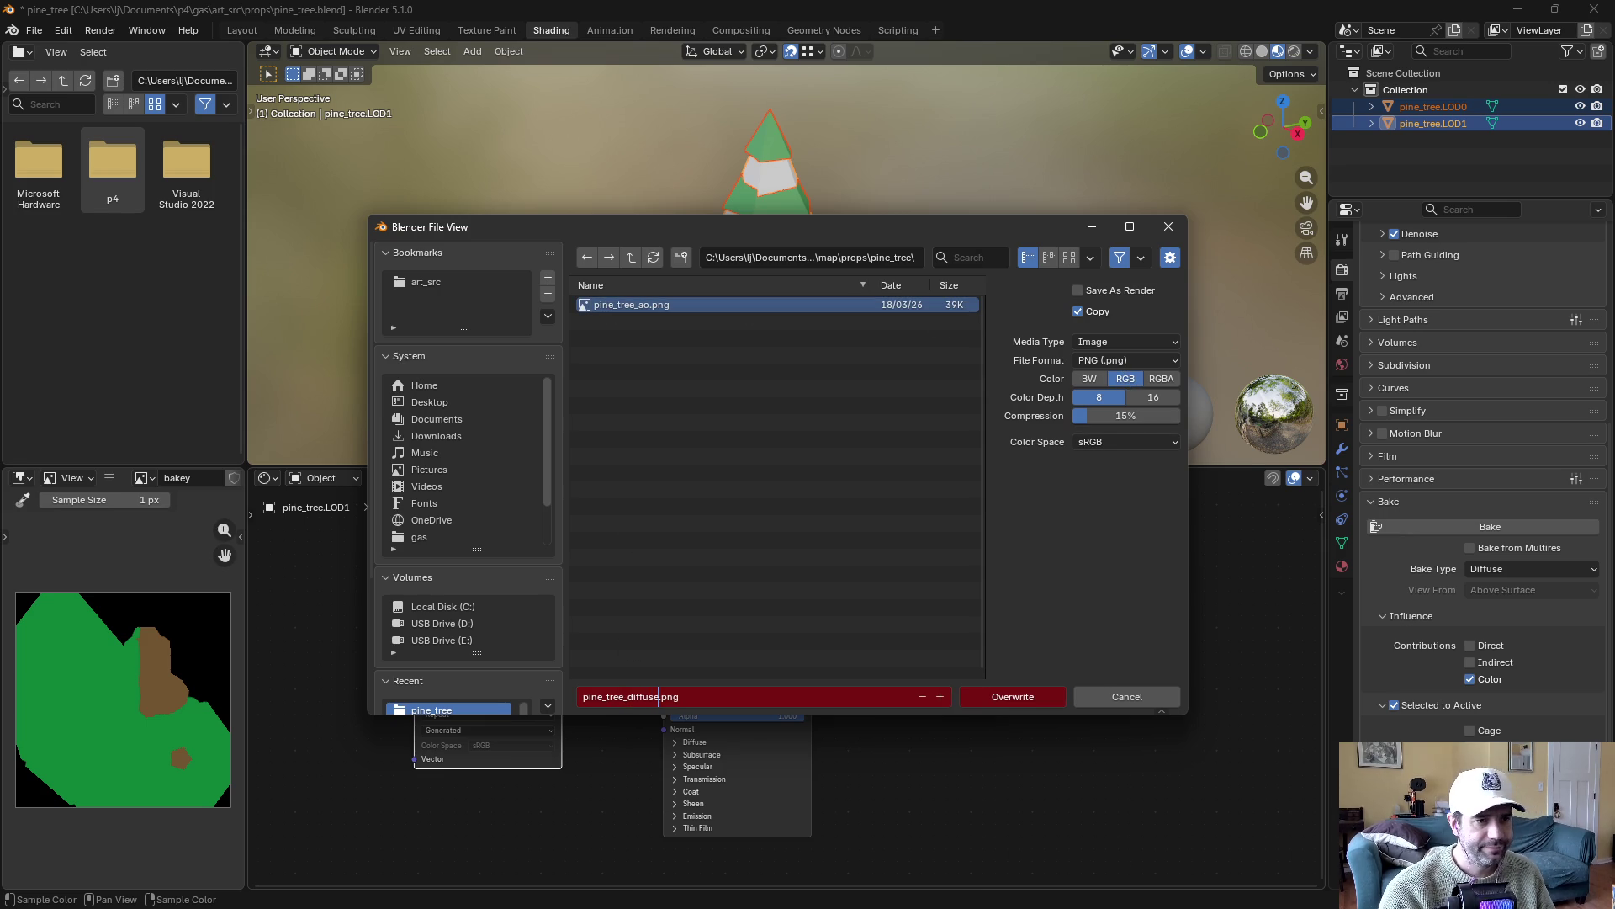
pyautogui.click(1008, 698)
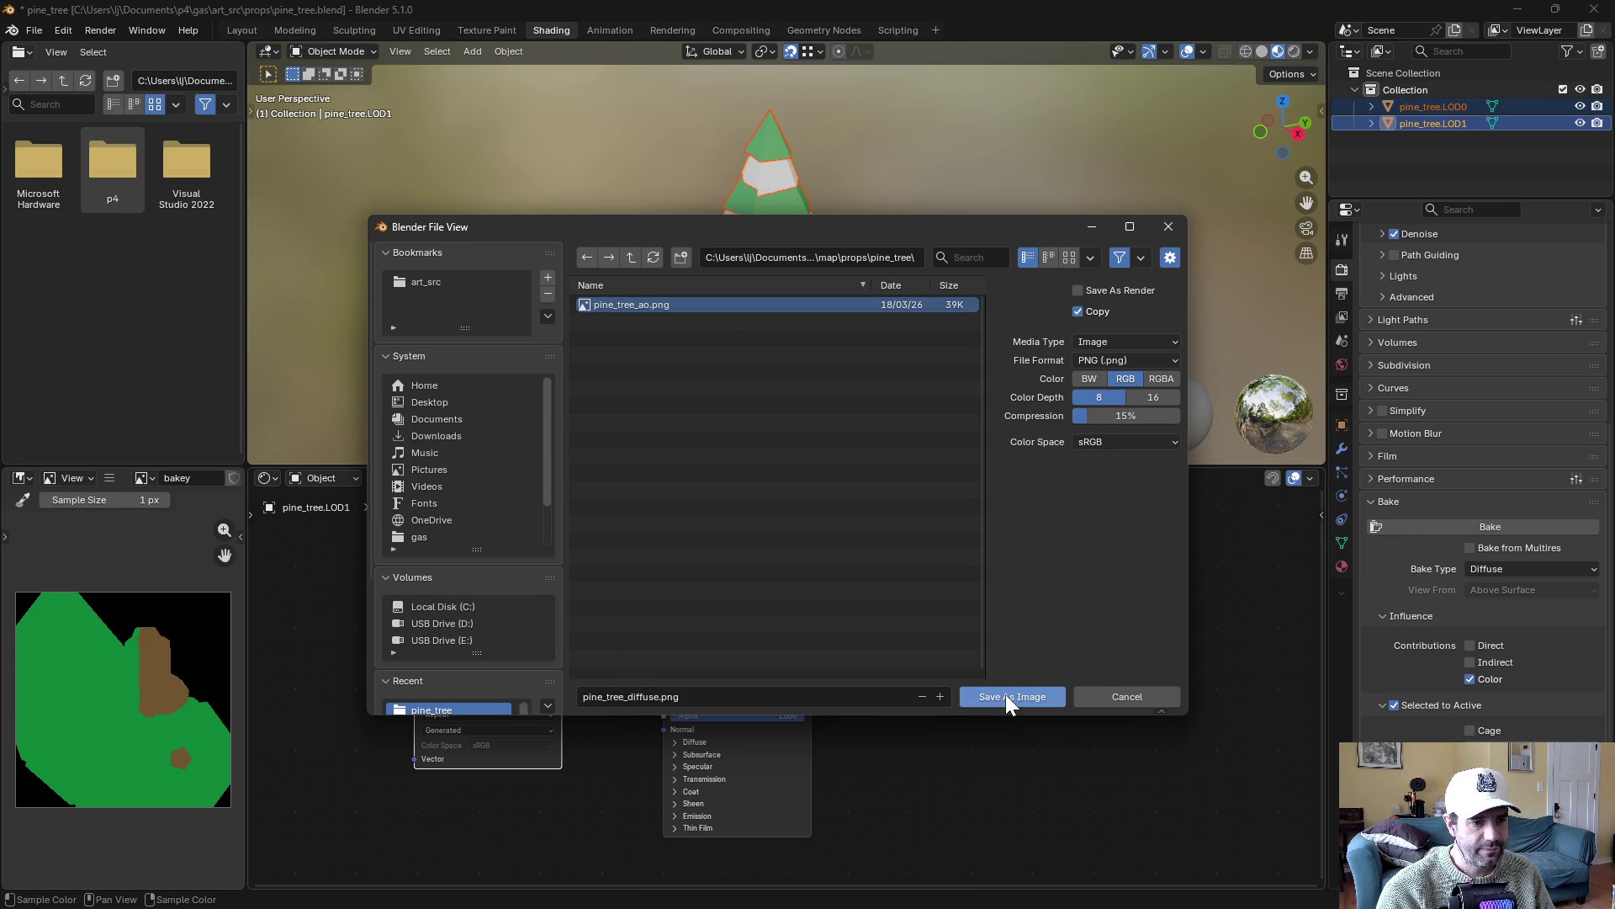
pyautogui.click(1008, 695)
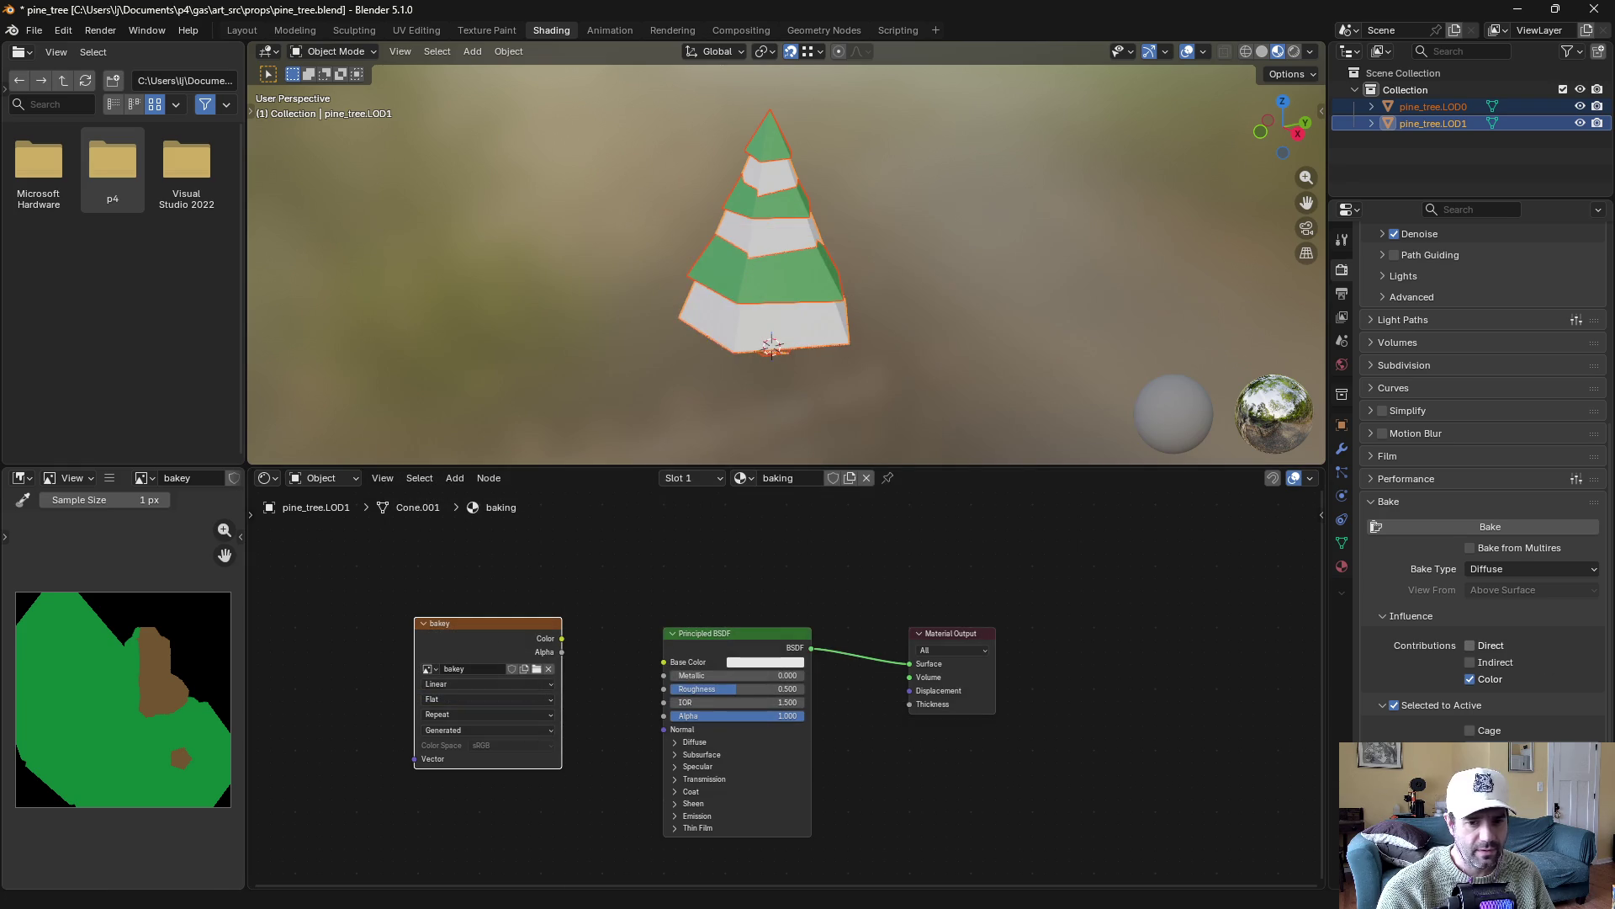
pyautogui.hotkey('alt', 'Tab')
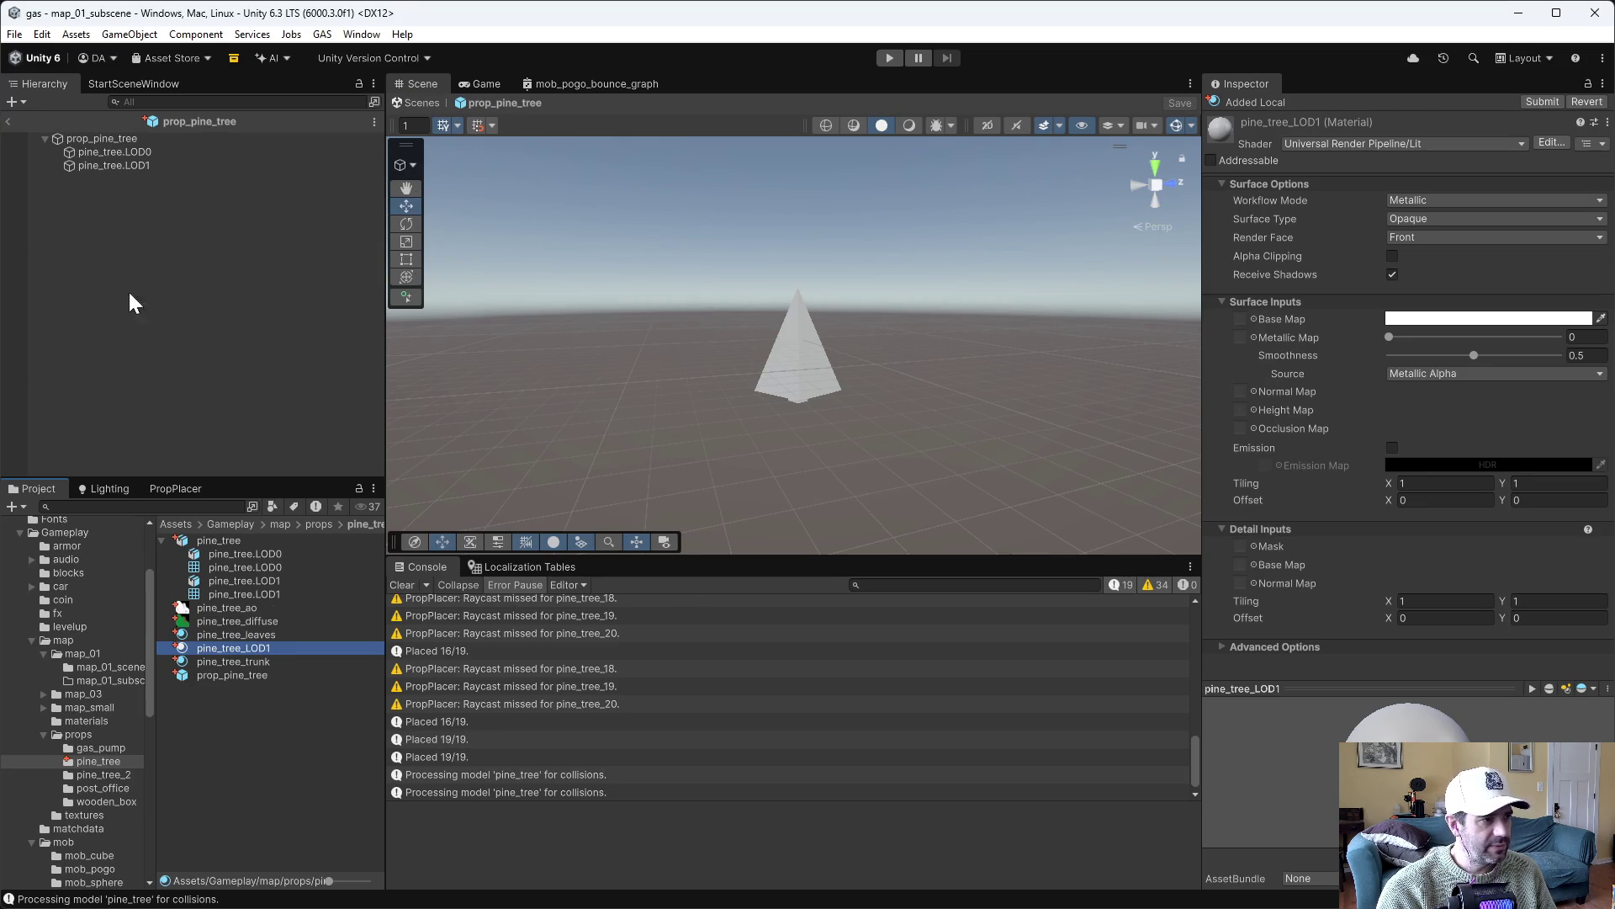
# Set pine_tree_diffuse as Base Map and pine_tree_ao as Occlusion Map on pine_tree_LOD1
pyautogui.click(139, 167)
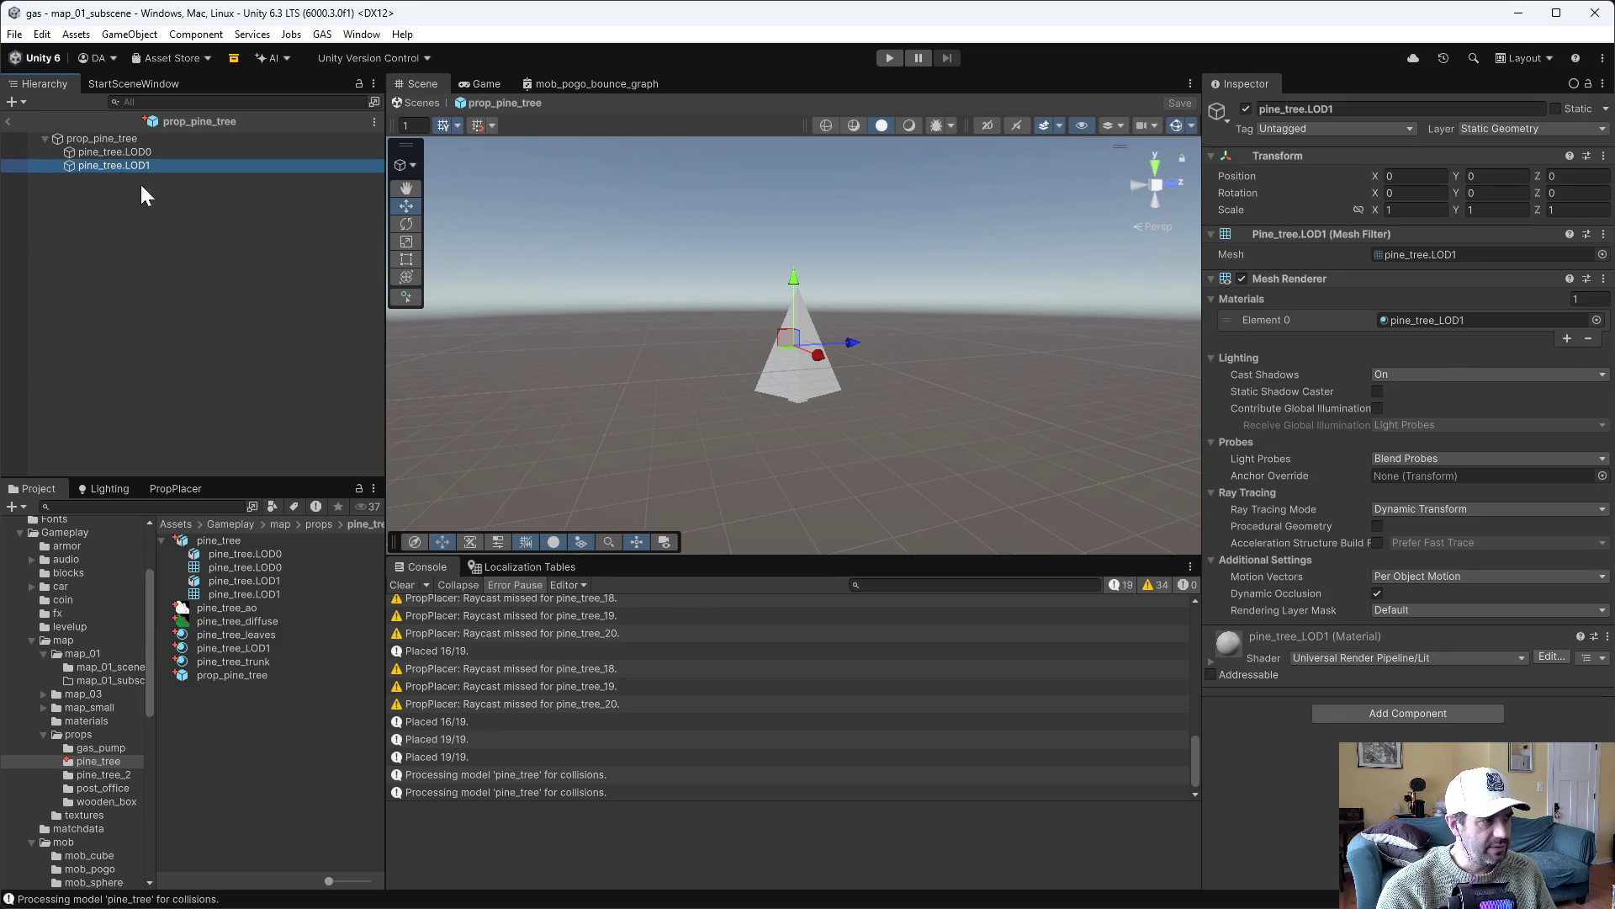
pyautogui.click(216, 648)
pyautogui.moveTo(239, 621)
pyautogui.mouseDown()
pyautogui.moveTo(1306, 341)
pyautogui.moveTo(1242, 316)
pyautogui.mouseUp()
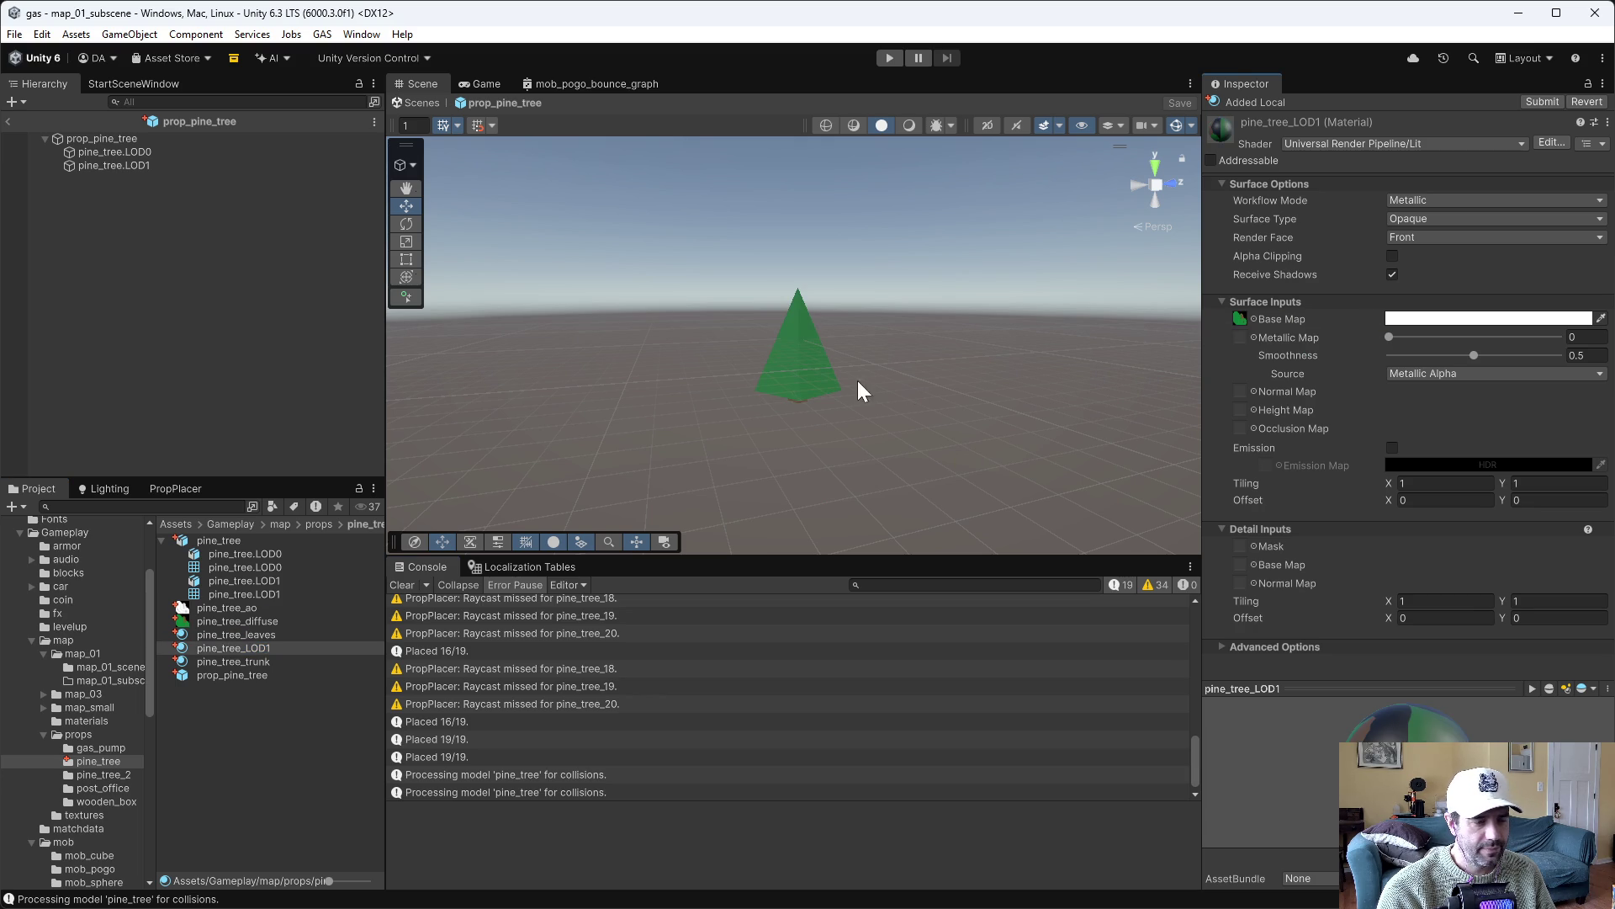
pyautogui.moveTo(869, 433)
pyautogui.mouseDown()
pyautogui.moveTo(893, 306)
pyautogui.moveTo(884, 371)
pyautogui.mouseUp()
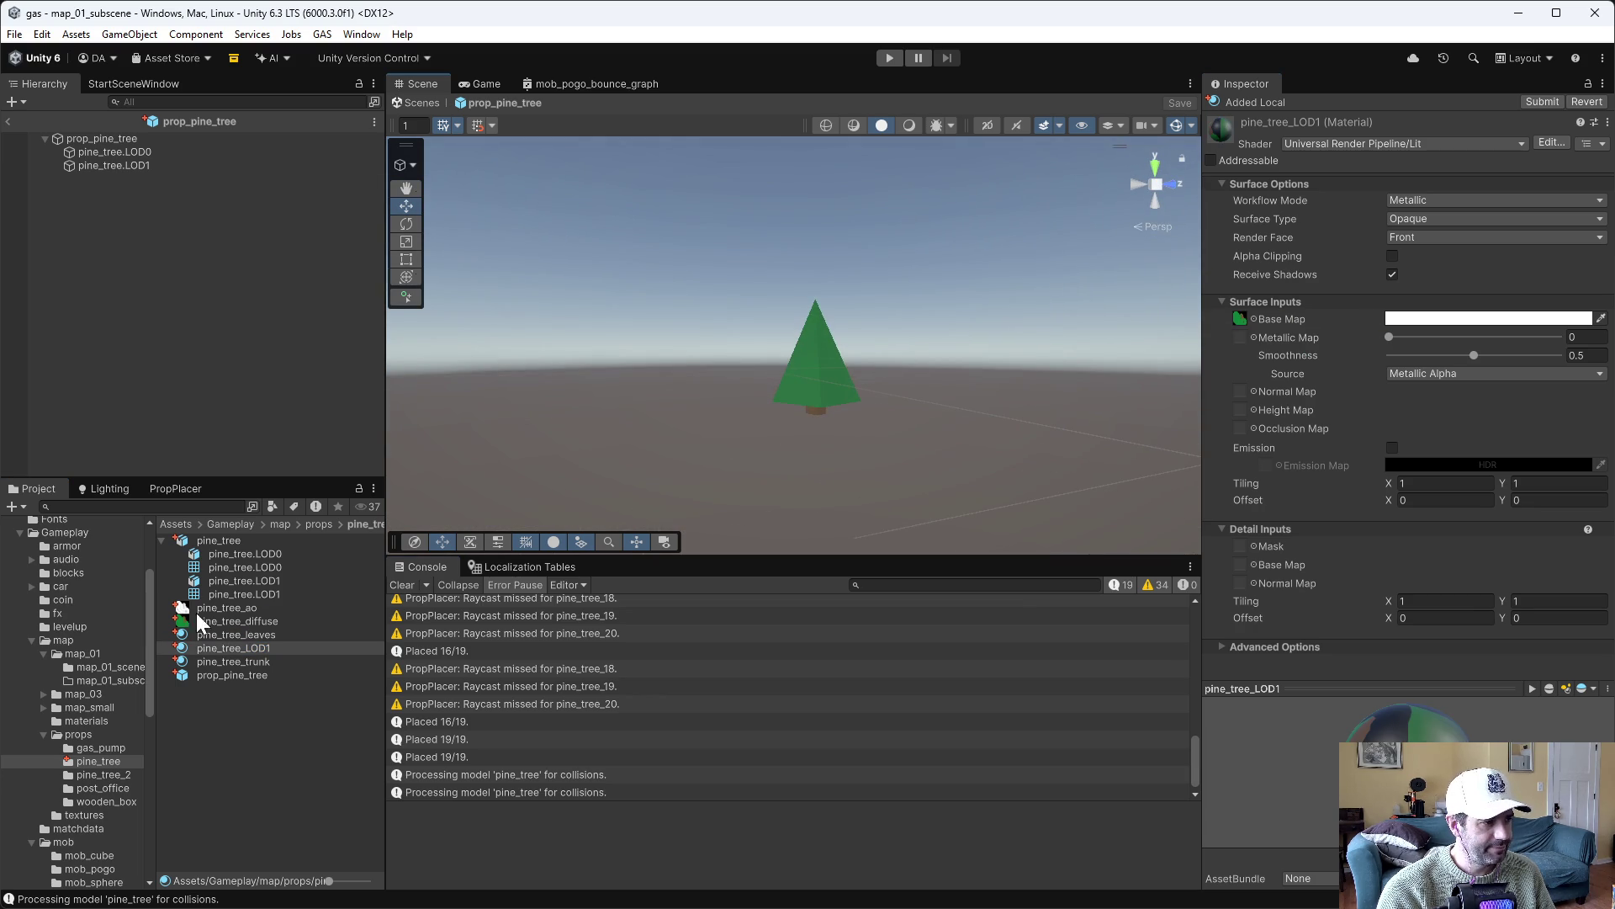
pyautogui.moveTo(228, 607); pyautogui.dragTo(1240, 432)
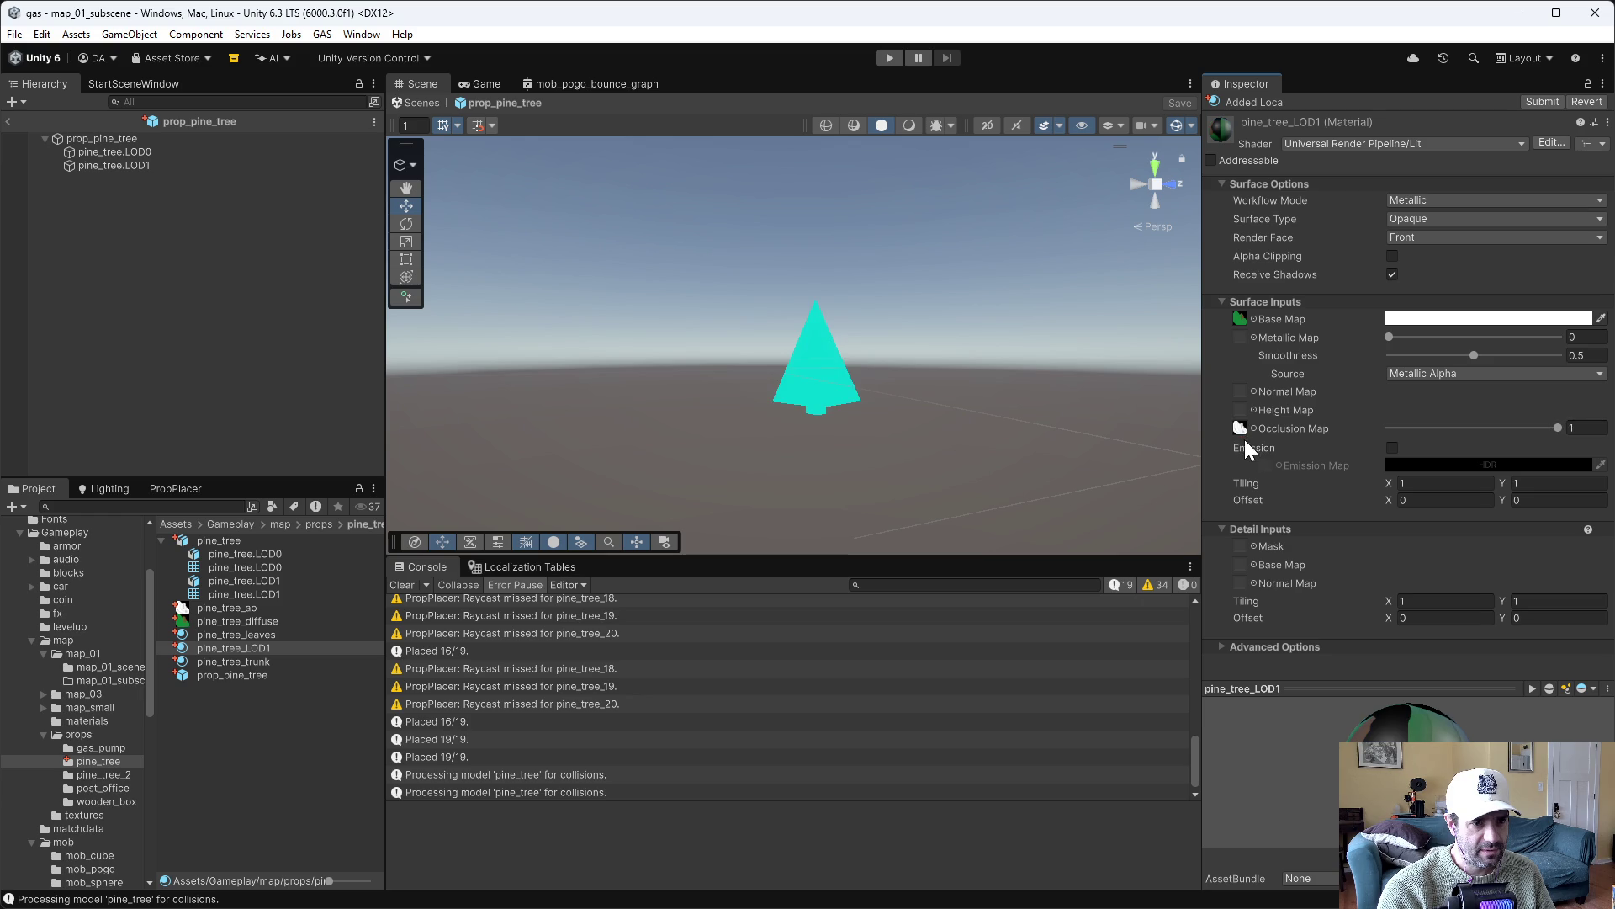
pyautogui.moveTo(946, 394)
pyautogui.mouseDown()
pyautogui.moveTo(930, 418)
pyautogui.moveTo(634, 437)
pyautogui.moveTo(643, 457)
pyautogui.moveTo(942, 382)
pyautogui.moveTo(923, 376)
pyautogui.moveTo(937, 457)
pyautogui.moveTo(955, 361)
pyautogui.moveTo(991, 336)
pyautogui.moveTo(855, 342)
pyautogui.moveTo(920, 340)
pyautogui.moveTo(937, 321)
pyautogui.moveTo(991, 343)
pyautogui.mouseUp()
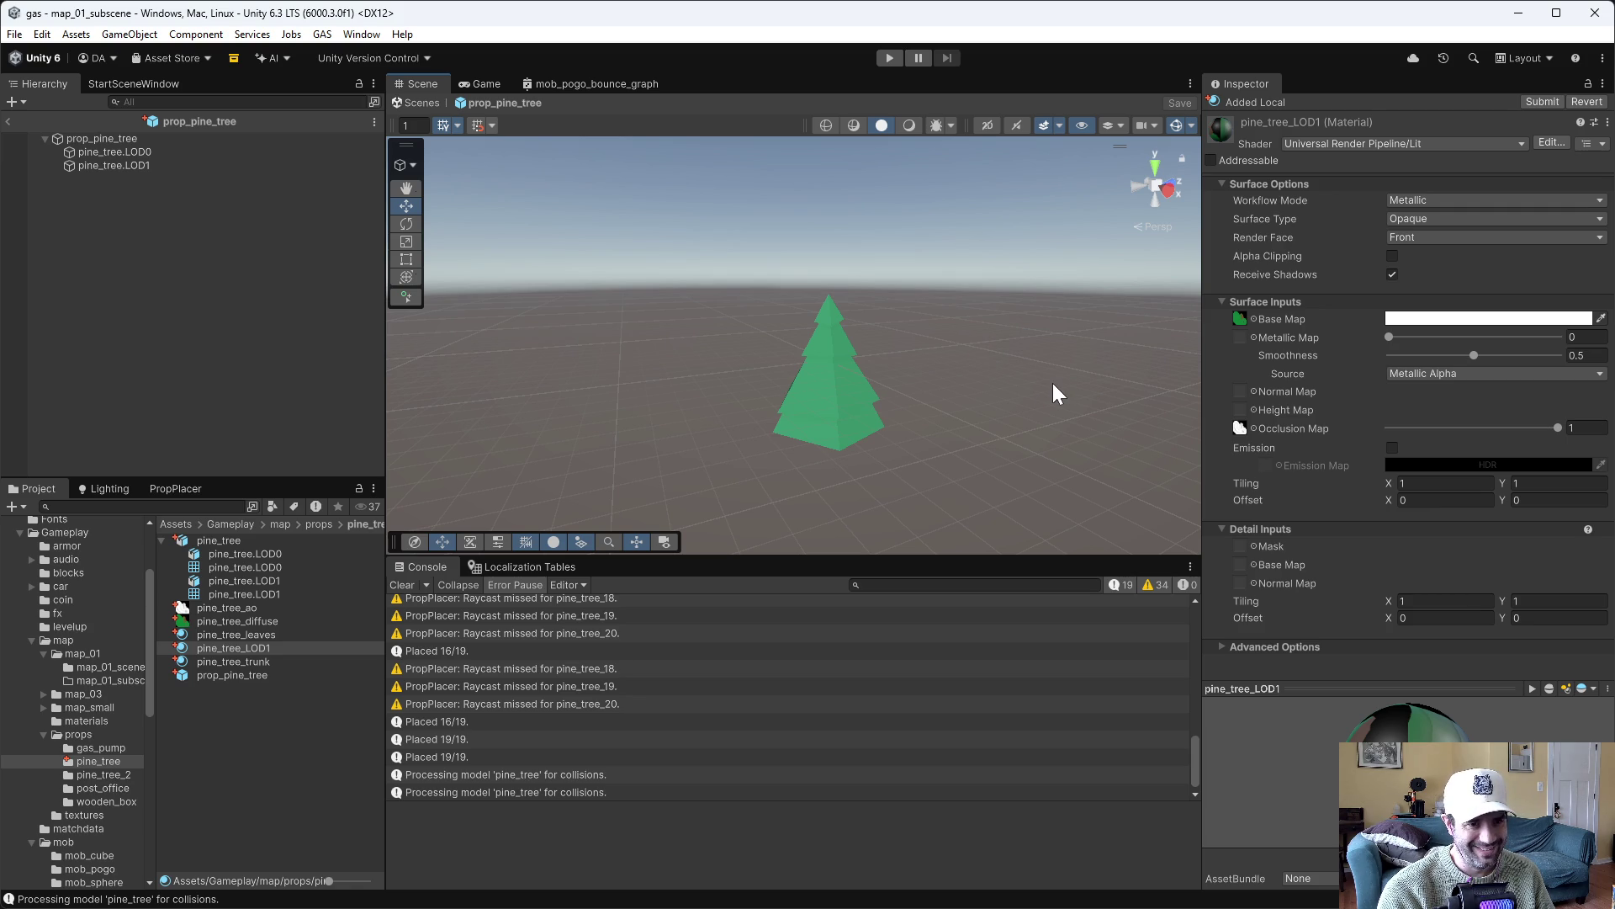
# Show the pine_tree_leaves base colour 4CC88B as 0–1 RGB values, then return to Blender
pyautogui.click(229, 620)
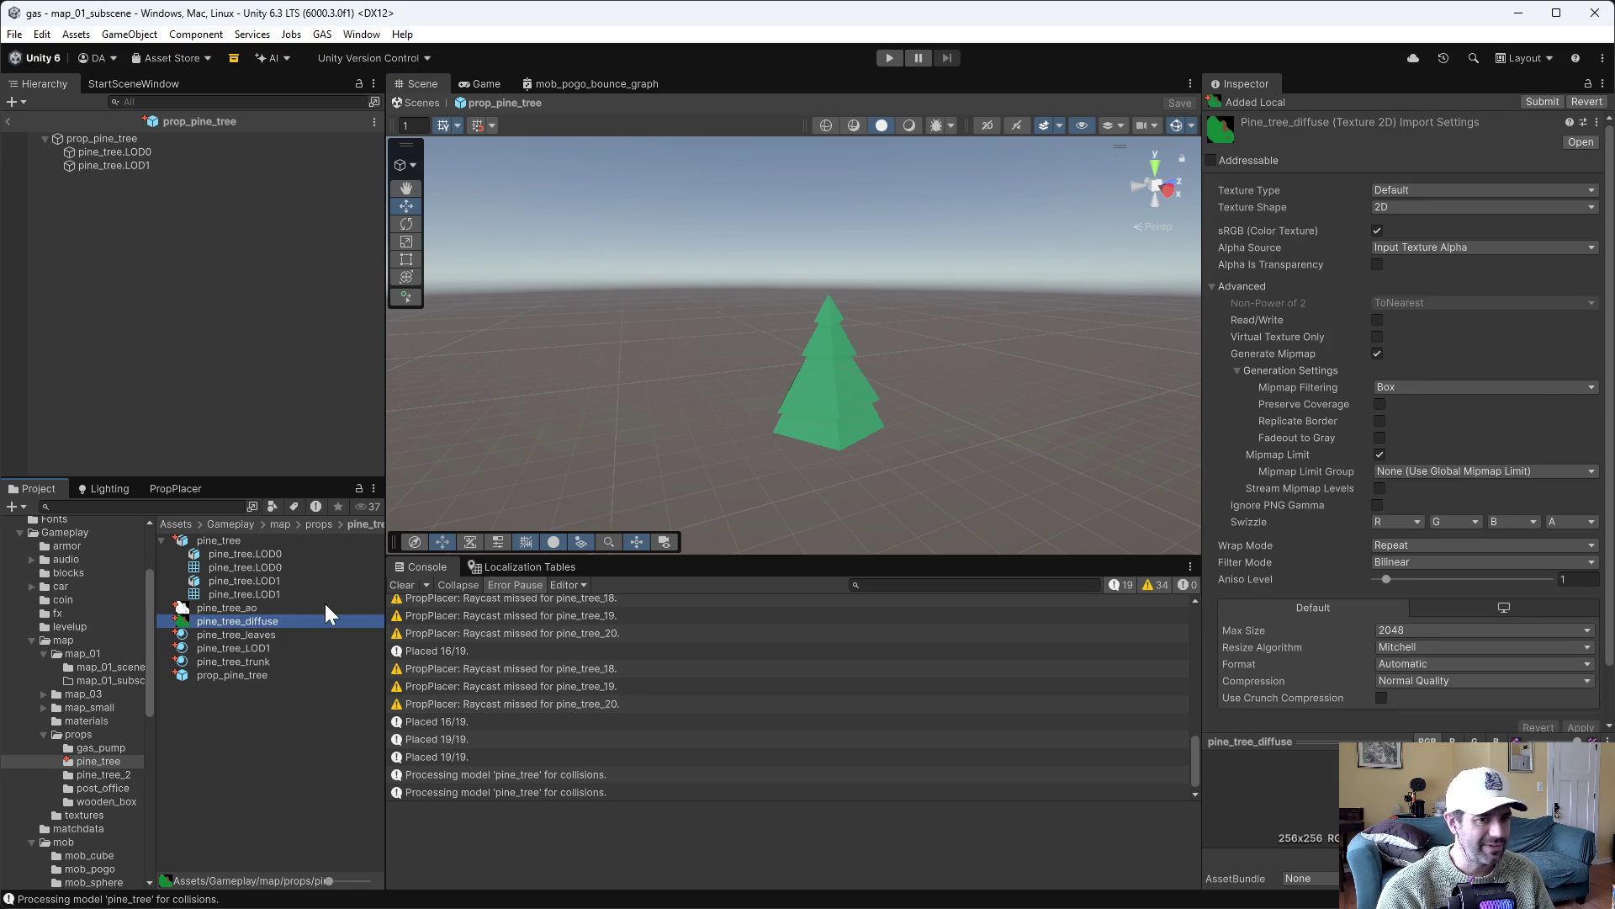
pyautogui.click(237, 648)
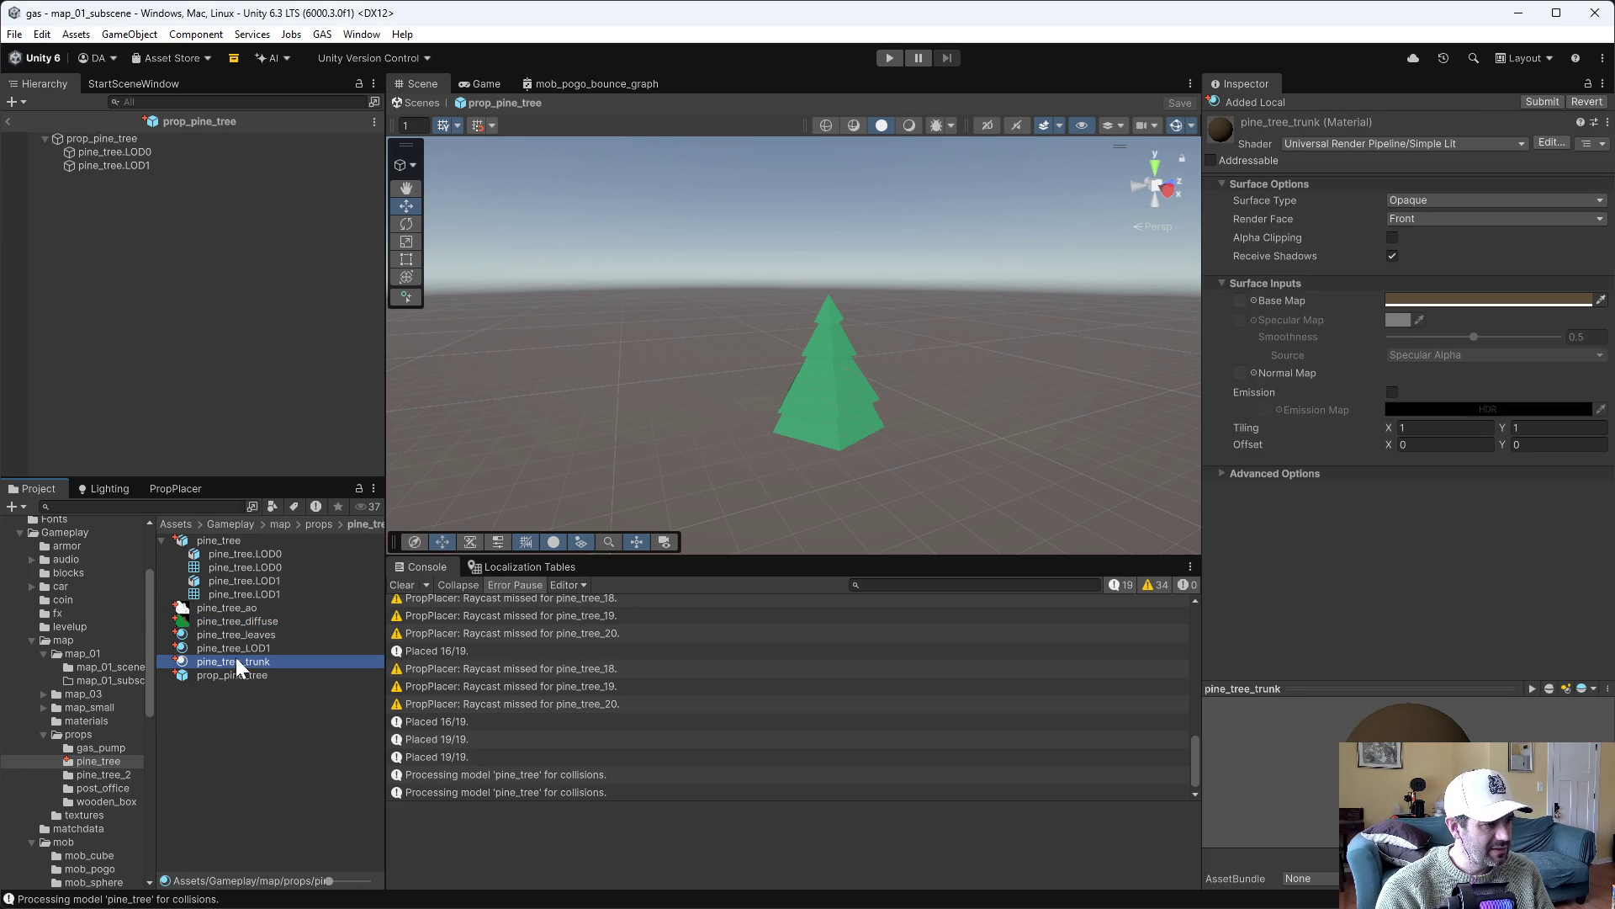
pyautogui.click(244, 634)
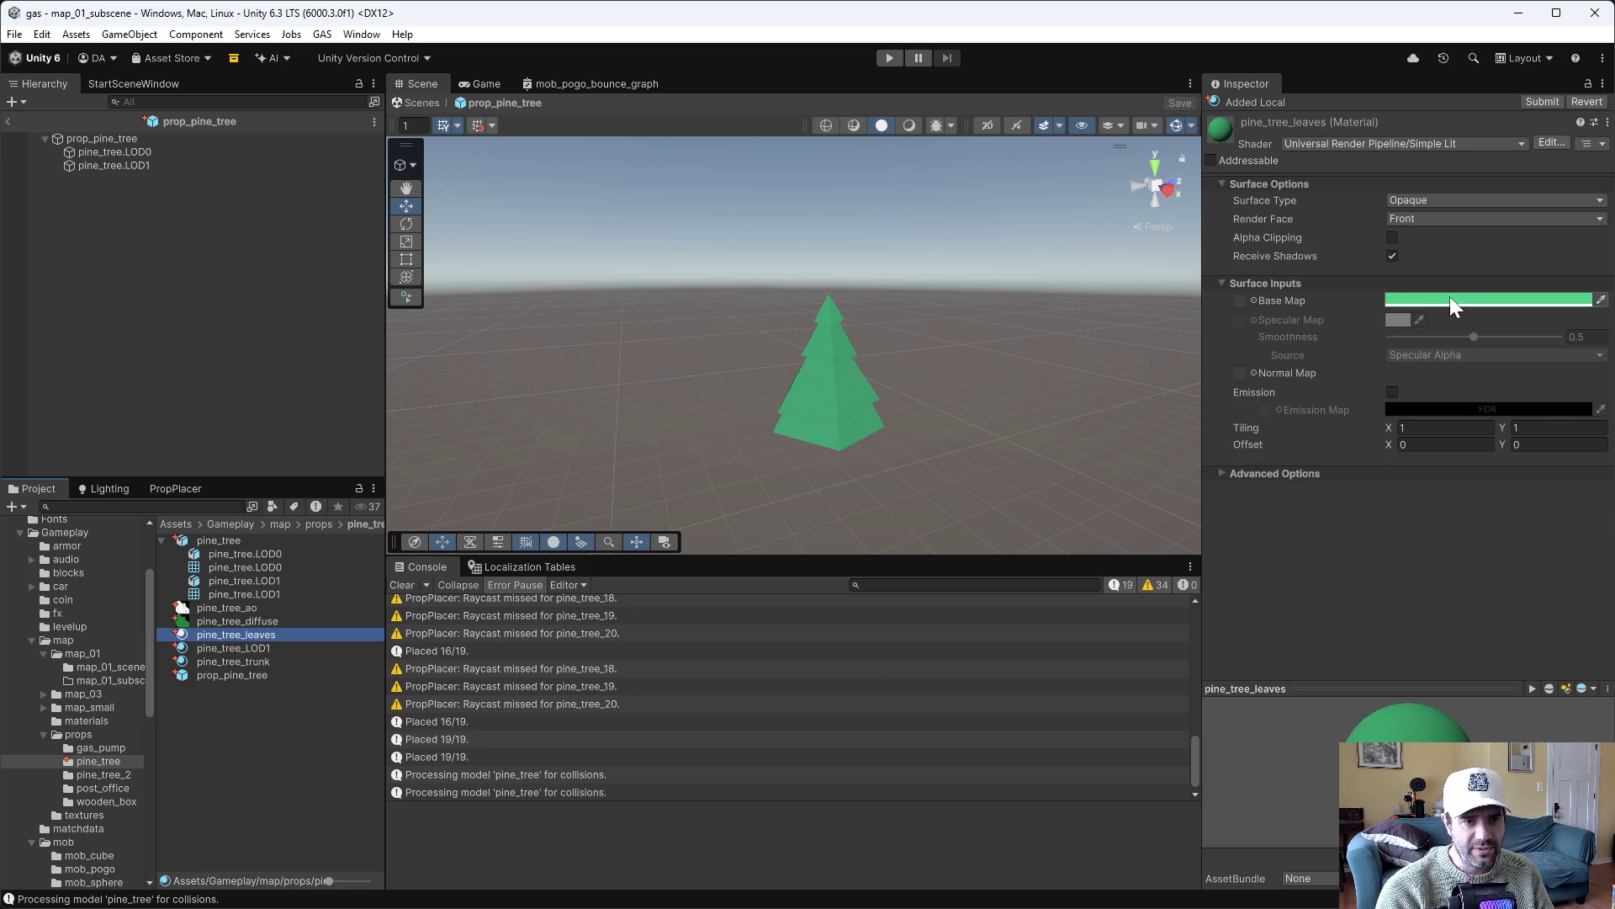
pyautogui.click(1450, 299)
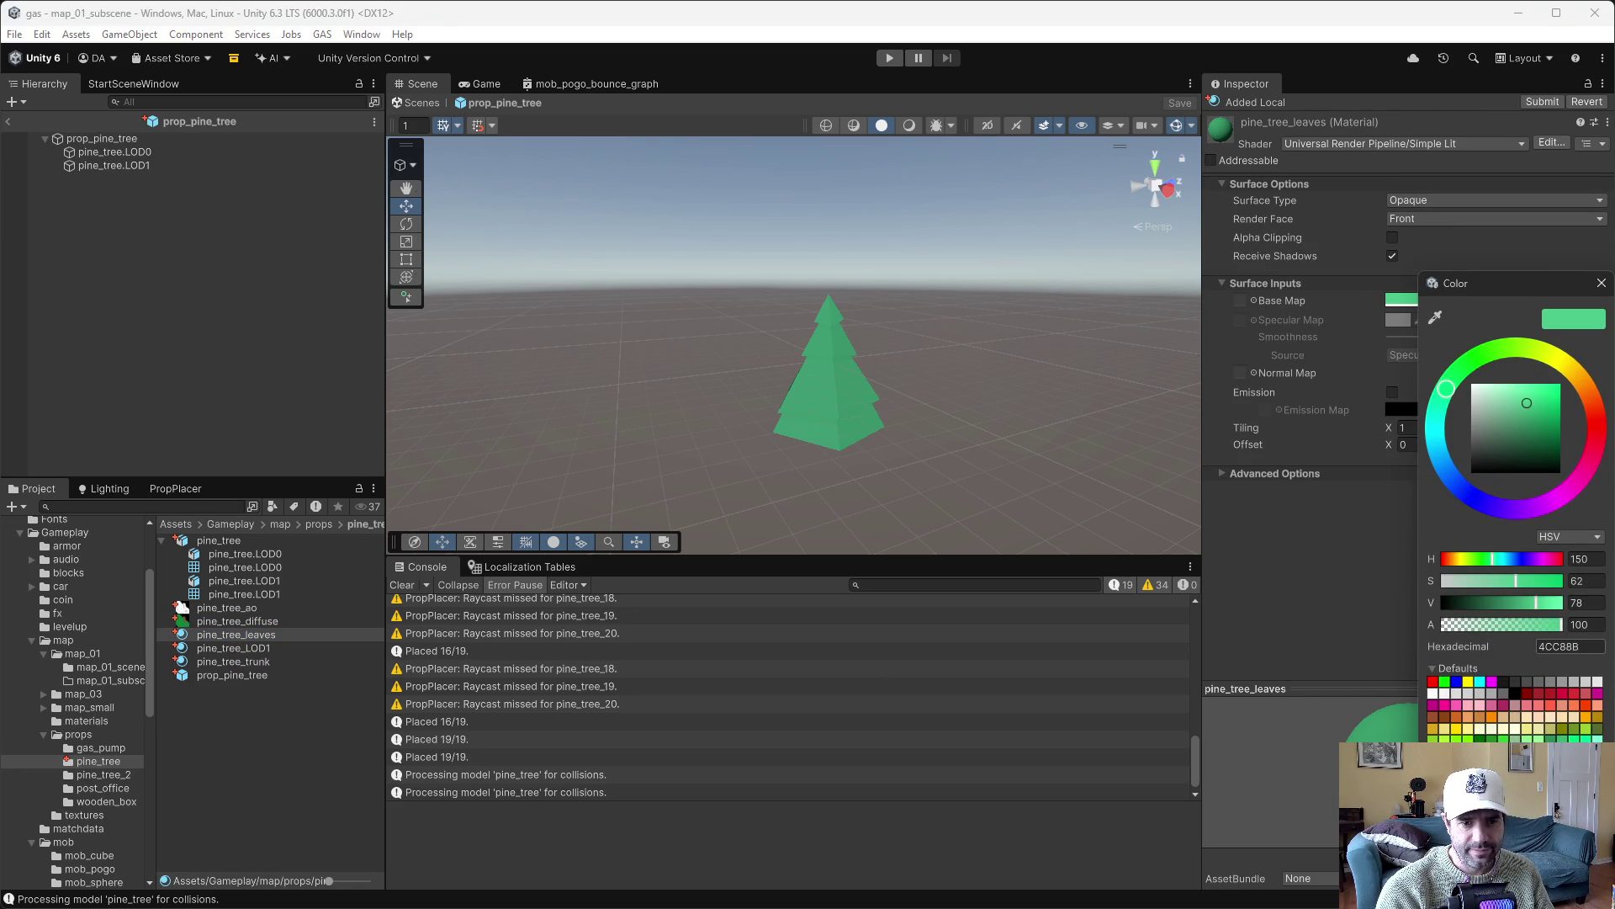
pyautogui.click(1572, 533)
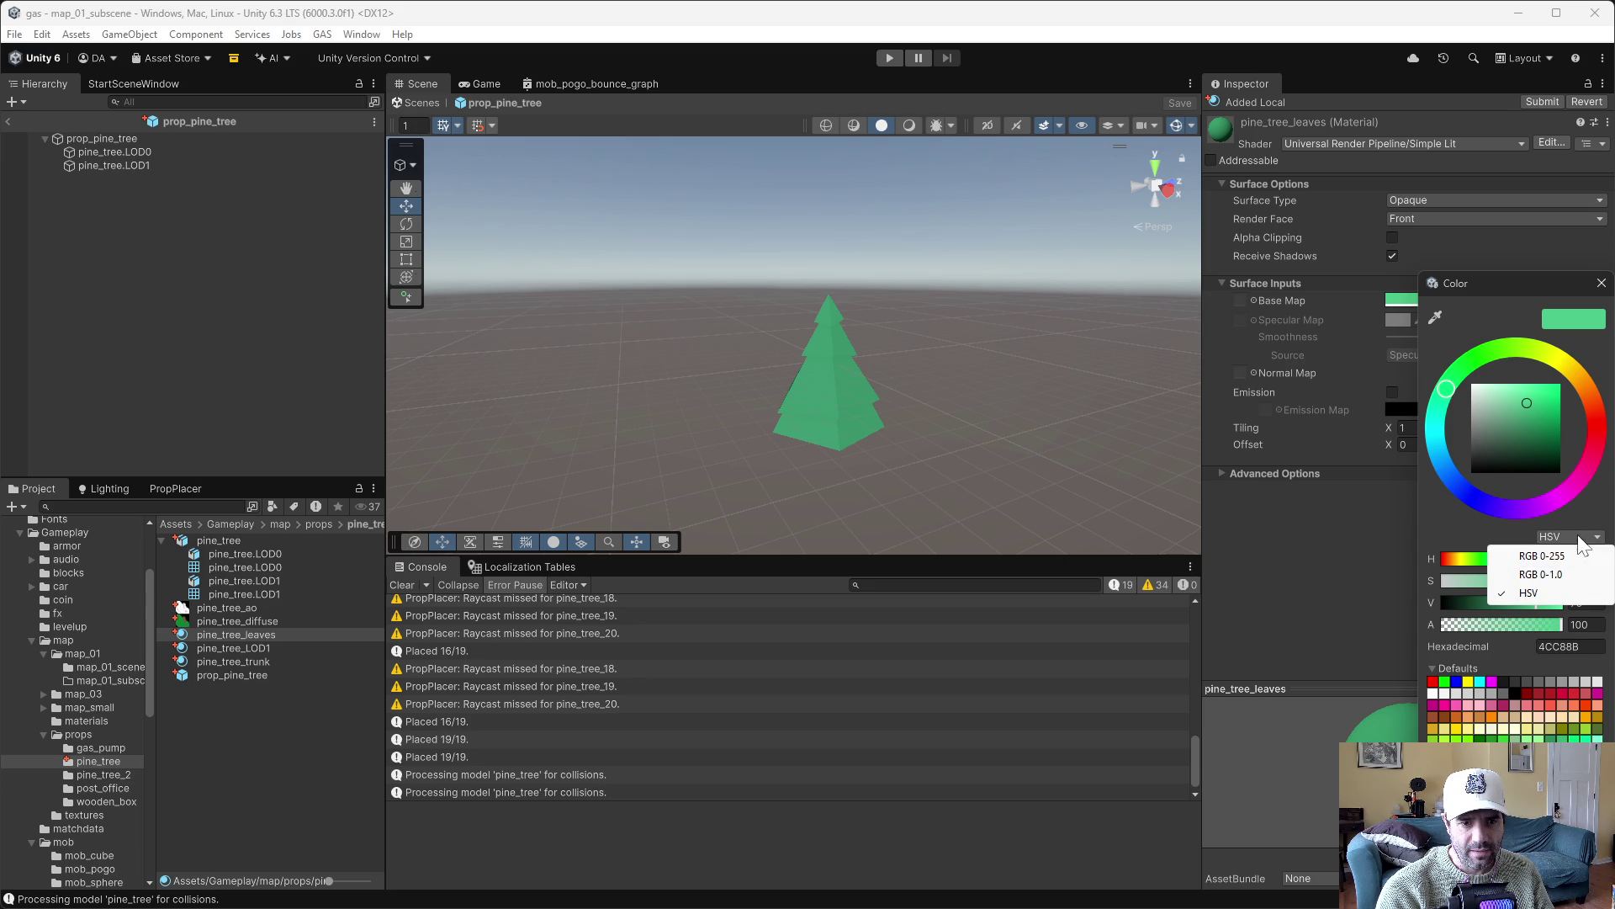
pyautogui.click(1577, 574)
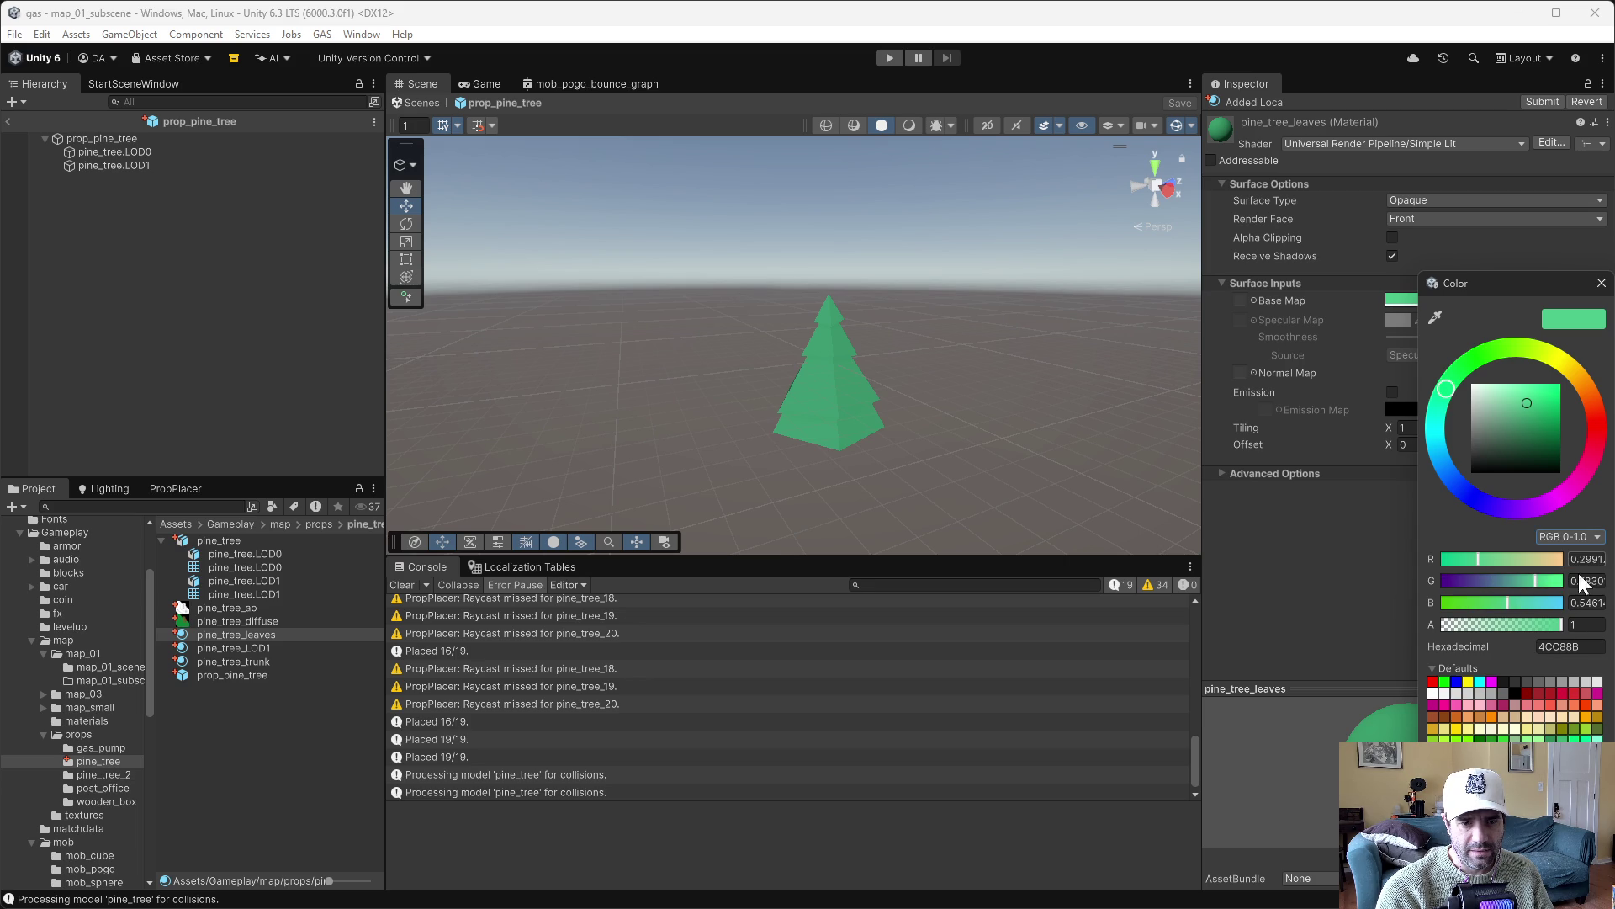
pyautogui.hotkey('alt', 'Tab')
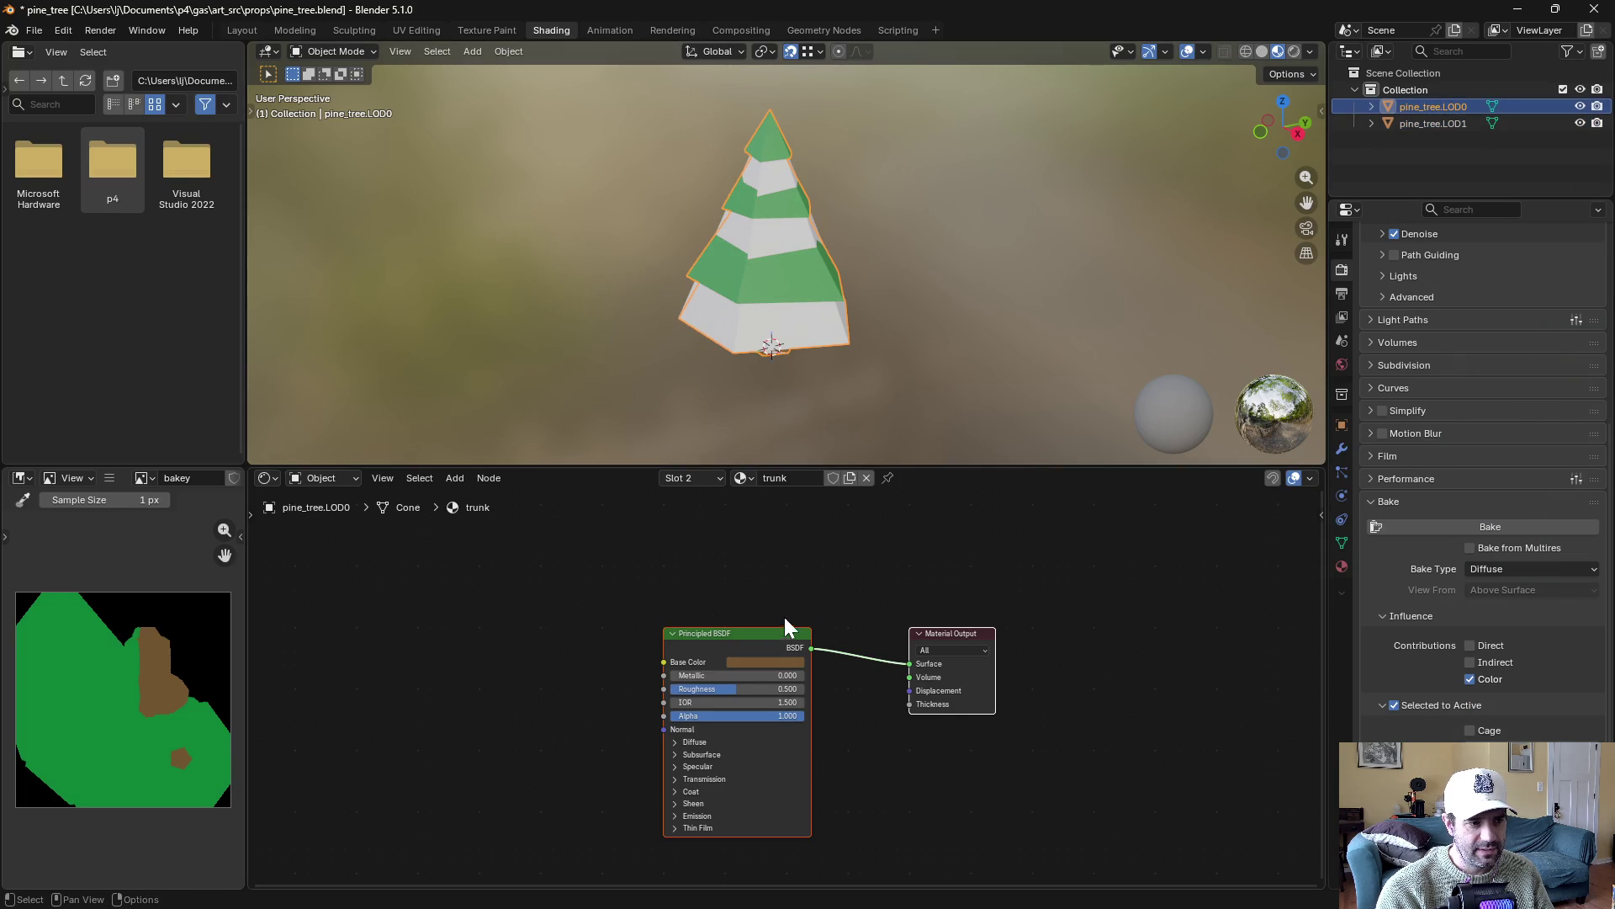
# Open the base colour picker of pine_tree.LOD0's leaves material in Blender
pyautogui.click(1342, 566)
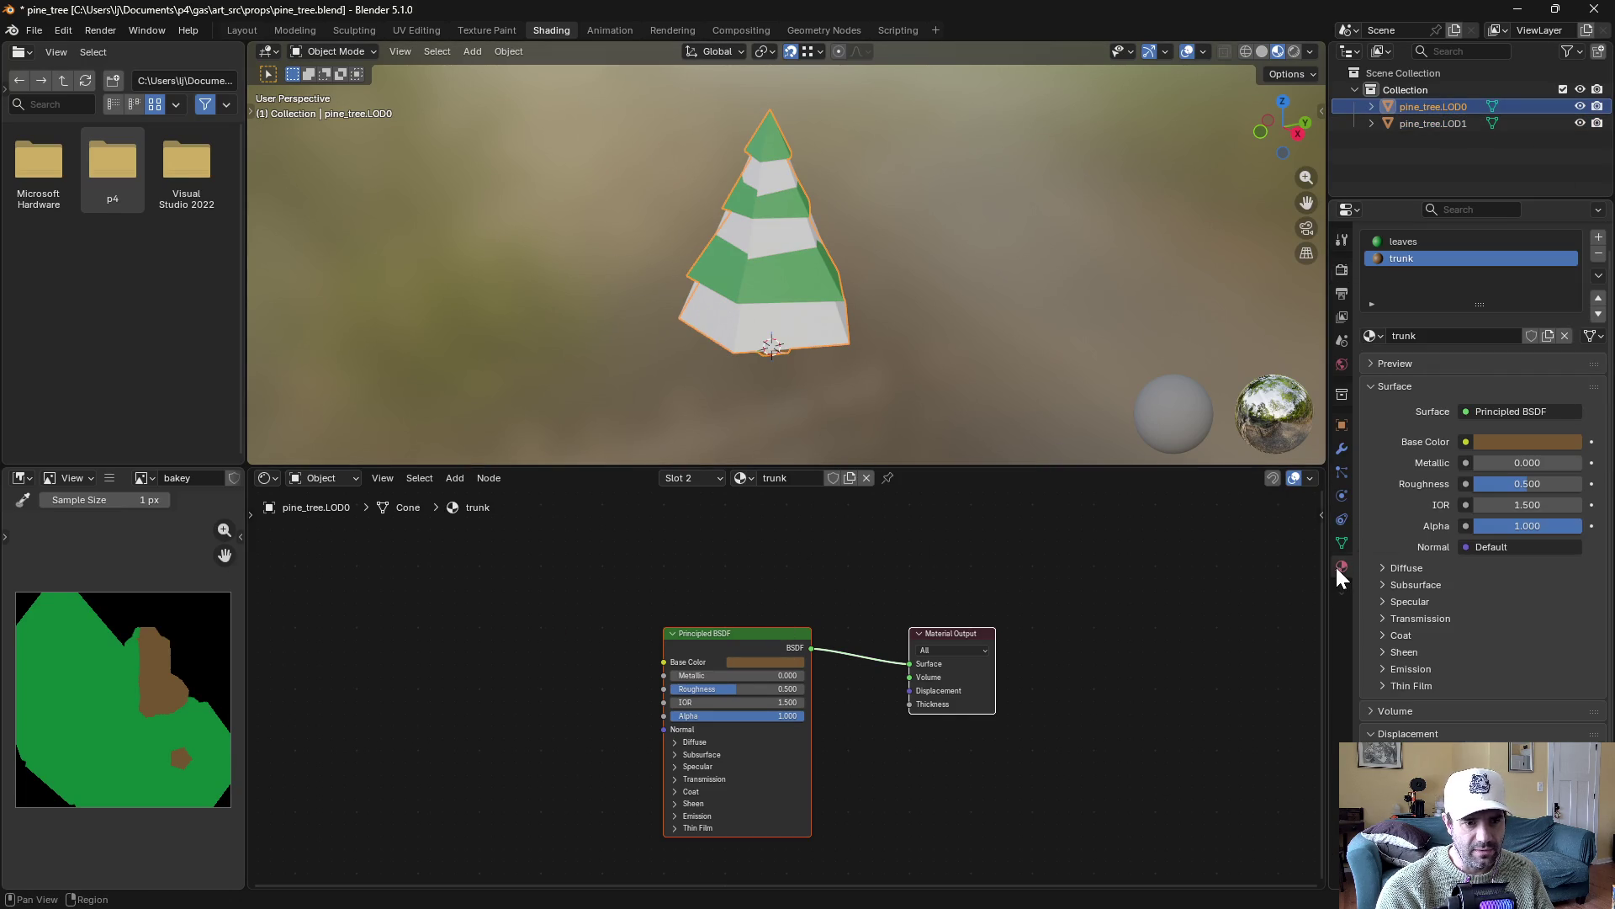
pyautogui.click(1403, 242)
pyautogui.click(773, 662)
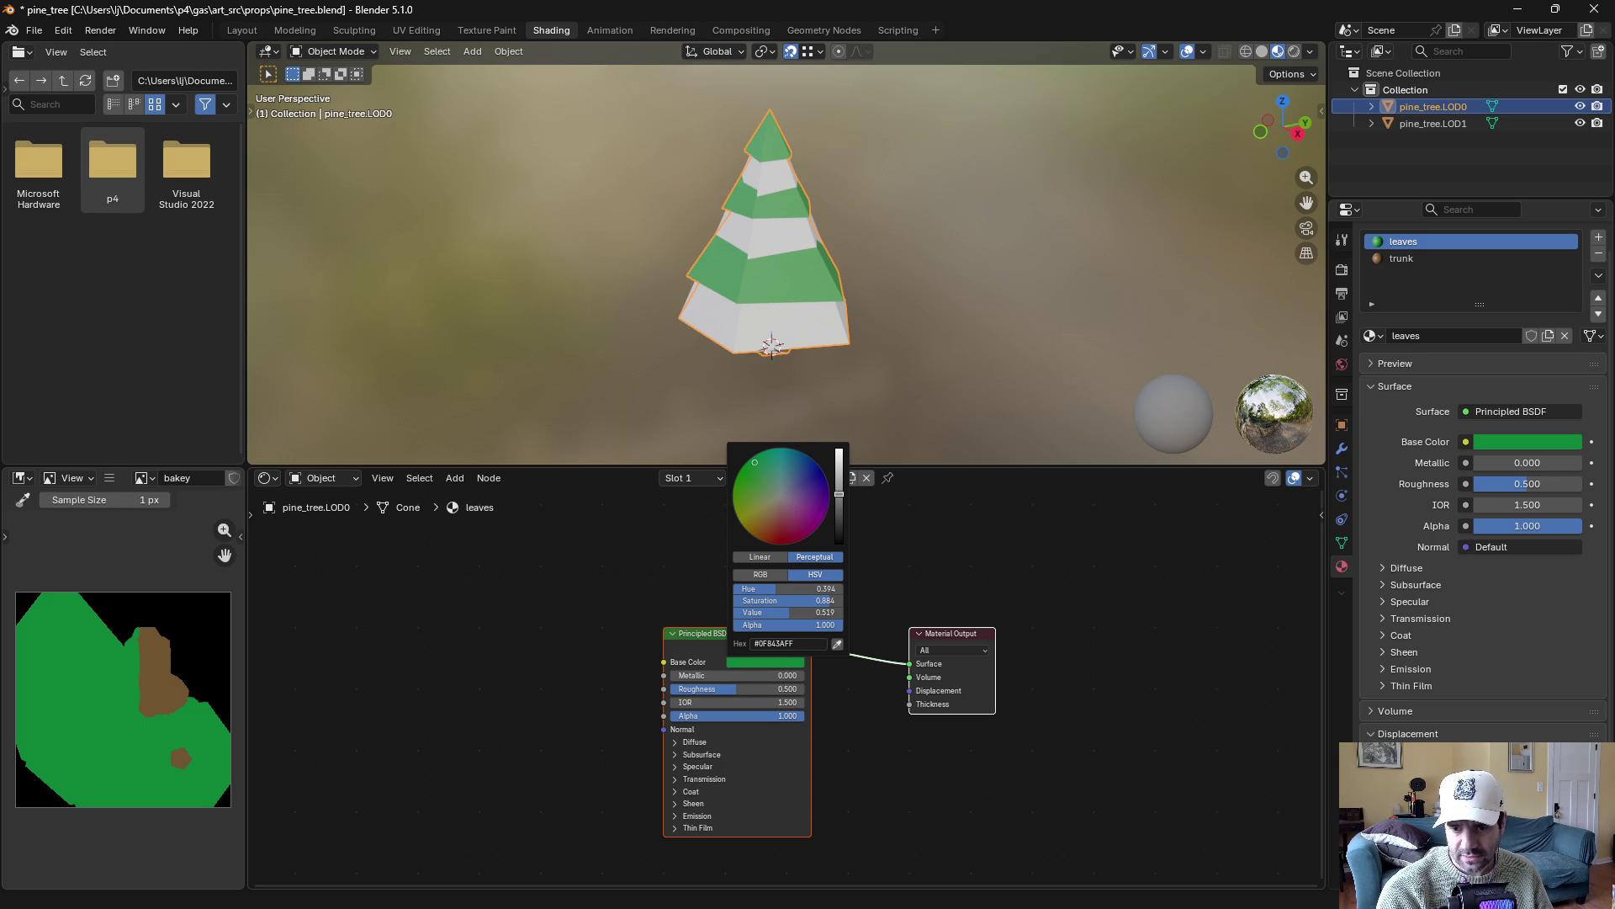
# Copy the leaves hex code 4CC88B from Unity's Base Map colour picker
pyautogui.hotkey('alt', 'Tab')
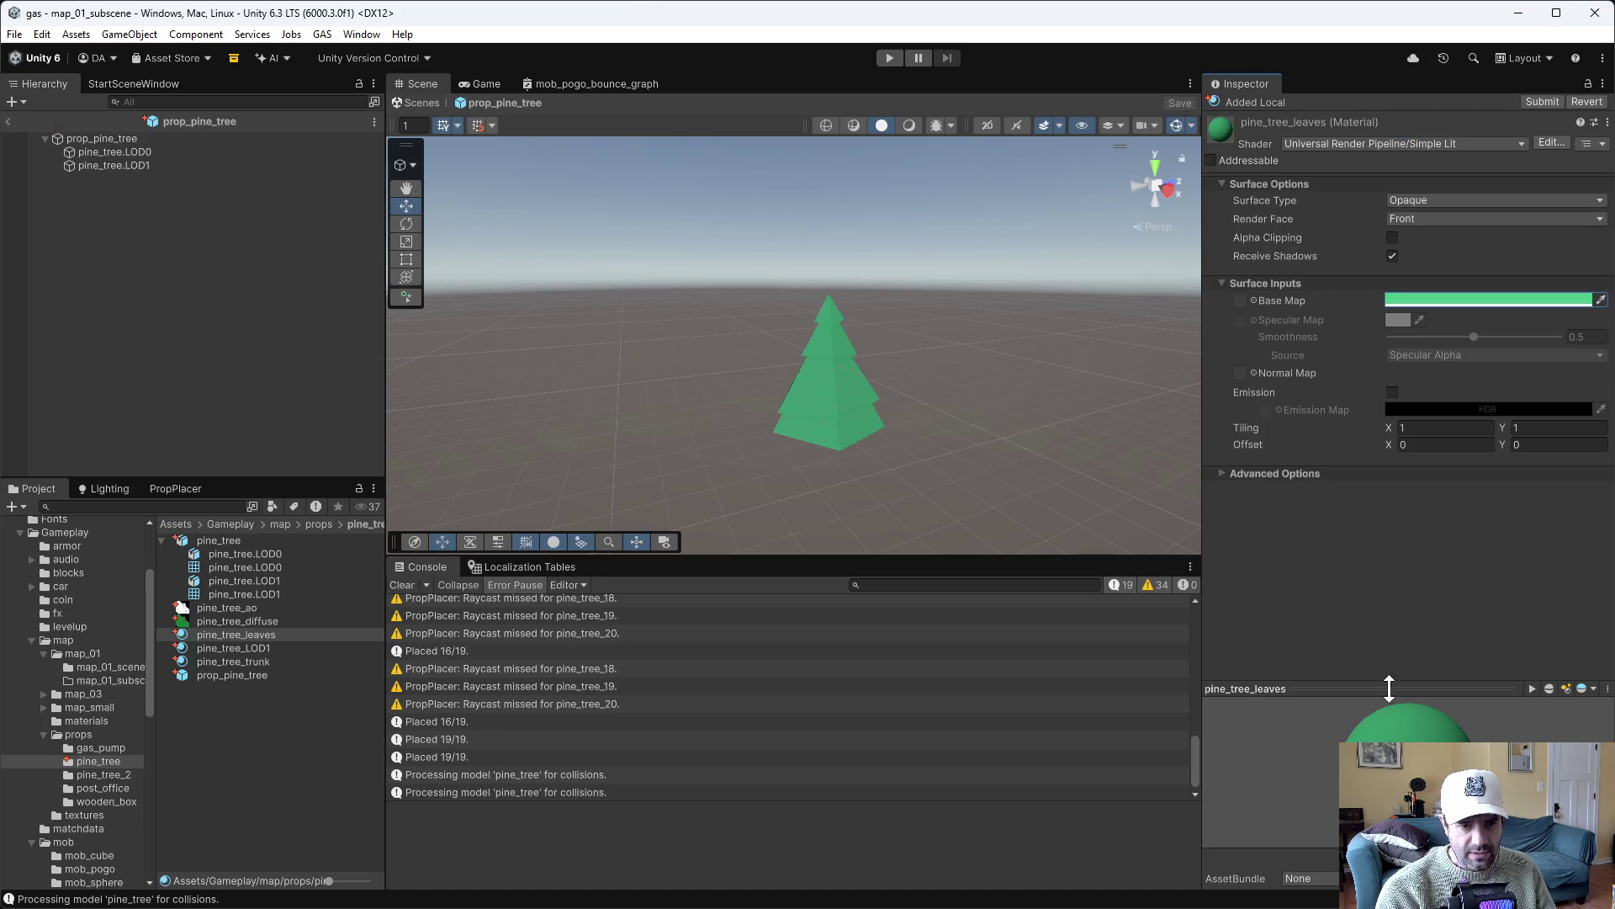
pyautogui.click(1420, 301)
pyautogui.click(1547, 648)
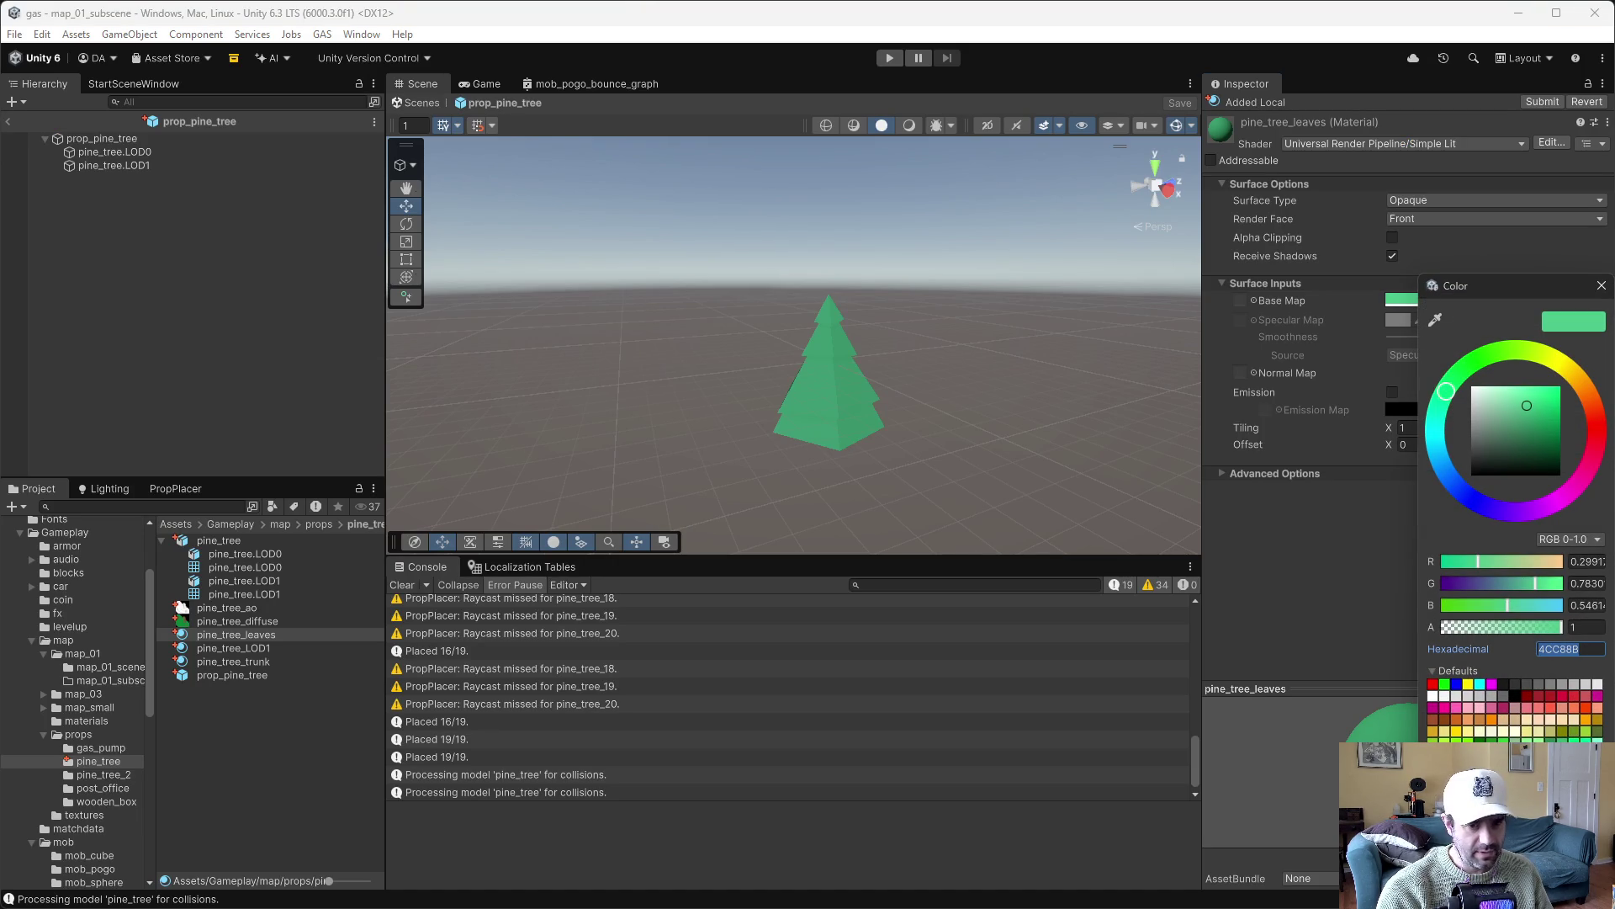
pyautogui.hotkey('alt', 'Tab')
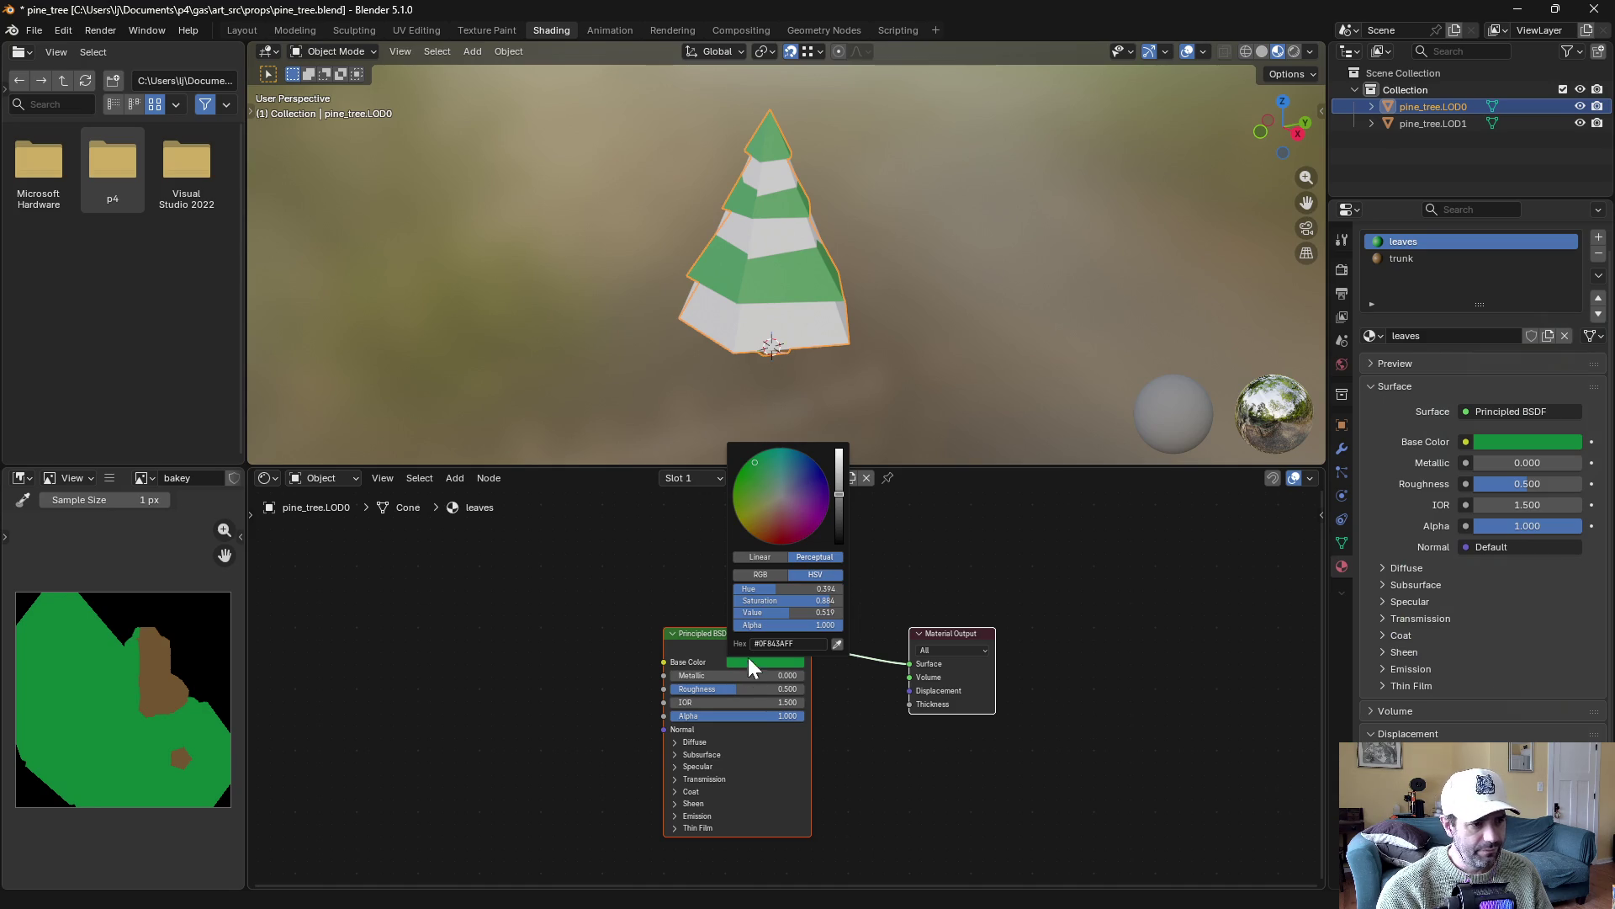
# Paste 4CC88B as the leaves material's base colour hex value
pyautogui.click(765, 643)
pyautogui.write('4CC88B')
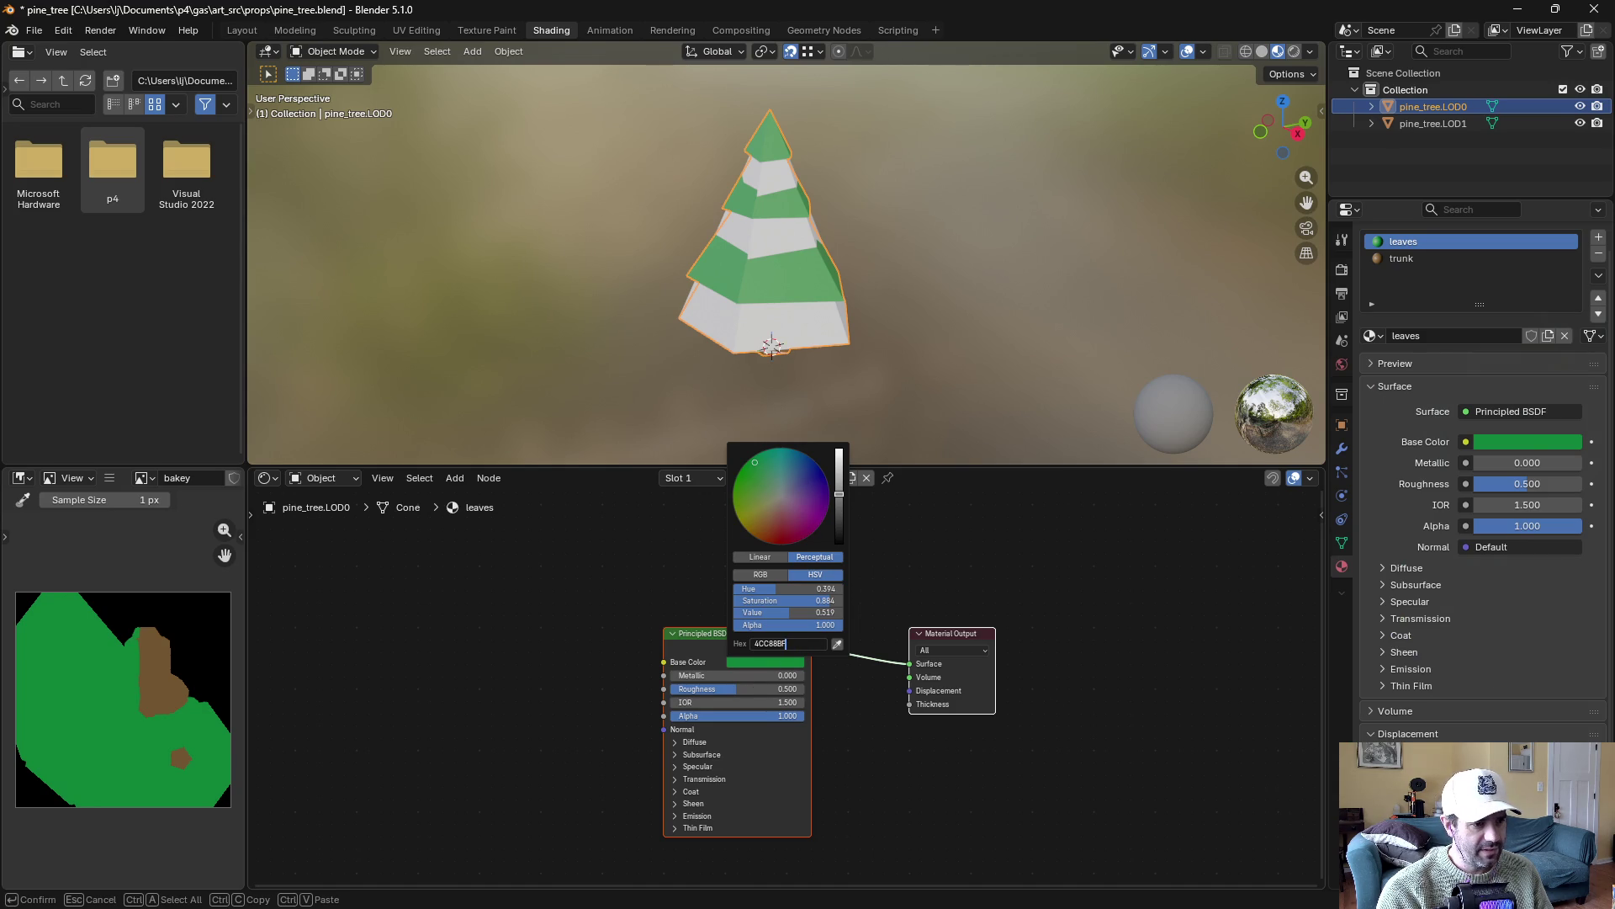
pyautogui.press('Tab')
pyautogui.press('Return')
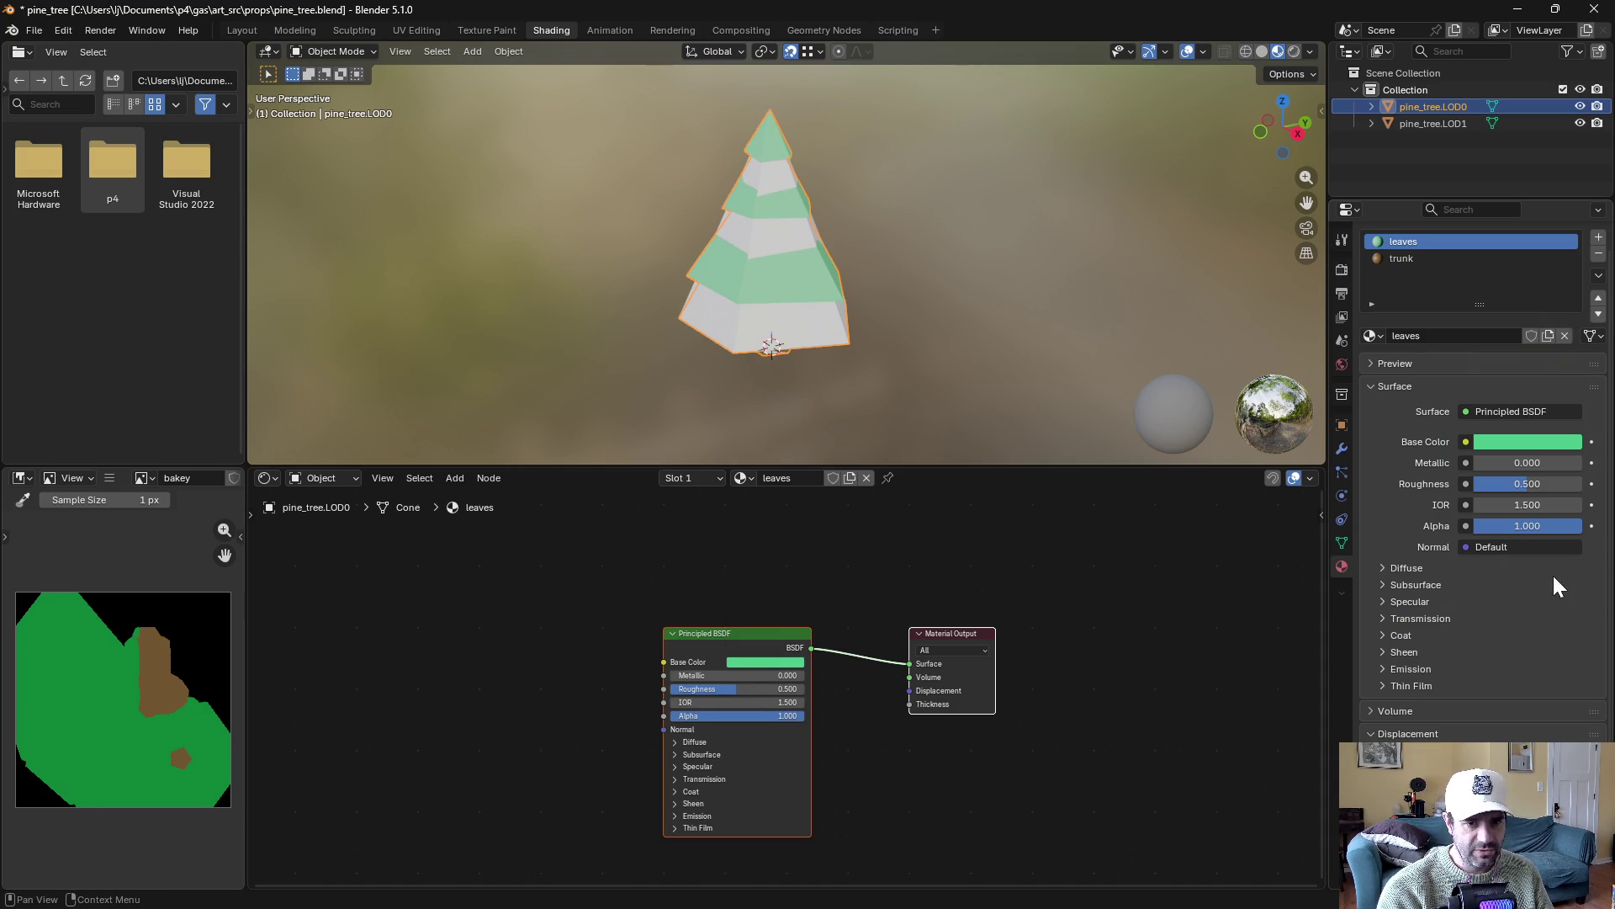
# Rebake the diffuse texture onto pine_tree.LOD1
pyautogui.keyDown('ctrl'); pyautogui.click(1420, 119); pyautogui.keyUp('ctrl')
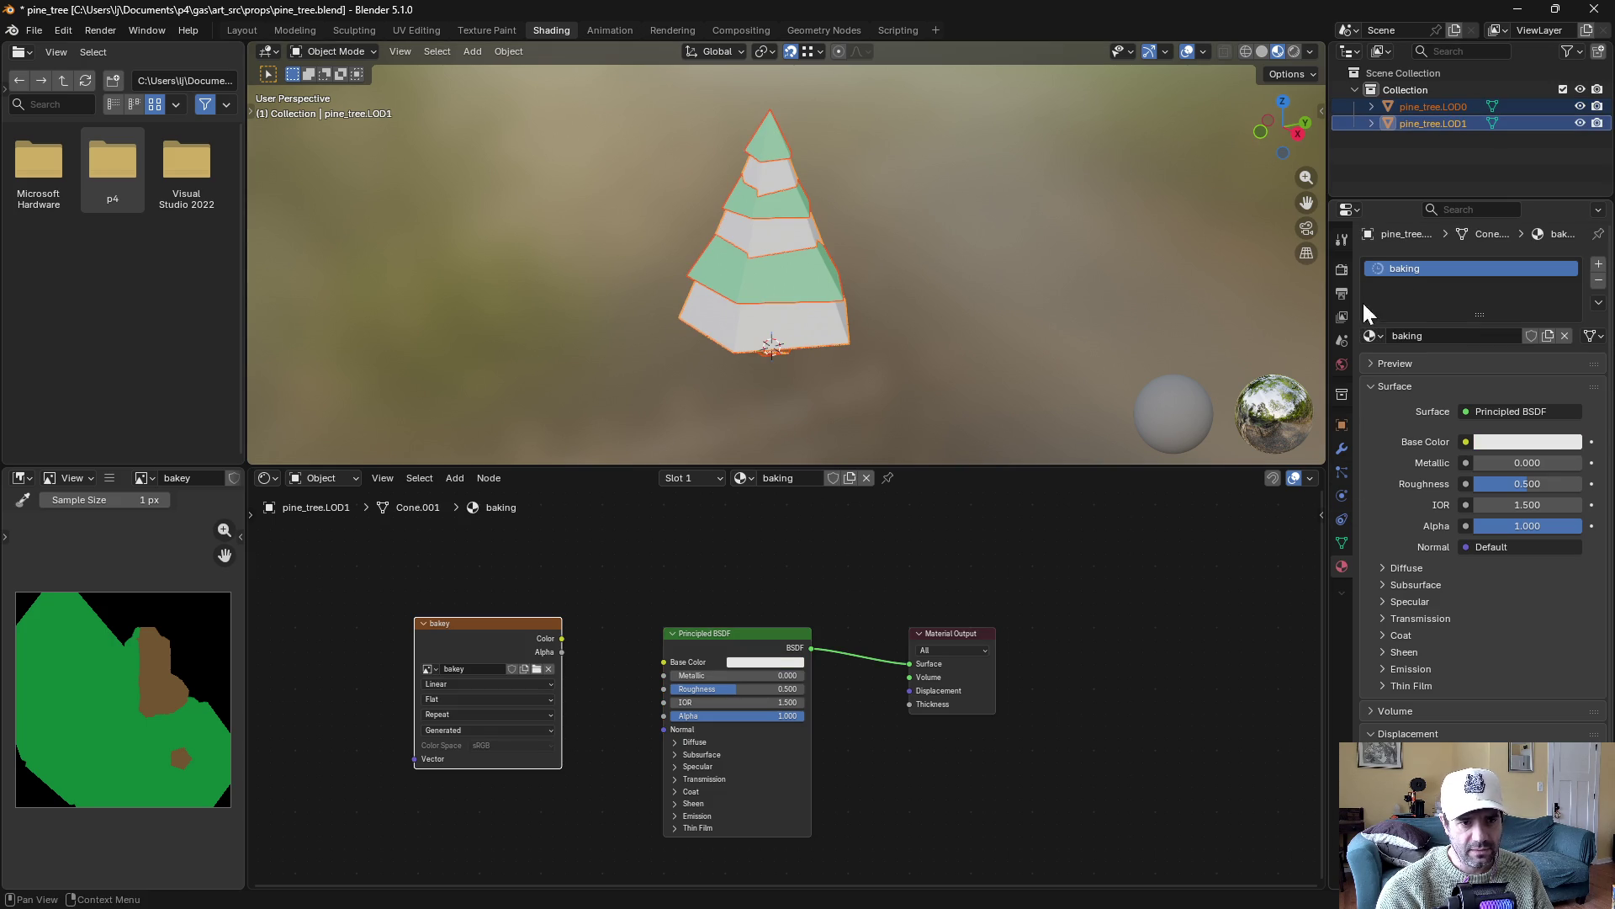
pyautogui.click(1341, 269)
pyautogui.scroll(-10, 1482, 658)
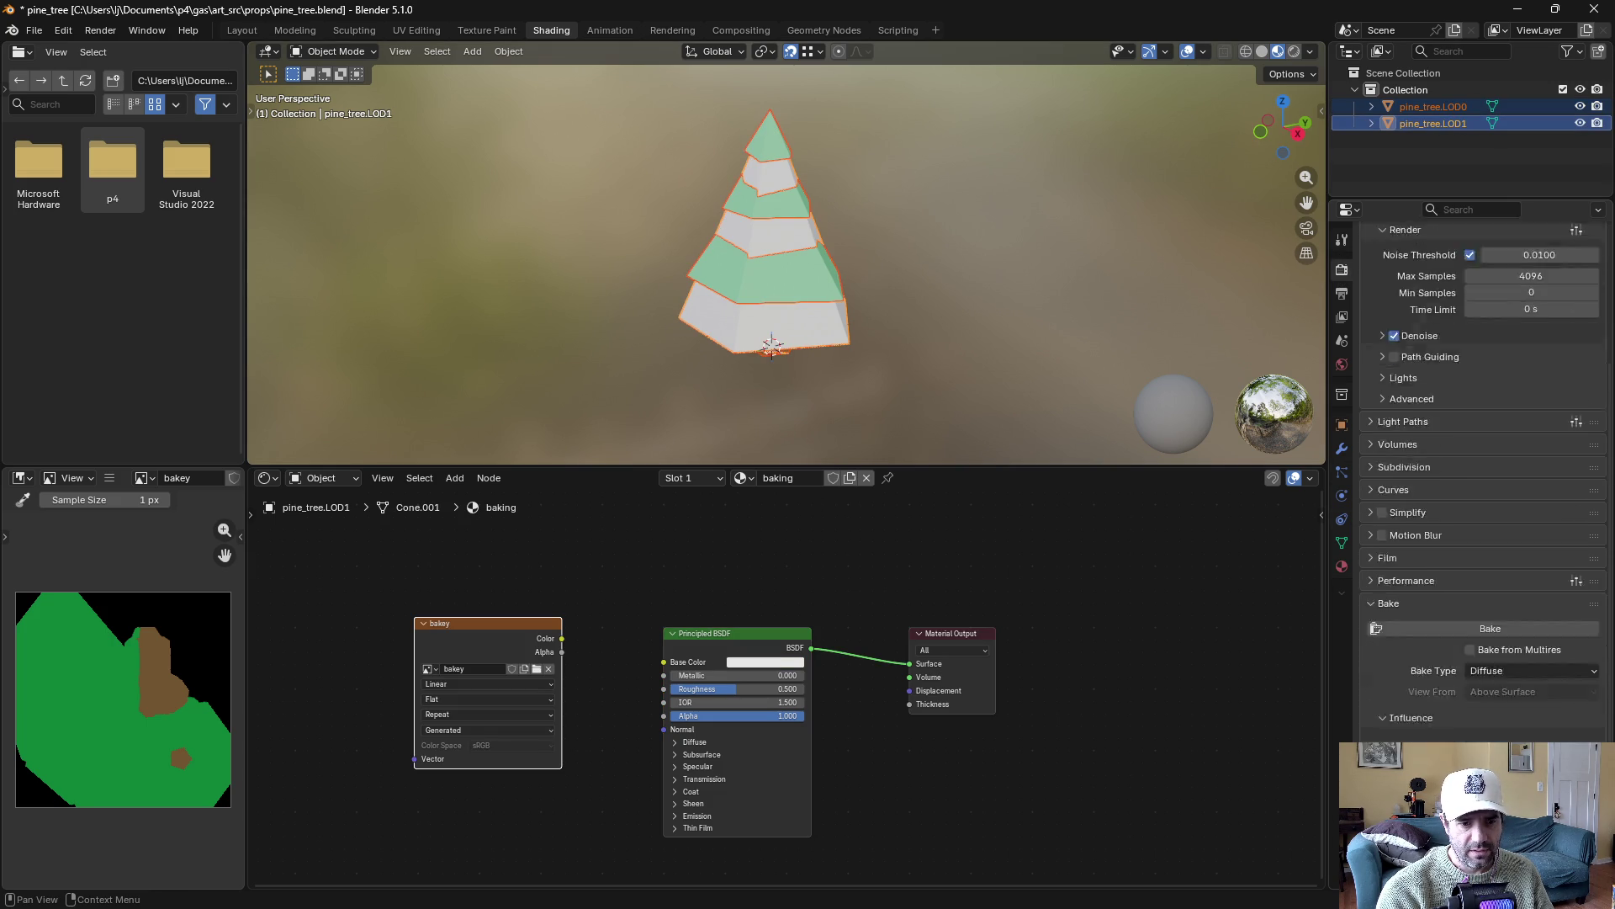
pyautogui.scroll(-4, 1466, 700)
pyautogui.click(1446, 530)
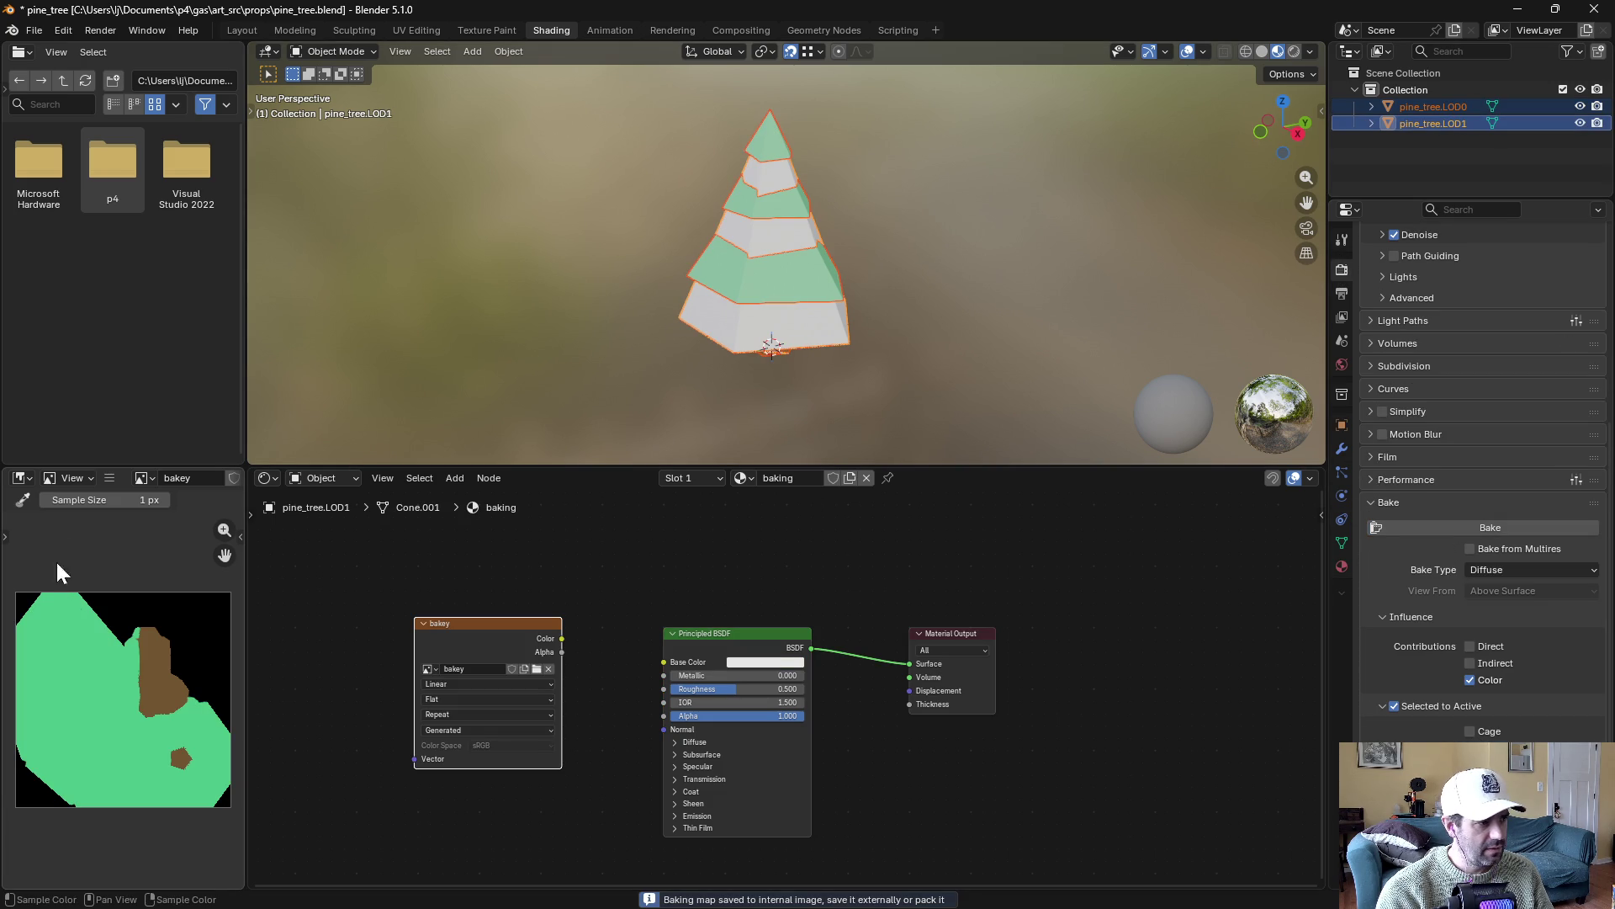
# Overwrite pine_tree_diffuse.png with the new bake and return to Unity
pyautogui.click(109, 477)
pyautogui.click(322, 703)
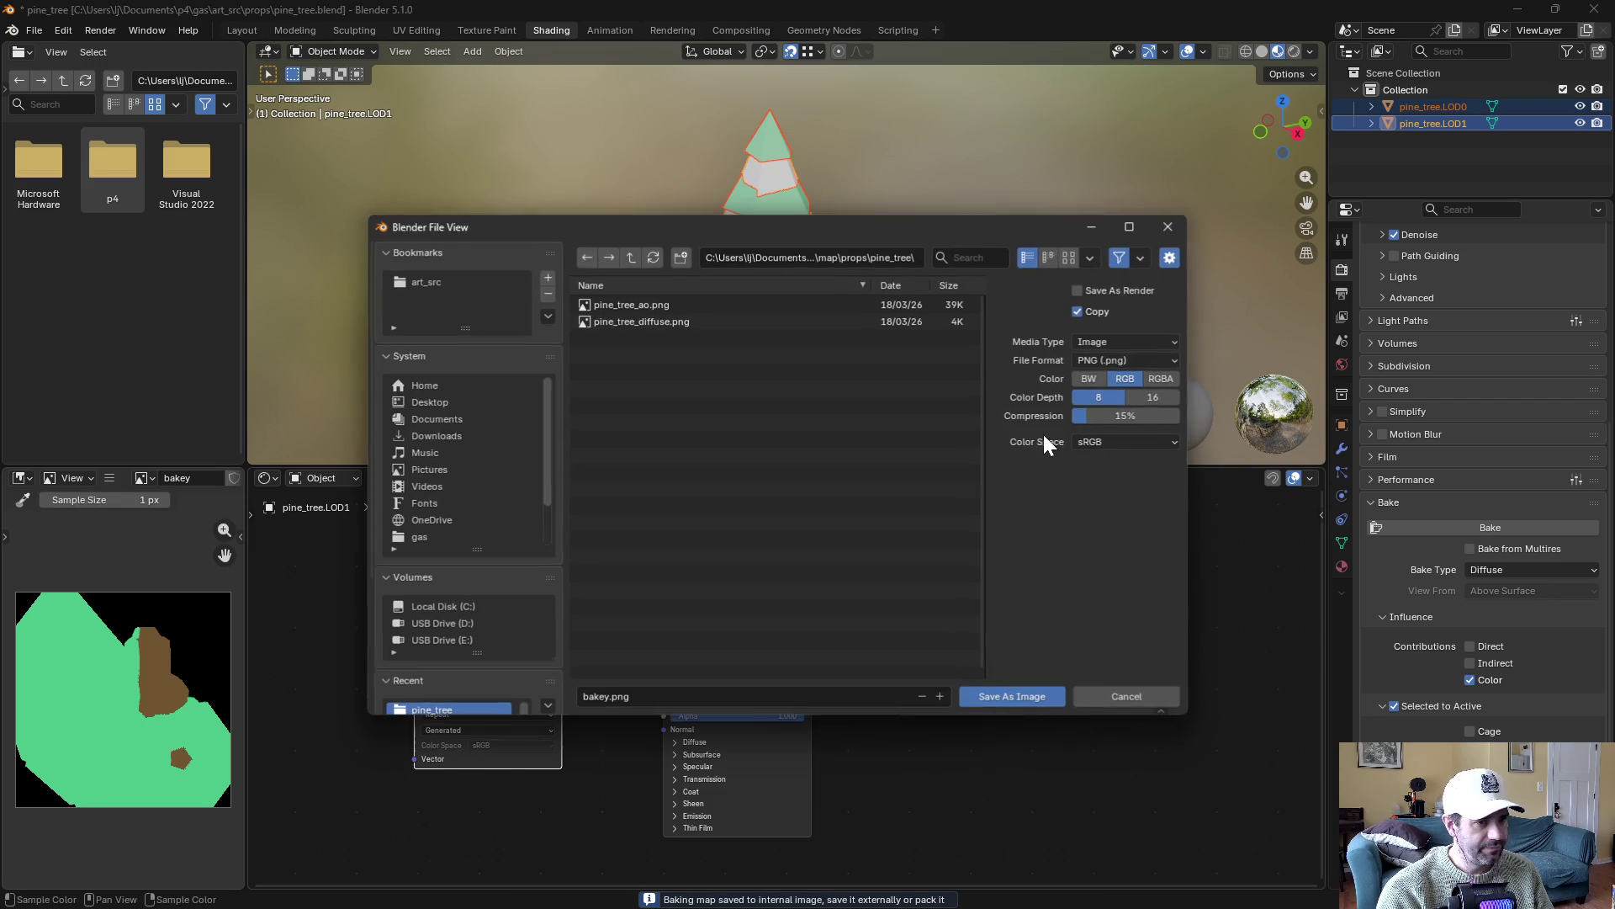
pyautogui.click(644, 323)
pyautogui.click(1015, 695)
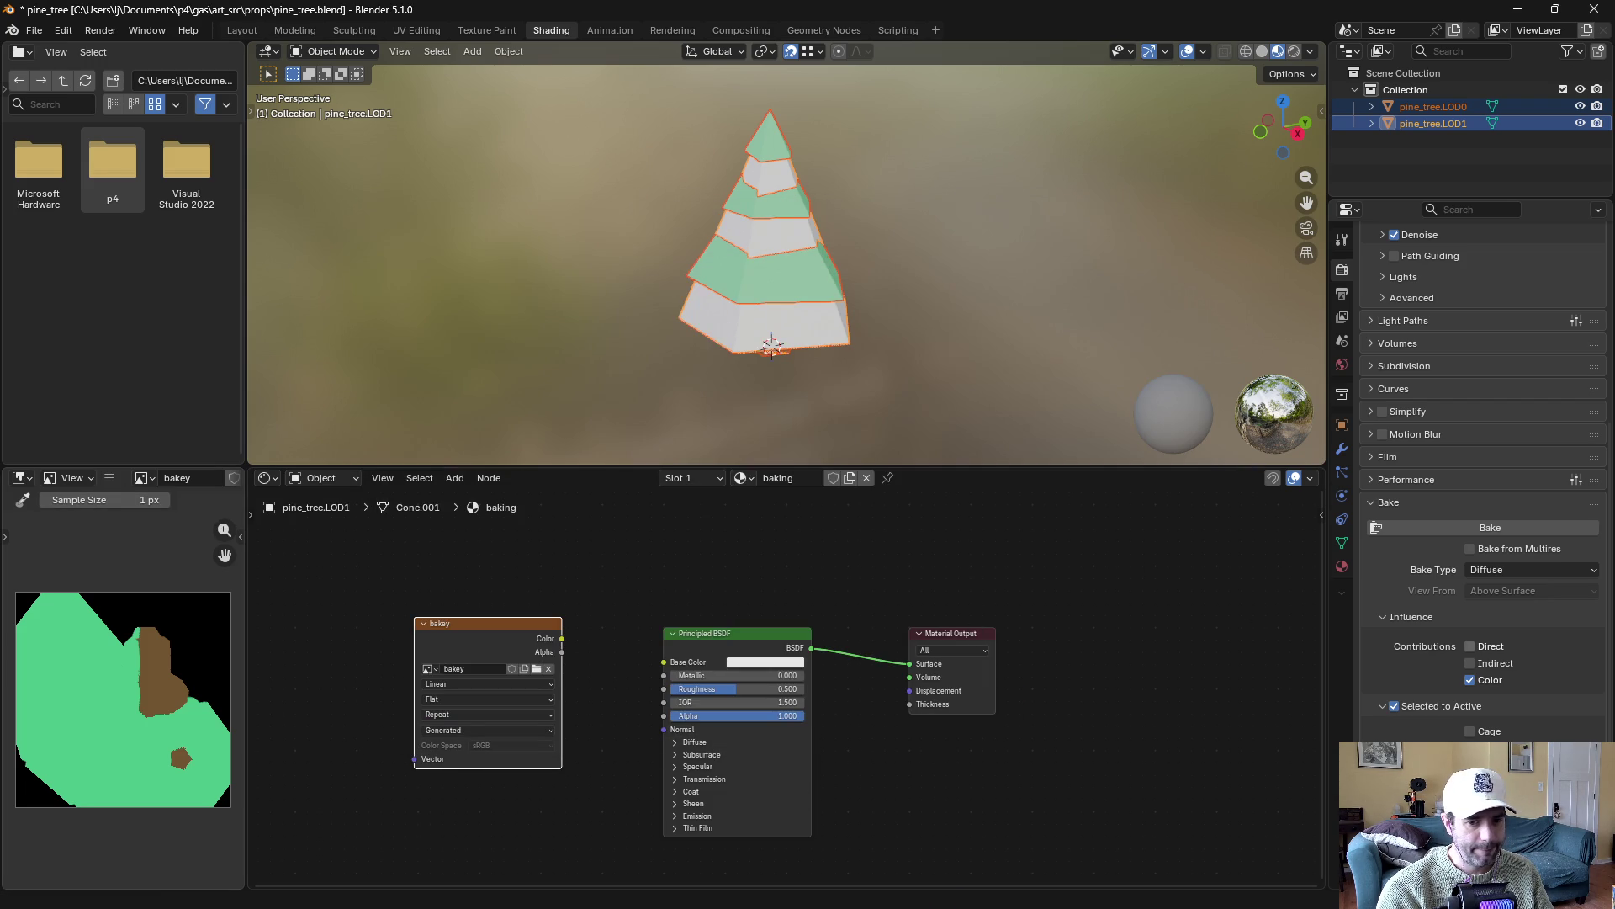
pyautogui.hotkey('alt', 'Tab')
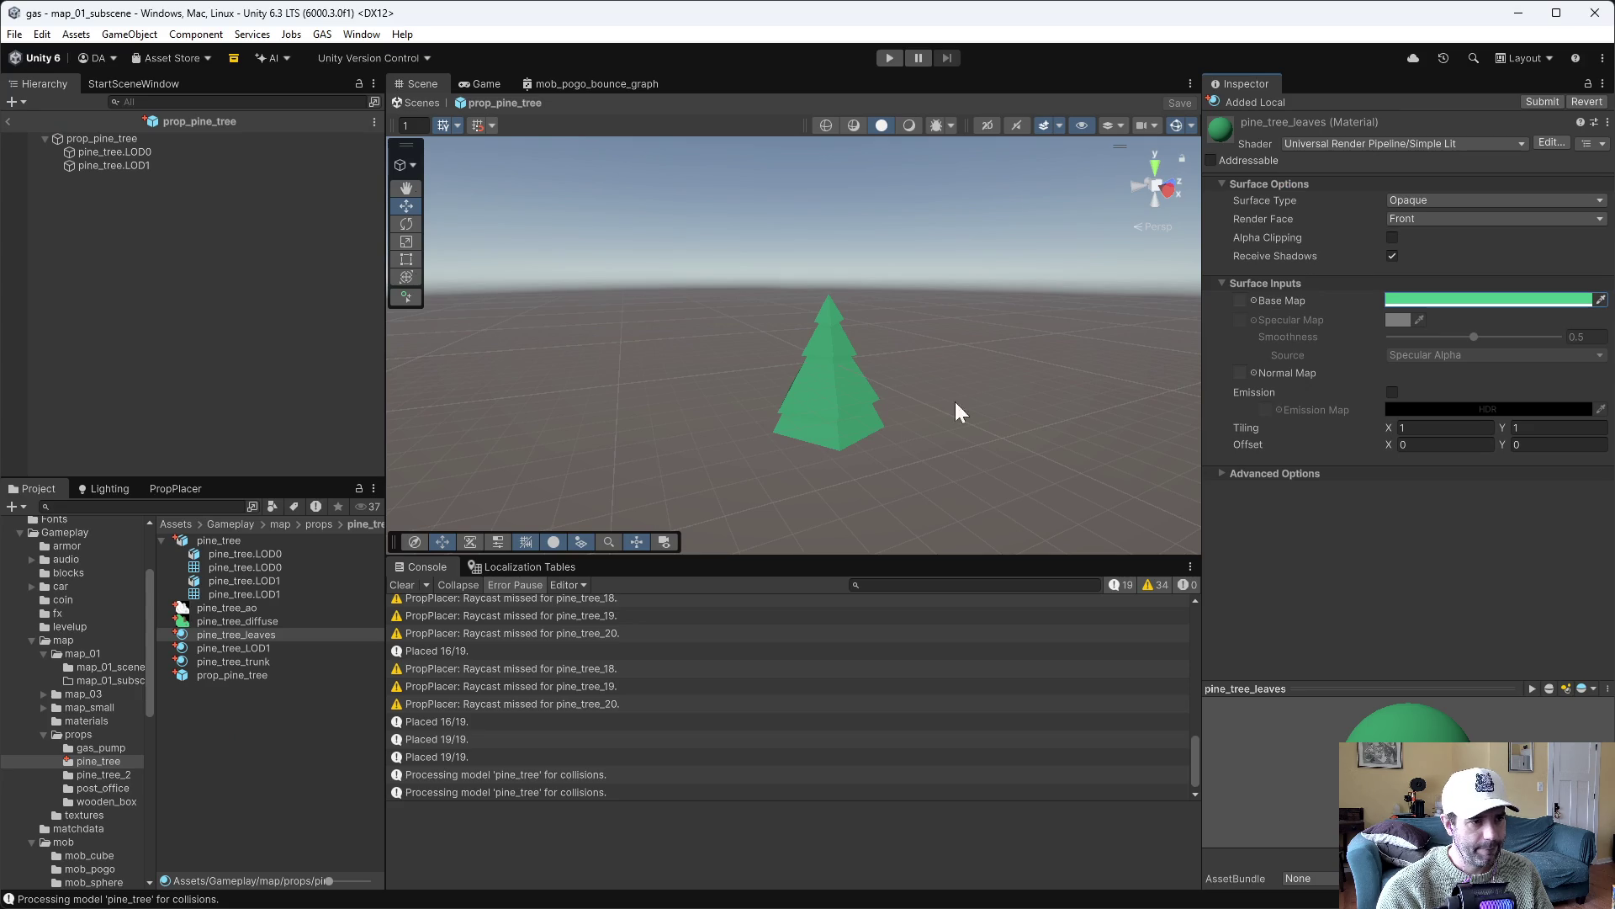
# Orbit and zoom to compare both LODs' leaf green, then select the pine_tree_LOD1 material
pyautogui.moveTo(839, 353)
pyautogui.mouseDown()
pyautogui.moveTo(916, 317)
pyautogui.moveTo(900, 311)
pyautogui.mouseUp()
pyautogui.scroll(-2, 900, 311)
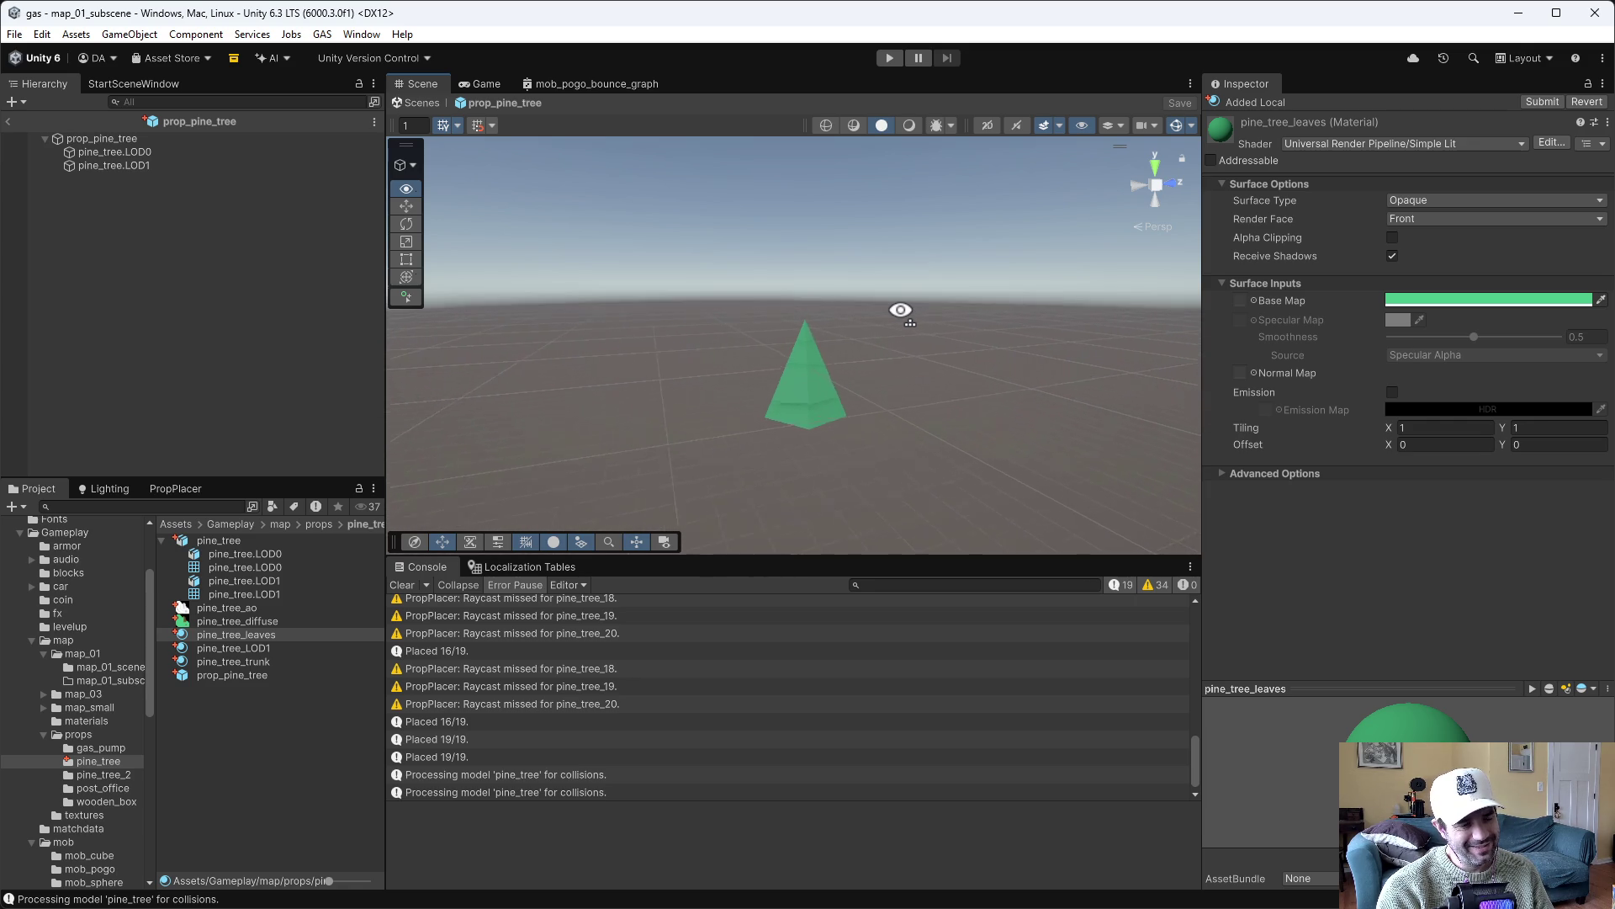
pyautogui.scroll(2, 900, 311)
pyautogui.scroll(-2, 900, 310)
pyautogui.scroll(2, 901, 311)
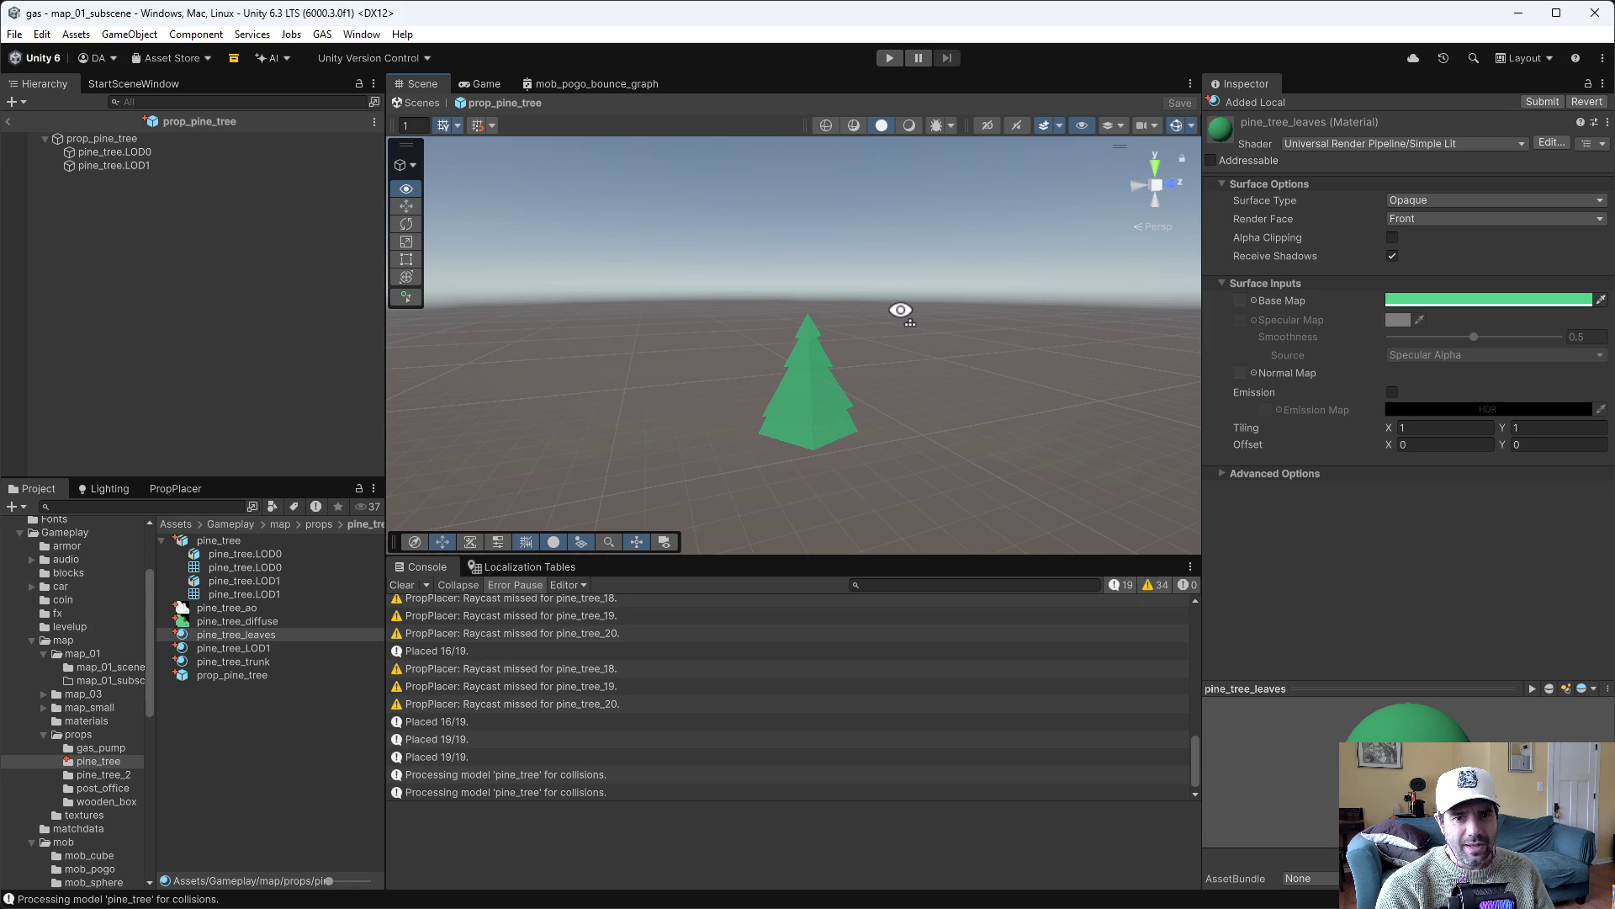
pyautogui.scroll(-2, 900, 311)
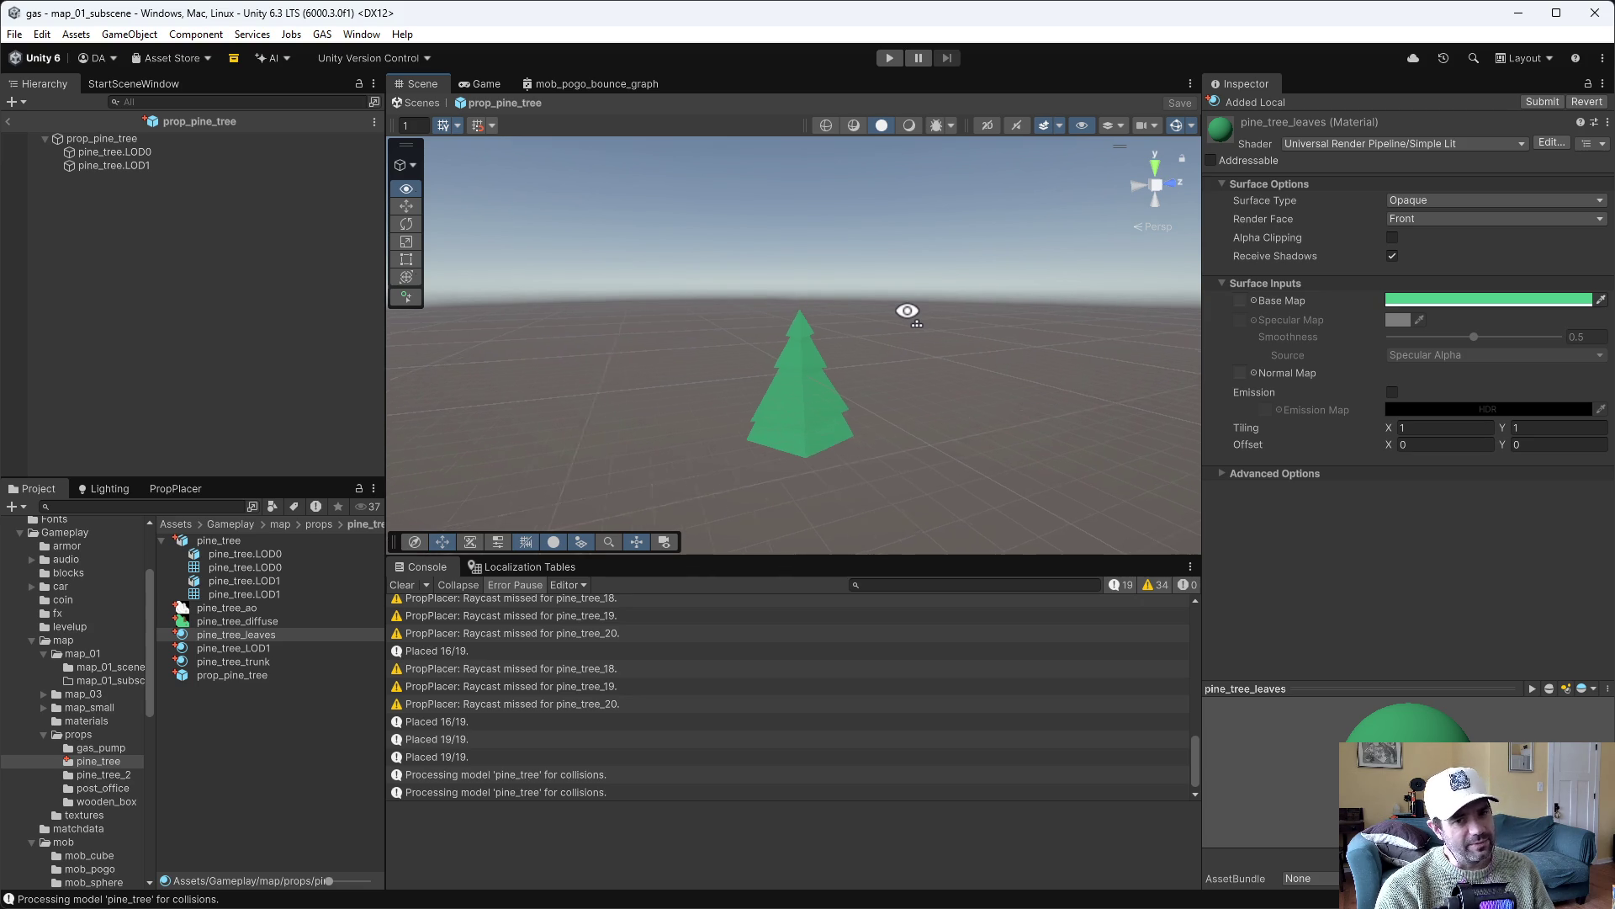
pyautogui.scroll(2, 907, 311)
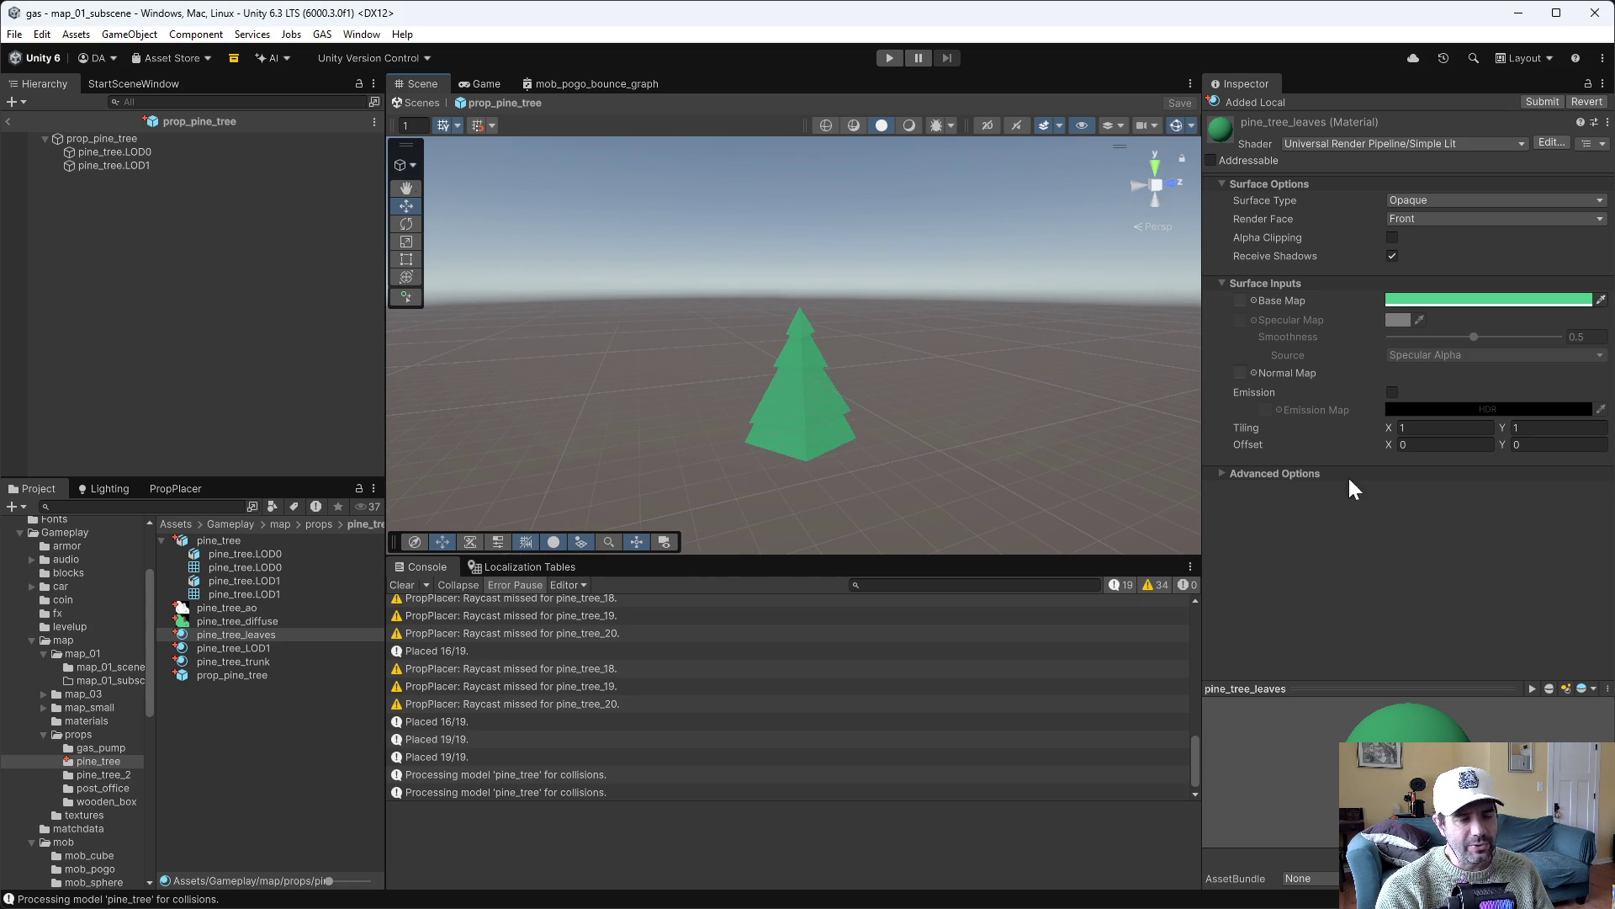
pyautogui.moveTo(818, 333); pyautogui.dragTo(890, 324)
pyautogui.scroll(3, 890, 324)
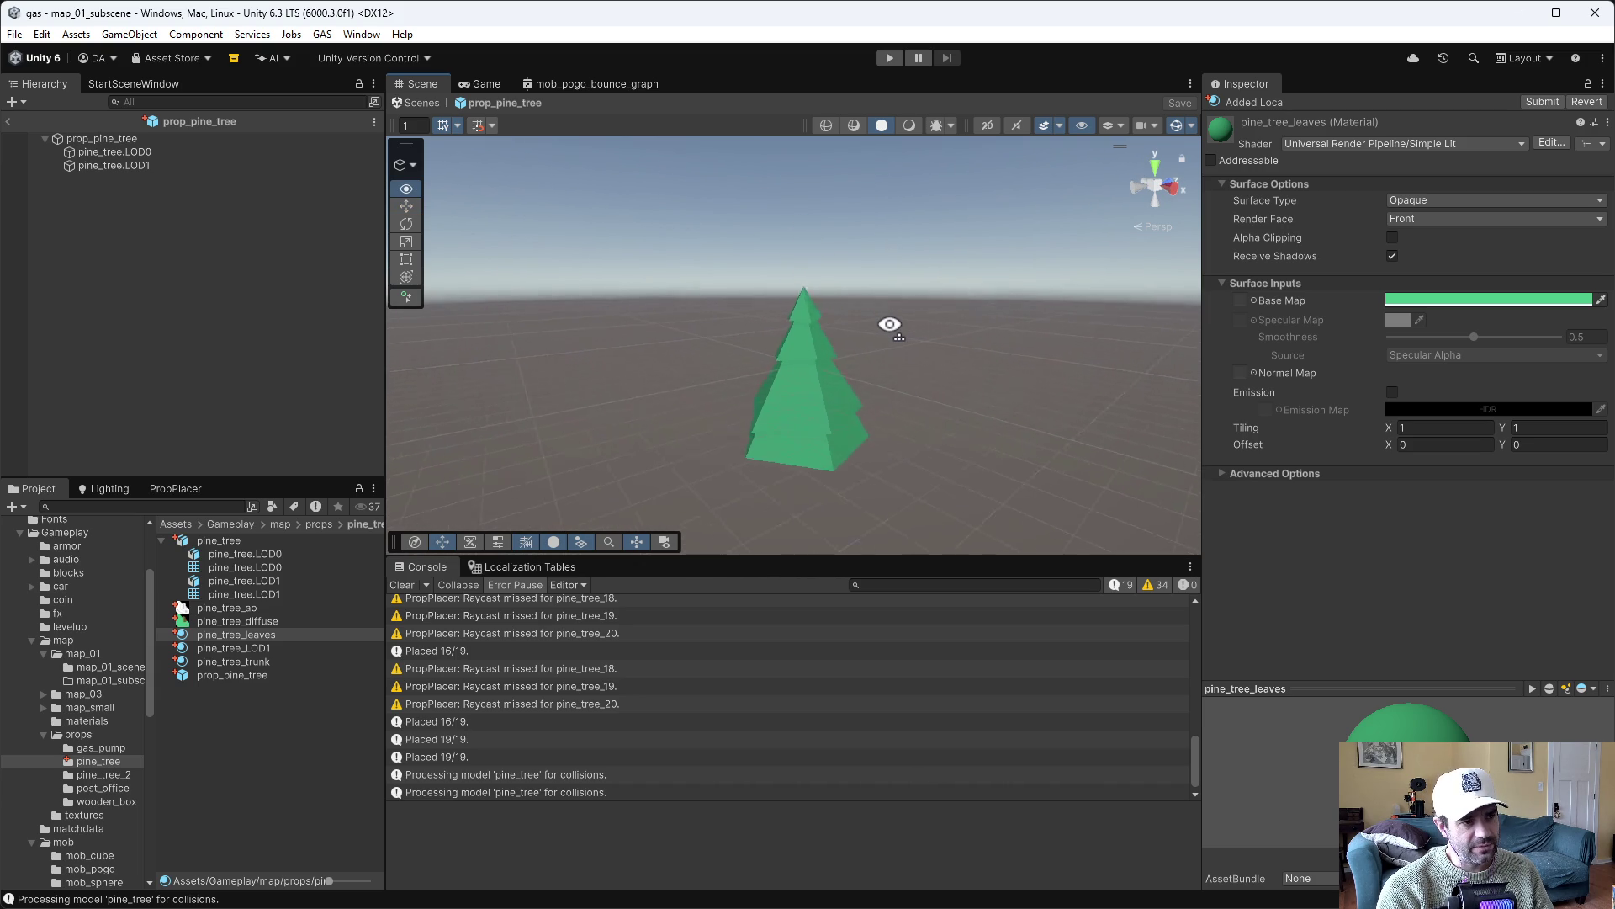
pyautogui.scroll(1, 890, 324)
pyautogui.scroll(-3, 890, 324)
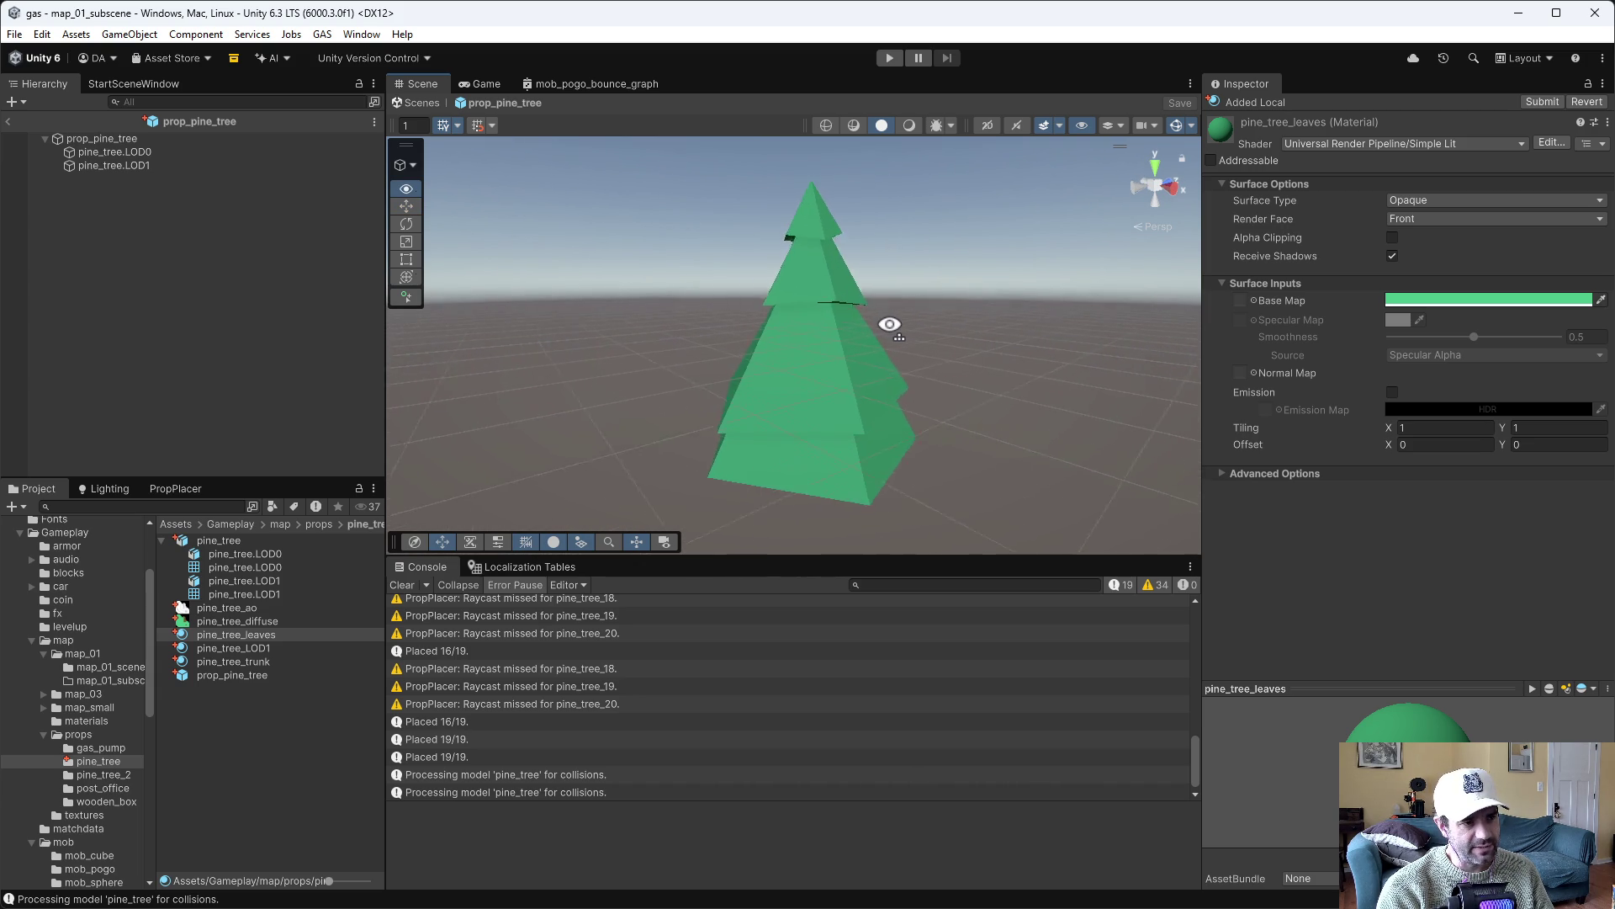
pyautogui.scroll(-2, 890, 324)
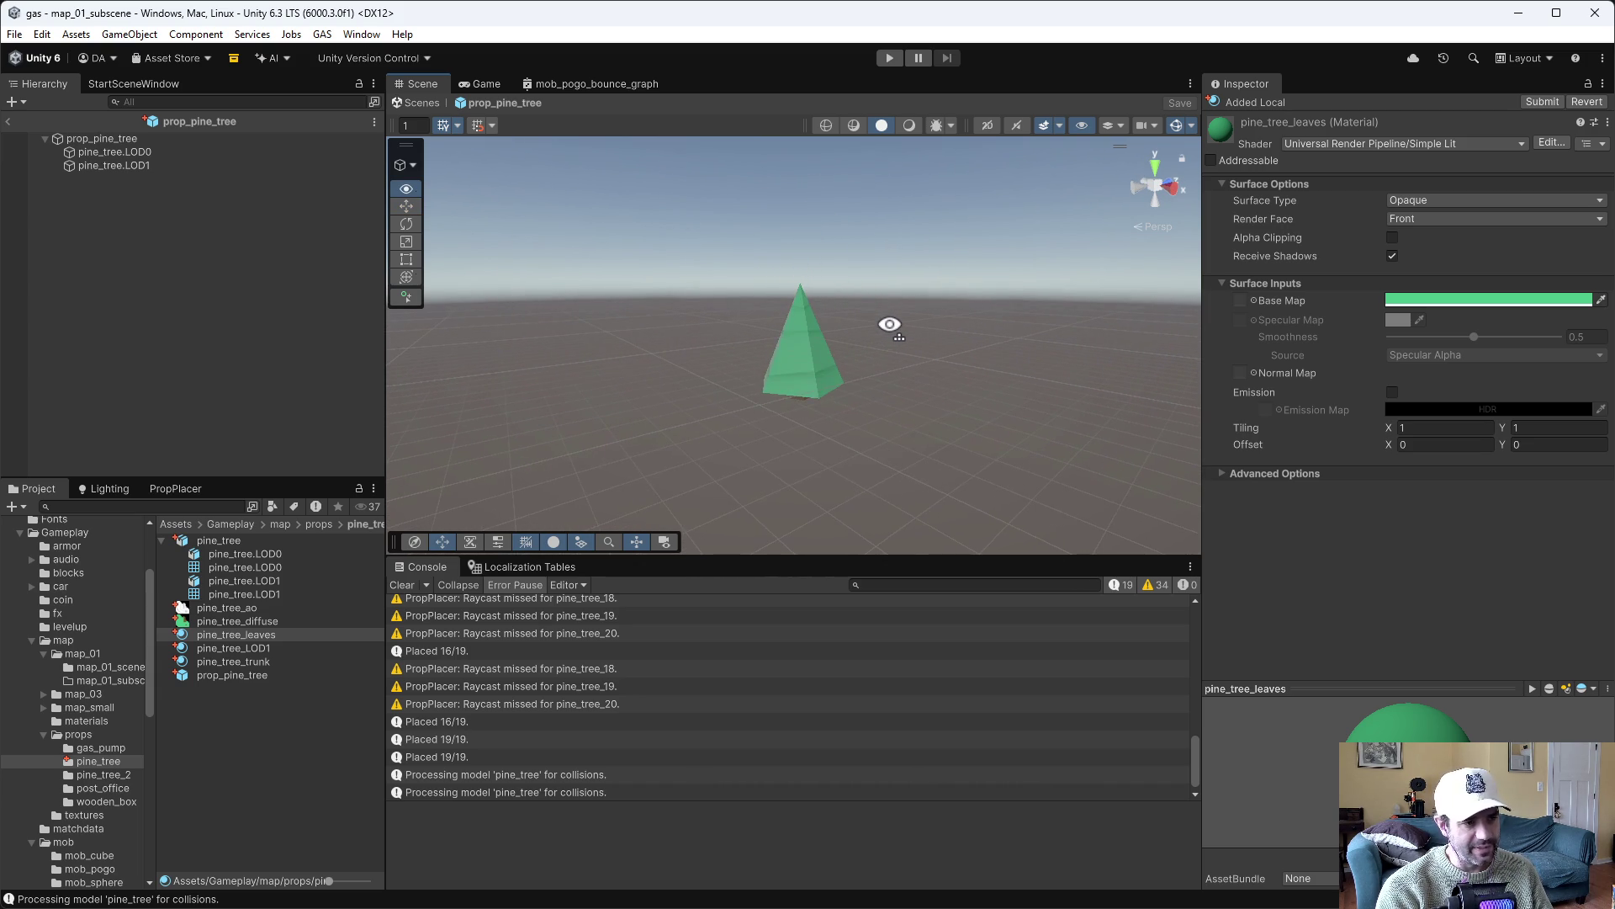
pyautogui.scroll(2, 850, 323)
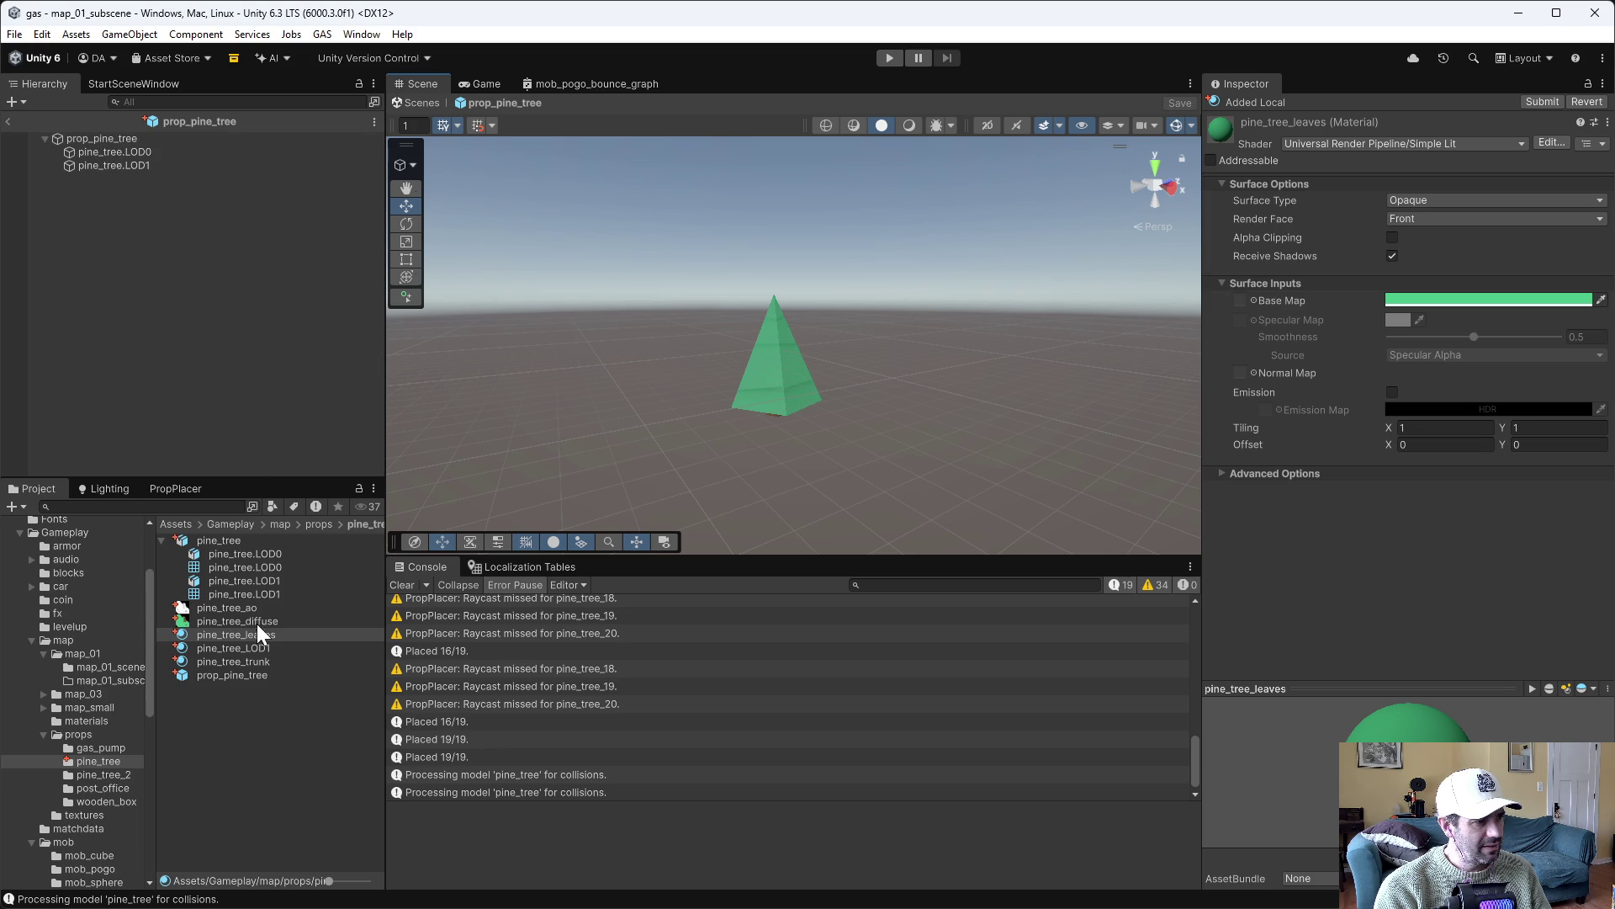
pyautogui.click(261, 648)
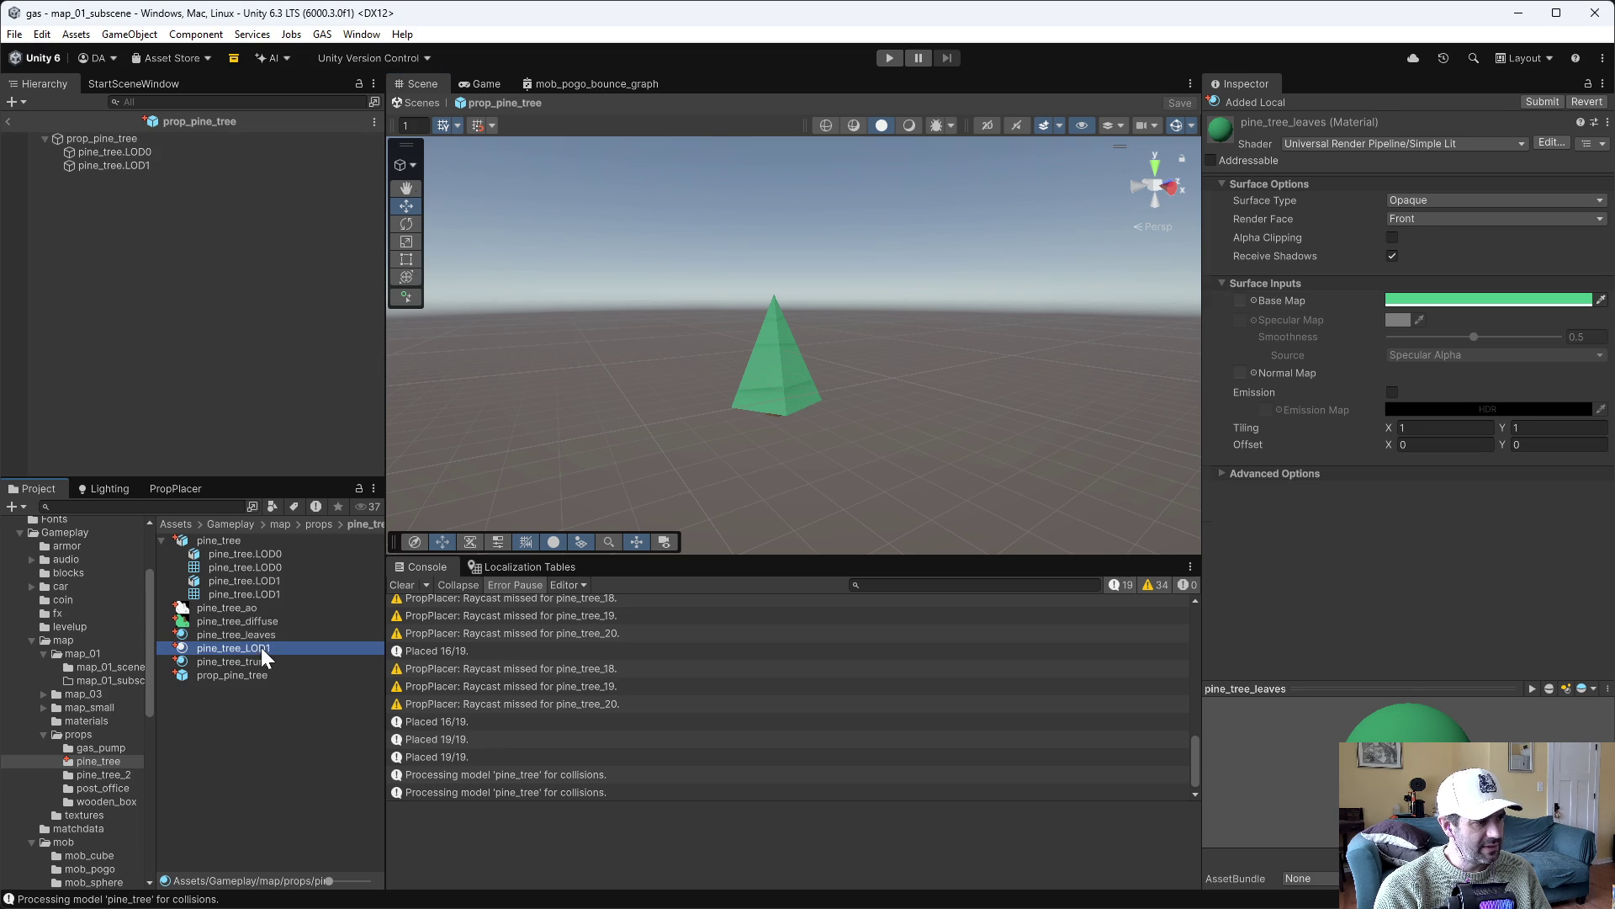
# Compare the pine_tree_leaves and pine_tree_LOD1 material settings
pyautogui.click(261, 634)
pyautogui.click(263, 645)
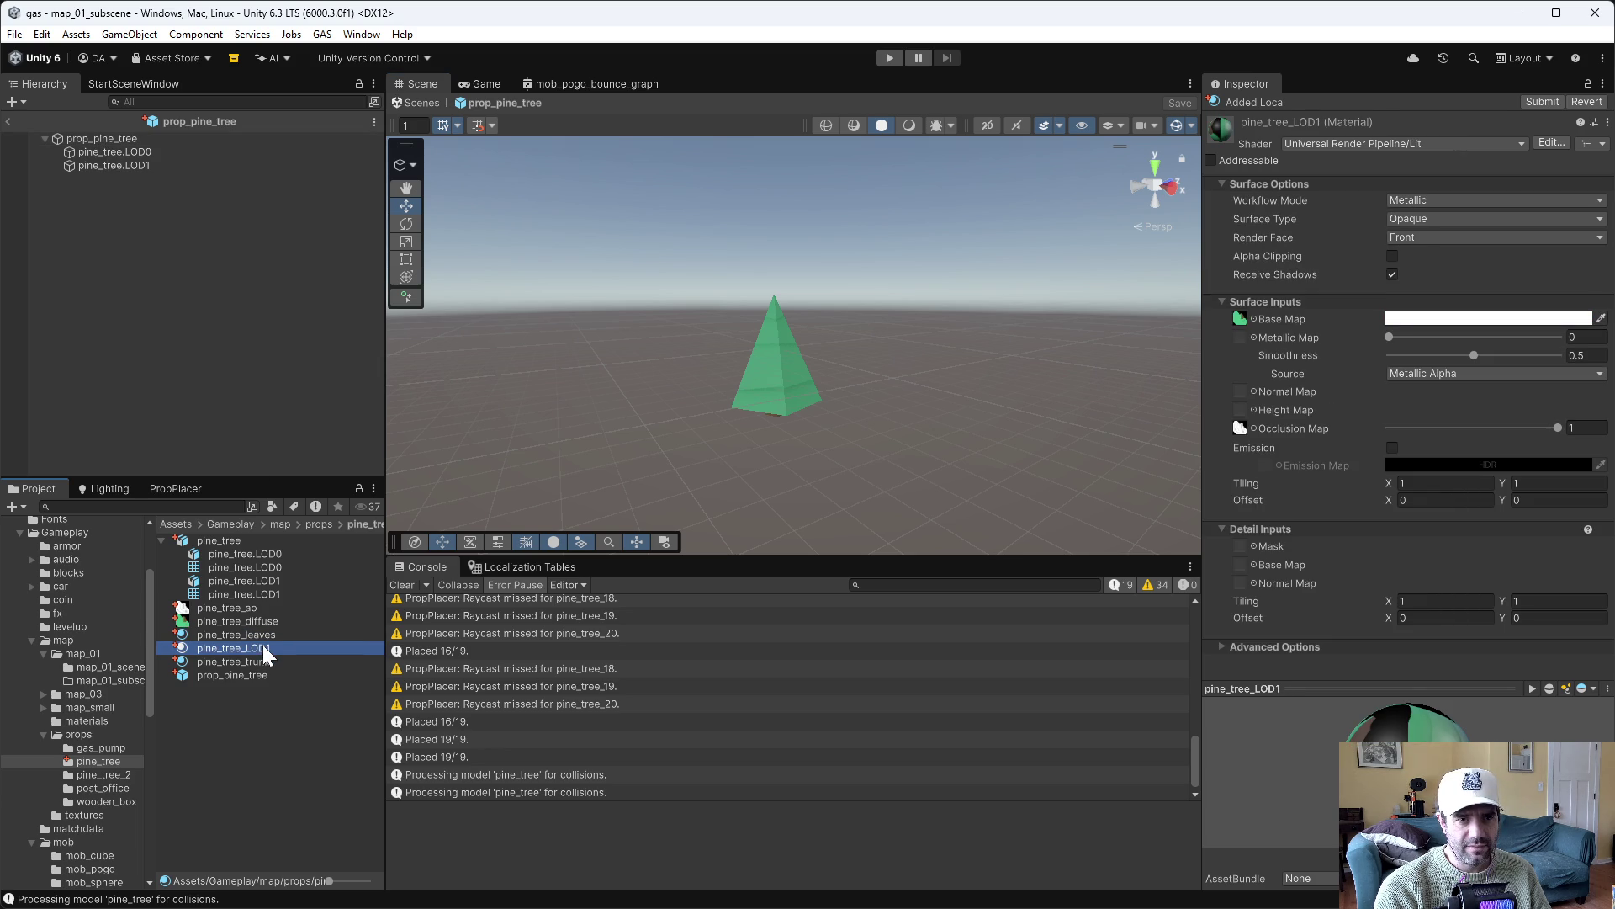
pyautogui.click(259, 636)
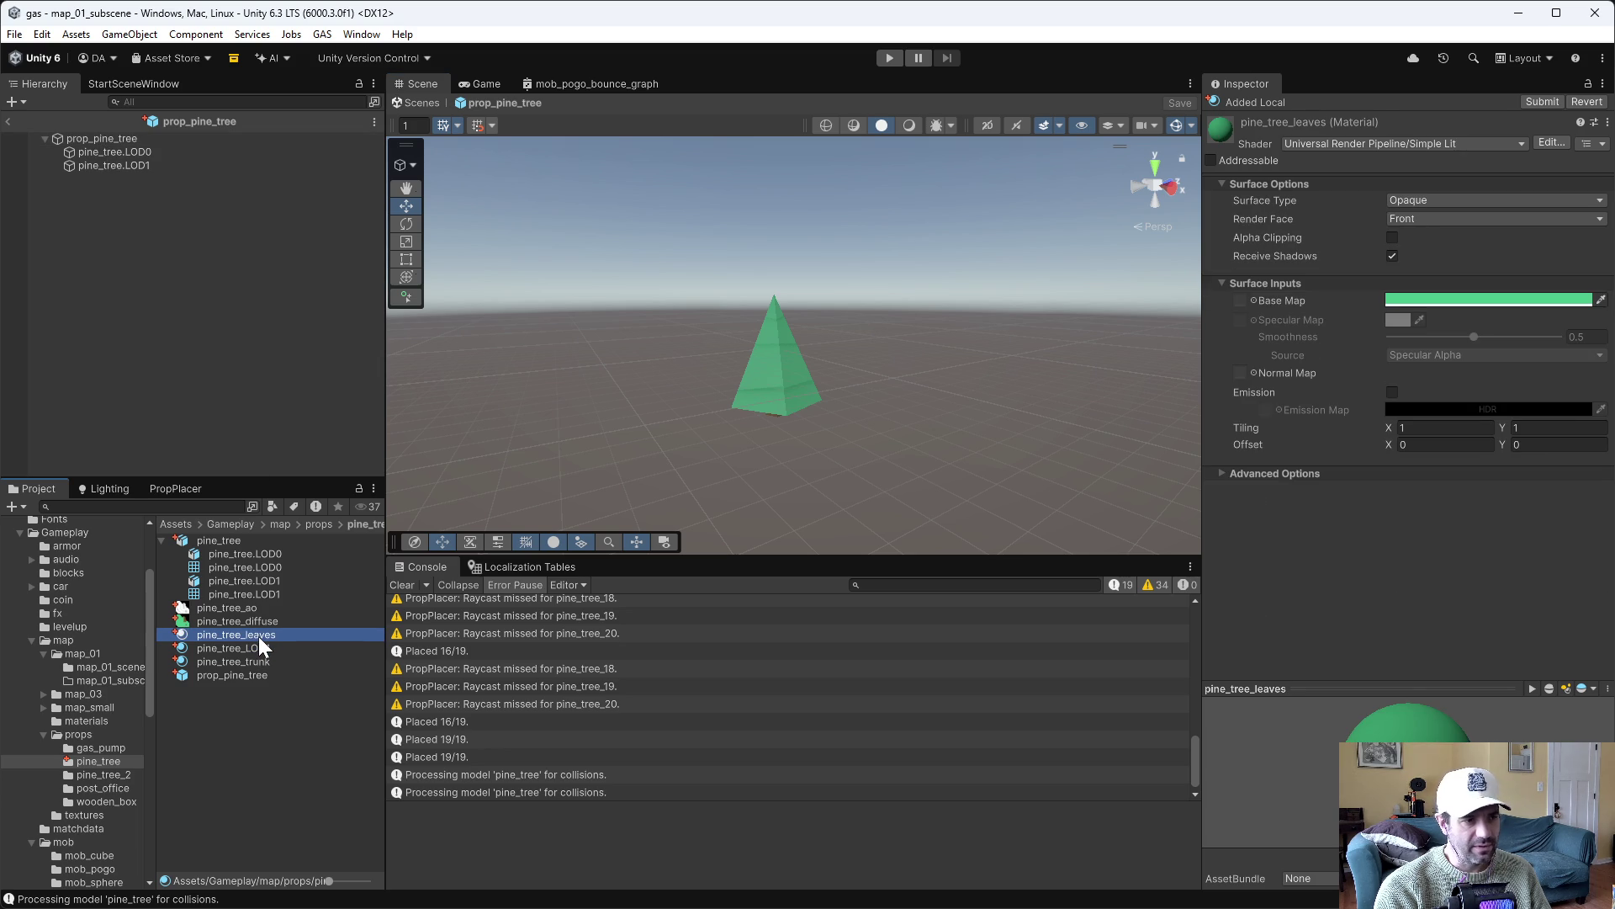
pyautogui.click(265, 647)
# Set pine_tree_LOD1's shader to Universal Render Pipeline > Particles > Simple Lit
pyautogui.click(1467, 143)
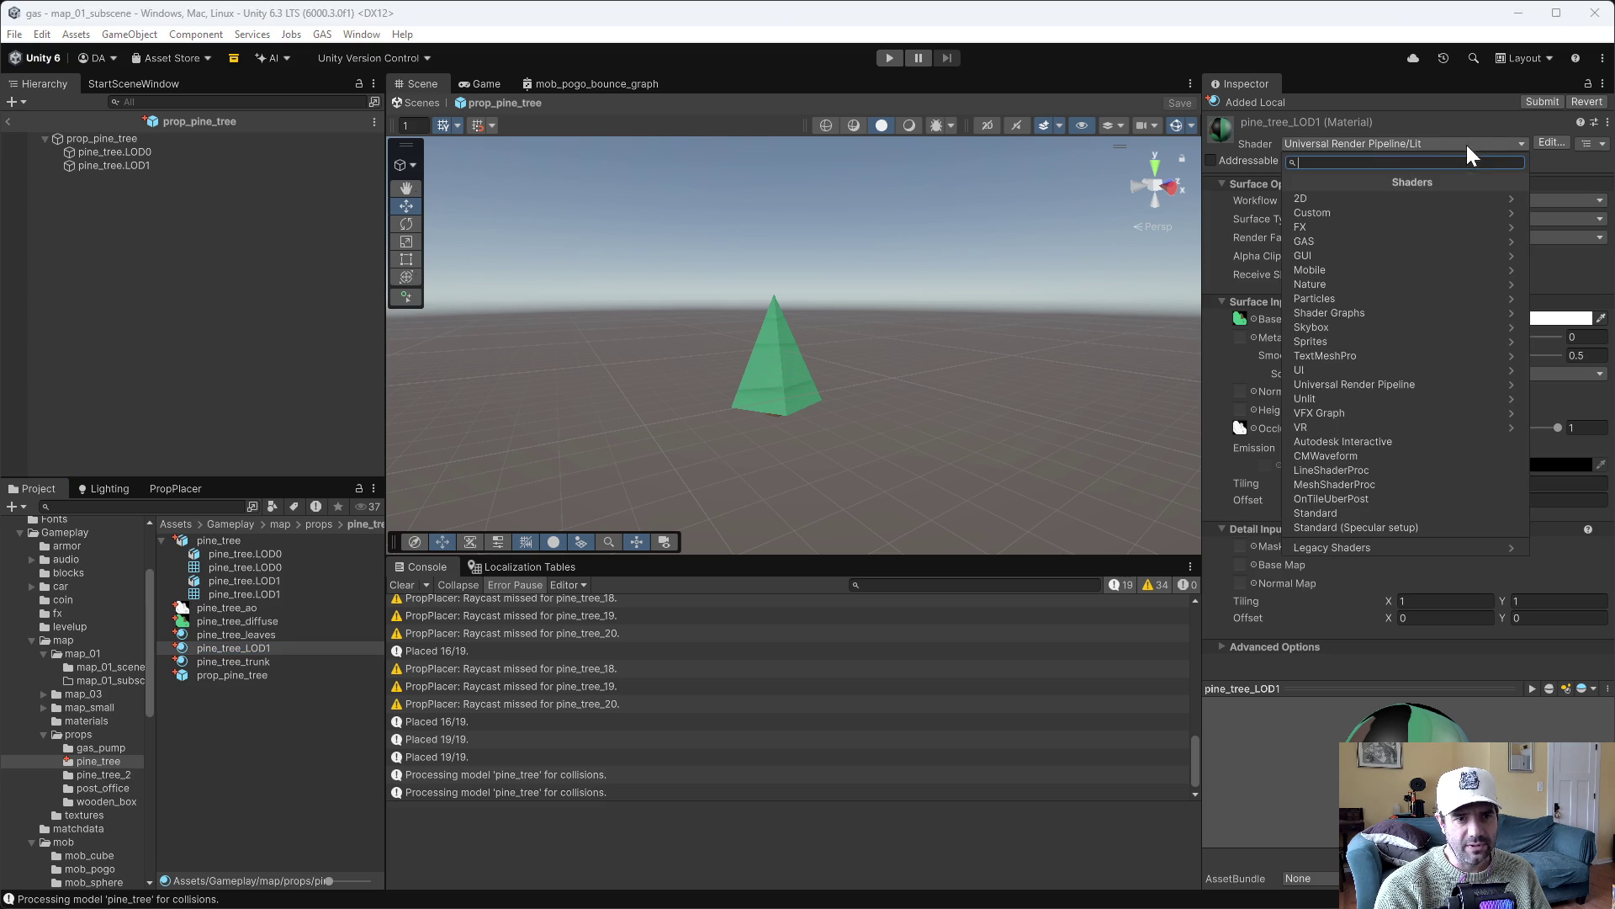
pyautogui.click(1365, 385)
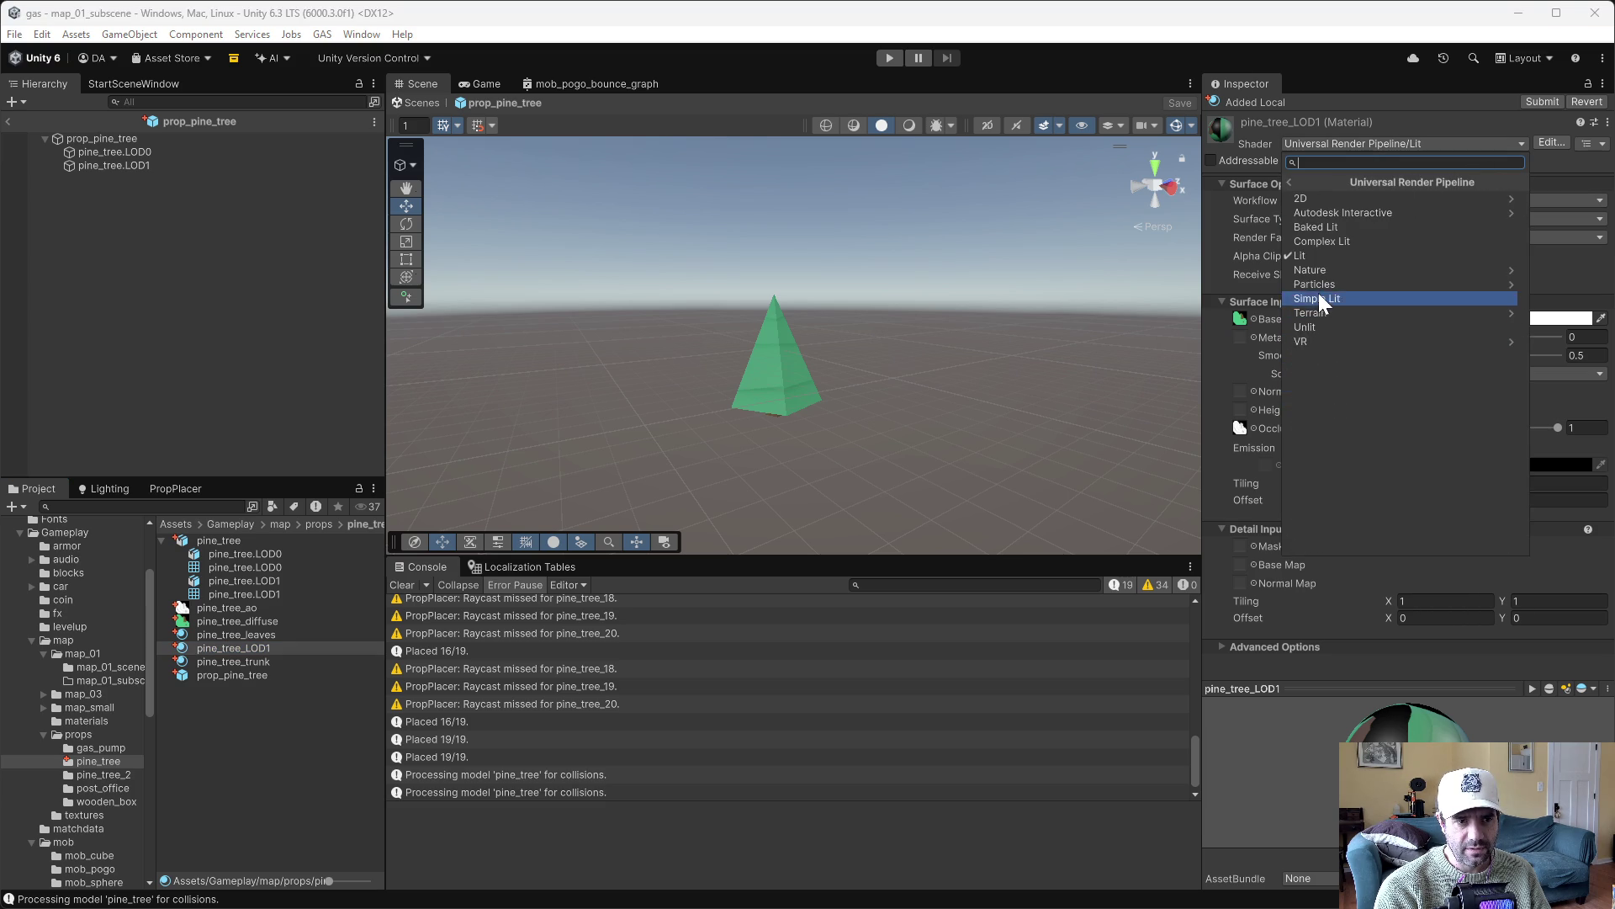
pyautogui.click(1317, 286)
pyautogui.click(1327, 212)
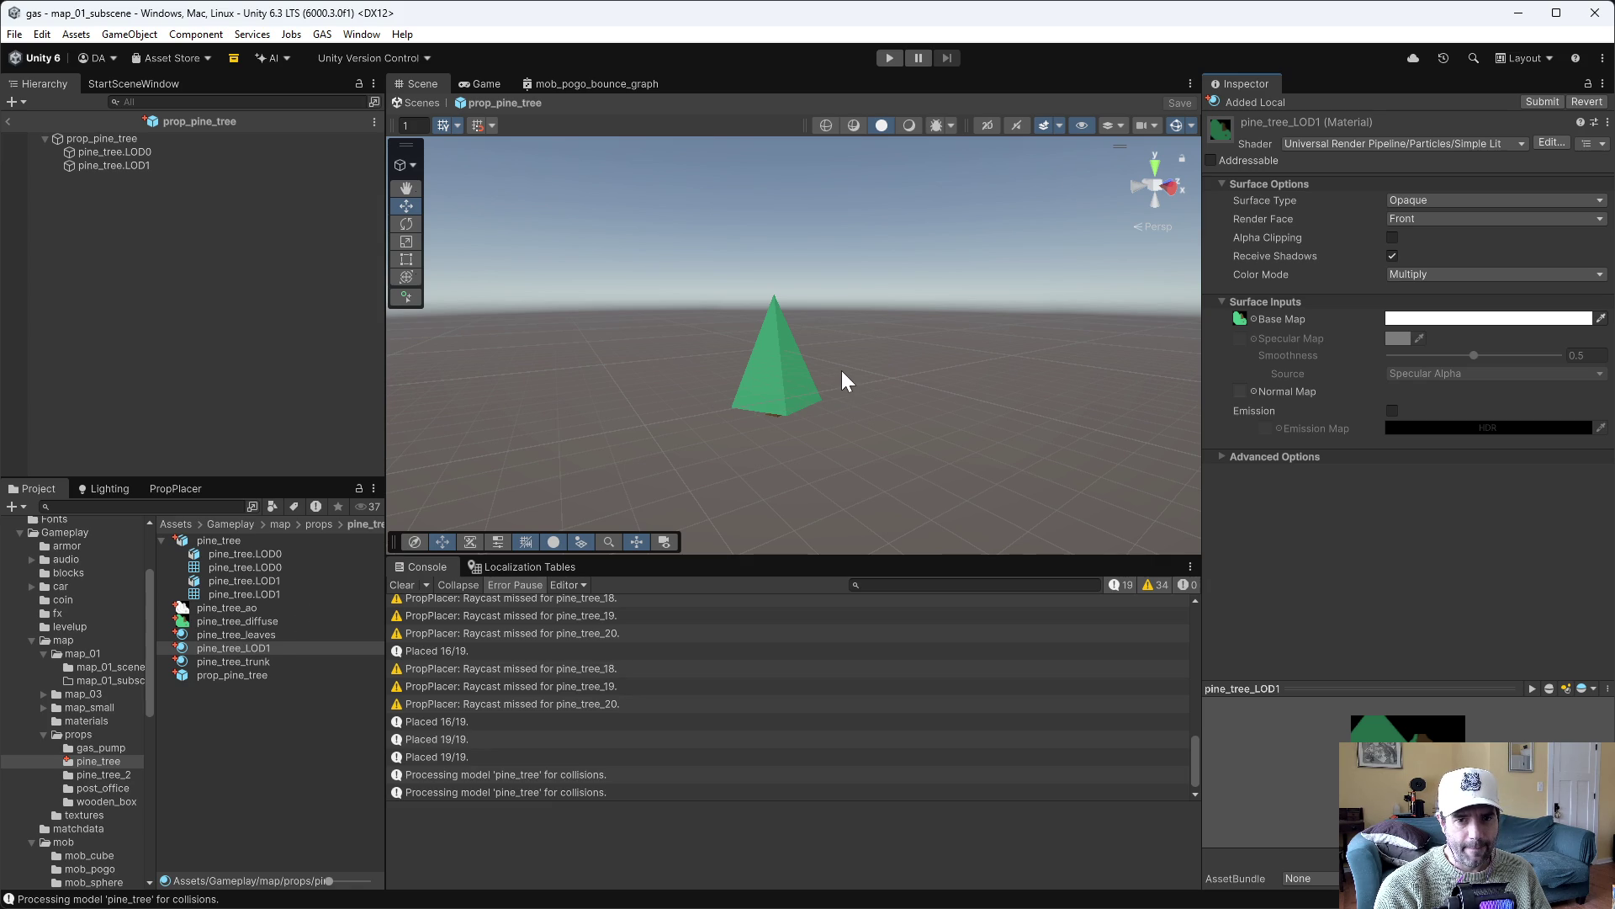
pyautogui.moveTo(848, 359); pyautogui.dragTo(825, 354)
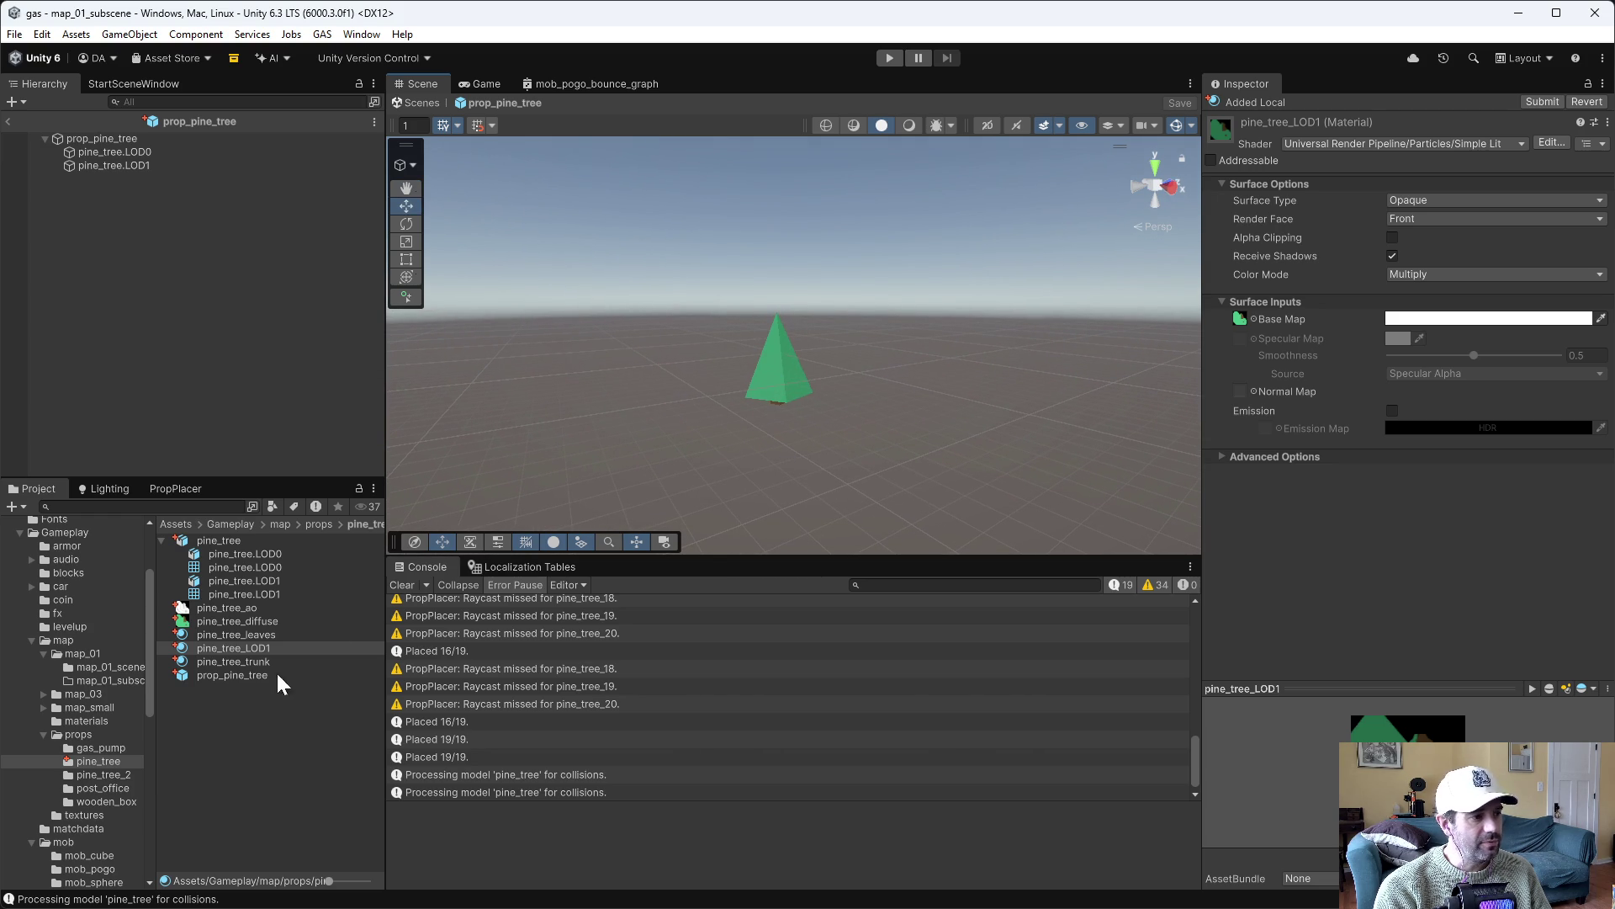
pyautogui.click(236, 648)
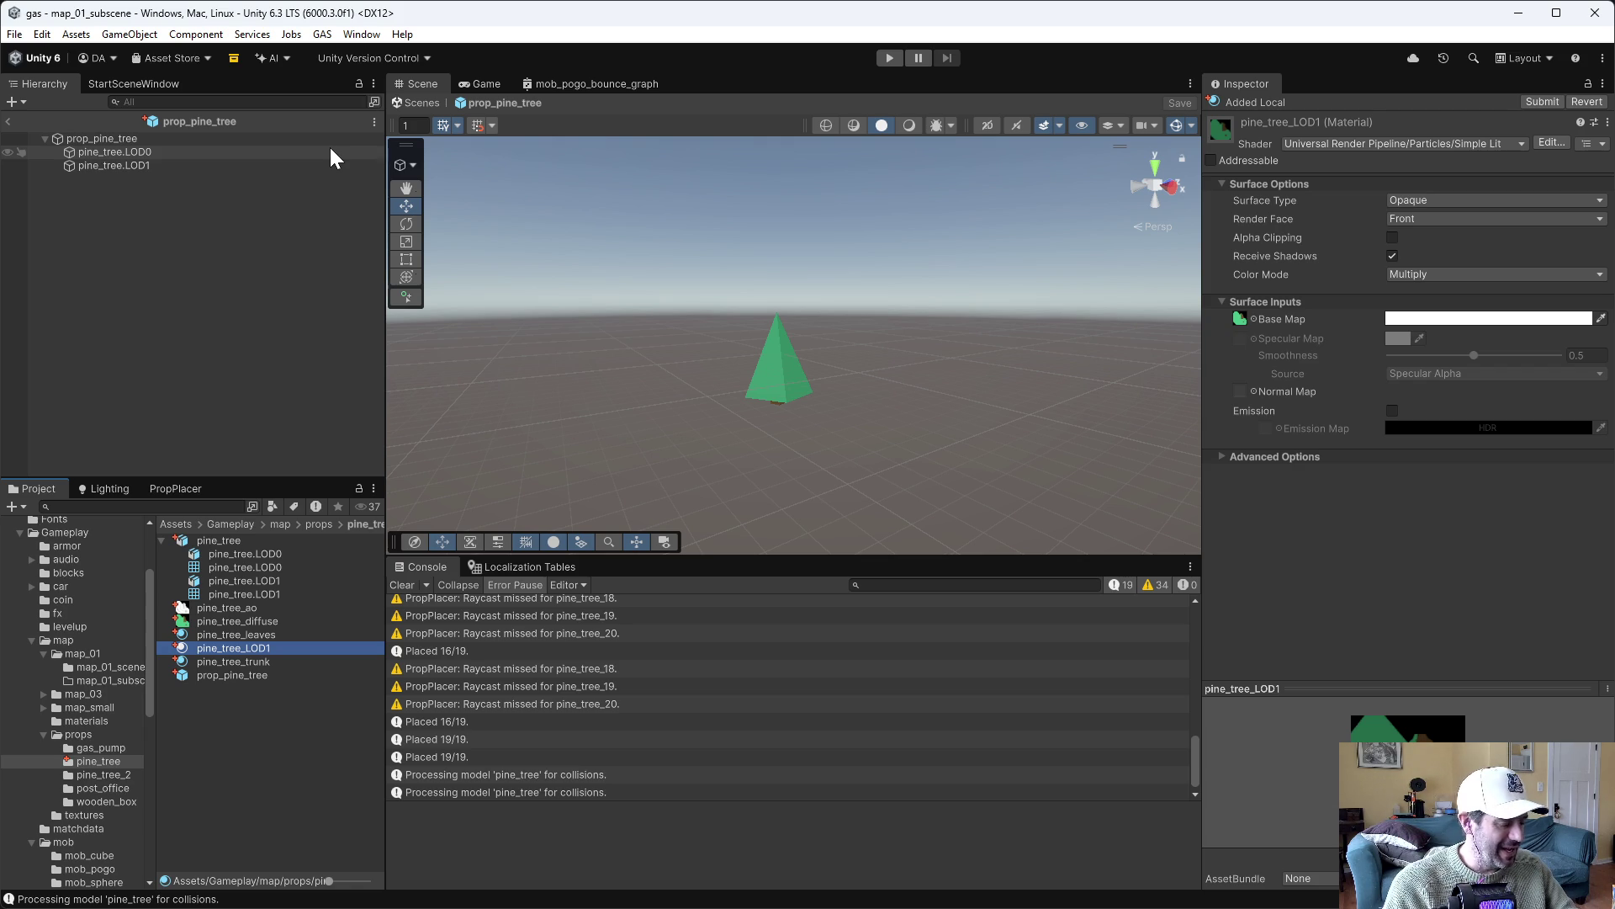
pyautogui.hotkey('alt', 'Tab')
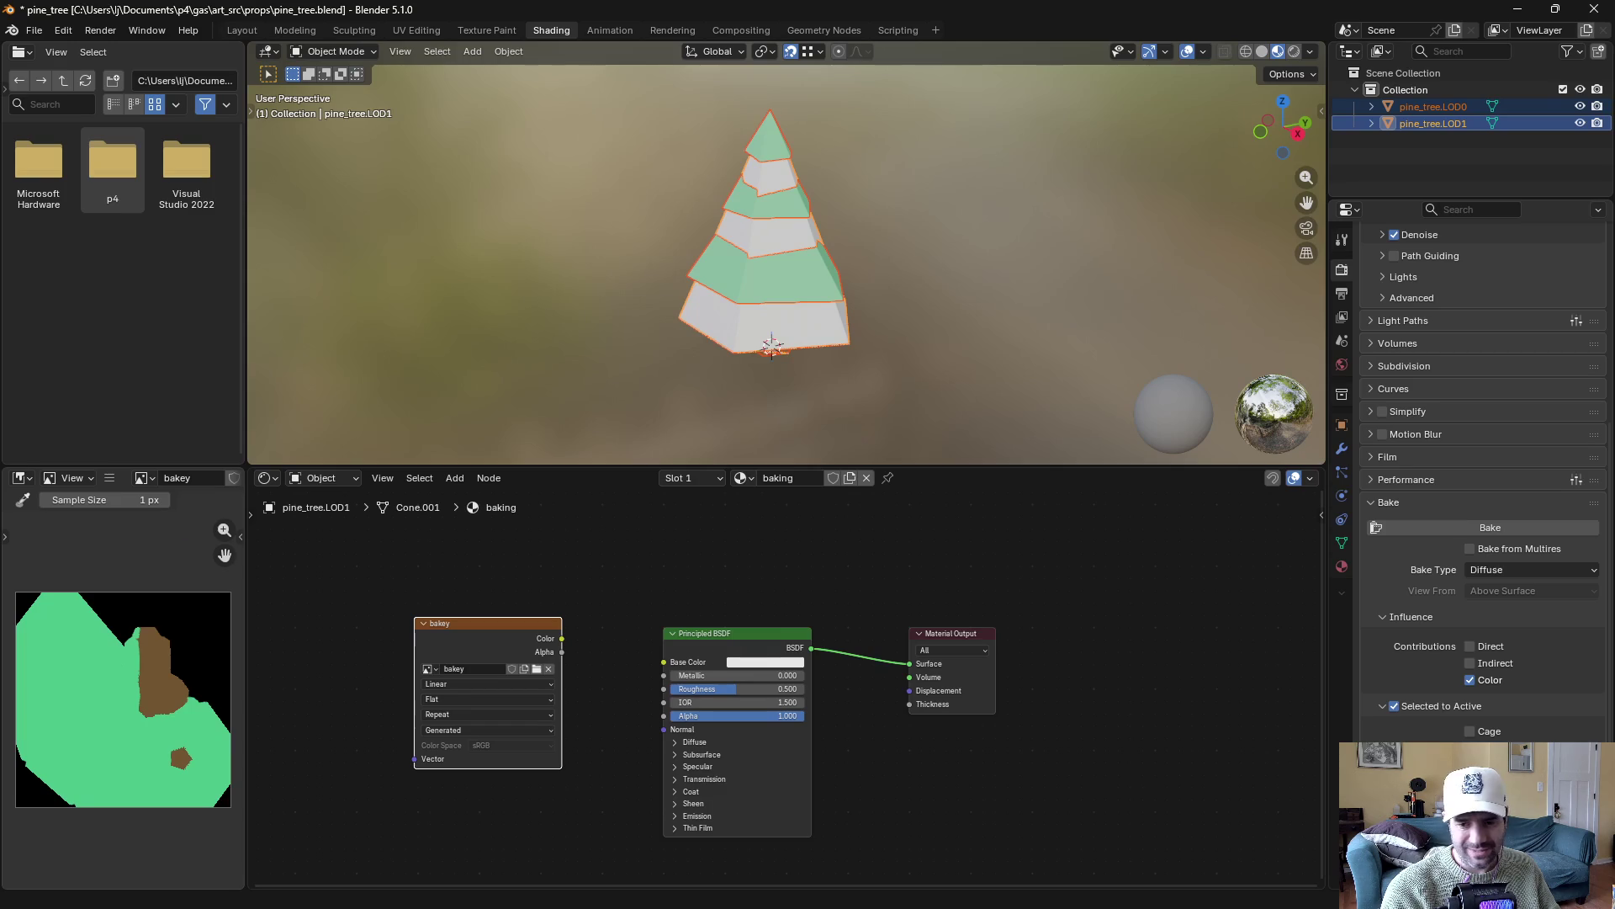
pyautogui.click(242, 31)
pyautogui.moveTo(403, 833)
pyautogui.mouseDown()
pyautogui.moveTo(446, 579)
pyautogui.moveTo(169, 562)
pyautogui.mouseUp()
pyautogui.click(24, 573)
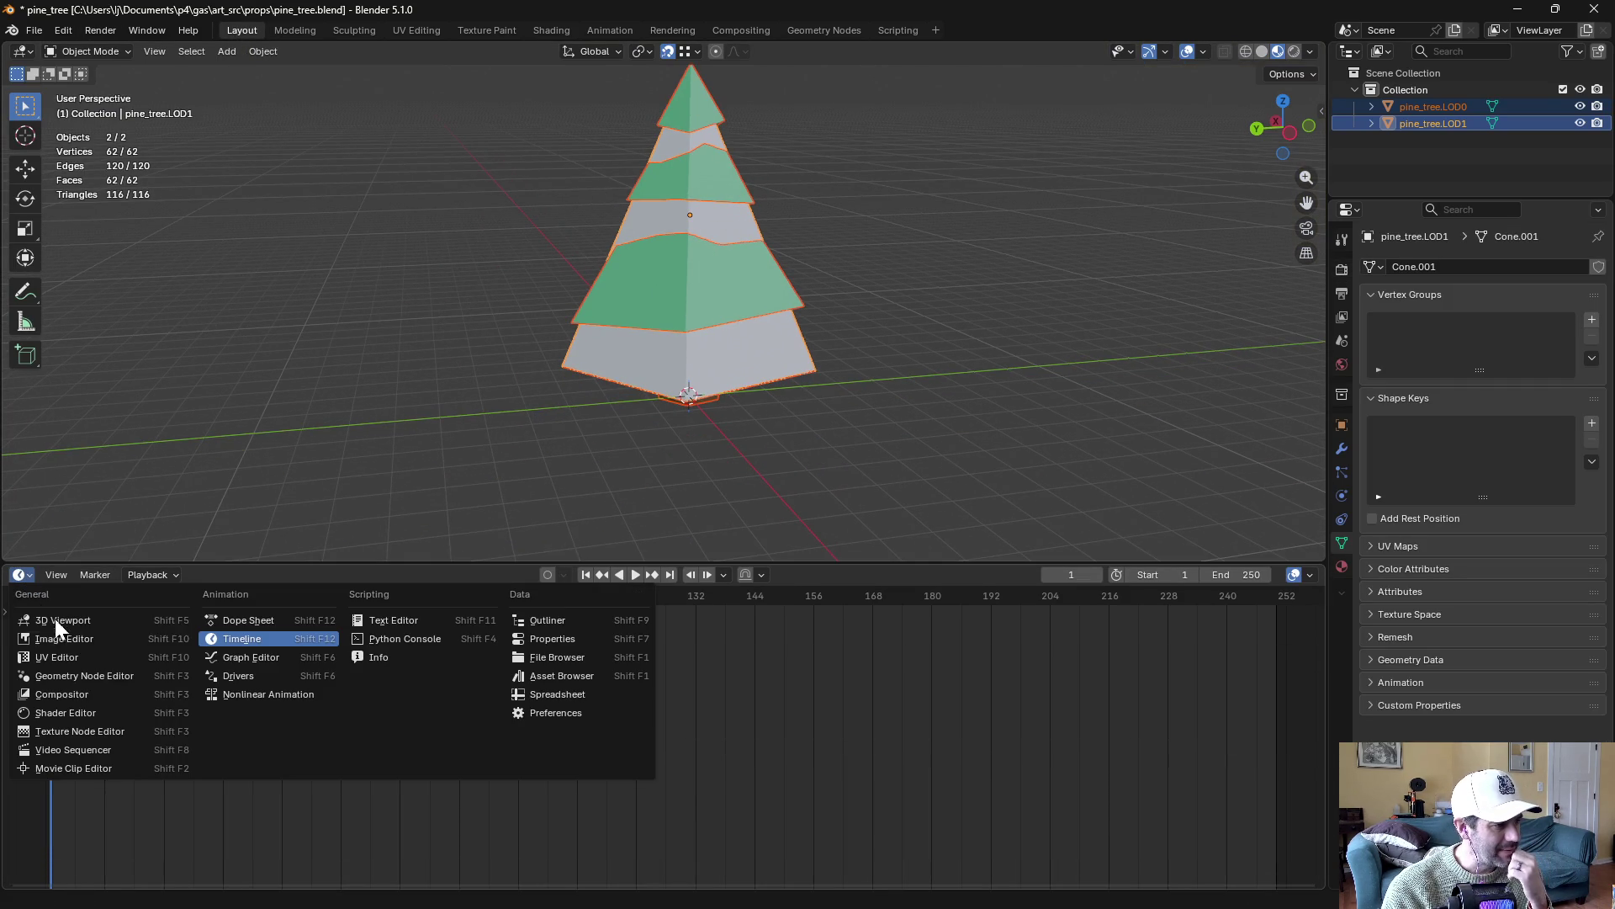
pyautogui.click(558, 678)
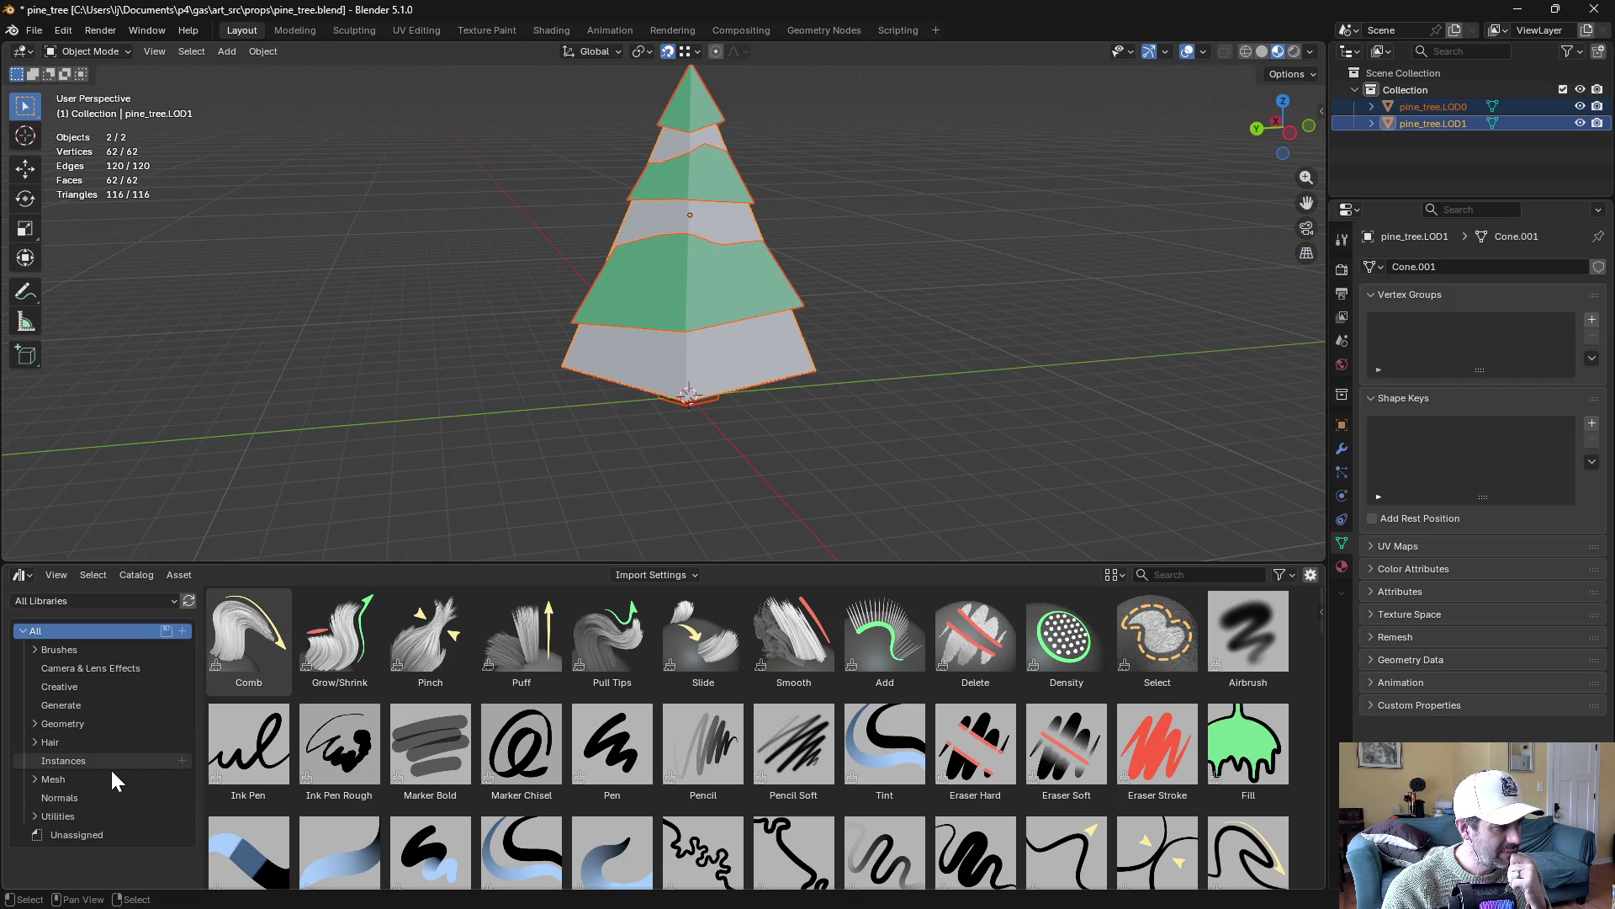
pyautogui.click(21, 631)
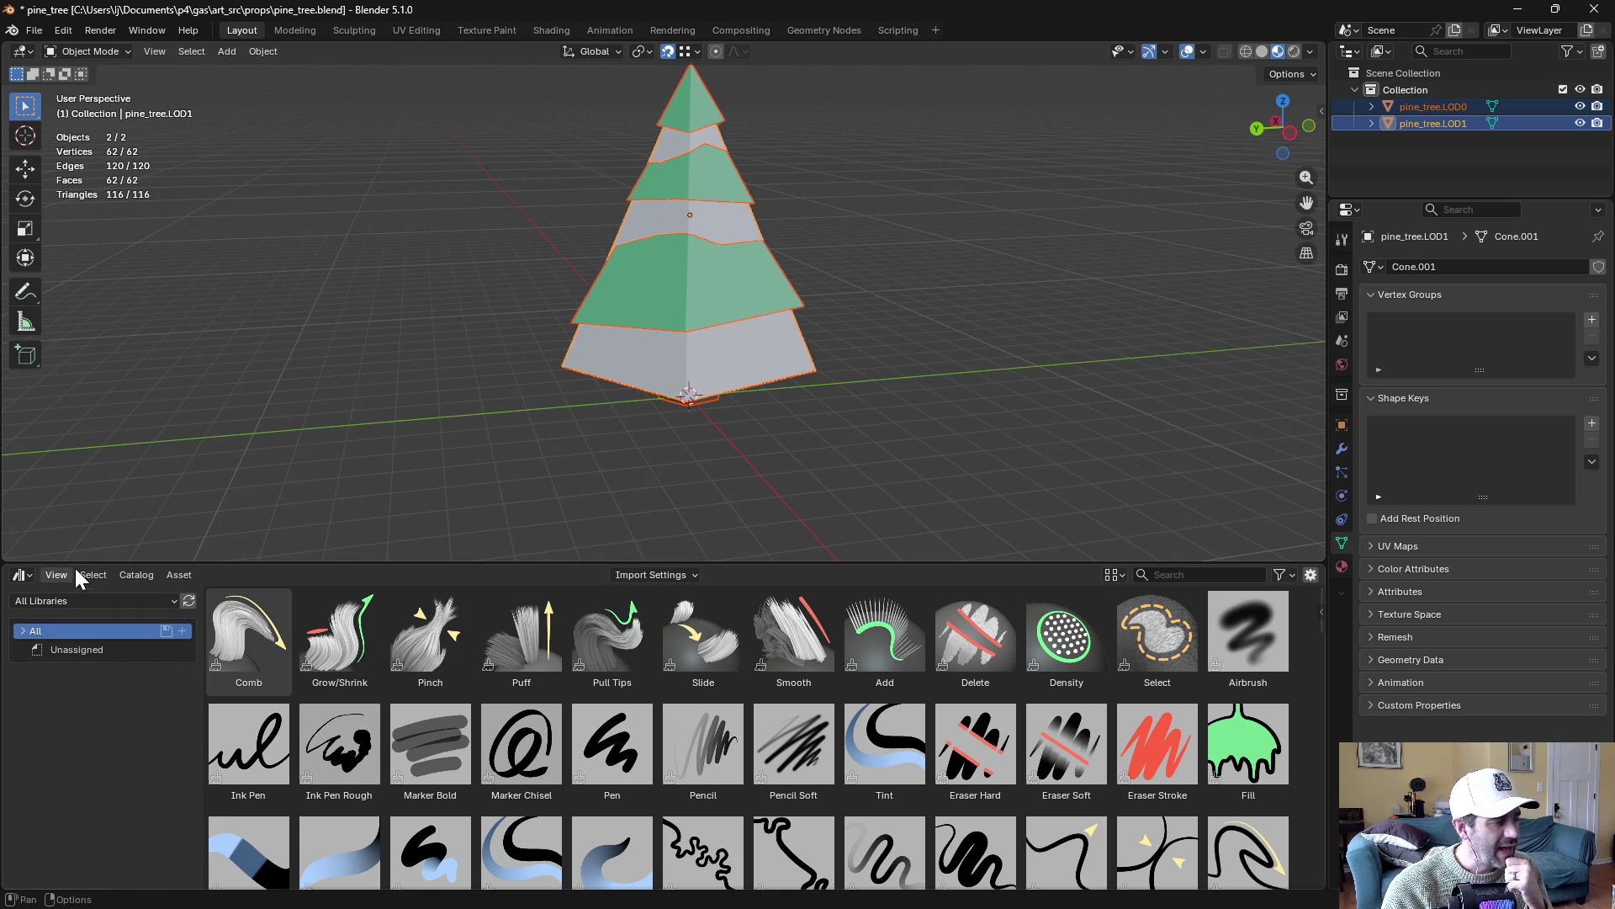
pyautogui.moveTo(361, 563); pyautogui.dragTo(369, 671)
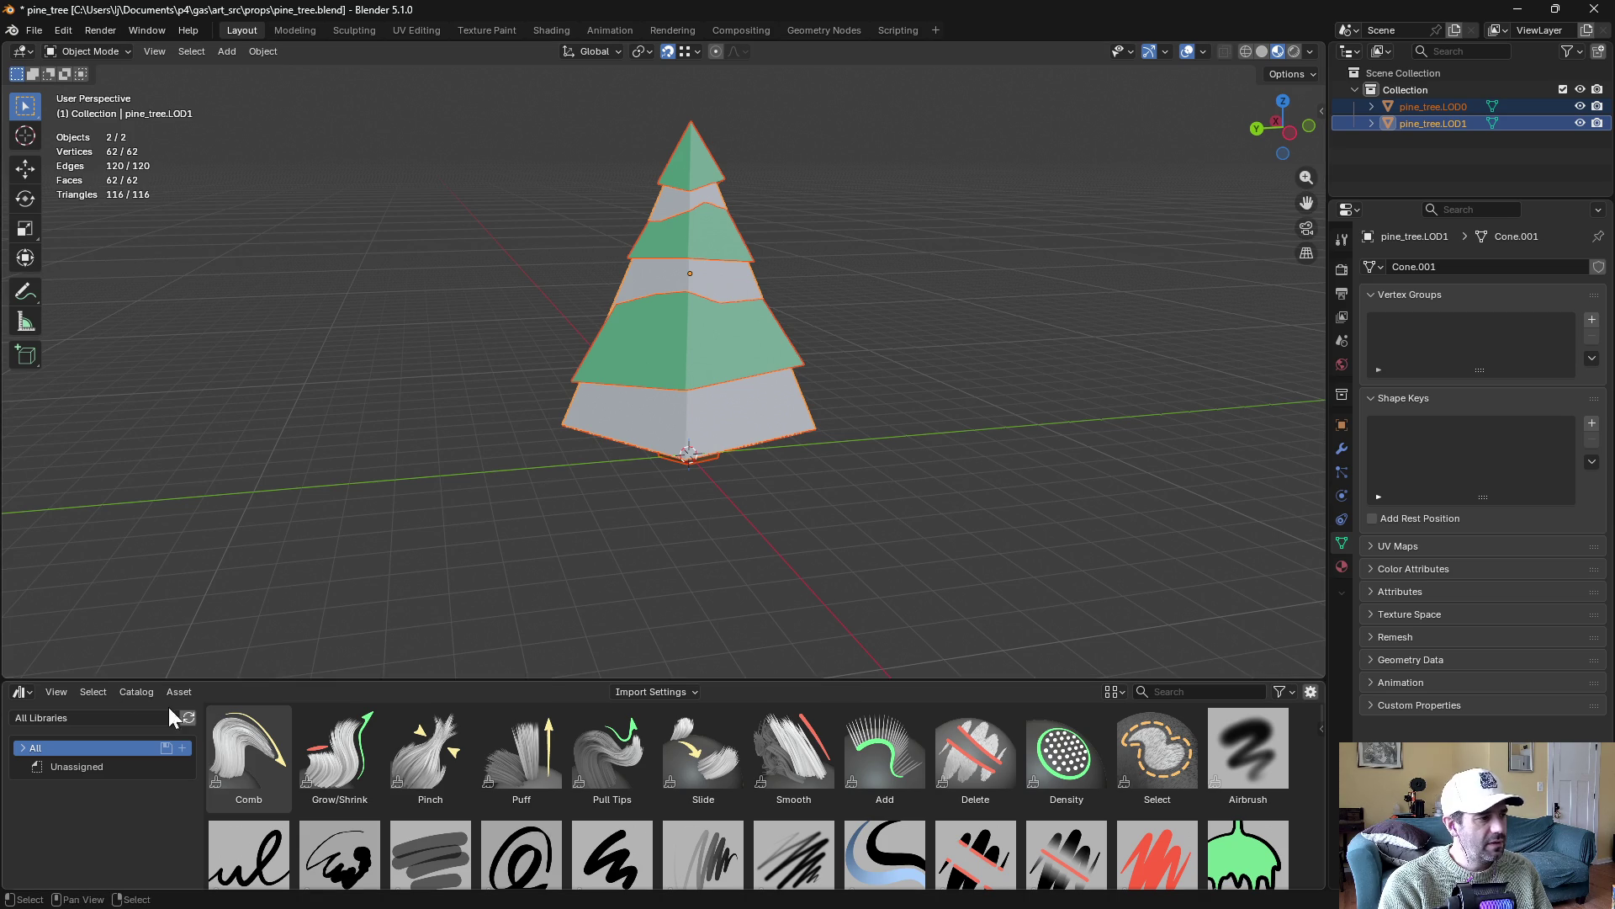
pyautogui.click(567, 29)
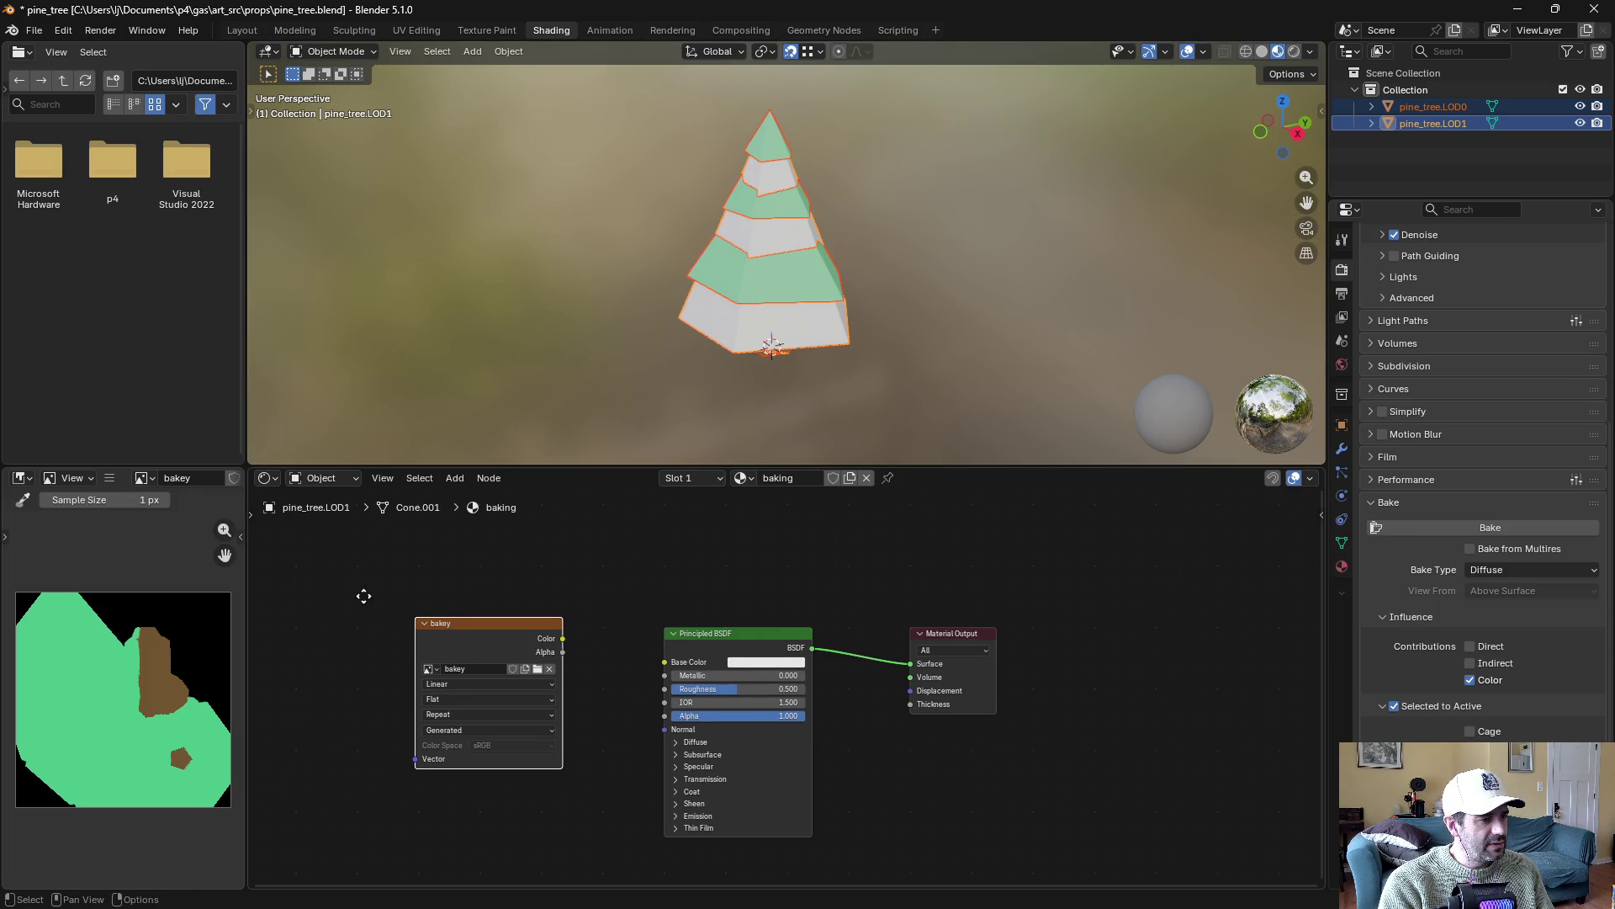
pyautogui.moveTo(360, 593); pyautogui.dragTo(422, 565)
pyautogui.click(187, 478)
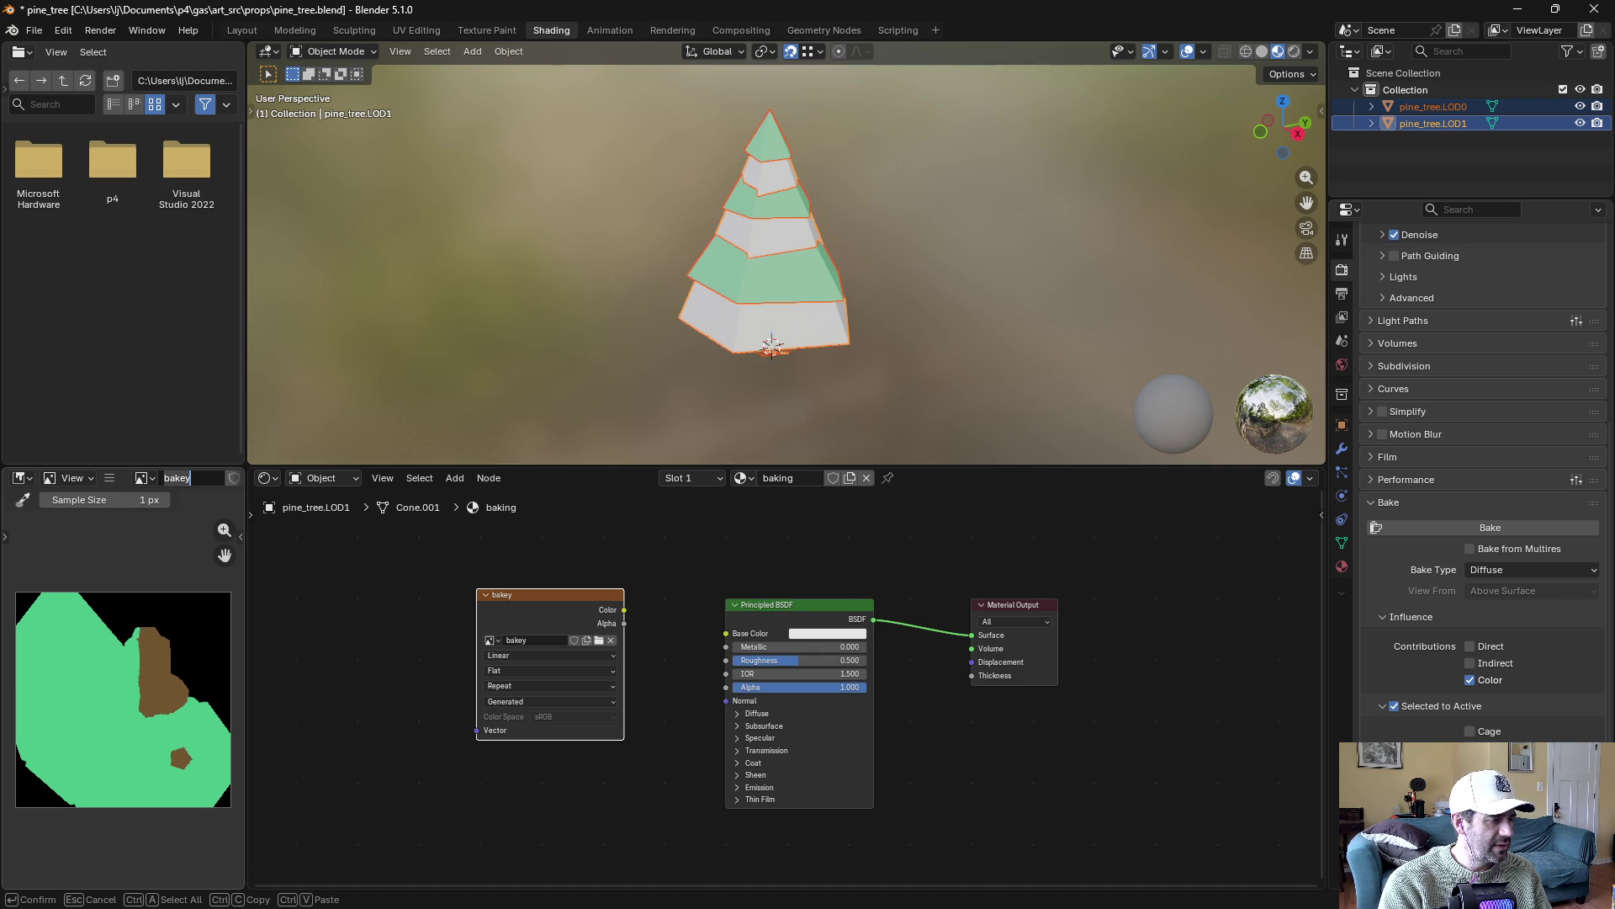
pyautogui.hotkey('alt', 'Tab')
pyautogui.scroll(5, 805, 339)
pyautogui.scroll(-3, 805, 339)
pyautogui.scroll(-6, 805, 339)
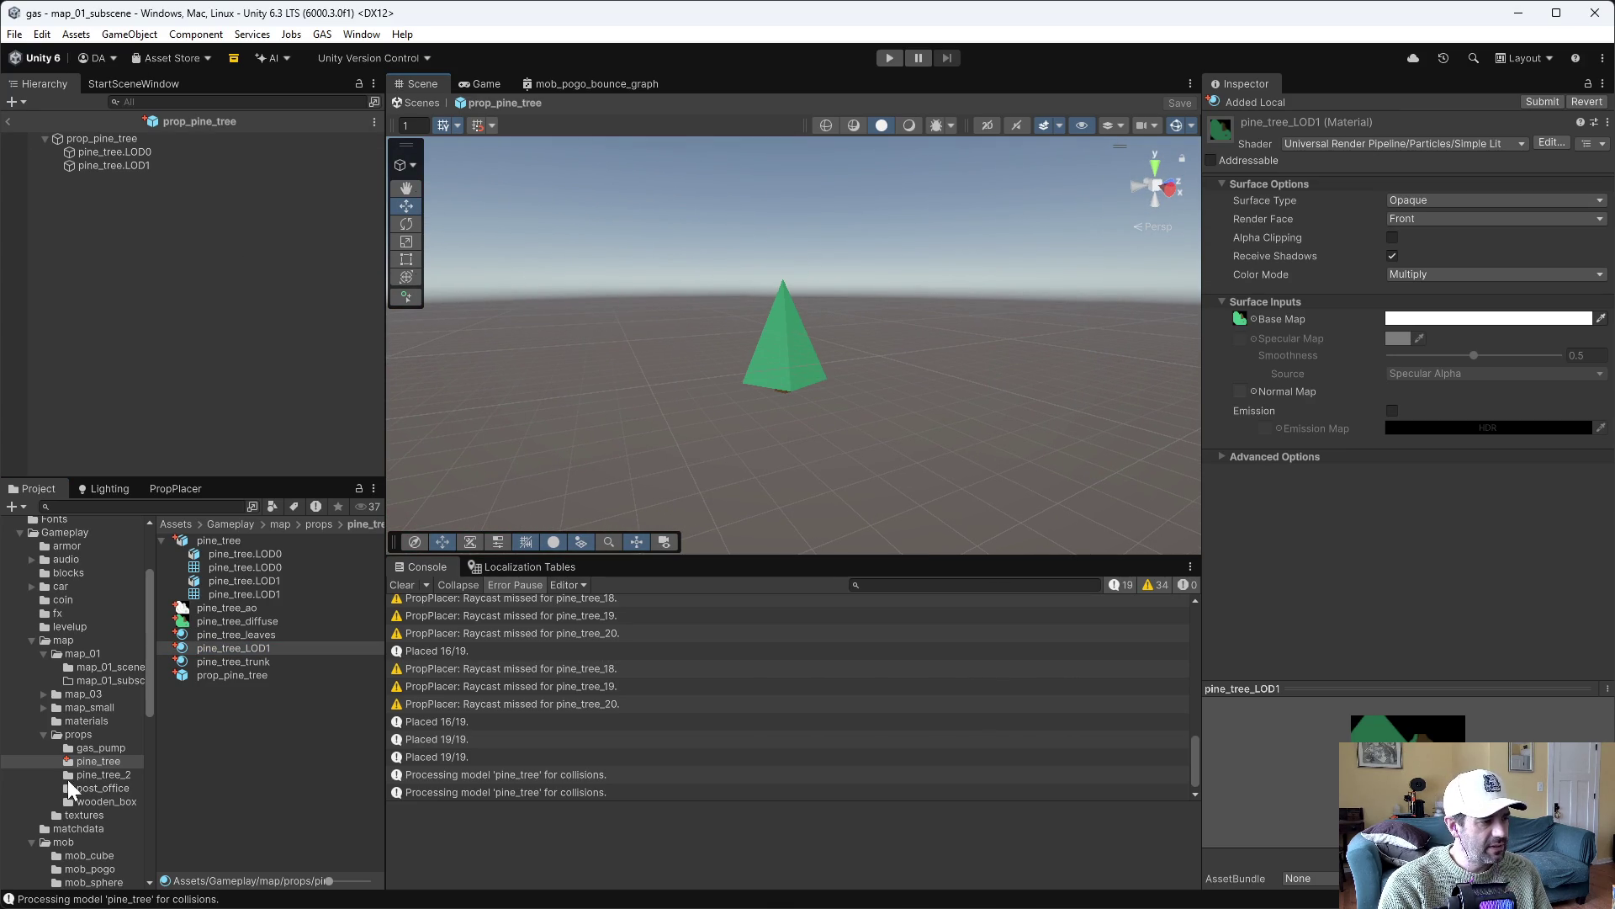
# Open the map_01_subscene scene from the map_01 folder
pyautogui.click(89, 657)
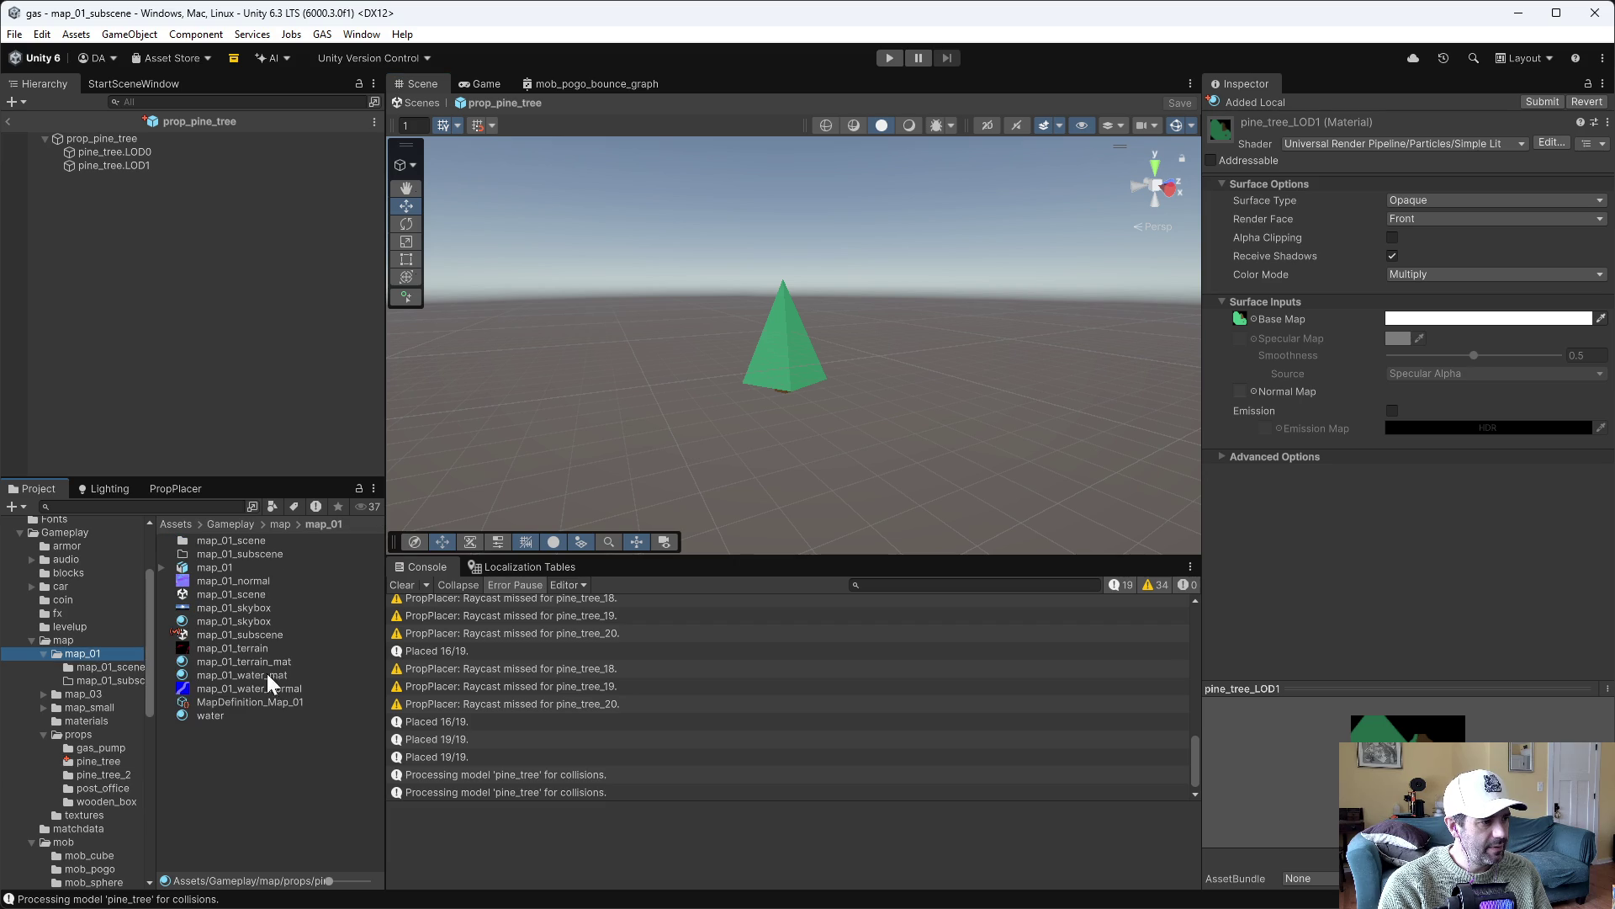
pyautogui.doubleClick(247, 635)
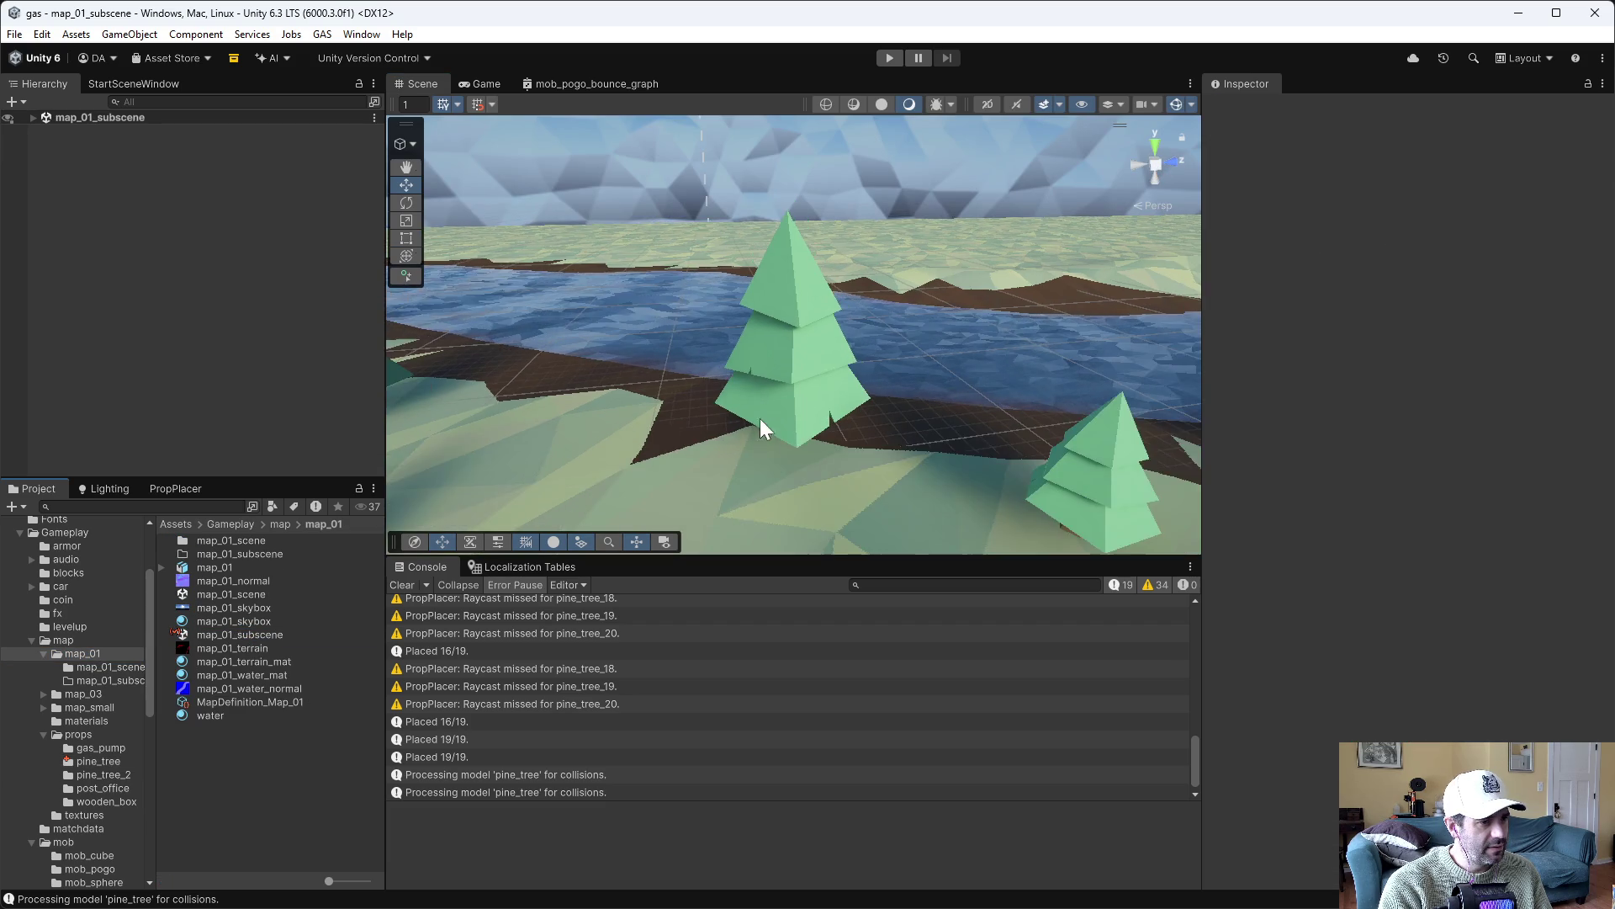
pyautogui.moveTo(690, 414)
pyautogui.mouseDown()
pyautogui.moveTo(757, 432)
pyautogui.moveTo(757, 371)
pyautogui.moveTo(530, 345)
pyautogui.mouseUp()
# Delete all 19 old pine trees under the Trees group
pyautogui.click(34, 116)
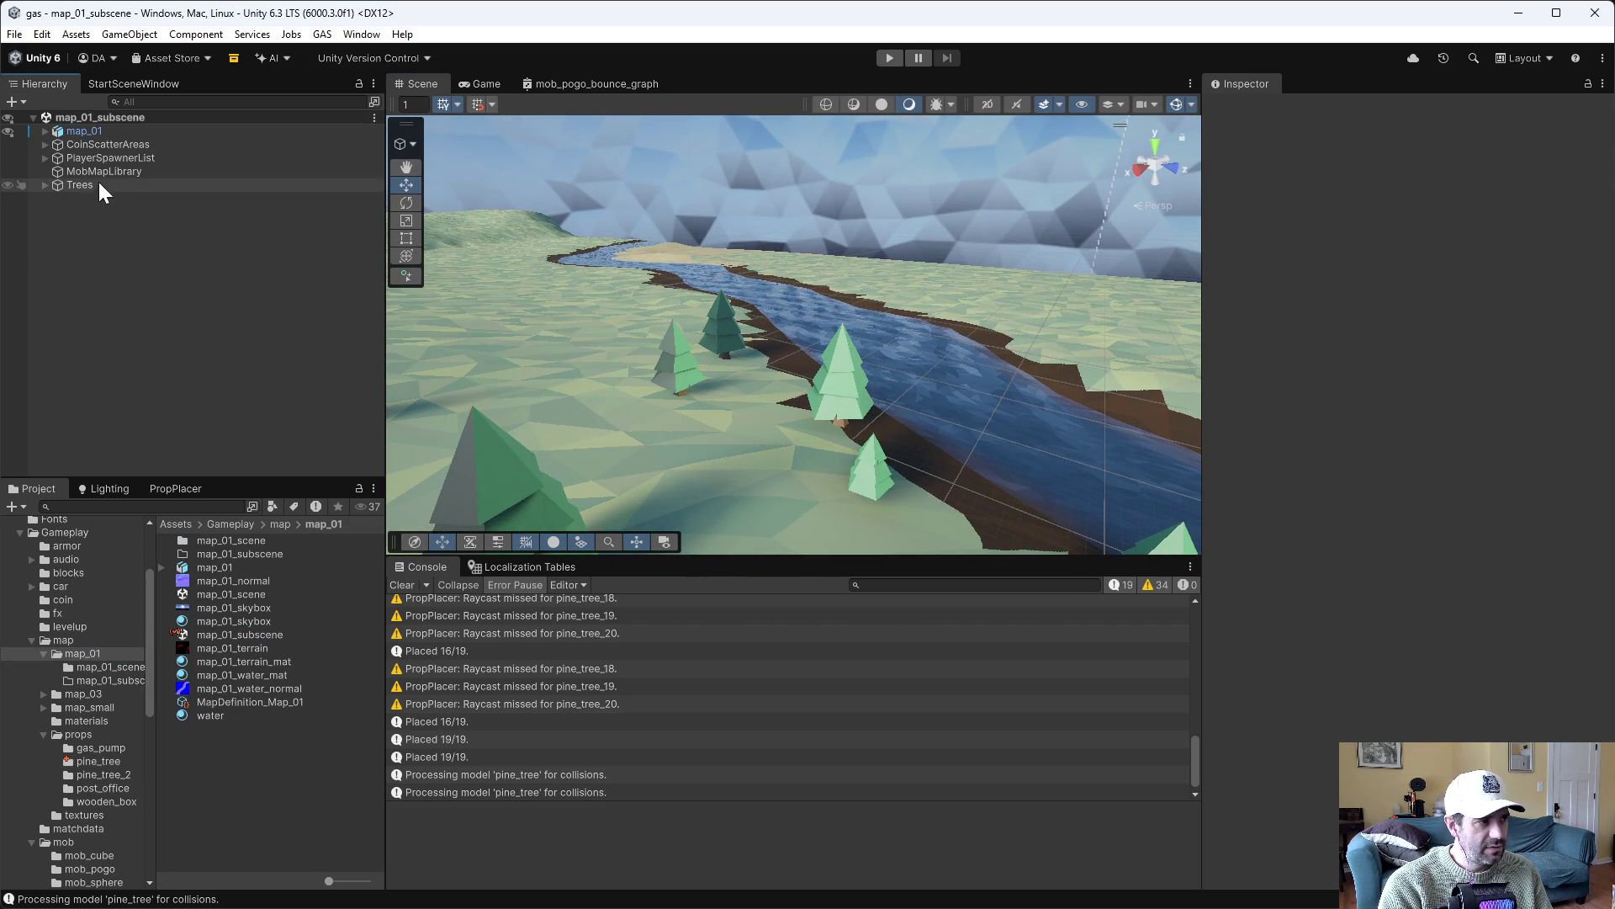
pyautogui.click(44, 185)
pyautogui.click(81, 199)
pyautogui.keyDown('shift'); pyautogui.click(135, 438); pyautogui.keyUp('shift')
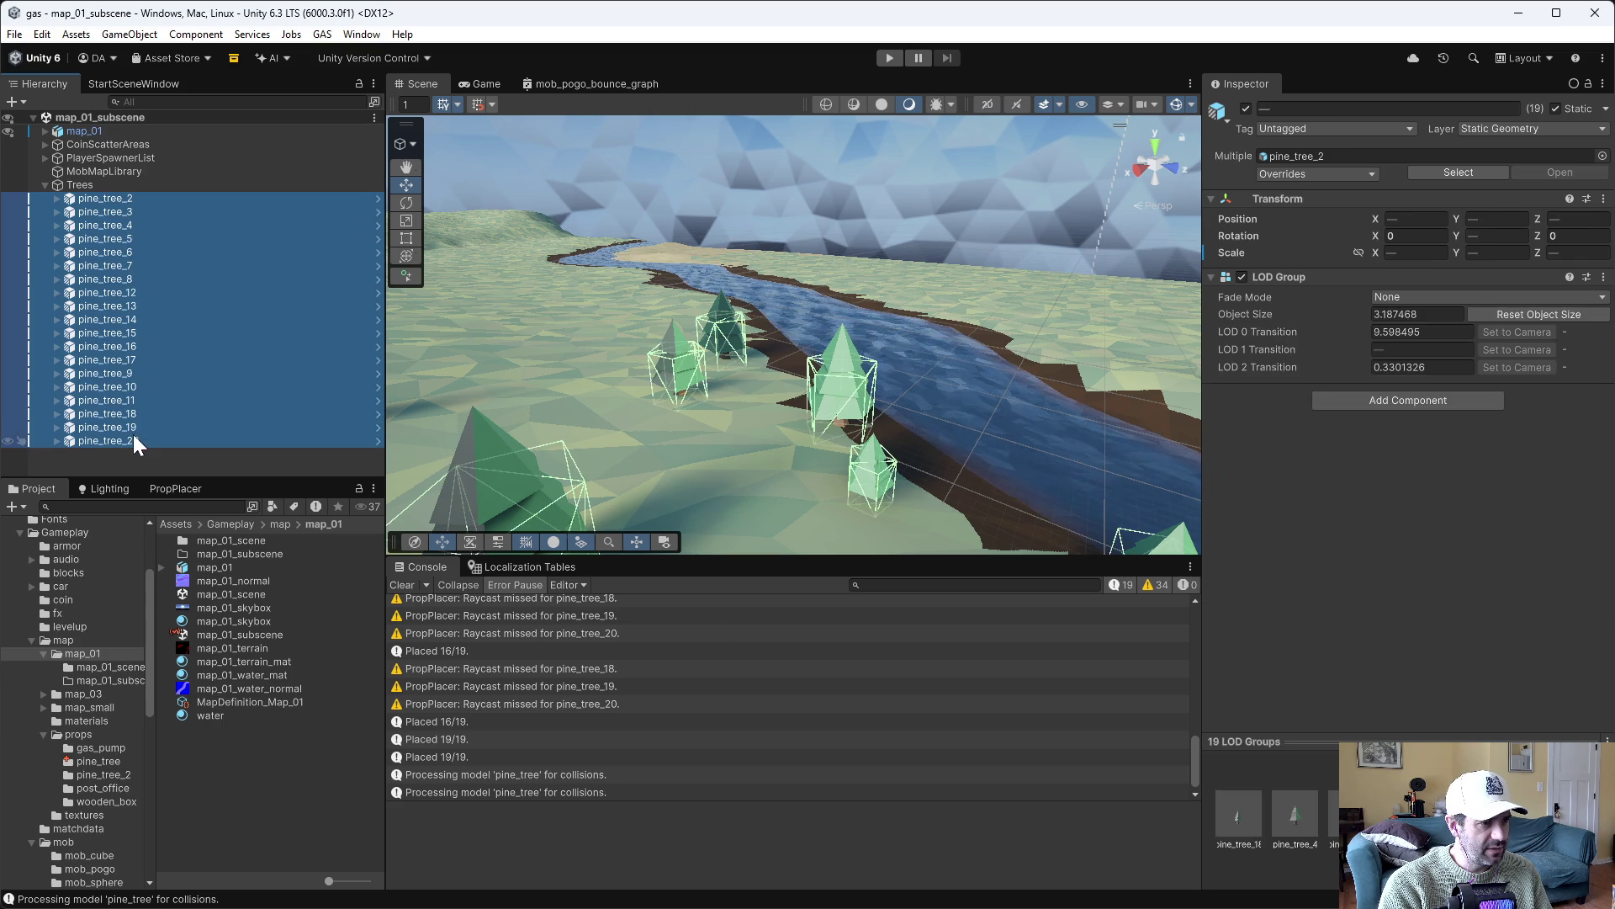
pyautogui.press('Delete')
# Place a prop_pine_tree instance in the scene and raise it onto the ground
pyautogui.moveTo(876, 342); pyautogui.dragTo(350, 340)
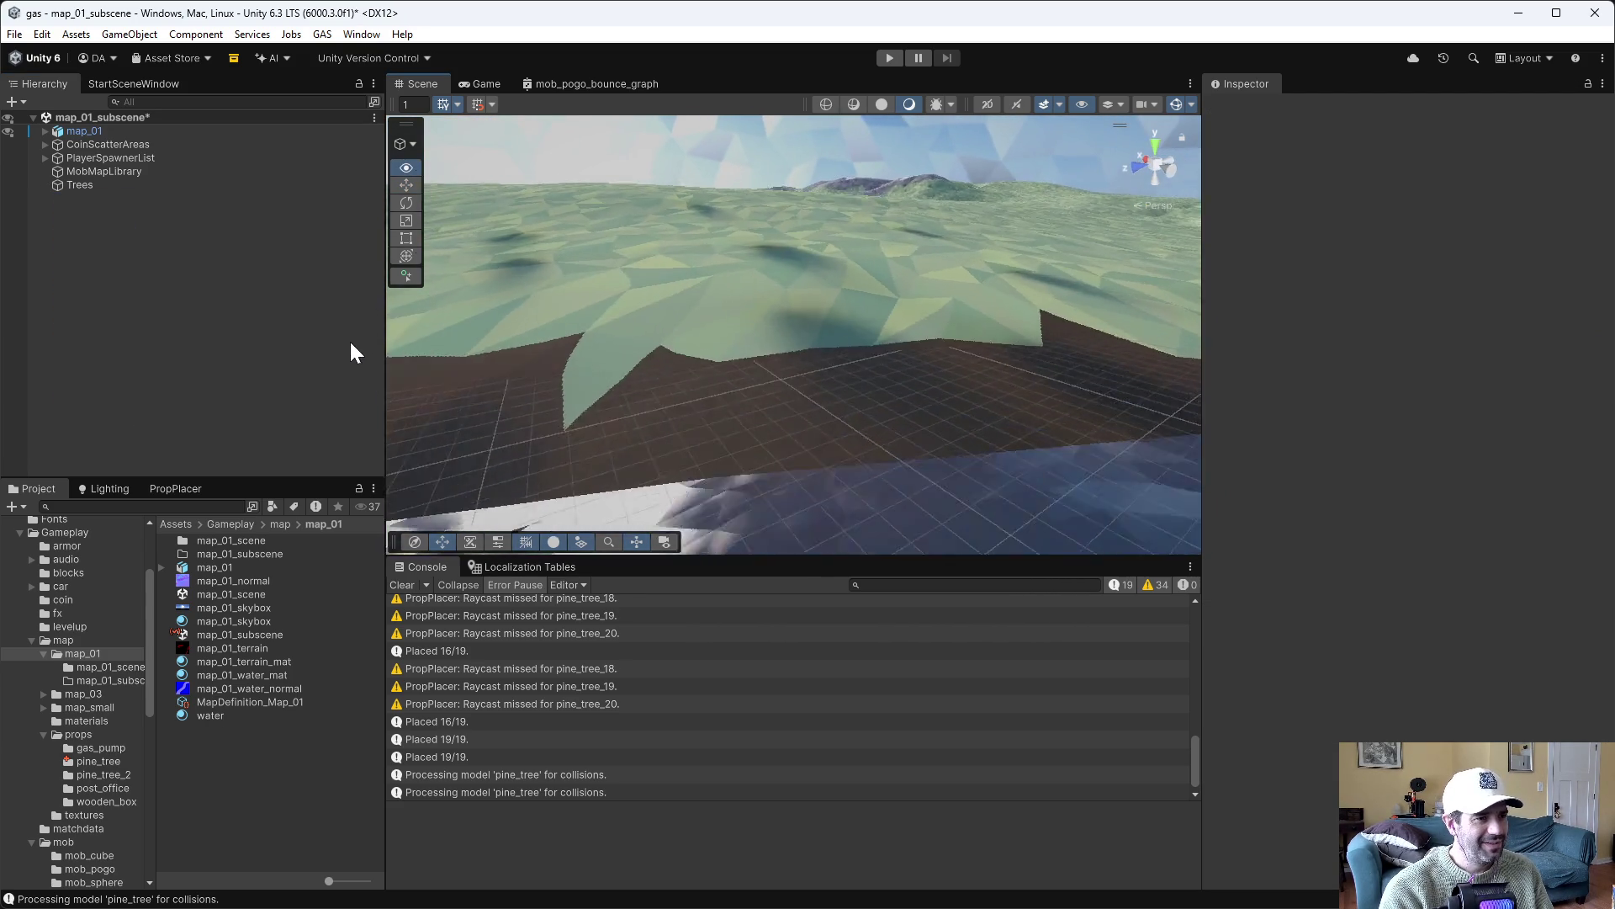
pyautogui.click(84, 185)
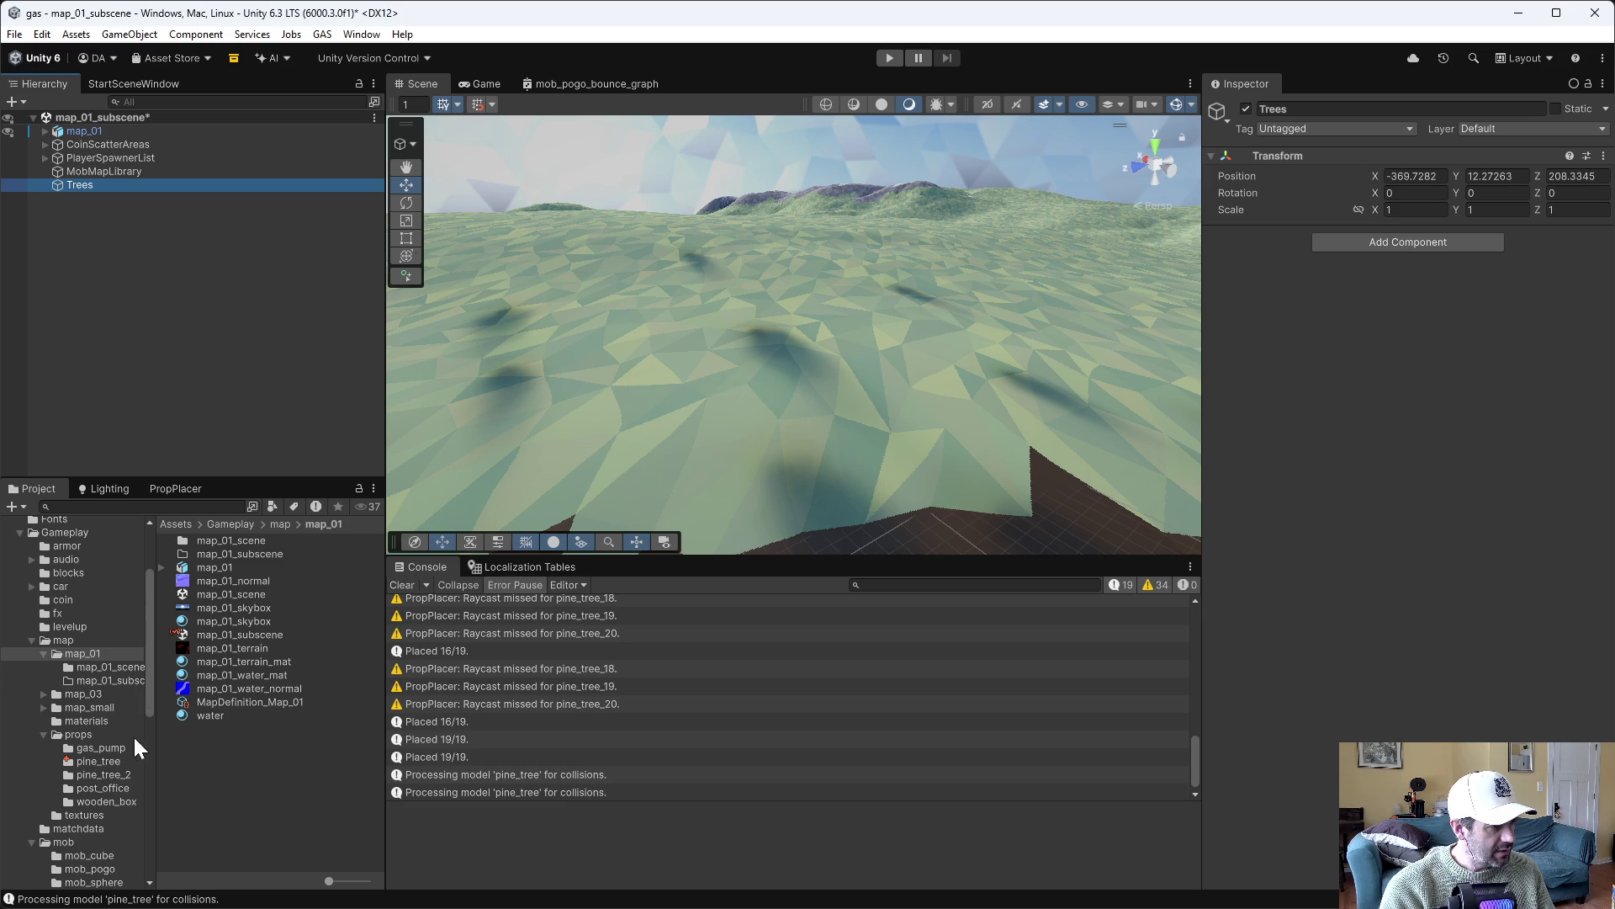
pyautogui.click(92, 762)
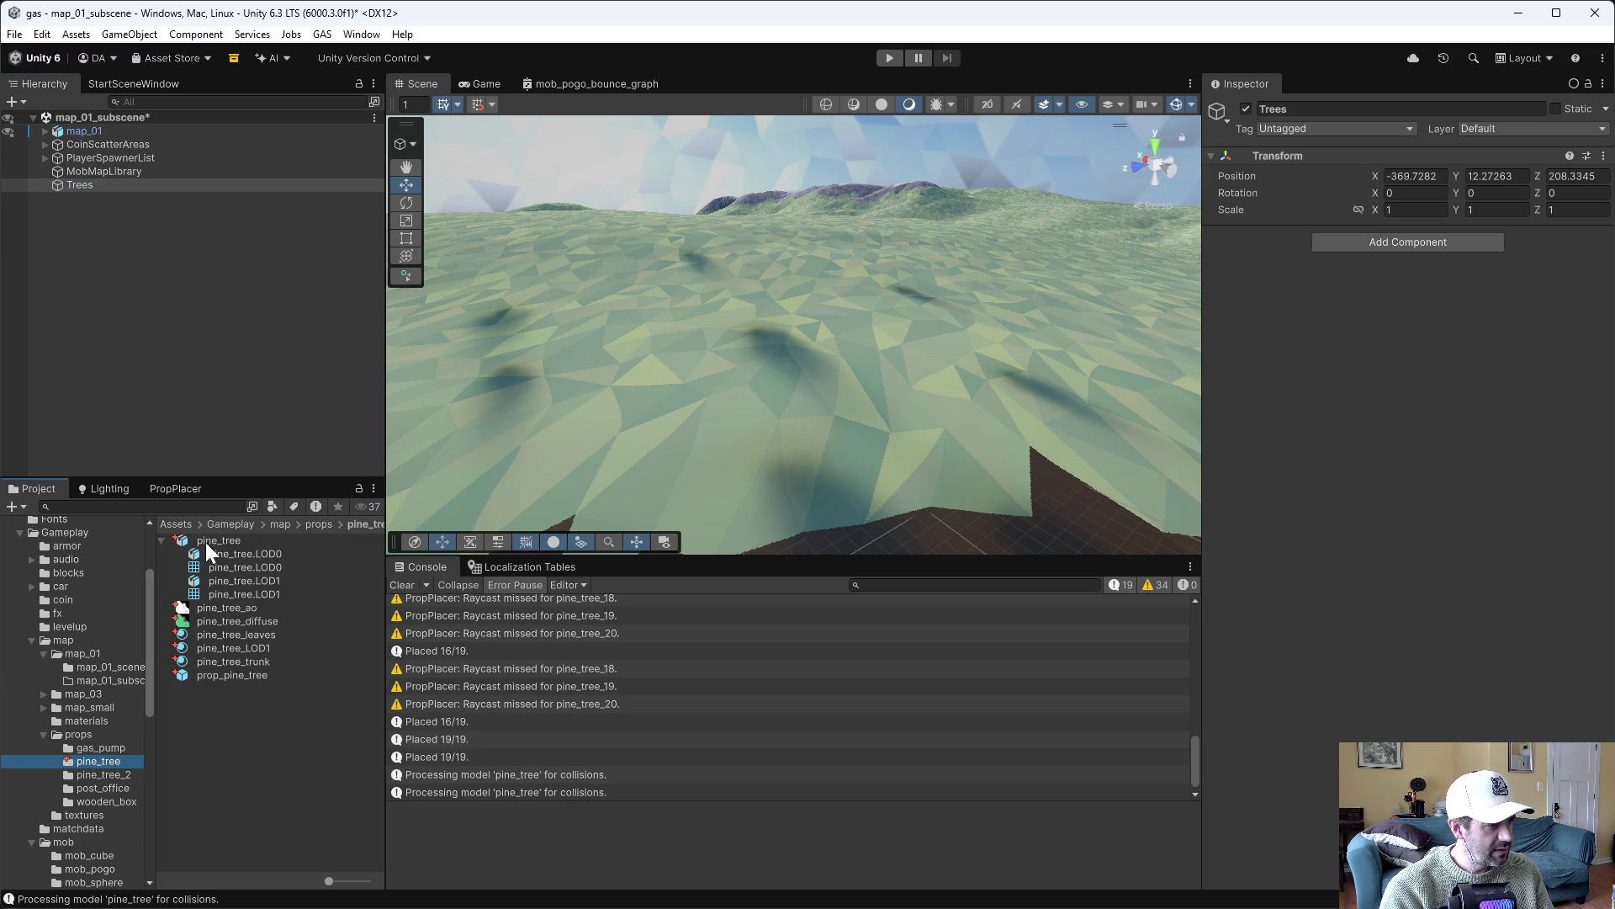
pyautogui.moveTo(209, 674)
pyautogui.mouseDown()
pyautogui.moveTo(274, 663)
pyautogui.moveTo(791, 431)
pyautogui.mouseUp()
pyautogui.moveTo(951, 484)
pyautogui.mouseDown()
pyautogui.moveTo(1042, 353)
pyautogui.moveTo(873, 415)
pyautogui.moveTo(566, 433)
pyautogui.moveTo(880, 404)
pyautogui.moveTo(875, 368)
pyautogui.moveTo(905, 404)
pyautogui.moveTo(768, 331)
pyautogui.moveTo(815, 317)
pyautogui.moveTo(799, 302)
pyautogui.moveTo(841, 311)
pyautogui.moveTo(836, 254)
pyautogui.mouseUp()
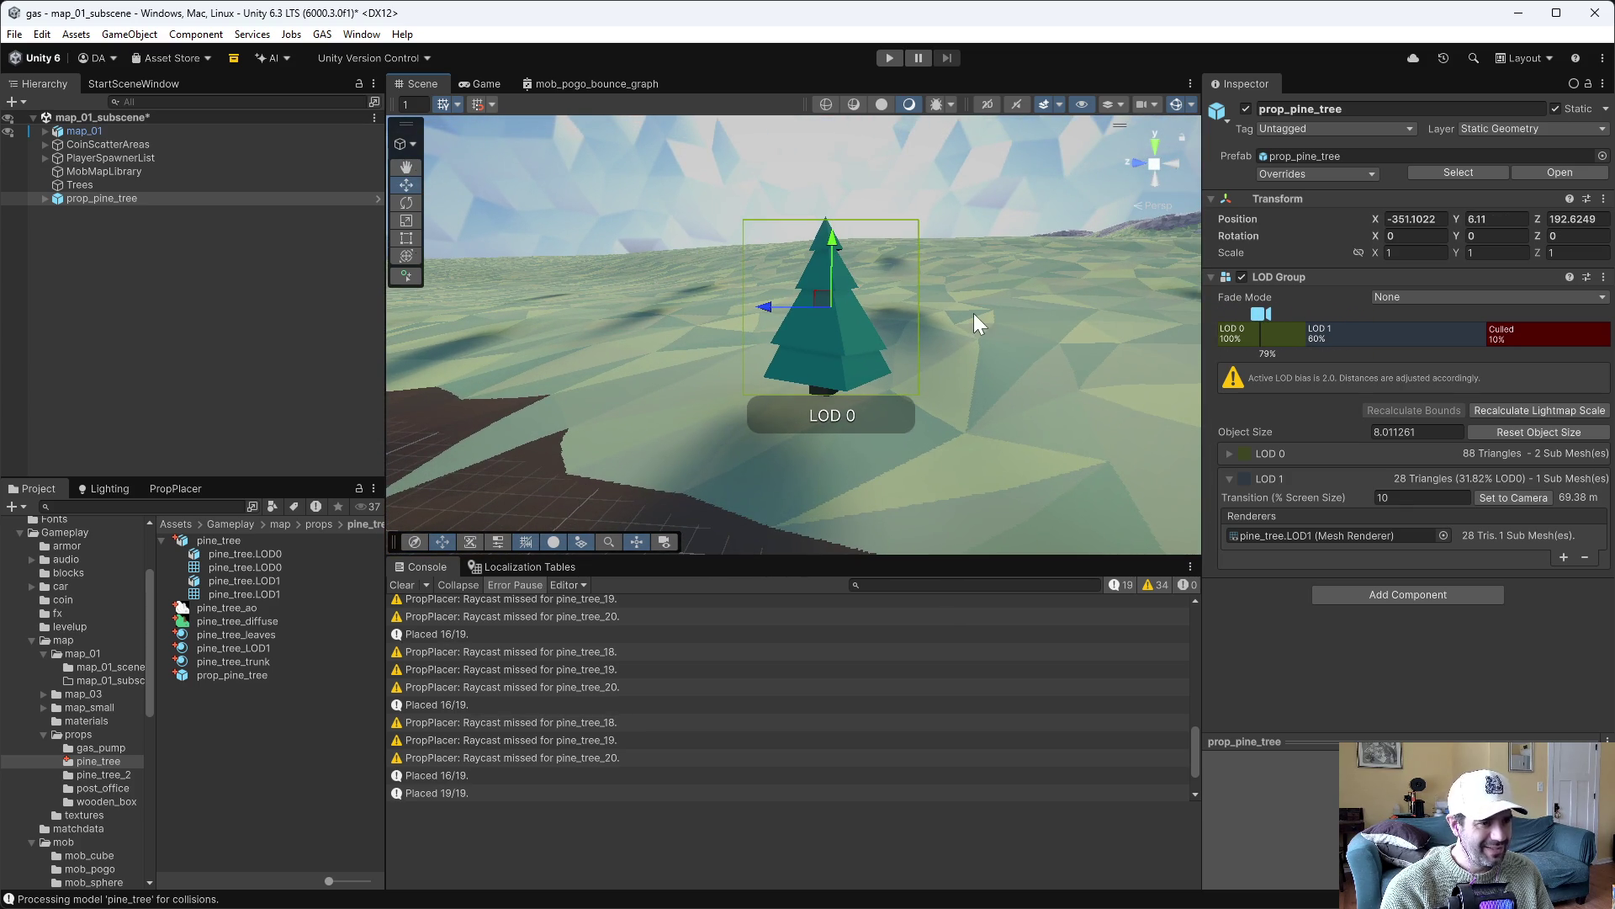
pyautogui.moveTo(966, 316); pyautogui.dragTo(1058, 312)
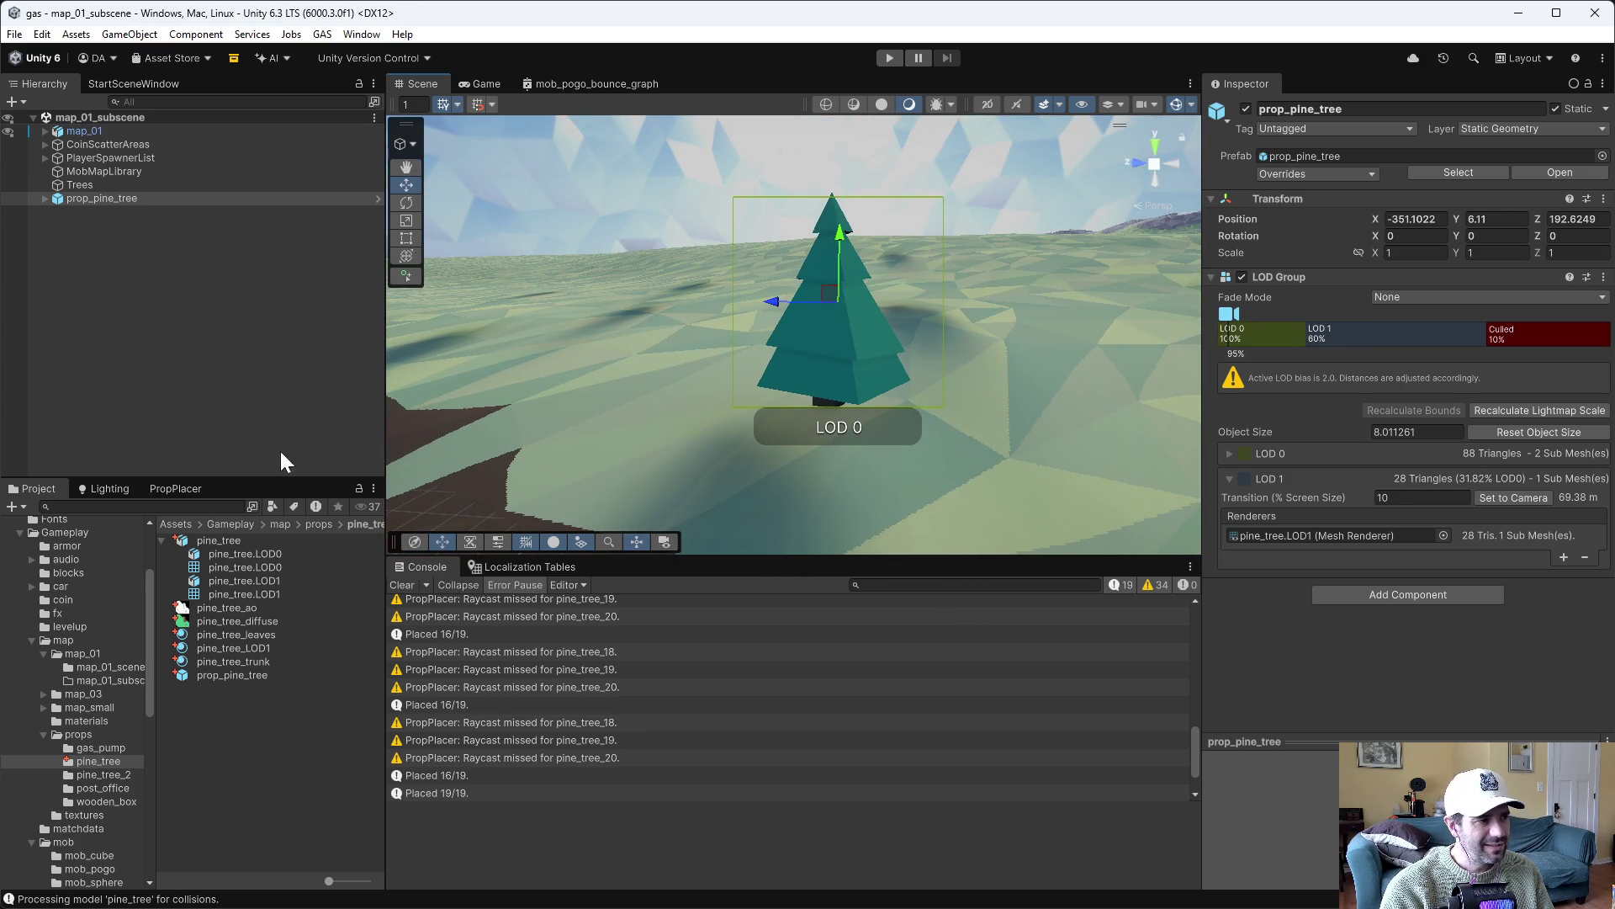
# Generate the scene lighting from the Lighting settings
pyautogui.click(138, 490)
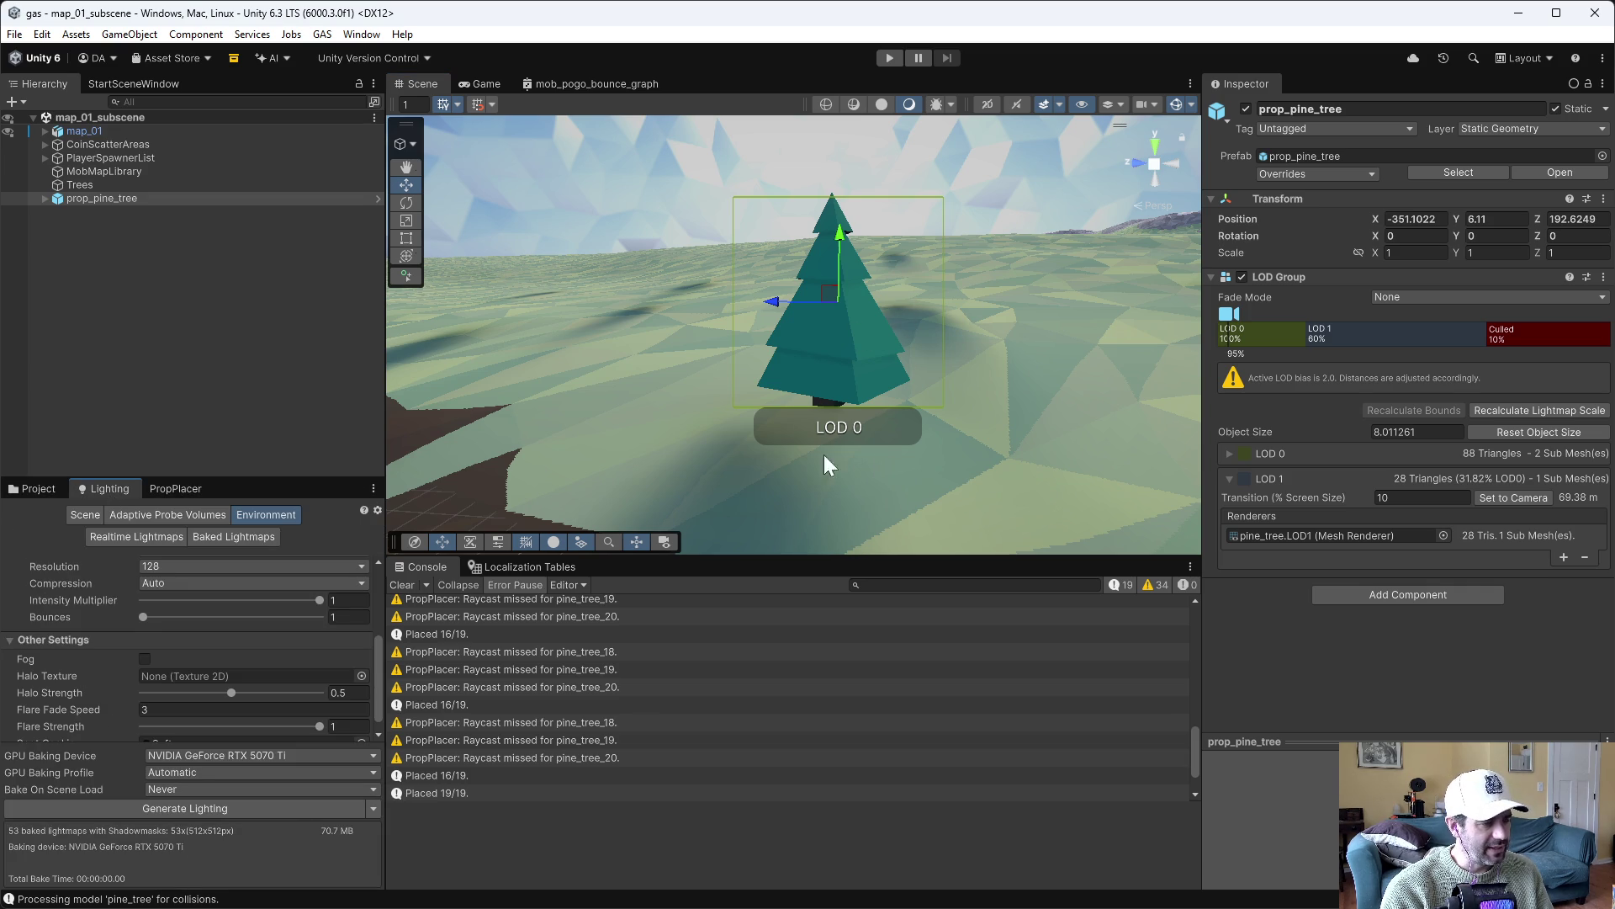
pyautogui.click(244, 808)
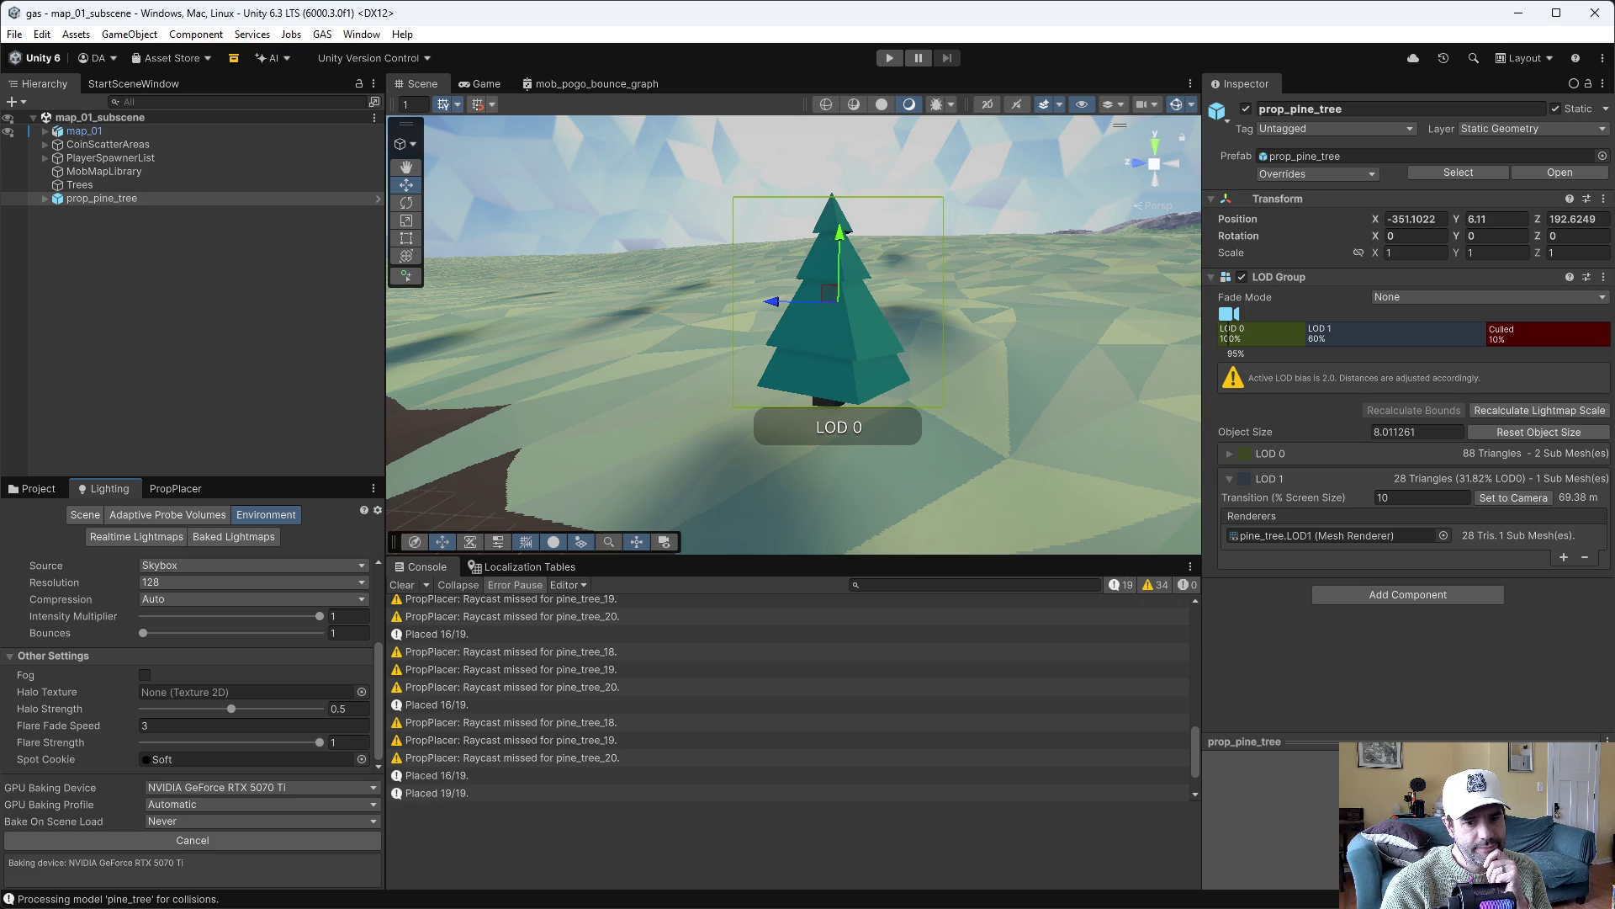
pyautogui.press('super+1')
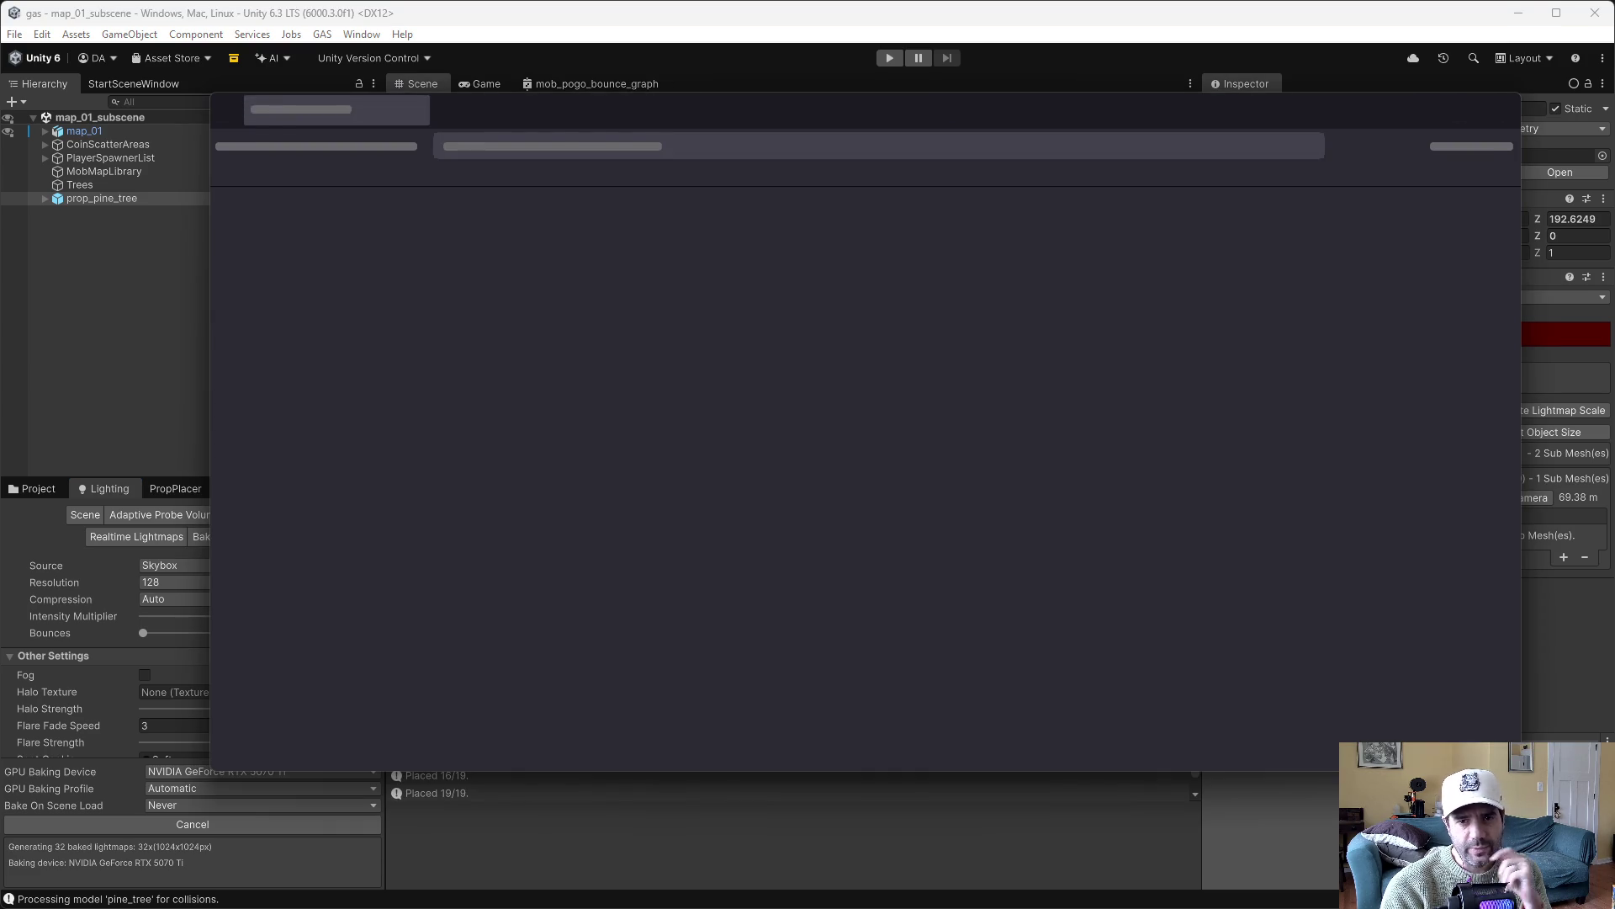
# Search Google for 'pacific drive' and browse the image results
pyautogui.write('paci')
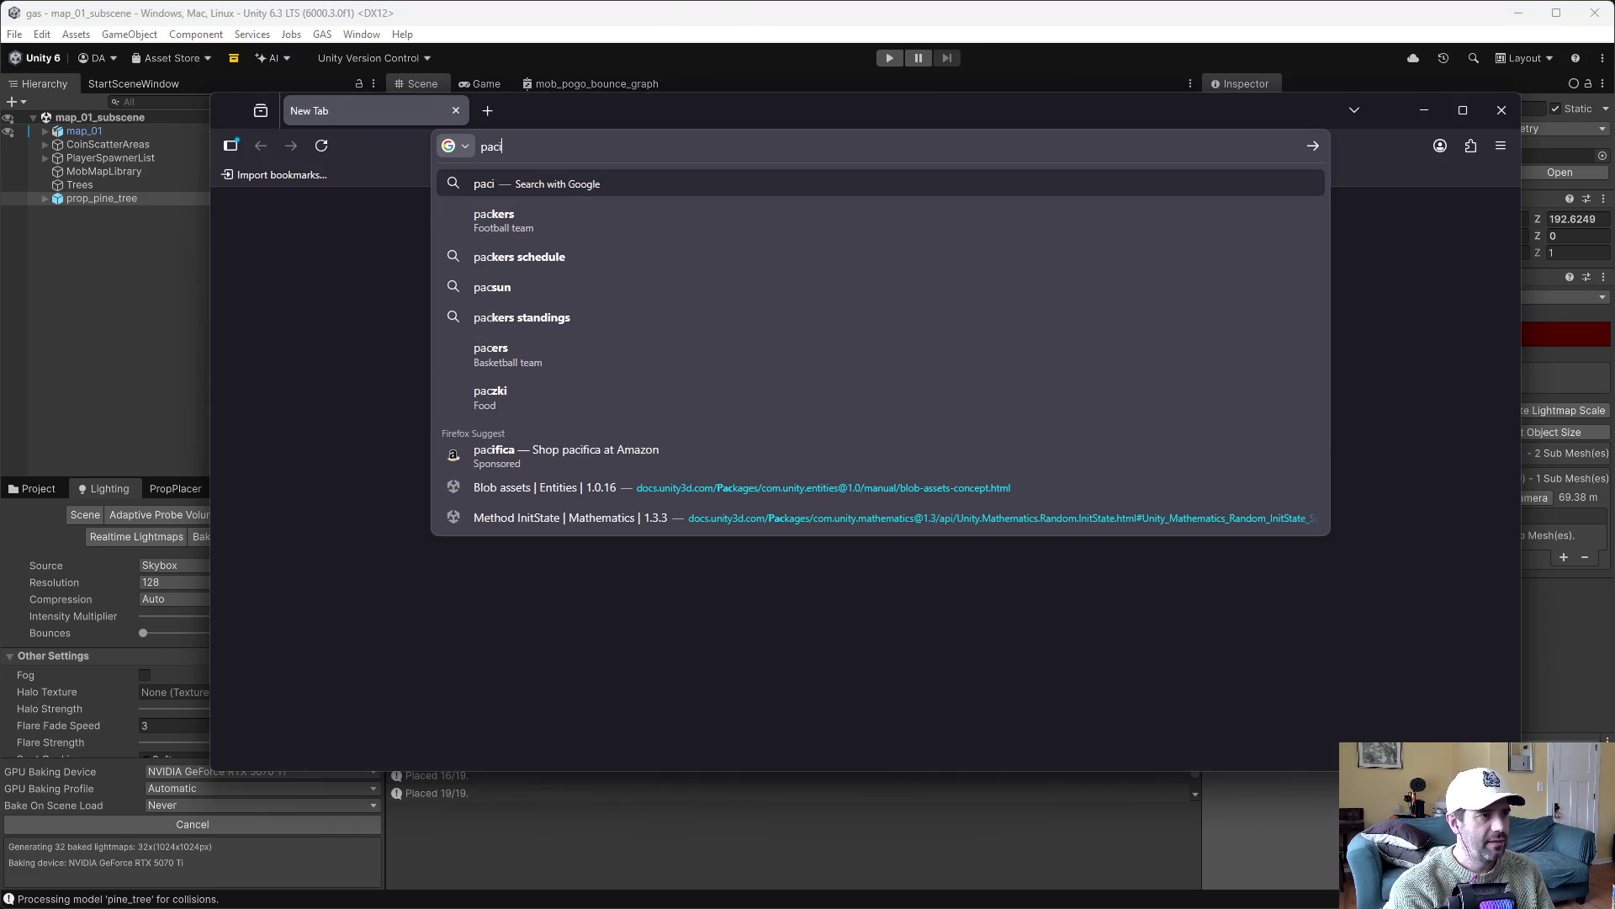
pyautogui.write('fic drive')
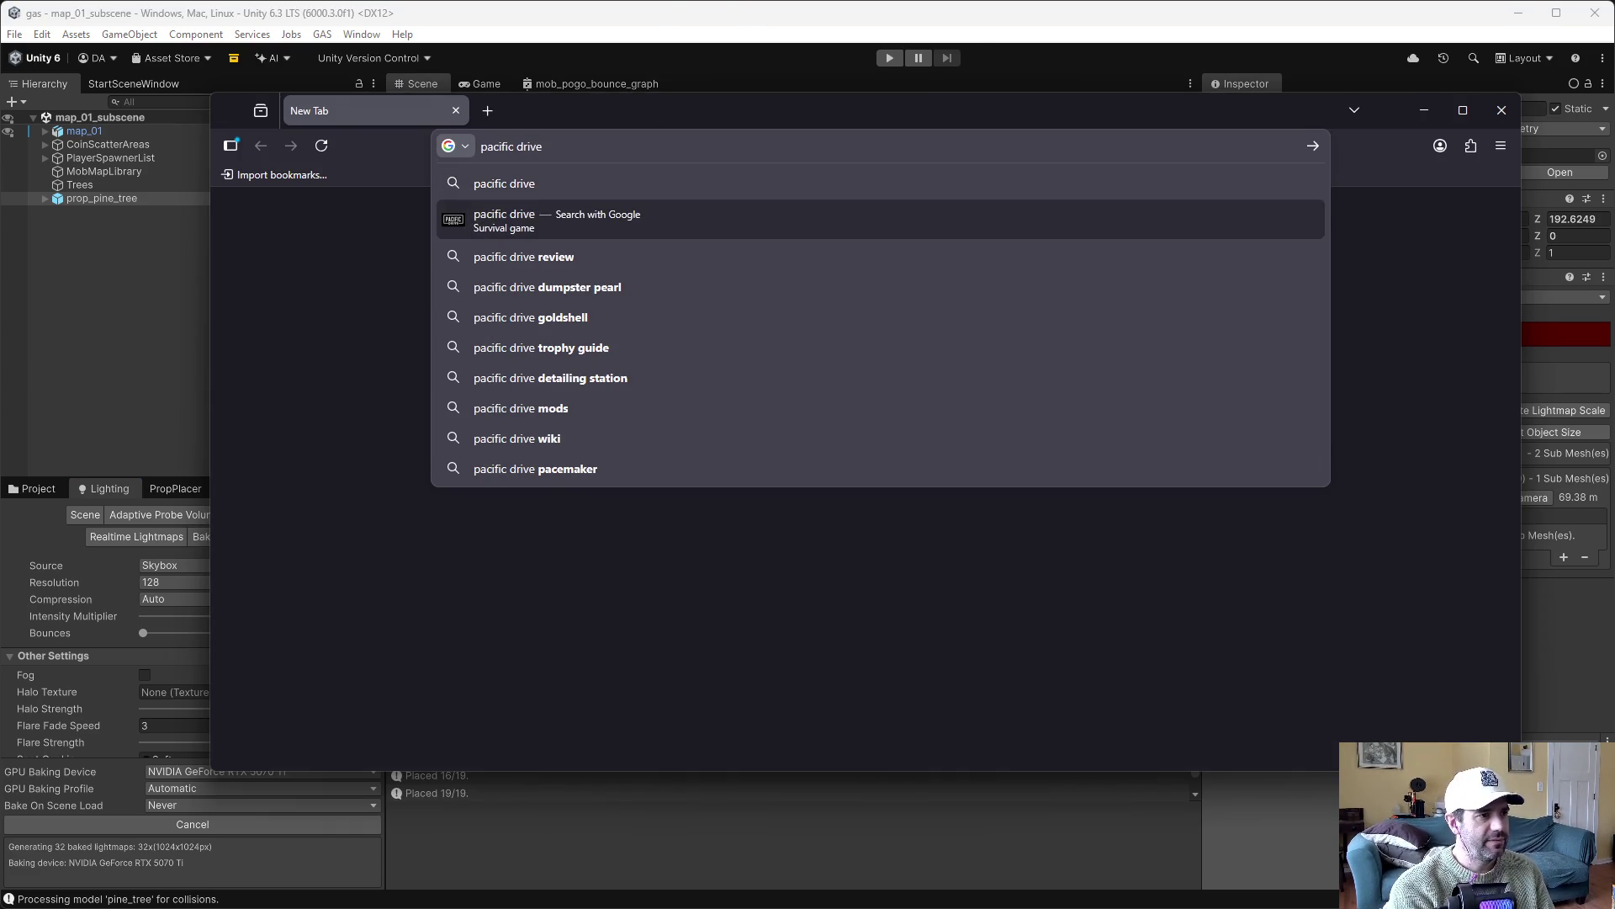
pyautogui.press('Return')
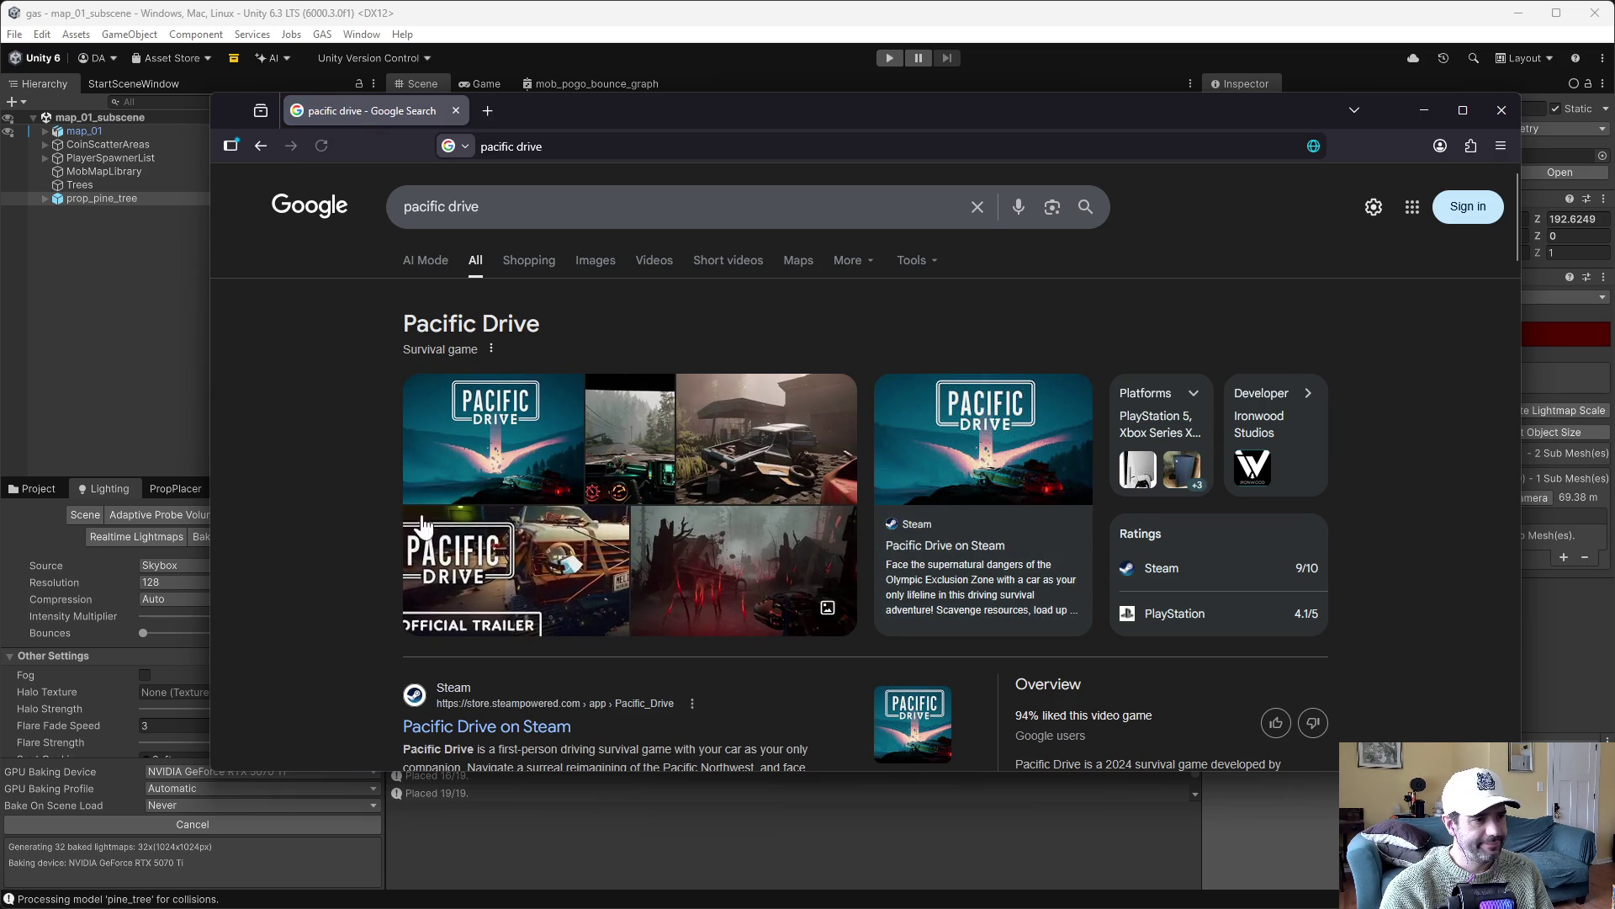
pyautogui.scroll(-1, 354, 497)
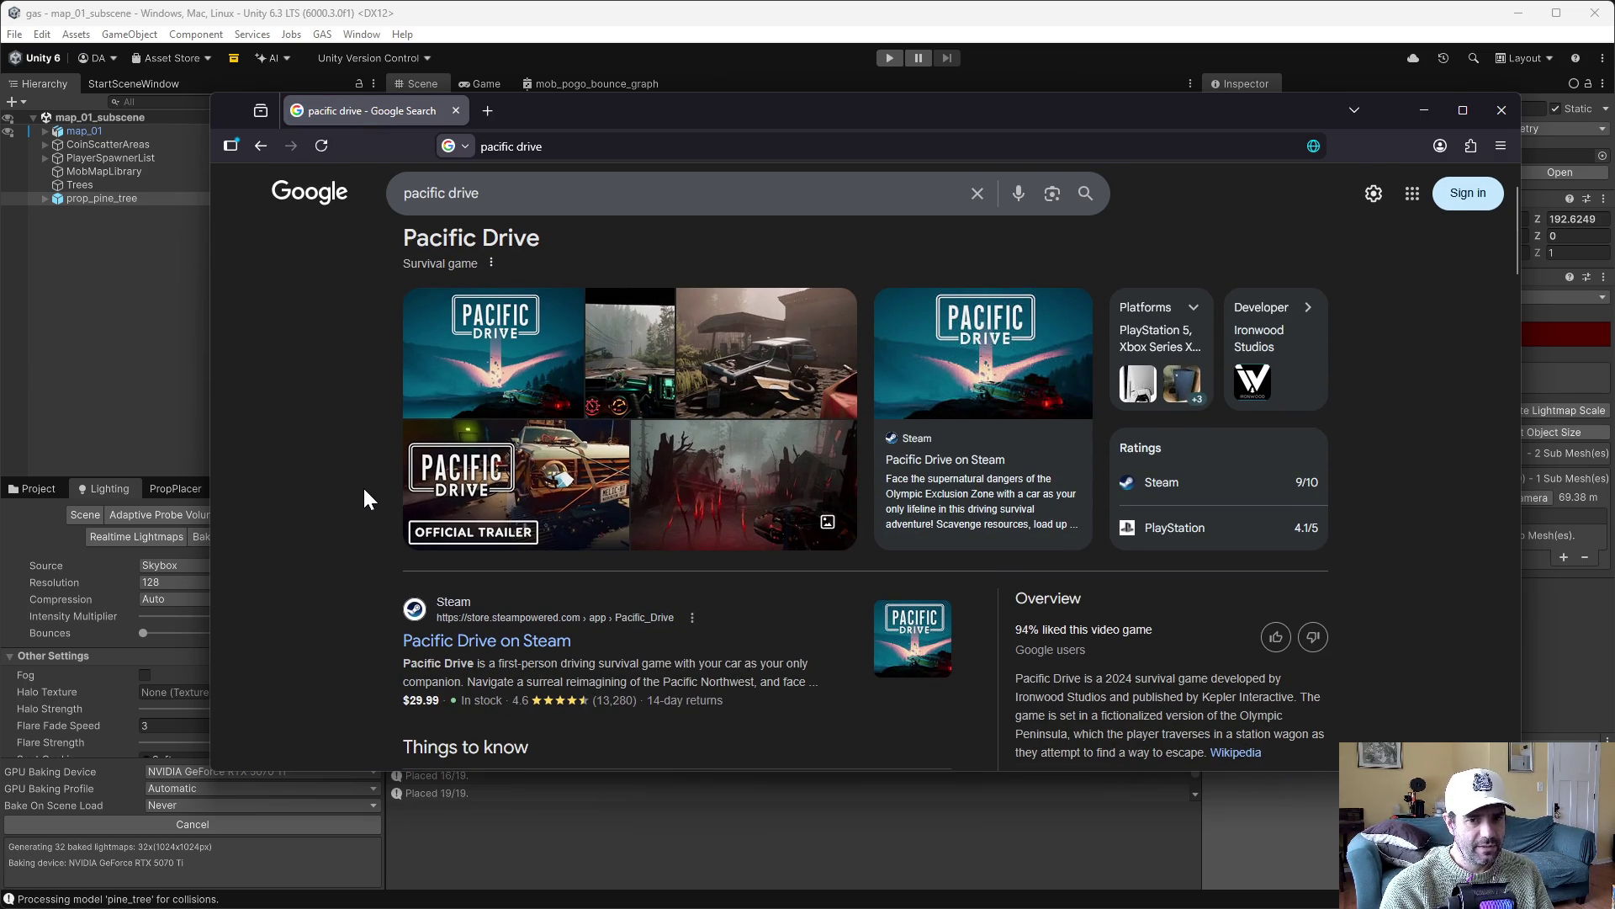
pyautogui.scroll(1, 401, 487)
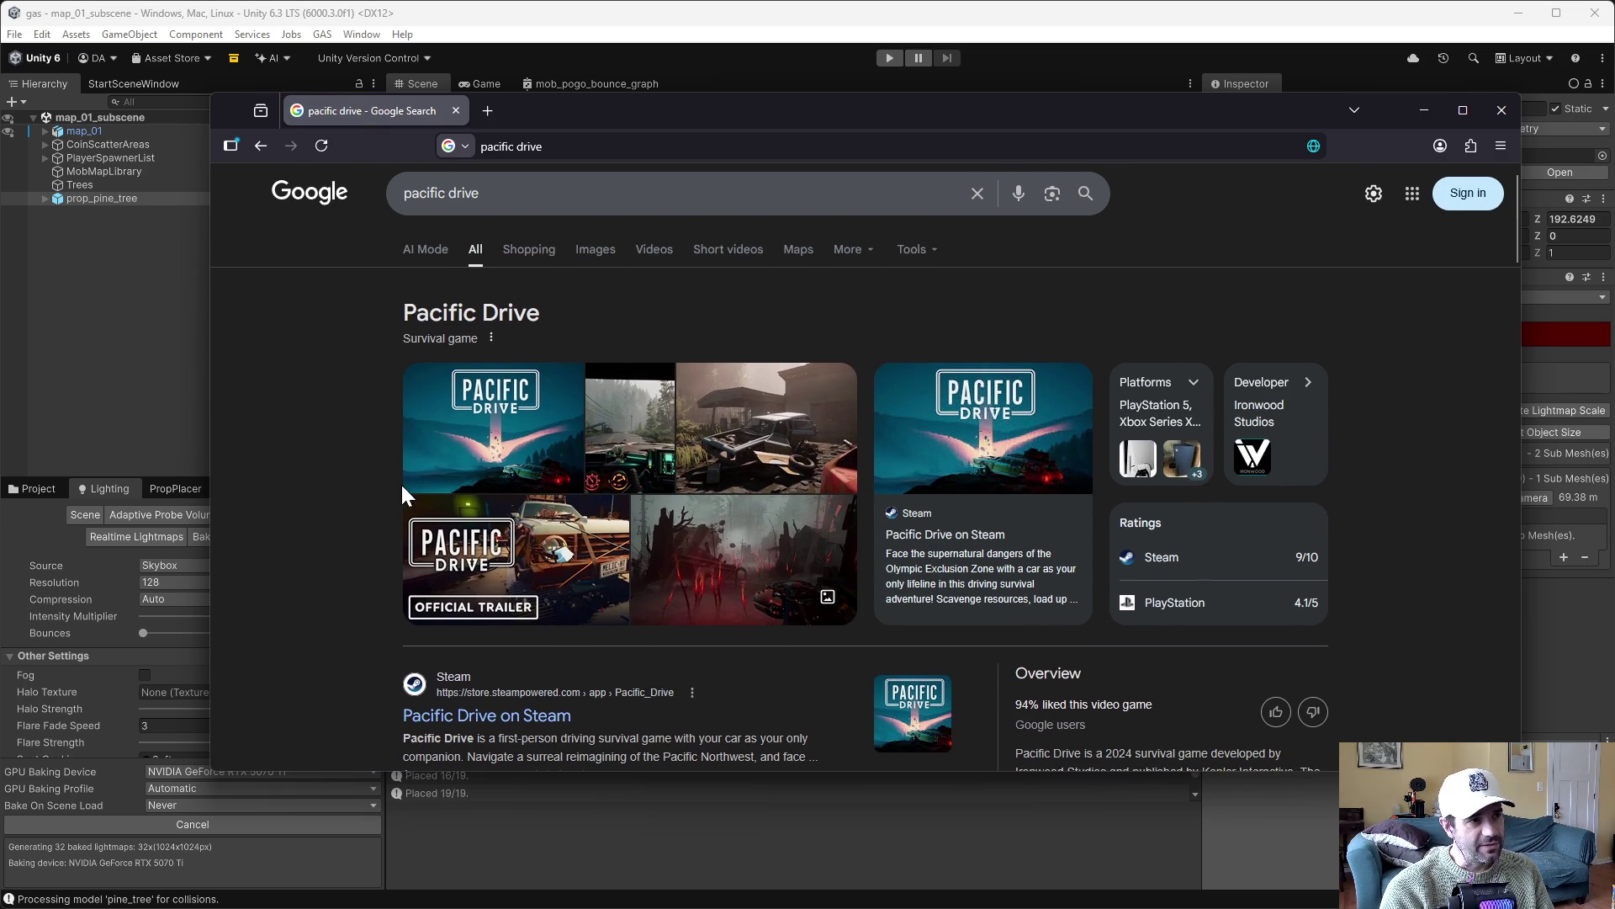
pyautogui.click(584, 276)
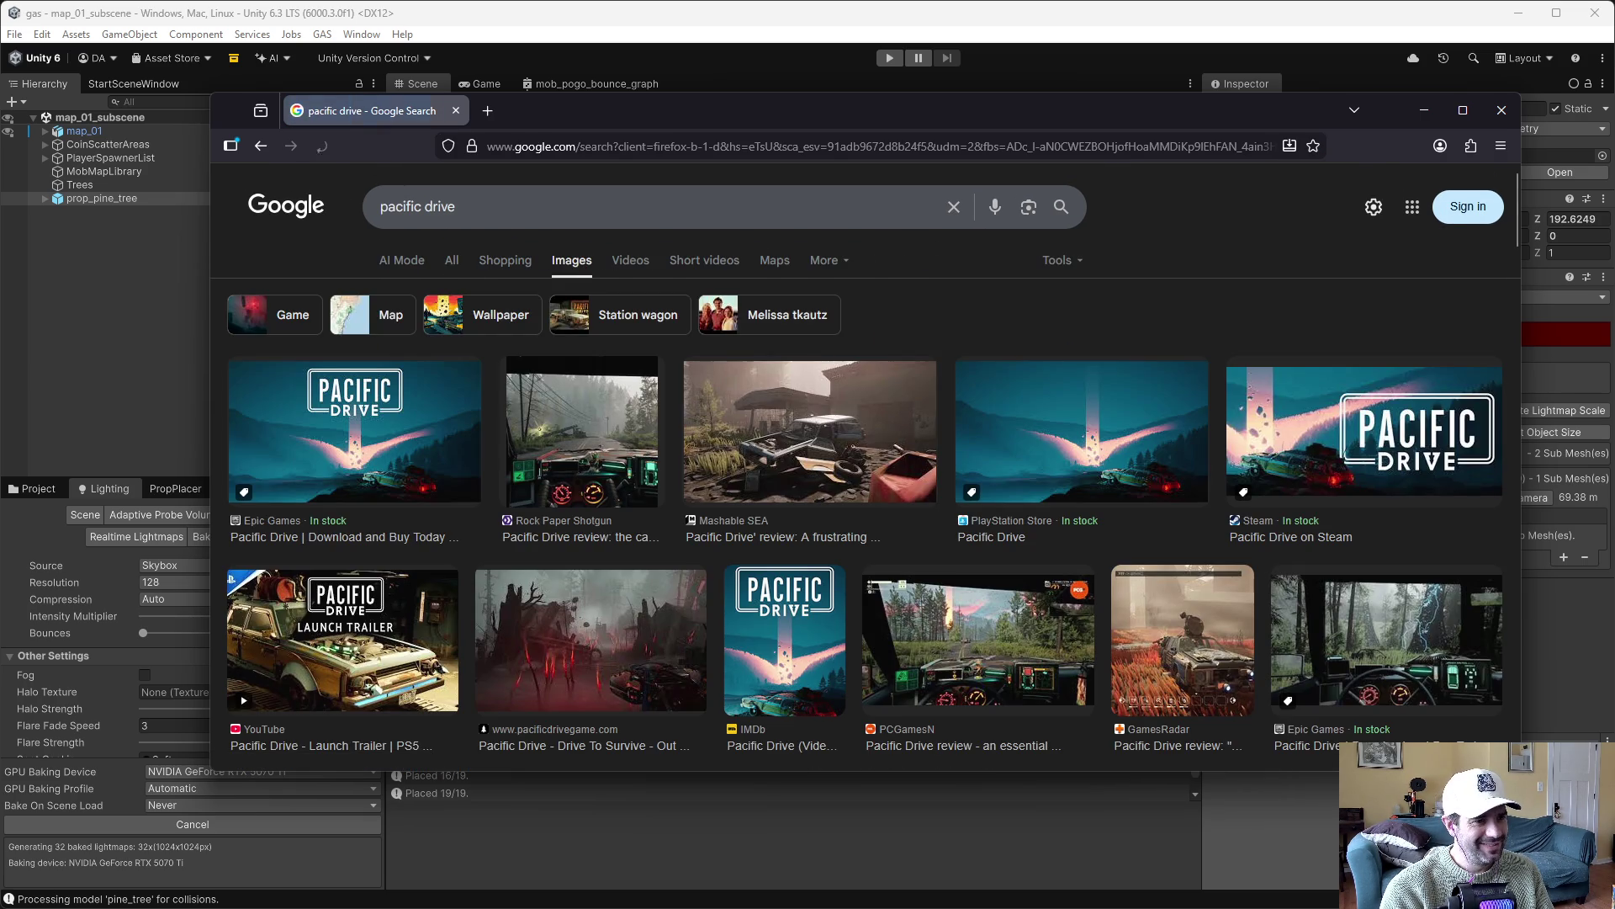
pyautogui.scroll(-3, 952, 610)
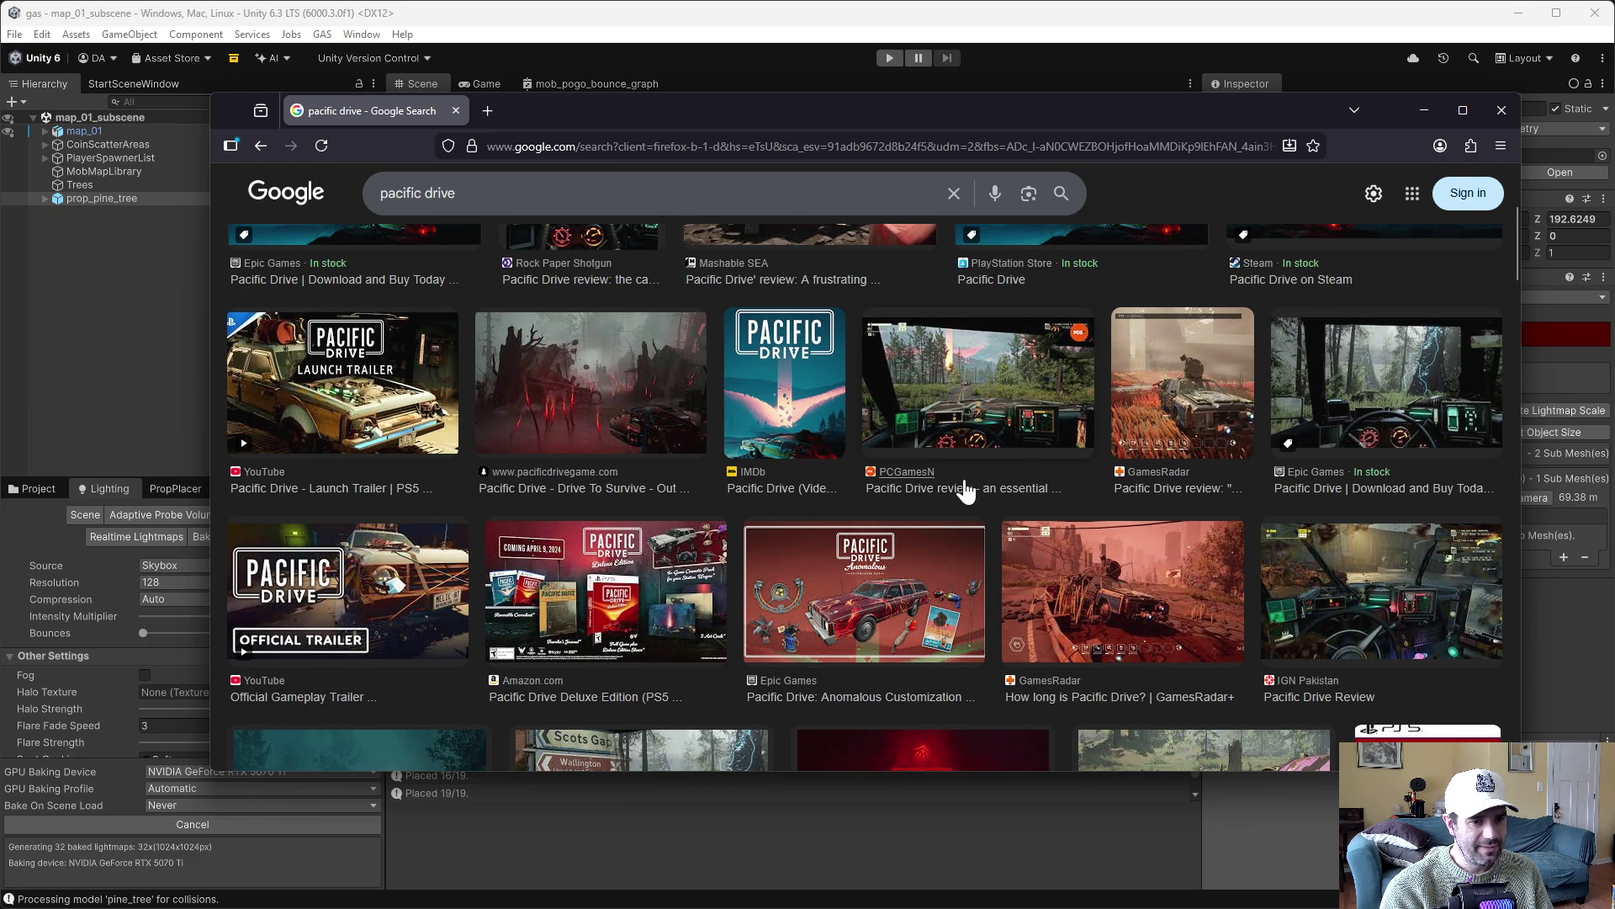
pyautogui.scroll(-3, 965, 491)
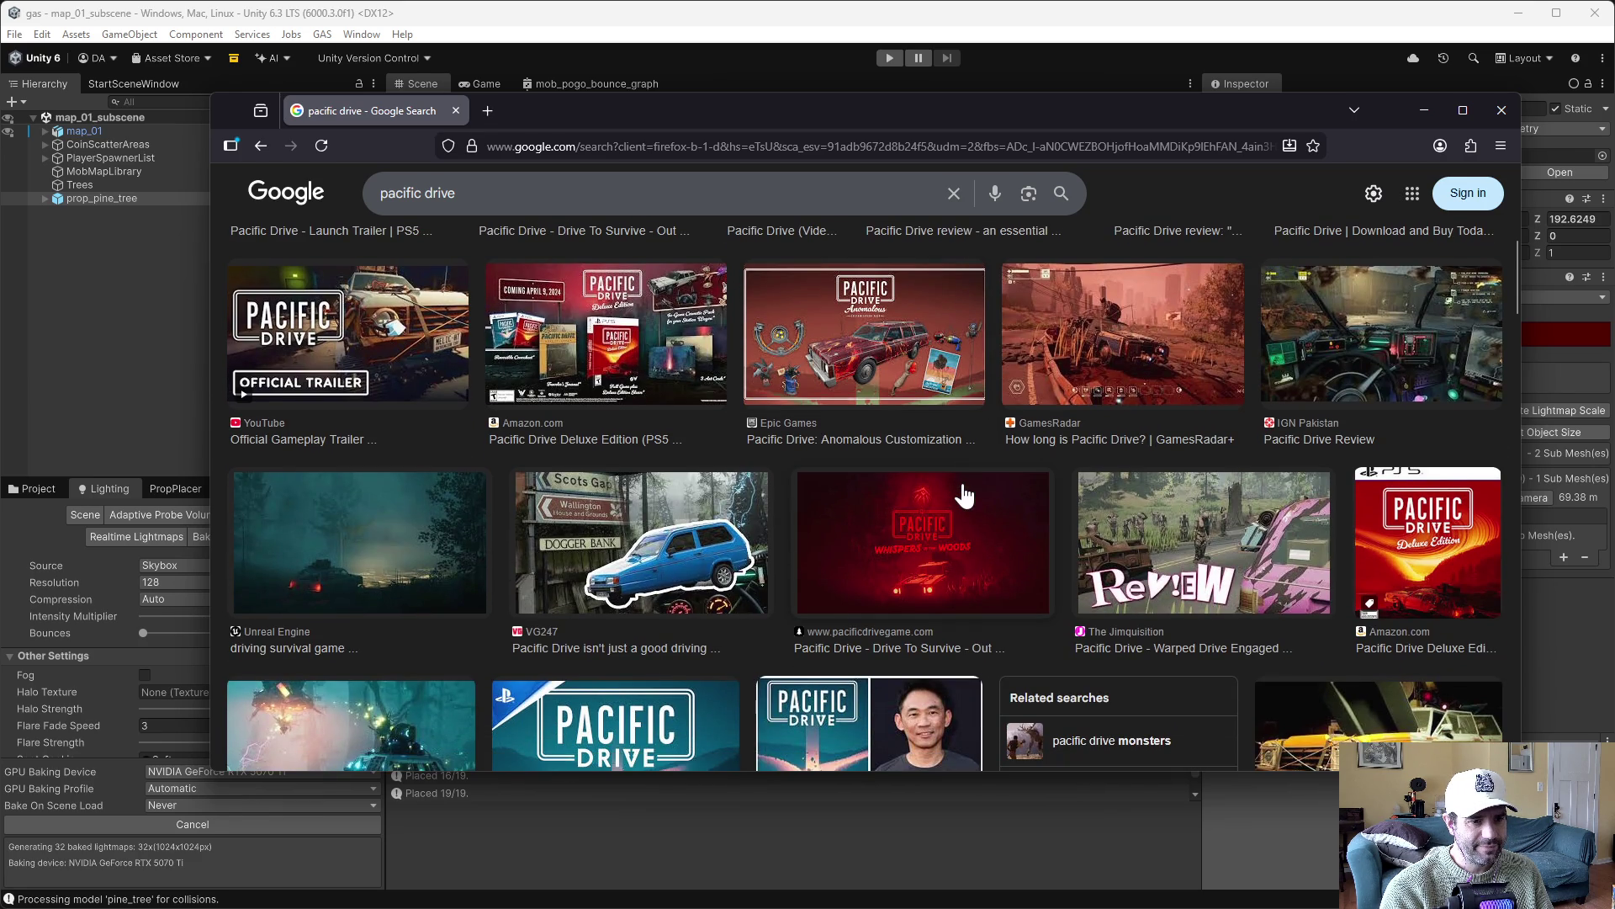
pyautogui.scroll(6, 963, 495)
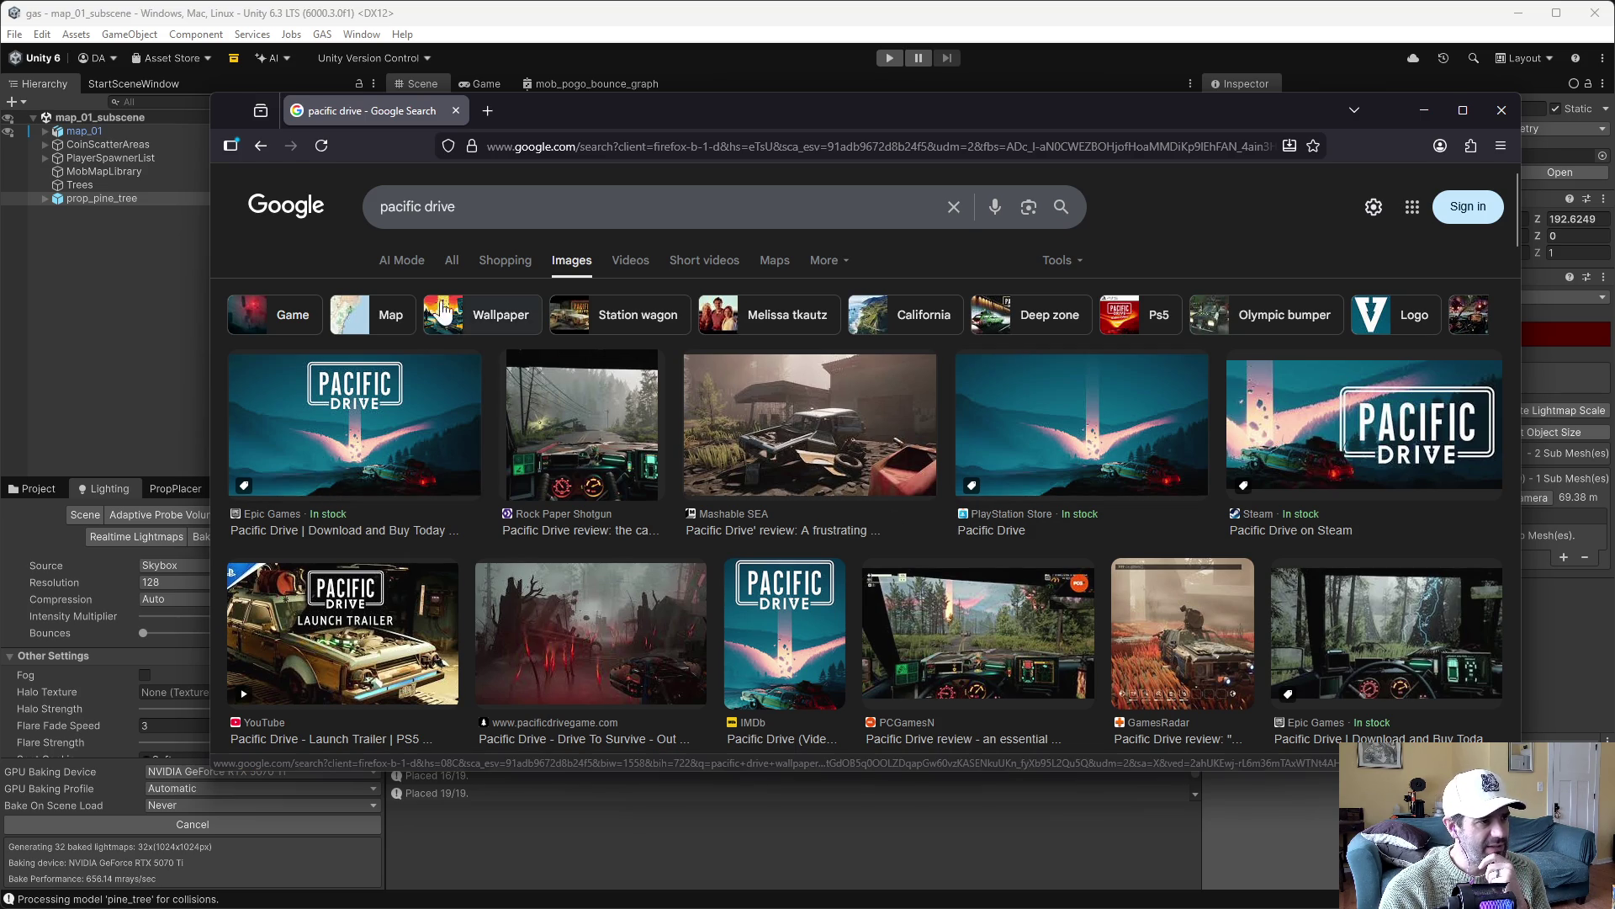
# Go back to the All results for Pacific Drive and scroll through them
pyautogui.click(452, 262)
pyautogui.scroll(-3, 913, 531)
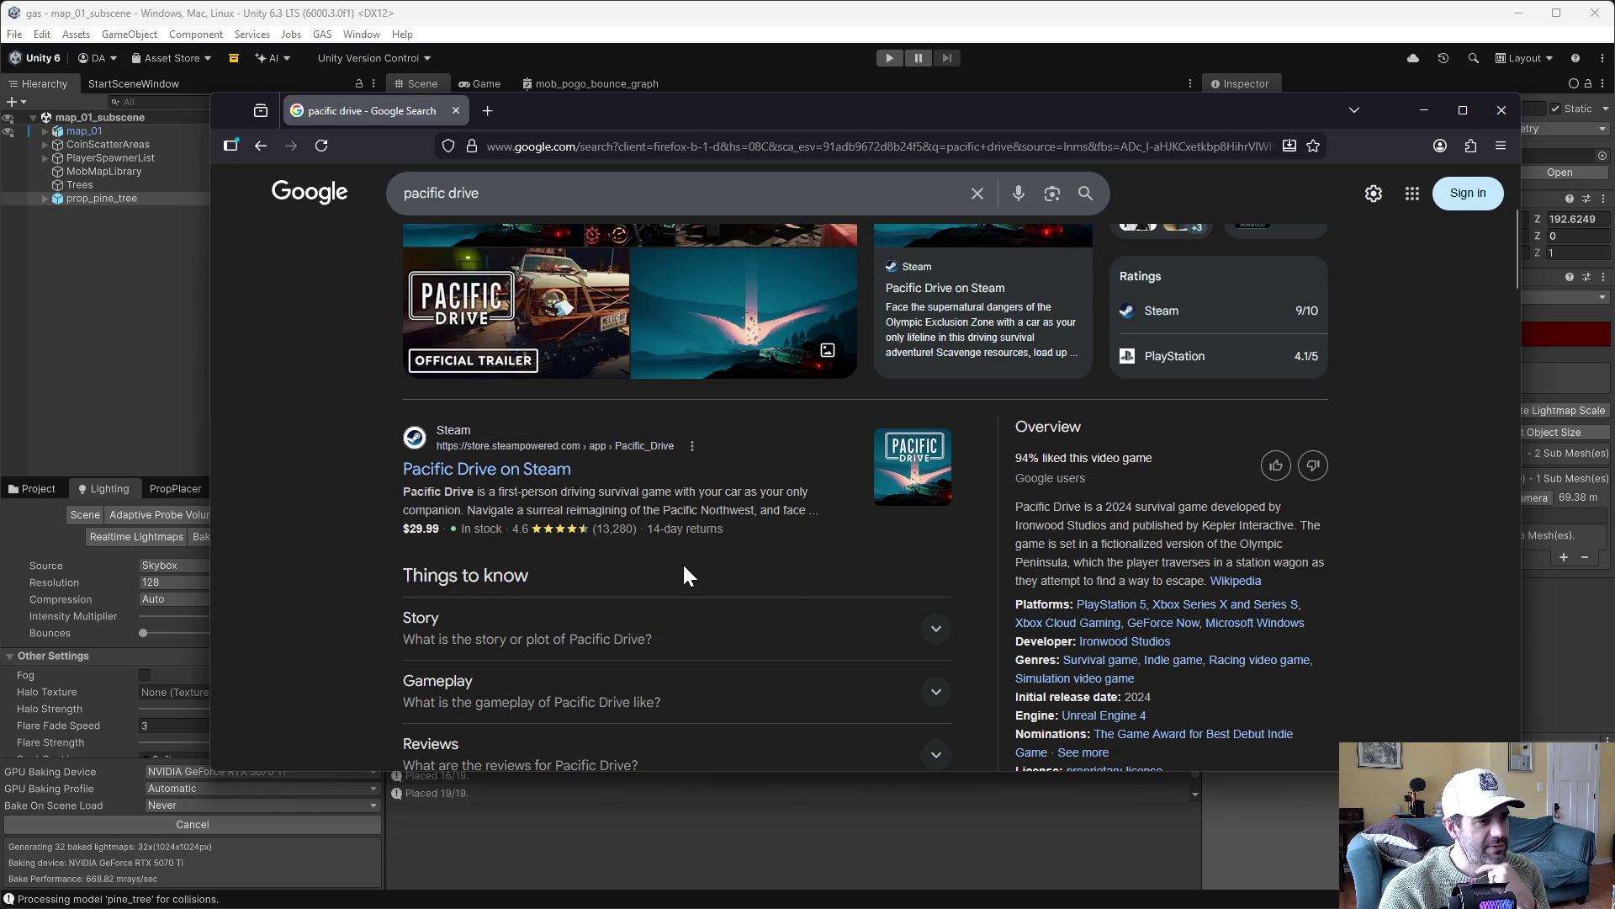
pyautogui.scroll(-2, 588, 564)
pyautogui.scroll(5, 558, 541)
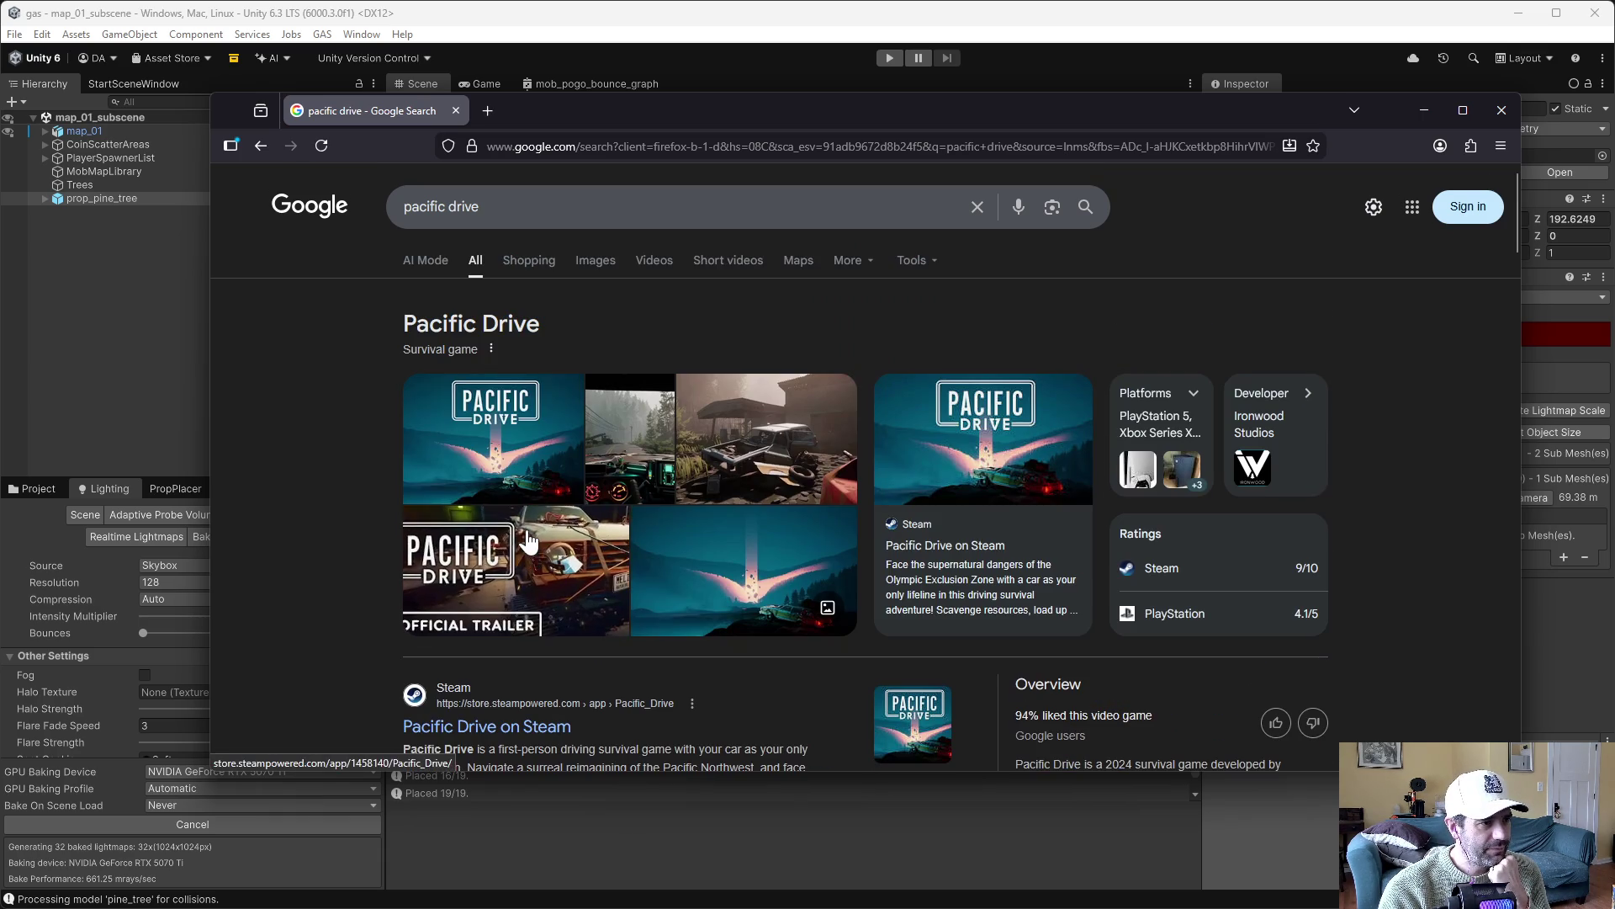
# Browse the video results and open the Whispers in the Woods launch trailer
pyautogui.click(656, 263)
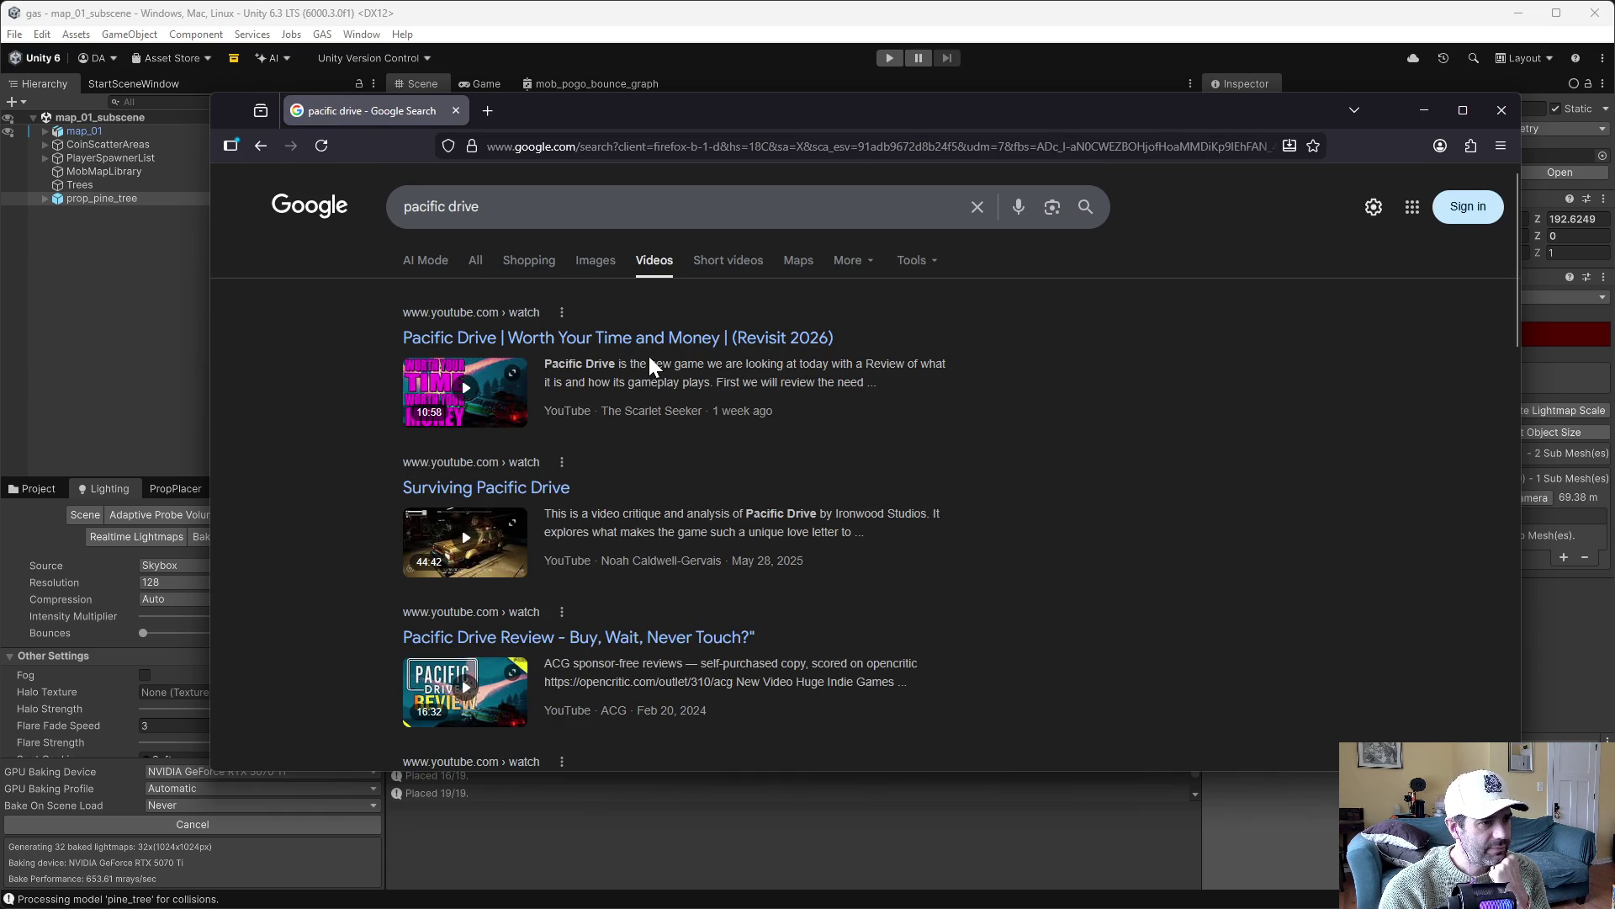
pyautogui.scroll(-1, 705, 572)
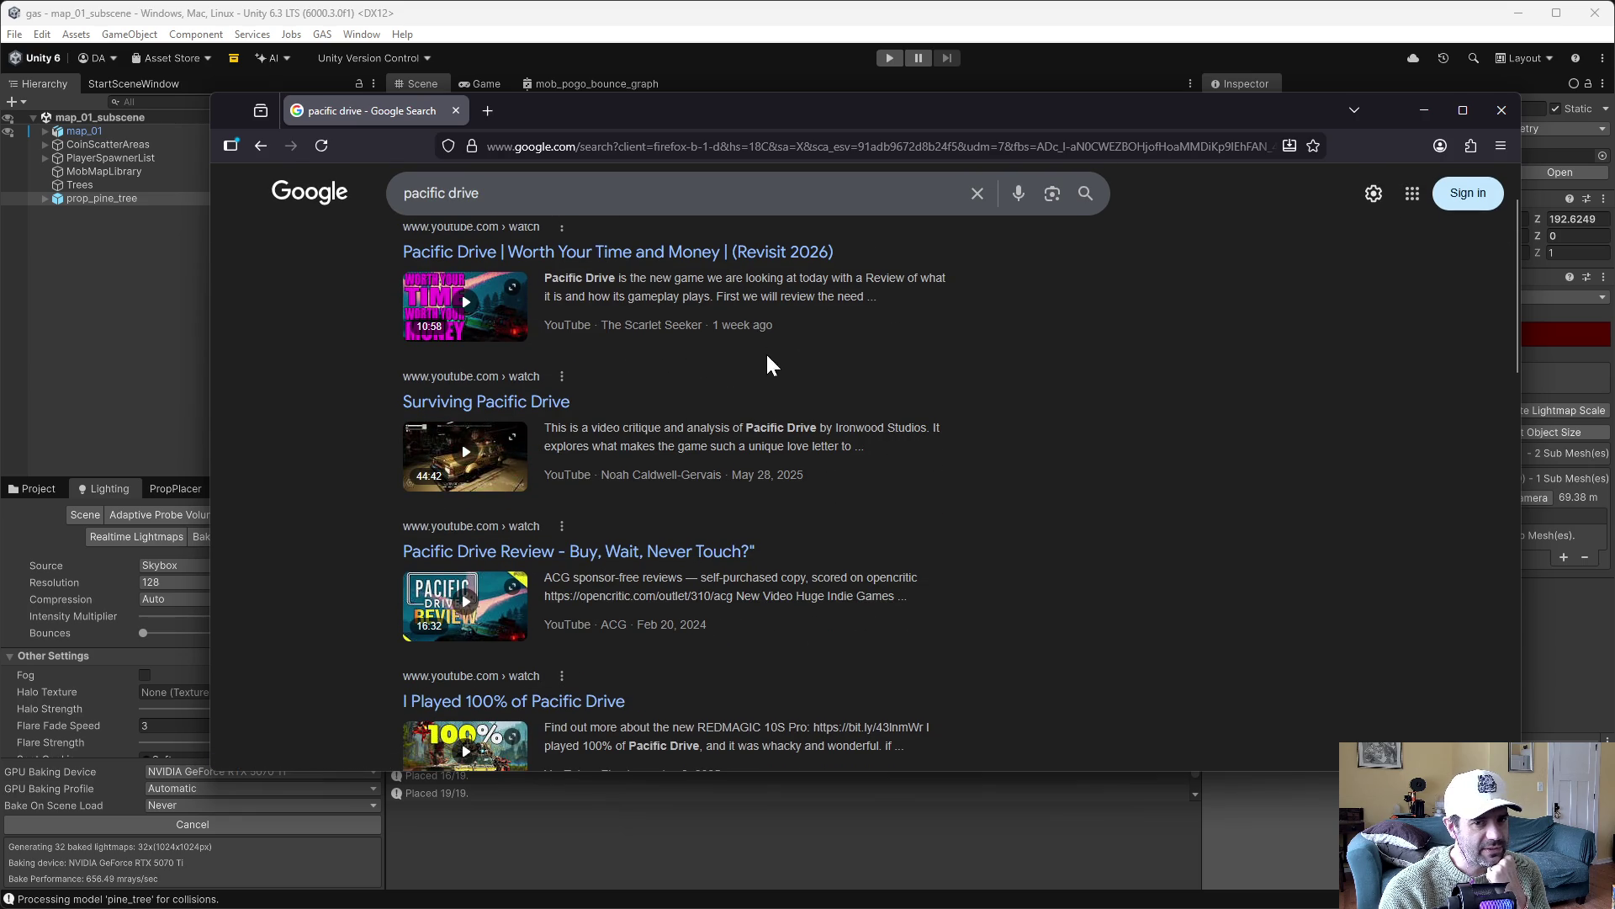
pyautogui.scroll(-2, 773, 362)
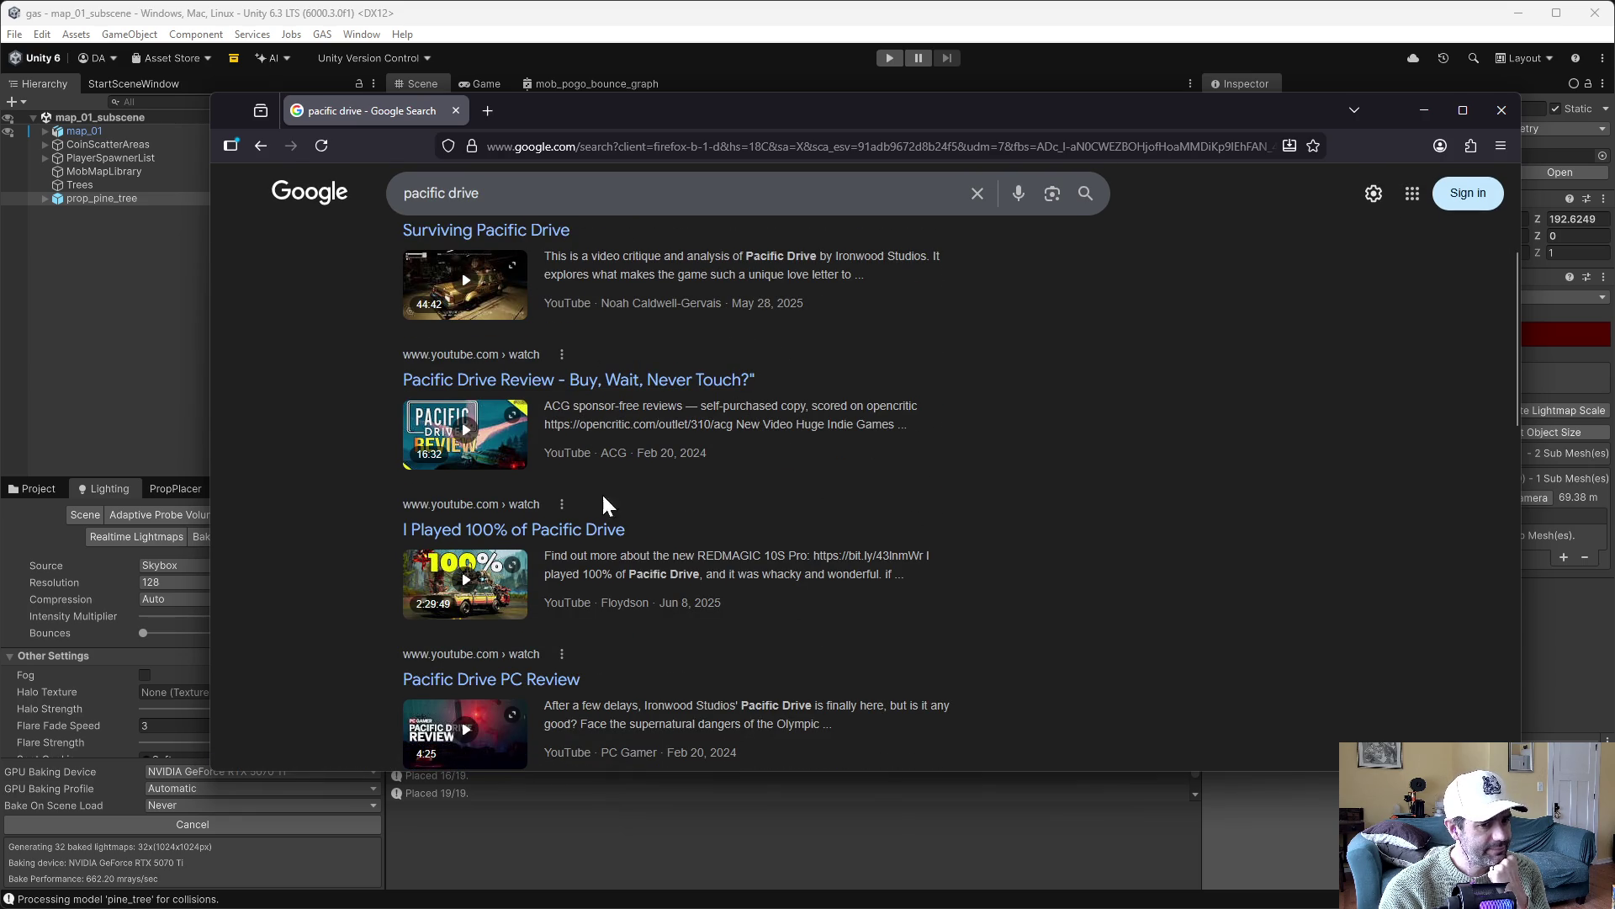
pyautogui.scroll(-5, 705, 549)
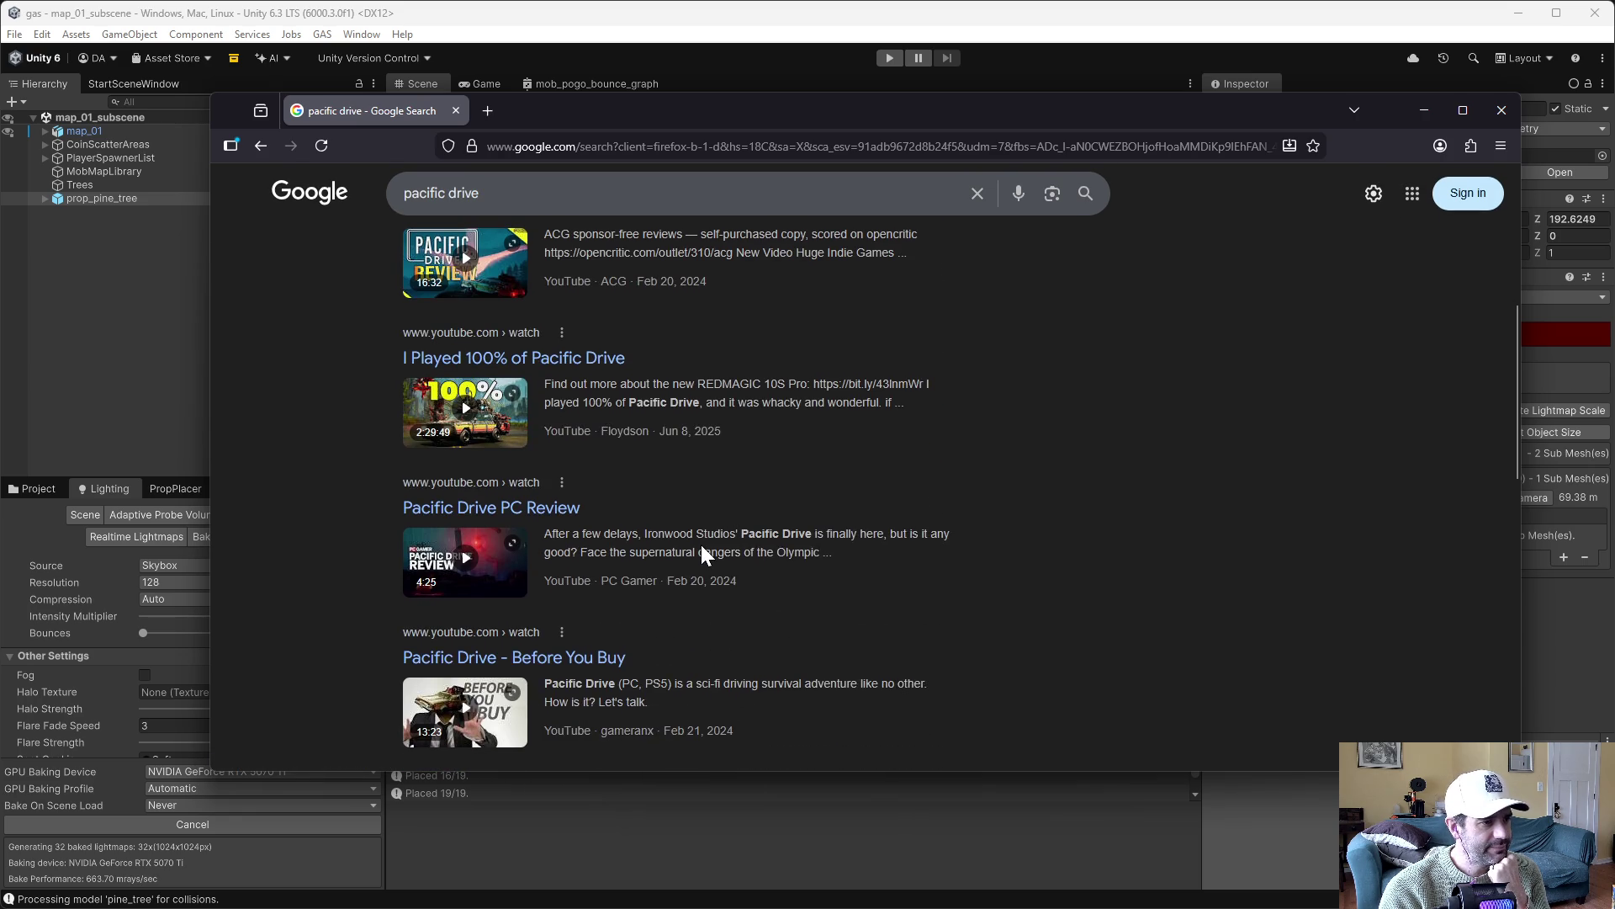
pyautogui.scroll(-1, 698, 563)
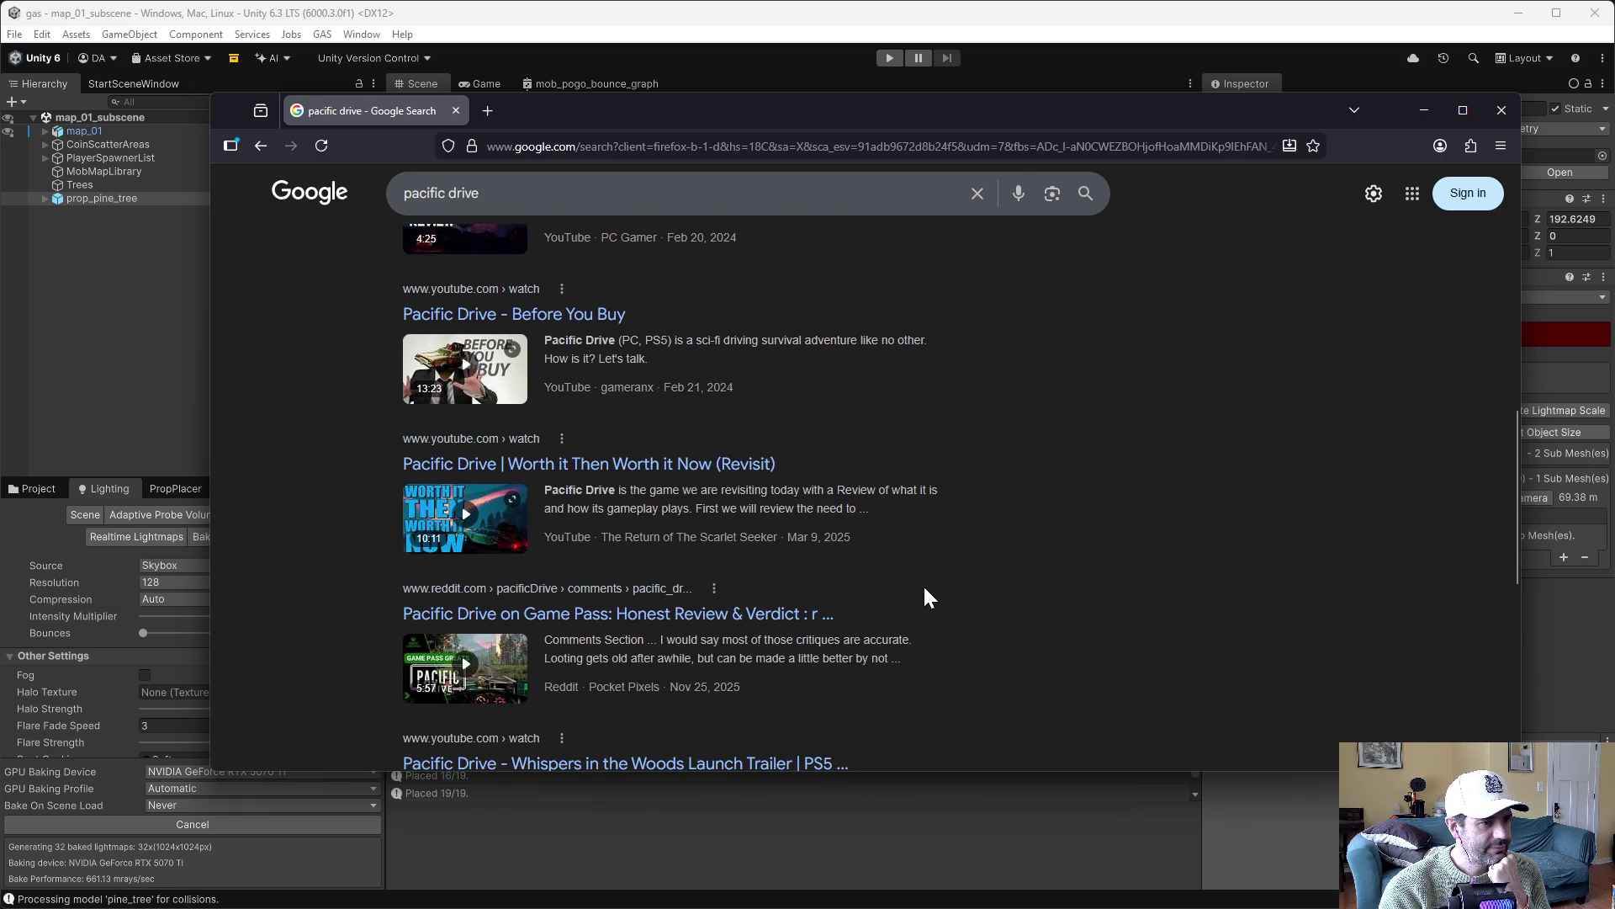
pyautogui.scroll(-3, 925, 597)
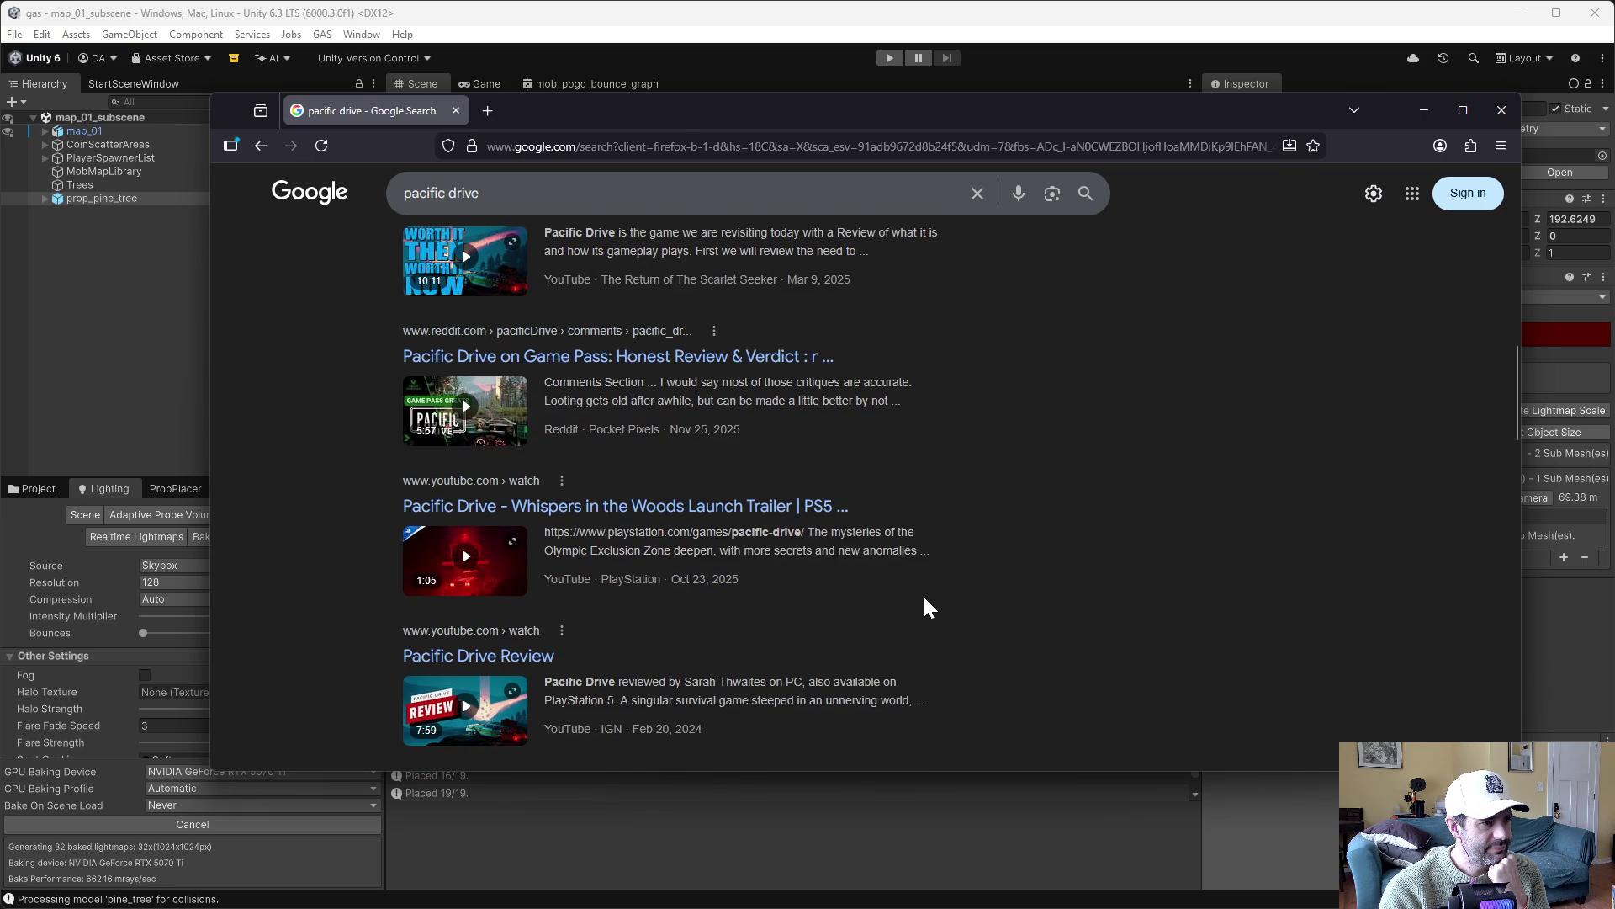
pyautogui.scroll(-3, 926, 605)
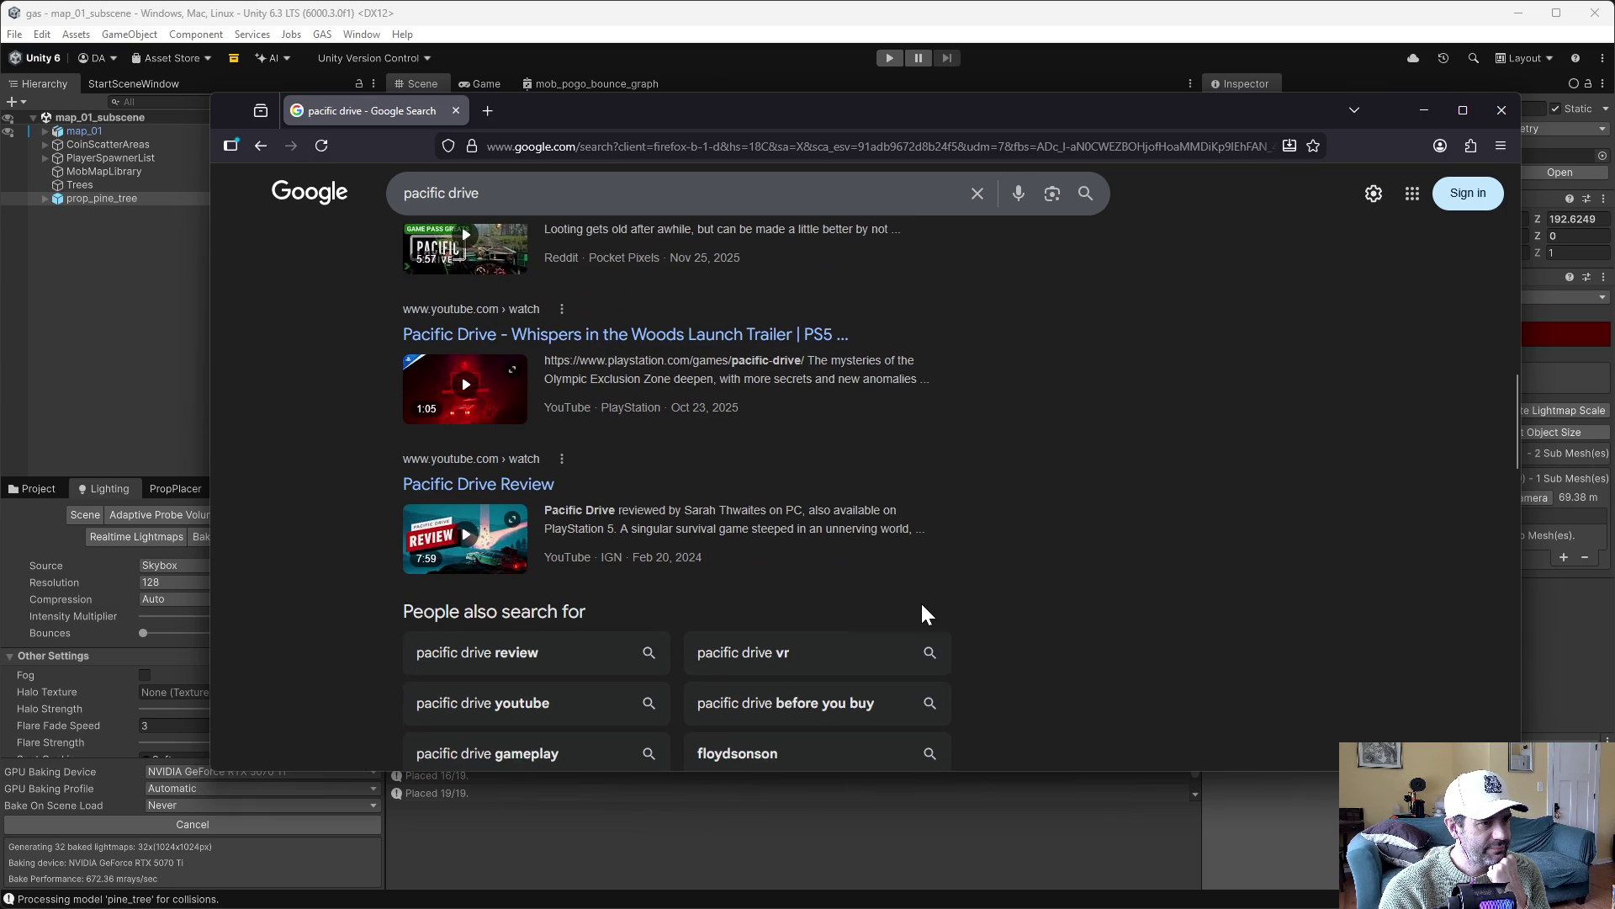
pyautogui.scroll(6, 921, 601)
pyautogui.scroll(-3, 917, 602)
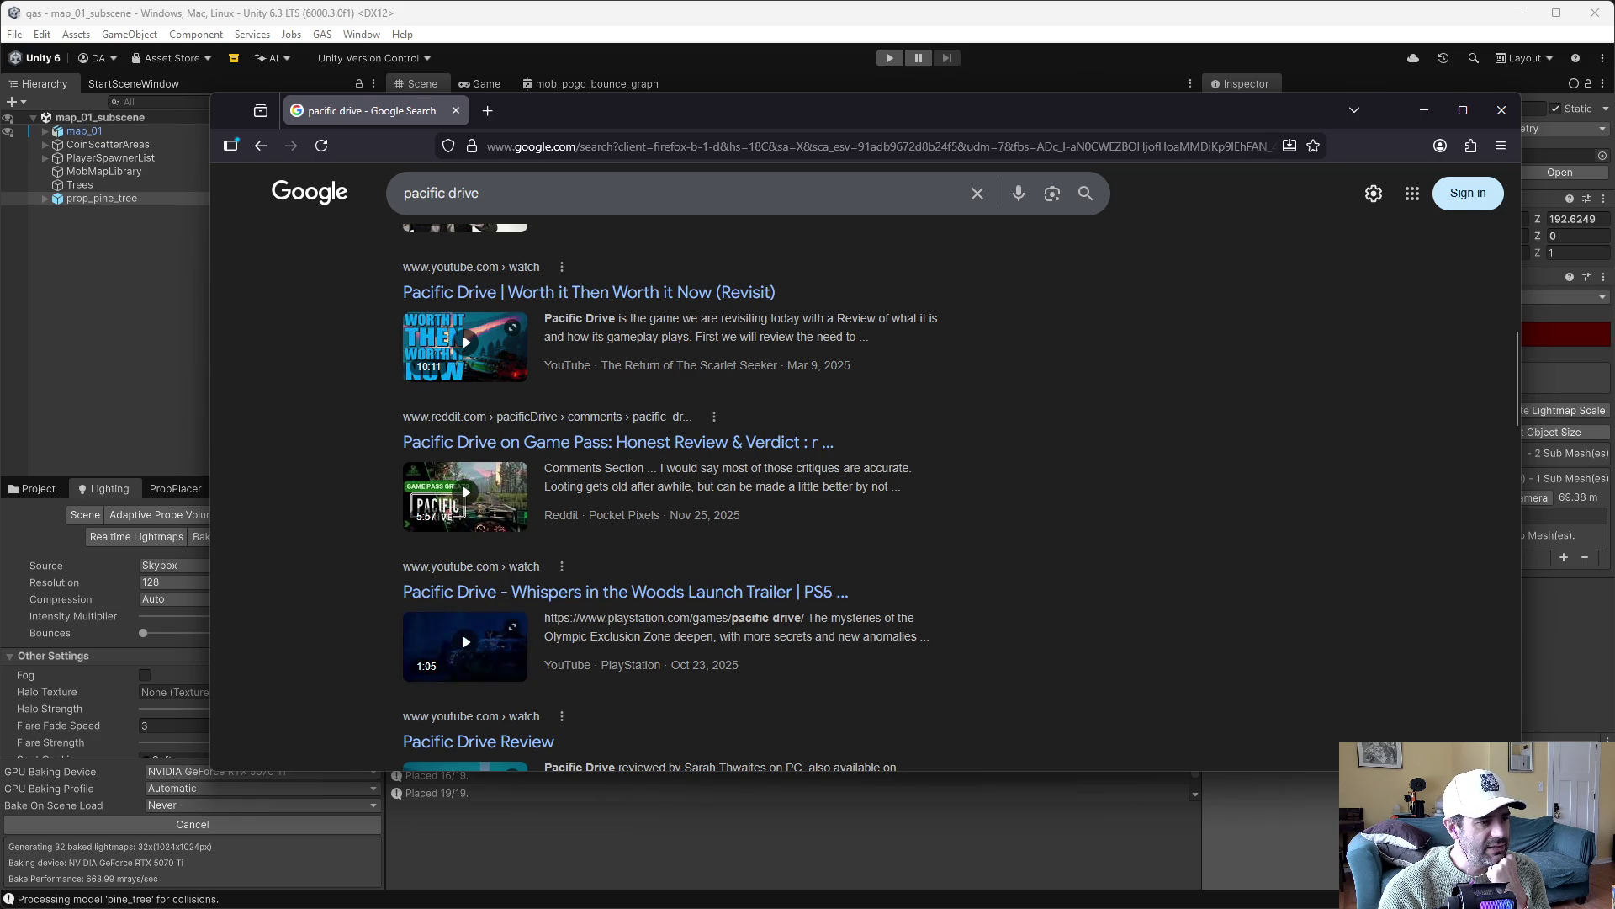
pyautogui.click(502, 646)
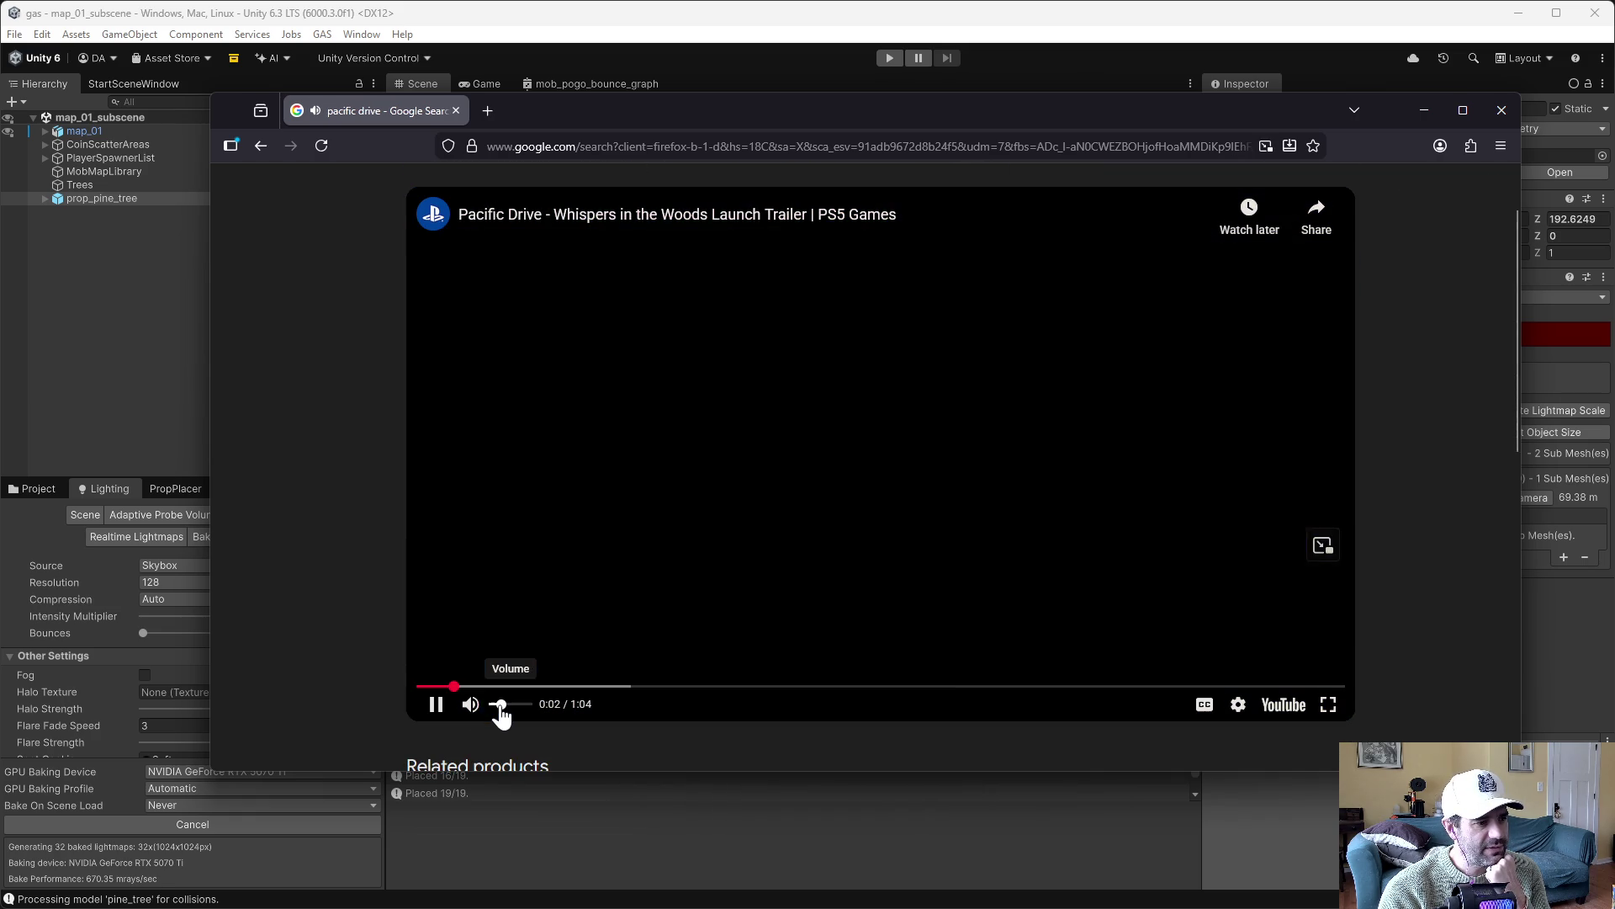
# Turn down the Whispers in the Woods trailer's volume, watch it, then pause and close it
pyautogui.click(501, 704)
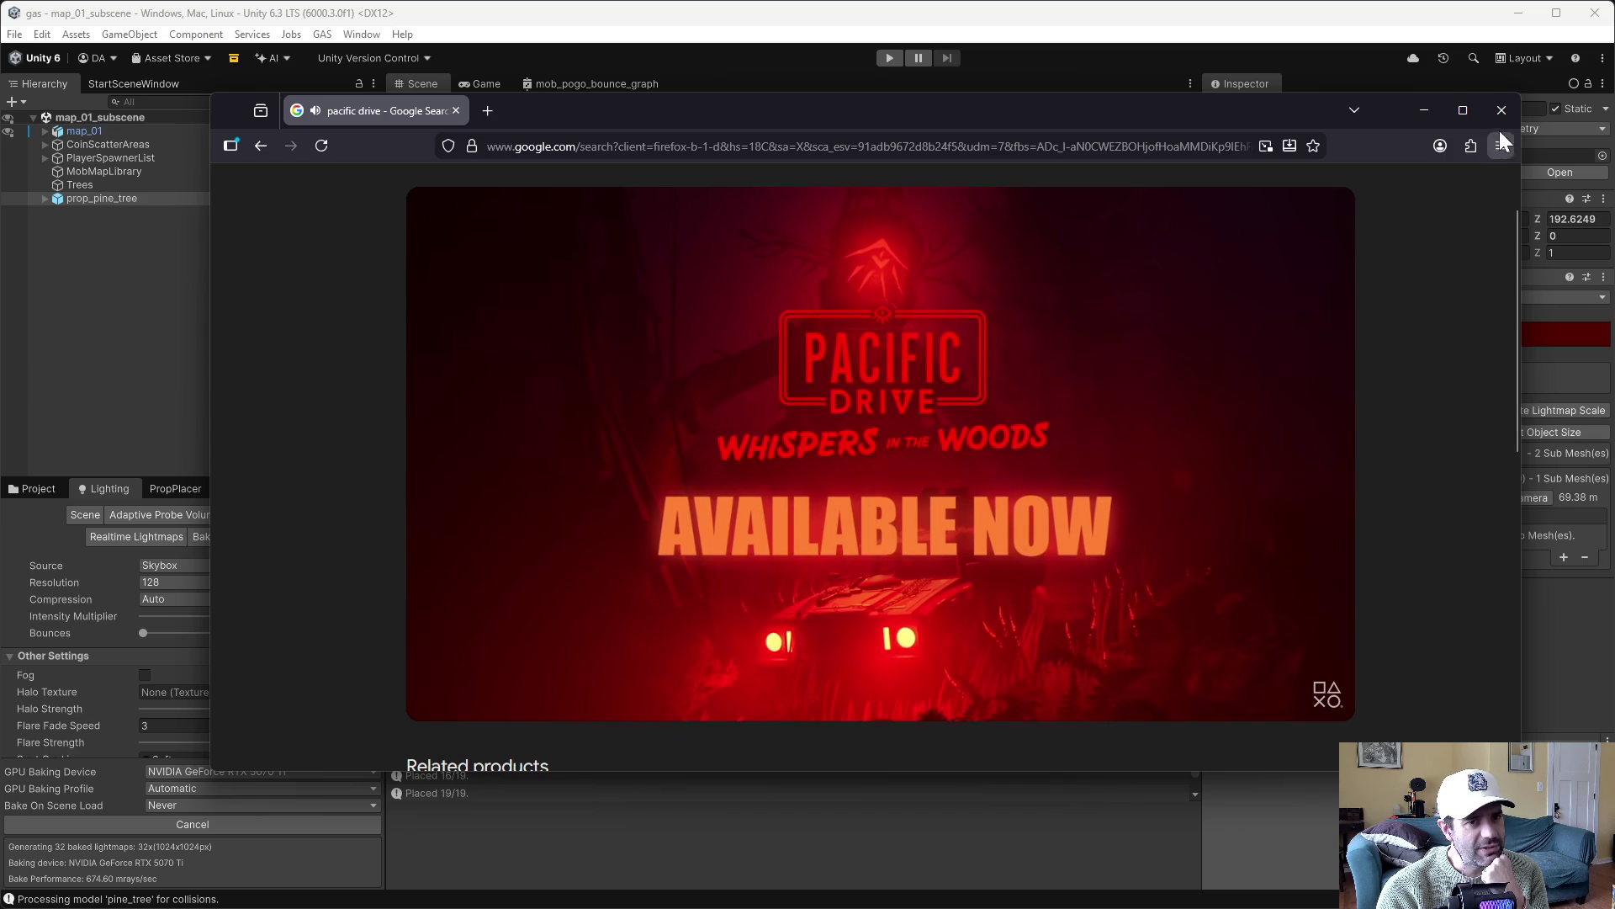
pyautogui.click(424, 707)
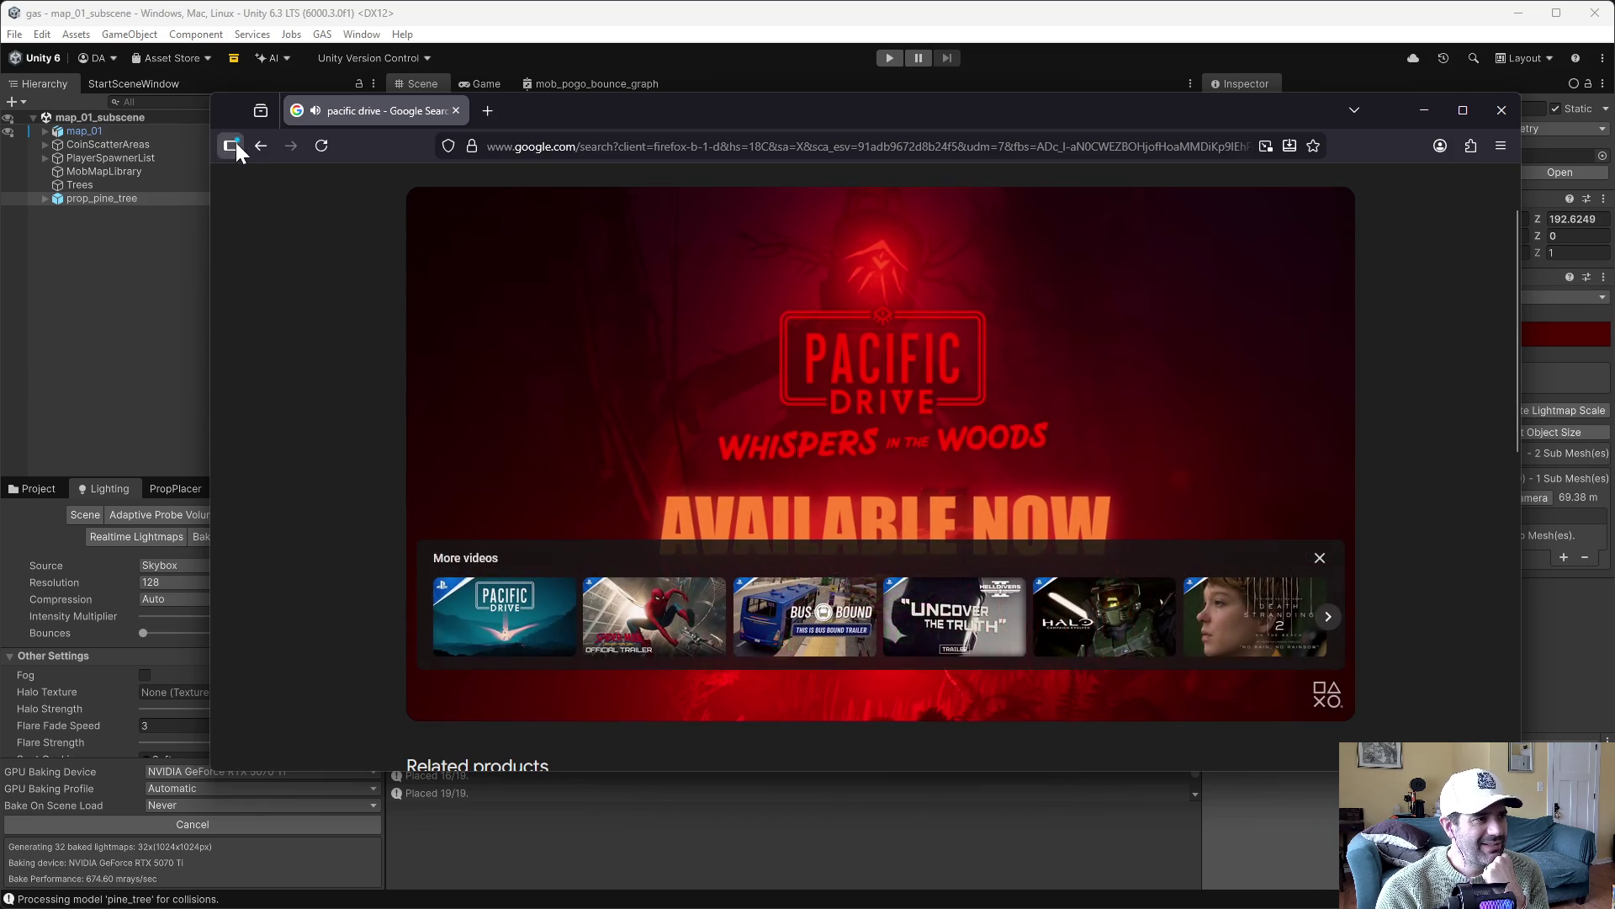
pyautogui.click(257, 145)
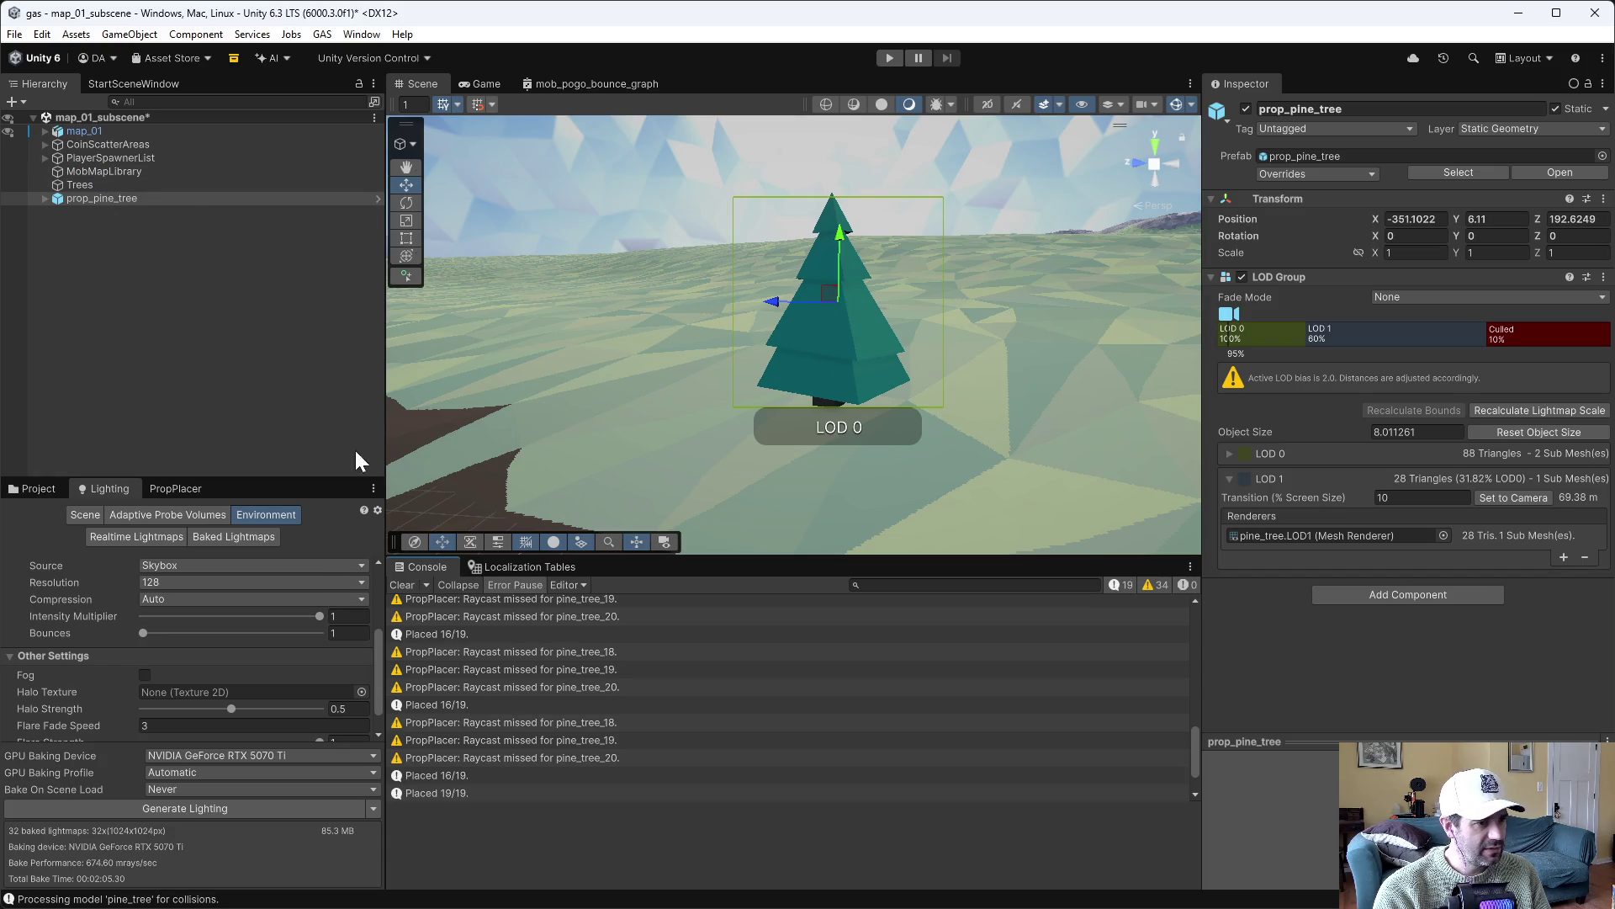
# Clear the map_01 scene selection and show the pine_tree folder in the Project browser
pyautogui.click(785, 361)
pyautogui.moveTo(786, 361); pyautogui.dragTo(684, 367)
pyautogui.moveTo(696, 368)
pyautogui.mouseDown()
pyautogui.moveTo(811, 361)
pyautogui.moveTo(909, 393)
pyautogui.moveTo(792, 265)
pyautogui.mouseUp()
pyautogui.click(792, 265)
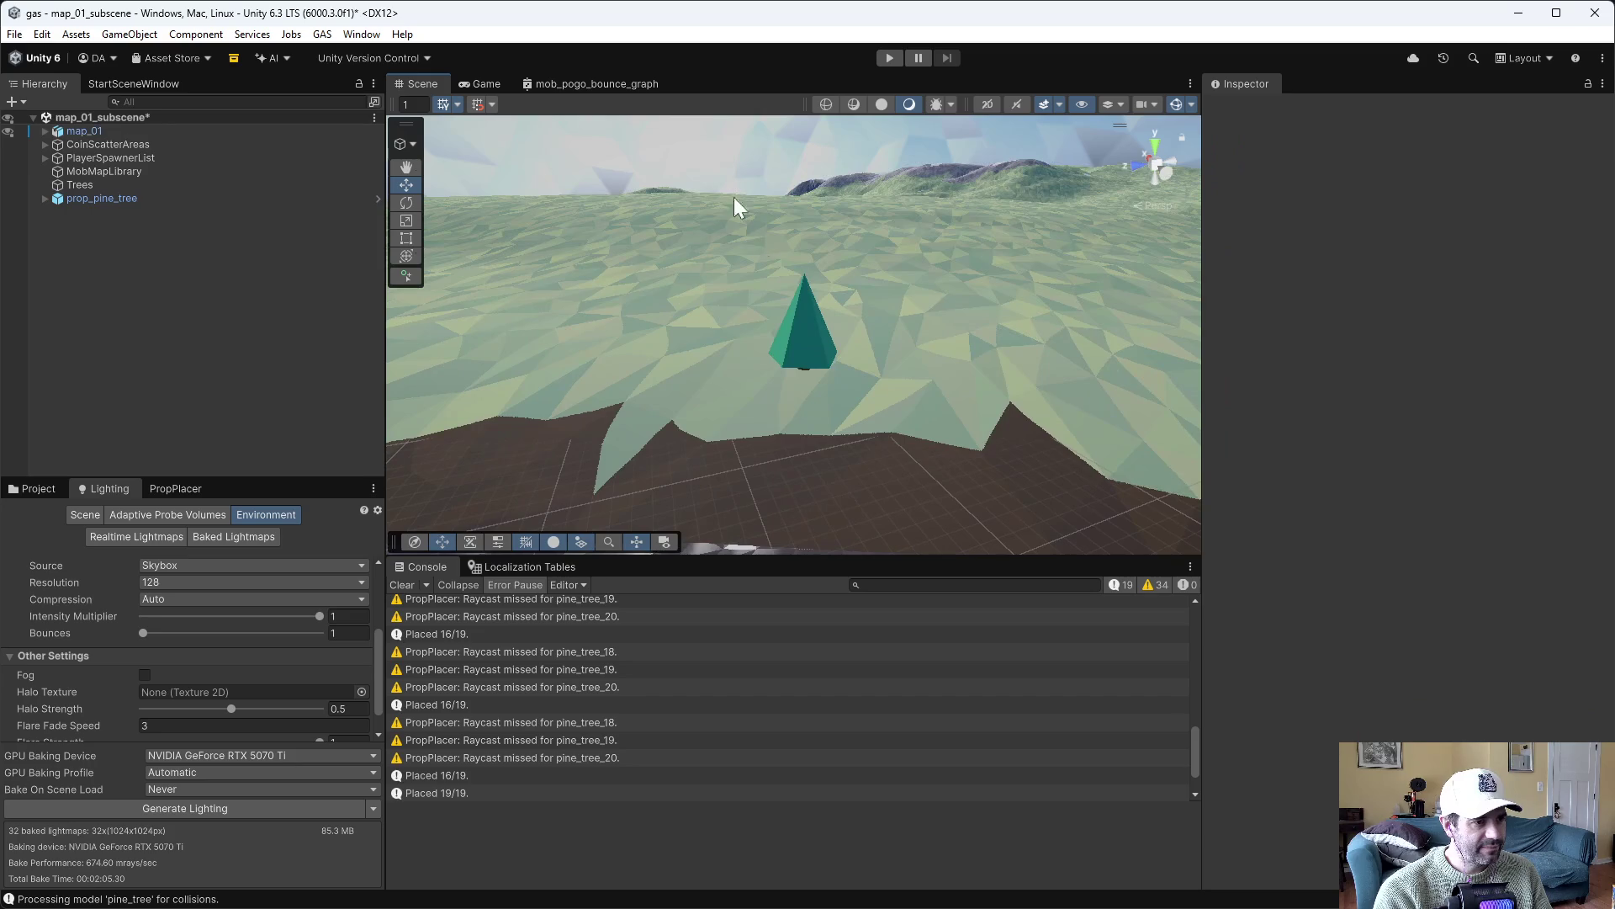
pyautogui.click(35, 492)
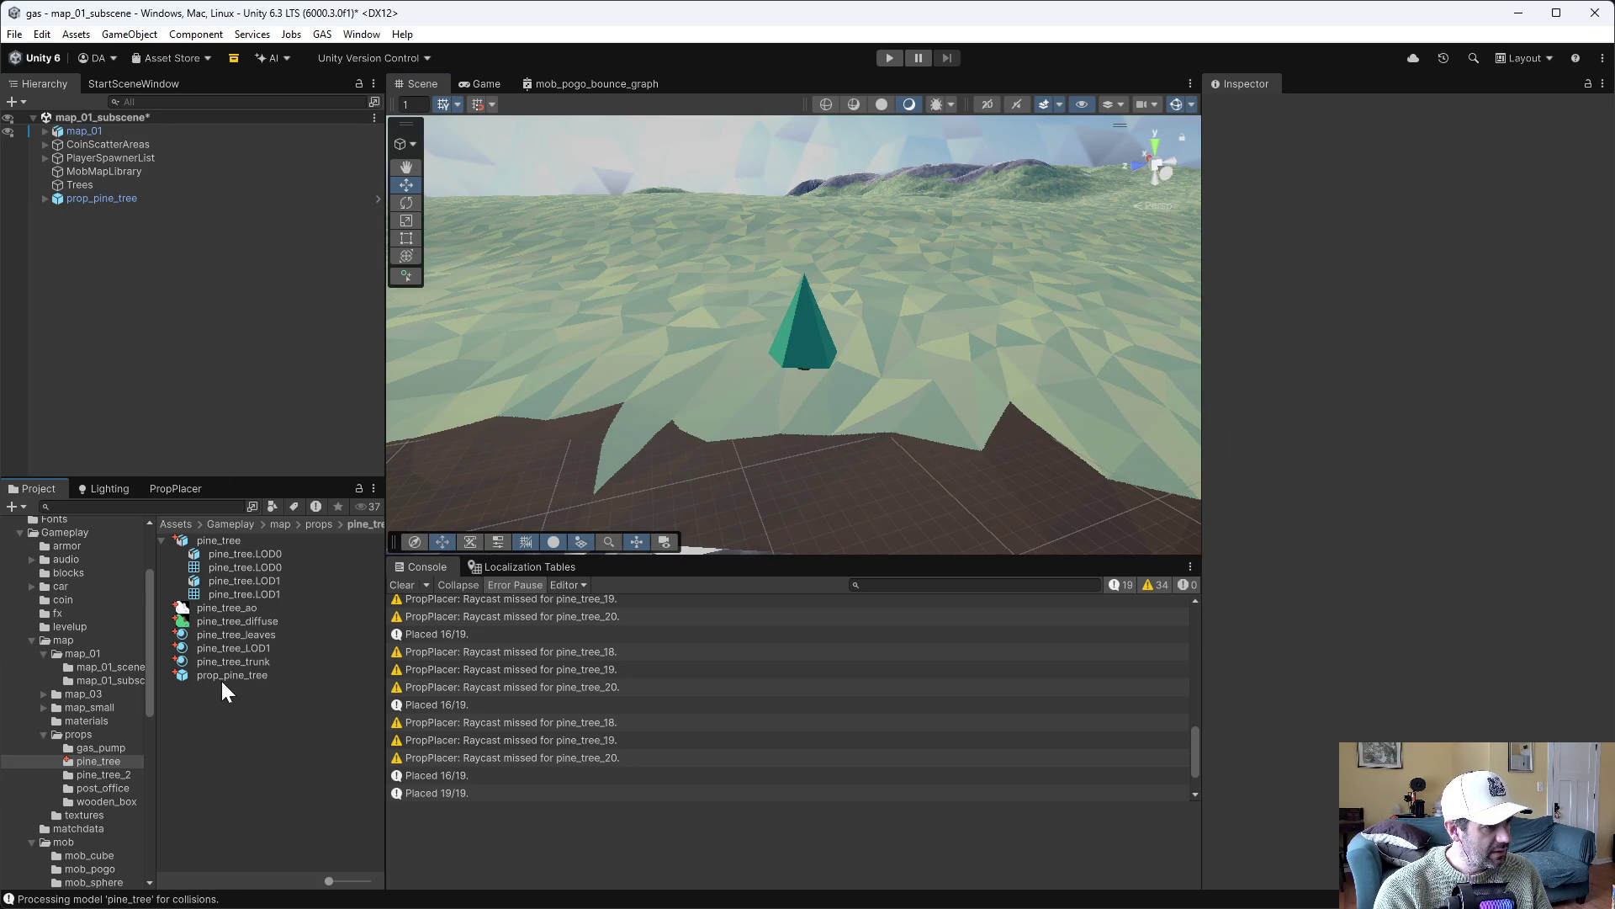
# In prop_pine_tree, make pine_tree.LOD0 and LOD1 Static and Static Shadow Casters, and save
pyautogui.doubleClick(220, 675)
pyautogui.click(95, 153)
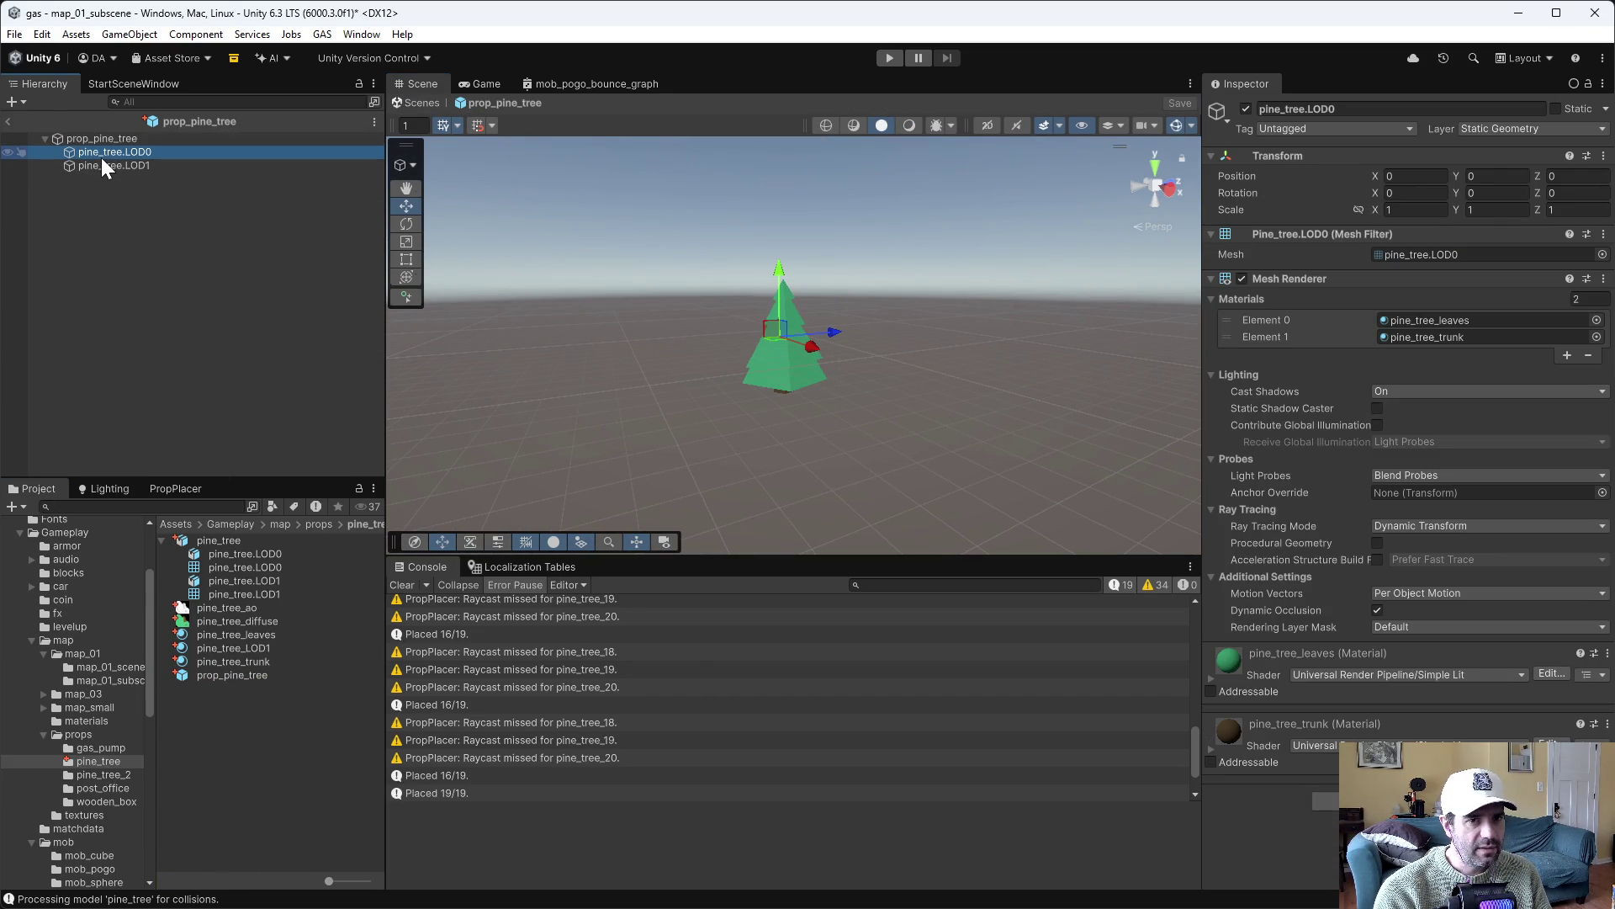
pyautogui.keyDown('shift'); pyautogui.click(104, 160); pyautogui.keyUp('shift')
pyautogui.click(1556, 109)
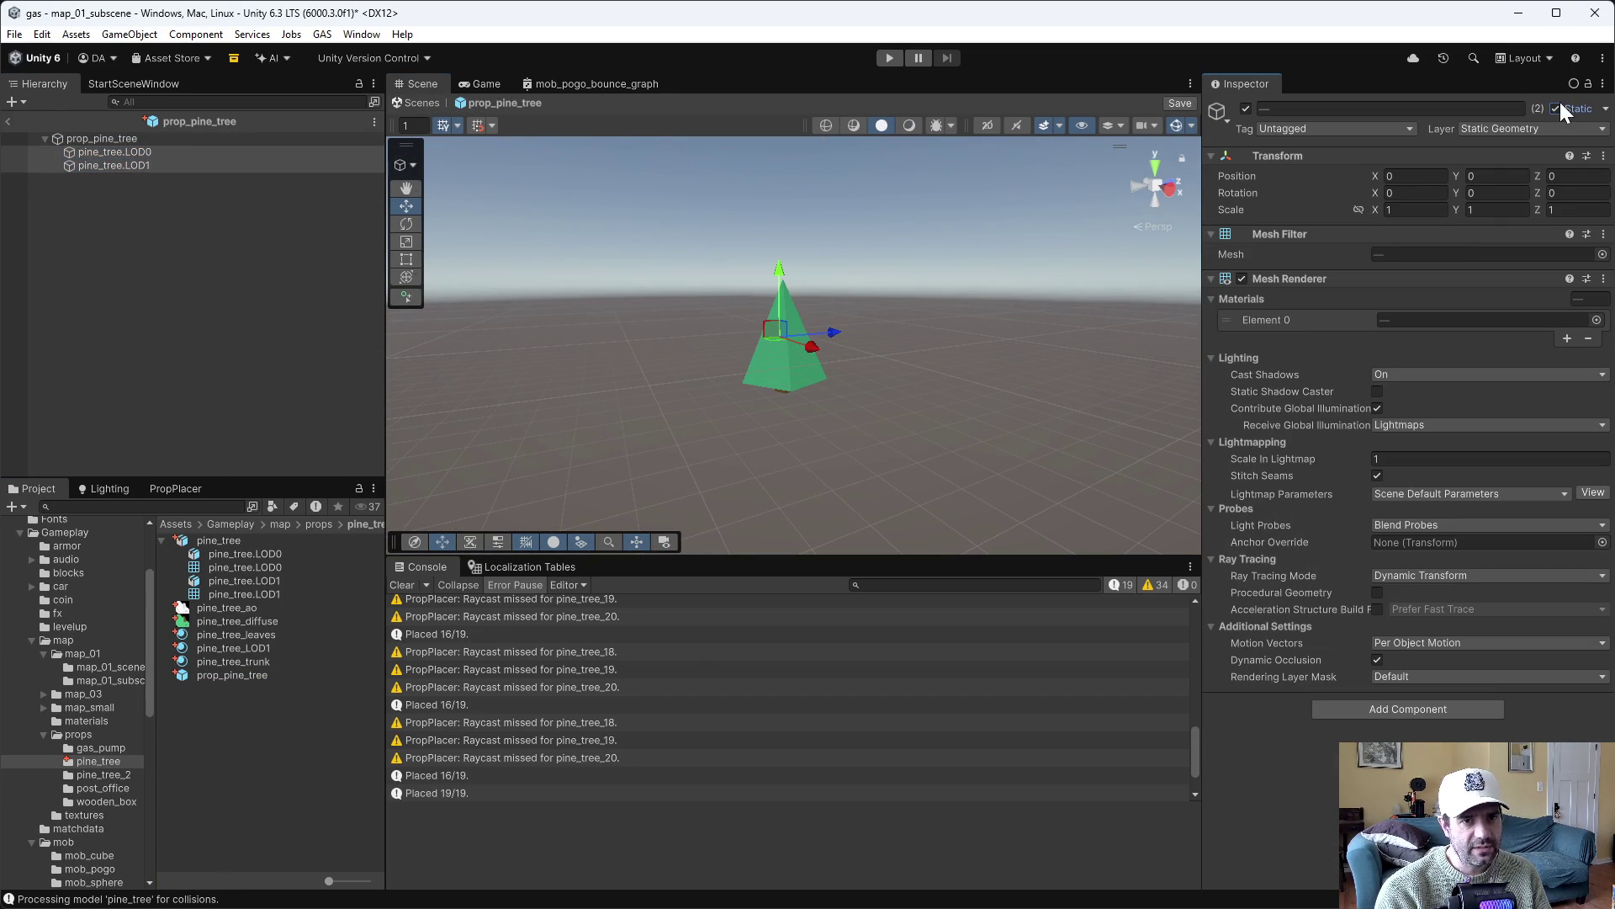
pyautogui.hotkey('ctrl', 's')
pyautogui.click(1377, 391)
pyautogui.click(120, 188)
# Compare the LOD0 and LOD1 settings and LOD Group, then exit to map_01_subscene
pyautogui.click(133, 156)
pyautogui.click(131, 161)
pyautogui.click(131, 158)
pyautogui.click(131, 166)
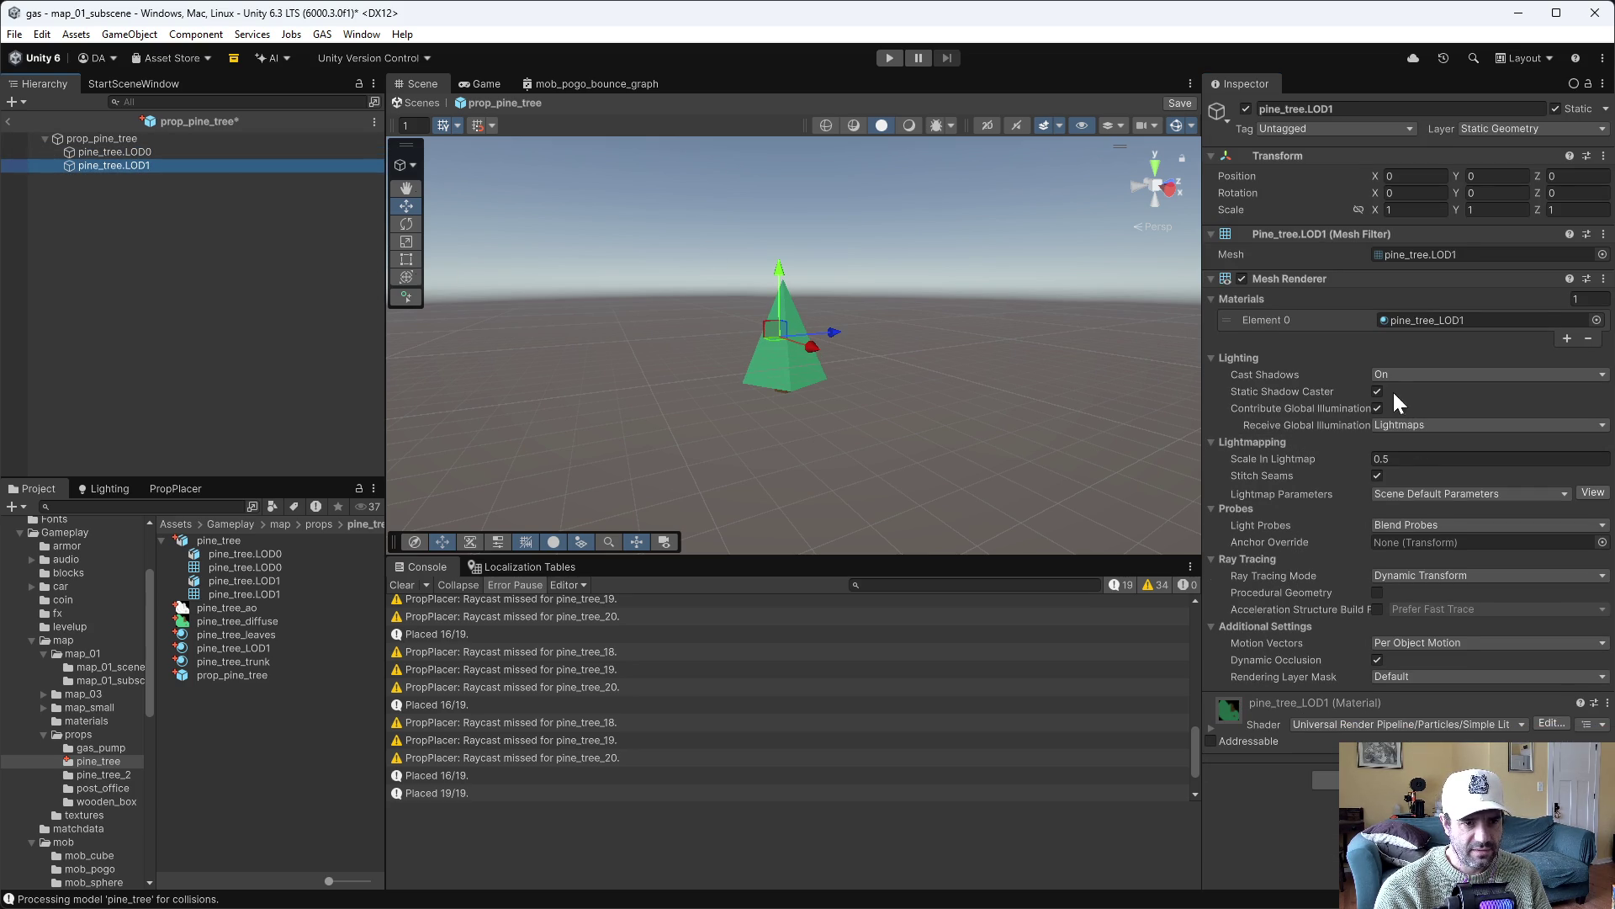
pyautogui.click(127, 152)
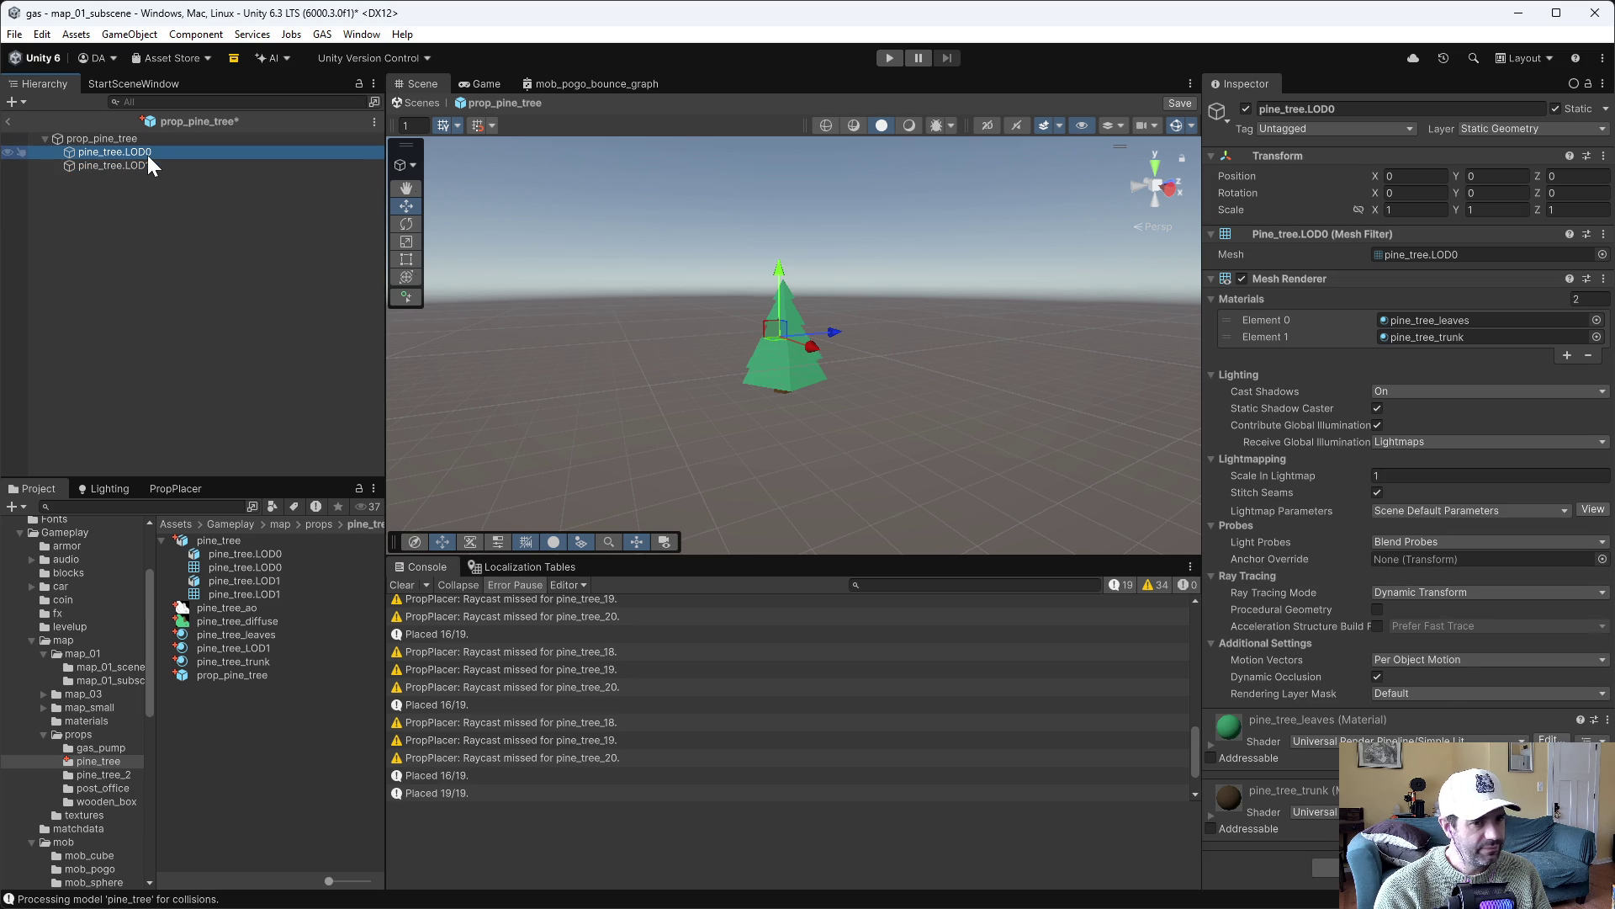
pyautogui.click(126, 138)
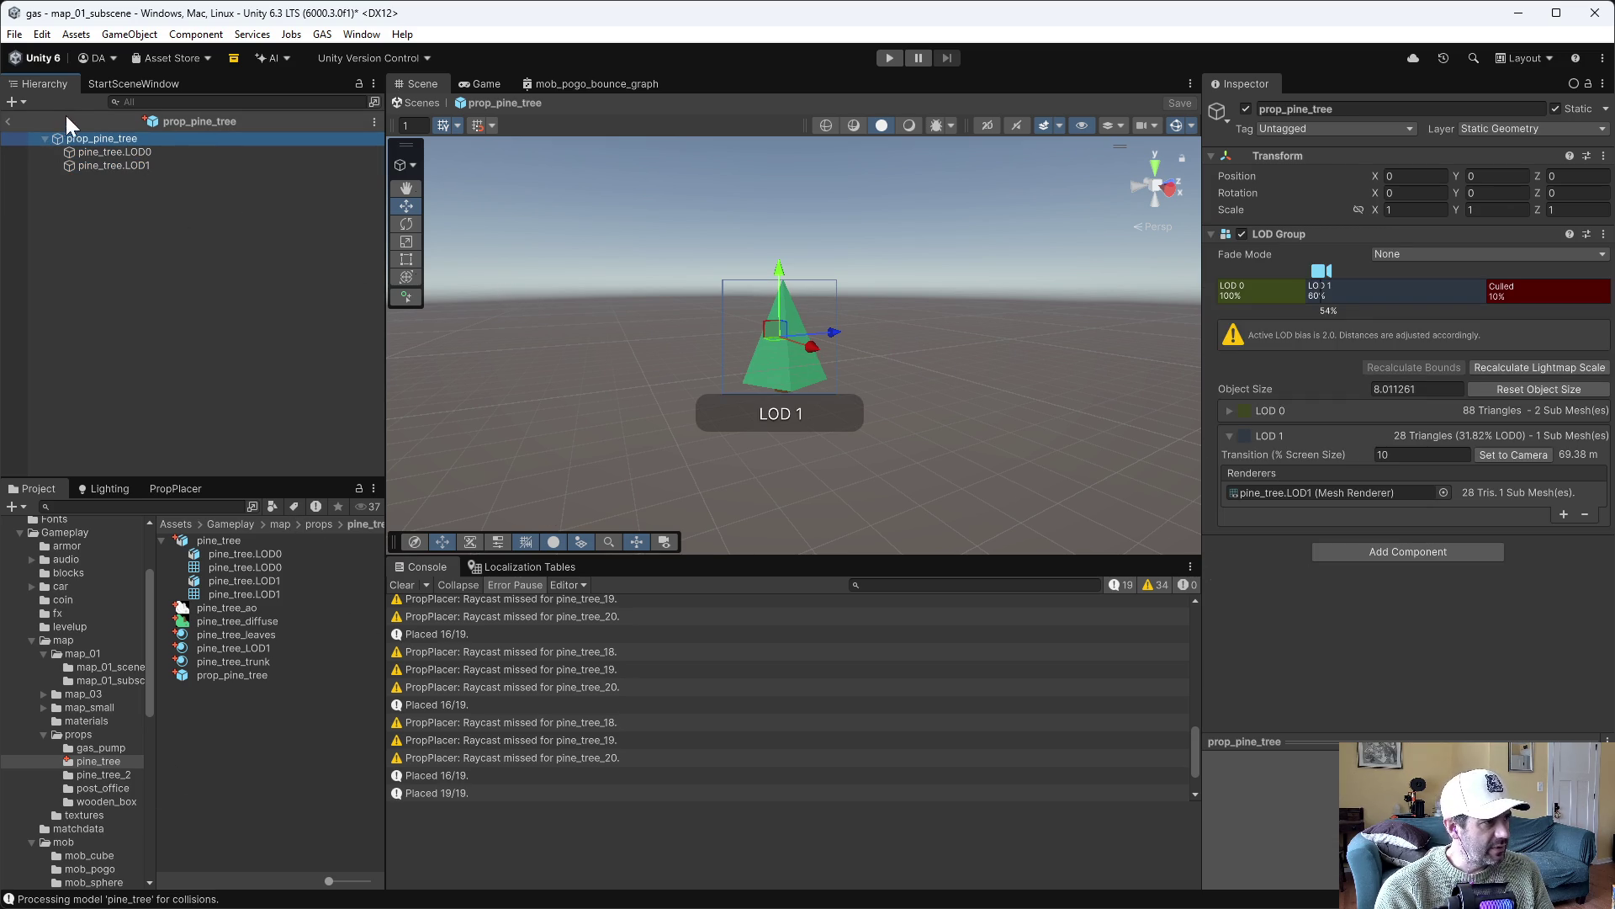
pyautogui.click(8, 121)
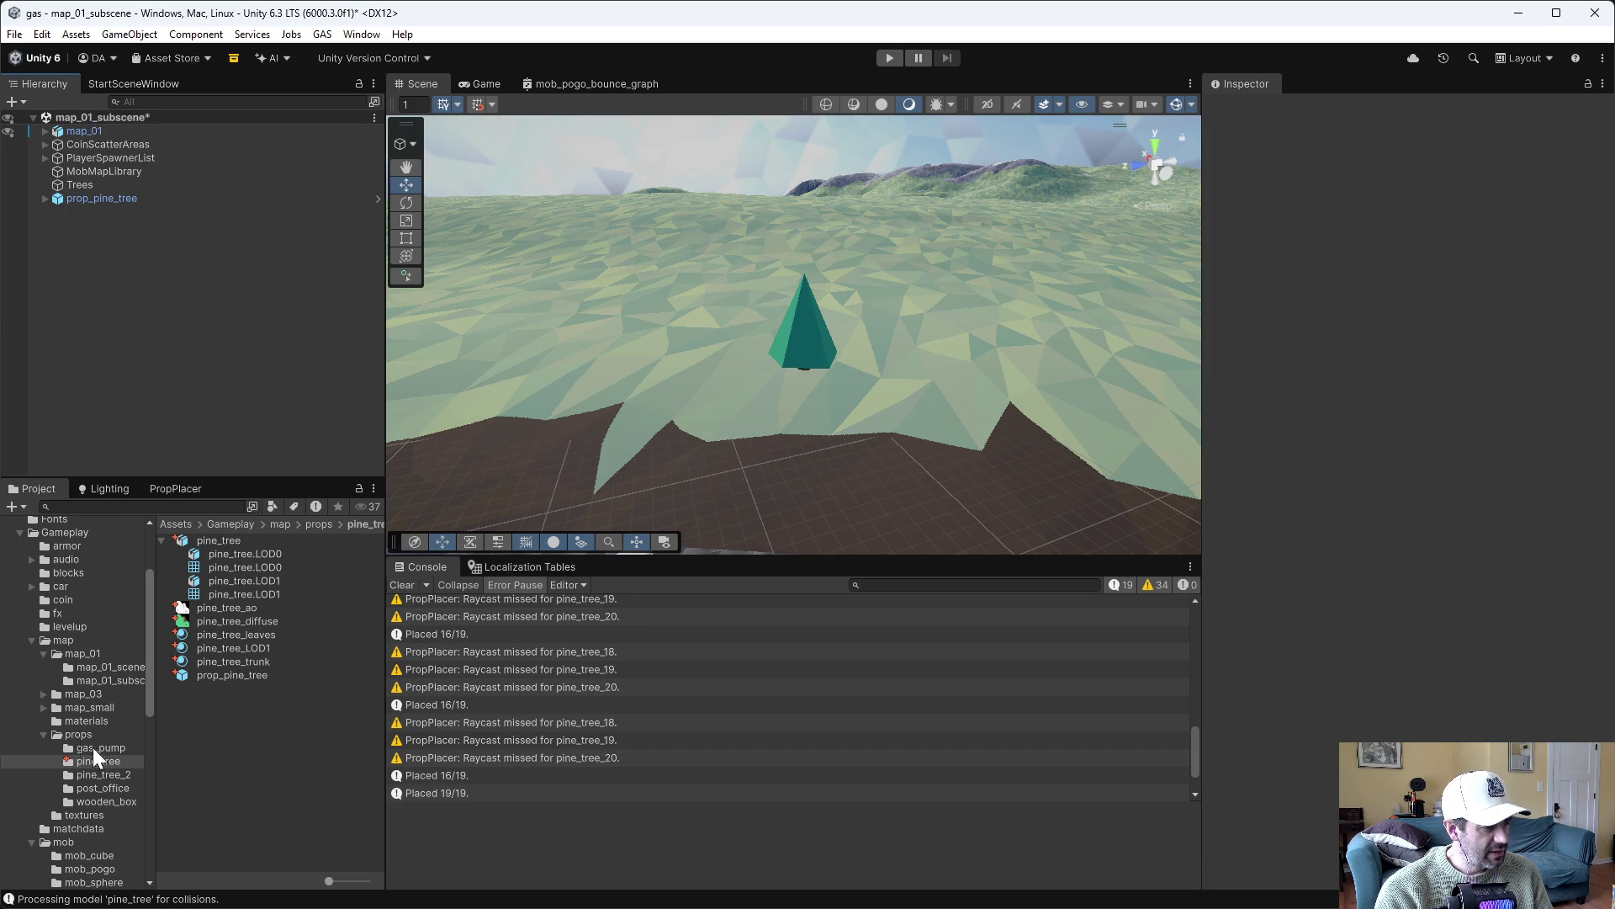
# Open map_01_scene from the map_01 folder, saving the modified scenes
pyautogui.click(75, 653)
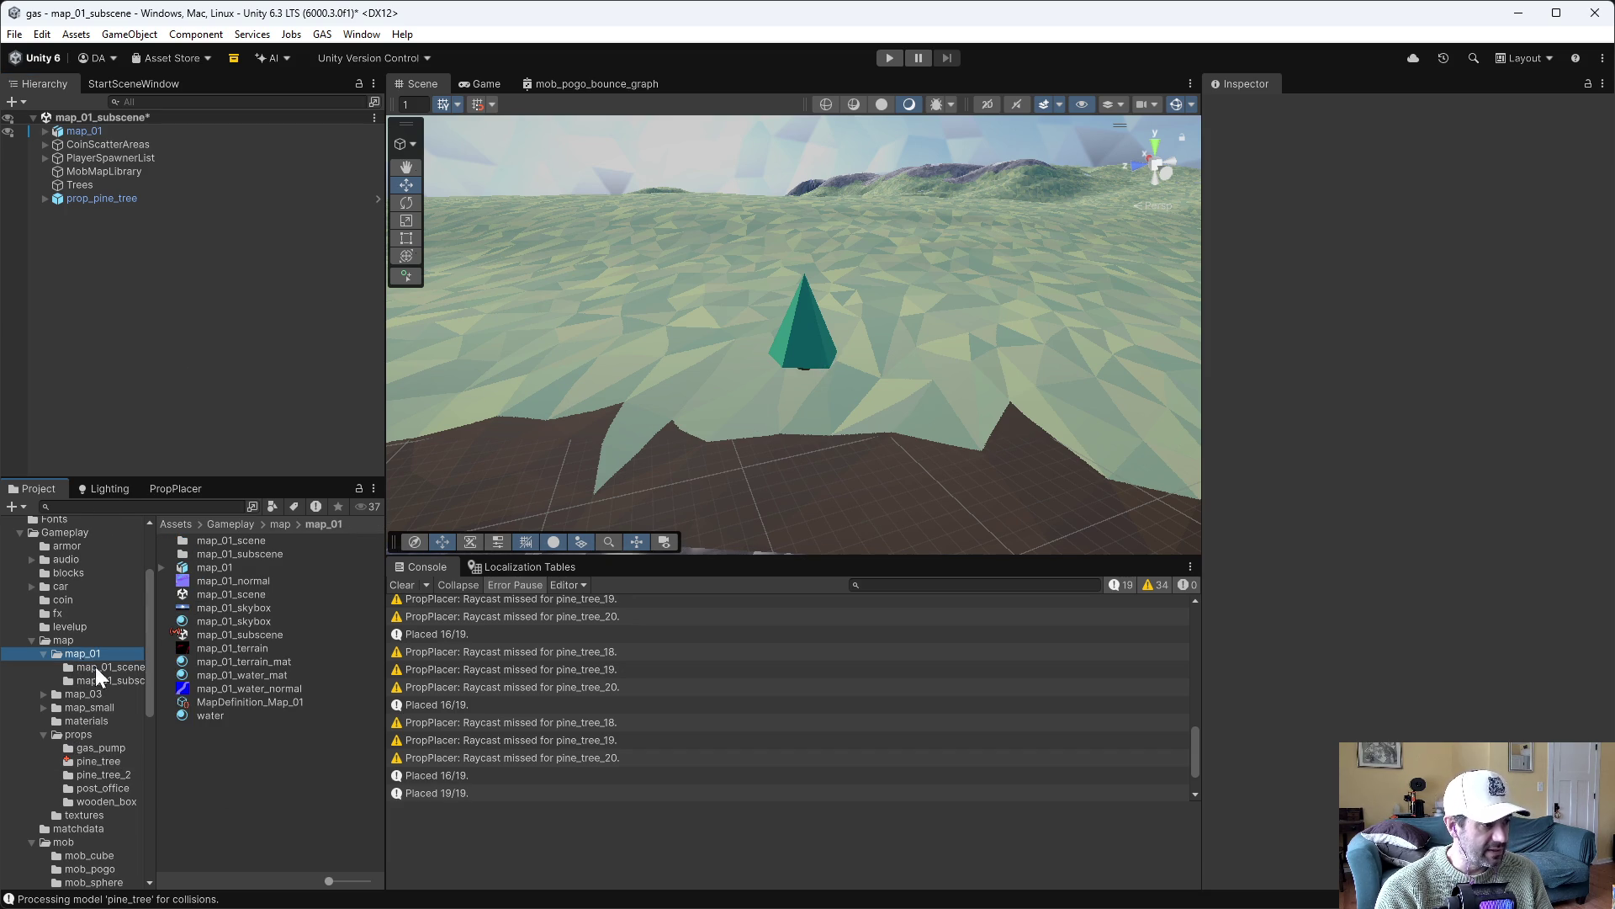
pyautogui.doubleClick(240, 596)
pyautogui.click(762, 501)
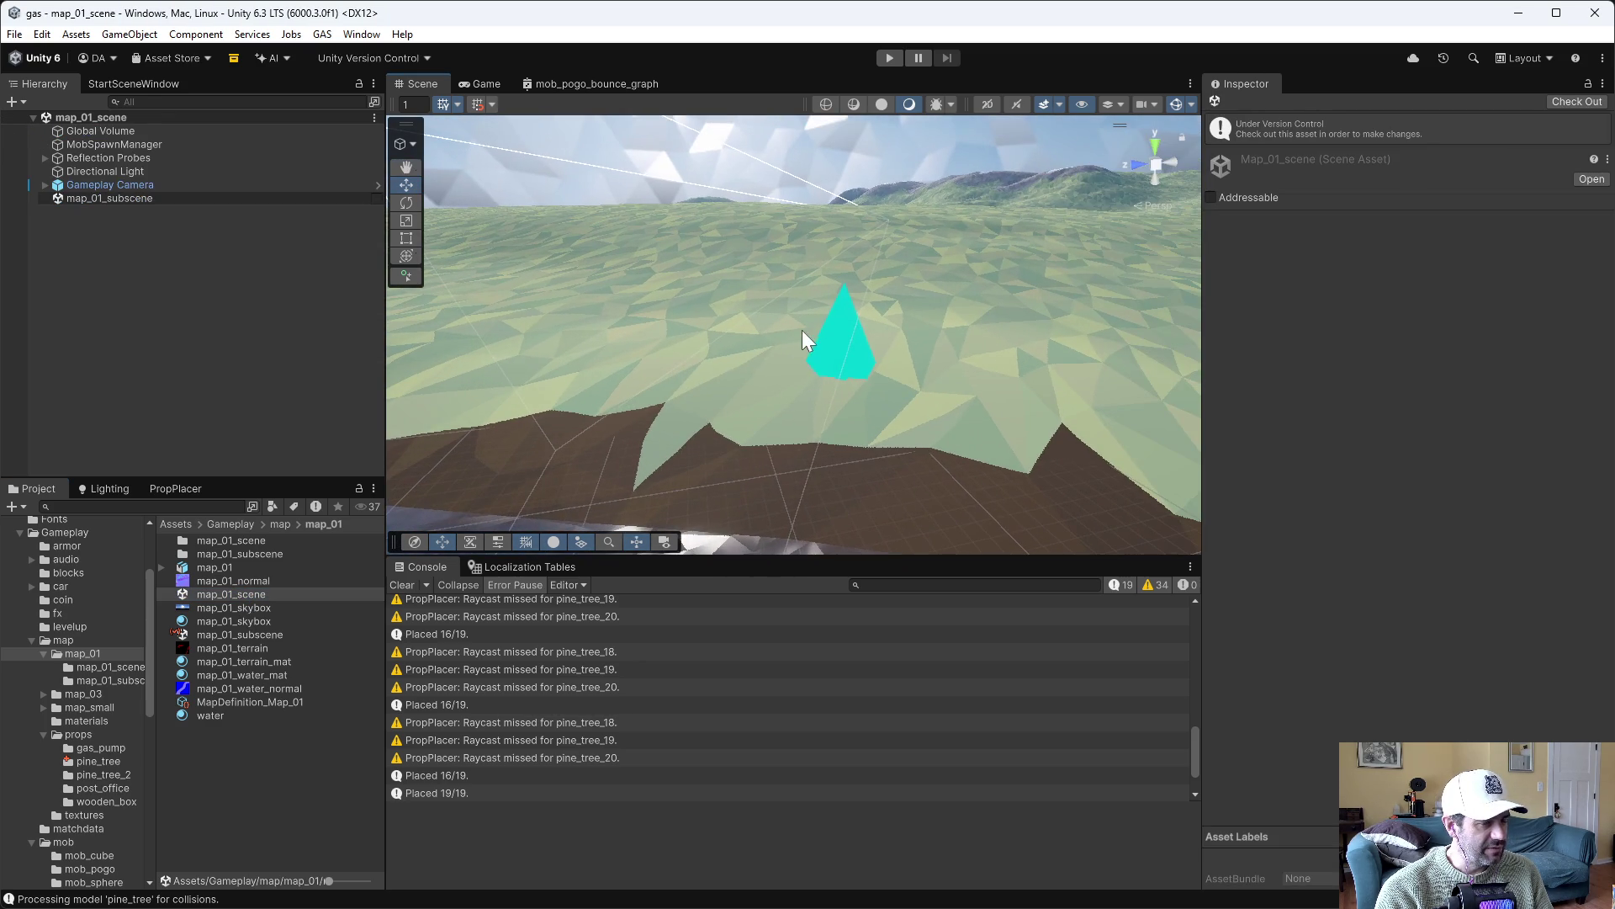
pyautogui.moveTo(720, 351)
pyautogui.mouseDown()
pyautogui.moveTo(783, 308)
pyautogui.moveTo(775, 324)
pyautogui.moveTo(775, 306)
pyautogui.mouseUp()
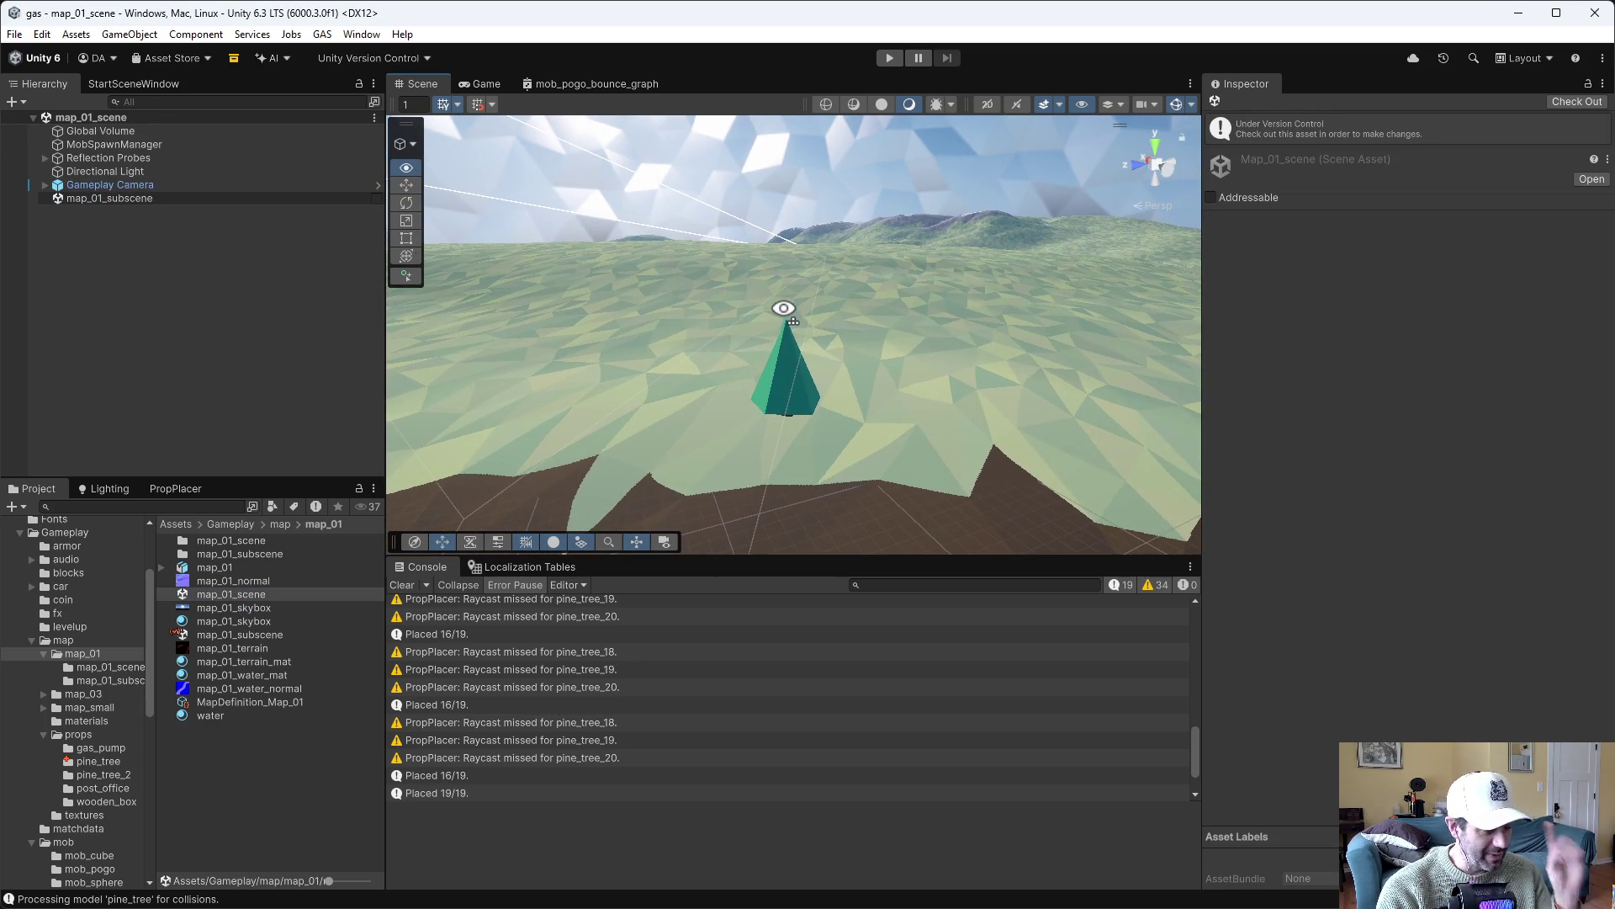
# Check the map_01 scene assets and Generate Lighting from the Lighting settings
pyautogui.click(260, 636)
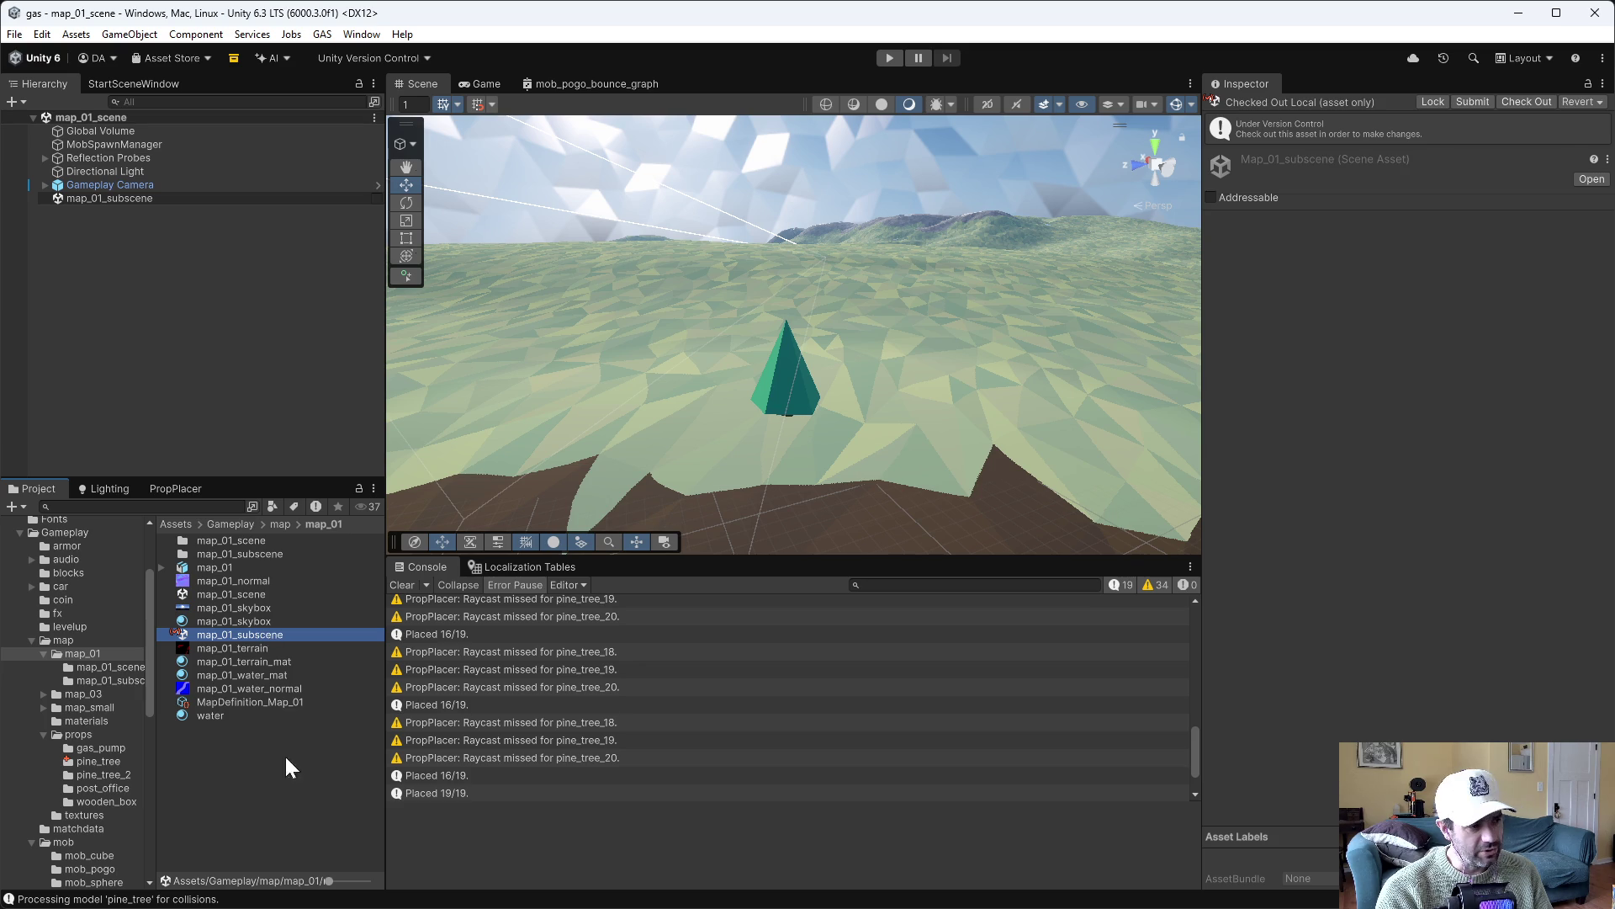
pyautogui.click(250, 594)
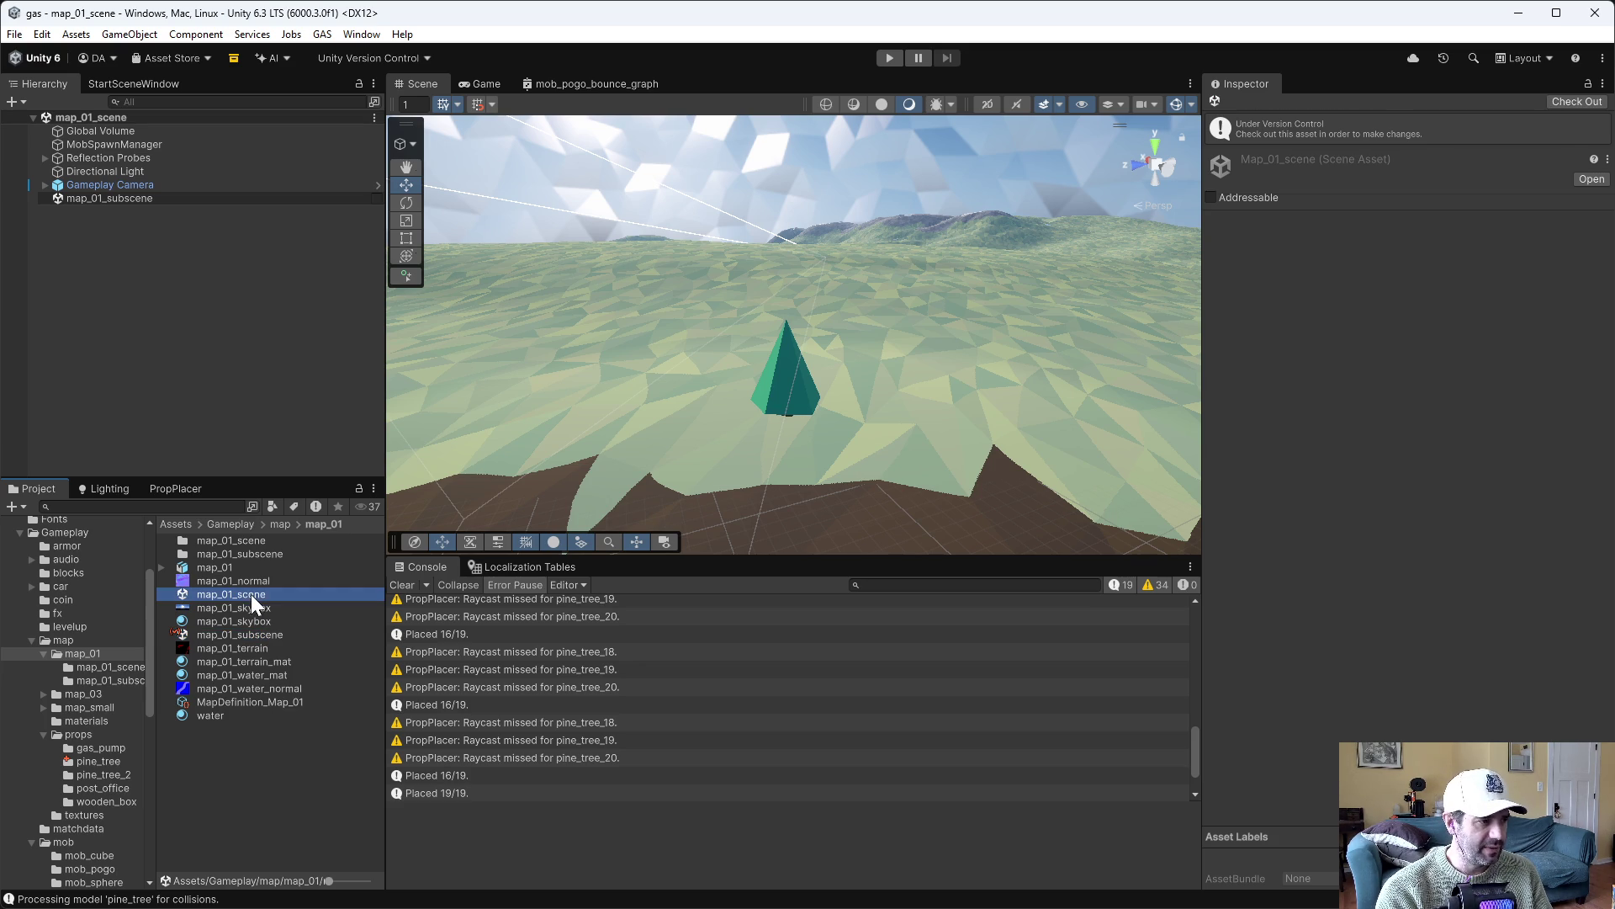
pyautogui.click(104, 486)
pyautogui.click(214, 823)
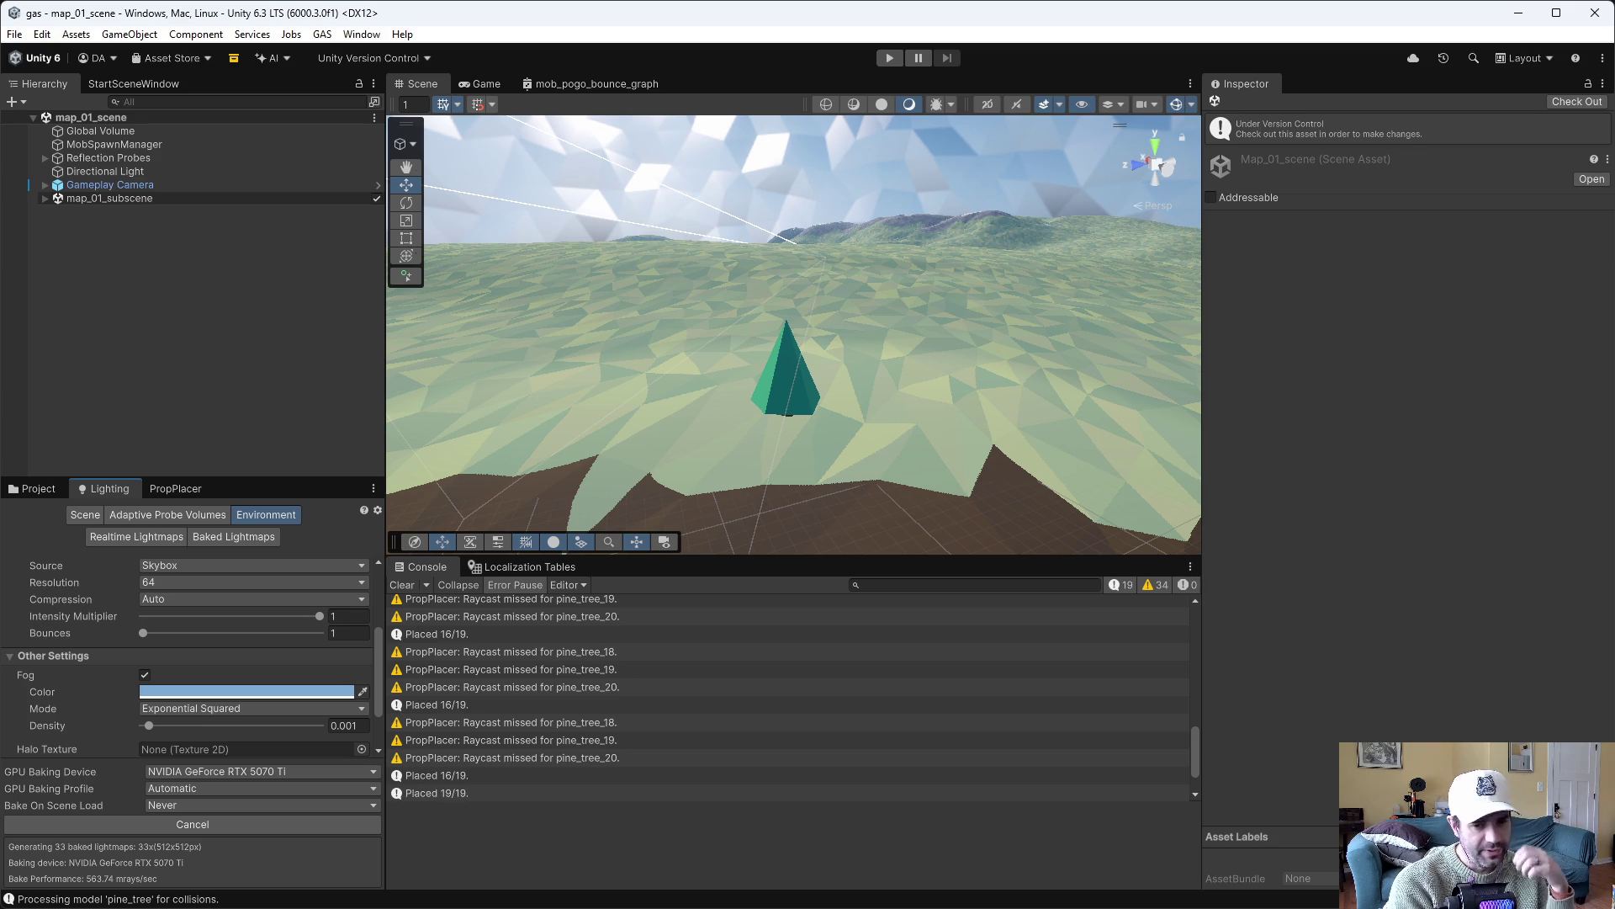
# In Emacs, open gas_notes.org with find-file and jump to its task list
pyautogui.hotkey('alt', 'Tab')
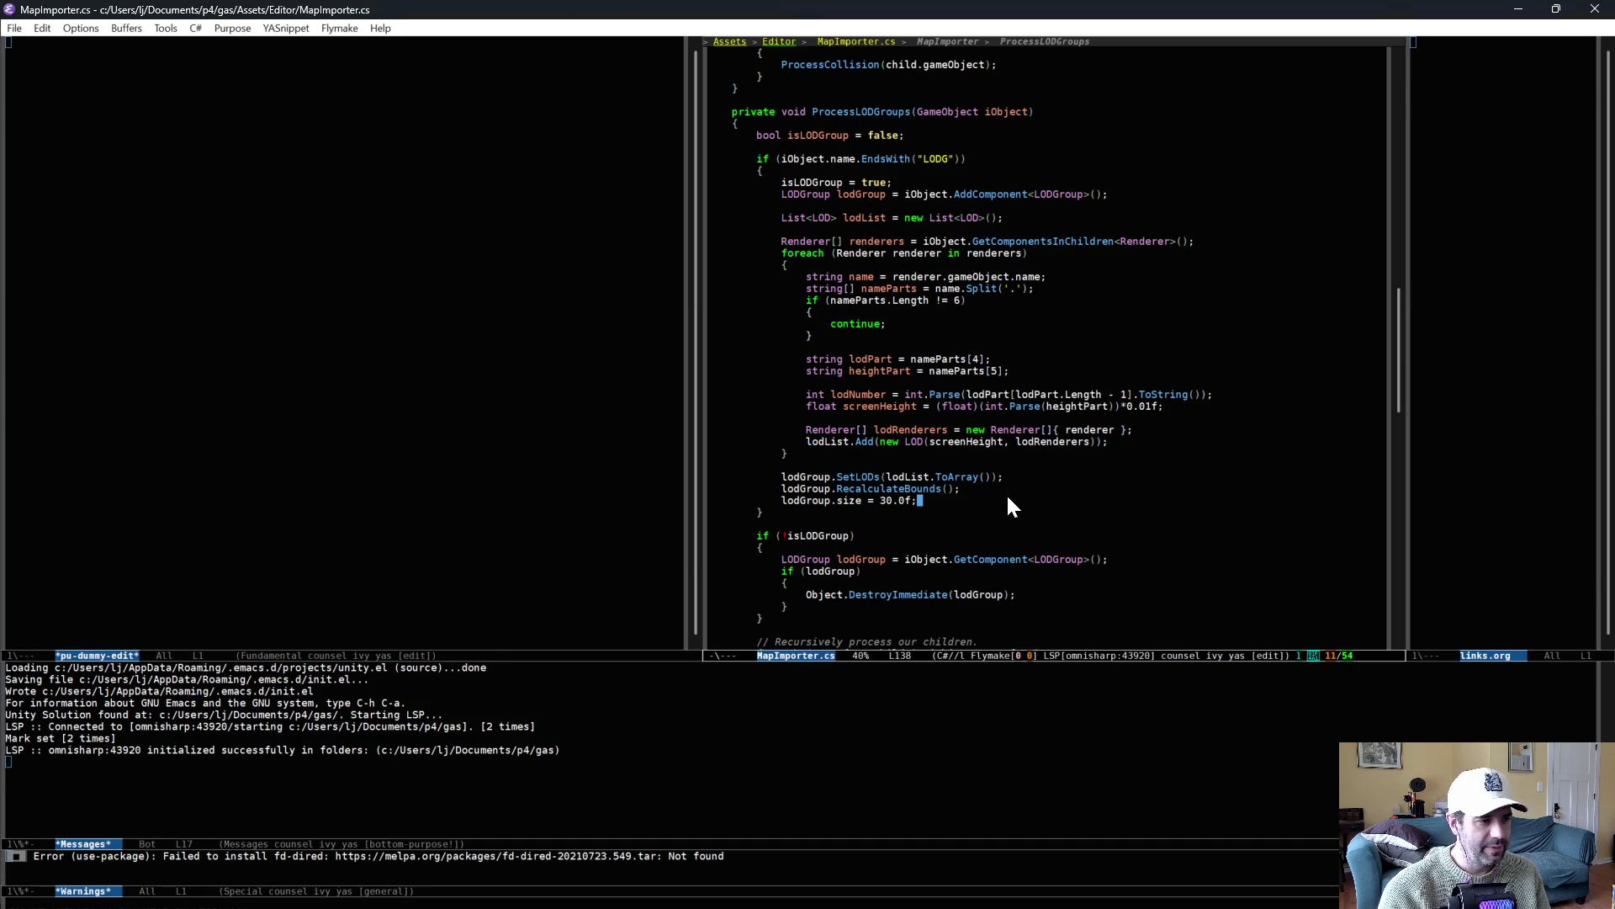
pyautogui.hotkey('ctrl', 'x')
pyautogui.hotkey('ctrl', 'f')
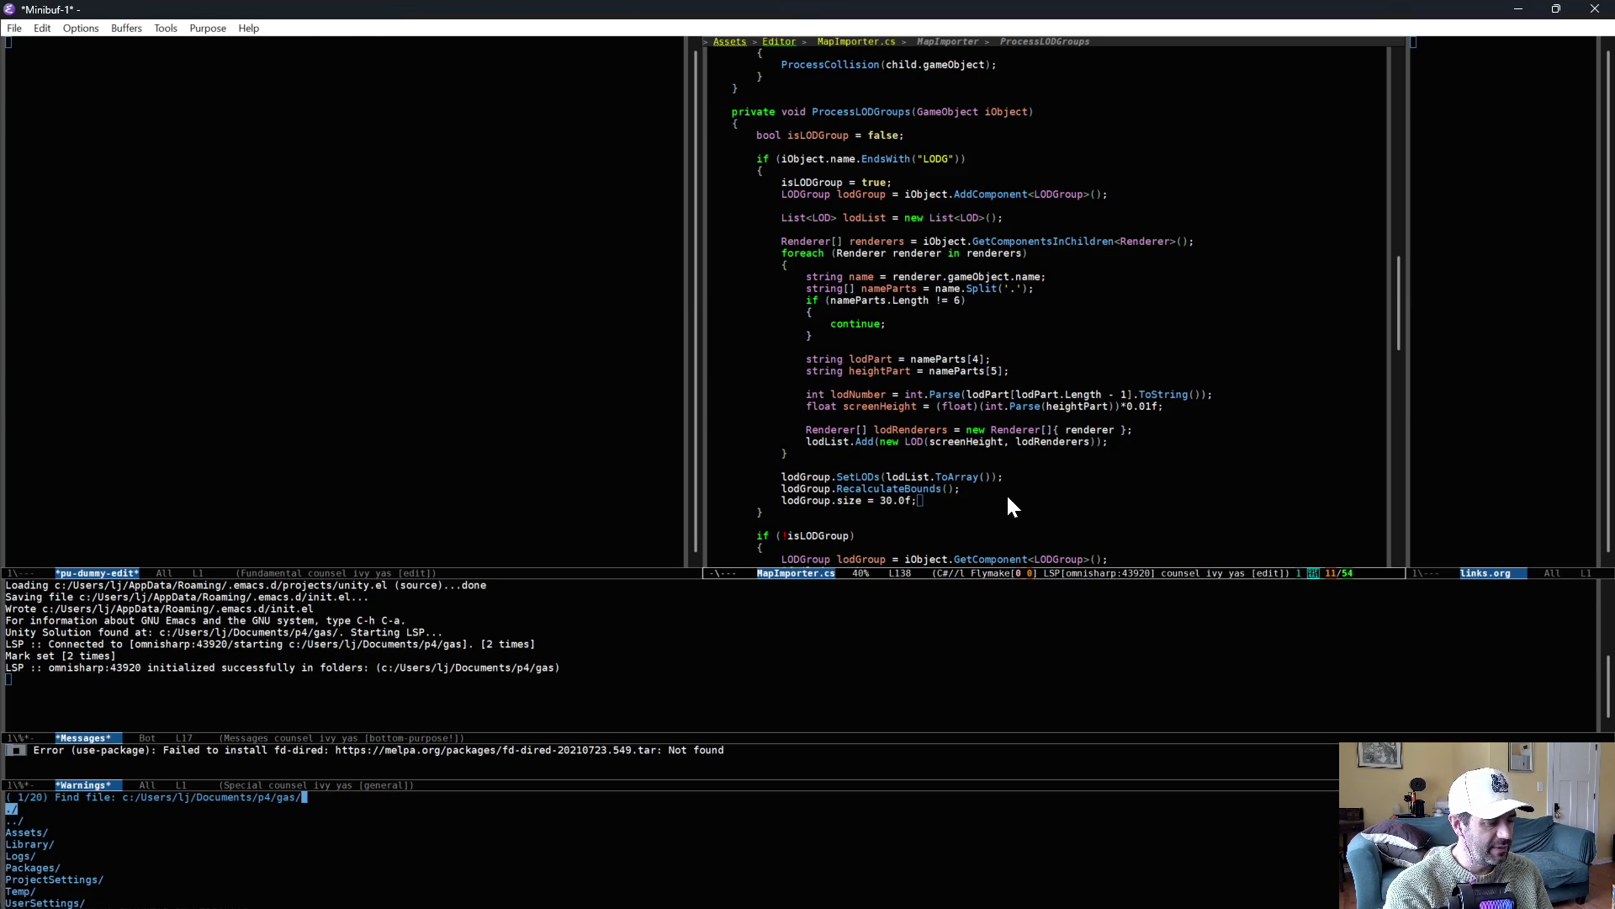
pyautogui.write('notes')
pyautogui.press('Return')
pyautogui.hotkey('alt', '>')
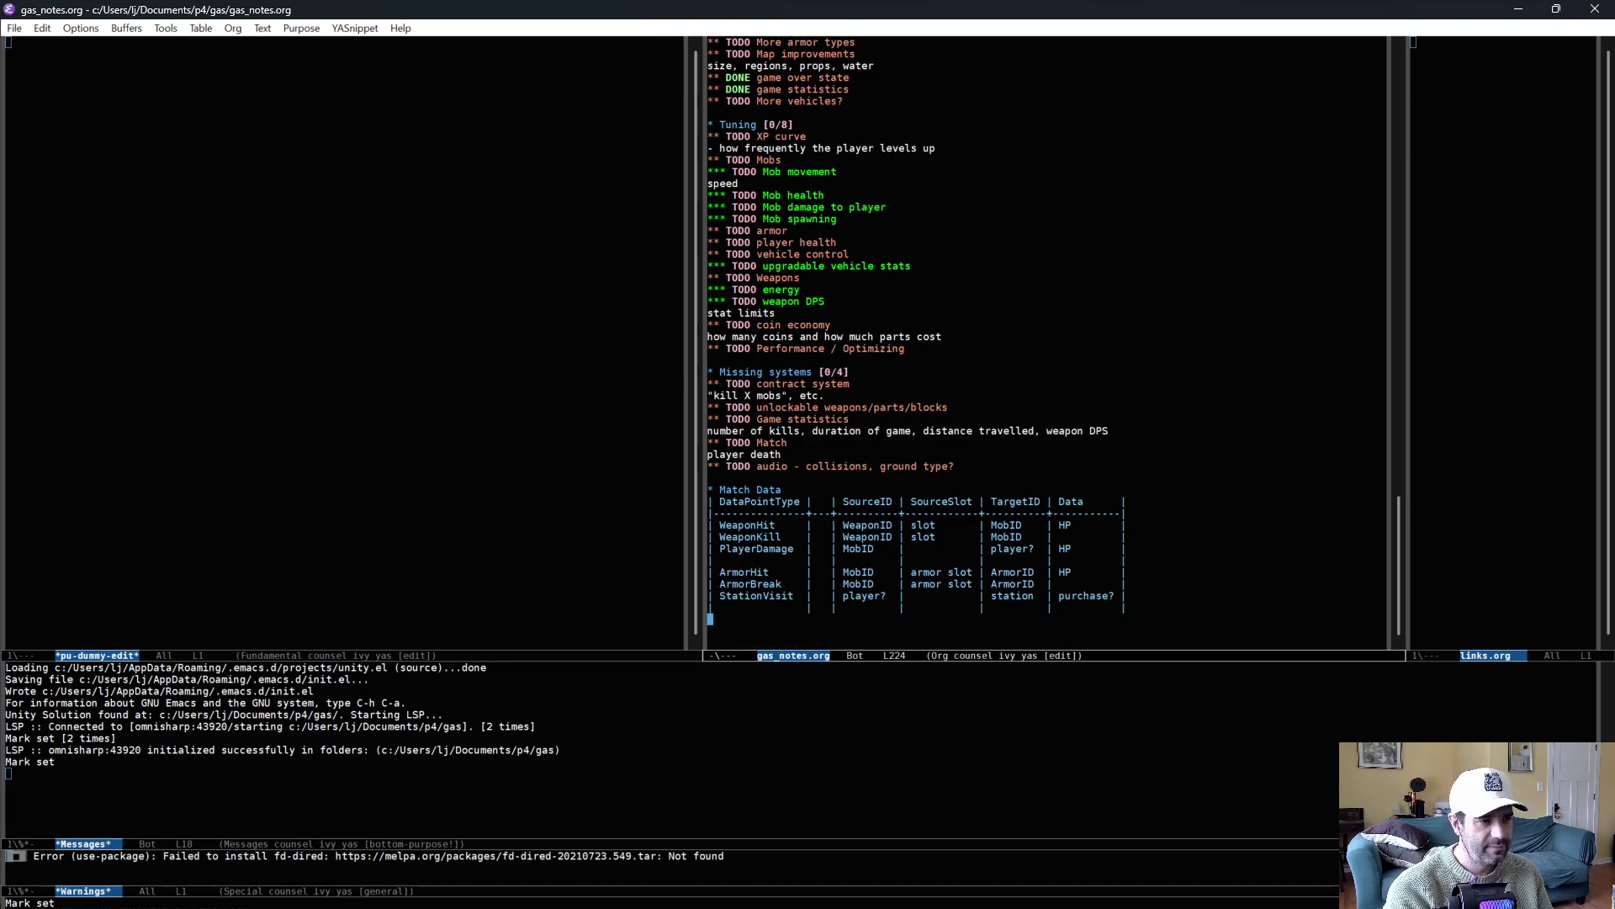
pyautogui.scroll(2, 827, 208)
pyautogui.scroll(3, 827, 208)
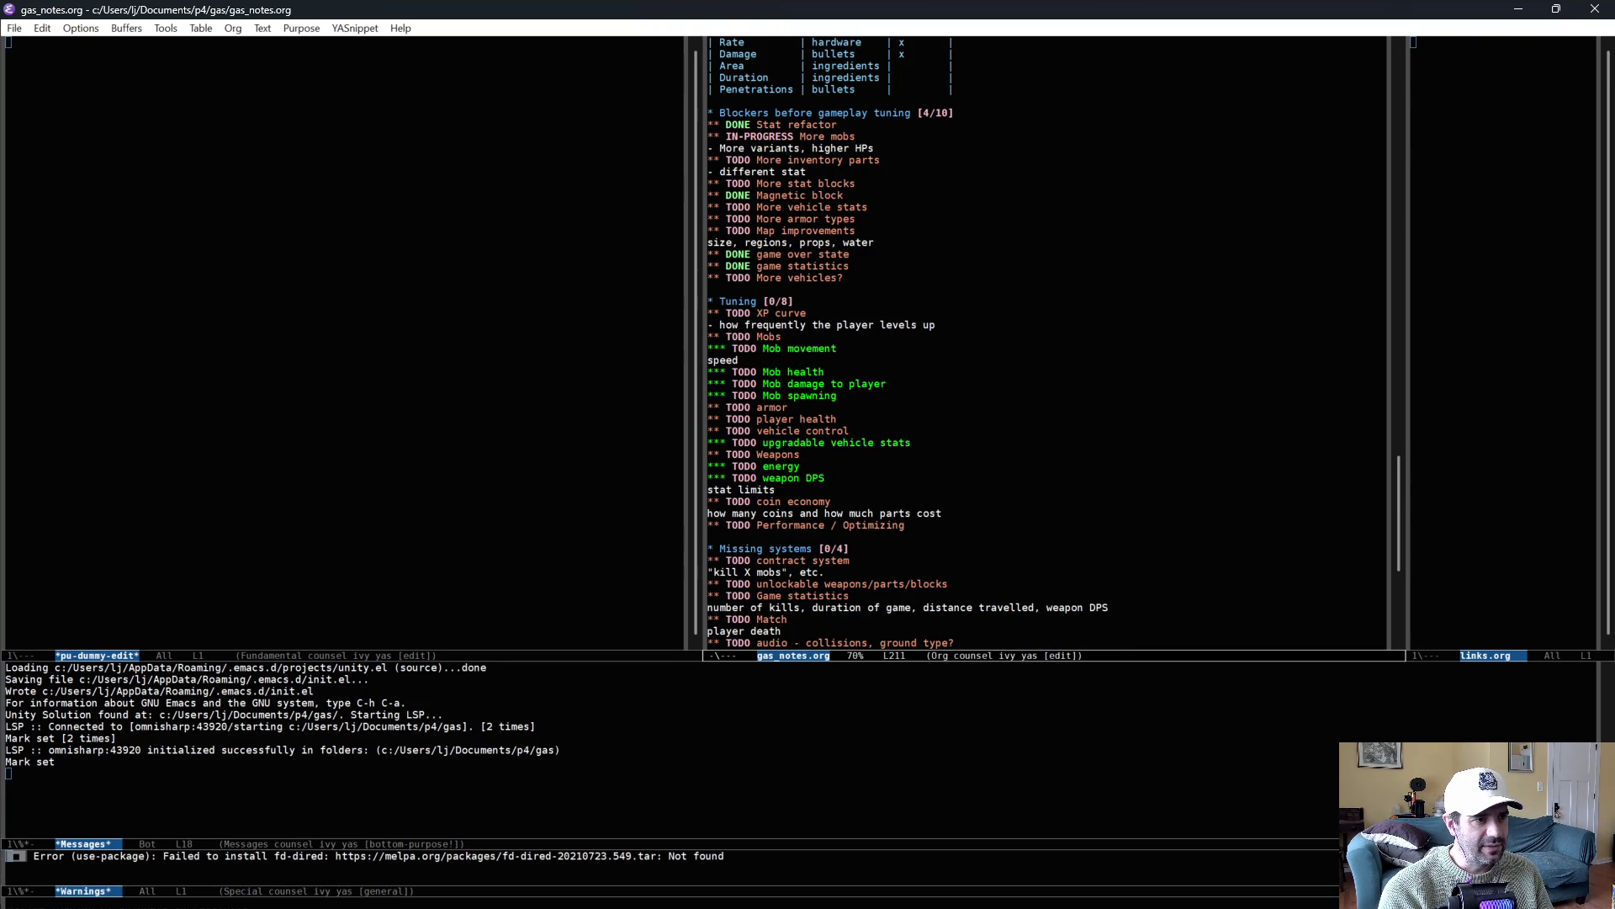
# Mark the More mobs task DONE and save the notes
pyautogui.click(828, 136)
pyautogui.hotkey('shift', 'Right')
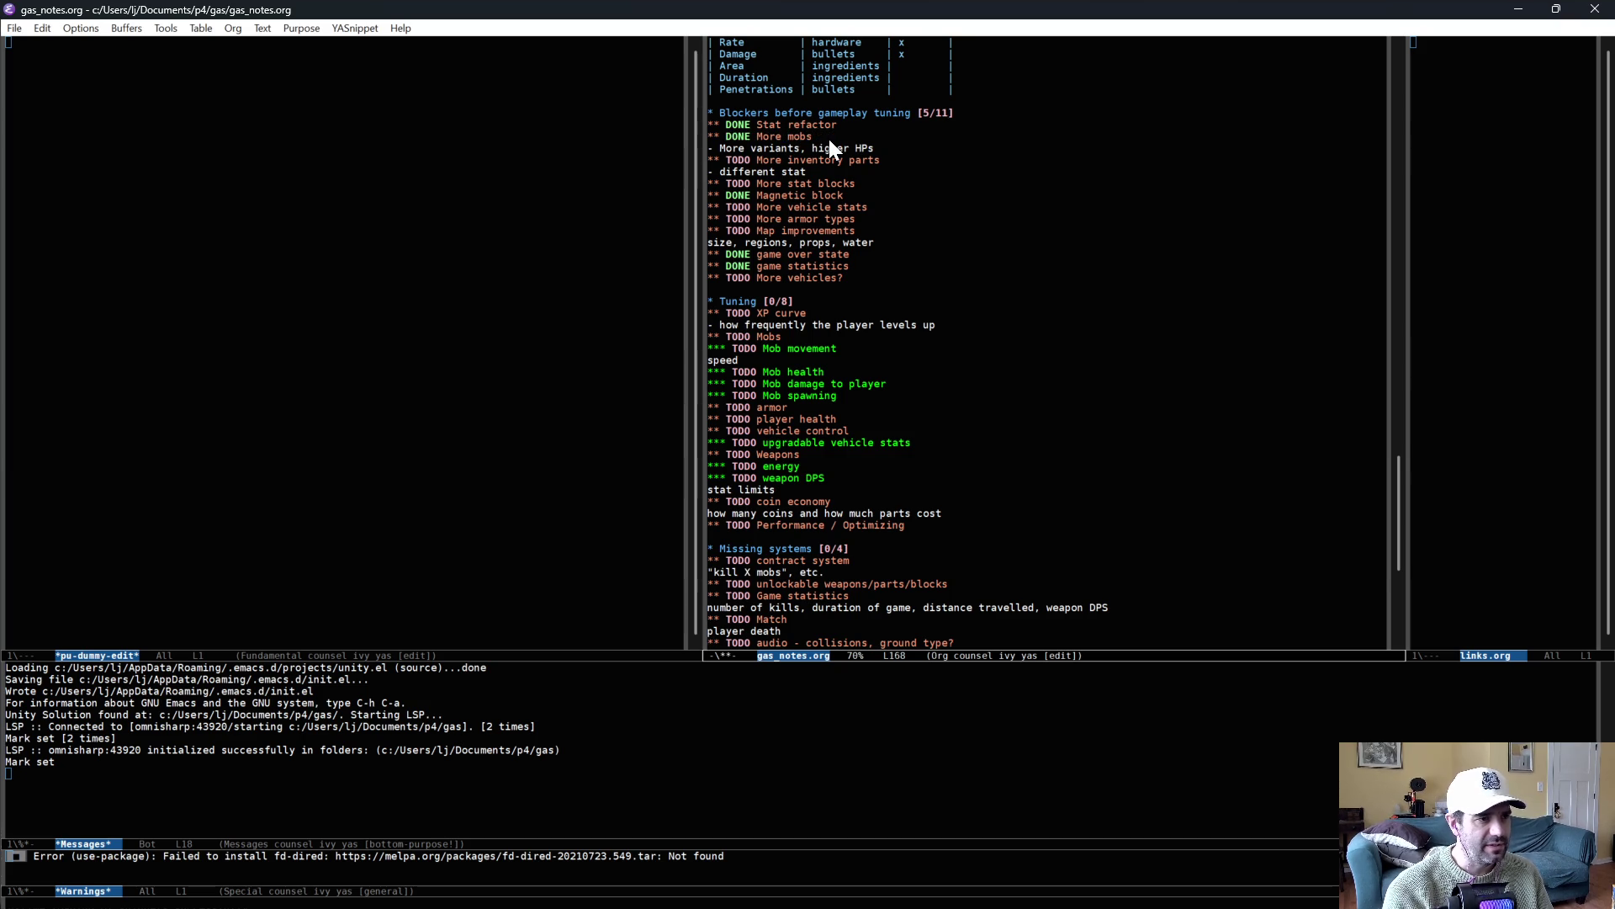
pyautogui.hotkey('ctrl', 'x')
pyautogui.hotkey('ctrl', 's')
# Mark Map improvements IN-PROGRESS, save, and return to Unity
pyautogui.click(892, 229)
pyautogui.hotkey('shift', 'Right')
pyautogui.hotkey('ctrl', 'x')
pyautogui.hotkey('ctrl', 's')
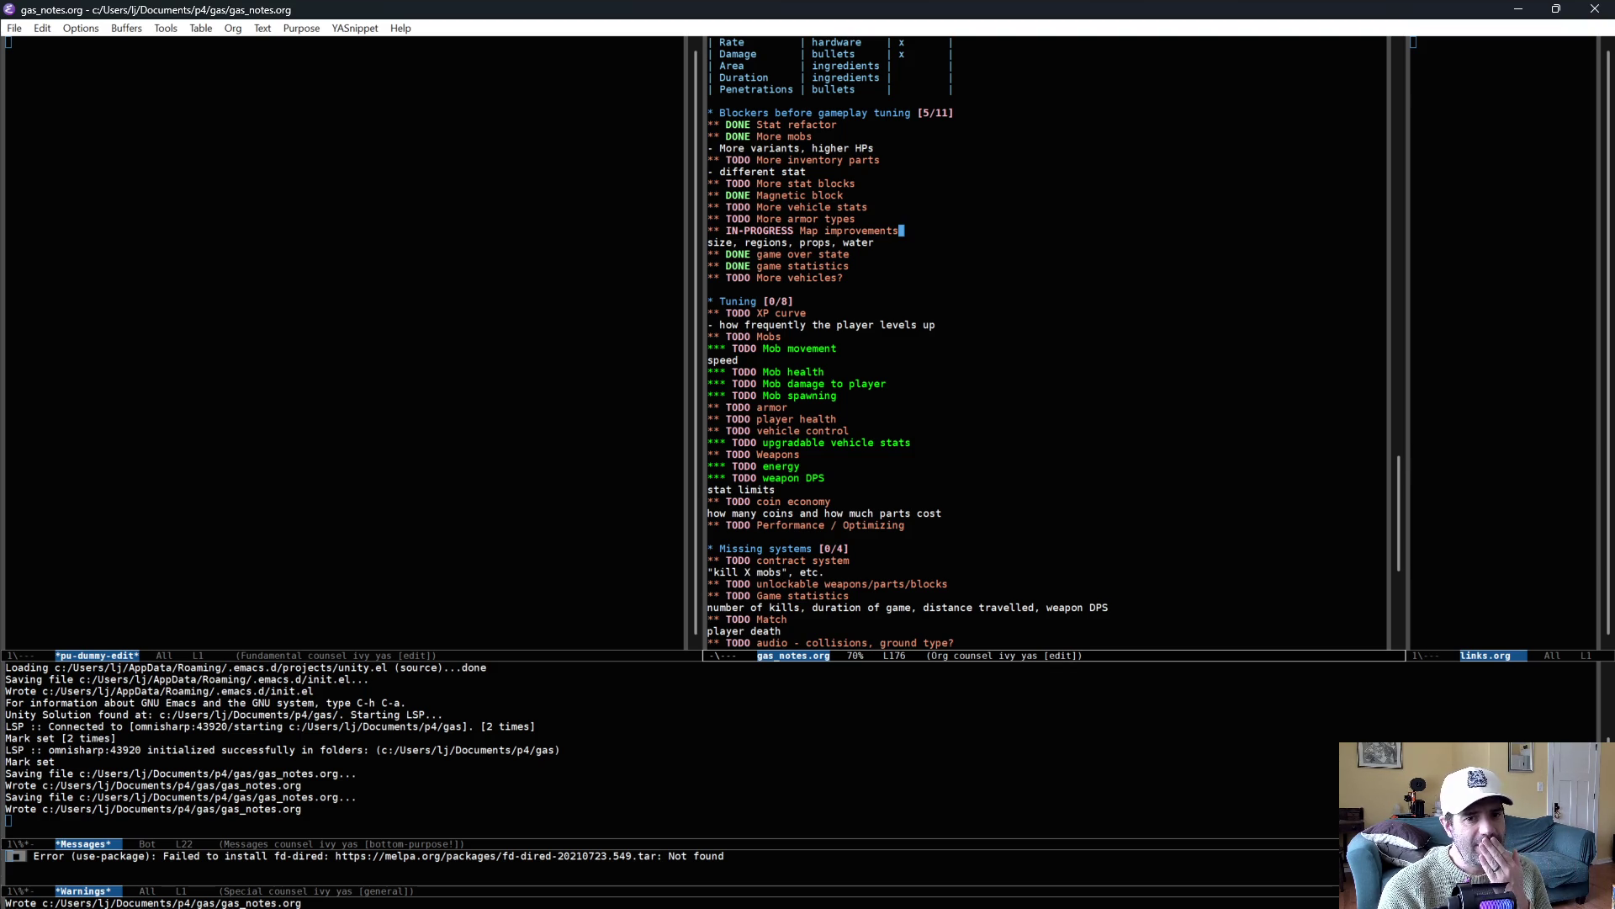
pyautogui.press('Down')
pyautogui.press('Down')
pyautogui.press('Down')
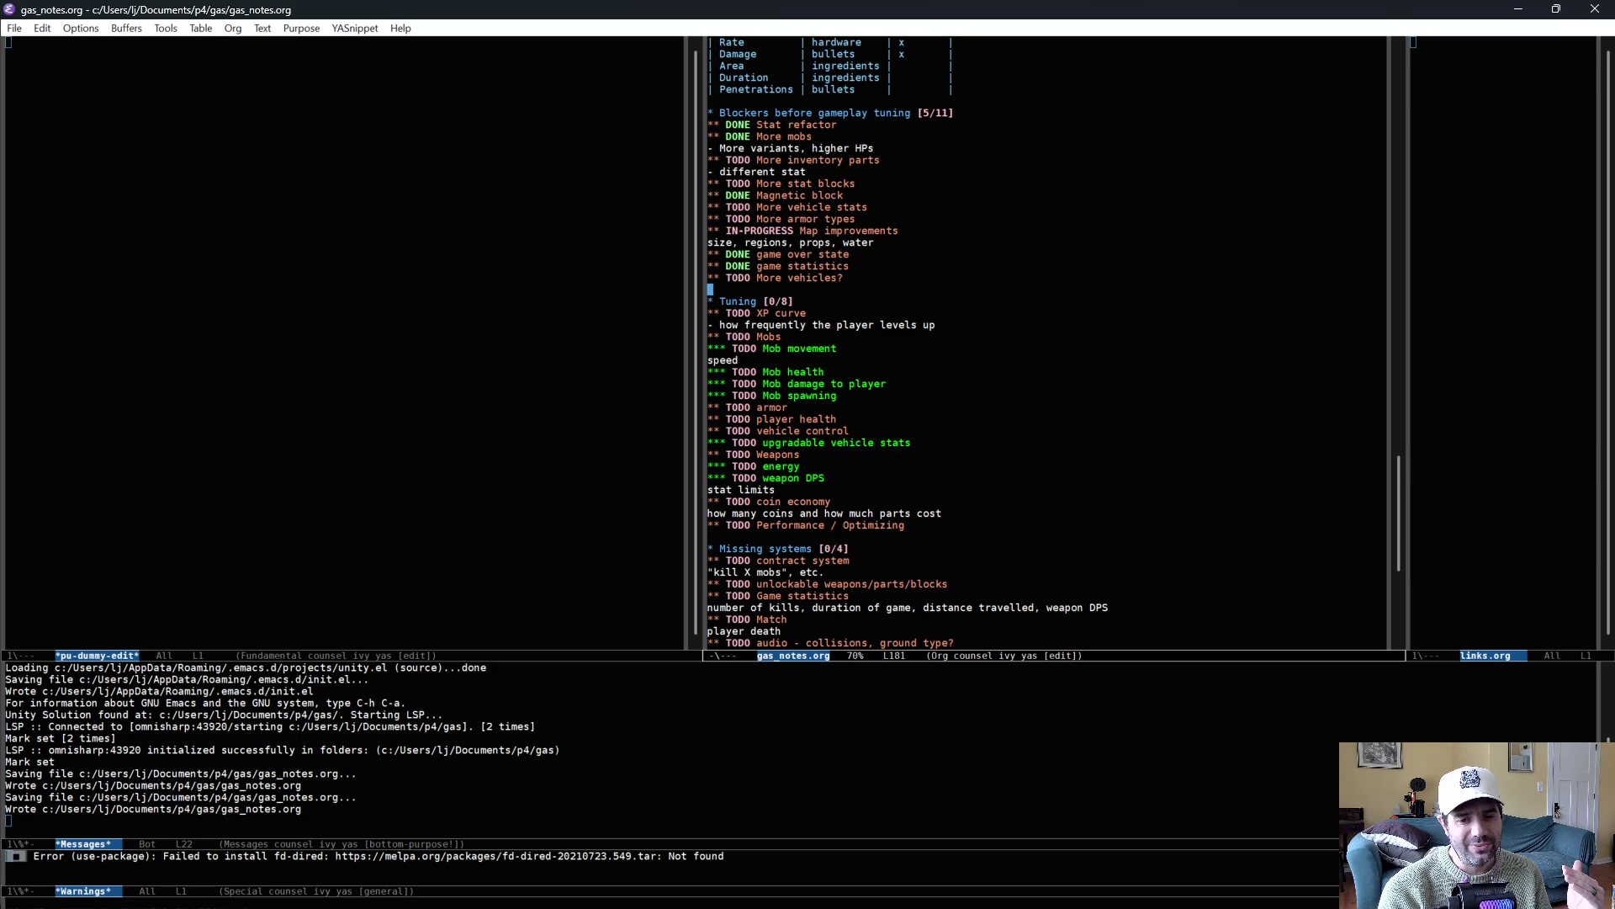
pyautogui.hotkey('alt', 'Tab')
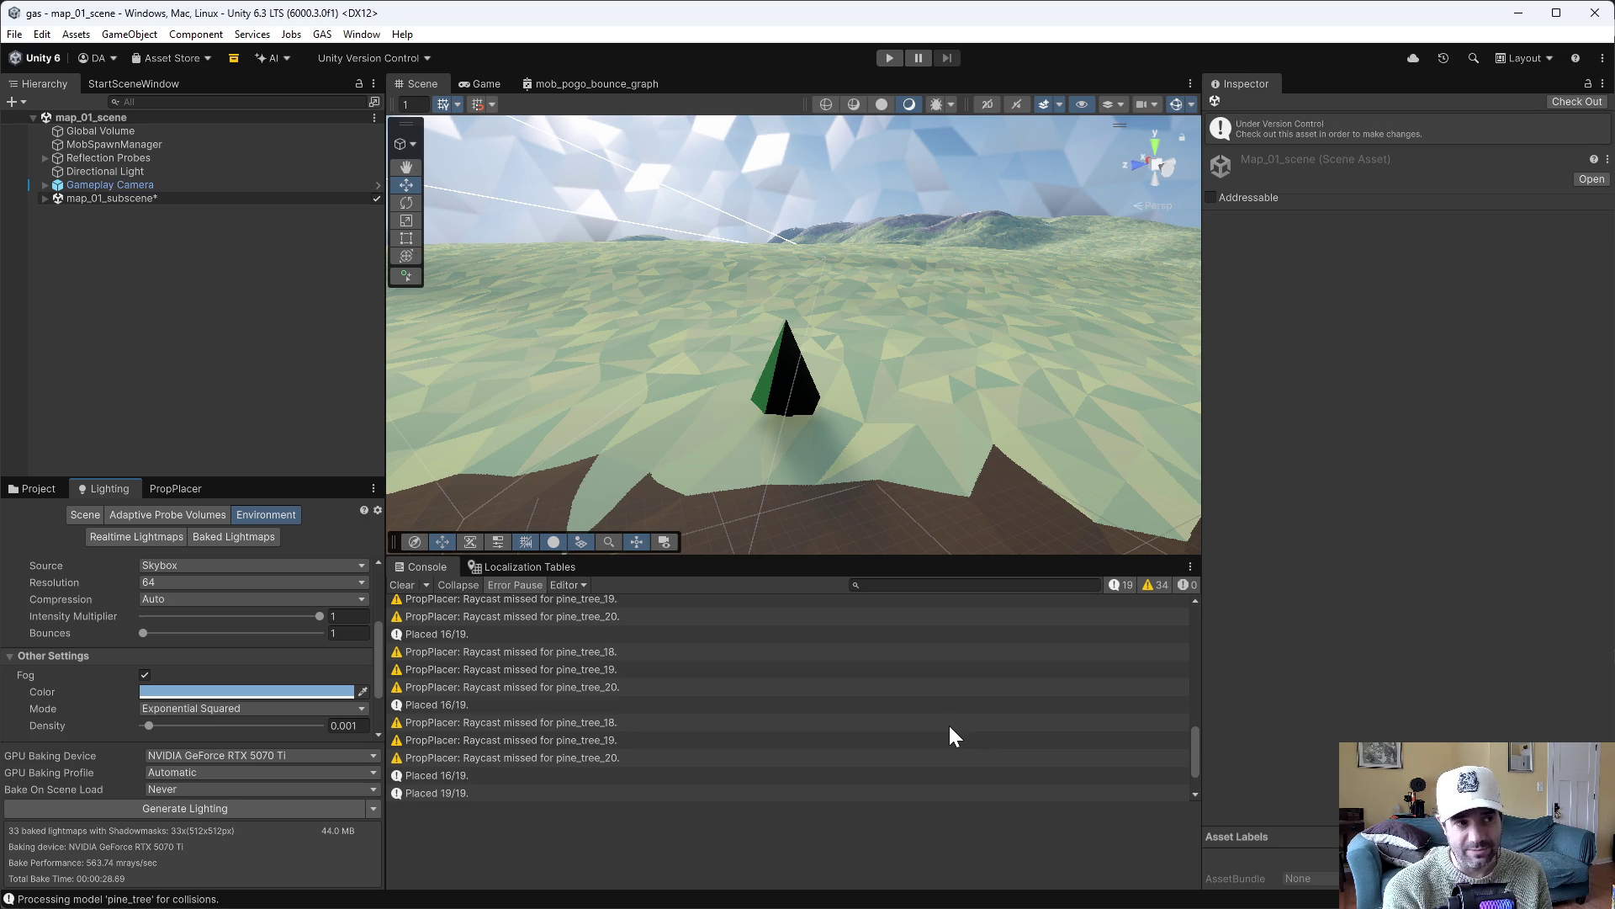
pyautogui.moveTo(755, 289)
pyautogui.mouseDown()
pyautogui.moveTo(642, 159)
pyautogui.moveTo(488, 139)
pyautogui.moveTo(909, 310)
pyautogui.moveTo(652, 360)
pyautogui.moveTo(958, 334)
pyautogui.moveTo(894, 325)
pyautogui.moveTo(1118, 346)
pyautogui.moveTo(562, 379)
pyautogui.moveTo(916, 375)
pyautogui.moveTo(1003, 351)
pyautogui.moveTo(1007, 367)
pyautogui.mouseUp()
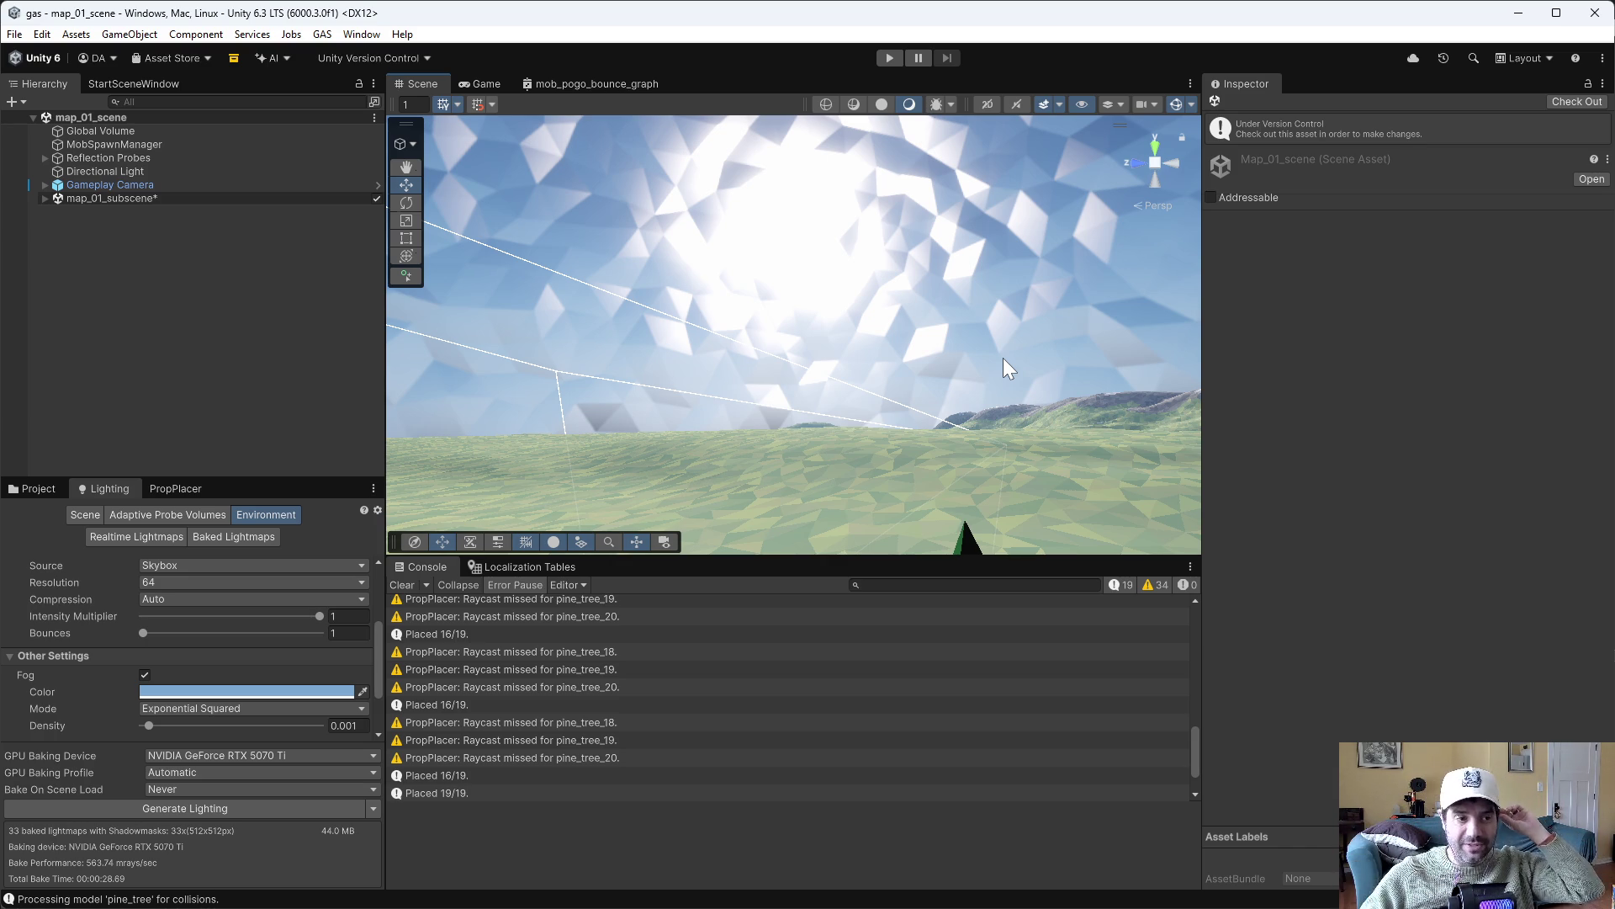
pyautogui.moveTo(1171, 325)
pyautogui.mouseDown()
pyautogui.moveTo(825, 328)
pyautogui.moveTo(869, 311)
pyautogui.moveTo(986, 326)
pyautogui.mouseUp()
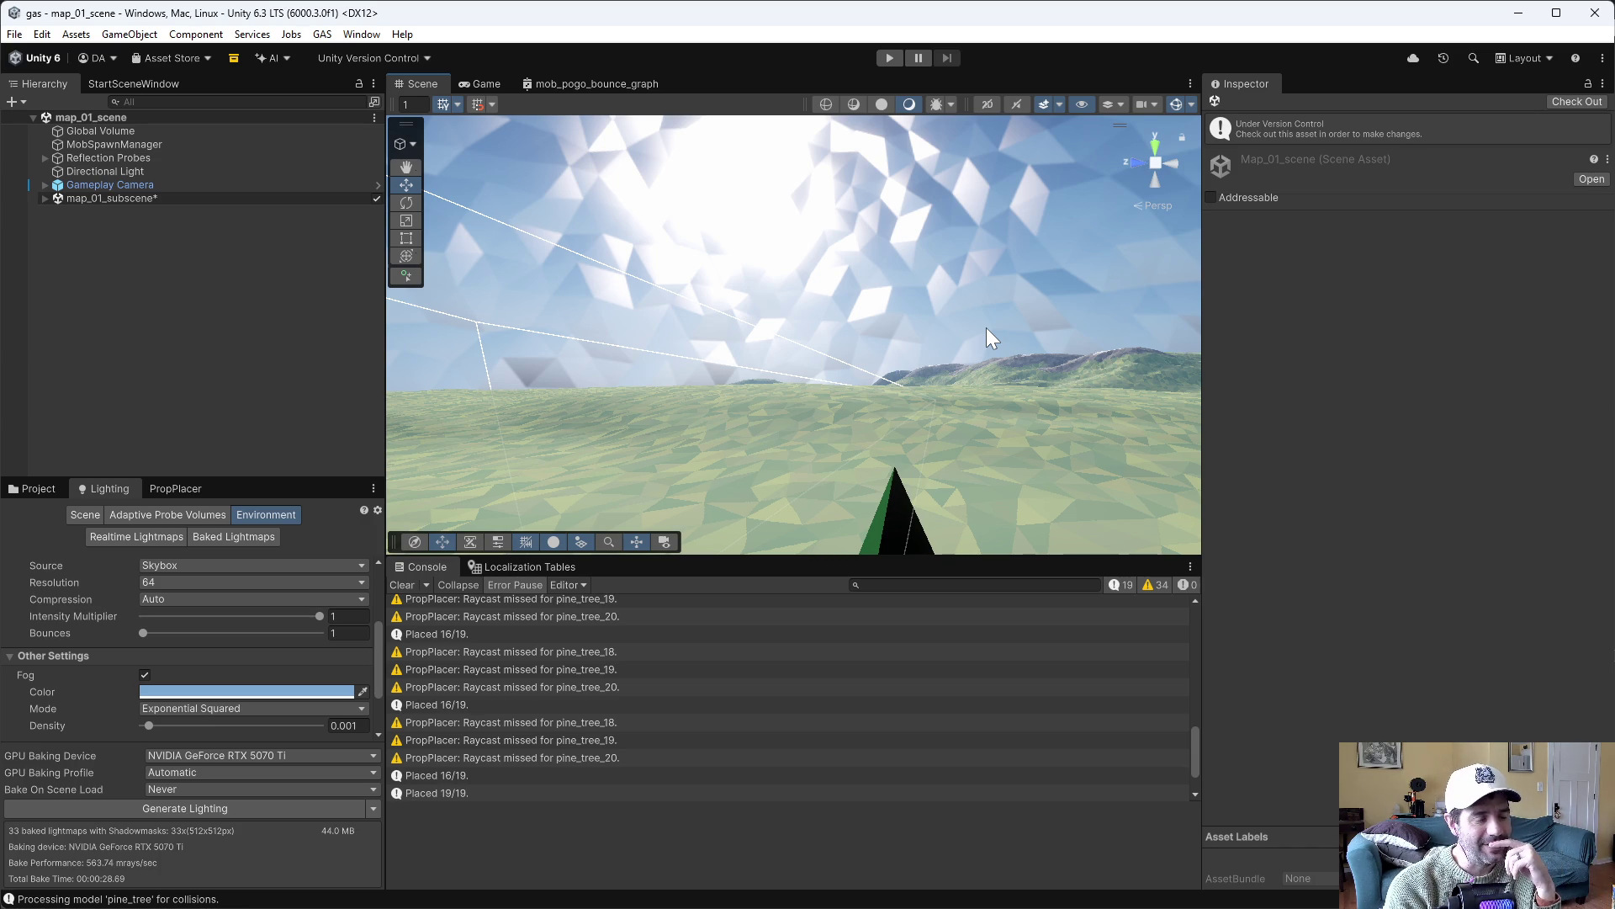
pyautogui.moveTo(986, 327)
pyautogui.mouseDown()
pyautogui.moveTo(995, 447)
pyautogui.moveTo(1045, 418)
pyautogui.moveTo(1006, 360)
pyautogui.moveTo(1220, 369)
pyautogui.moveTo(1106, 350)
pyautogui.moveTo(1052, 253)
pyautogui.mouseUp()
pyautogui.click(954, 107)
pyautogui.click(954, 107)
pyautogui.click(939, 106)
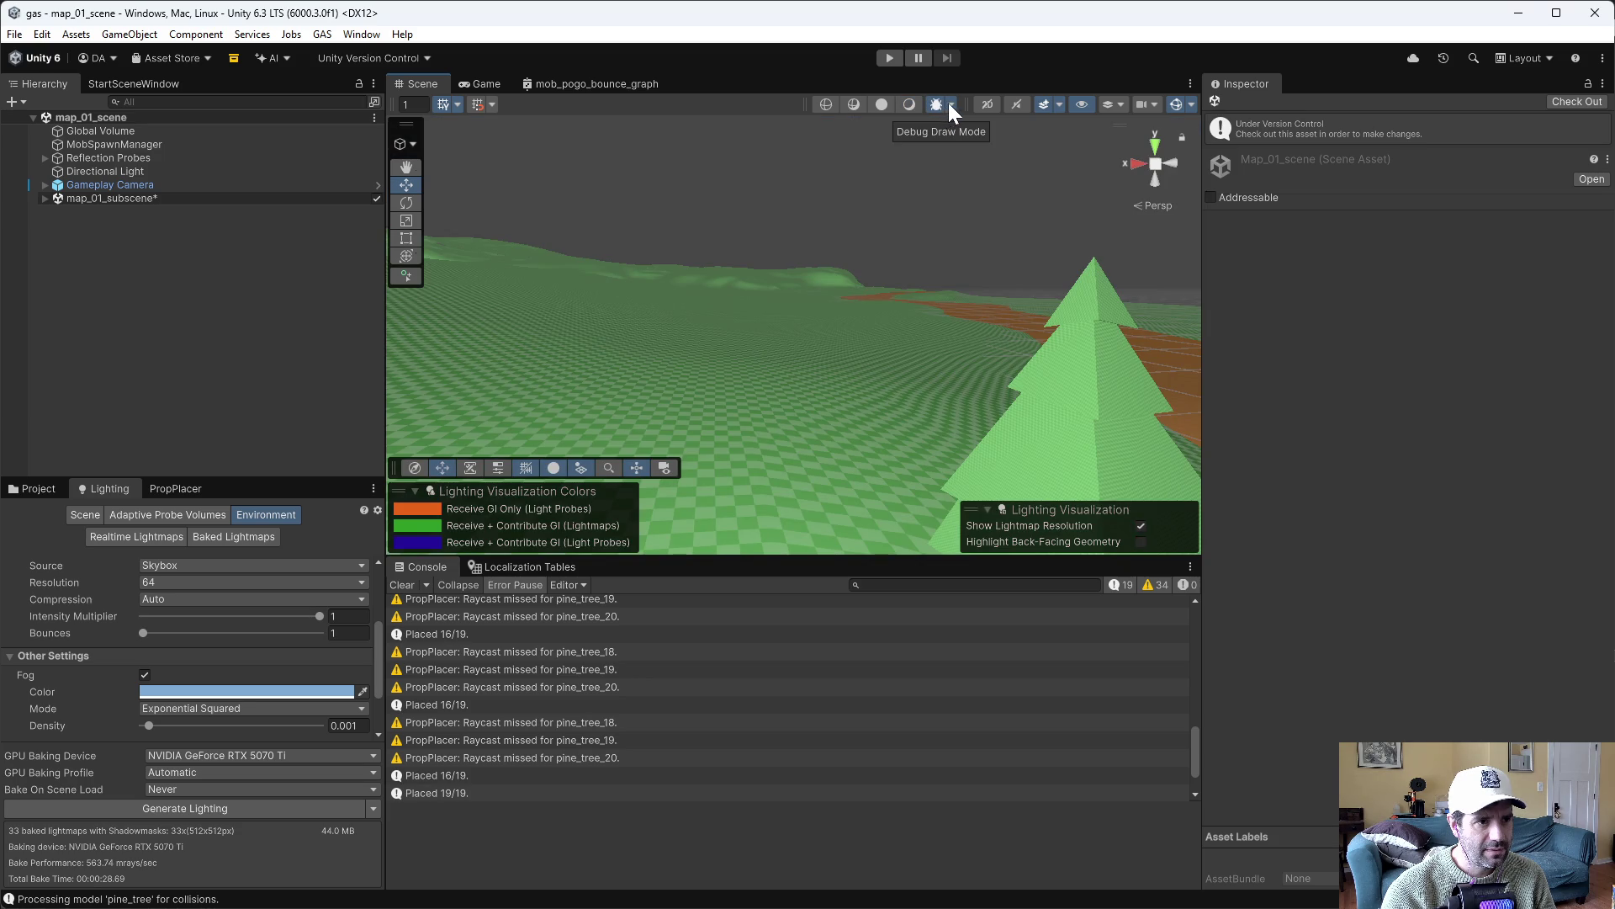
pyautogui.click(949, 104)
pyautogui.click(988, 290)
pyautogui.click(987, 293)
pyautogui.click(984, 299)
pyautogui.rightClick(814, 247)
pyautogui.click(962, 212)
pyautogui.moveTo(962, 212)
pyautogui.mouseDown()
pyautogui.moveTo(992, 216)
pyautogui.moveTo(935, 231)
pyautogui.moveTo(1046, 224)
pyautogui.moveTo(936, 190)
pyautogui.mouseUp()
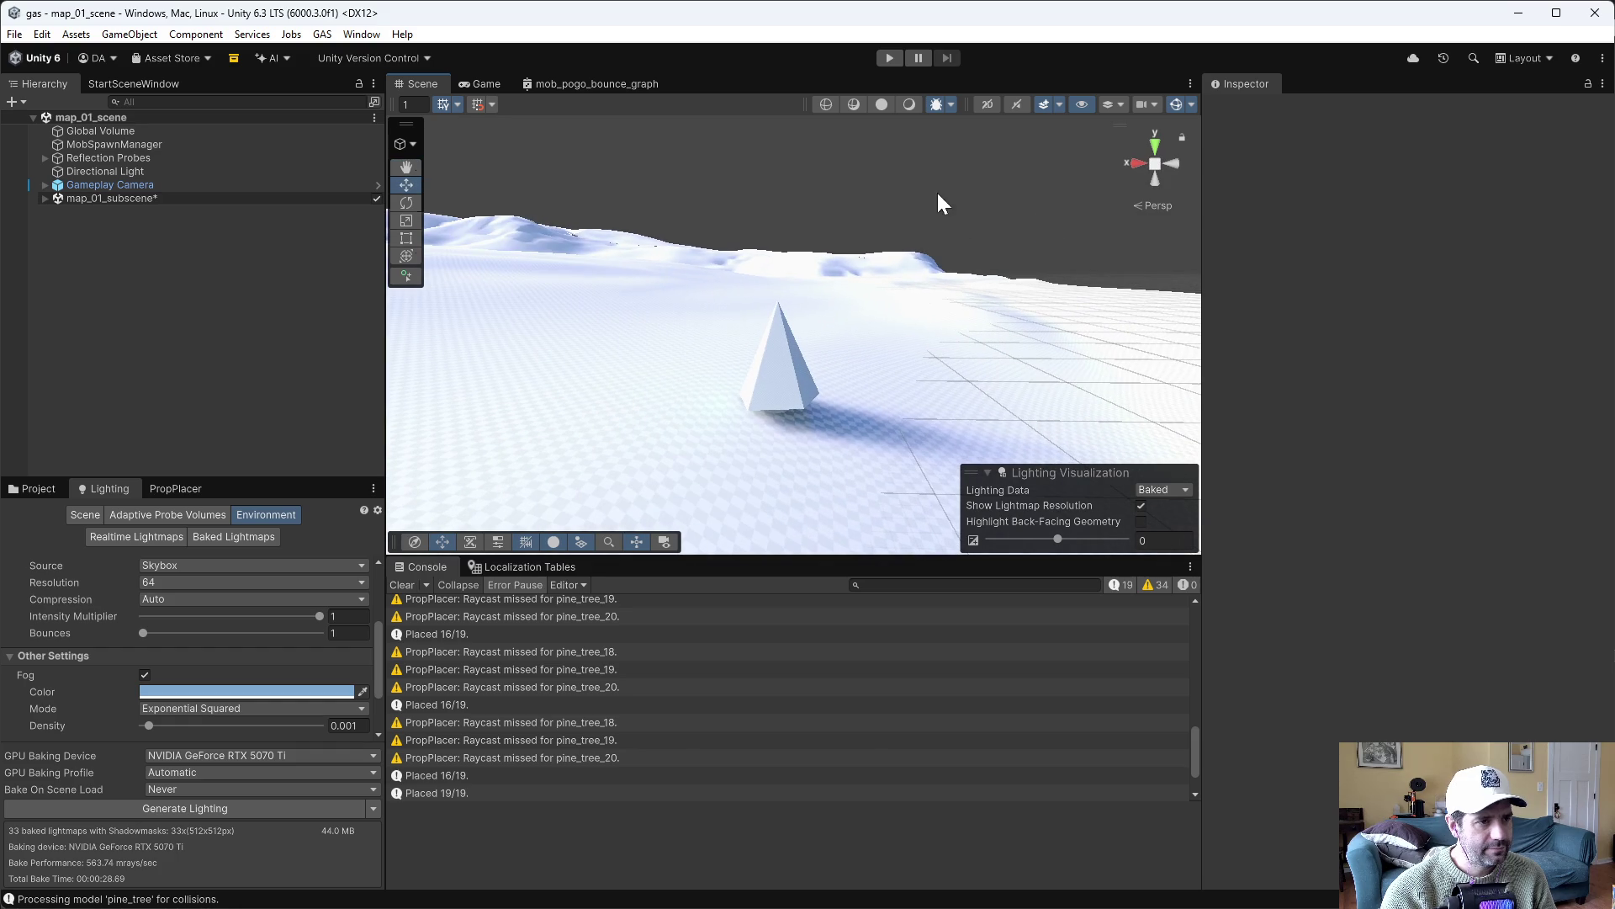
pyautogui.click(909, 105)
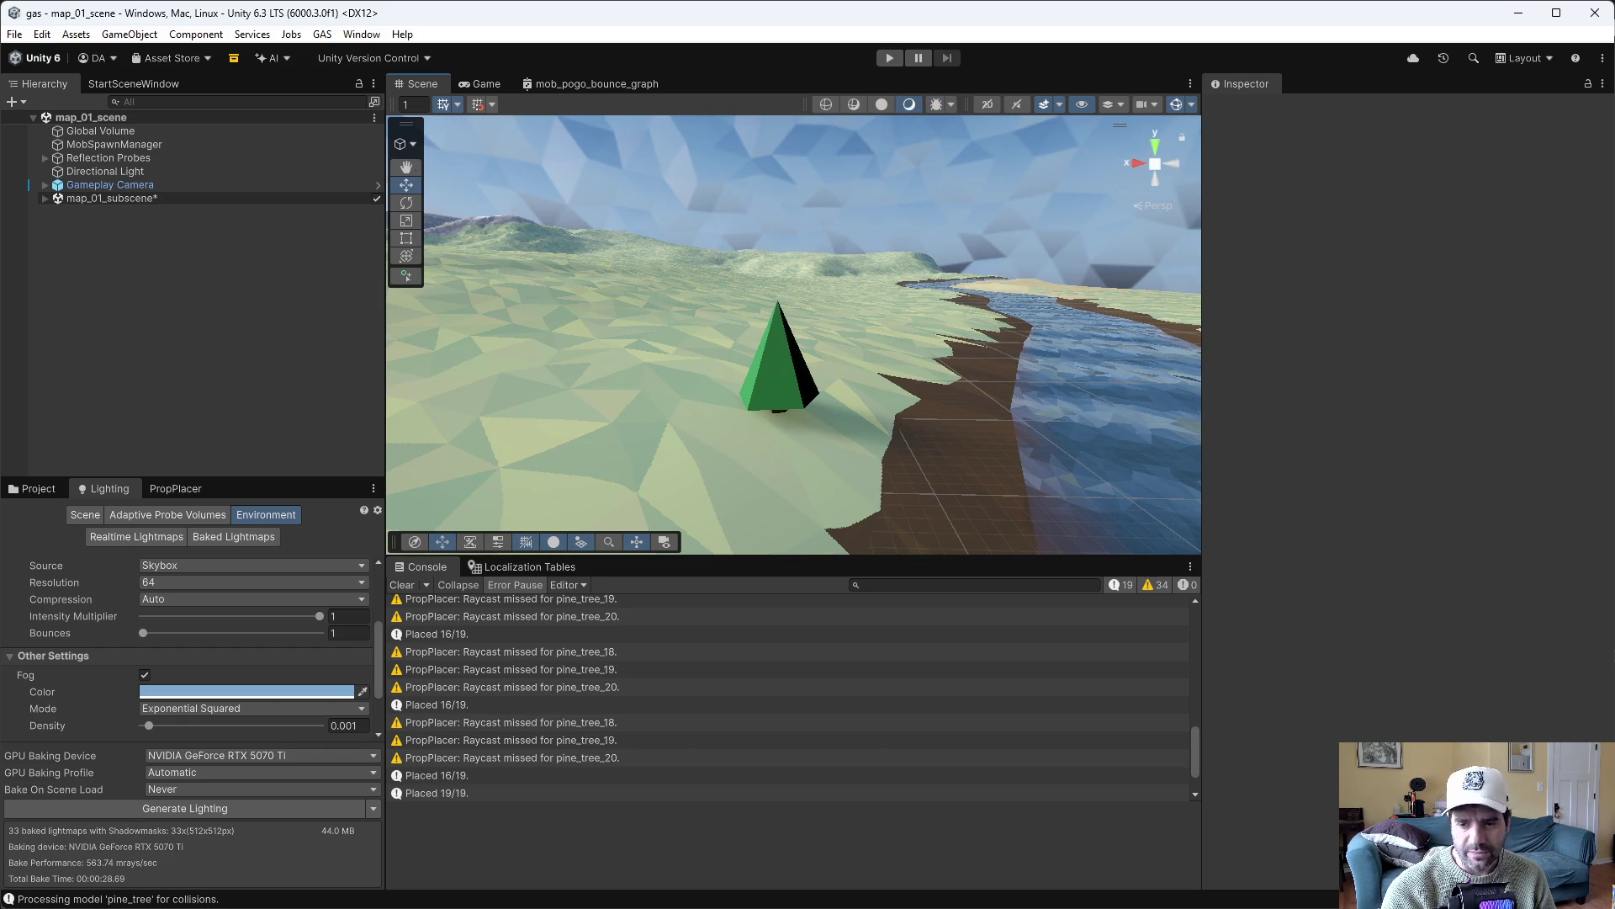
pyautogui.hotkey('alt', 'Tab')
# Save pine_tree.blend and create a new blank image named 'ao'
pyautogui.press('Return')
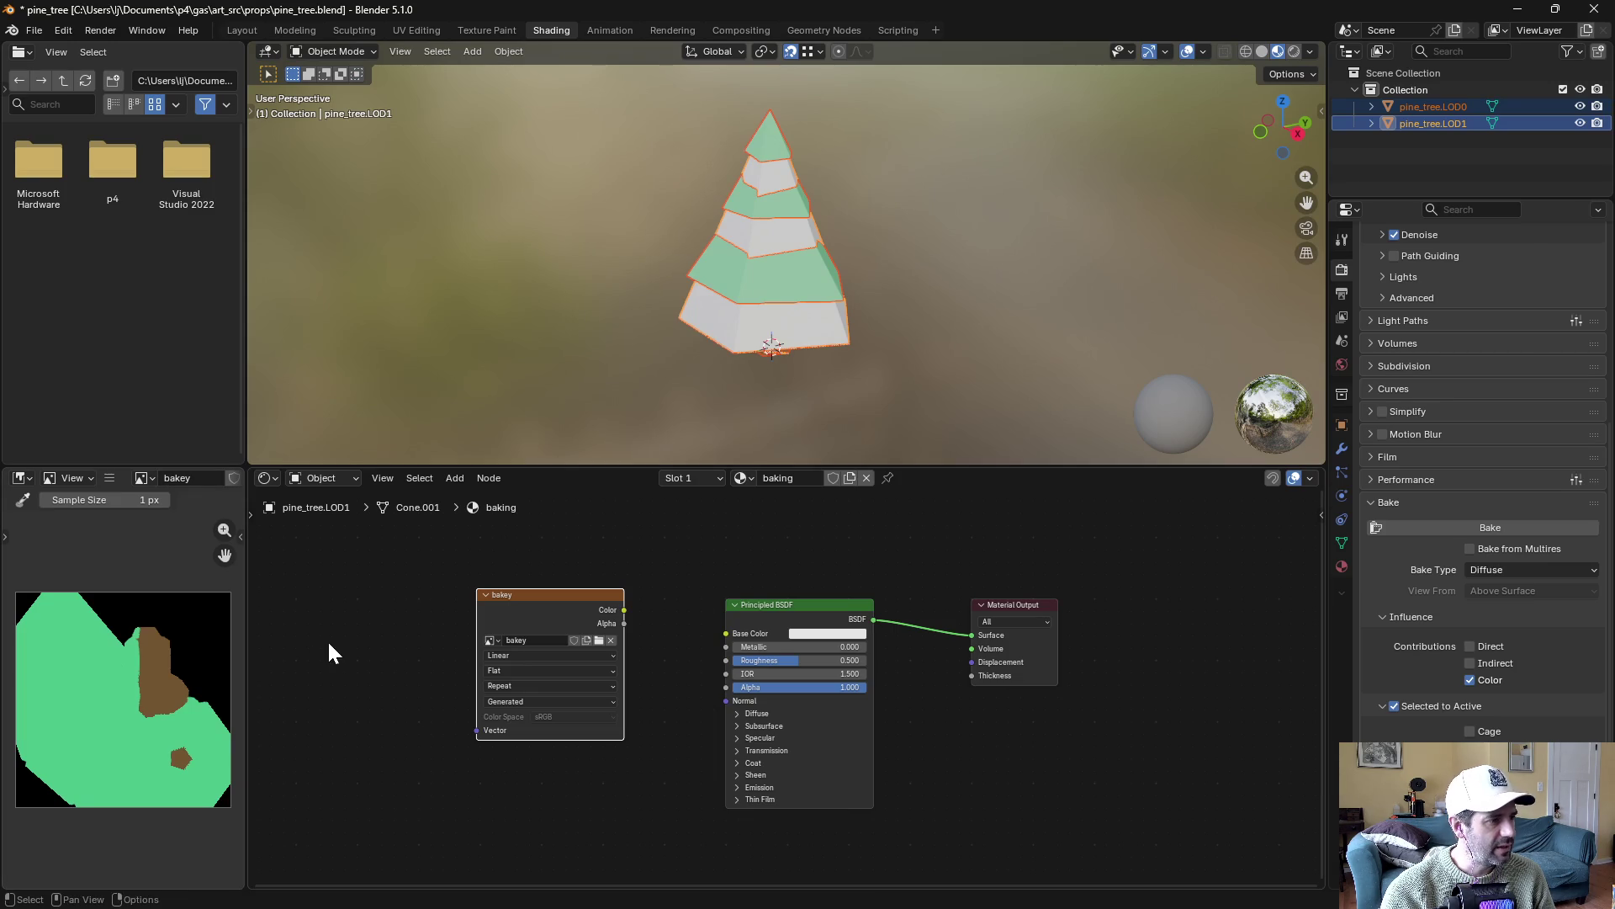
pyautogui.hotkey('ctrl', 's')
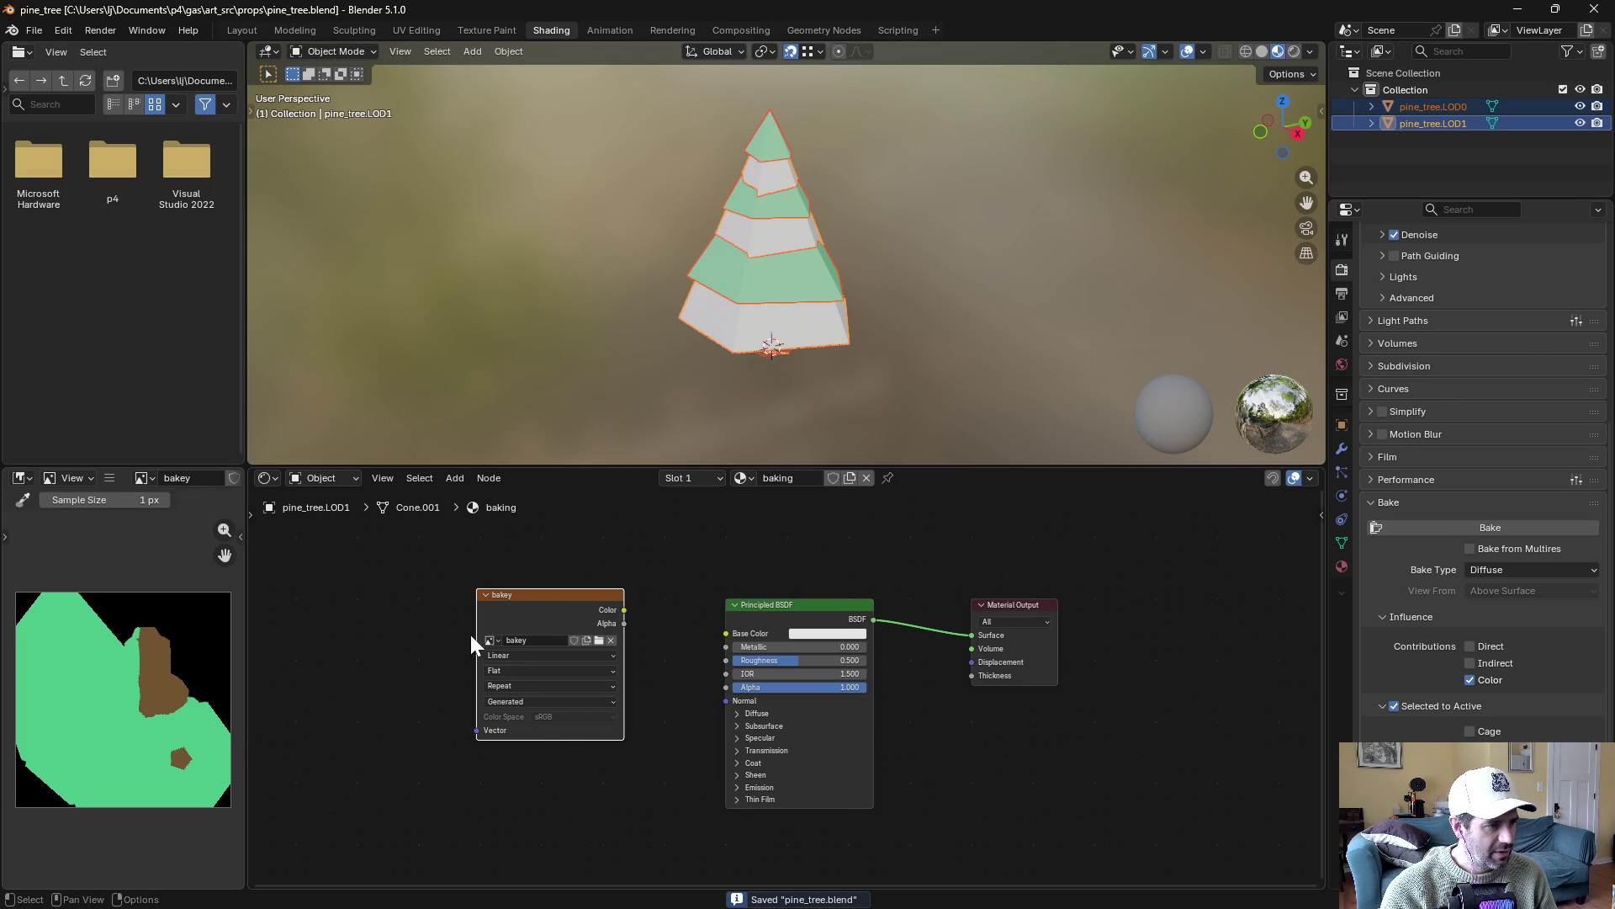
pyautogui.click(109, 477)
pyautogui.moveTo(150, 515)
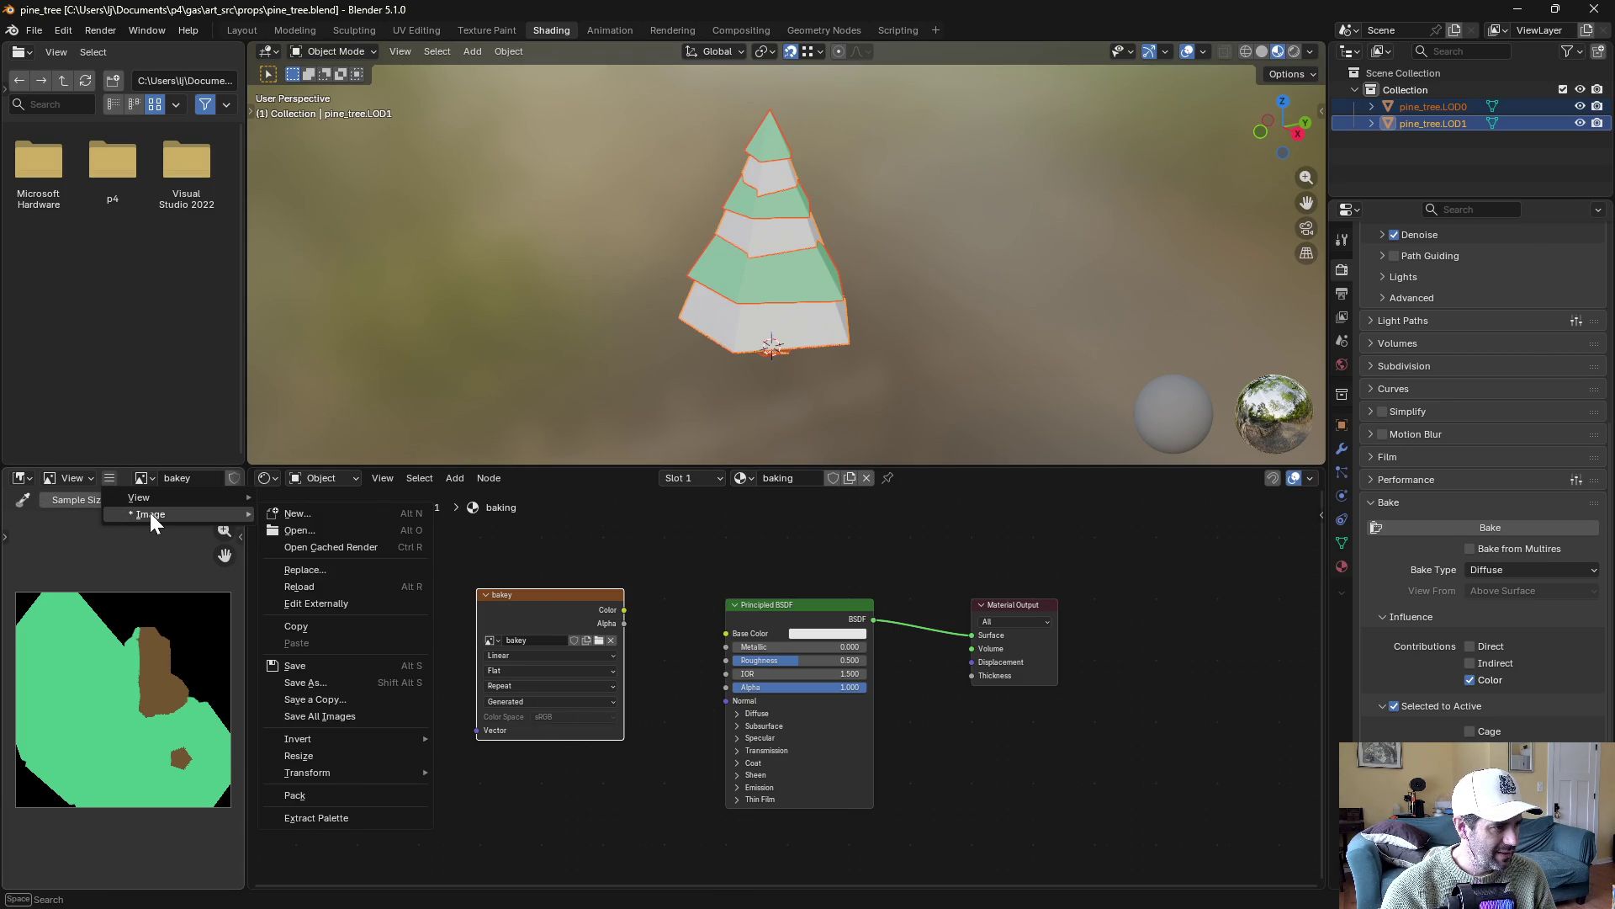
pyautogui.click(316, 512)
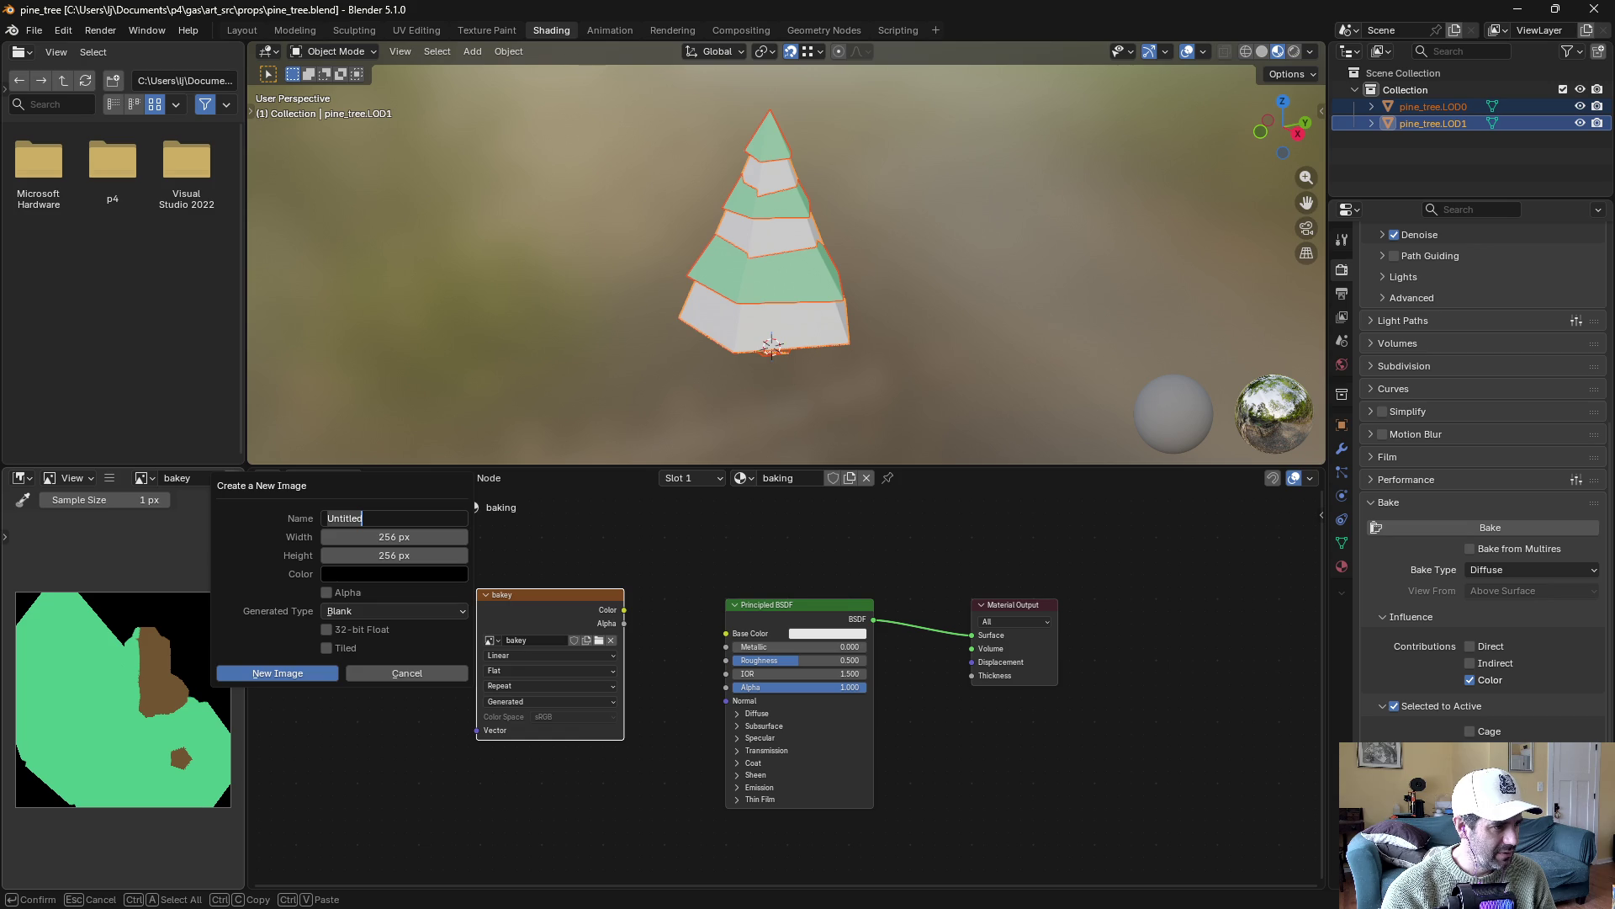
pyautogui.write('ao')
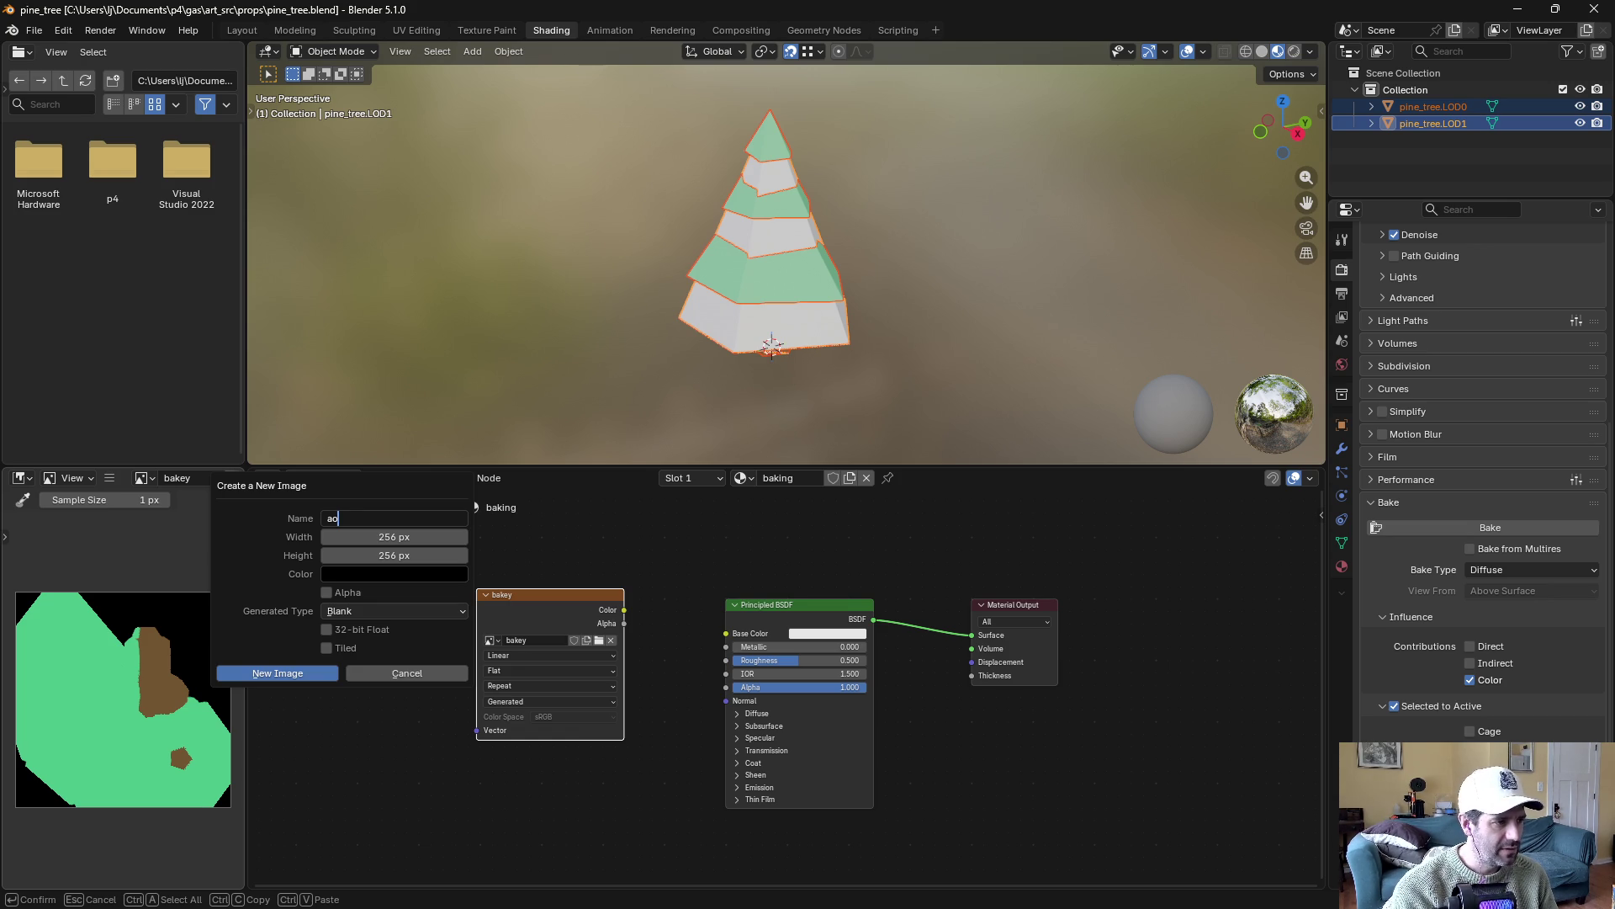
pyautogui.click(299, 673)
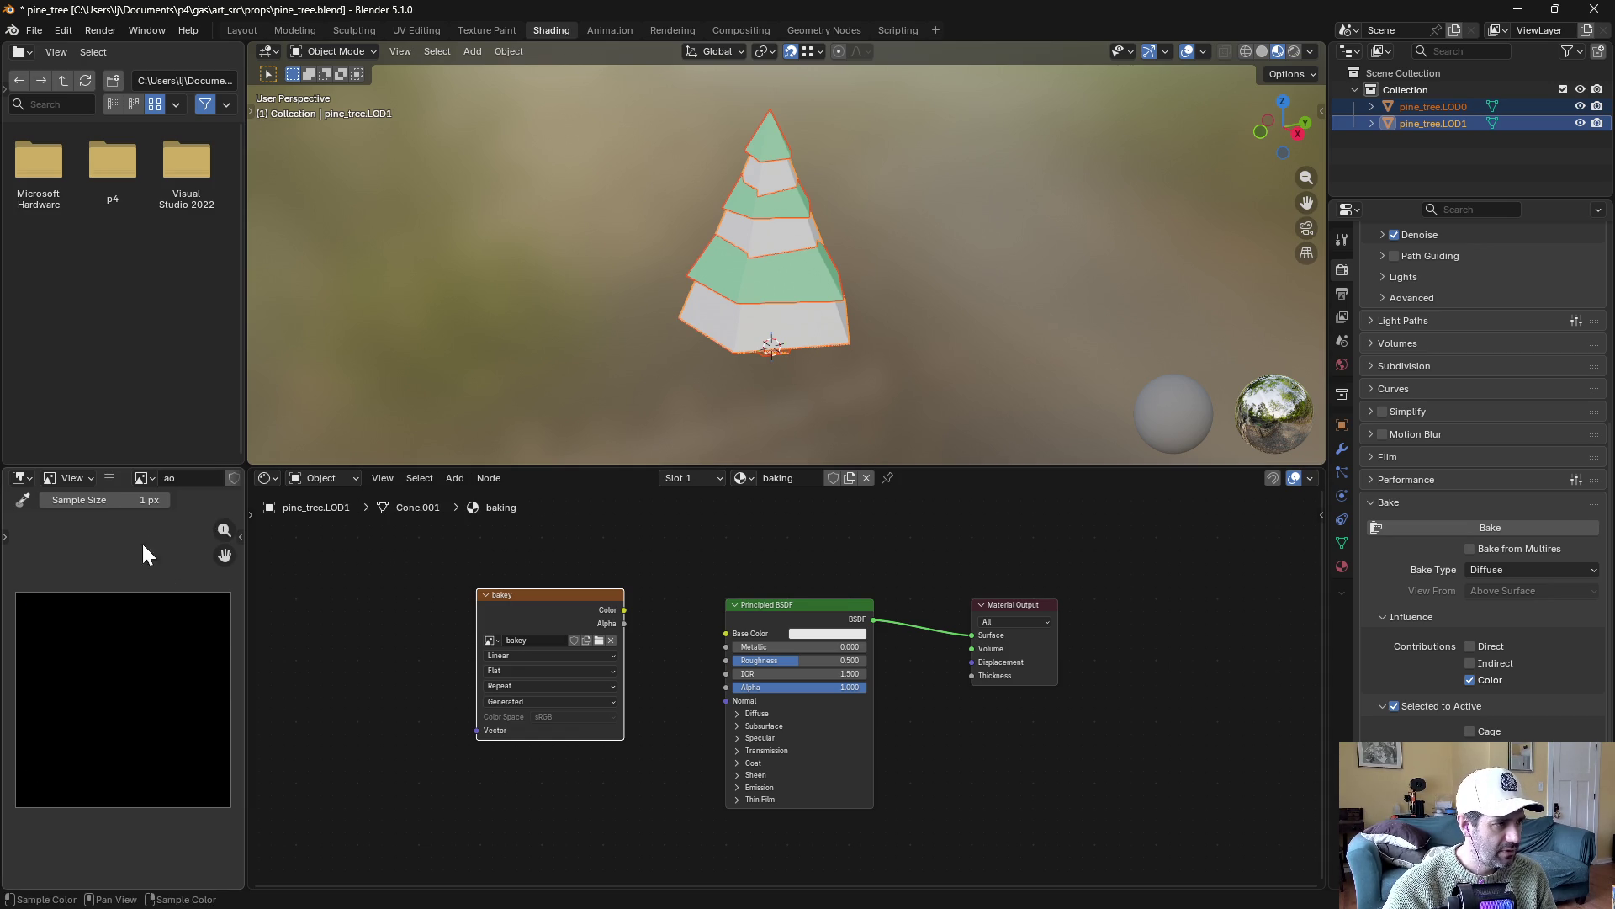
# Create a blank diffuse image and assign it to the Image Texture node
pyautogui.click(111, 476)
pyautogui.moveTo(138, 513)
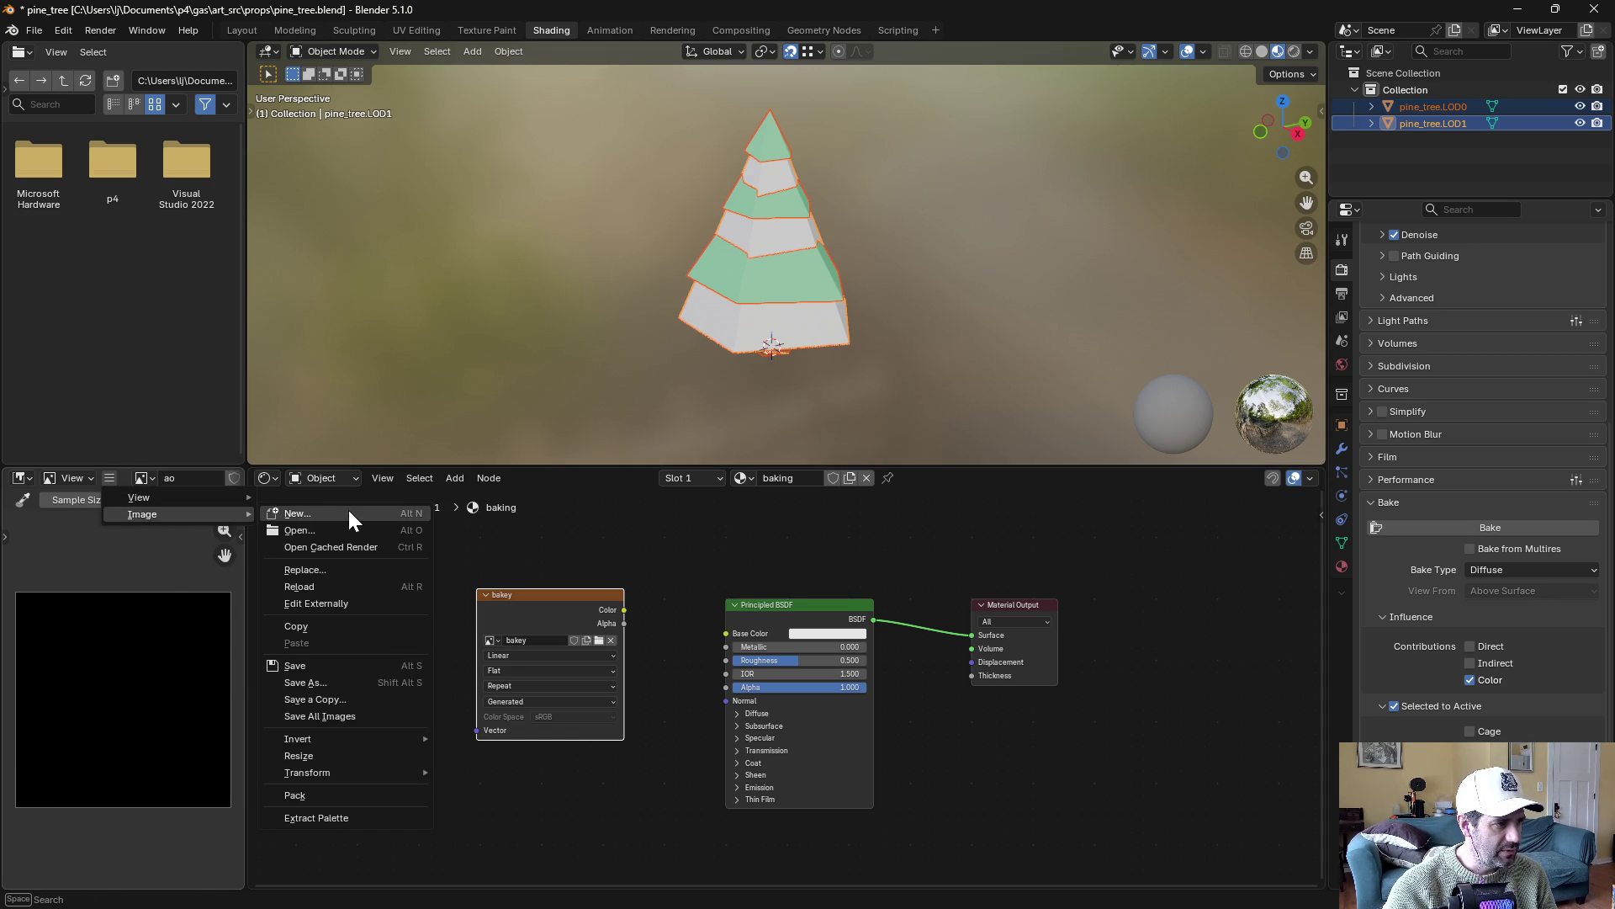
pyautogui.click(347, 507)
pyautogui.write('c')
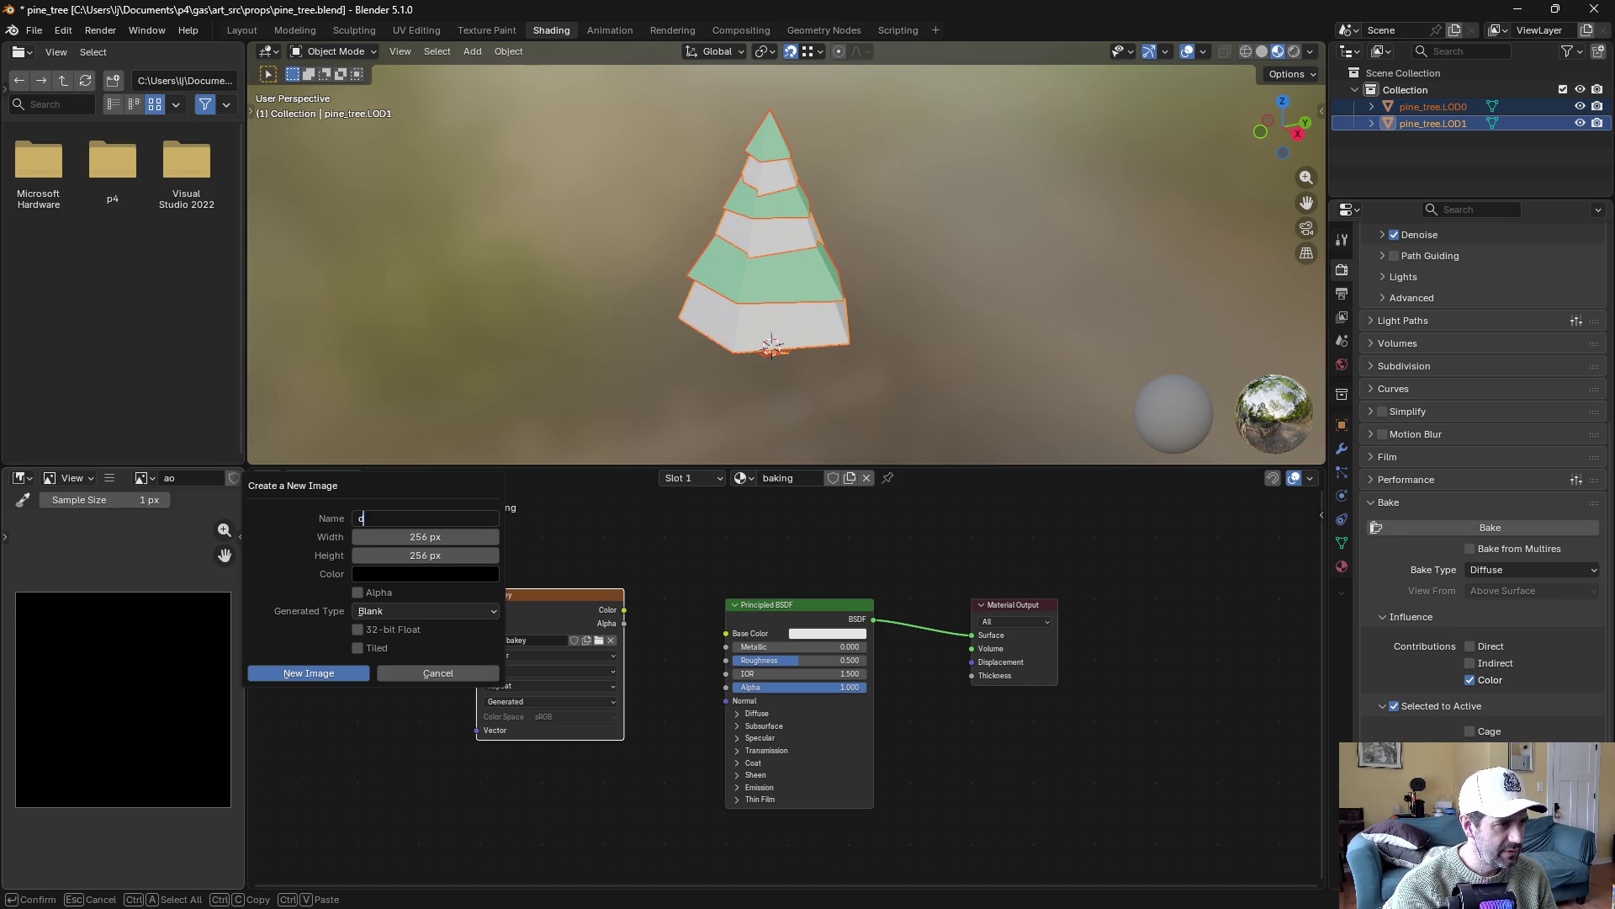
pyautogui.click(345, 673)
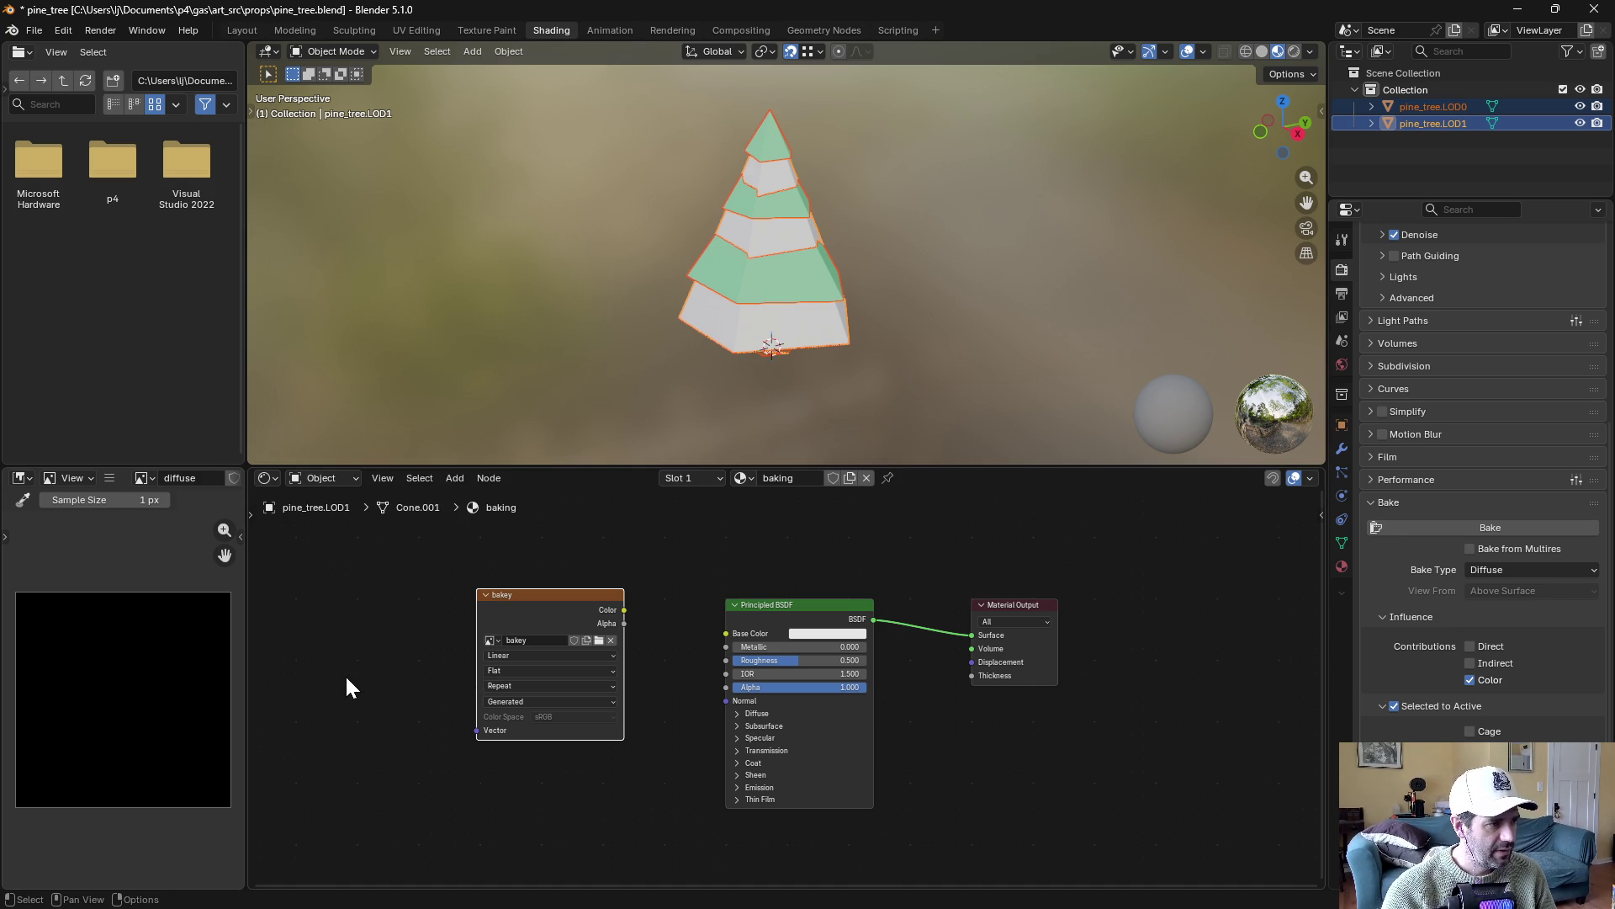
pyautogui.click(489, 640)
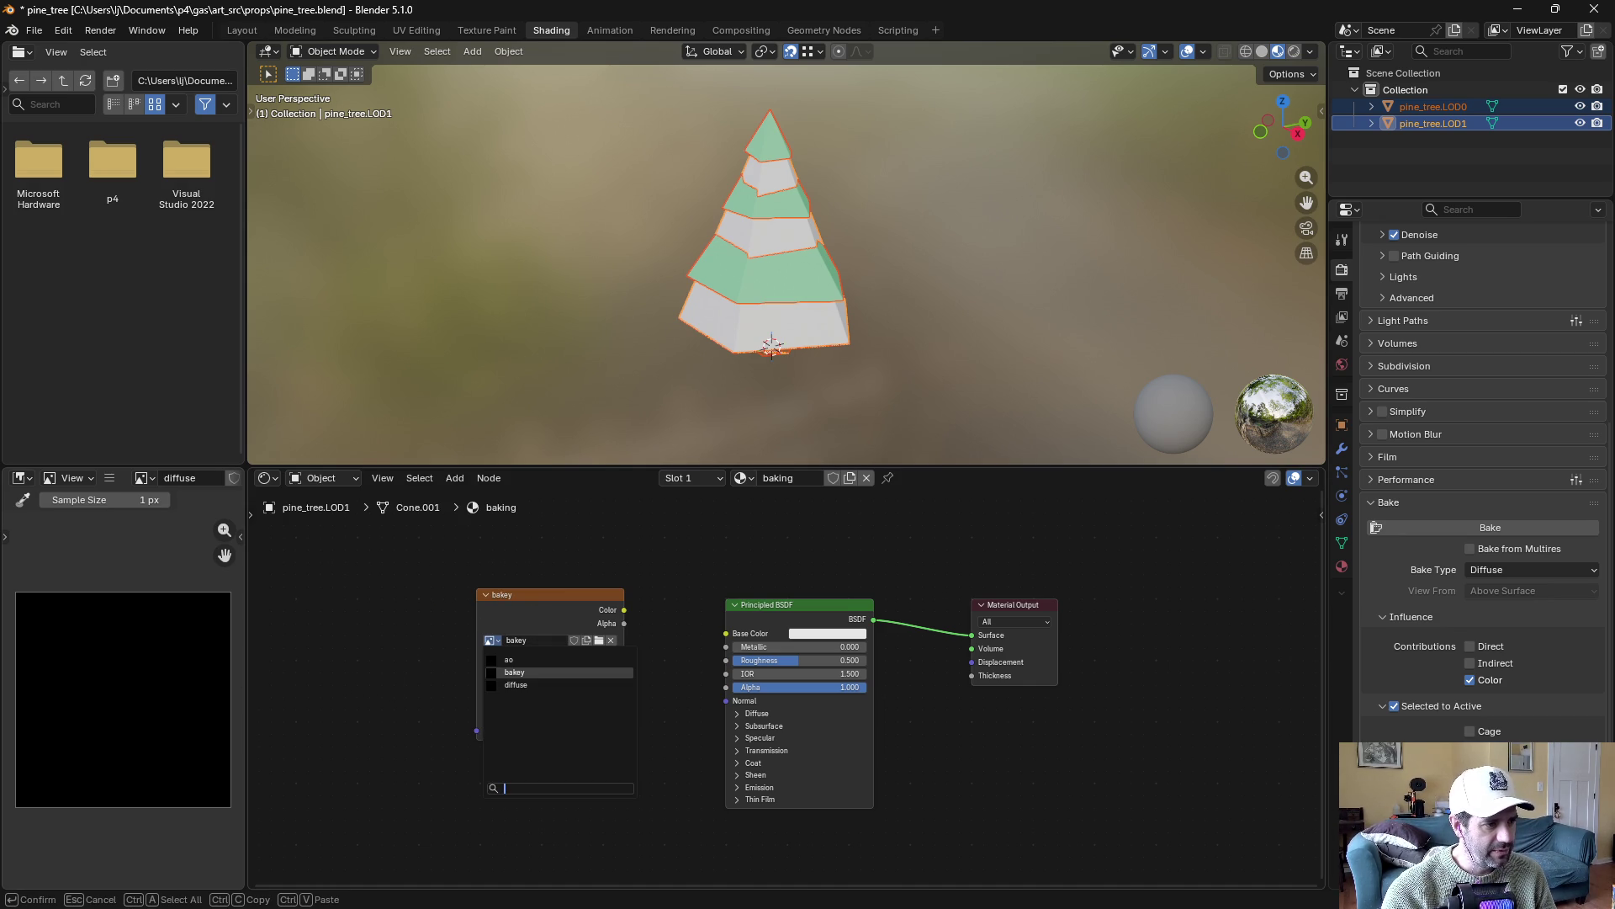
pyautogui.click(538, 686)
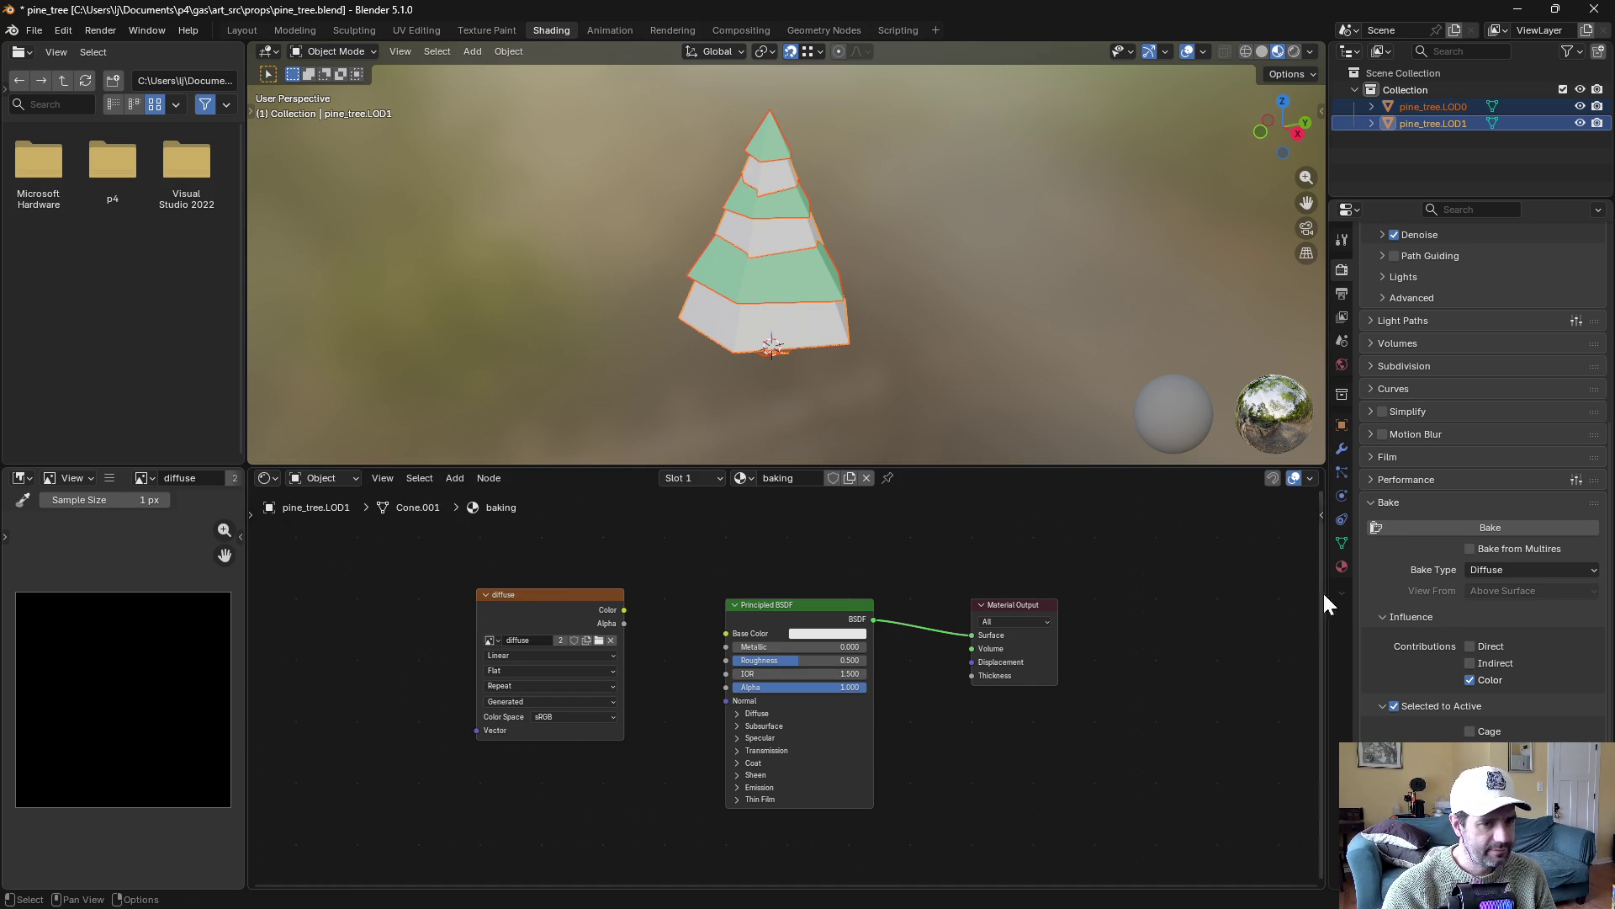
# Bake the diffuse colour into the diffuse image with its node as bake target
pyautogui.click(1471, 528)
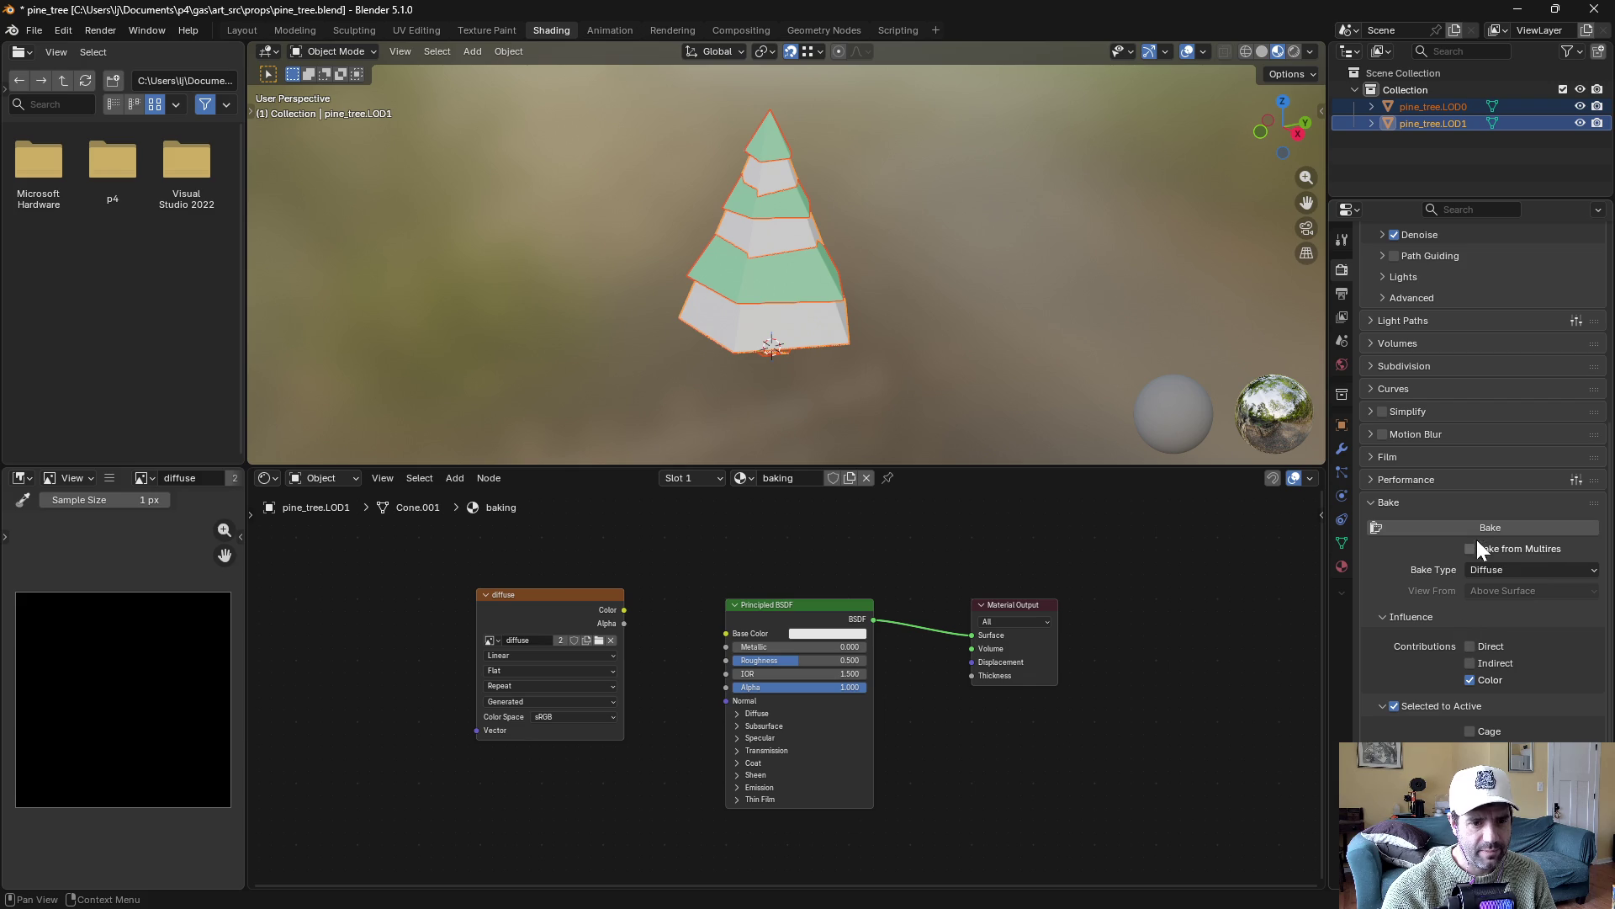
pyautogui.click(577, 594)
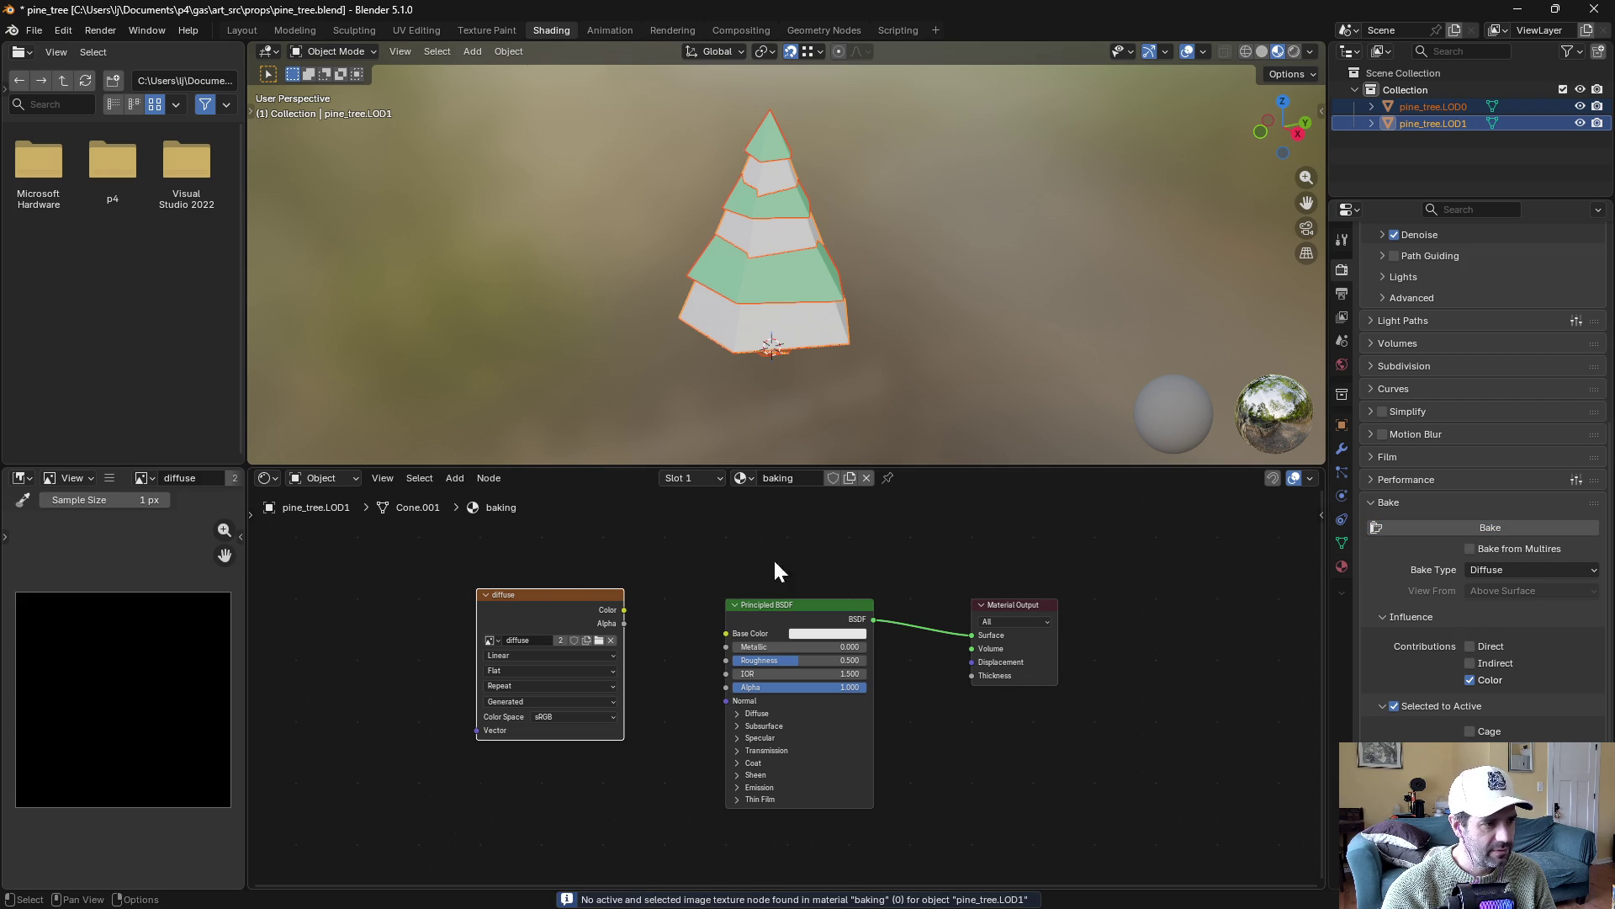
pyautogui.click(1546, 525)
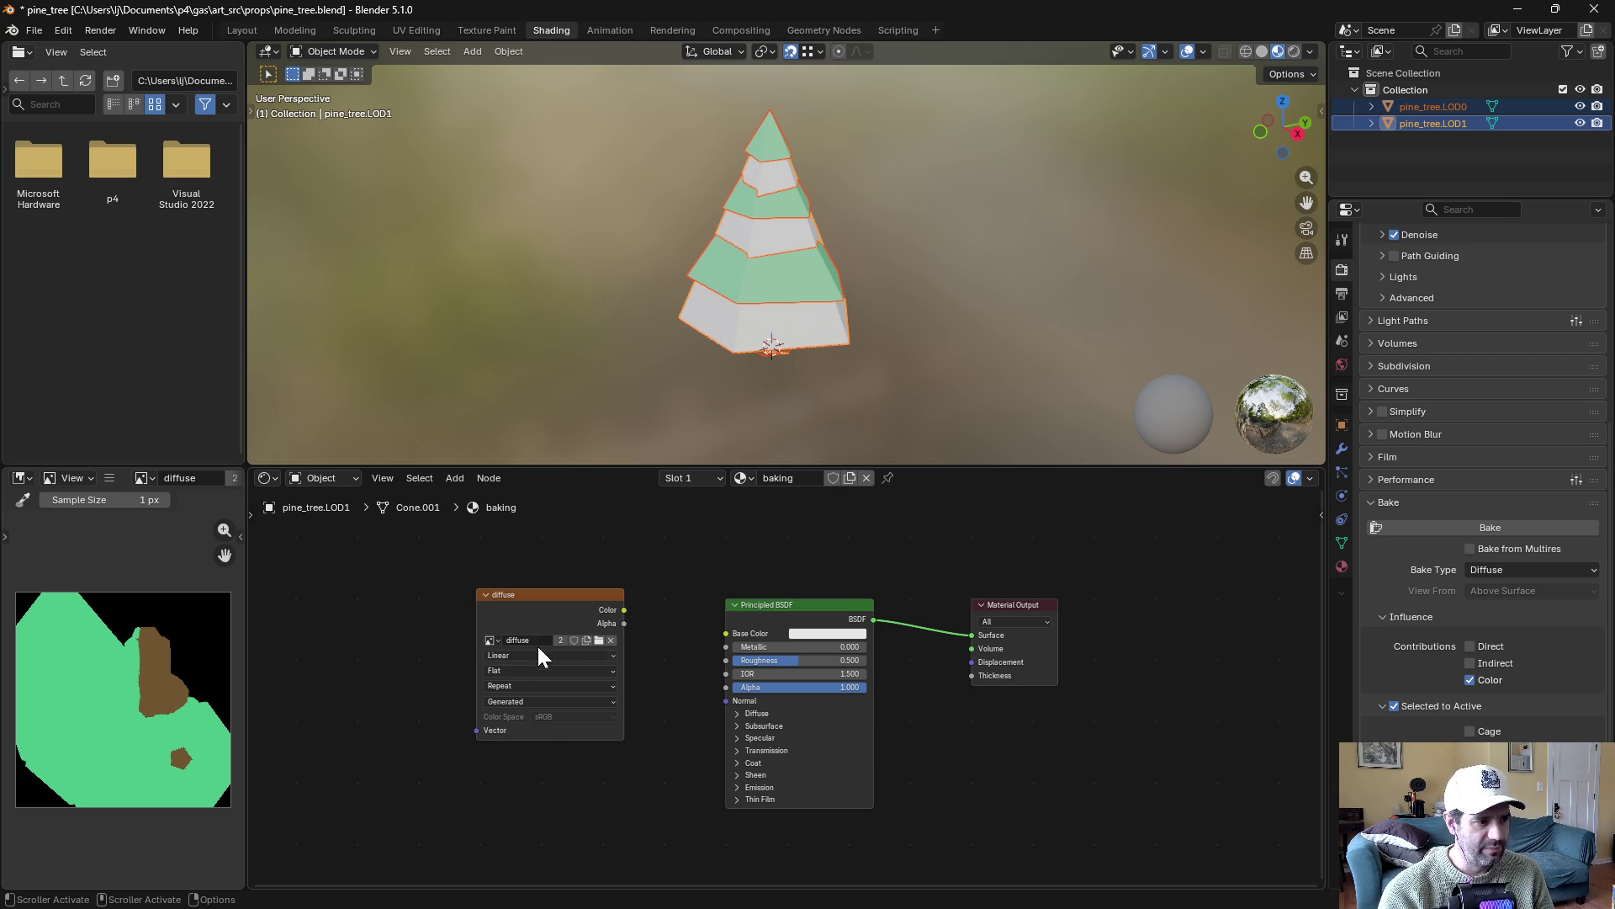
# Switch the texture node to ao and bake Ambient Occlusion into it
pyautogui.click(500, 642)
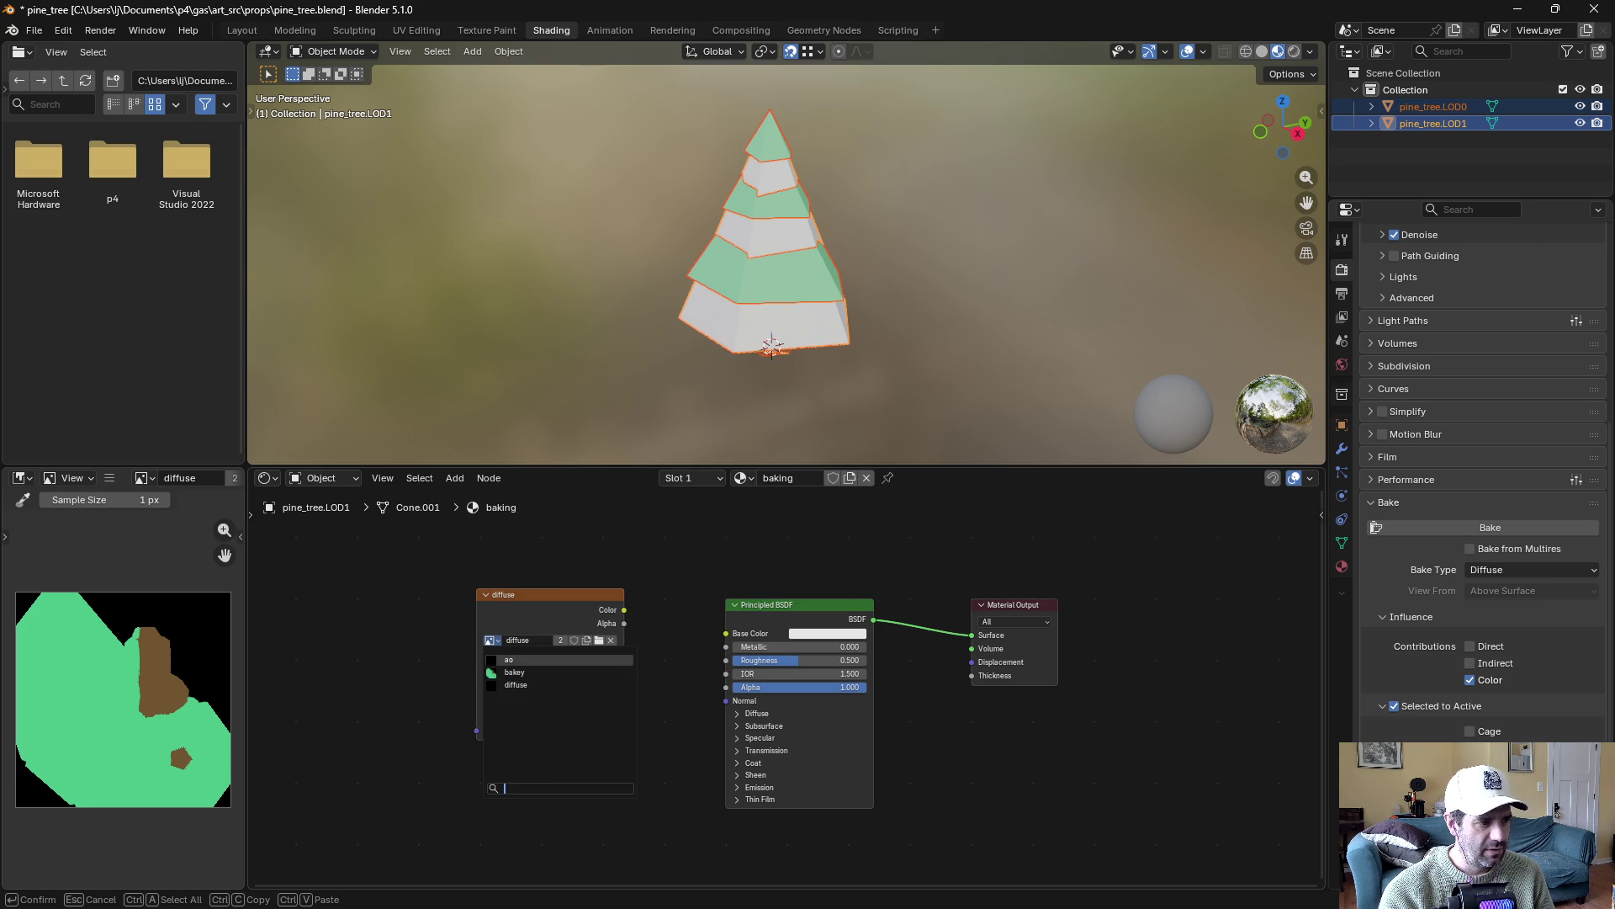
pyautogui.click(514, 665)
pyautogui.click(1527, 569)
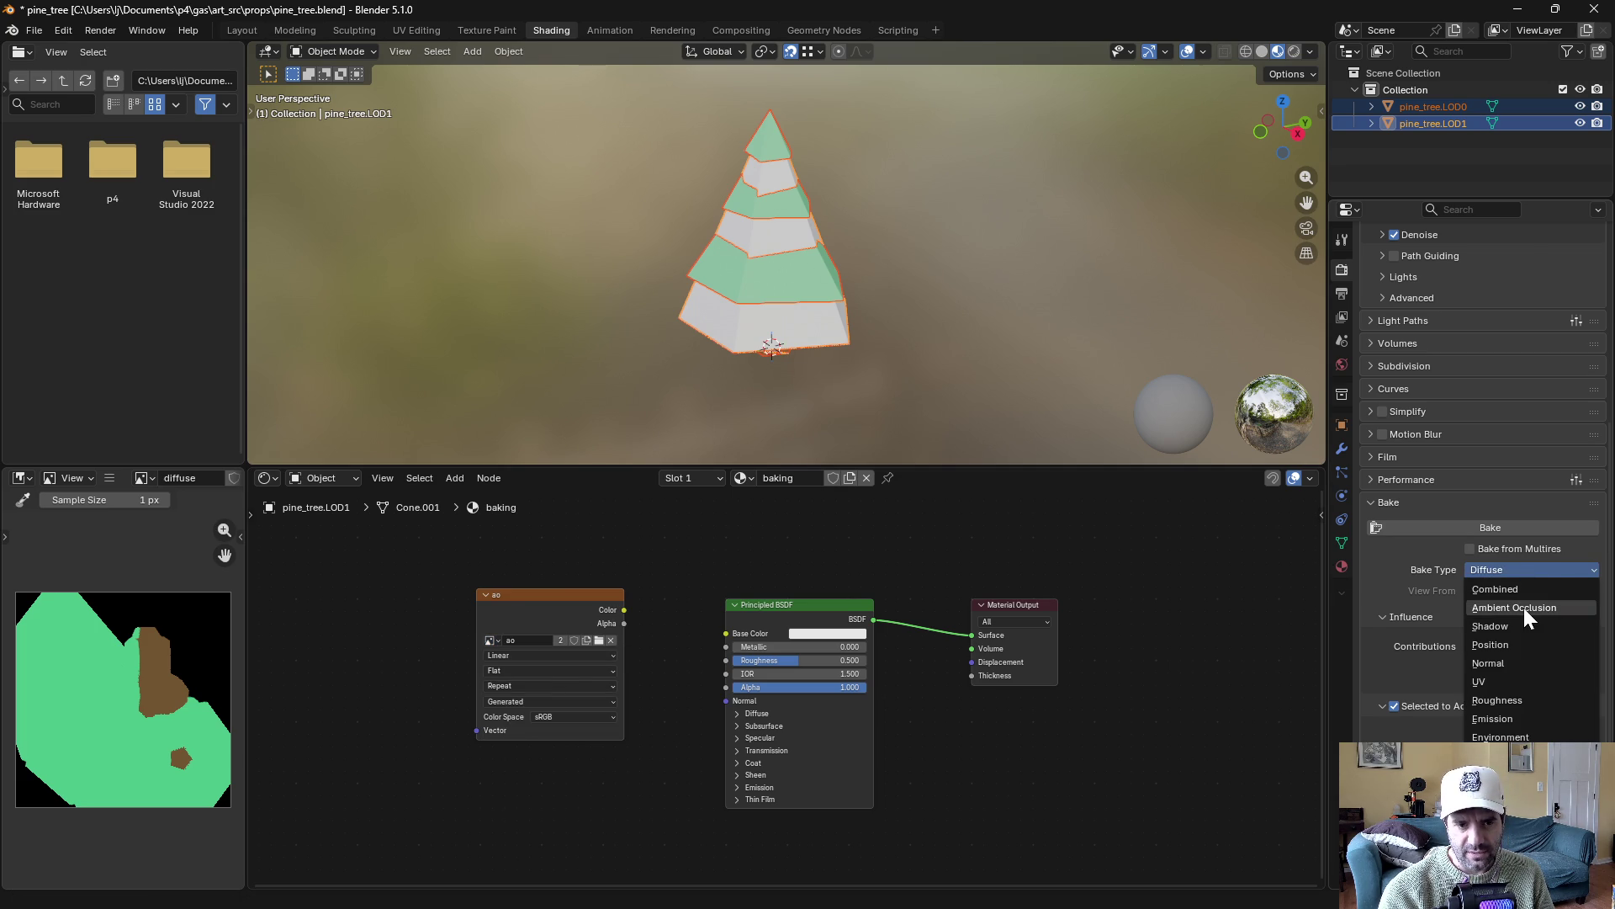
pyautogui.click(1523, 607)
pyautogui.click(569, 618)
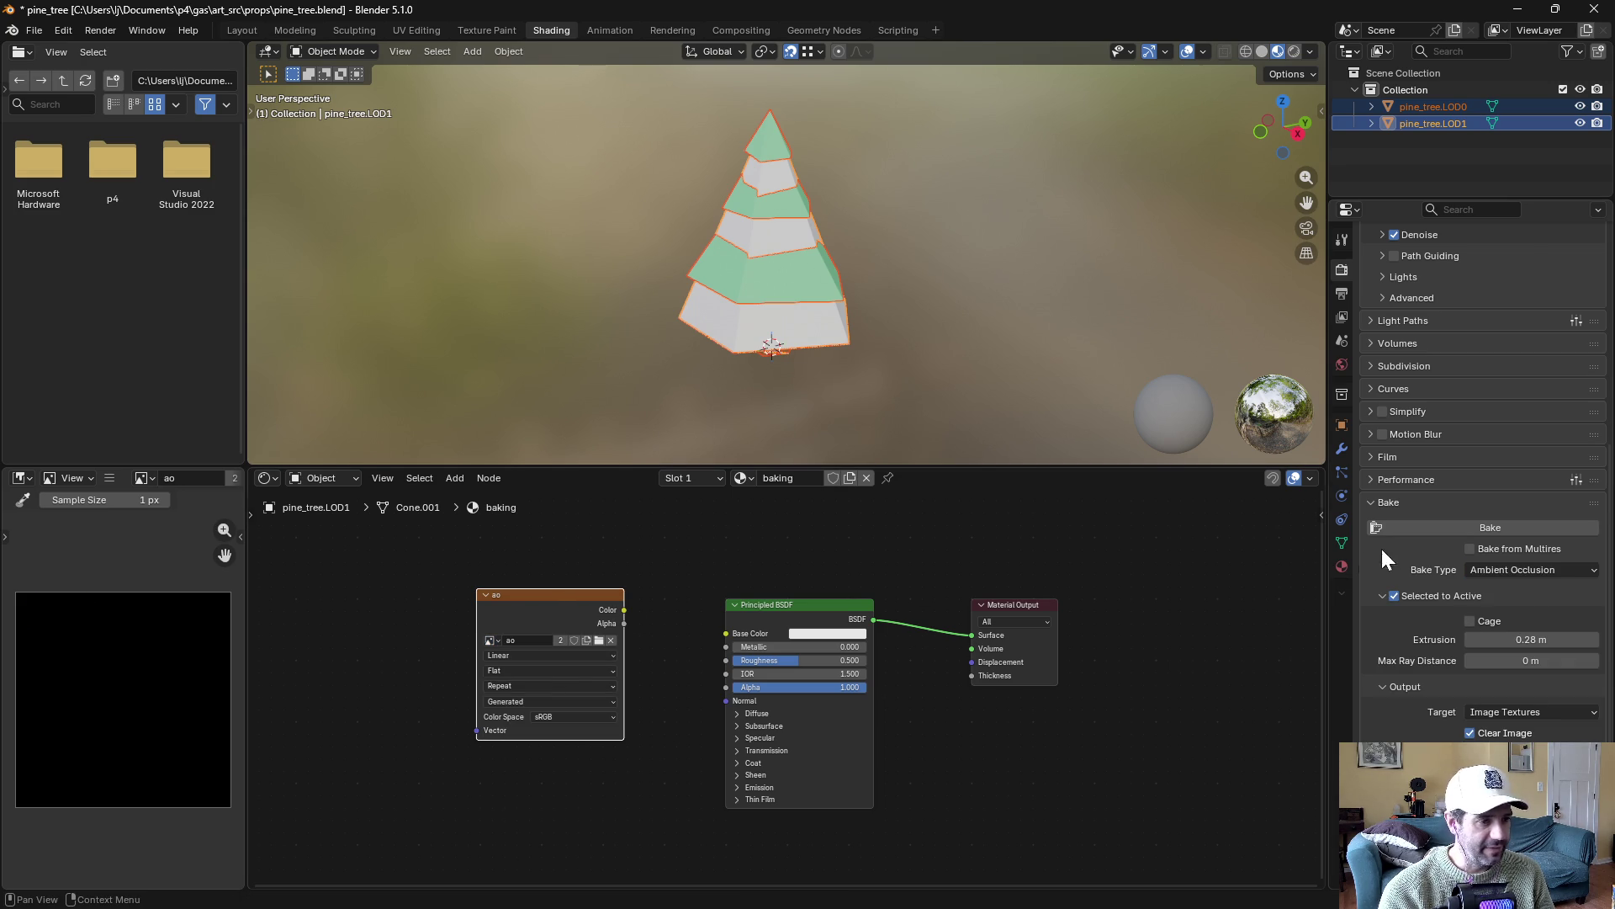
pyautogui.click(1439, 529)
pyautogui.click(630, 571)
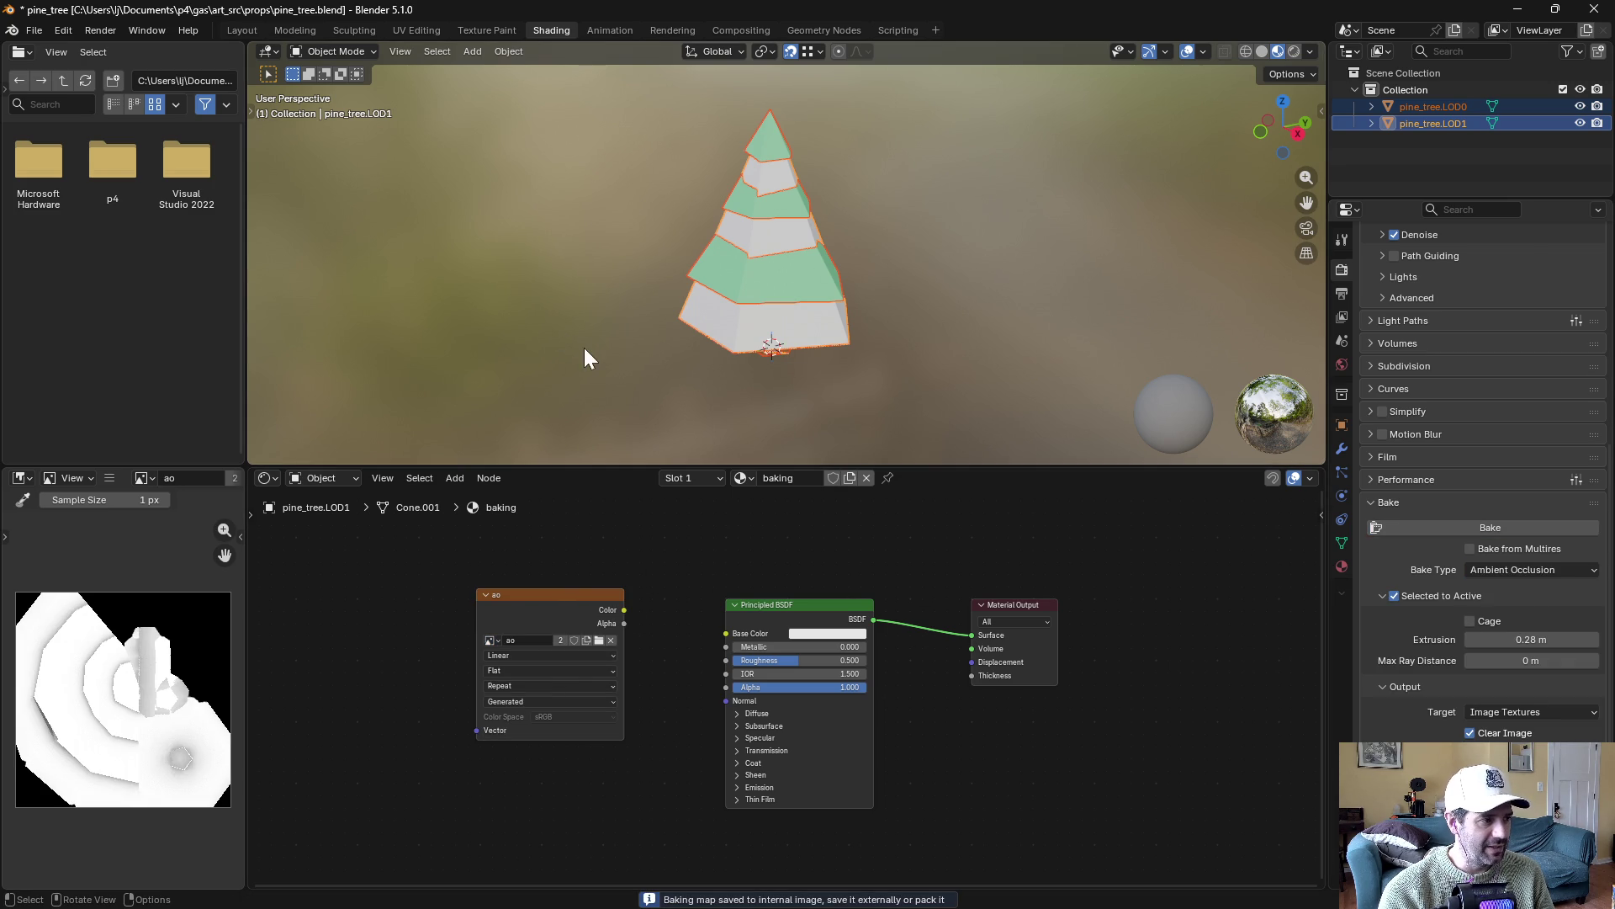
pyautogui.click(741, 30)
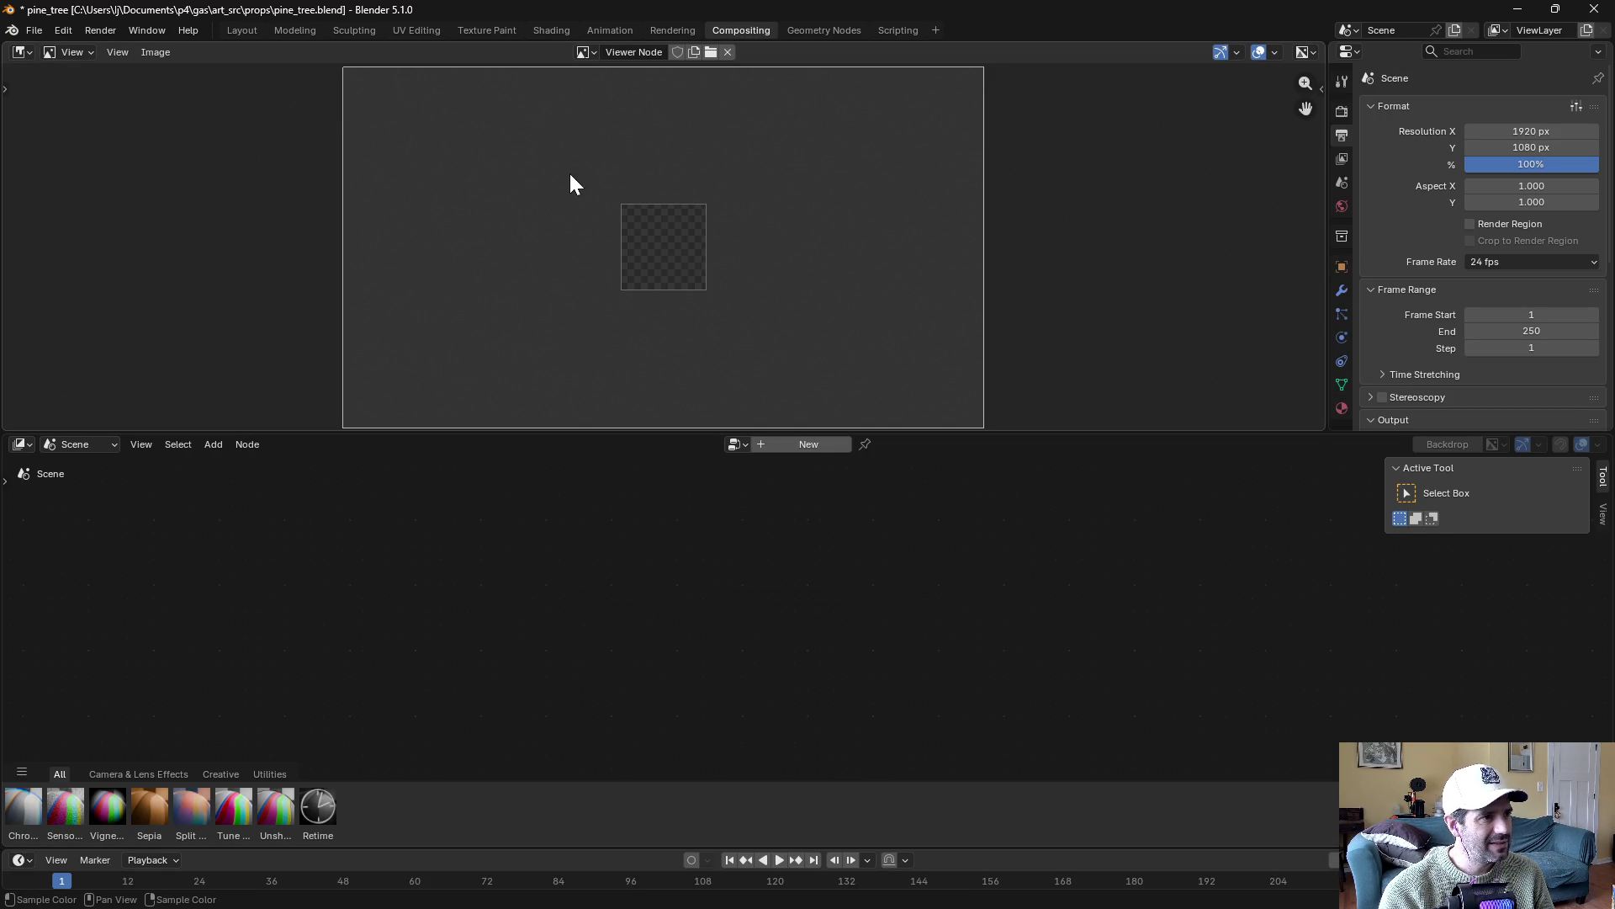
# Enlarge the image preview and show the bakey image, then the ao image, in it
pyautogui.moveTo(992, 430); pyautogui.dragTo(1013, 632)
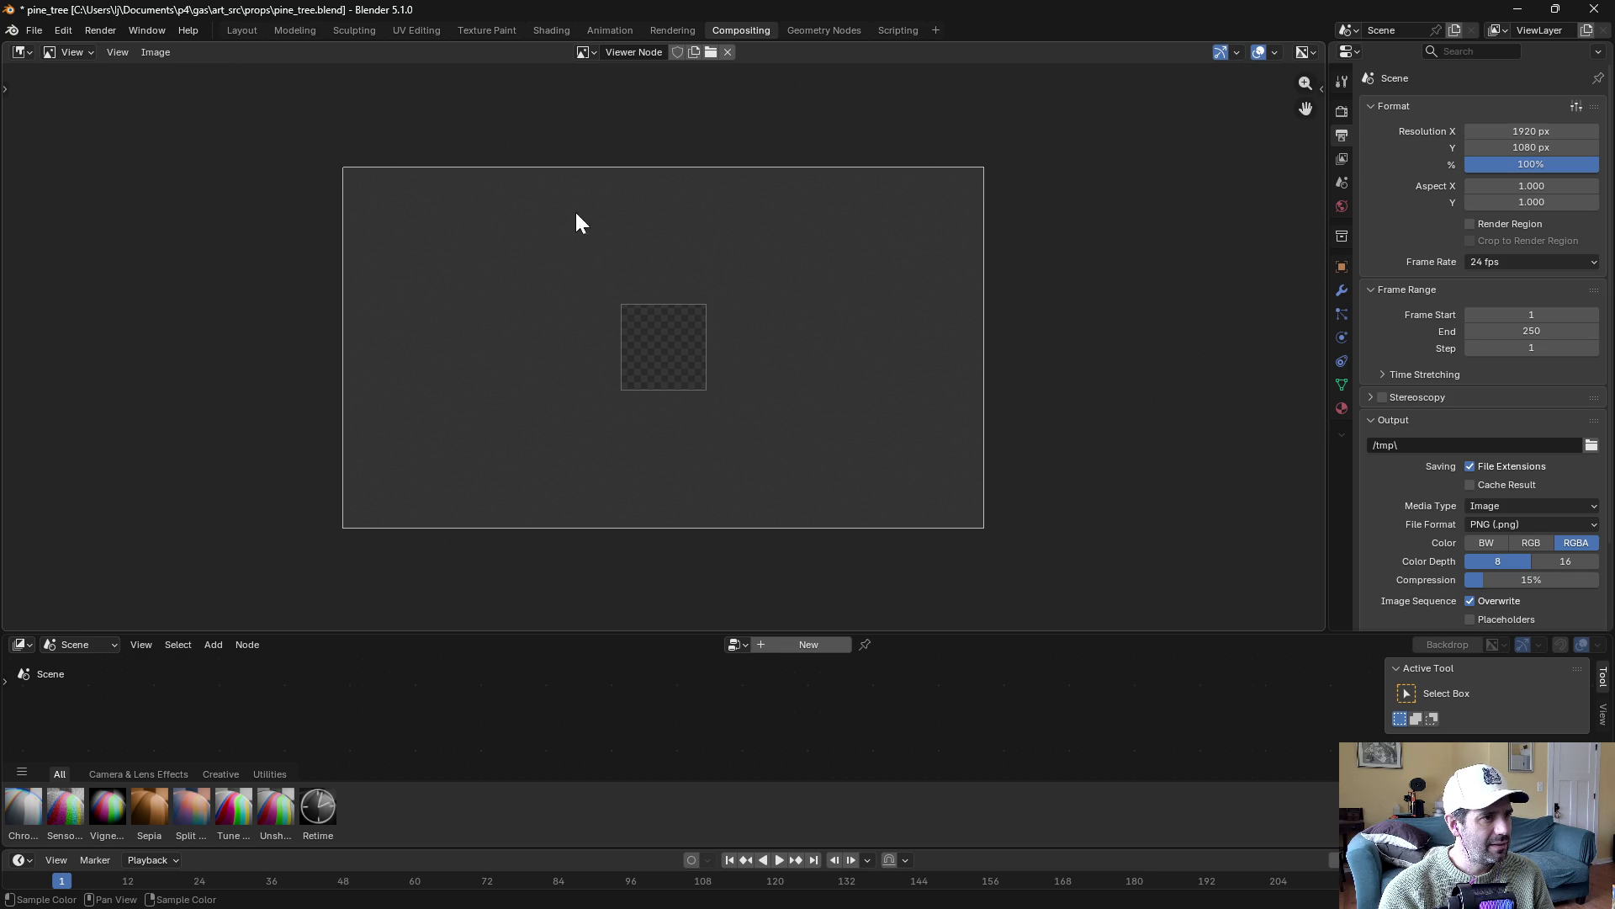
pyautogui.click(151, 50)
pyautogui.click(152, 51)
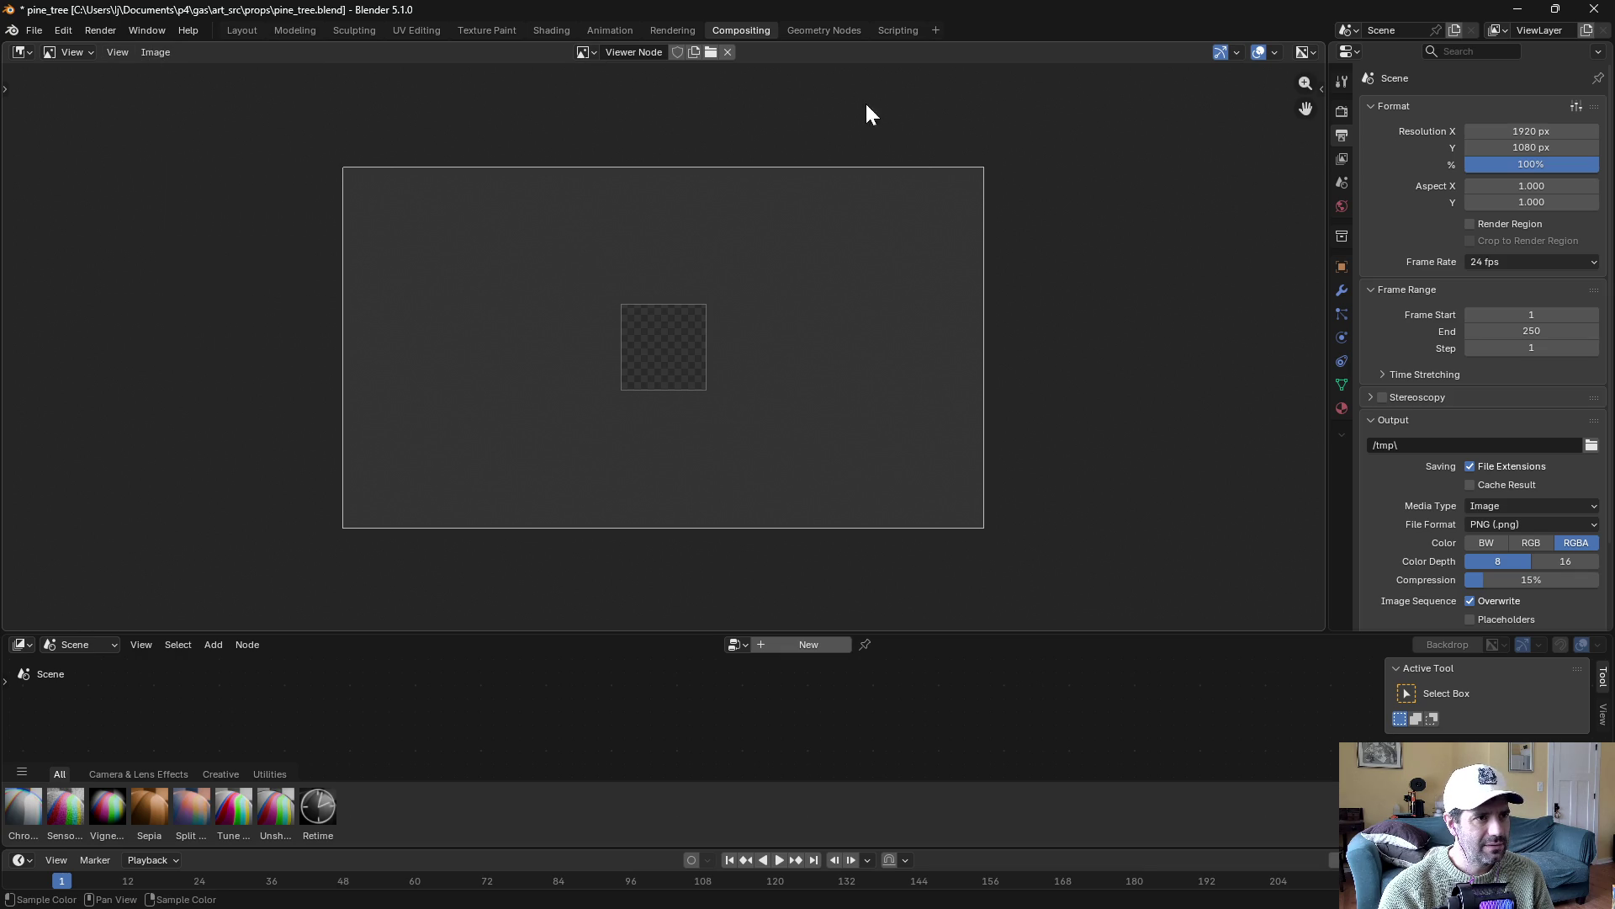
pyautogui.click(643, 331)
pyautogui.click(646, 340)
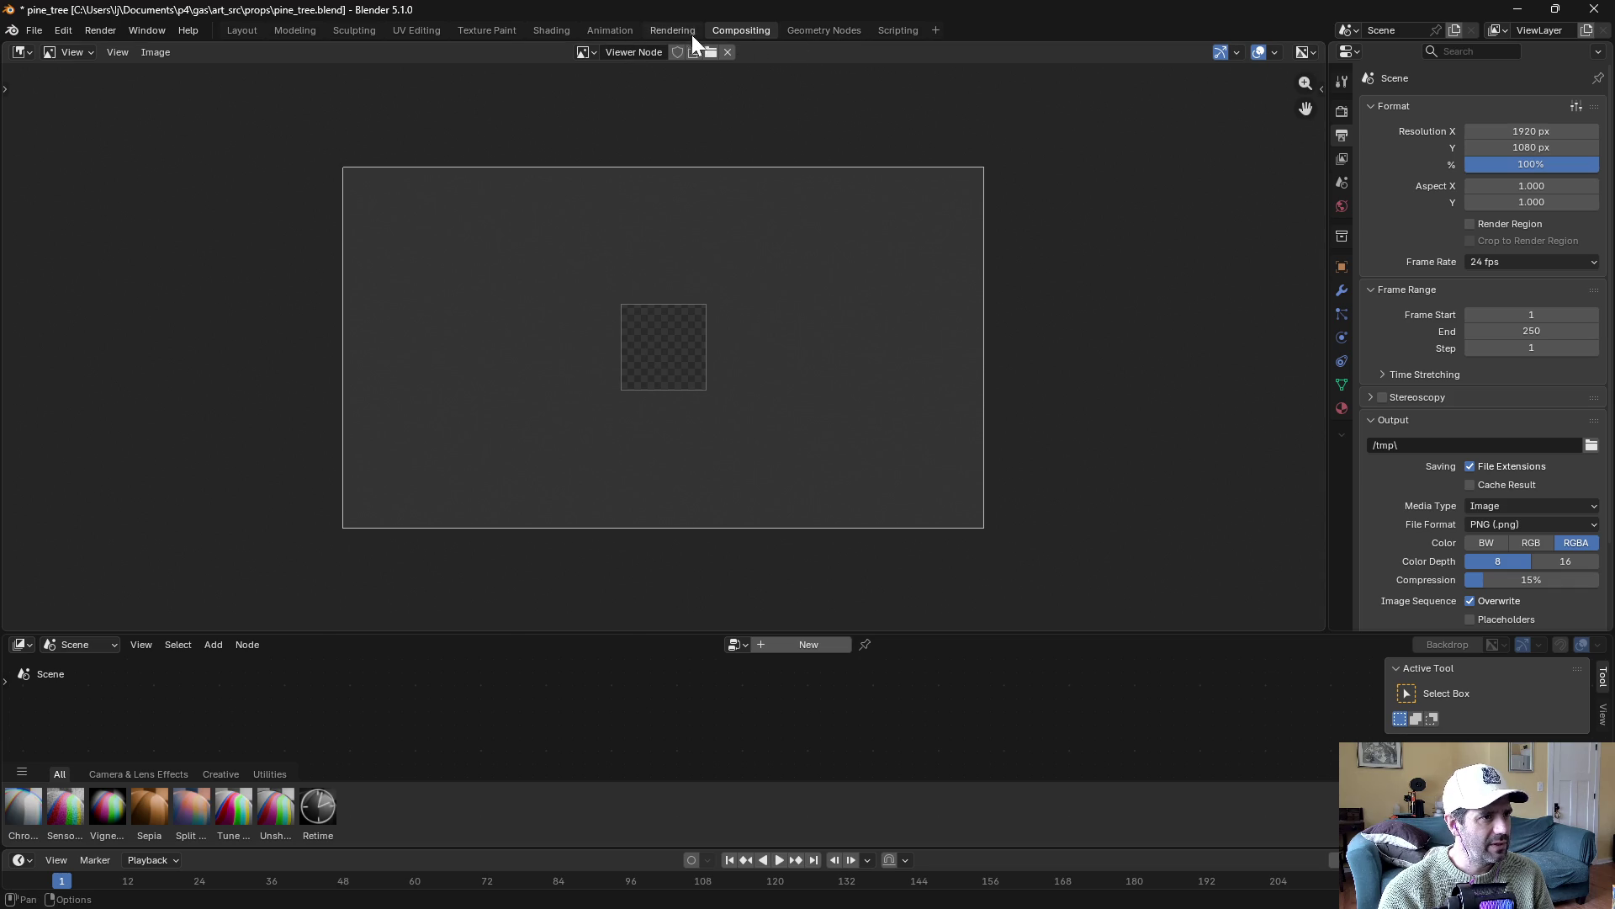
pyautogui.click(118, 52)
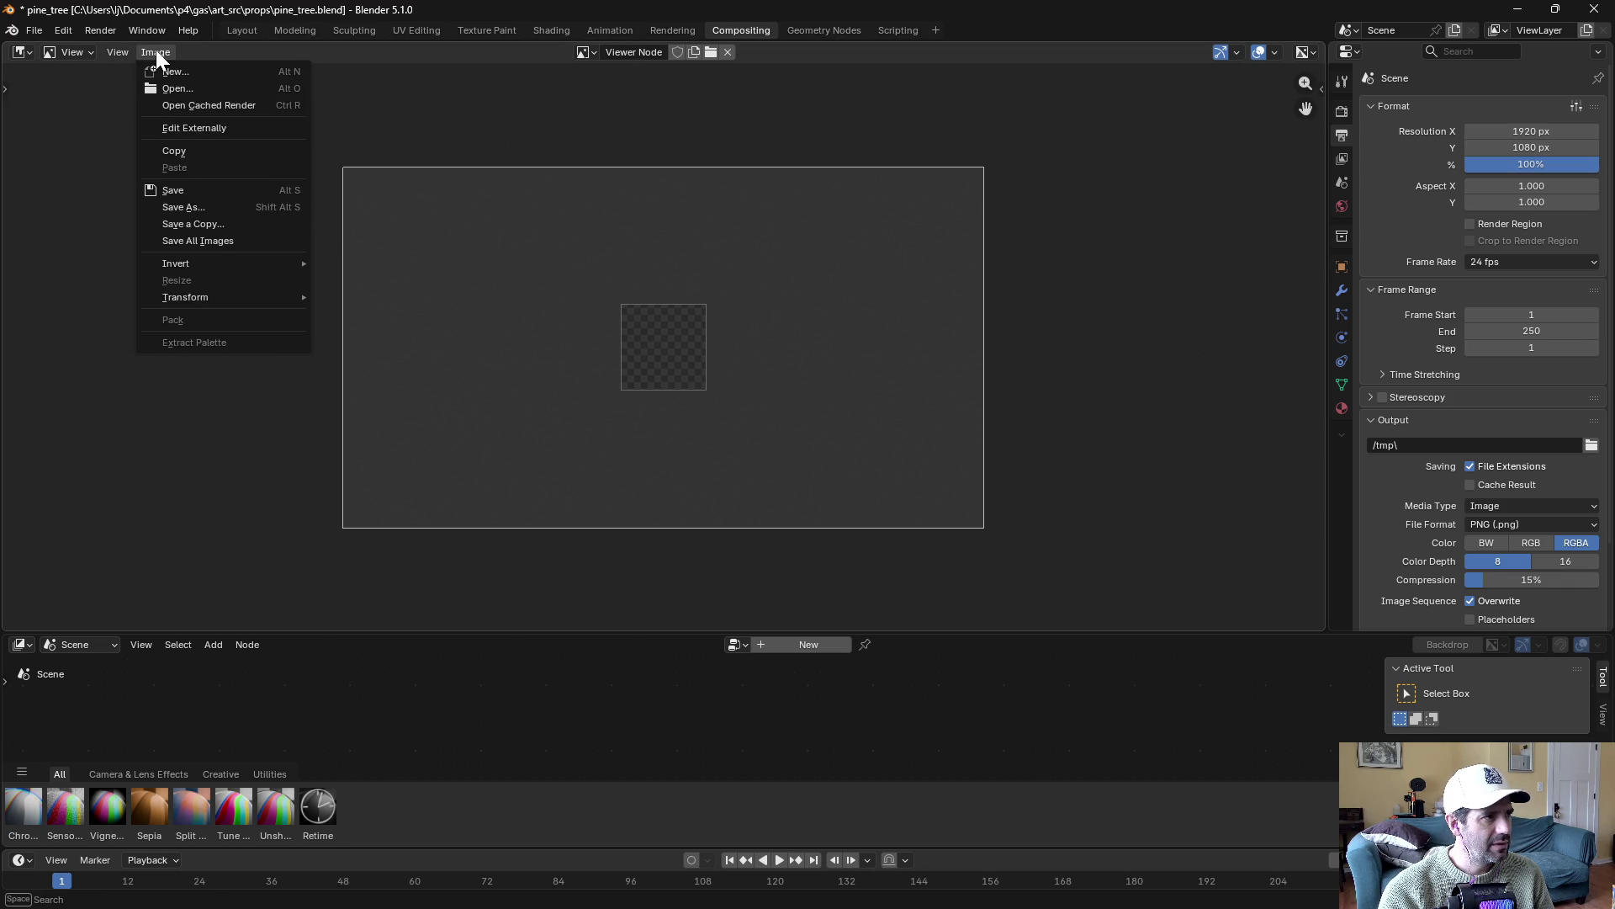
pyautogui.click(584, 52)
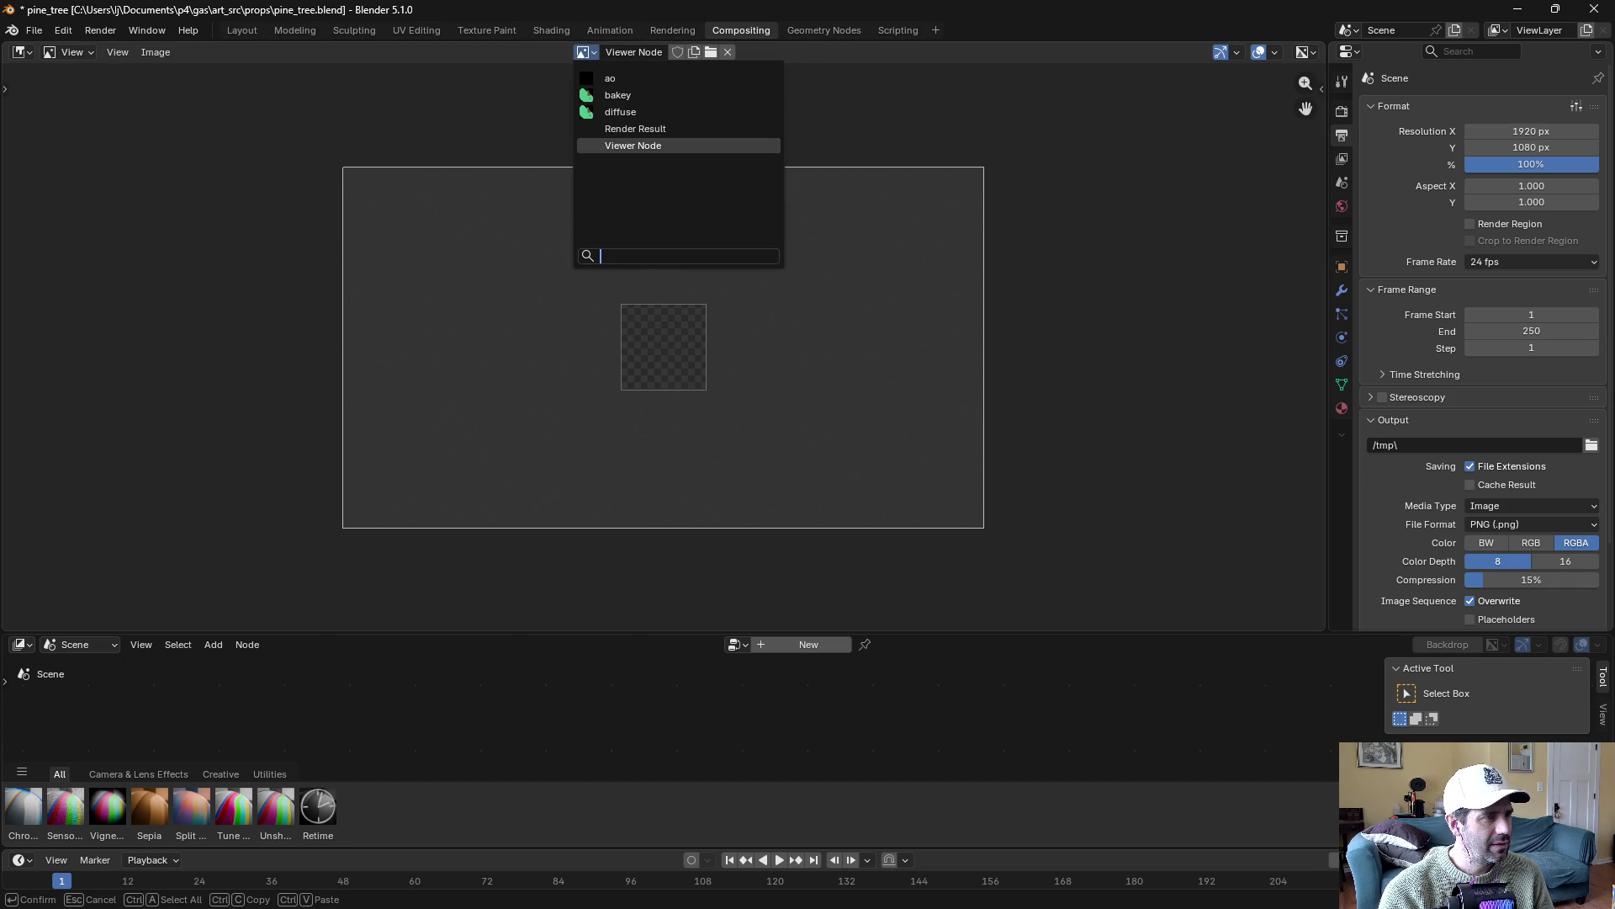
pyautogui.click(609, 95)
pyautogui.click(575, 52)
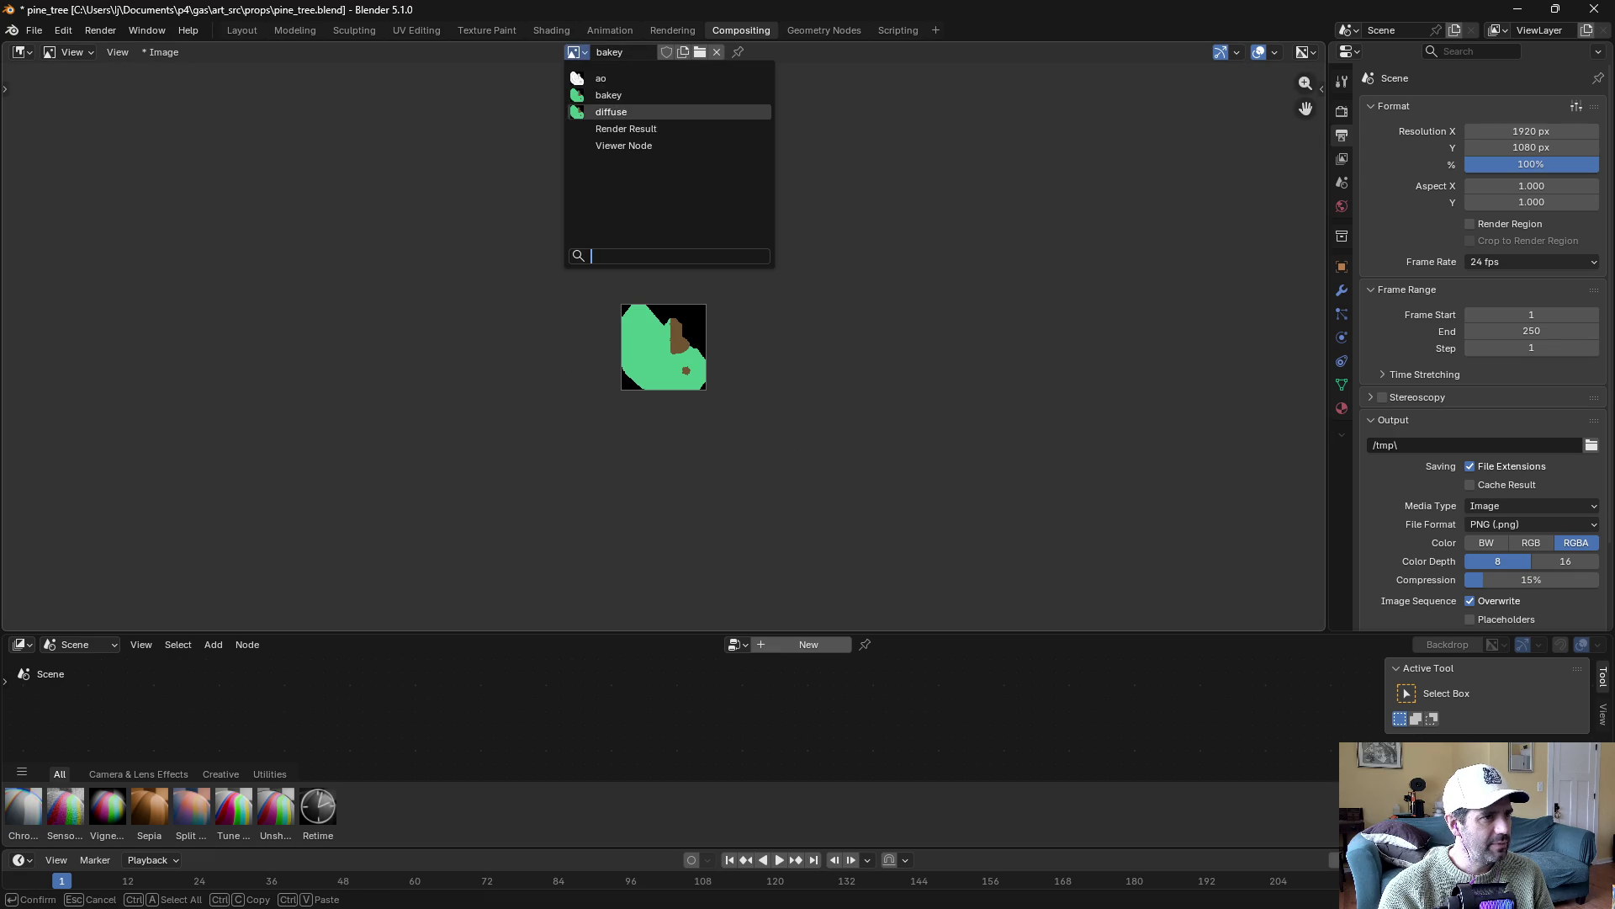
pyautogui.click(589, 78)
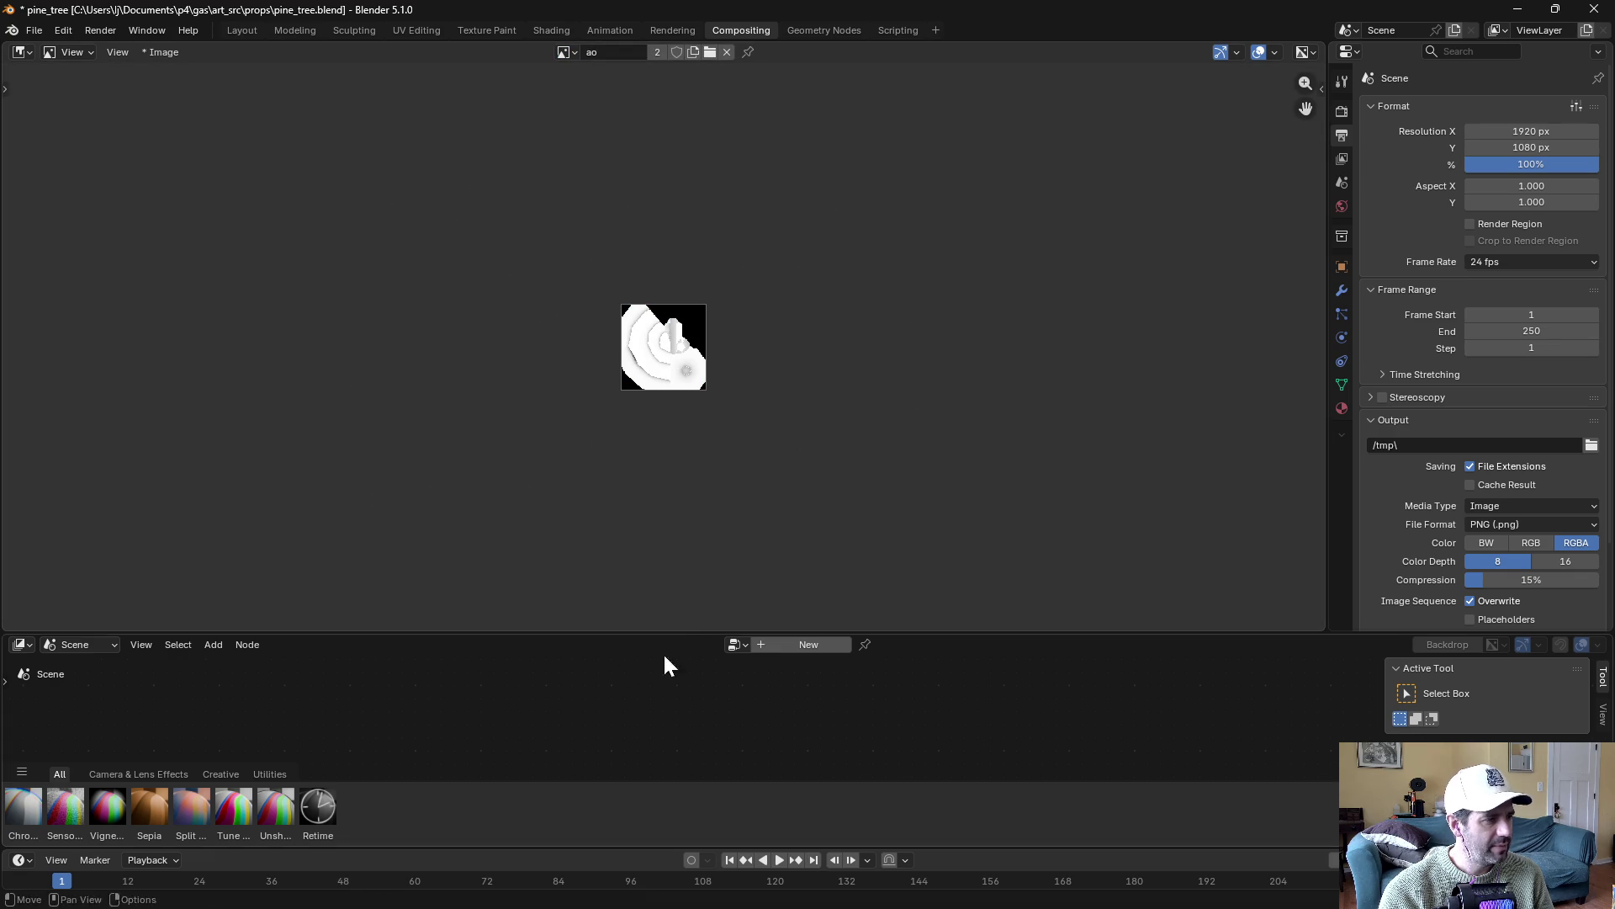
# Enlarge the node area and create a new compositor node tree
pyautogui.moveTo(696, 632); pyautogui.dragTo(681, 329)
pyautogui.rightClick(682, 544)
pyautogui.moveTo(683, 543)
pyautogui.moveTo(775, 545)
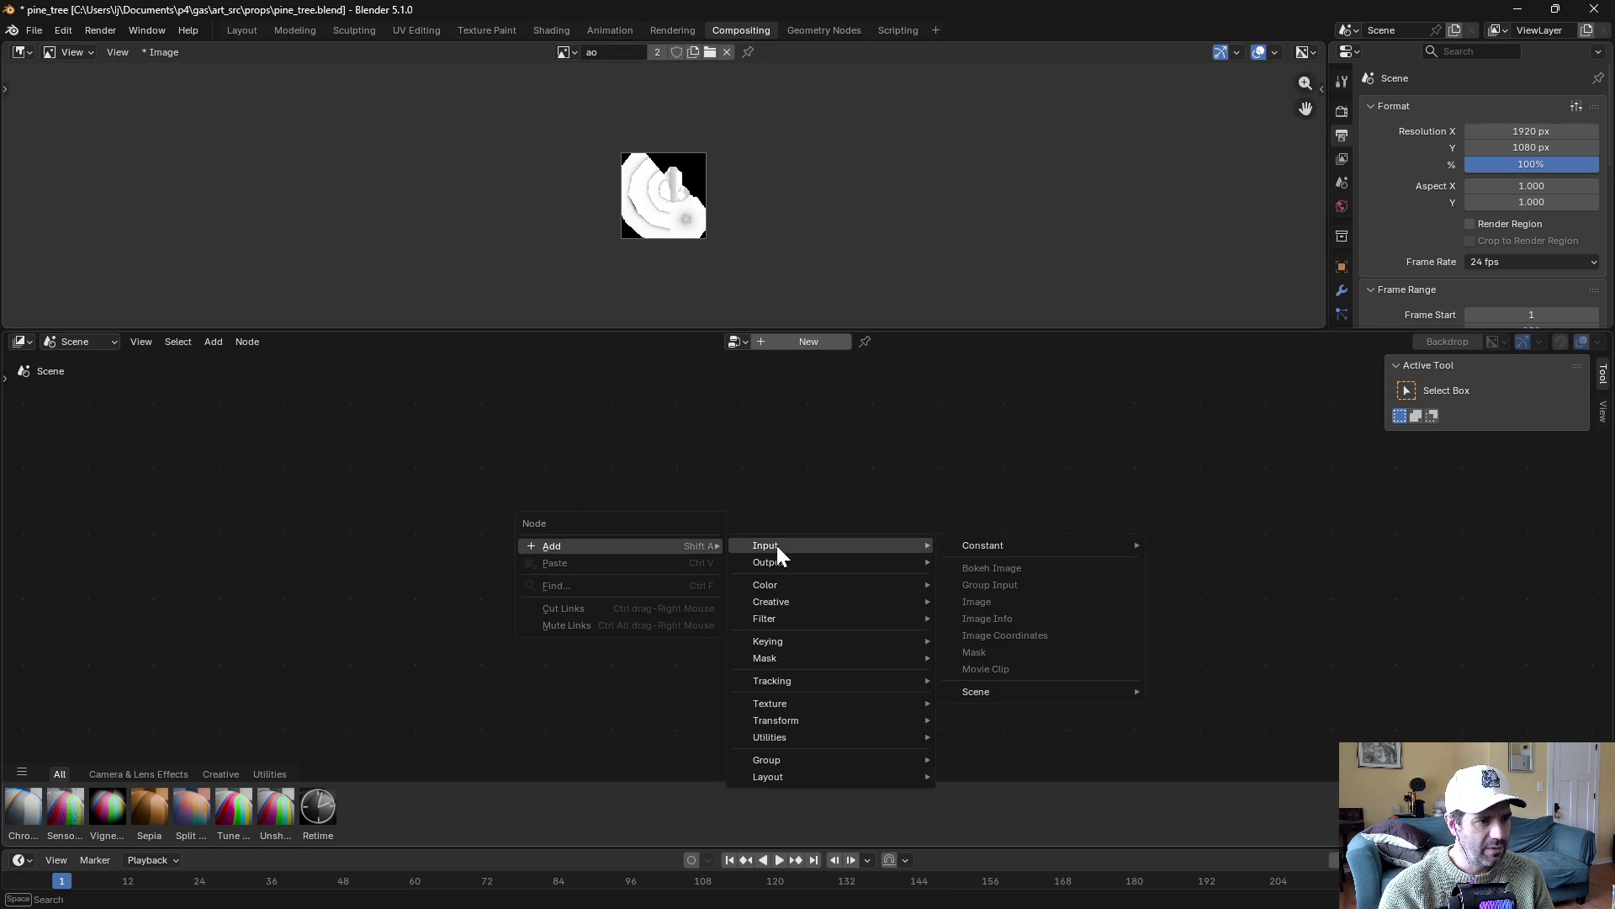
pyautogui.click(775, 344)
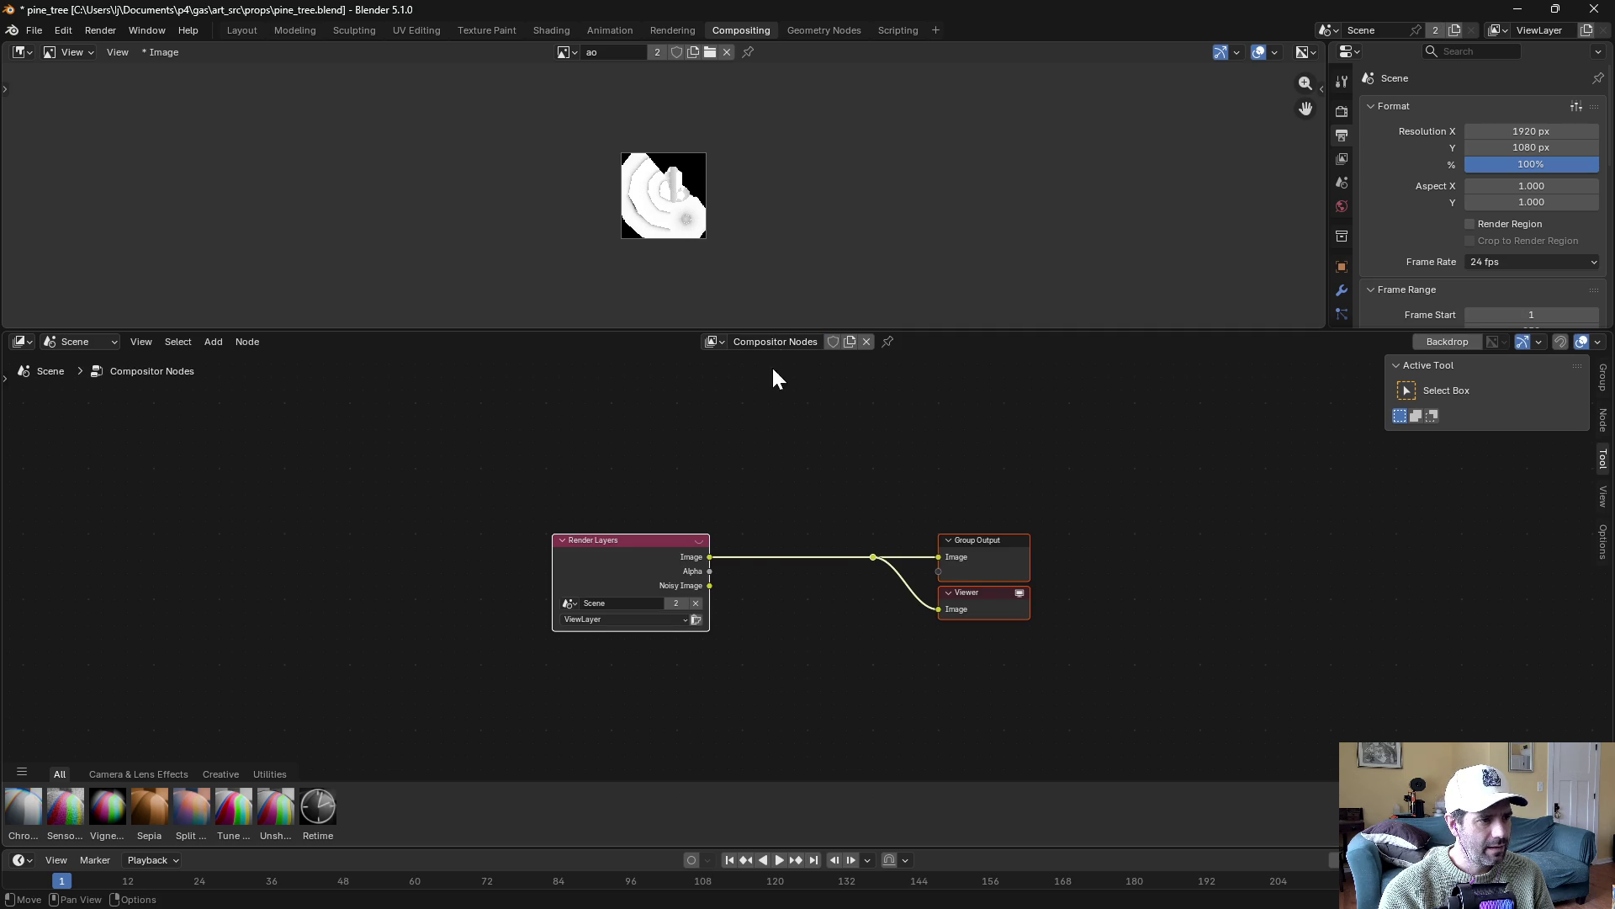
# Add an Image node loaded with bakey and place it below Render Layers
pyautogui.moveTo(694, 488); pyautogui.dragTo(543, 406)
pyautogui.rightClick(482, 599)
pyautogui.moveTo(455, 588)
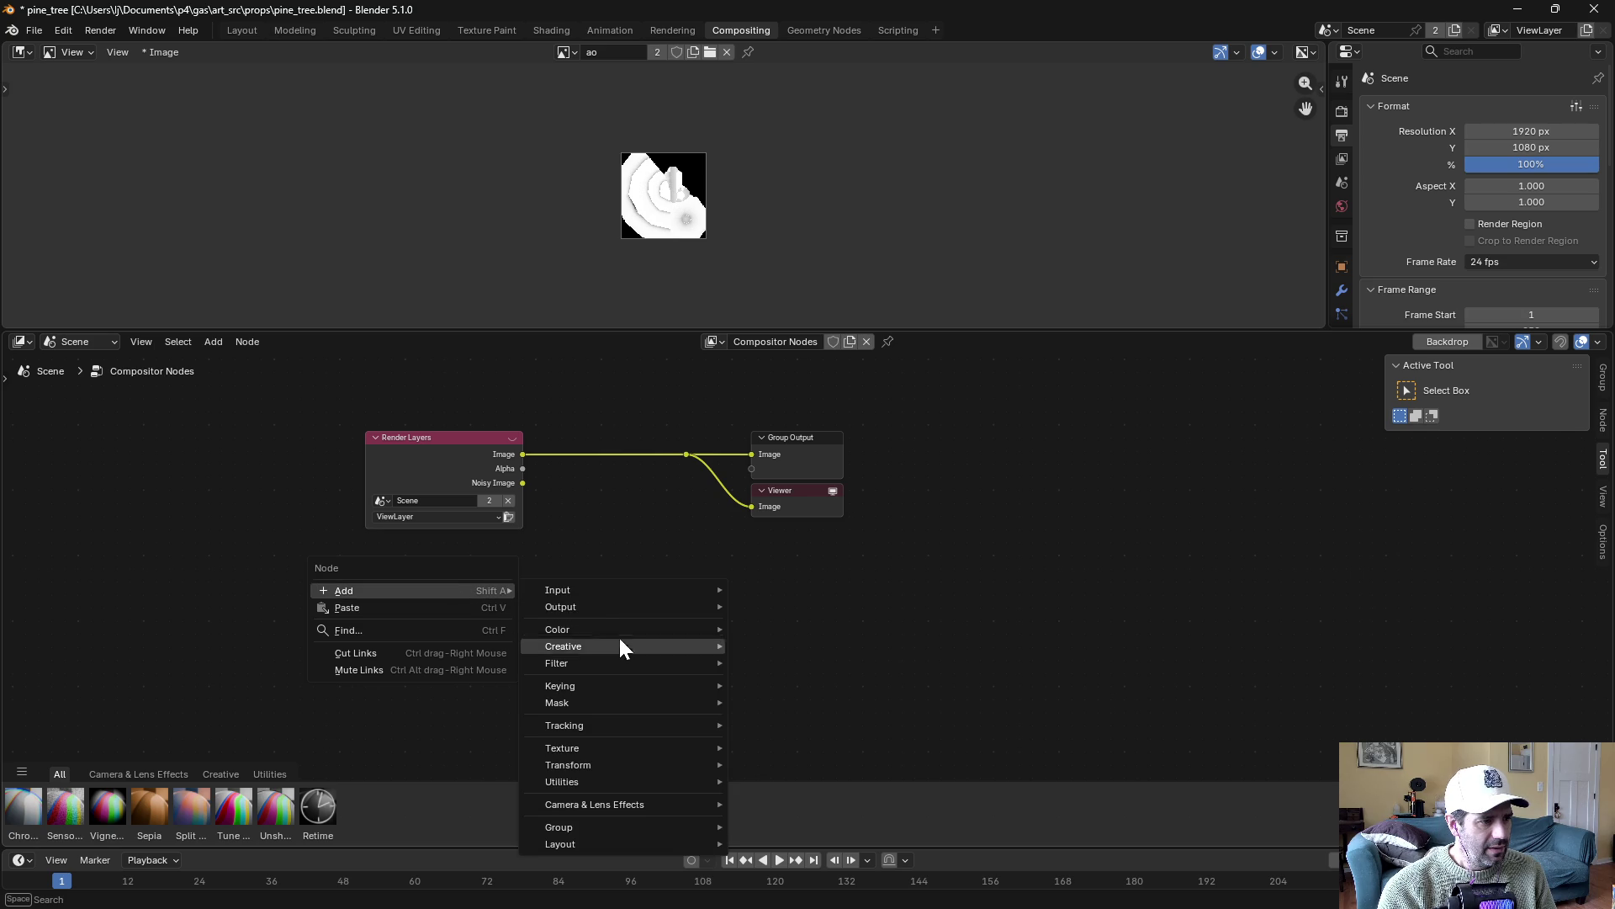
pyautogui.moveTo(594, 589)
pyautogui.click(767, 645)
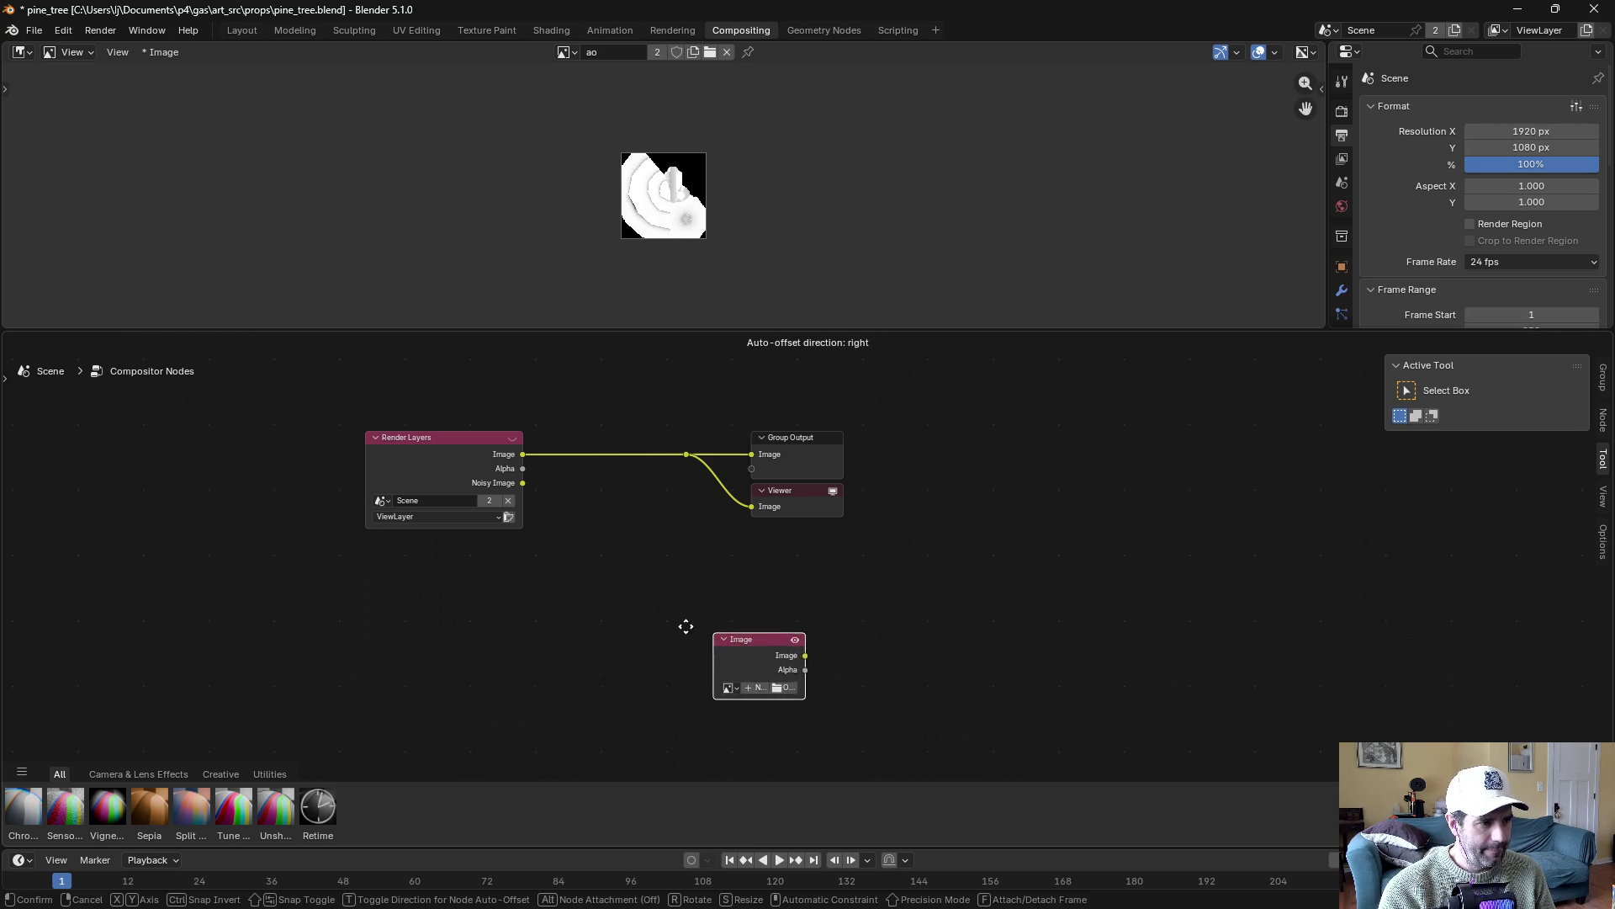
pyautogui.click(584, 654)
pyautogui.click(607, 679)
pyautogui.moveTo(608, 678); pyautogui.dragTo(570, 630)
# Switch that Image node to the ao image and deselect it
pyautogui.click(548, 608)
pyautogui.click(562, 626)
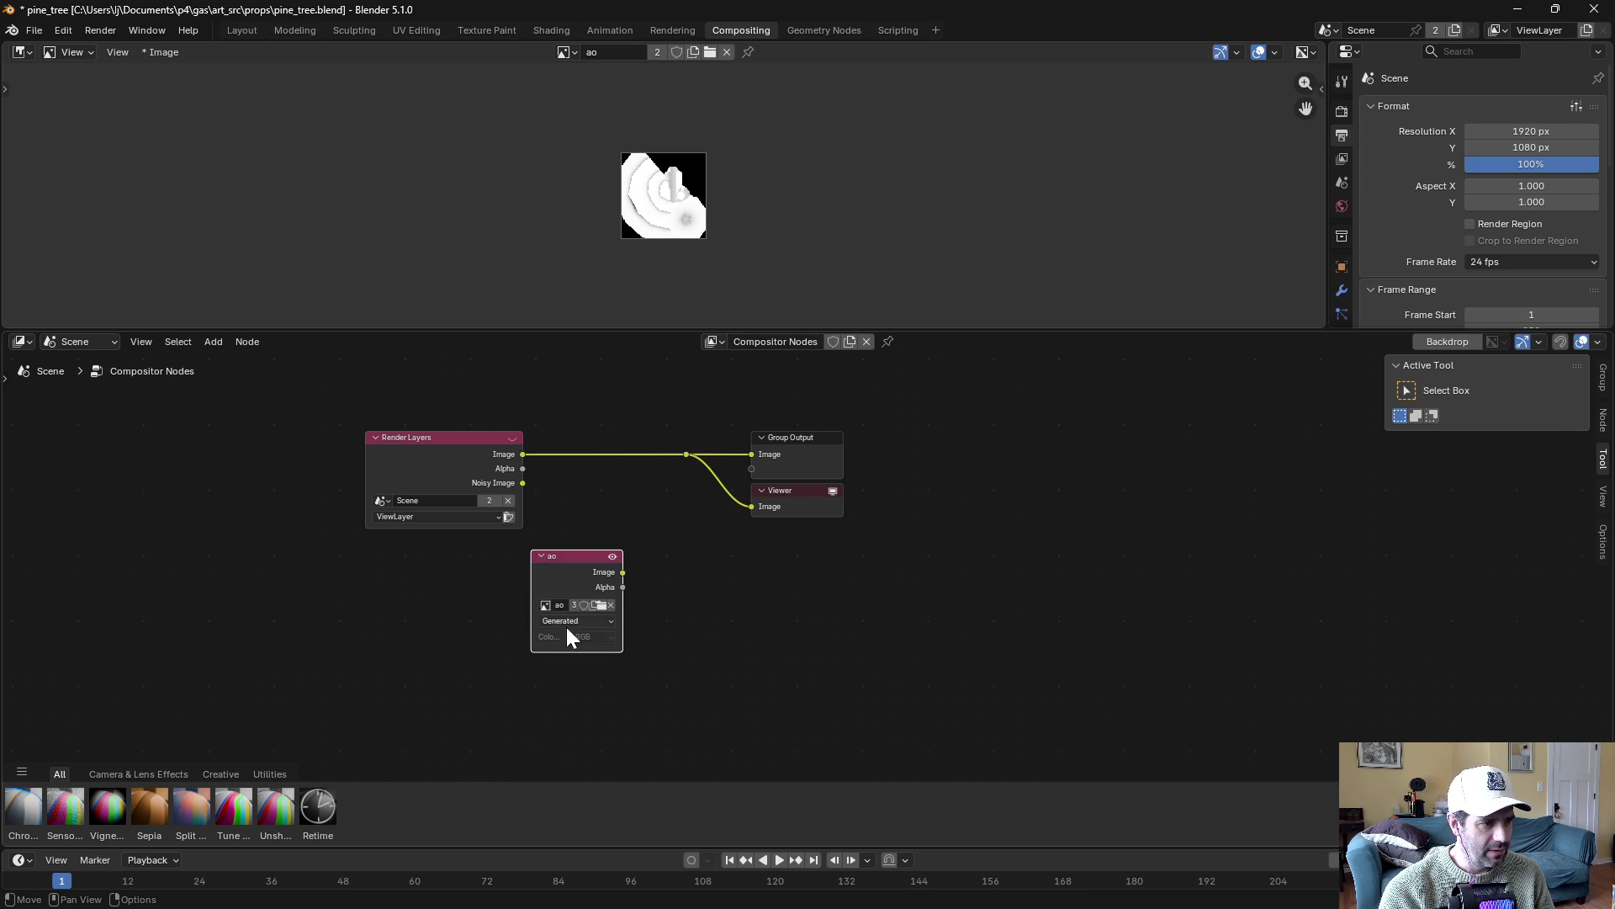
pyautogui.rightClick(599, 739)
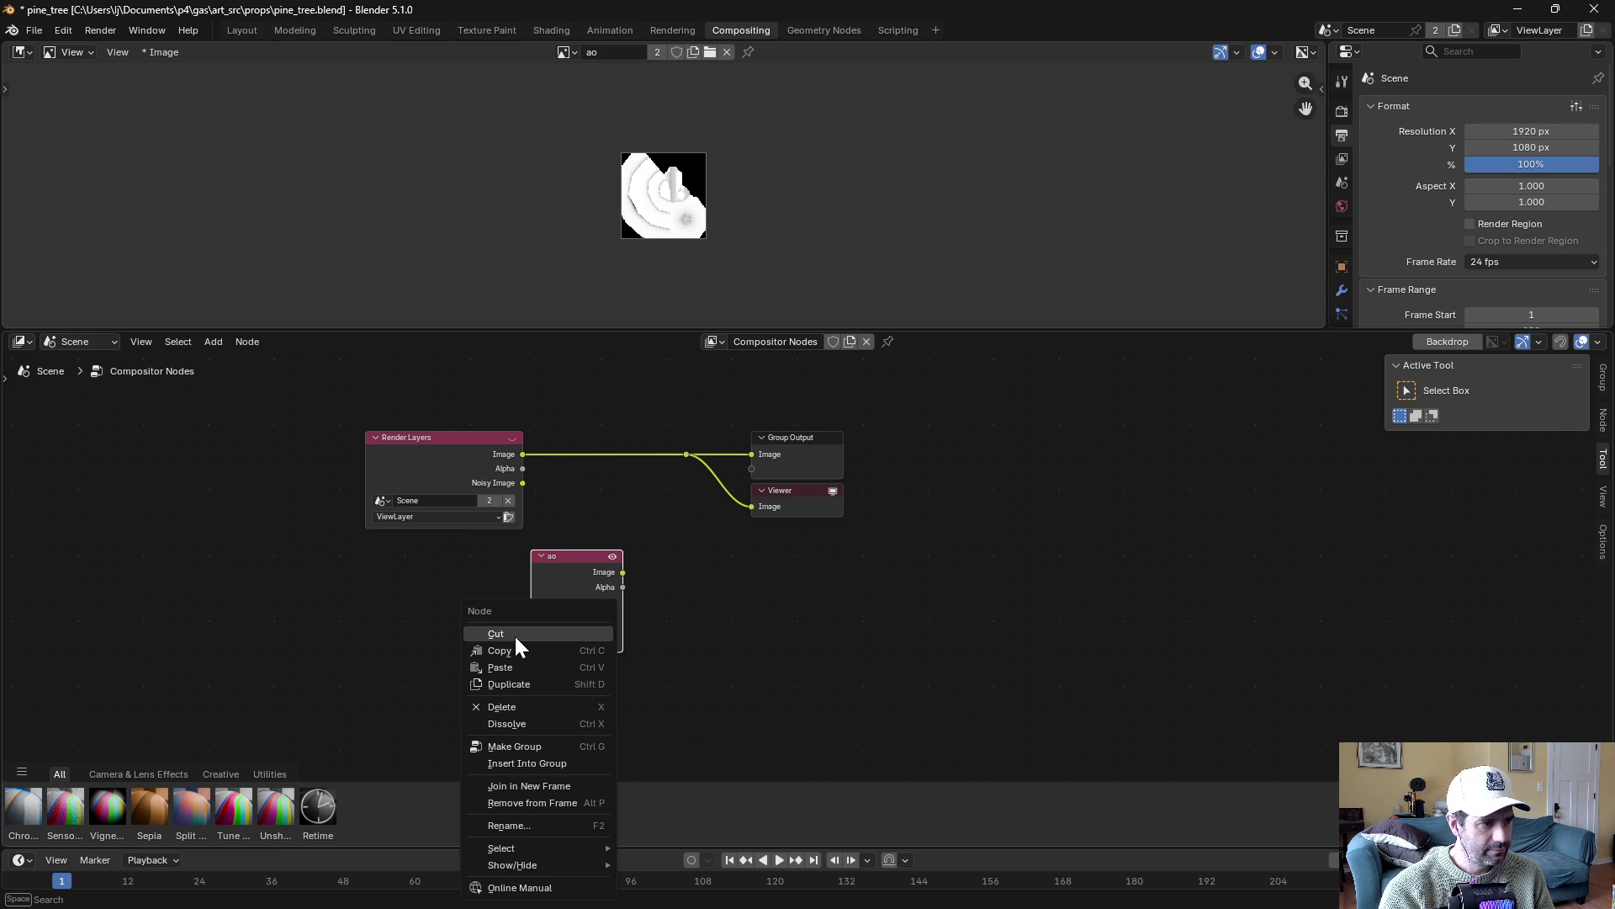
pyautogui.scroll(-3, 755, 677)
pyautogui.rightClick(769, 542)
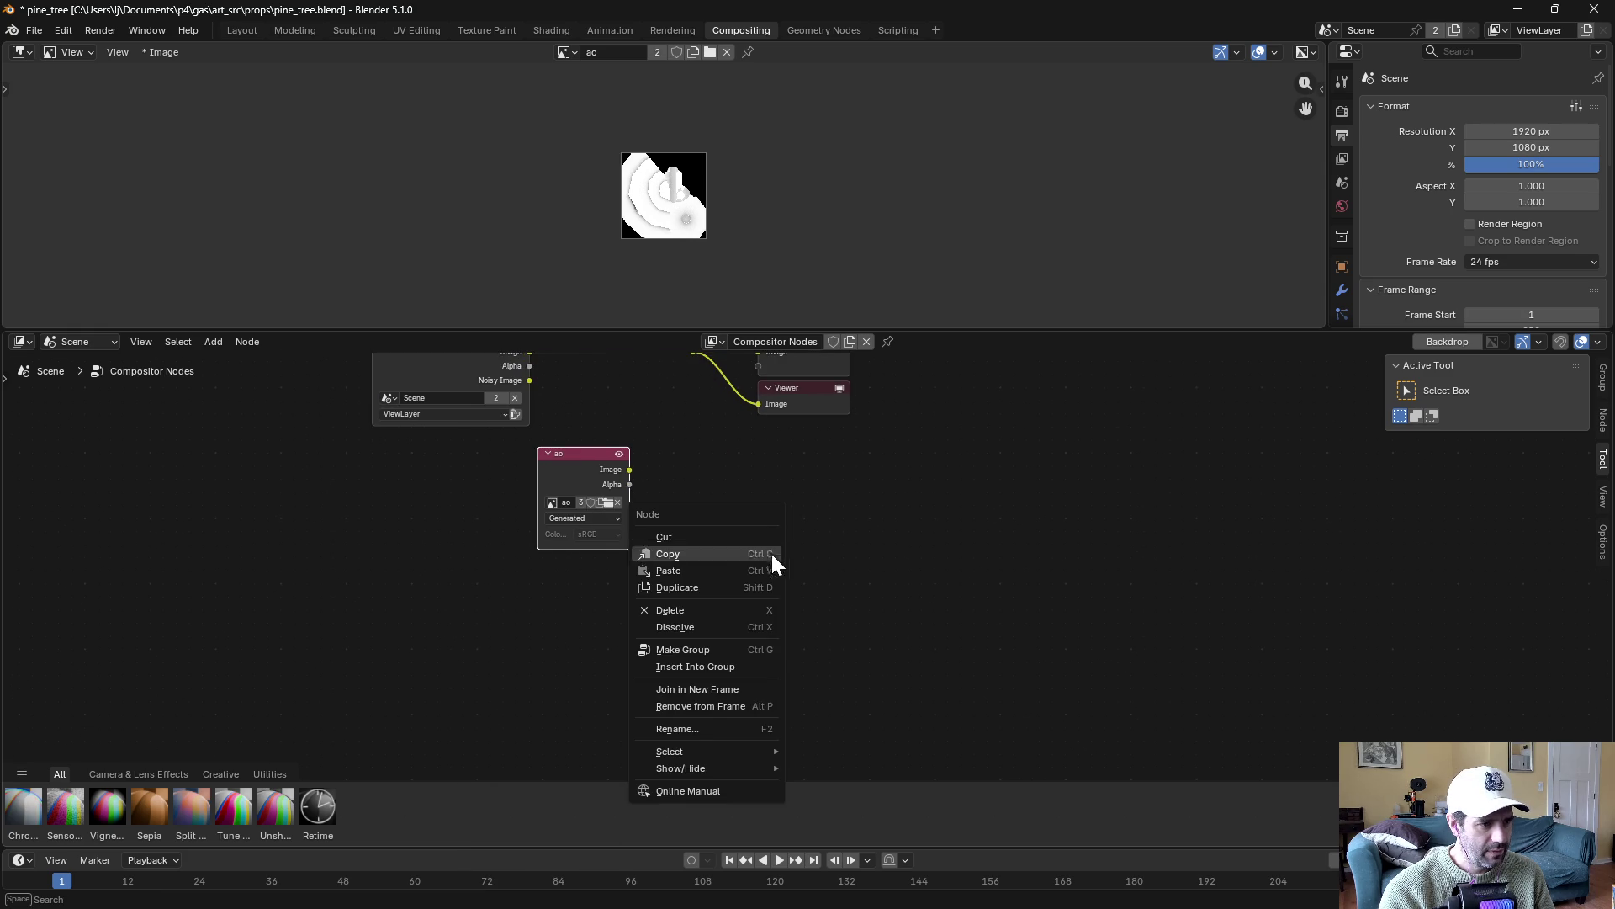
pyautogui.click(764, 595)
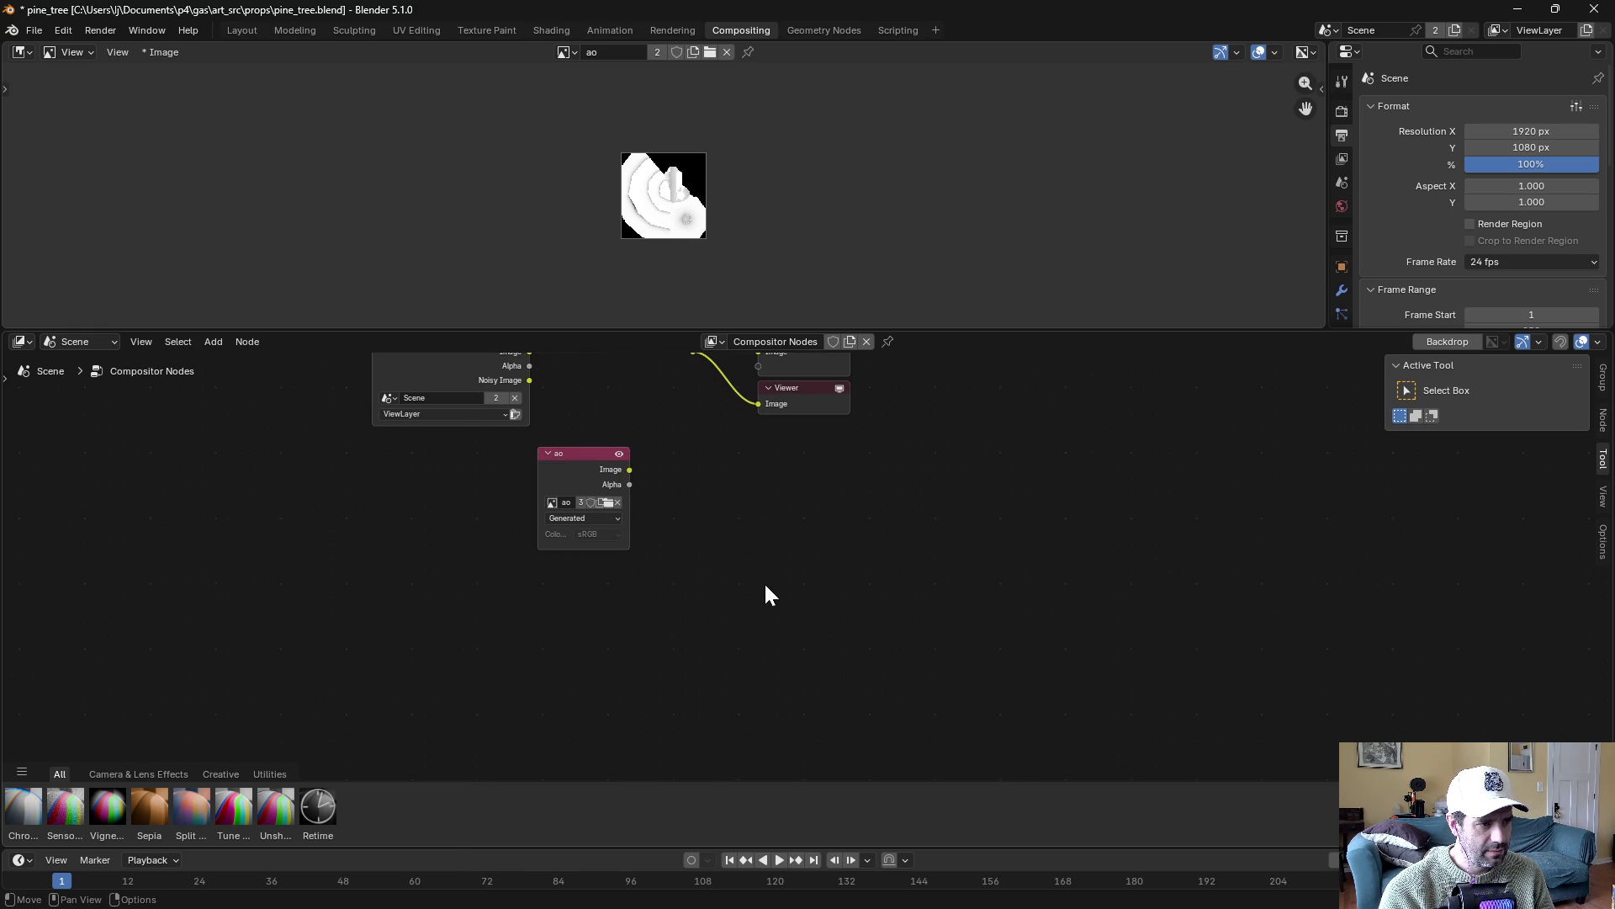
# Add a second Image node loaded with the diffuse image
pyautogui.rightClick(742, 574)
pyautogui.moveTo(742, 574)
pyautogui.moveTo(830, 574)
pyautogui.click(1044, 628)
pyautogui.click(554, 658)
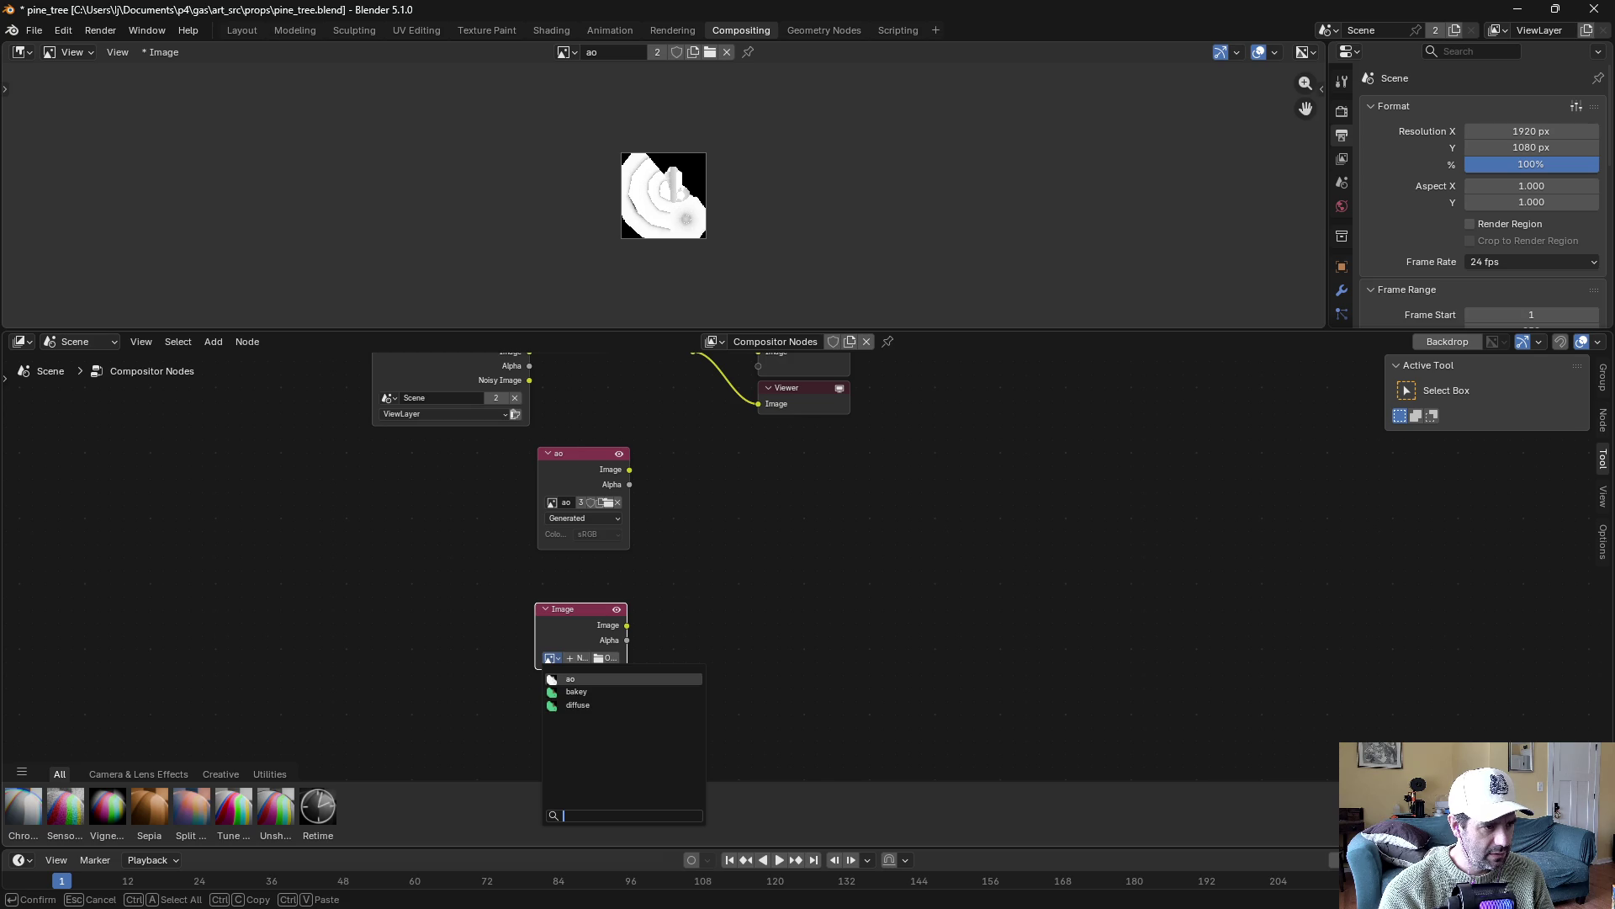
pyautogui.click(606, 697)
# Add a Mix Multiply node fed by ao into A and diffuse into B
pyautogui.moveTo(629, 469); pyautogui.dragTo(738, 533)
pyautogui.write('mul')
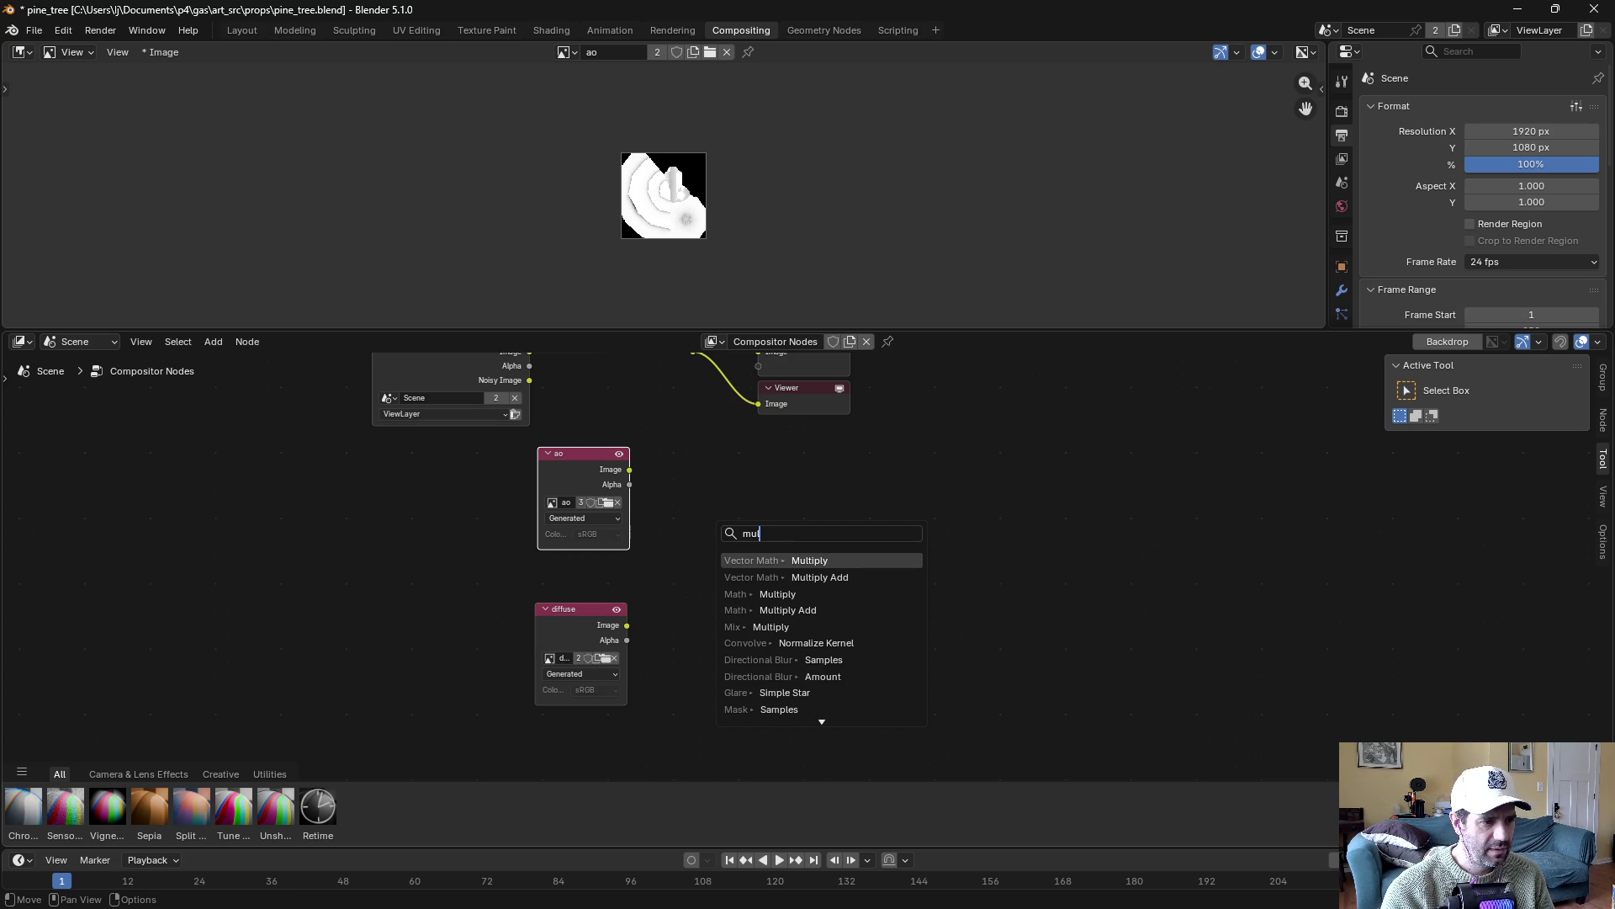
pyautogui.click(770, 626)
pyautogui.click(682, 644)
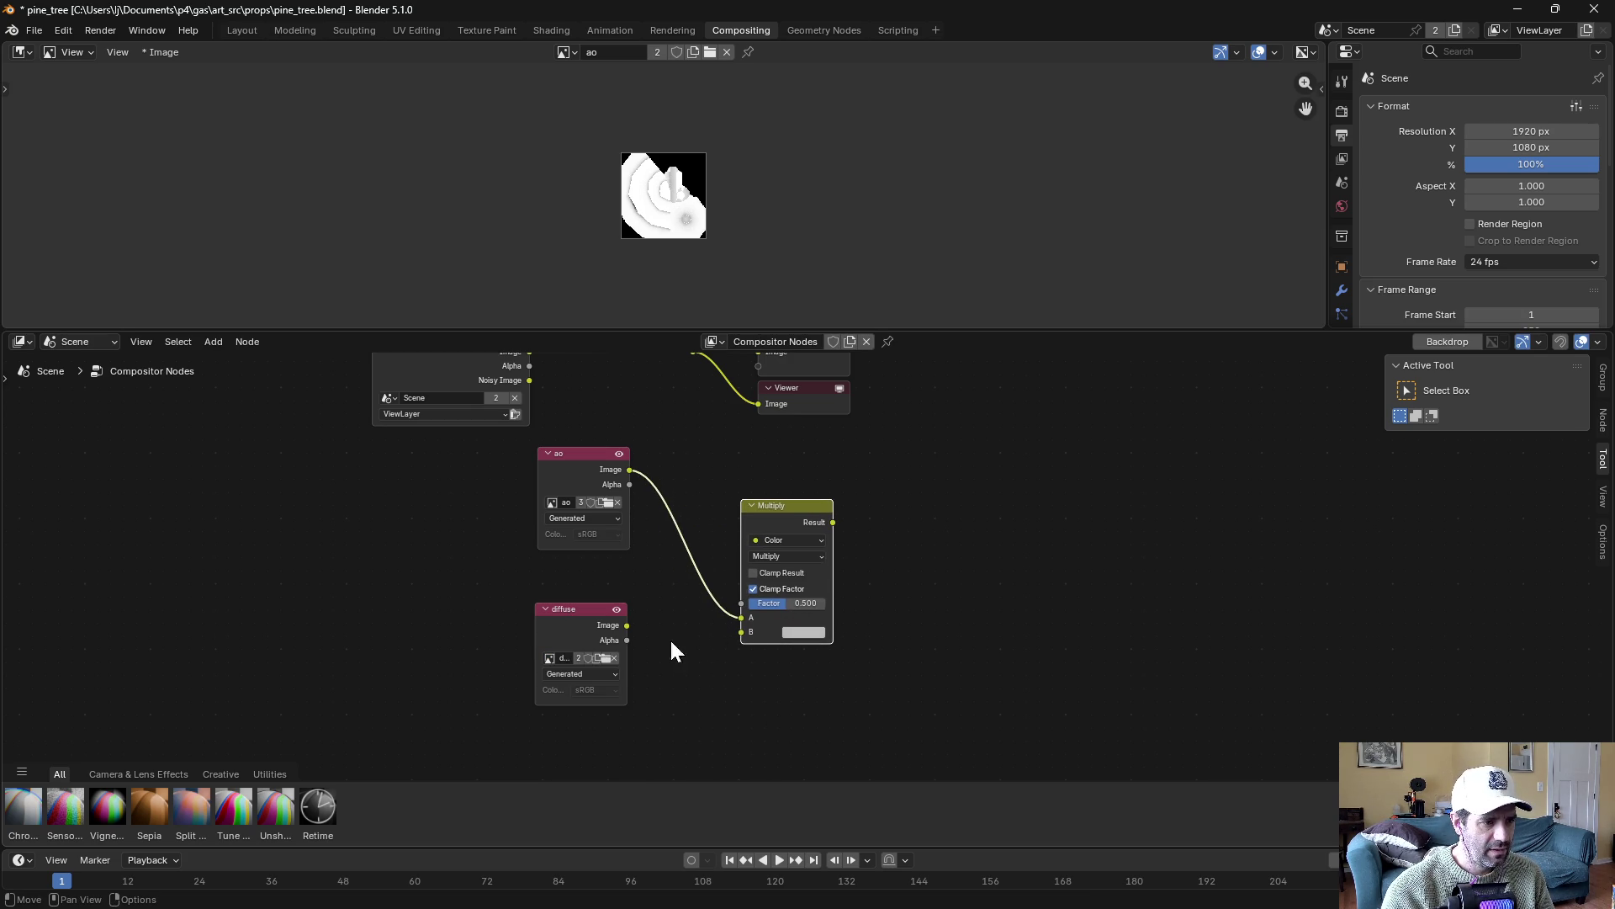
pyautogui.moveTo(625, 626)
pyautogui.mouseDown()
pyautogui.moveTo(751, 630)
pyautogui.moveTo(572, 459)
pyautogui.mouseUp()
pyautogui.press('Home')
# Route the Multiply Result to the Group Output and Viewer nodes and tidy their layout
pyautogui.click(643, 441)
pyautogui.moveTo(628, 416); pyautogui.dragTo(747, 575)
pyautogui.moveTo(692, 492)
pyautogui.mouseDown()
pyautogui.moveTo(801, 634)
pyautogui.moveTo(881, 594)
pyautogui.mouseUp()
pyautogui.click(574, 460)
pyautogui.hotkey('shift', 'a')
pyautogui.moveTo(573, 456)
pyautogui.mouseDown()
pyautogui.moveTo(736, 580)
pyautogui.moveTo(774, 587)
pyautogui.mouseUp()
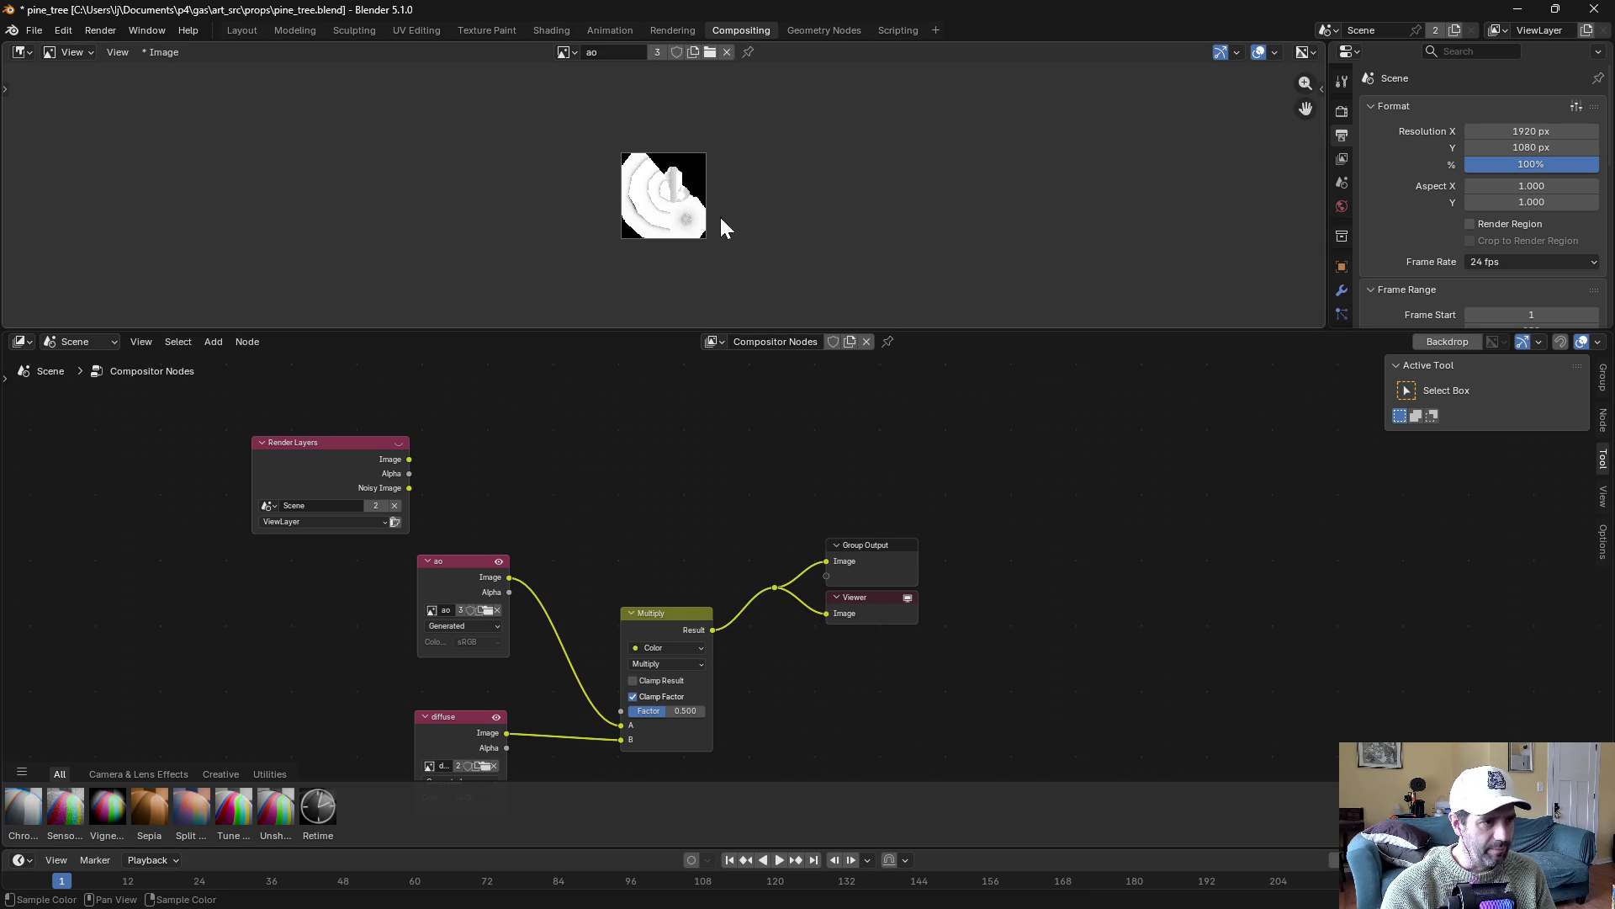
# Preview the Viewer Node and Render Result images, then return to the Layout workspace
pyautogui.click(564, 52)
pyautogui.click(614, 145)
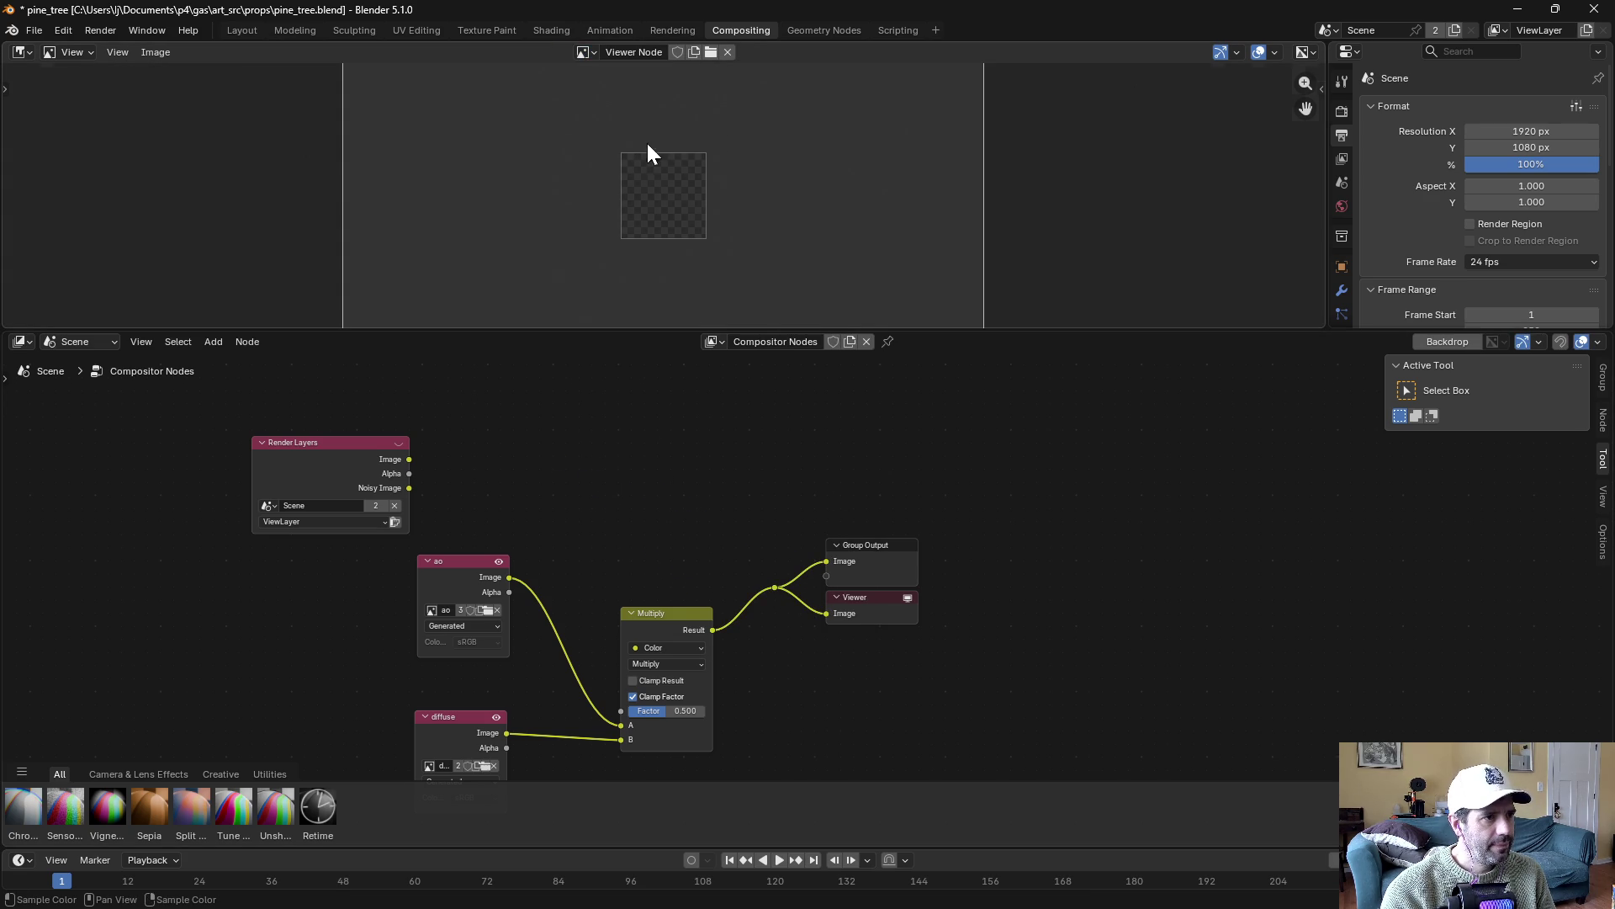
pyautogui.click(582, 53)
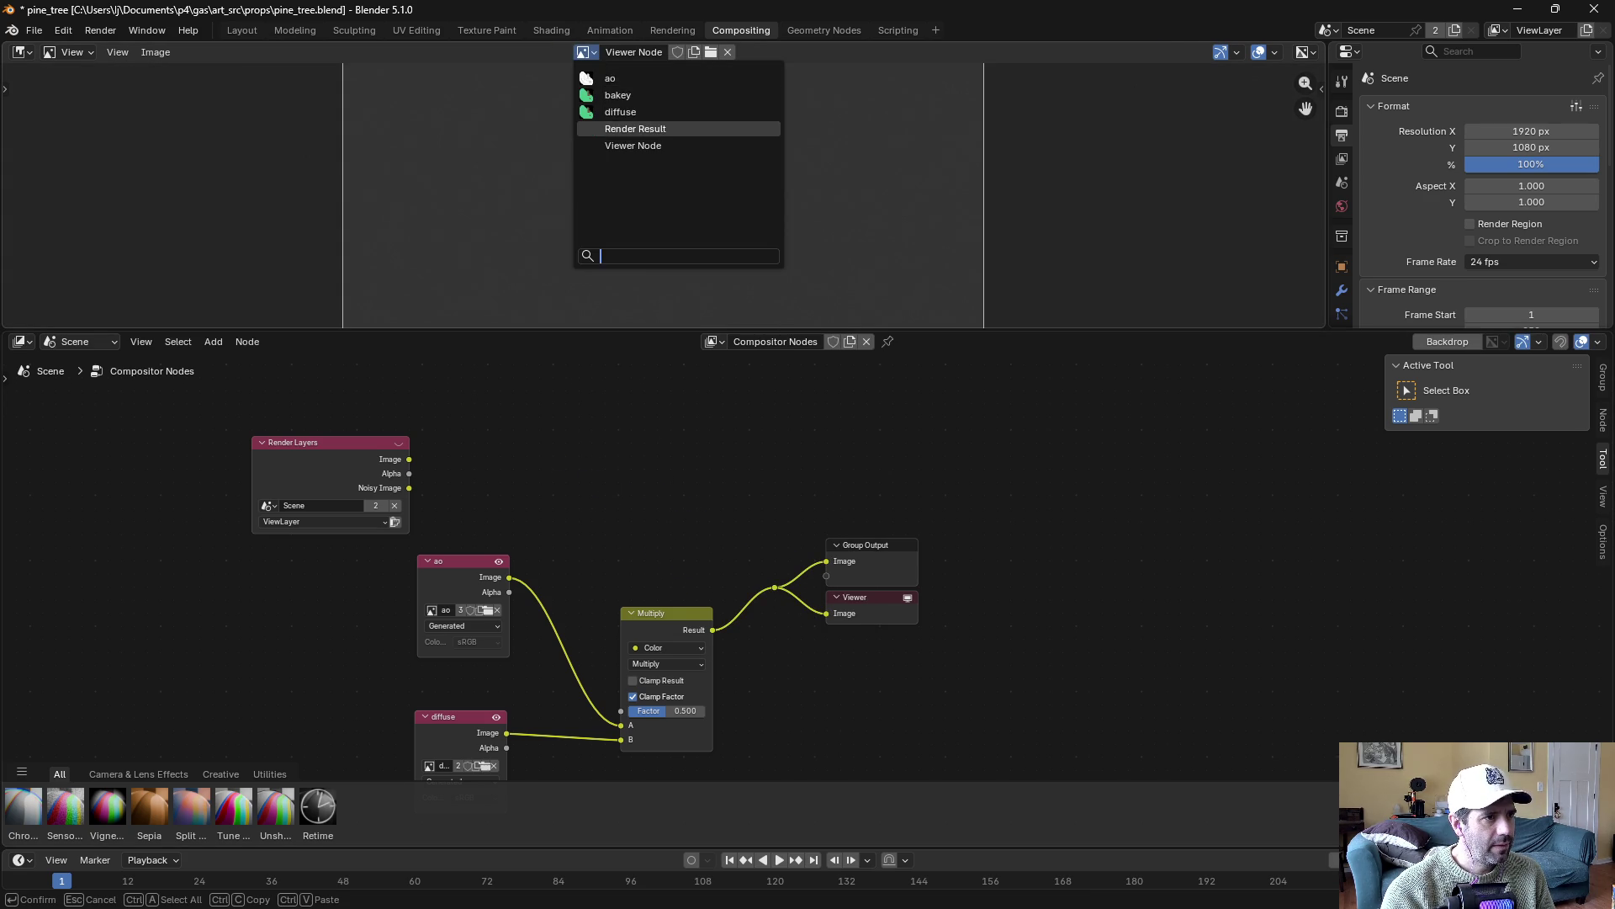
pyautogui.click(631, 127)
pyautogui.press('Home')
pyautogui.scroll(-3, 845, 477)
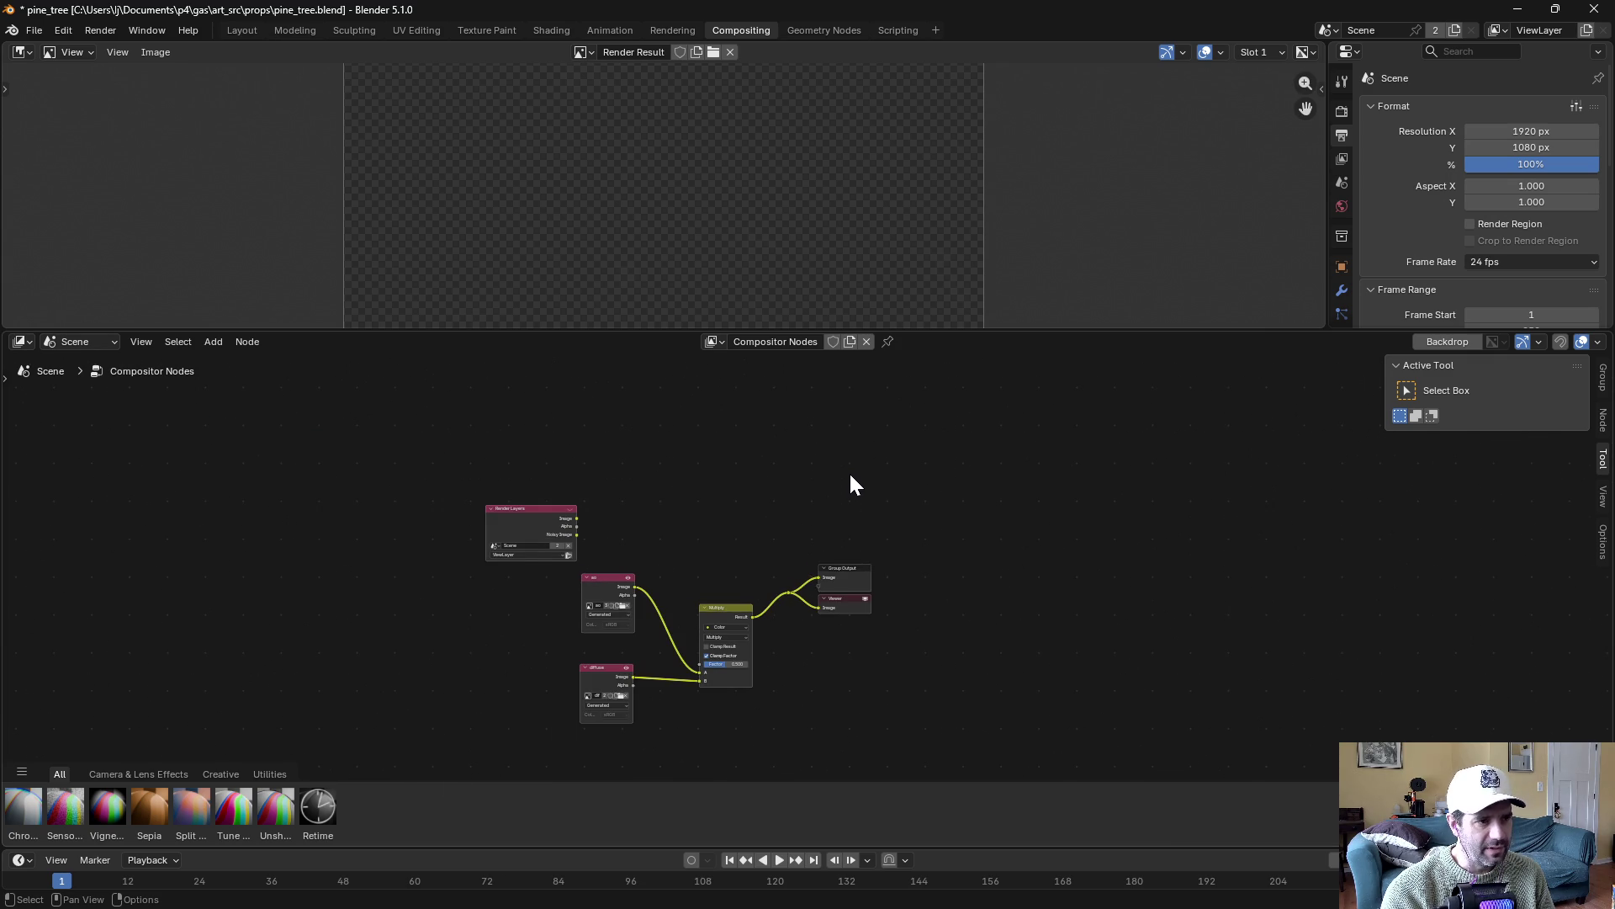
pyautogui.moveTo(947, 508); pyautogui.dragTo(944, 503)
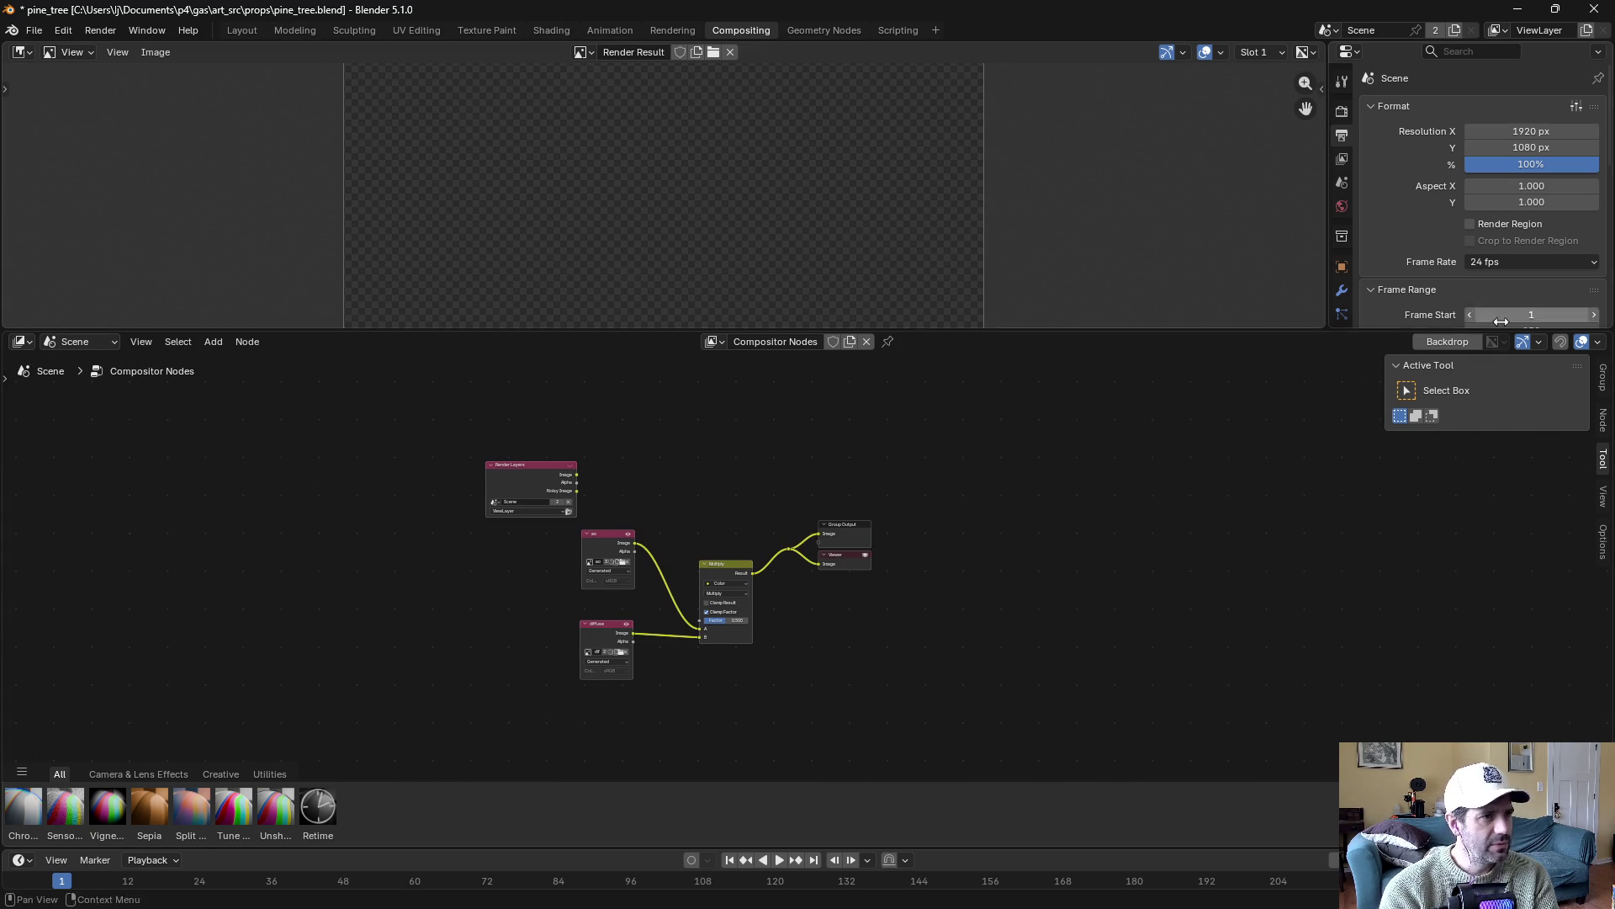
pyautogui.click(238, 32)
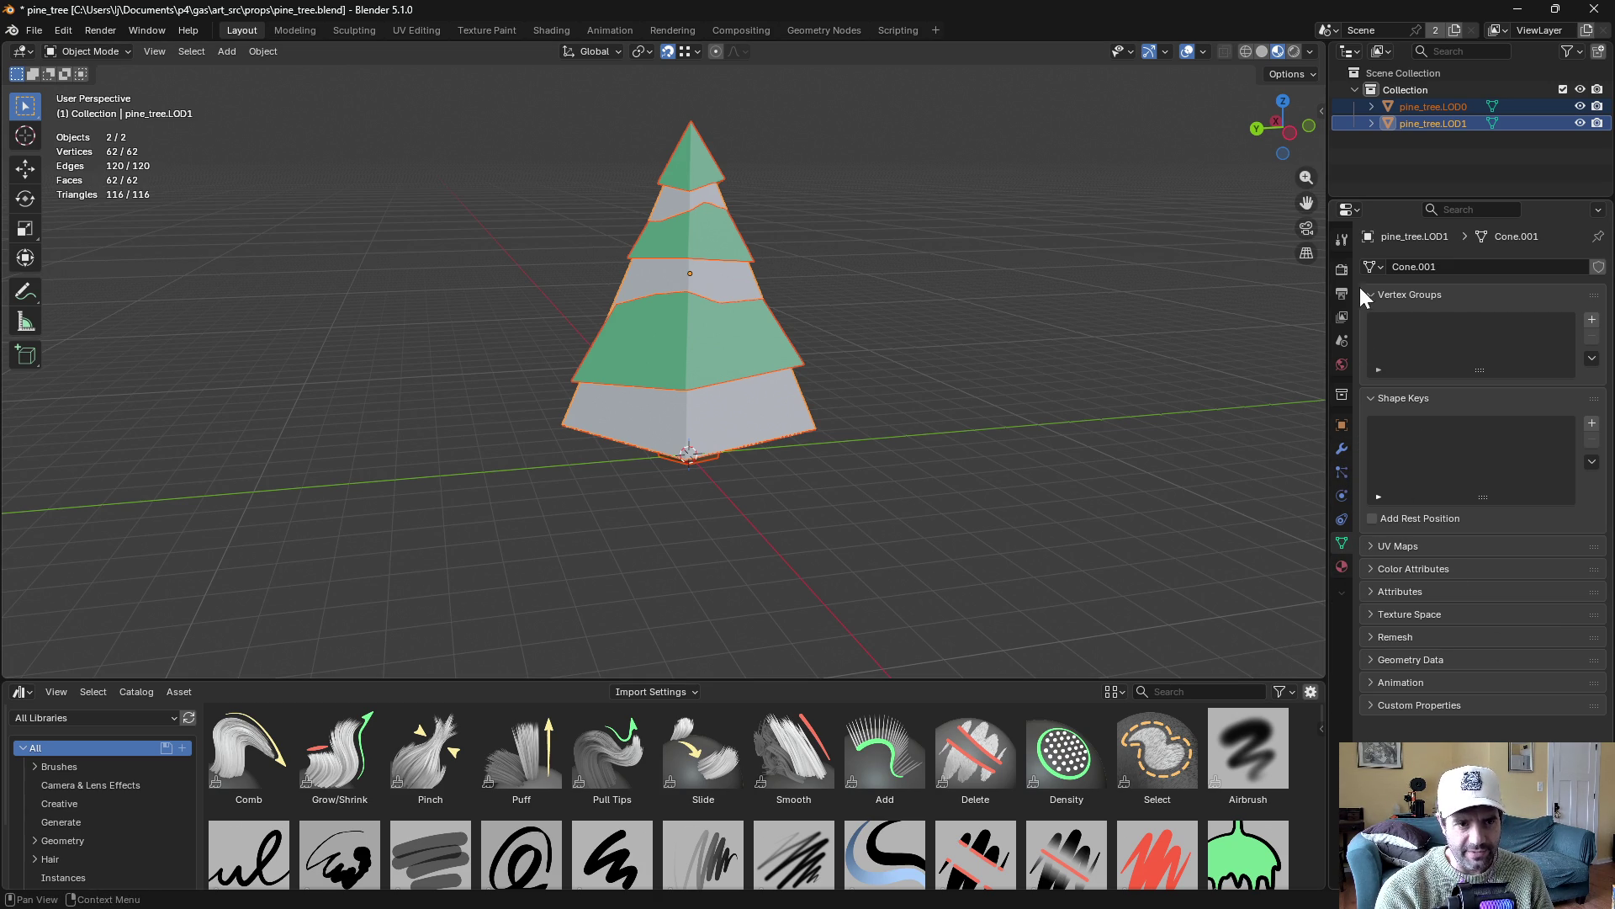
# Review the Render and Output properties: 1920x1080, PNG RGBA saved to /tmp/
pyautogui.click(1342, 271)
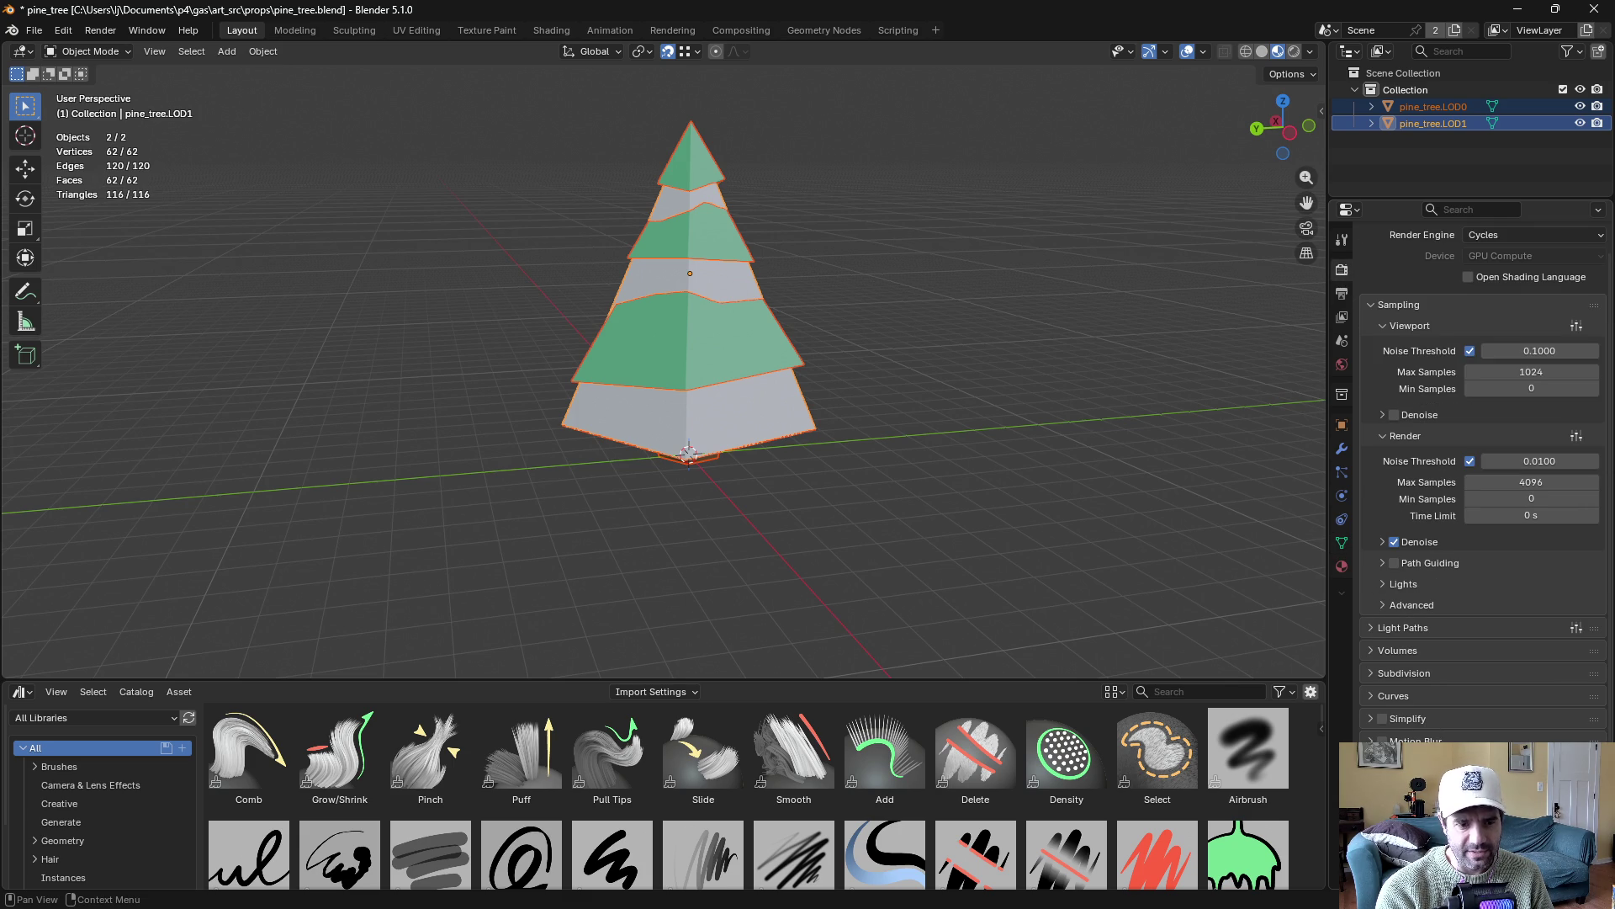
pyautogui.click(1338, 295)
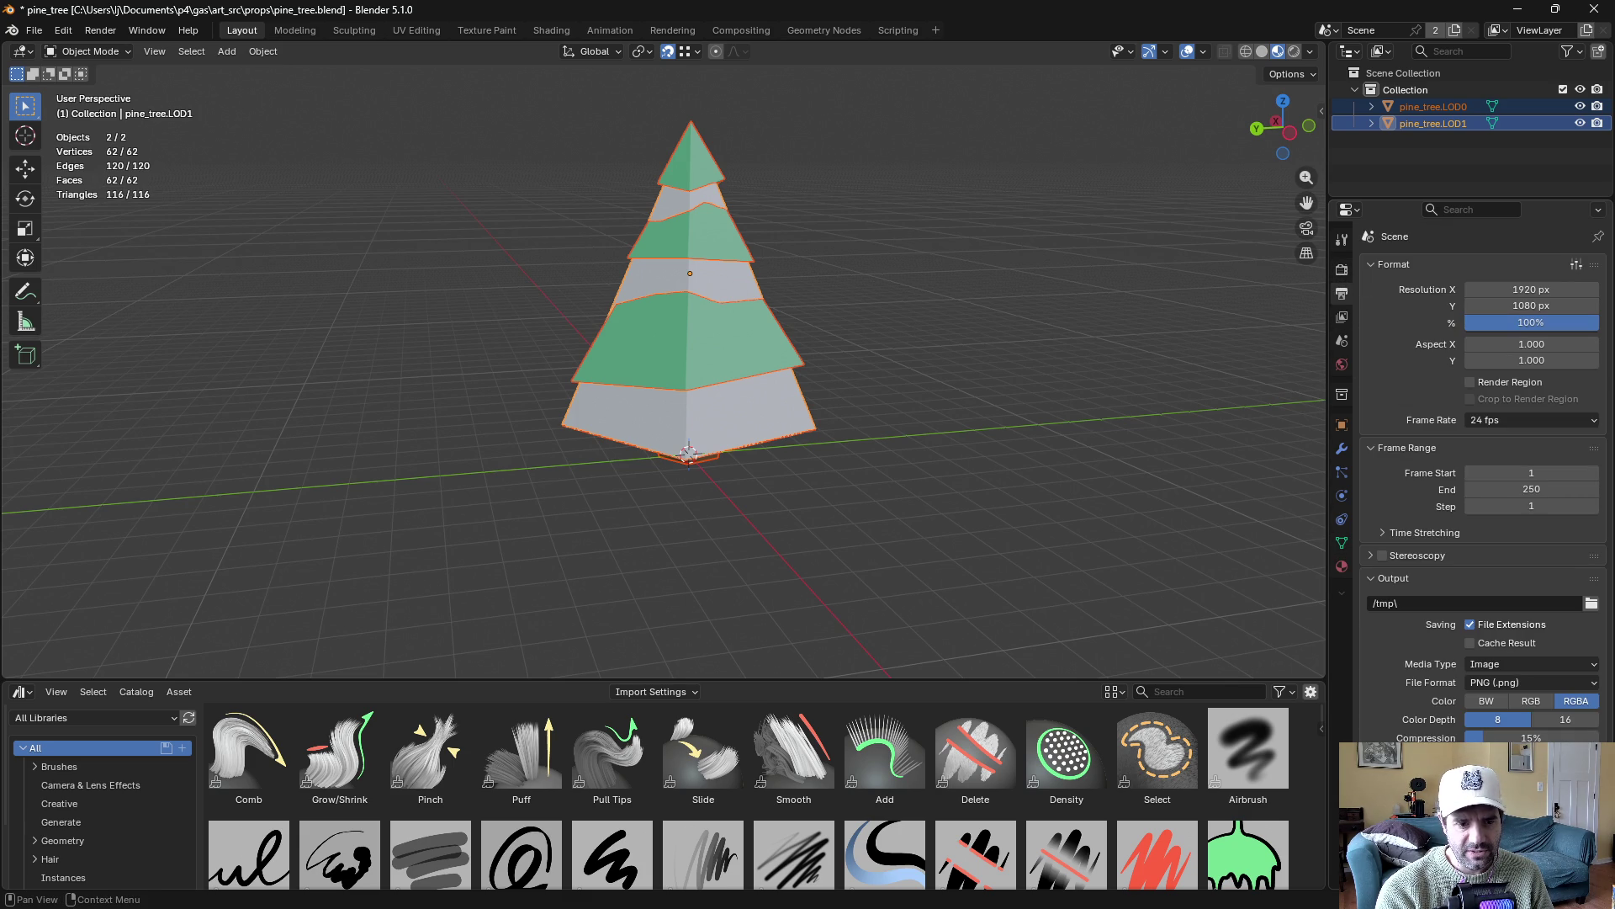
pyautogui.scroll(-2, 1484, 504)
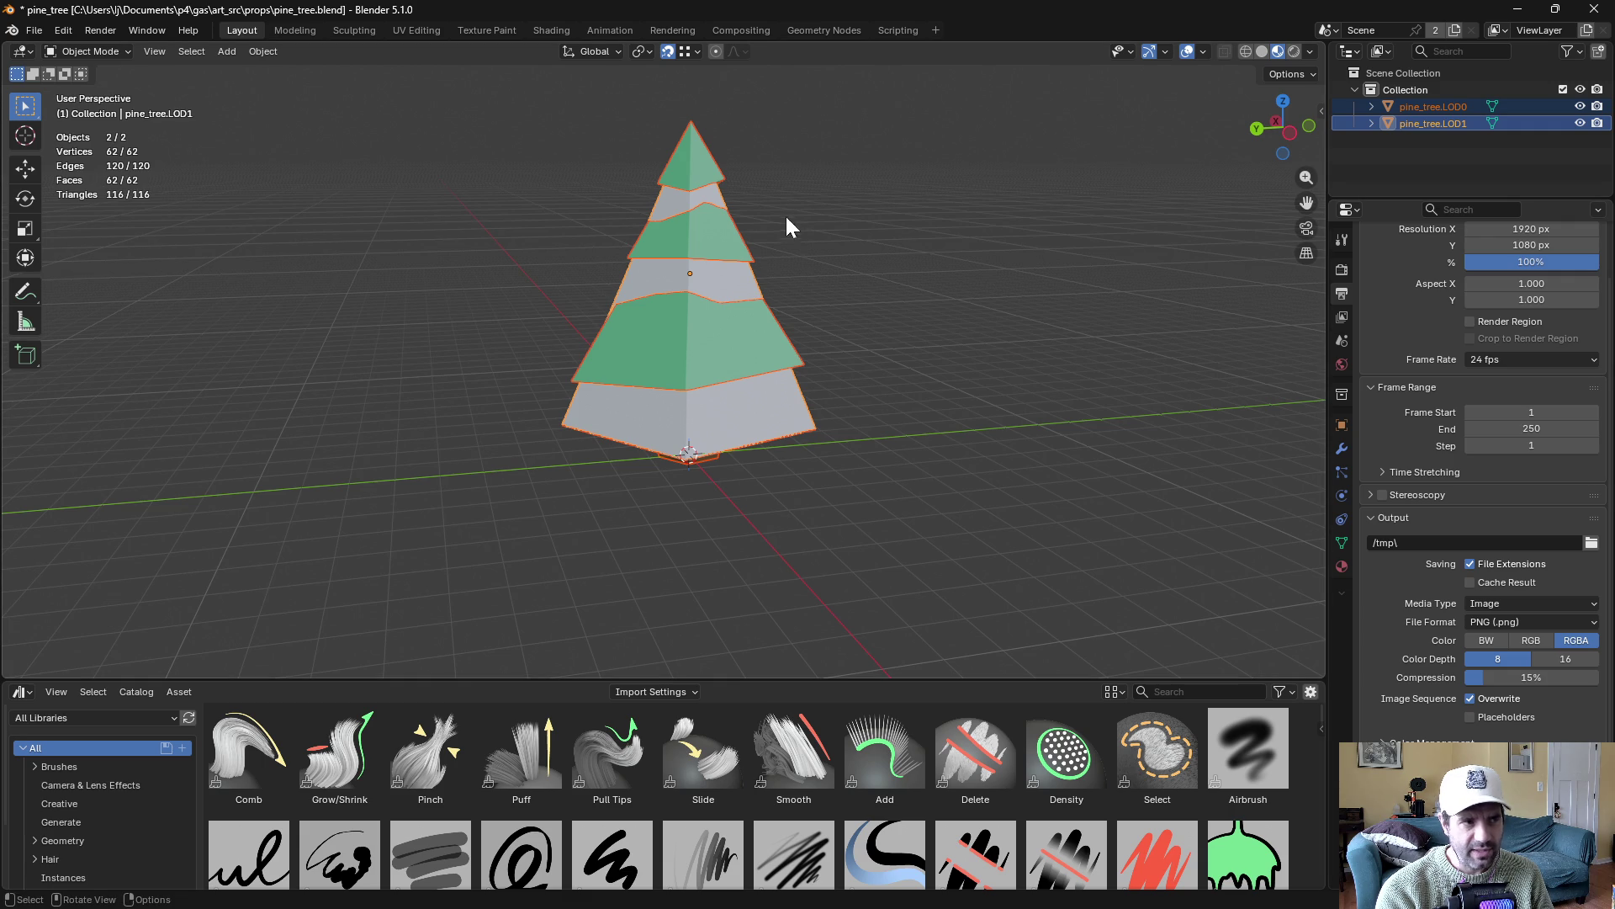
# Attempt an F12 render in Compositing, which fails without a camera, then open Layout's Add menu
pyautogui.click(757, 31)
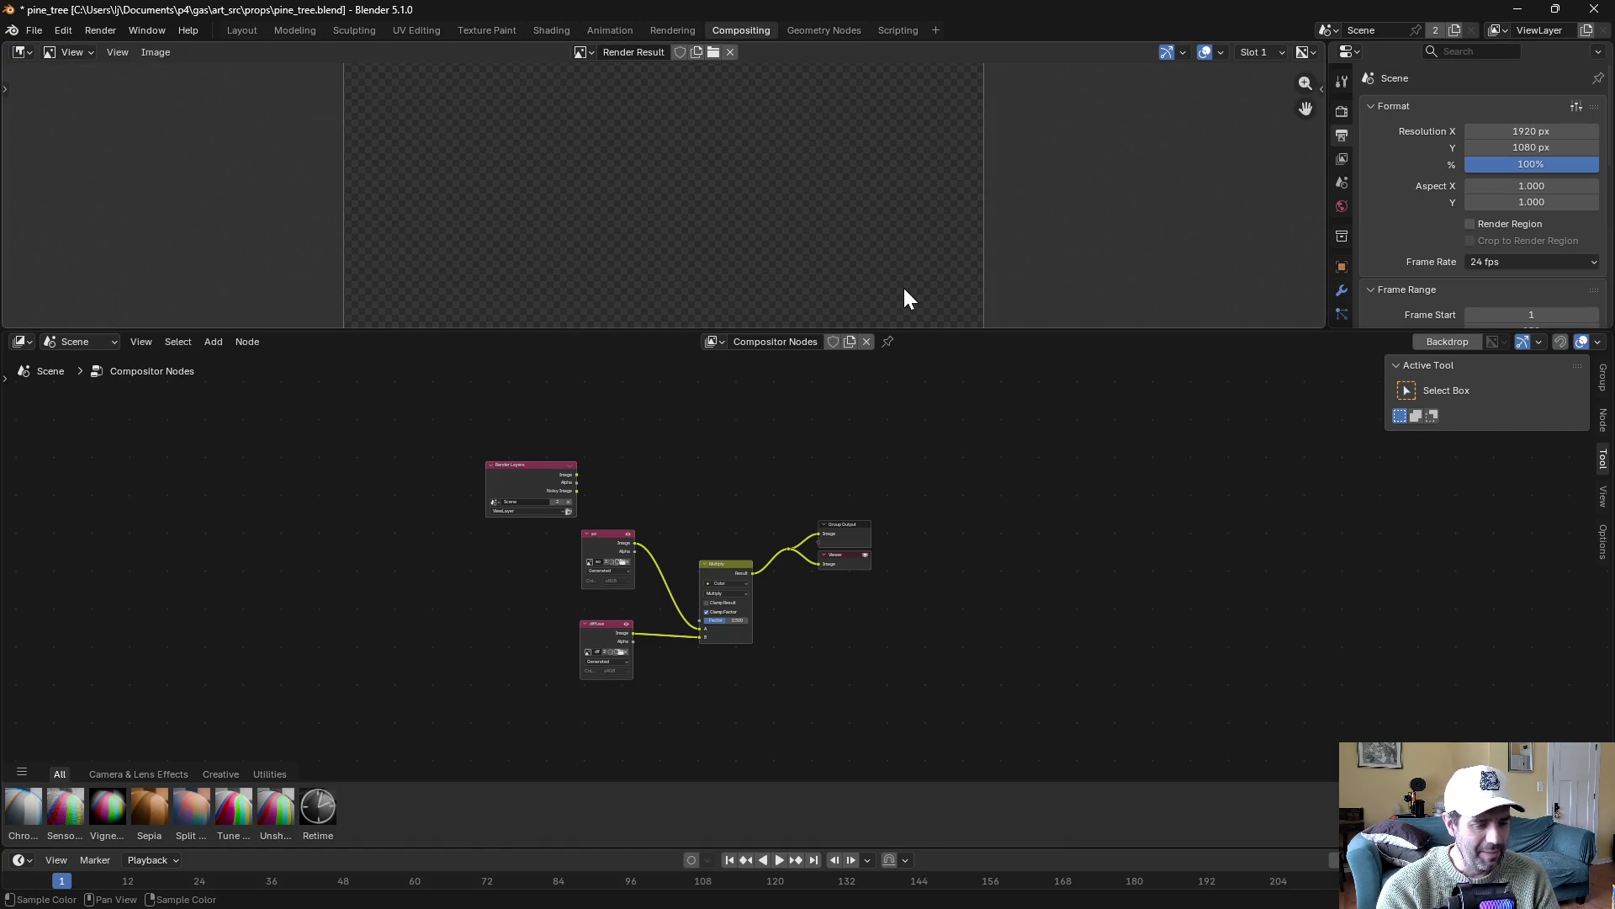
pyautogui.press('F12')
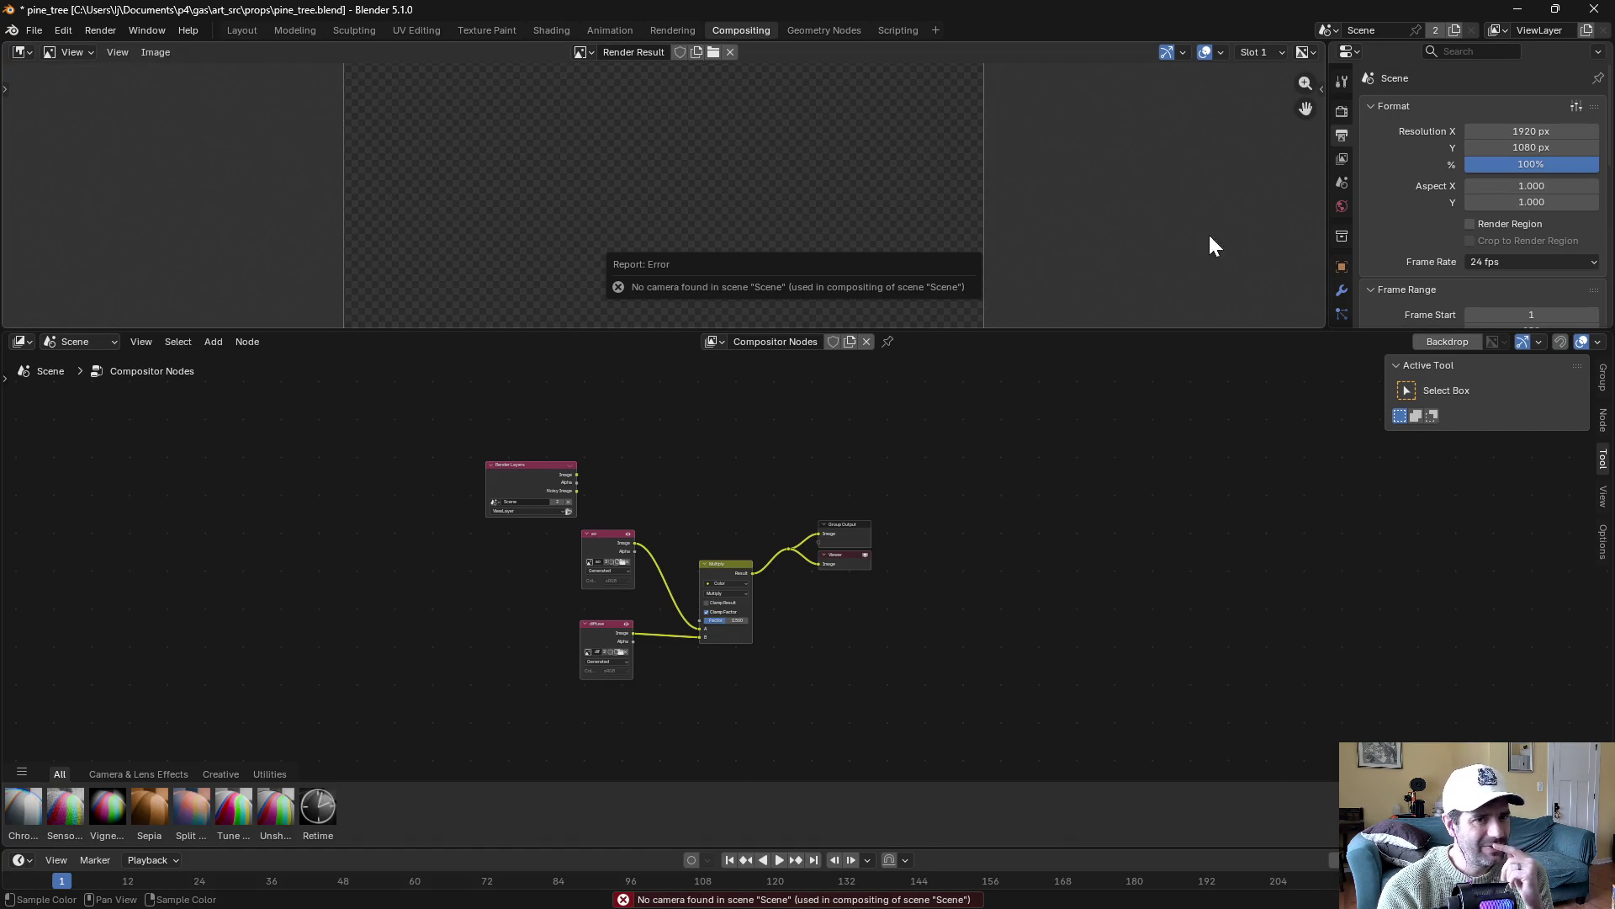
pyautogui.scroll(-3, 866, 277)
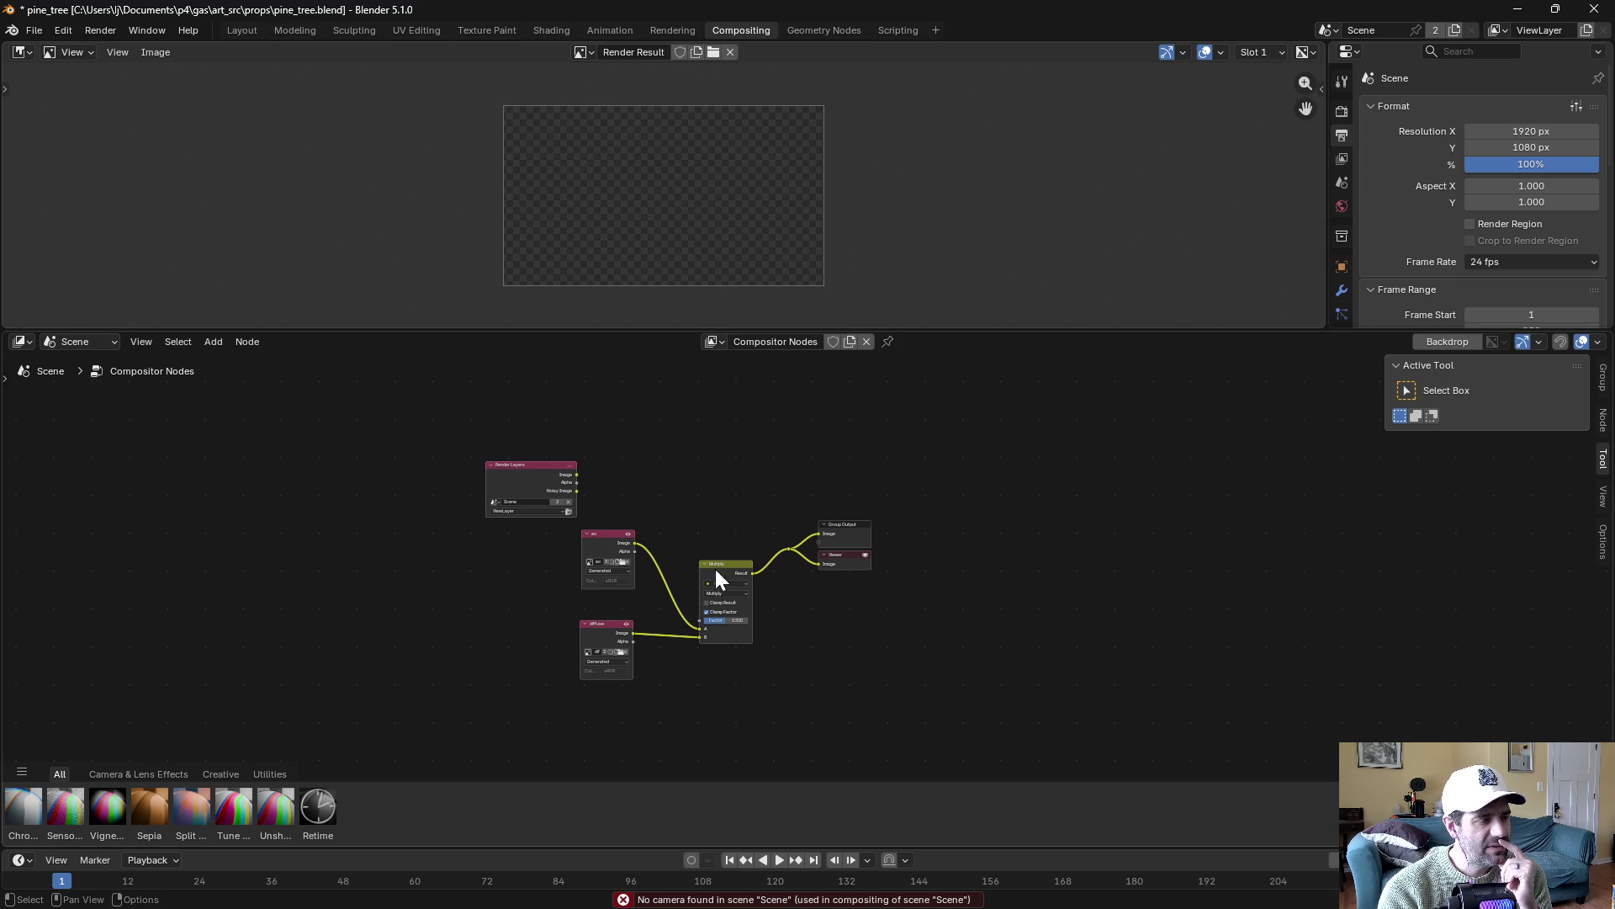
pyautogui.scroll(2, 685, 589)
pyautogui.scroll(1, 758, 577)
pyautogui.click(853, 505)
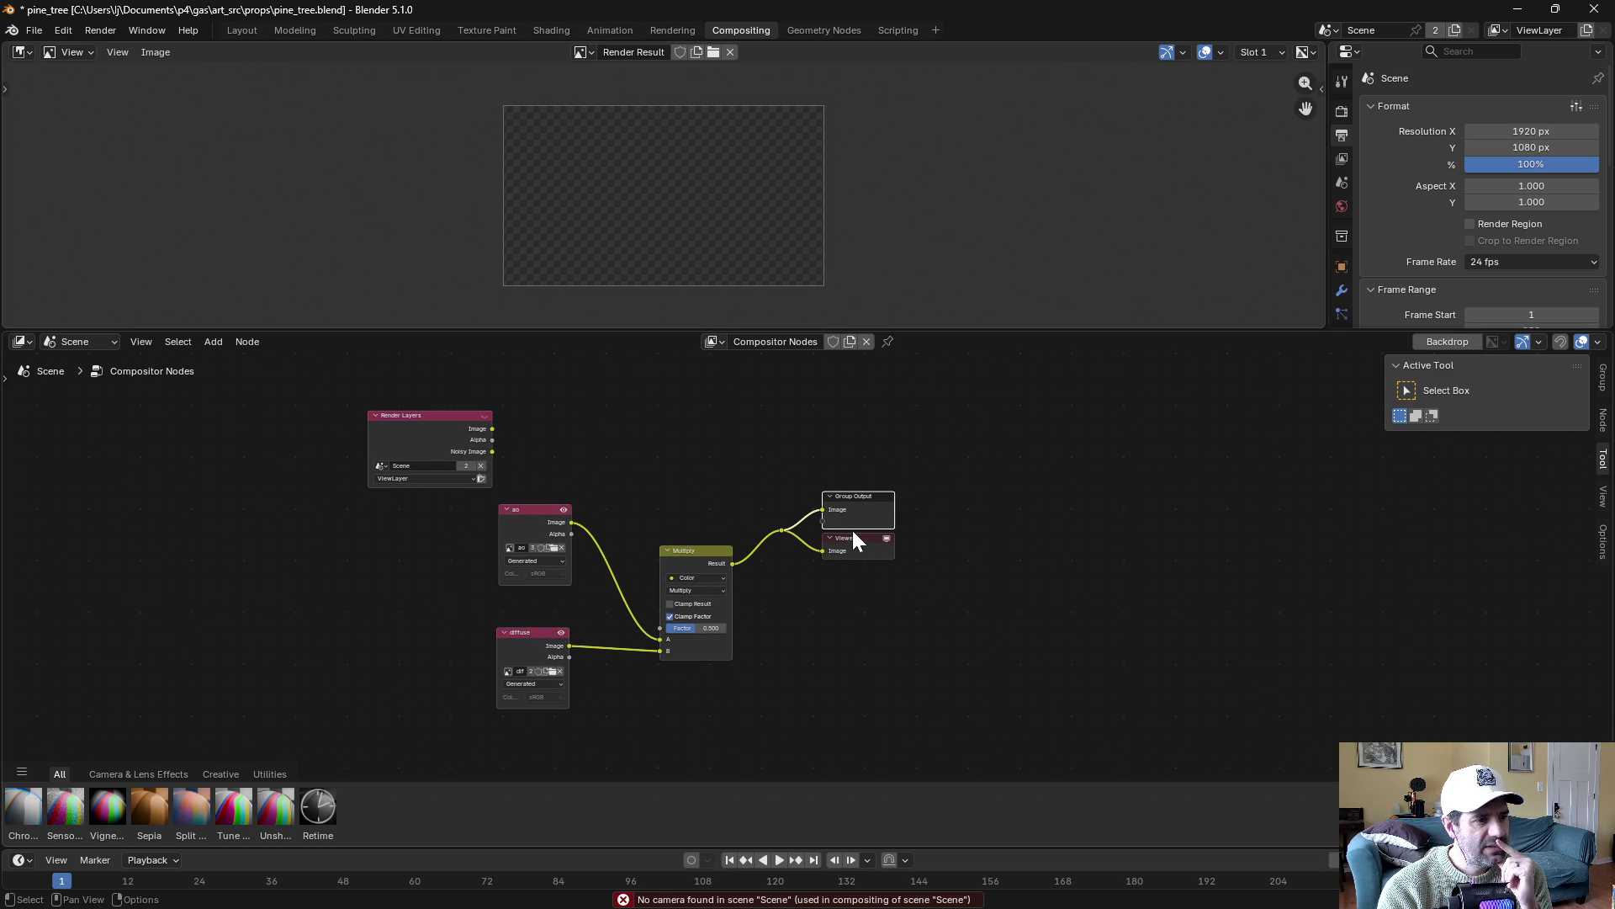
pyautogui.moveTo(497, 480)
pyautogui.mouseDown()
pyautogui.moveTo(840, 695)
pyautogui.moveTo(980, 725)
pyautogui.mouseUp()
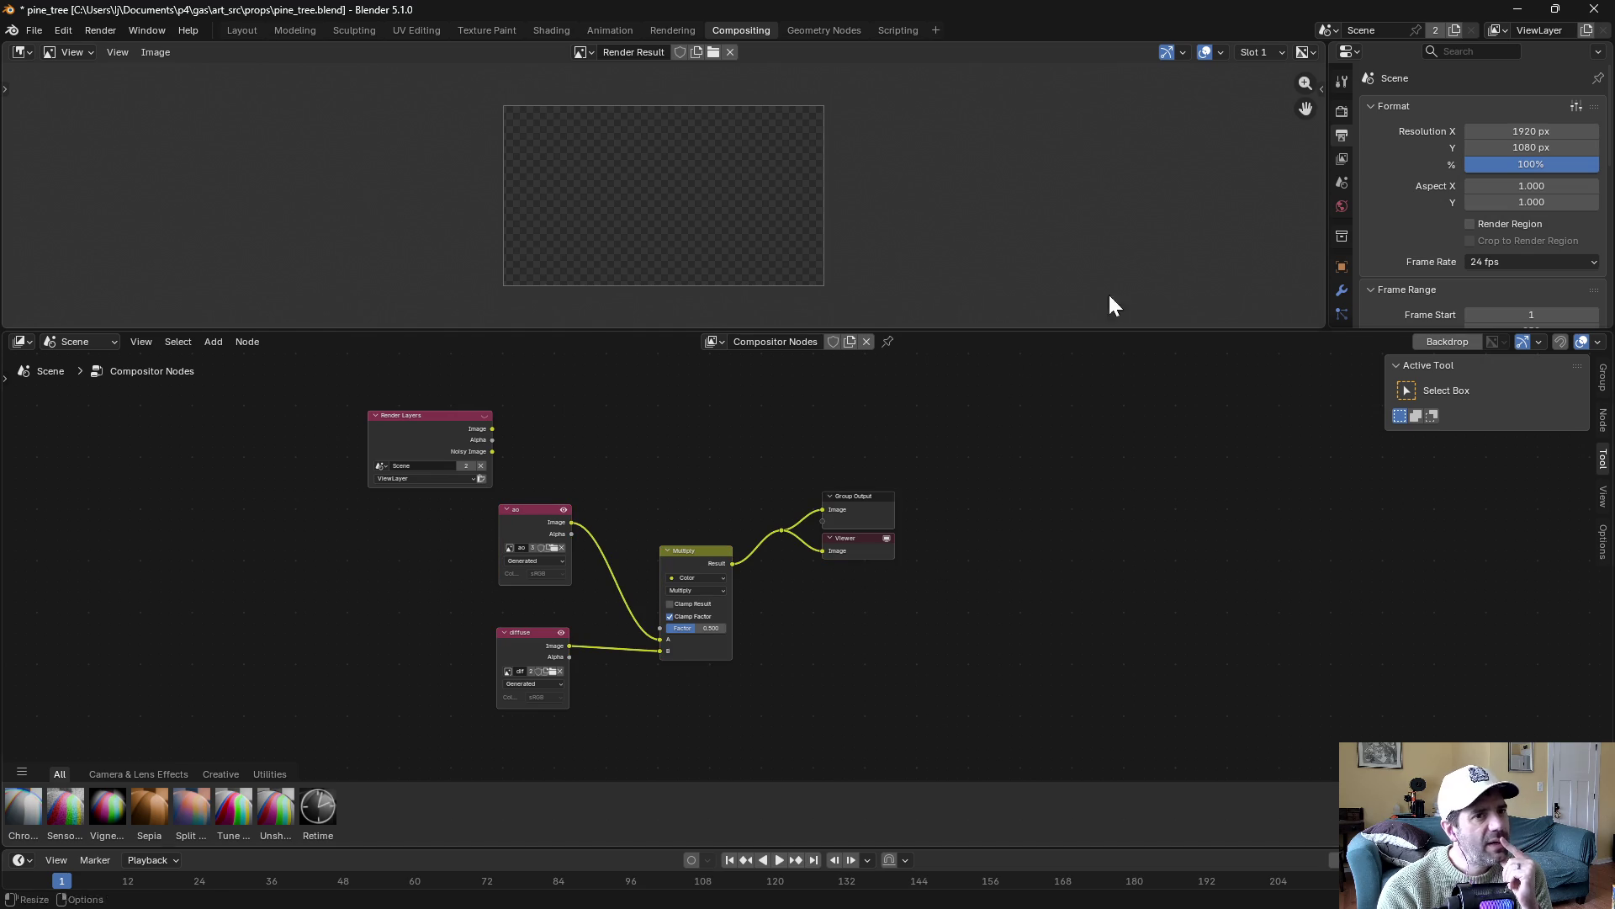
pyautogui.click(244, 31)
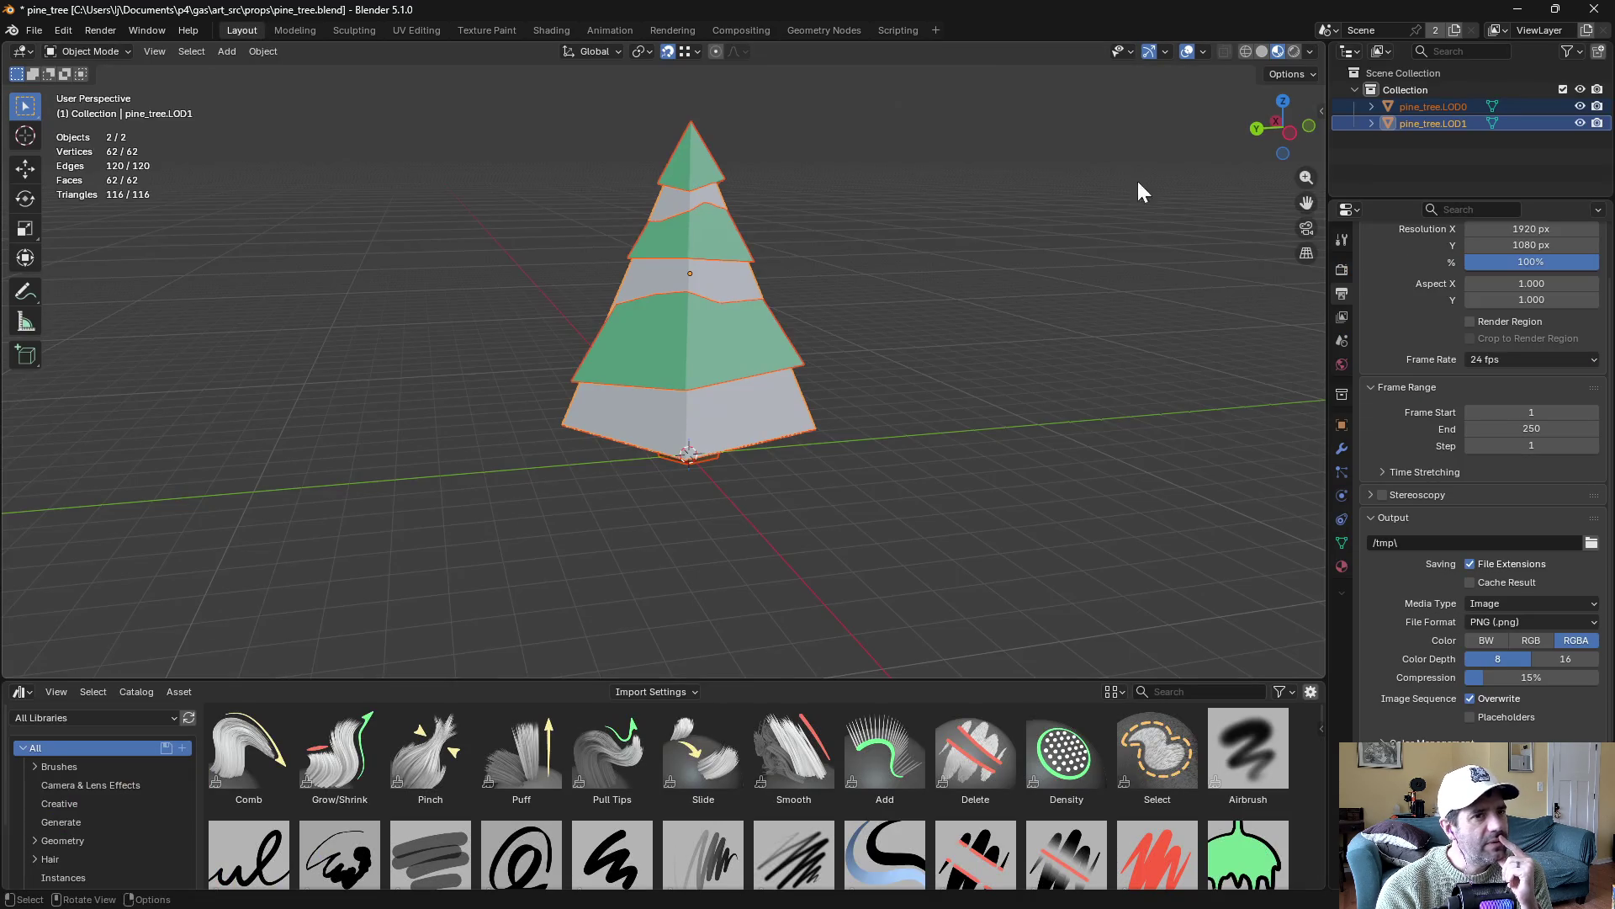
pyautogui.click(200, 50)
# Add a Camera, render with F12, and sample the result's pixel colours before closing it
pyautogui.moveTo(224, 50)
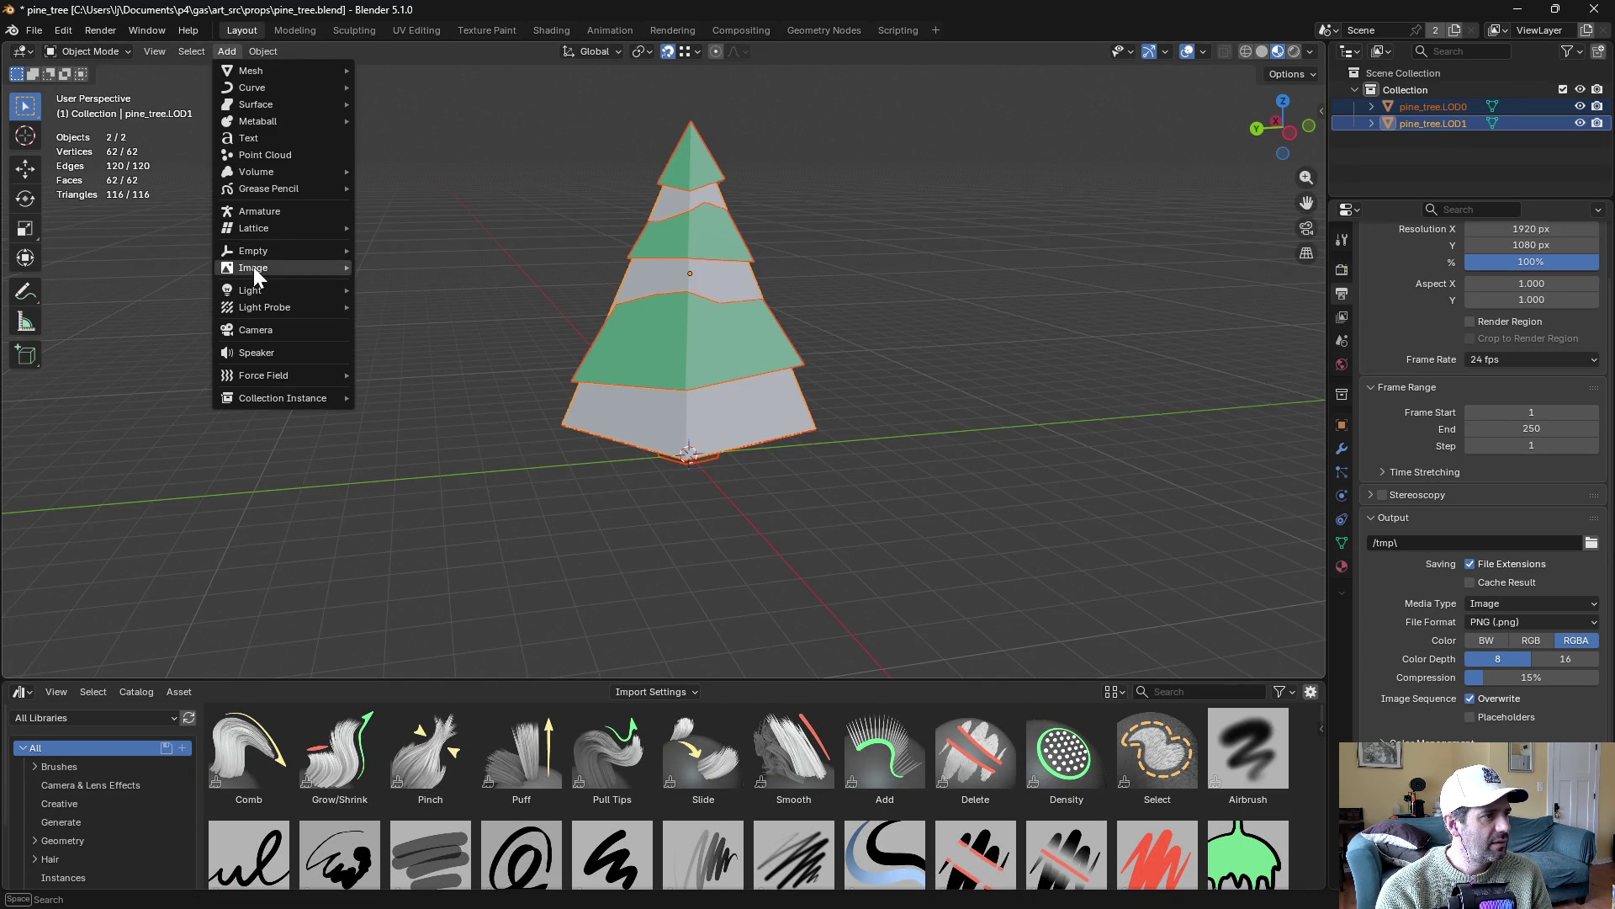
pyautogui.click(257, 330)
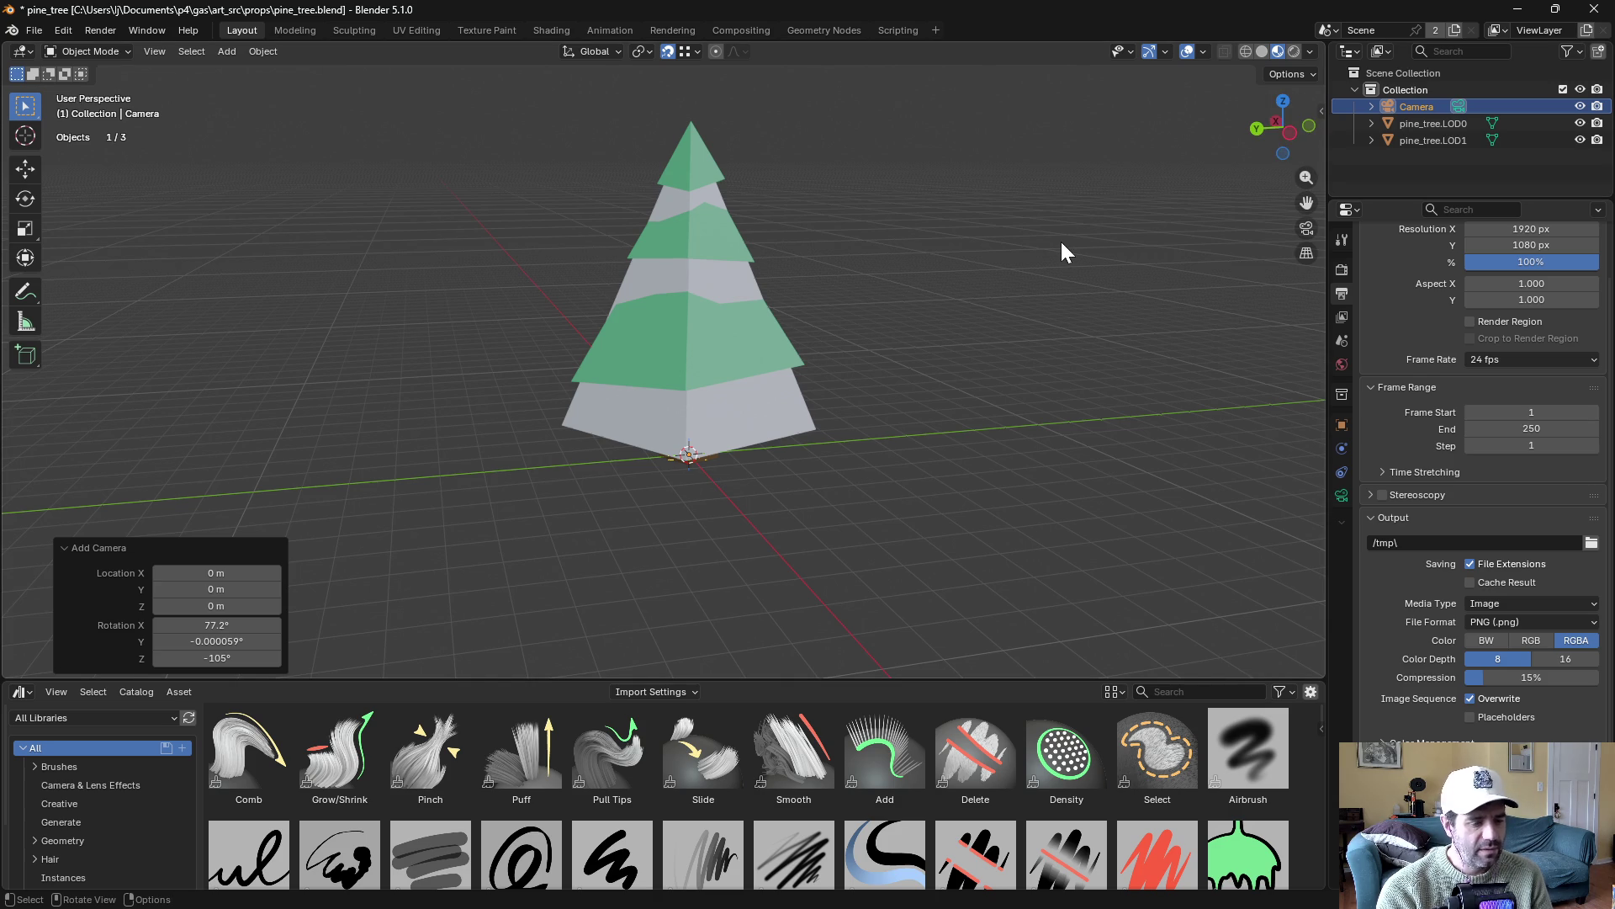
pyautogui.press('F12')
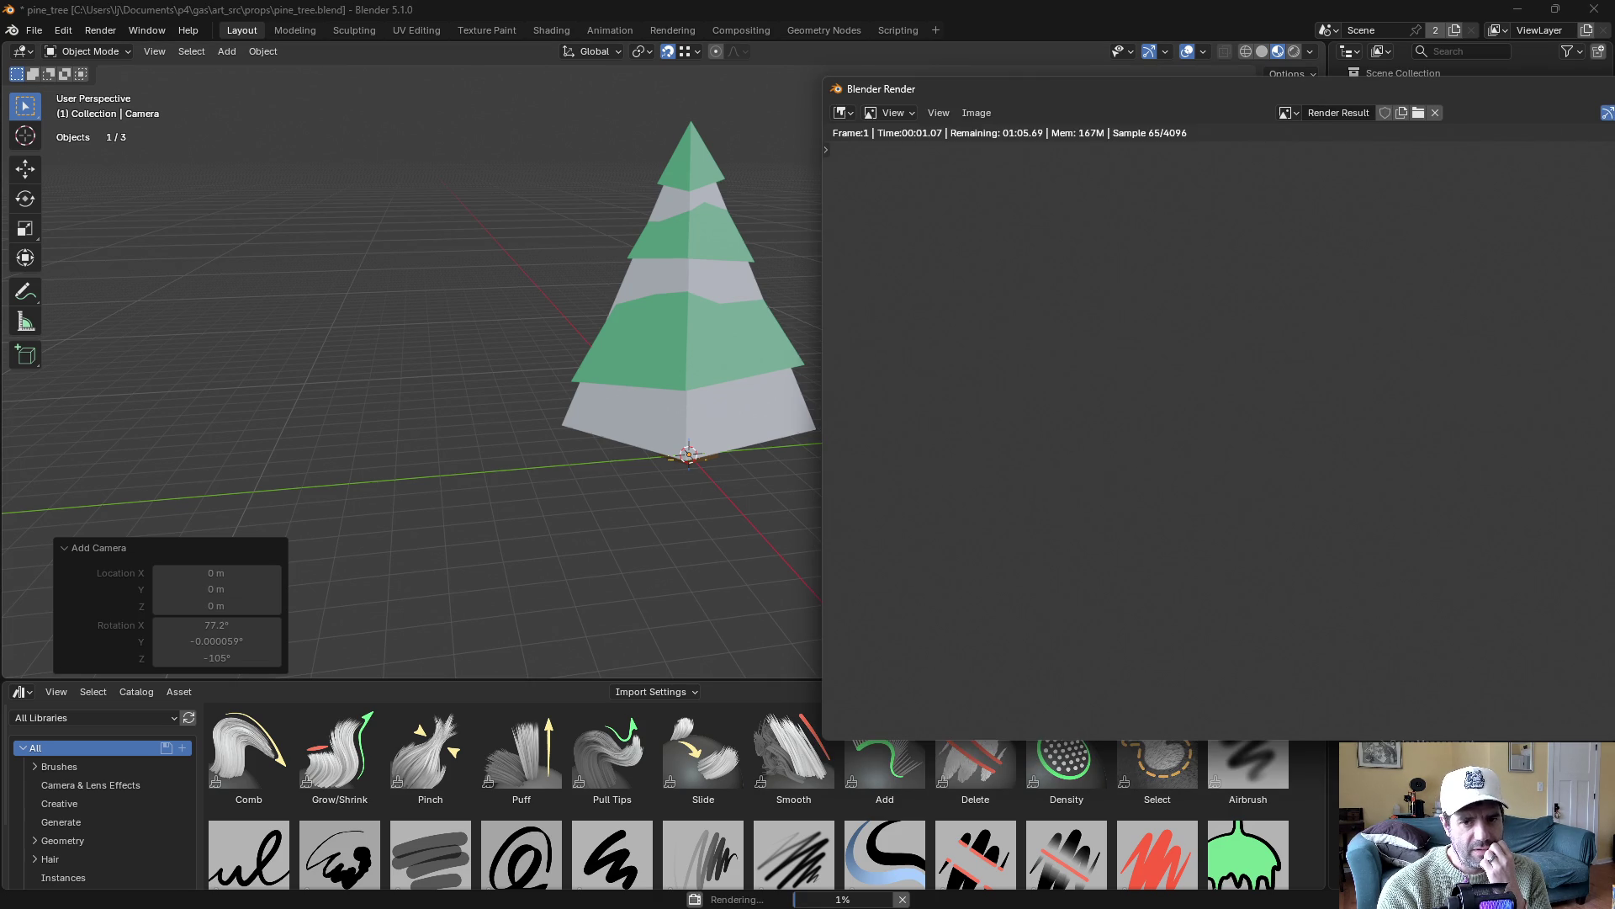
pyautogui.moveTo(1088, 86); pyautogui.dragTo(1000, 118)
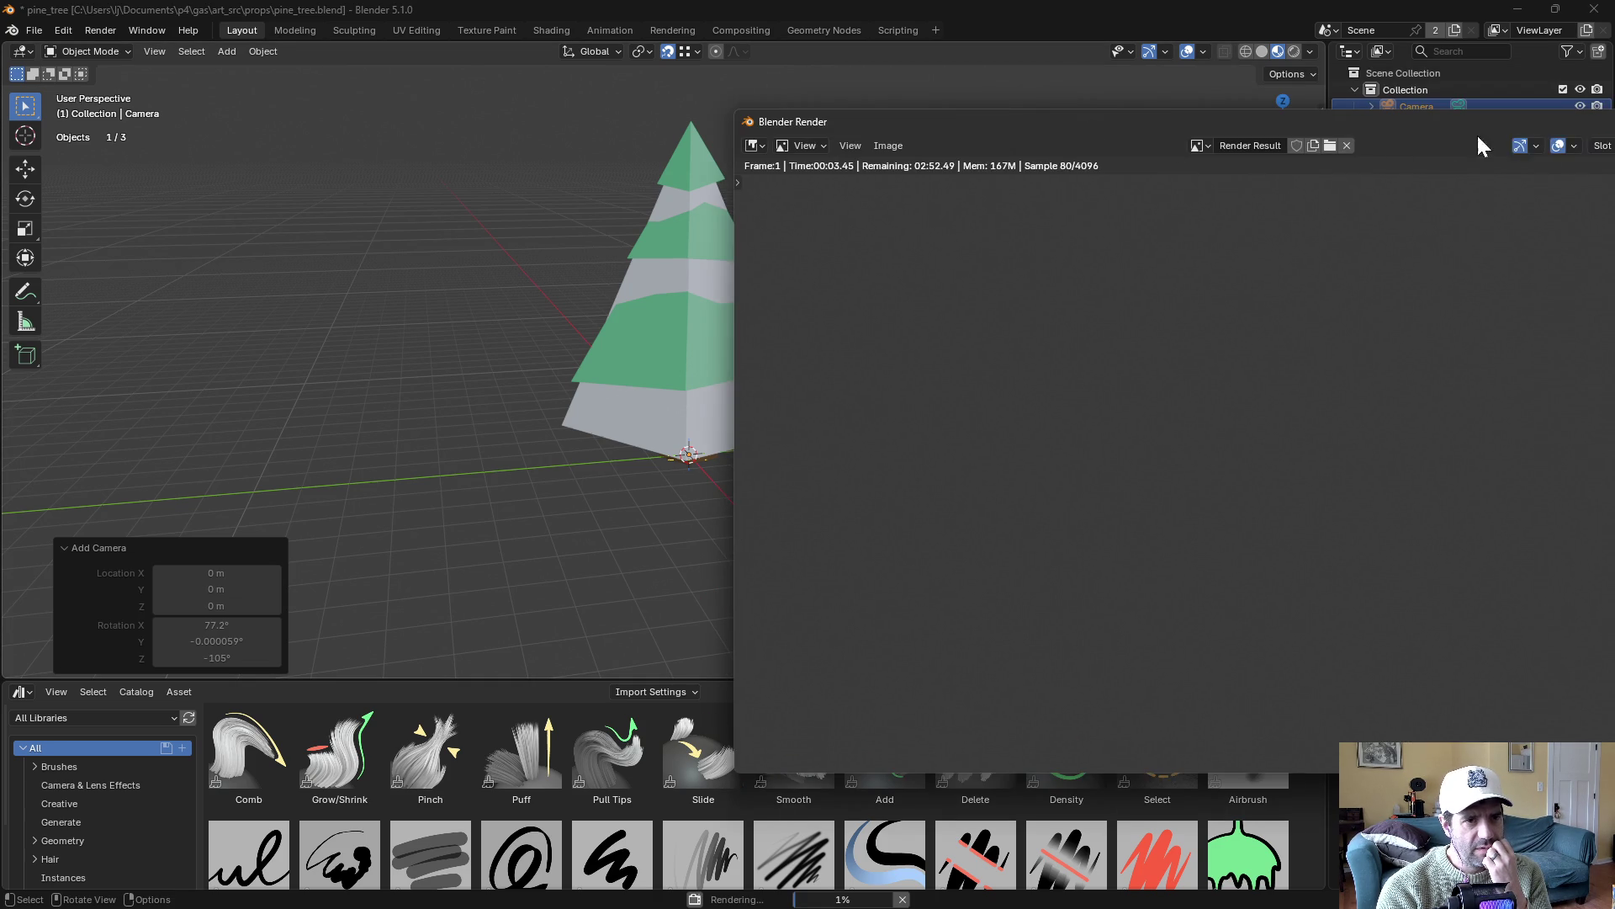
pyautogui.moveTo(1416, 126)
pyautogui.mouseDown()
pyautogui.moveTo(1274, 144)
pyautogui.moveTo(997, 144)
pyautogui.moveTo(951, 126)
pyautogui.mouseUp()
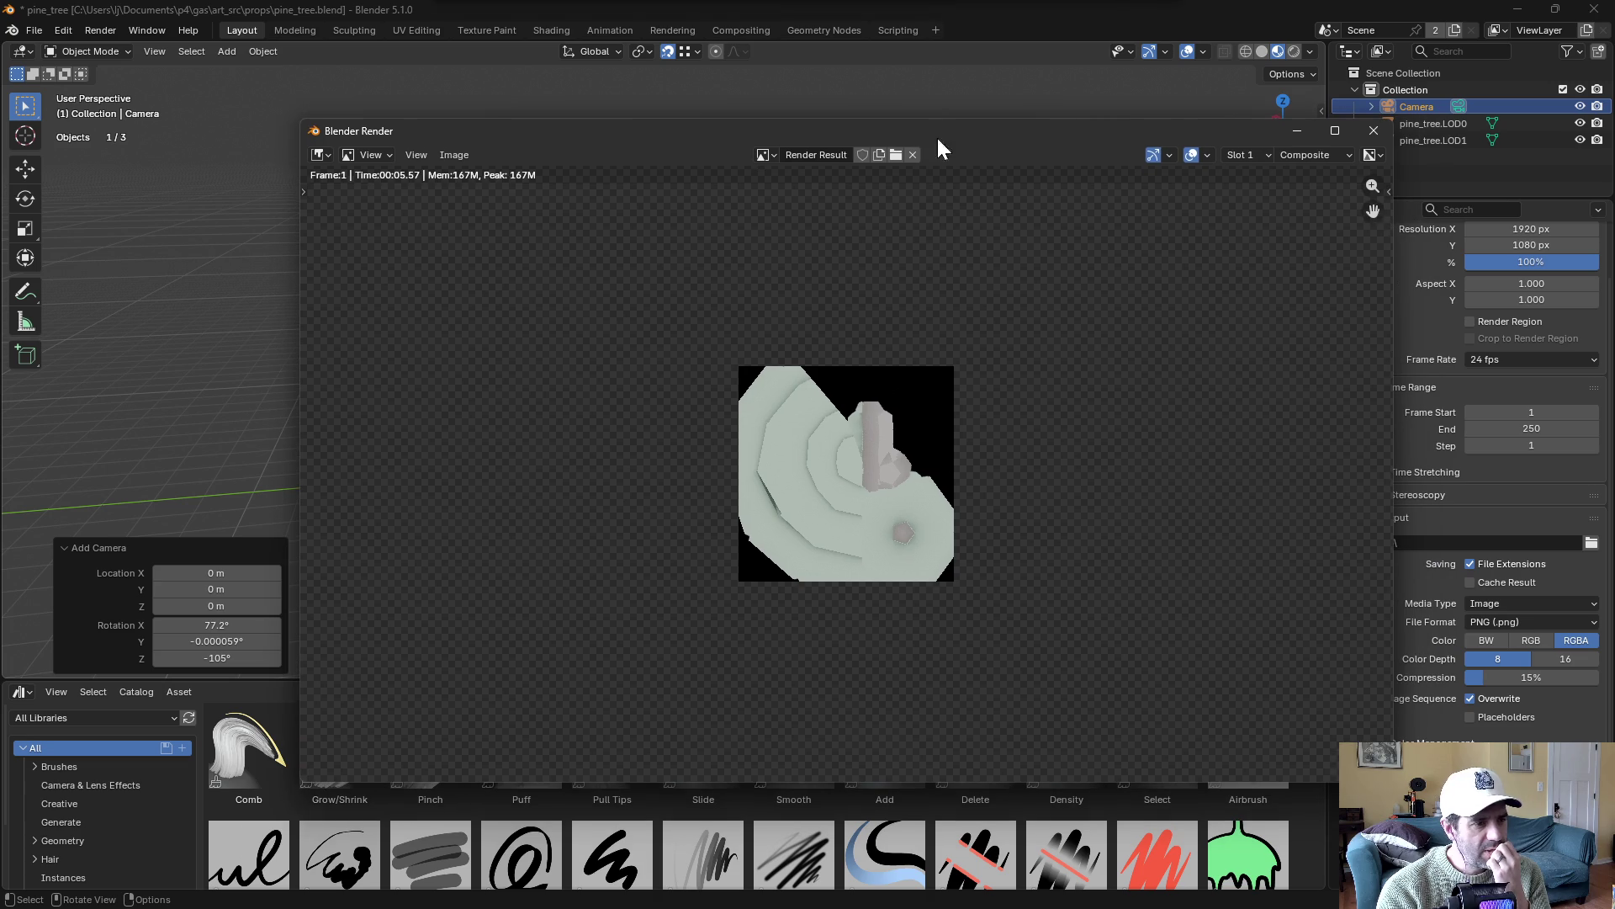
pyautogui.scroll(3, 812, 475)
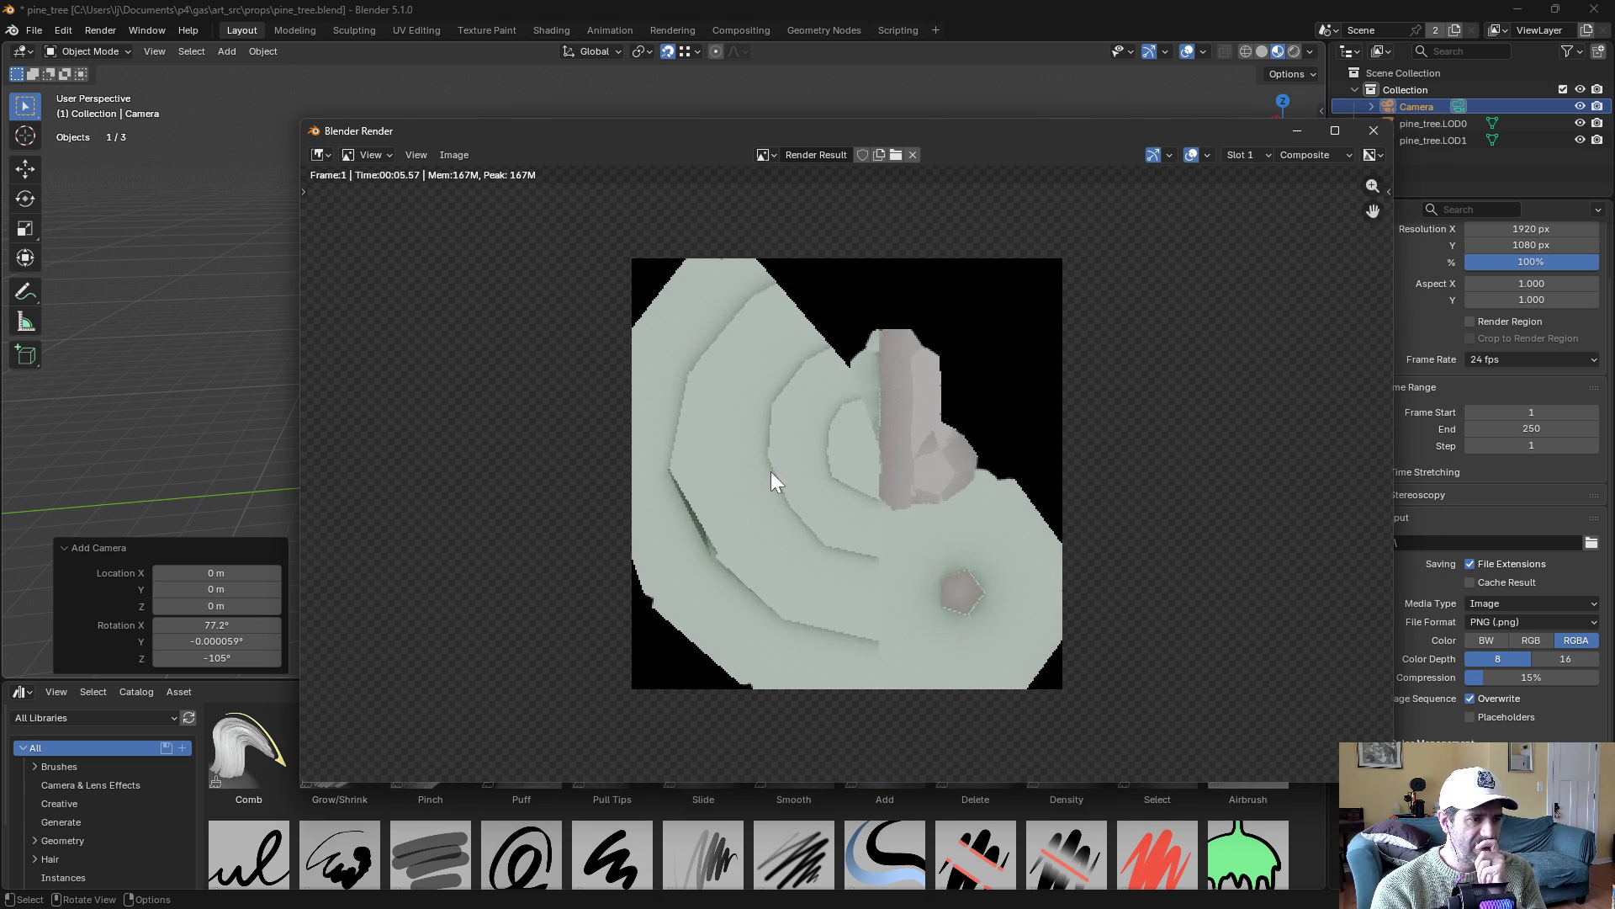
pyautogui.moveTo(747, 464)
pyautogui.mouseDown()
pyautogui.moveTo(723, 486)
pyautogui.moveTo(922, 402)
pyautogui.moveTo(959, 311)
pyautogui.mouseUp()
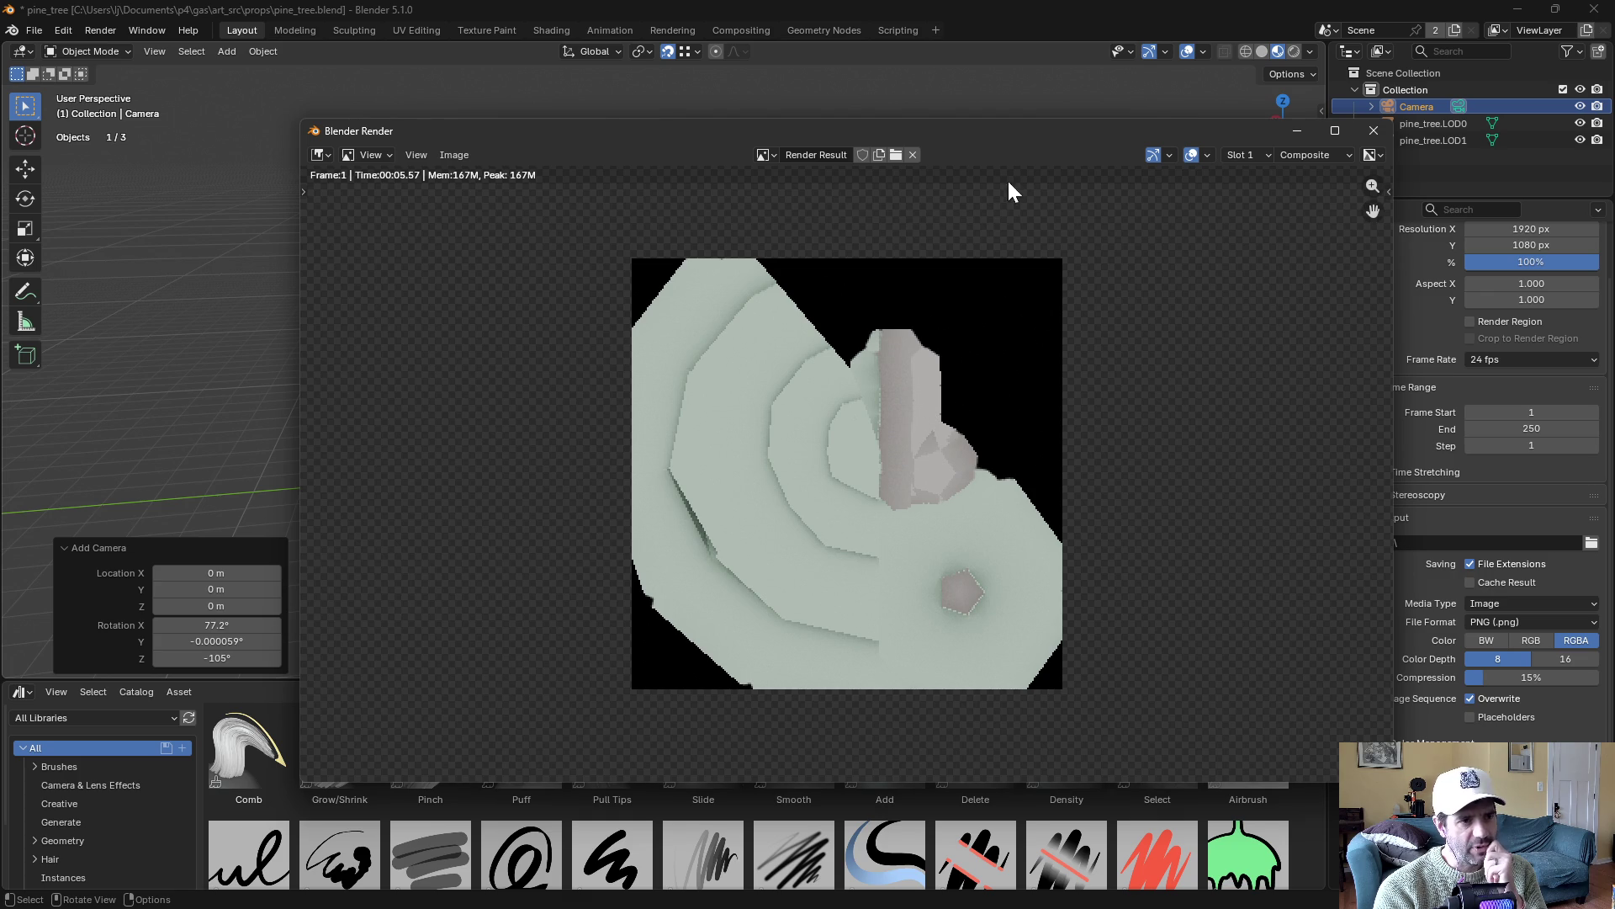
pyautogui.click(1380, 138)
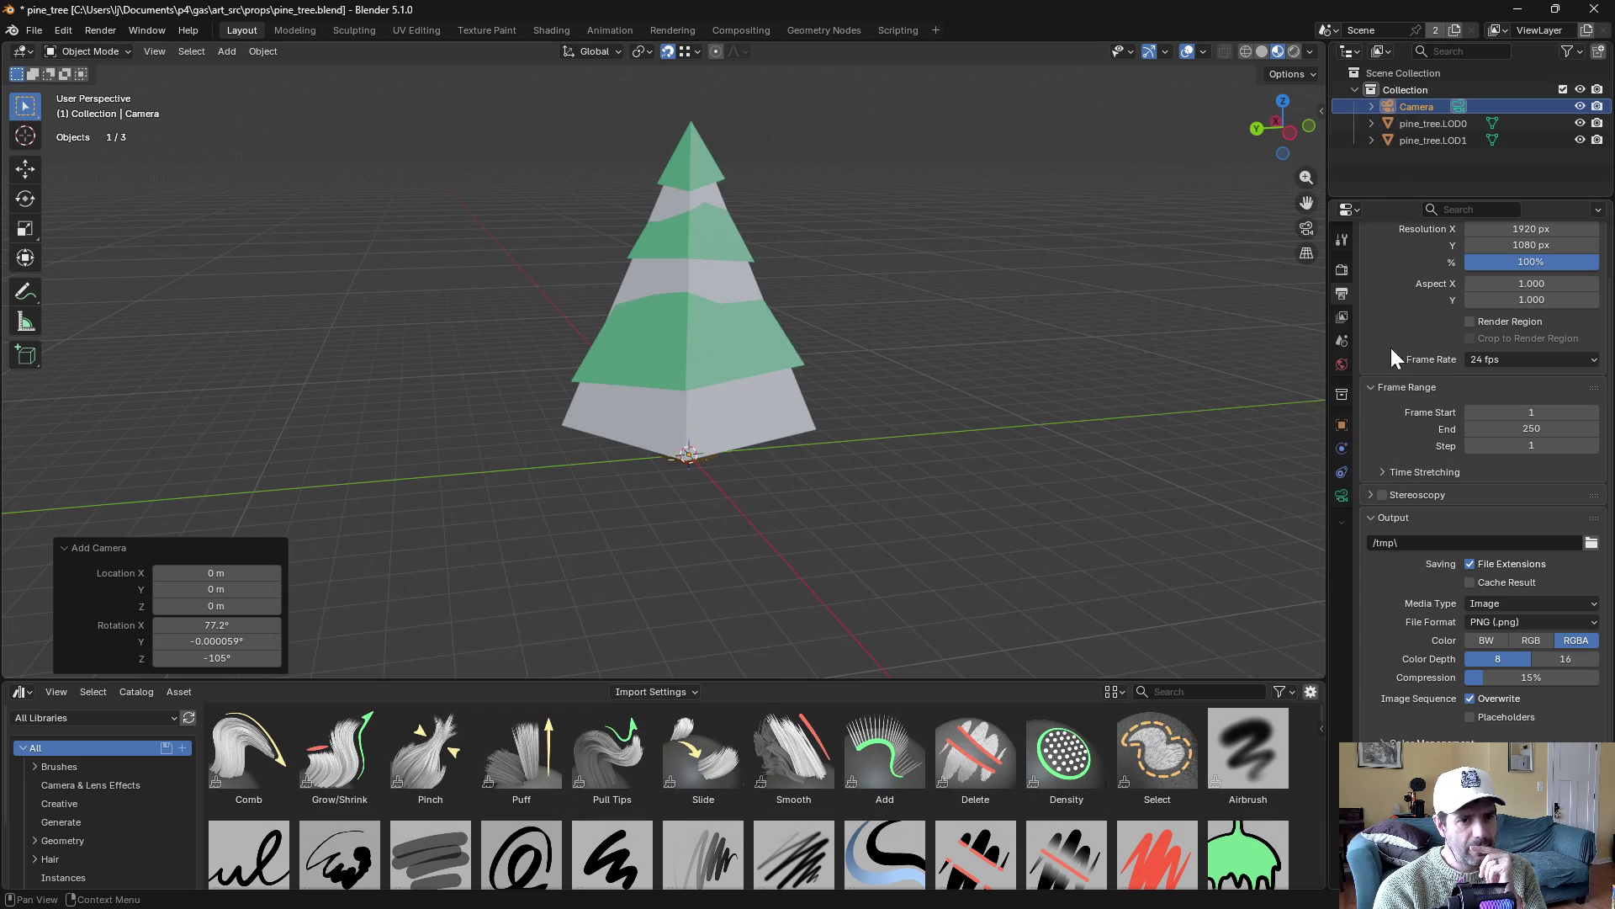
# Lower the Cycles render Max Samples to 16
pyautogui.click(1342, 269)
pyautogui.click(1527, 481)
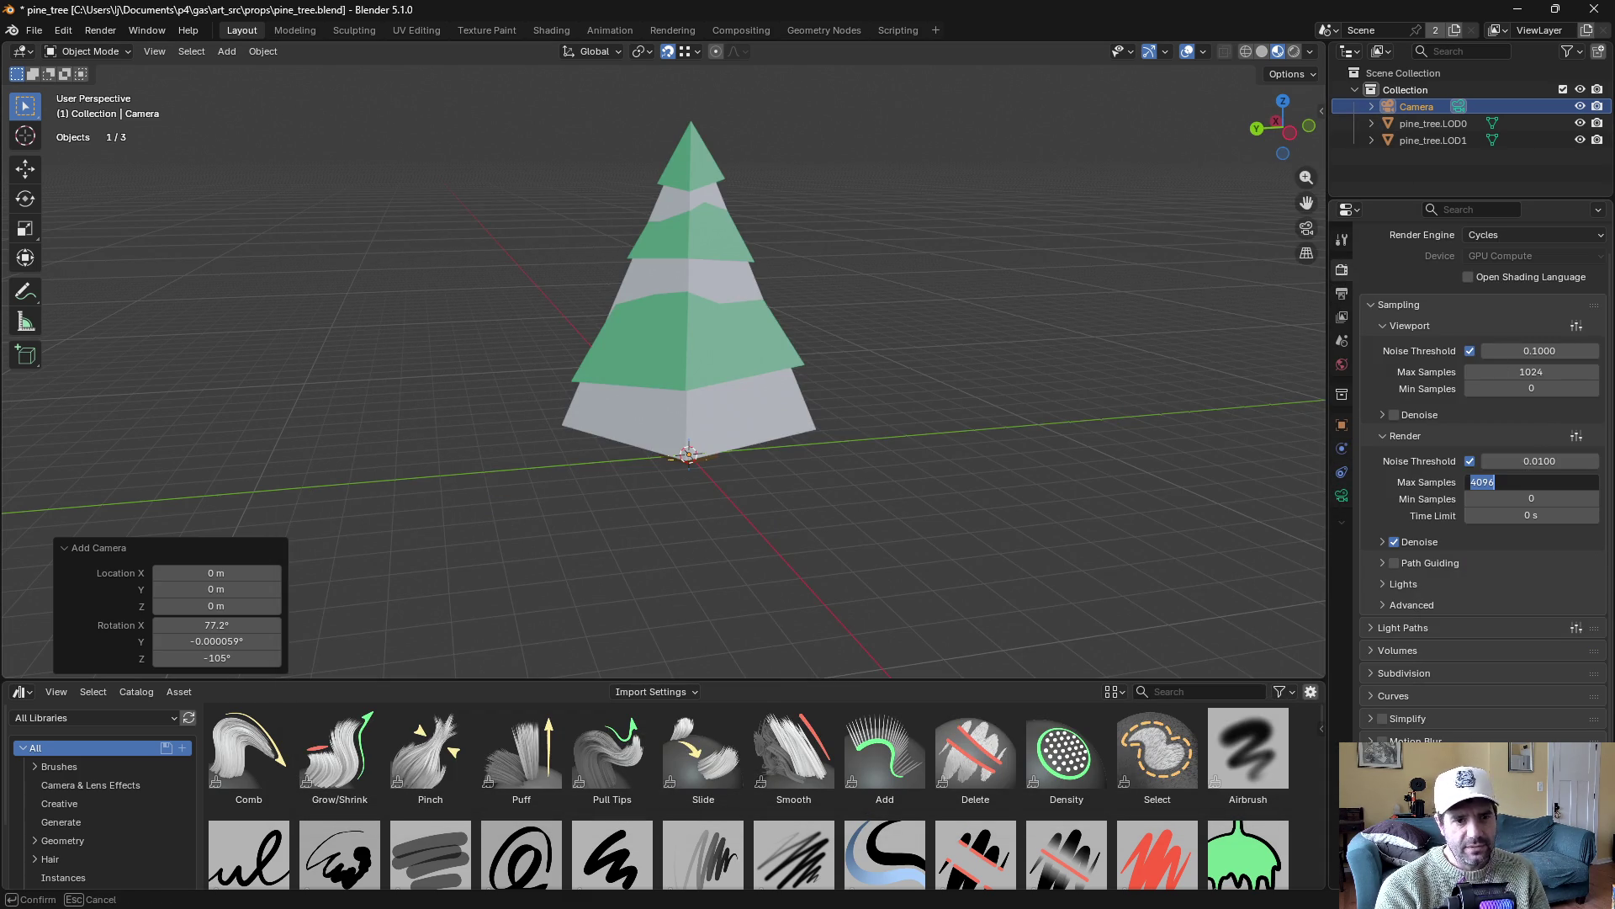
pyautogui.write('16')
pyautogui.press('Return')
pyautogui.scroll(1, 1442, 351)
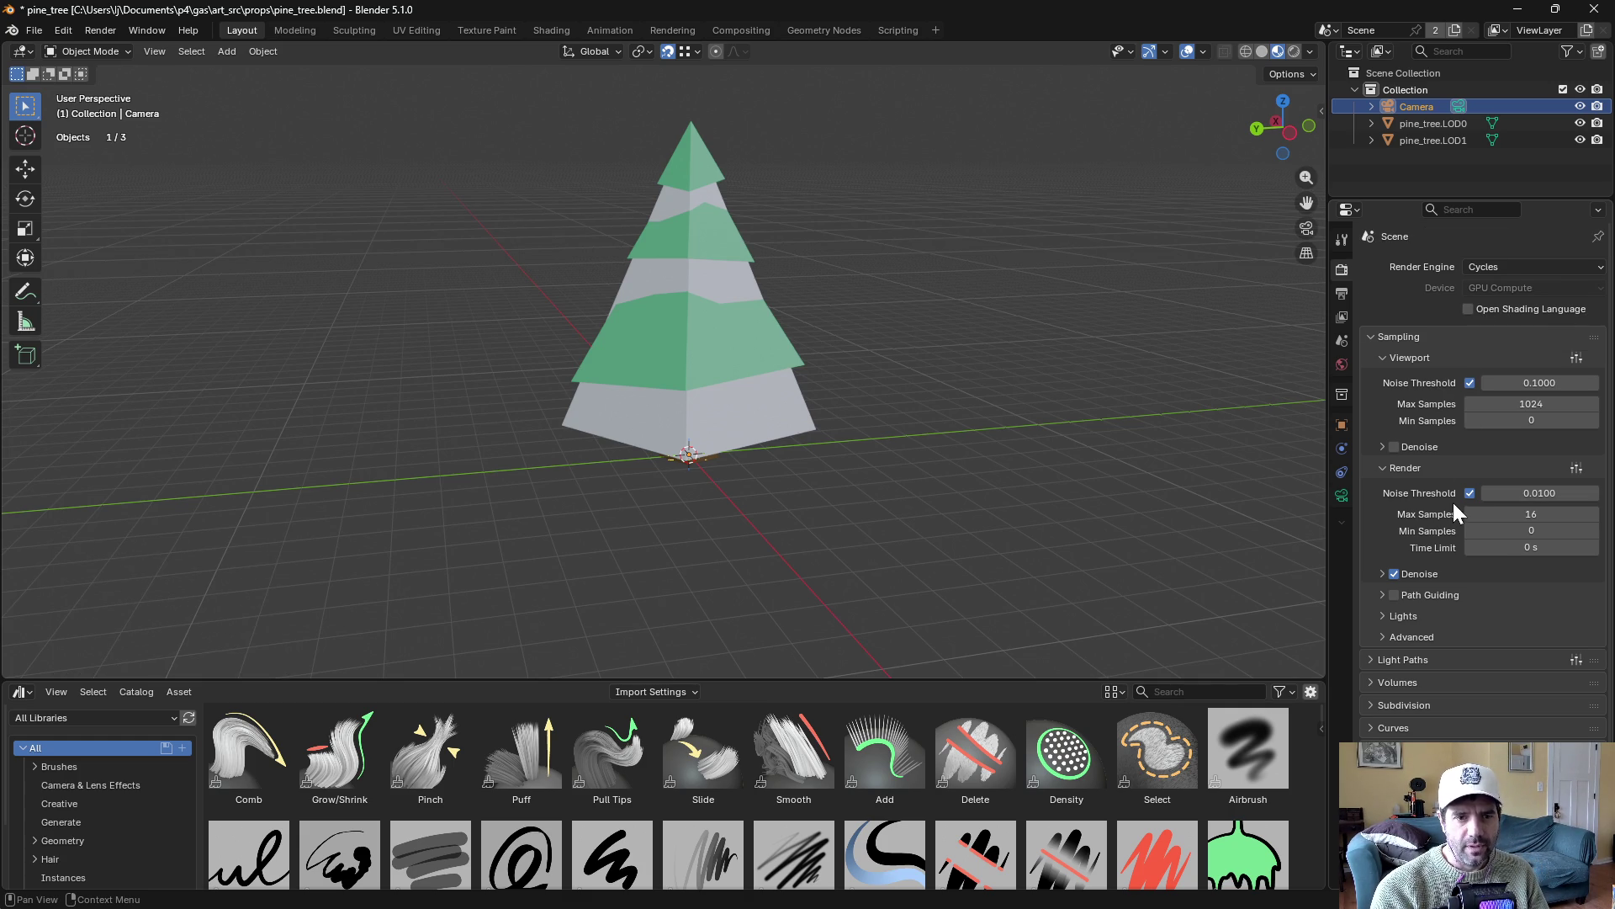
pyautogui.click(922, 219)
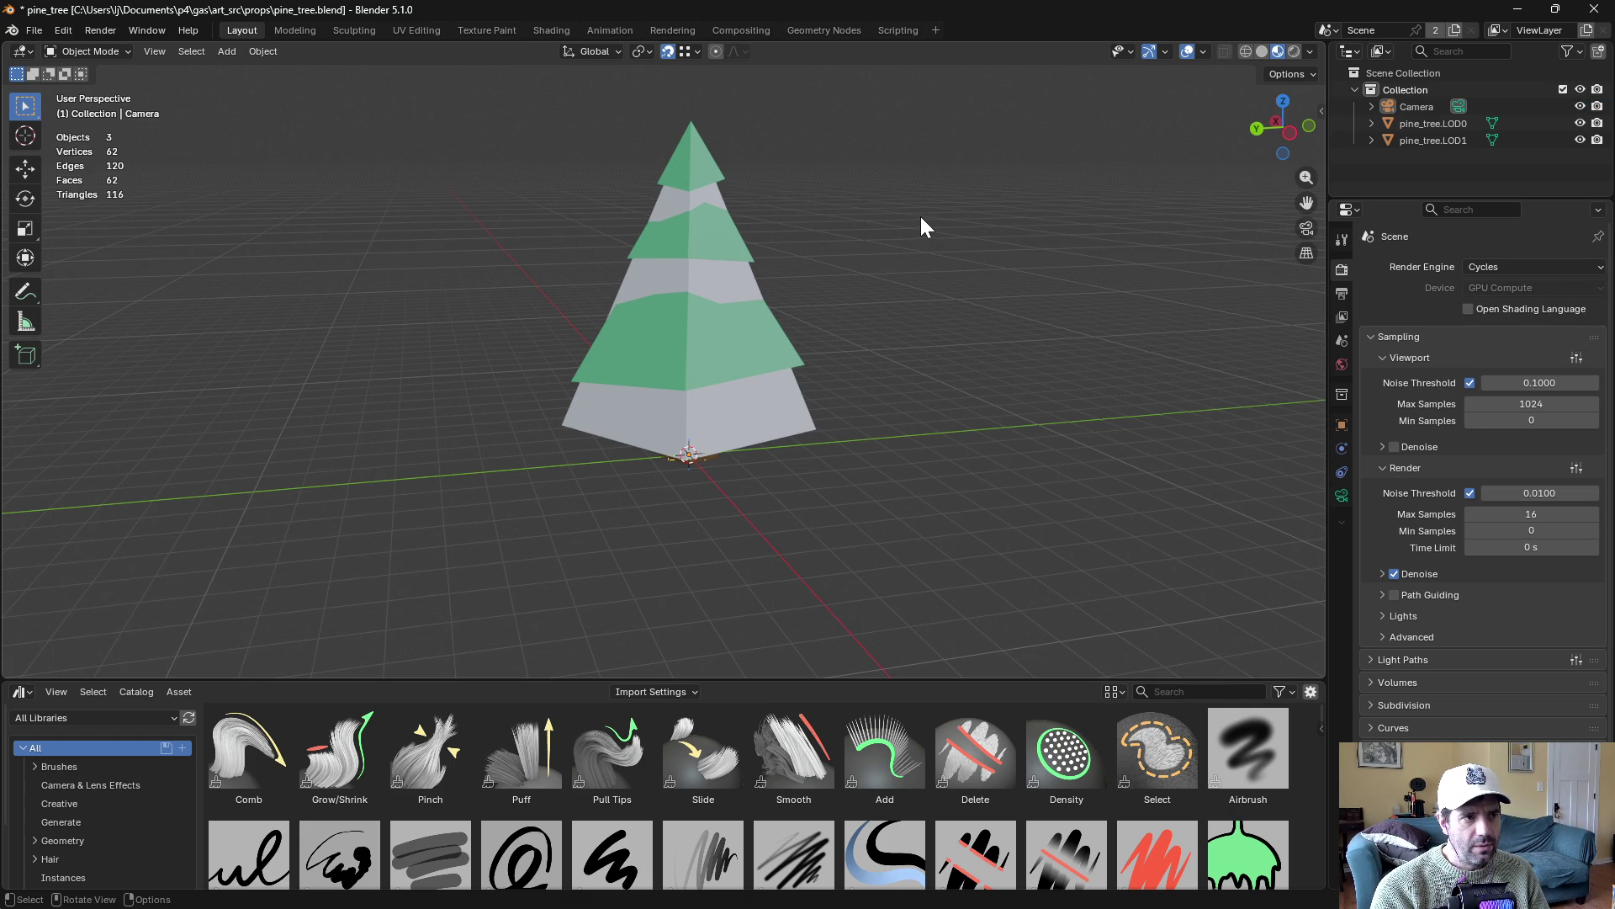
pyautogui.click(745, 30)
pyautogui.scroll(3, 672, 454)
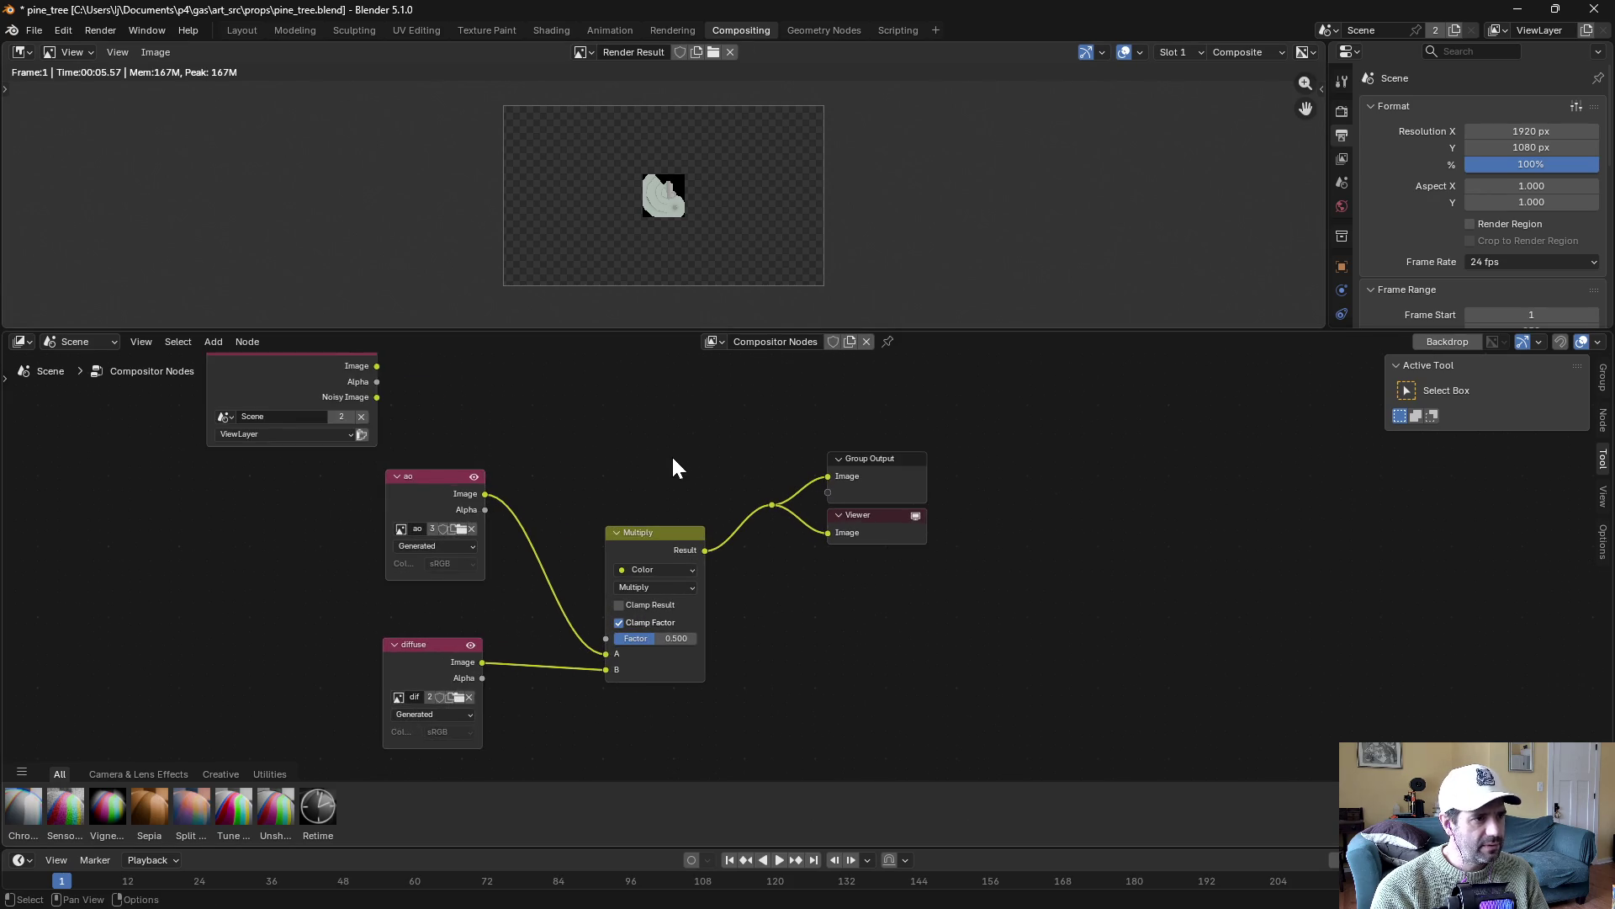
# Turn off Clamp Factor on the Multiply node
pyautogui.moveTo(663, 472); pyautogui.dragTo(735, 507)
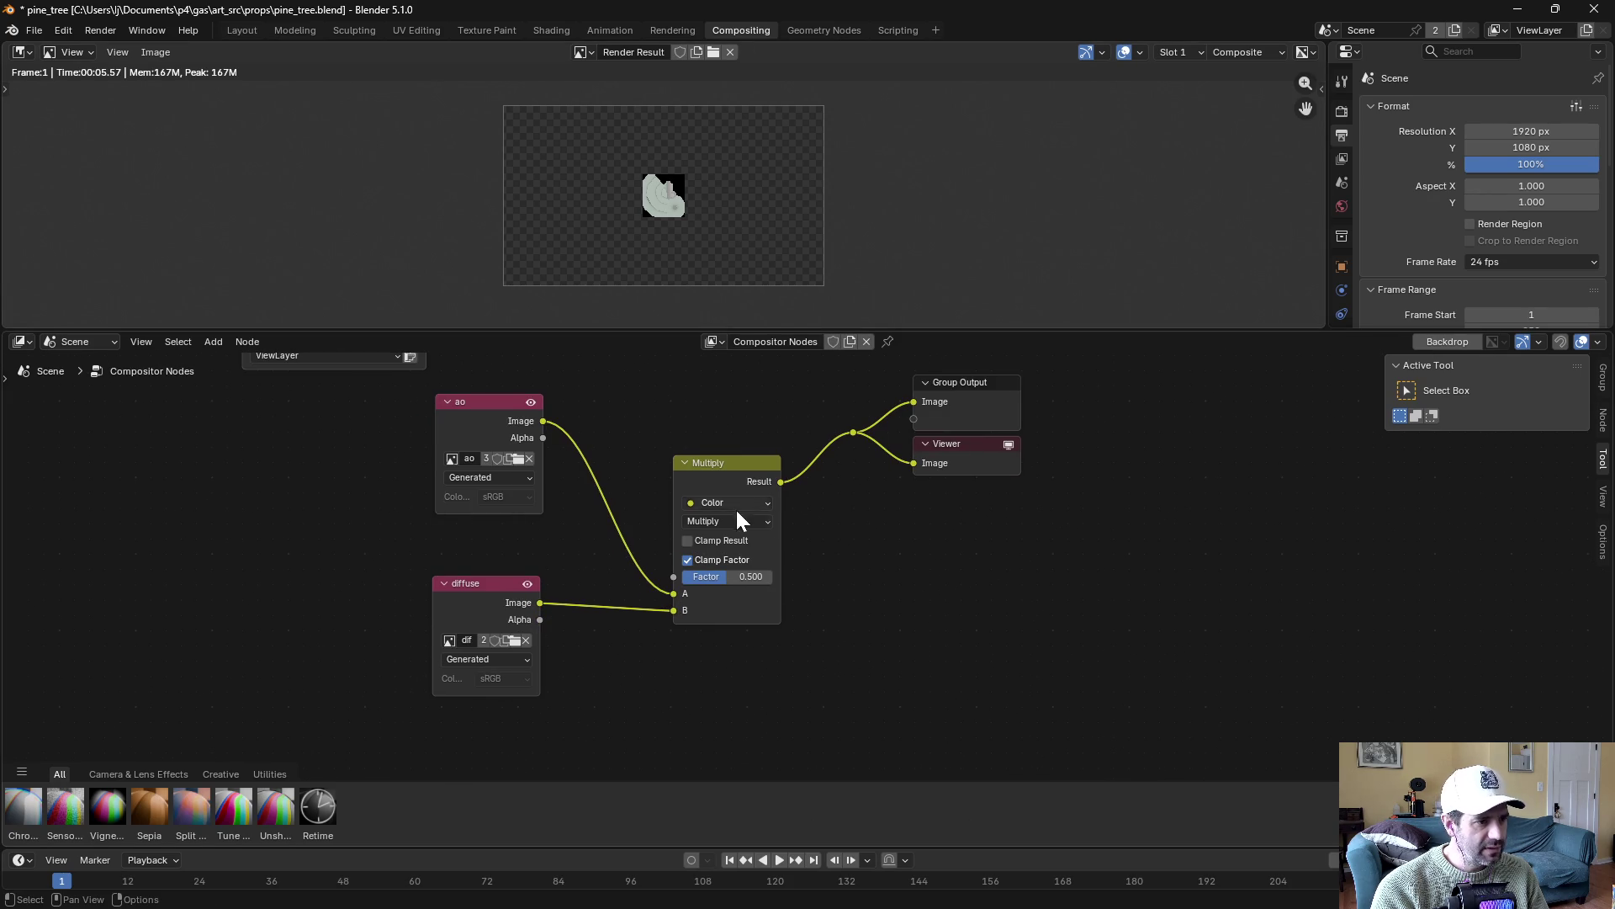
pyautogui.click(727, 558)
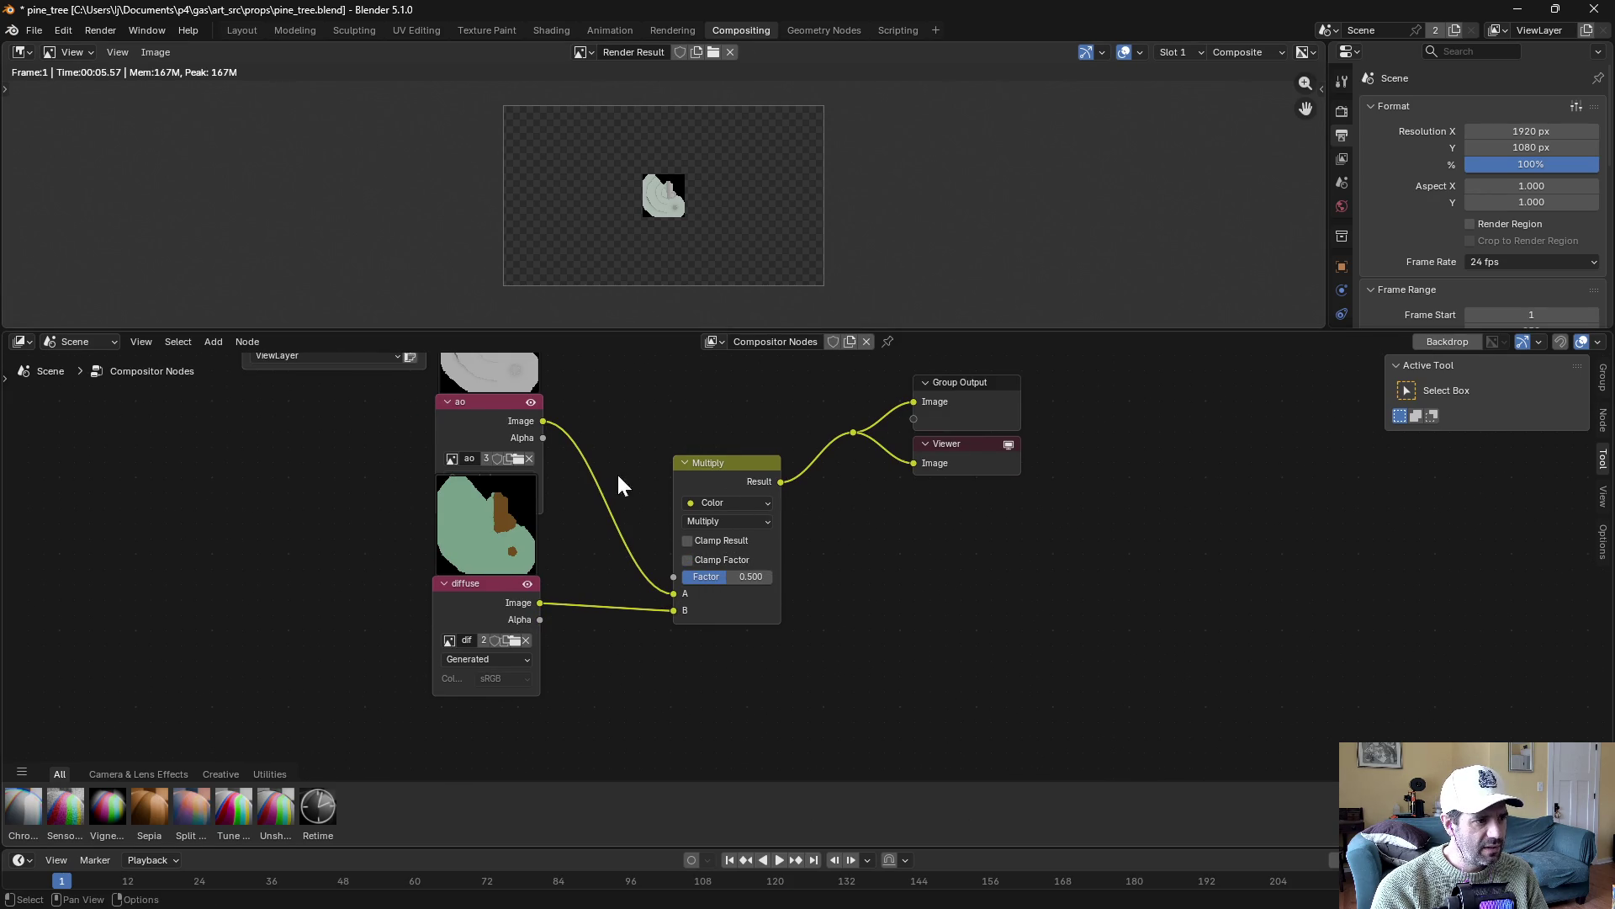
pyautogui.moveTo(618, 473); pyautogui.dragTo(638, 540)
pyautogui.moveTo(508, 634); pyautogui.dragTo(360, 630)
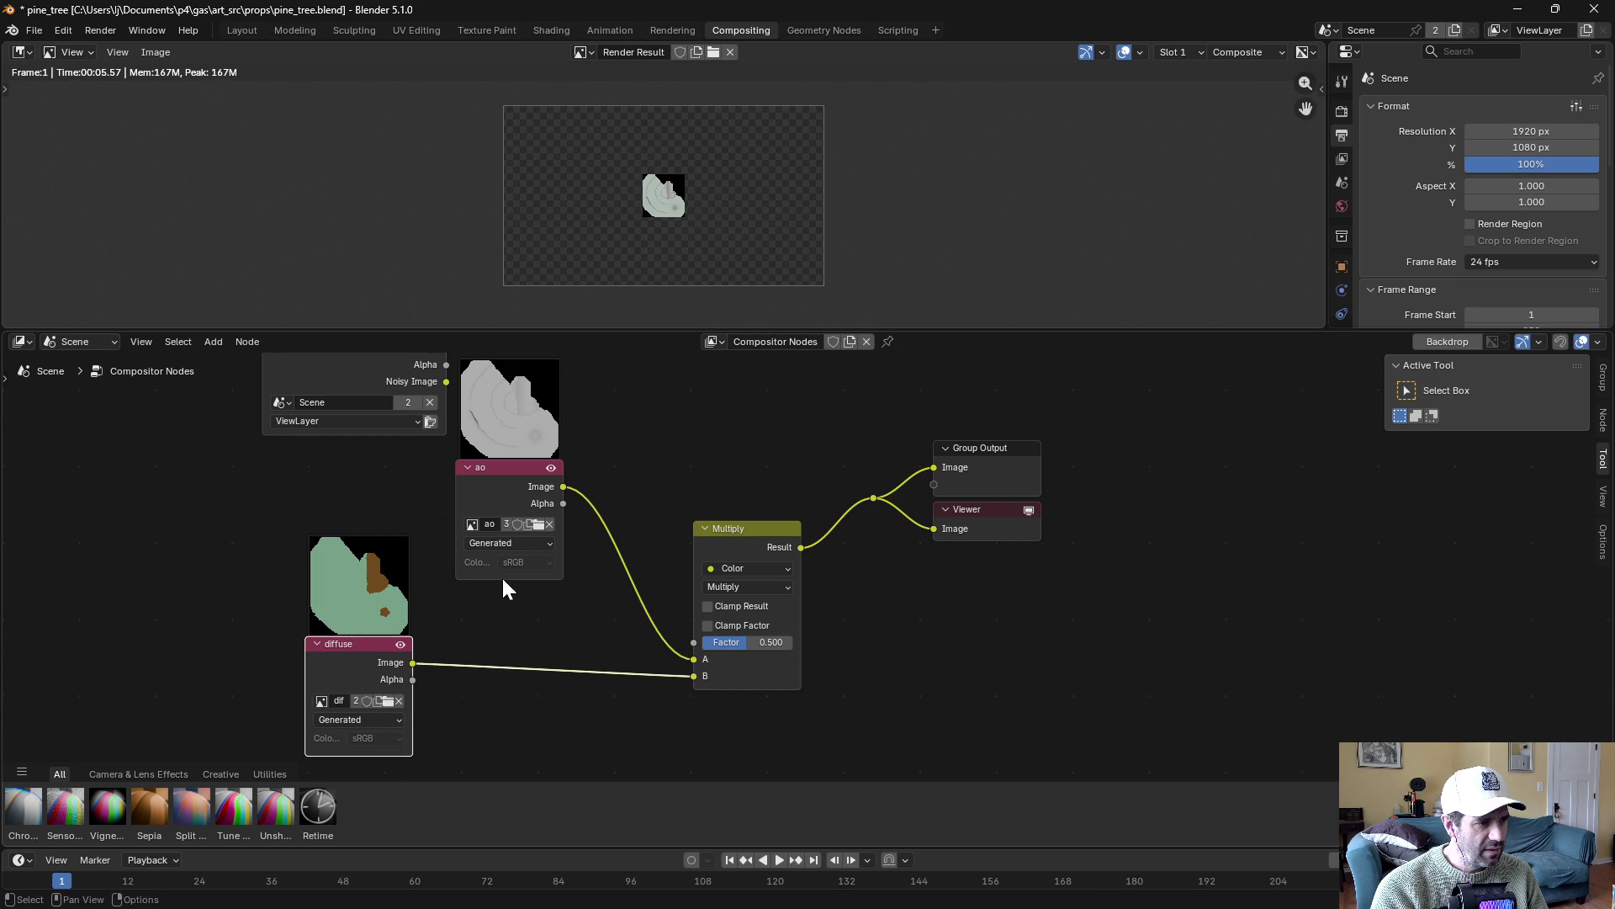
# Set both the ao and diffuse Image nodes' source to Single Image
pyautogui.click(518, 543)
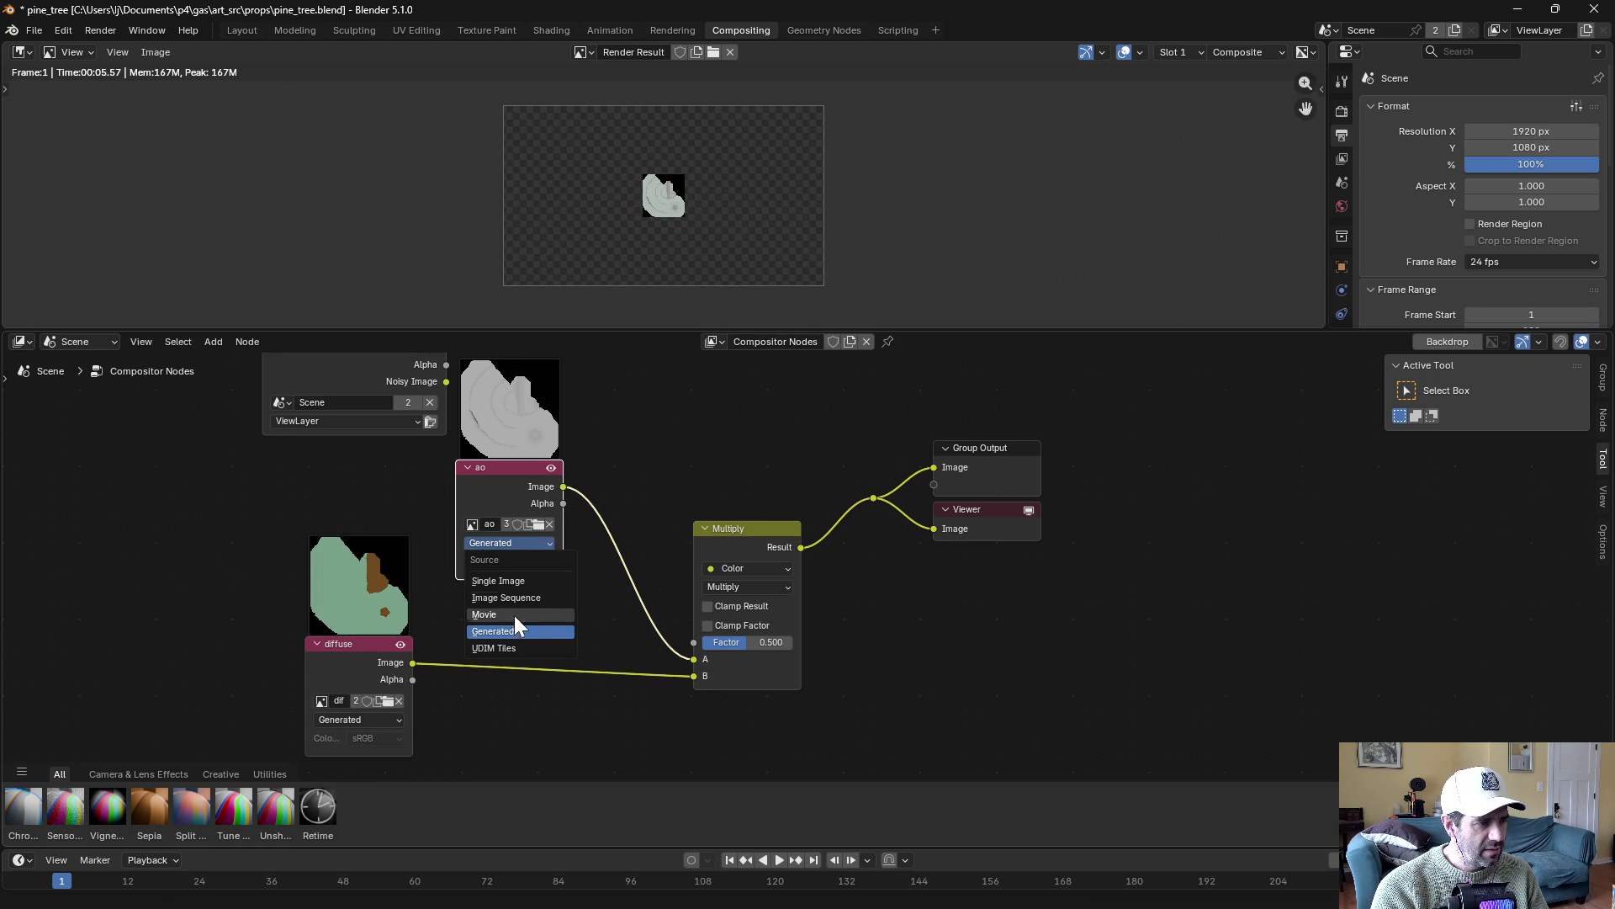
pyautogui.click(540, 580)
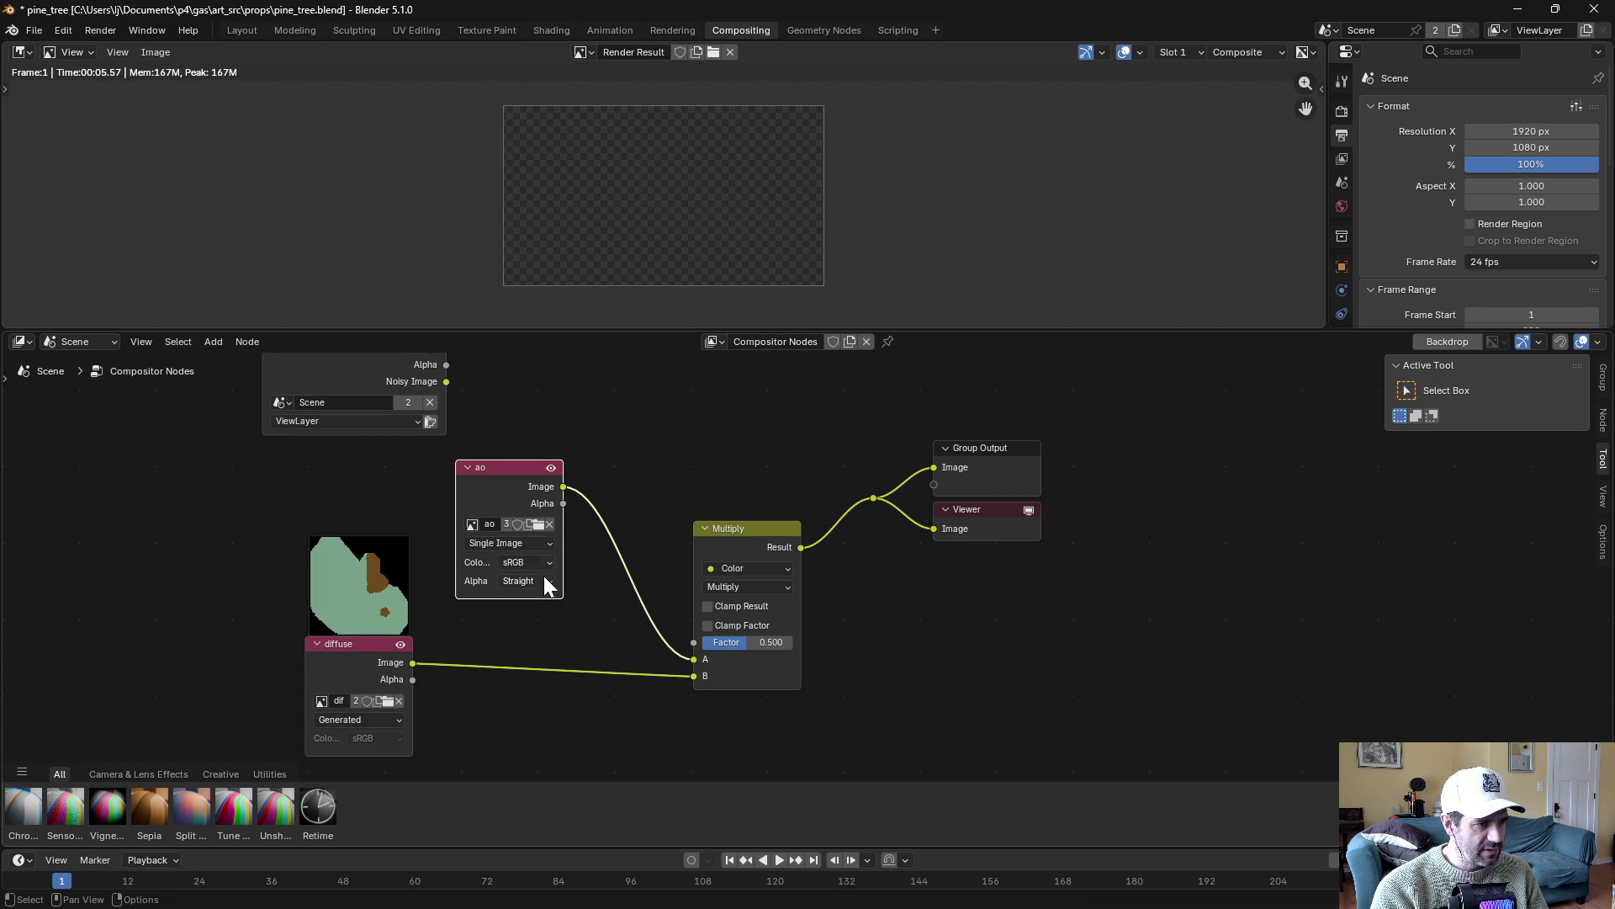
pyautogui.click(379, 719)
pyautogui.click(380, 756)
pyautogui.moveTo(375, 679); pyautogui.dragTo(528, 659)
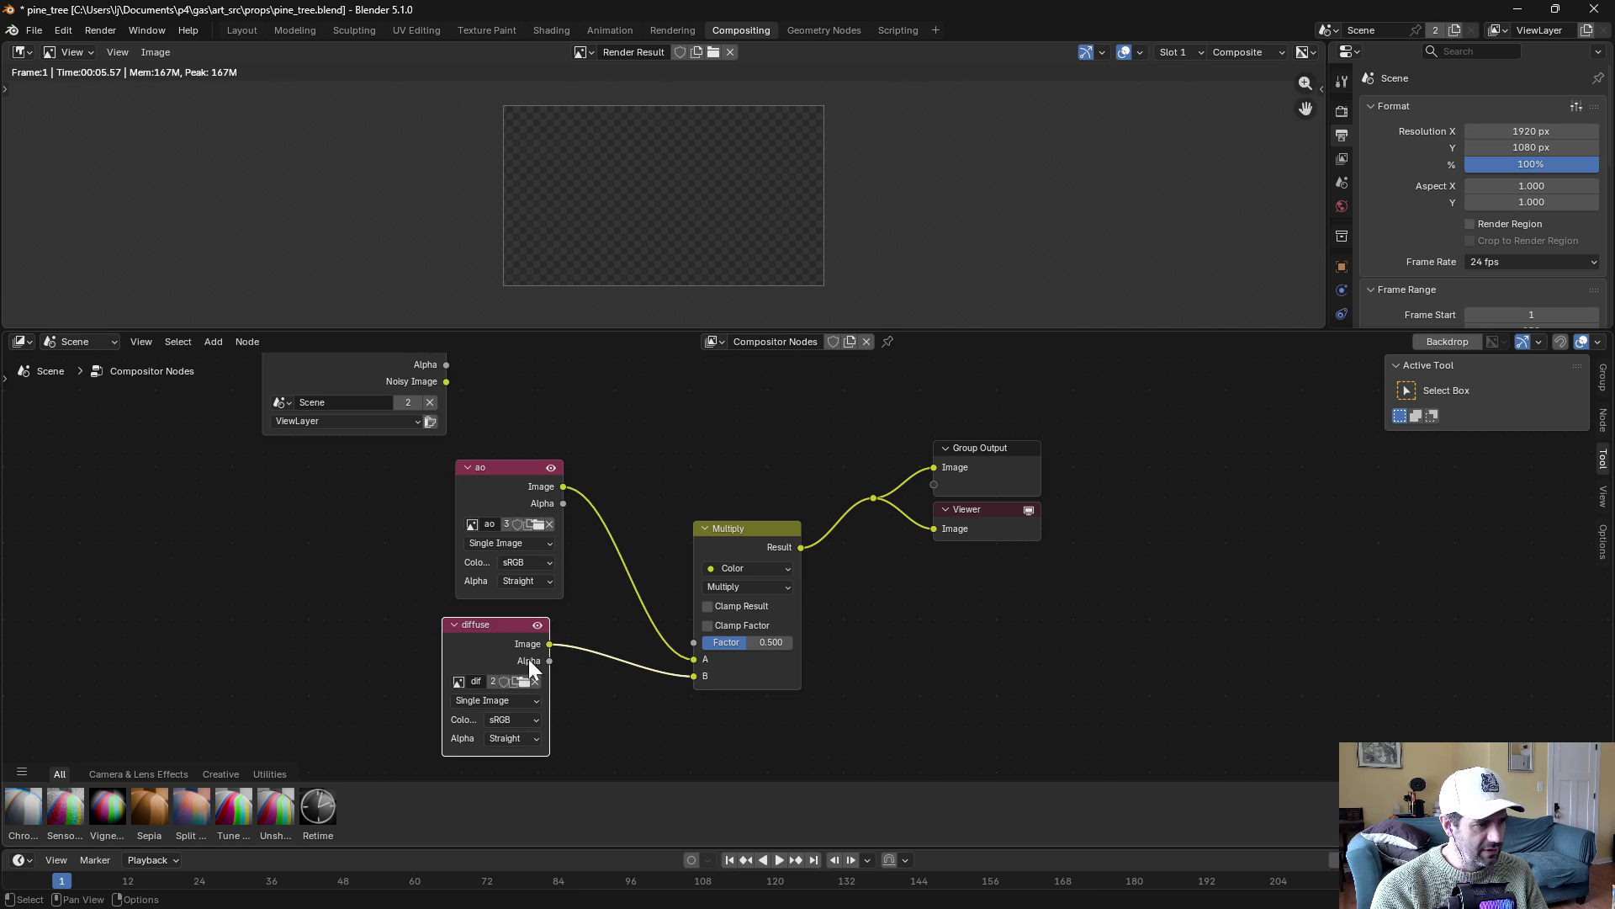
# Set the ao image's colour space to Non-Color and re-render with F12
pyautogui.click(526, 562)
pyautogui.click(680, 661)
pyautogui.click(721, 428)
pyautogui.press('F12')
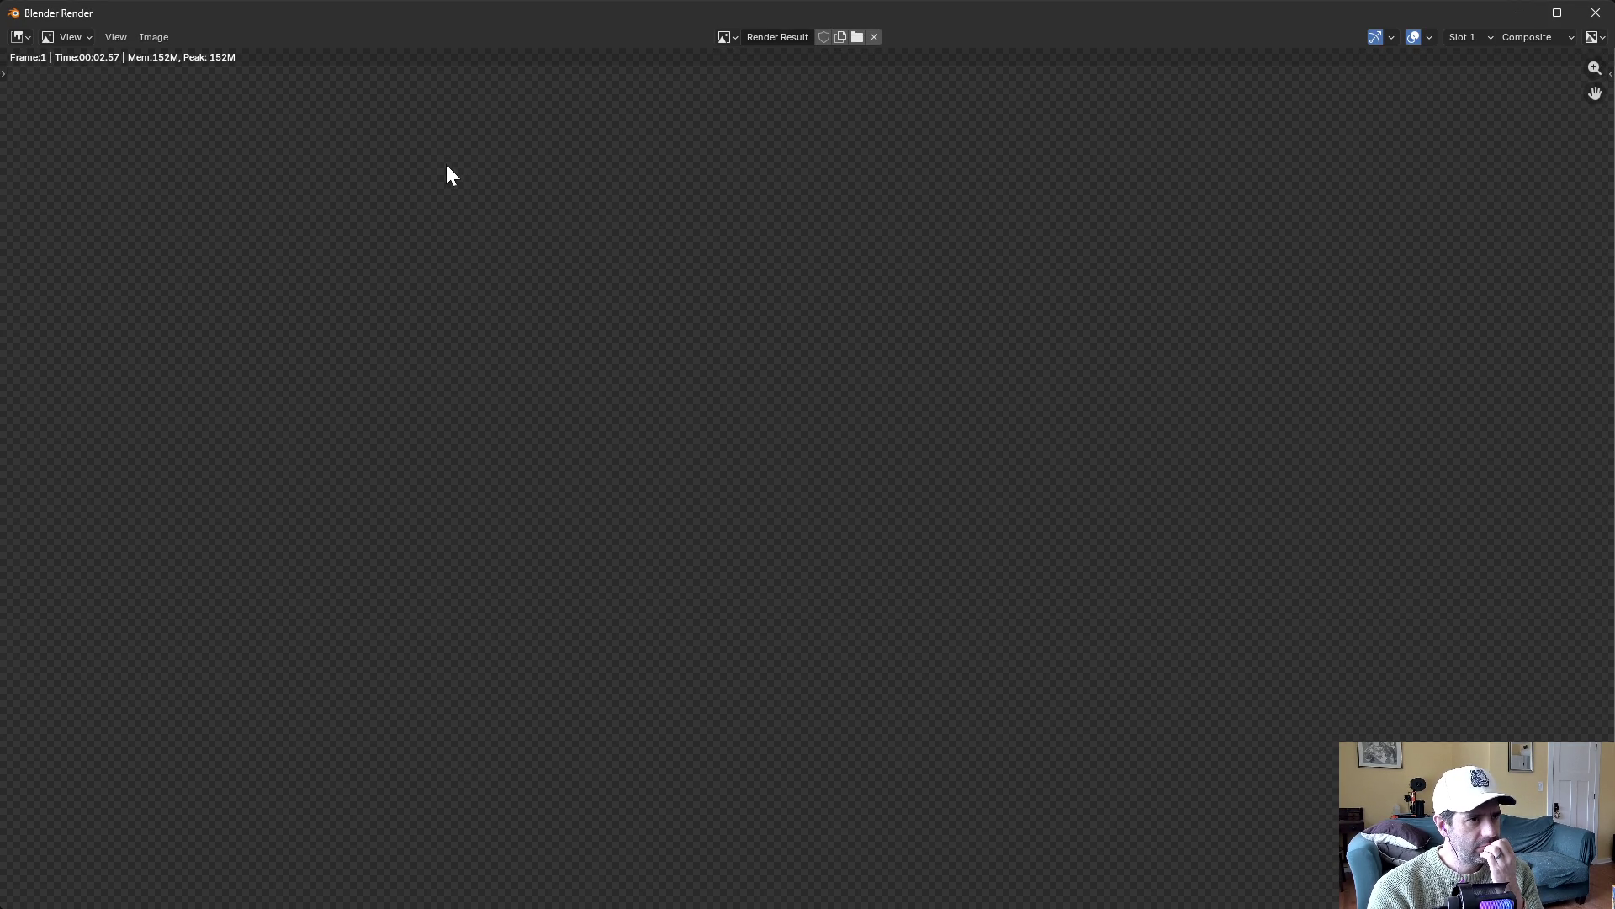
# Shrink the floating Blender Render window, move it aside, and close it
pyautogui.press('super+Down')
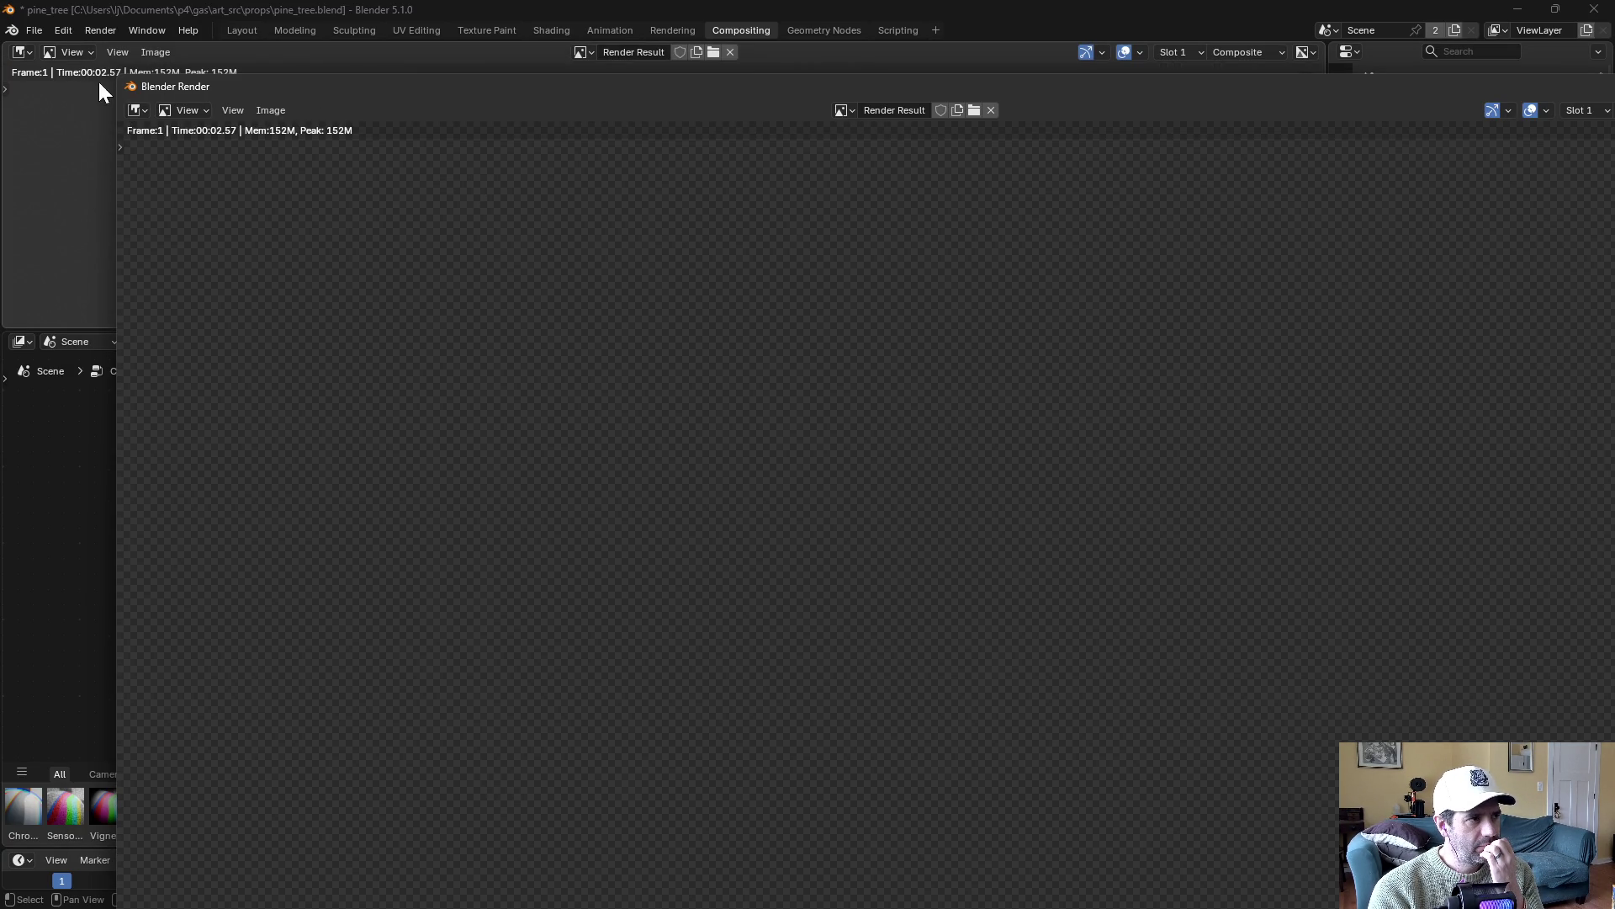
pyautogui.moveTo(117, 80)
pyautogui.mouseDown()
pyautogui.moveTo(350, 317)
pyautogui.moveTo(648, 442)
pyautogui.mouseUp()
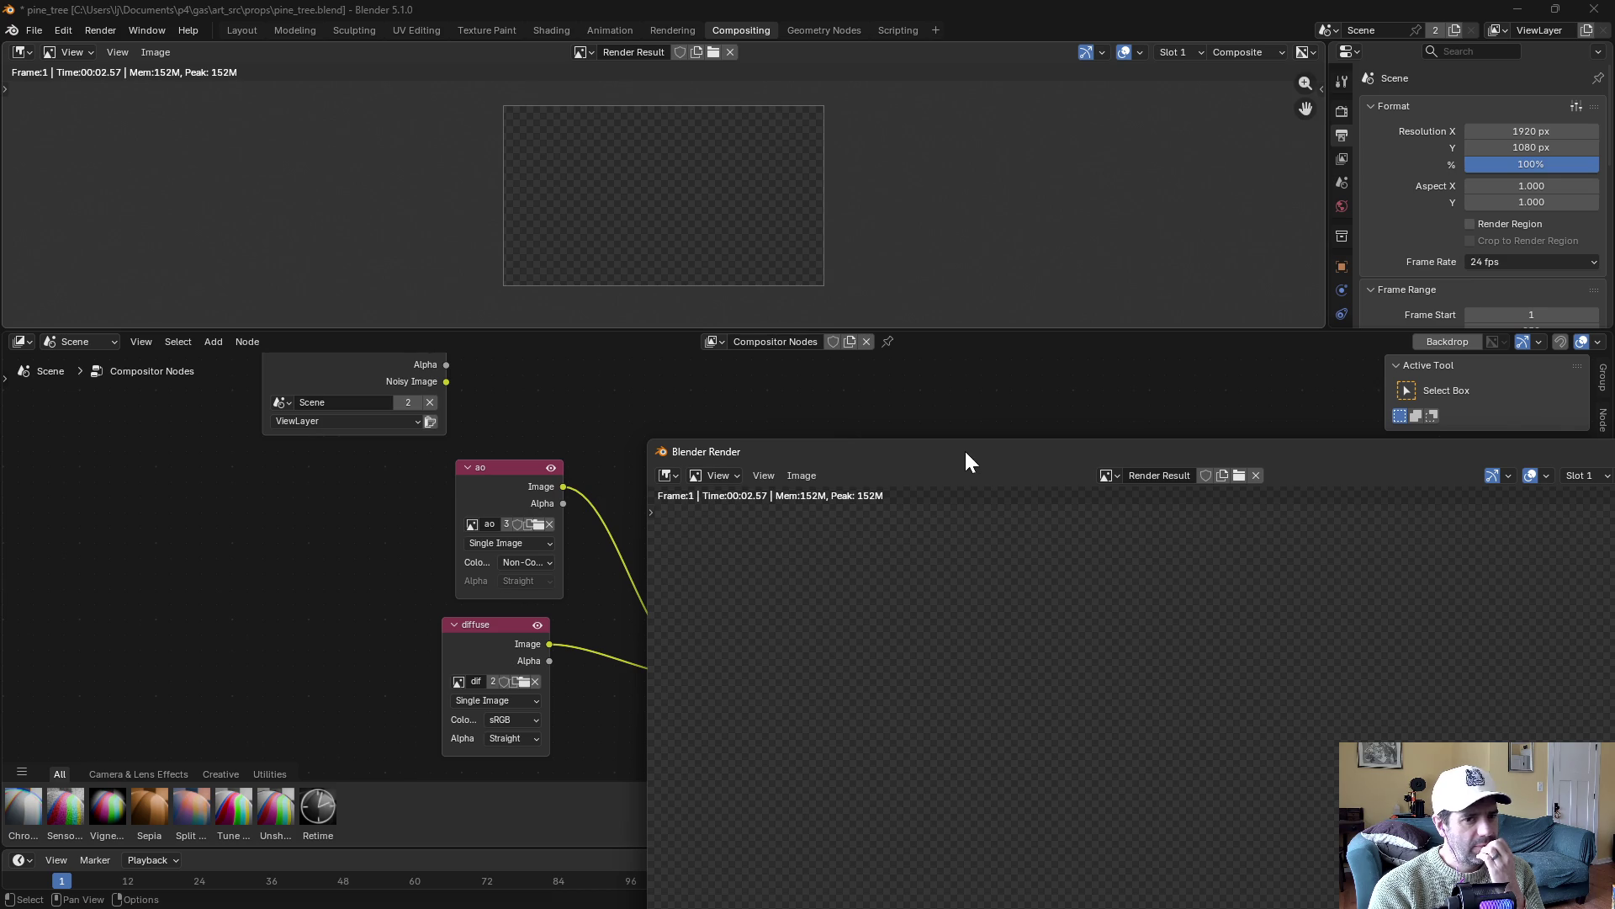
pyautogui.moveTo(962, 454)
pyautogui.mouseDown()
pyautogui.moveTo(760, 355)
pyautogui.moveTo(617, 172)
pyautogui.moveTo(611, 198)
pyautogui.mouseUp()
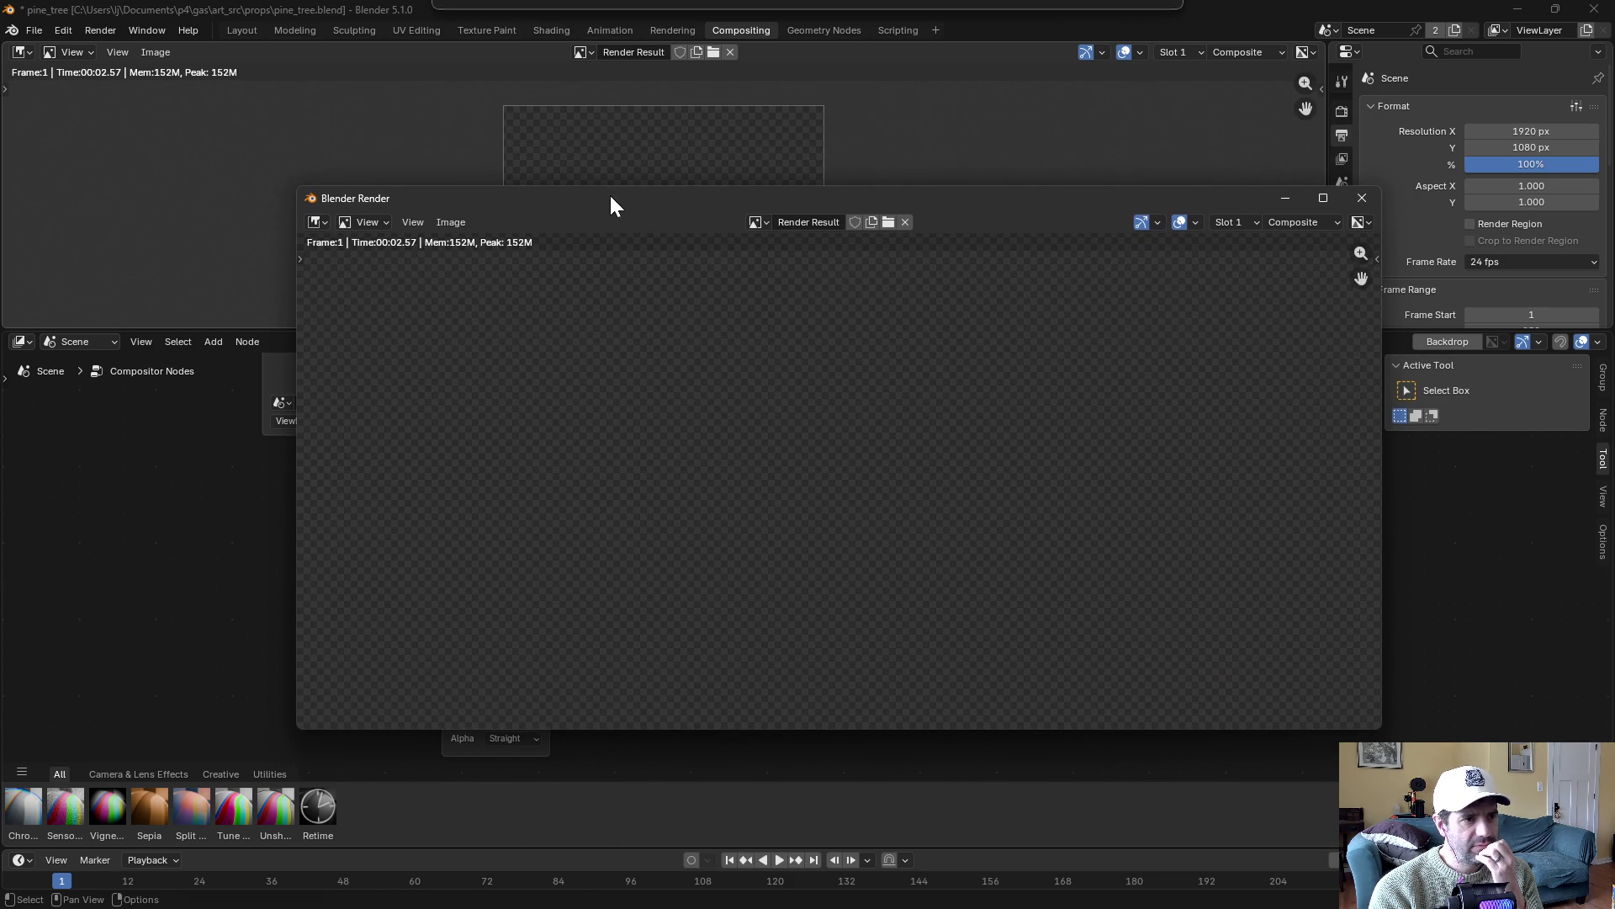
pyautogui.click(1363, 202)
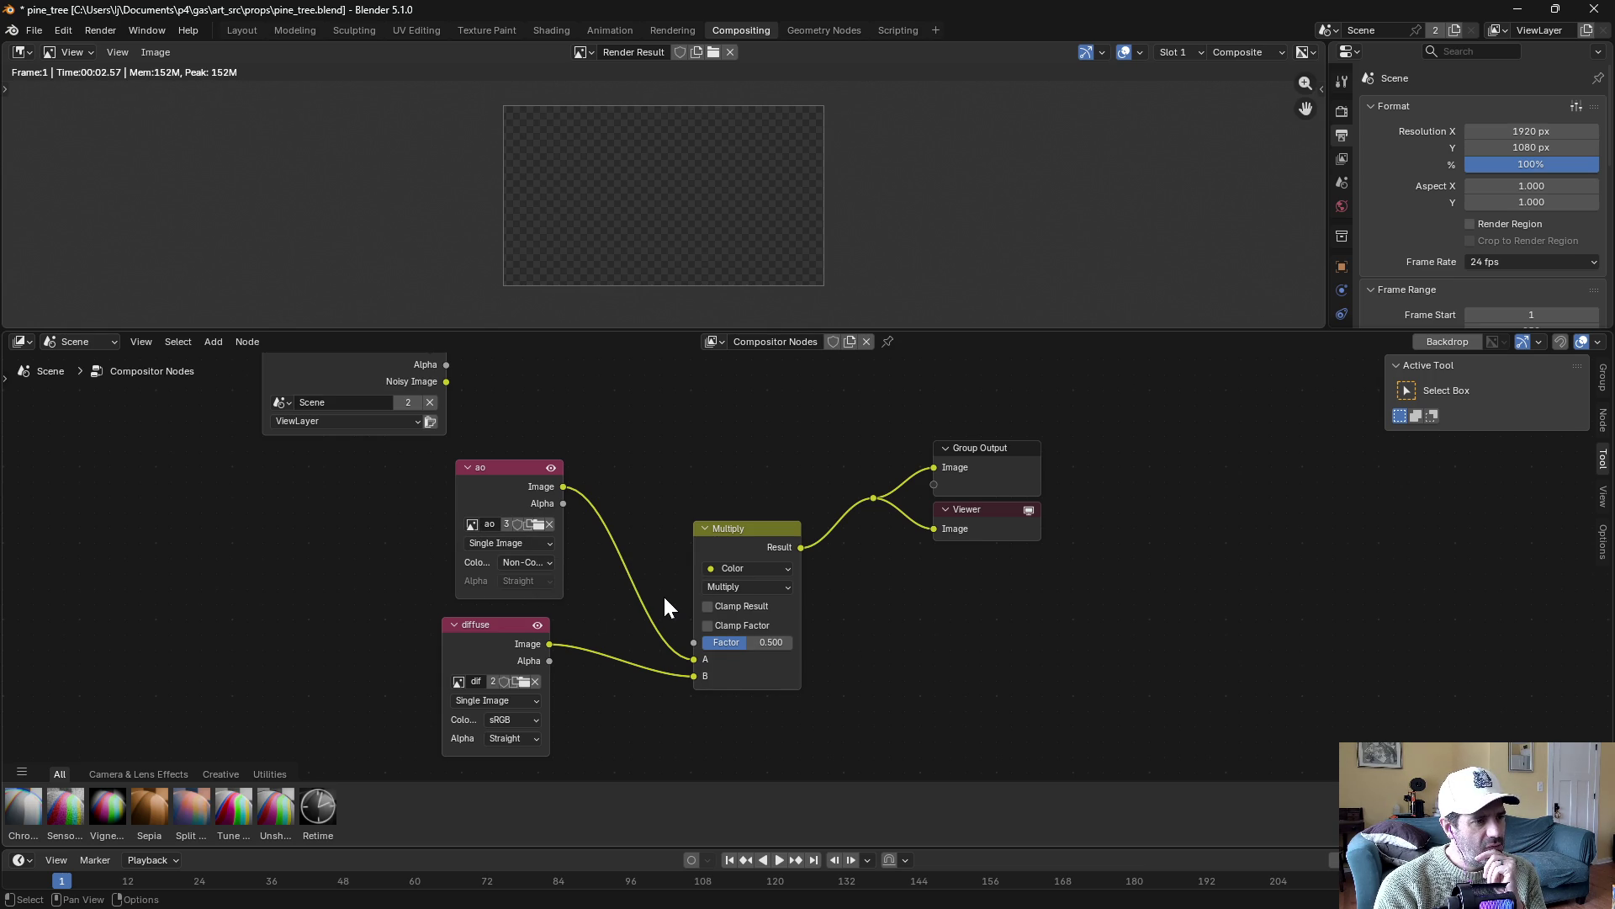
# Display the Viewer Node output in the image editor with Multiply selected
pyautogui.click(749, 533)
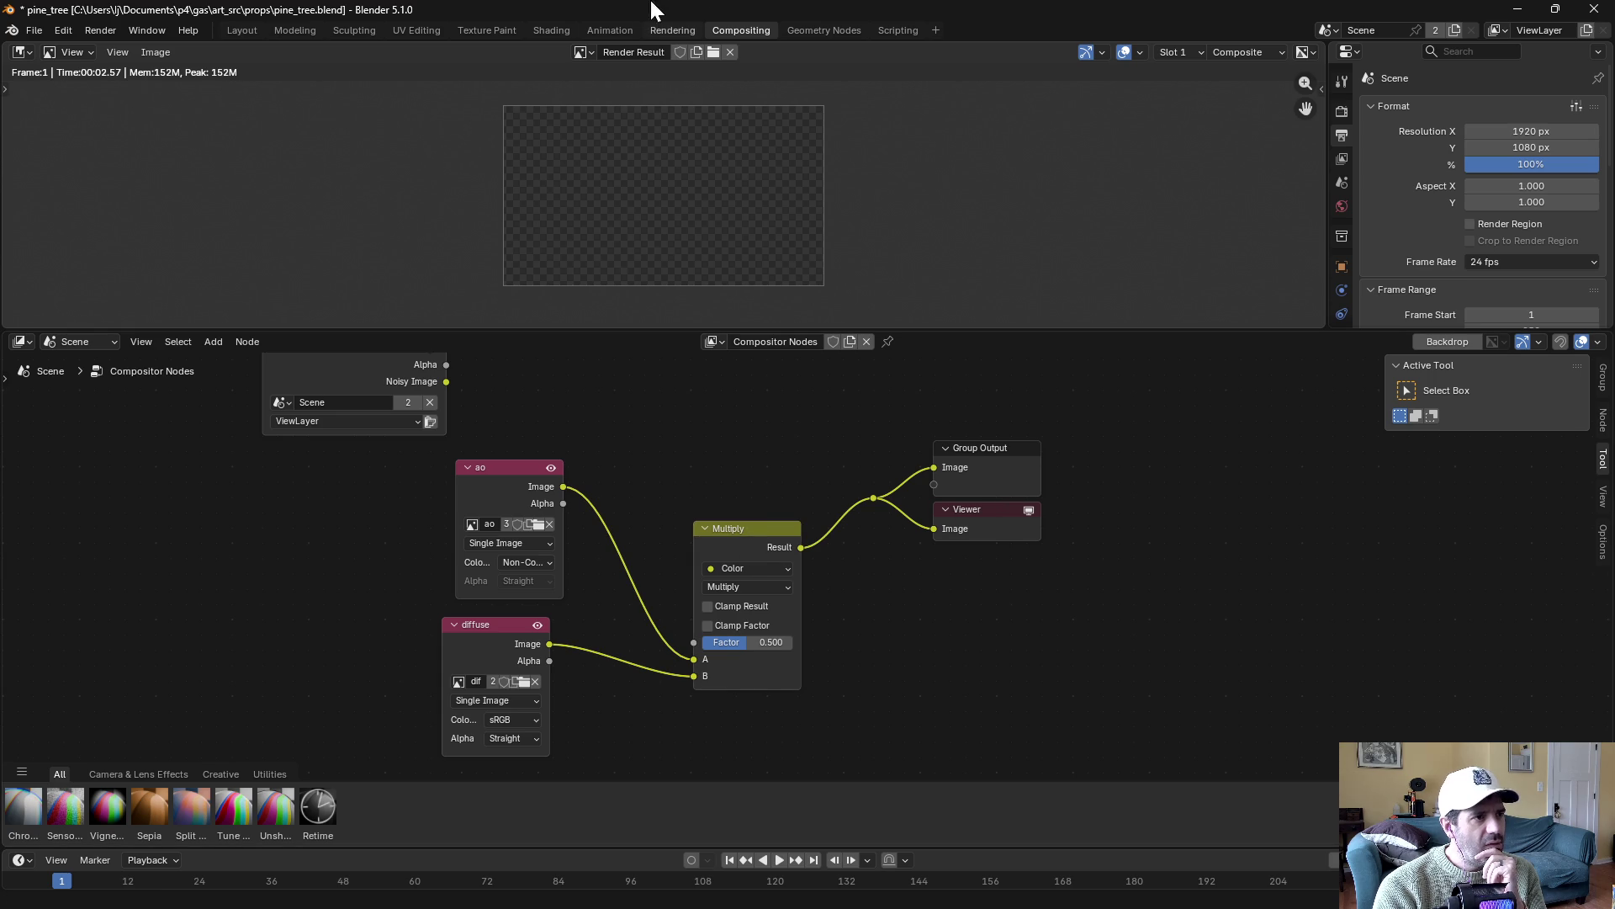
pyautogui.click(584, 52)
pyautogui.click(630, 146)
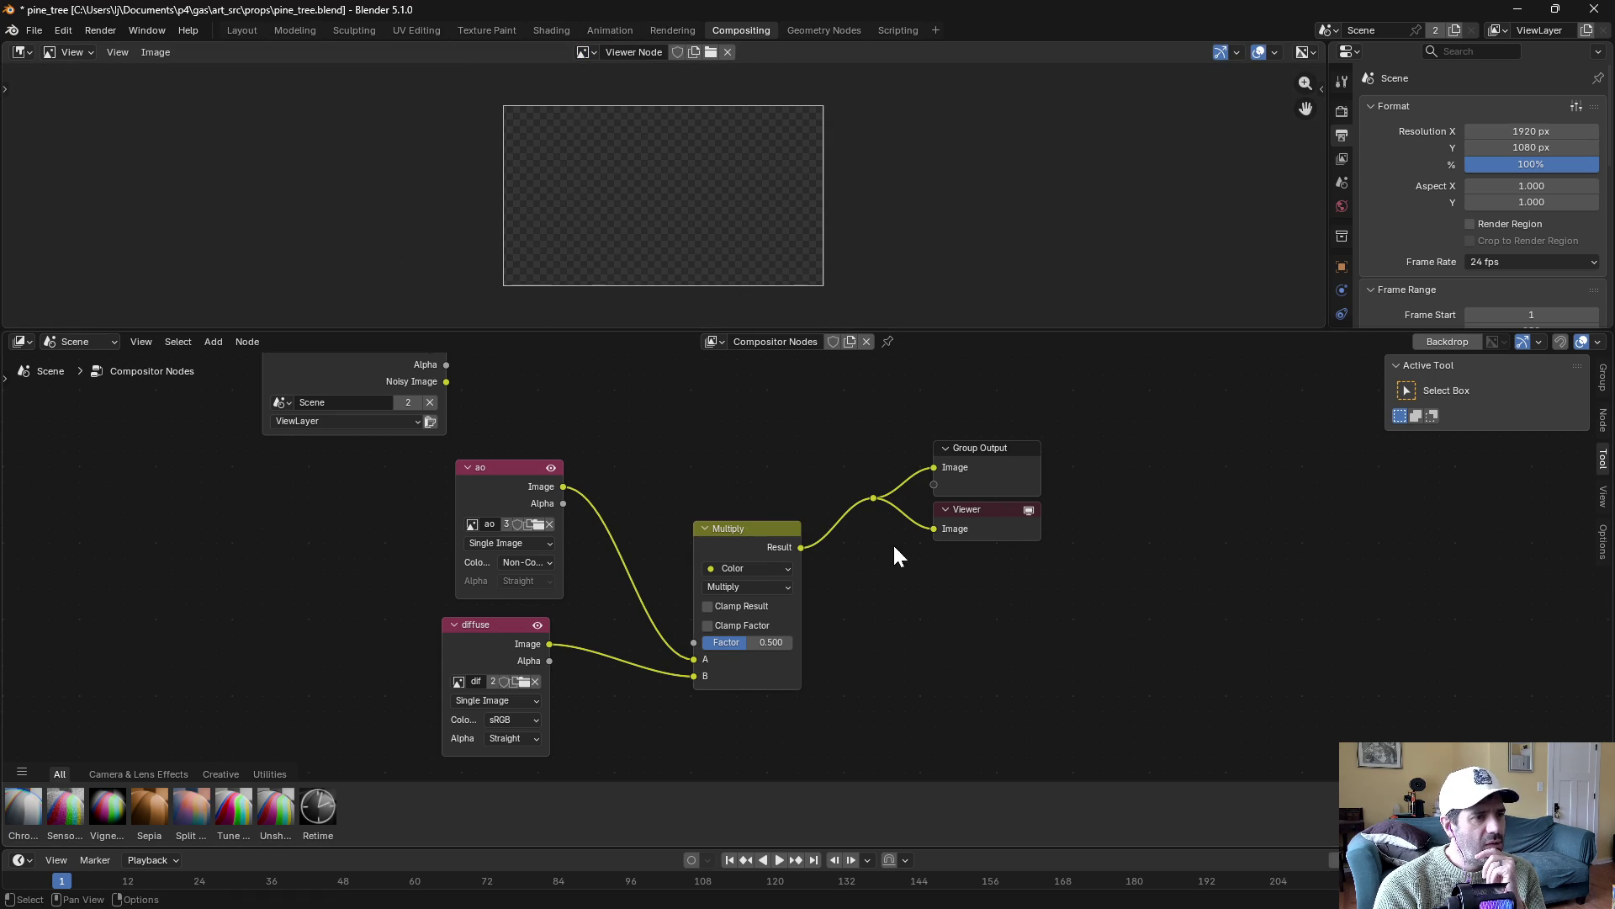
pyautogui.click(747, 532)
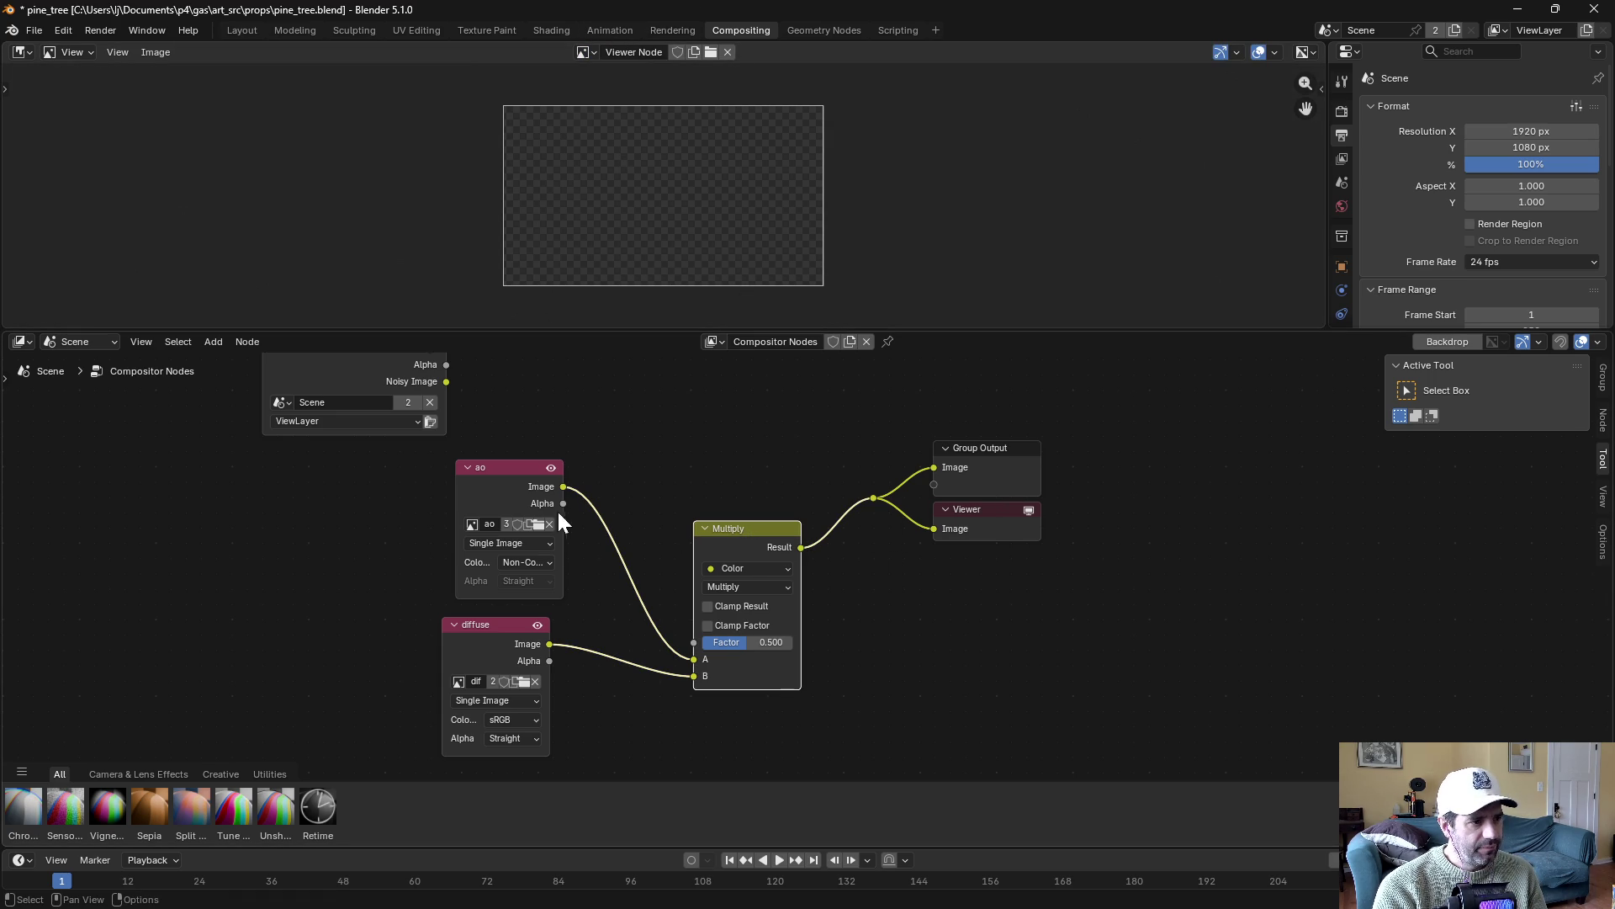
# Preview ao in the Viewer, relink the Multiply Result to it, then switch to Layout
pyautogui.moveTo(563, 485); pyautogui.dragTo(925, 527)
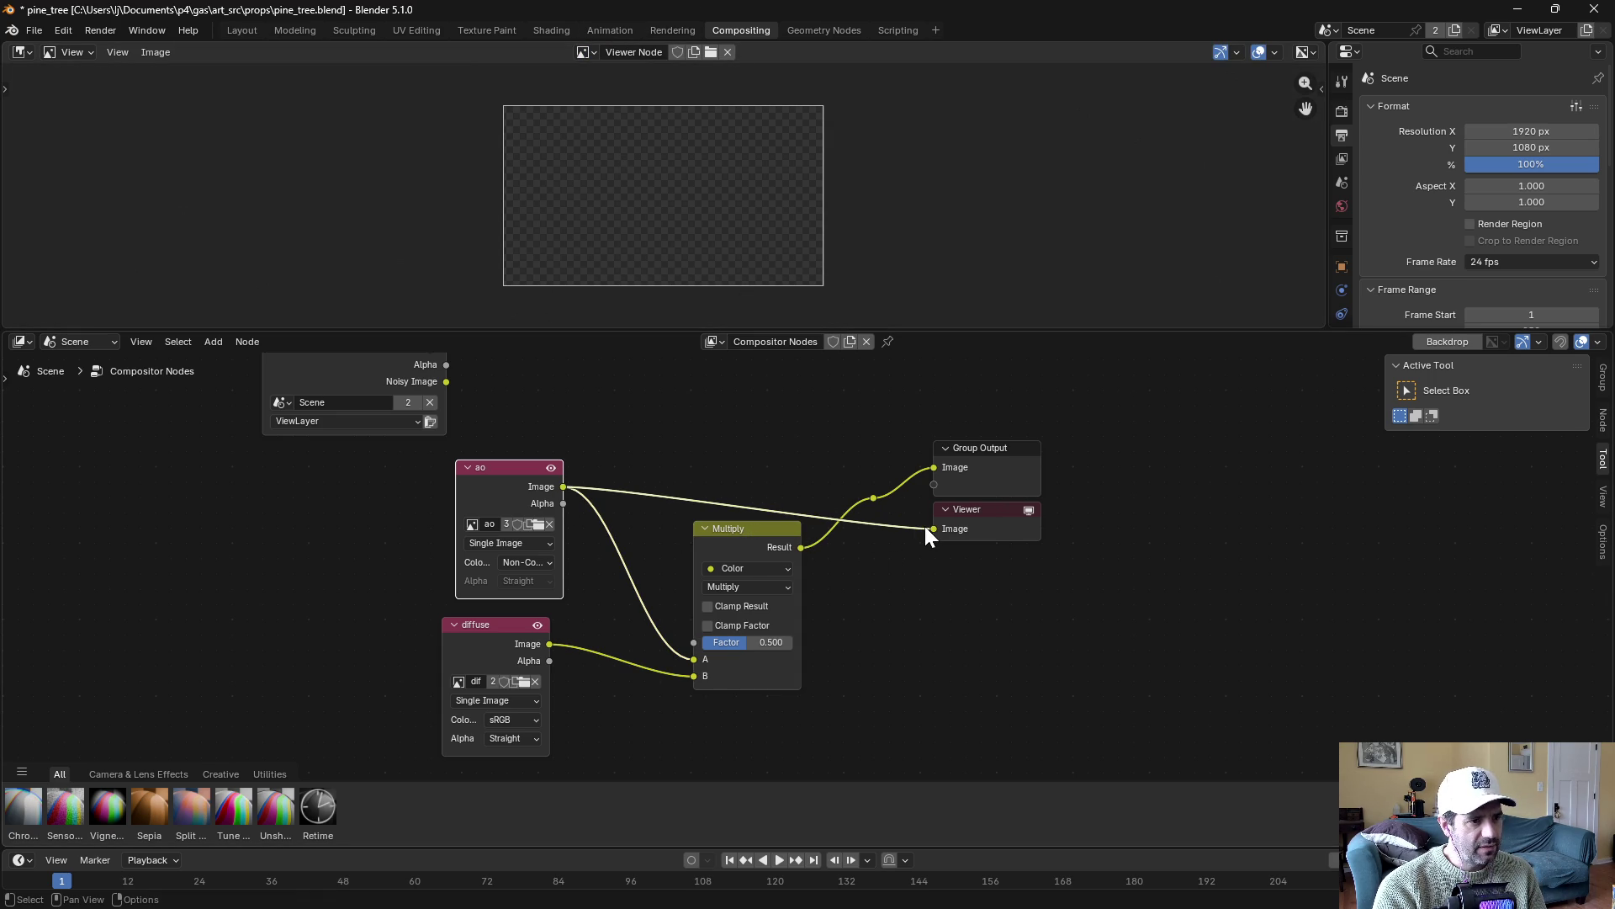
pyautogui.moveTo(801, 547); pyautogui.dragTo(932, 528)
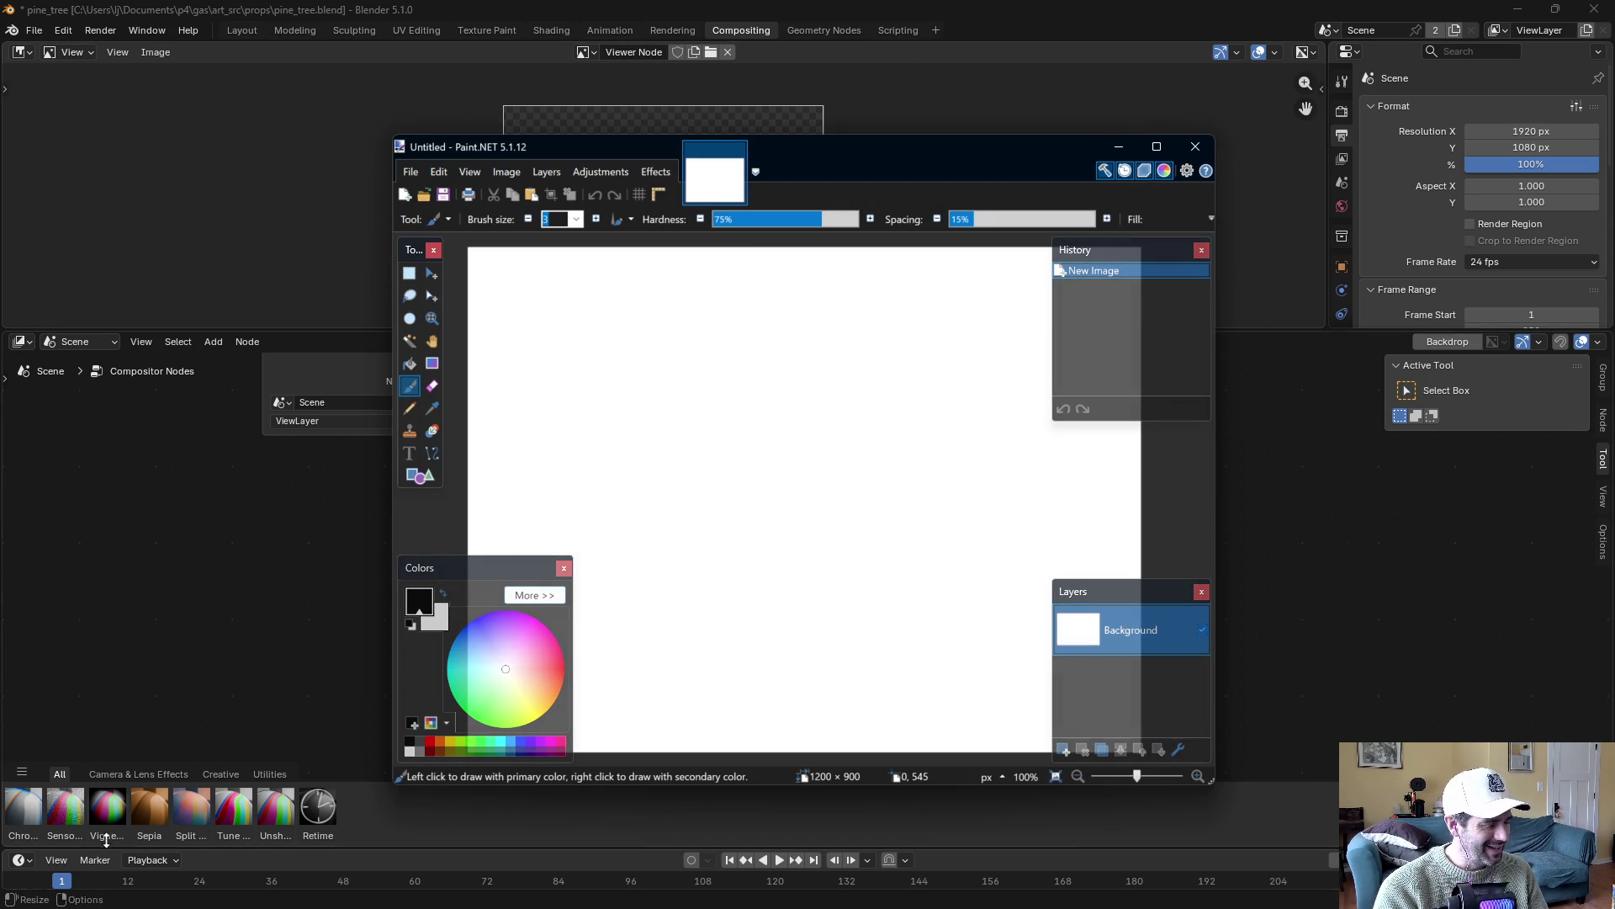
pyautogui.click(129, 493)
pyautogui.click(243, 32)
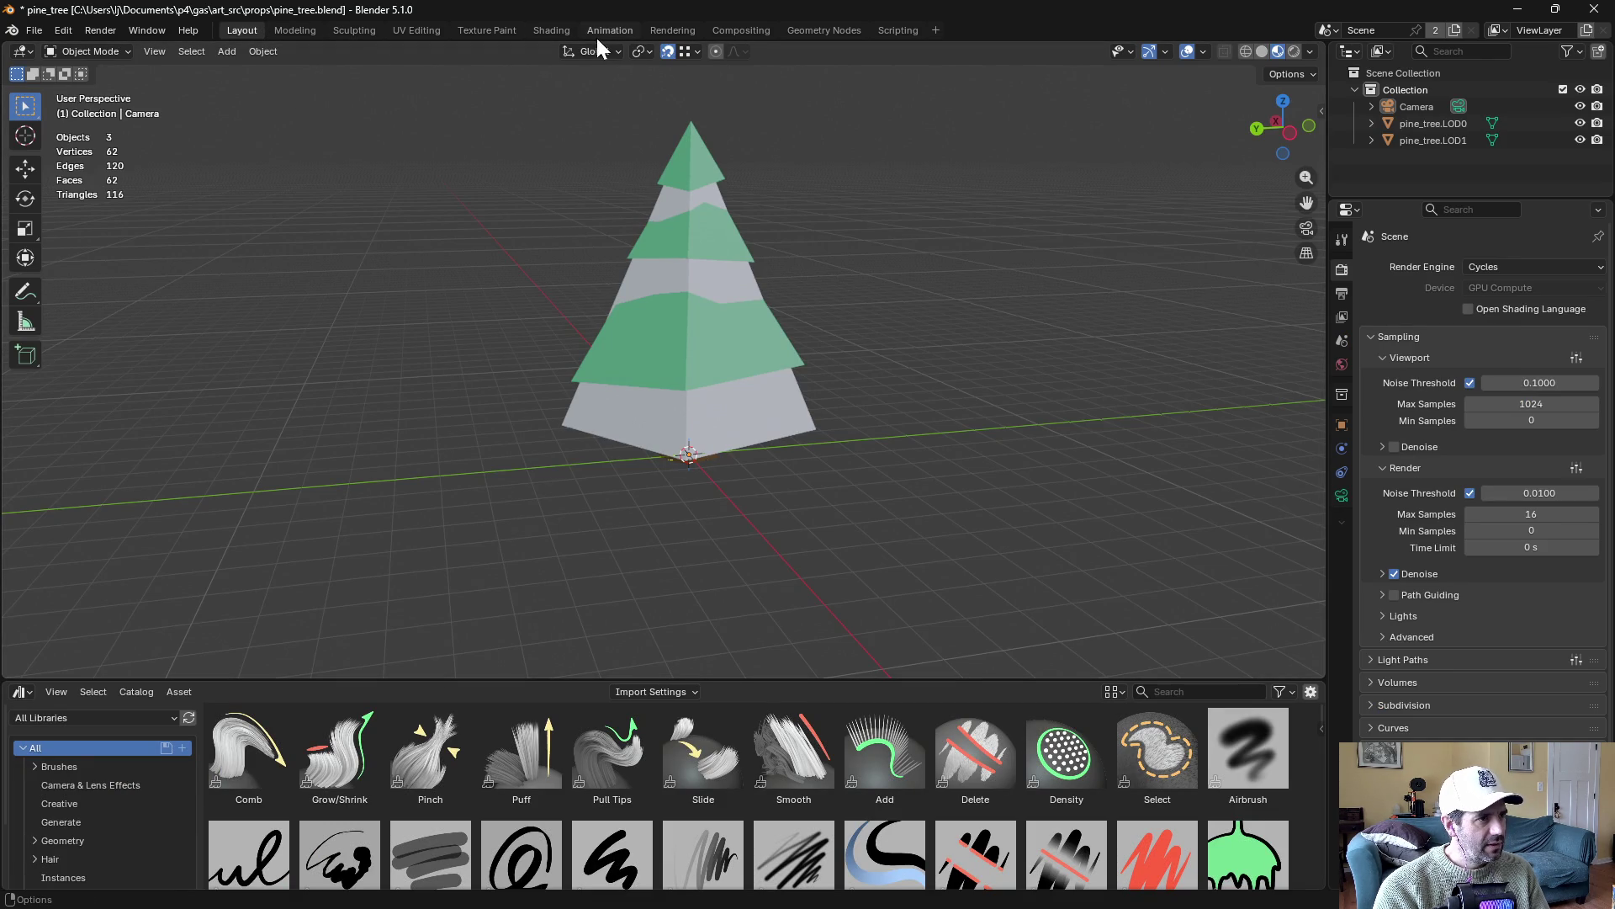
# In the Shading workspace, browse the baked images, ending on ao
pyautogui.click(562, 32)
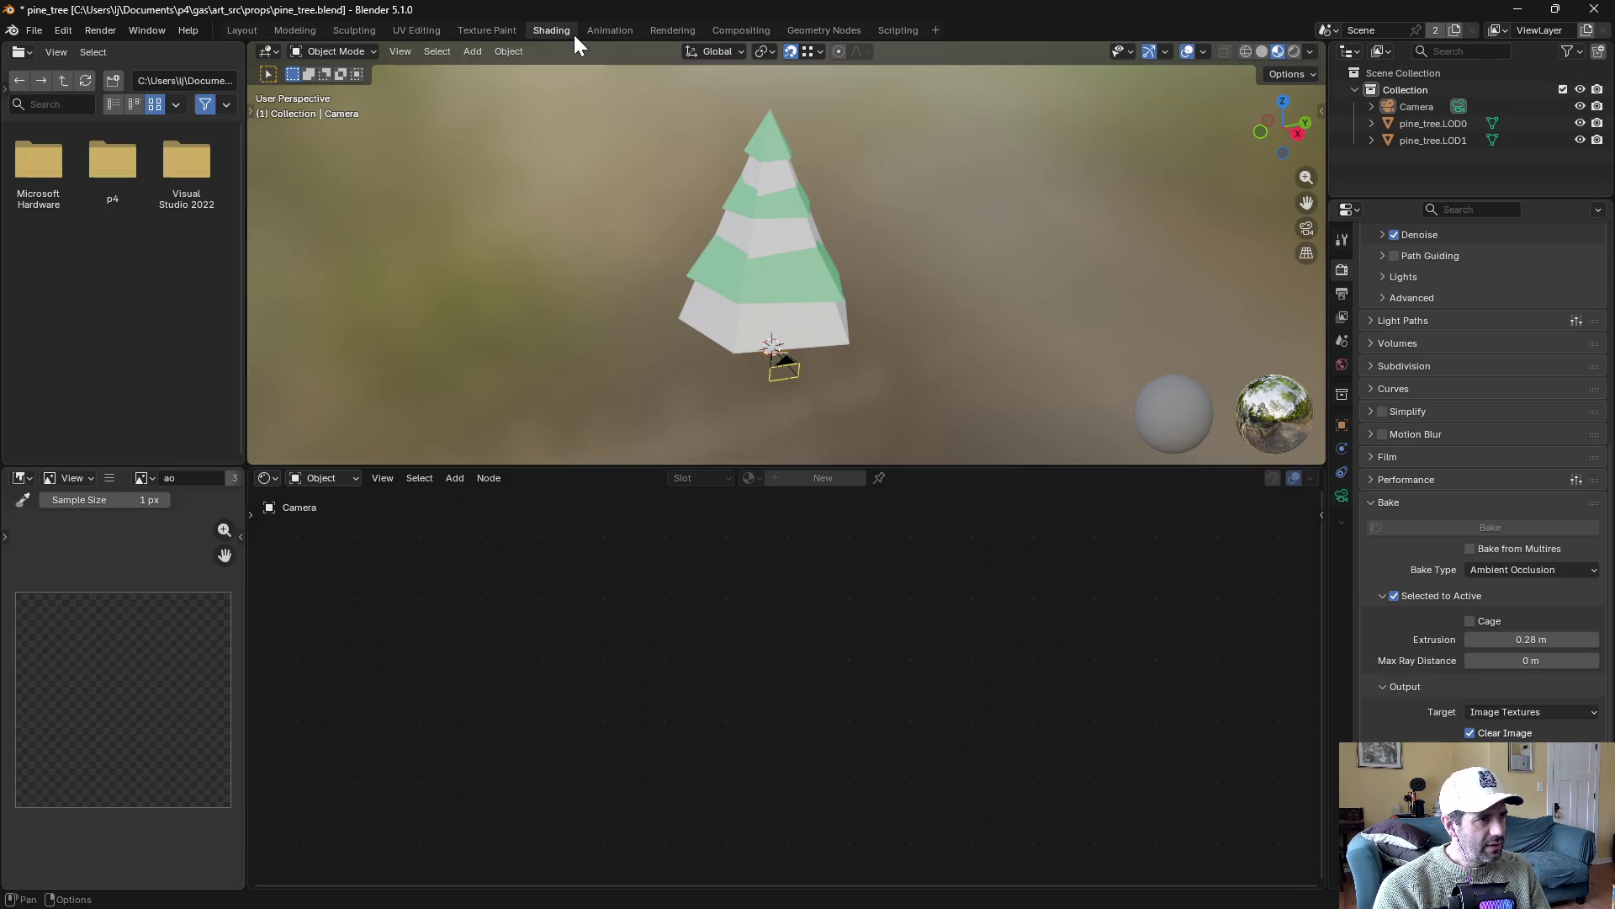
pyautogui.click(145, 477)
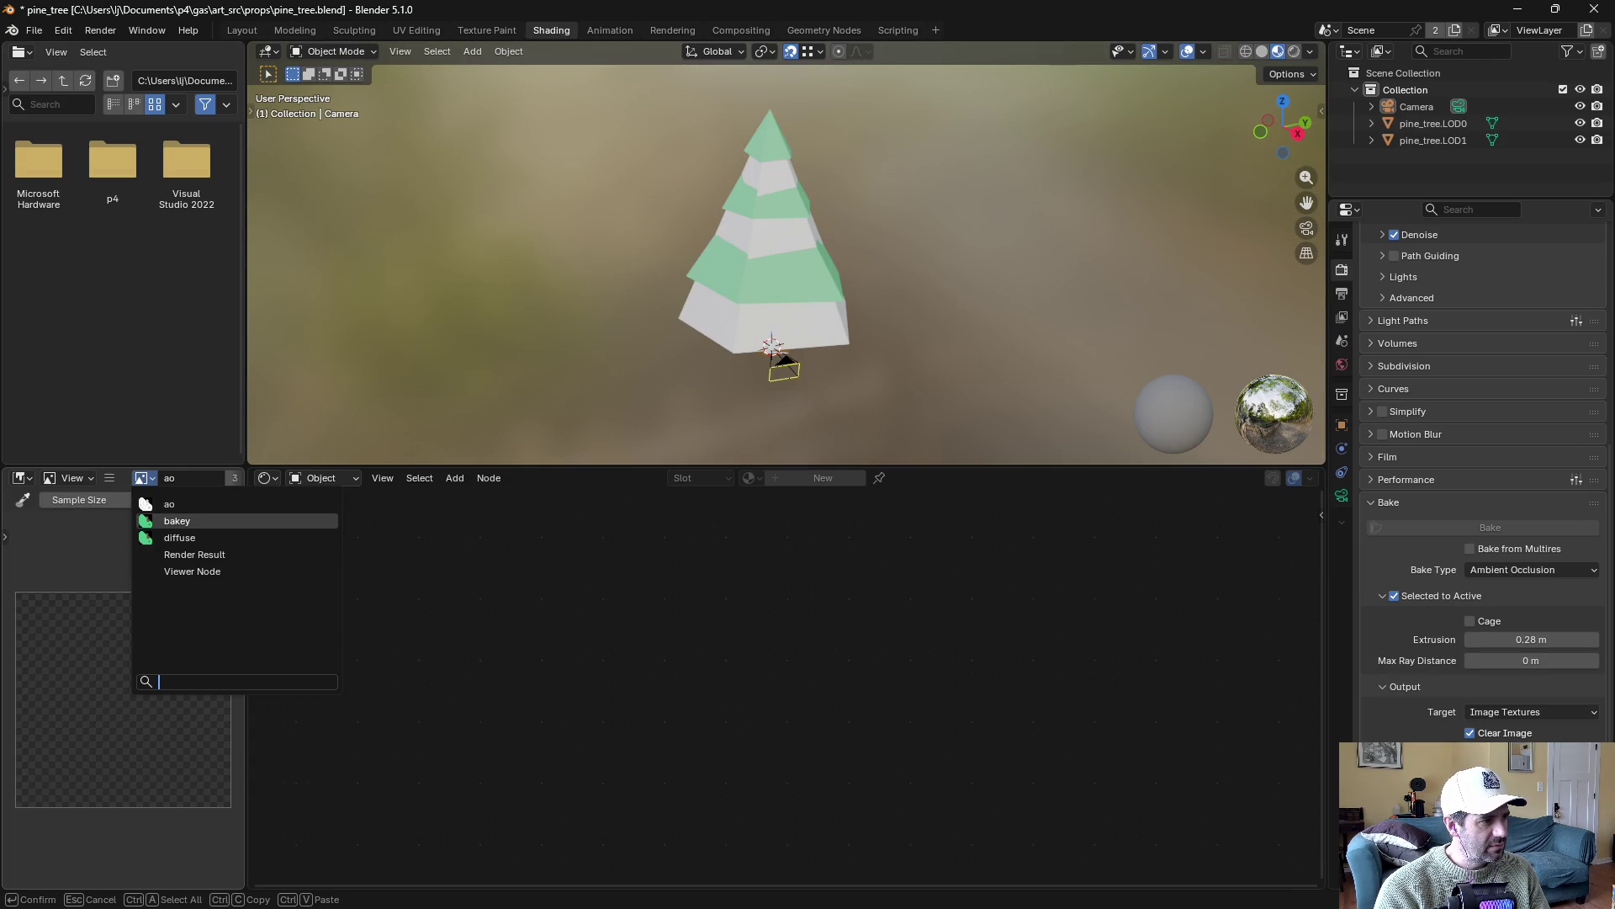
pyautogui.click(173, 521)
pyautogui.click(145, 478)
pyautogui.click(172, 537)
pyautogui.click(144, 478)
pyautogui.click(160, 505)
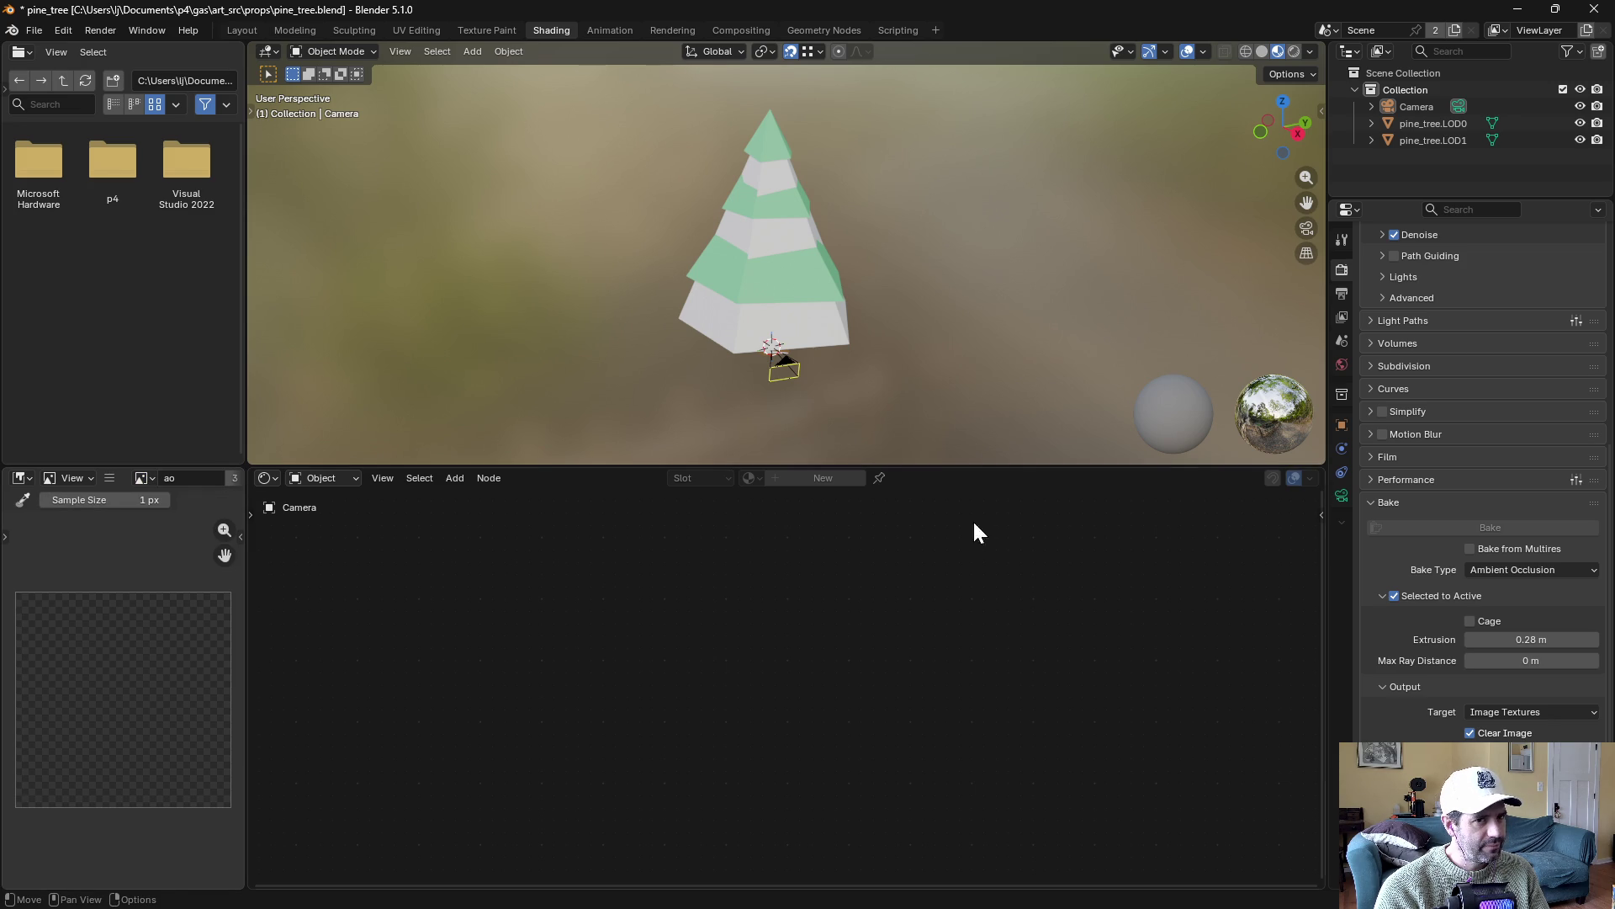
# Select LOD0 then LOD1 and bake ambient occlusion onto the ao image node
pyautogui.click(1433, 124)
pyautogui.keyDown('ctrl'); pyautogui.click(1433, 140); pyautogui.keyUp('ctrl')
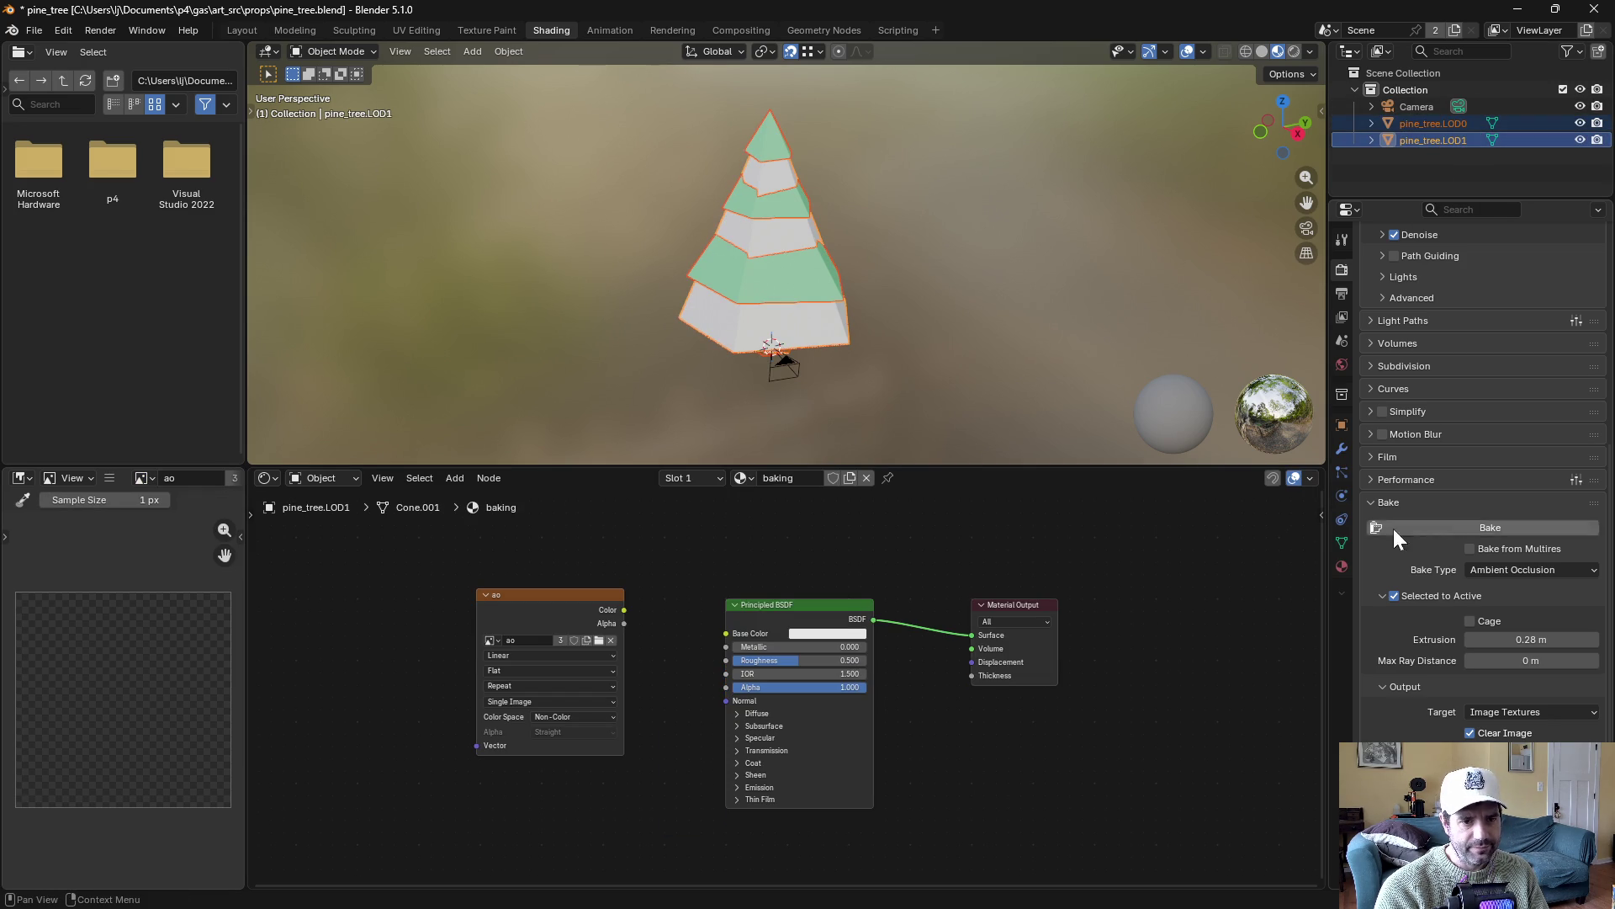
pyautogui.click(539, 604)
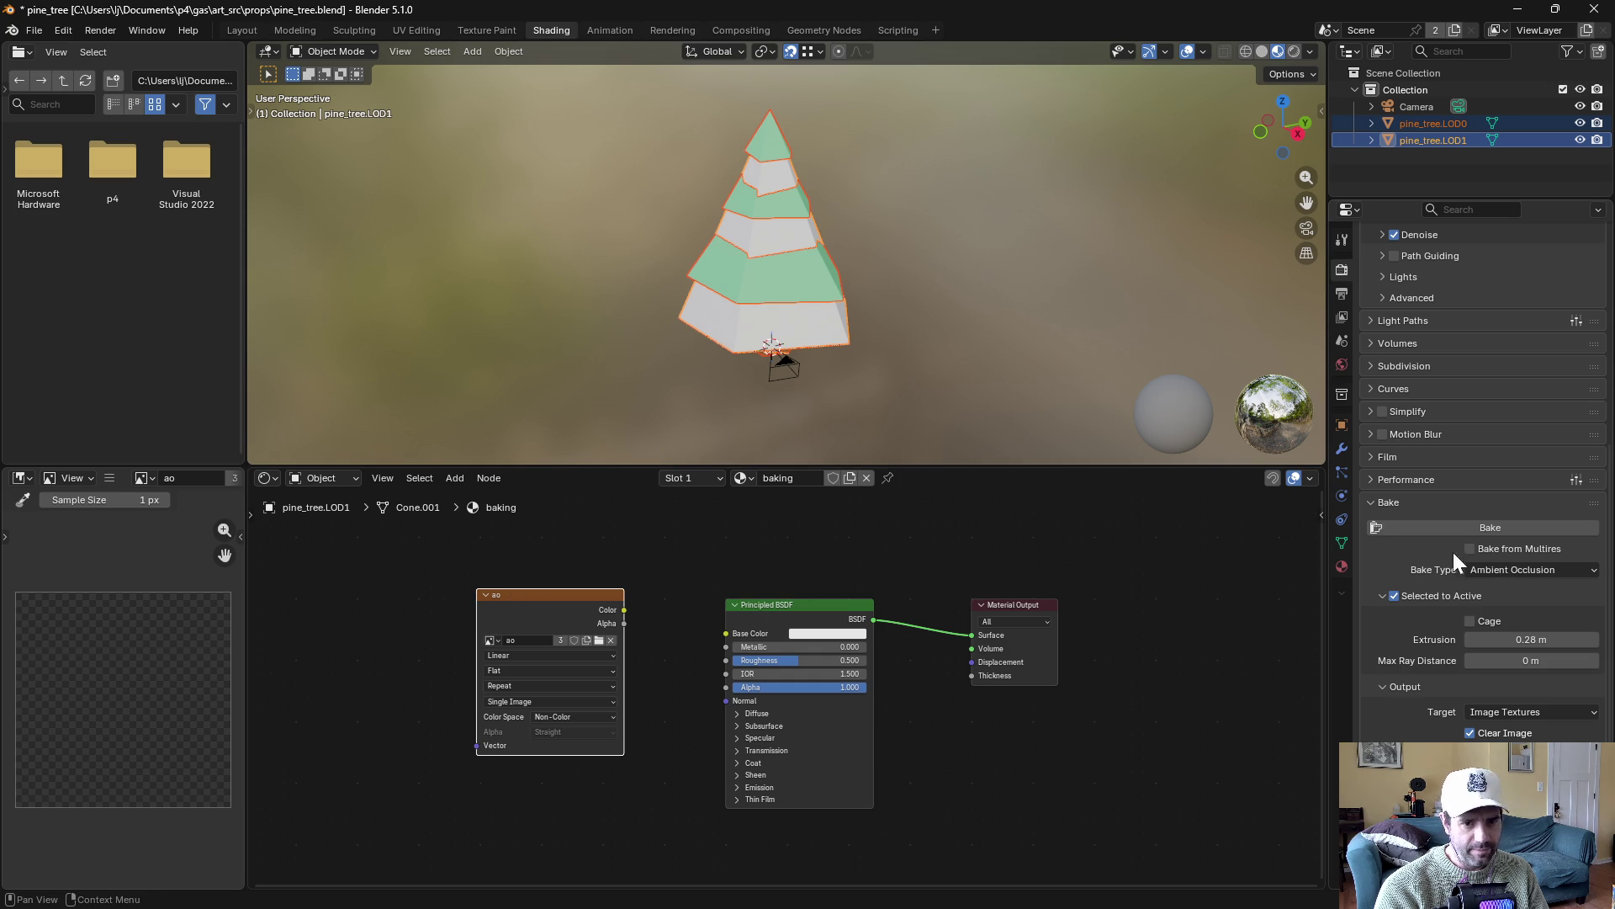
pyautogui.click(1488, 527)
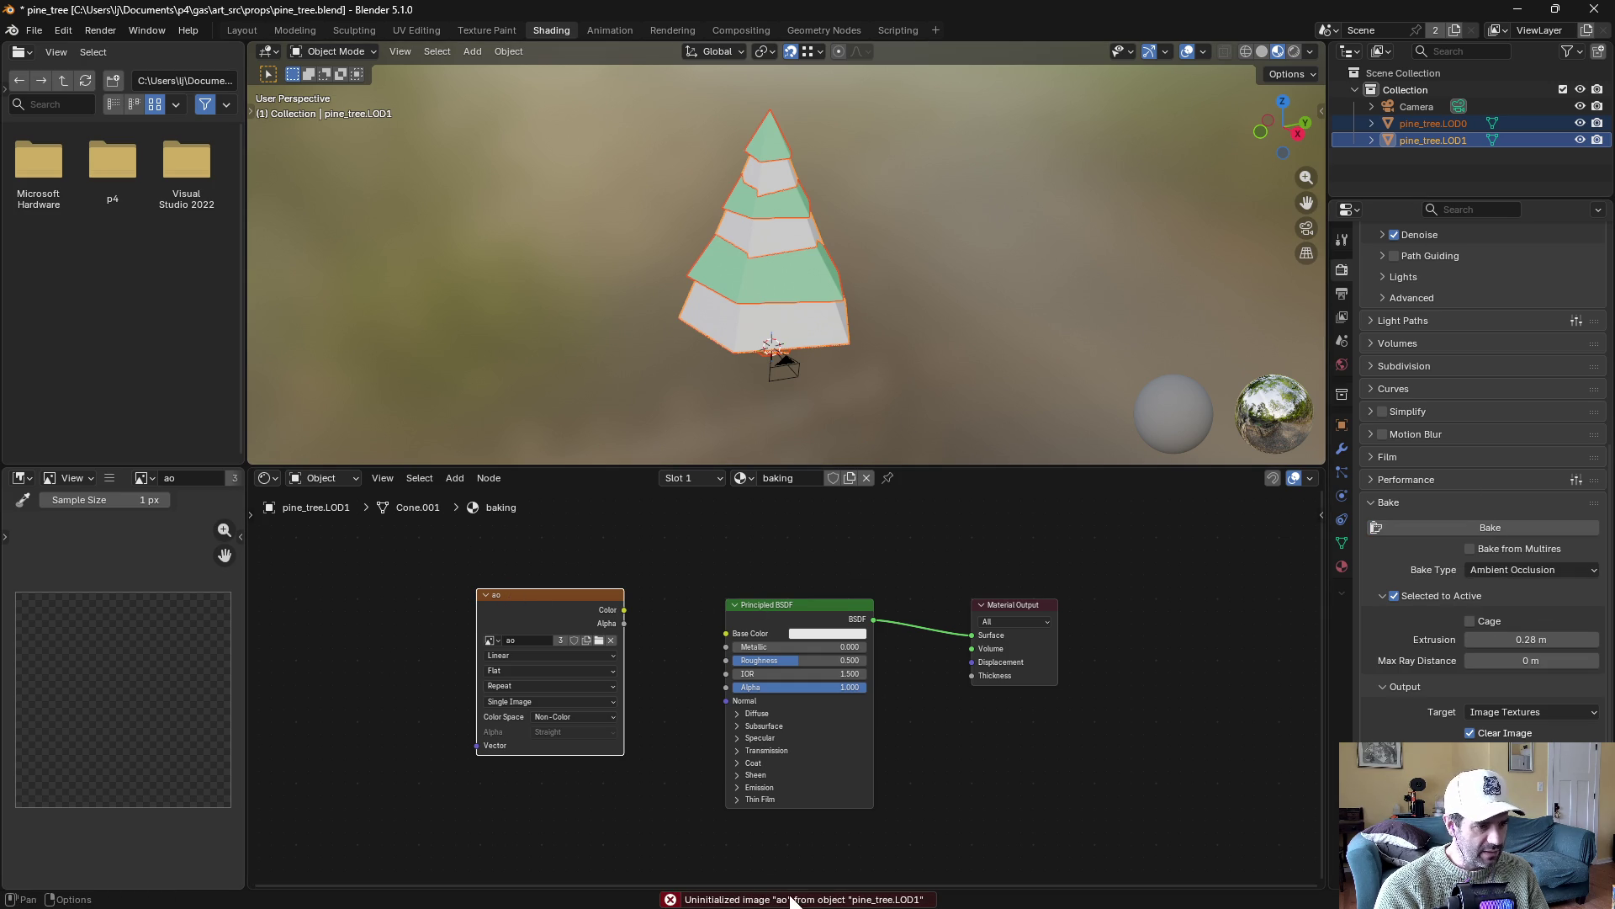
# Assign bakey to the image texture node and bake ambient occlusion into it
pyautogui.click(144, 477)
pyautogui.click(170, 520)
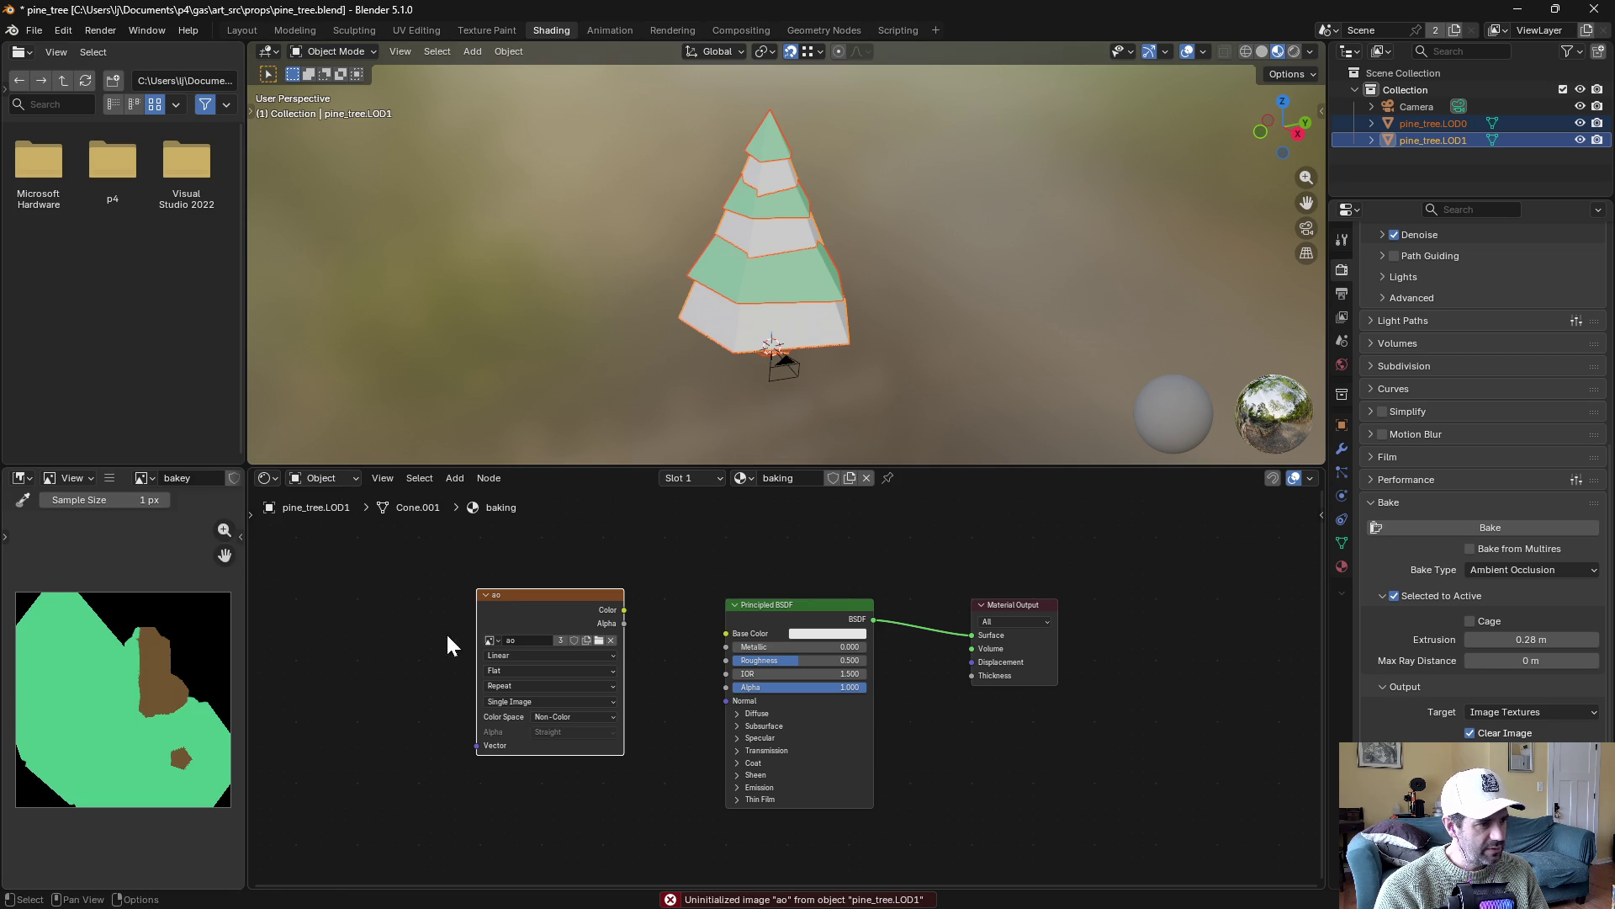
pyautogui.click(491, 641)
pyautogui.click(509, 667)
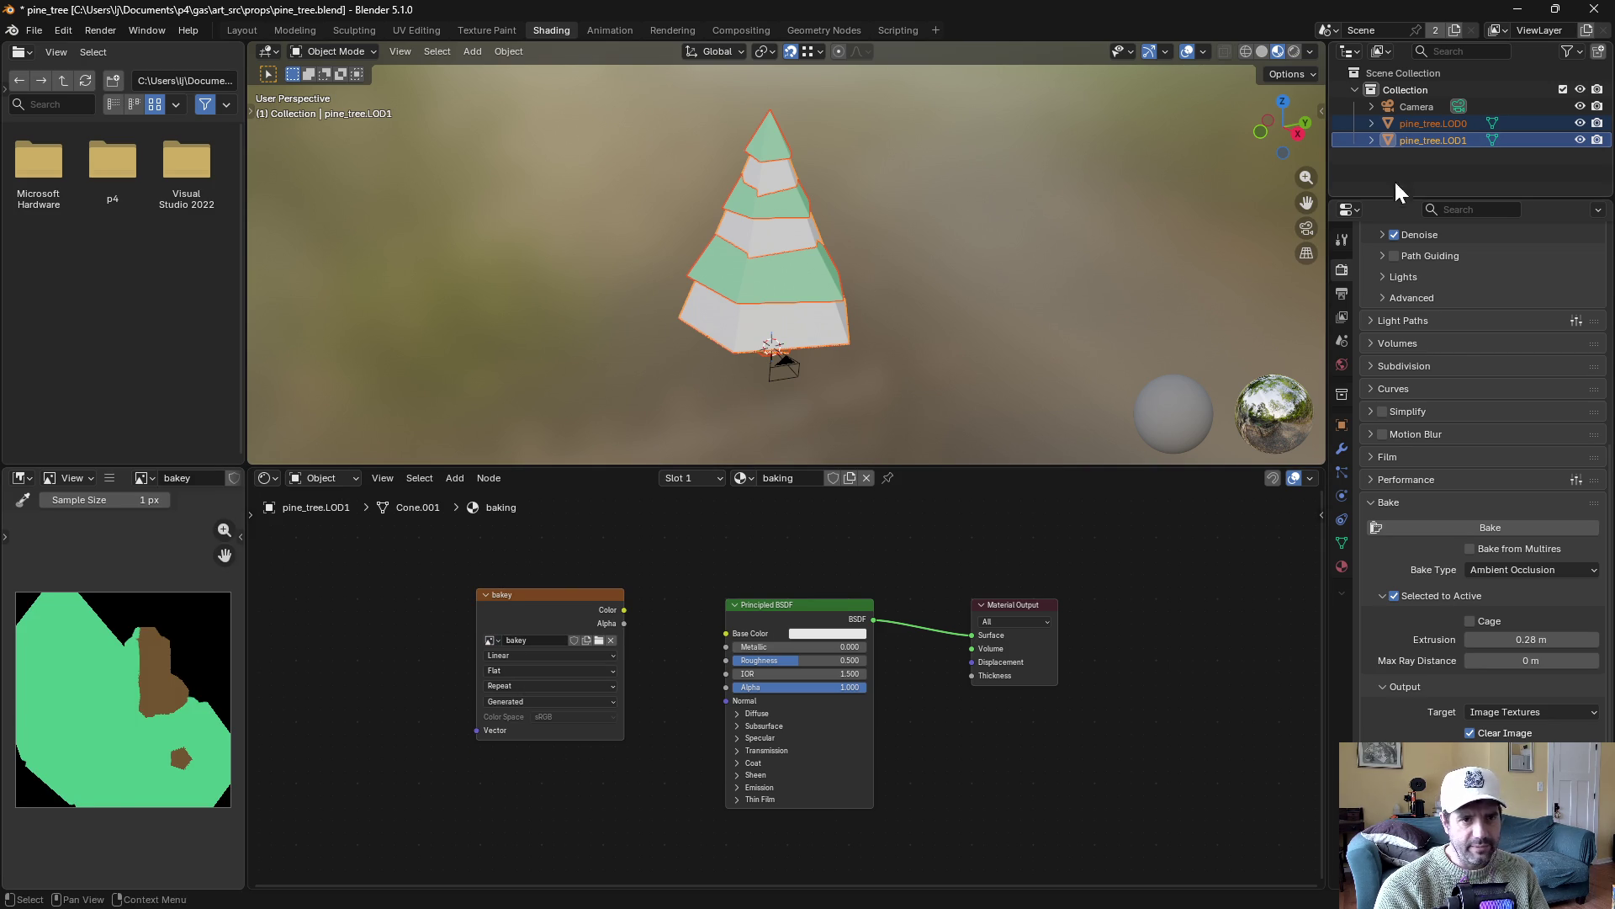
pyautogui.click(1462, 528)
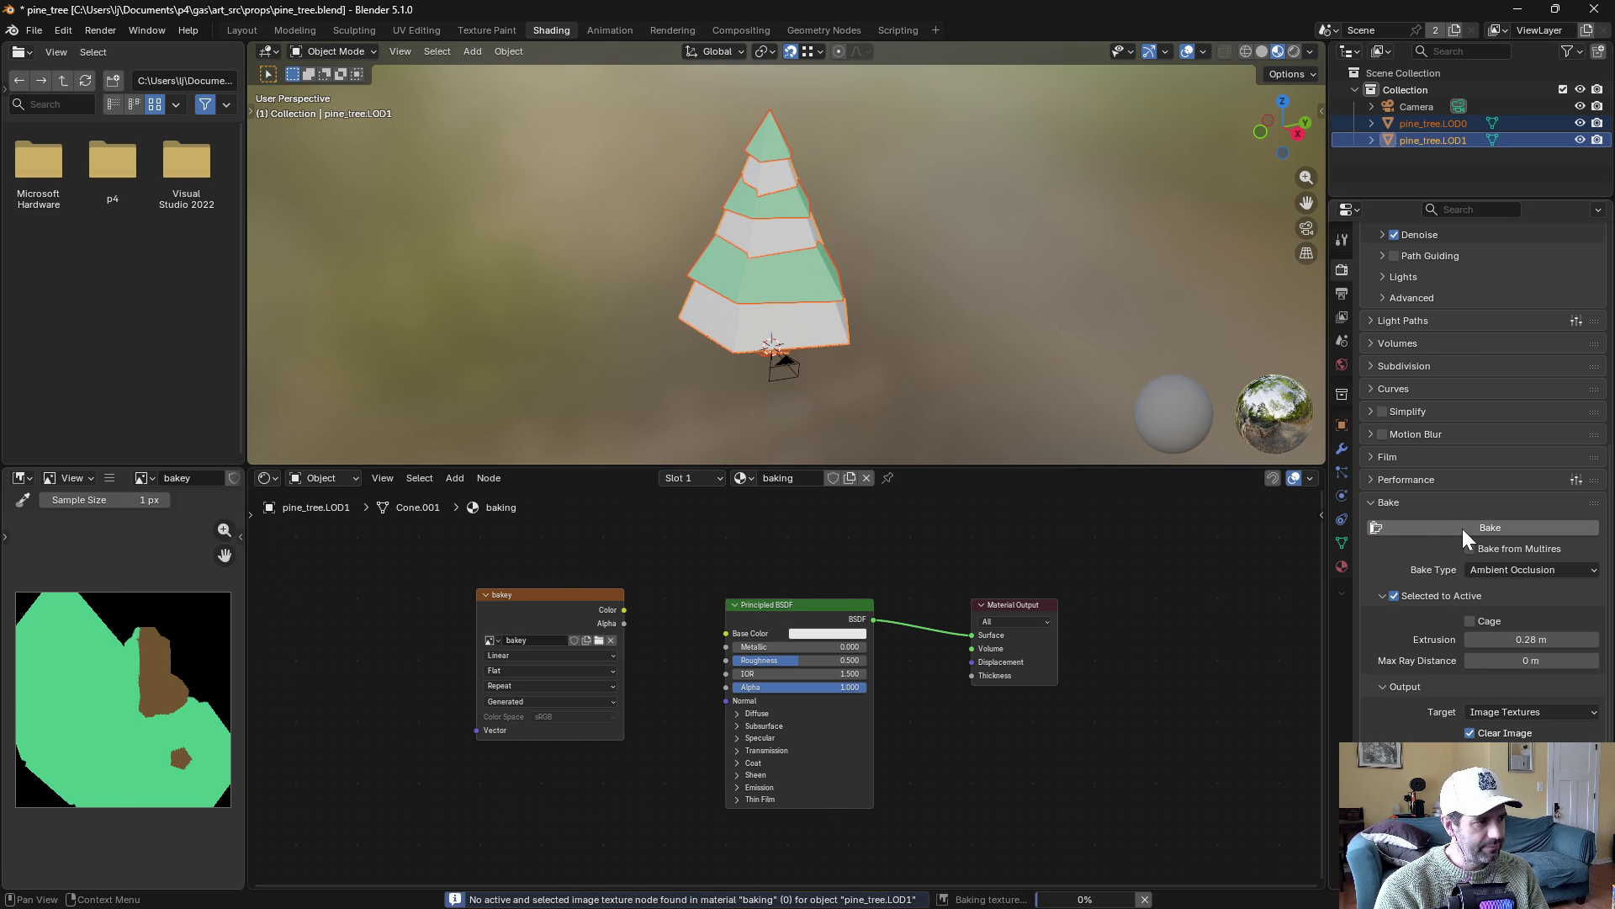
pyautogui.click(572, 593)
pyautogui.click(1481, 527)
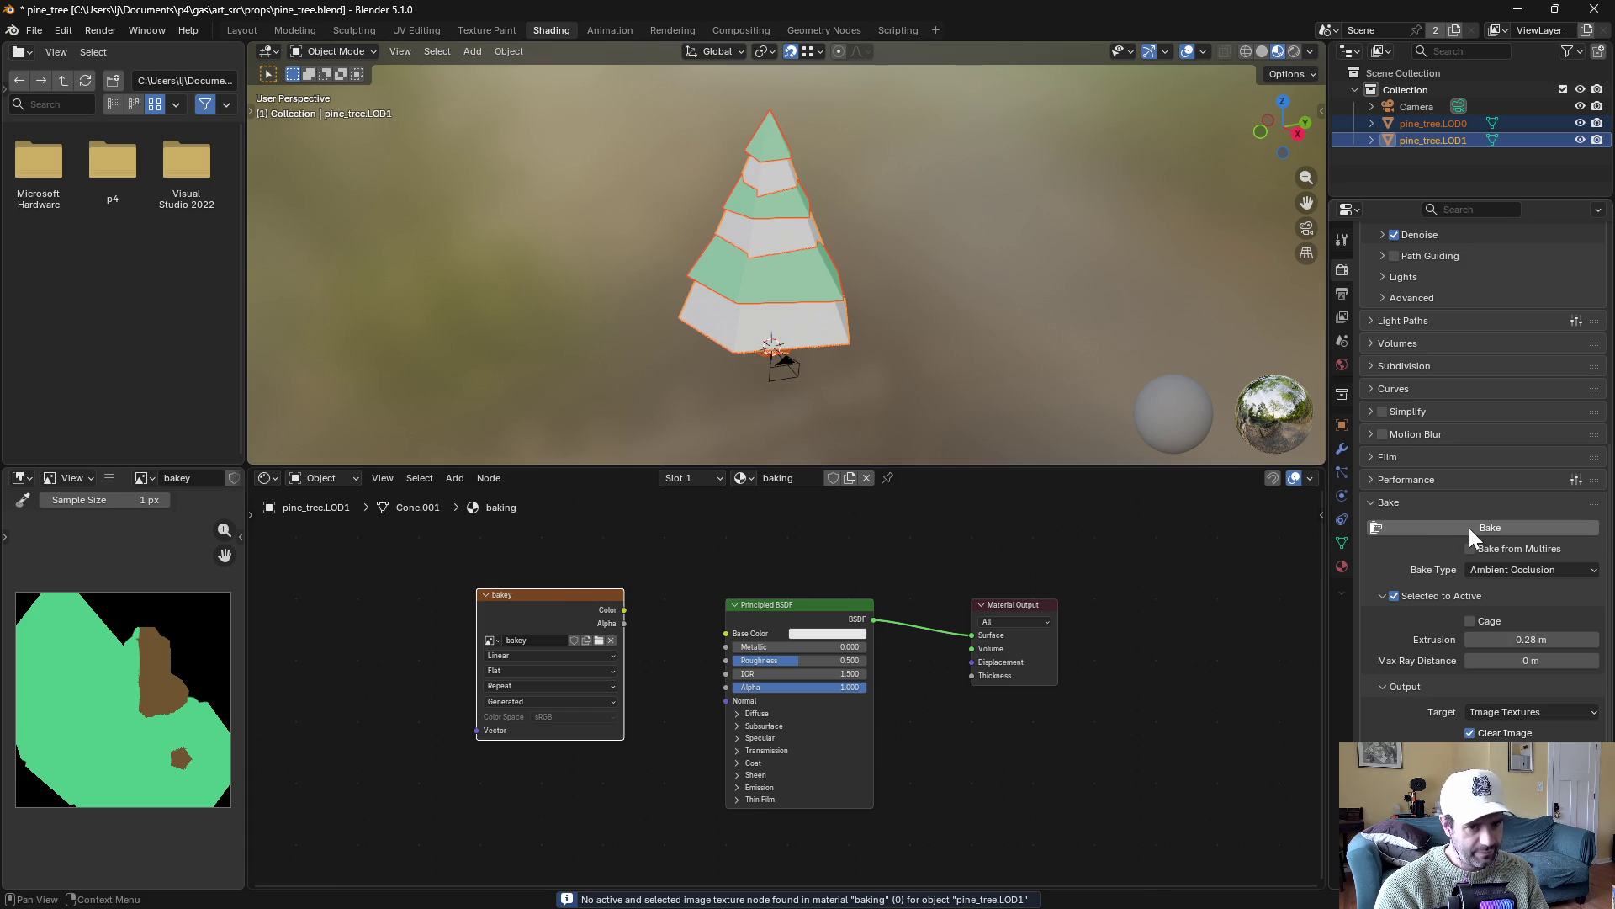
pyautogui.click(110, 477)
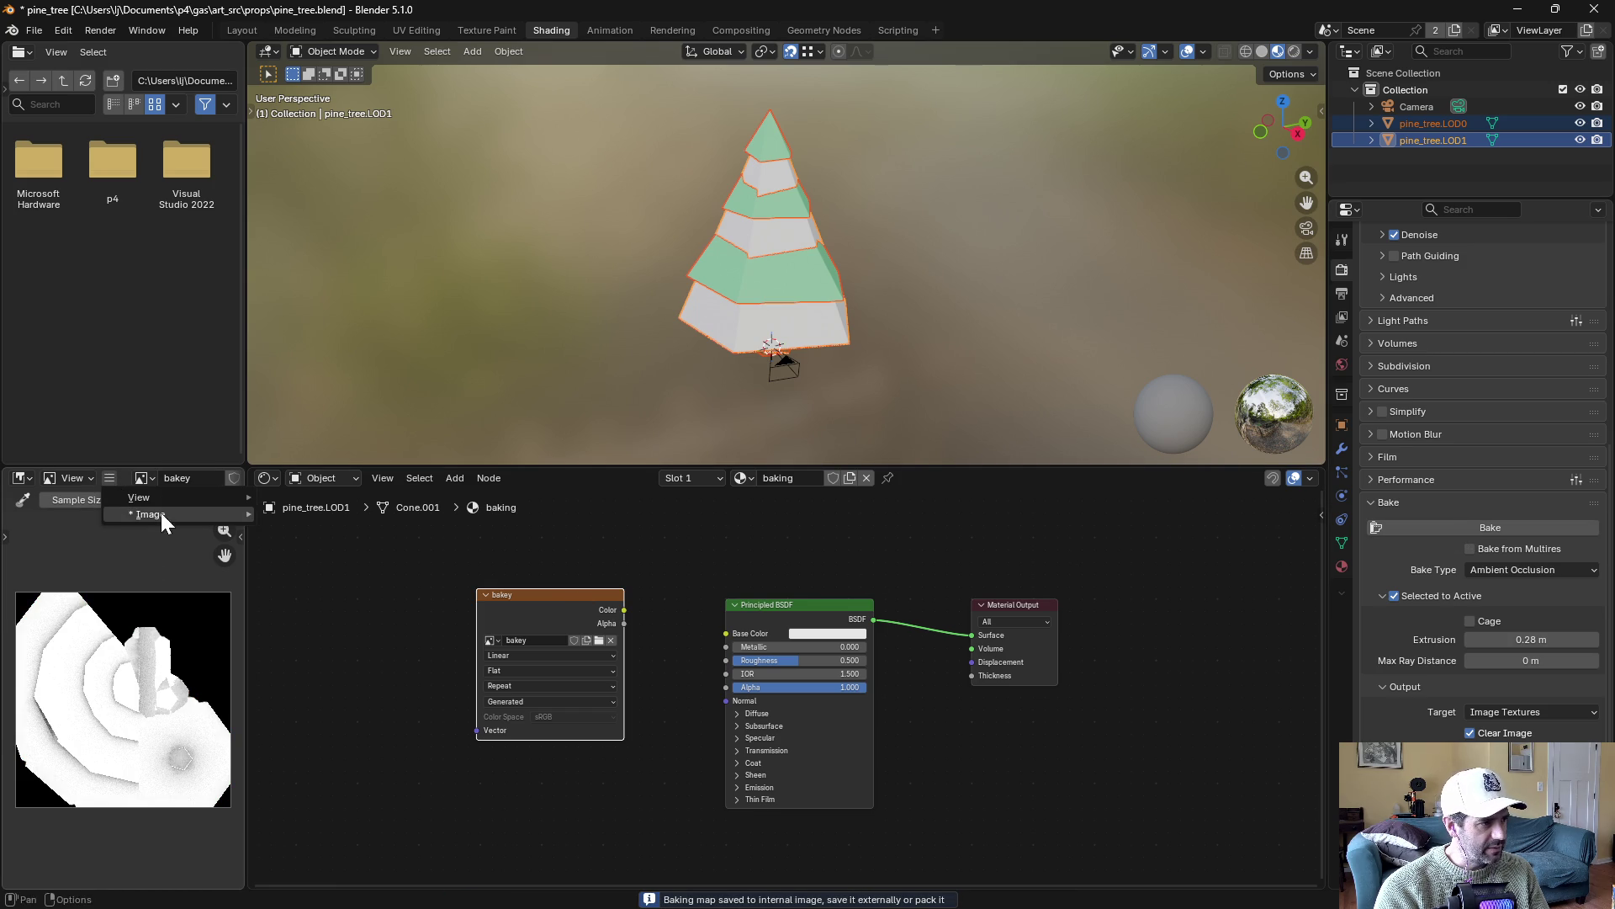
# Save the bake as Desktop/bakey_ao.png in Non-Color, then set Bake Type to Diffuse
pyautogui.moveTo(160, 514)
pyautogui.click(327, 683)
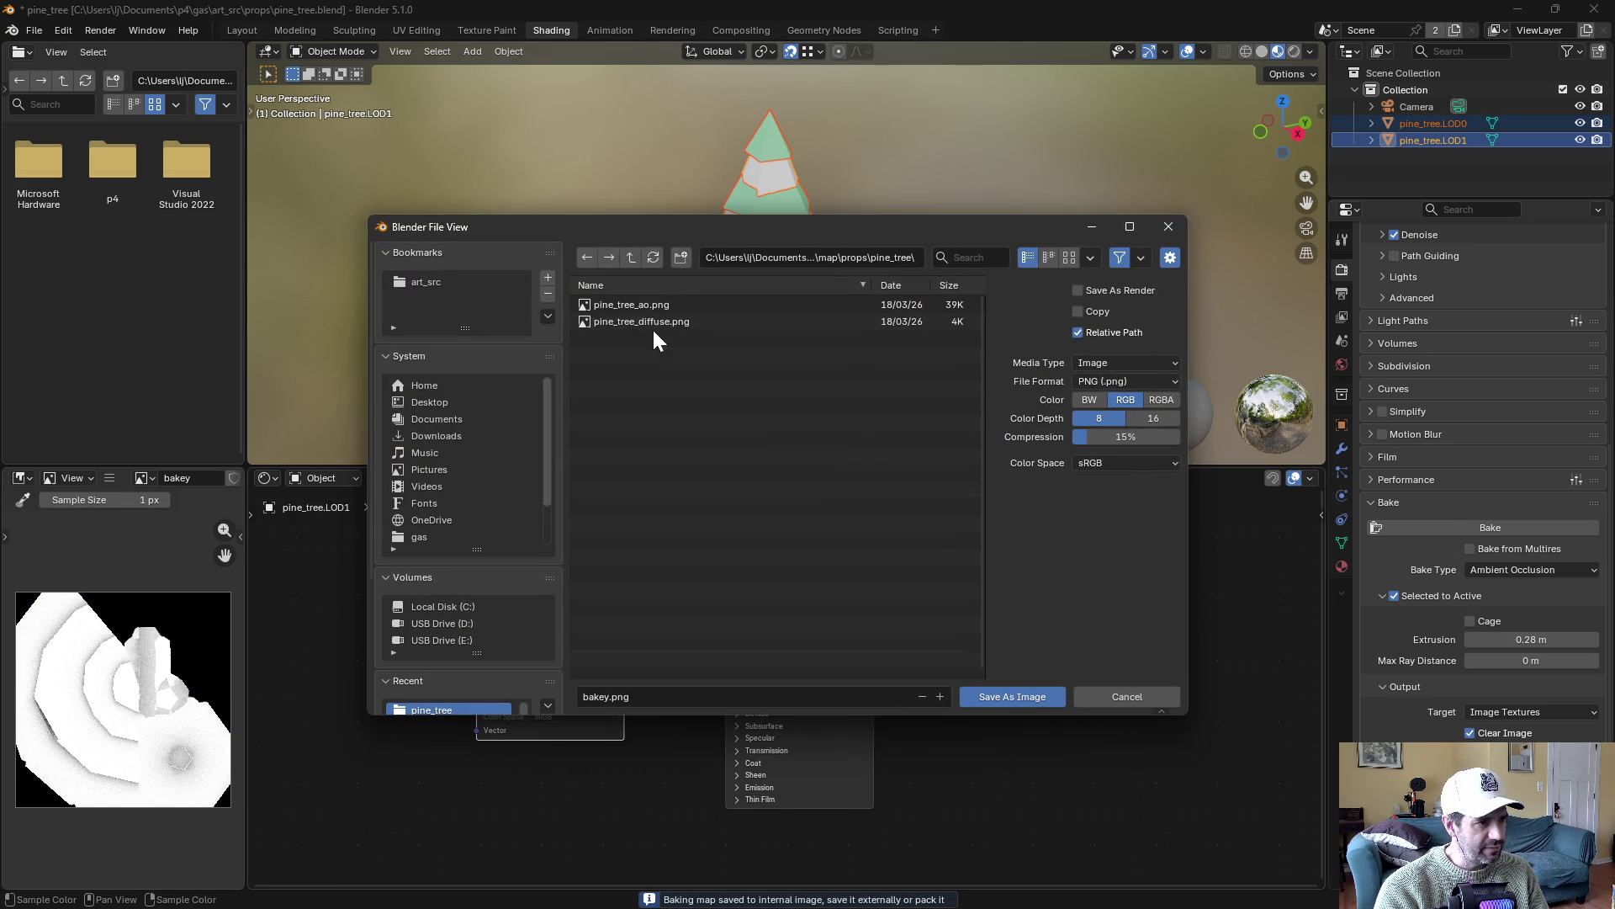
pyautogui.click(436, 403)
pyautogui.click(611, 697)
pyautogui.write('_ao')
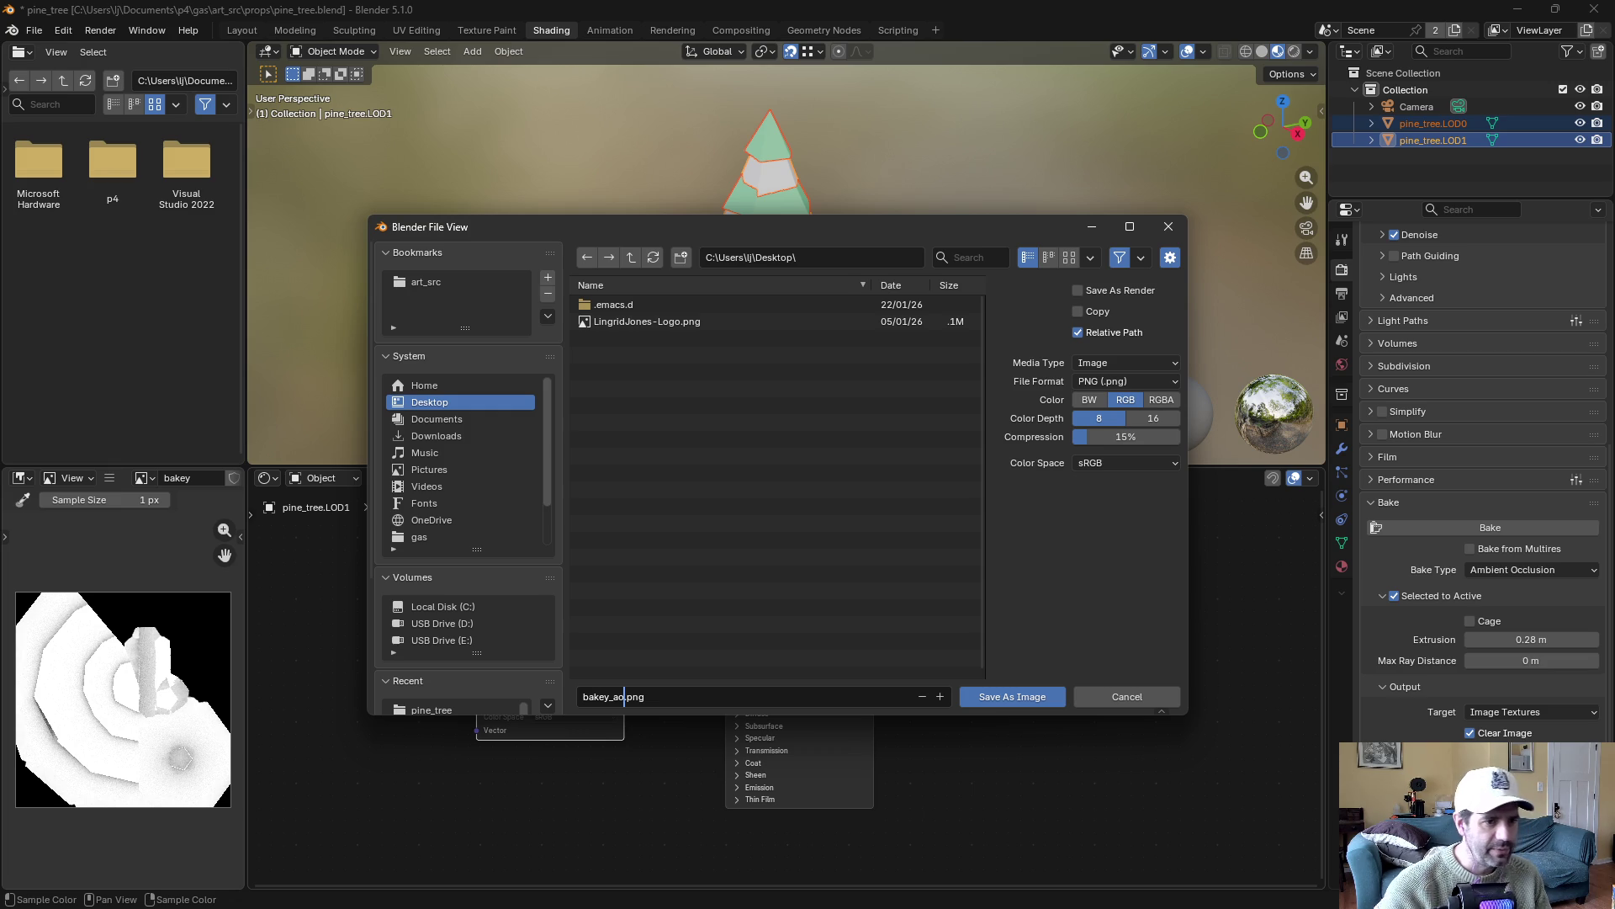
pyautogui.click(1127, 461)
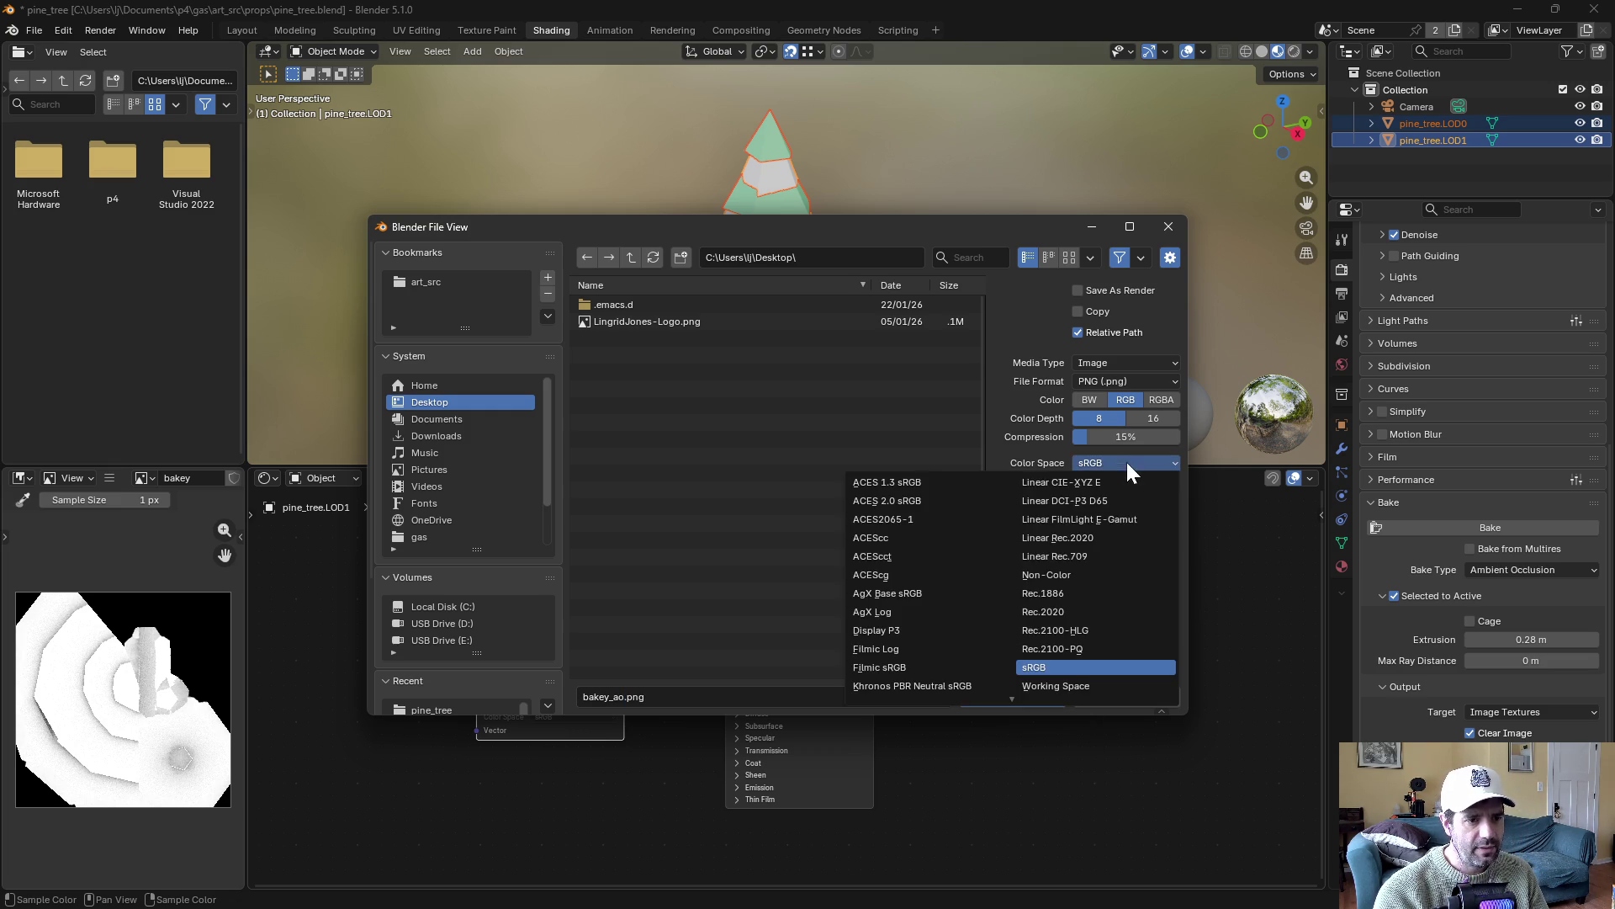
pyautogui.click(1070, 574)
pyautogui.click(1030, 697)
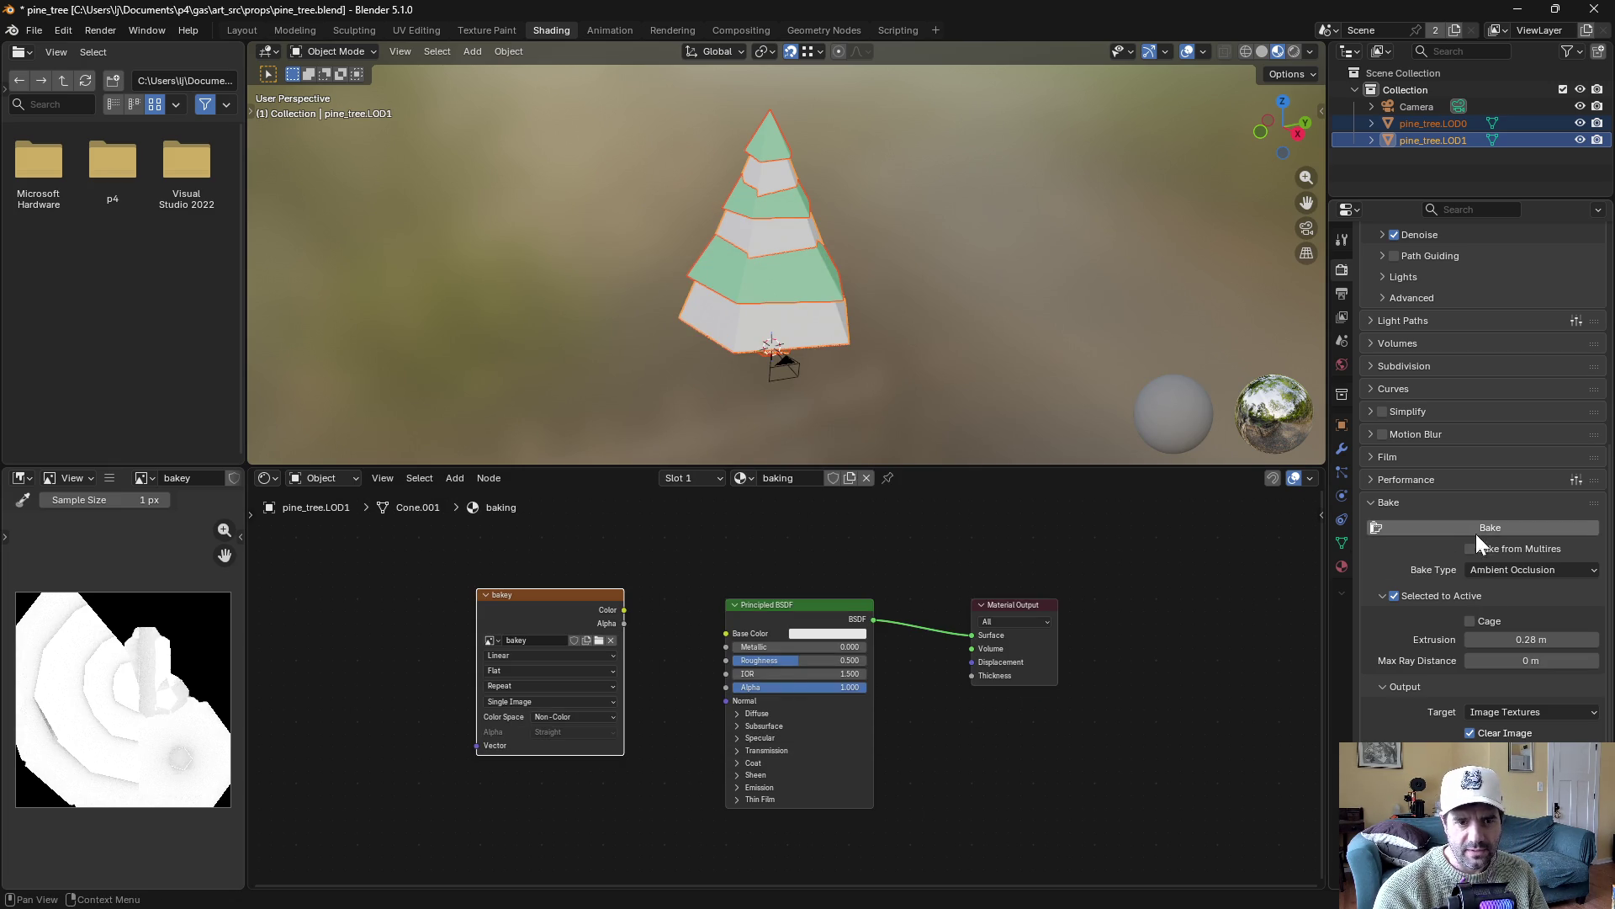
pyautogui.click(1514, 571)
pyautogui.click(1502, 755)
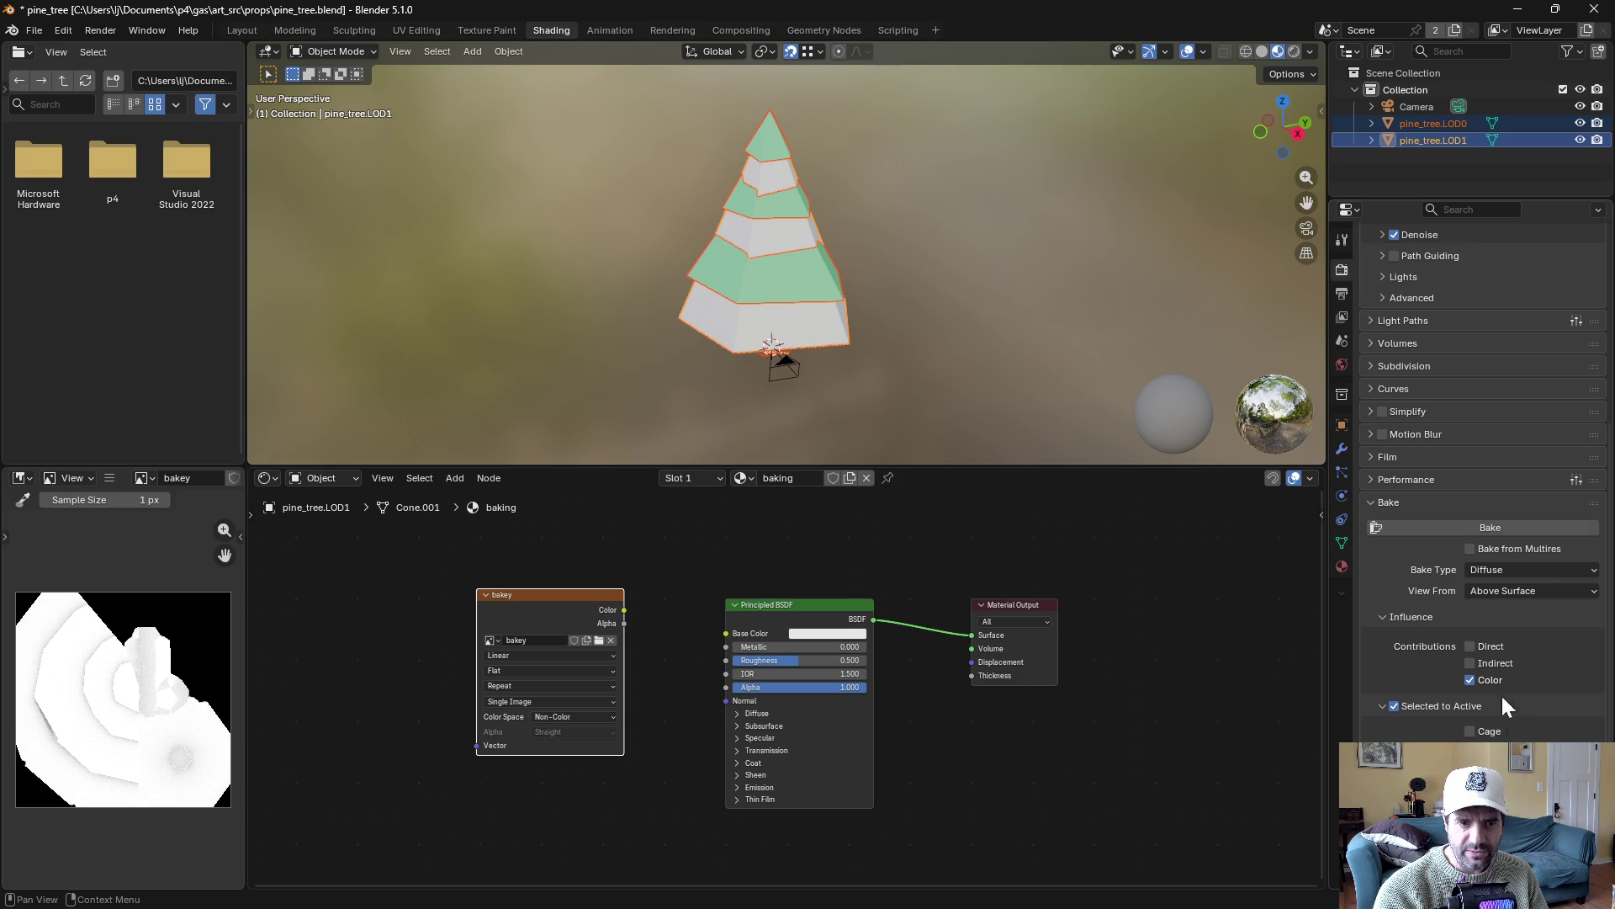
# Bake the diffuse colour and save the image to the Desktop as bakey_diffuse.png
pyautogui.click(1445, 536)
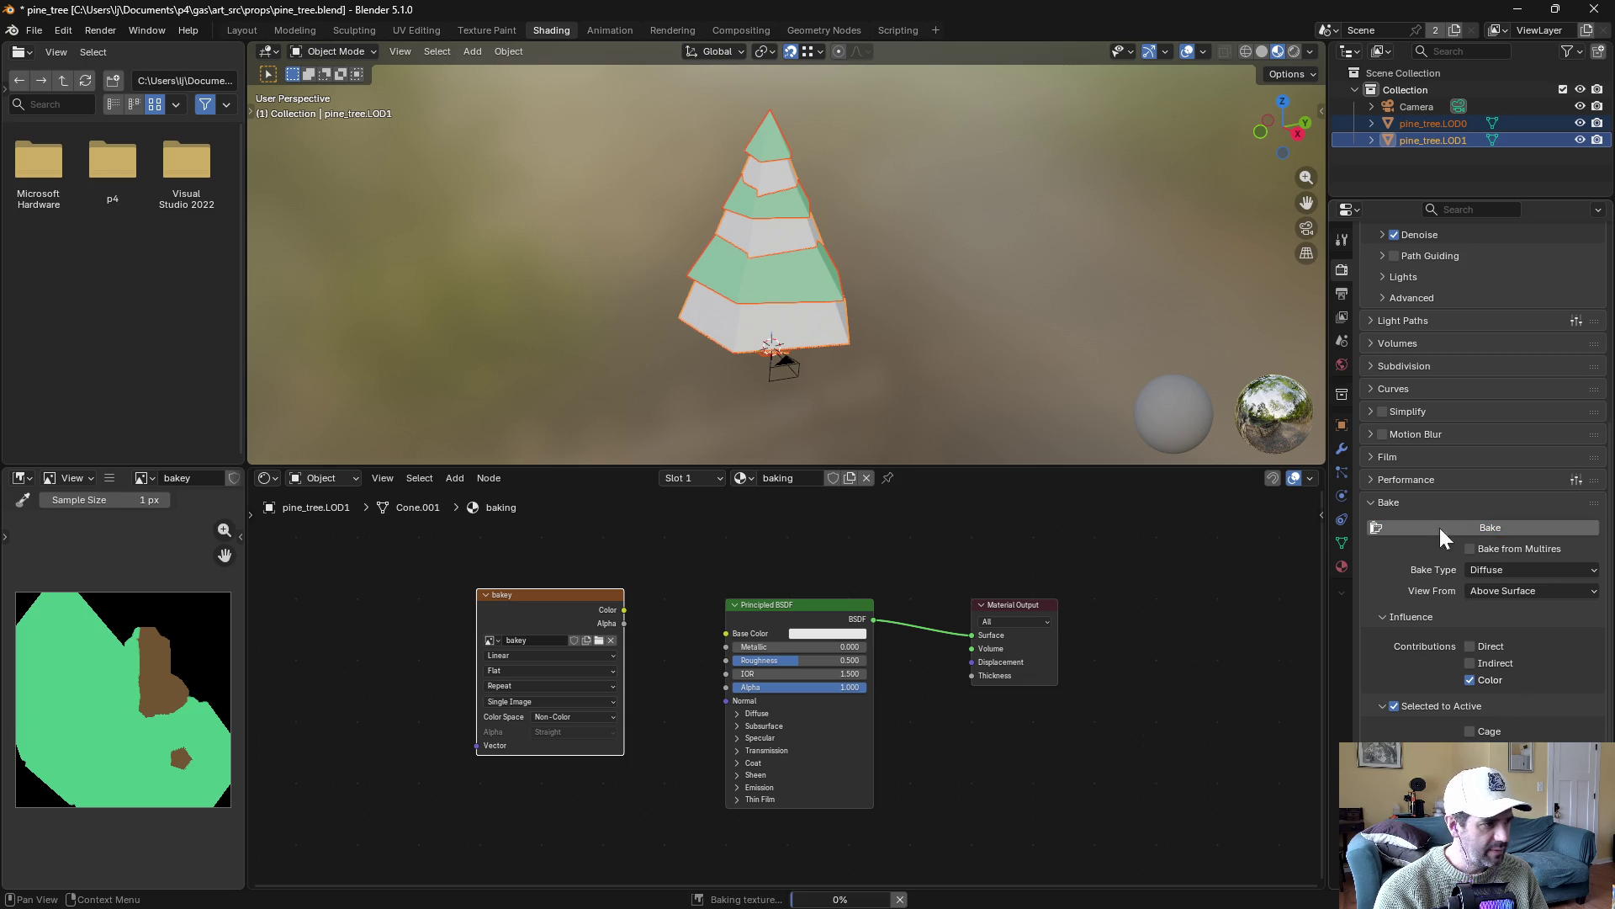
pyautogui.click(110, 477)
pyautogui.moveTo(132, 513)
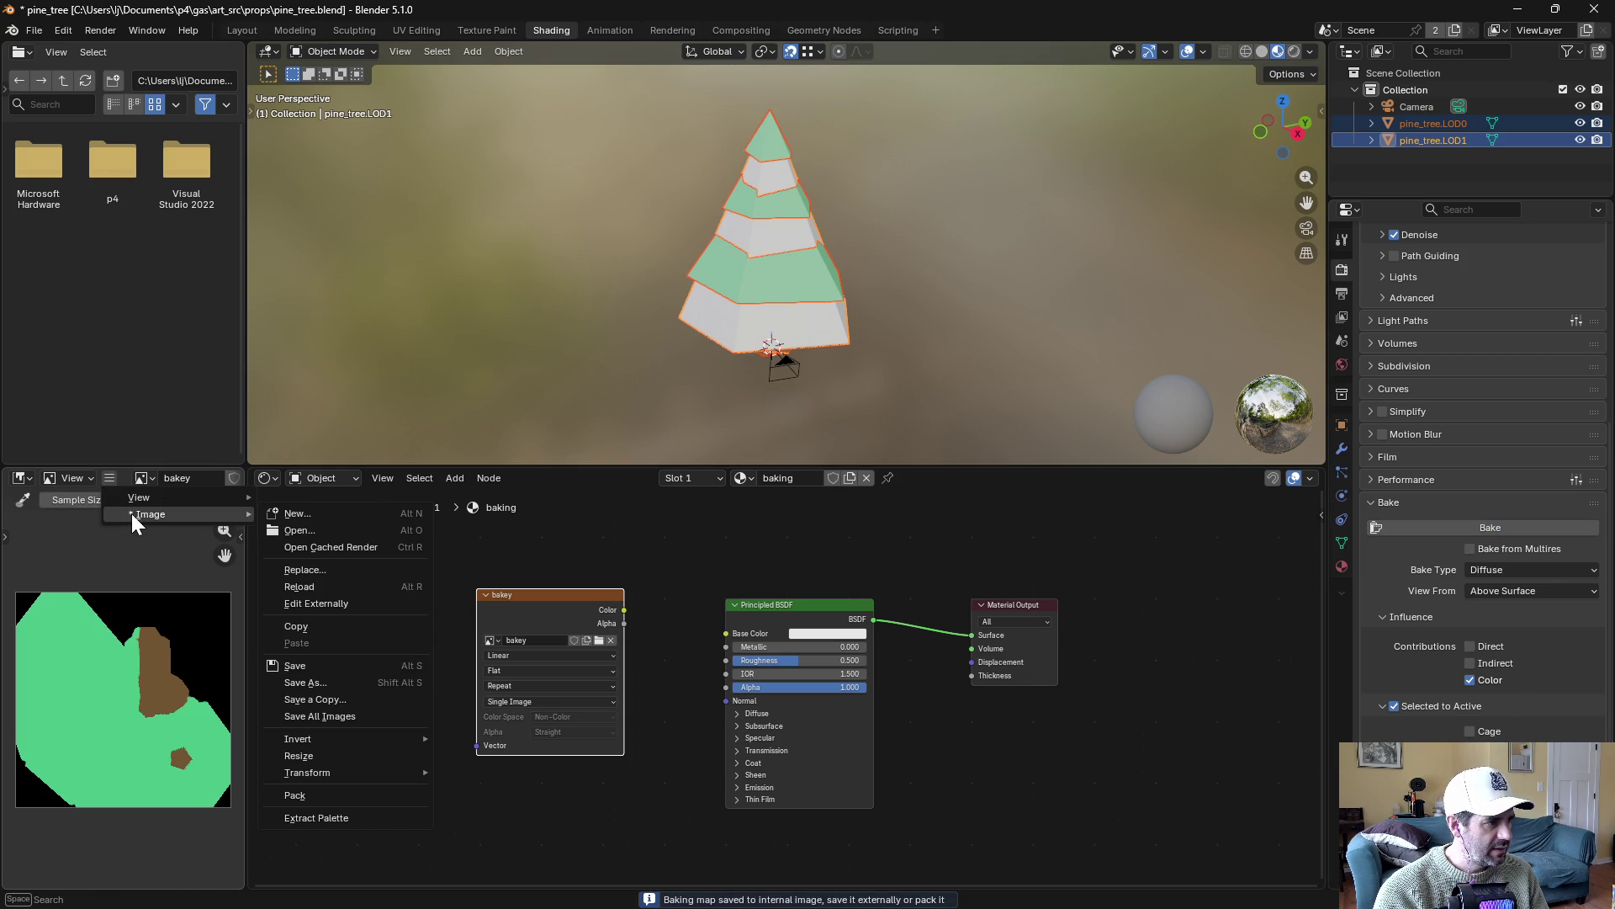
pyautogui.click(321, 685)
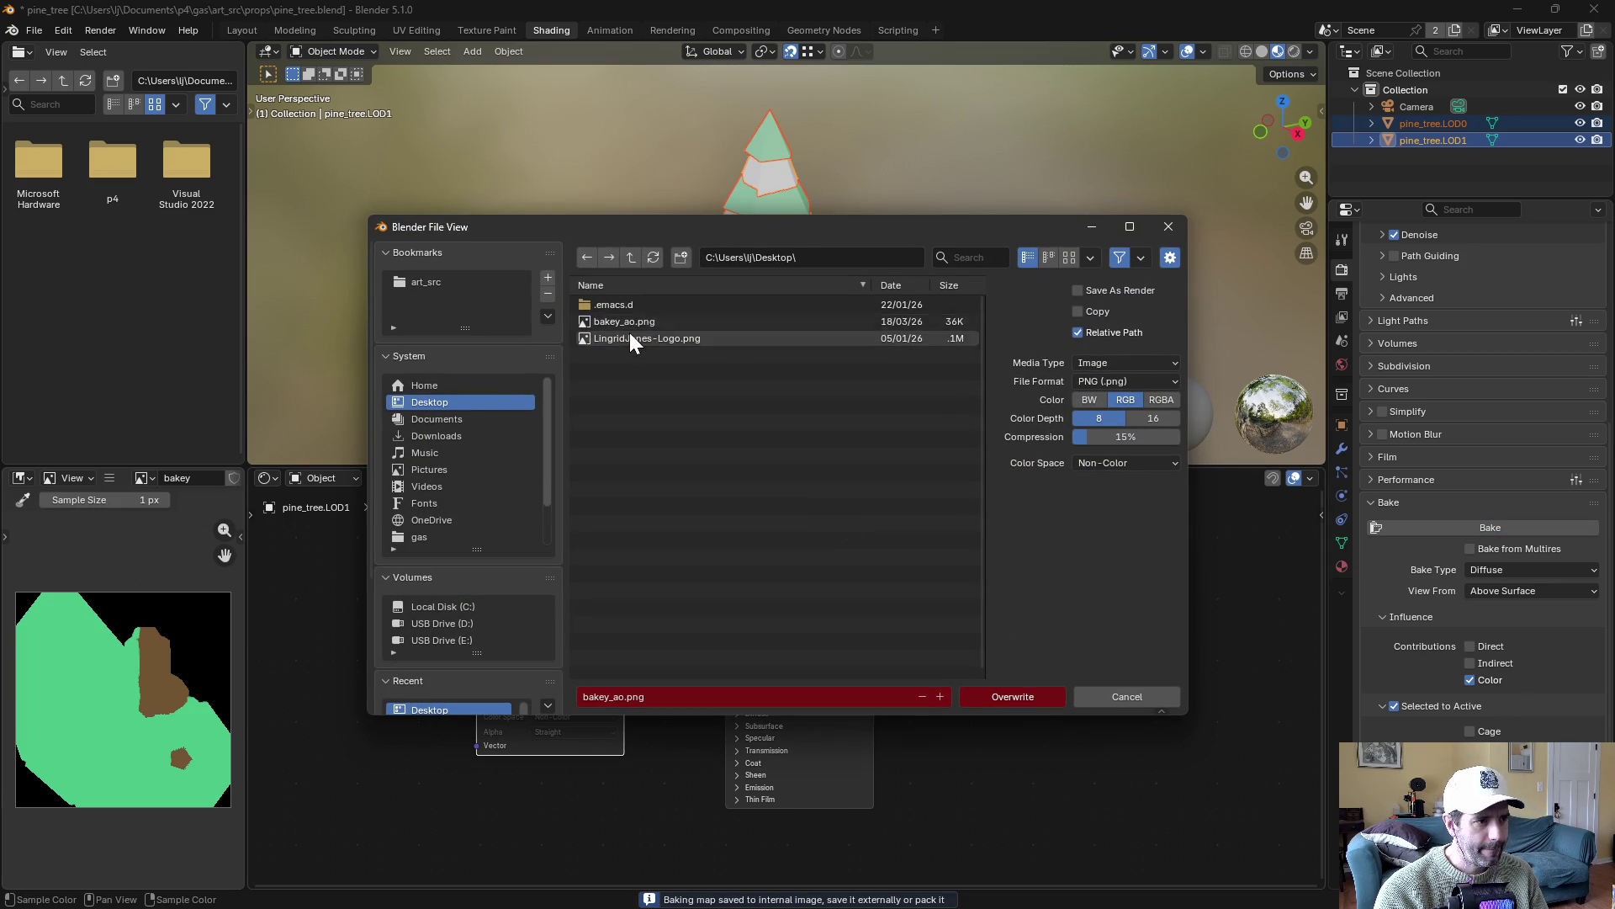
pyautogui.click(626, 696)
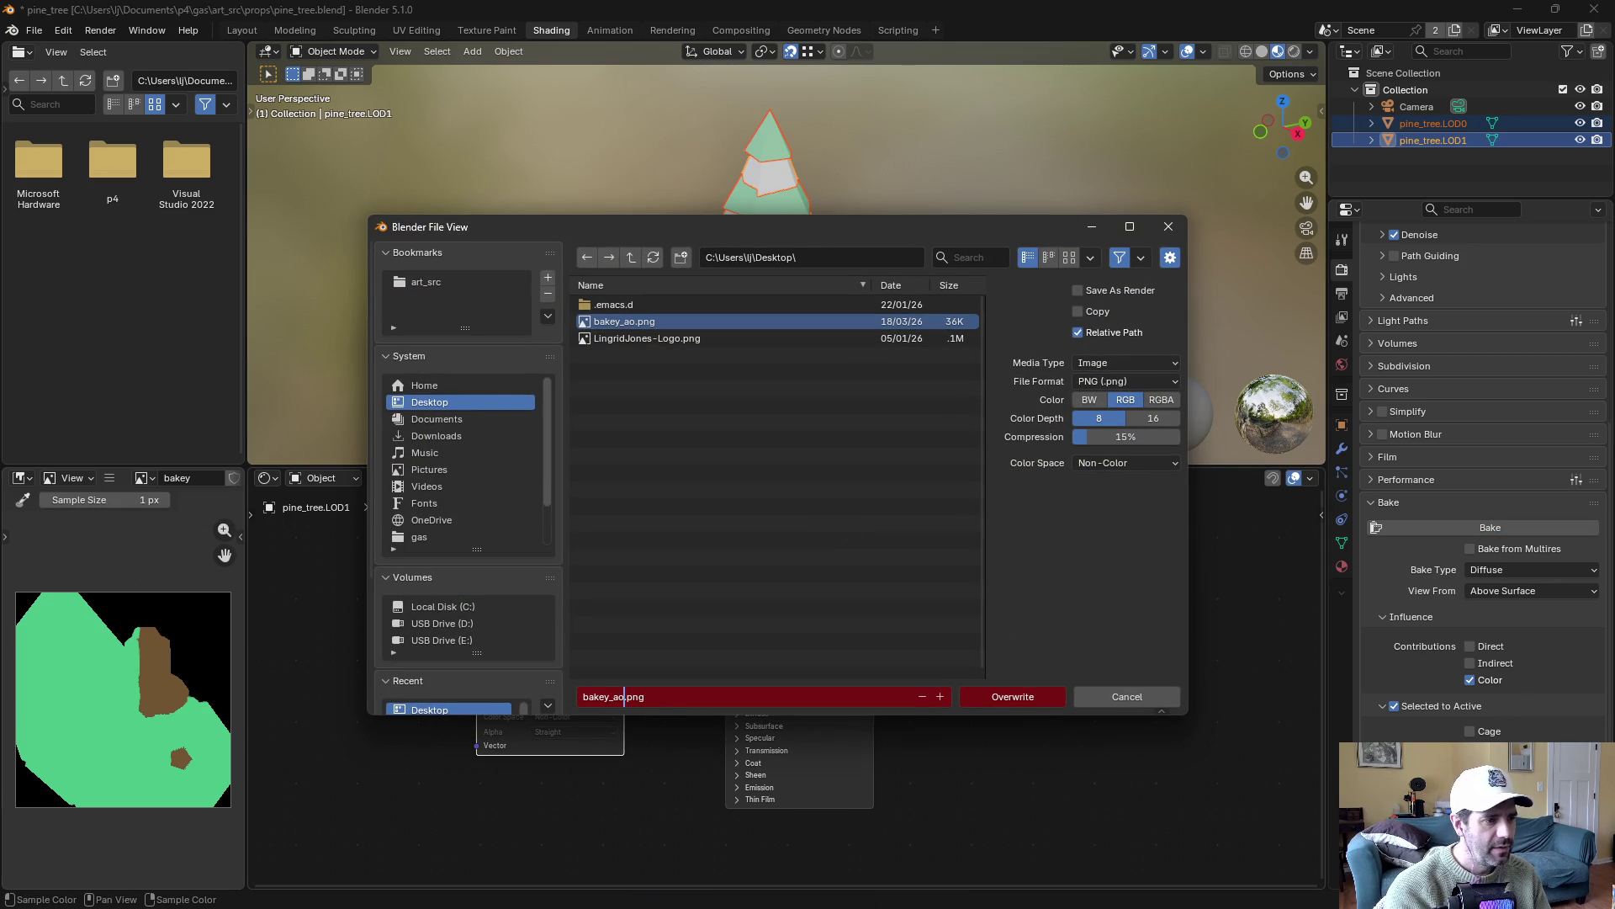
pyautogui.write('difus')
pyautogui.press('BackSpace')
pyautogui.press('BackSpace')
pyautogui.write('fus')
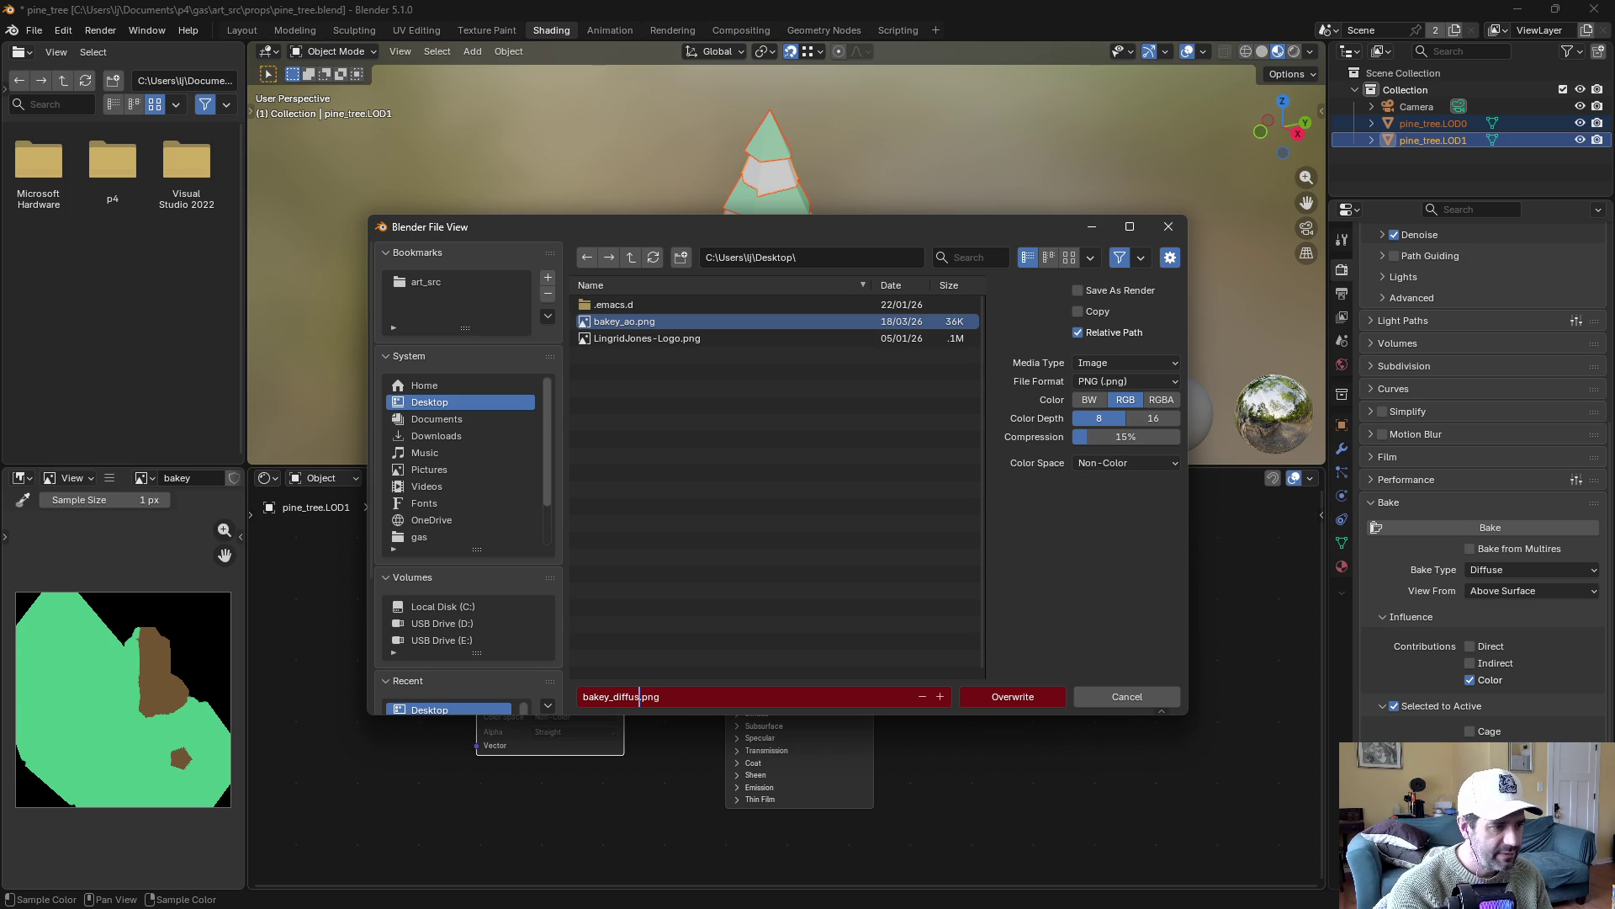
pyautogui.write('e')
pyautogui.press('Return')
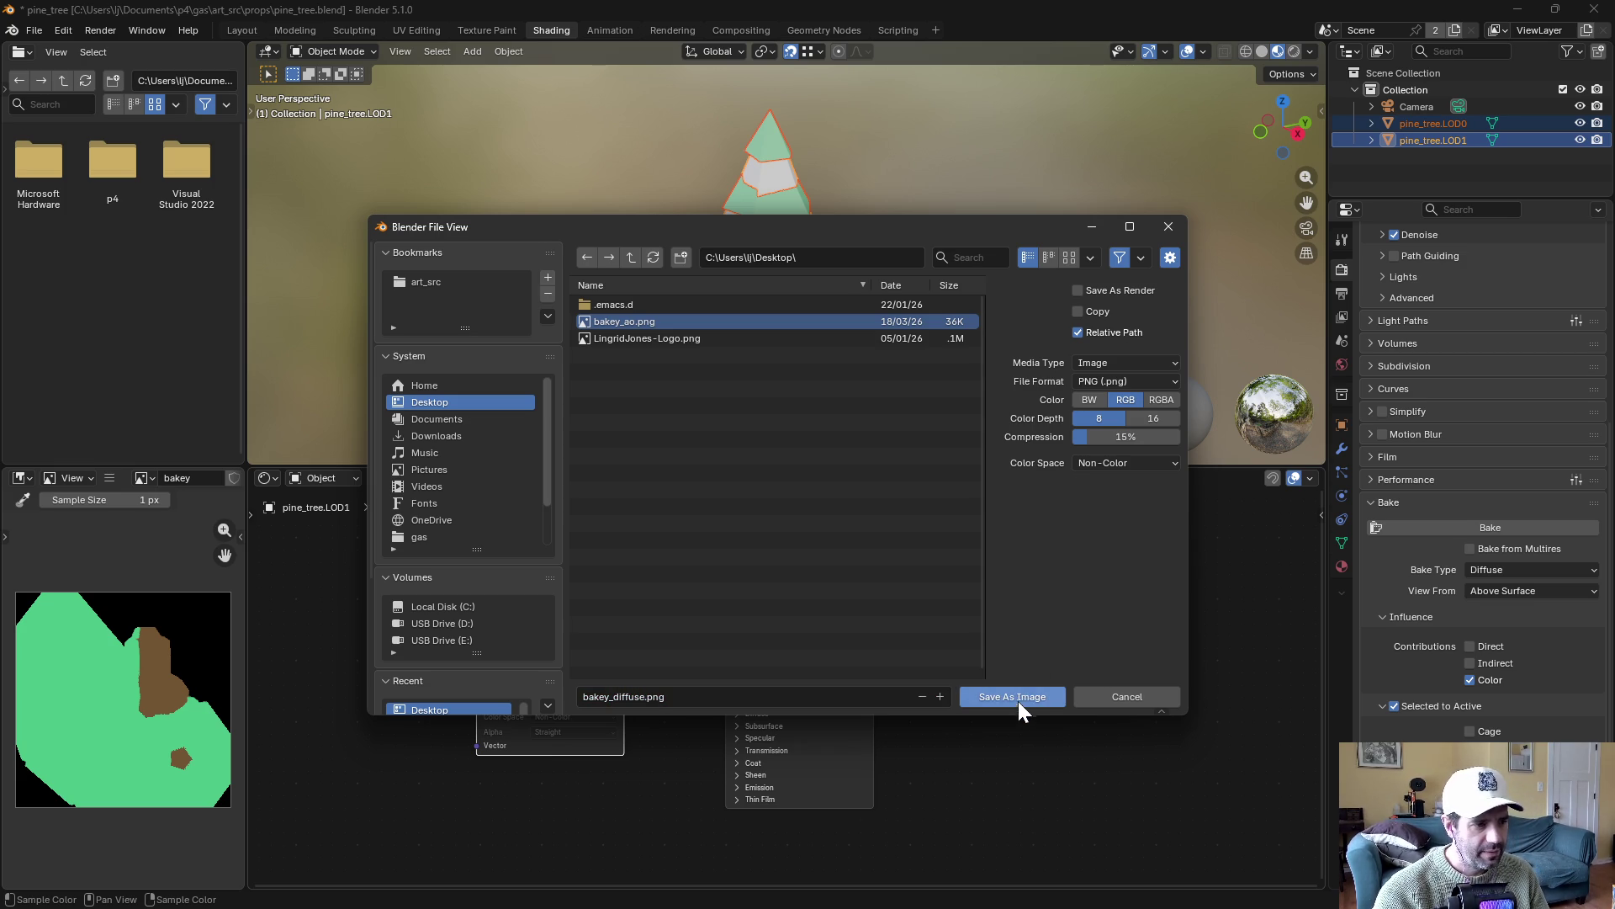
pyautogui.click(1019, 699)
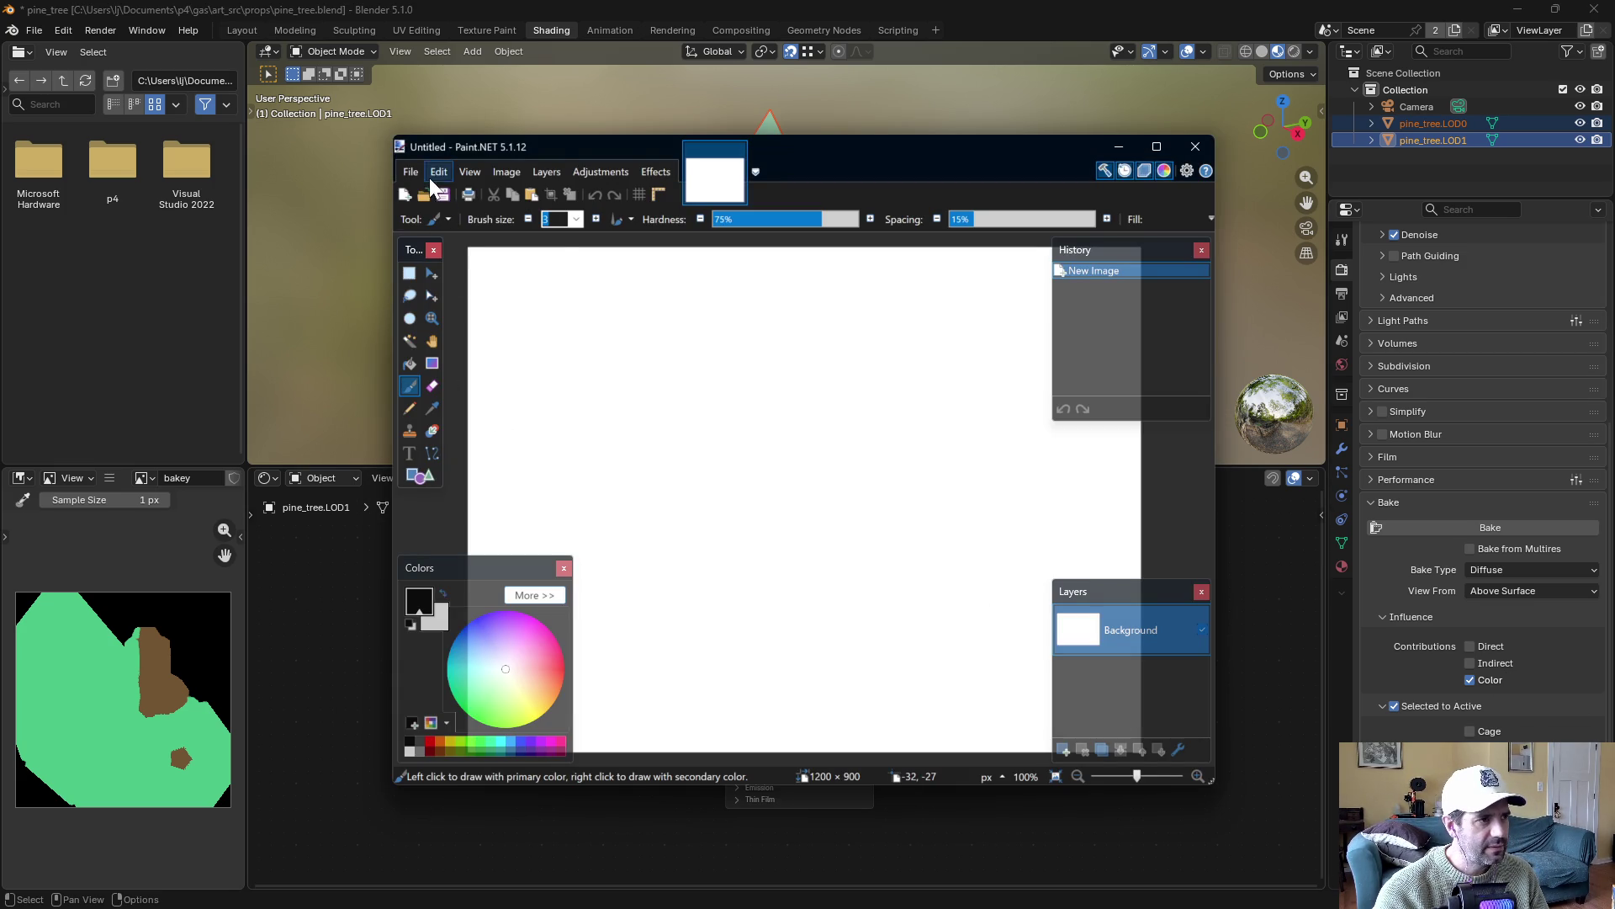
# Load bakey_diffuse.png from the Desktop into Paint.NET
pyautogui.click(411, 172)
pyautogui.click(422, 216)
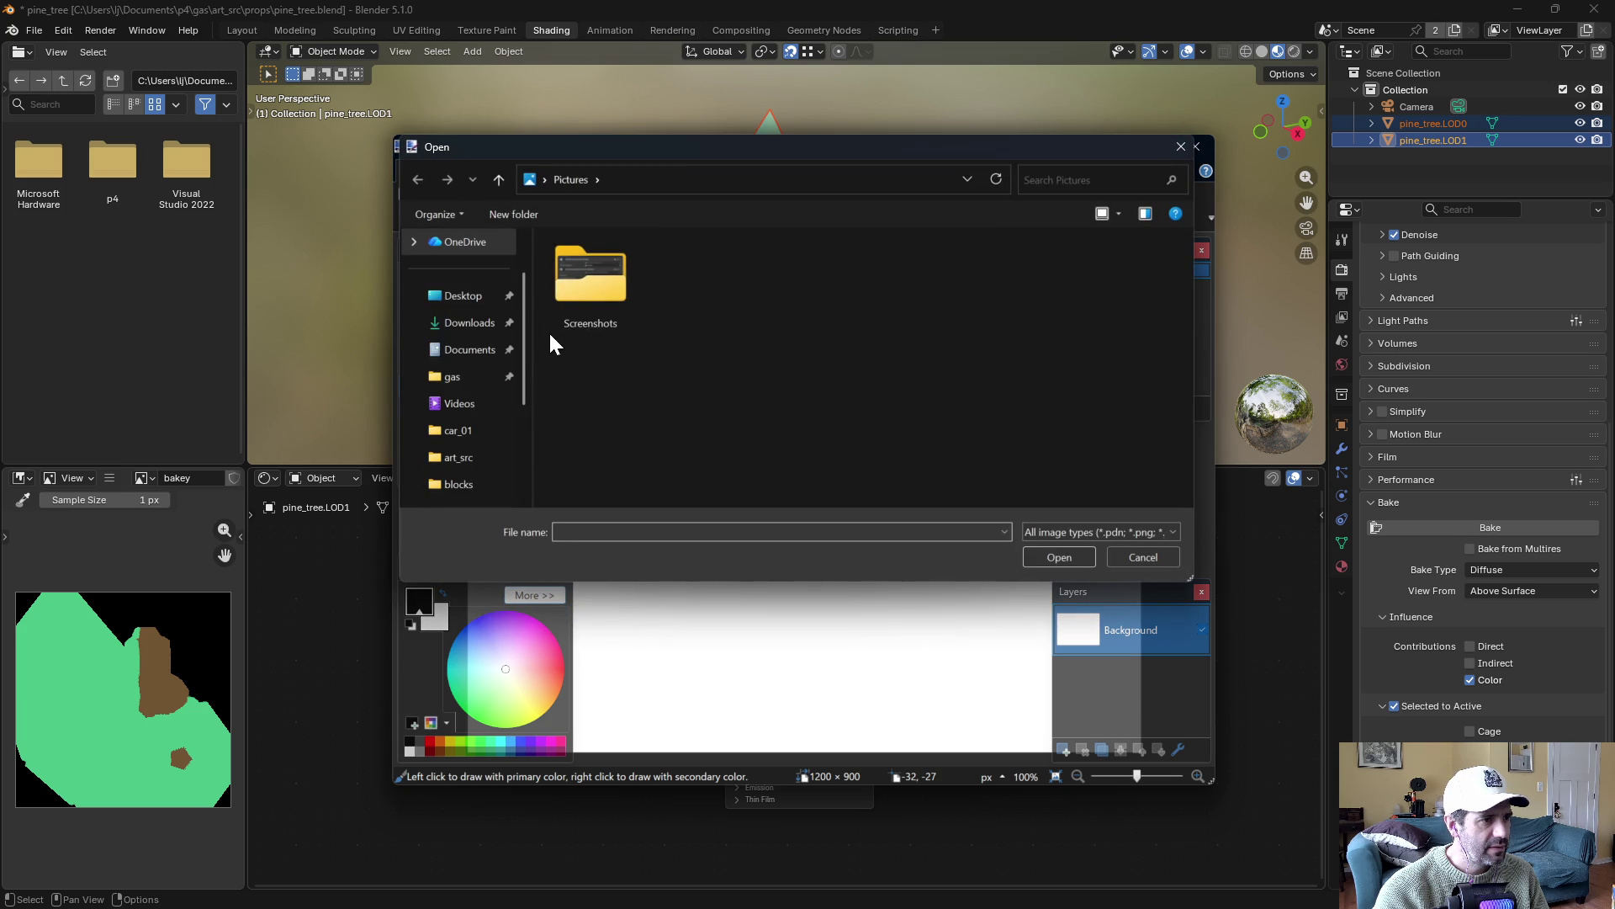
pyautogui.click(462, 295)
pyautogui.doubleClick(749, 276)
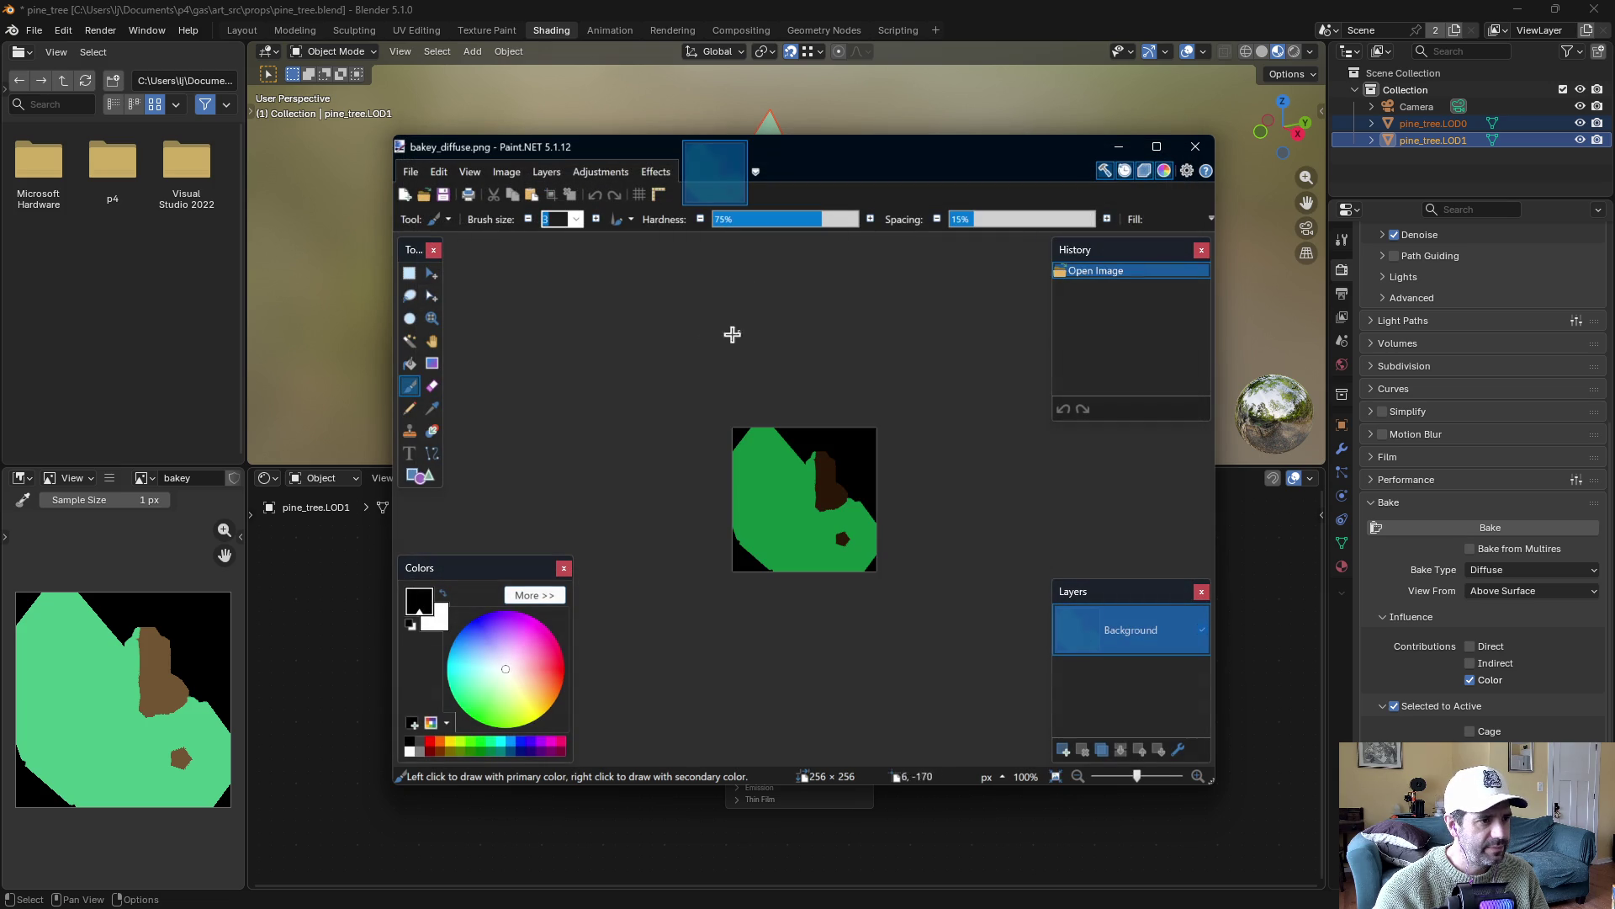
# Load bakey_ao.png and select all of it, then return to the diffuse image and Blender
pyautogui.click(411, 173)
pyautogui.click(425, 212)
pyautogui.doubleClick(680, 279)
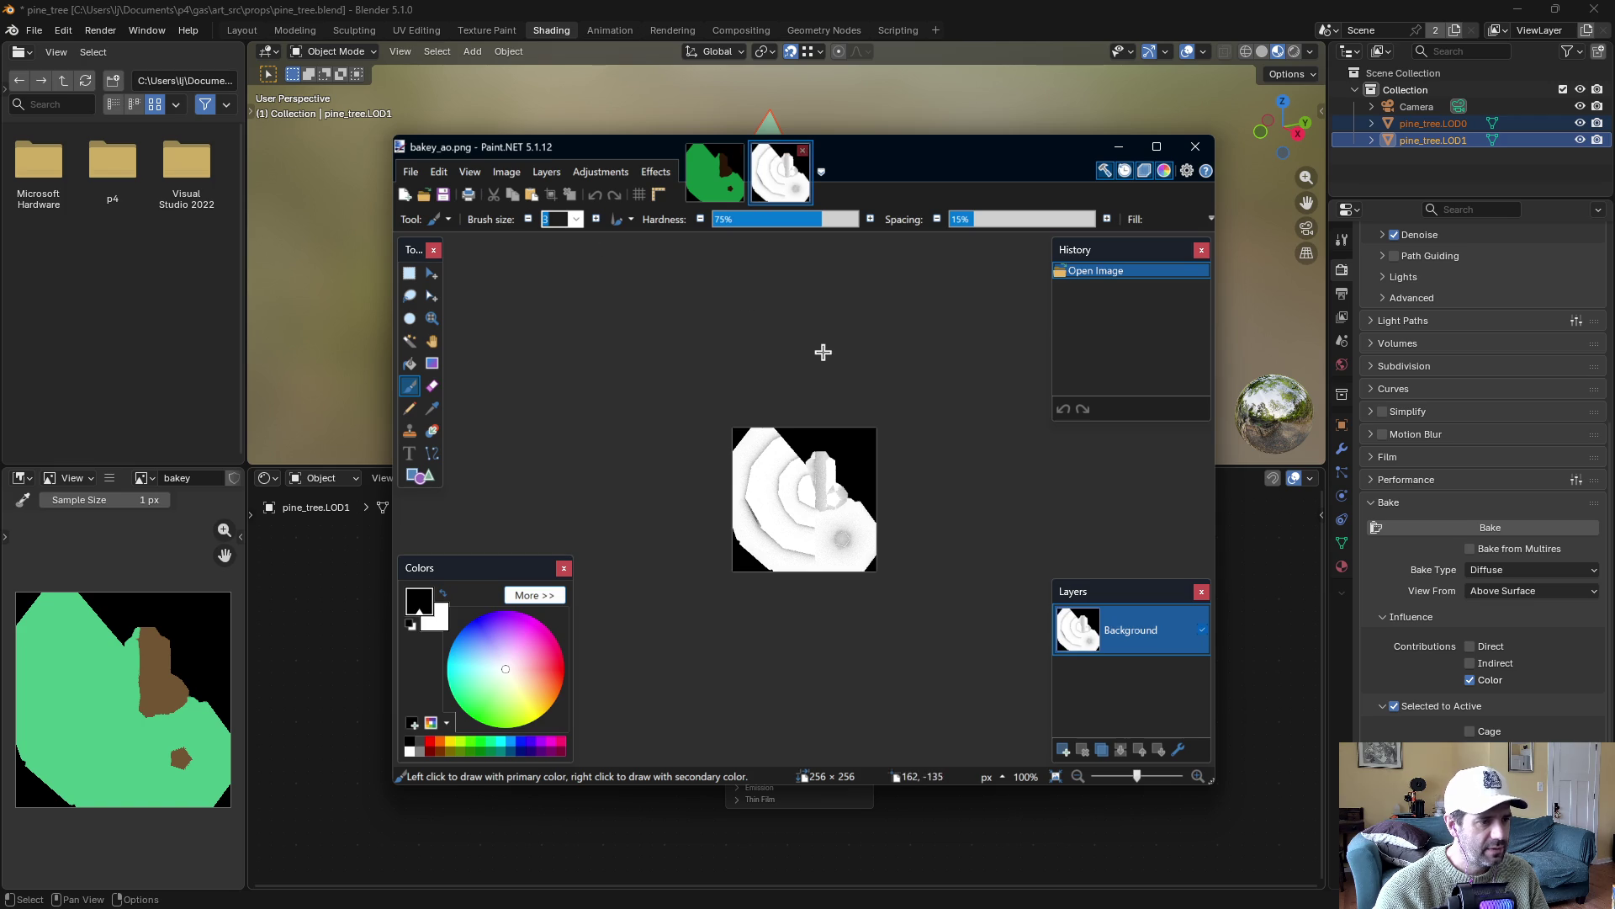
pyautogui.hotkey('ctrl', 'a')
pyautogui.click(715, 173)
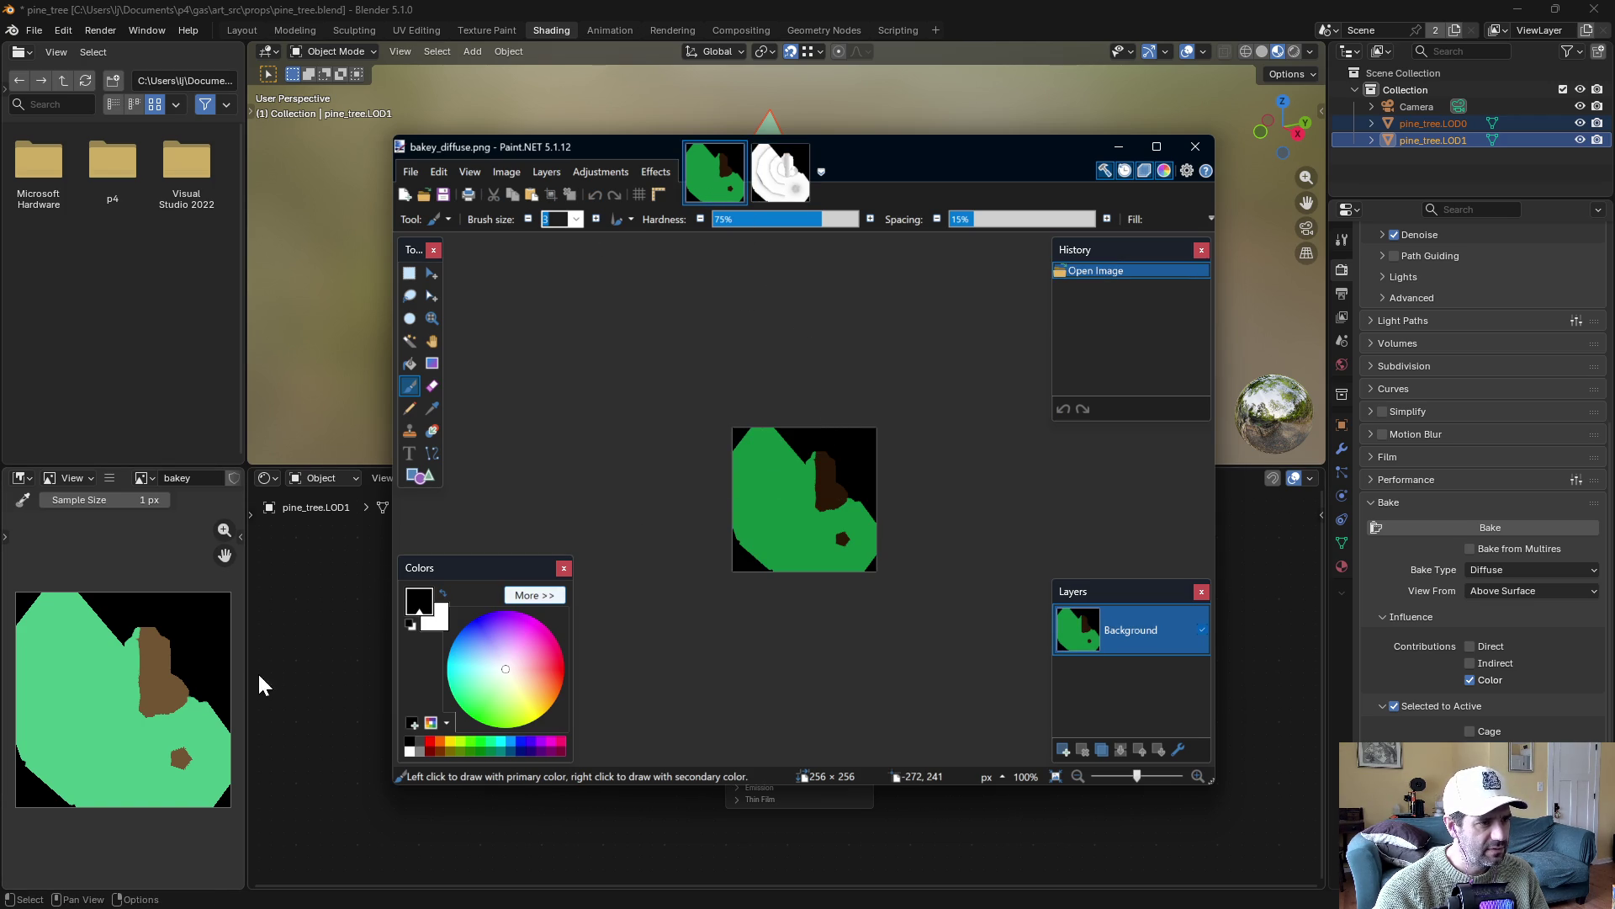
pyautogui.click(305, 577)
pyautogui.click(109, 477)
# Overwrite bakey_diffuse.png with the bake saved in sRGB colour space
pyautogui.moveTo(147, 517)
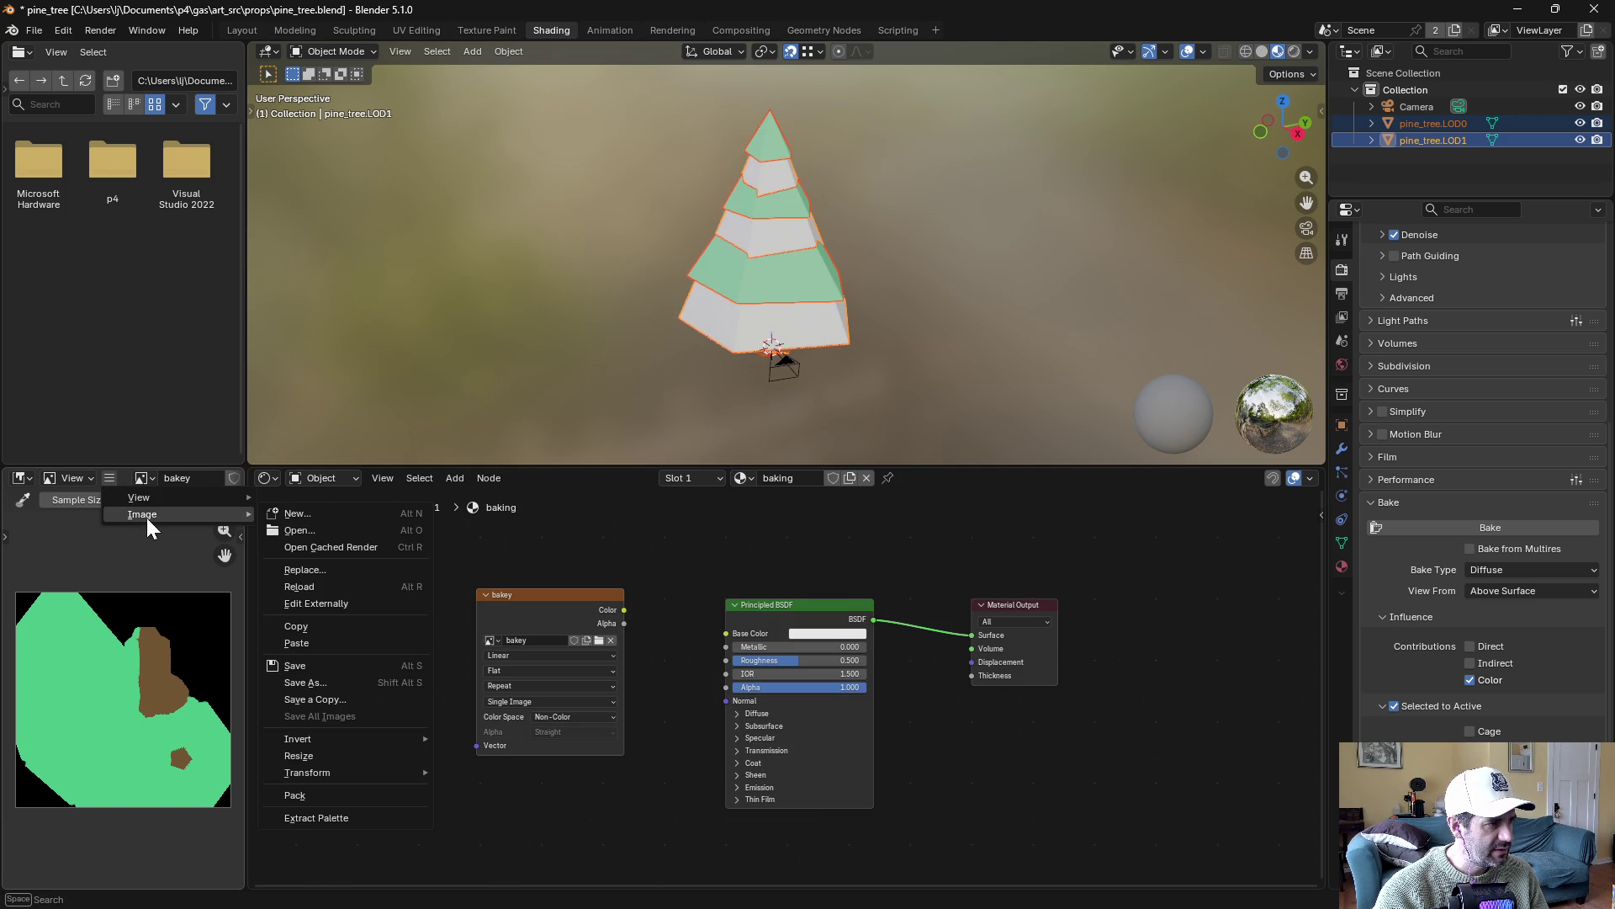
pyautogui.click(313, 681)
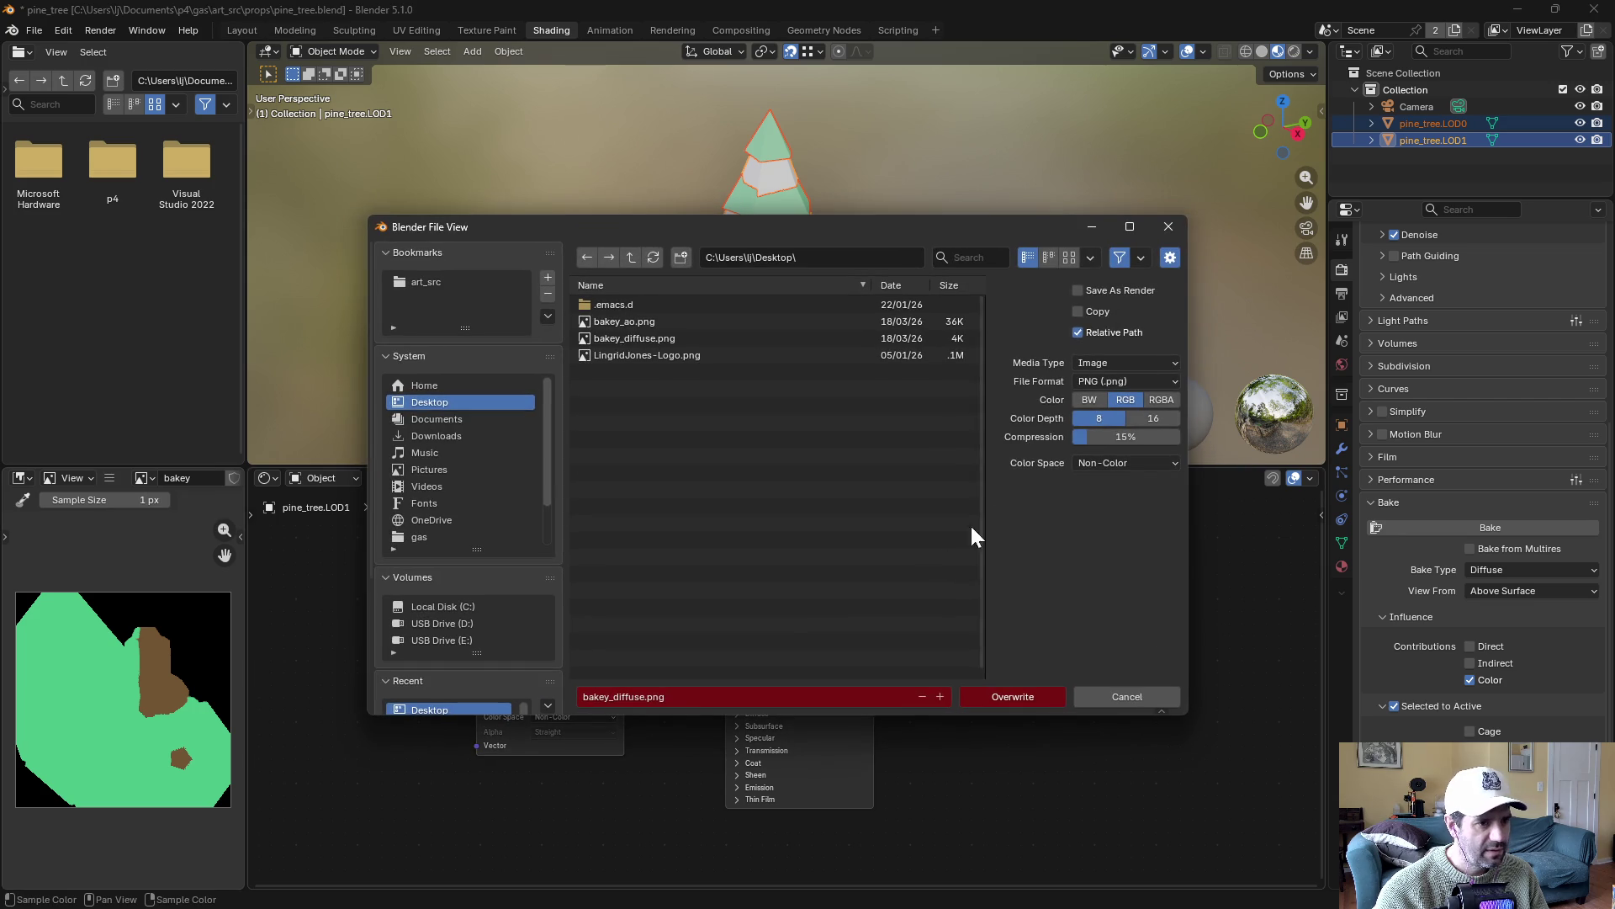
pyautogui.click(1090, 464)
pyautogui.click(1045, 668)
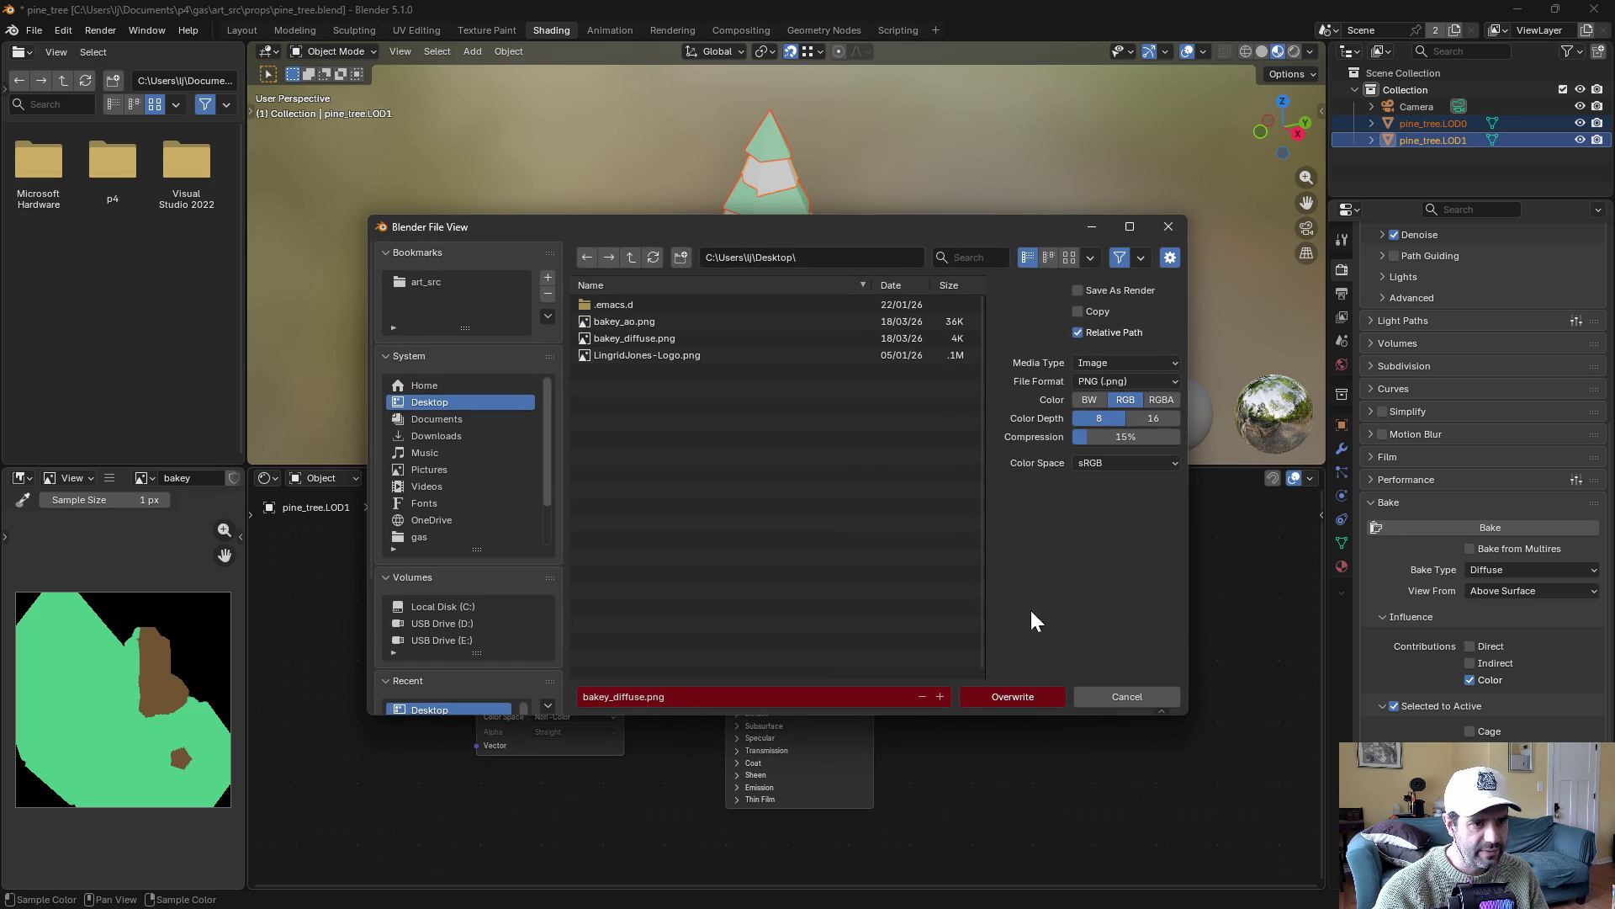
pyautogui.click(695, 339)
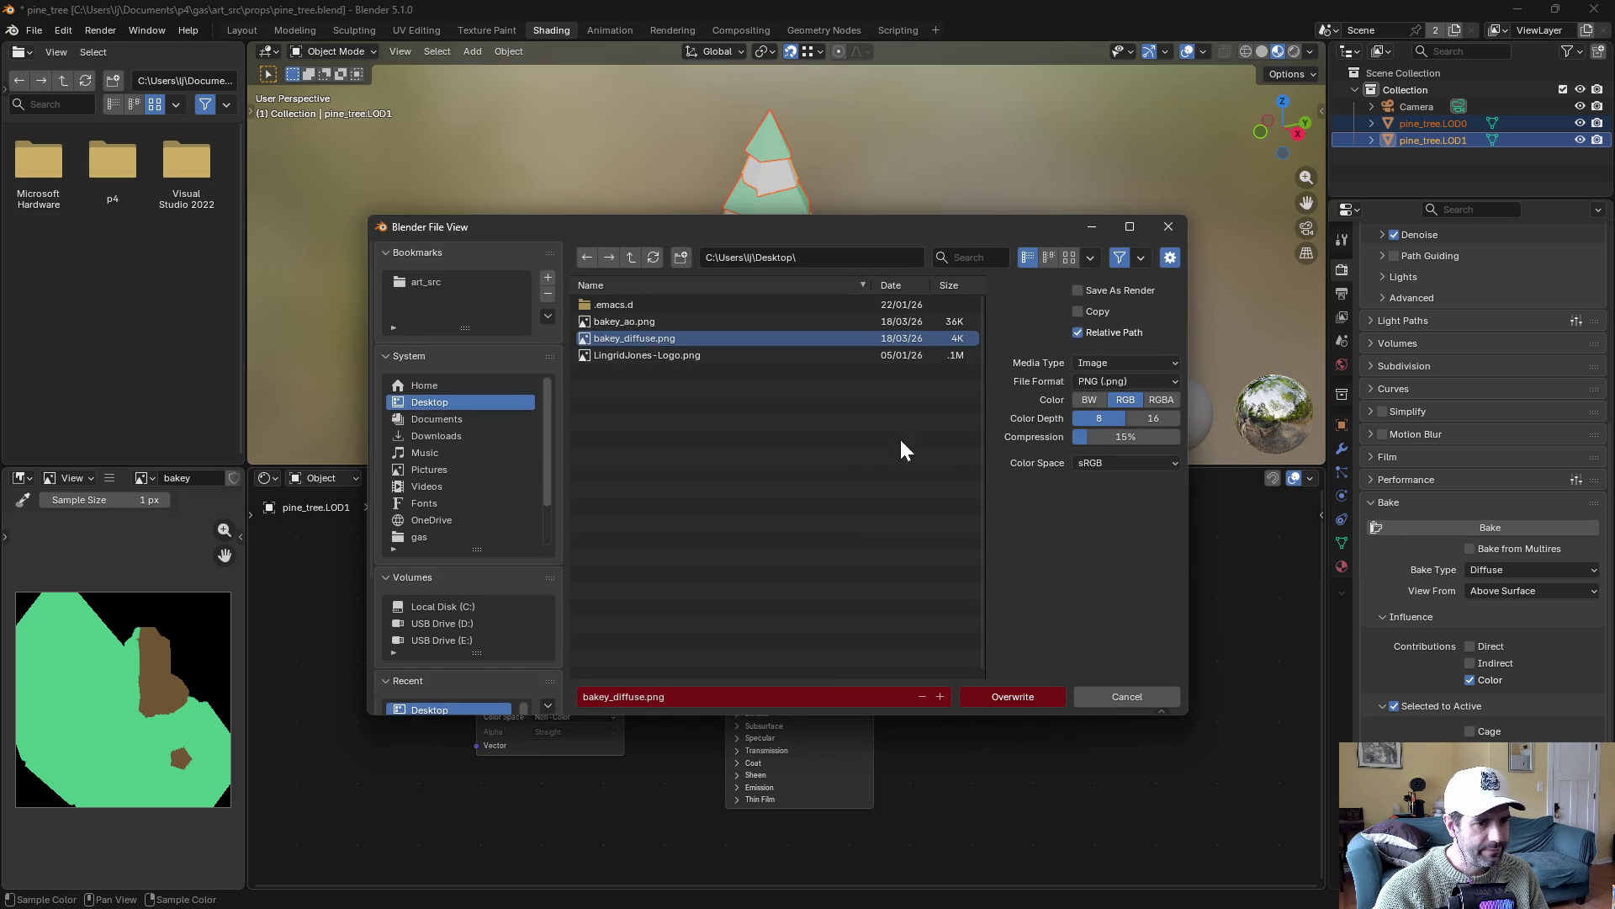
pyautogui.click(1021, 693)
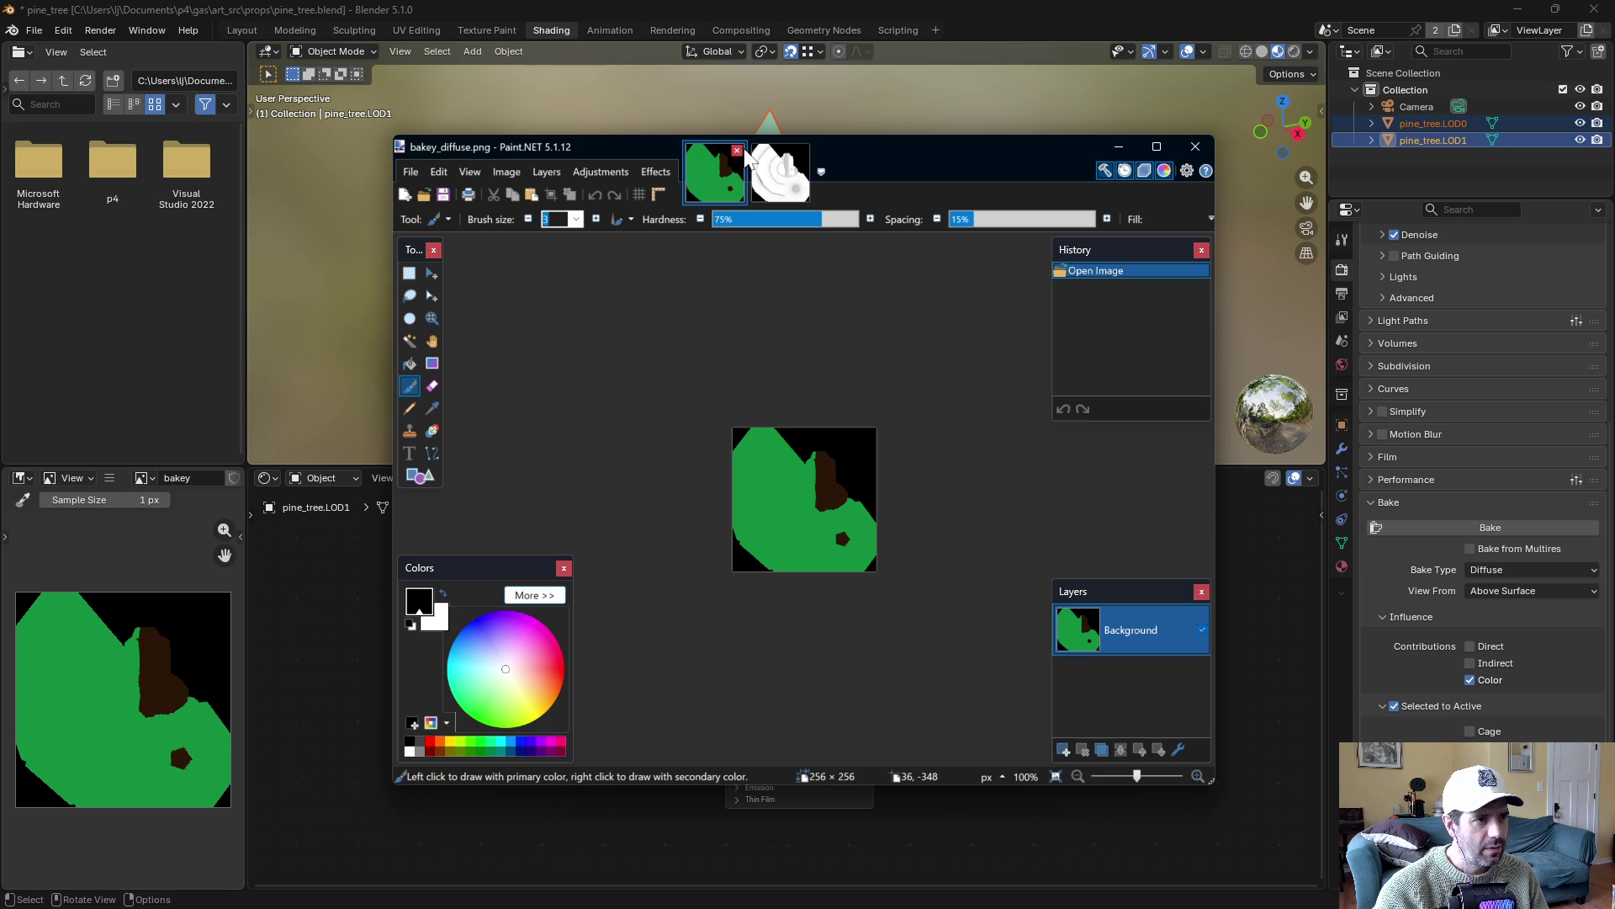
# Close the outdated bakey_diffuse.png in Paint.NET and reload the updated file
pyautogui.click(737, 151)
pyautogui.hotkey('ctrl', 'a')
pyautogui.click(411, 173)
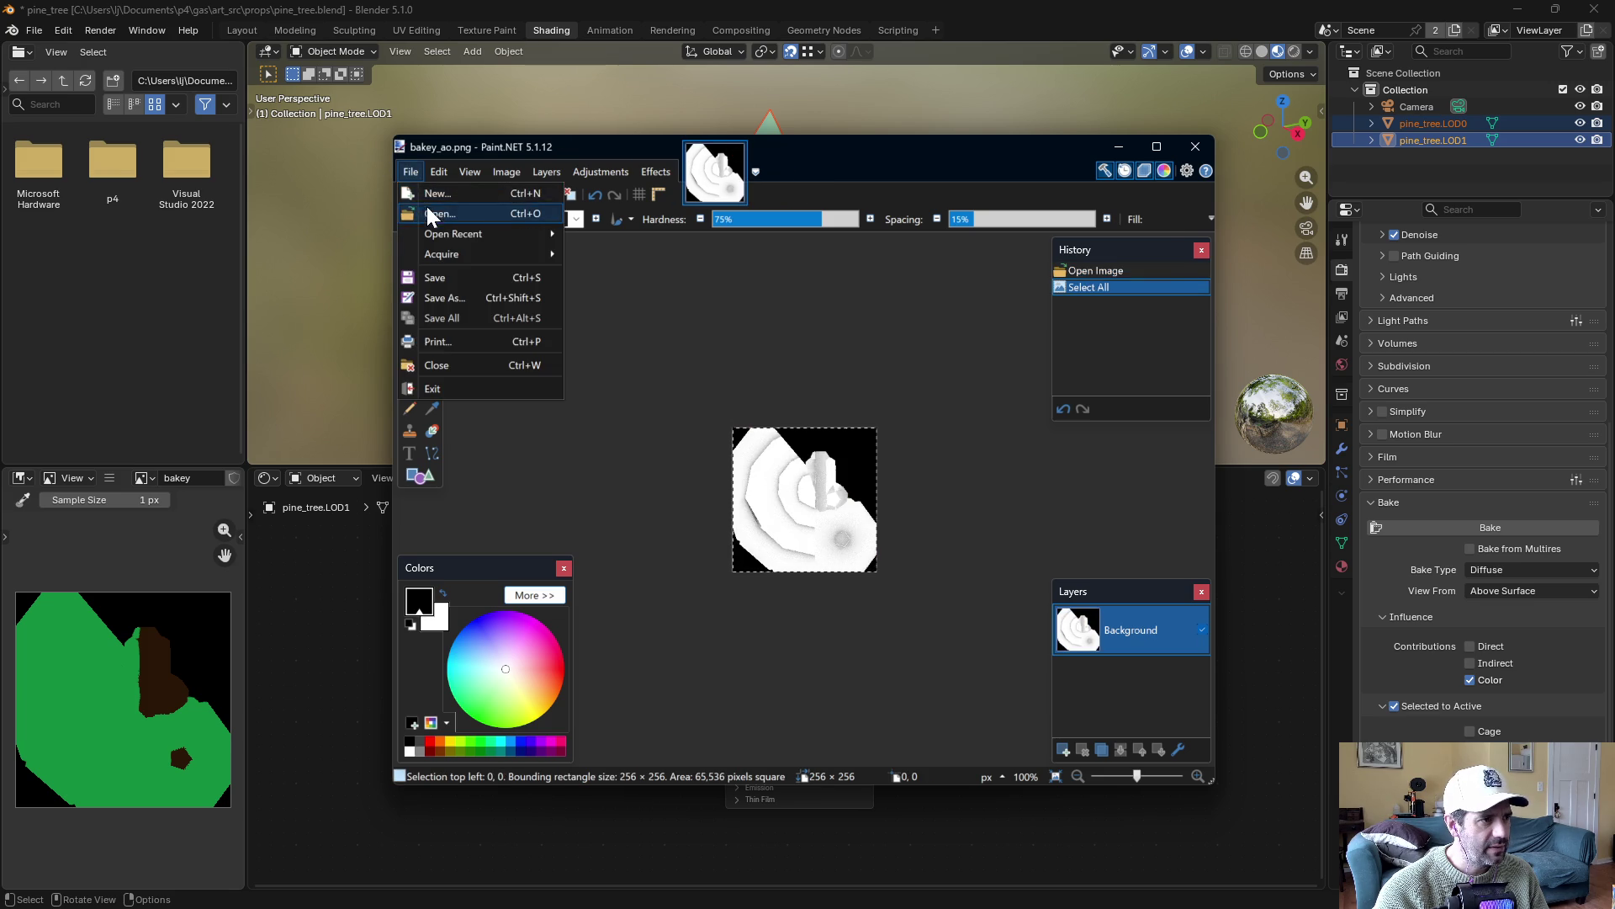
pyautogui.click(427, 211)
pyautogui.doubleClick(791, 298)
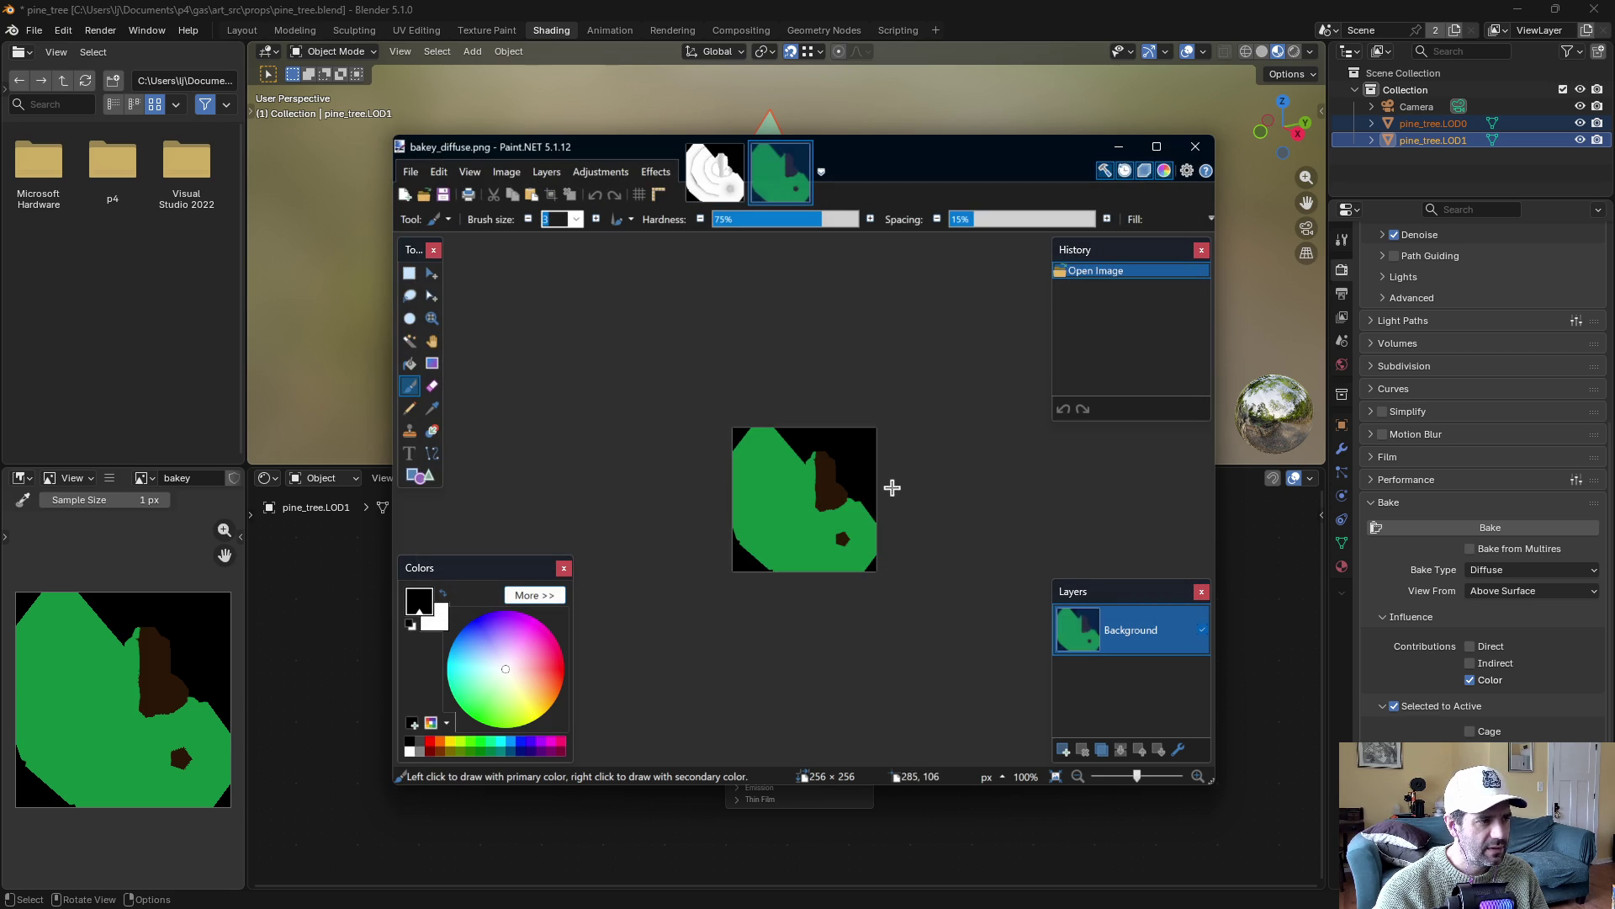
pyautogui.click(337, 620)
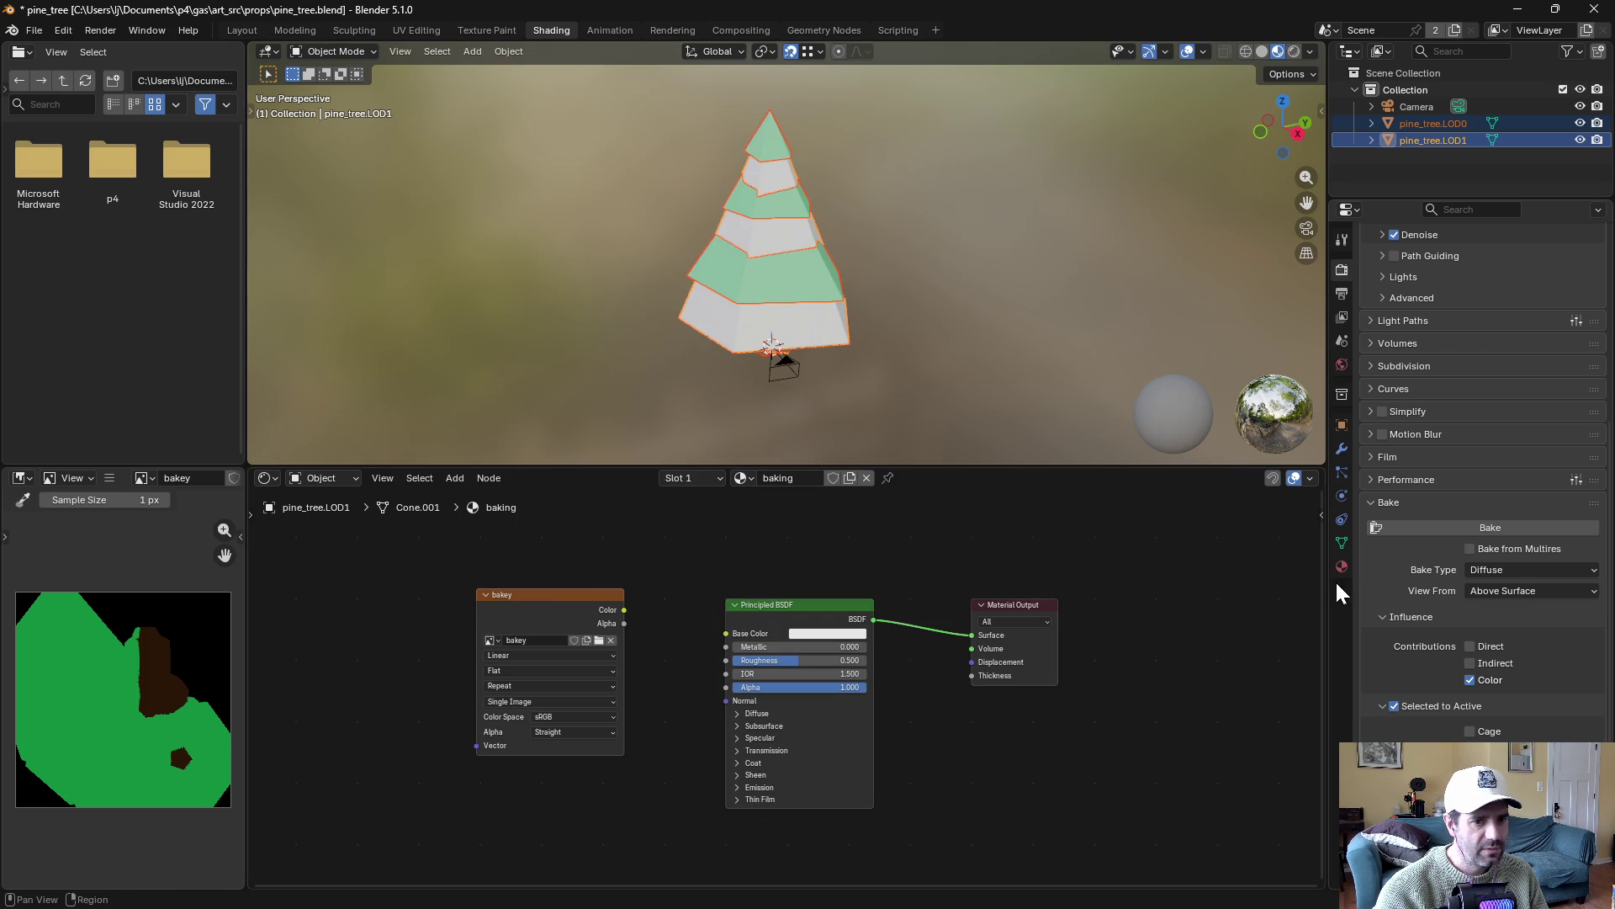
# Make the bakey Image Texture node the target, rebake the diffuse, and overwrite bakey_diffuse.png
pyautogui.click(1459, 527)
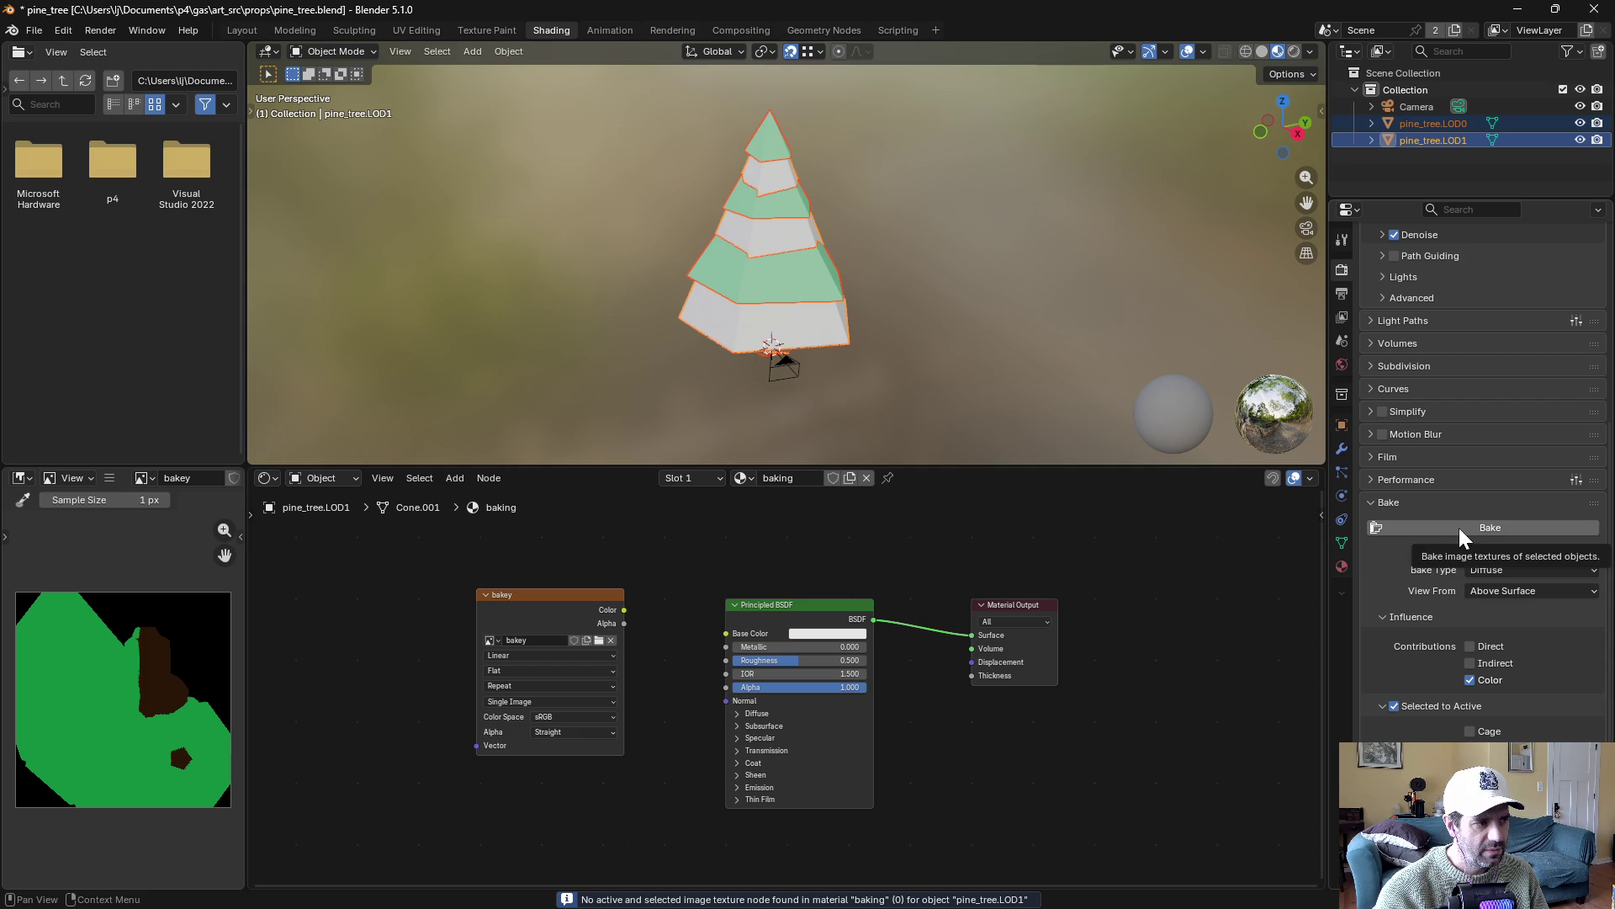
pyautogui.click(517, 615)
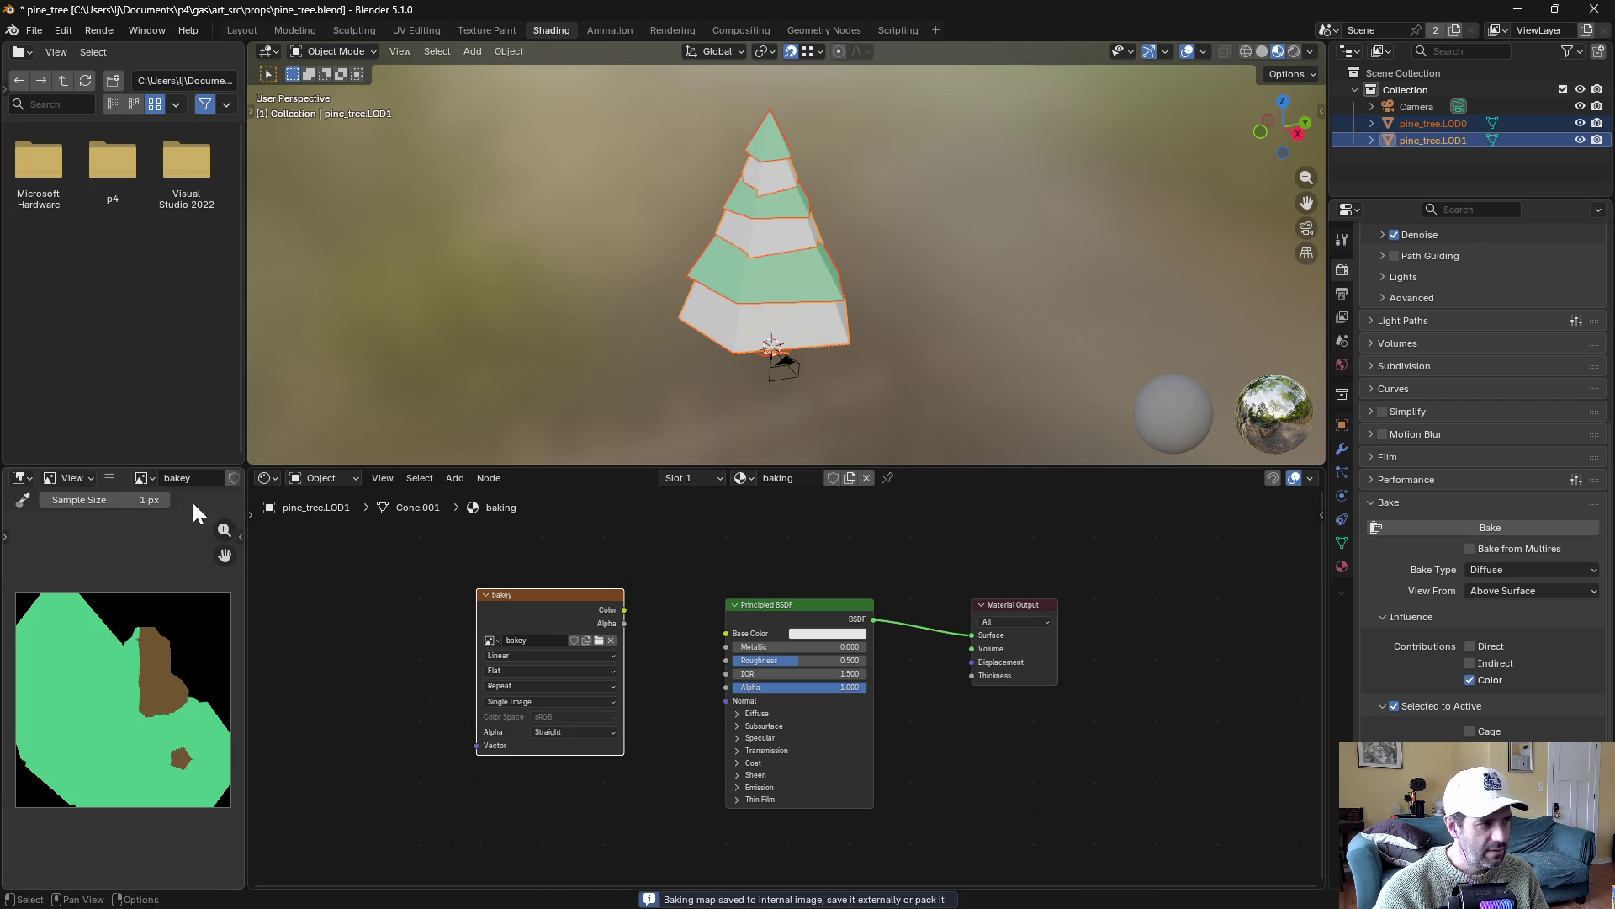
pyautogui.click(110, 477)
pyautogui.moveTo(185, 514)
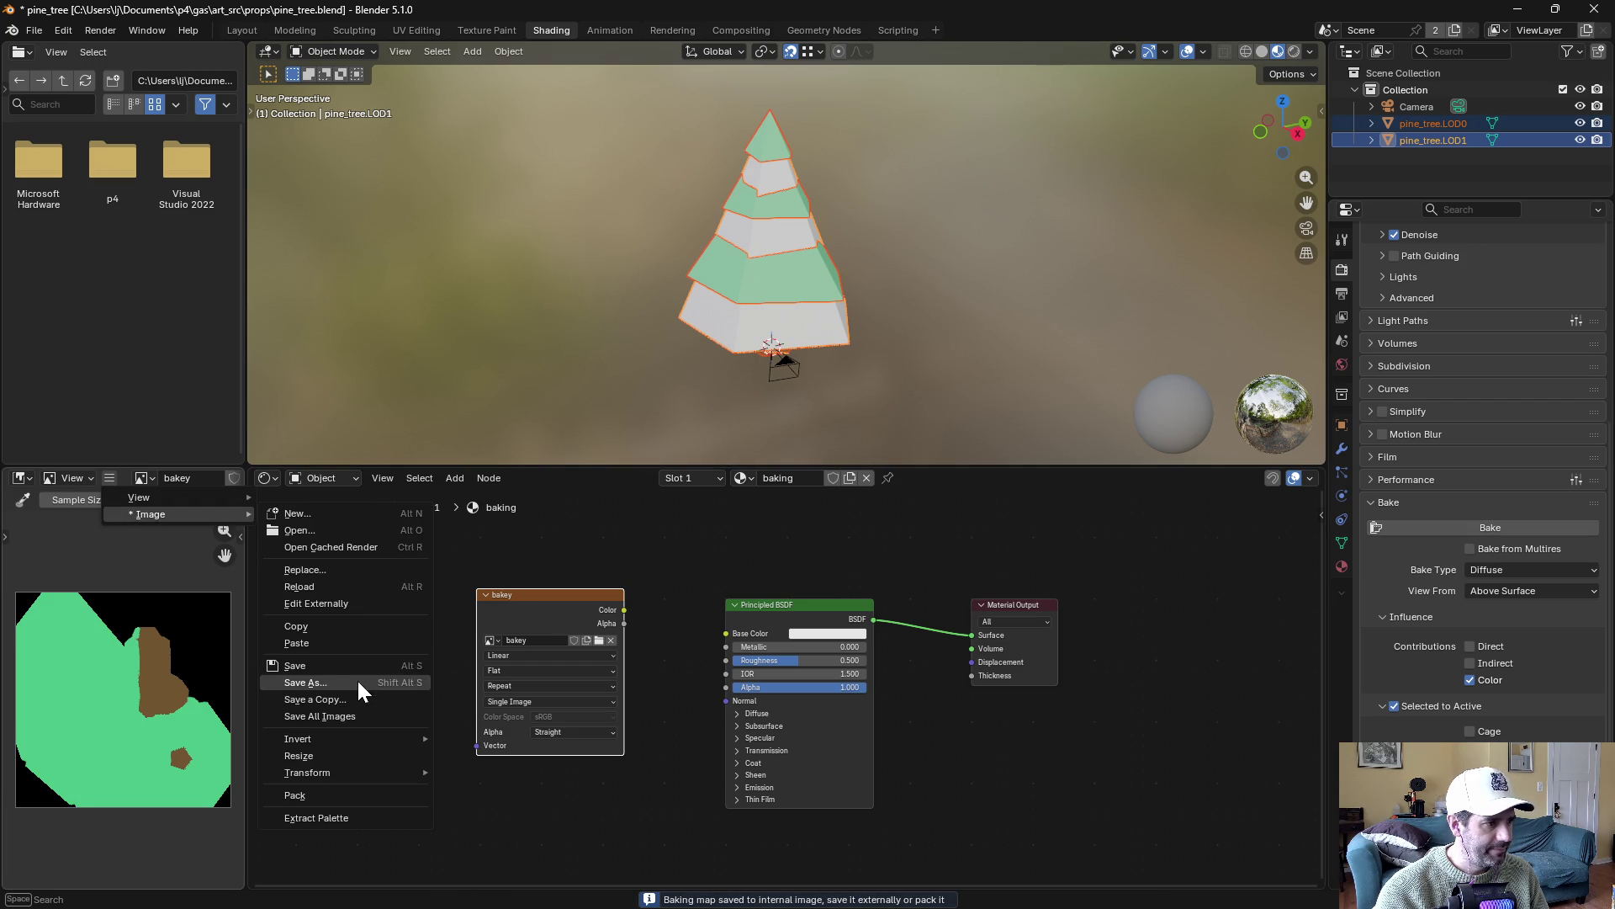
pyautogui.click(357, 680)
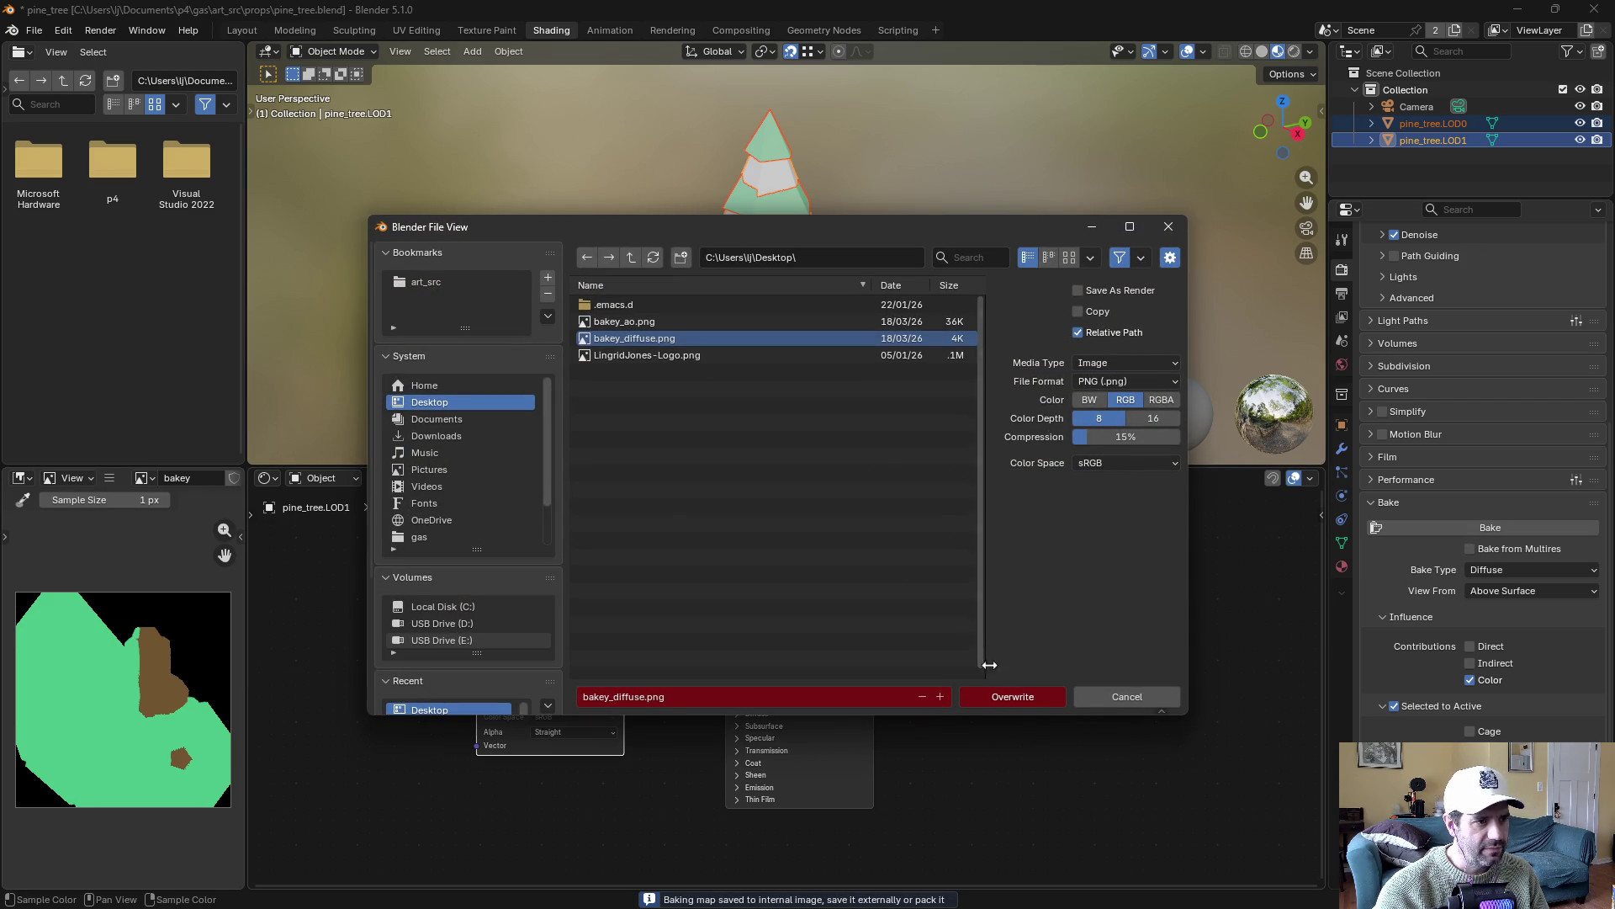
pyautogui.click(1010, 696)
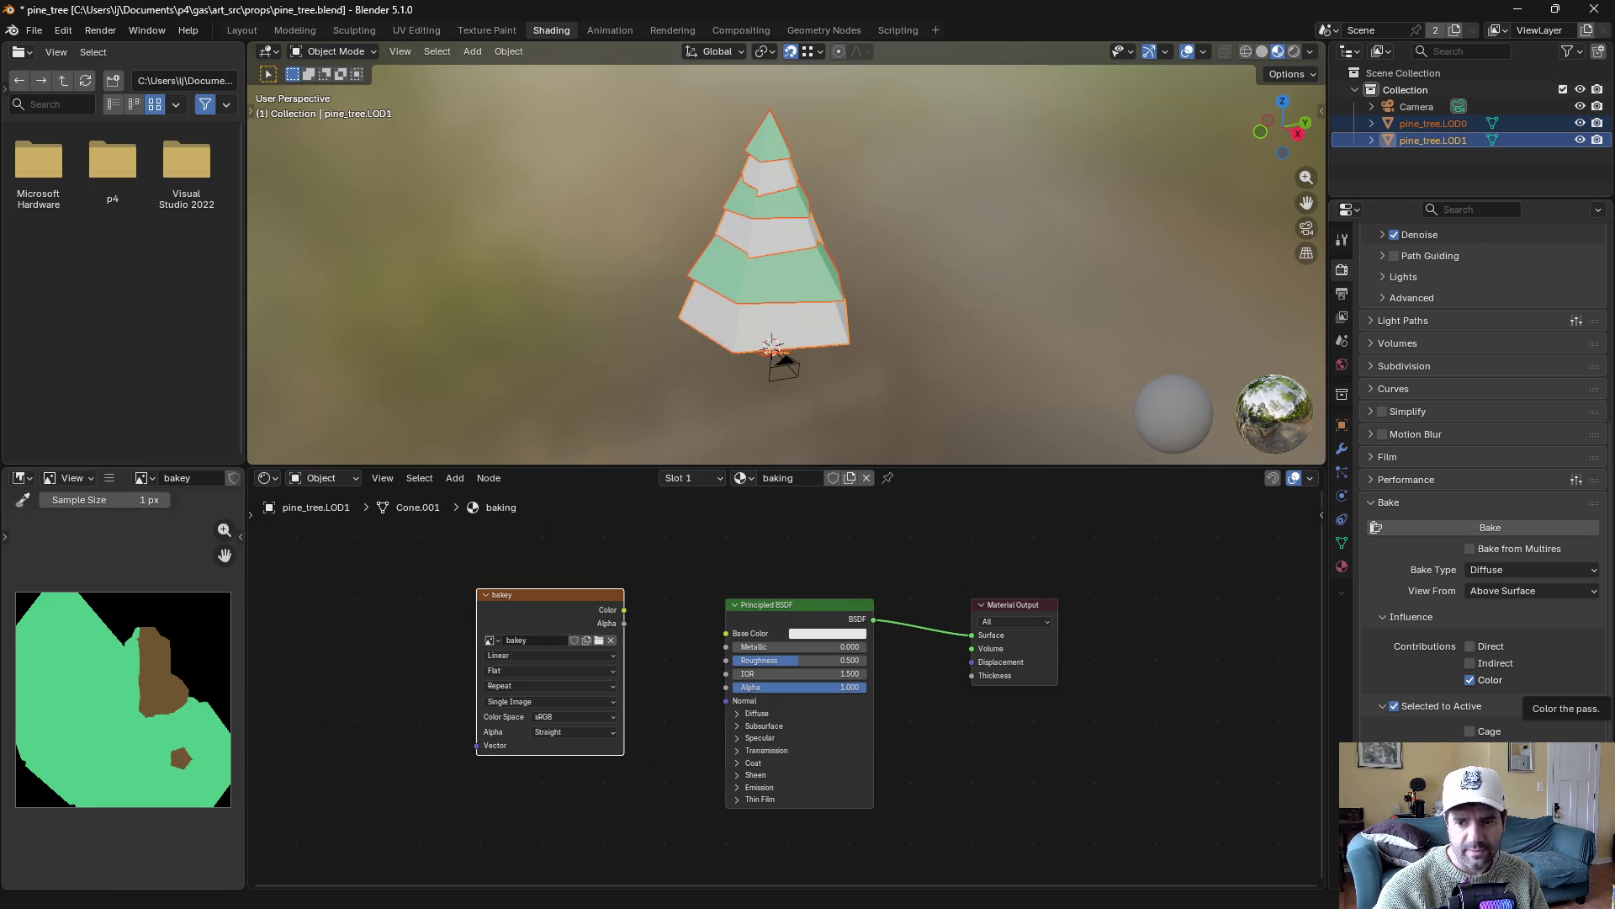
# Replace the outdated bakey_diffuse.png in Paint.NET with the freshly saved file
pyautogui.hotkey('alt', 'Tab')
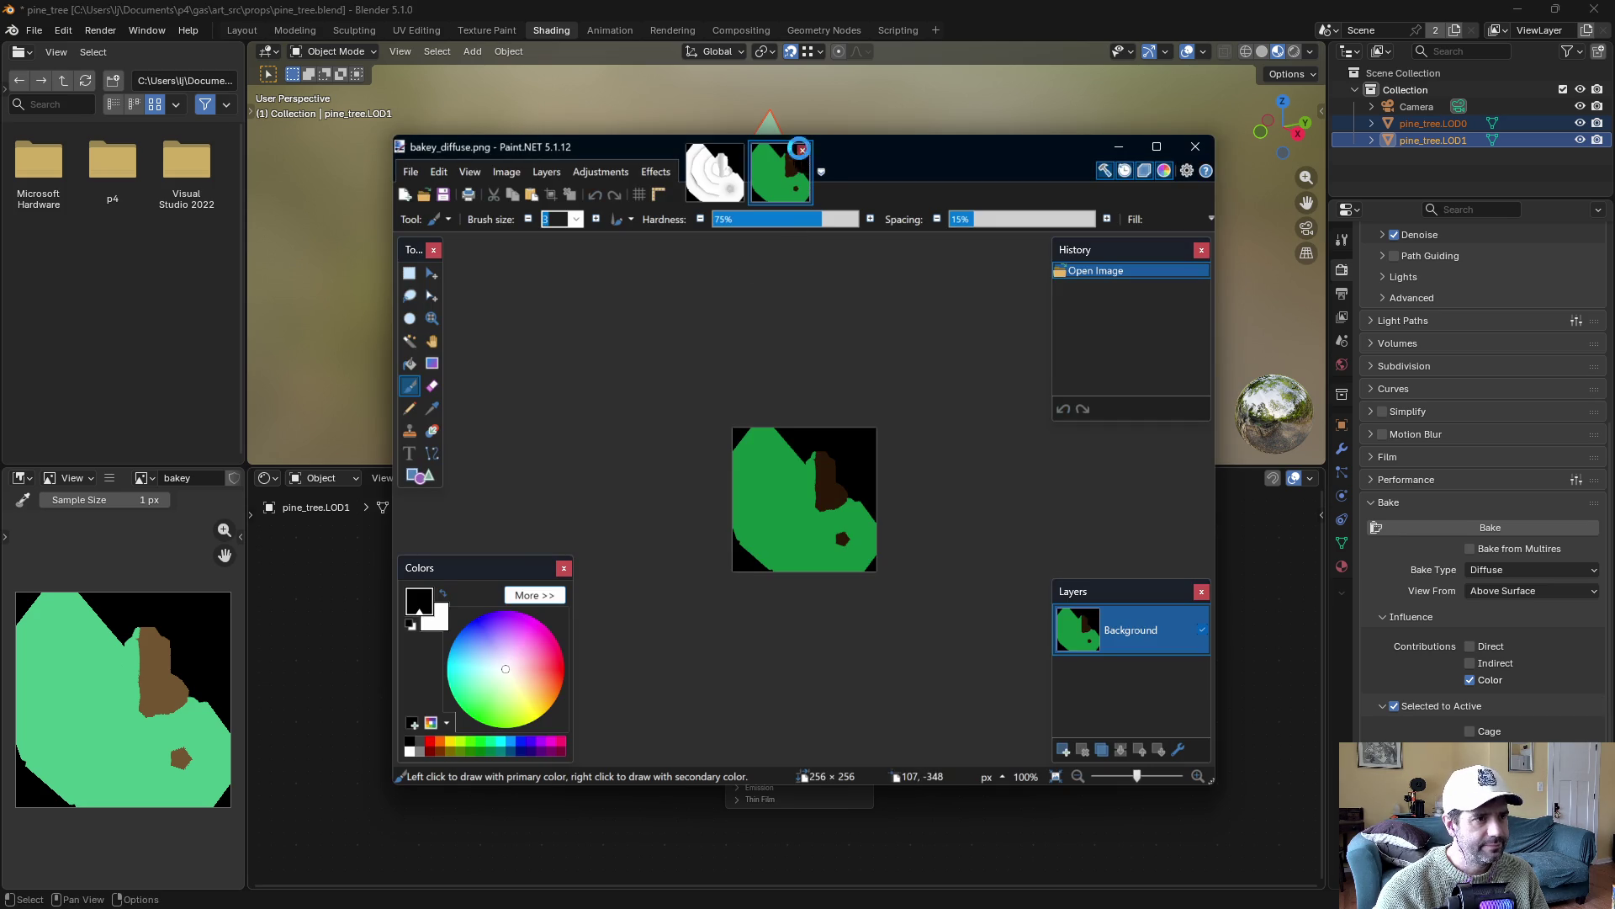
pyautogui.click(802, 150)
pyautogui.click(414, 184)
pyautogui.click(422, 209)
pyautogui.doubleClick(730, 335)
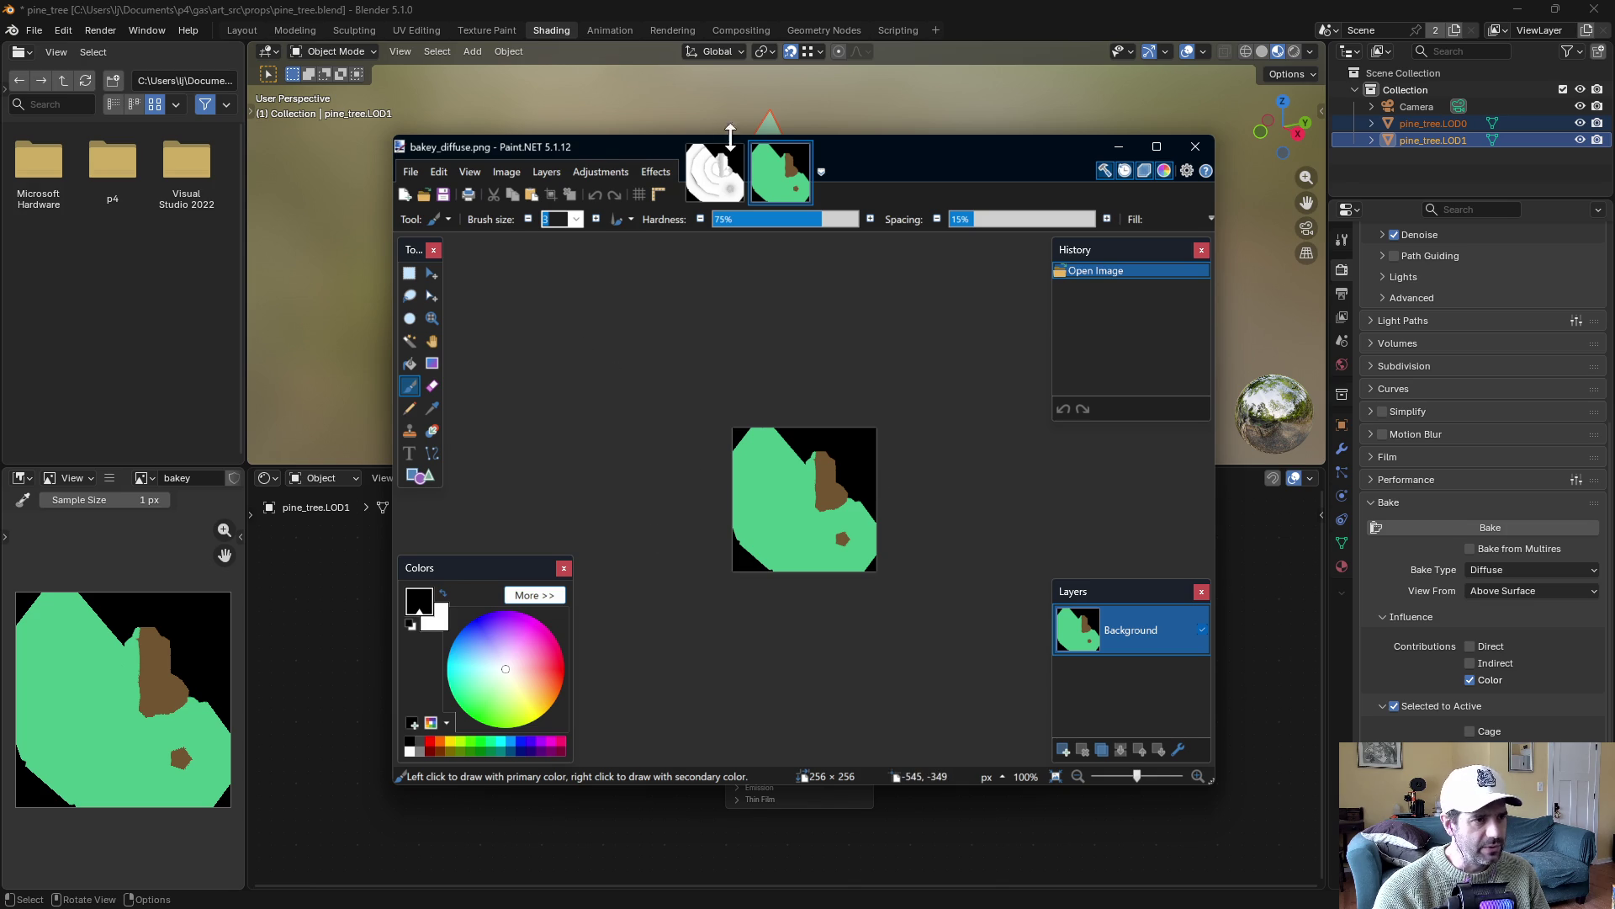
pyautogui.moveTo(859, 147)
pyautogui.mouseDown()
pyautogui.moveTo(804, 168)
pyautogui.moveTo(838, 149)
pyautogui.mouseUp()
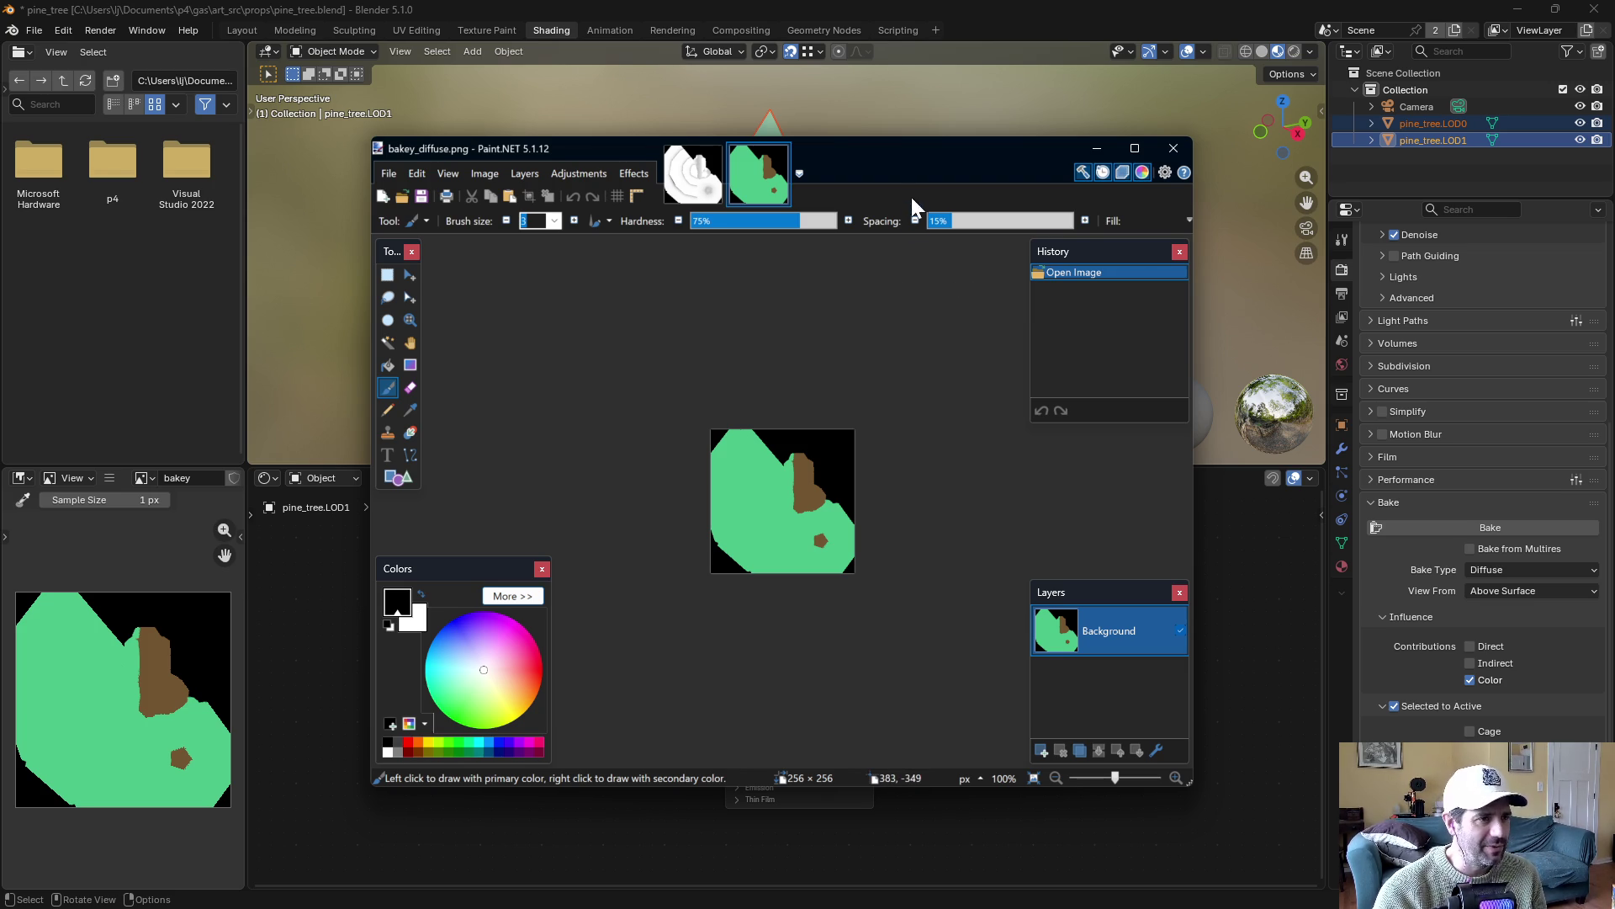
pyautogui.moveTo(929, 150); pyautogui.dragTo(931, 156)
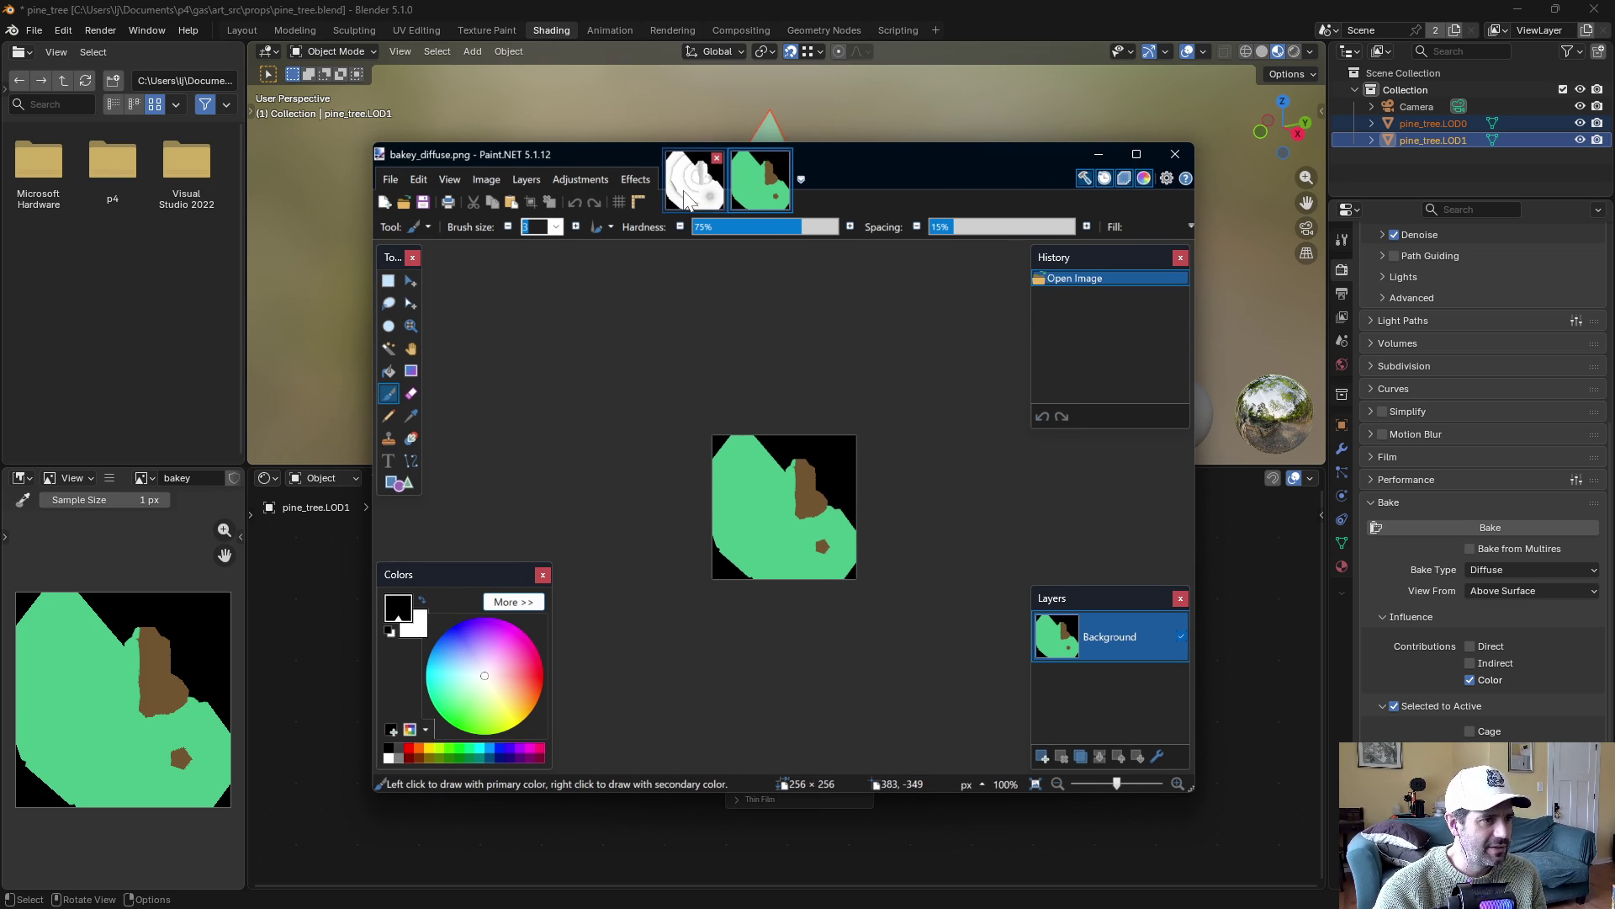
# Copy the whole bakey_ao.png image and paste it into a new layer above the diffuse
pyautogui.click(687, 193)
pyautogui.hotkey('ctrl', 'd')
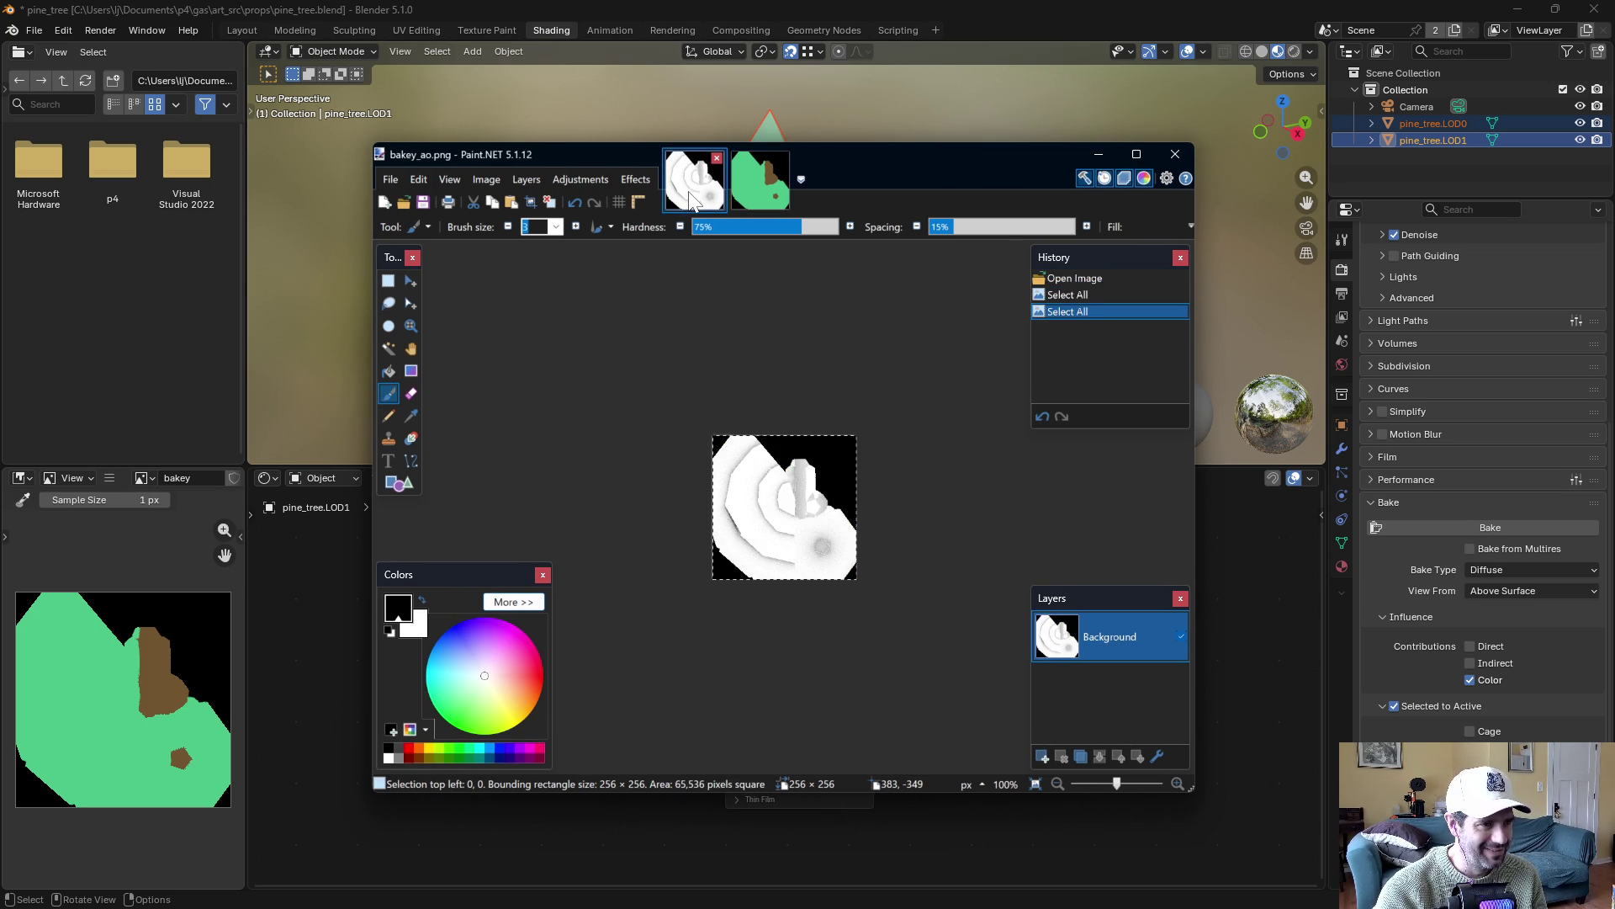
pyautogui.click(753, 188)
pyautogui.click(1042, 755)
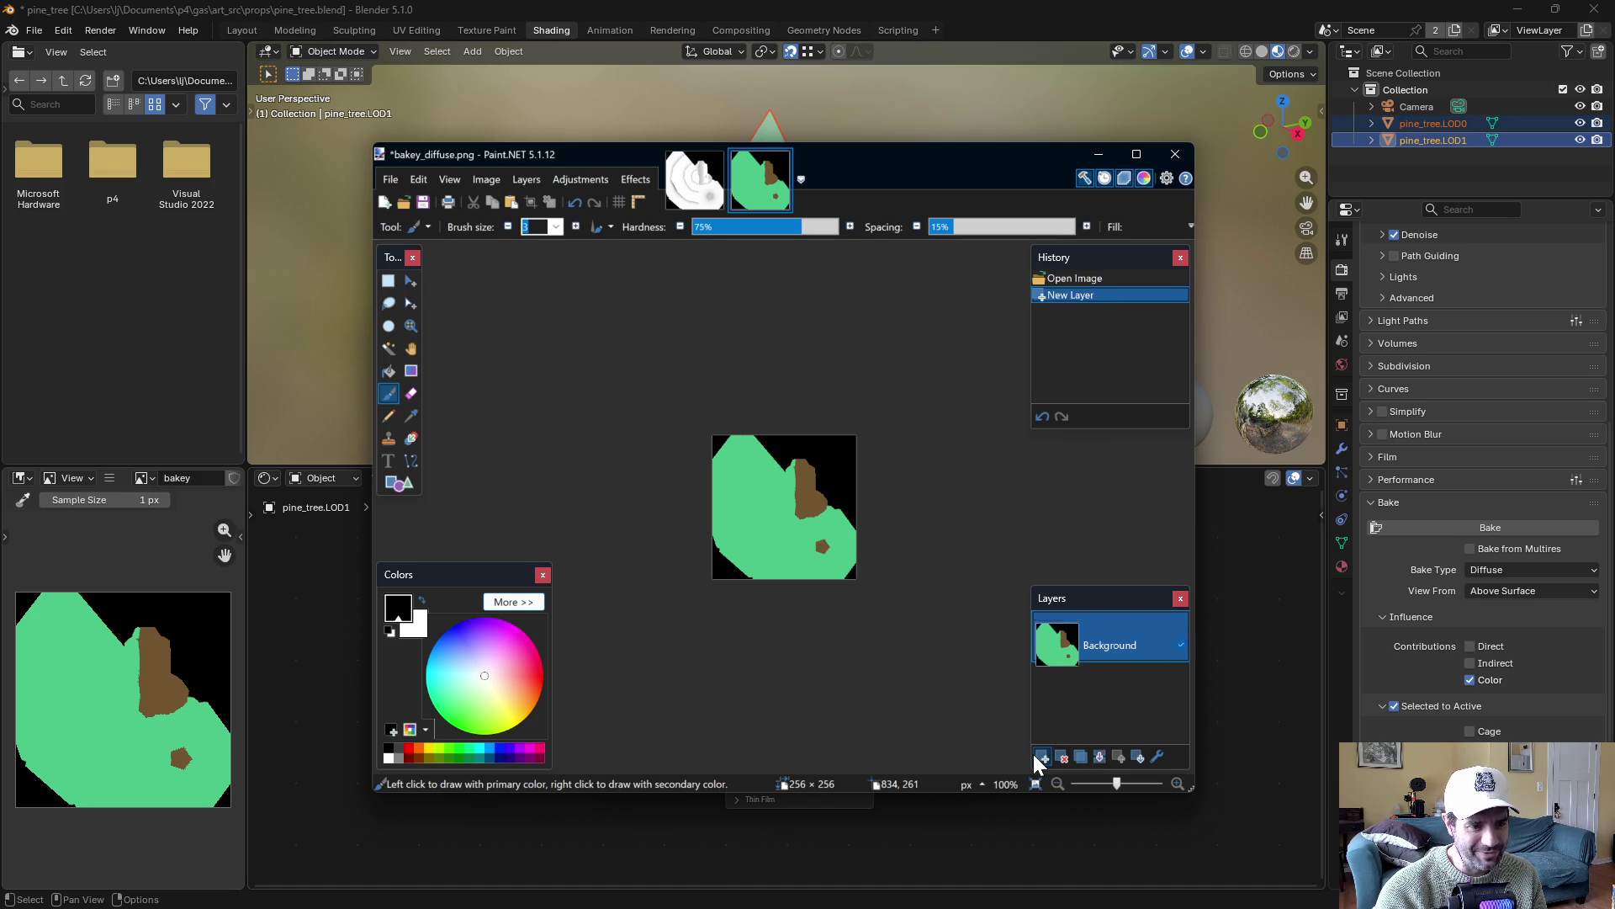
pyautogui.hotkey('ctrl', 'v')
pyautogui.hotkey('ctrl', 'd')
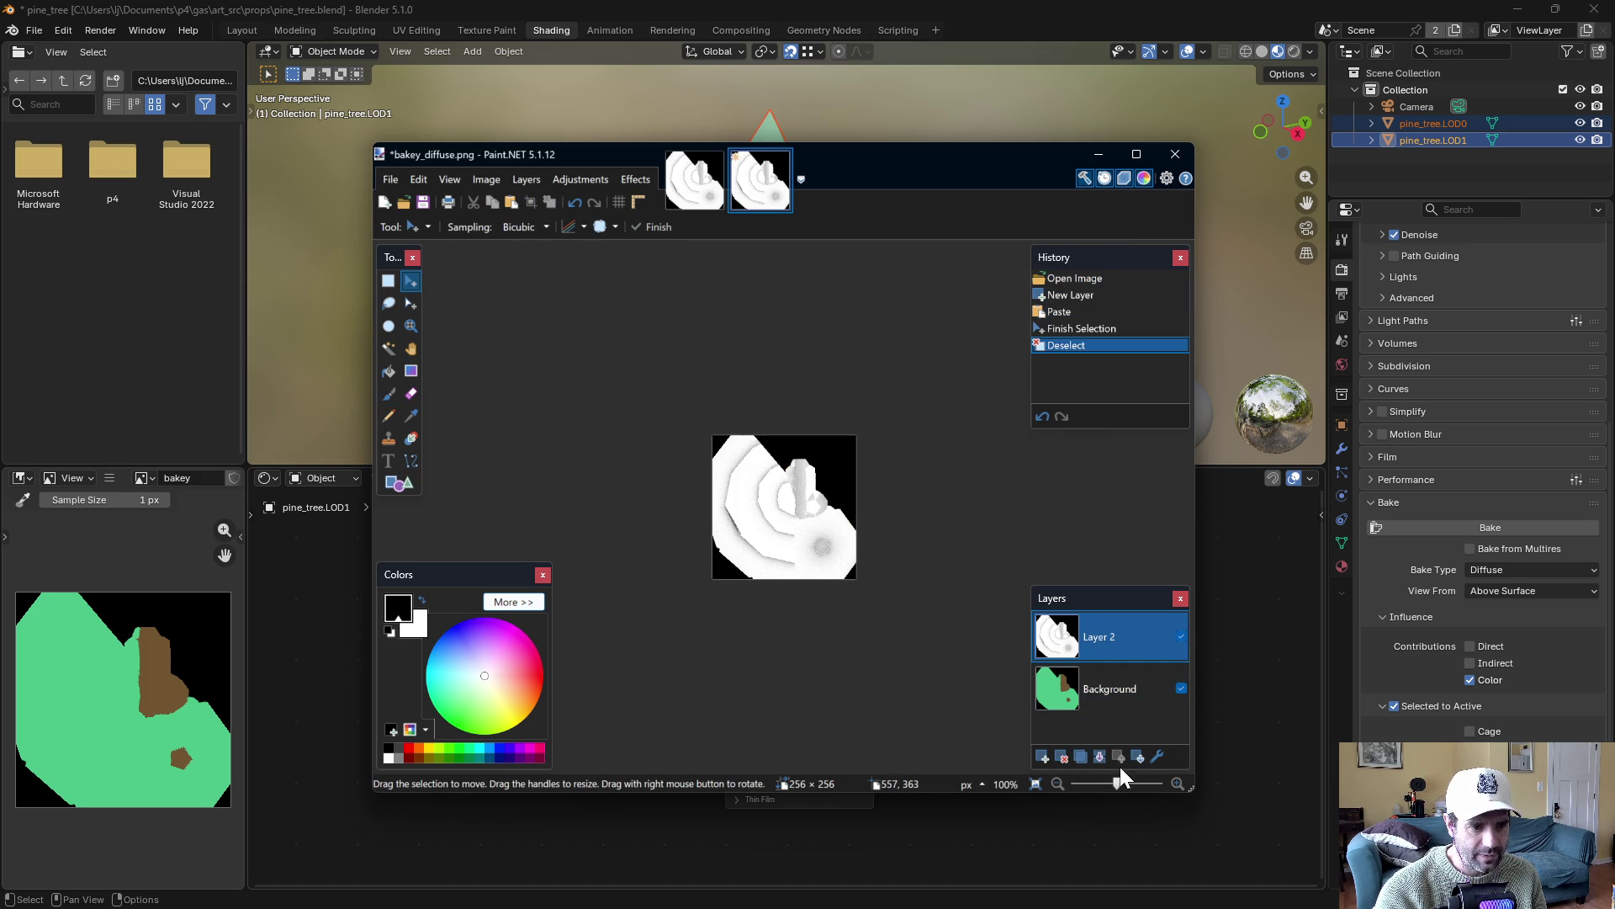
# Set Layer 2's blend mode to Multiply
pyautogui.click(1153, 755)
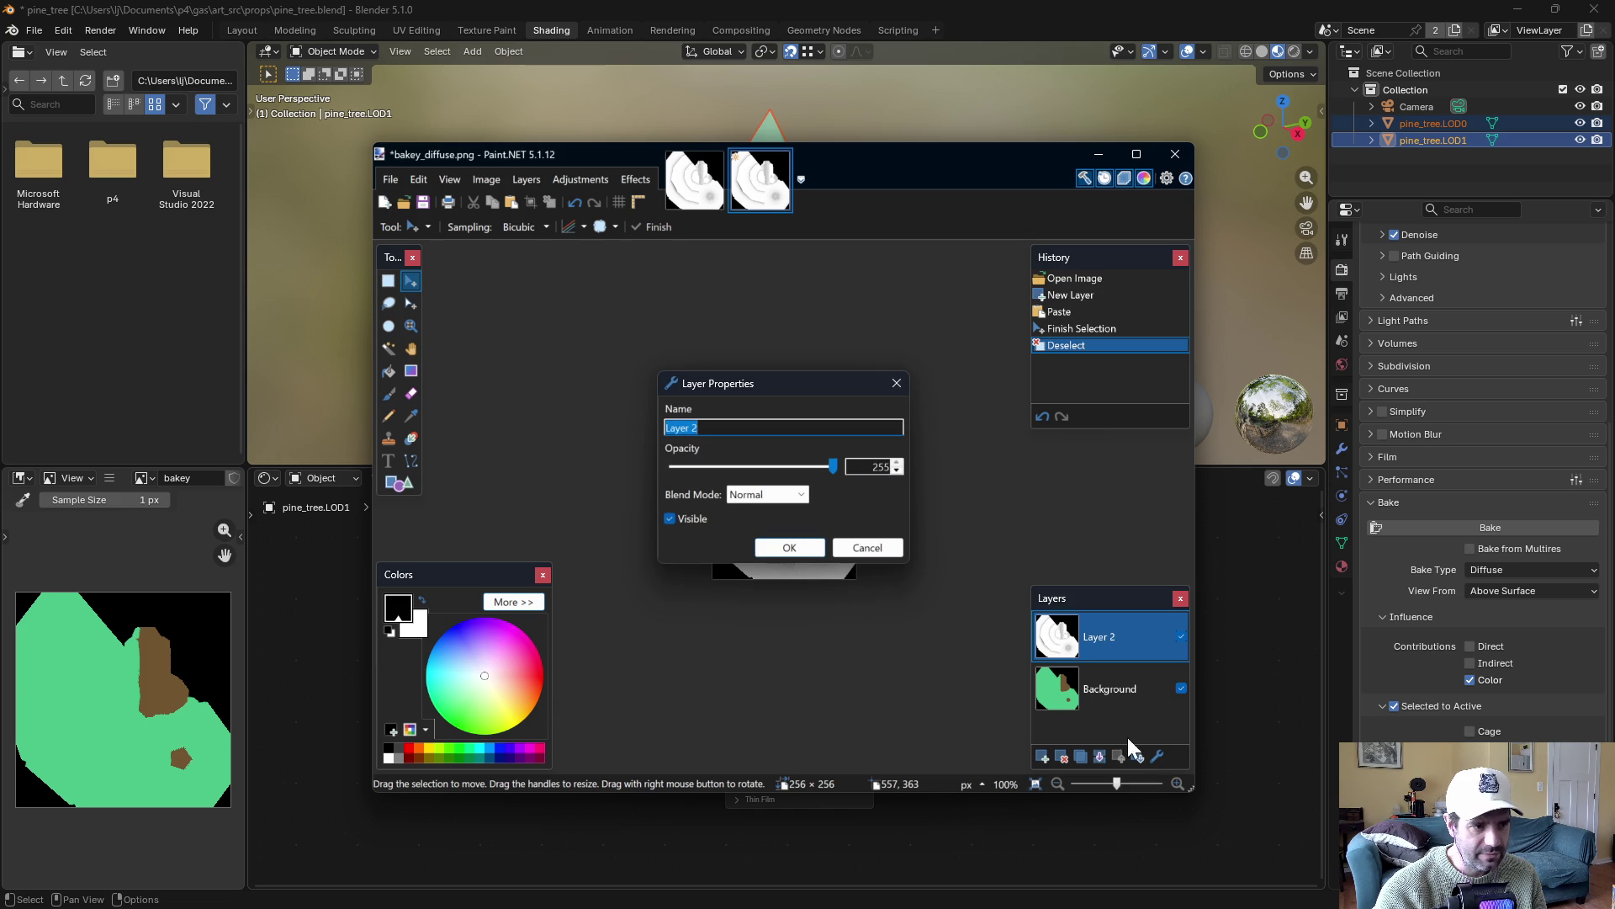
pyautogui.click(773, 496)
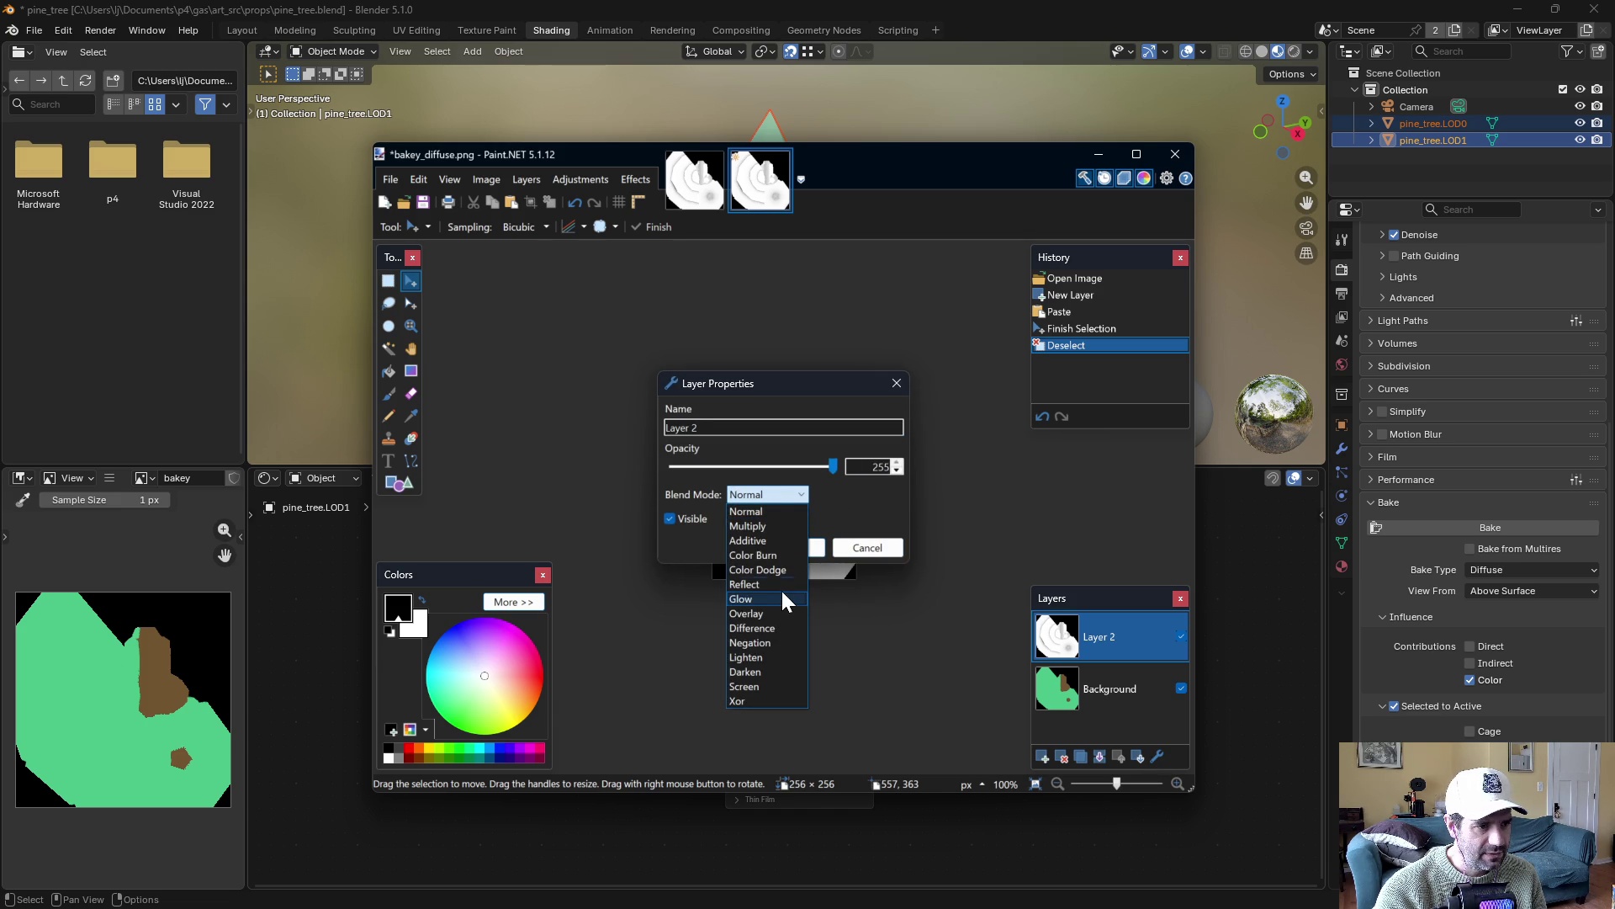
pyautogui.click(762, 527)
pyautogui.click(799, 548)
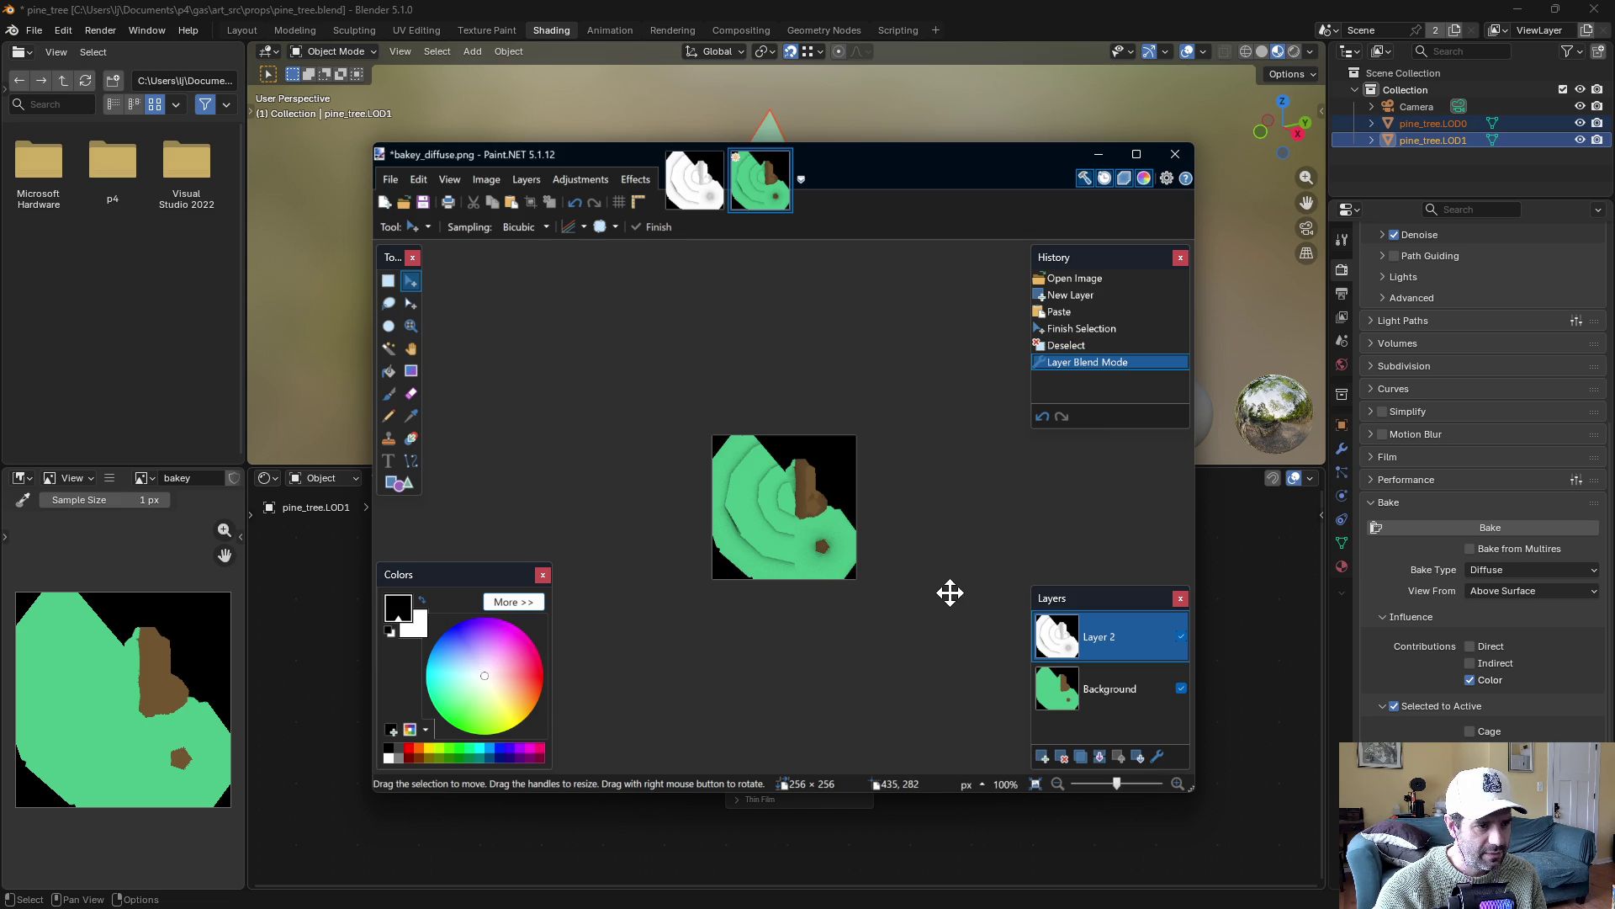
# Bring up the Save As dialog and its file format list for the combined image
pyautogui.click(399, 173)
pyautogui.click(418, 179)
pyautogui.click(391, 179)
pyautogui.click(443, 304)
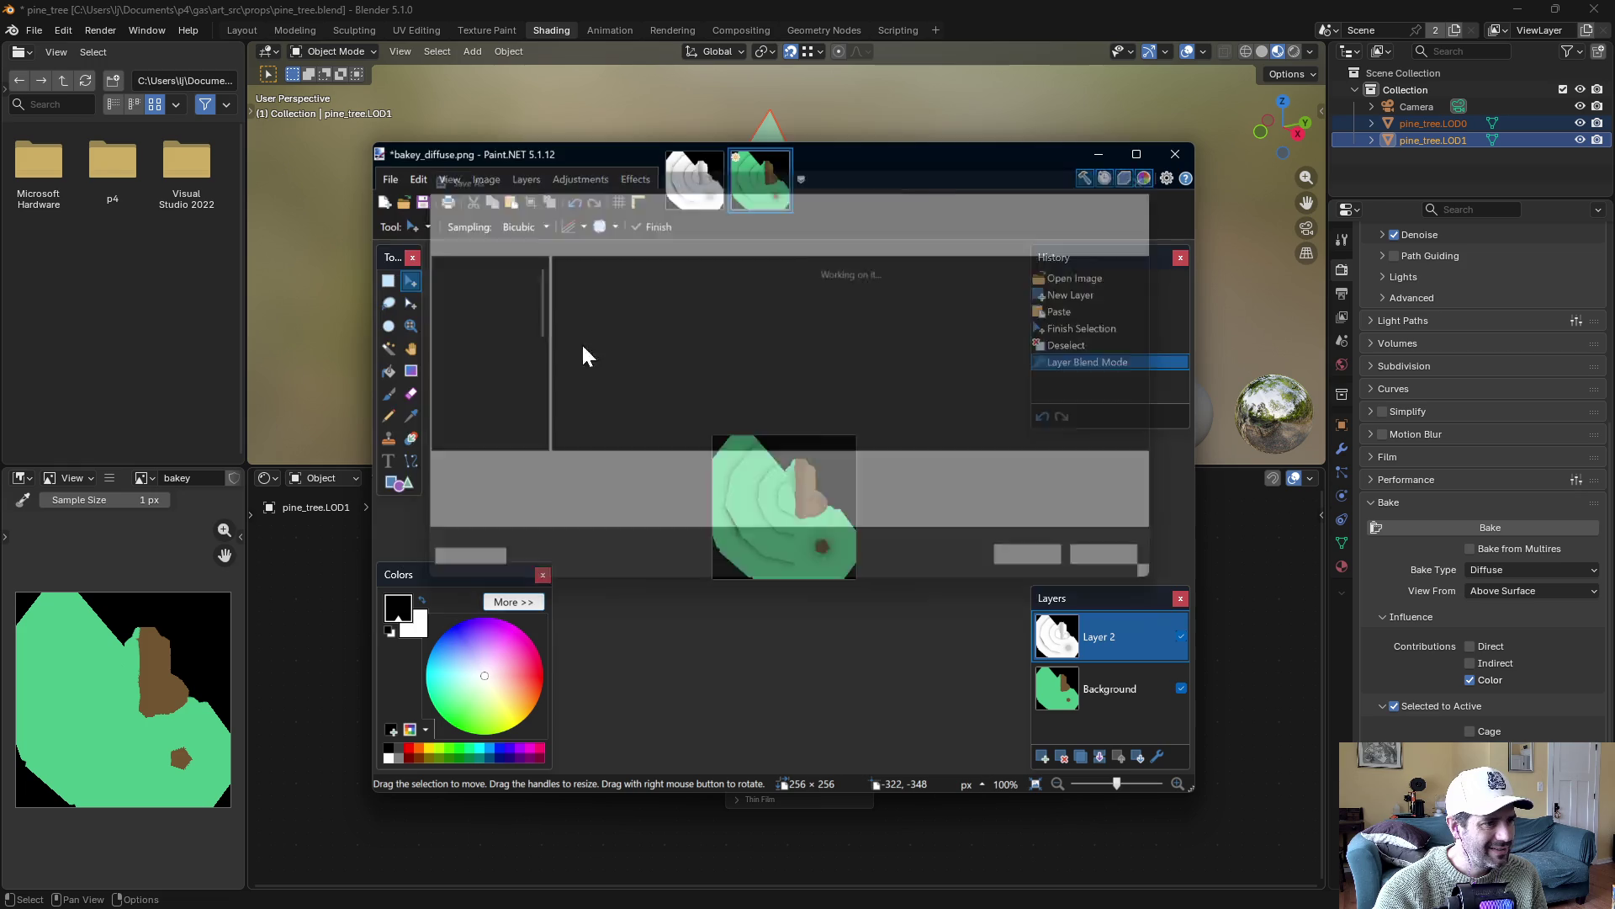
pyautogui.click(698, 493)
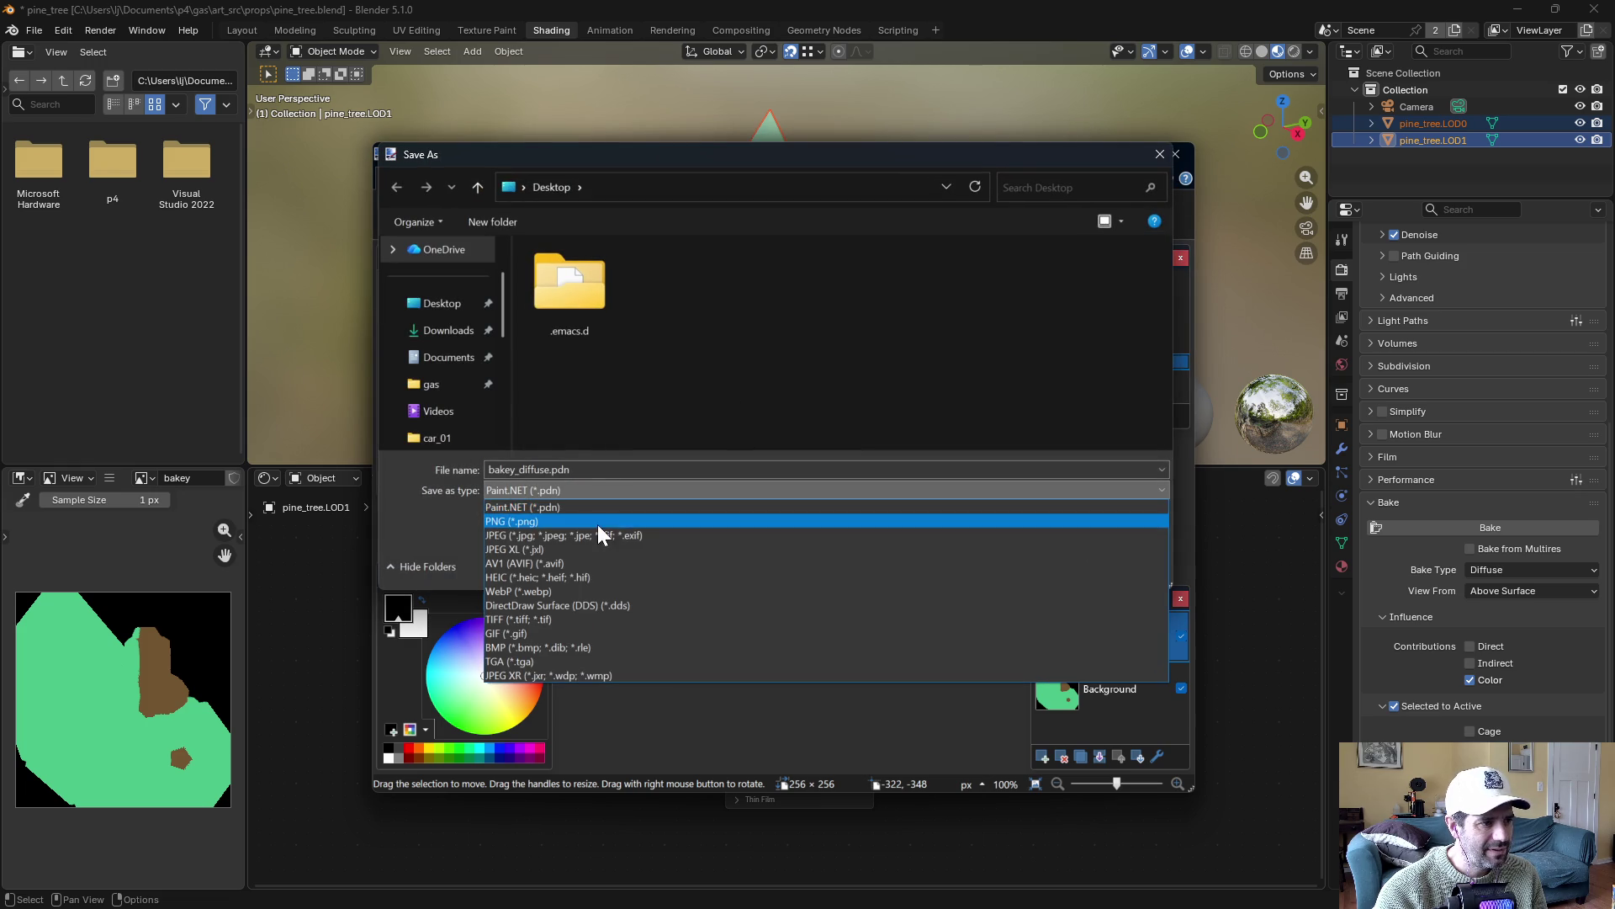
# Choose PNG format and browse to Assets/Gameplay/map/props/pine_tree
pyautogui.click(599, 521)
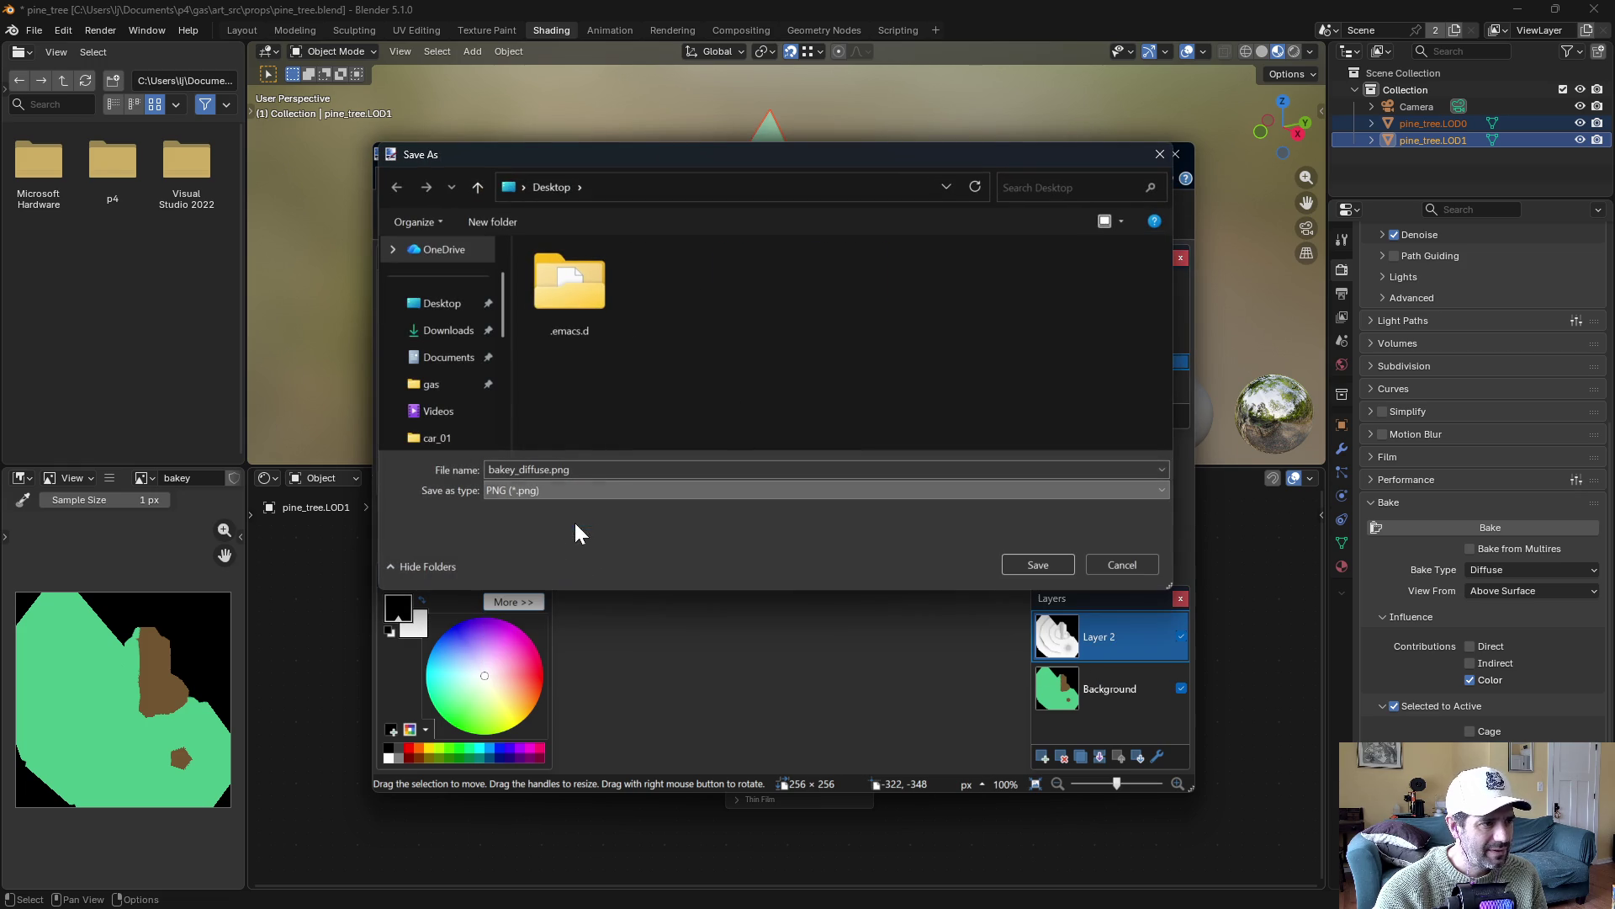
pyautogui.click(436, 384)
pyautogui.doubleClick(594, 347)
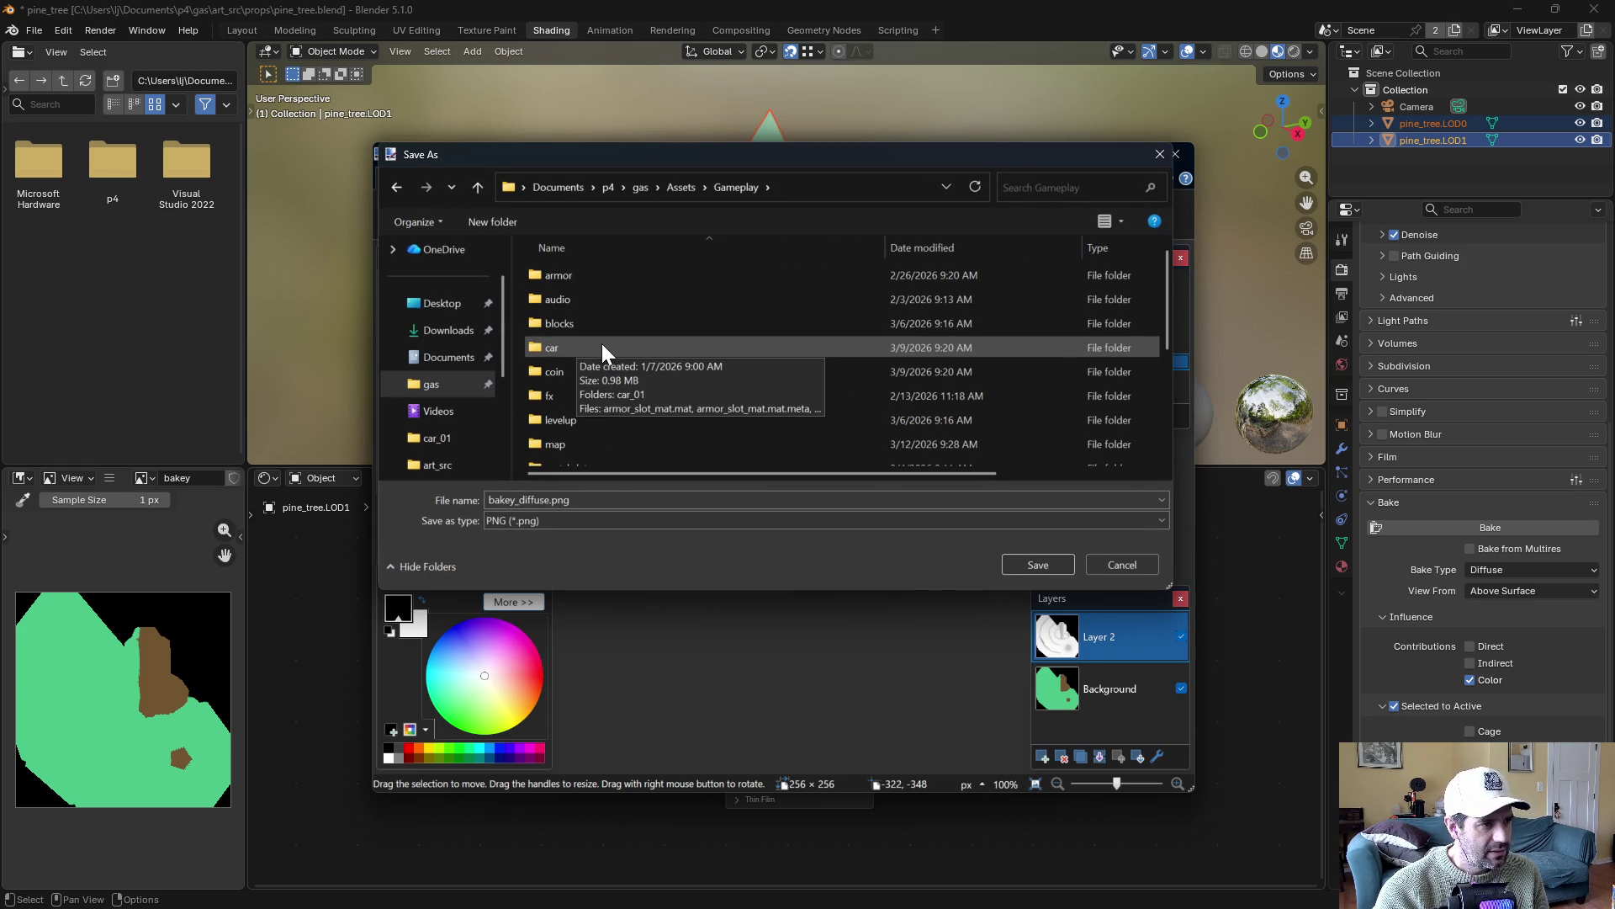
pyautogui.doubleClick(569, 445)
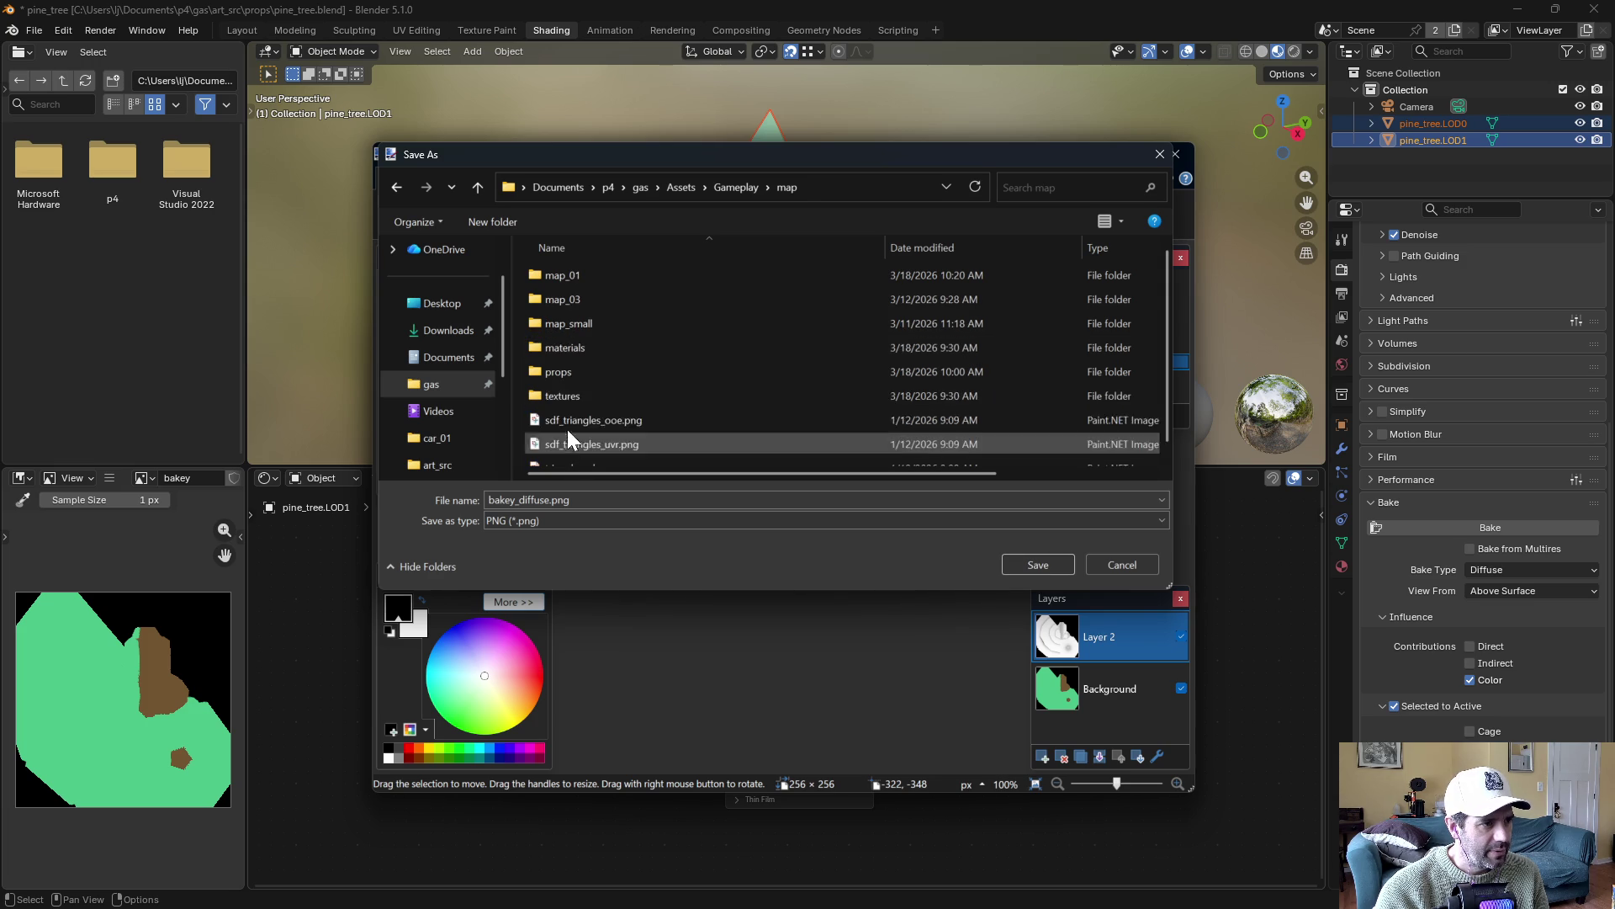
pyautogui.doubleClick(630, 348)
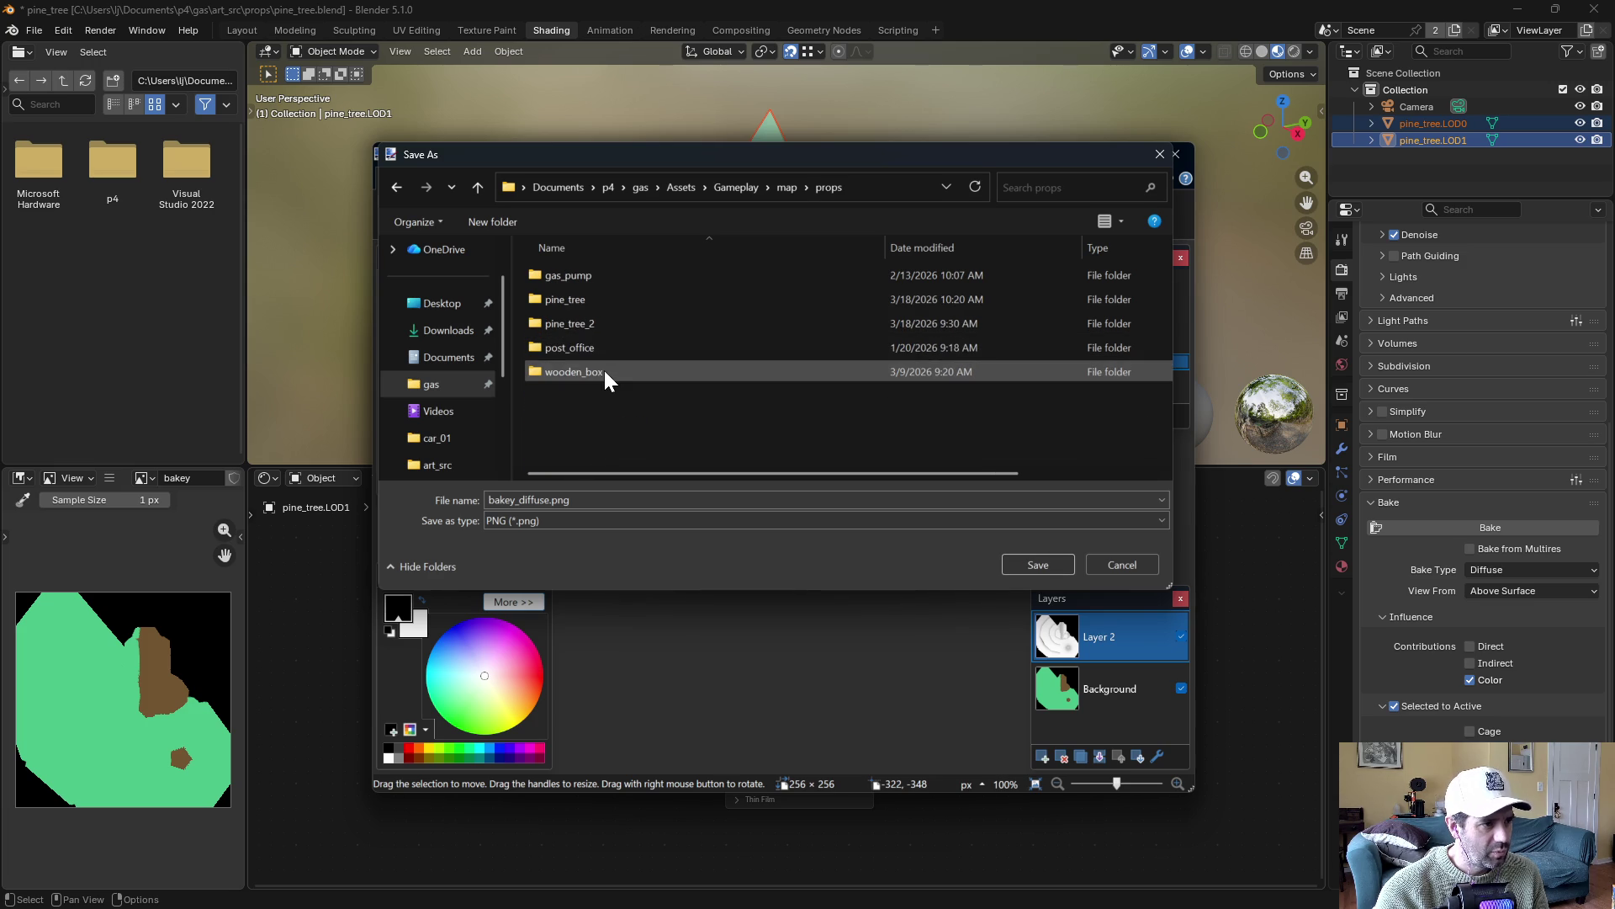
pyautogui.doubleClick(577, 304)
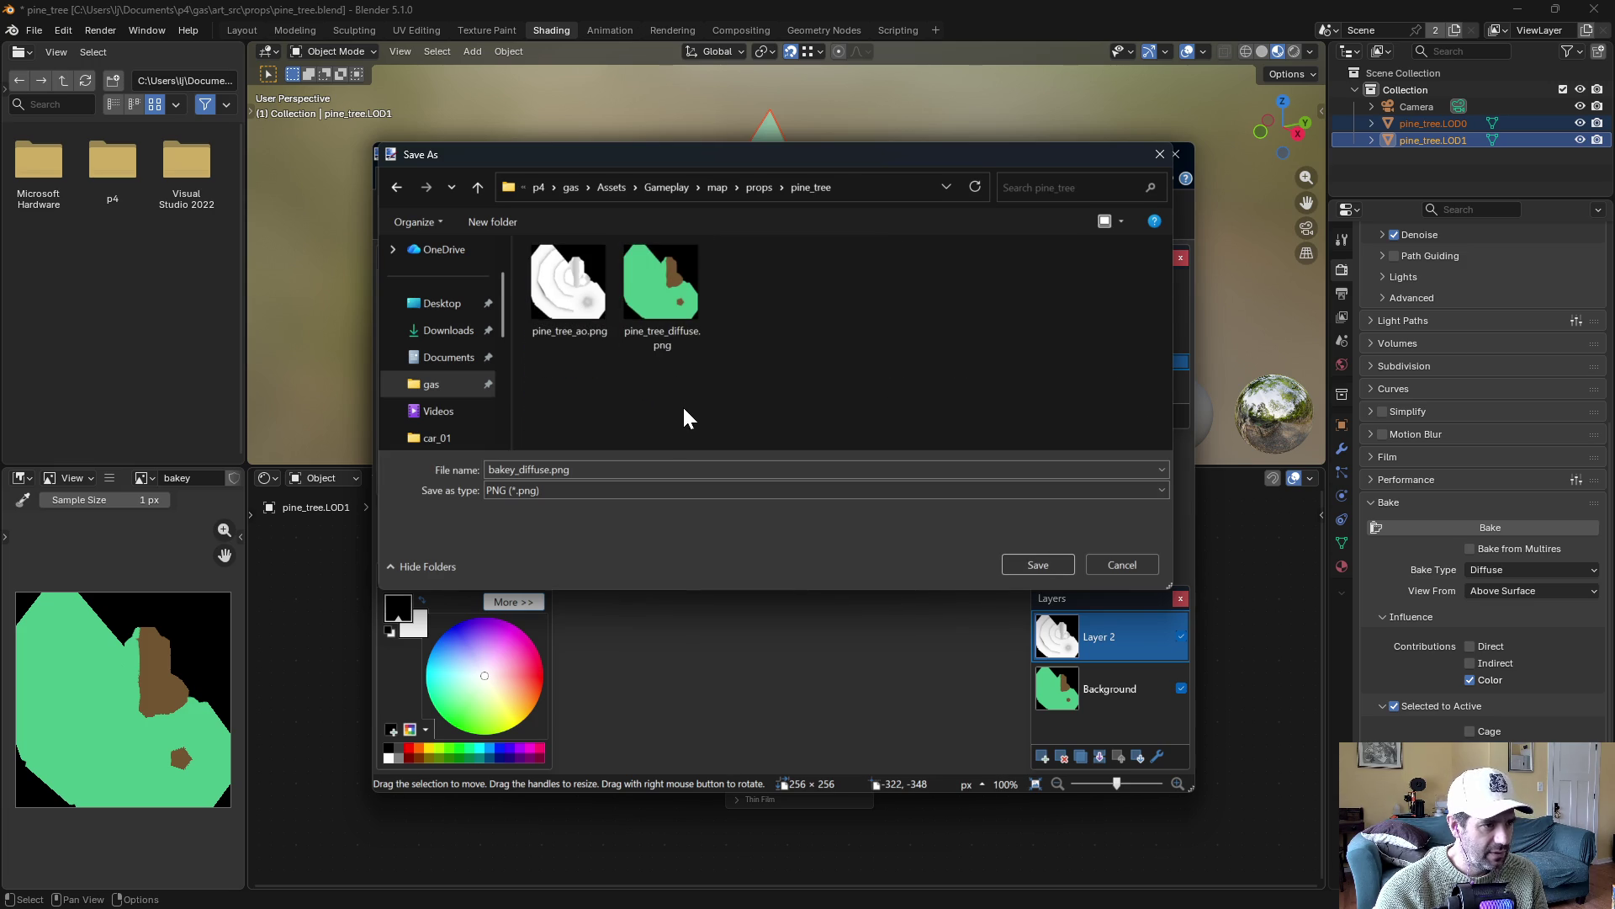
# Name the file pine_tree_LOD1.png, save it, accept the PNG settings, and flatten
pyautogui.moveTo(490, 470); pyautogui.dragTo(547, 470)
pyautogui.write('po')
pyautogui.press('BackSpace')
pyautogui.write('ine_tr')
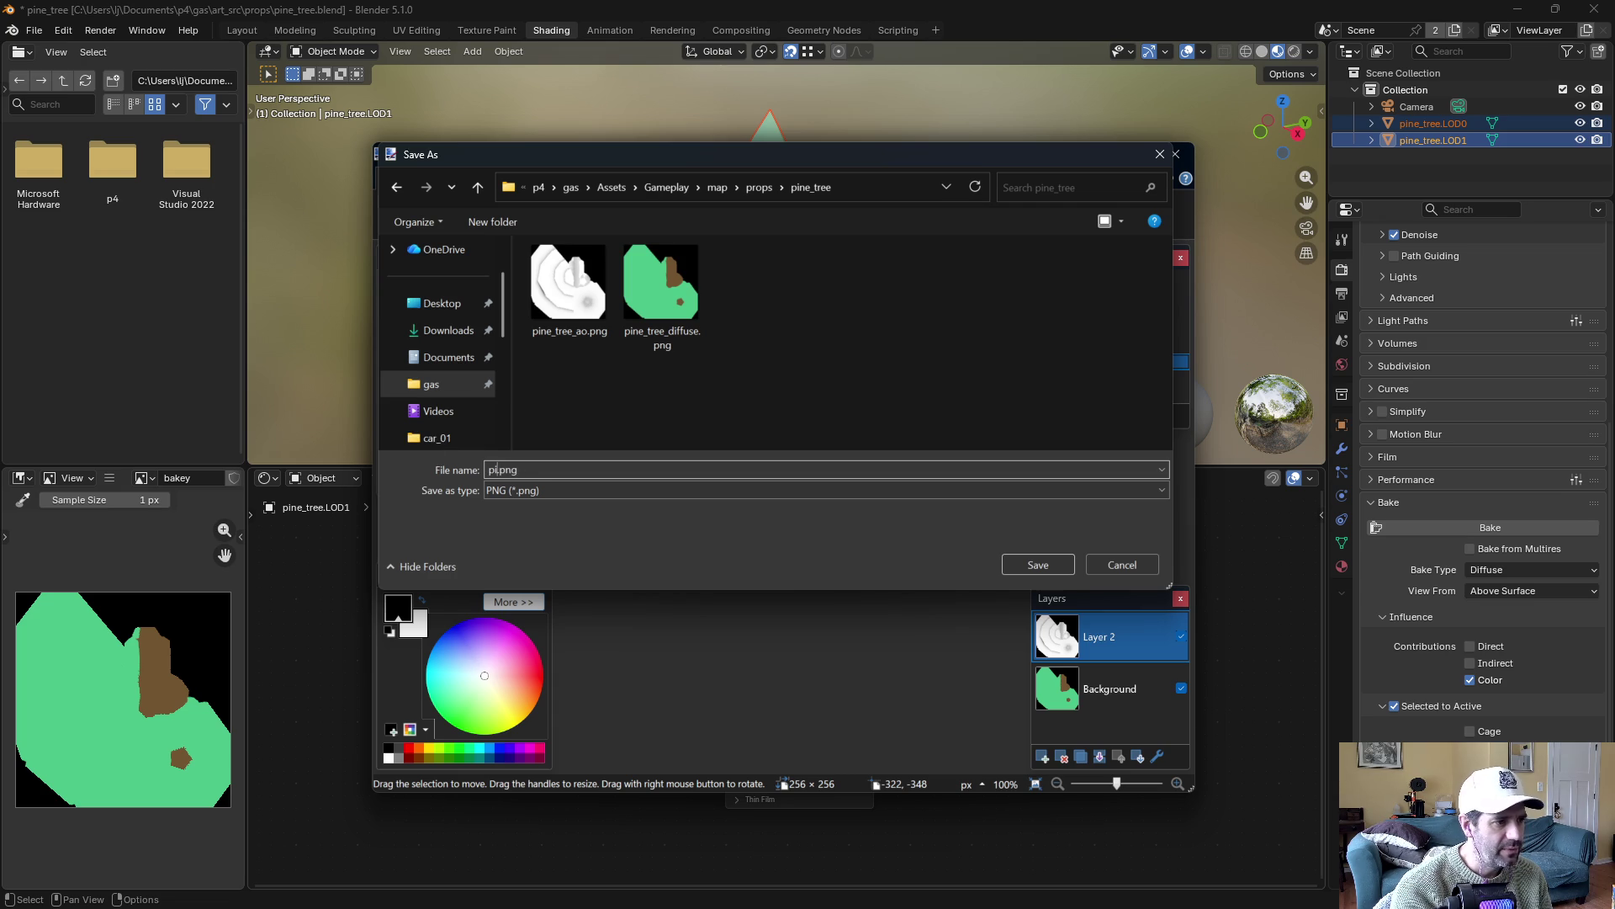
pyautogui.write('ee_')
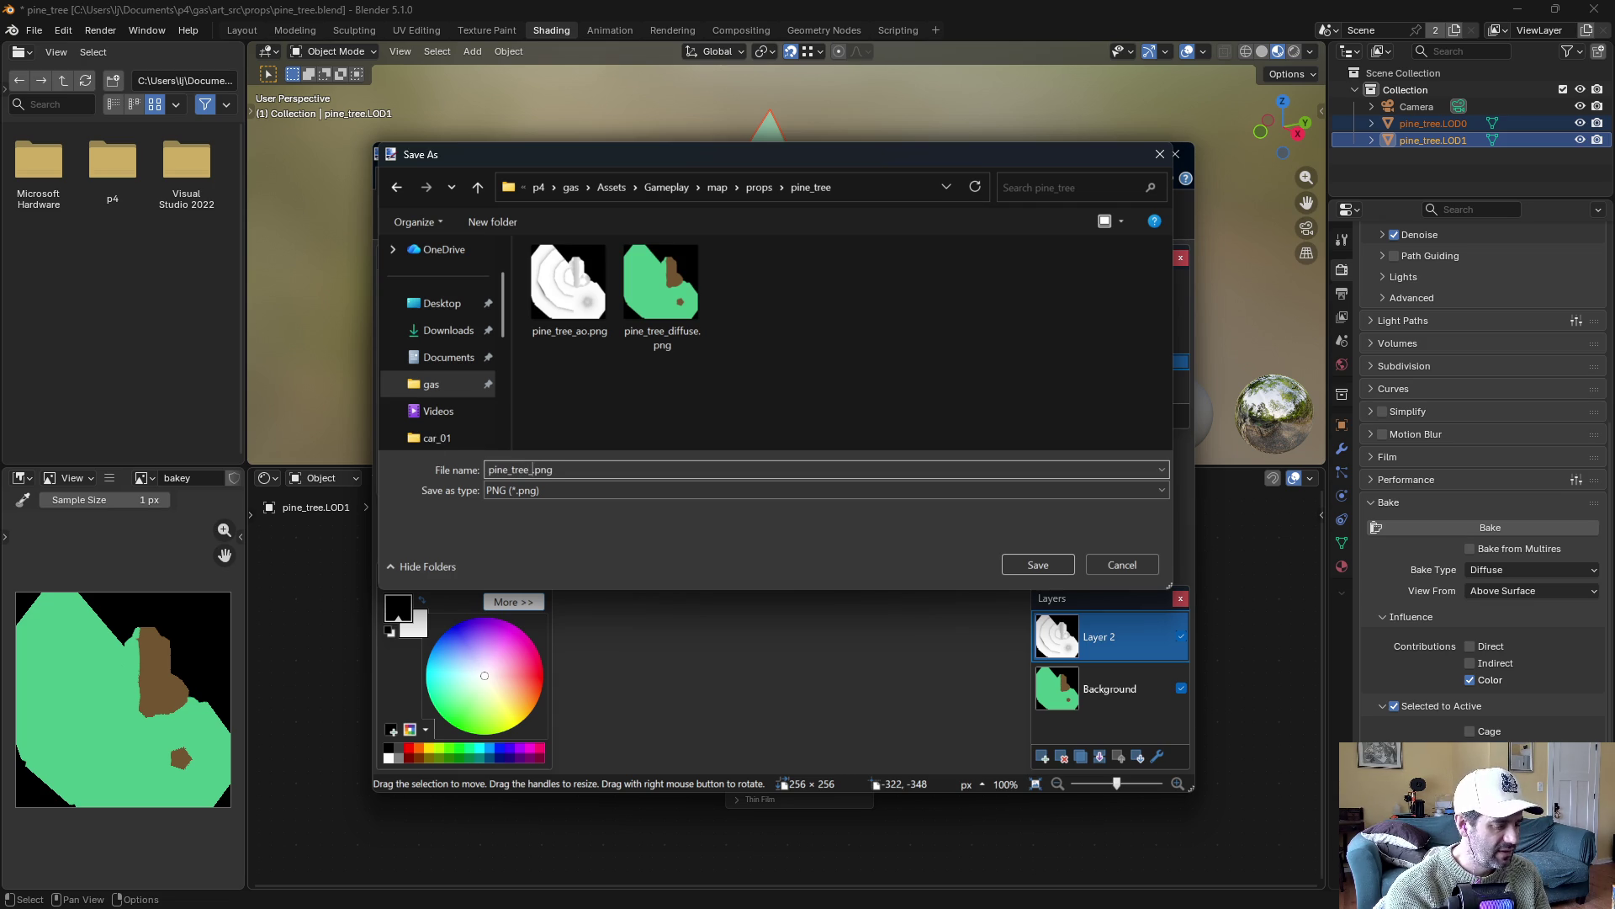
pyautogui.write('lod1')
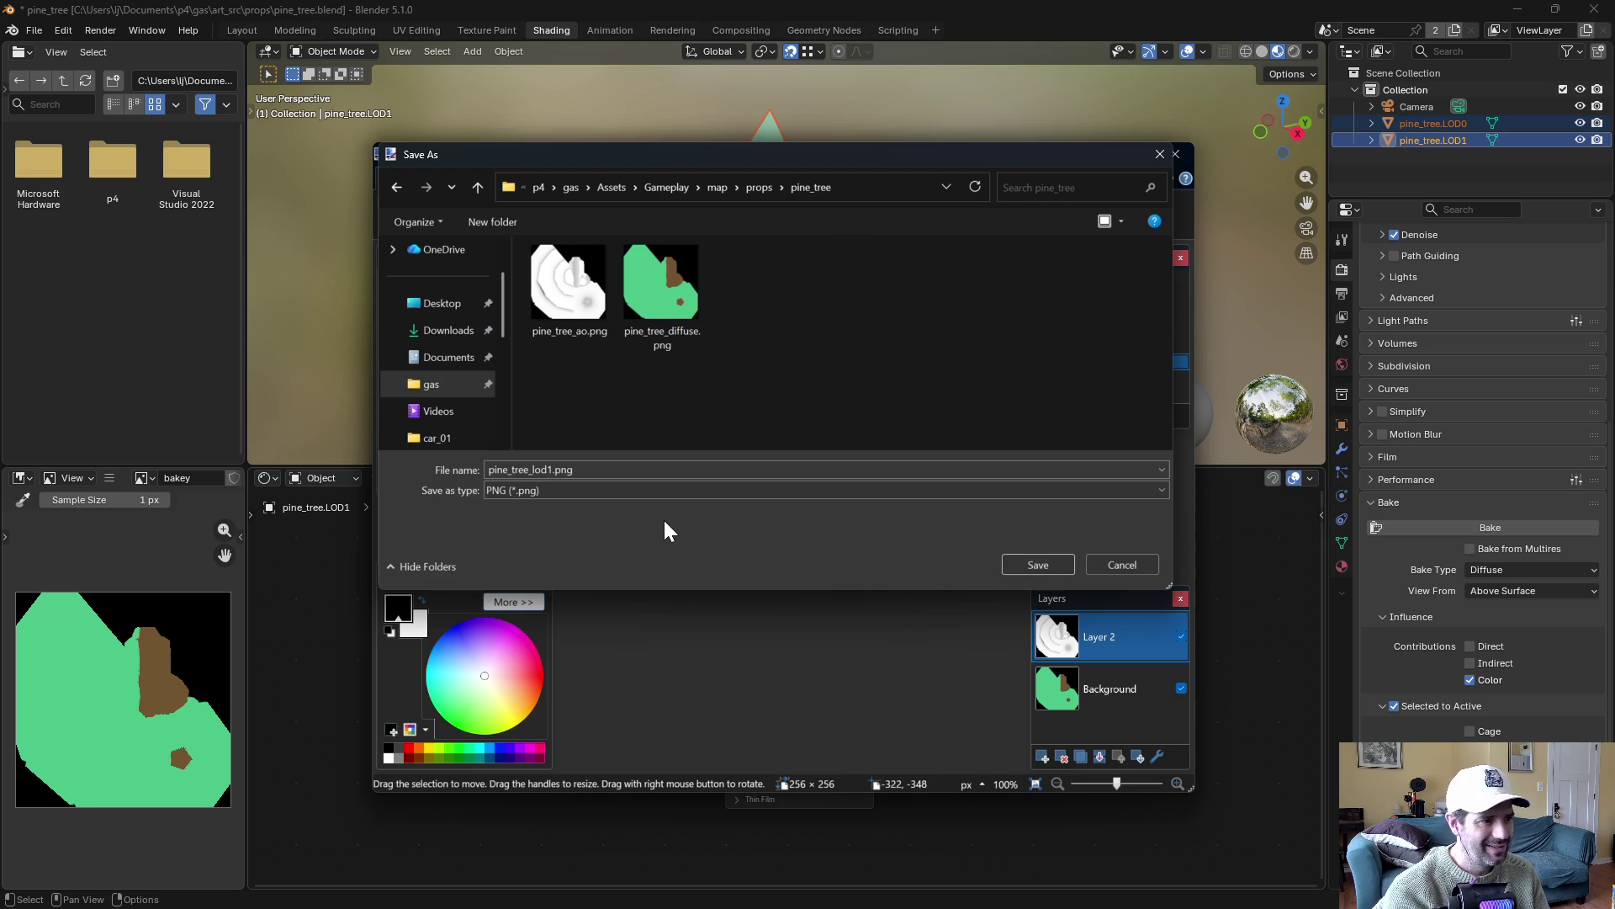
pyautogui.click(567, 469)
pyautogui.click(567, 470)
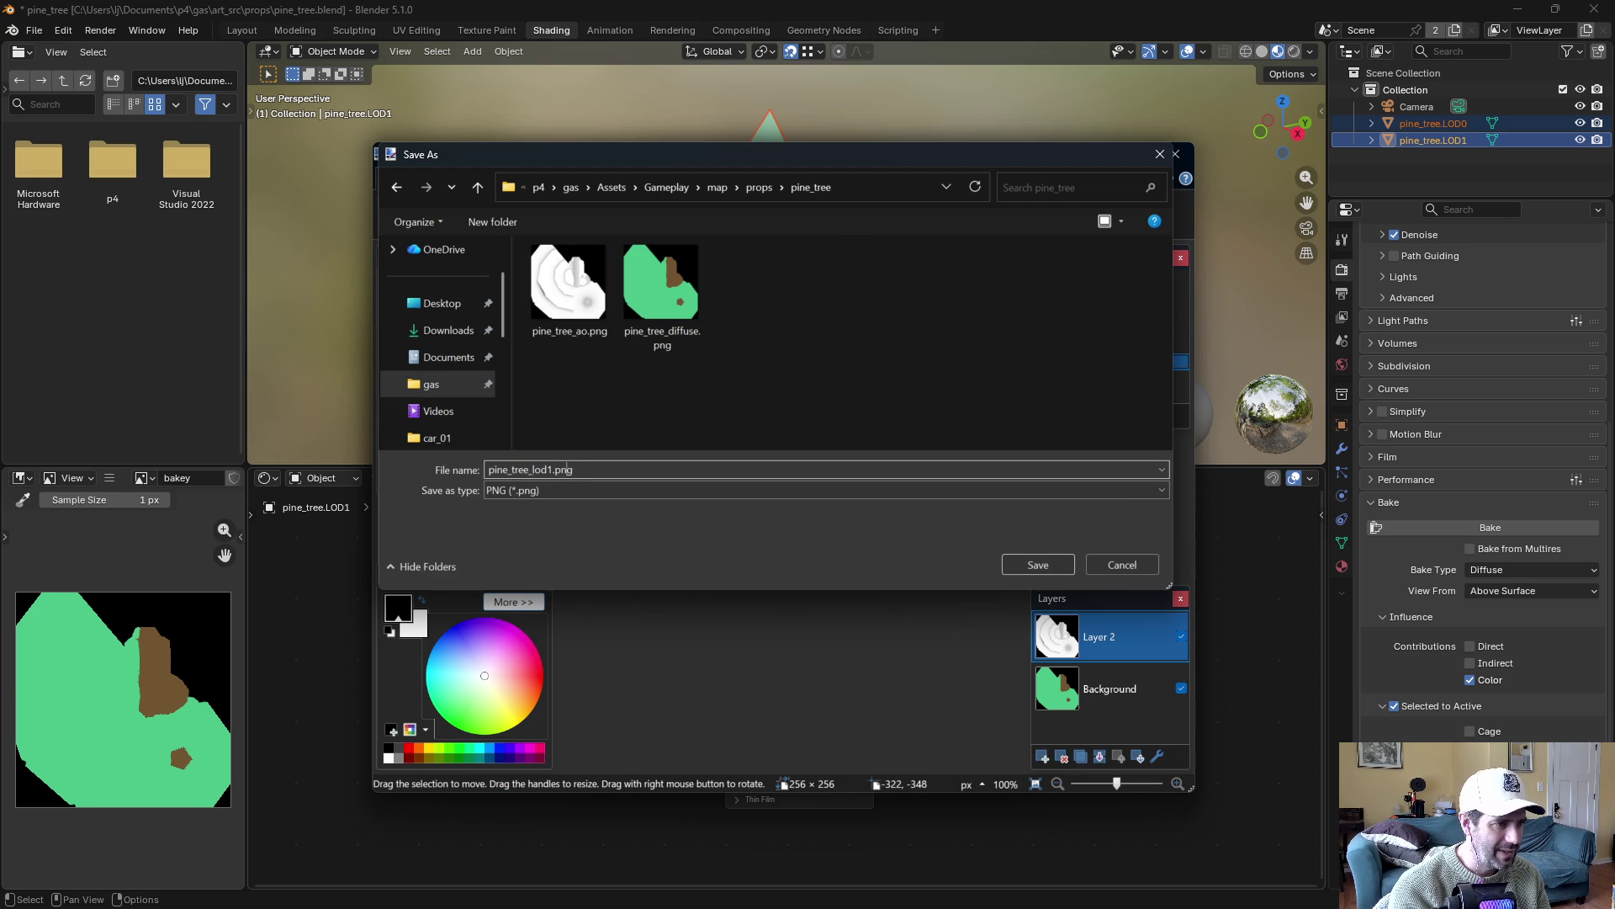
pyautogui.press('BackSpace')
pyautogui.press('BackSpace')
pyautogui.press('BackSpace')
pyautogui.write('LOD')
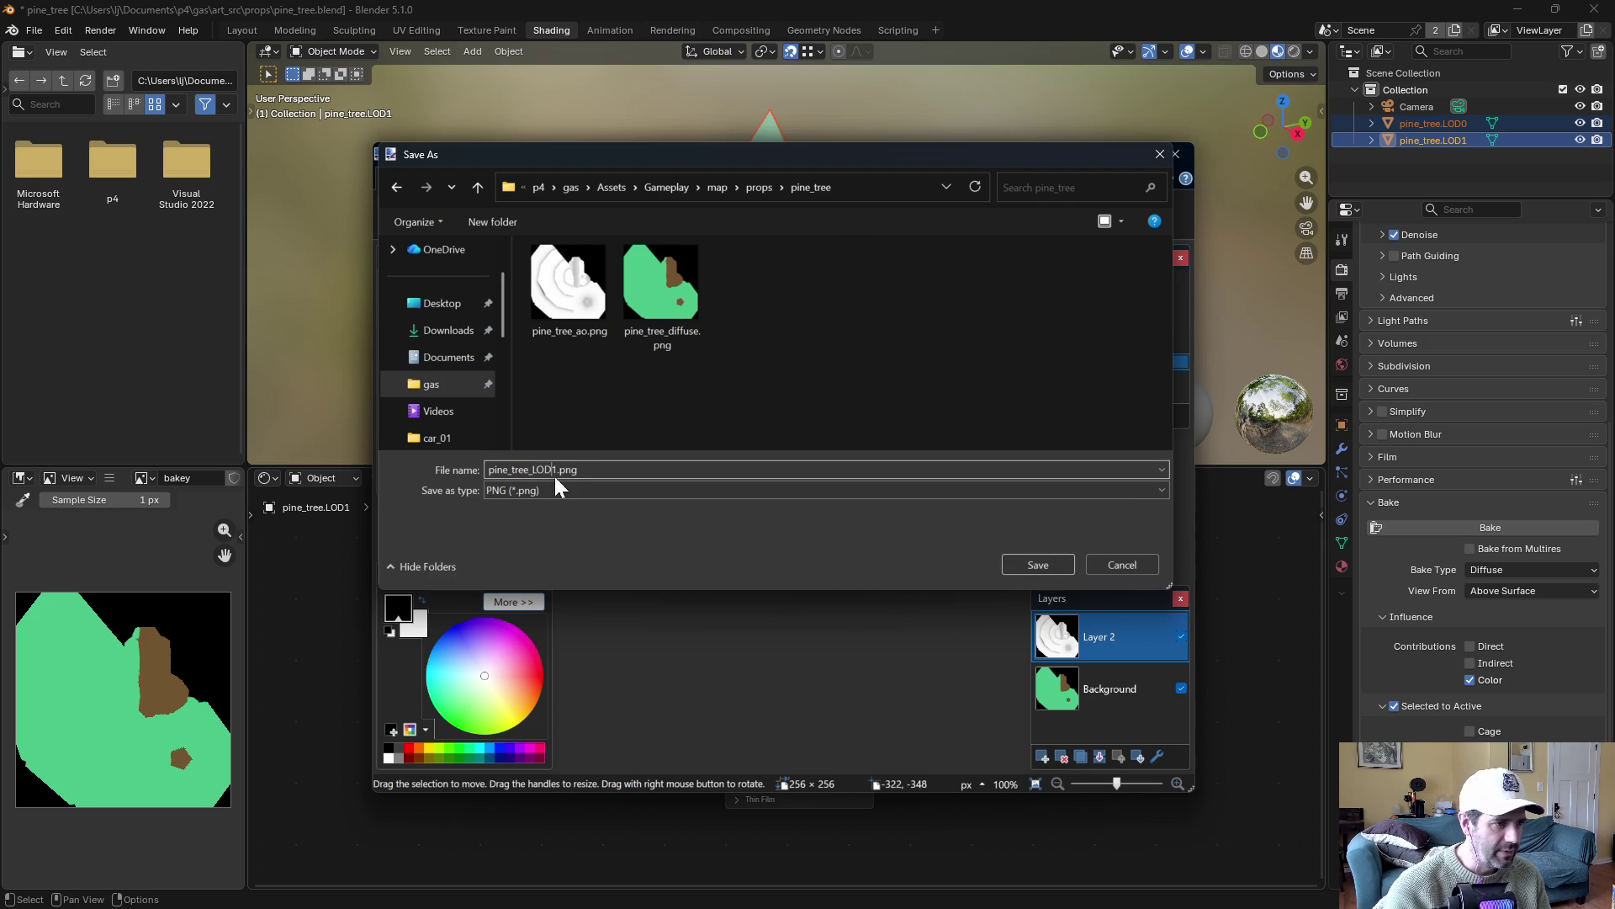
pyautogui.click(1047, 559)
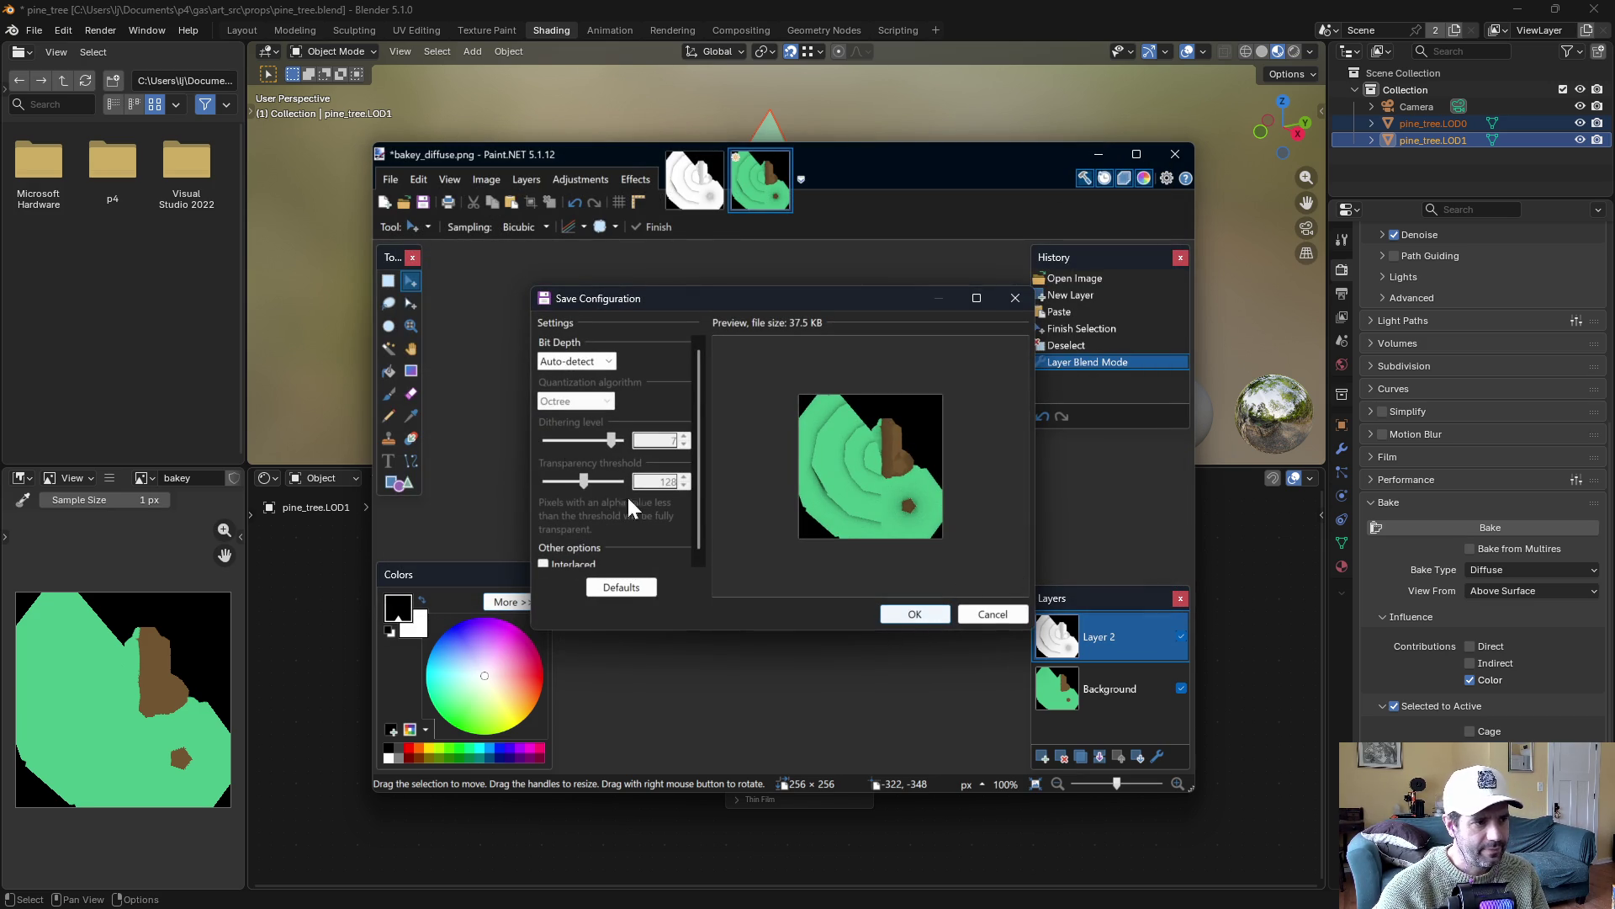
pyautogui.click(913, 613)
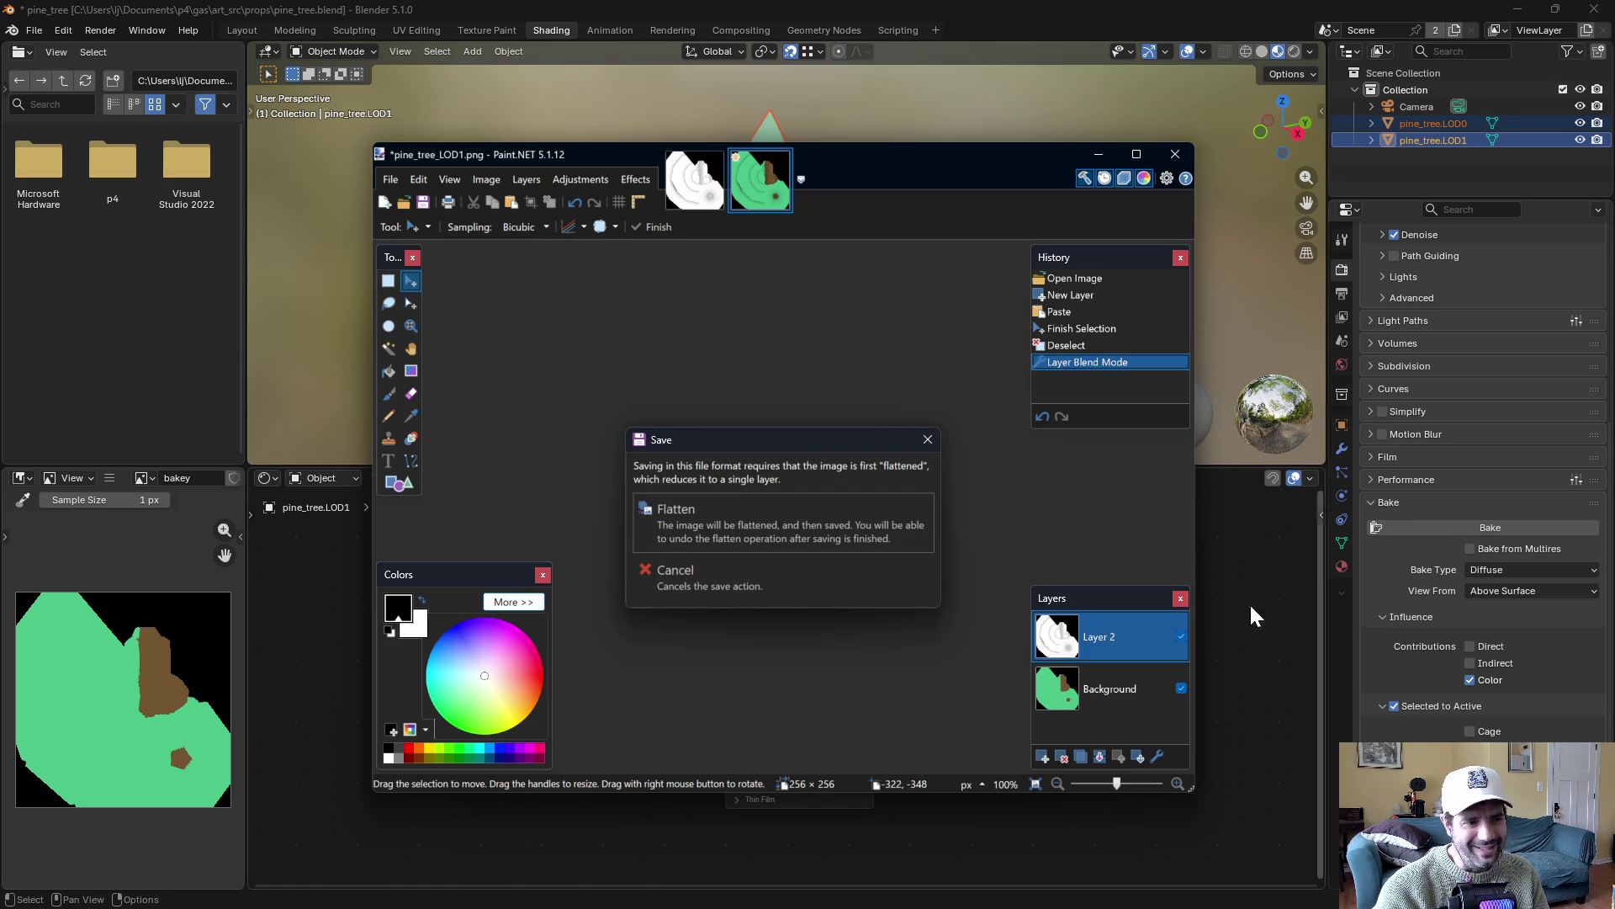
pyautogui.click(764, 527)
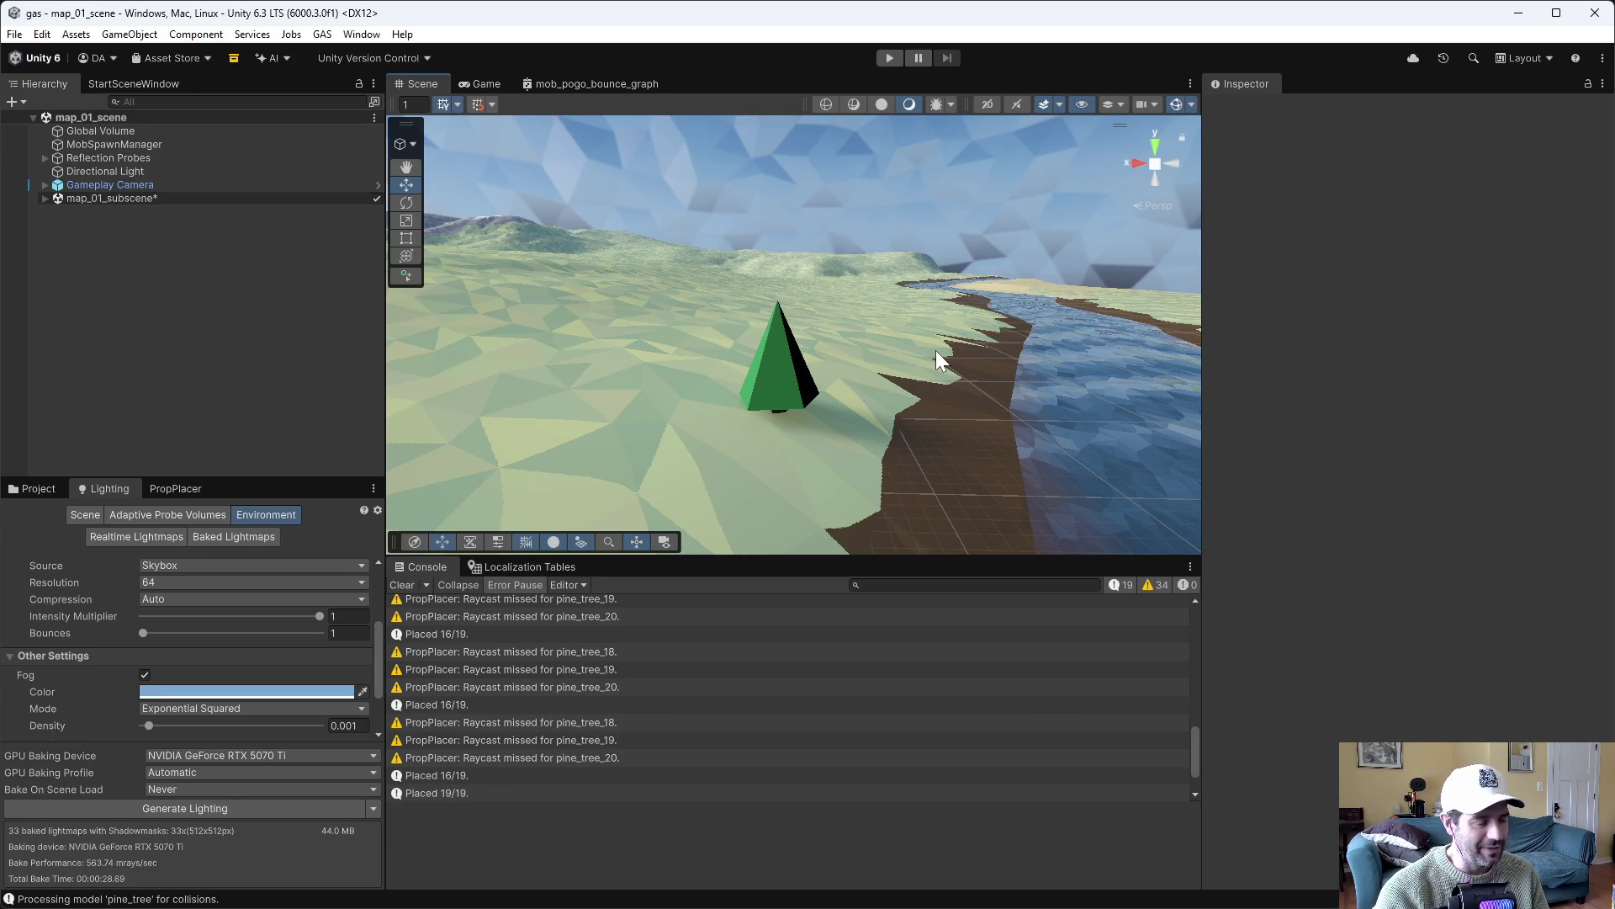
# Browse to the pine_tree prop folder and select the pine_tree_LOD1 material
pyautogui.moveTo(1016, 360)
pyautogui.mouseDown()
pyautogui.moveTo(606, 314)
pyautogui.moveTo(856, 310)
pyautogui.mouseUp()
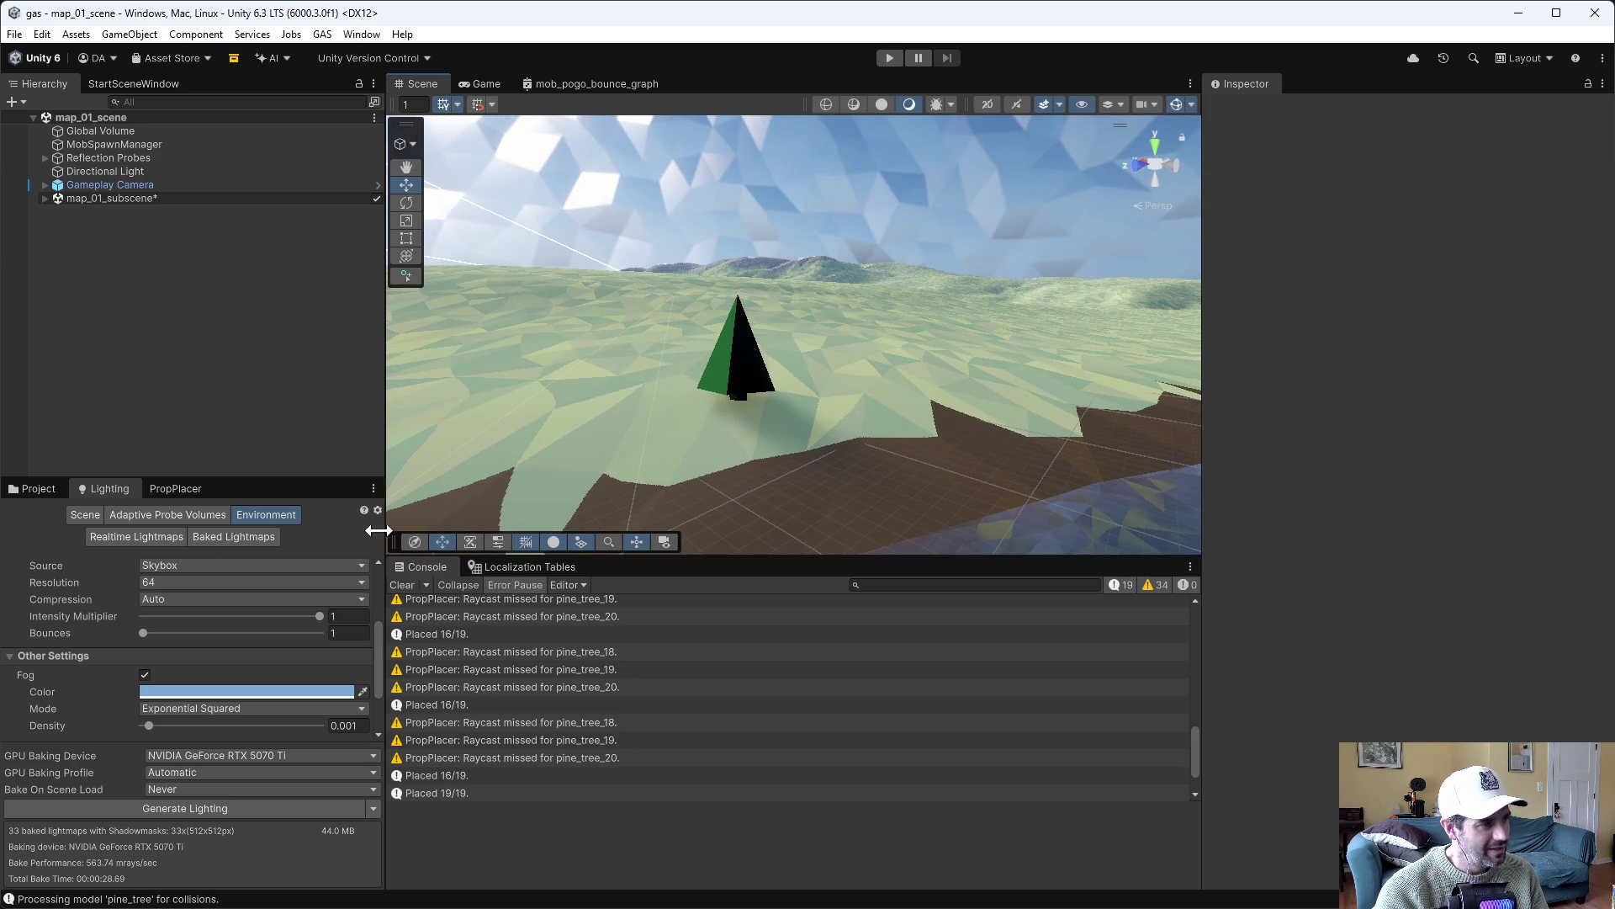
pyautogui.click(28, 492)
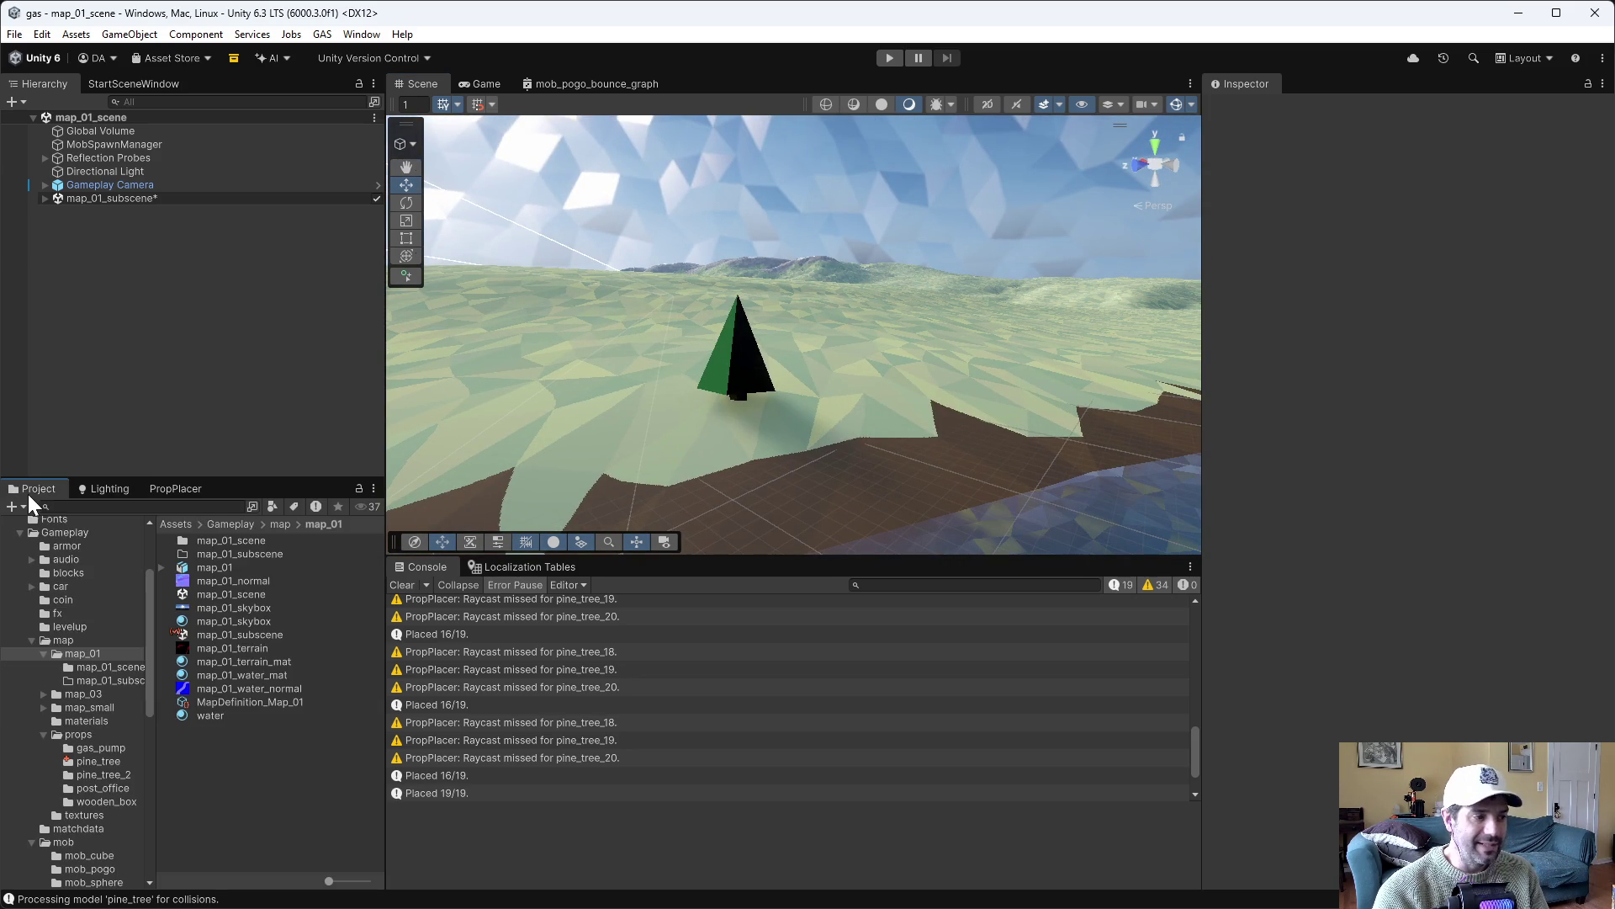
pyautogui.click(97, 761)
pyautogui.click(255, 728)
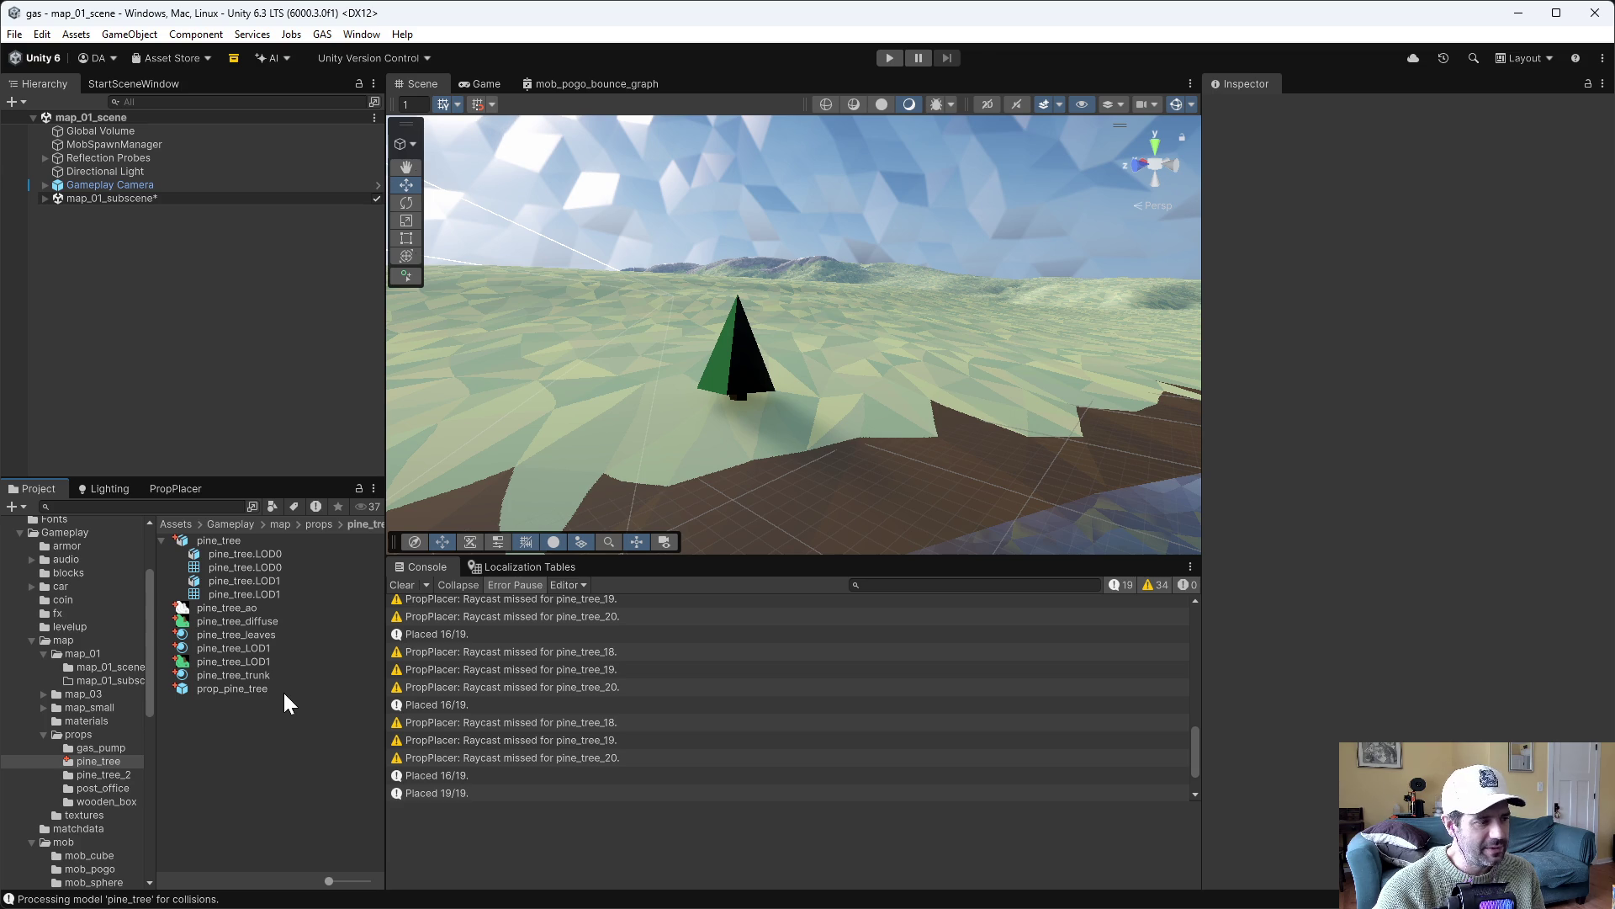
pyautogui.click(254, 648)
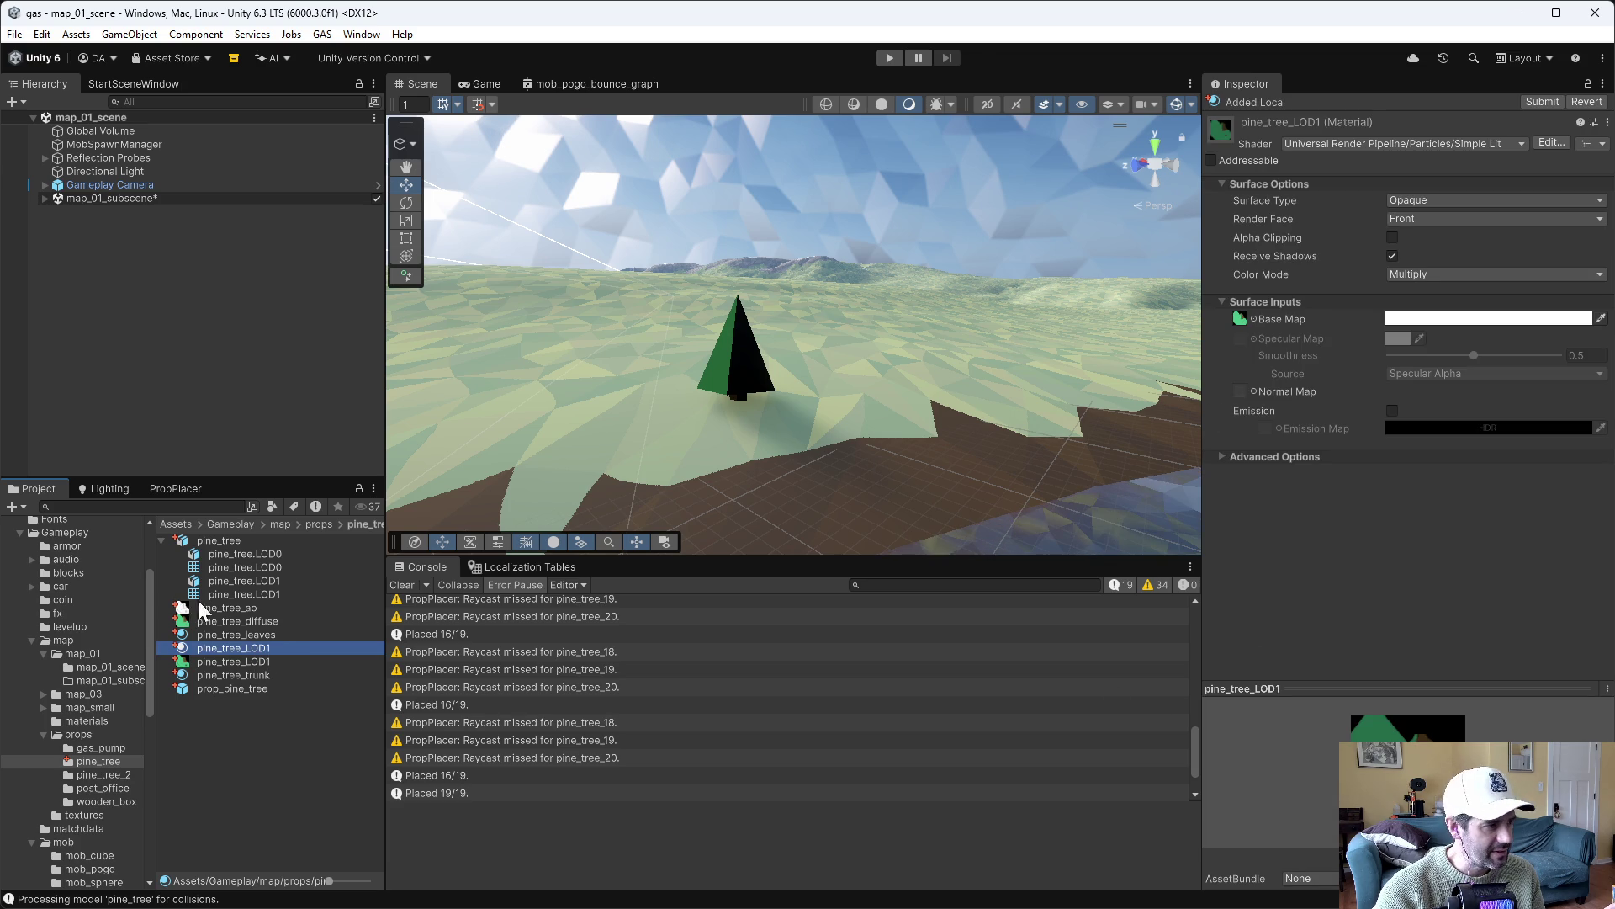
# Drag the pine_tree_LOD1 texture onto the material, then fly the camera around the pine tree
pyautogui.moveTo(253, 661)
pyautogui.mouseDown()
pyautogui.moveTo(1331, 391)
pyautogui.moveTo(1240, 323)
pyautogui.mouseUp()
pyautogui.moveTo(739, 308); pyautogui.dragTo(817, 303)
pyautogui.press('w')
pyautogui.press('w')
pyautogui.press('s')
pyautogui.press('w')
pyautogui.press('s')
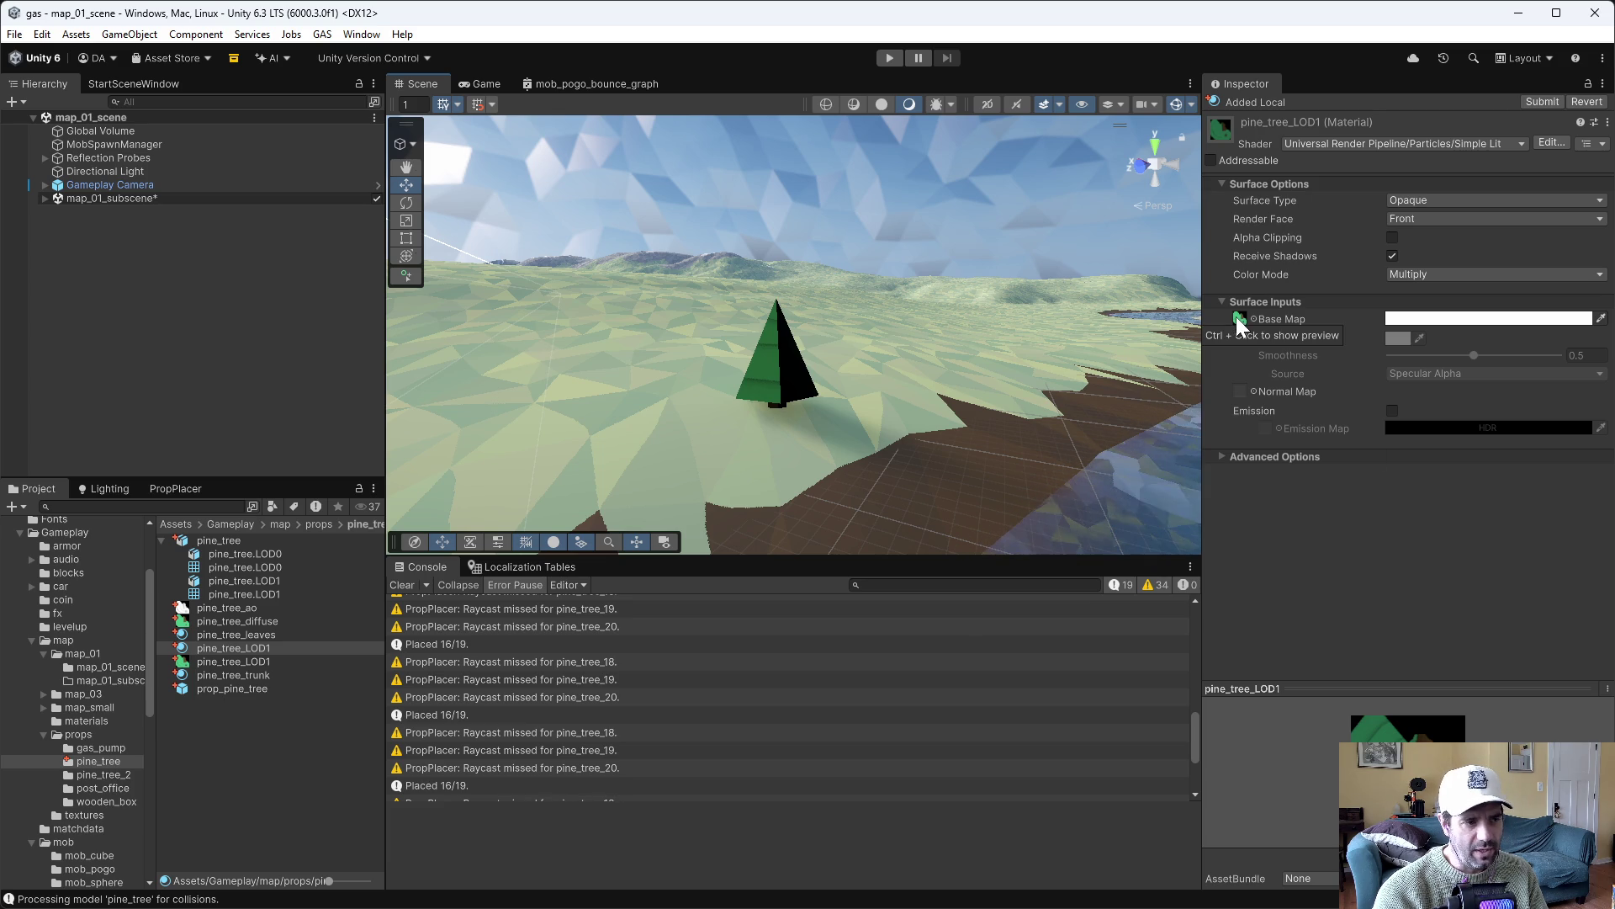
# Compare the pine_tree_diffuse and pine_tree_LOD1 textures against the pine_tree_LOD1 material settings
pyautogui.click(265, 622)
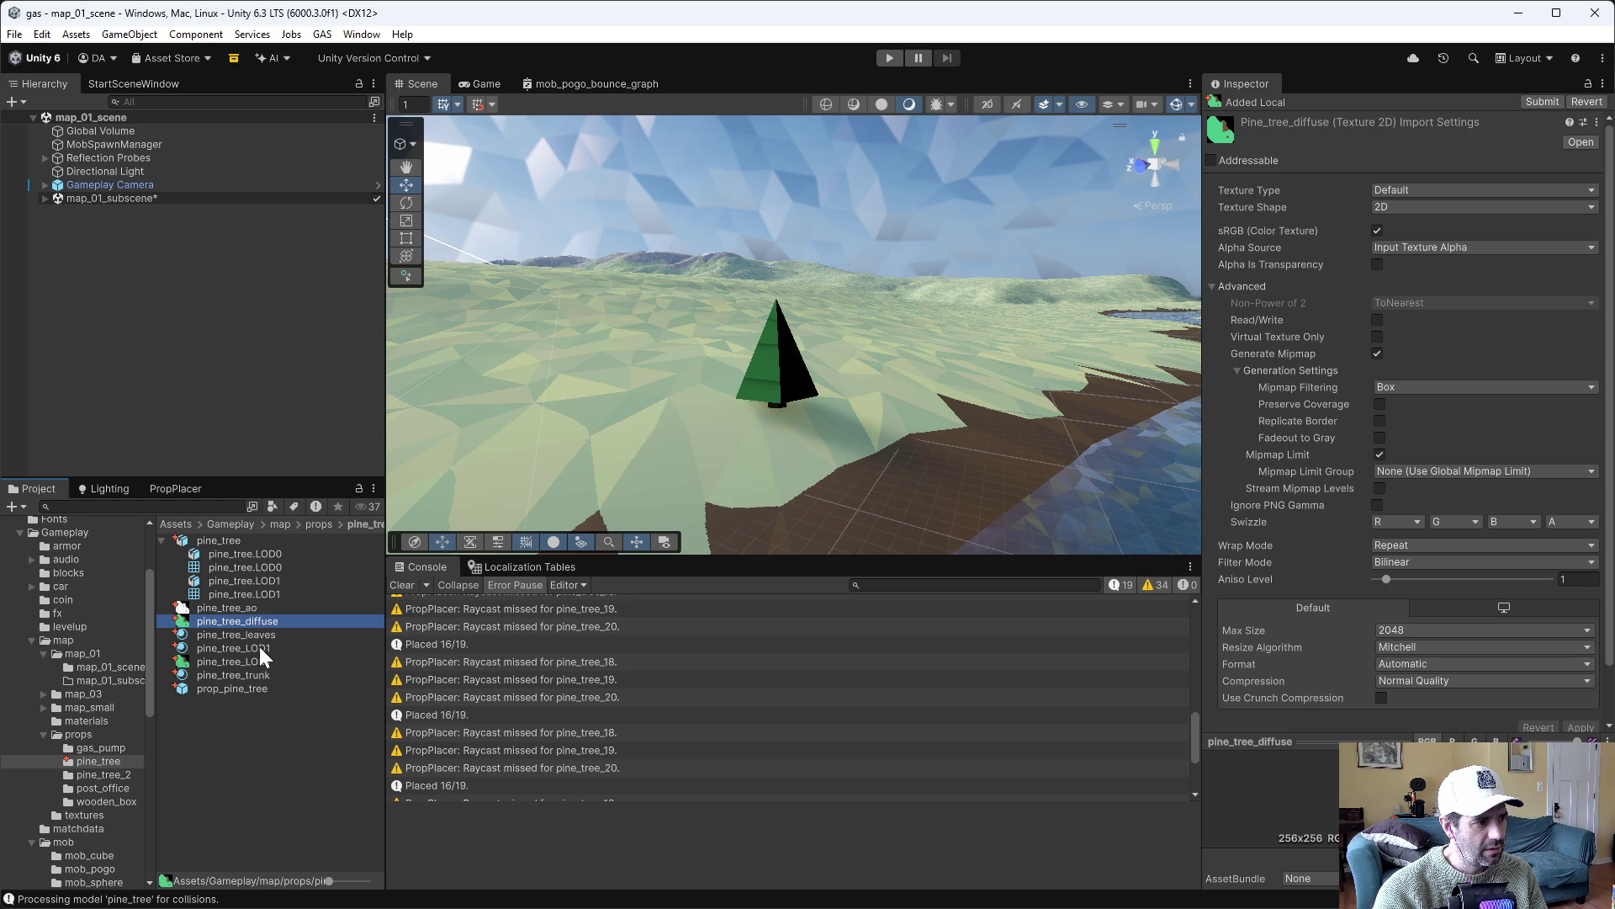
pyautogui.click(254, 662)
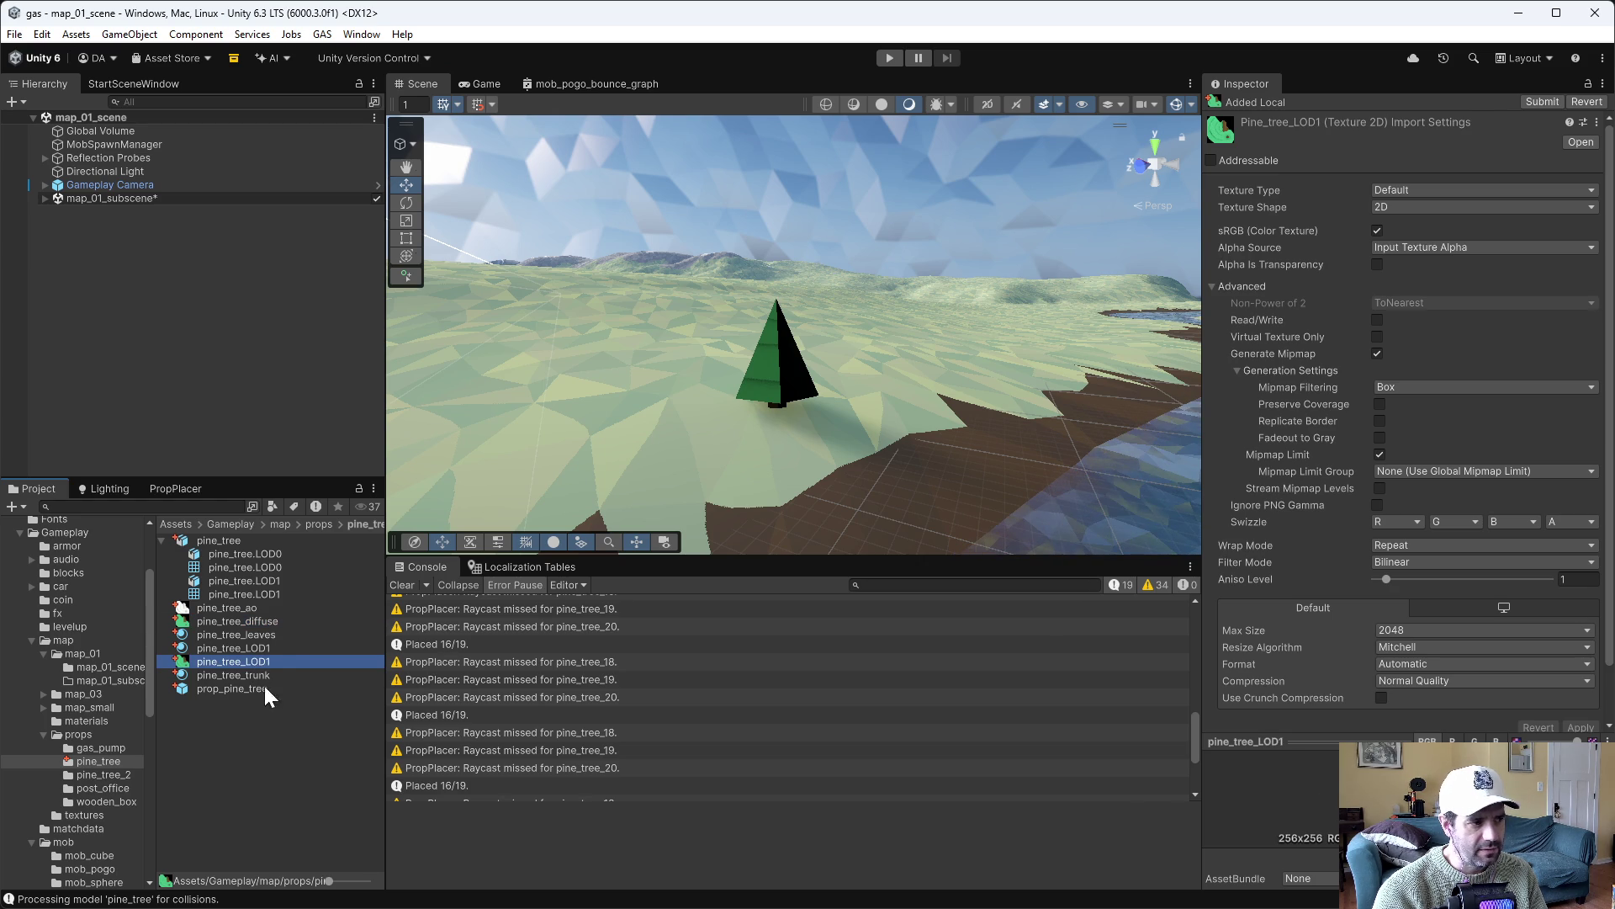
pyautogui.click(256, 619)
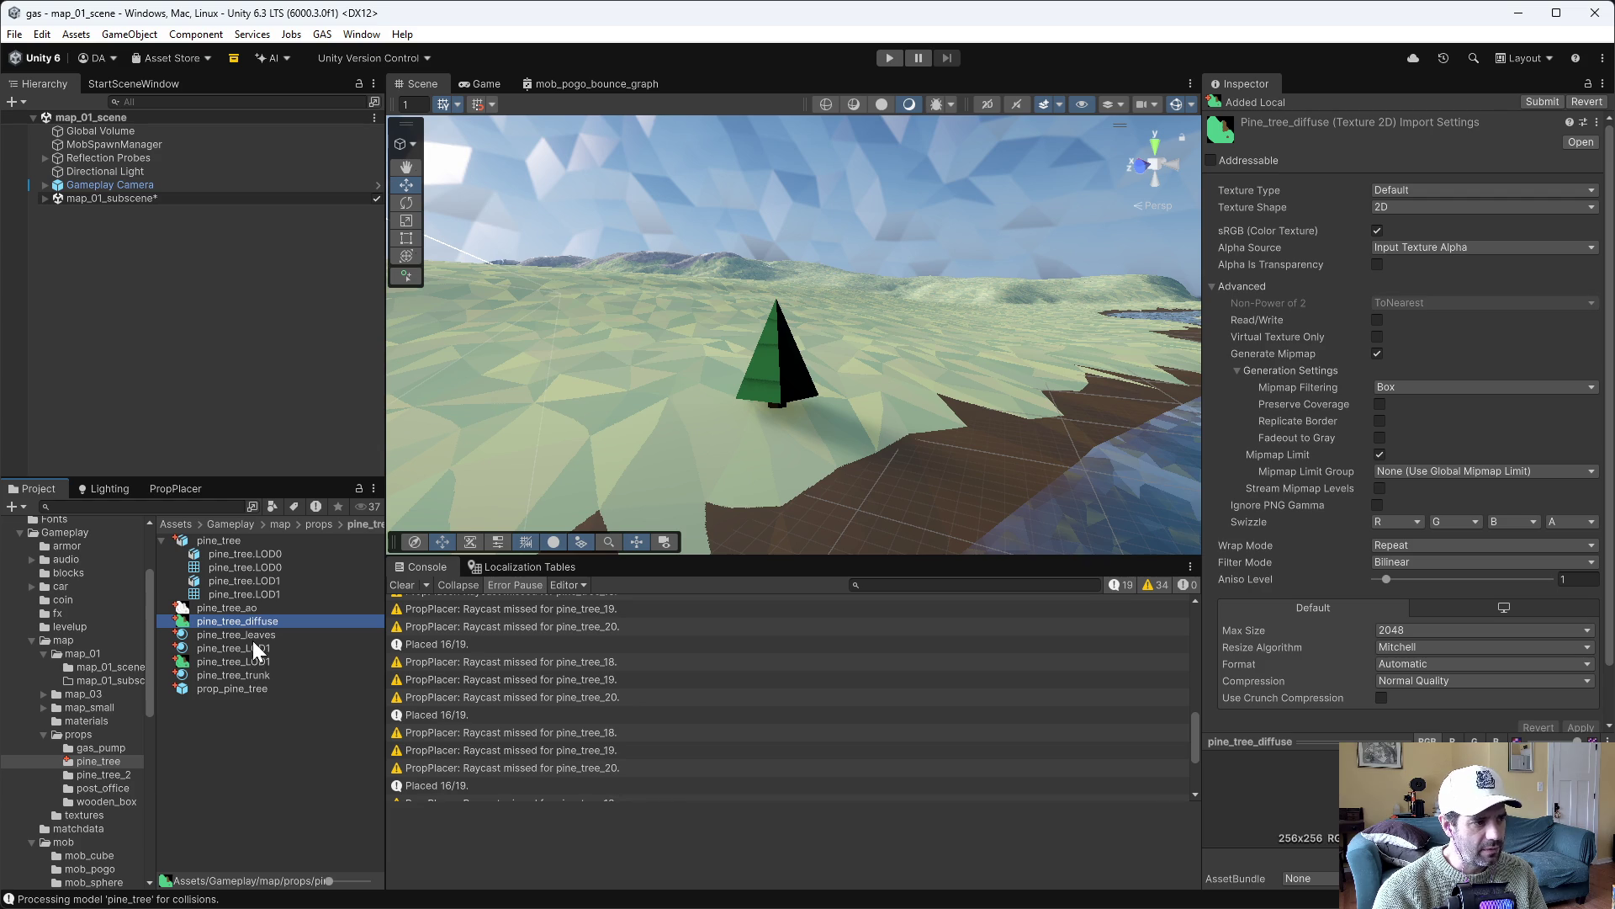
pyautogui.click(252, 646)
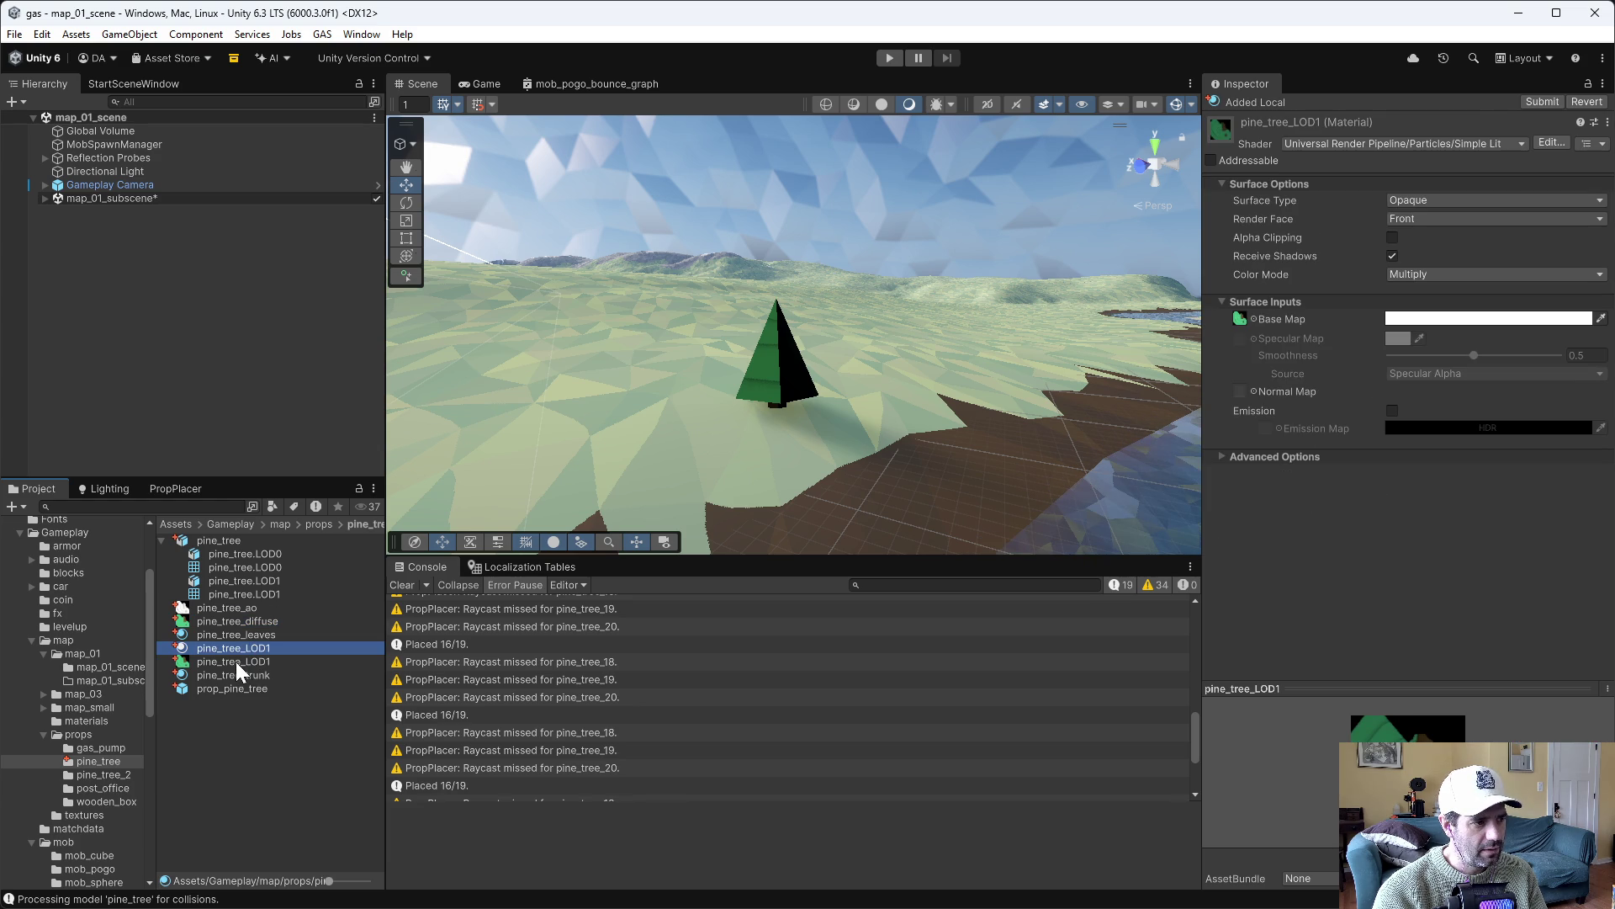
pyautogui.click(235, 661)
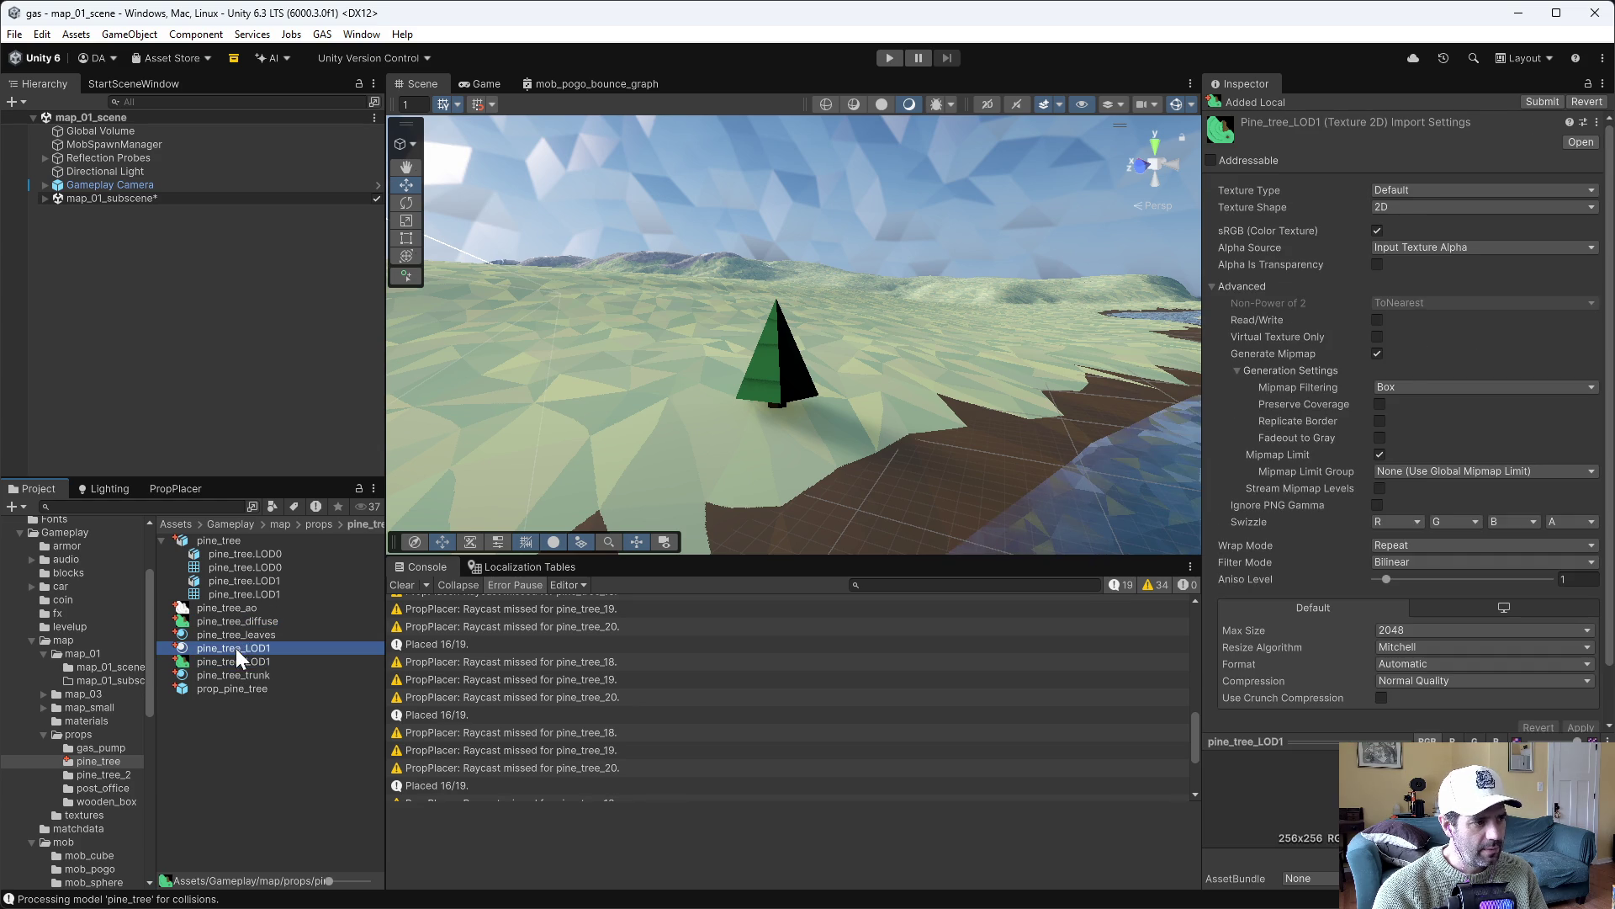
pyautogui.click(234, 648)
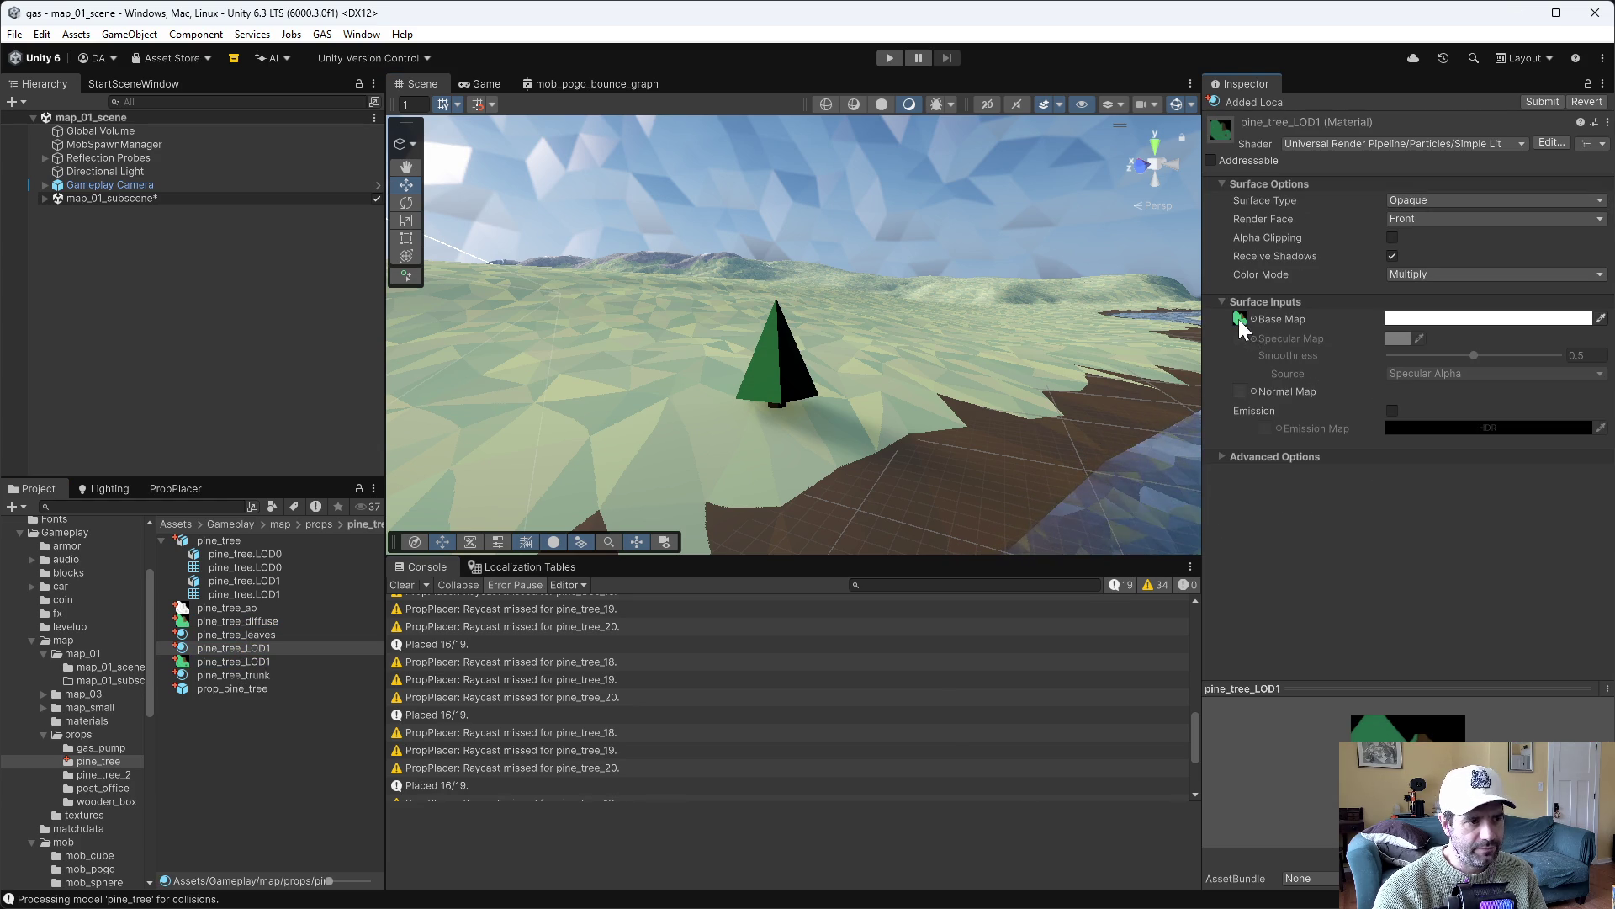
# In the Lighting settings, choose Clear Baked Data from the Generate Lighting dropdown
pyautogui.press('alt')
pyautogui.moveTo(891, 344)
pyautogui.mouseDown()
pyautogui.moveTo(859, 346)
pyautogui.moveTo(914, 344)
pyautogui.mouseUp()
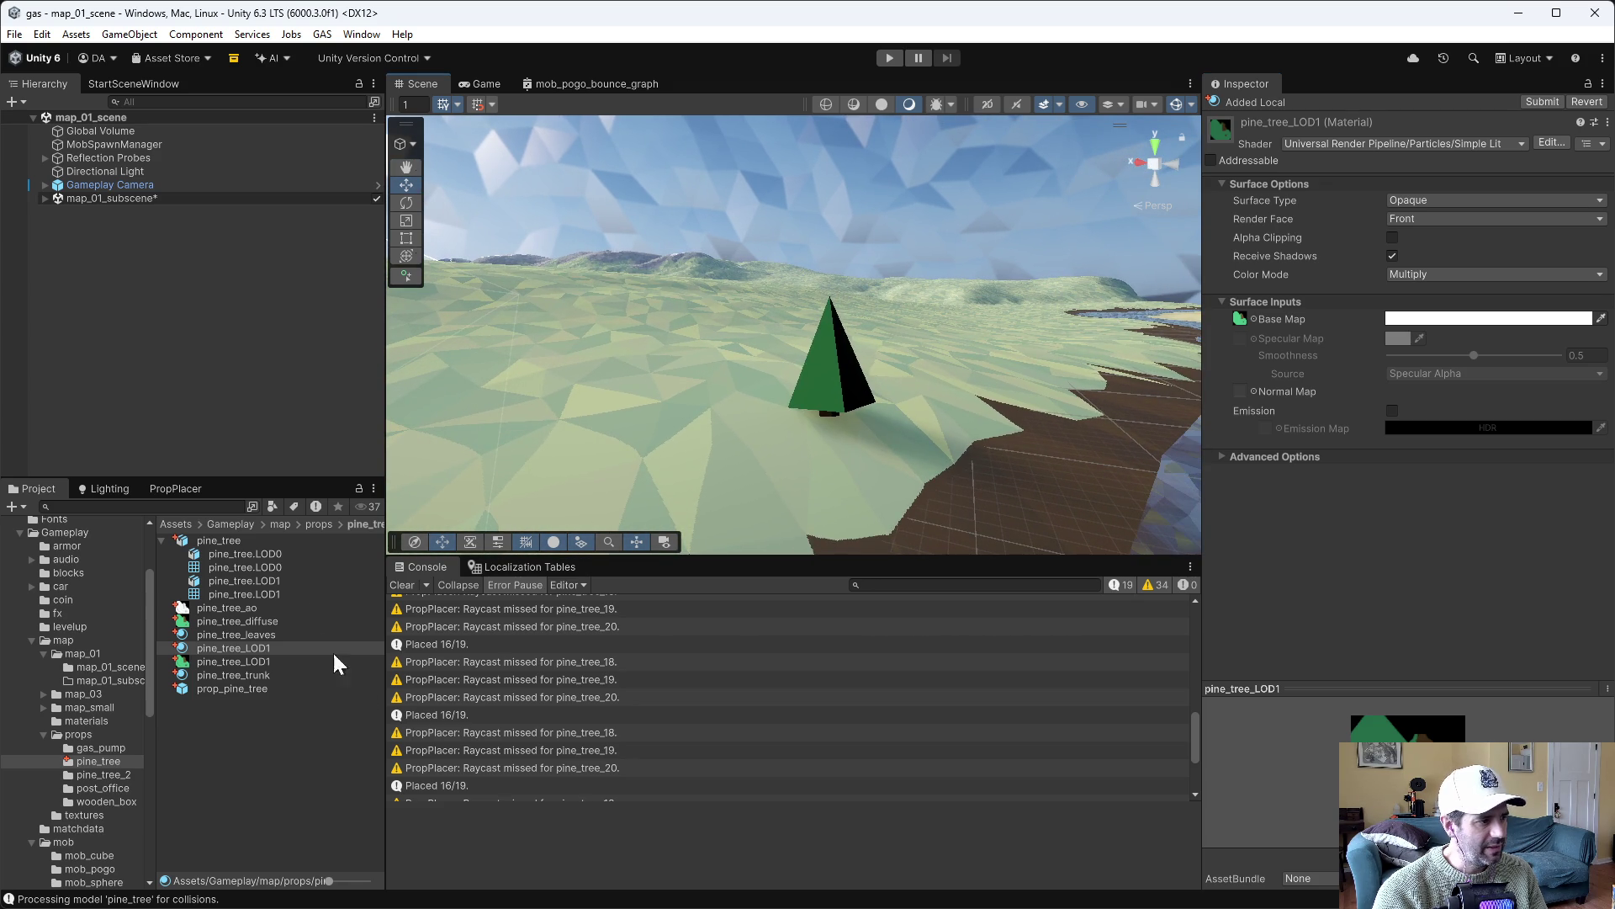
pyautogui.click(101, 488)
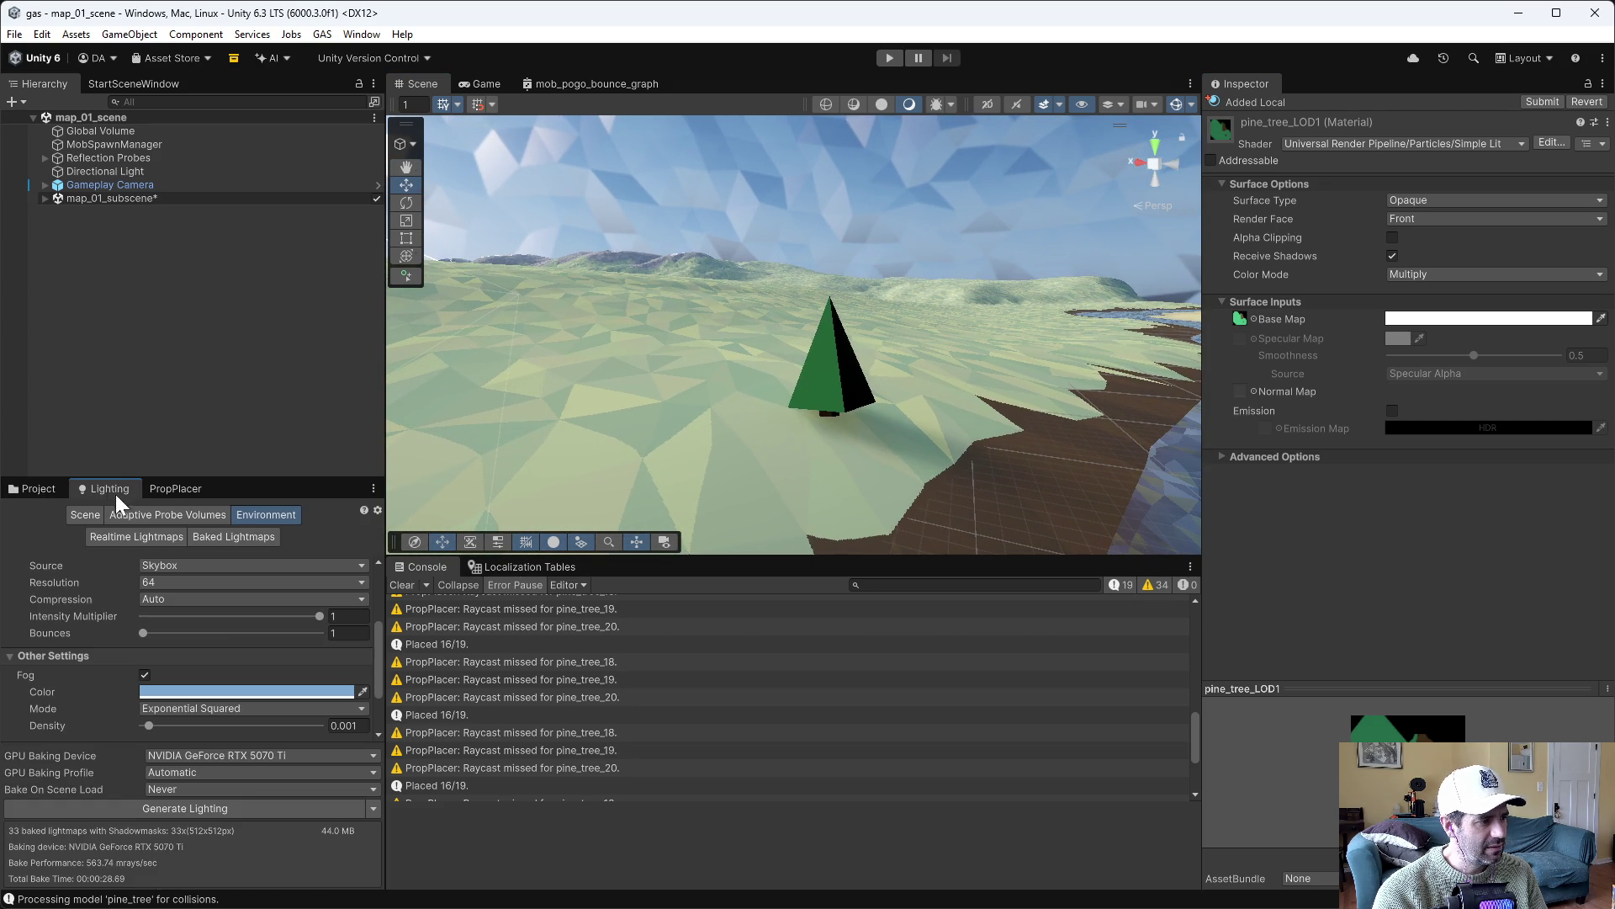
pyautogui.click(374, 808)
pyautogui.click(400, 849)
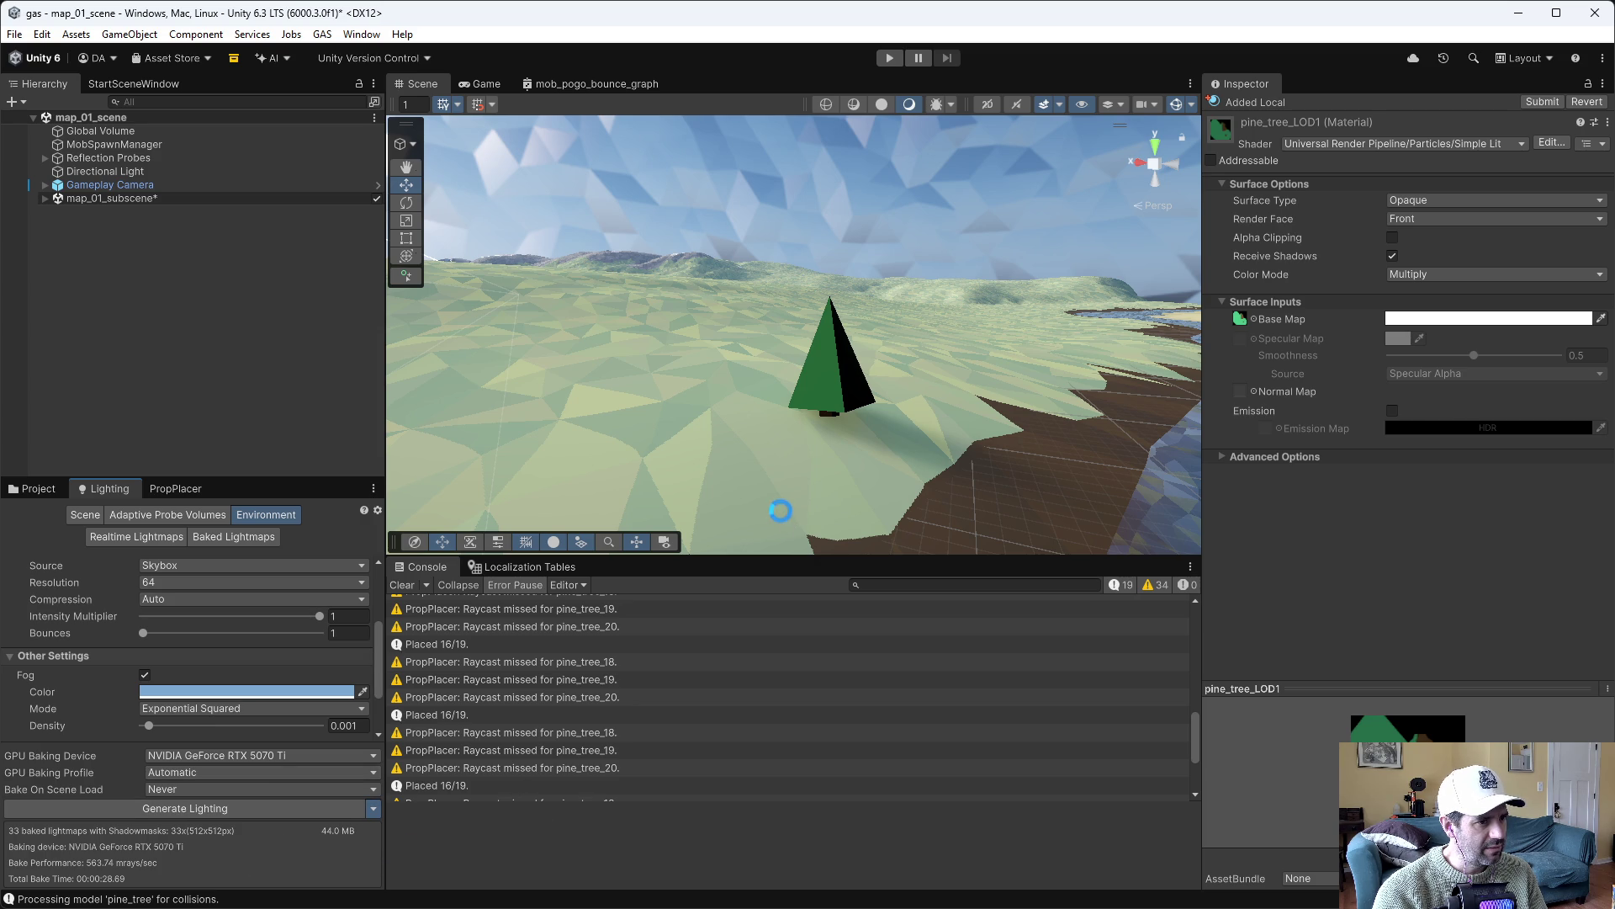
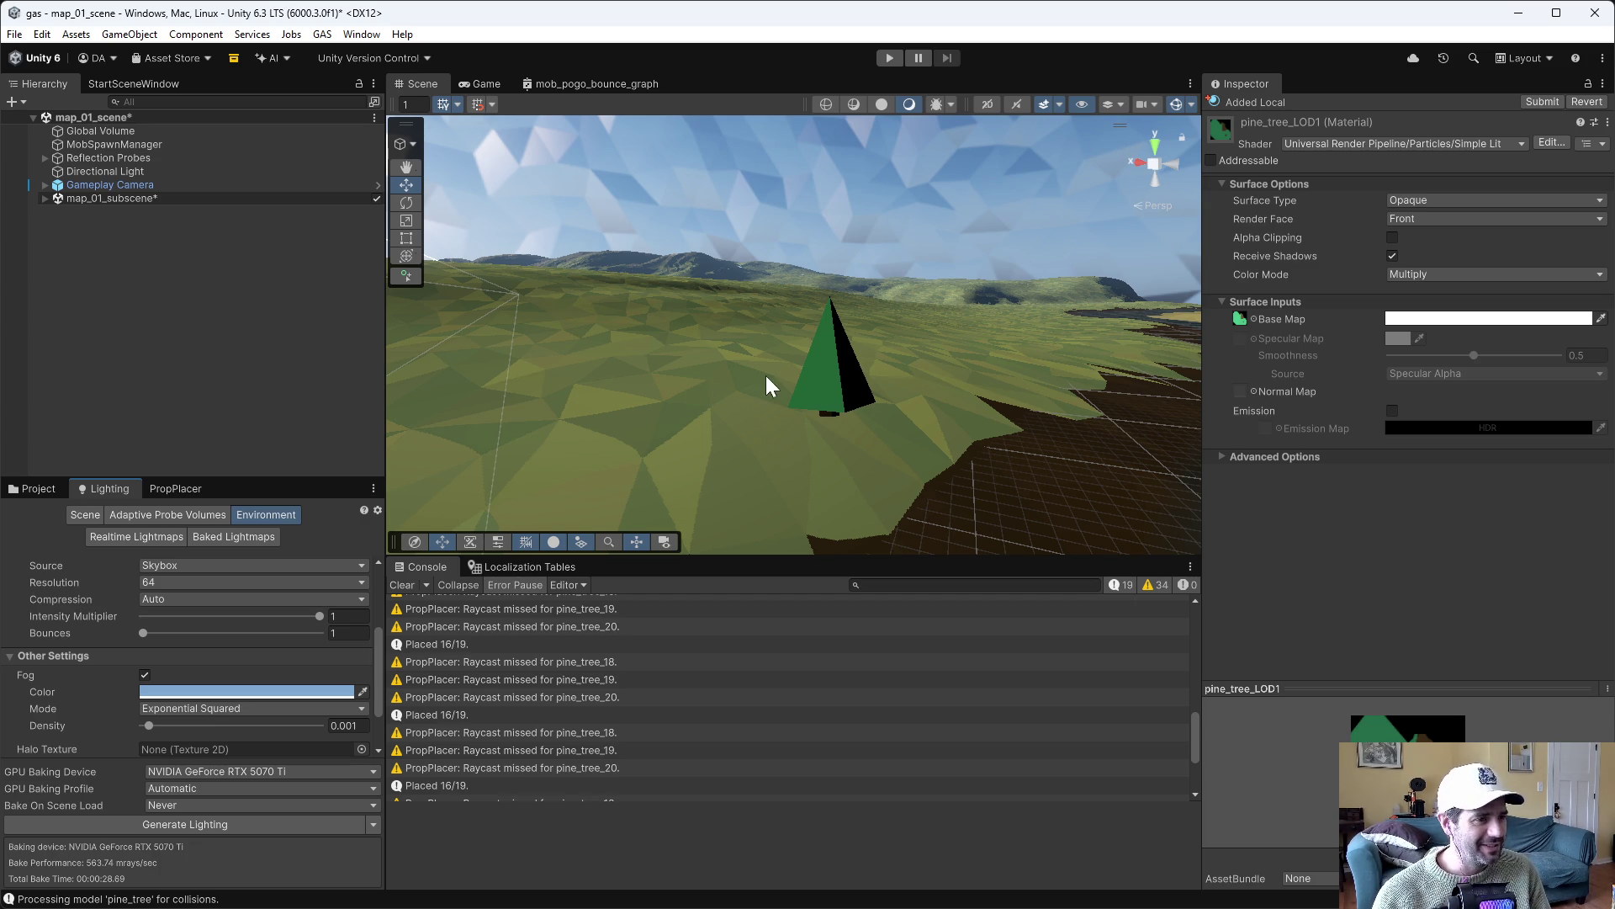
# Drop the pine_tree_LOD1 texture into the pine_tree_LOD1 material's Base Map slot, then inspect the tree up close
pyautogui.press('s')
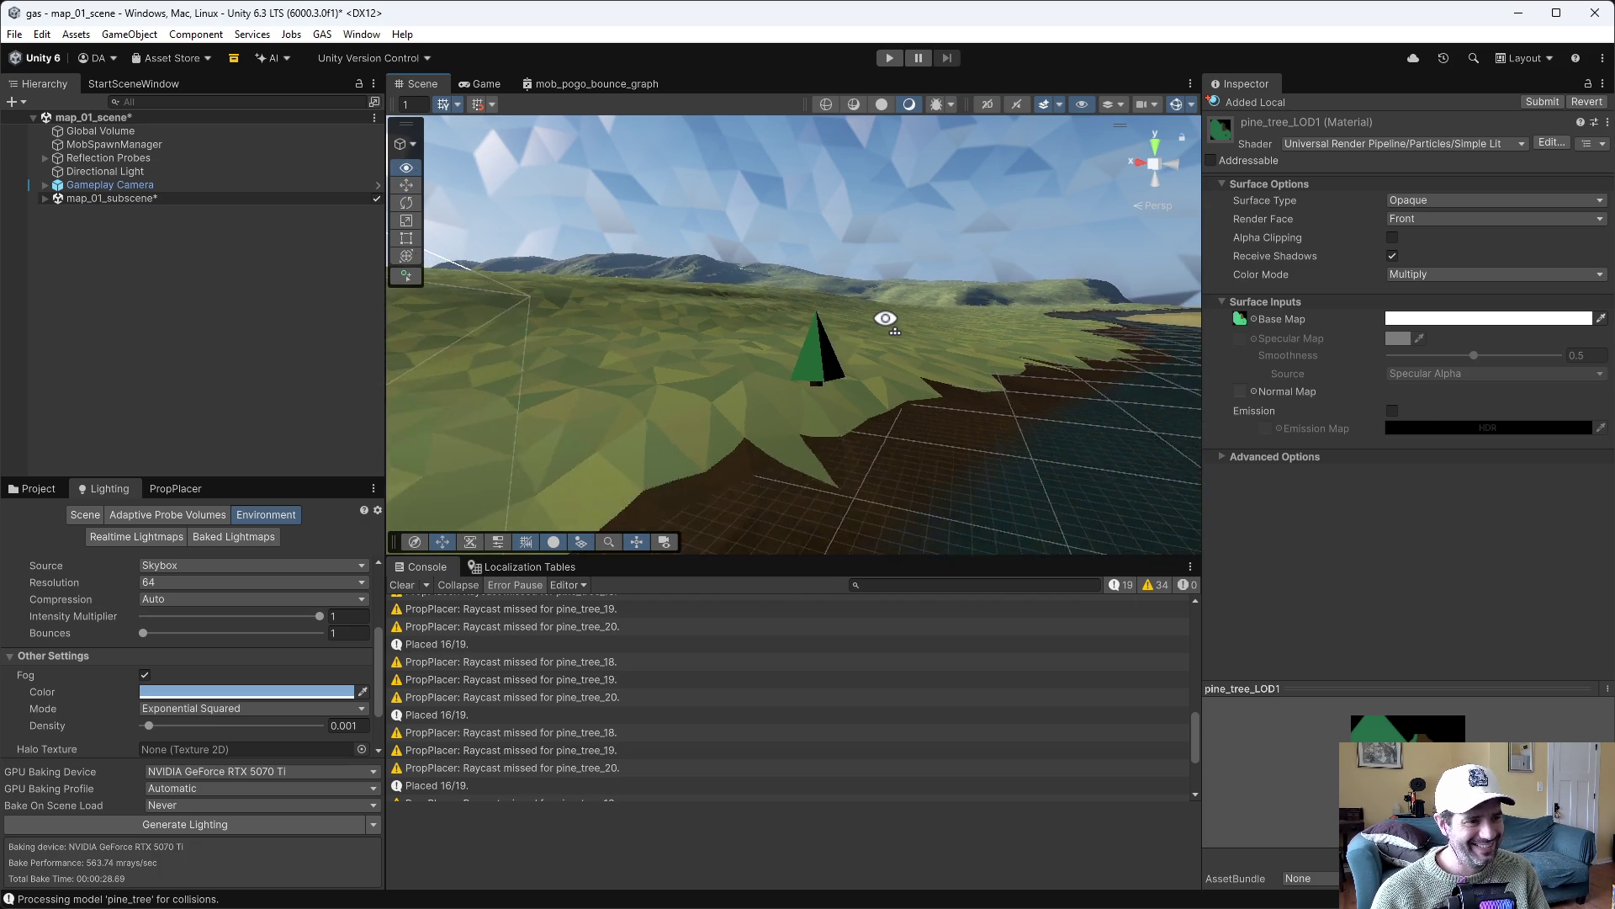
pyautogui.press('w')
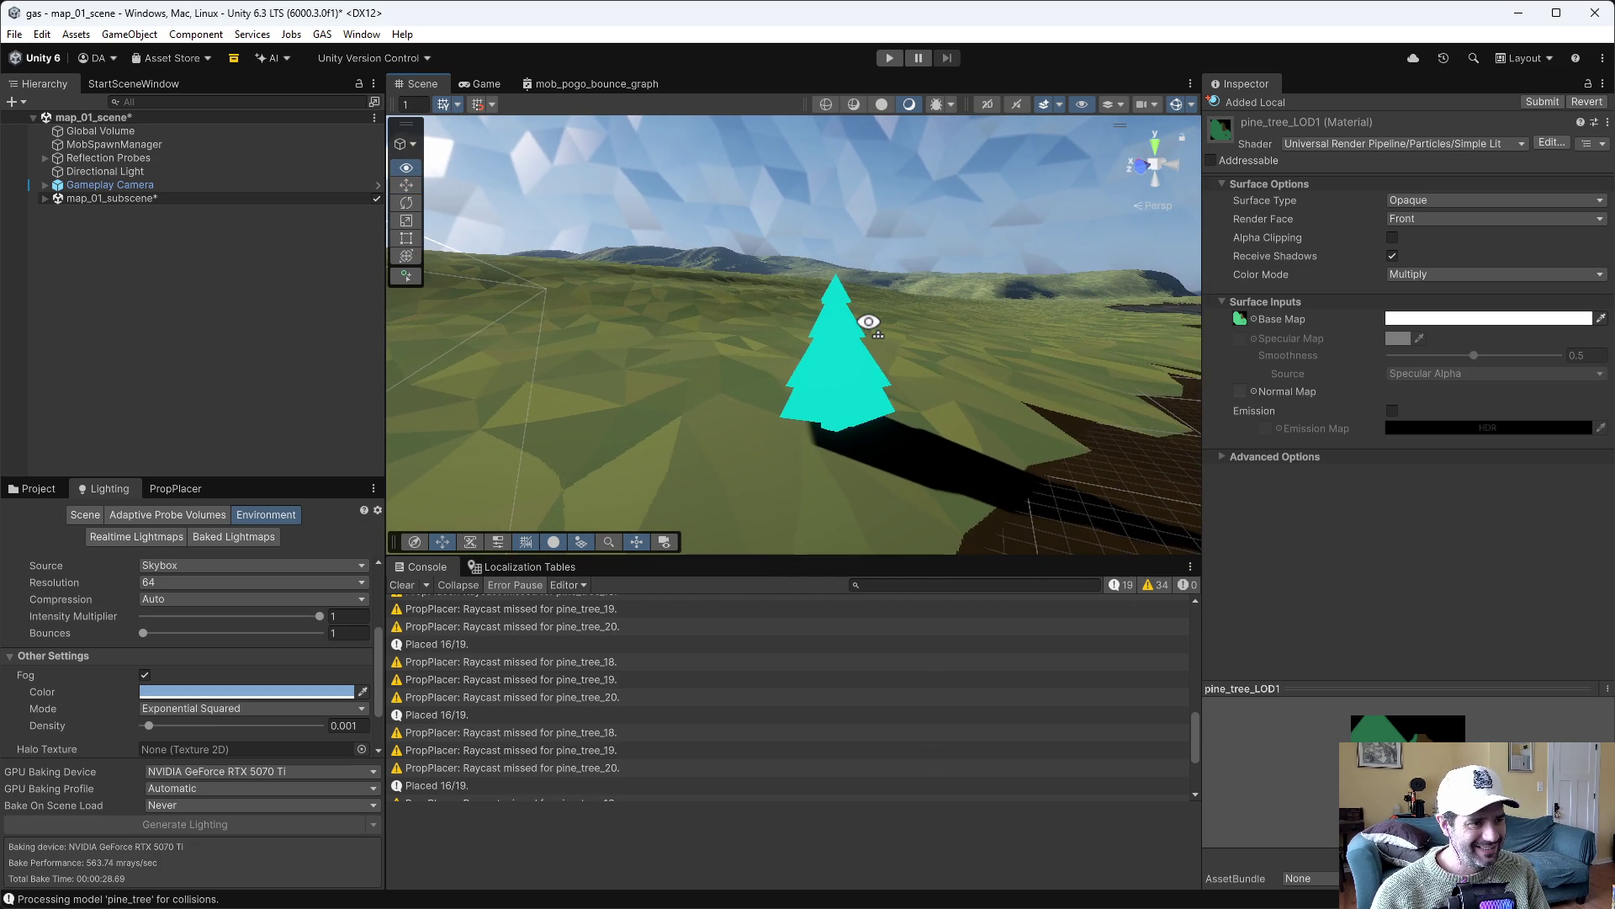
pyautogui.press('d')
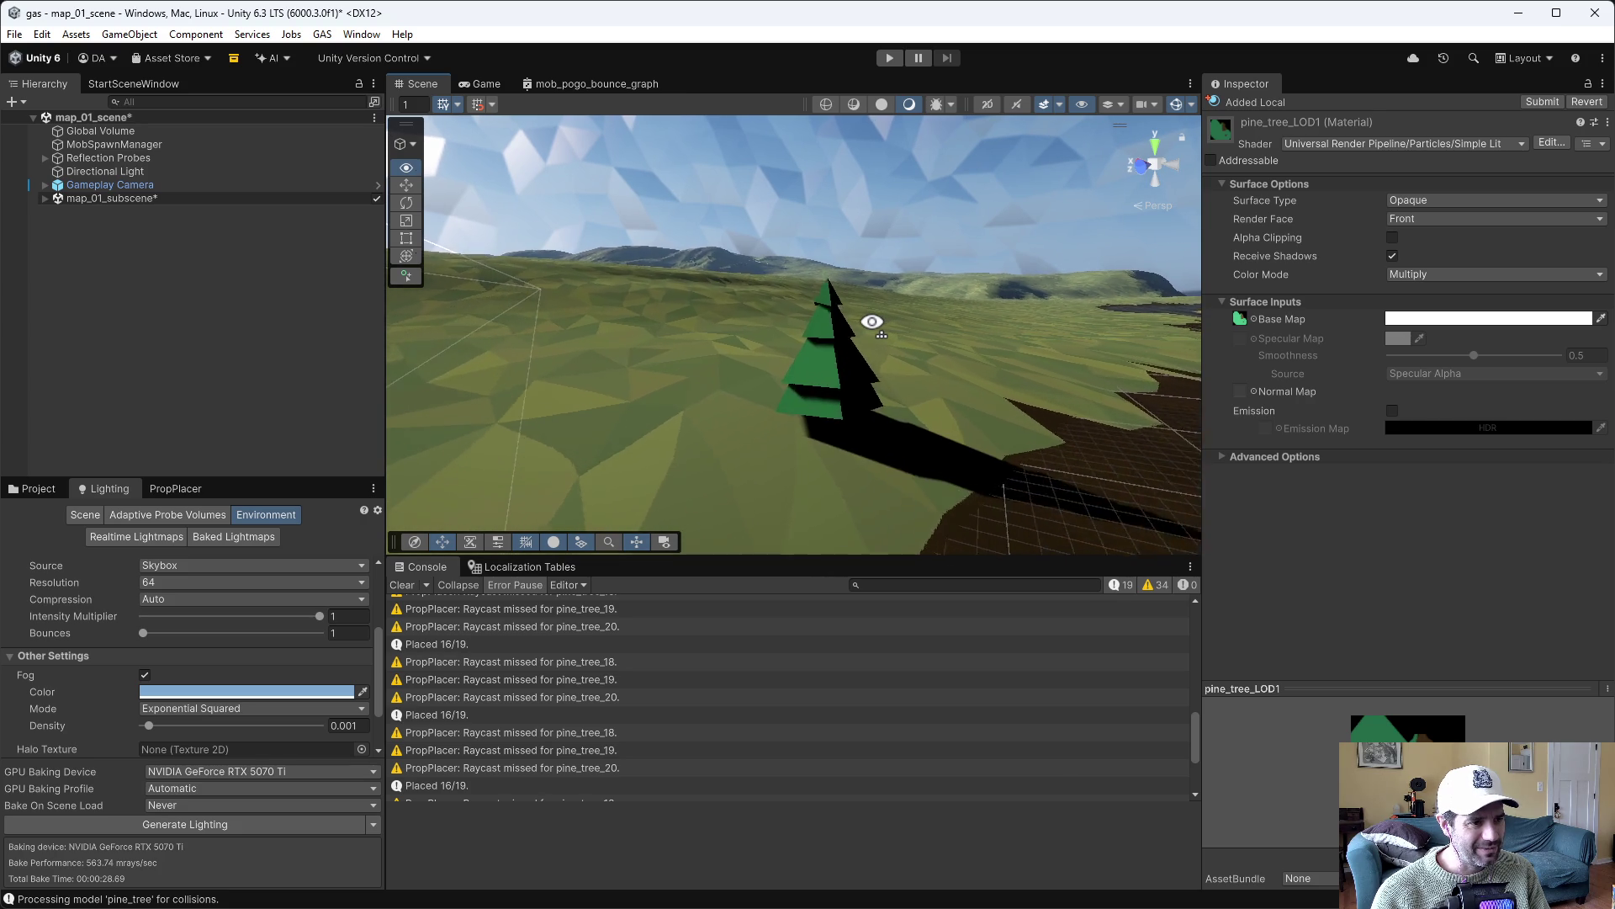
pyautogui.click(38, 489)
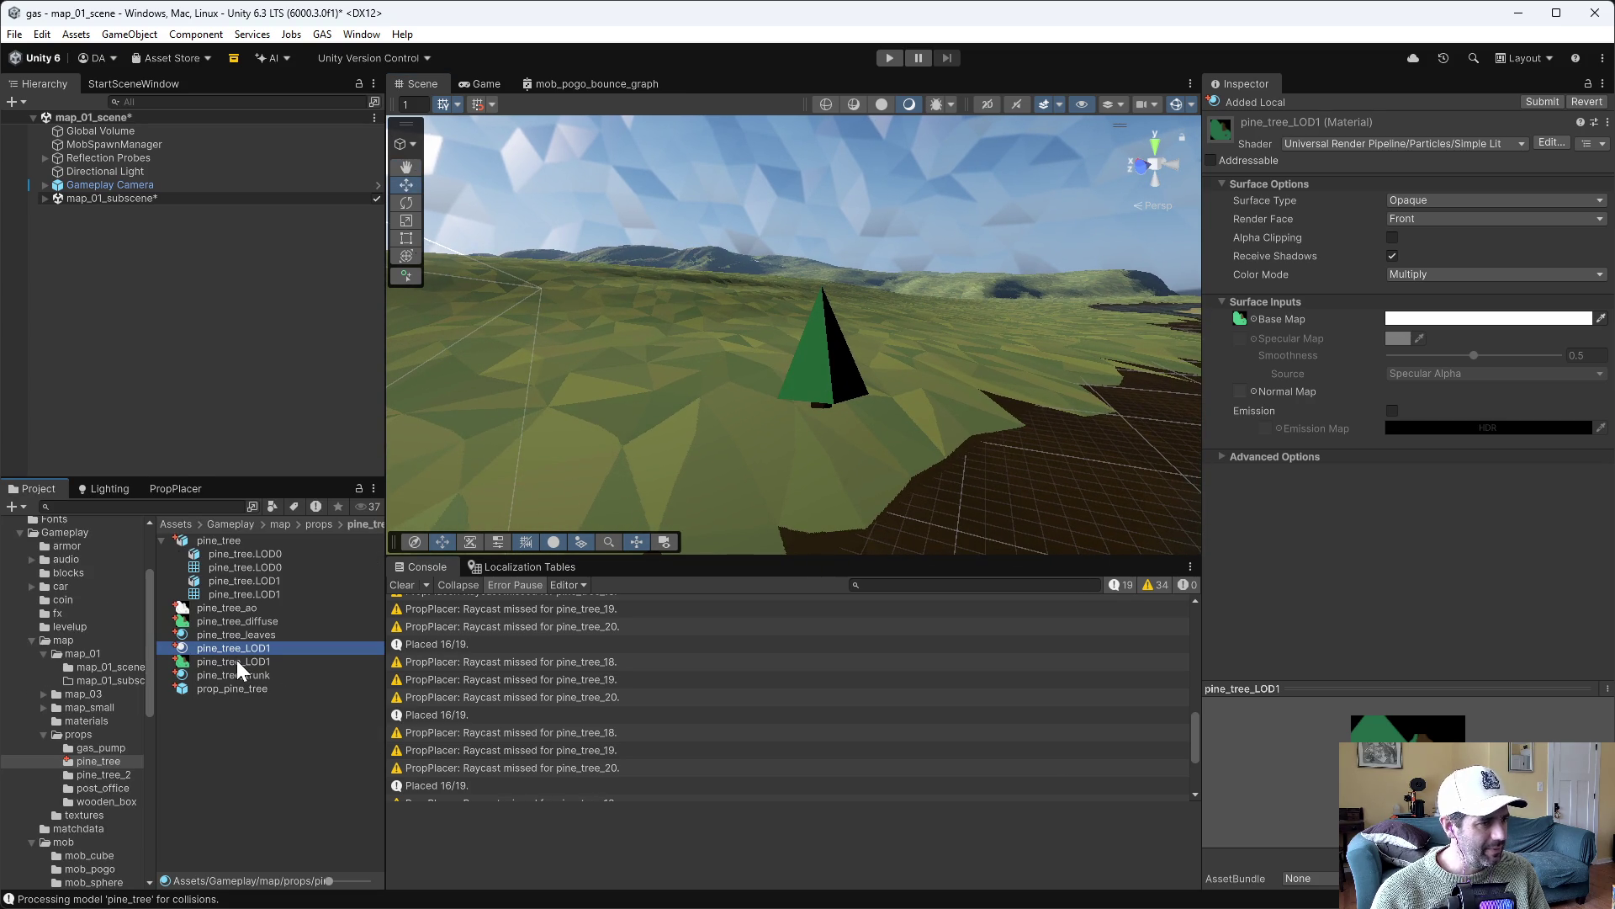
pyautogui.moveTo(238, 662)
pyautogui.mouseDown()
pyautogui.moveTo(1133, 387)
pyautogui.moveTo(1240, 321)
pyautogui.mouseUp()
pyautogui.moveTo(890, 231); pyautogui.dragTo(894, 230)
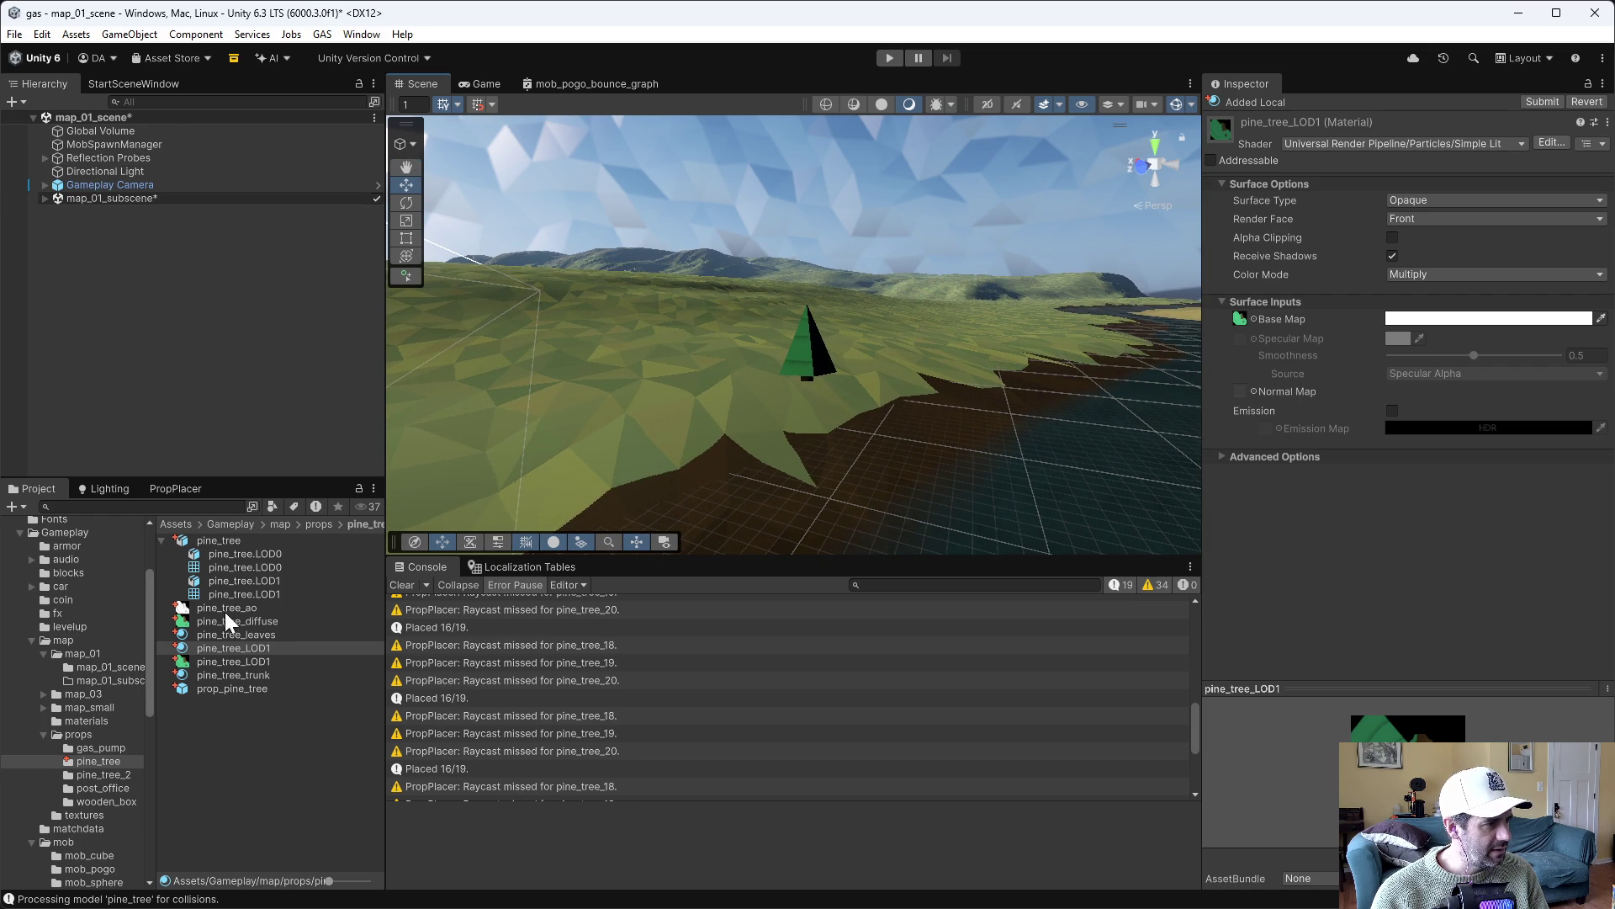
# Open the prop_pine_tree prefab and scrub its LOD Group preview to compare the LOD levels
pyautogui.doubleClick(213, 690)
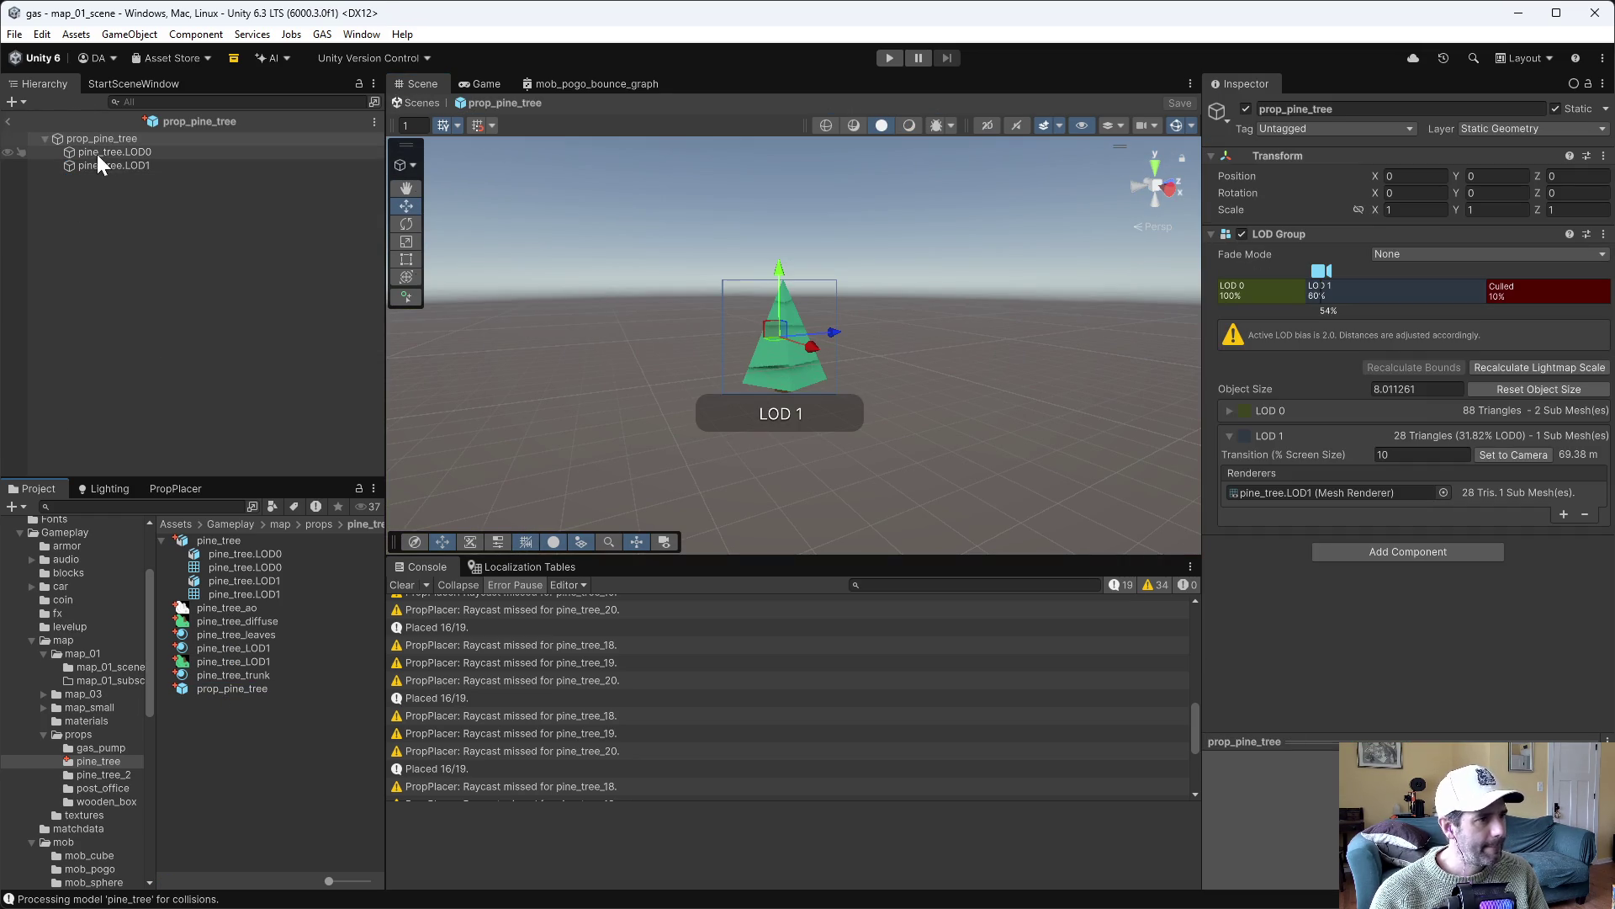
pyautogui.moveTo(1318, 286)
pyautogui.mouseDown()
pyautogui.moveTo(1552, 292)
pyautogui.moveTo(1467, 300)
pyautogui.mouseUp()
pyautogui.click(141, 286)
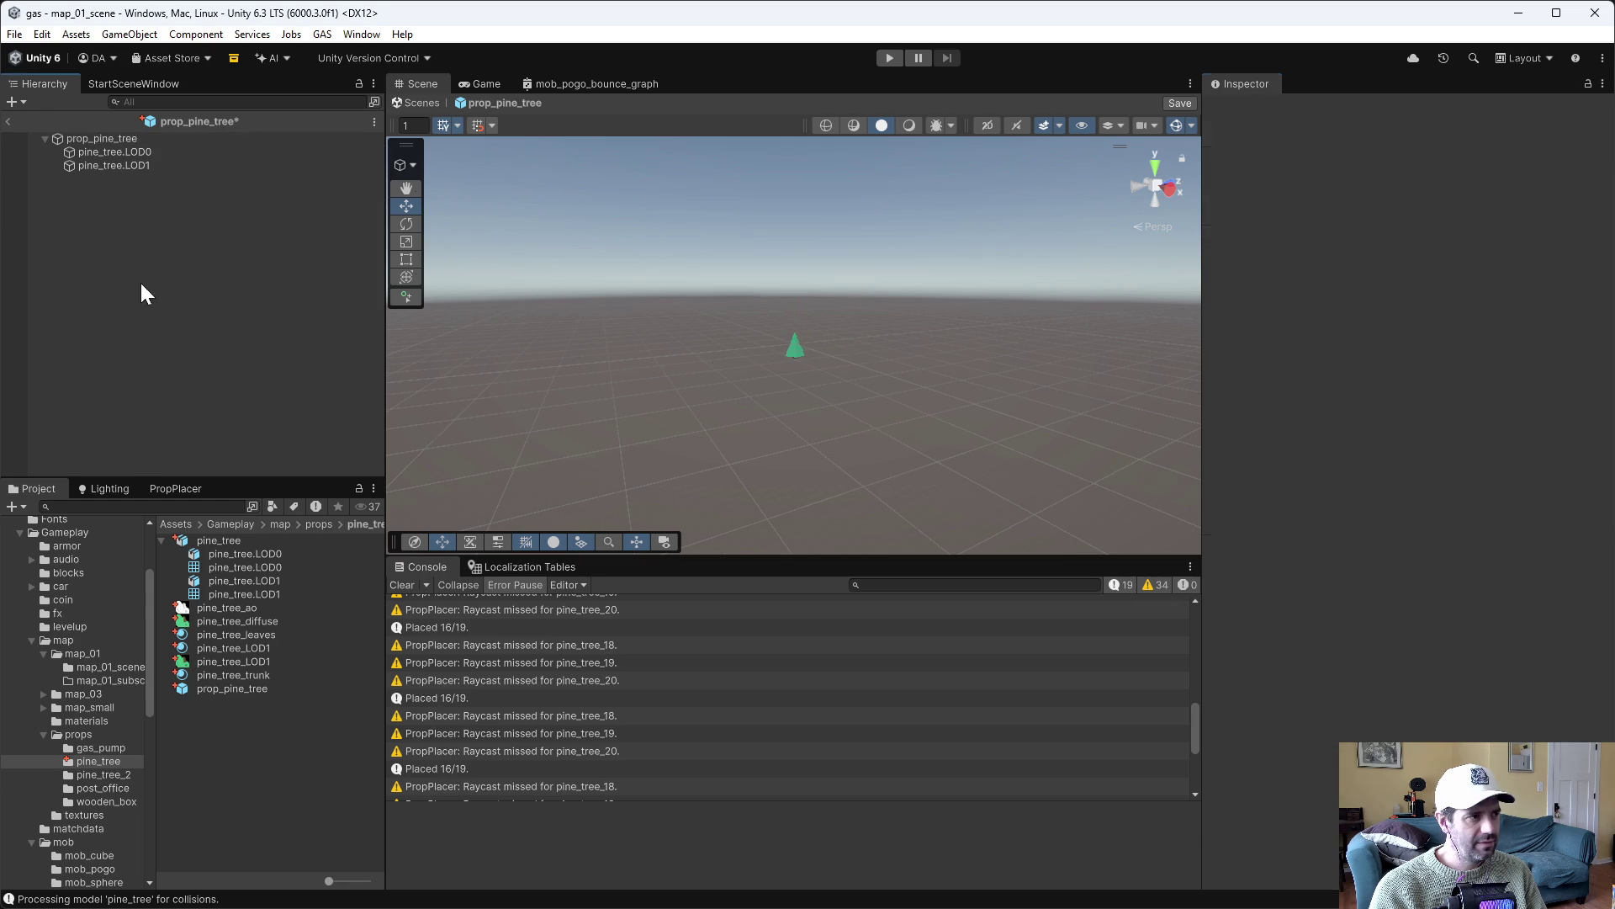
pyautogui.scroll(5, 538, 275)
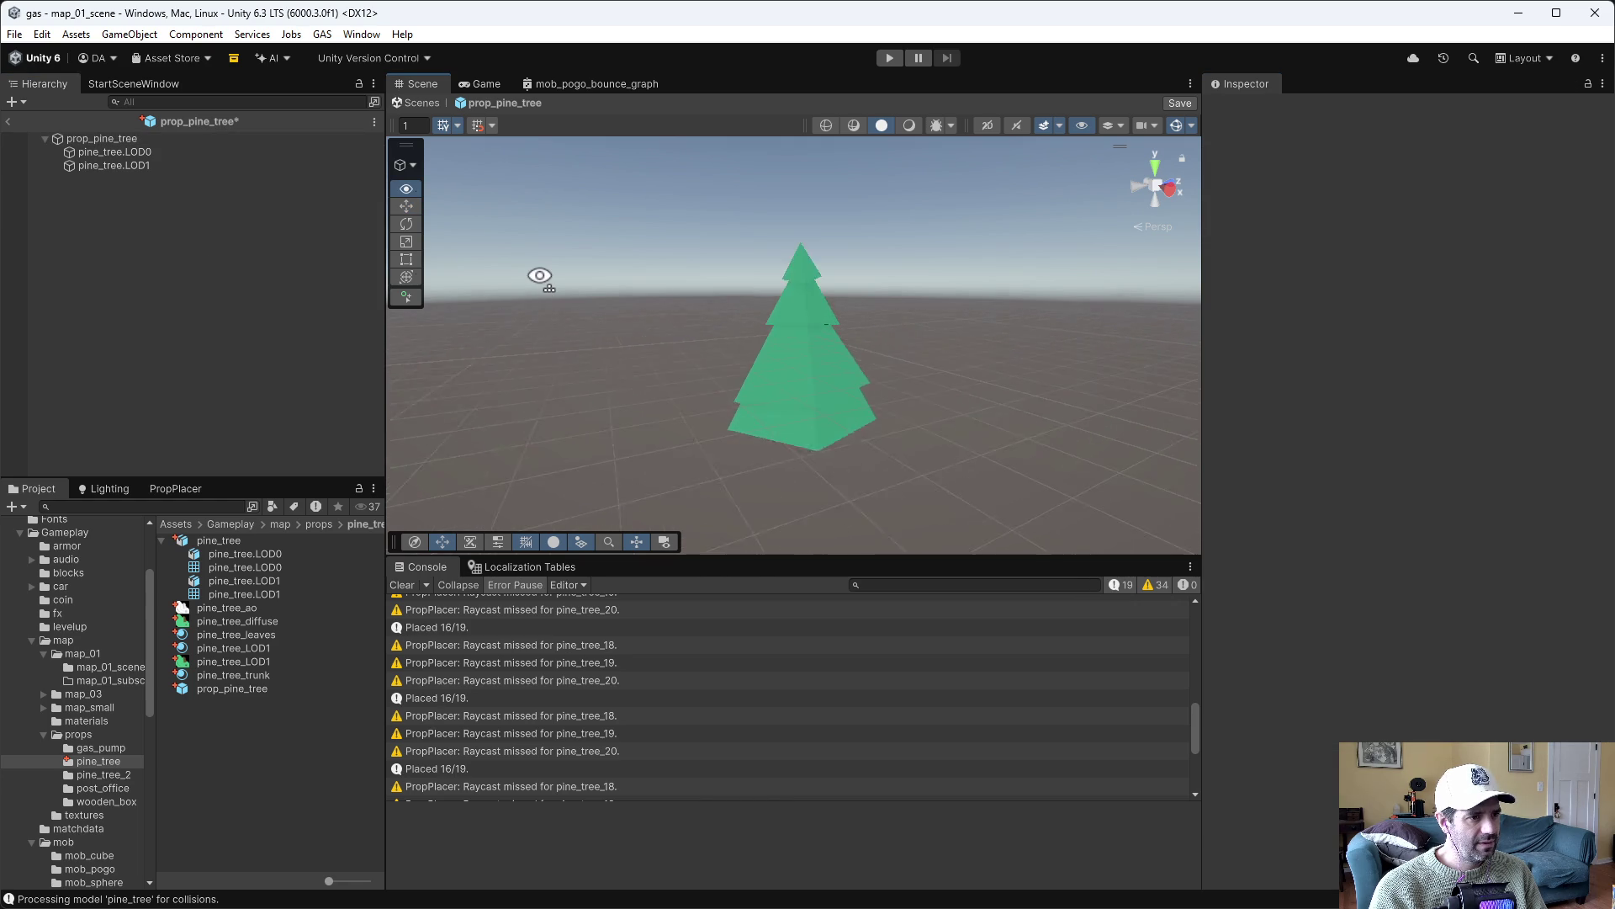
pyautogui.scroll(-6, 539, 276)
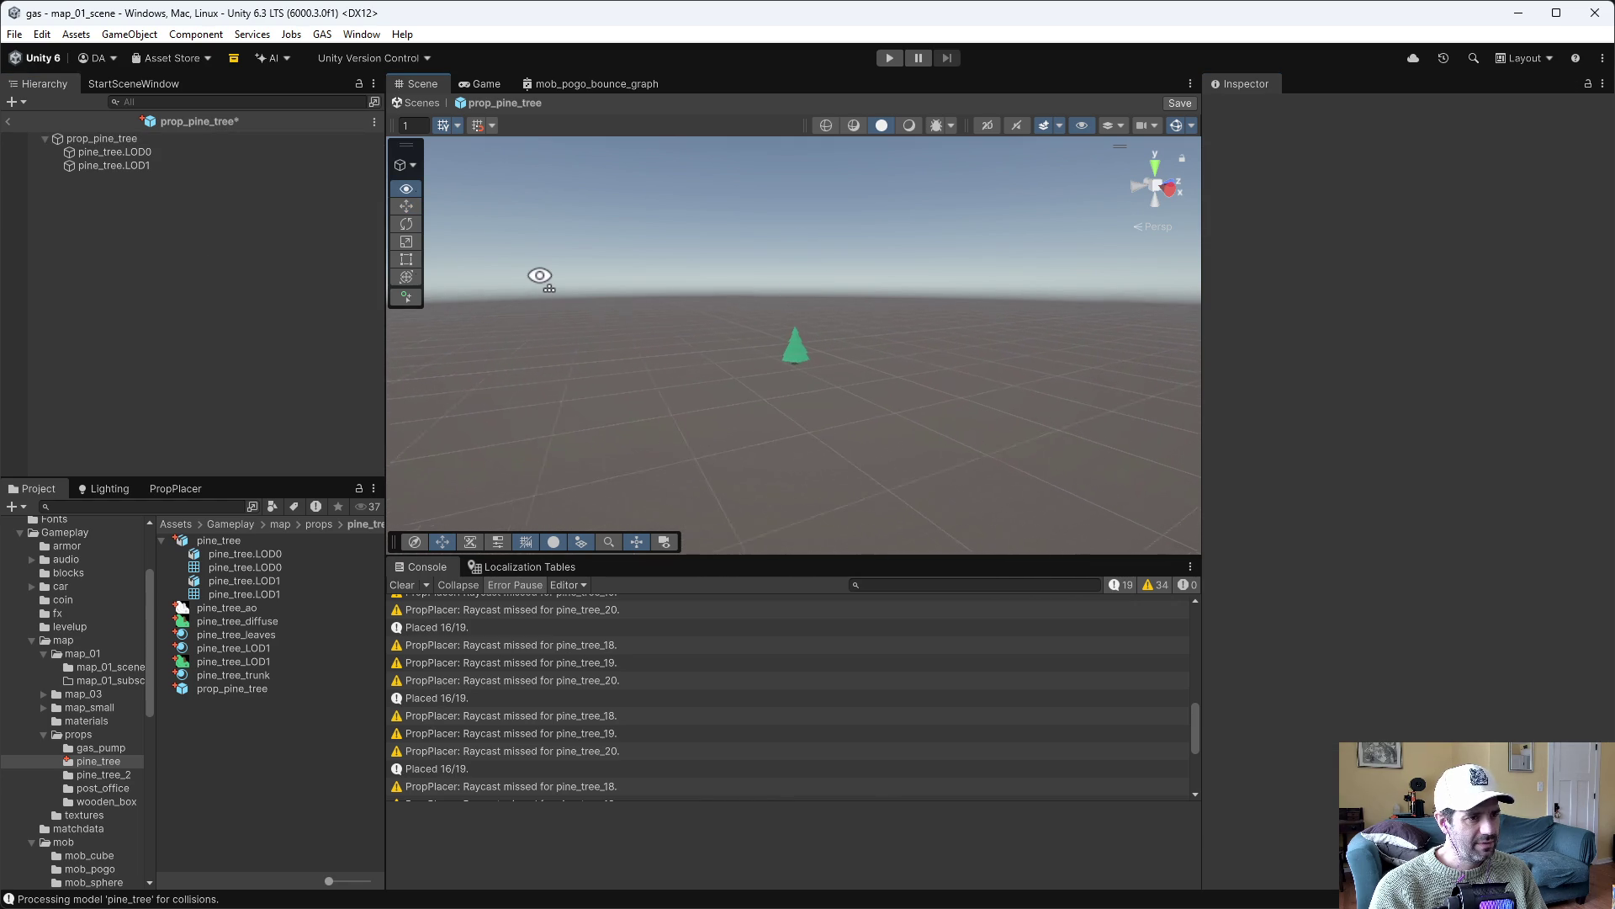
pyautogui.scroll(5, 539, 276)
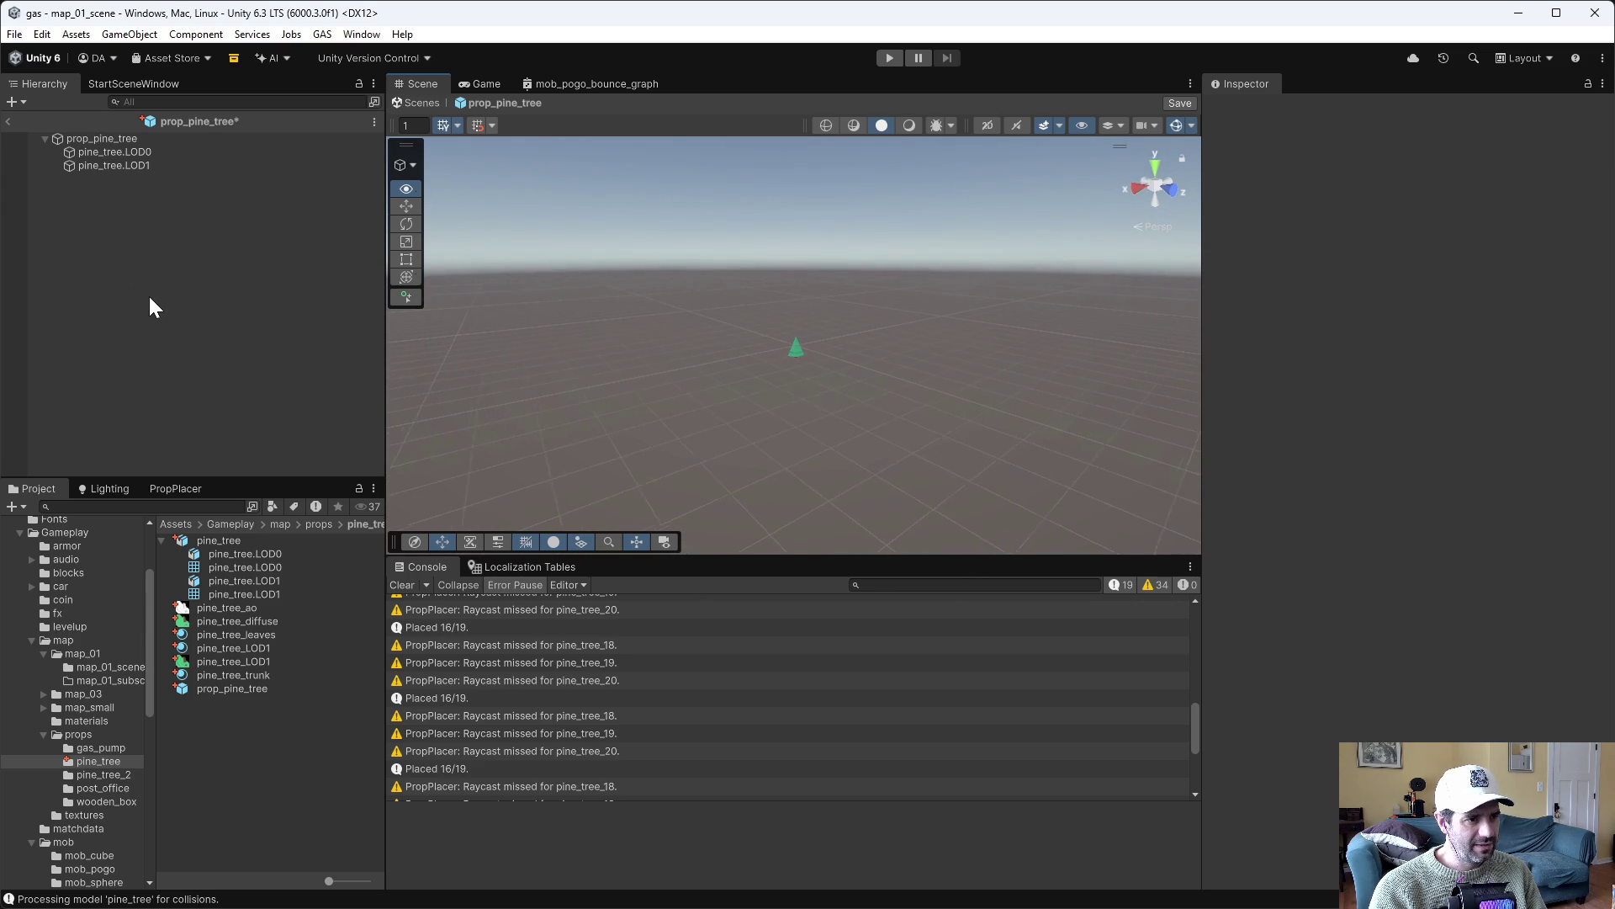
pyautogui.moveTo(849, 387); pyautogui.dragTo(665, 372)
# Inspect the tree in wireframe with the grid hidden, return to shaded, and save the prefab
pyautogui.click(827, 127)
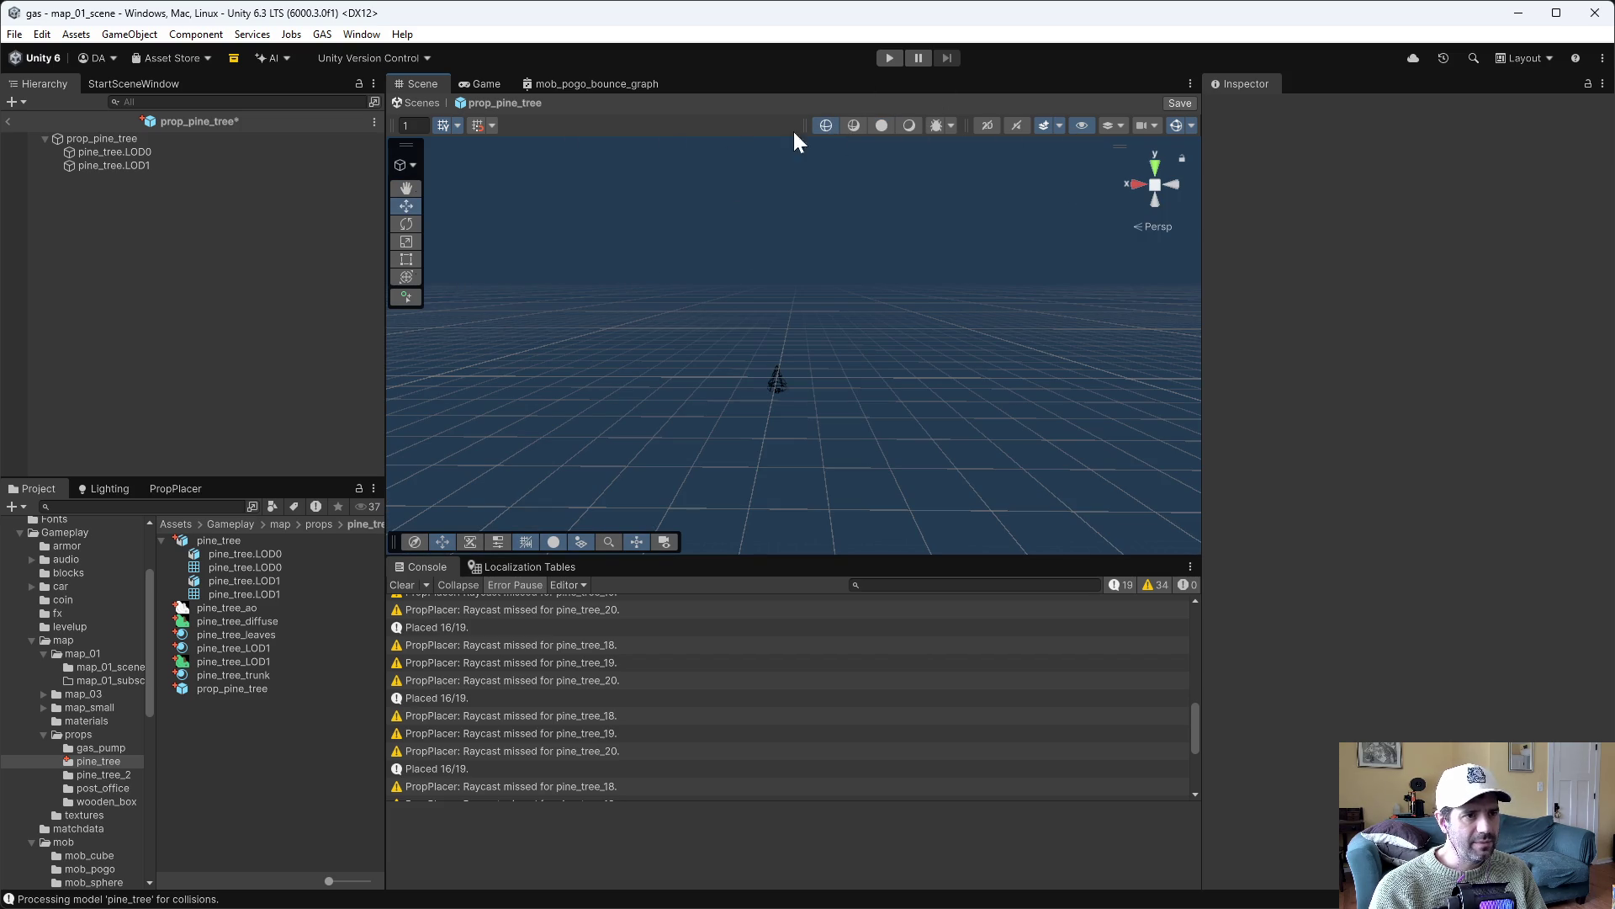
pyautogui.click(443, 126)
pyautogui.moveTo(821, 239)
pyautogui.mouseDown()
pyautogui.moveTo(791, 266)
pyautogui.moveTo(801, 281)
pyautogui.mouseUp()
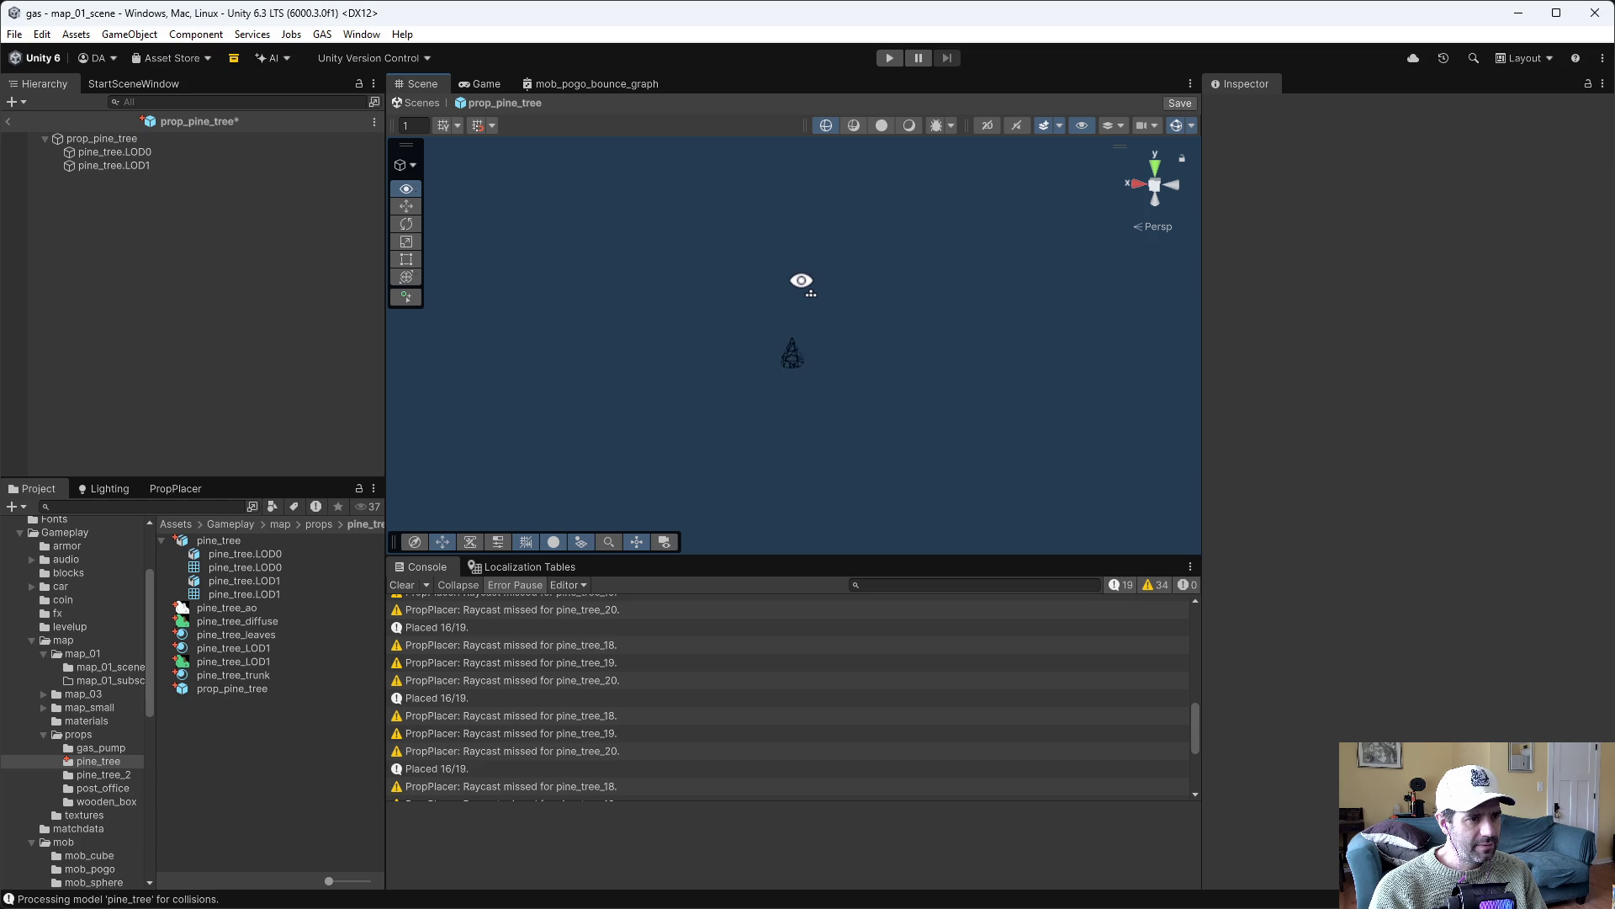
pyautogui.moveTo(801, 280); pyautogui.dragTo(800, 278)
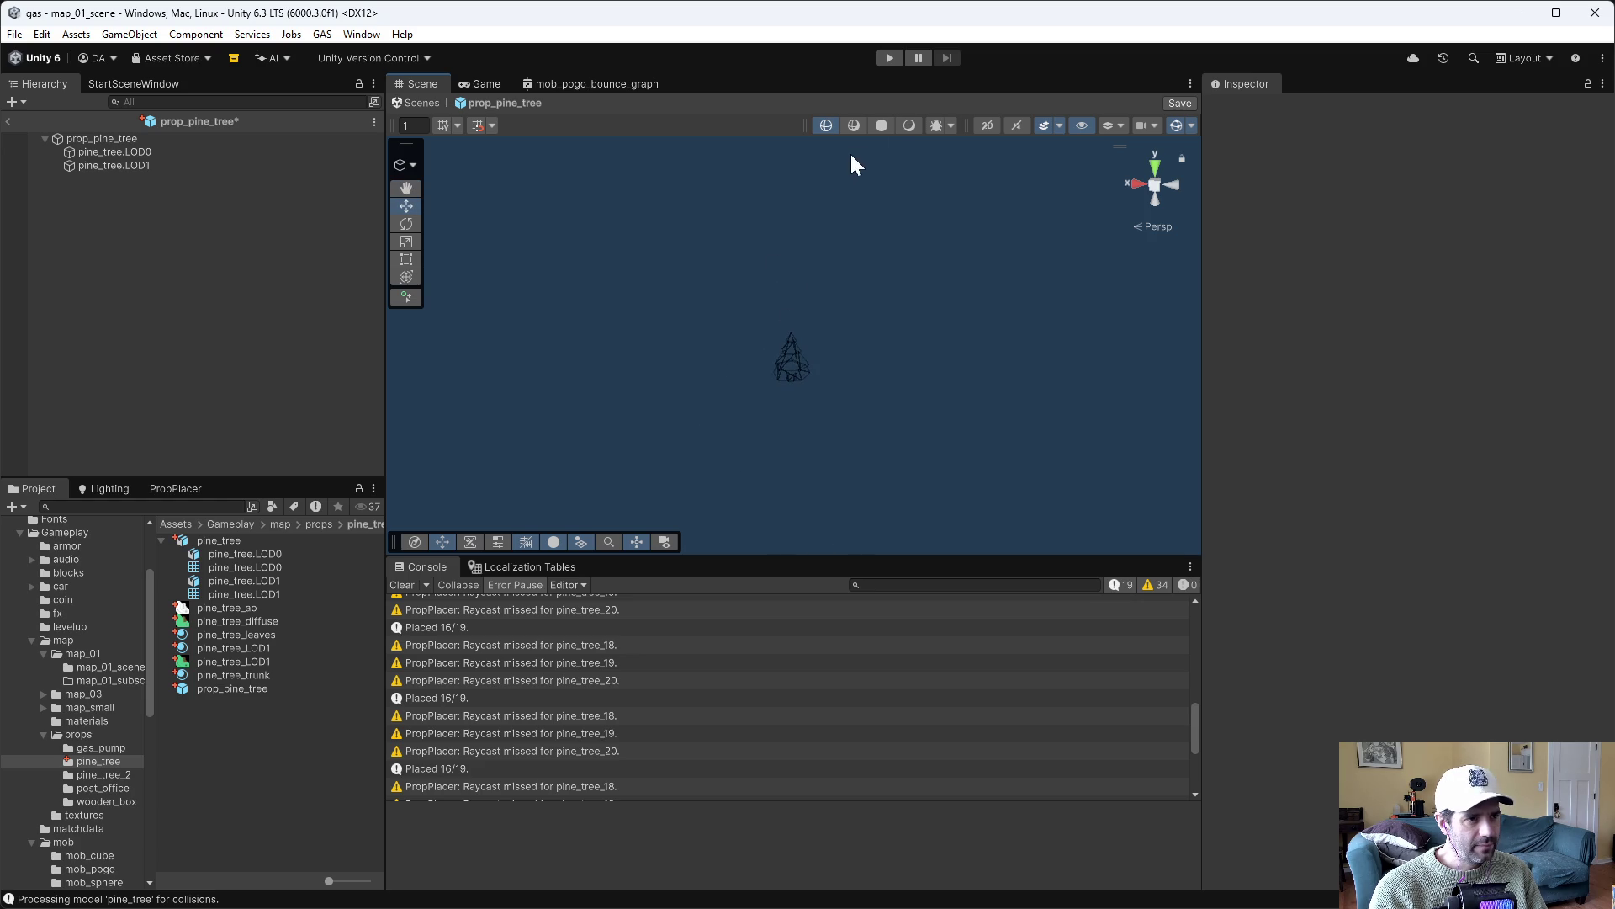
pyautogui.click(882, 125)
pyautogui.hotkey('ctrl', 's')
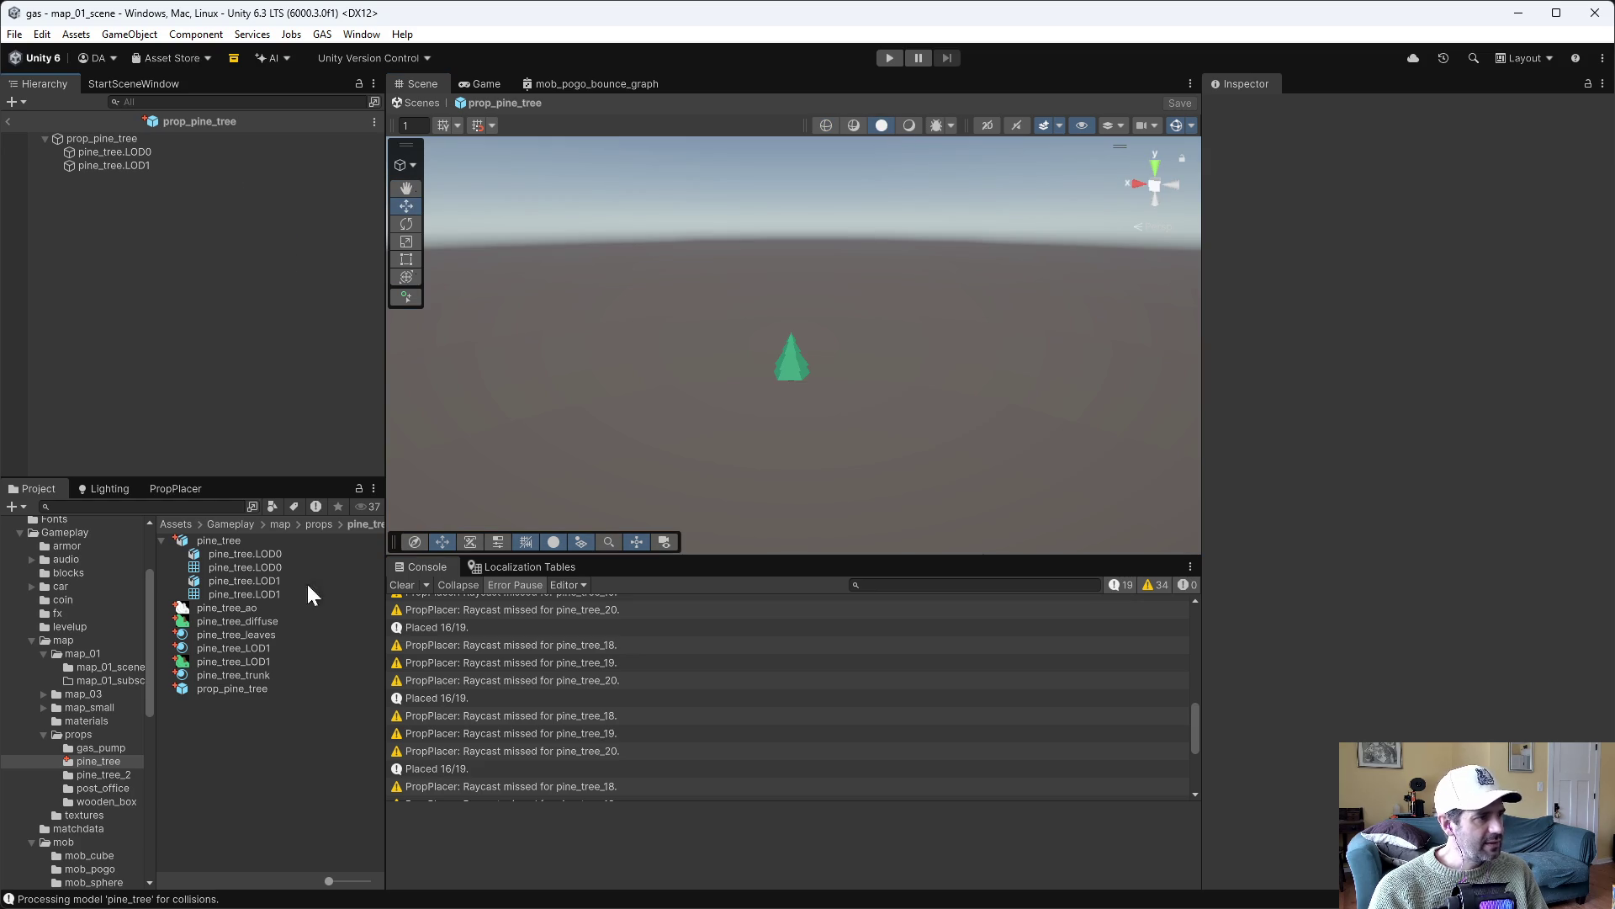
pyautogui.click(65, 655)
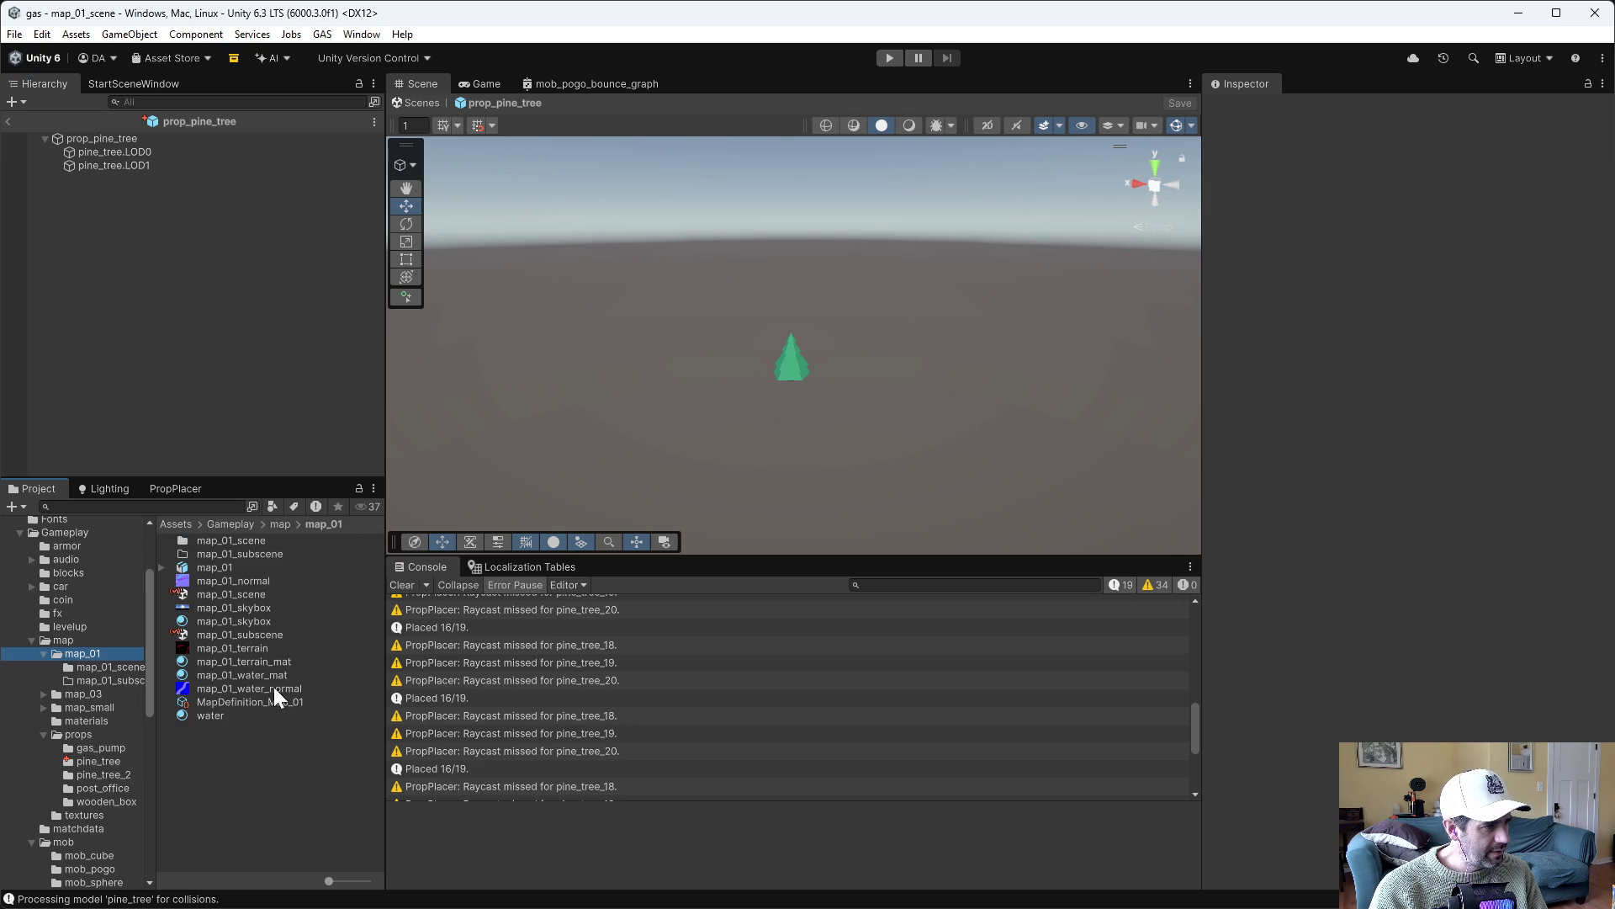
# Open map_01_subscene and turn on scene lighting after adding and deleting a test Directional Light
pyautogui.doubleClick(214, 632)
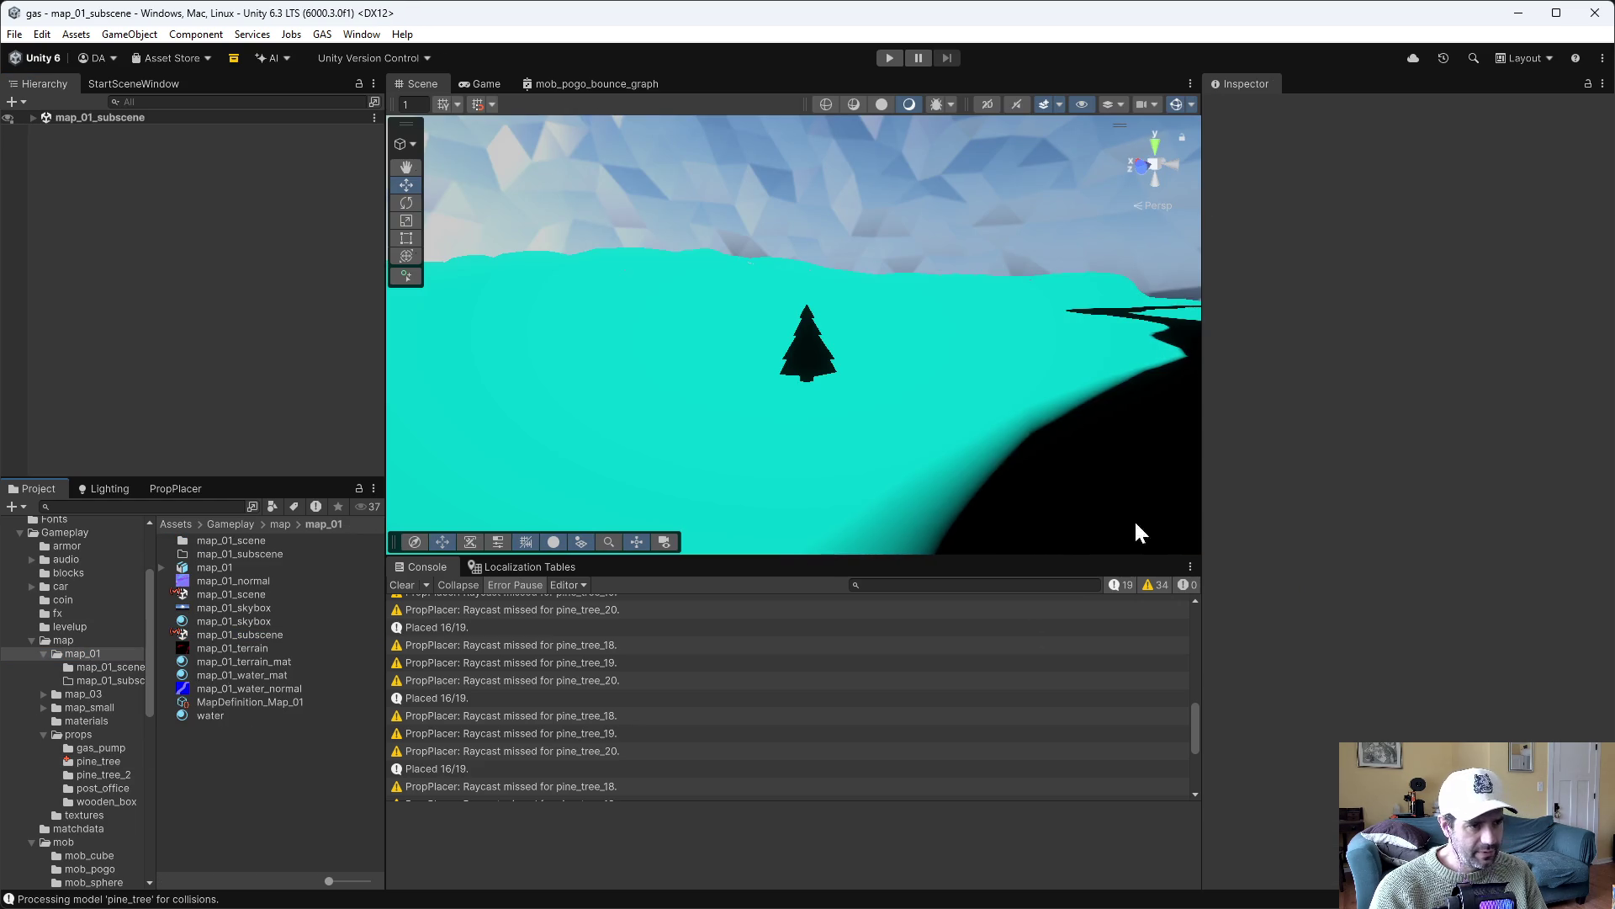
pyautogui.click(32, 117)
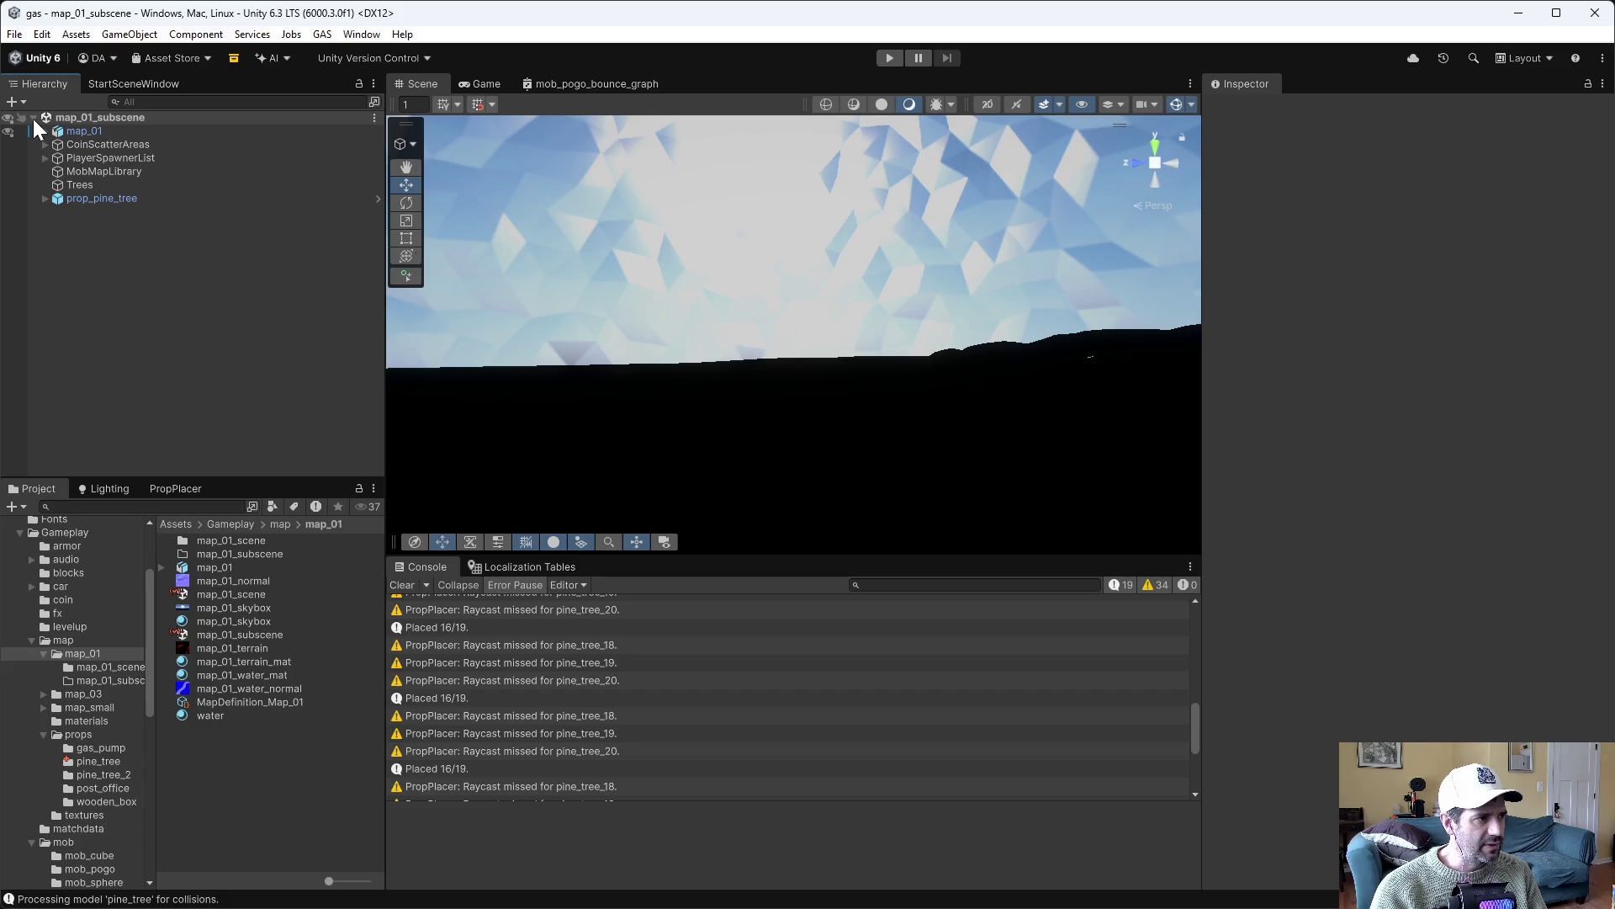
pyautogui.click(33, 119)
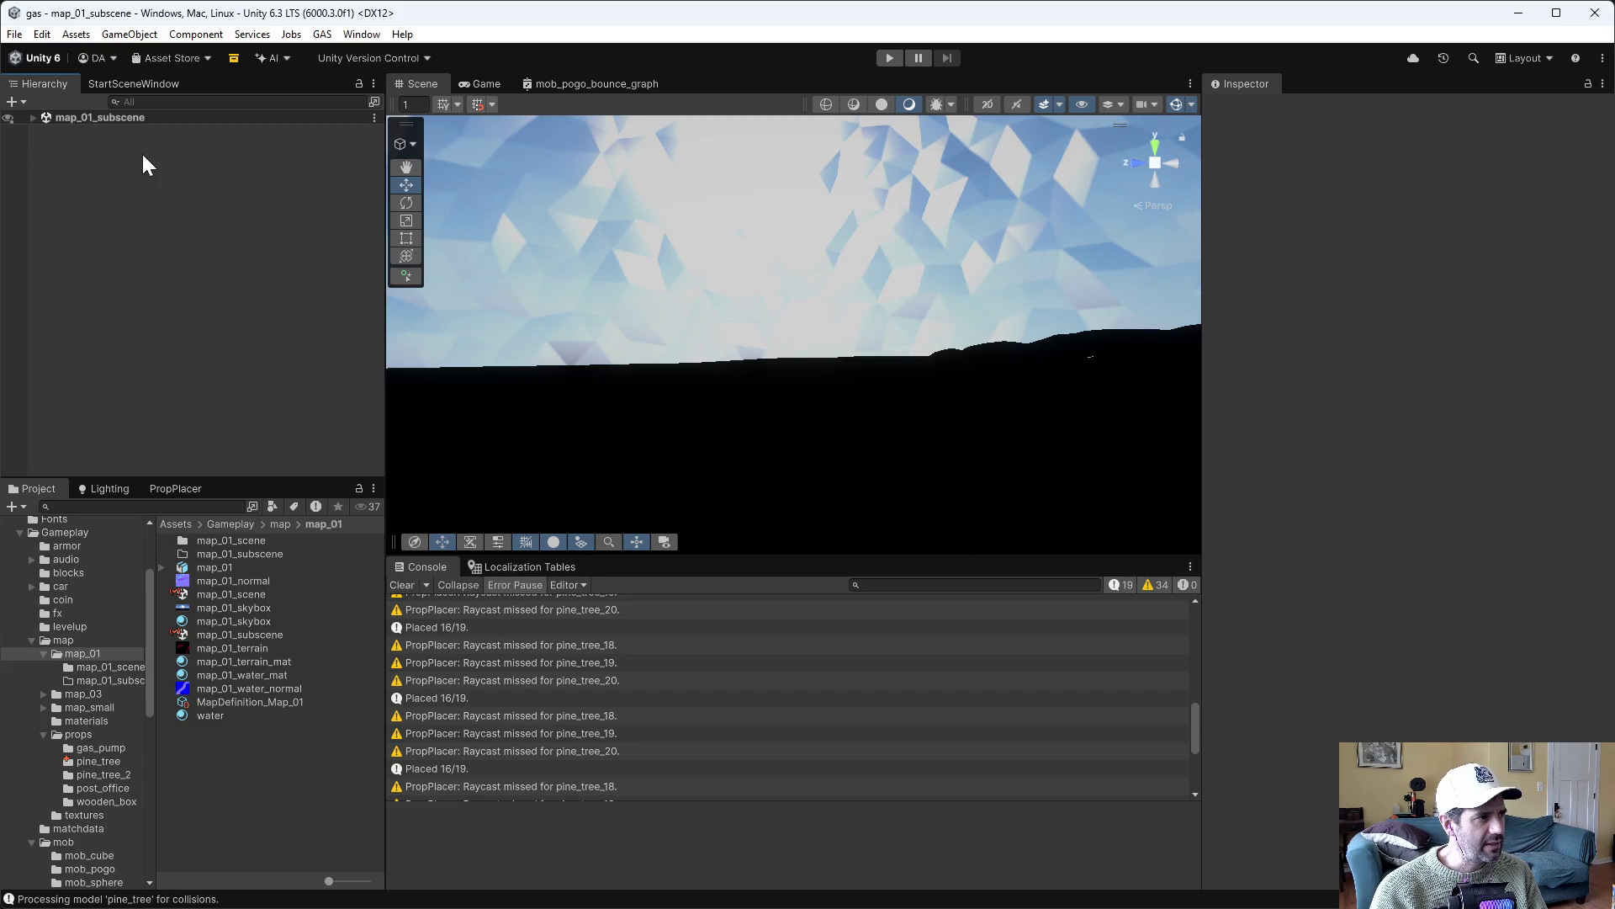
pyautogui.click(33, 119)
pyautogui.rightClick(95, 120)
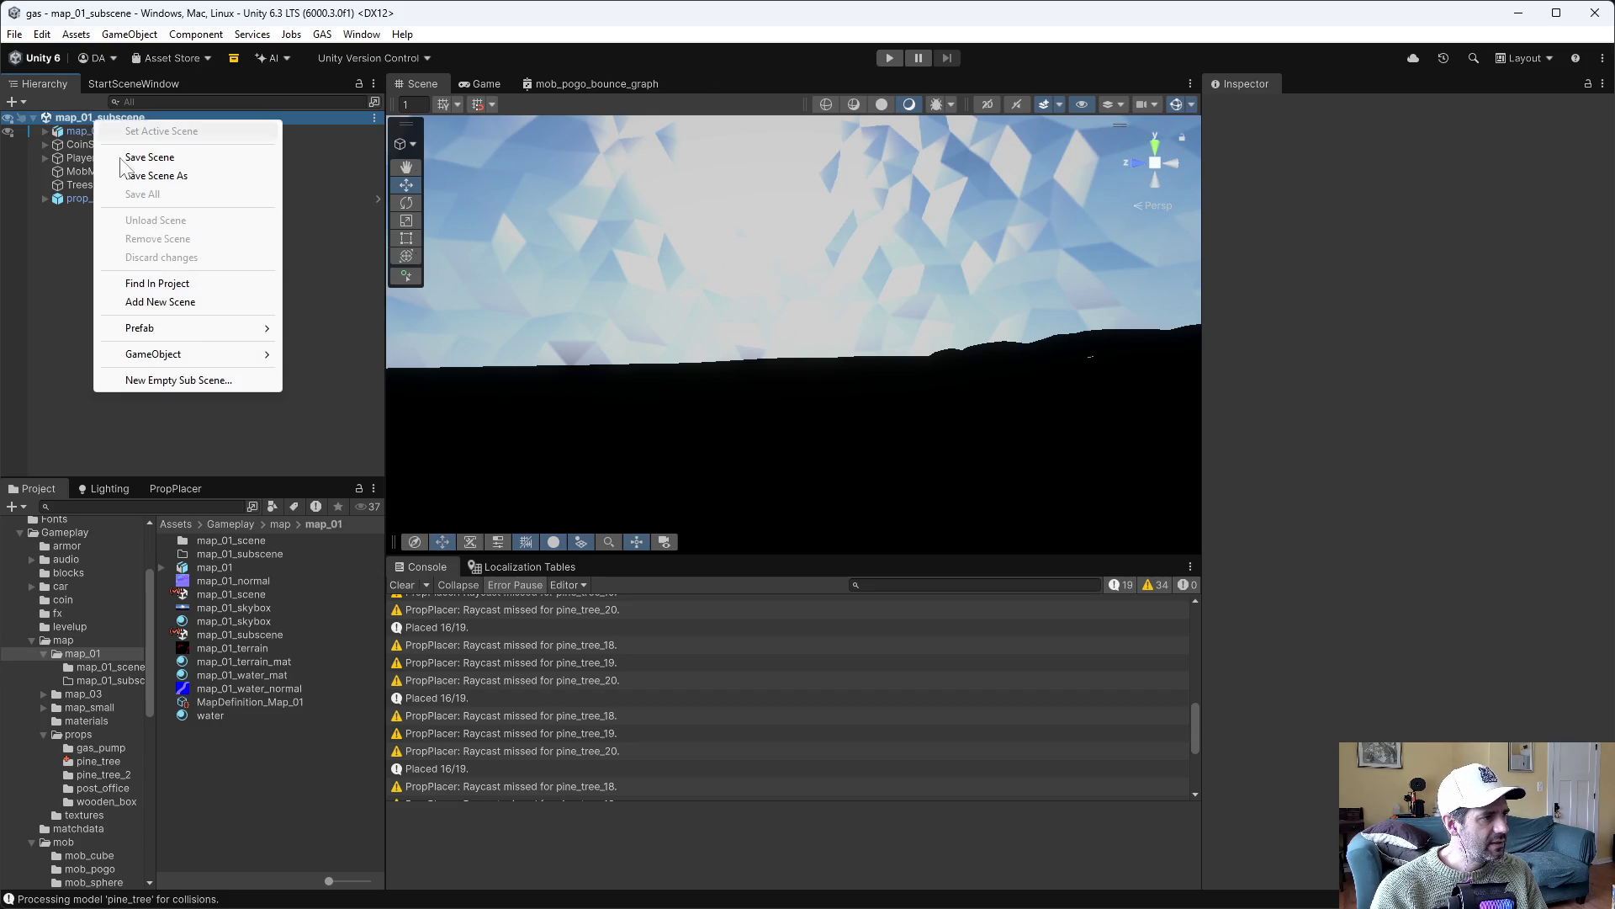
pyautogui.moveTo(185, 354)
pyautogui.moveTo(367, 433)
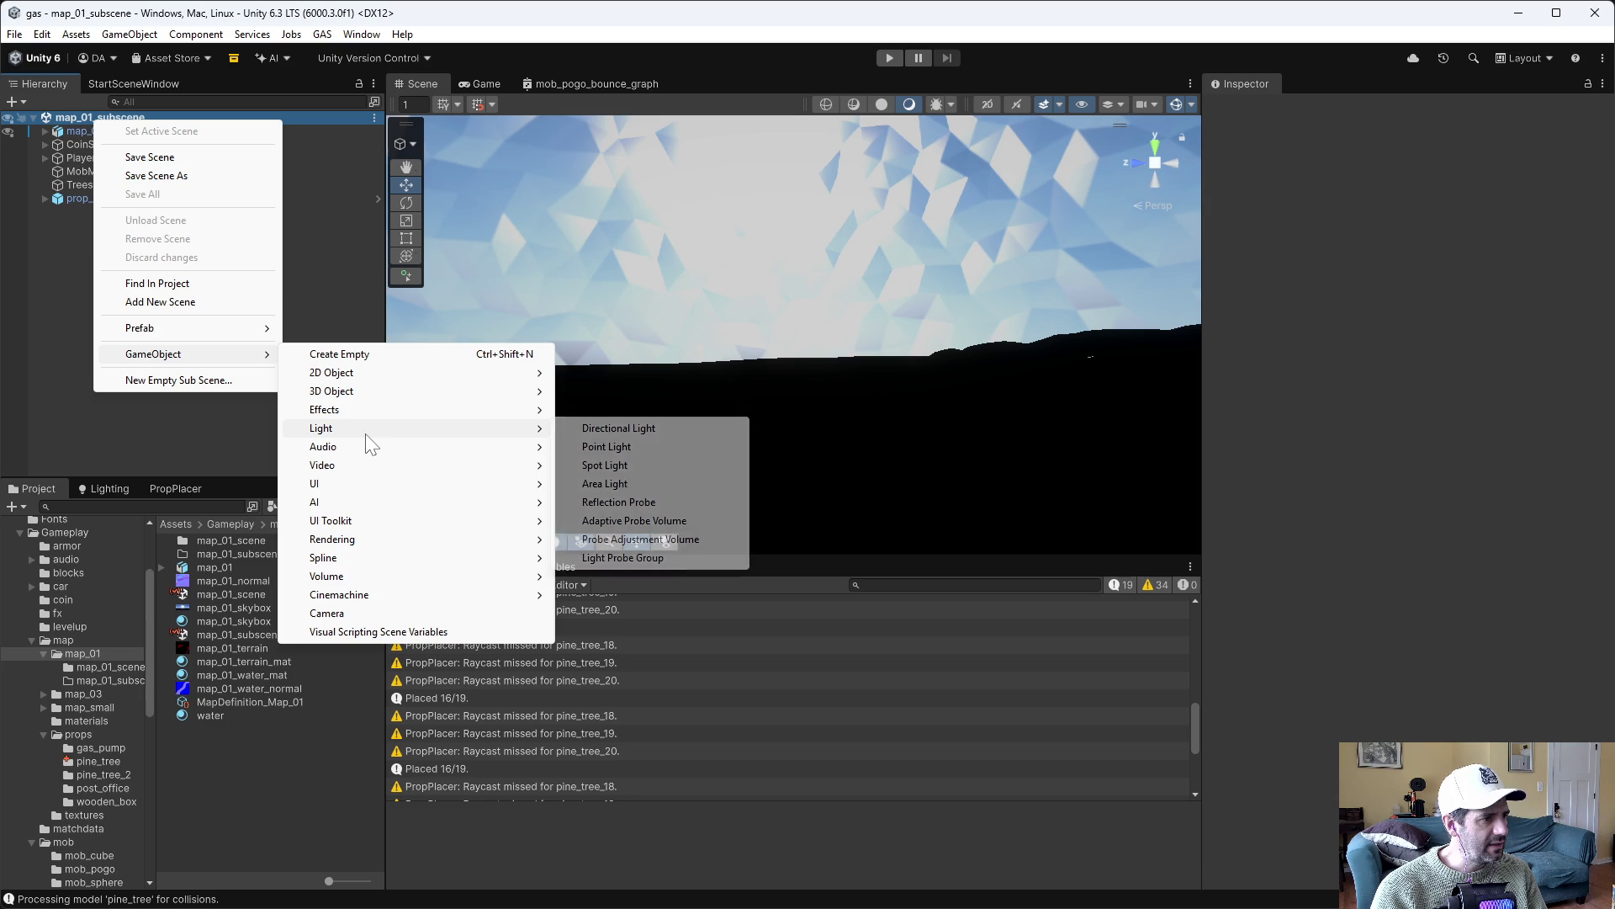
pyautogui.click(644, 428)
pyautogui.click(134, 239)
pyautogui.click(123, 215)
pyautogui.press('Delete')
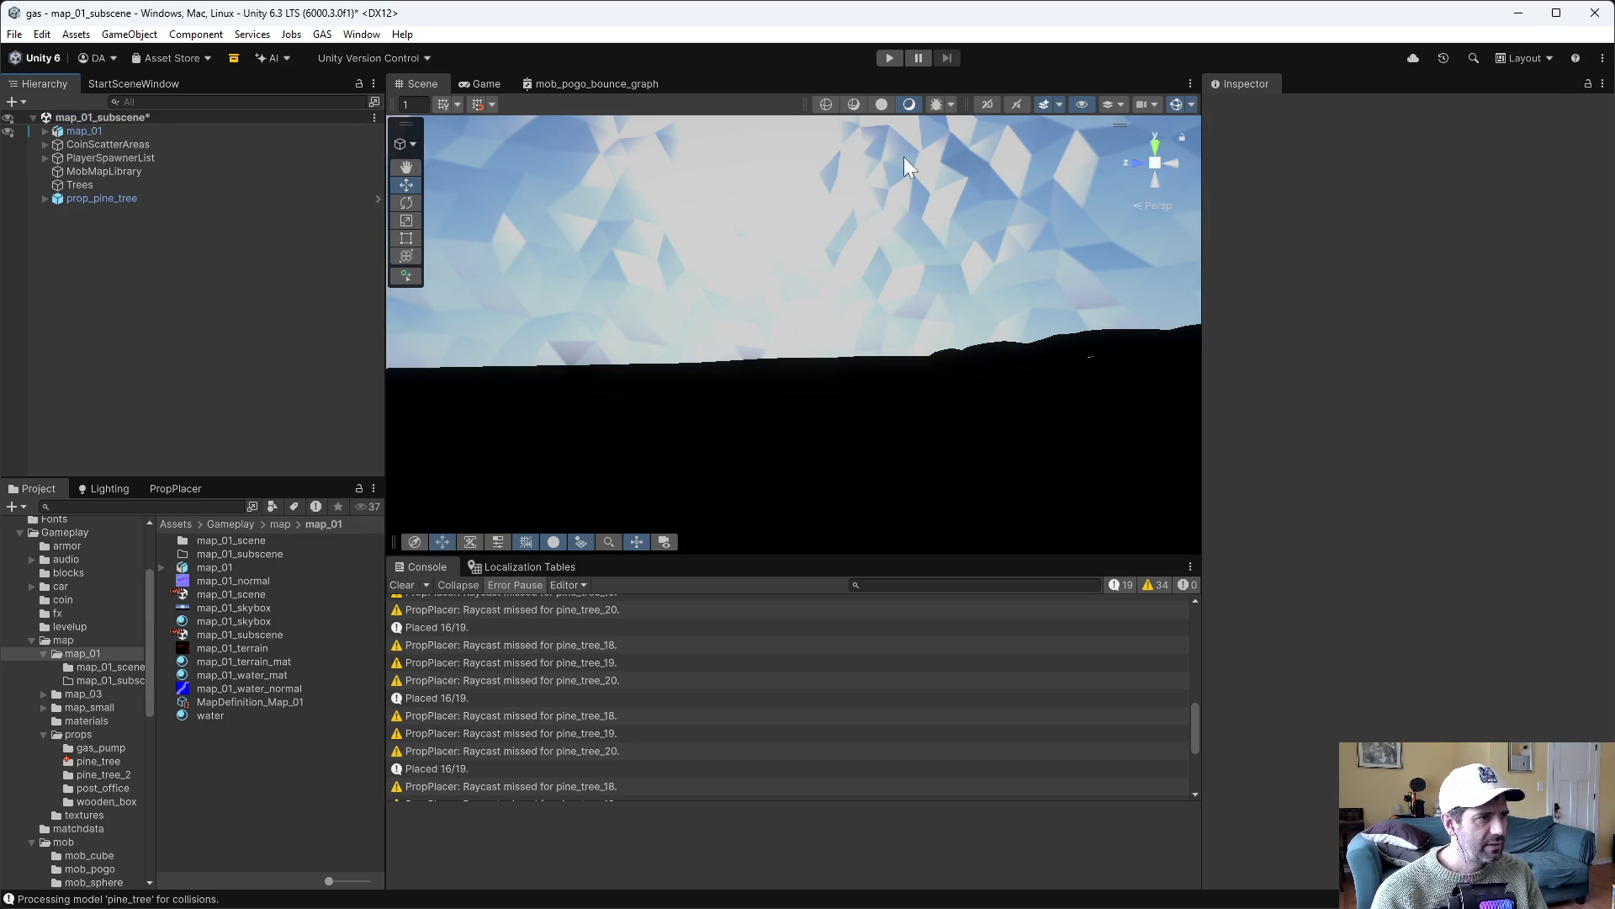
pyautogui.click(881, 104)
pyautogui.moveTo(901, 310)
pyautogui.mouseDown()
pyautogui.moveTo(1230, 403)
pyautogui.moveTo(1167, 379)
pyautogui.moveTo(837, 365)
pyautogui.moveTo(833, 381)
pyautogui.mouseUp()
# Move prop_pine_tree into the Trees group, frame it, and duplicate it with Ctrl+D
pyautogui.moveTo(92, 197); pyautogui.dragTo(83, 185)
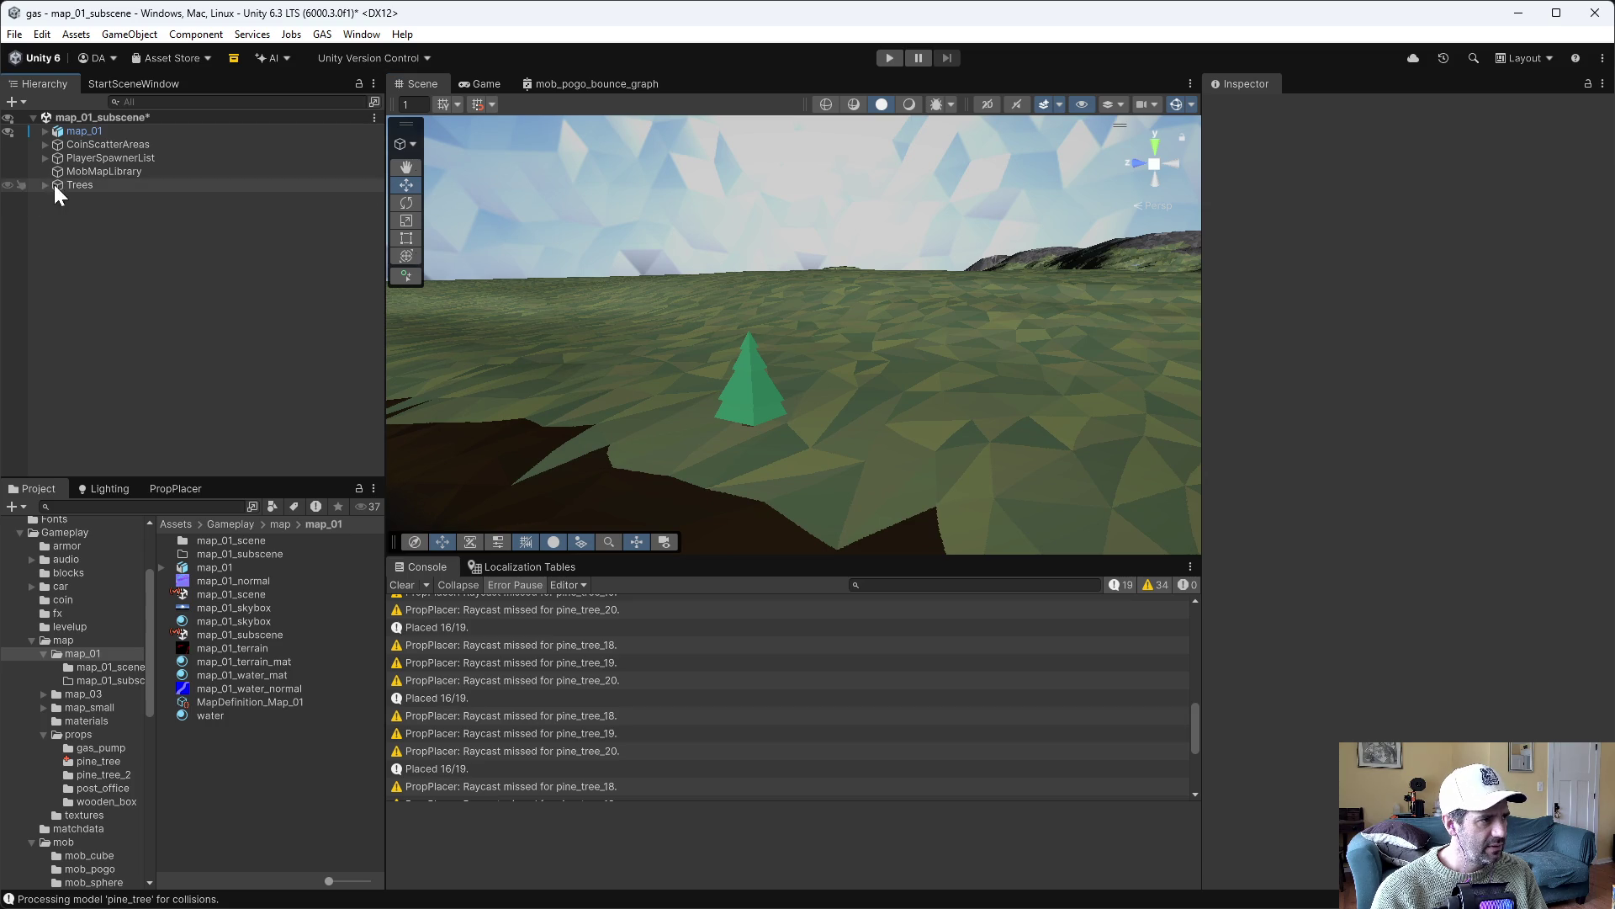
pyautogui.click(54, 185)
pyautogui.click(45, 185)
pyautogui.click(113, 198)
pyautogui.press('f')
pyautogui.moveTo(791, 361)
pyautogui.mouseDown()
pyautogui.moveTo(796, 505)
pyautogui.moveTo(772, 497)
pyautogui.moveTo(764, 564)
pyautogui.moveTo(719, 391)
pyautogui.moveTo(802, 348)
pyautogui.moveTo(799, 328)
pyautogui.moveTo(948, 390)
pyautogui.moveTo(902, 279)
pyautogui.moveTo(611, 264)
pyautogui.moveTo(633, 265)
pyautogui.moveTo(527, 314)
pyautogui.moveTo(619, 360)
pyautogui.moveTo(732, 259)
pyautogui.moveTo(658, 195)
pyautogui.moveTo(708, 197)
pyautogui.moveTo(794, 208)
pyautogui.moveTo(1043, 311)
pyautogui.moveTo(1077, 331)
pyautogui.moveTo(1023, 328)
pyautogui.moveTo(1098, 376)
pyautogui.moveTo(1108, 234)
pyautogui.moveTo(1037, 224)
pyautogui.moveTo(1008, 197)
pyautogui.mouseUp()
pyautogui.hotkey('ctrl', 'd')
pyautogui.hotkey('ctrl', 'd')
pyautogui.hotkey('ctrl', 'd')
pyautogui.hotkey('ctrl', 'd')
pyautogui.hotkey('ctrl', 'd')
pyautogui.hotkey('ctrl', 'd')
pyautogui.hotkey('ctrl', 'd')
pyautogui.hotkey('ctrl', 'd')
pyautogui.hotkey('ctrl', 'd')
pyautogui.hotkey('ctrl', 'd')
pyautogui.hotkey('ctrl', 'd')
pyautogui.hotkey('ctrl', 'd')
pyautogui.hotkey('ctrl', 'd')
# Scatter the Trees group across the terrain with PropPlacer's Place, then fly over to check
pyautogui.click(123, 184)
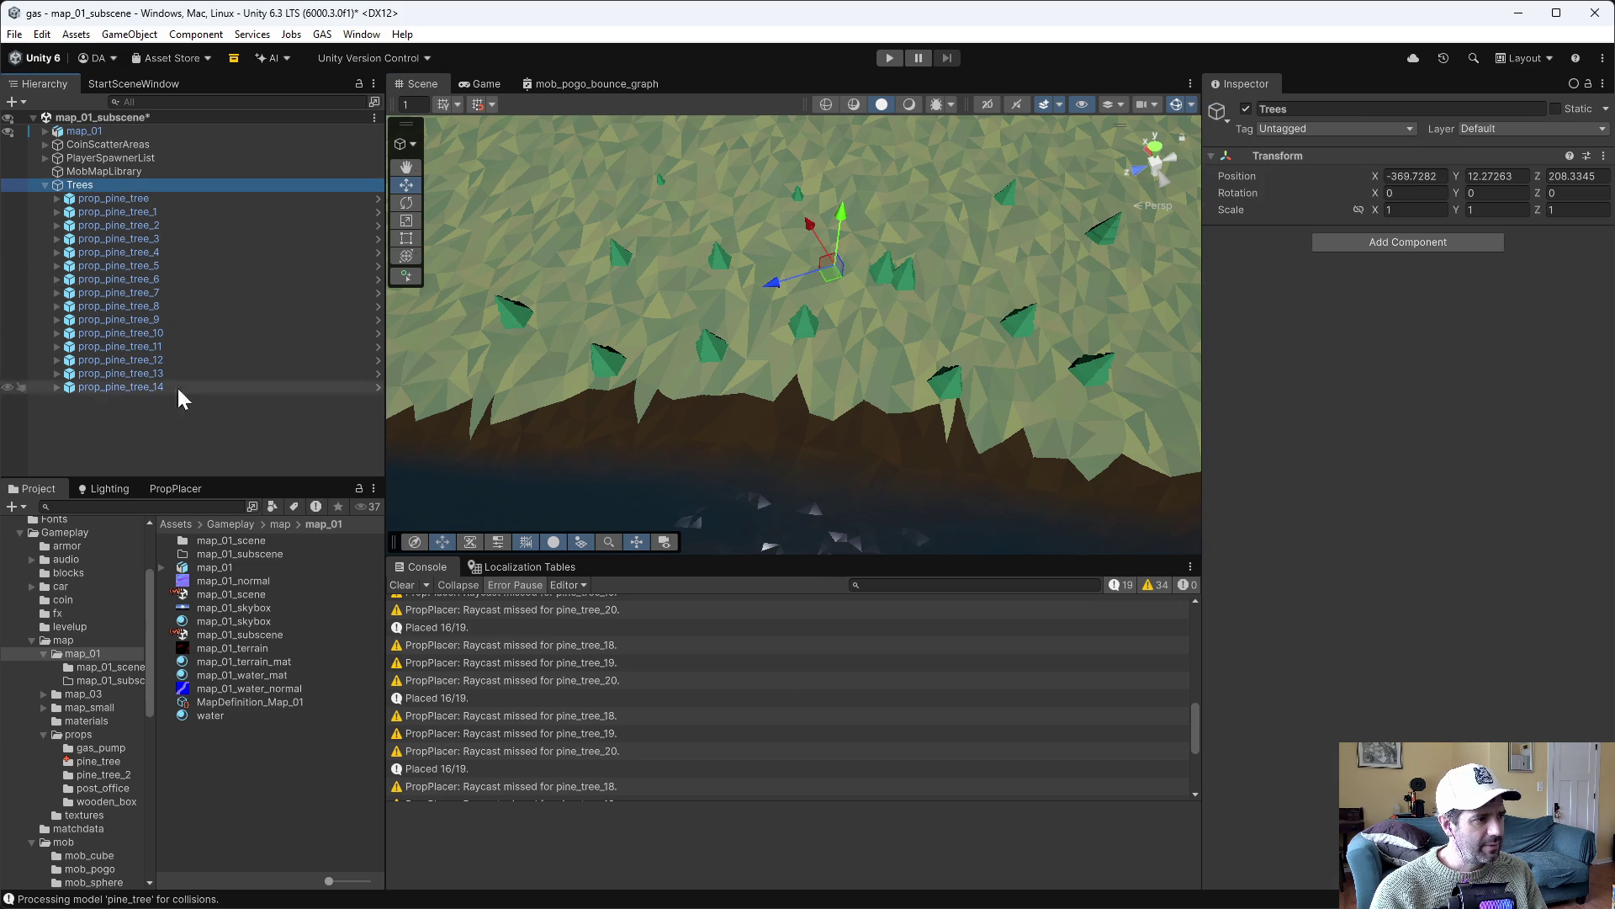
pyautogui.click(175, 489)
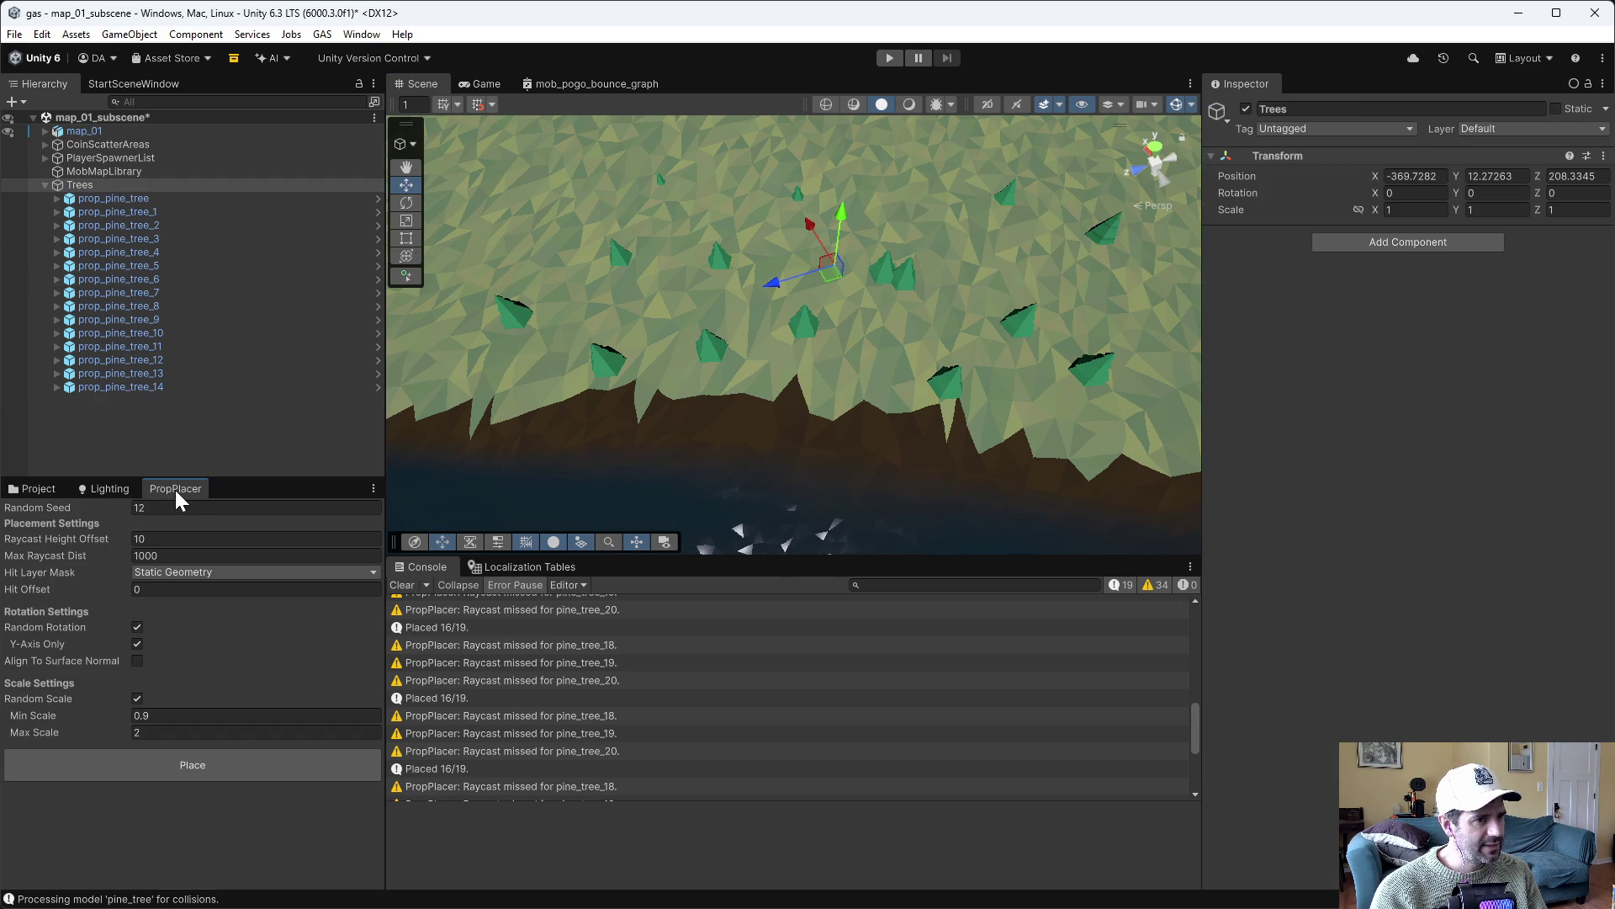
pyautogui.click(198, 765)
pyautogui.moveTo(782, 420)
pyautogui.mouseDown()
pyautogui.moveTo(822, 314)
pyautogui.moveTo(819, 252)
pyautogui.moveTo(839, 242)
pyautogui.mouseUp()
pyautogui.press('w')
pyautogui.press('s')
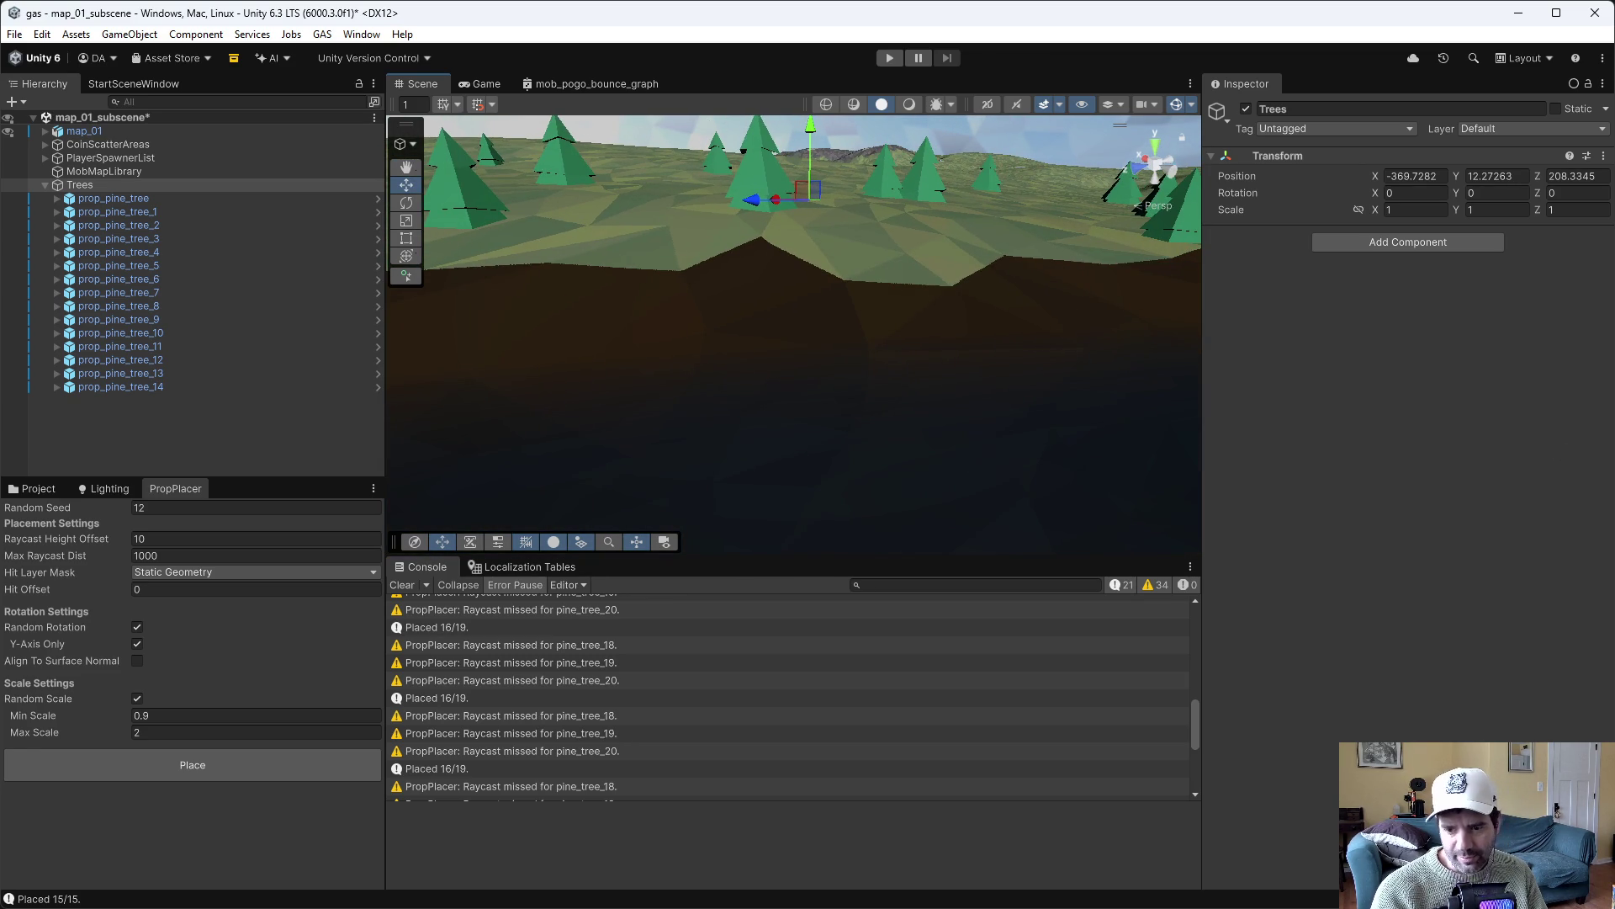
# View the pine tree model in Blender's Layout workspace, then return to Unity
pyautogui.hotkey('alt', 'Tab')
pyautogui.moveTo(988, 311)
pyautogui.mouseDown()
pyautogui.moveTo(1031, 270)
pyautogui.moveTo(1003, 301)
pyautogui.moveTo(925, 282)
pyautogui.mouseUp()
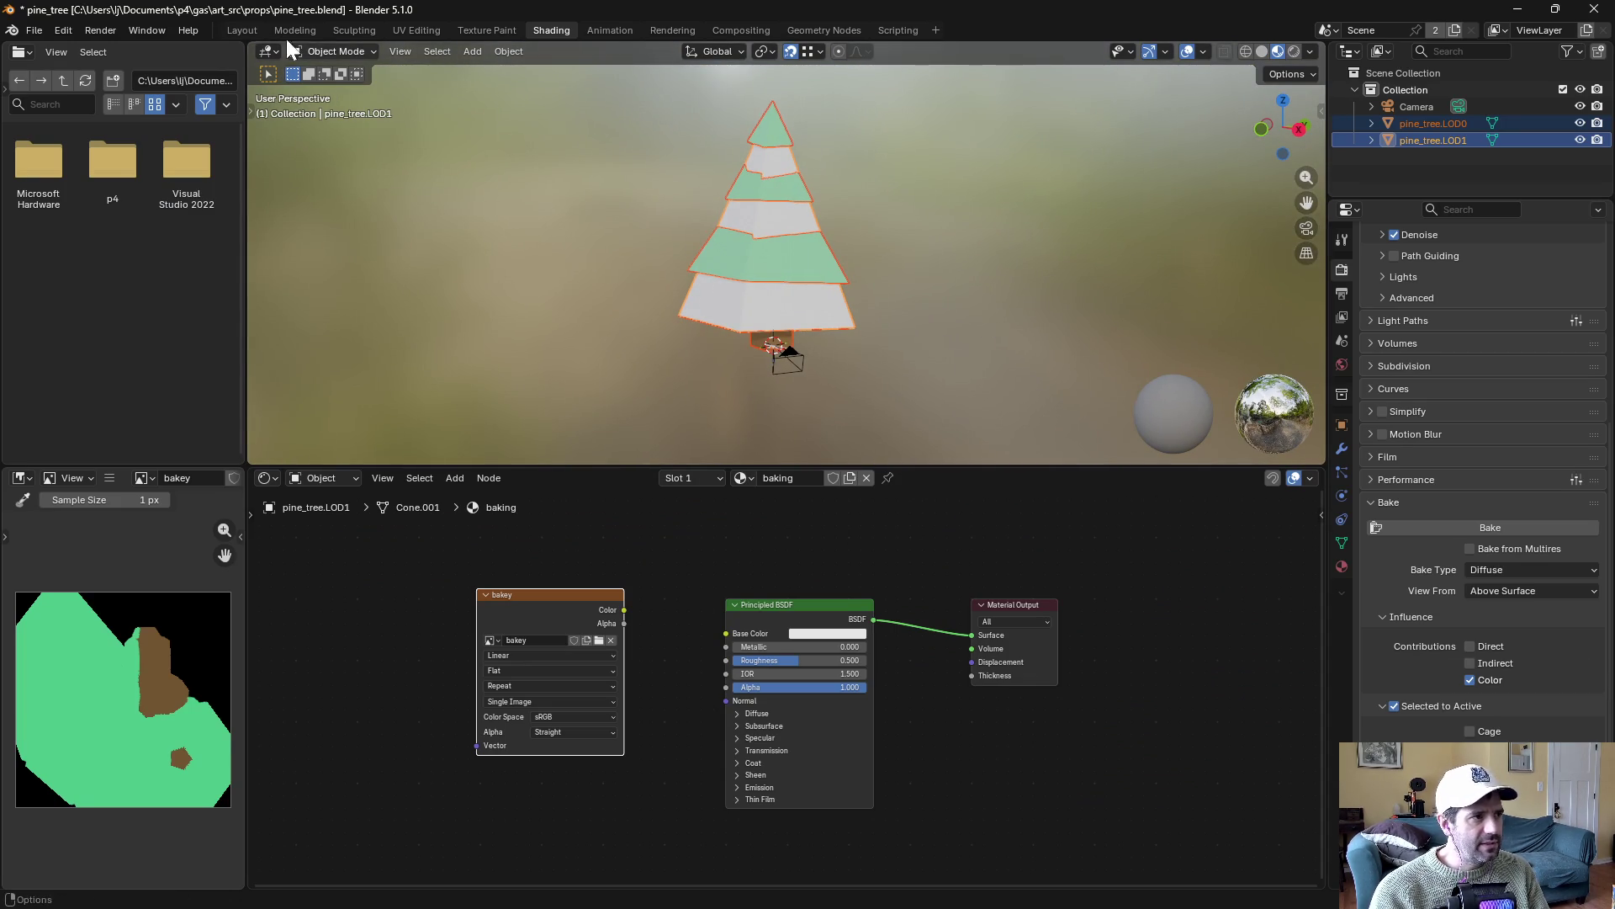
pyautogui.click(242, 30)
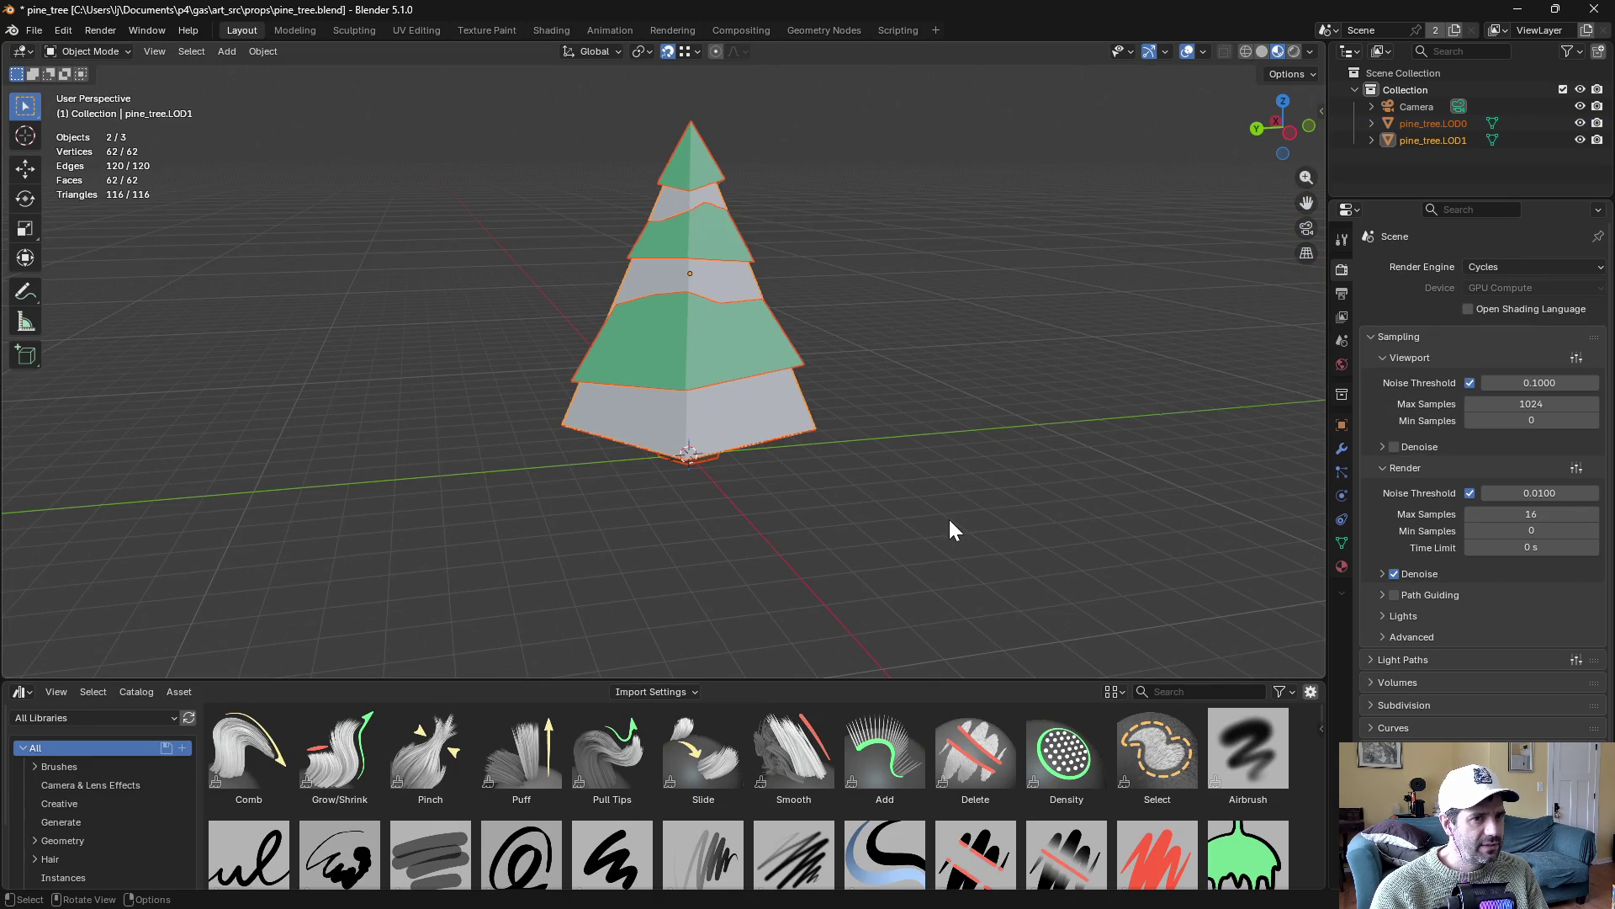
pyautogui.moveTo(947, 518)
pyautogui.mouseDown()
pyautogui.moveTo(920, 459)
pyautogui.moveTo(885, 509)
pyautogui.moveTo(905, 511)
pyautogui.mouseUp()
pyautogui.hotkey('alt', 'Tab')
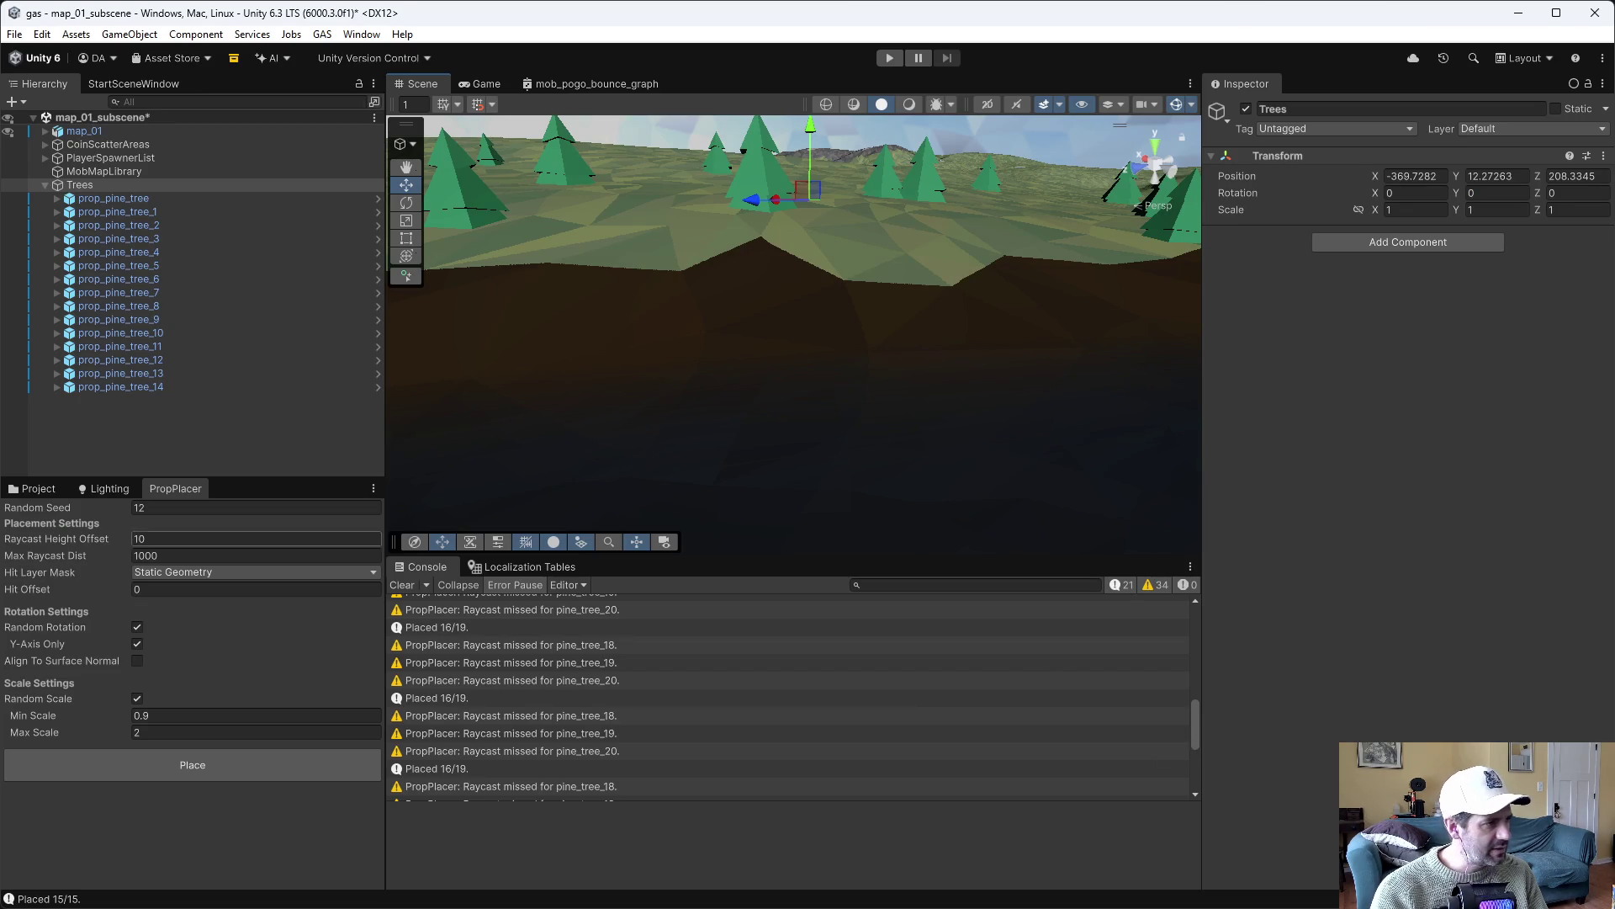
# Open the prop_pine_tree prefab from the props/pine_tree folder and frame it in view
pyautogui.click(24, 491)
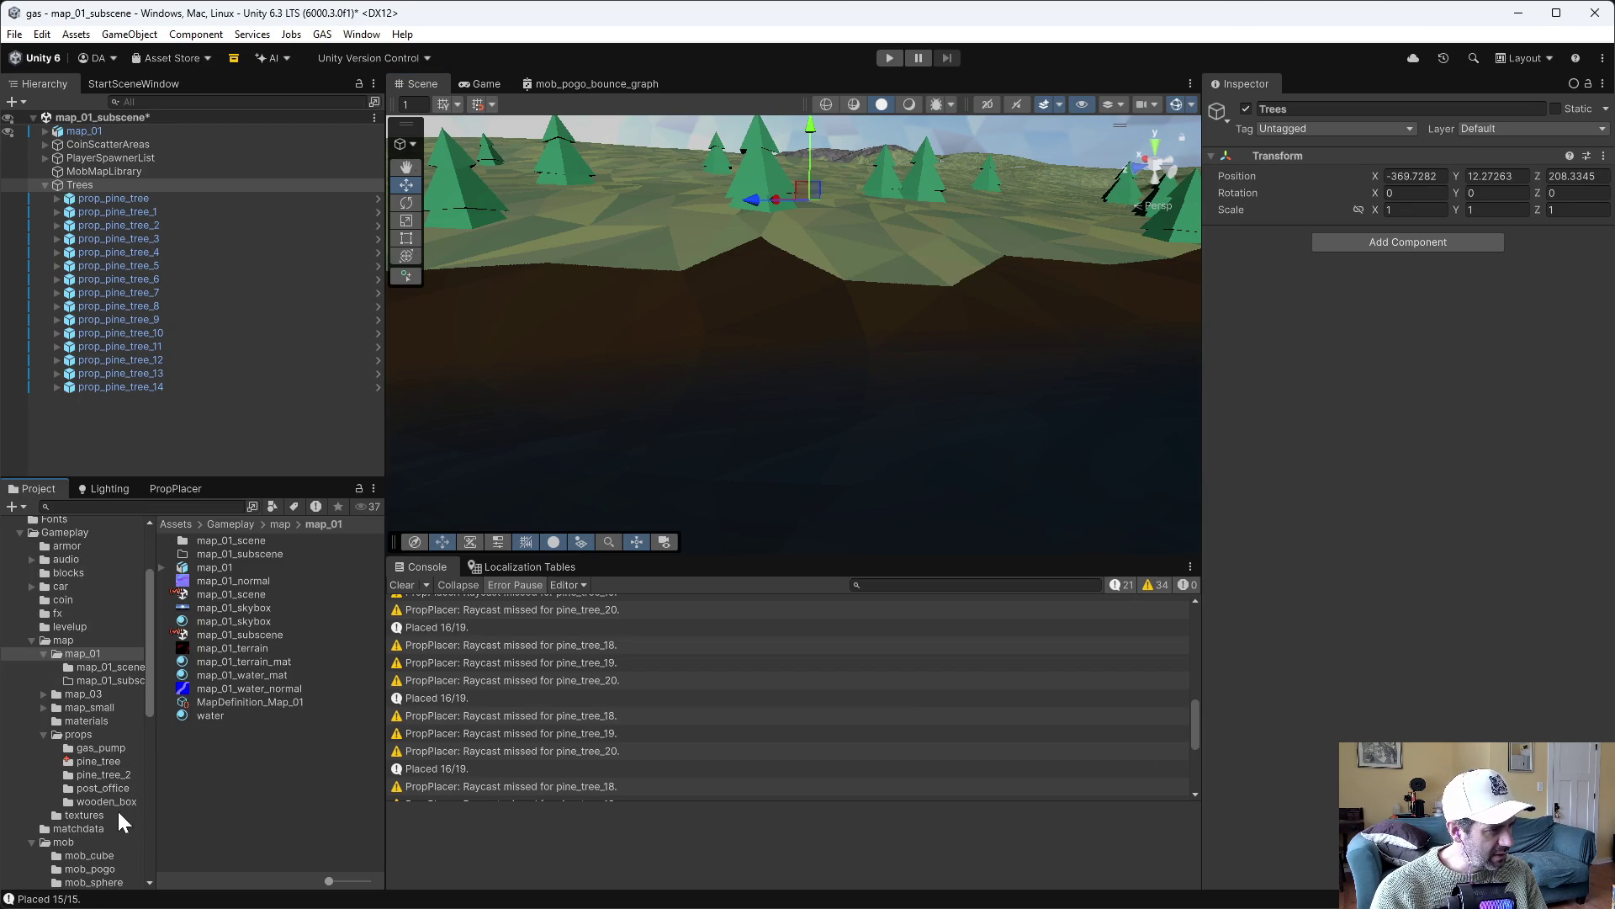
pyautogui.scroll(-3, 101, 843)
pyautogui.click(31, 741)
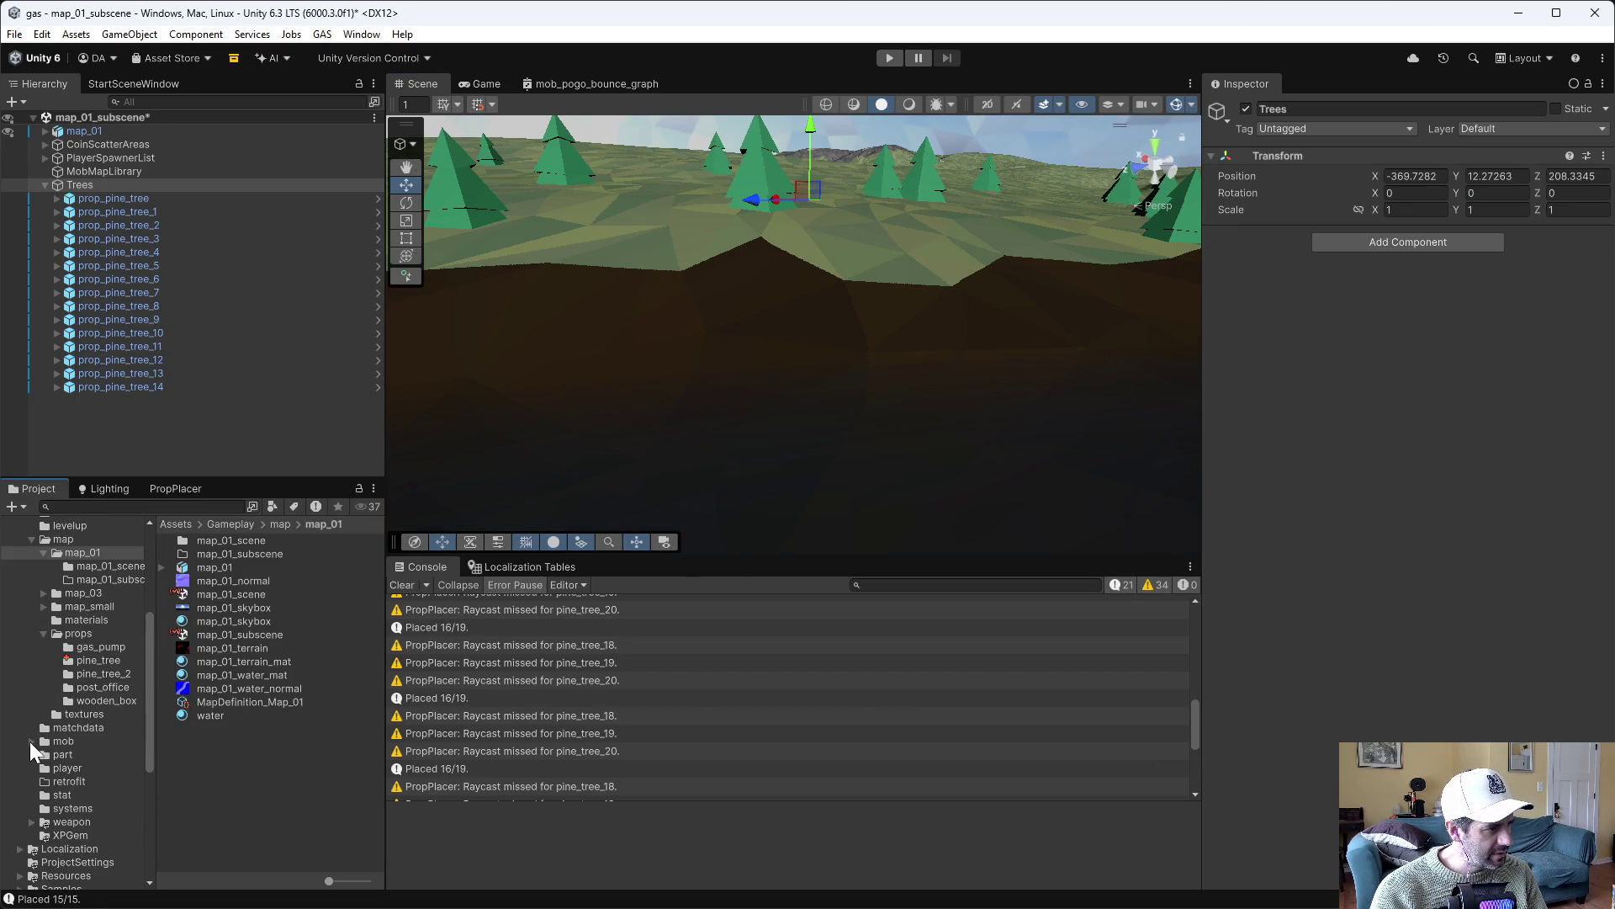
pyautogui.click(94, 661)
pyautogui.doubleClick(221, 686)
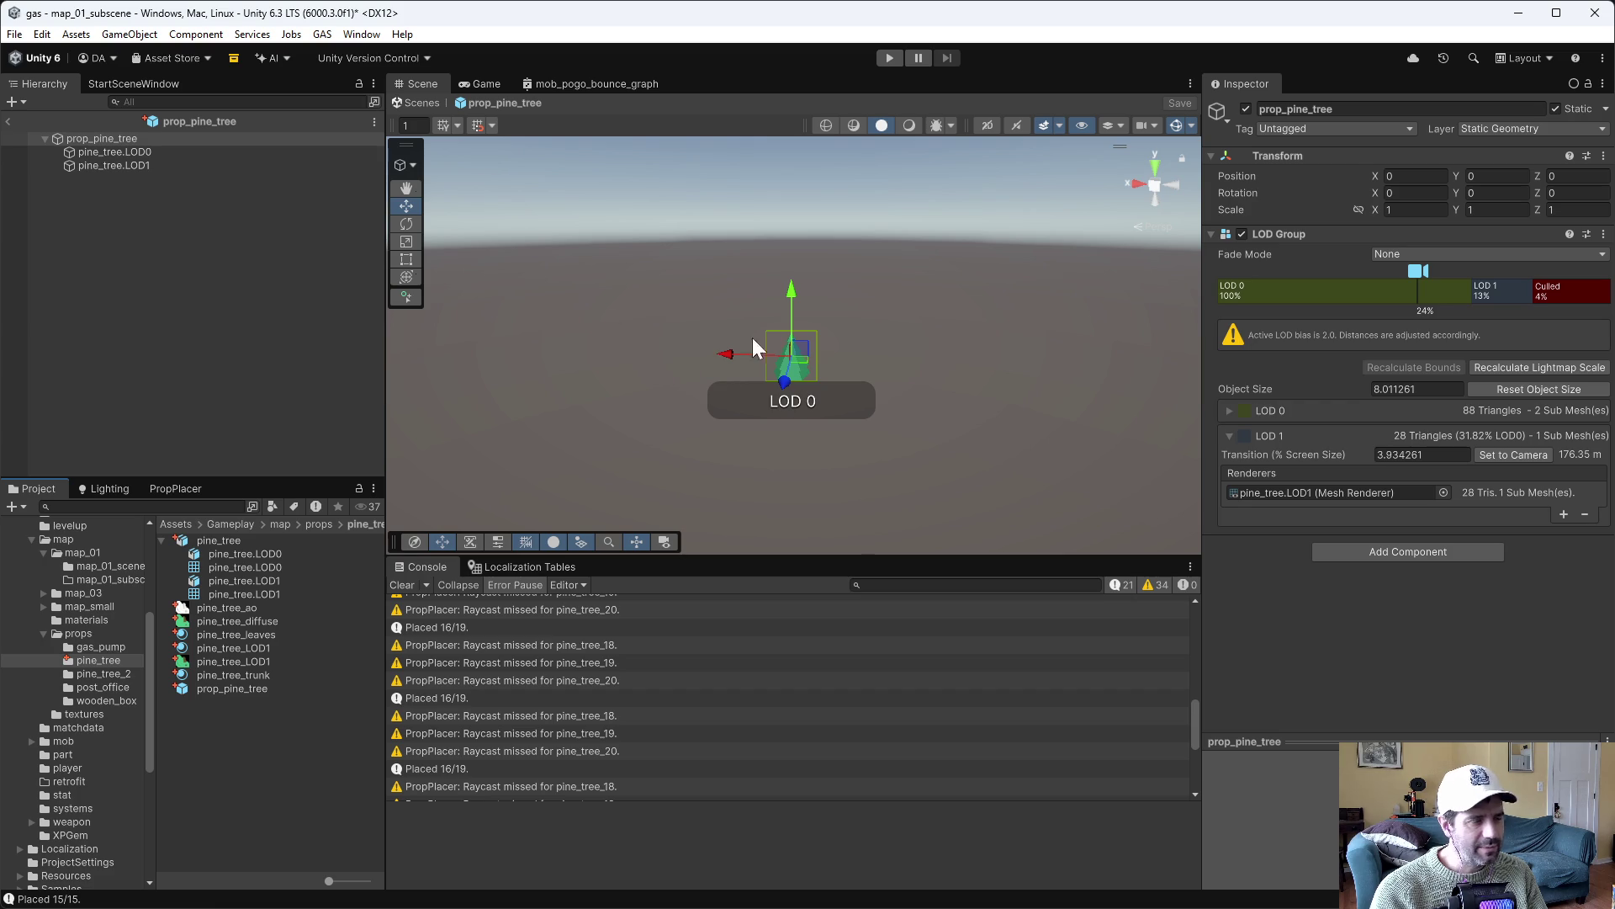
pyautogui.moveTo(710, 294); pyautogui.dragTo(714, 270)
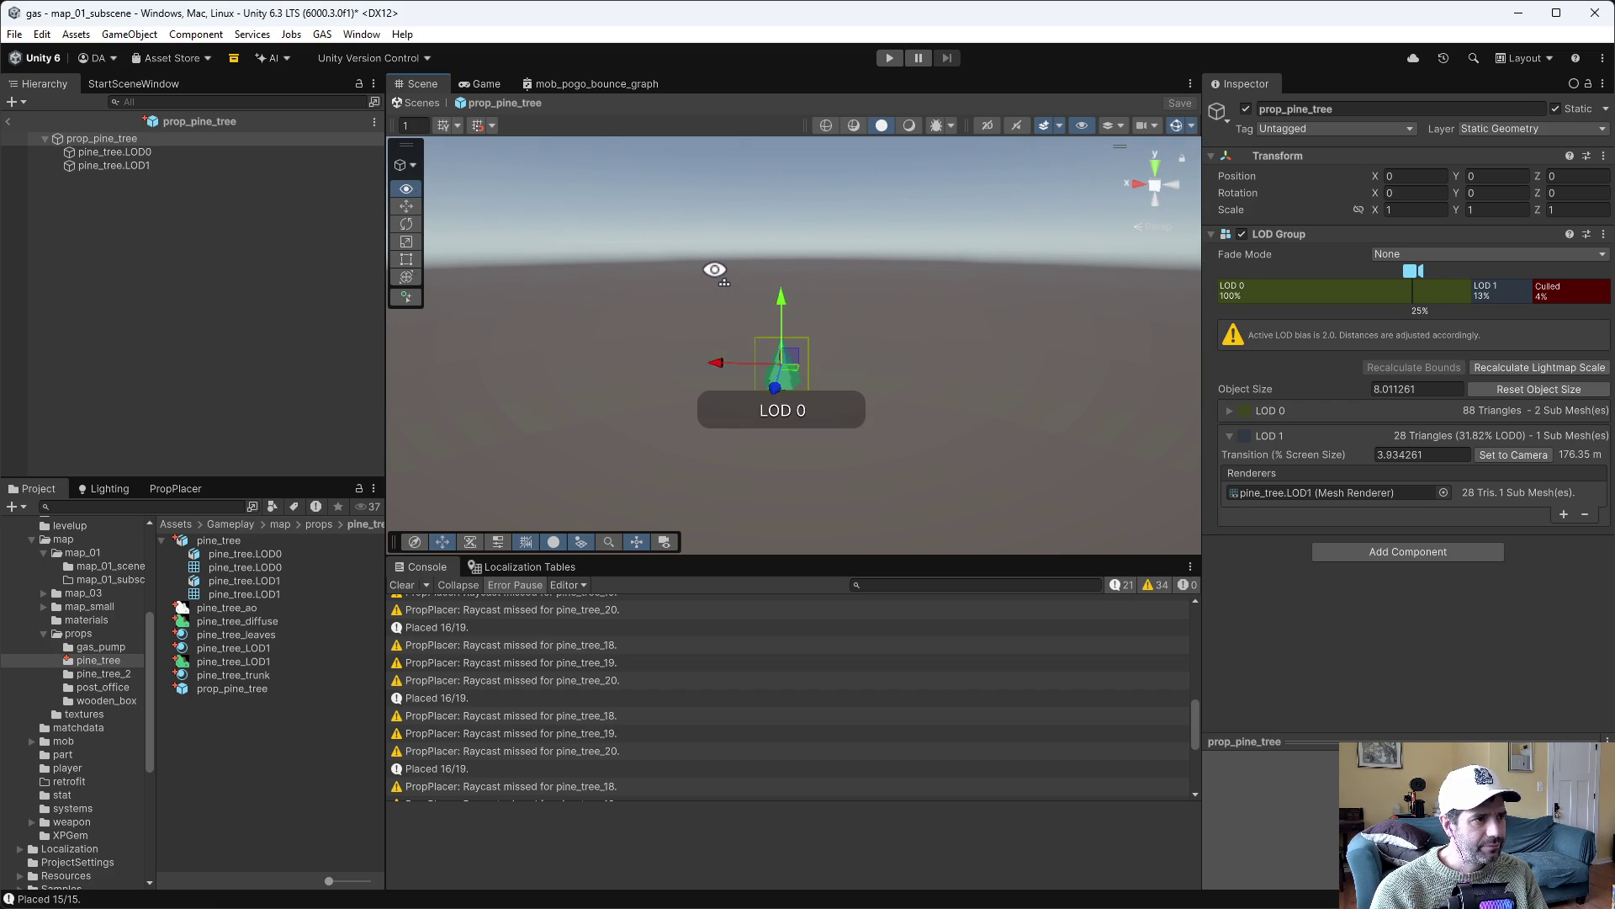
pyautogui.scroll(5, 714, 270)
pyautogui.press('f')
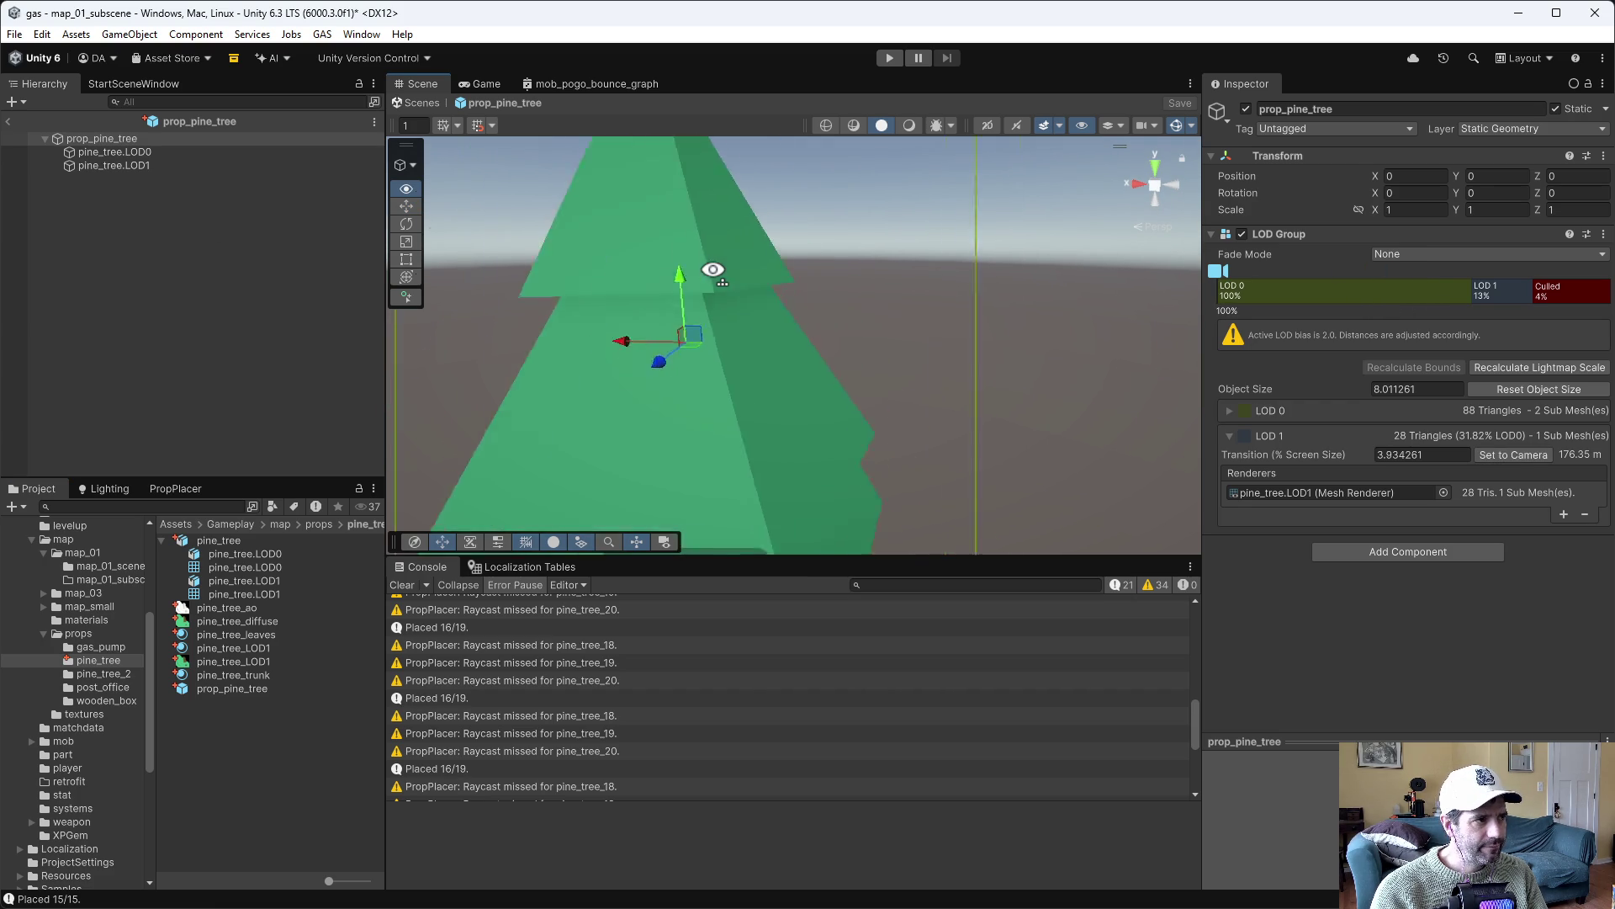
# Check the pine_tree.LOD0 mesh and root, turn the grid on, and exit Prefab Mode
pyautogui.click(244, 178)
pyautogui.click(113, 150)
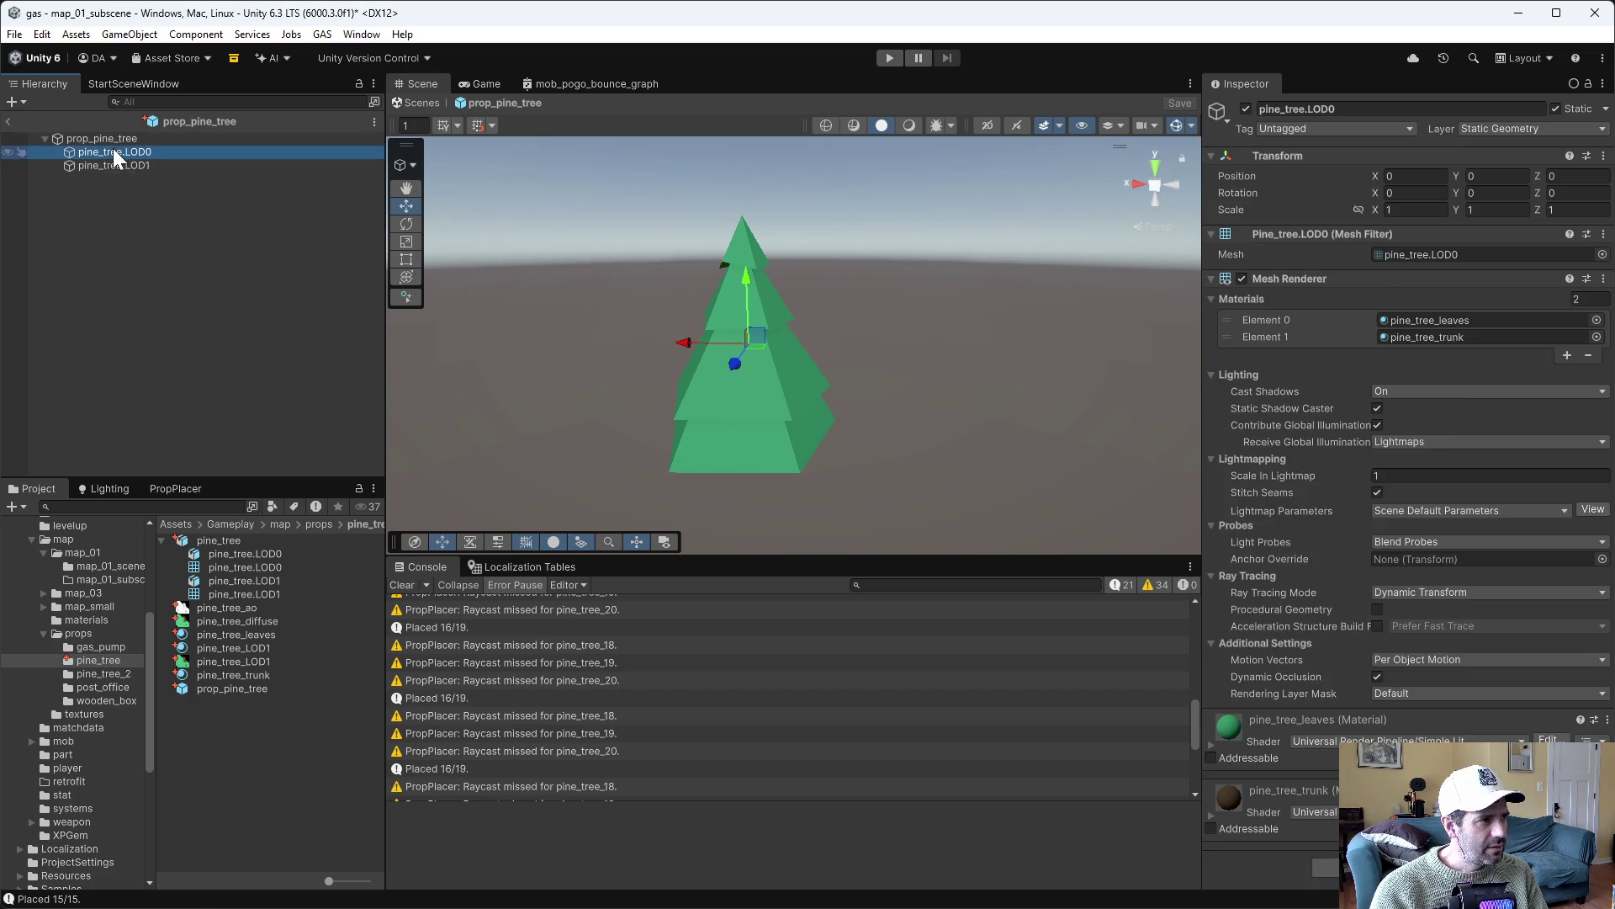
pyautogui.click(112, 140)
pyautogui.click(435, 126)
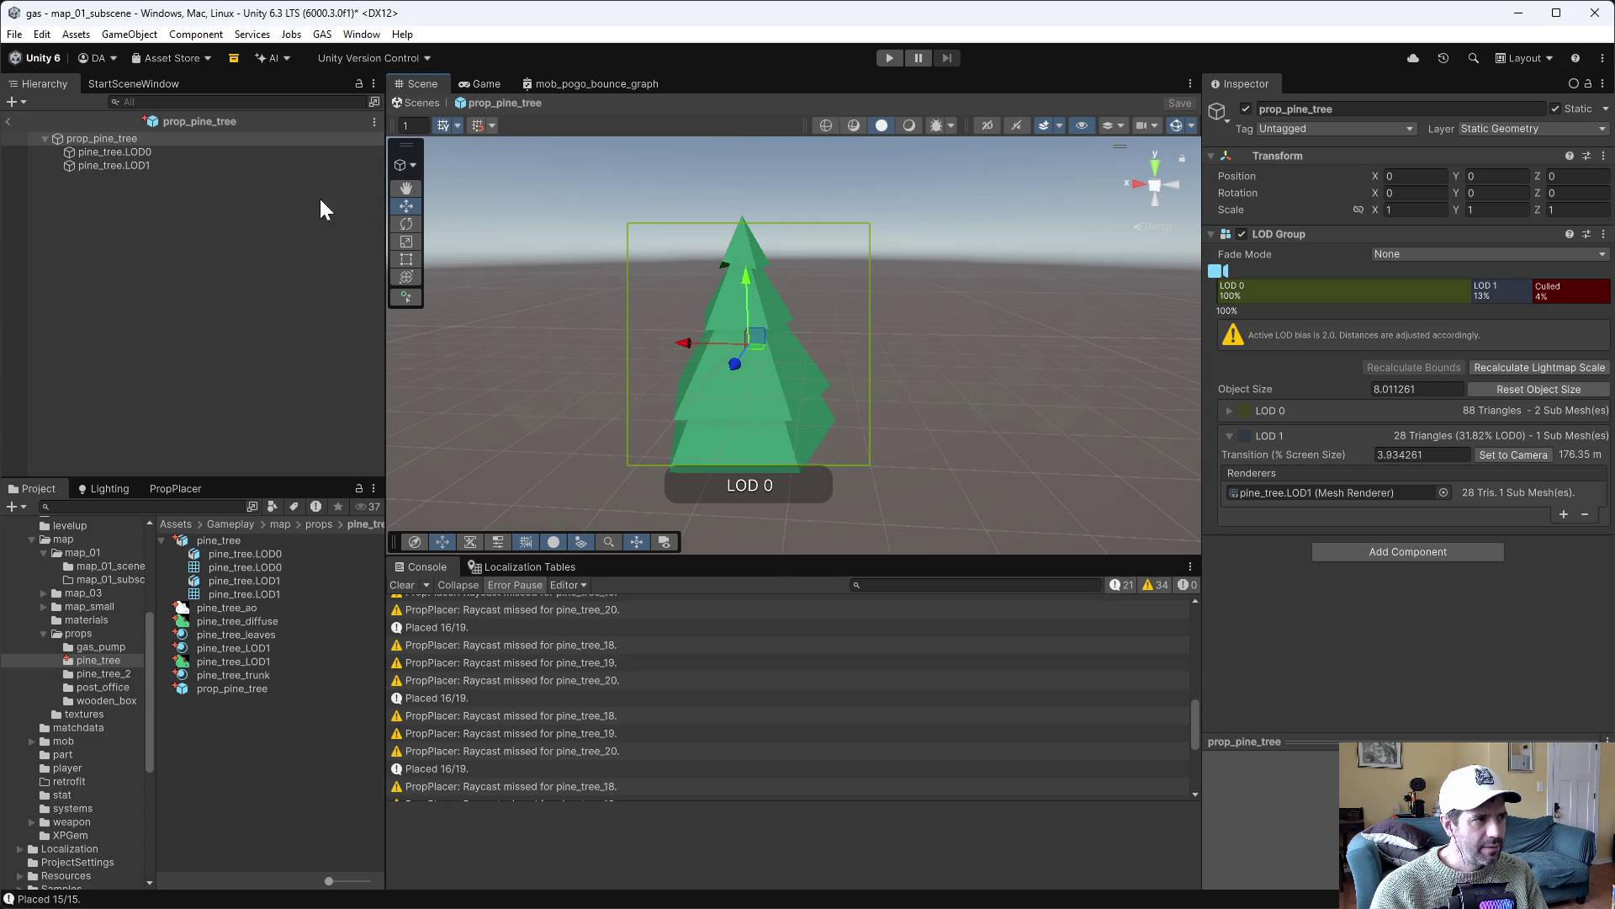
pyautogui.click(8, 123)
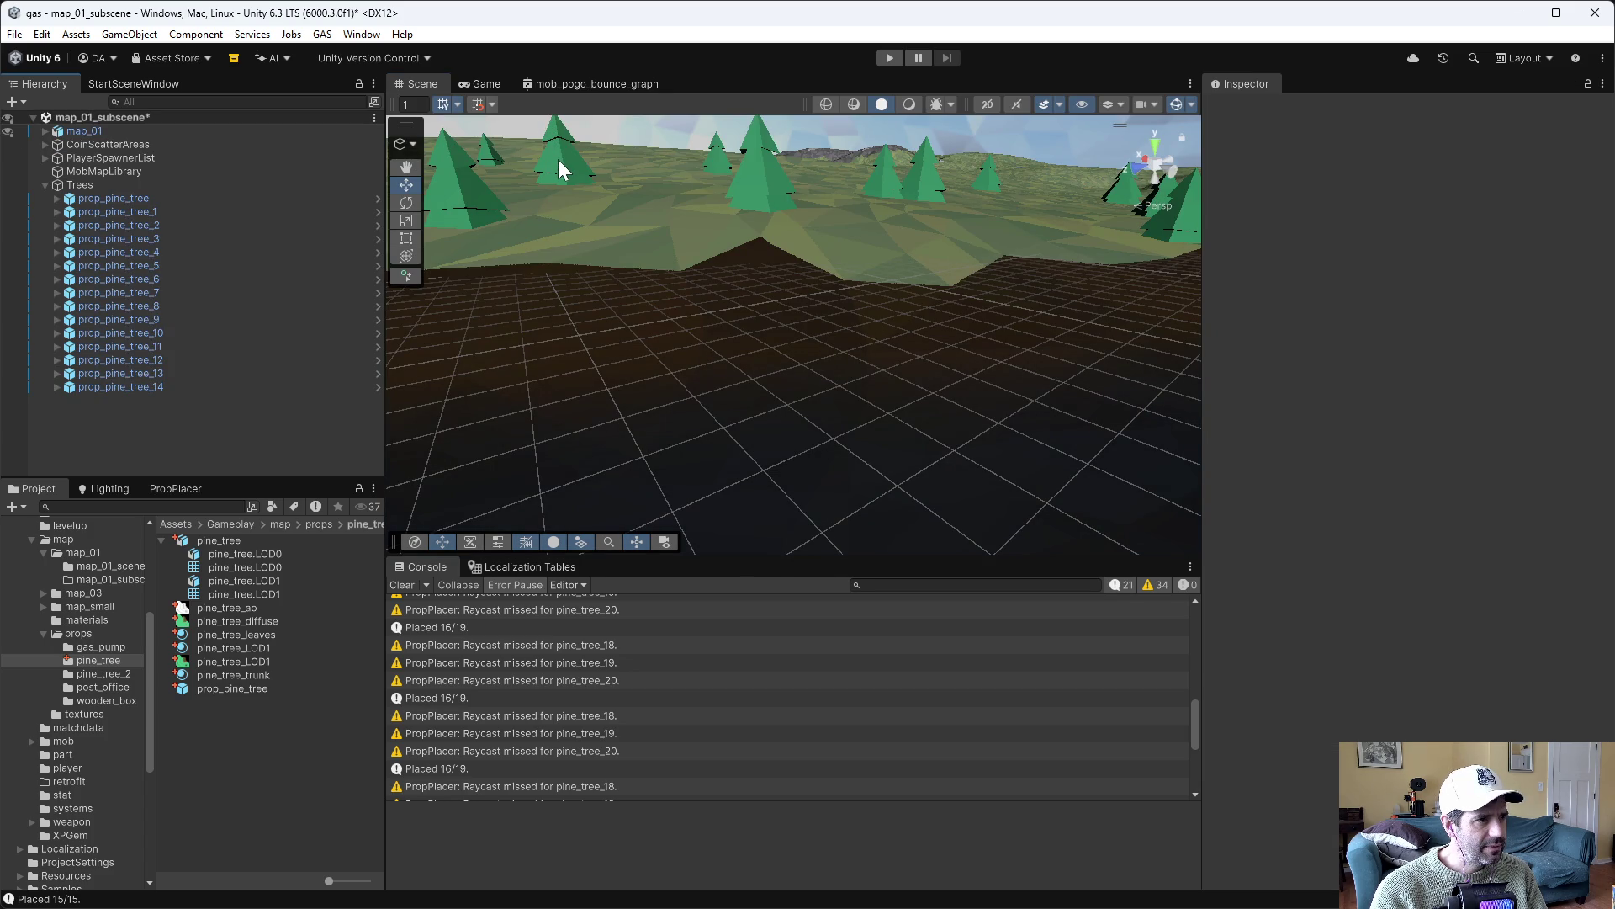
# Save the map scene, reopen prop_pine_tree, and set the handle position to Pivot
pyautogui.click(764, 200)
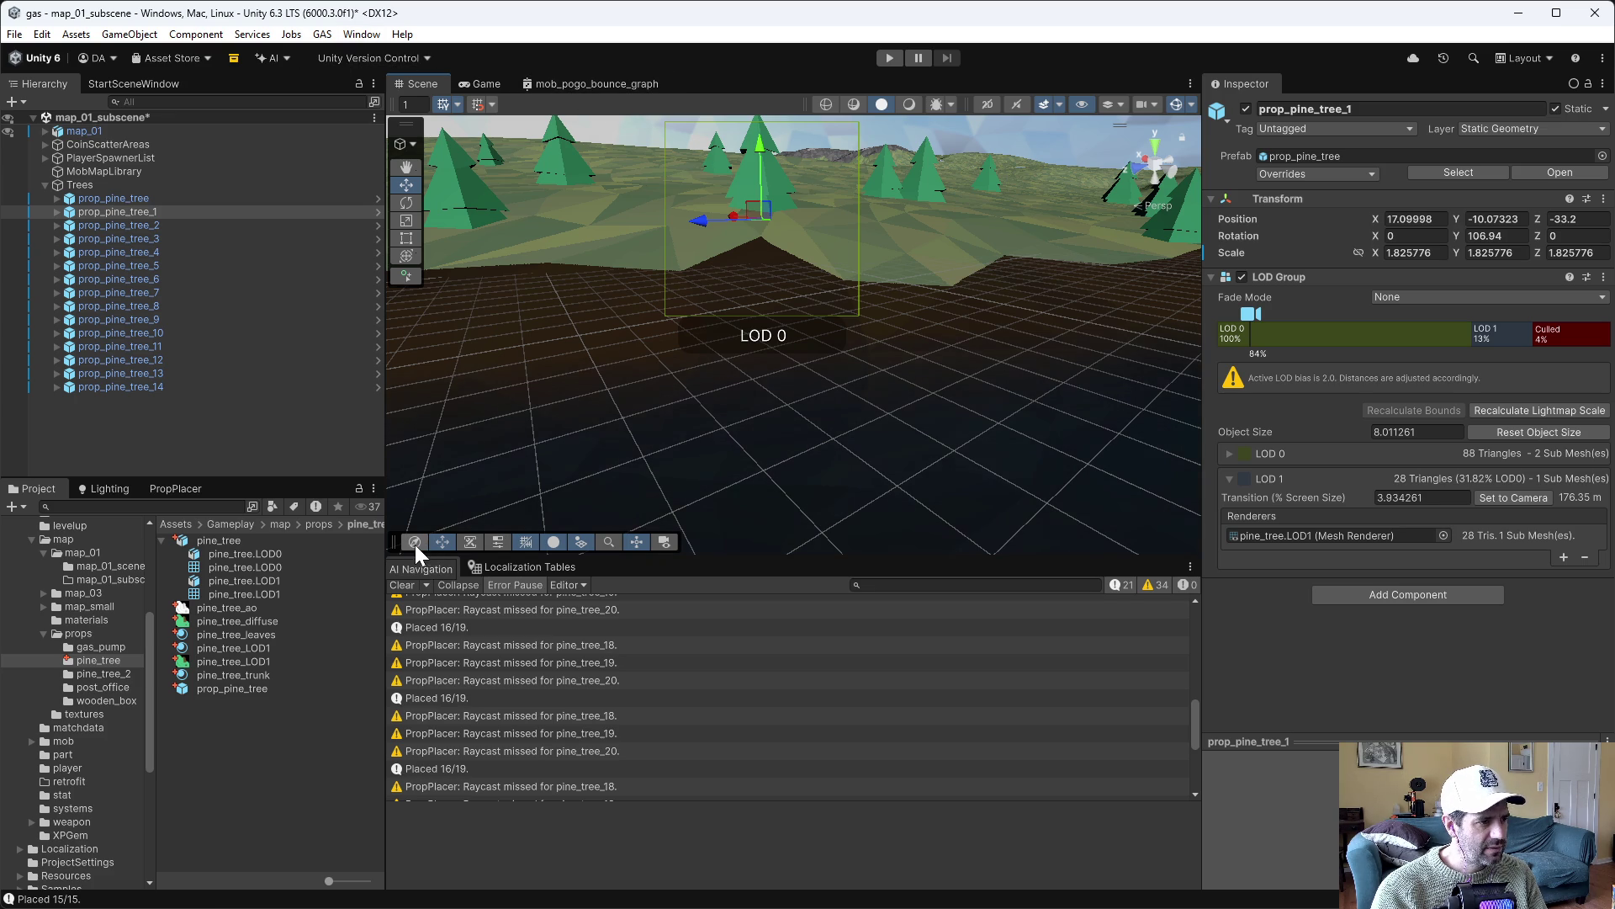
pyautogui.click(493, 542)
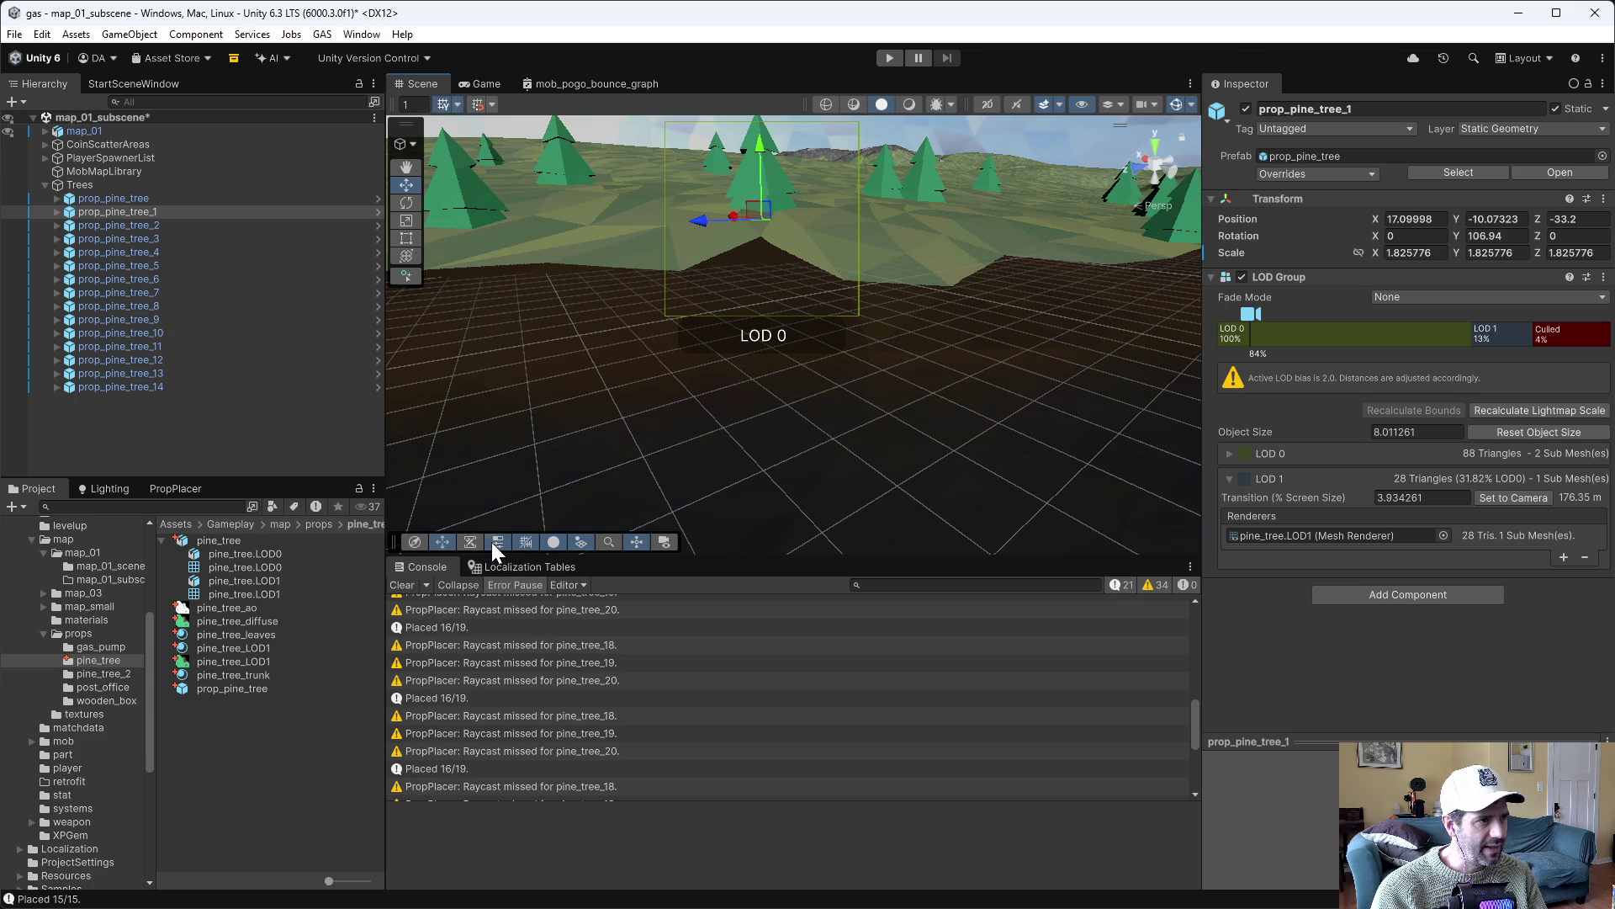
pyautogui.hotkey('ctrl', 's')
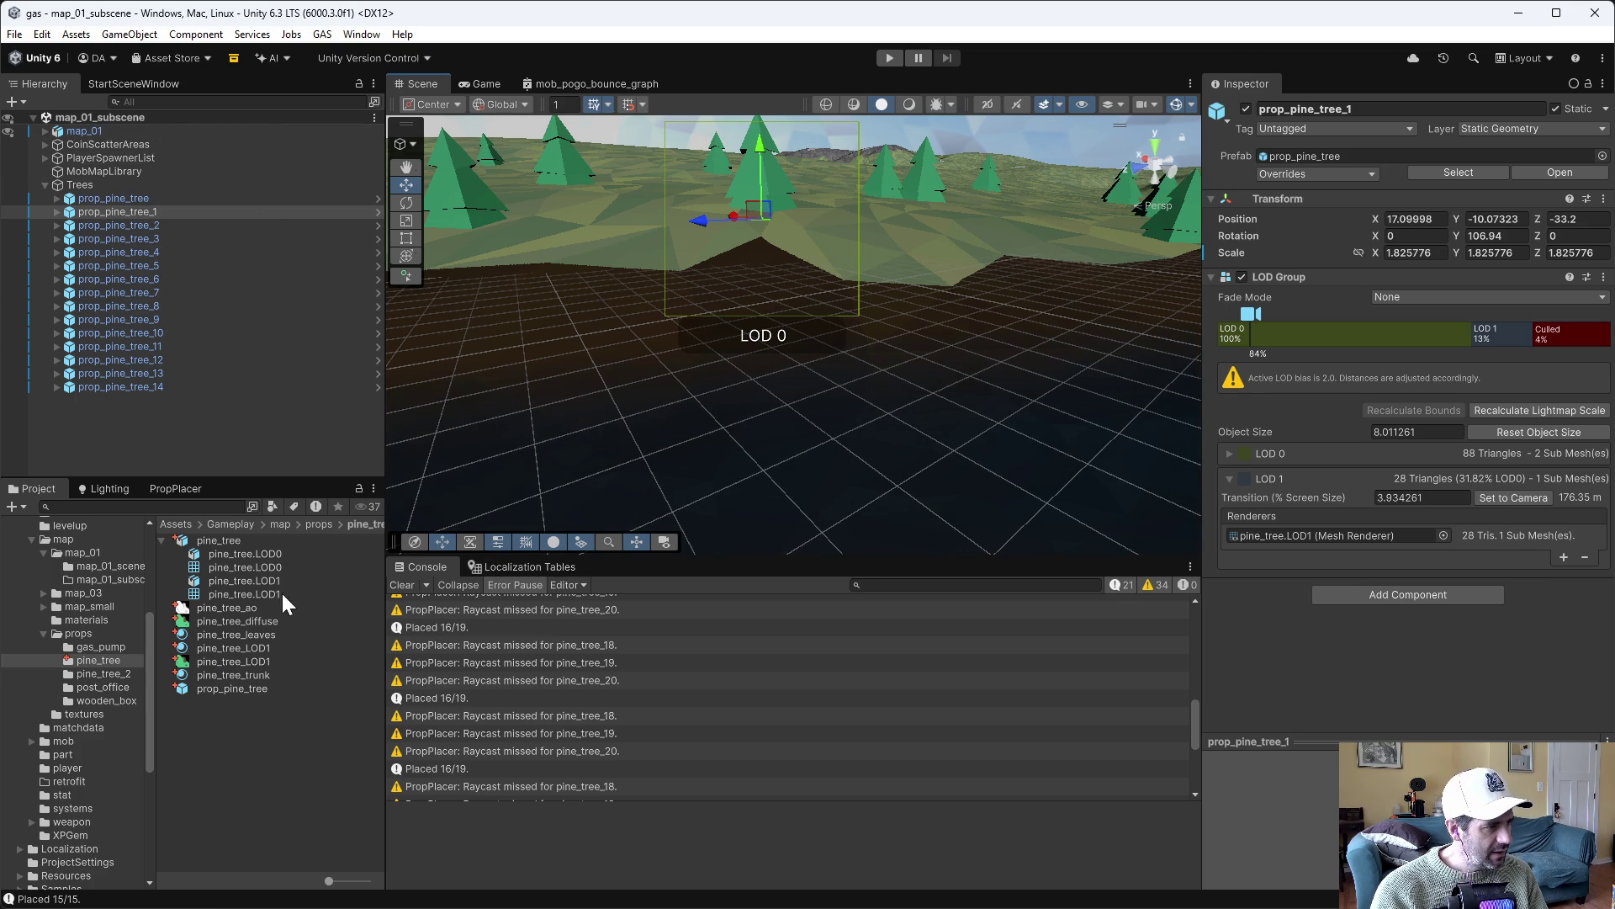
pyautogui.doubleClick(224, 688)
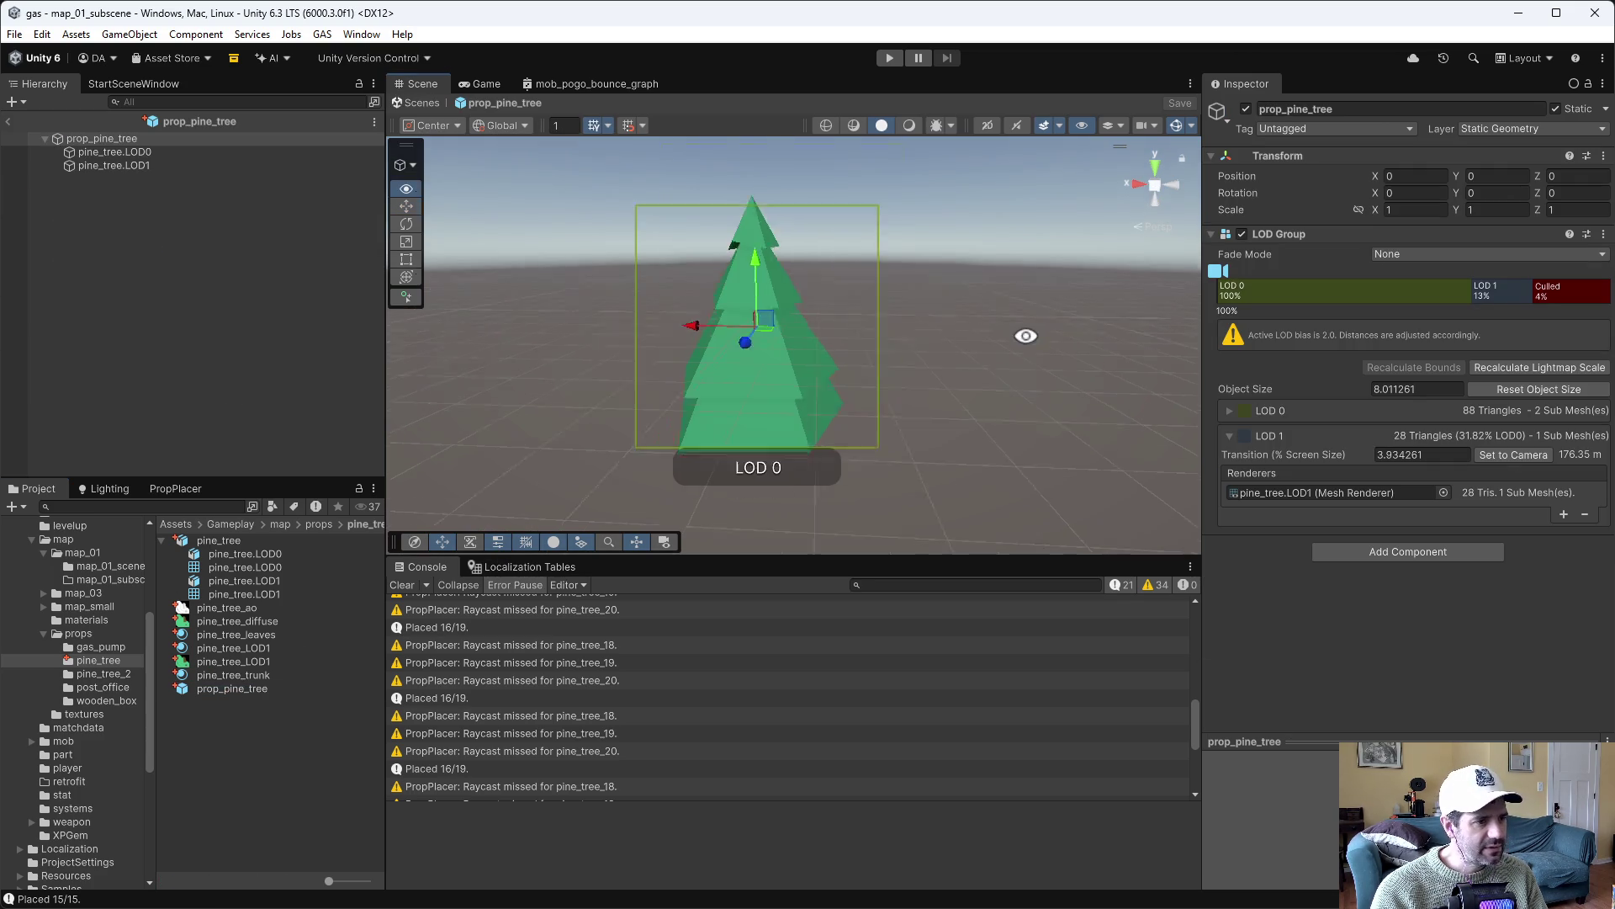
pyautogui.moveTo(1027, 330); pyautogui.dragTo(543, 197)
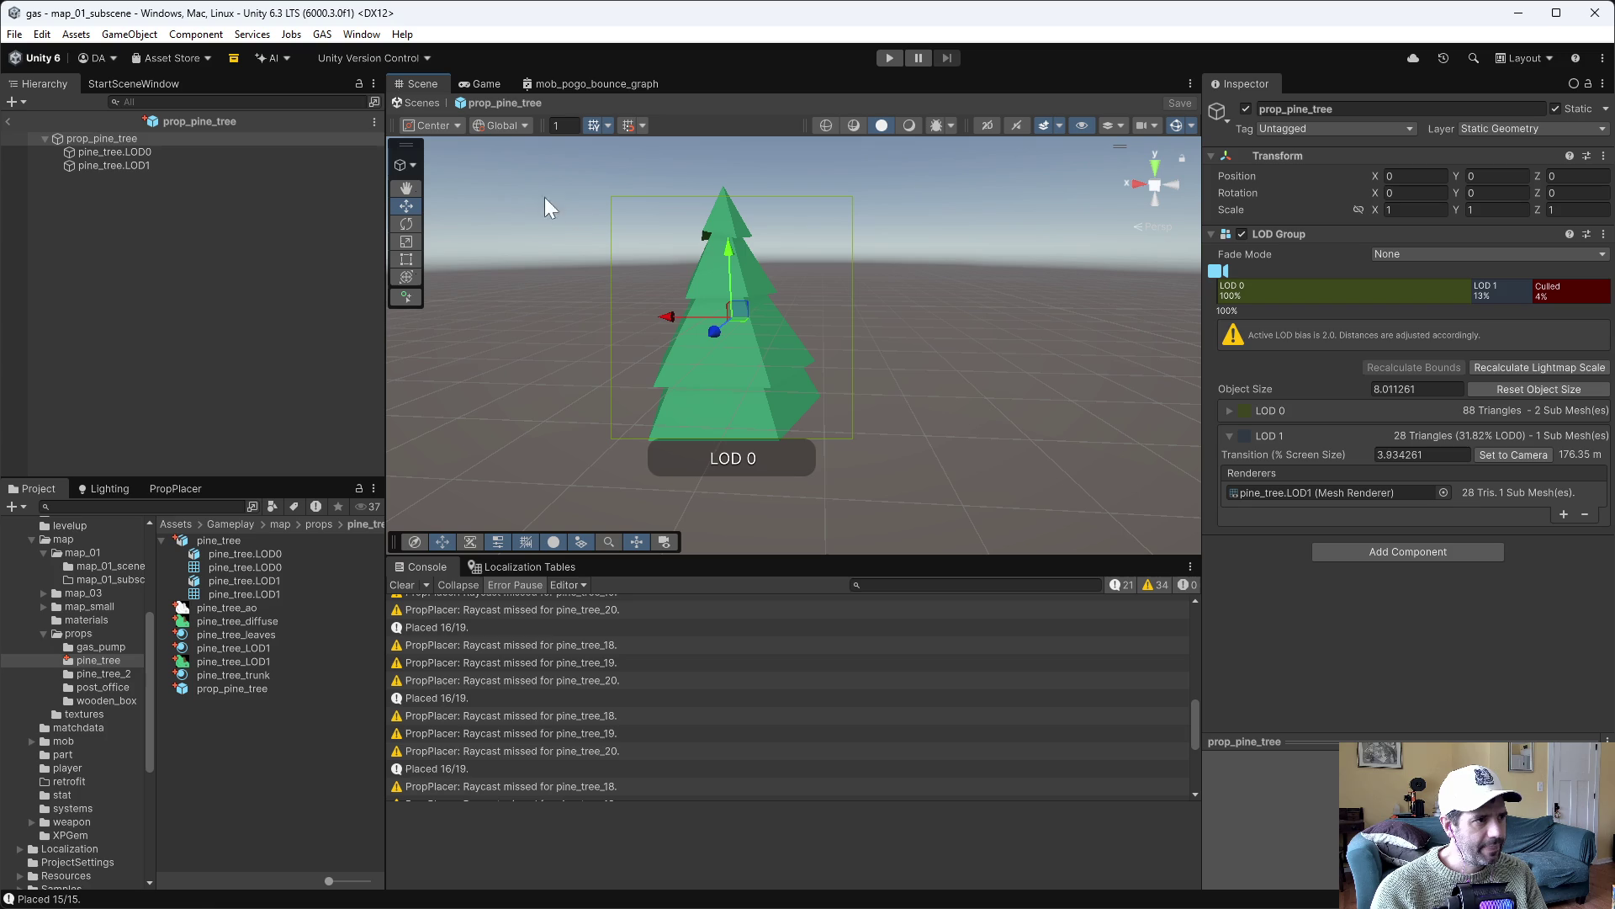
pyautogui.click(456, 131)
pyautogui.click(459, 164)
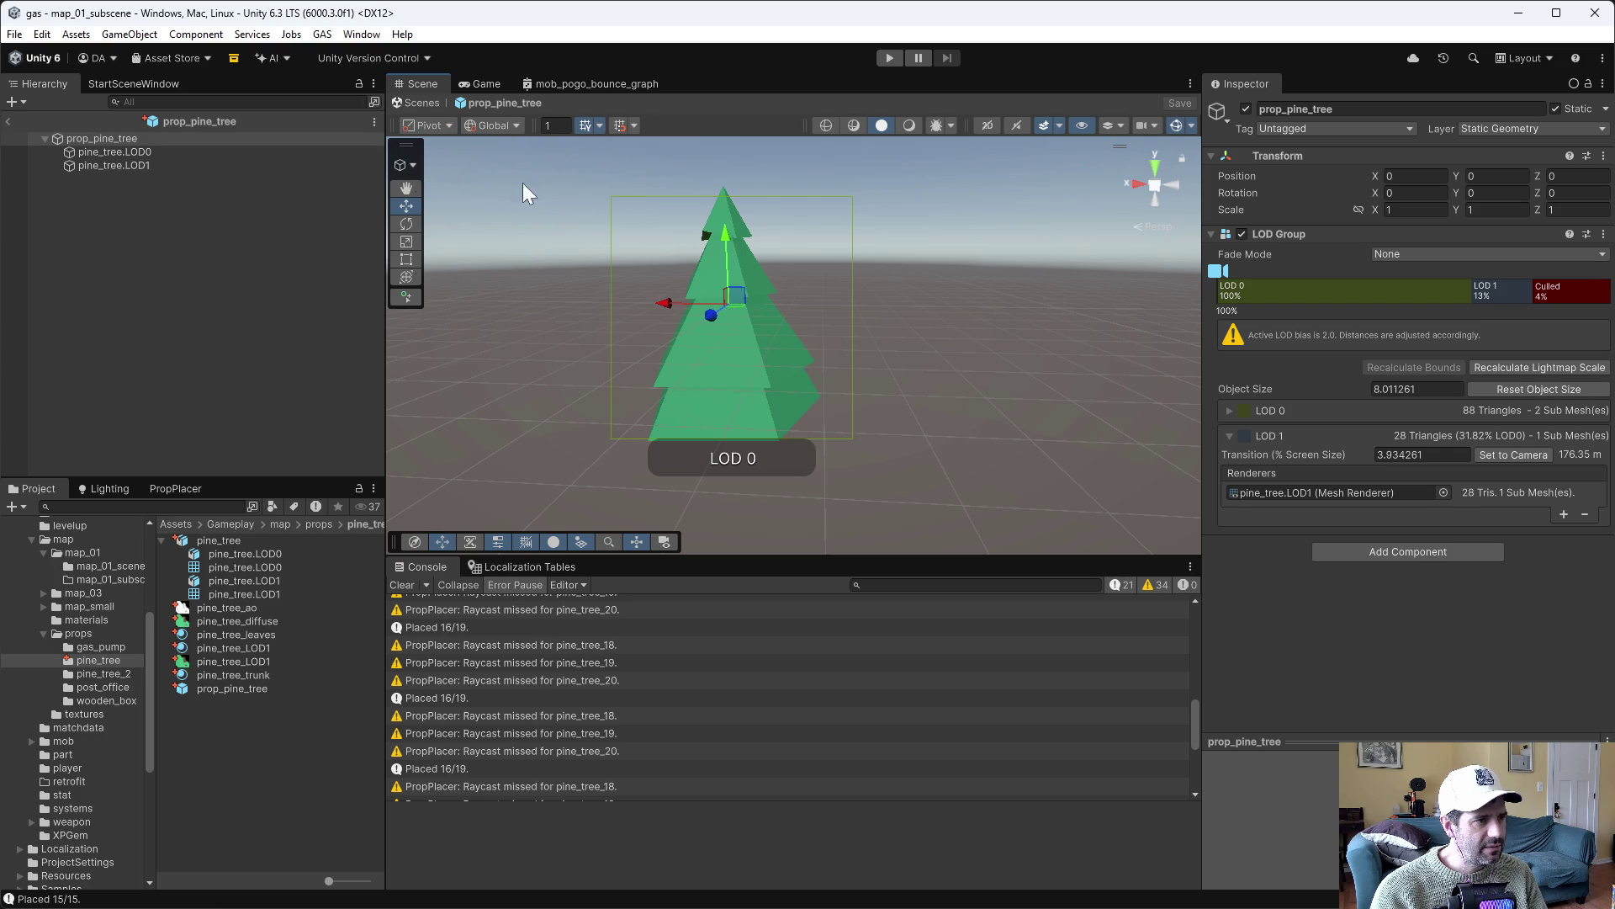
# Raise the pine_tree.LOD0 and LOD1 meshes together so the trunk sits on the ground
pyautogui.click(168, 153)
pyautogui.keyDown('shift'); pyautogui.click(160, 165); pyautogui.keyUp('shift')
pyautogui.moveTo(984, 403); pyautogui.dragTo(1004, 423)
pyautogui.moveTo(656, 225); pyautogui.dragTo(670, 64)
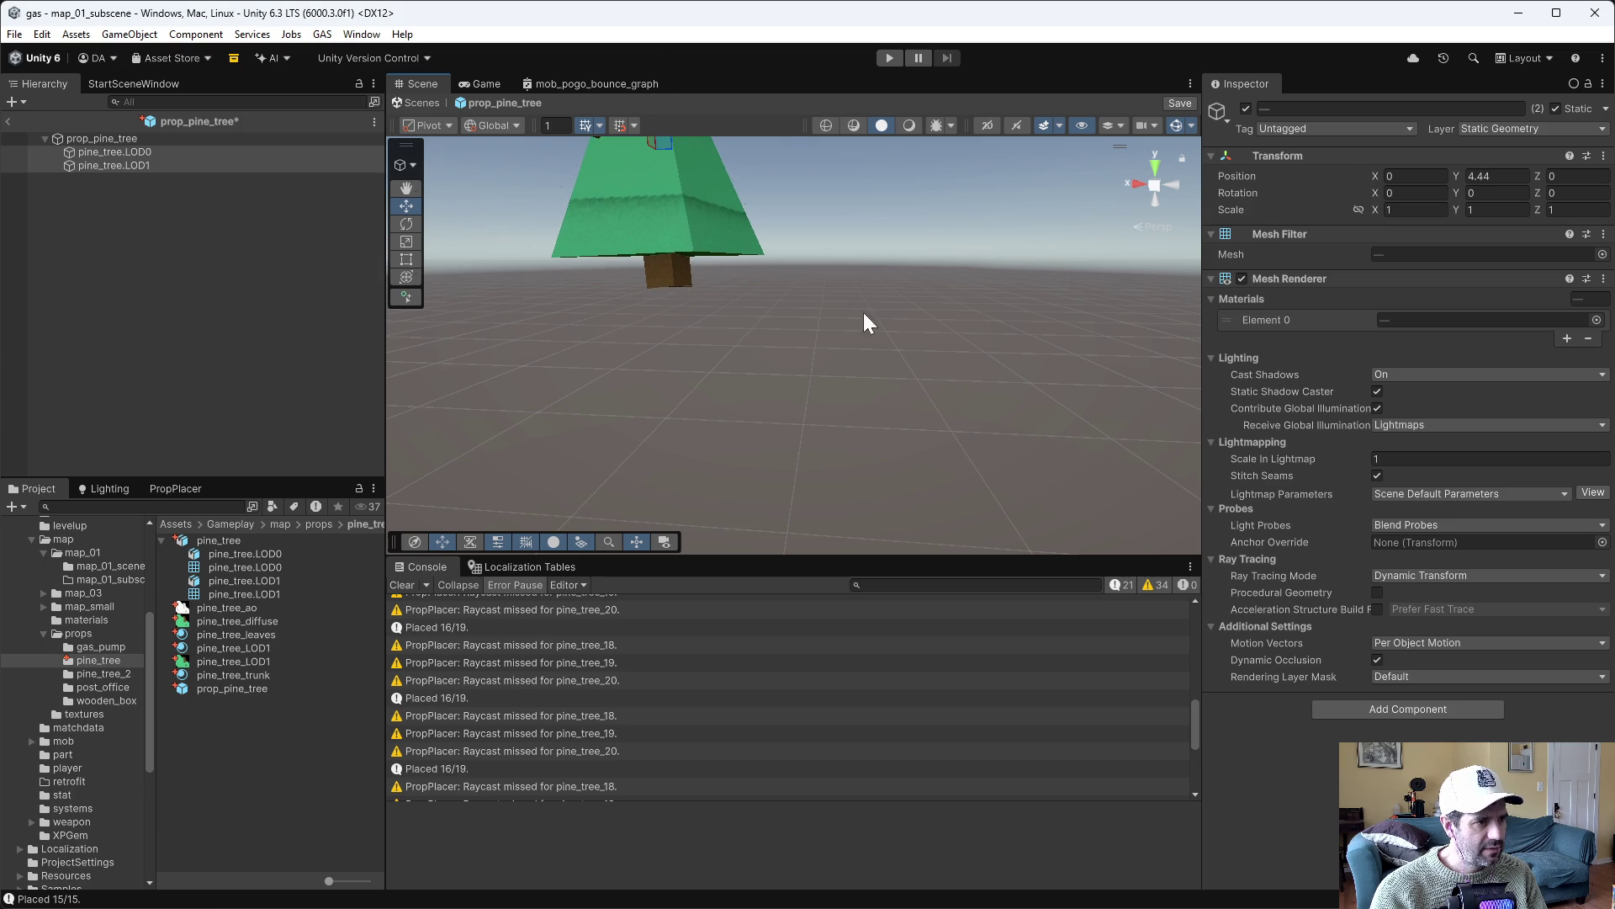
pyautogui.press('f')
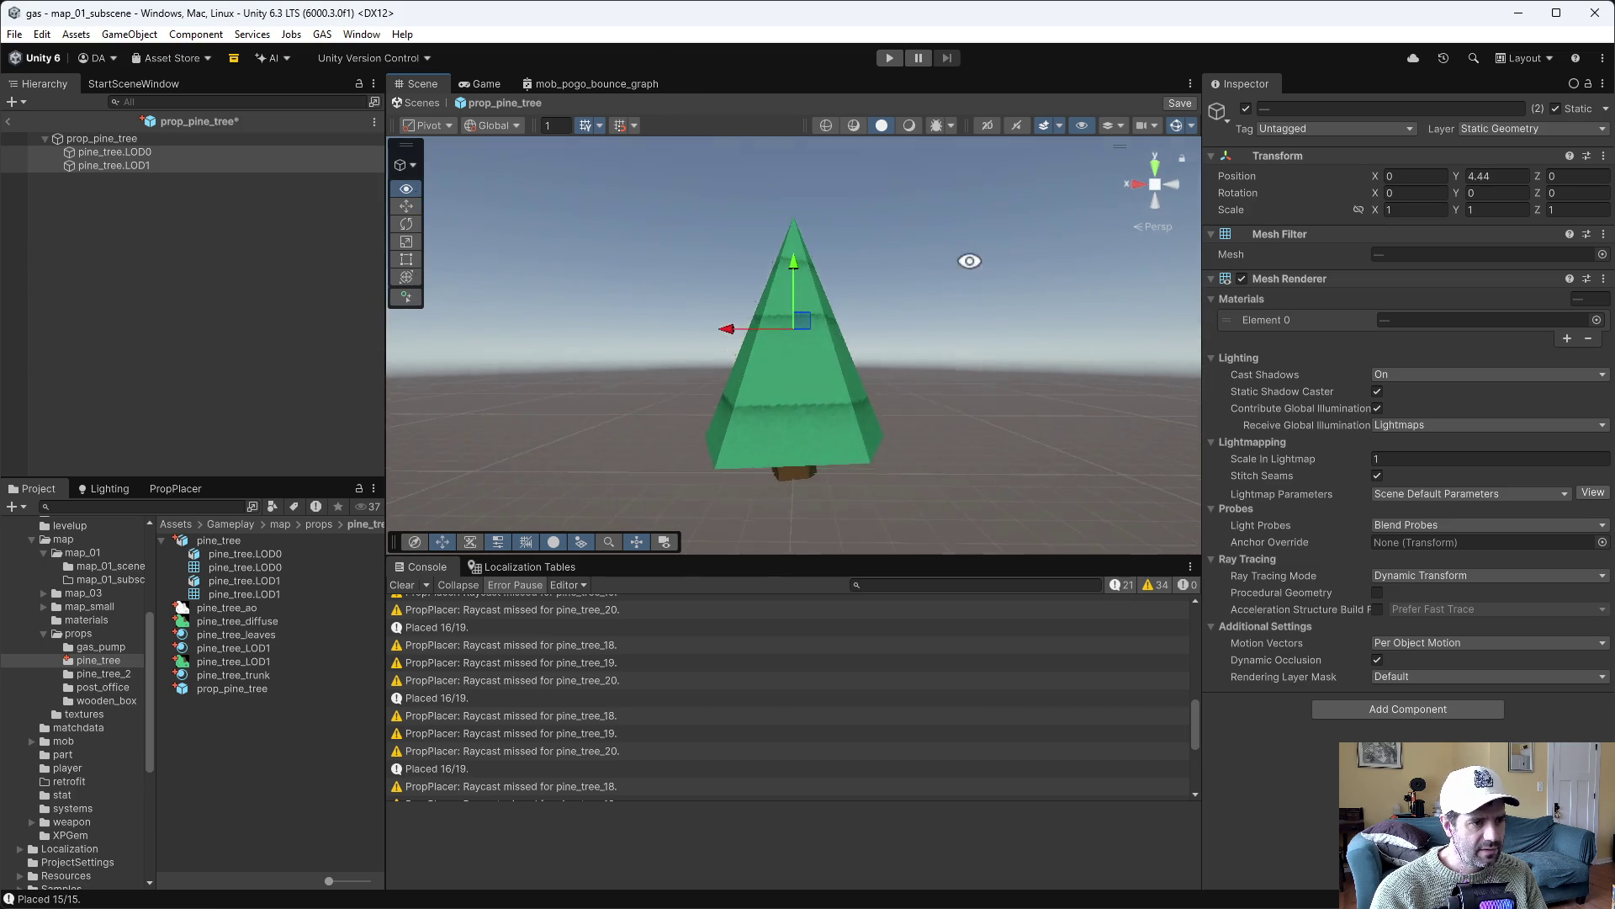
# Recalculate the LOD Group bounds, preview the LOD distances, and save the prefab
pyautogui.click(92, 138)
pyautogui.moveTo(1082, 350)
pyautogui.mouseDown()
pyautogui.moveTo(733, 345)
pyautogui.moveTo(493, 364)
pyautogui.moveTo(833, 317)
pyautogui.moveTo(1038, 401)
pyautogui.mouseUp()
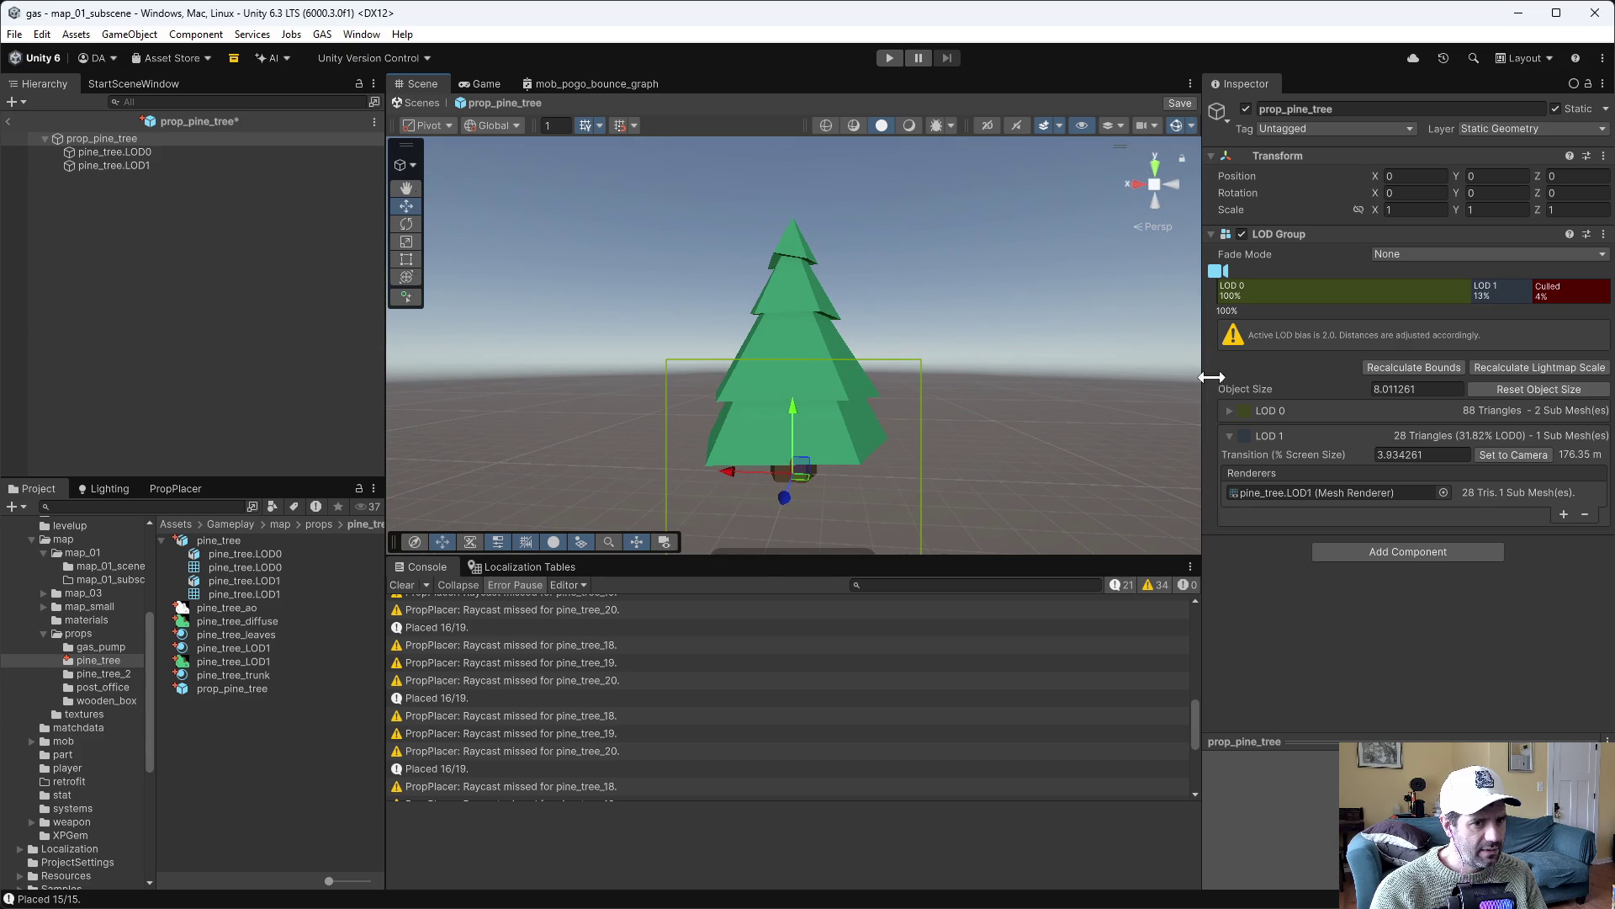
pyautogui.click(1418, 370)
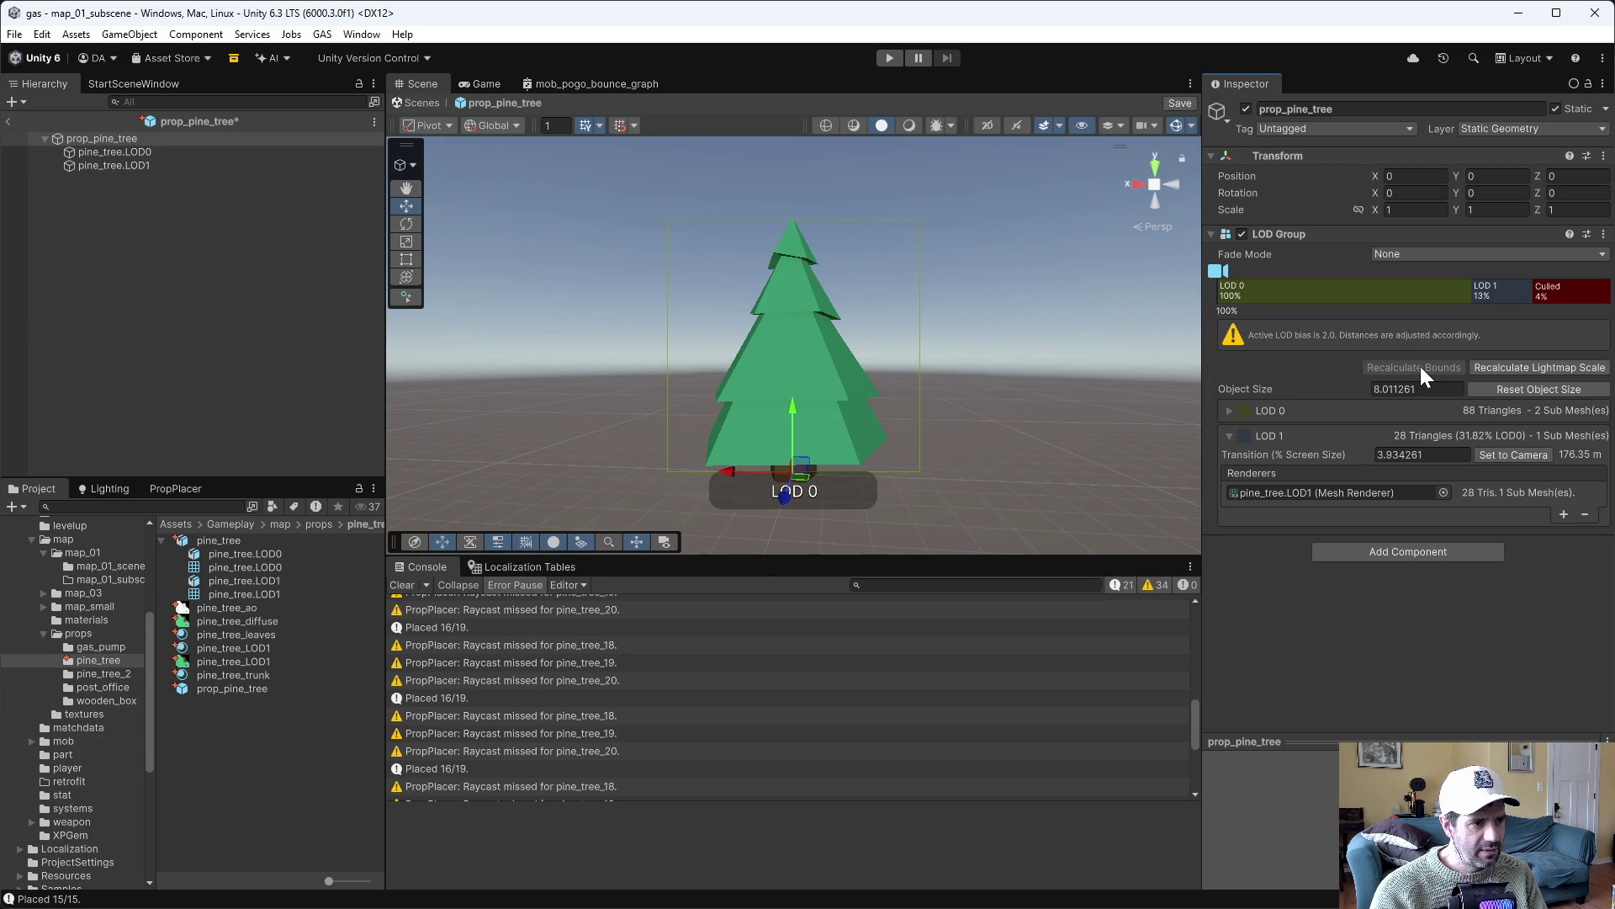
pyautogui.moveTo(1218, 271)
pyautogui.mouseDown()
pyautogui.moveTo(1486, 284)
pyautogui.moveTo(1294, 286)
pyautogui.mouseUp()
pyautogui.click(176, 202)
pyautogui.hotkey('ctrl', 's')
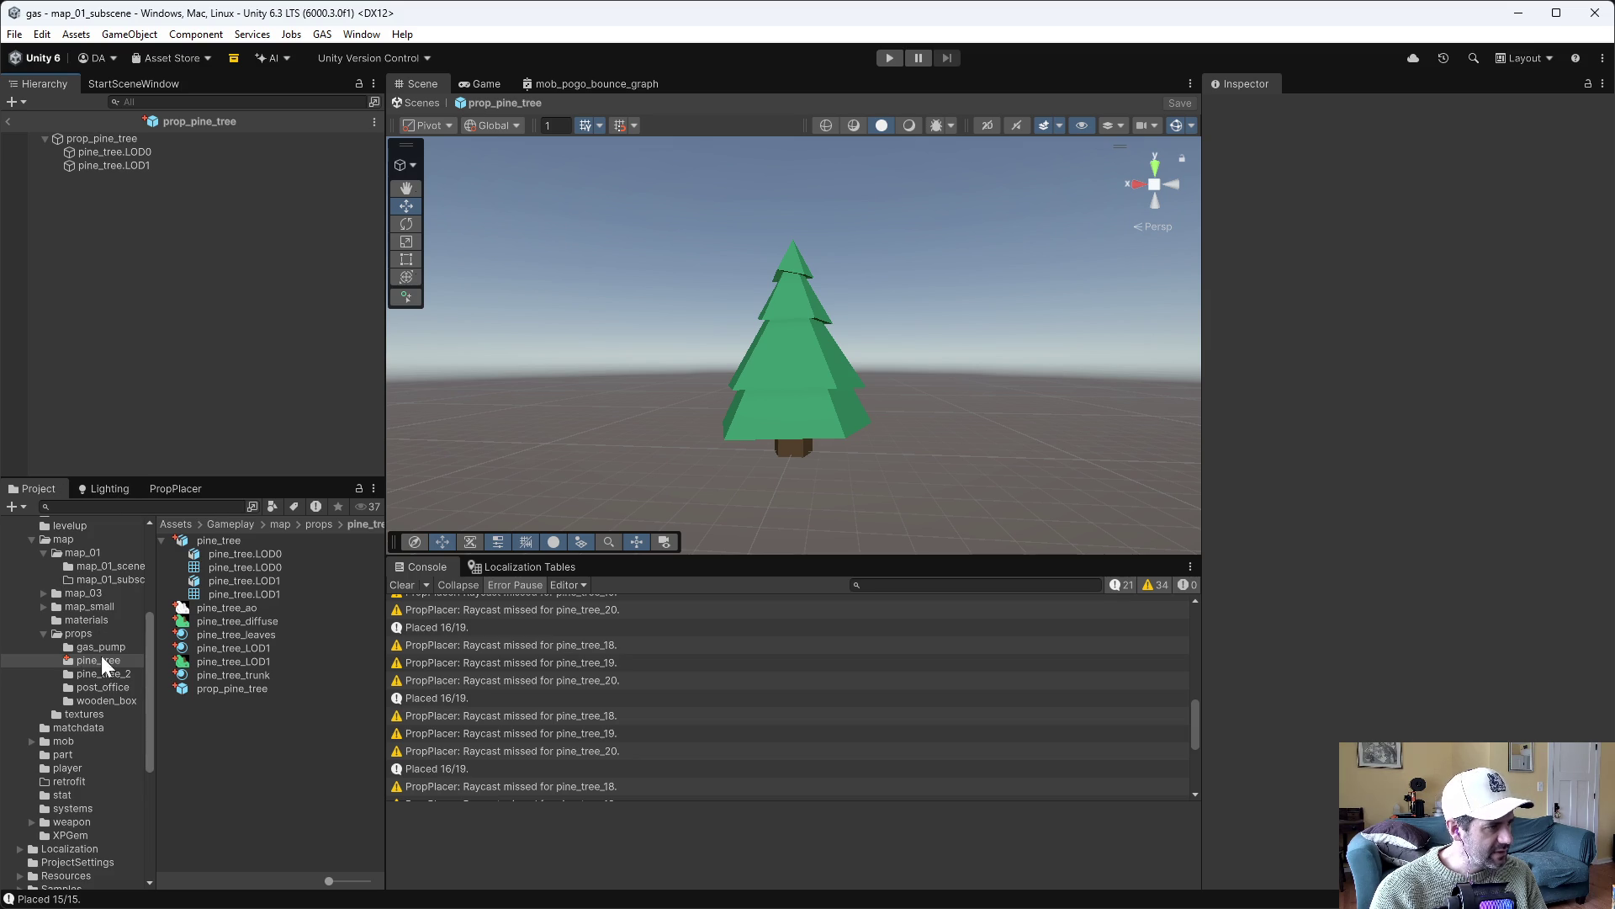
pyautogui.click(80, 553)
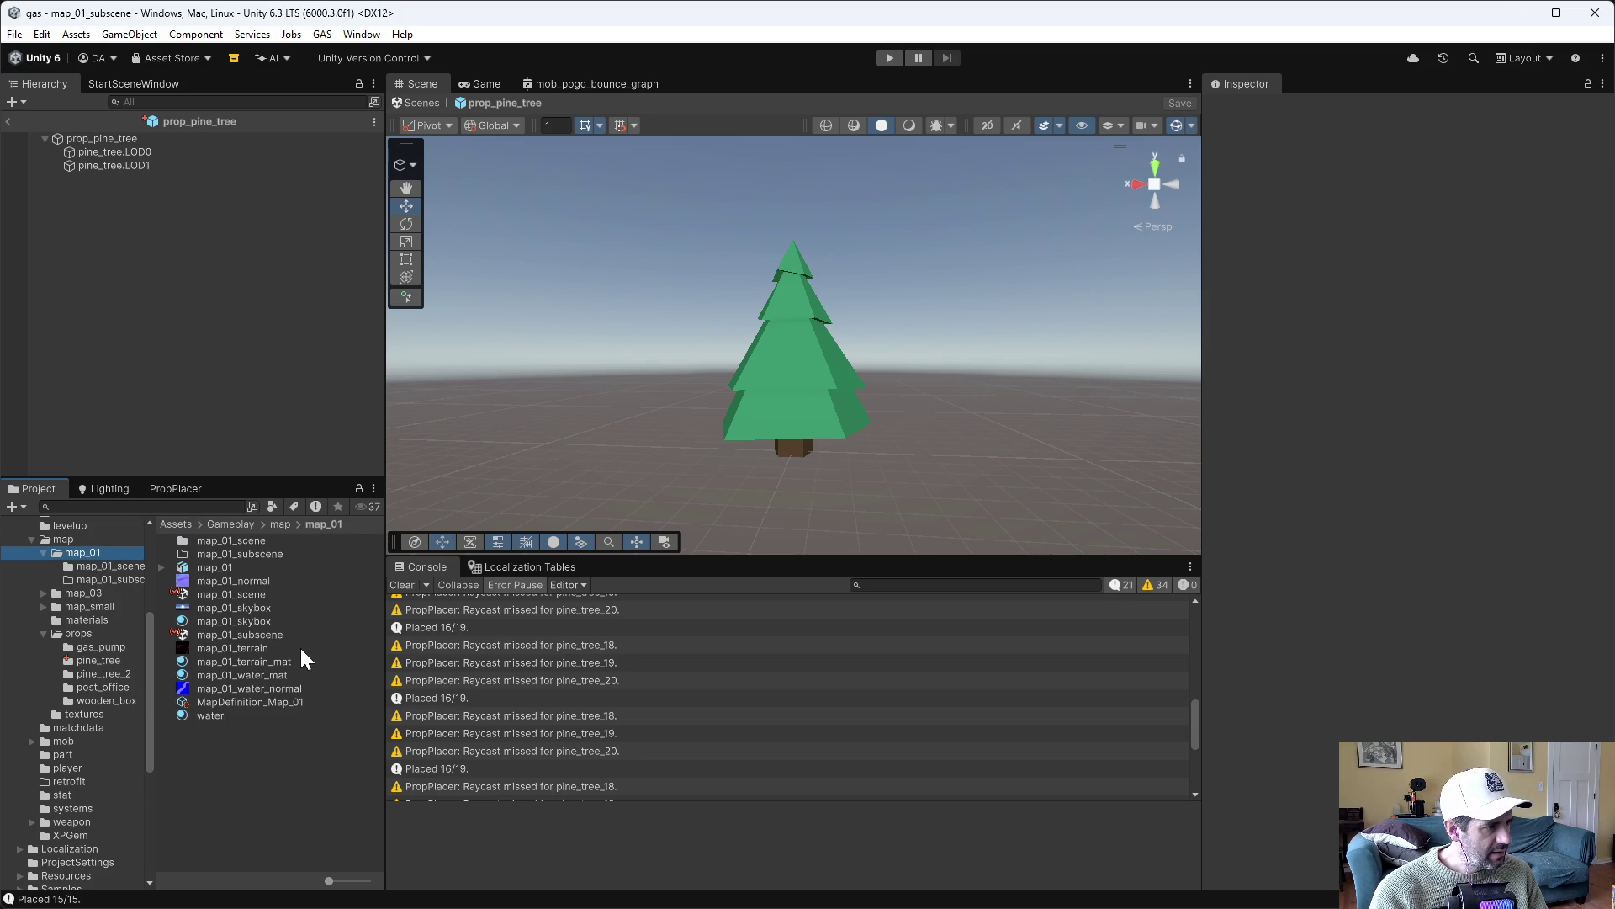
# In map_01_subscene, set PropPlacer's Random Seed to 17 on Trees and re-place the trees
pyautogui.doubleClick(265, 636)
pyautogui.moveTo(791, 294)
pyautogui.mouseDown()
pyautogui.moveTo(792, 278)
pyautogui.moveTo(927, 339)
pyautogui.moveTo(760, 318)
pyautogui.moveTo(705, 291)
pyautogui.mouseUp()
pyautogui.click(42, 114)
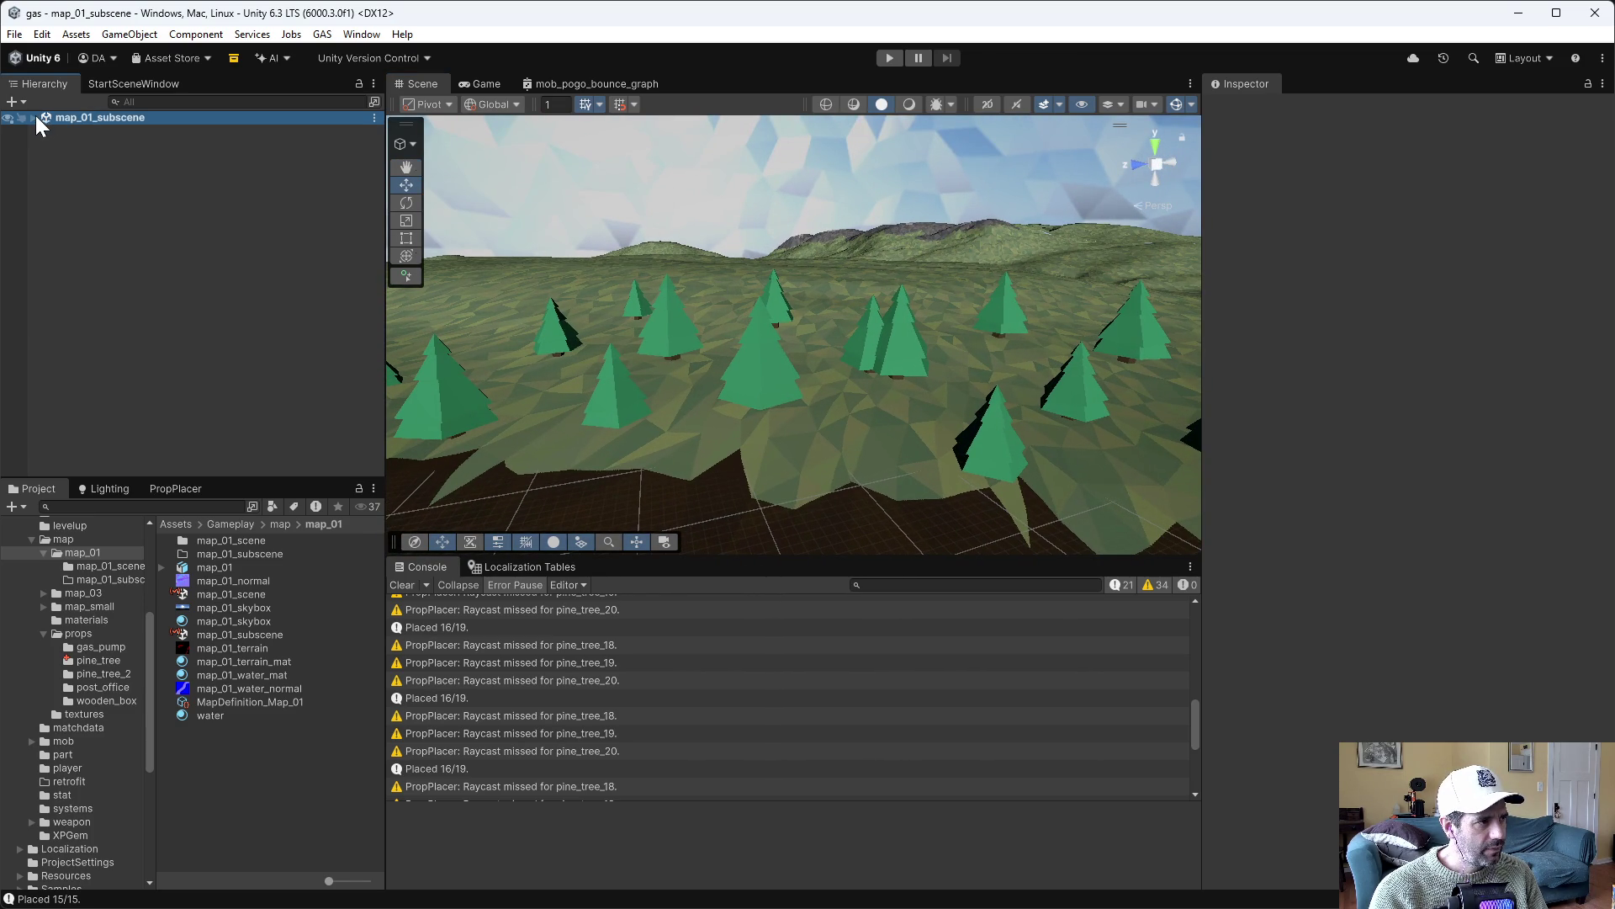
pyautogui.click(35, 116)
pyautogui.click(78, 185)
pyautogui.click(172, 488)
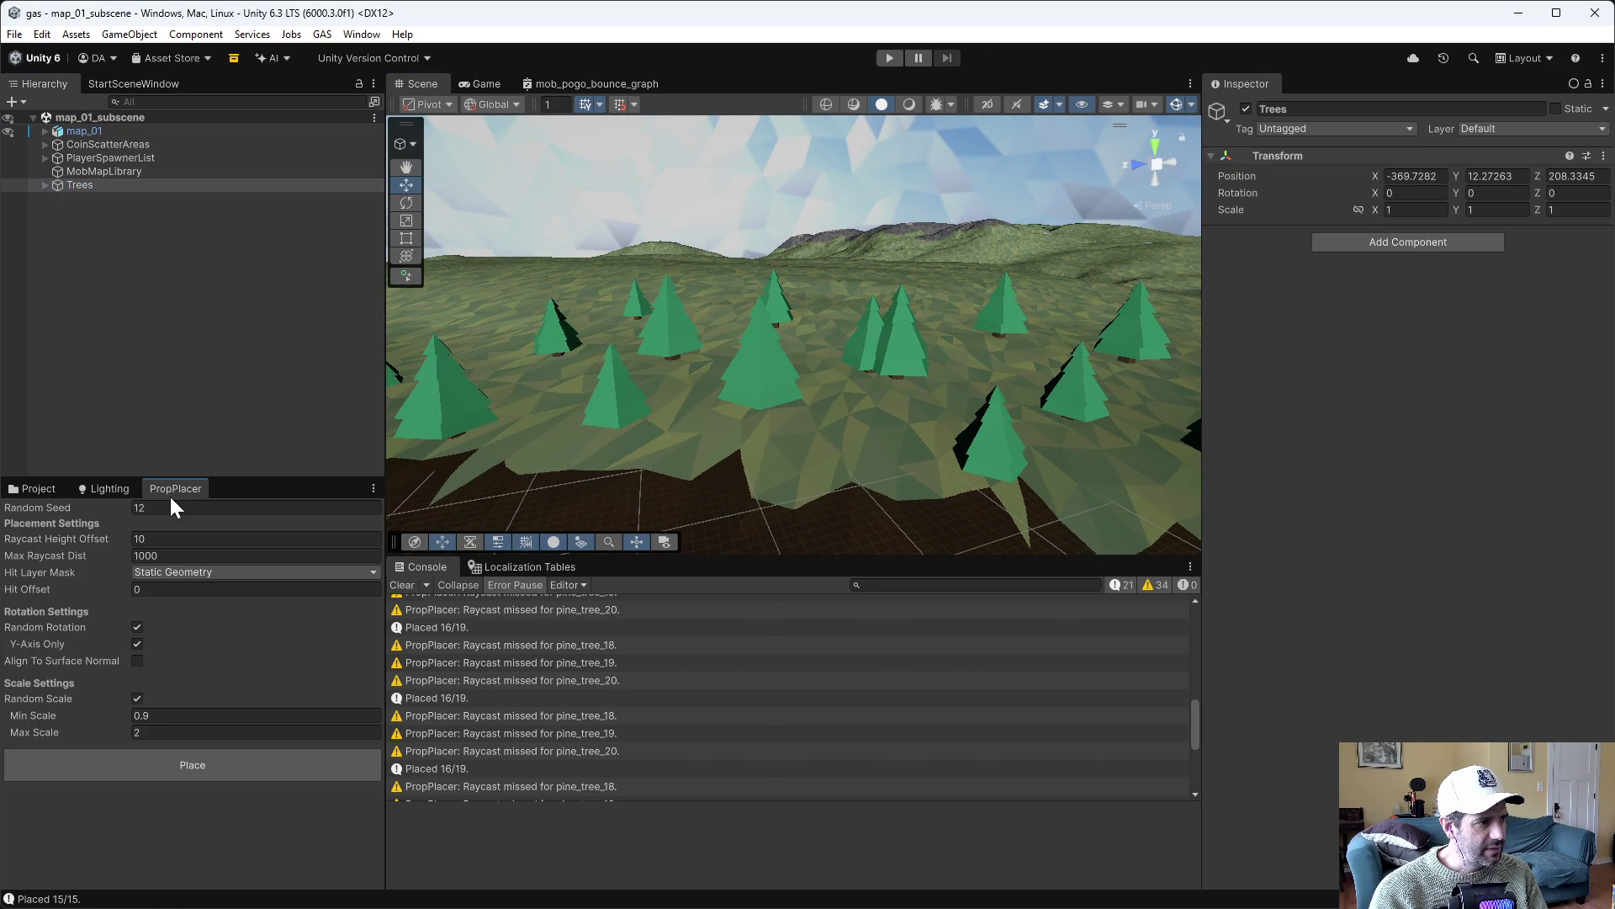
pyautogui.moveTo(61, 508); pyautogui.dragTo(65, 508)
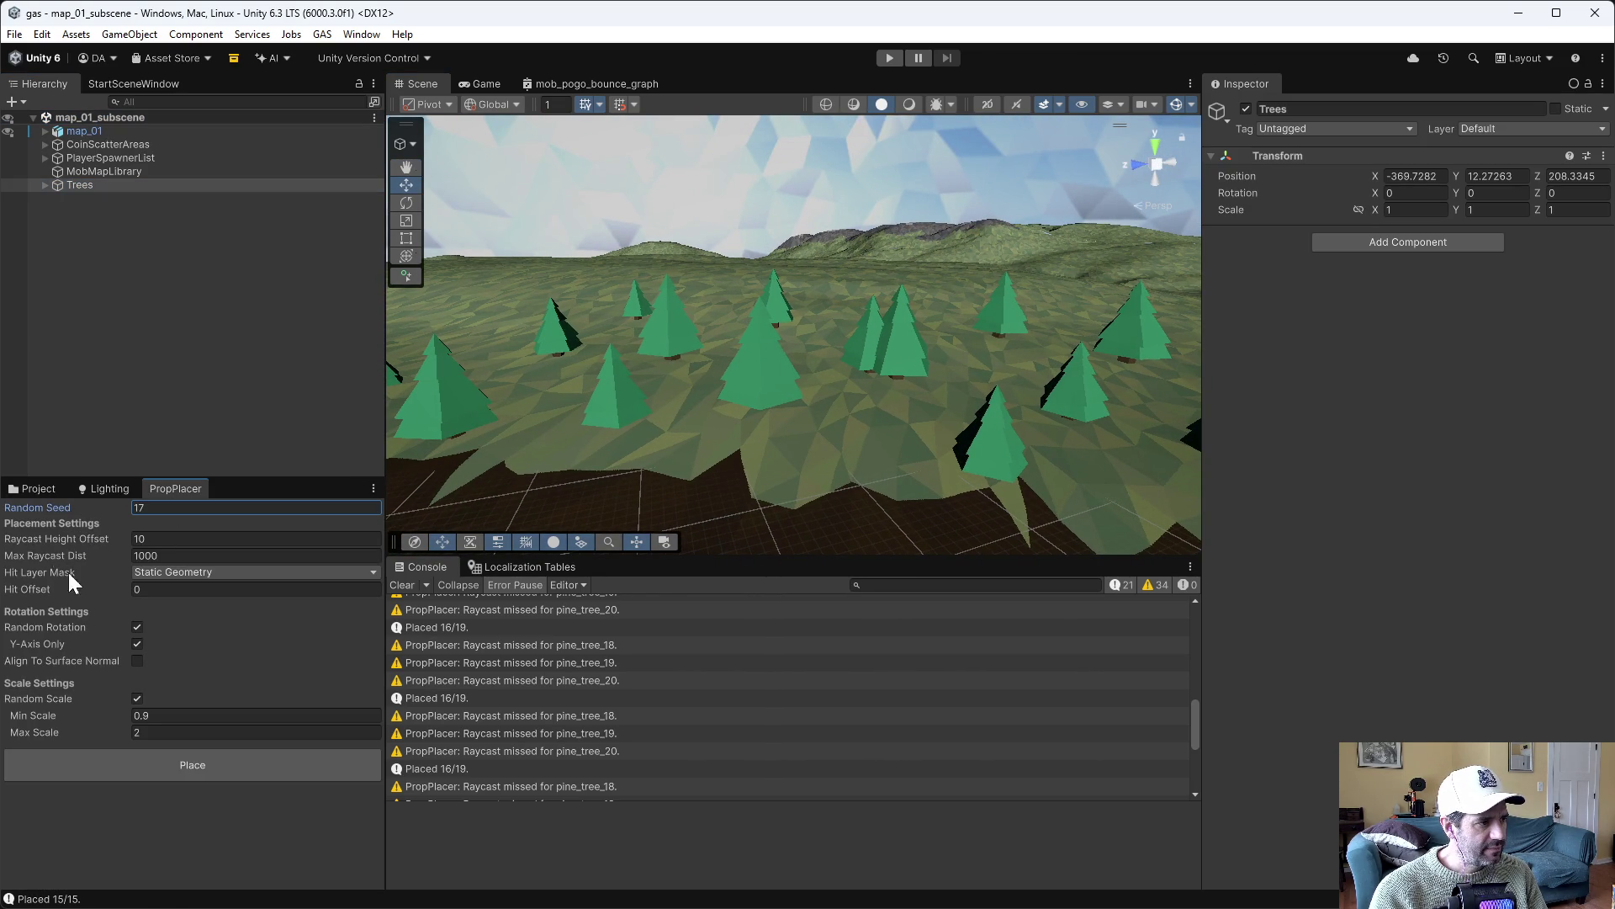
pyautogui.click(195, 759)
pyautogui.moveTo(755, 402)
pyautogui.mouseDown()
pyautogui.moveTo(836, 314)
pyautogui.moveTo(906, 305)
pyautogui.moveTo(689, 310)
pyautogui.moveTo(728, 376)
pyautogui.moveTo(829, 386)
pyautogui.moveTo(784, 385)
pyautogui.moveTo(791, 413)
pyautogui.mouseUp()
pyautogui.press('w')
# Duplicate prop_pine_tree_3 to create prop_pine_tree_15
pyautogui.click(784, 385)
pyautogui.moveTo(647, 323)
pyautogui.mouseDown()
pyautogui.moveTo(707, 350)
pyautogui.moveTo(667, 350)
pyautogui.moveTo(800, 411)
pyautogui.moveTo(813, 382)
pyautogui.mouseUp()
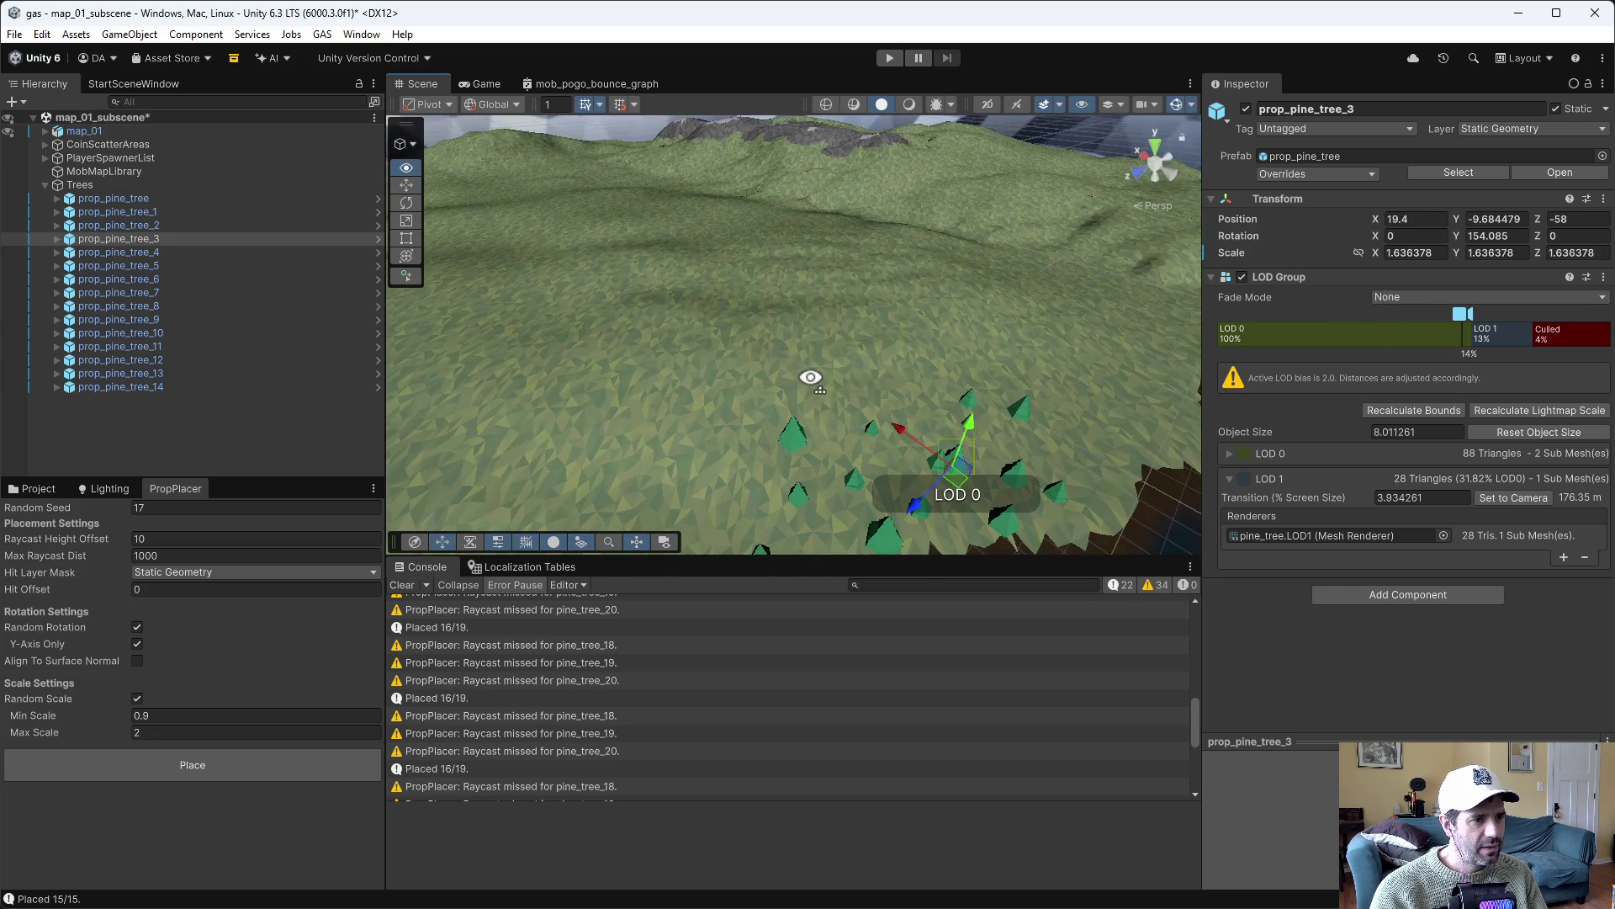
pyautogui.moveTo(805, 447)
pyautogui.mouseDown()
pyautogui.moveTo(858, 390)
pyautogui.moveTo(845, 452)
pyautogui.moveTo(825, 446)
pyautogui.moveTo(842, 400)
pyautogui.moveTo(799, 224)
pyautogui.moveTo(844, 250)
pyautogui.mouseUp()
pyautogui.hotkey('ctrl', 'd')
# Step through the trees in the Hierarchy from prop_pine_tree_14 up to prop_pine_tree_15
pyautogui.click(813, 164)
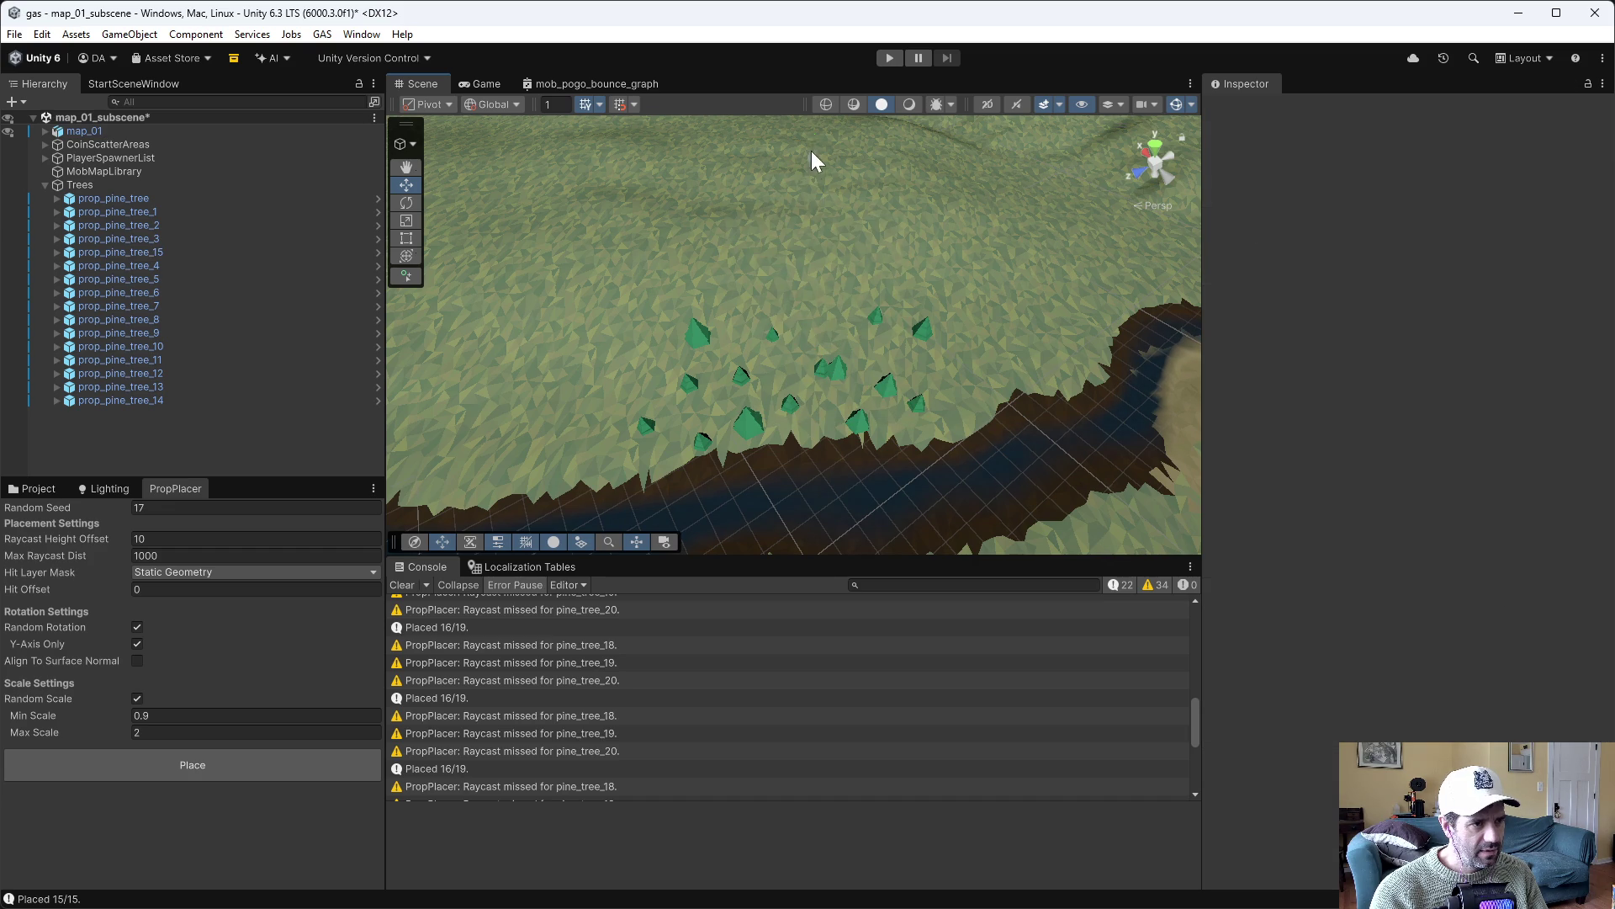
pyautogui.click(145, 400)
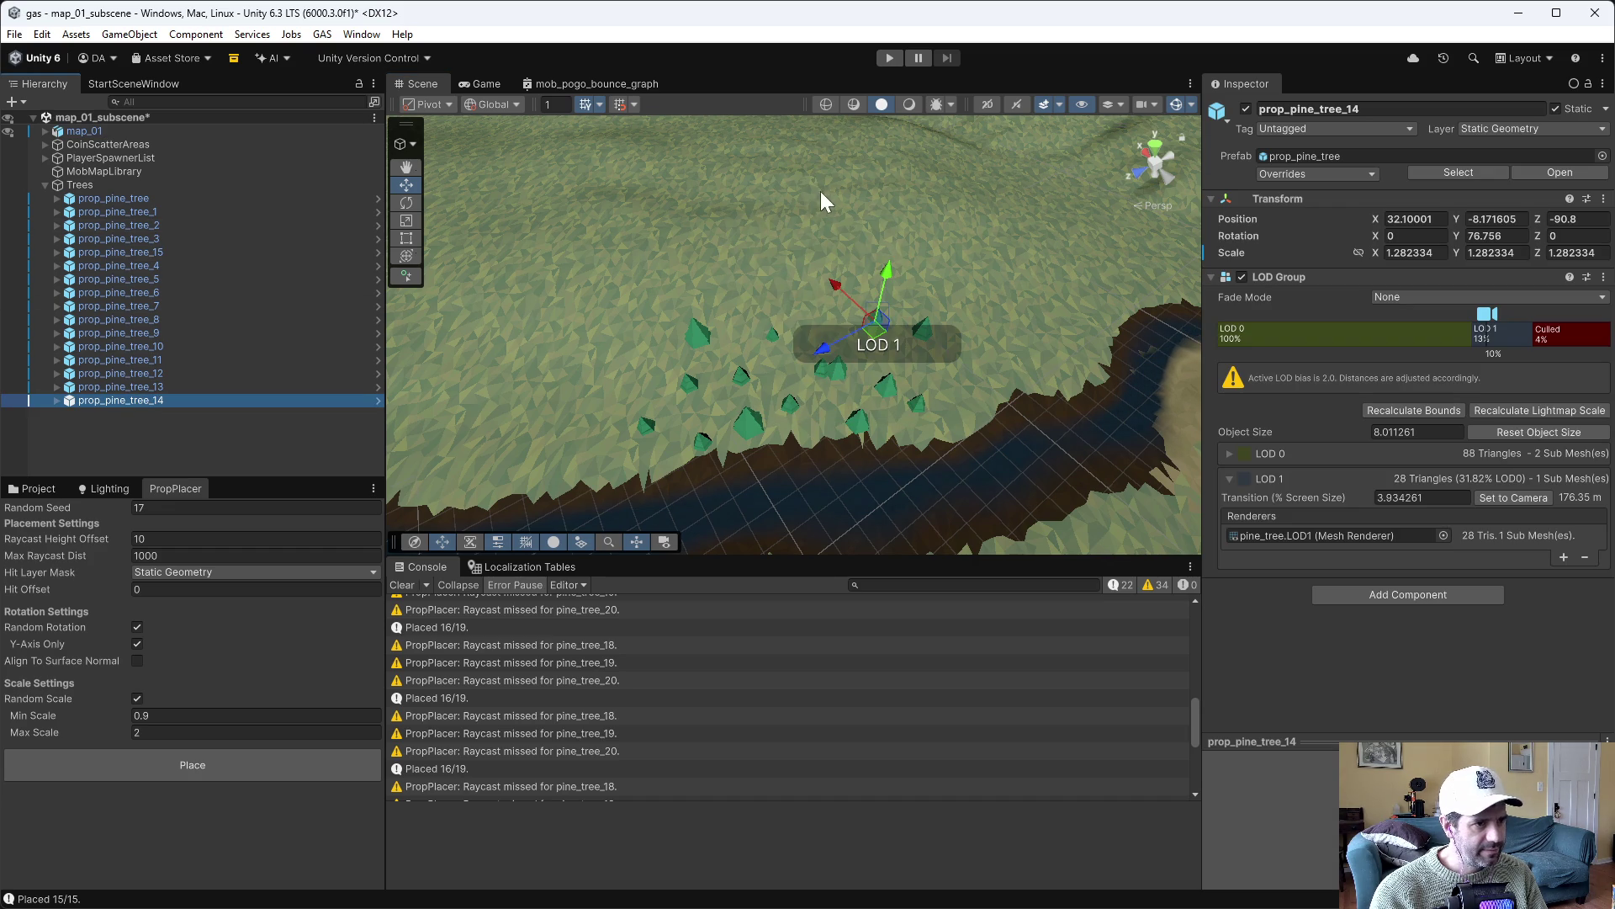
pyautogui.click(165, 198)
pyautogui.click(154, 396)
pyautogui.click(139, 384)
pyautogui.click(139, 371)
pyautogui.click(138, 359)
pyautogui.click(139, 345)
pyautogui.click(139, 333)
pyautogui.click(141, 319)
pyautogui.click(143, 305)
pyautogui.click(146, 292)
pyautogui.click(149, 279)
pyautogui.click(149, 265)
pyautogui.click(150, 251)
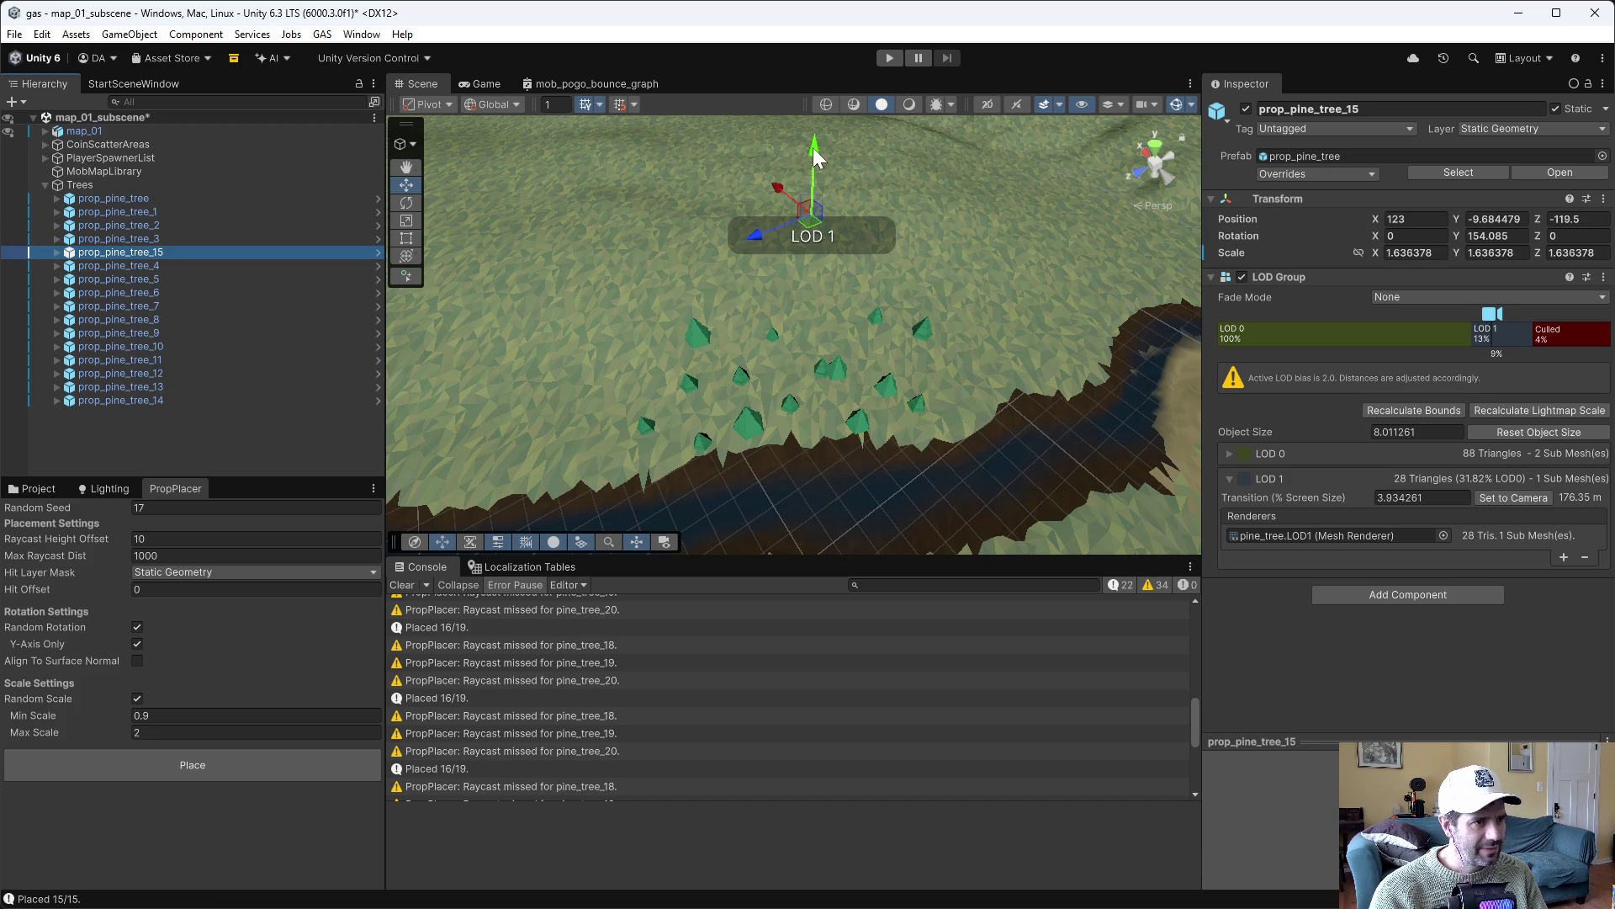
# Lift prop_pine_tree_15 to height 18.5 and duplicate it for more trees
pyautogui.moveTo(814, 156); pyautogui.dragTo(821, 98)
pyautogui.moveTo(955, 206)
pyautogui.mouseDown()
pyautogui.moveTo(710, 195)
pyautogui.moveTo(627, 252)
pyautogui.moveTo(676, 226)
pyautogui.moveTo(606, 206)
pyautogui.mouseUp()
pyautogui.hotkey('ctrl', 'd')
pyautogui.hotkey('ctrl', 'd')
pyautogui.hotkey('ctrl', 'd')
pyautogui.hotkey('ctrl', 'd')
pyautogui.hotkey('ctrl', 'd')
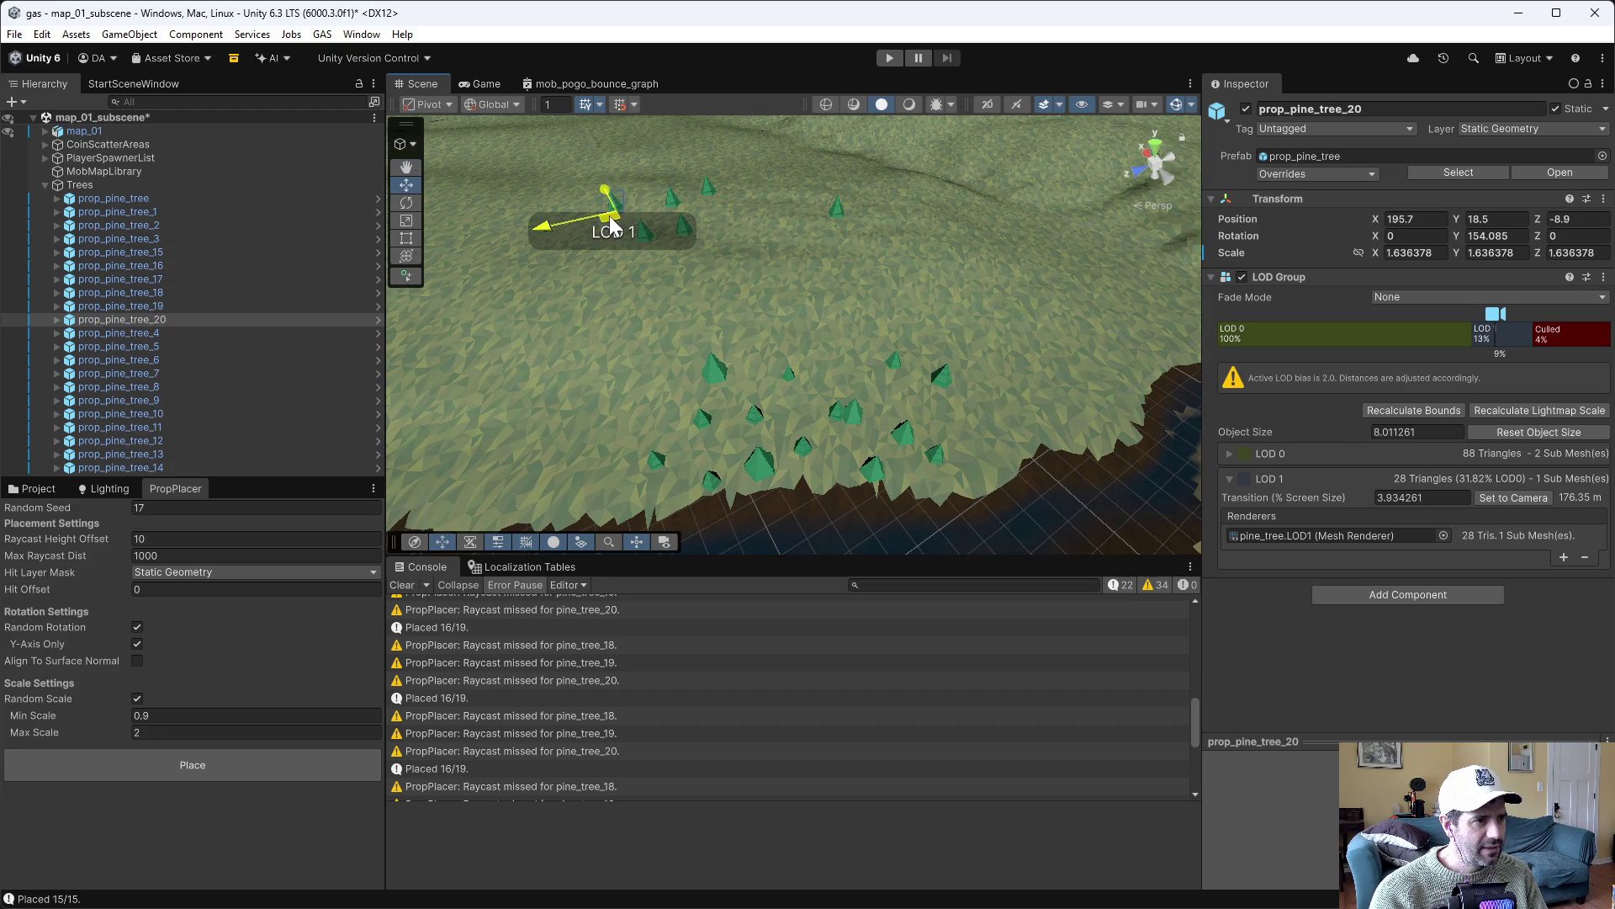
# Place all 21 trees of the Trees group onto the terrain with PropPlacer
pyautogui.click(109, 185)
pyautogui.click(246, 766)
pyautogui.moveTo(850, 235)
pyautogui.mouseDown()
pyautogui.moveTo(884, 187)
pyautogui.moveTo(642, 159)
pyautogui.moveTo(468, 155)
pyautogui.moveTo(564, 171)
pyautogui.moveTo(79, 138)
pyautogui.mouseUp()
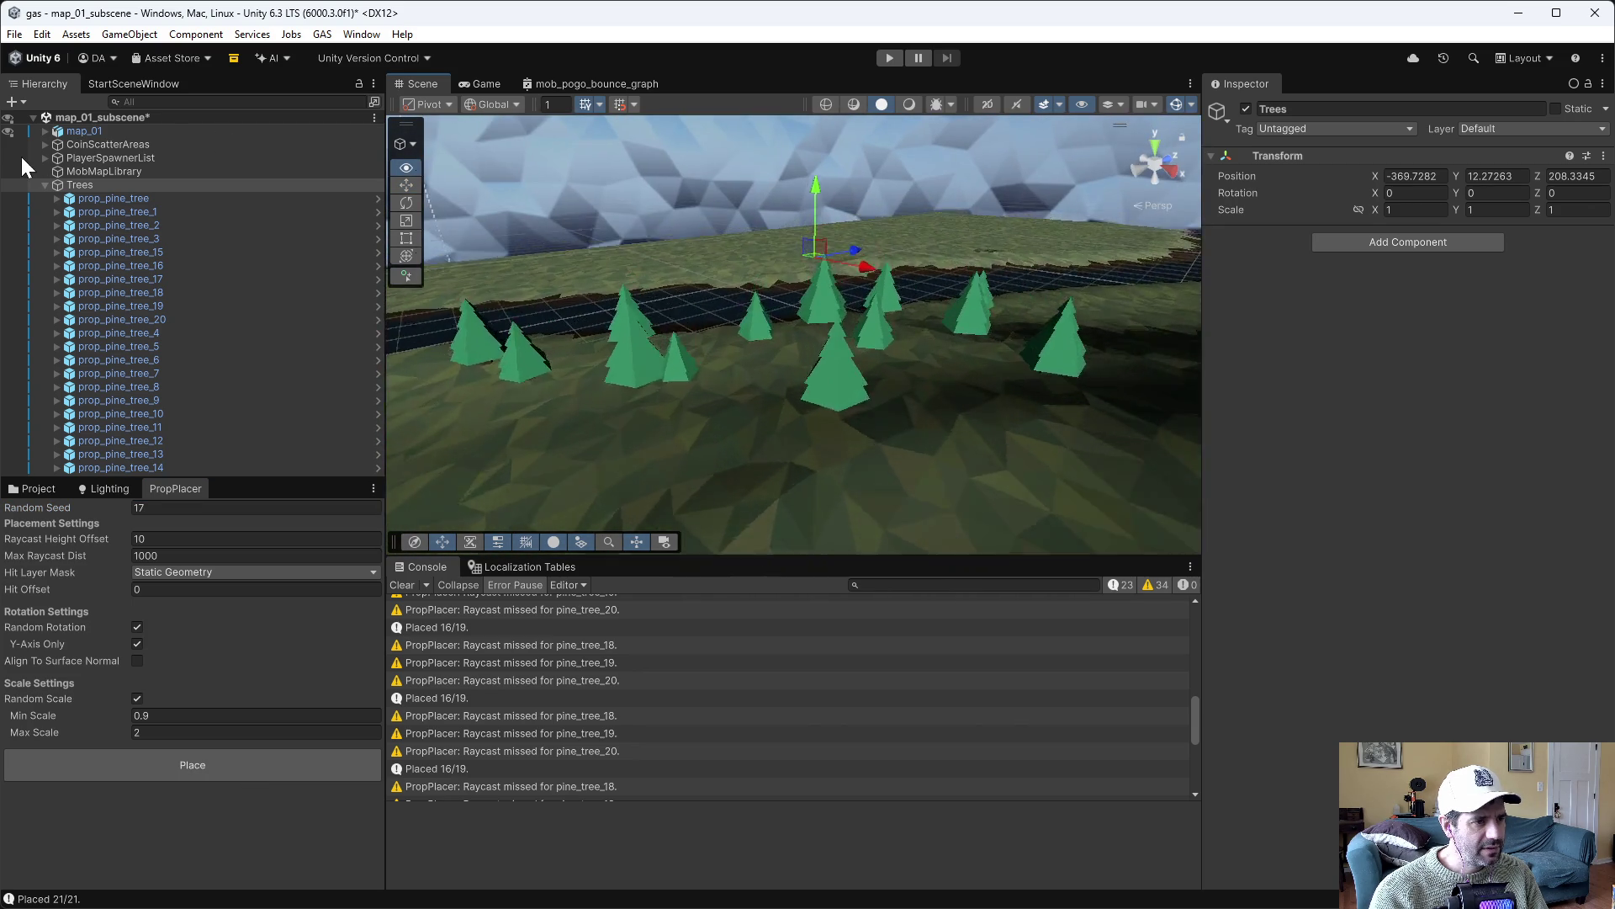
pyautogui.click(94, 491)
# Assign GAS Lighting Settings as the scene's Lighting Settings Asset
pyautogui.click(99, 489)
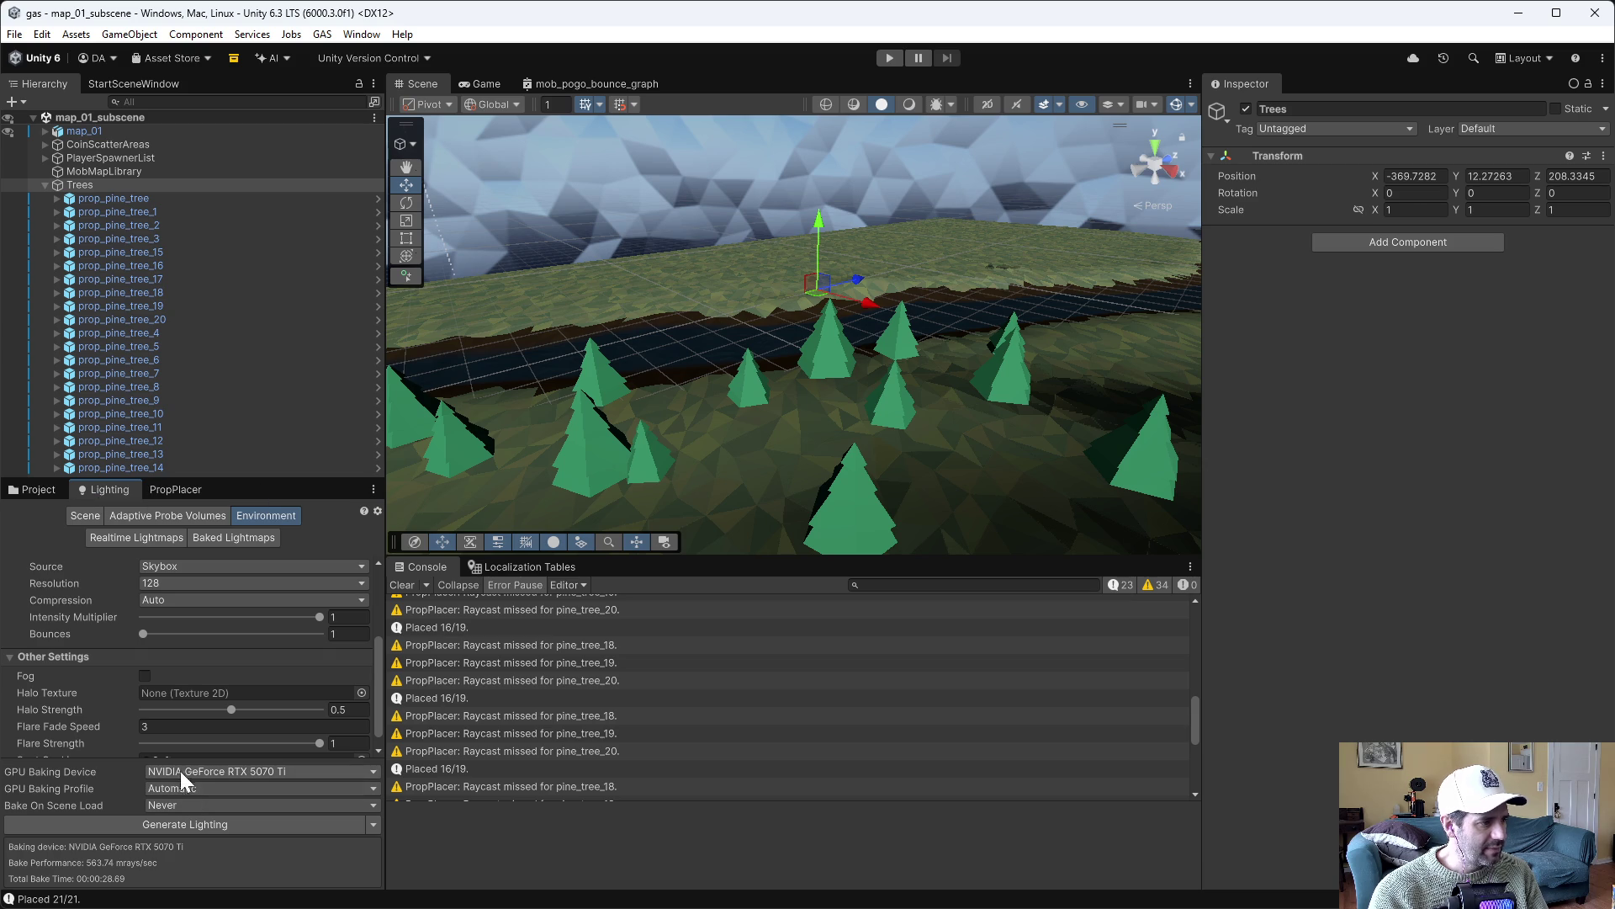
pyautogui.scroll(-1, 260, 723)
pyautogui.scroll(3, 253, 715)
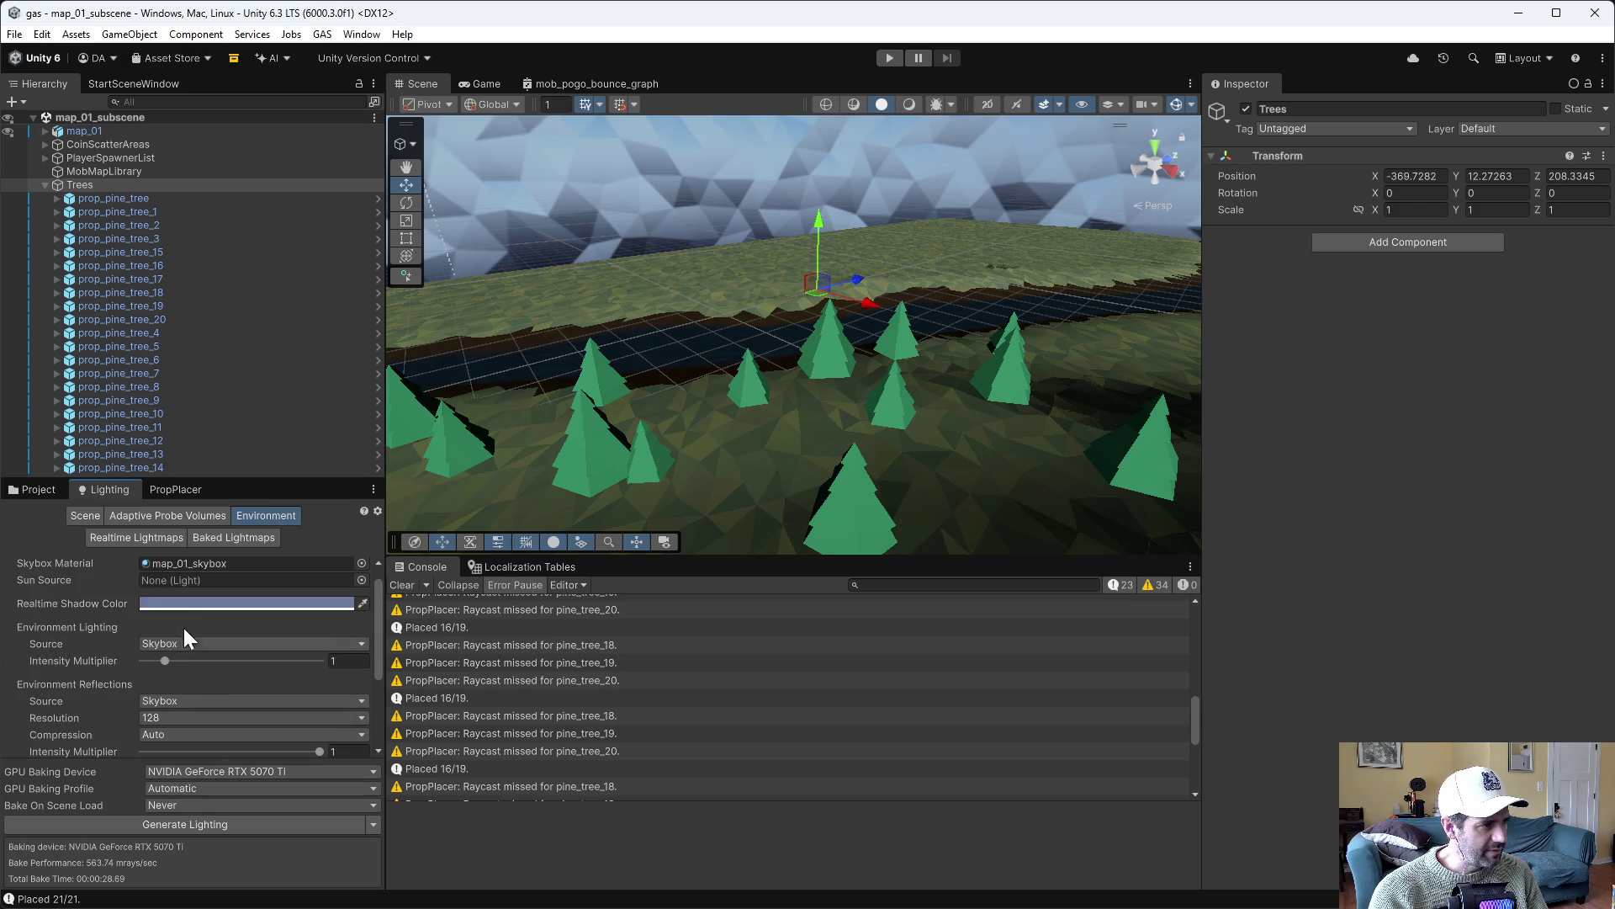
pyautogui.click(85, 515)
pyautogui.scroll(-5, 214, 740)
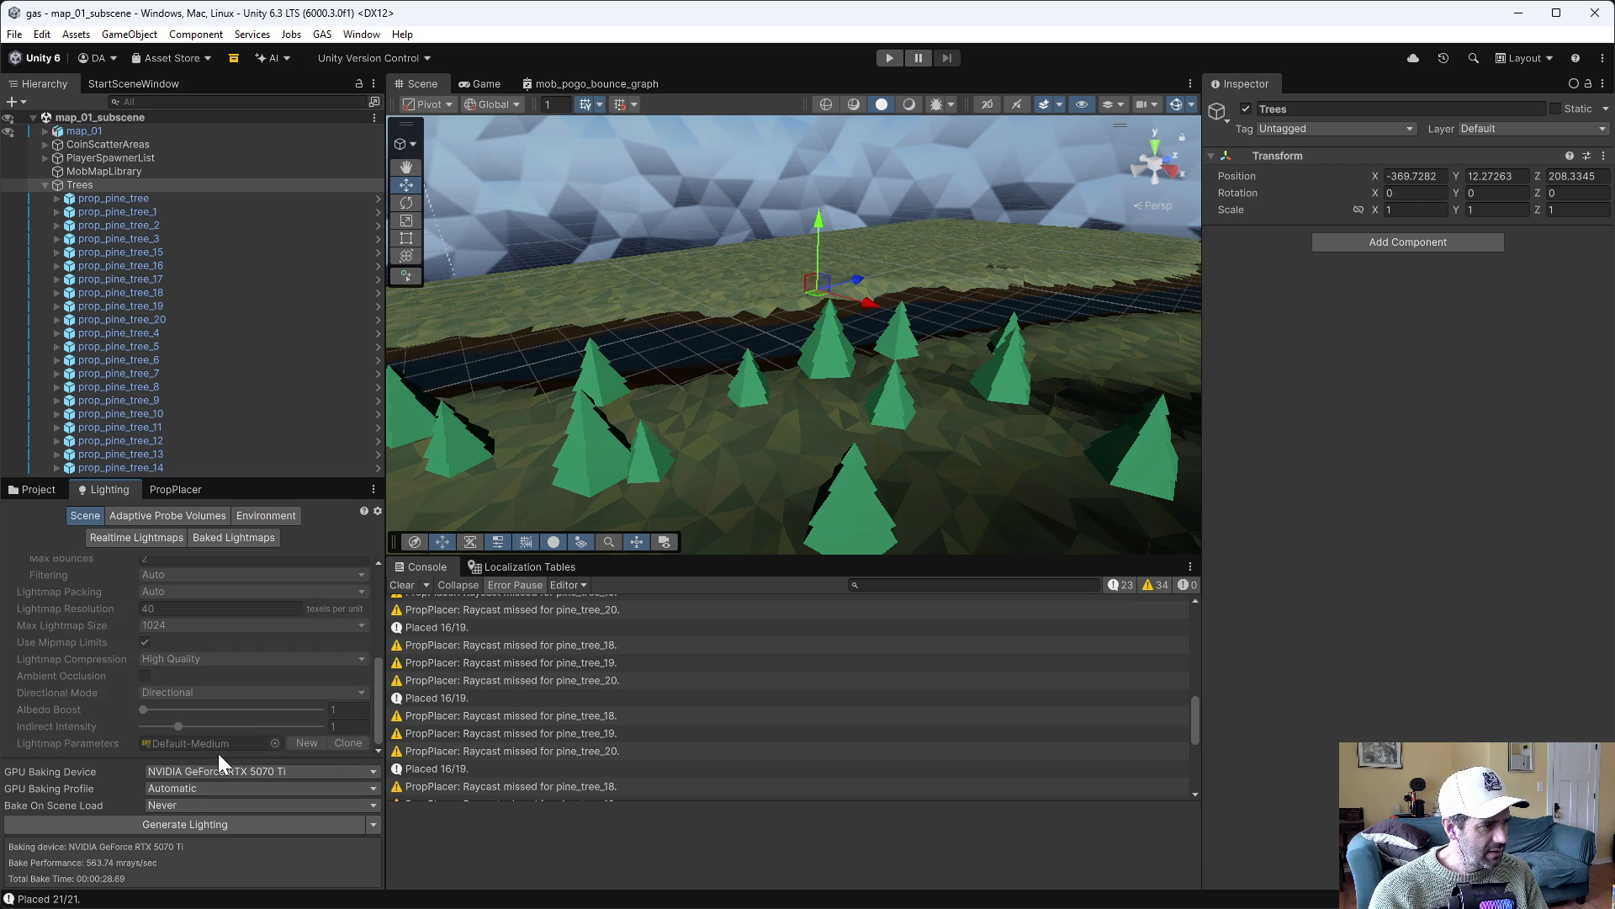
pyautogui.scroll(6, 209, 746)
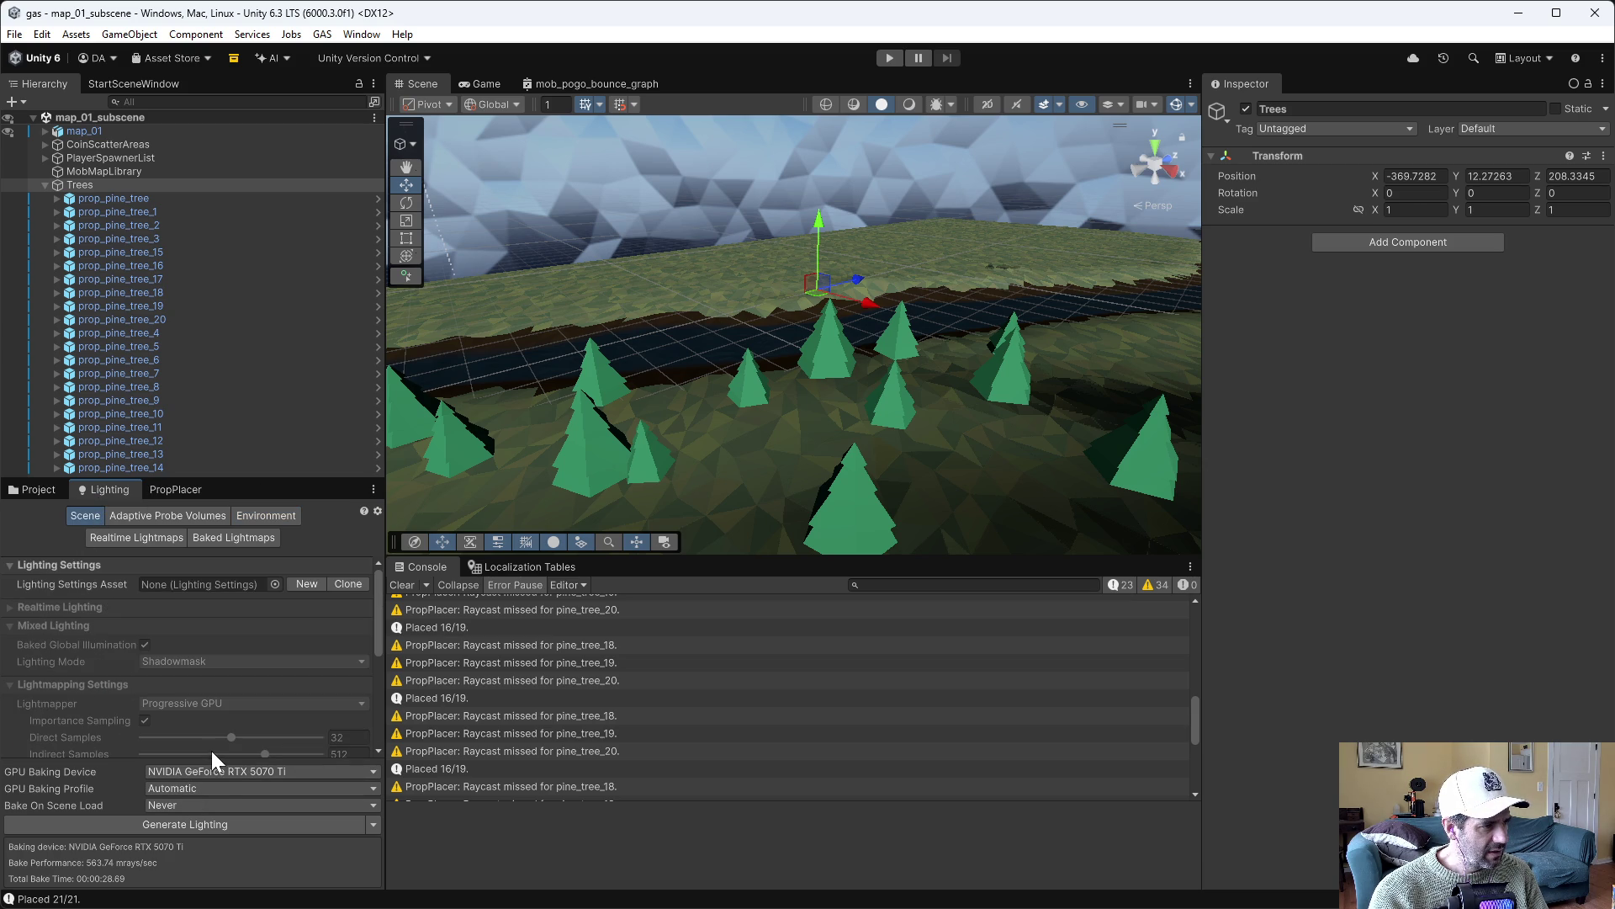
pyautogui.click(275, 583)
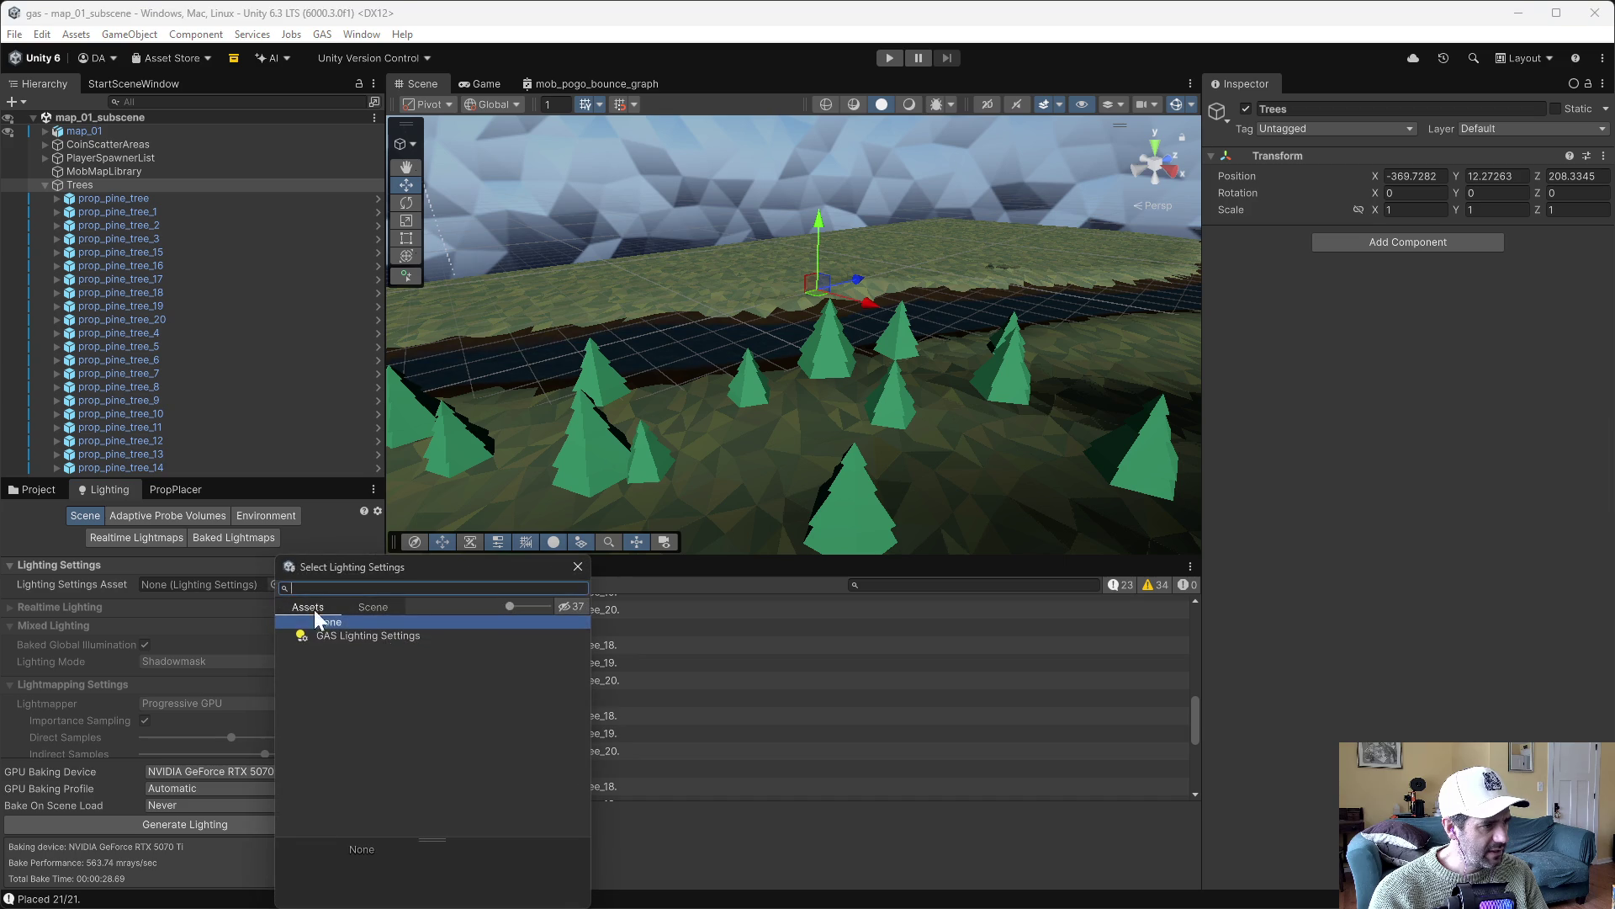
pyautogui.doubleClick(378, 636)
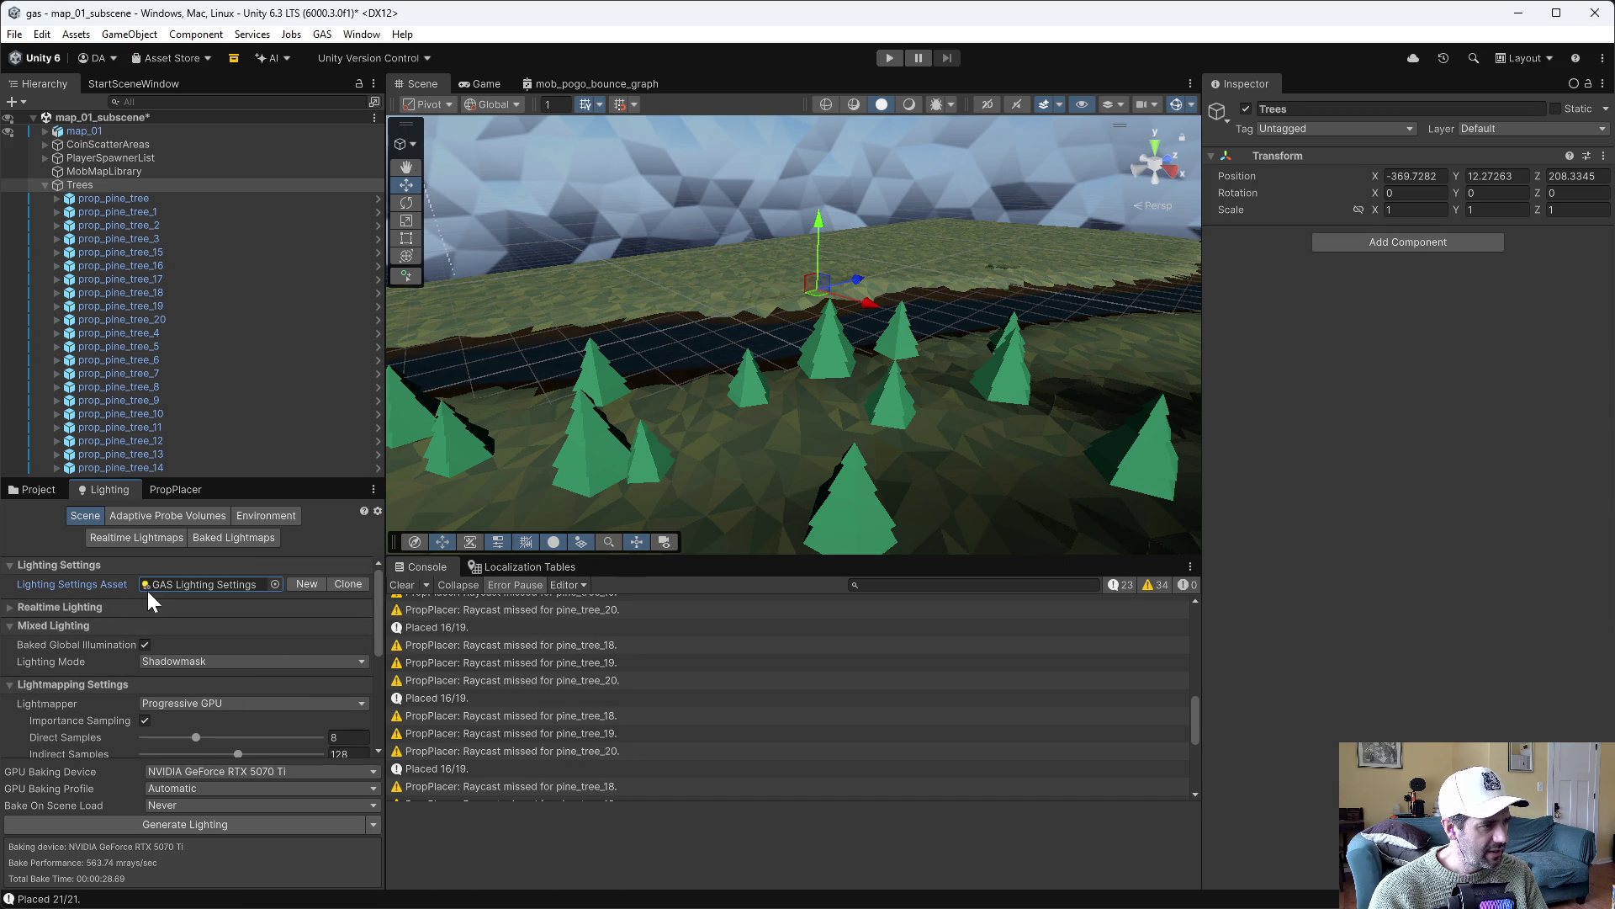
# Generate the baked lighting and orbit around the relit forest
pyautogui.scroll(-6, 239, 647)
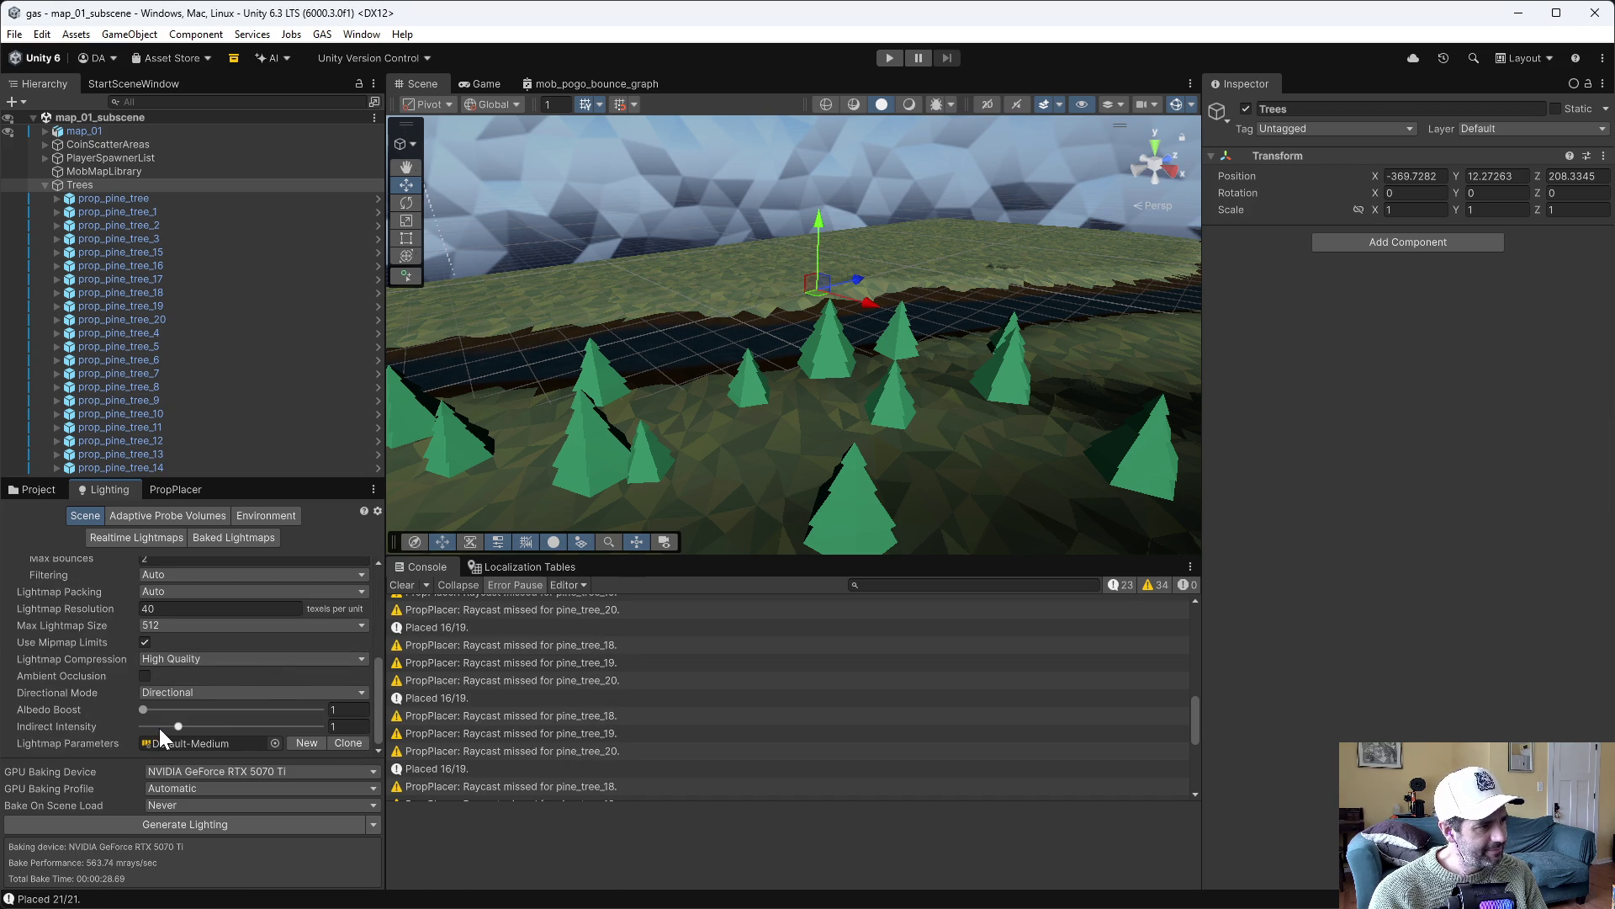
pyautogui.scroll(6, 159, 729)
pyautogui.click(222, 822)
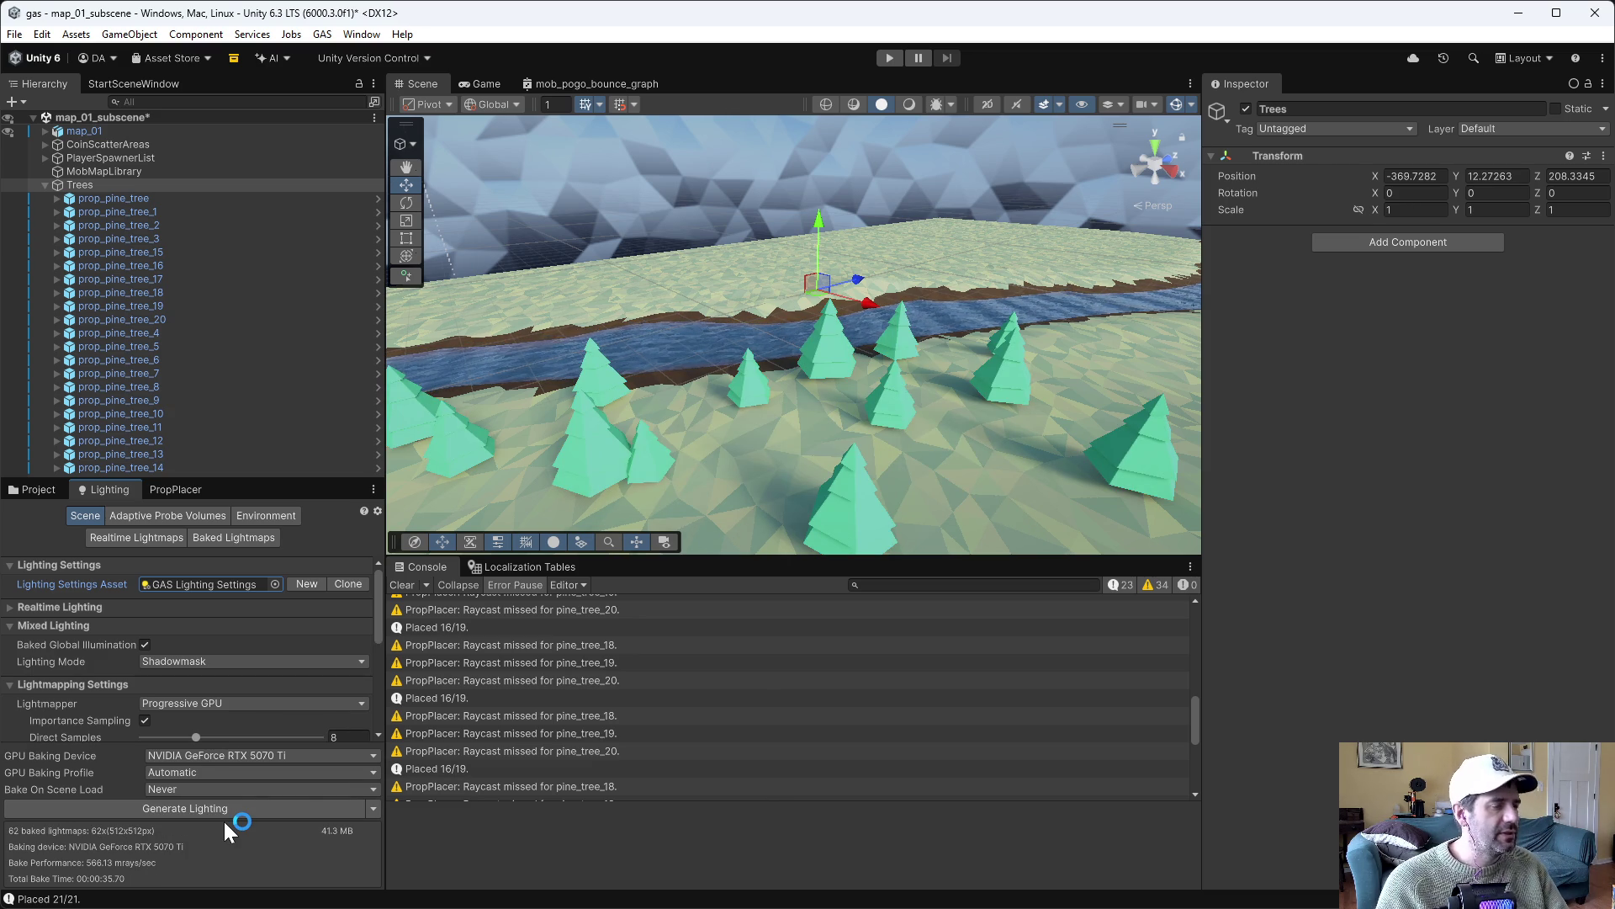
pyautogui.moveTo(757, 319)
pyautogui.mouseDown()
pyautogui.moveTo(963, 246)
pyautogui.moveTo(1298, 270)
pyautogui.moveTo(1298, 300)
pyautogui.mouseUp()
# Select prop_pine_tree in the props/pine_tree folder to show its LOD Group settings
pyautogui.moveTo(894, 260)
pyautogui.mouseDown()
pyautogui.moveTo(850, 263)
pyautogui.moveTo(844, 242)
pyautogui.moveTo(821, 254)
pyautogui.mouseUp()
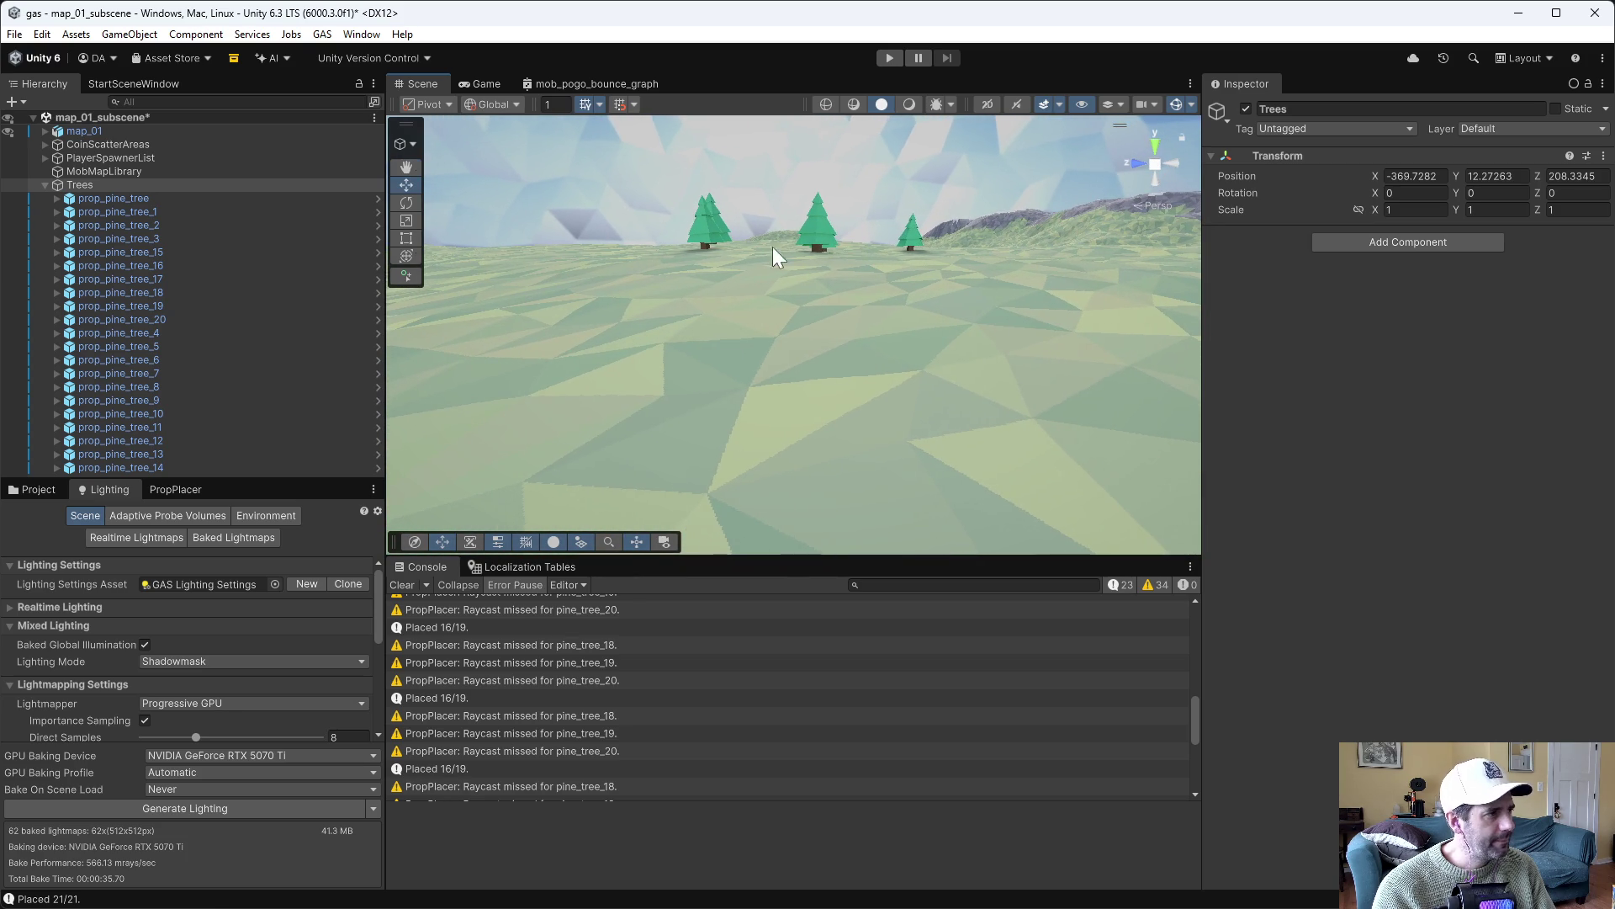
pyautogui.click(38, 490)
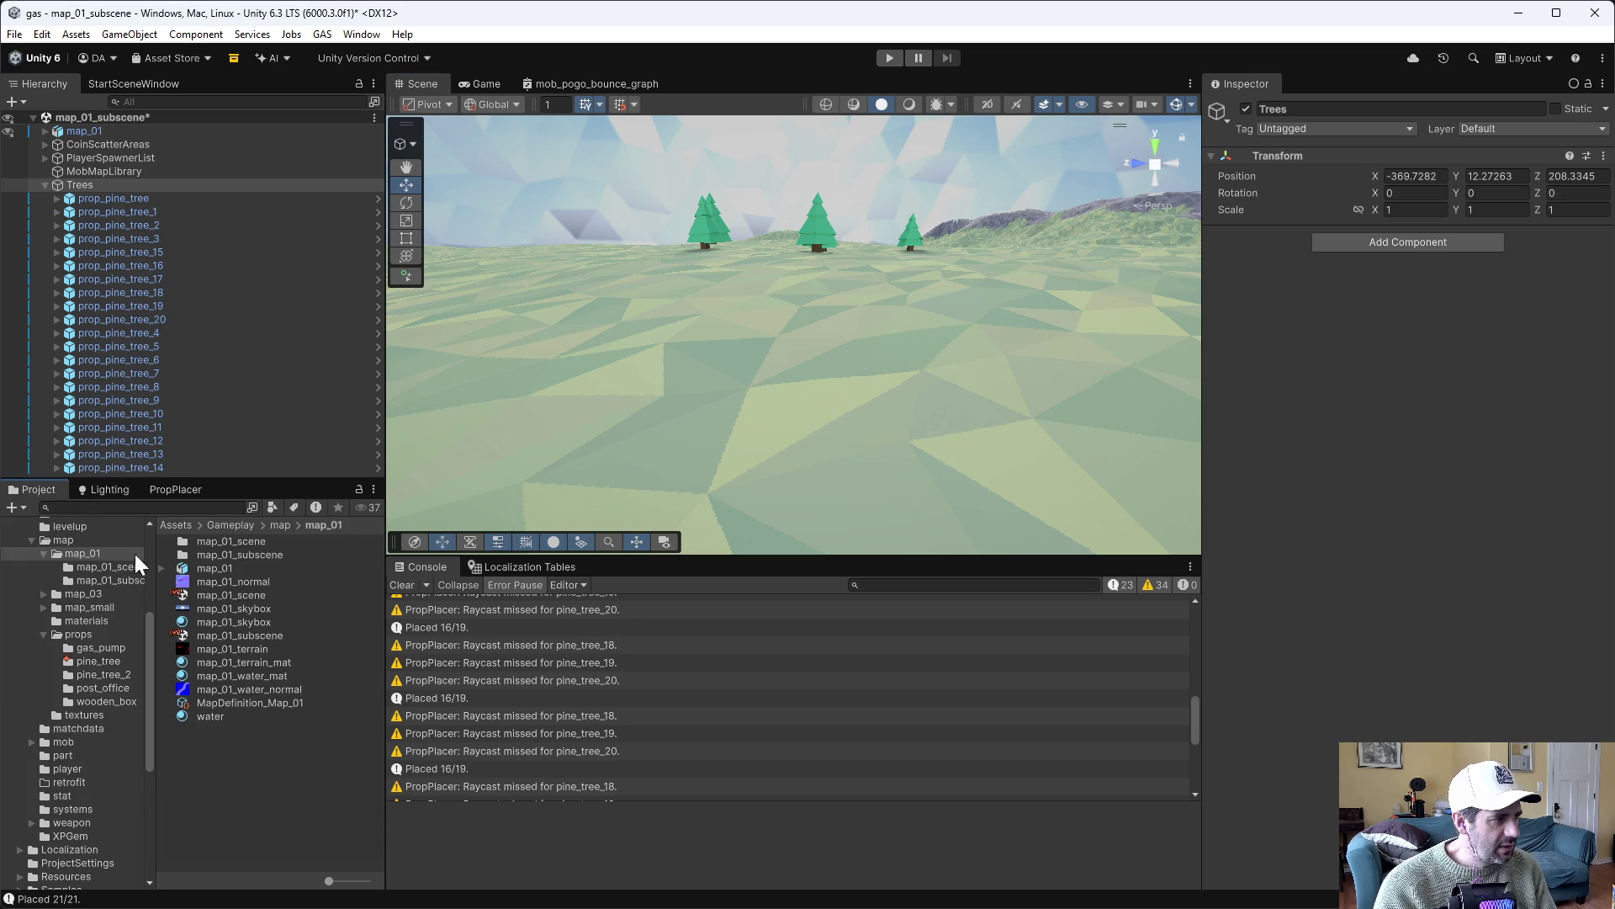
pyautogui.click(109, 661)
pyautogui.click(231, 689)
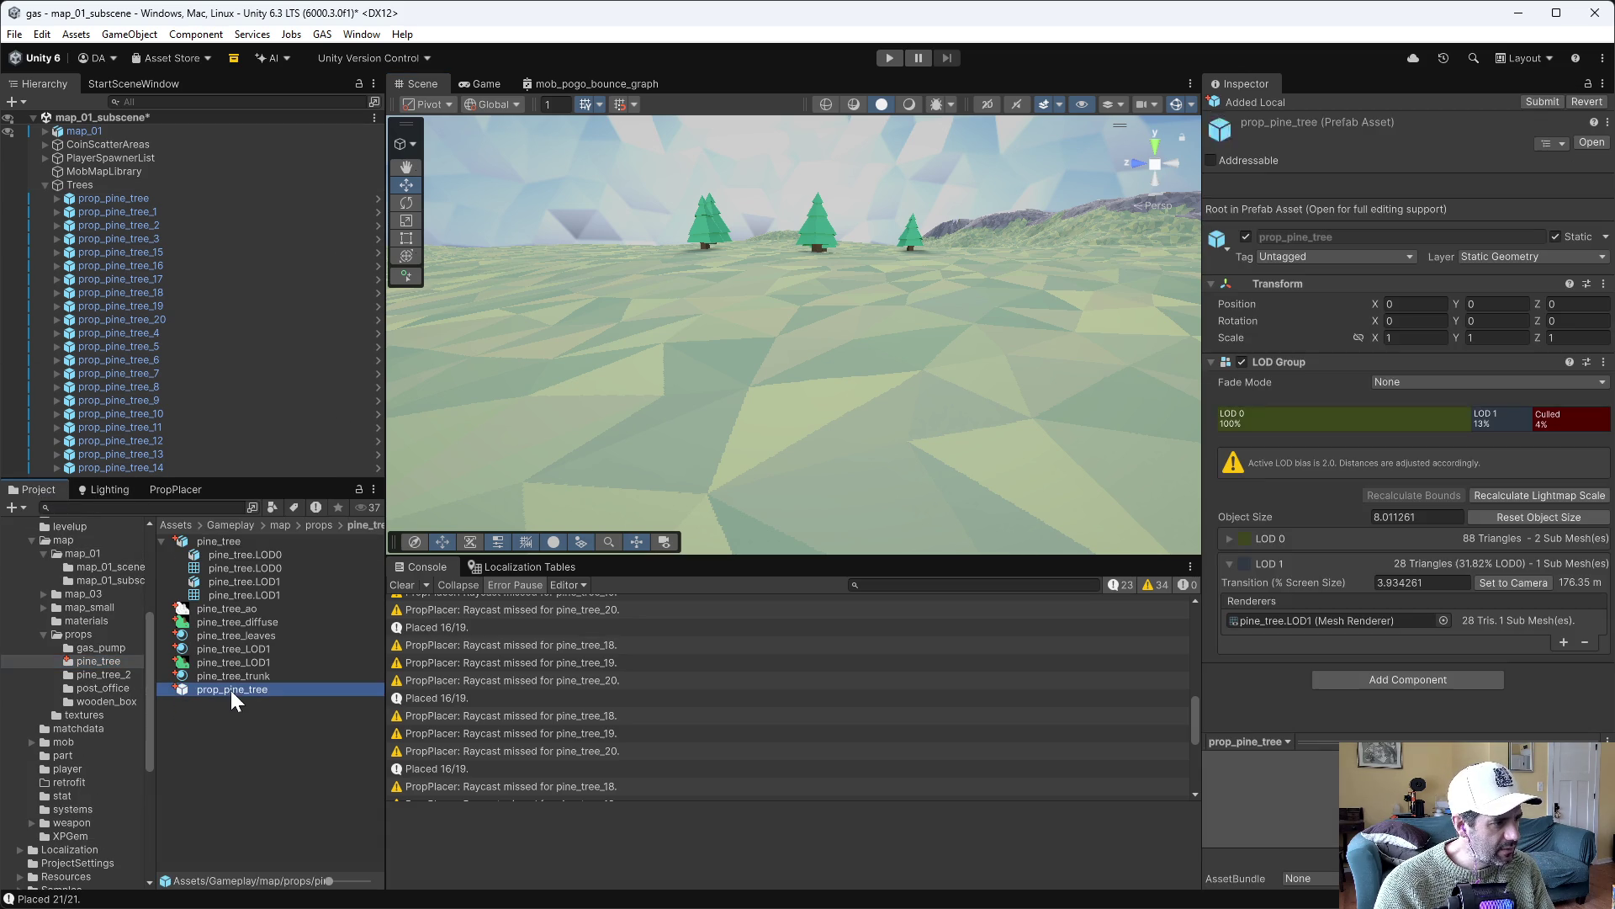
# Open the prop_pine_tree prefab and enable Contribute Global Illumination on both pine_tree.LOD0 and LOD1
pyautogui.doubleClick(209, 688)
pyautogui.click(155, 165)
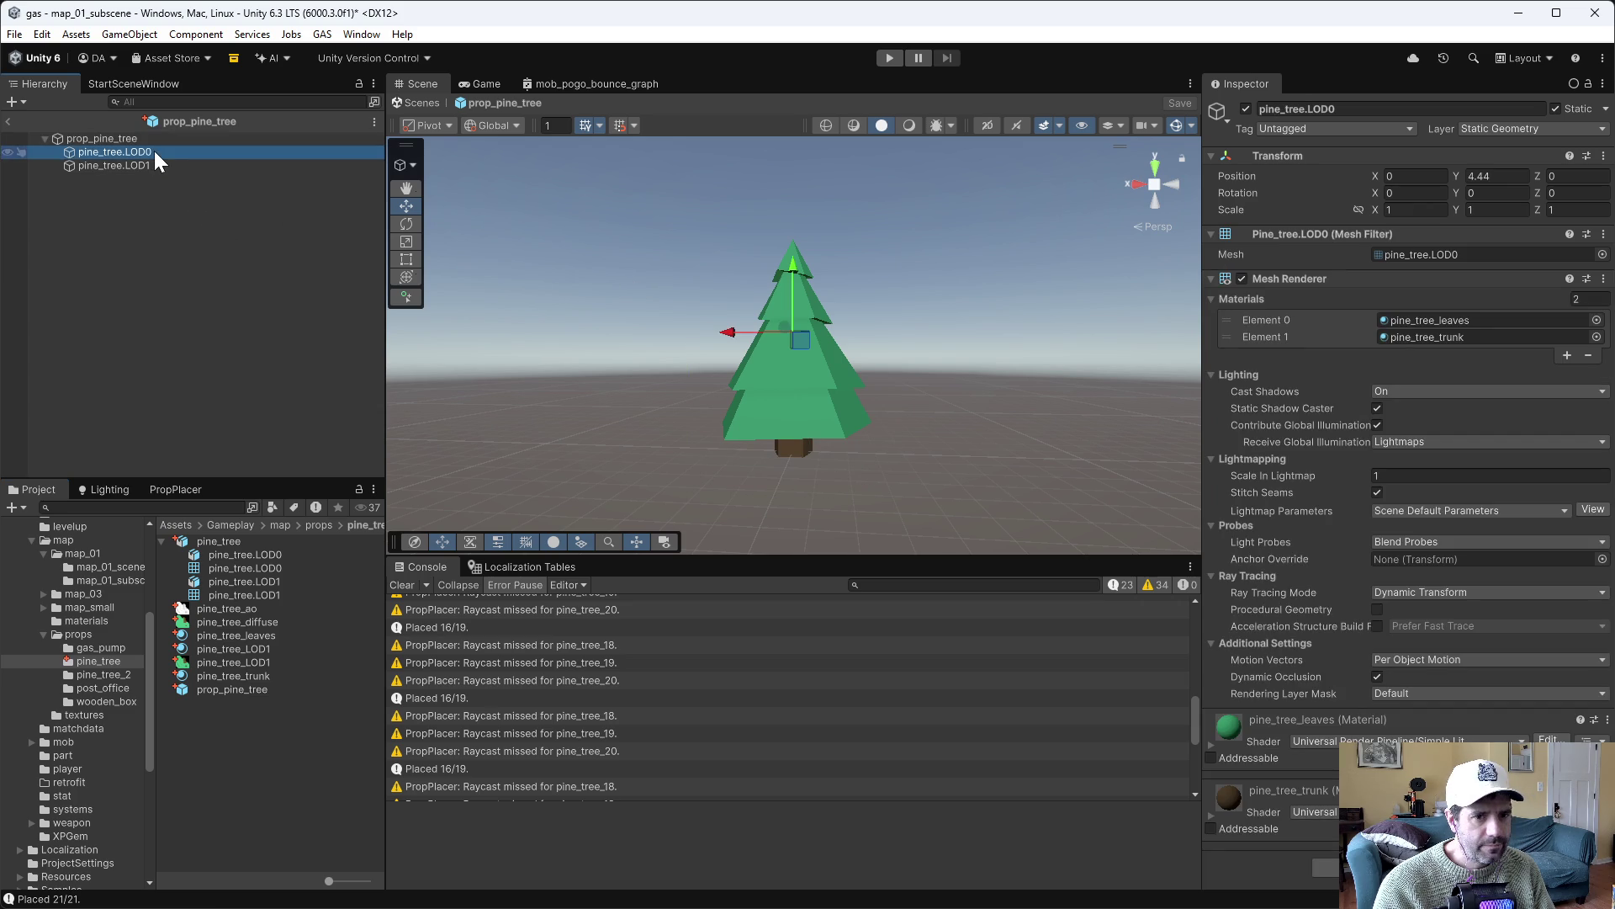
pyautogui.click(155, 154)
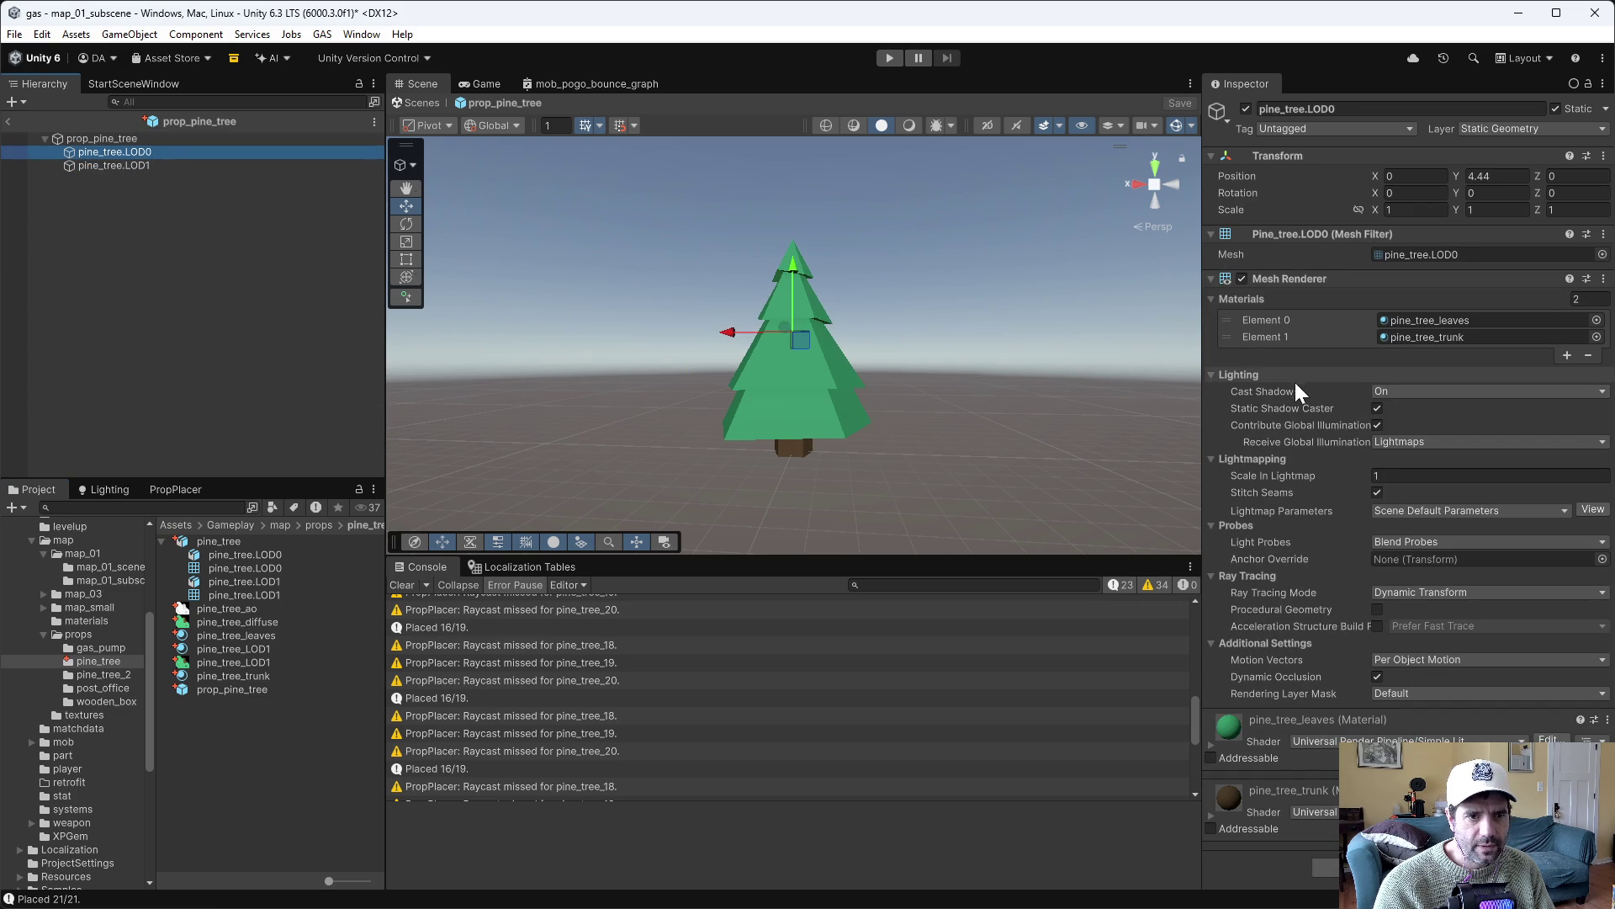
pyautogui.keyDown('ctrl'); pyautogui.click(164, 166); pyautogui.keyUp('ctrl')
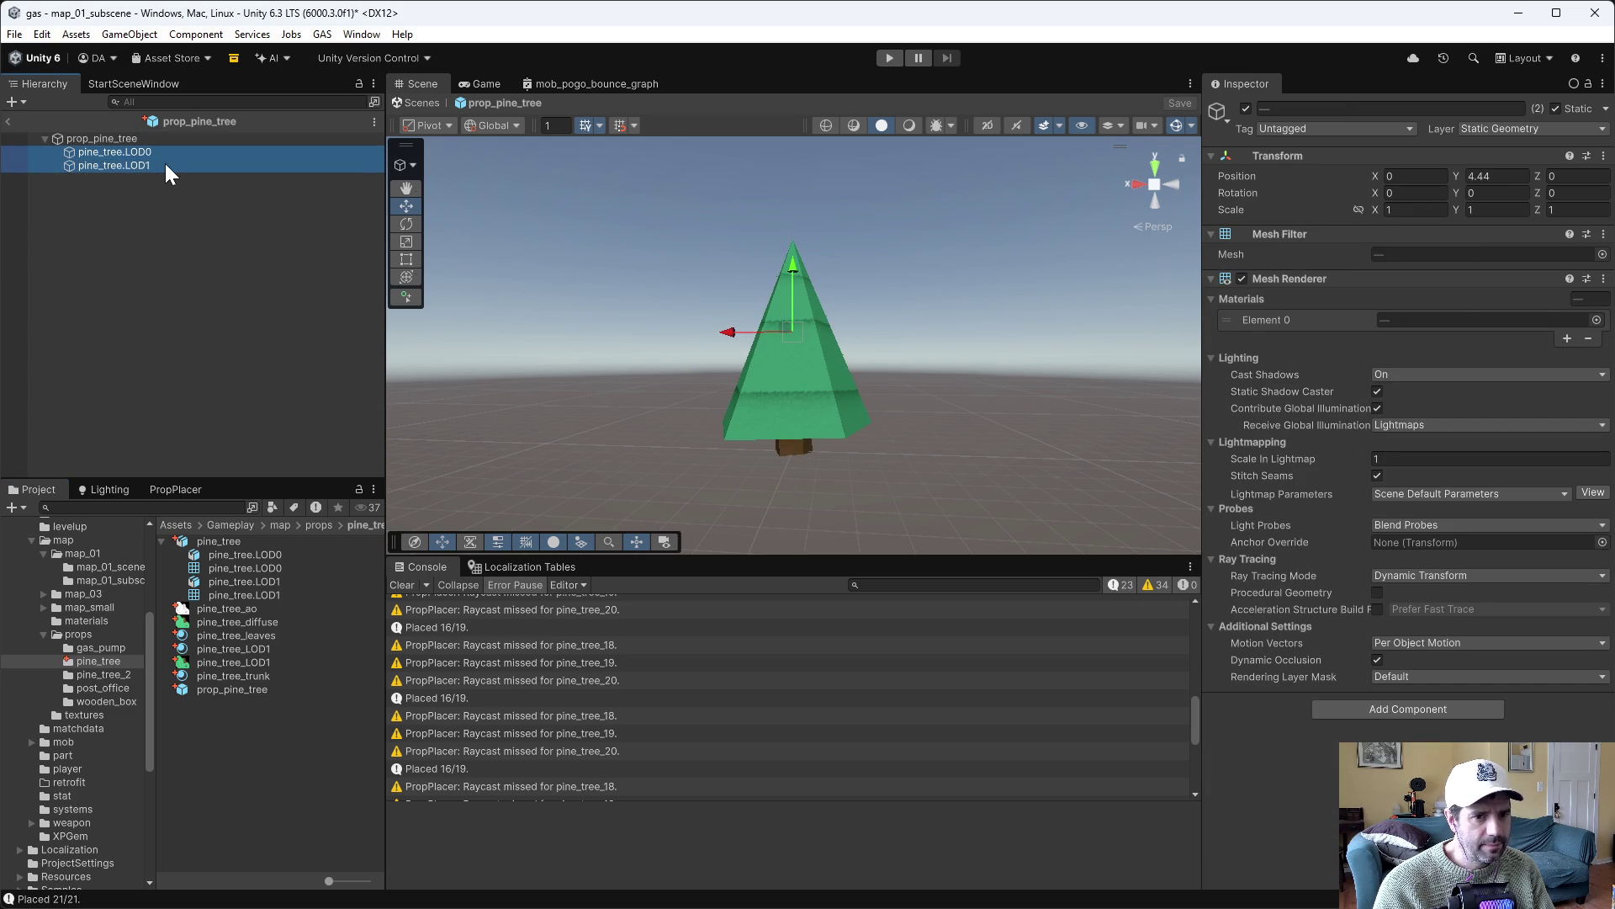
pyautogui.click(1378, 408)
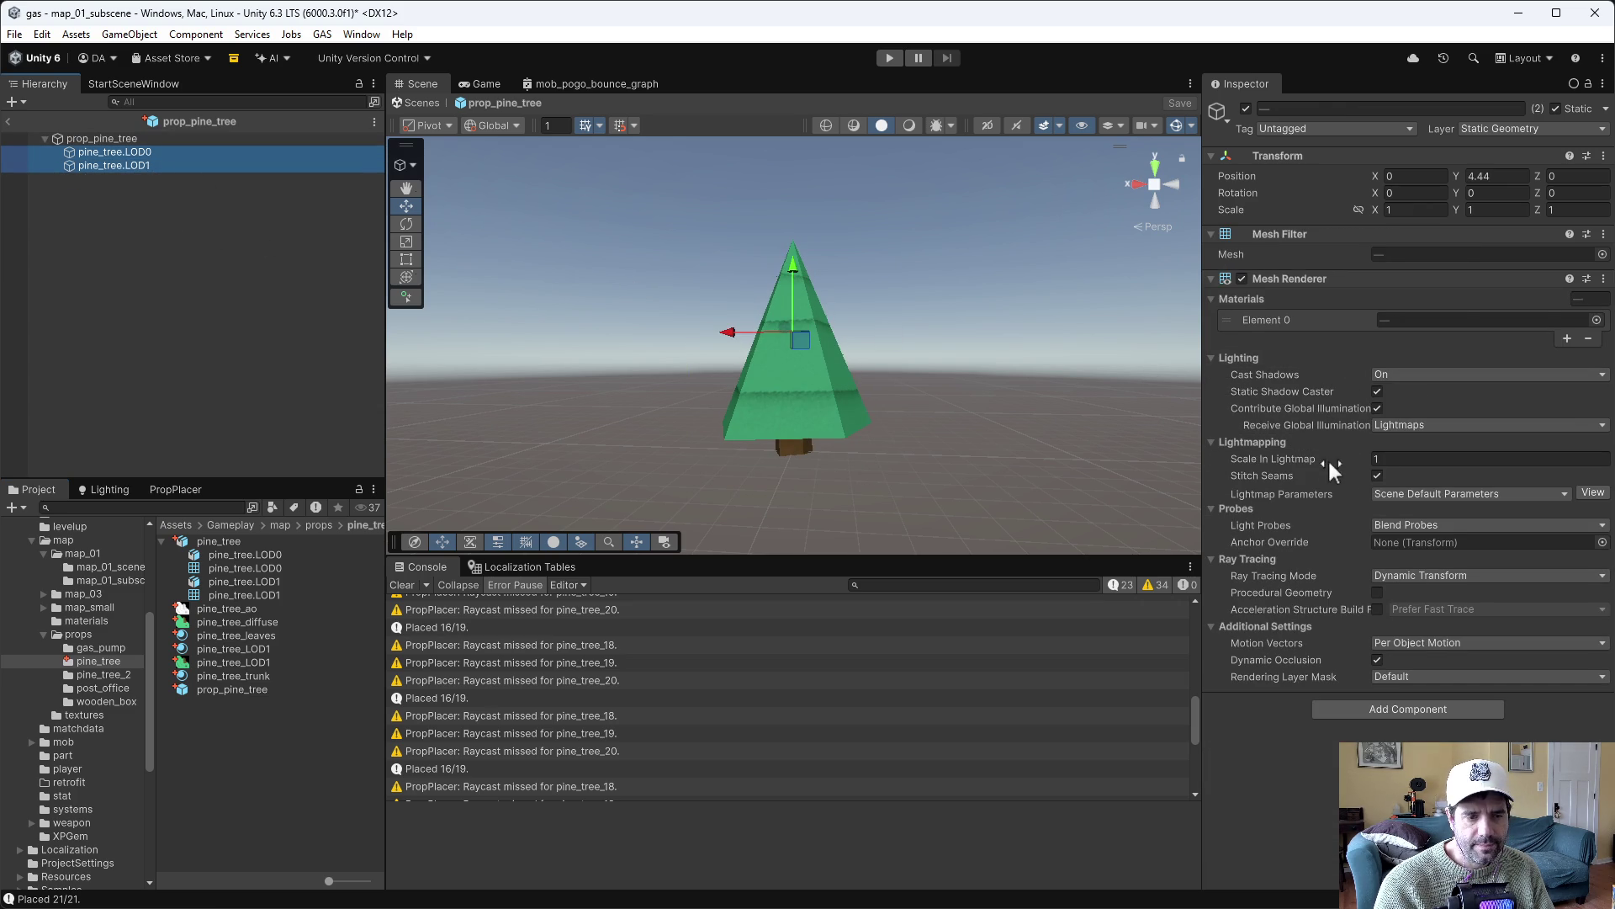
# Inspect the prefab's LOD Group and preview the tree switching LODs with distance
pyautogui.click(118, 165)
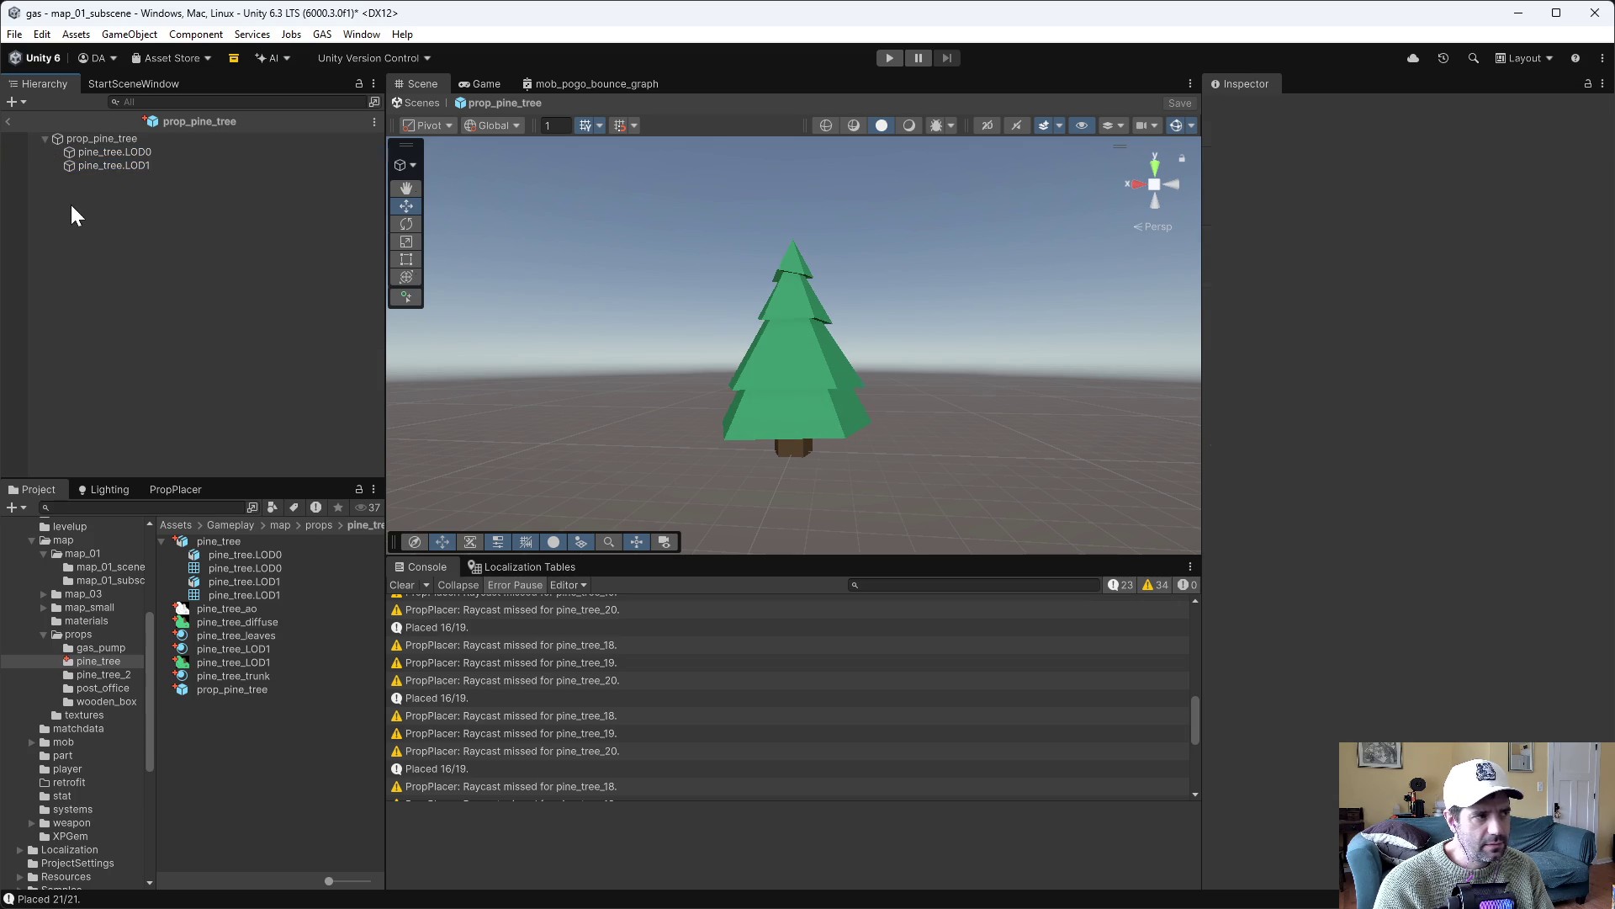
pyautogui.click(101, 138)
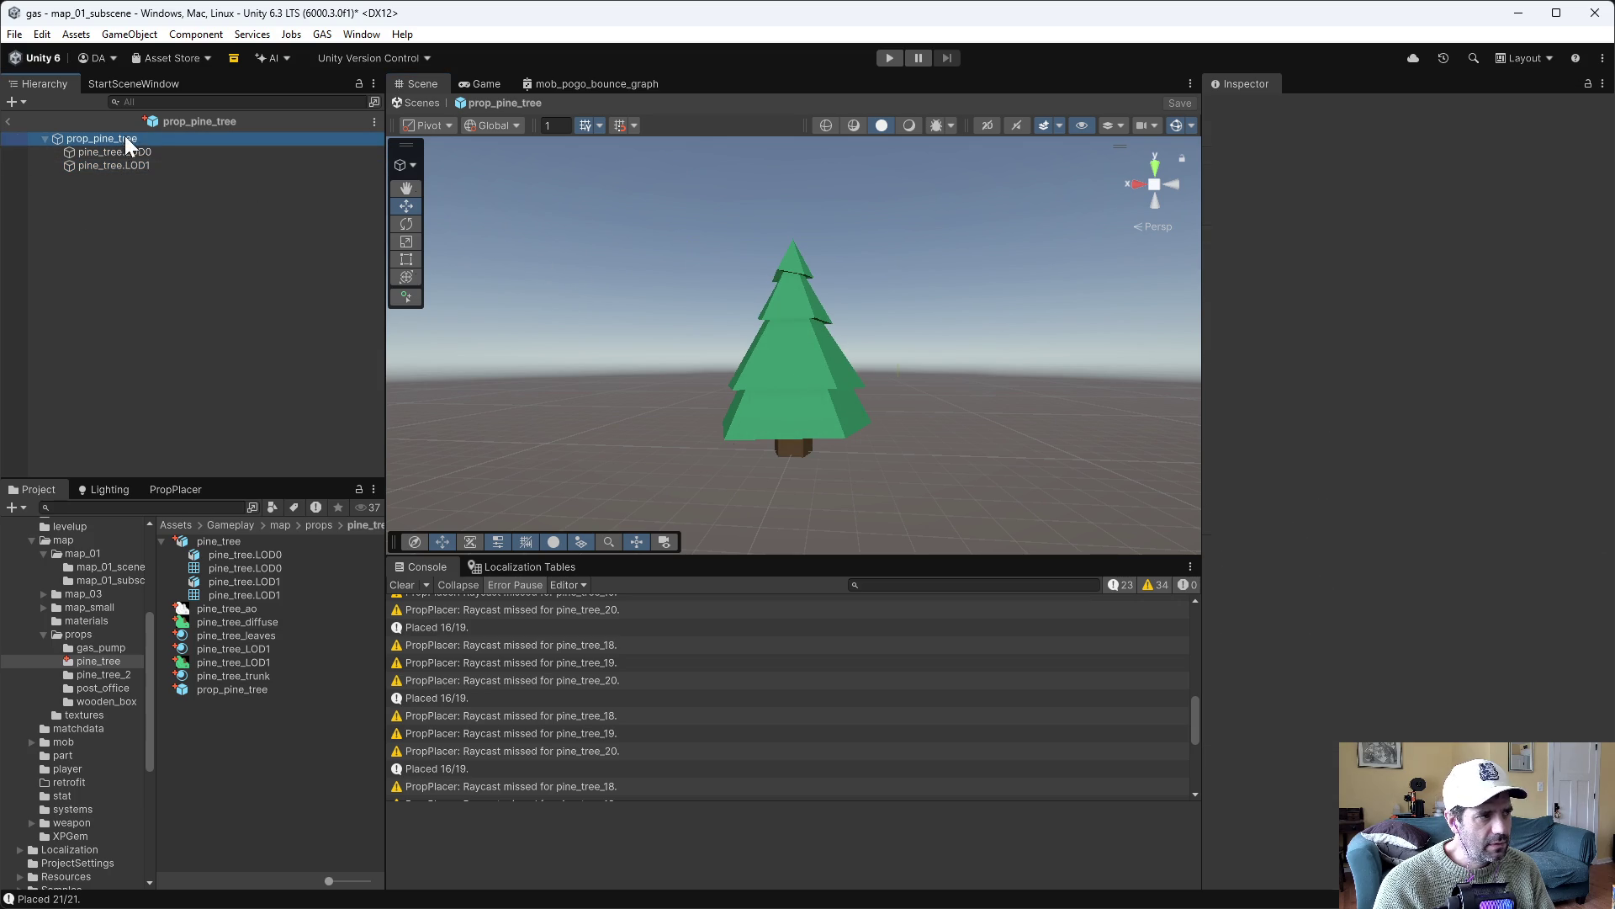
pyautogui.moveTo(1220, 272)
pyautogui.mouseDown()
pyautogui.moveTo(1494, 282)
pyautogui.moveTo(1298, 291)
pyautogui.mouseUp()
# Compare pine_tree.LOD0 and pine_tree.LOD1 mesh and material settings in the Inspector
pyautogui.click(108, 153)
pyautogui.click(116, 162)
pyautogui.click(125, 158)
pyautogui.click(137, 164)
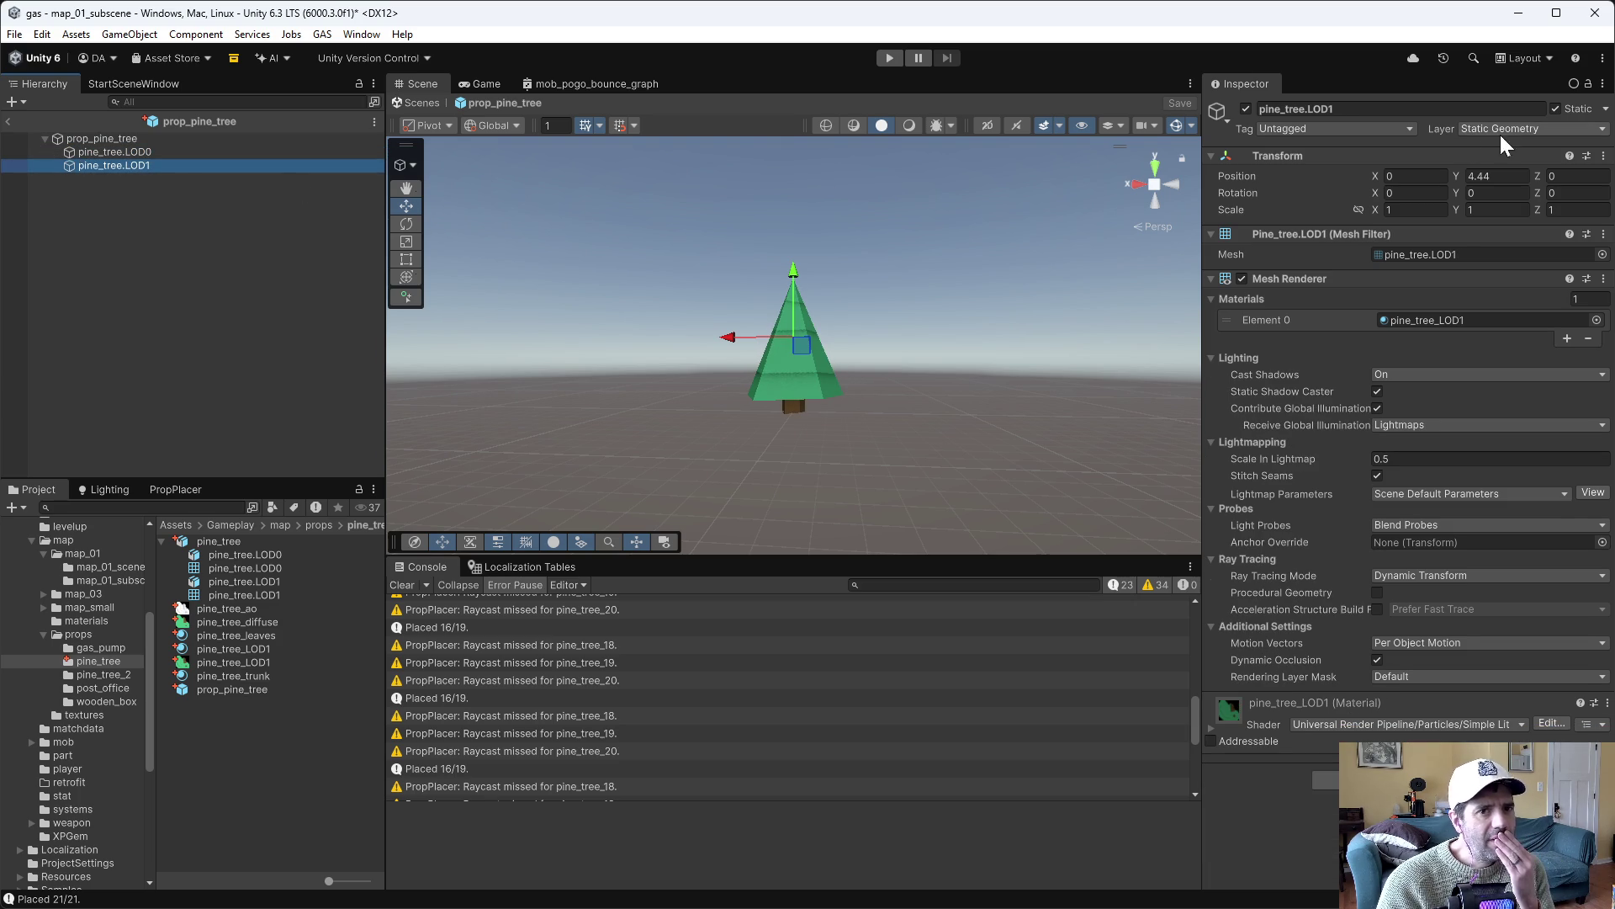
pyautogui.click(167, 153)
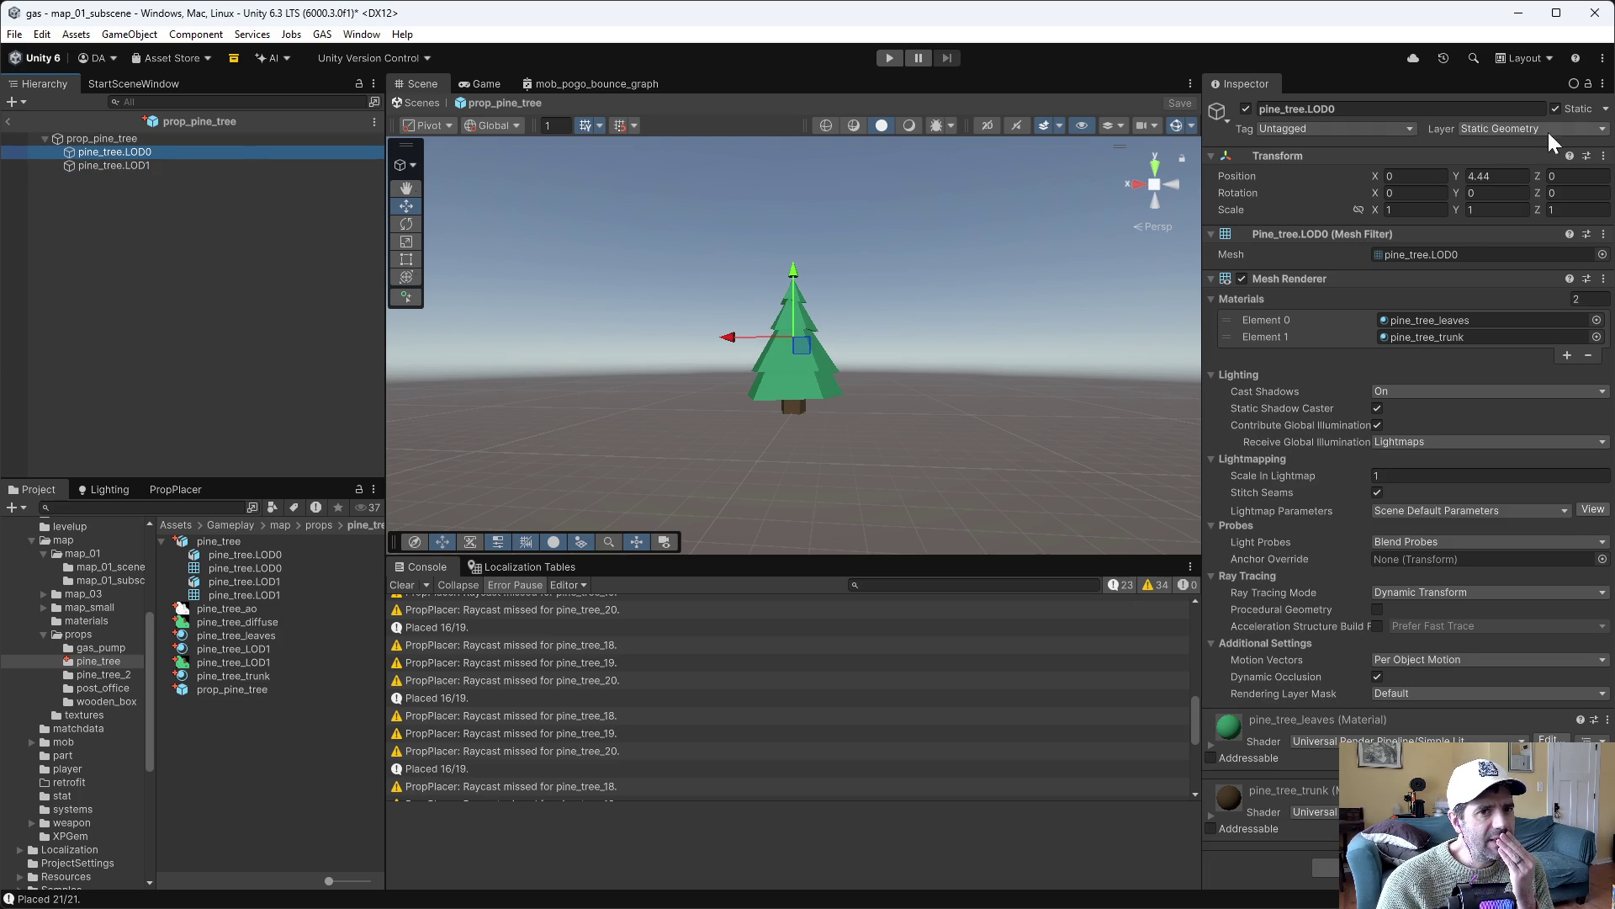
pyautogui.click(155, 165)
pyautogui.click(157, 153)
pyautogui.click(158, 163)
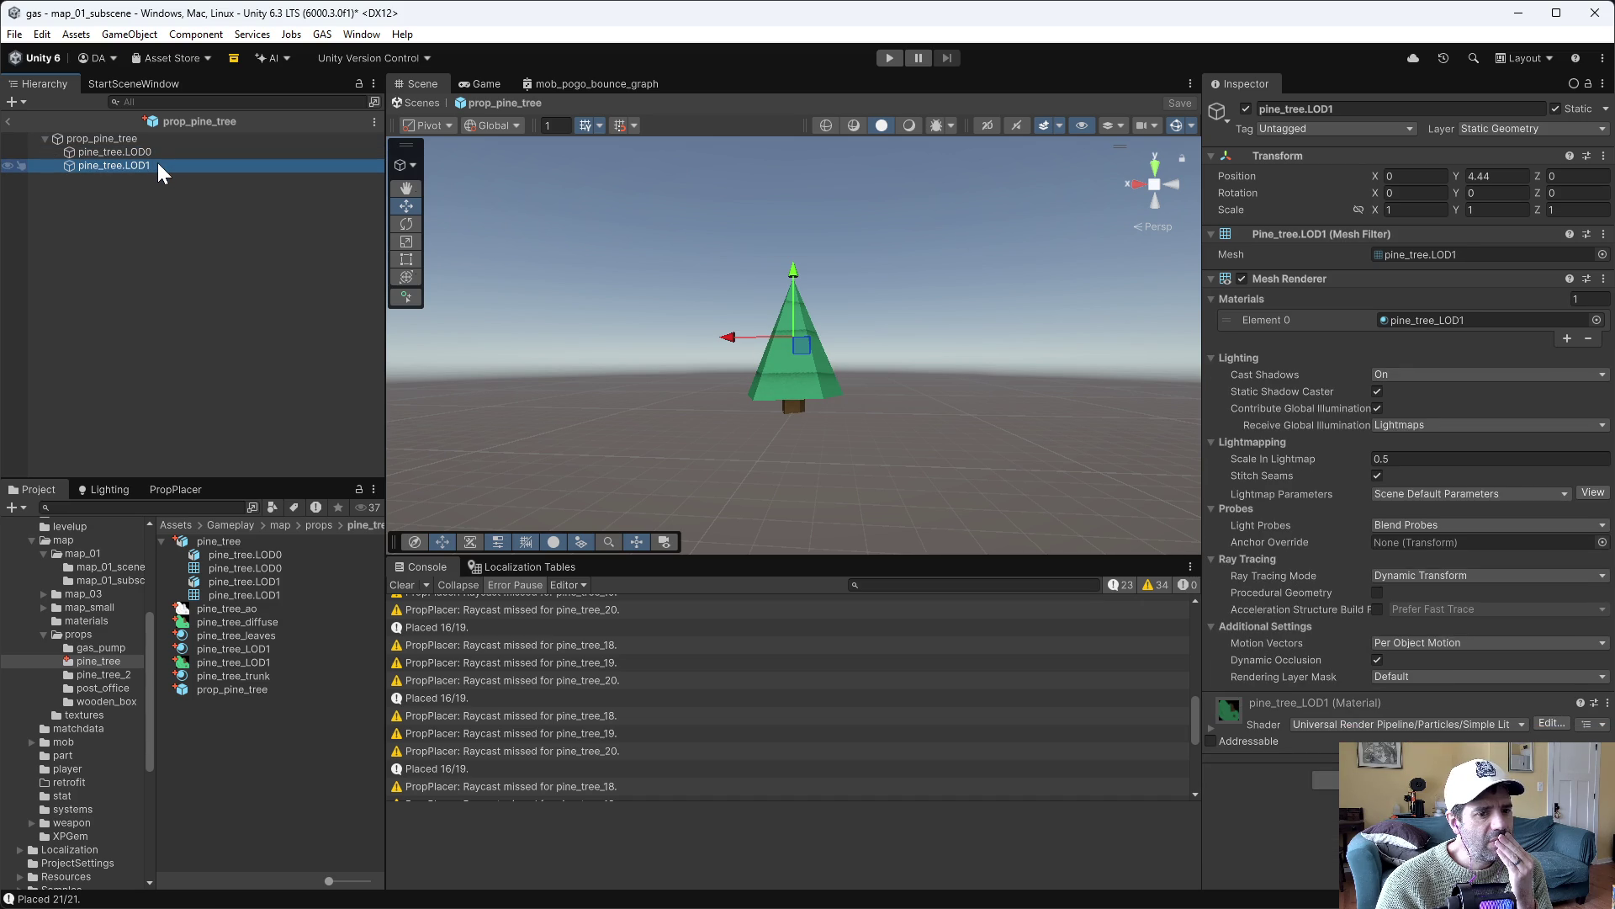
pyautogui.click(168, 155)
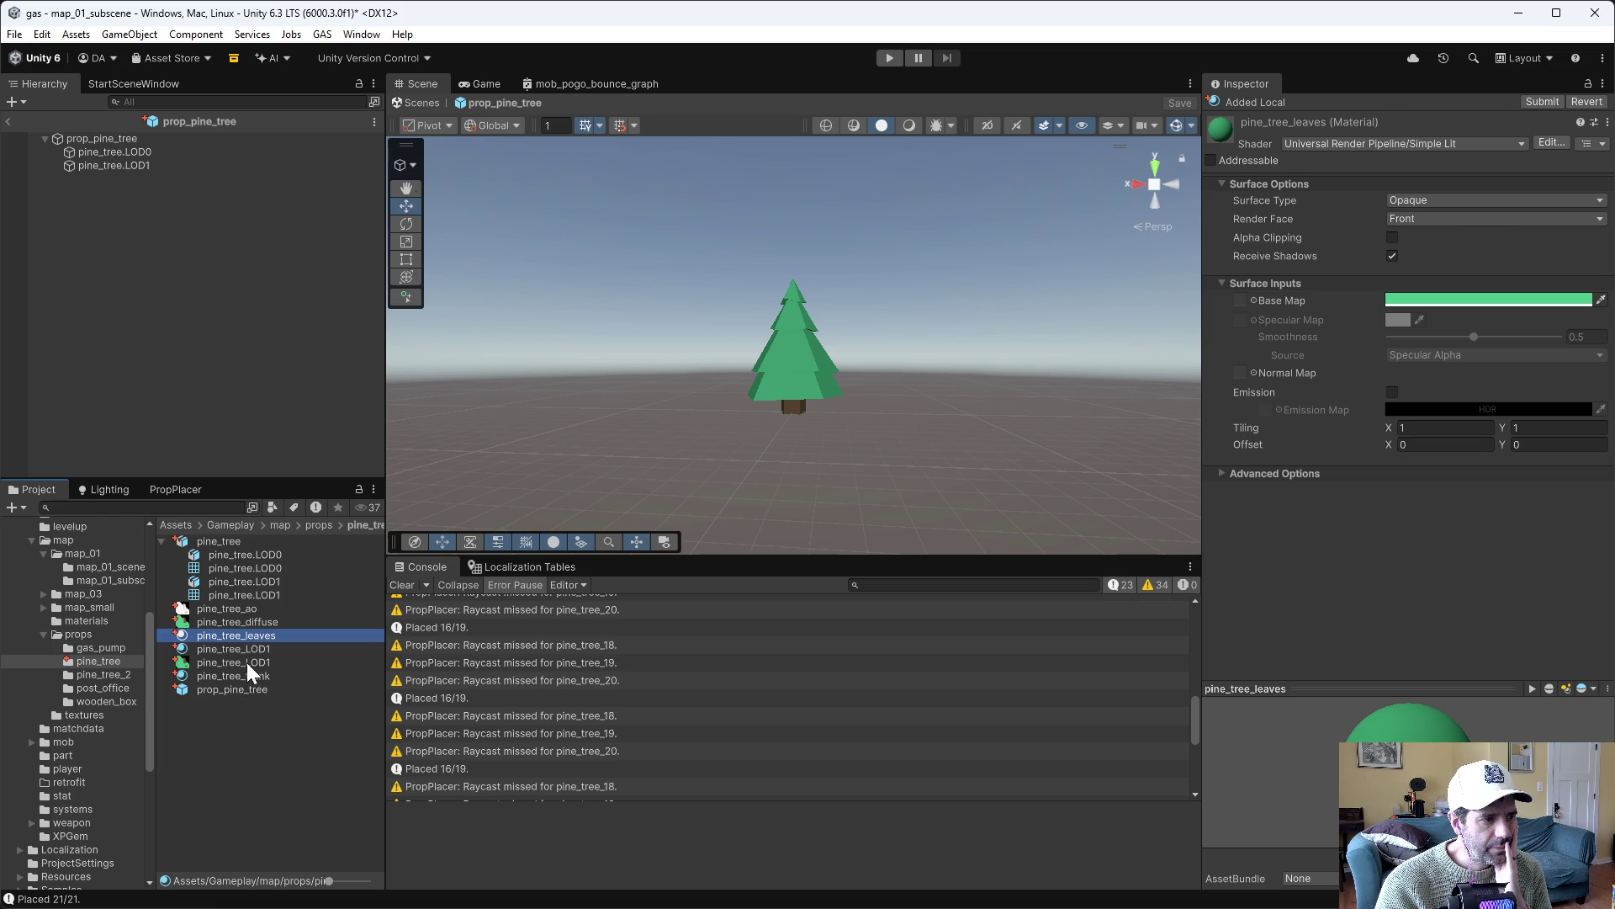
# Compare the pine_tree_LOD1 material with the leaves material, keeping its color mode at Multiply
pyautogui.click(245, 662)
pyautogui.click(244, 649)
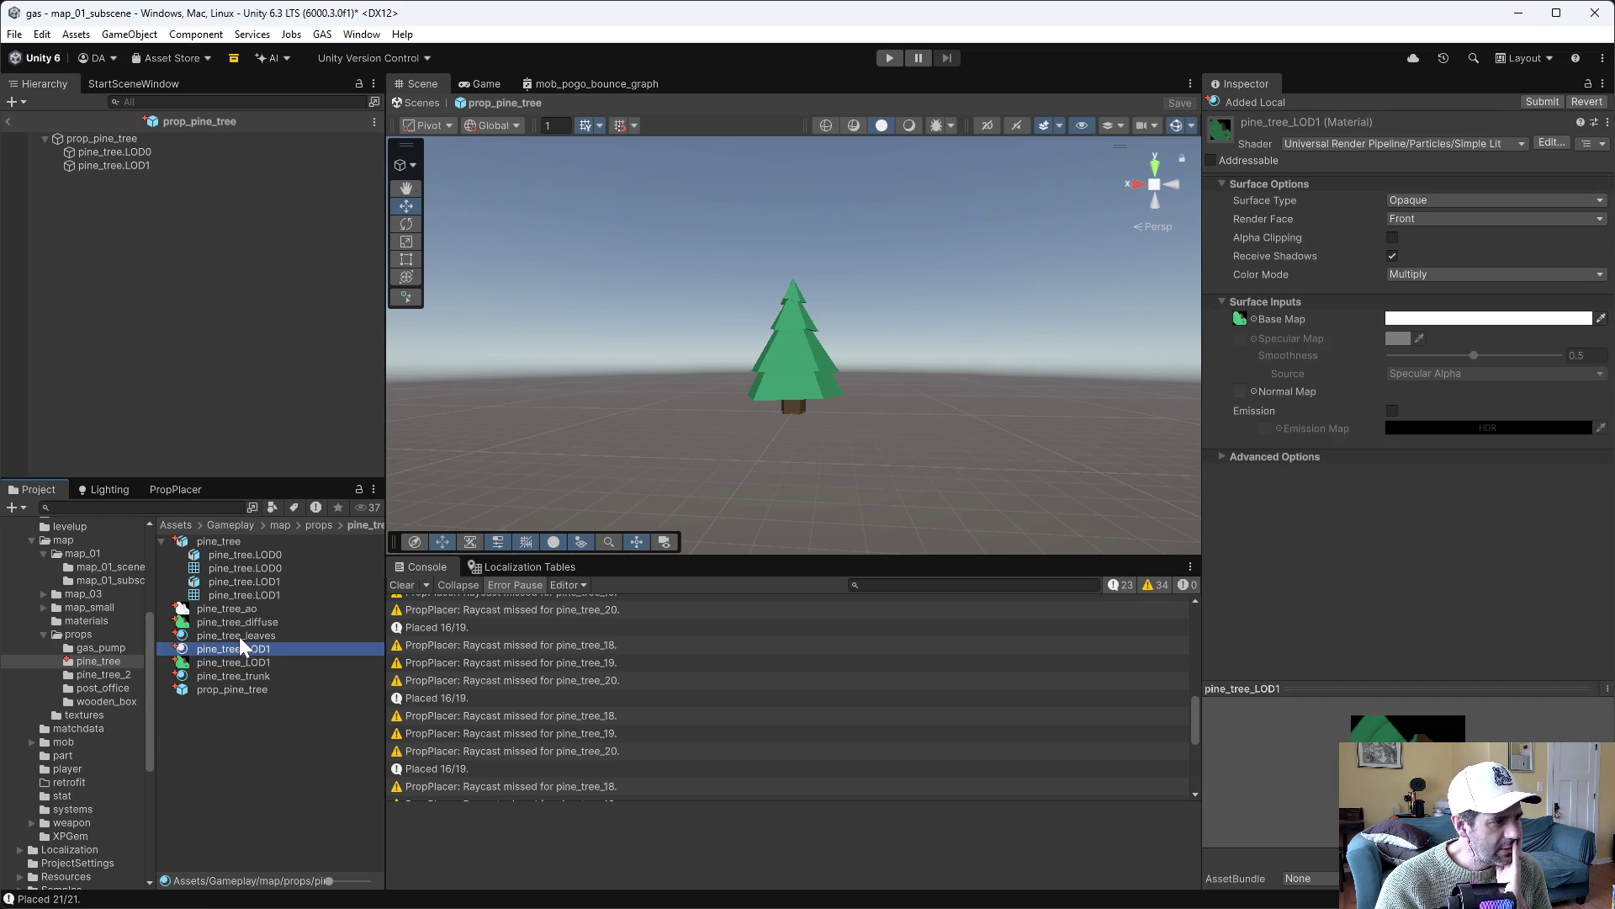
pyautogui.click(240, 635)
pyautogui.click(237, 648)
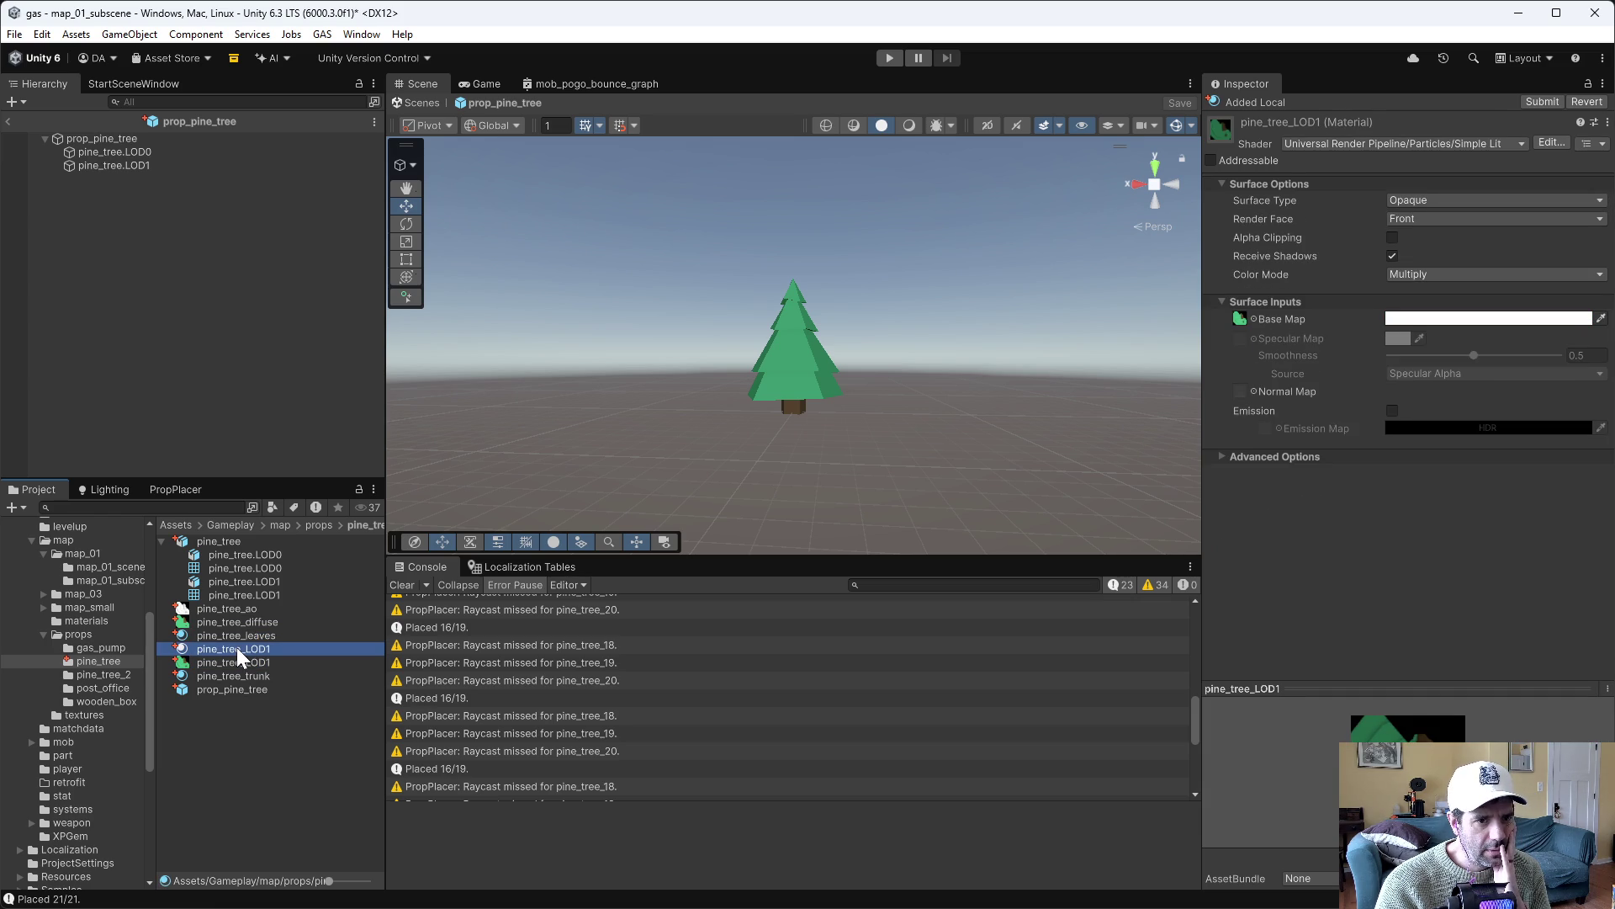
pyautogui.click(239, 637)
pyautogui.click(241, 648)
pyautogui.click(240, 636)
pyautogui.click(239, 648)
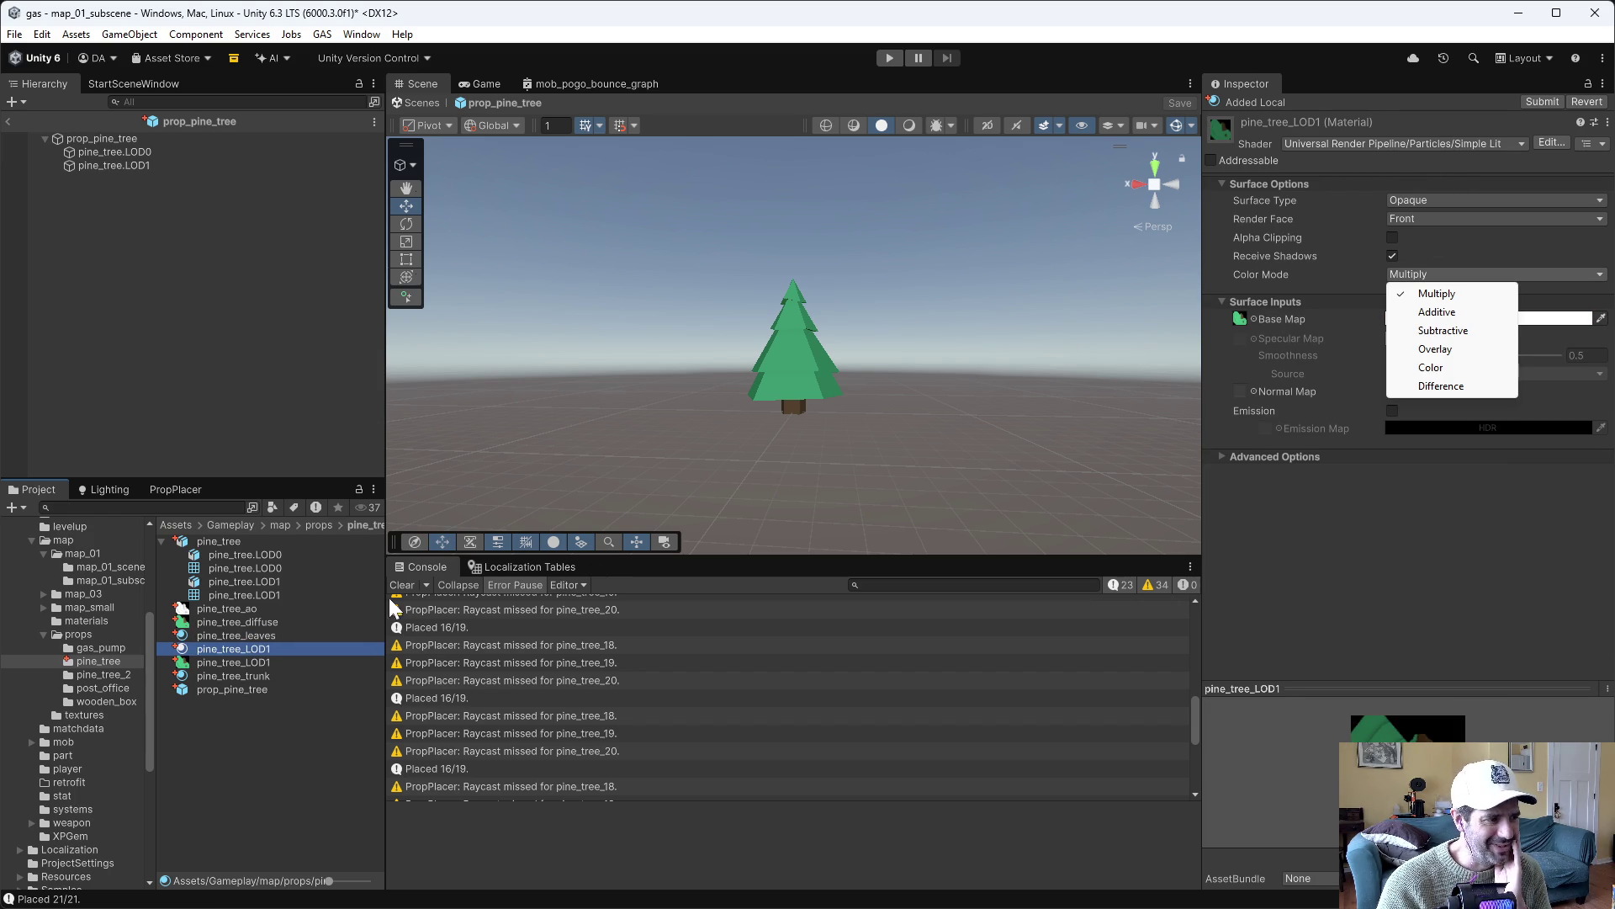
pyautogui.click(260, 729)
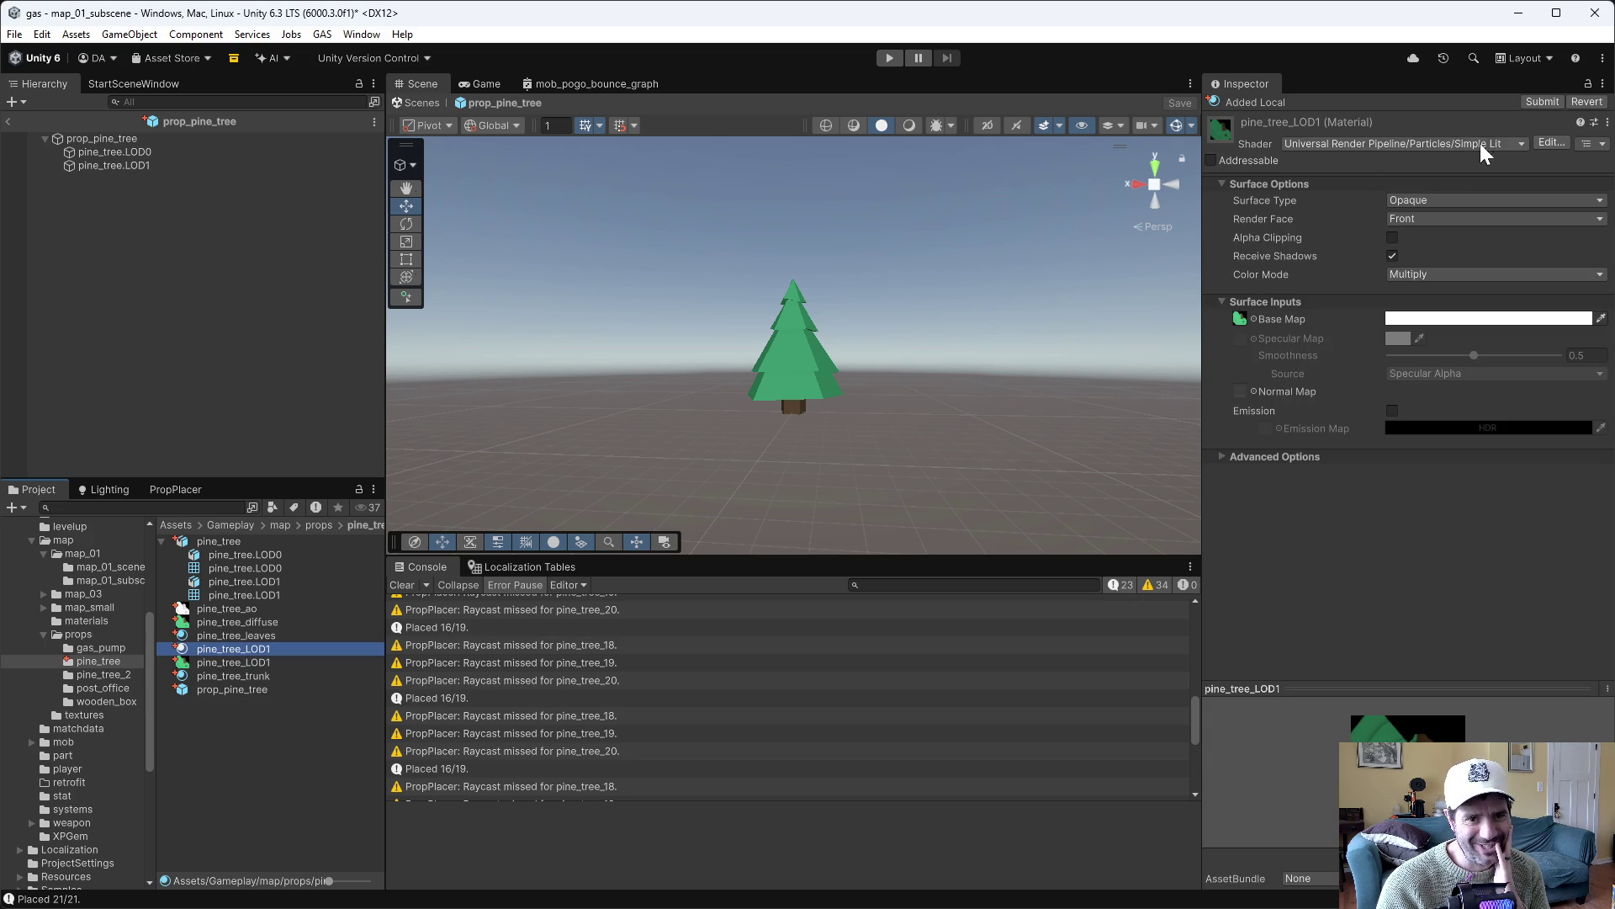
# Switch the pine_tree_LOD1 material's shader to Universal Render Pipeline > Simple Lit
pyautogui.click(1418, 143)
pyautogui.click(1370, 386)
pyautogui.click(1327, 298)
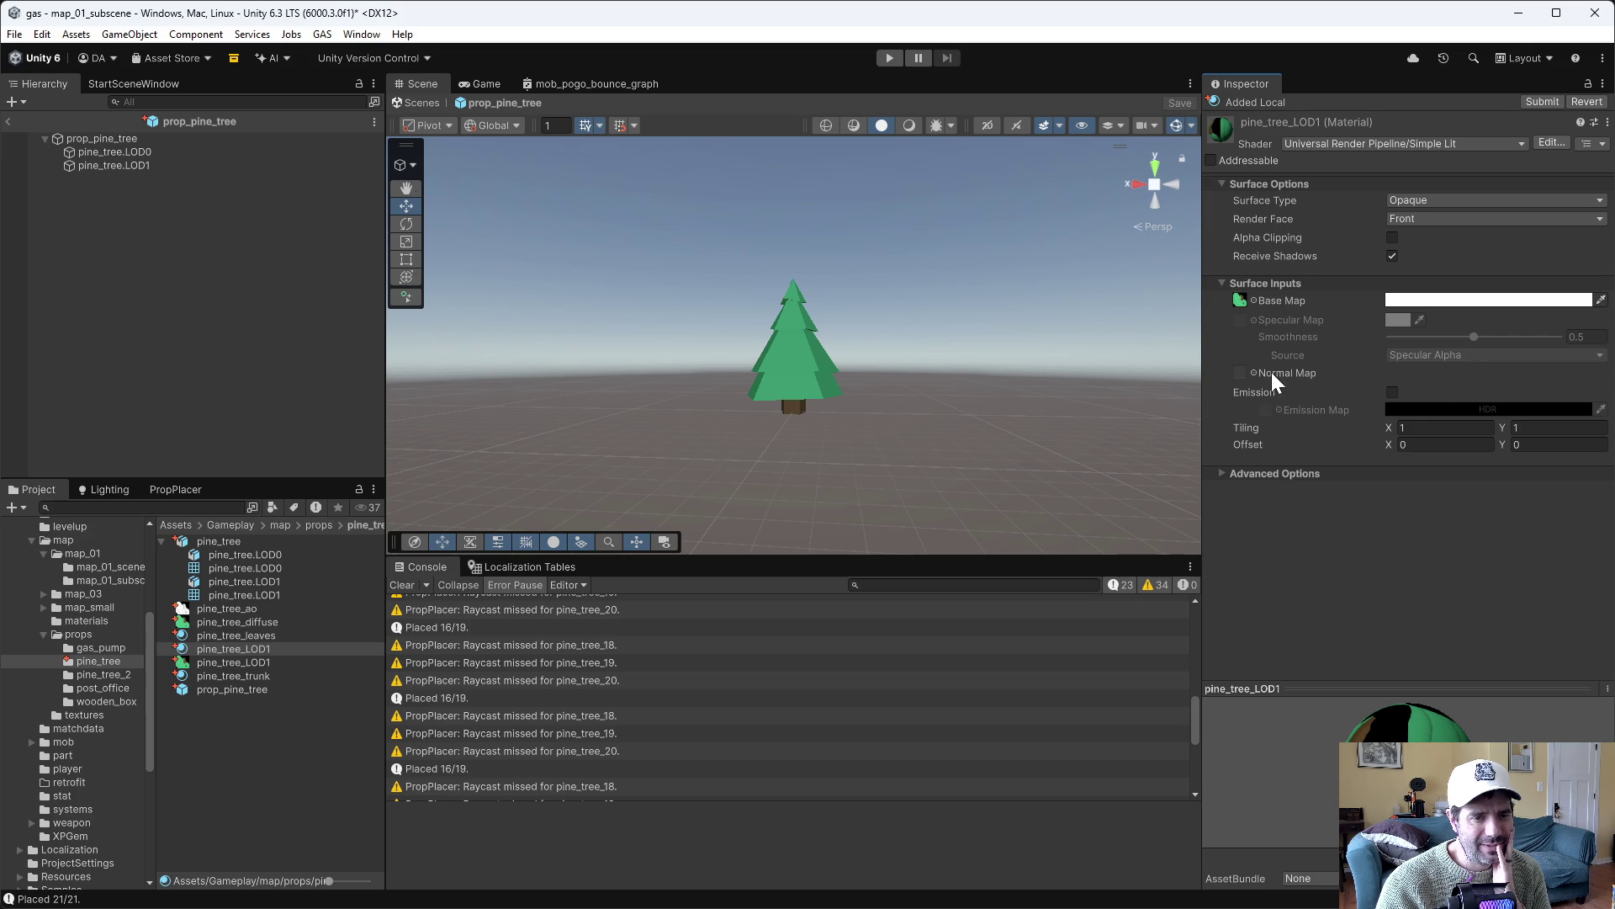
# Check the pine_tree_leaves material, clear the selection, and exit prefab mode back to the map
pyautogui.click(226, 636)
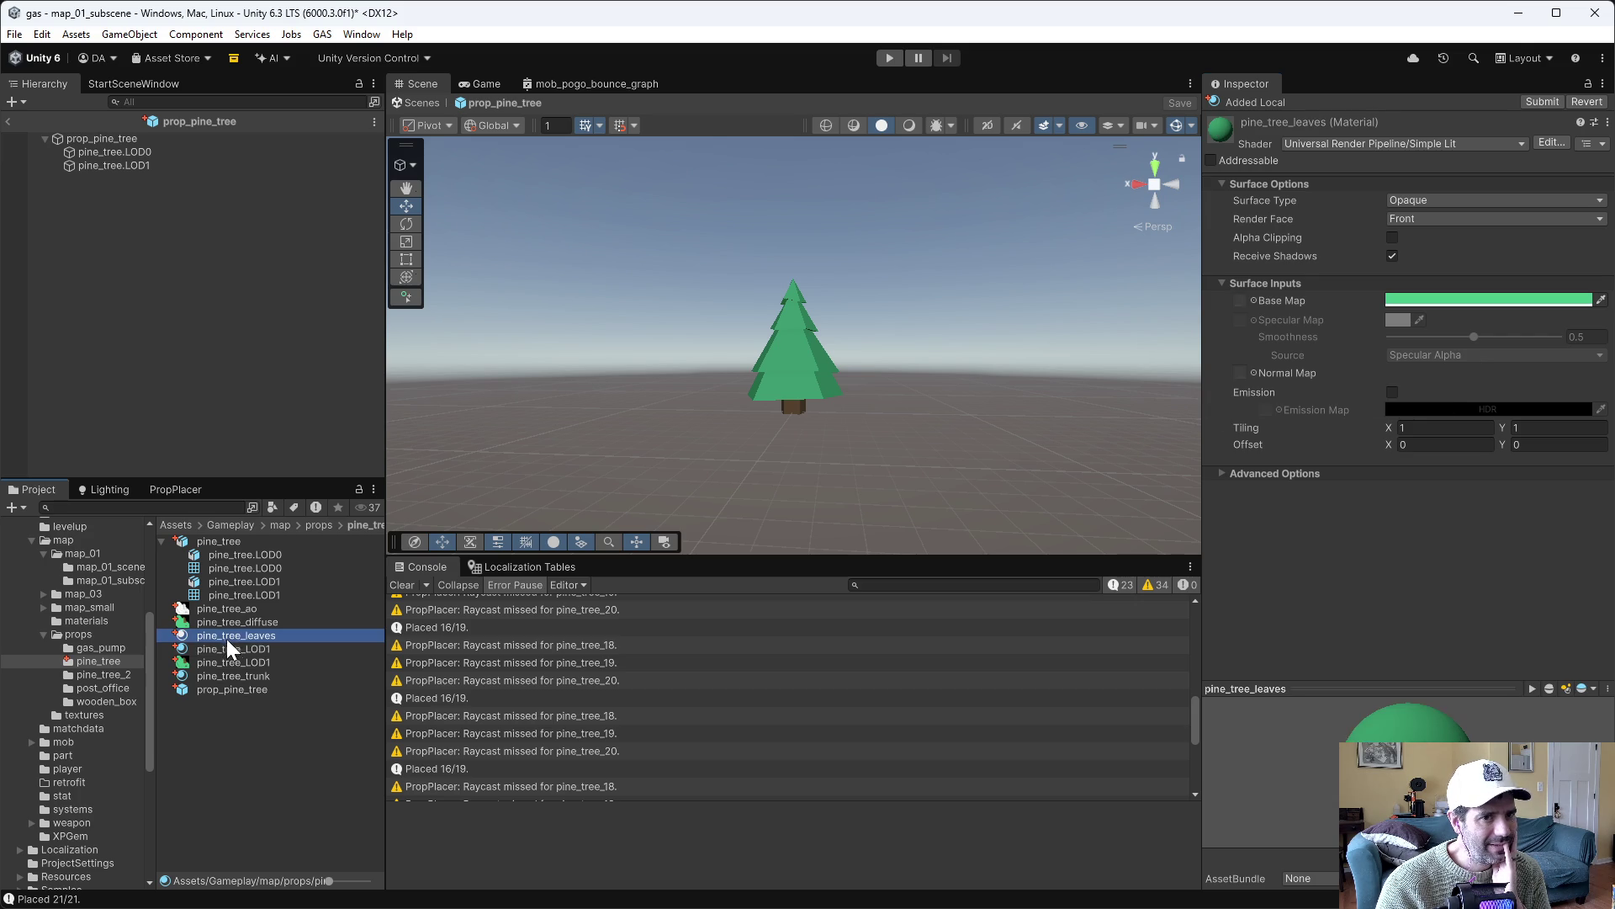
pyautogui.click(238, 636)
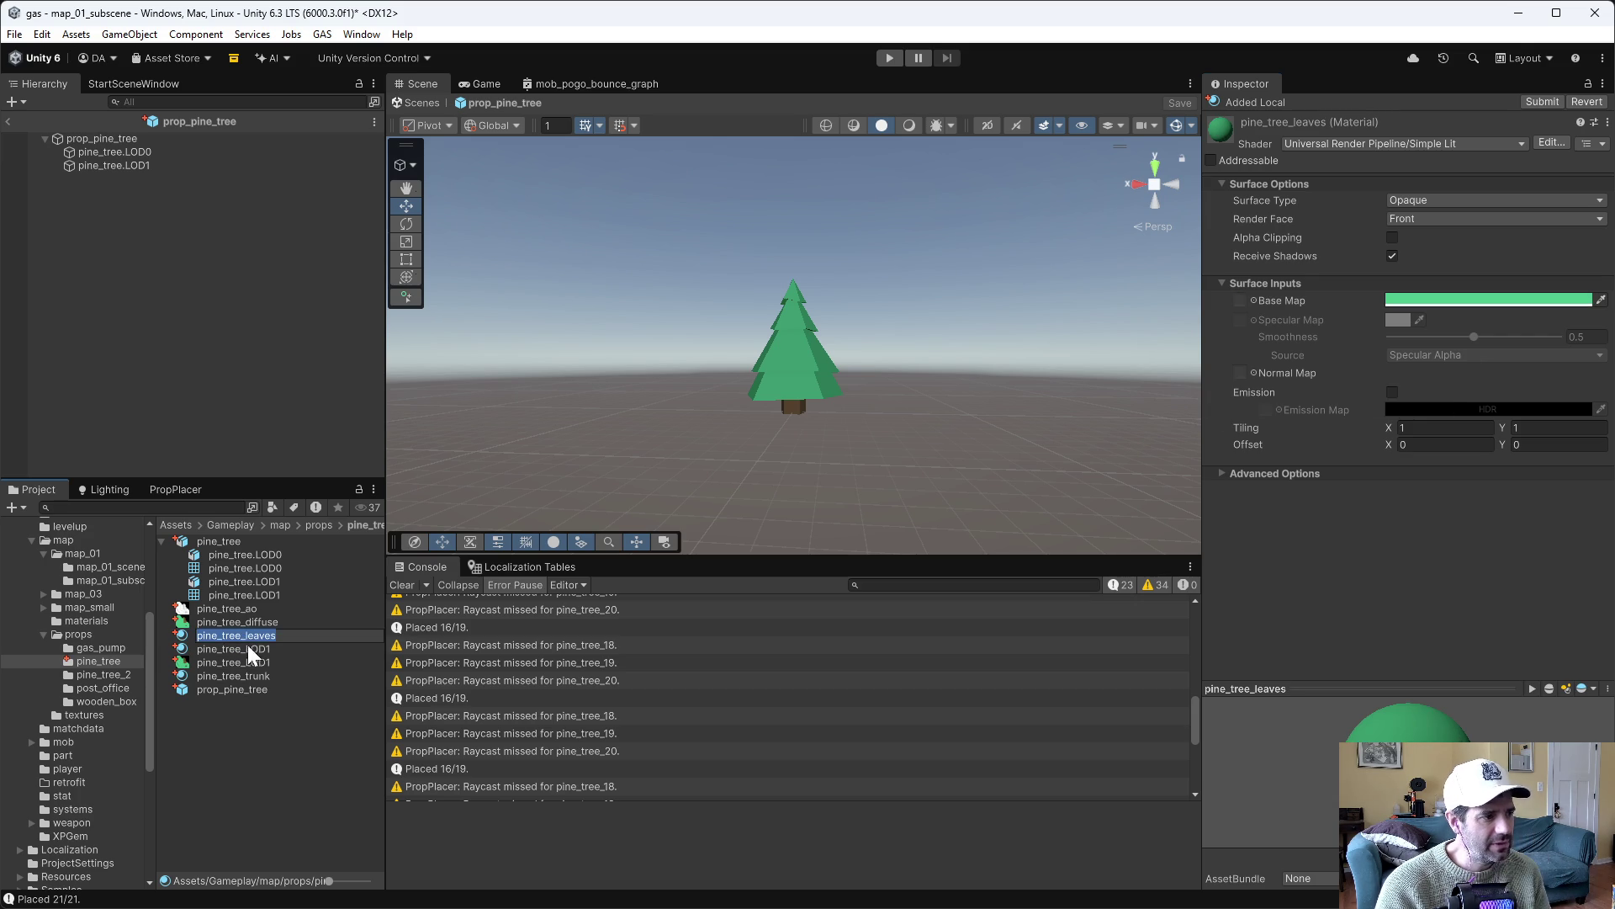
pyautogui.click(265, 714)
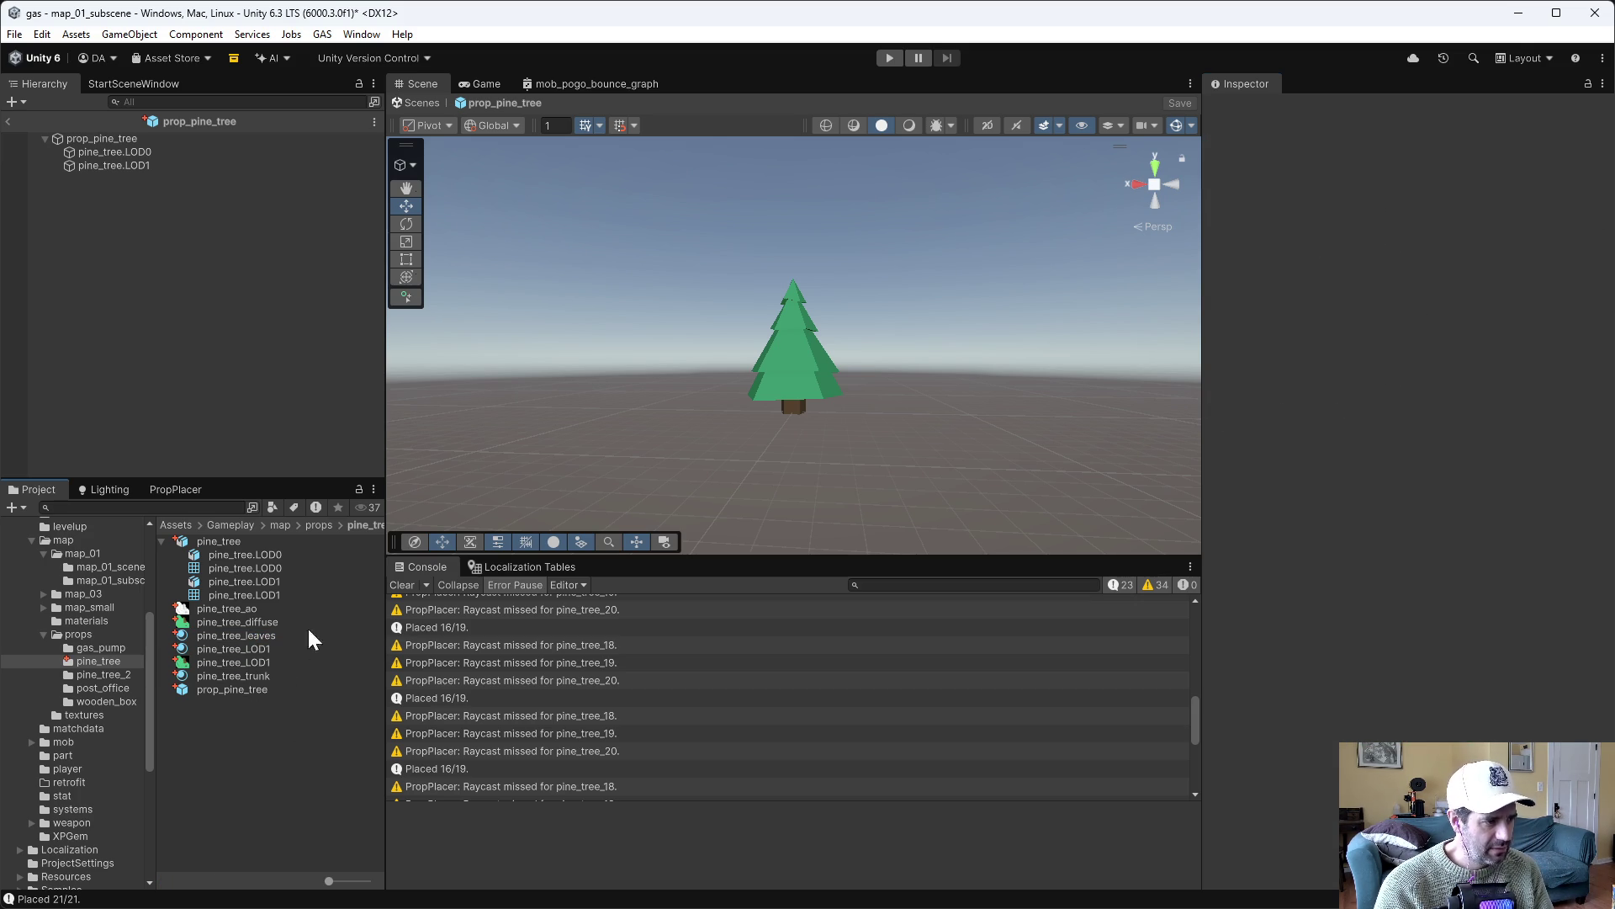
pyautogui.click(113, 165)
pyautogui.click(114, 153)
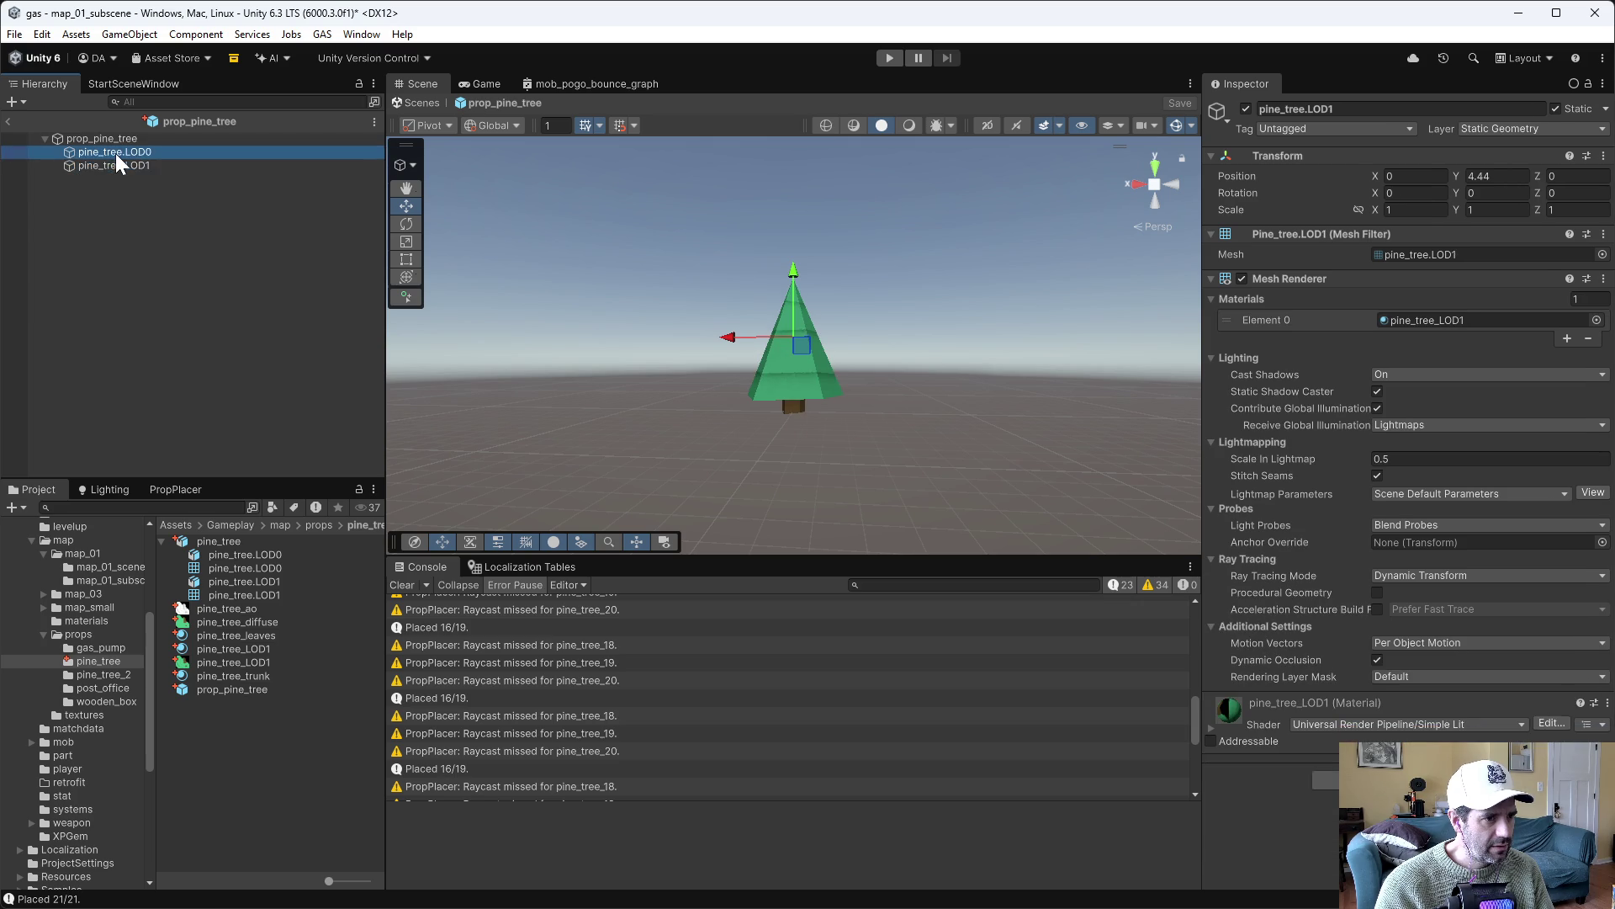
pyautogui.click(127, 203)
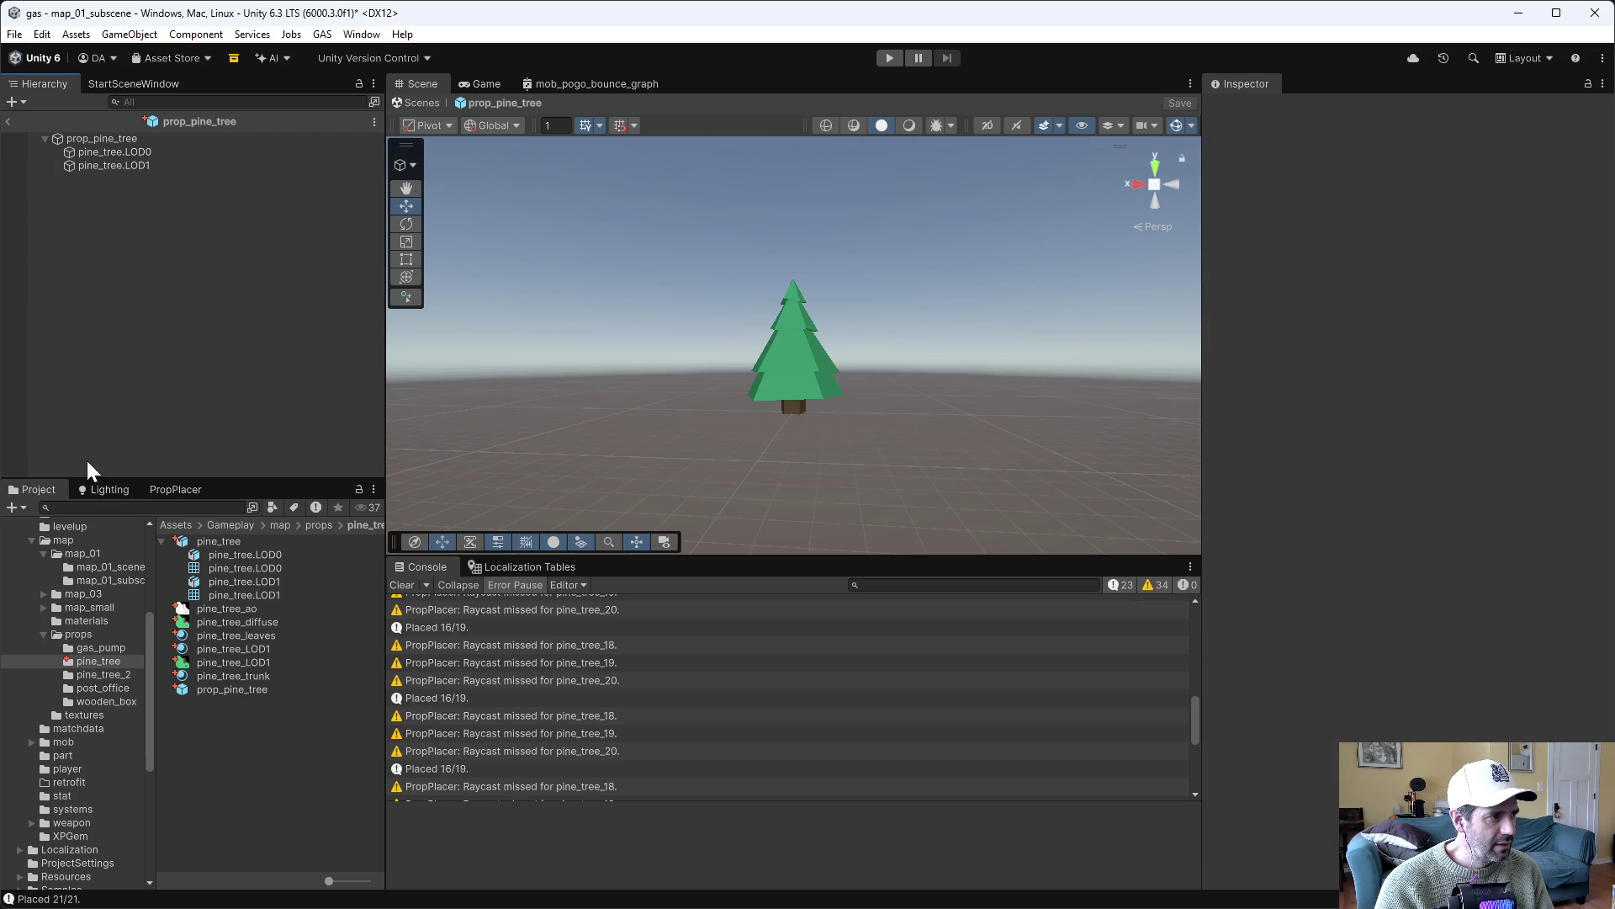
pyautogui.click(10, 121)
pyautogui.moveTo(907, 266)
pyautogui.mouseDown()
pyautogui.moveTo(931, 230)
pyautogui.moveTo(909, 232)
pyautogui.mouseUp()
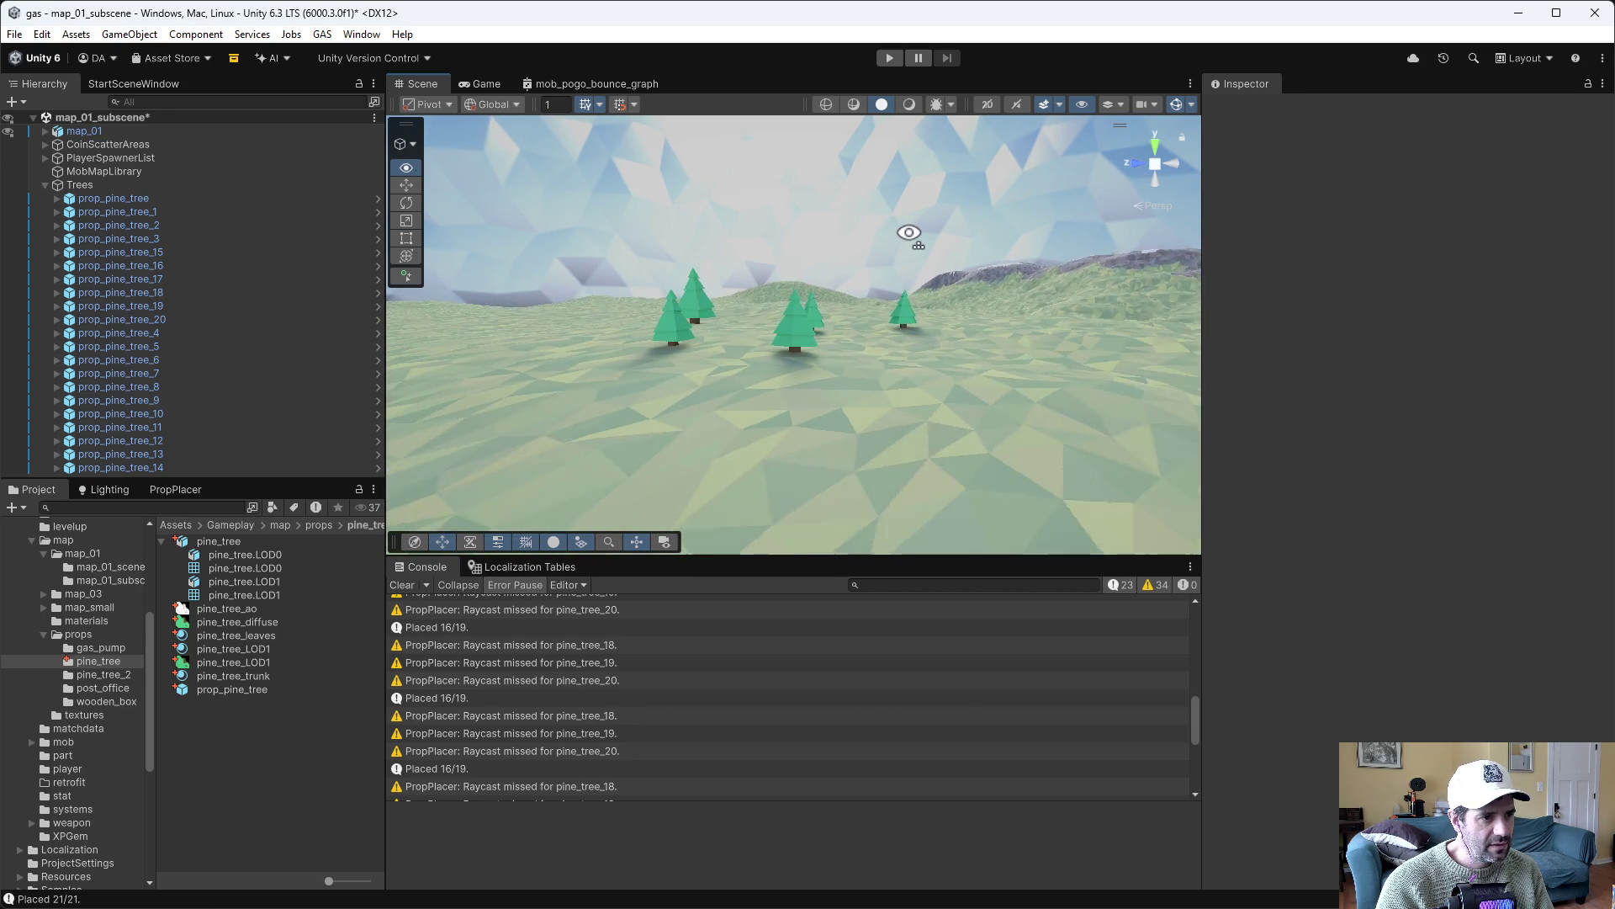
pyautogui.click(853, 103)
pyautogui.moveTo(884, 262); pyautogui.dragTo(886, 255)
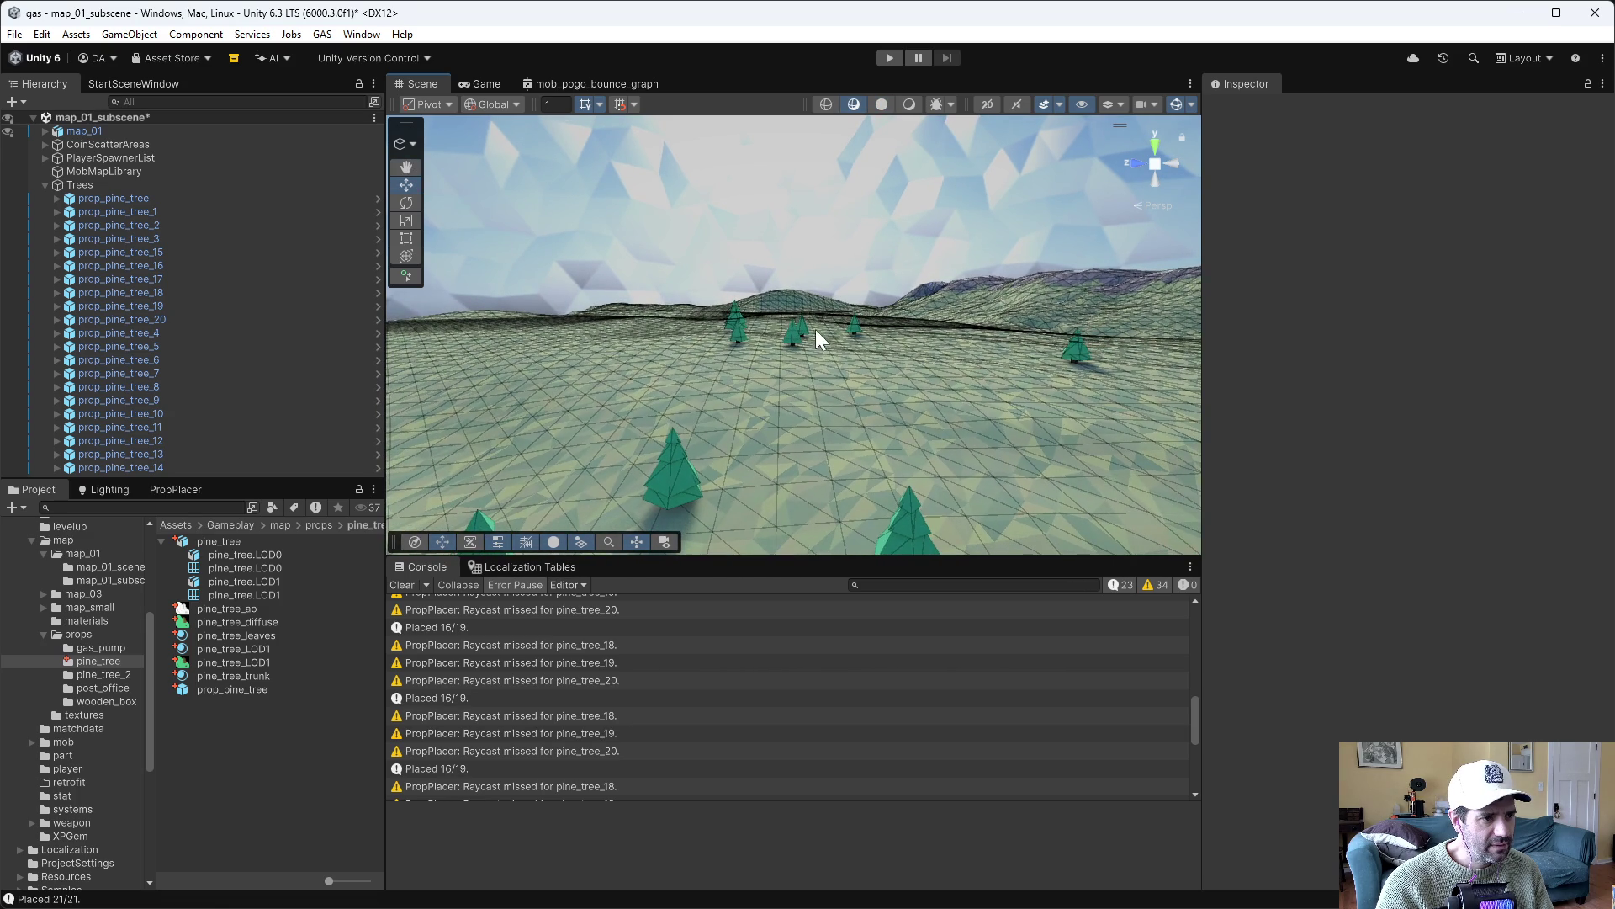
pyautogui.moveTo(845, 309); pyautogui.dragTo(846, 308)
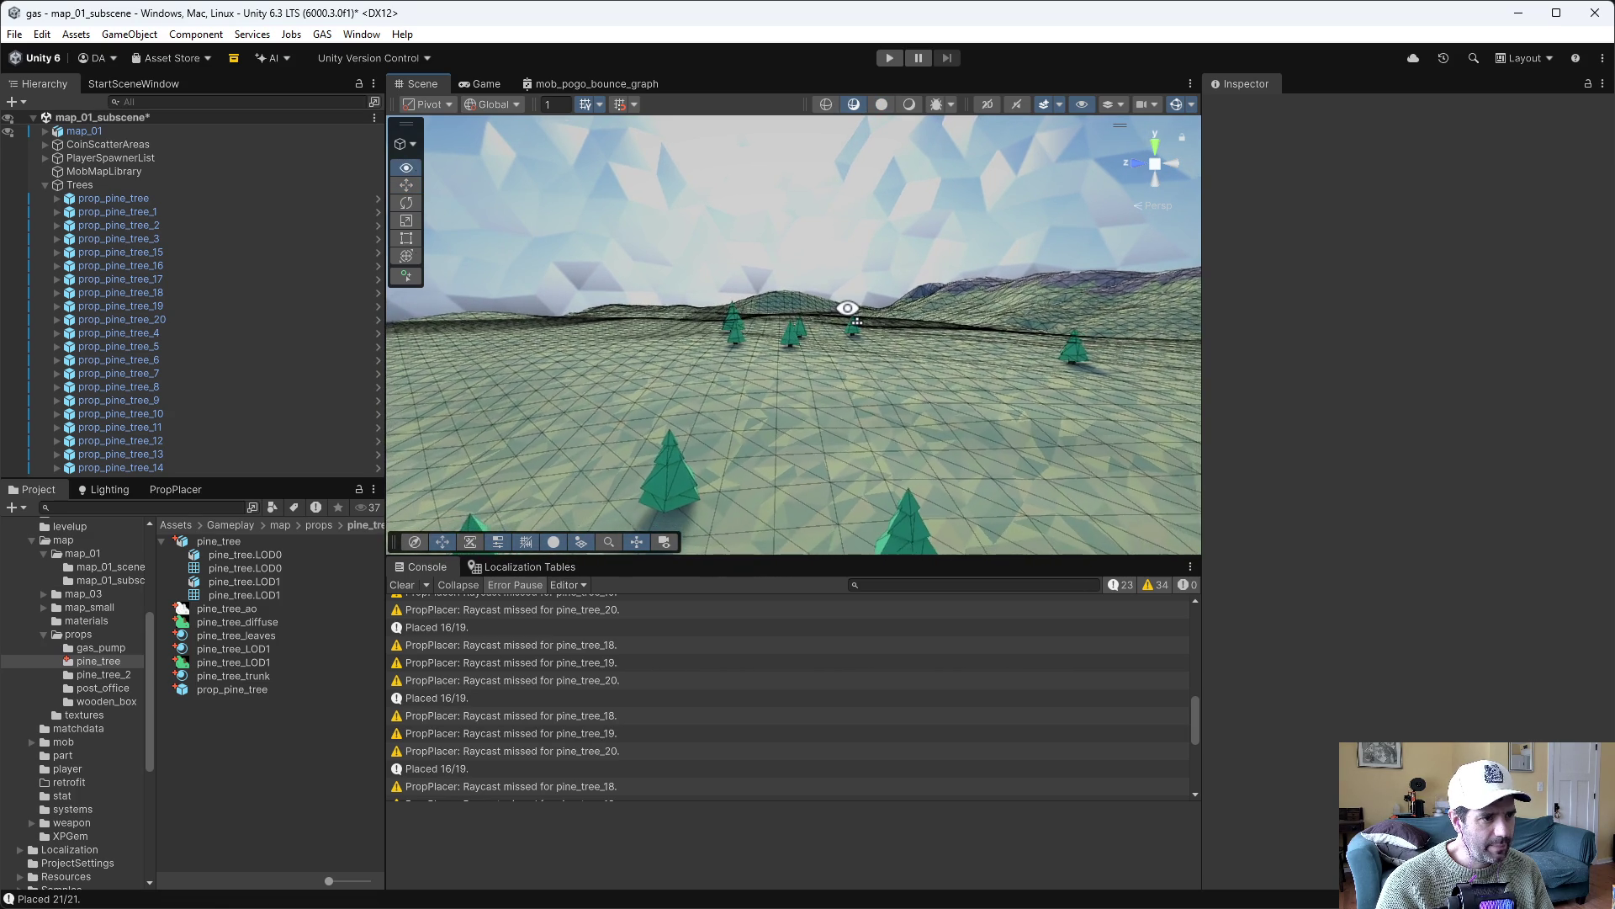
pyautogui.click(909, 104)
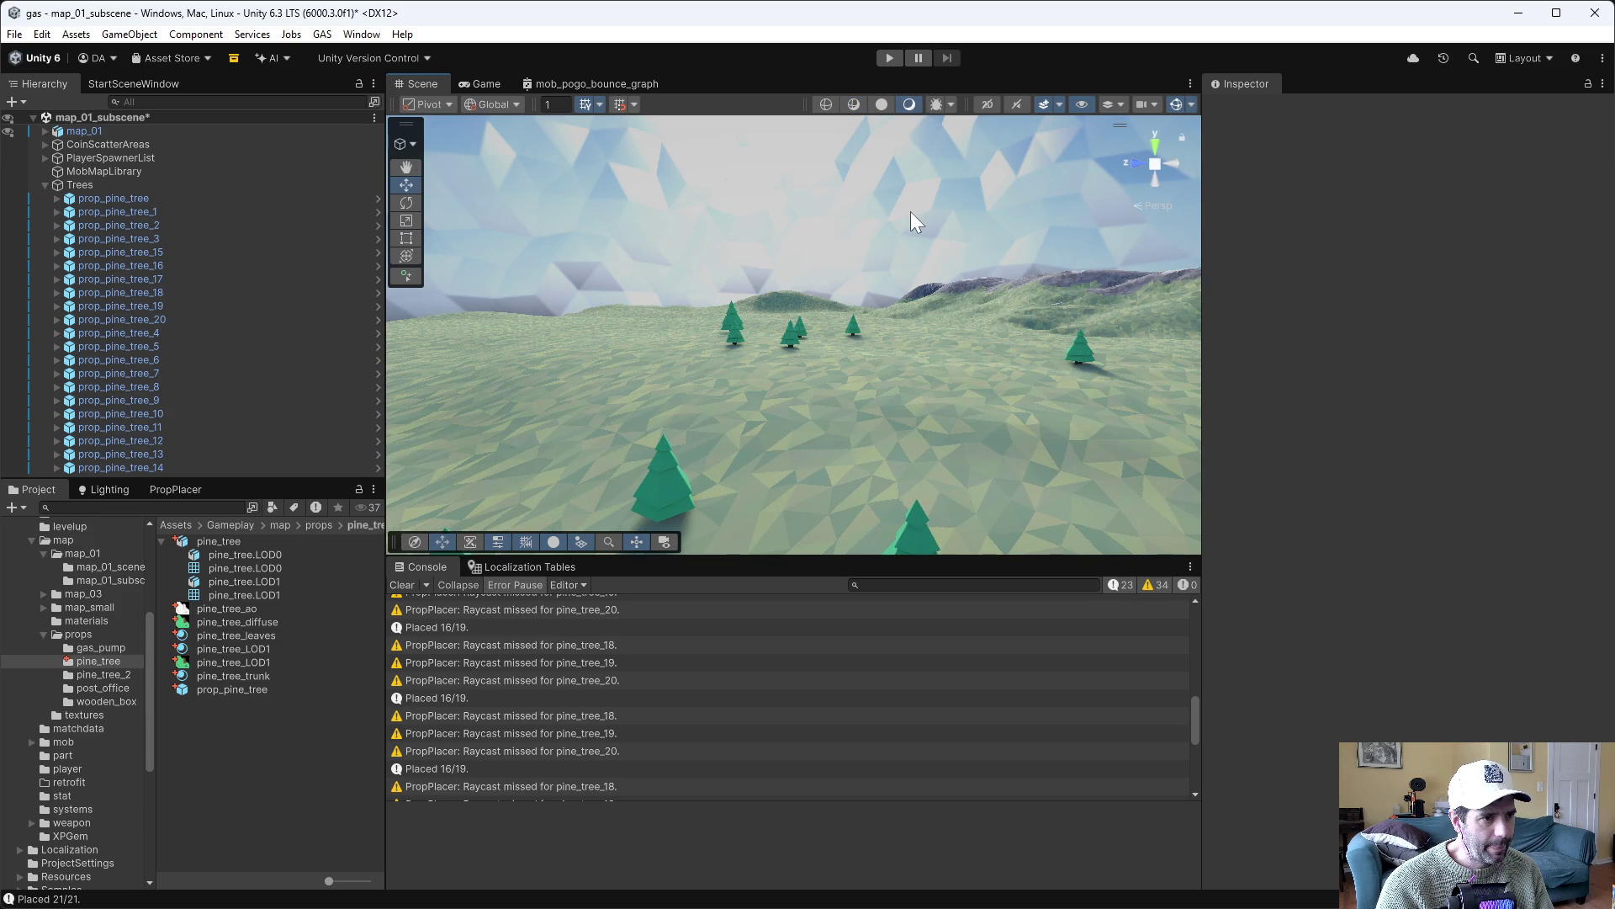
pyautogui.moveTo(911, 210); pyautogui.dragTo(828, 219)
pyautogui.press('w')
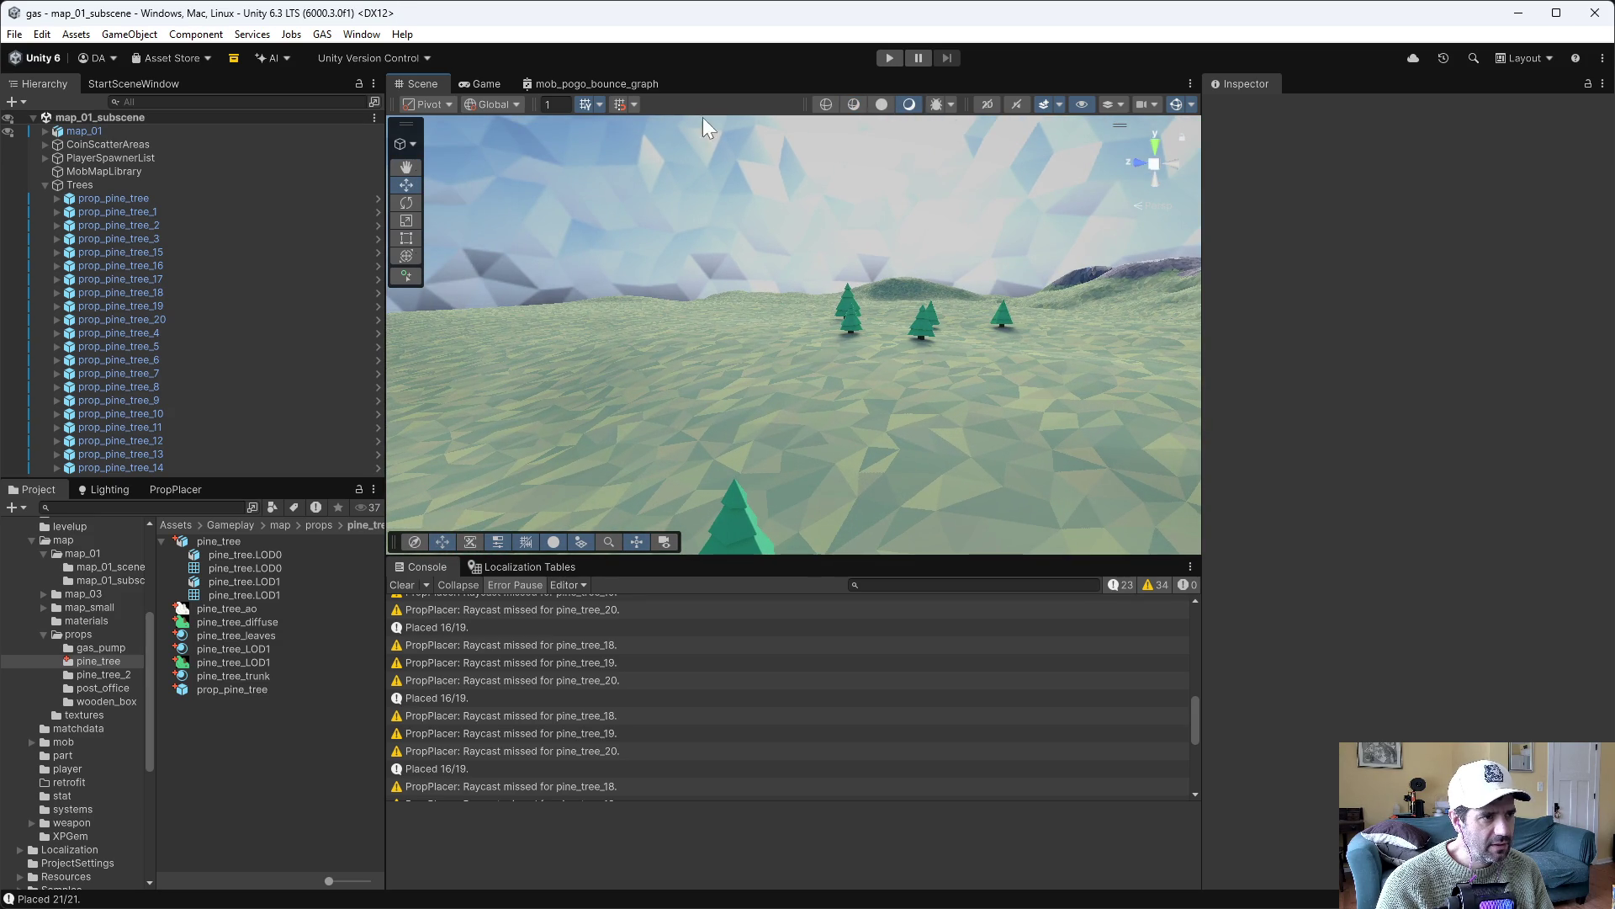
pyautogui.click(889, 57)
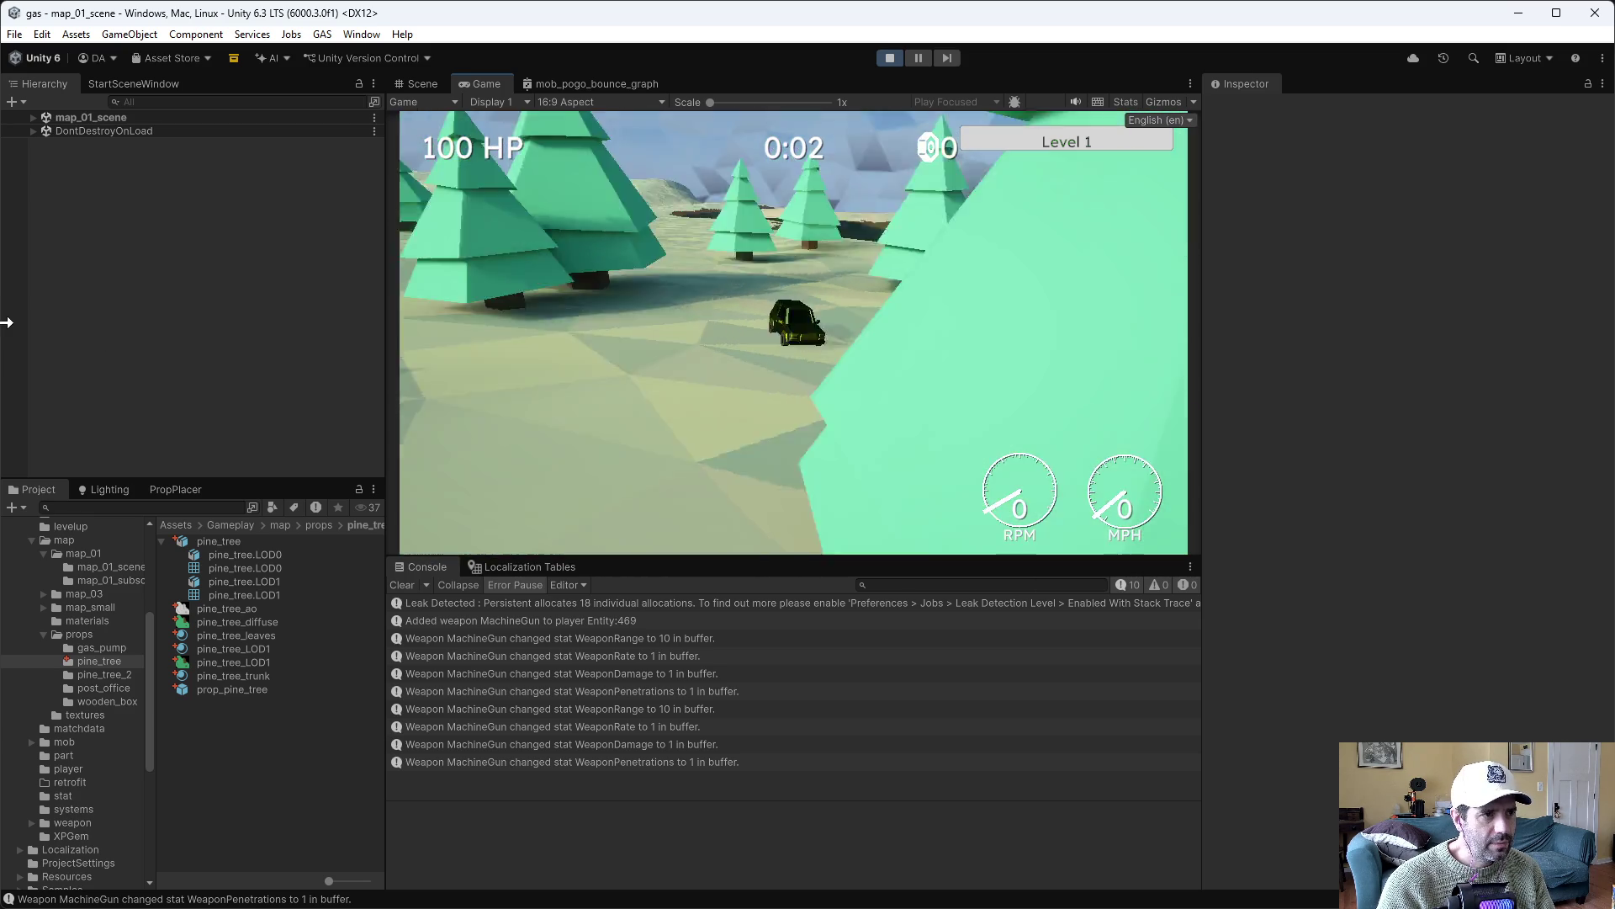
pyautogui.press('w')
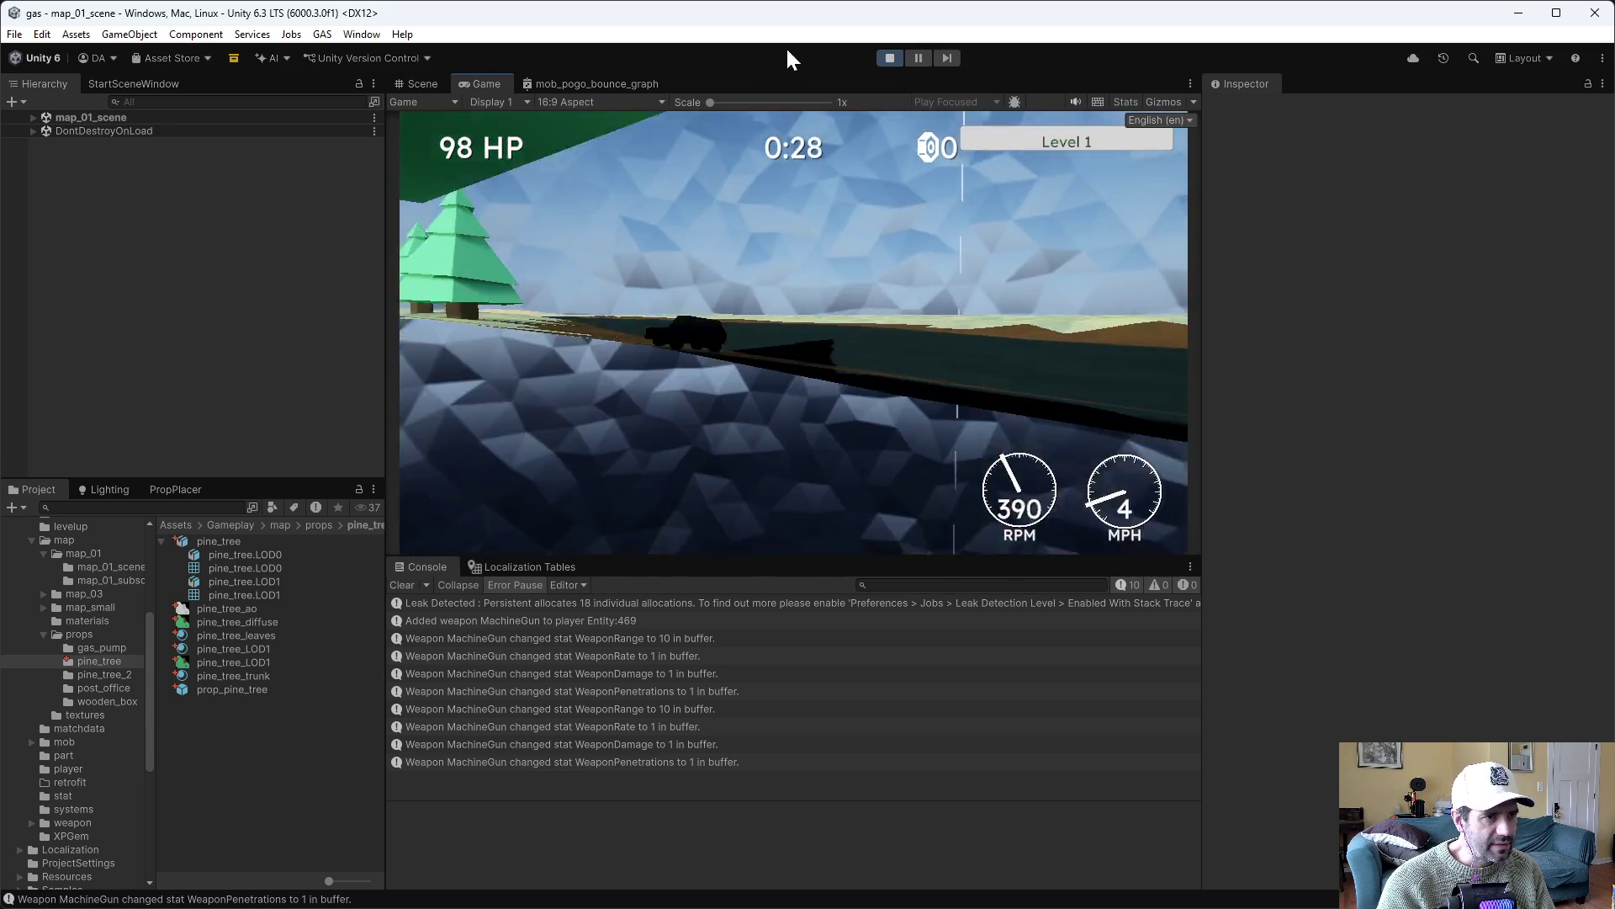
pyautogui.click(889, 58)
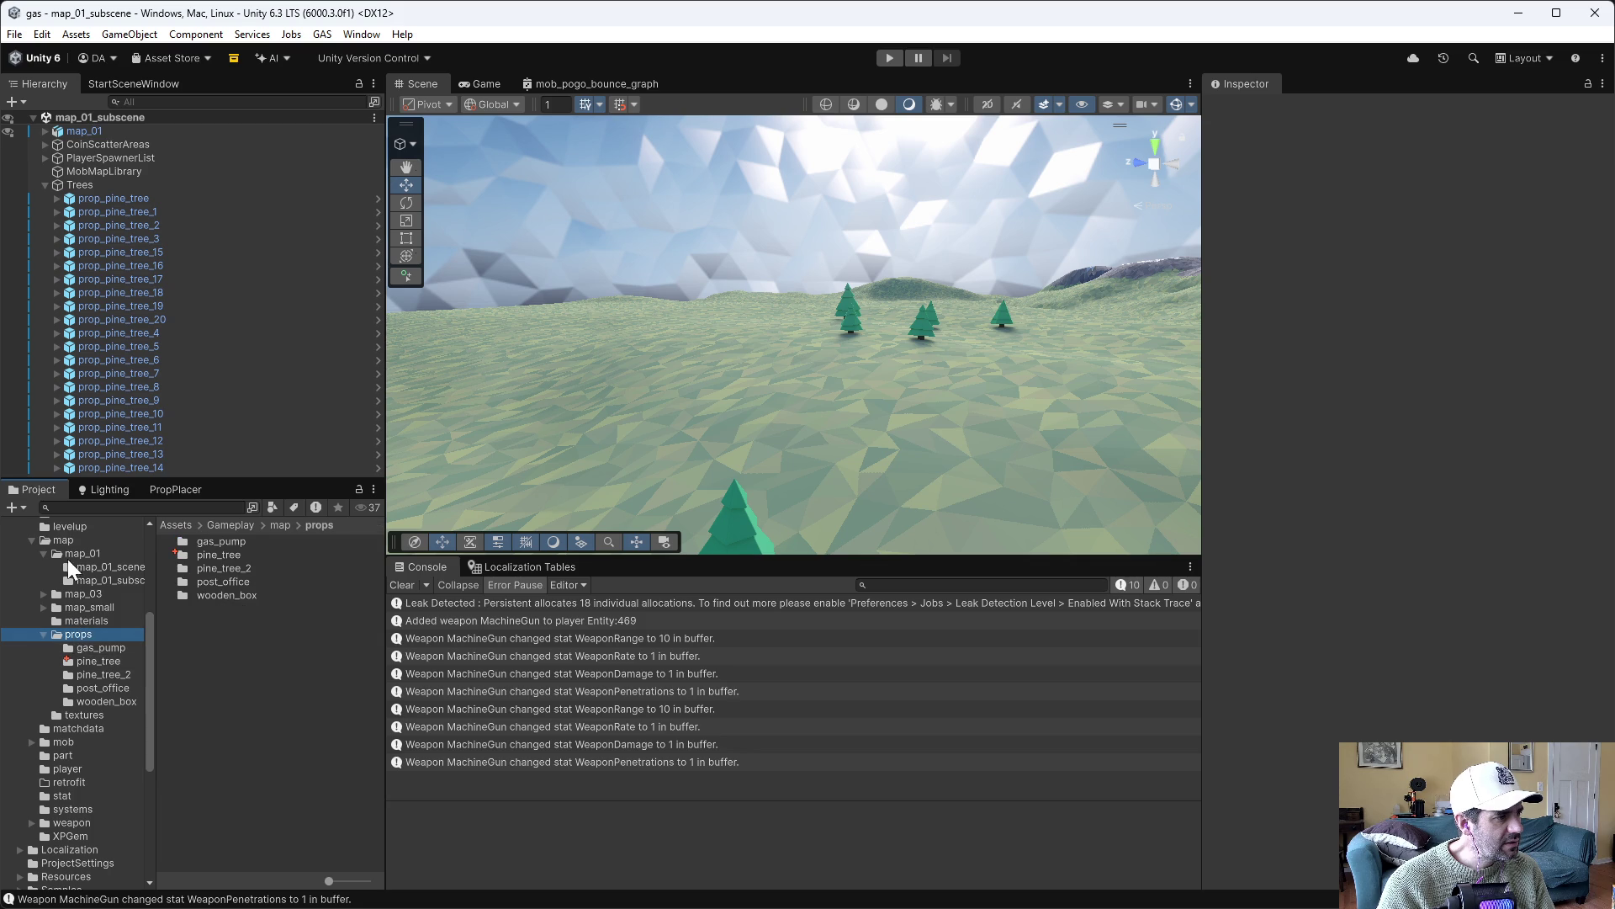
# Open map_01_scene and step through its Reflection Probes group, ending on Reflection Probe 1
pyautogui.click(89, 553)
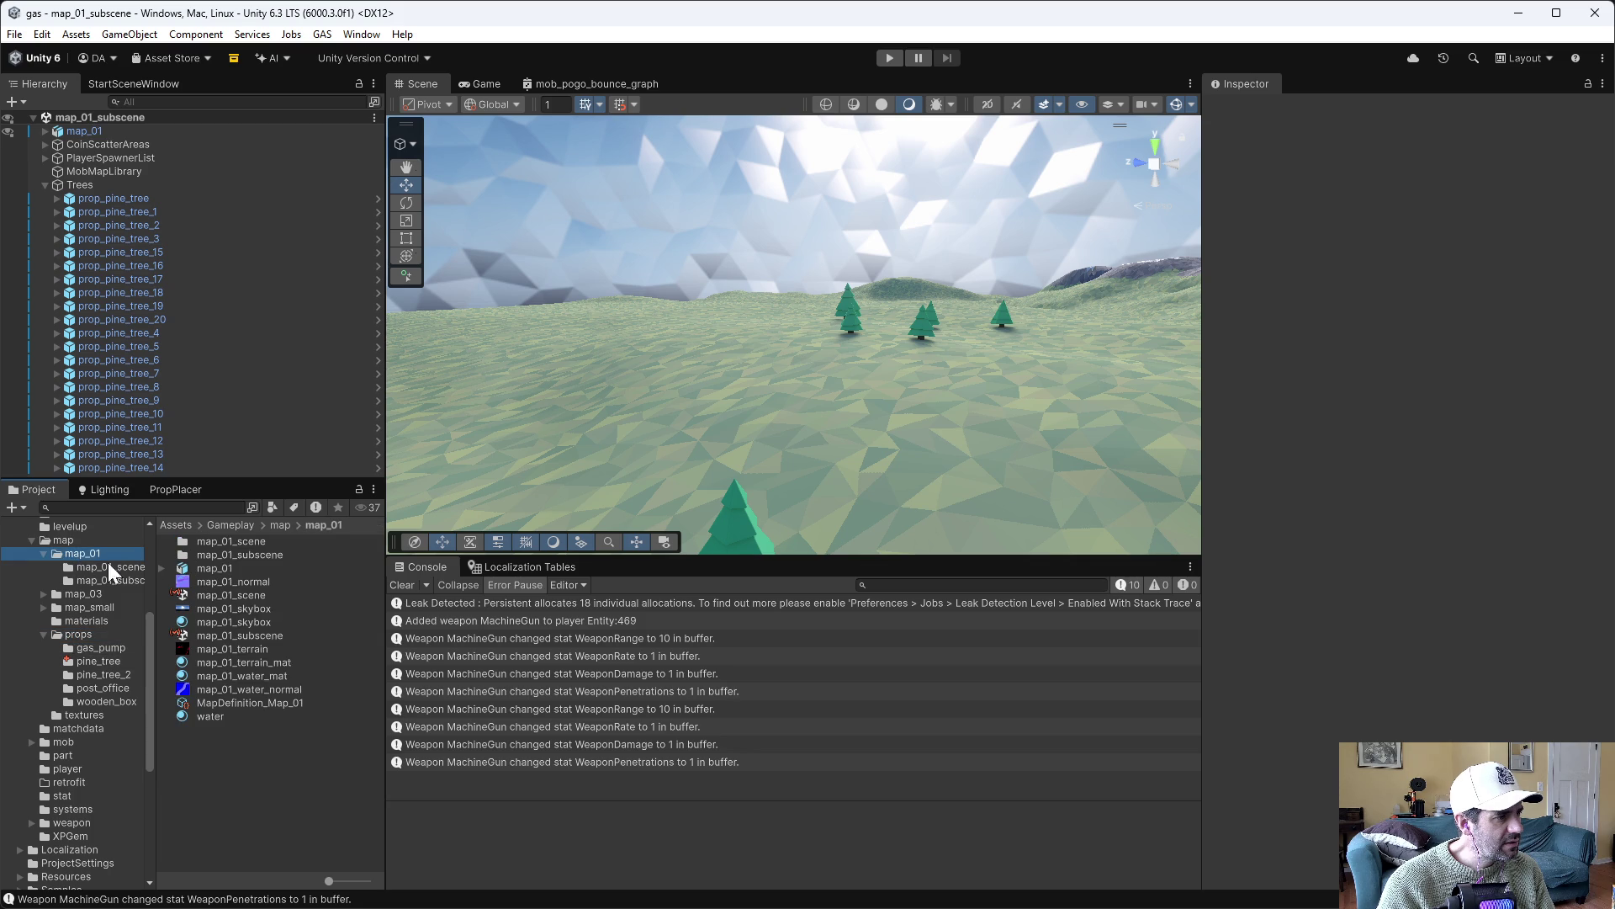
pyautogui.doubleClick(240, 594)
pyautogui.click(39, 156)
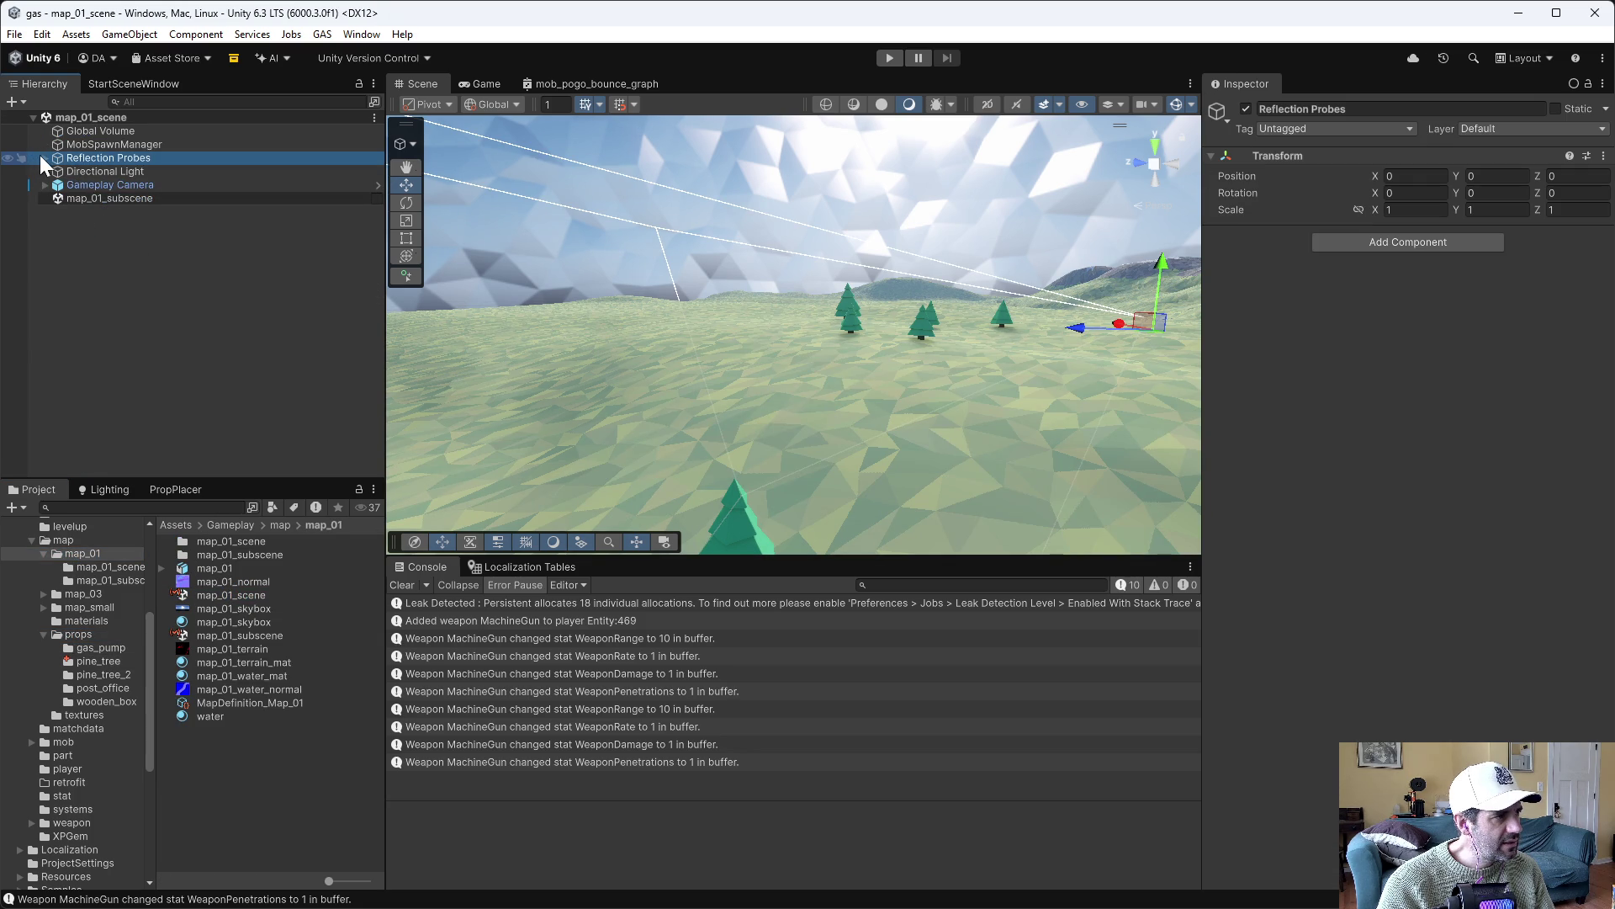
pyautogui.click(39, 157)
pyautogui.click(124, 172)
pyautogui.click(133, 185)
pyautogui.click(136, 198)
pyautogui.click(139, 210)
pyautogui.click(147, 224)
pyautogui.click(132, 171)
pyautogui.click(125, 158)
pyautogui.click(125, 168)
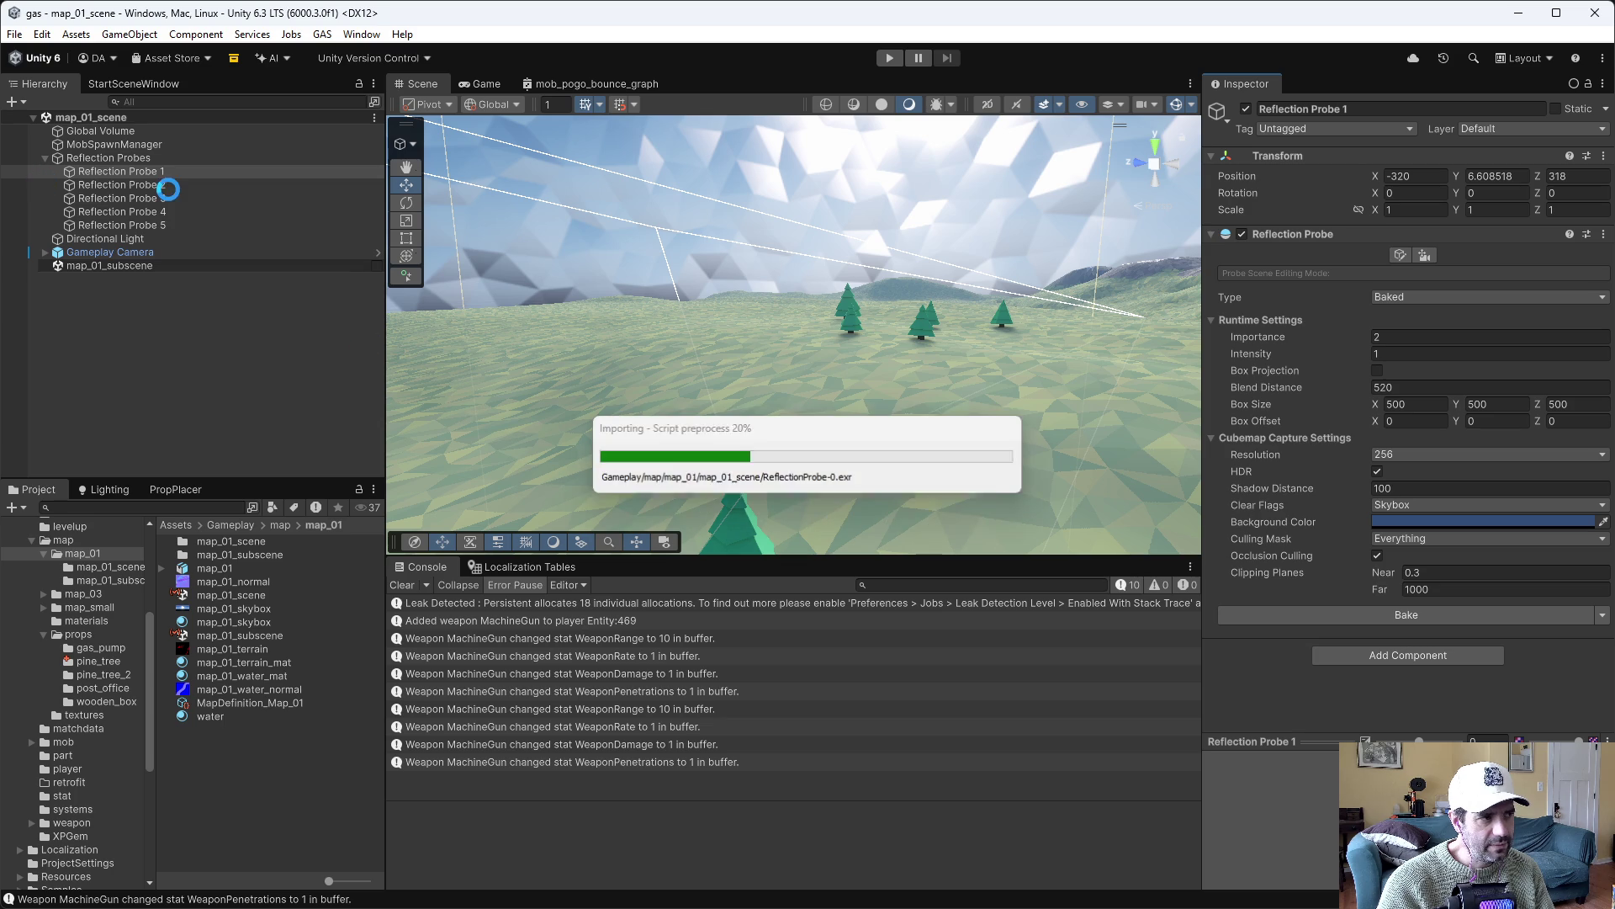
# Check the Directional Light and Reflection Probe 3 settings
pyautogui.click(161, 185)
pyautogui.click(159, 209)
pyautogui.click(158, 237)
pyautogui.click(163, 198)
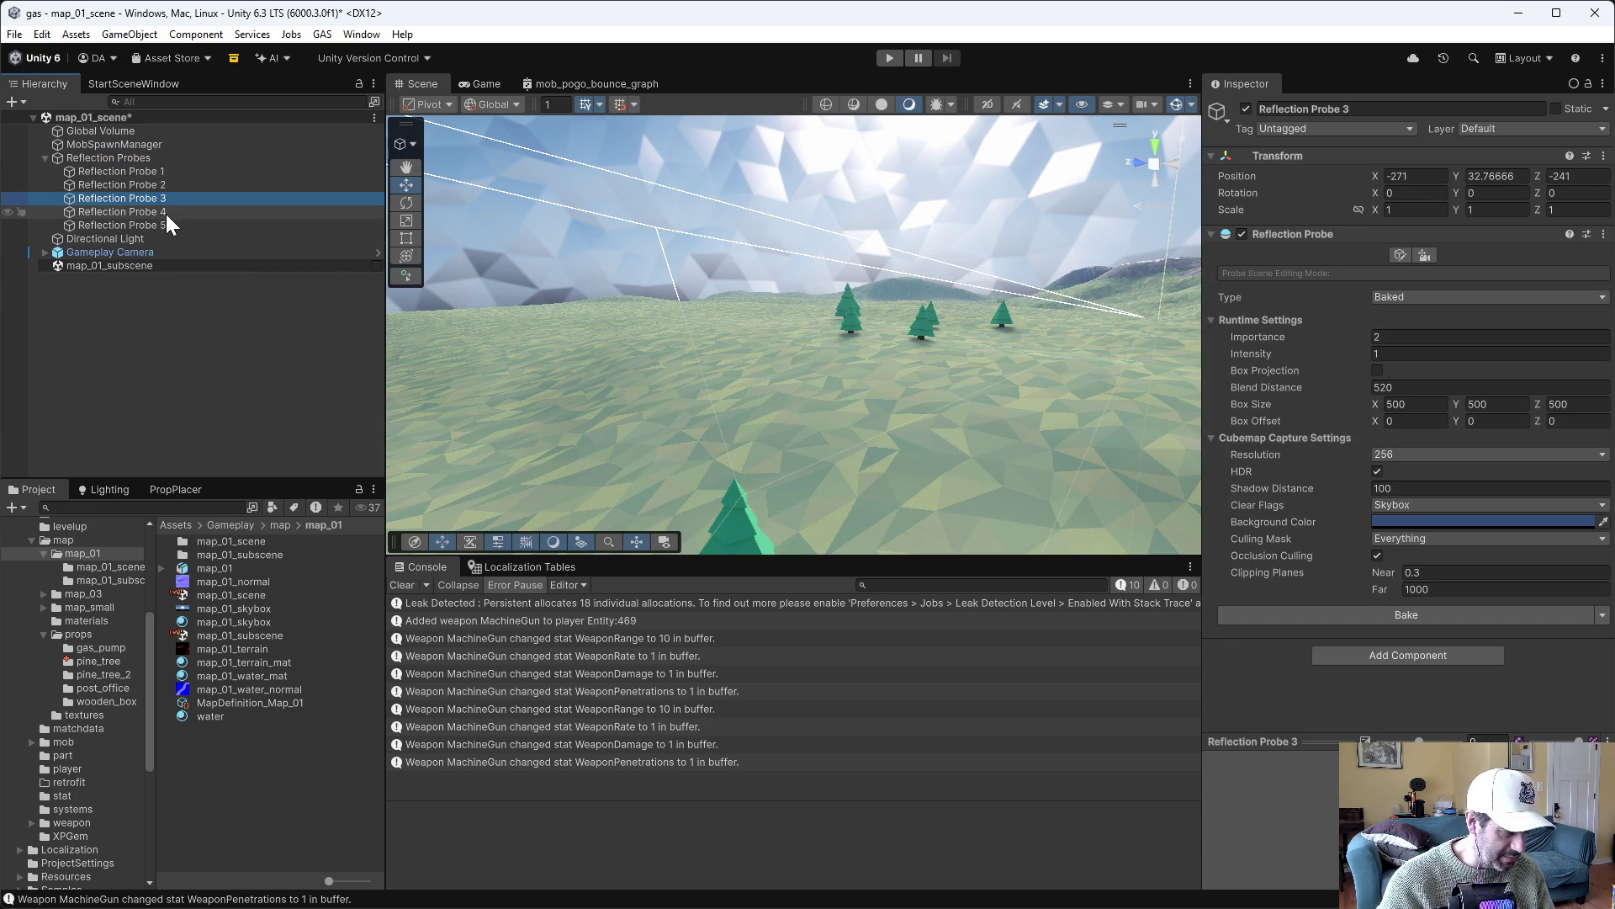
# Review the scene's Lighting settings and bake options without baking, then enter Play mode
pyautogui.click(111, 490)
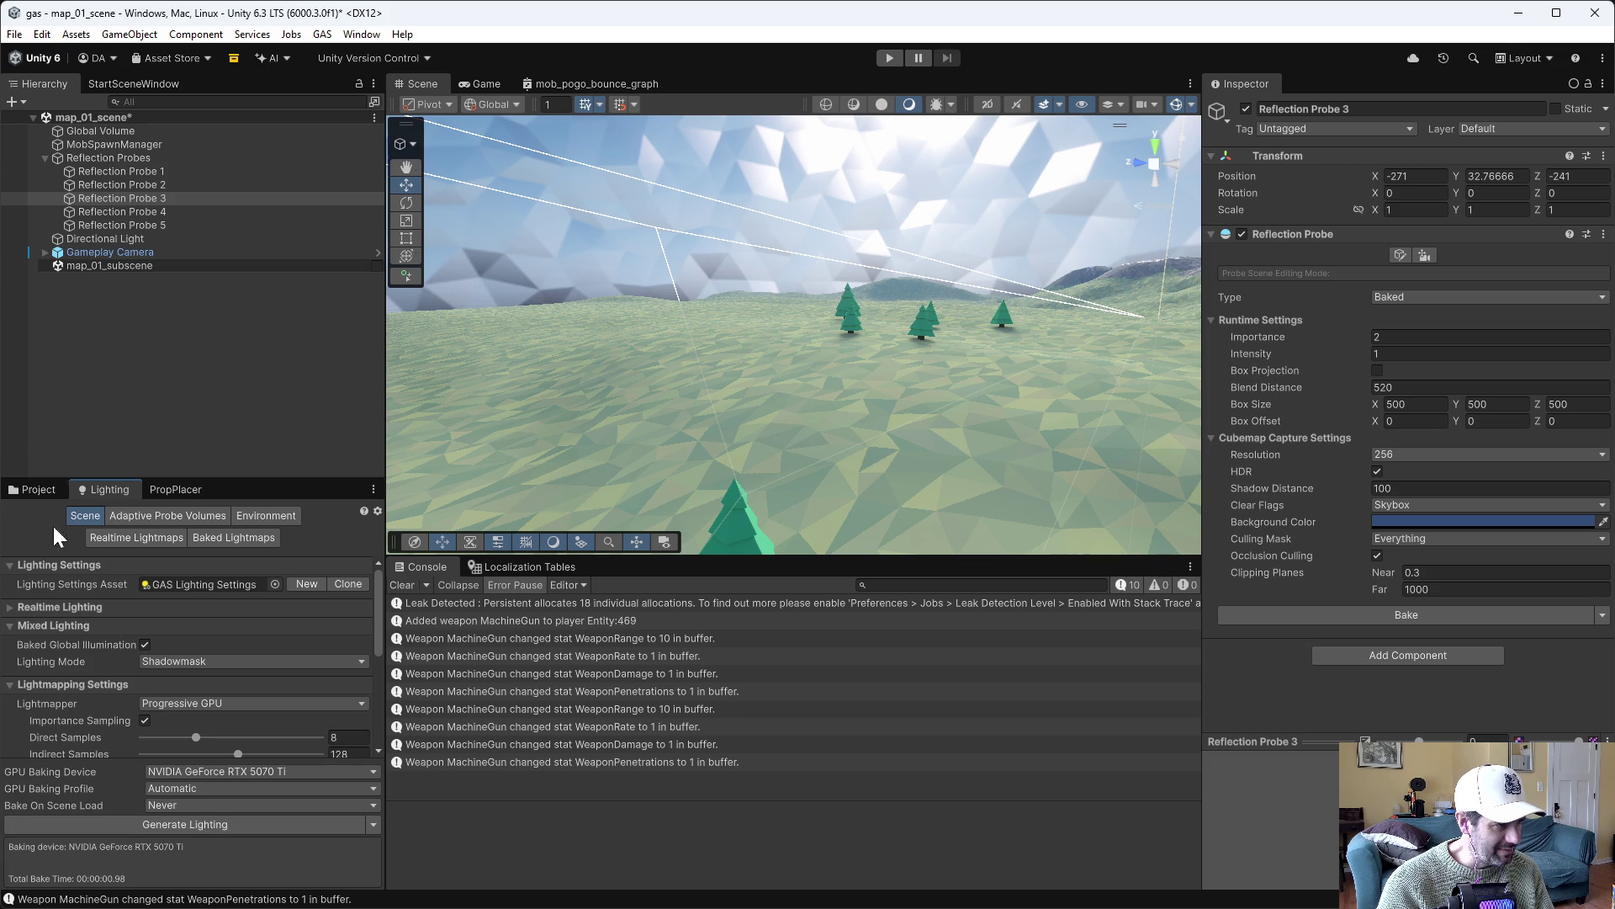
pyautogui.click(375, 826)
pyautogui.click(268, 401)
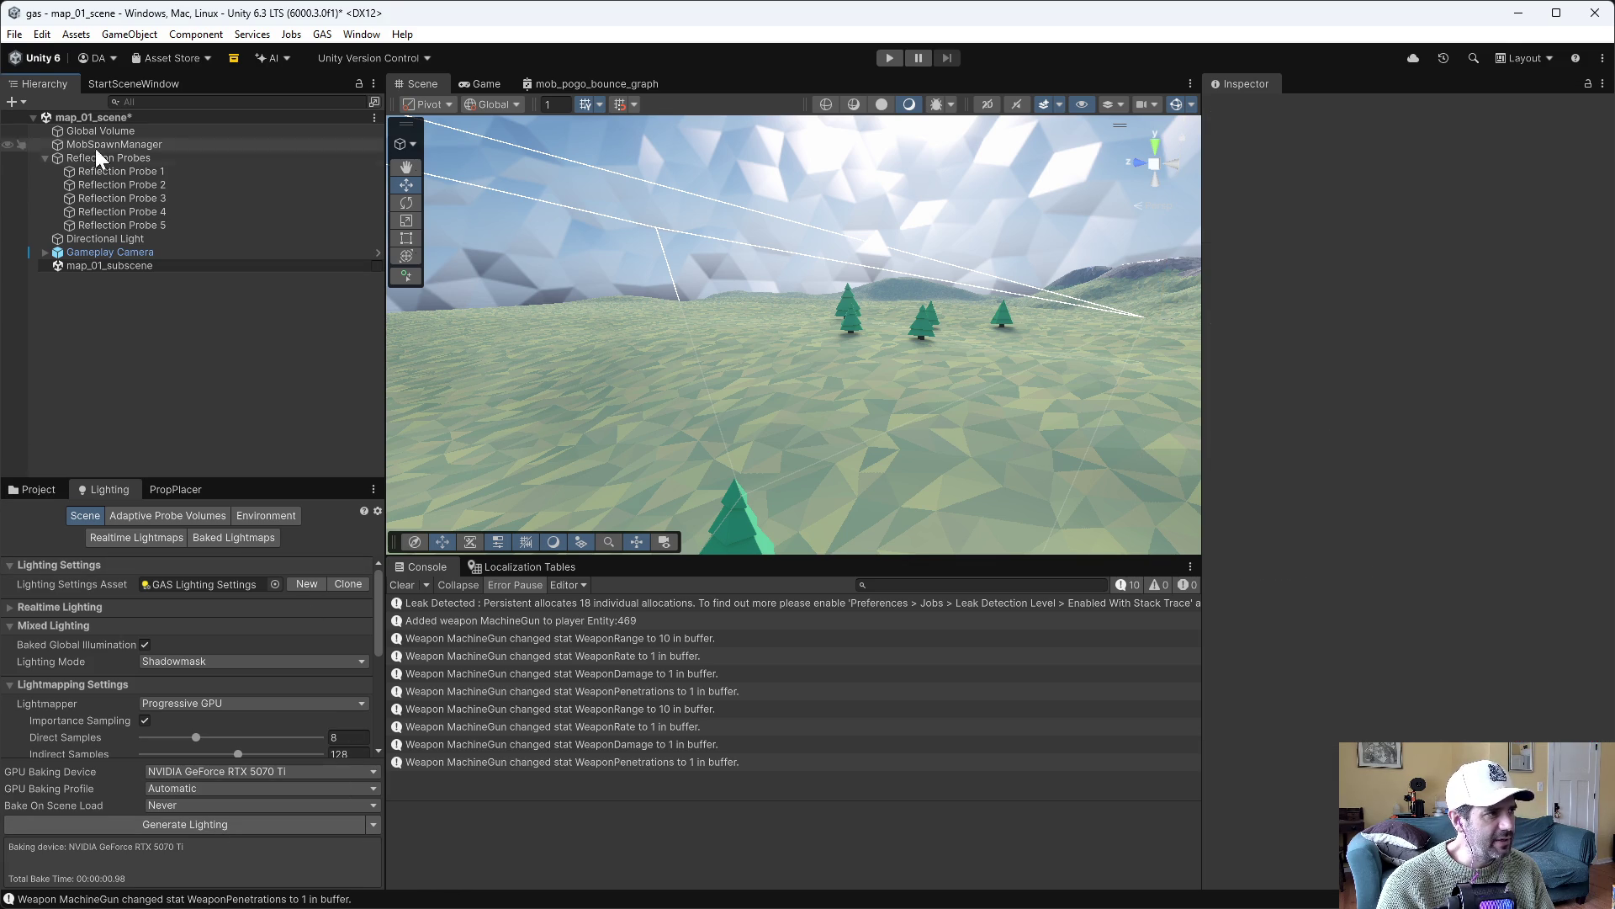
pyautogui.click(891, 58)
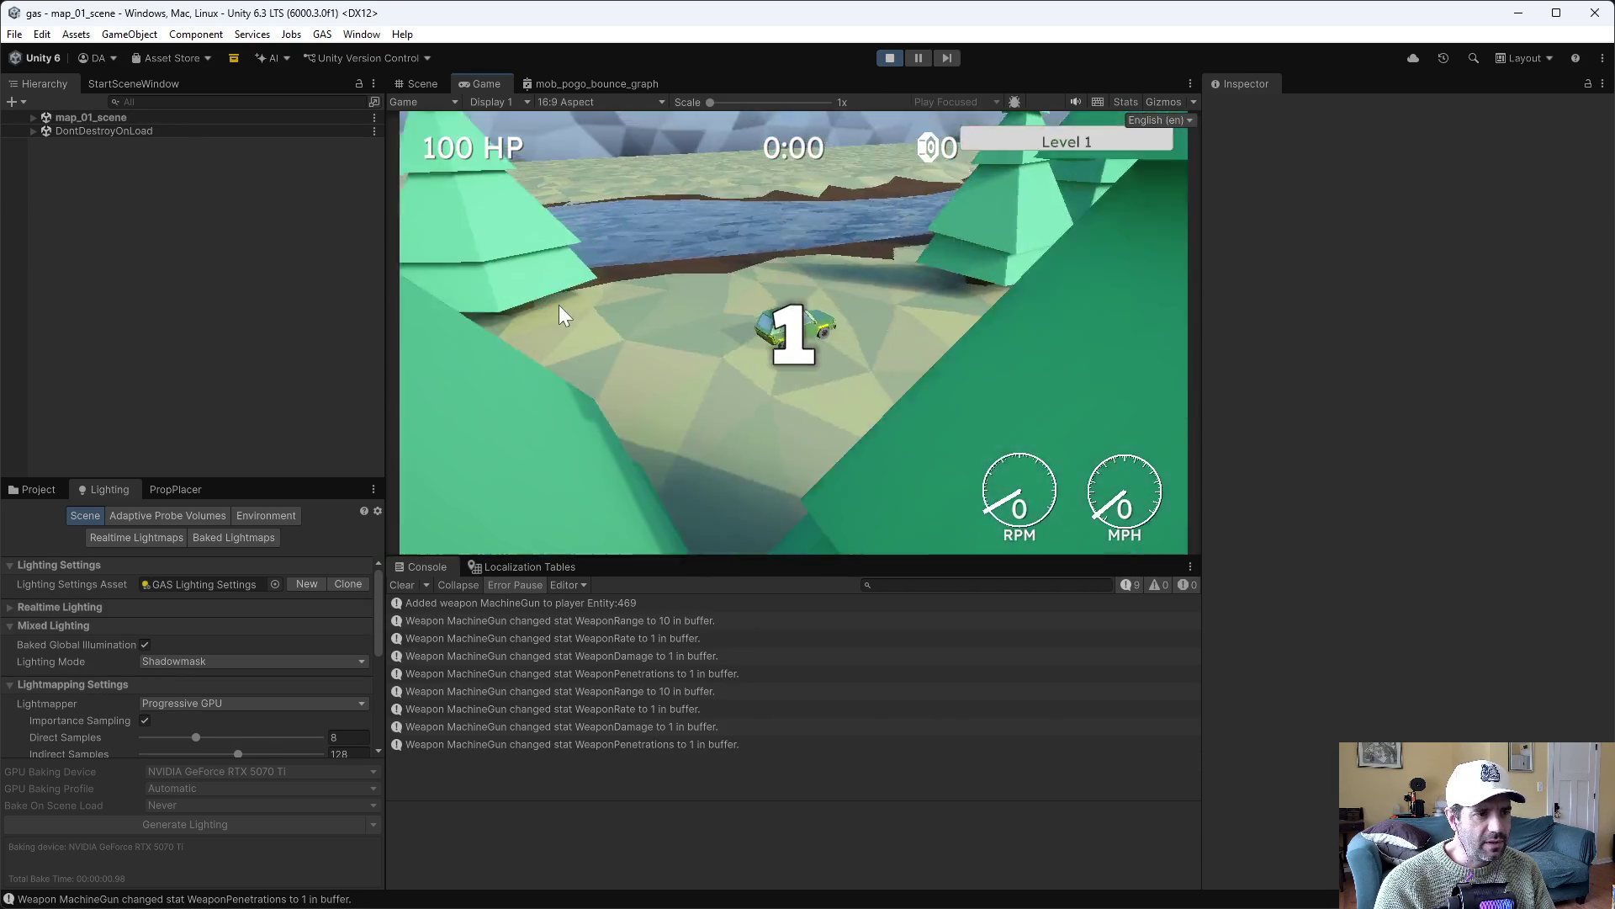
# Drive the car forward with W into the pine trees, then stop Play mode
pyautogui.press('w')
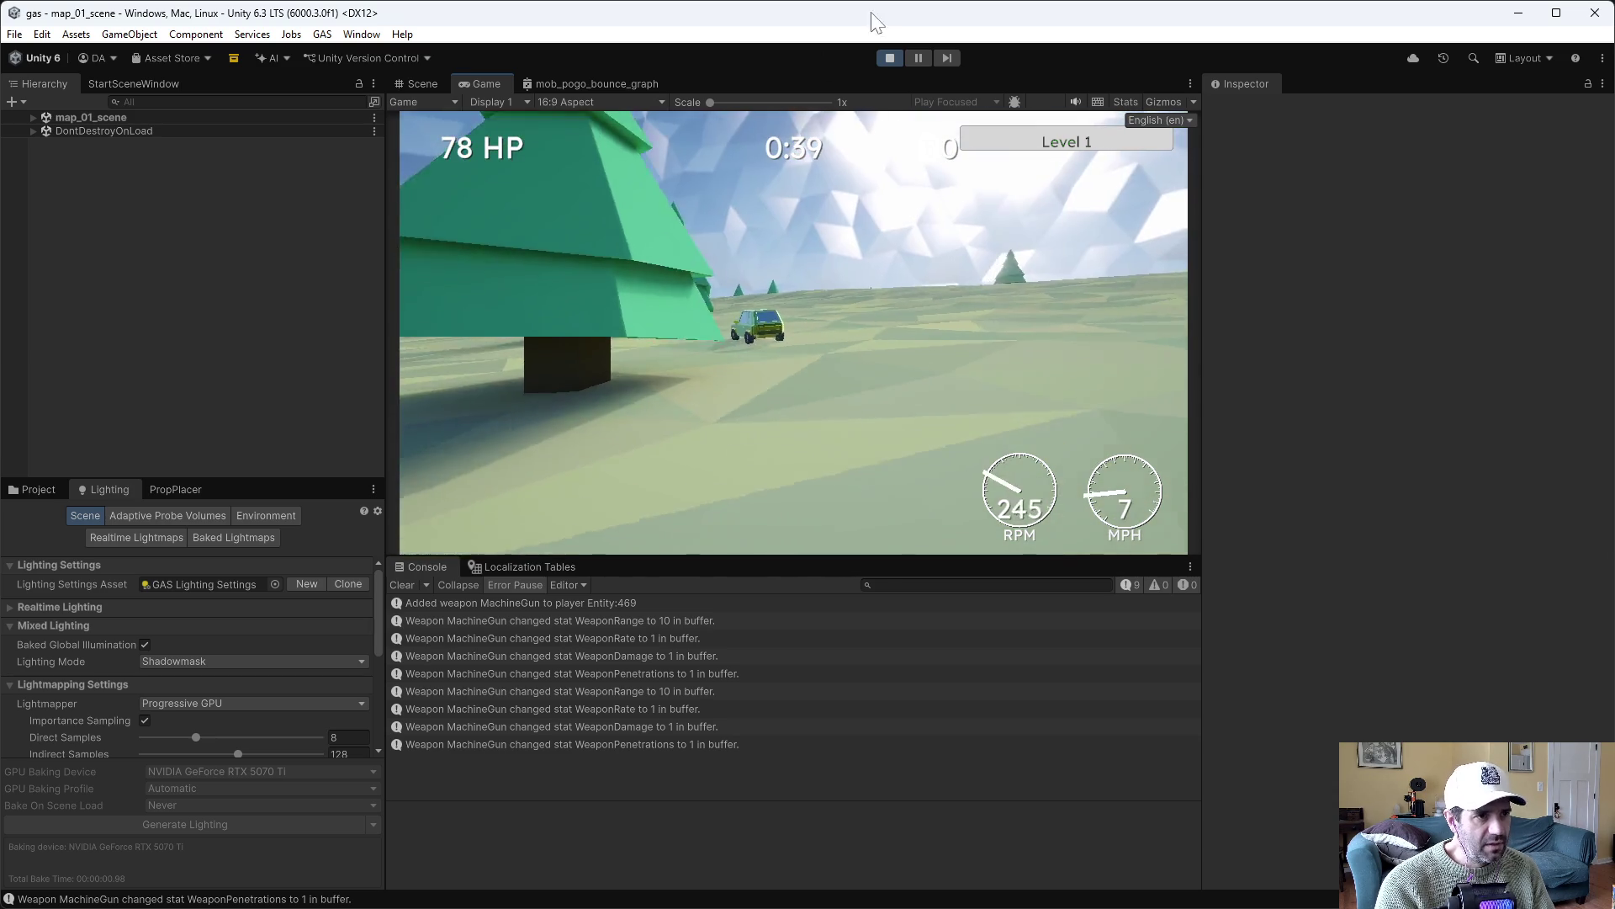
pyautogui.click(888, 58)
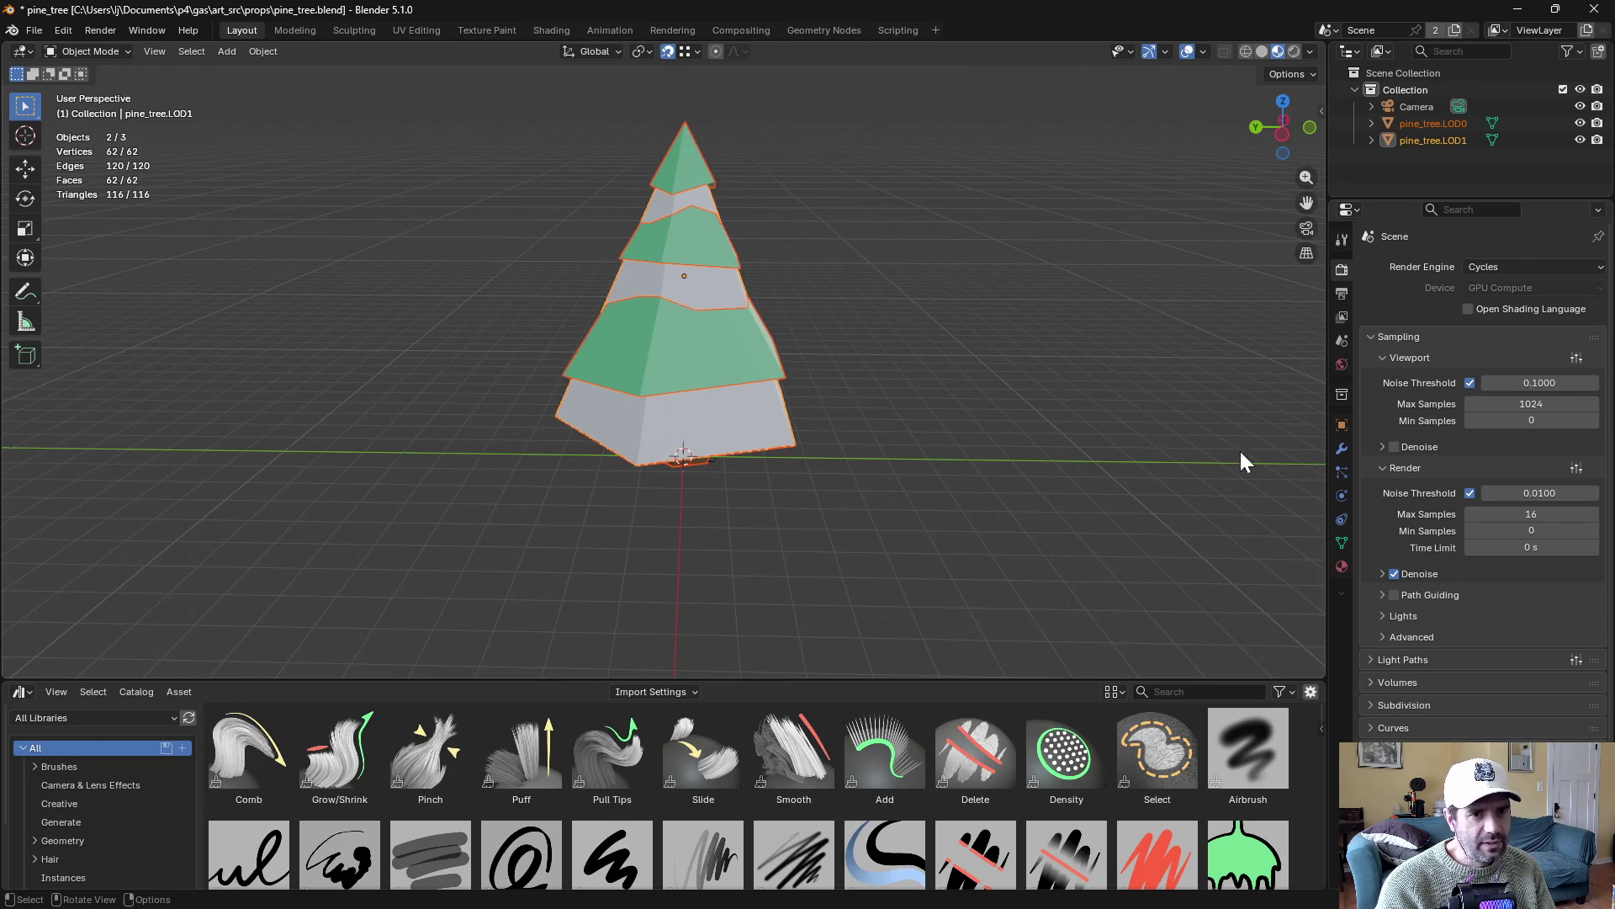
# Join the Asset Browser into the 3D Viewport with Join Down, orbit the tree, and select the Camera
pyautogui.moveTo(939, 341); pyautogui.dragTo(920, 317)
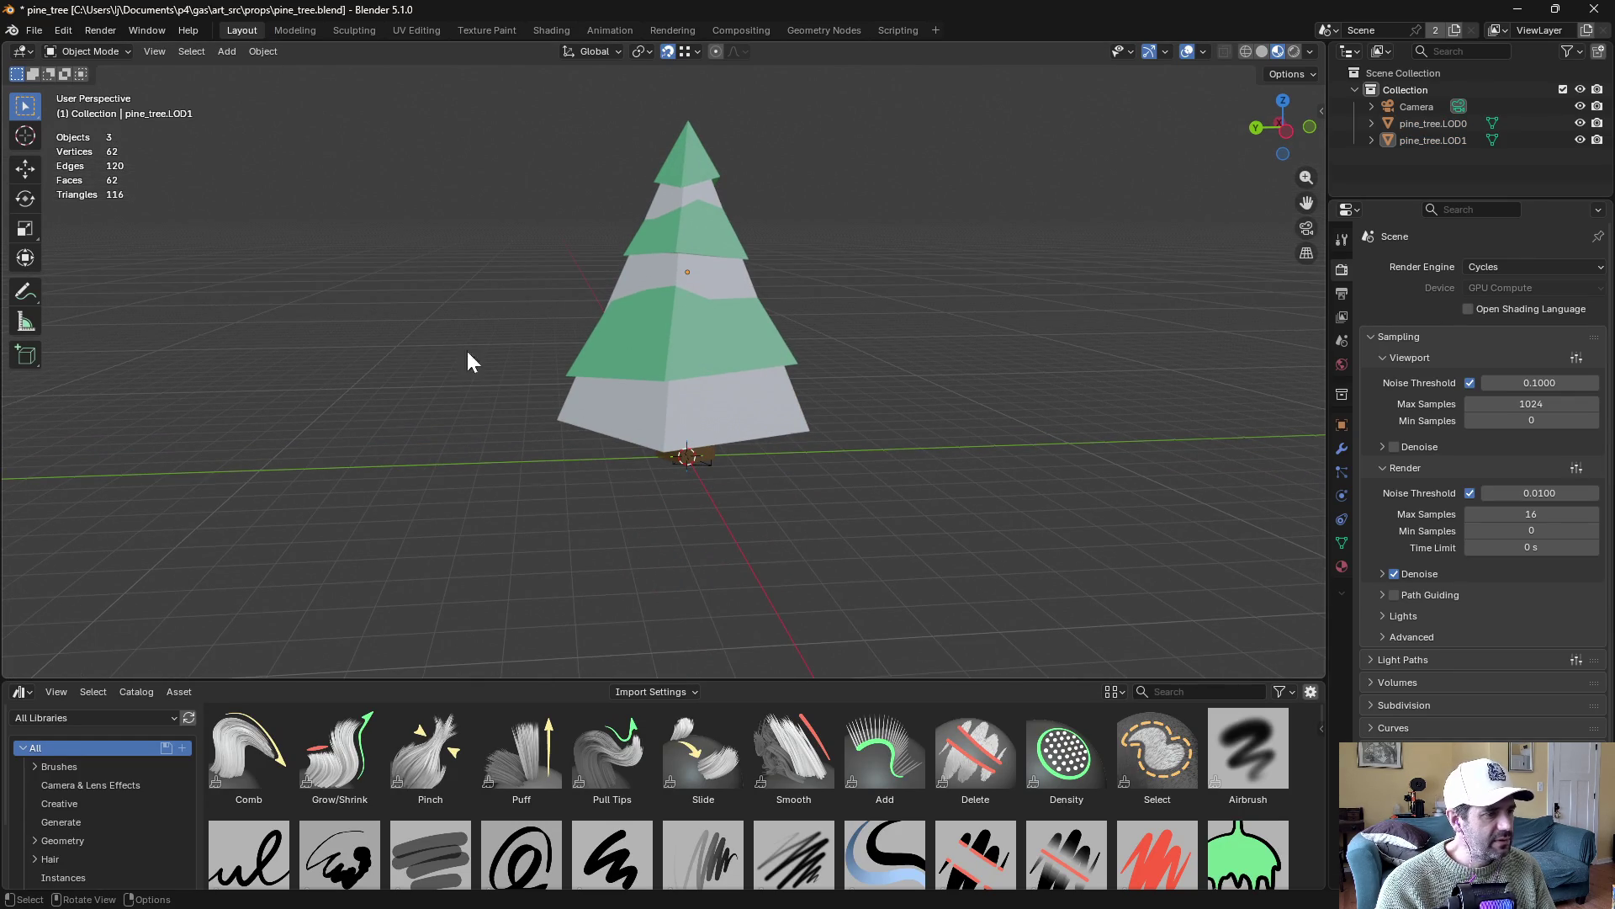
pyautogui.moveTo(443, 678)
pyautogui.mouseDown()
pyautogui.moveTo(462, 800)
pyautogui.moveTo(479, 715)
pyautogui.mouseUp()
pyautogui.rightClick(479, 715)
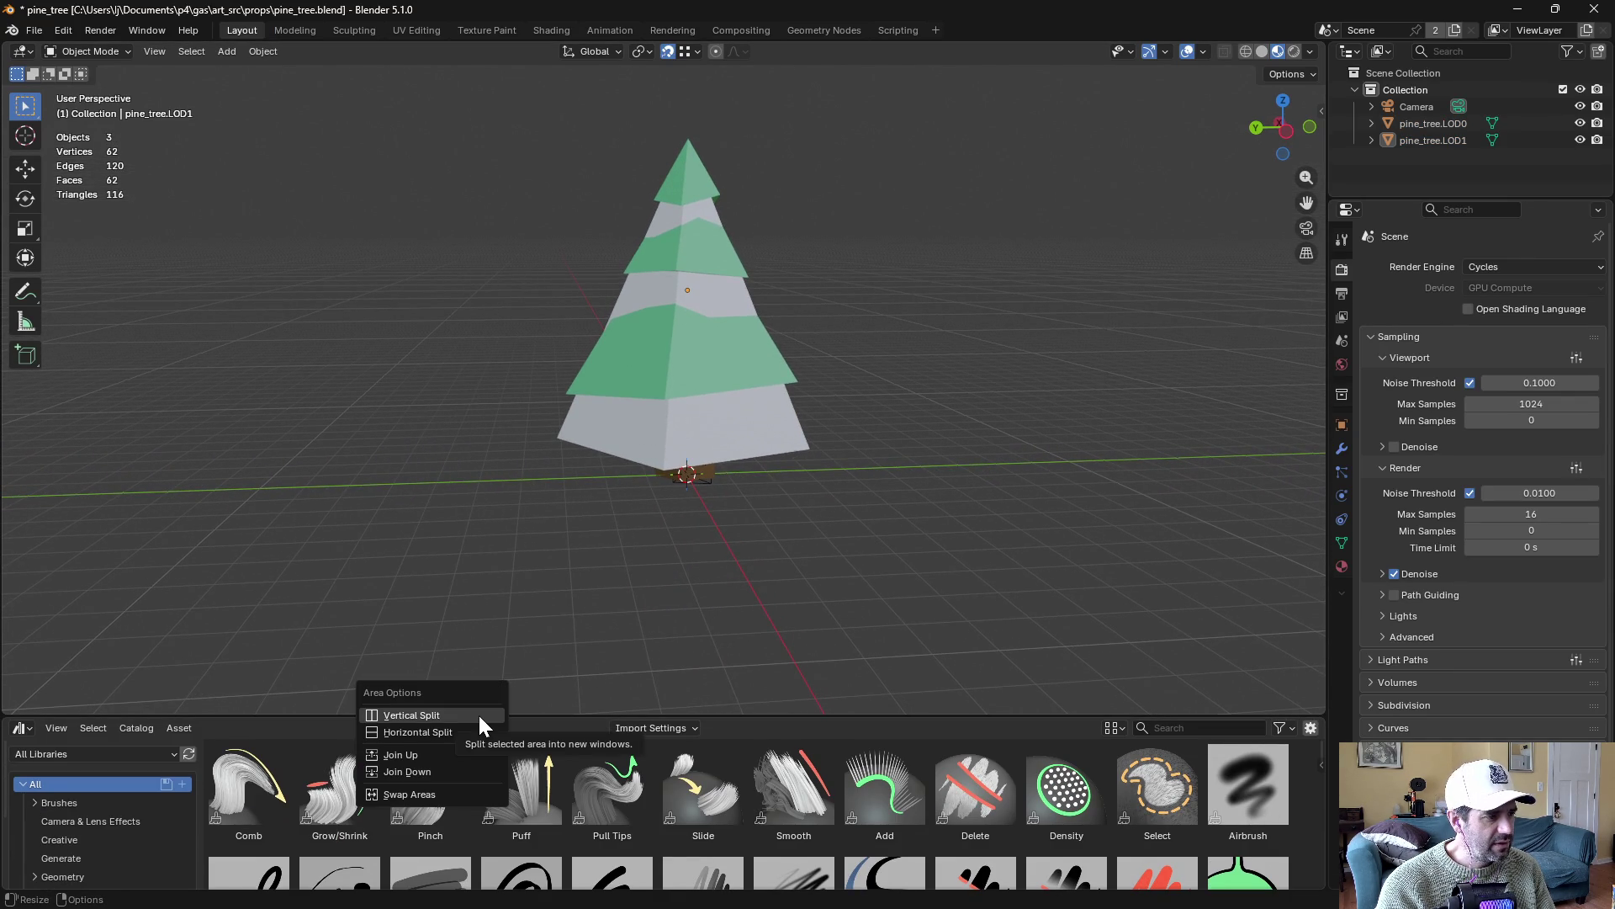
pyautogui.click(482, 770)
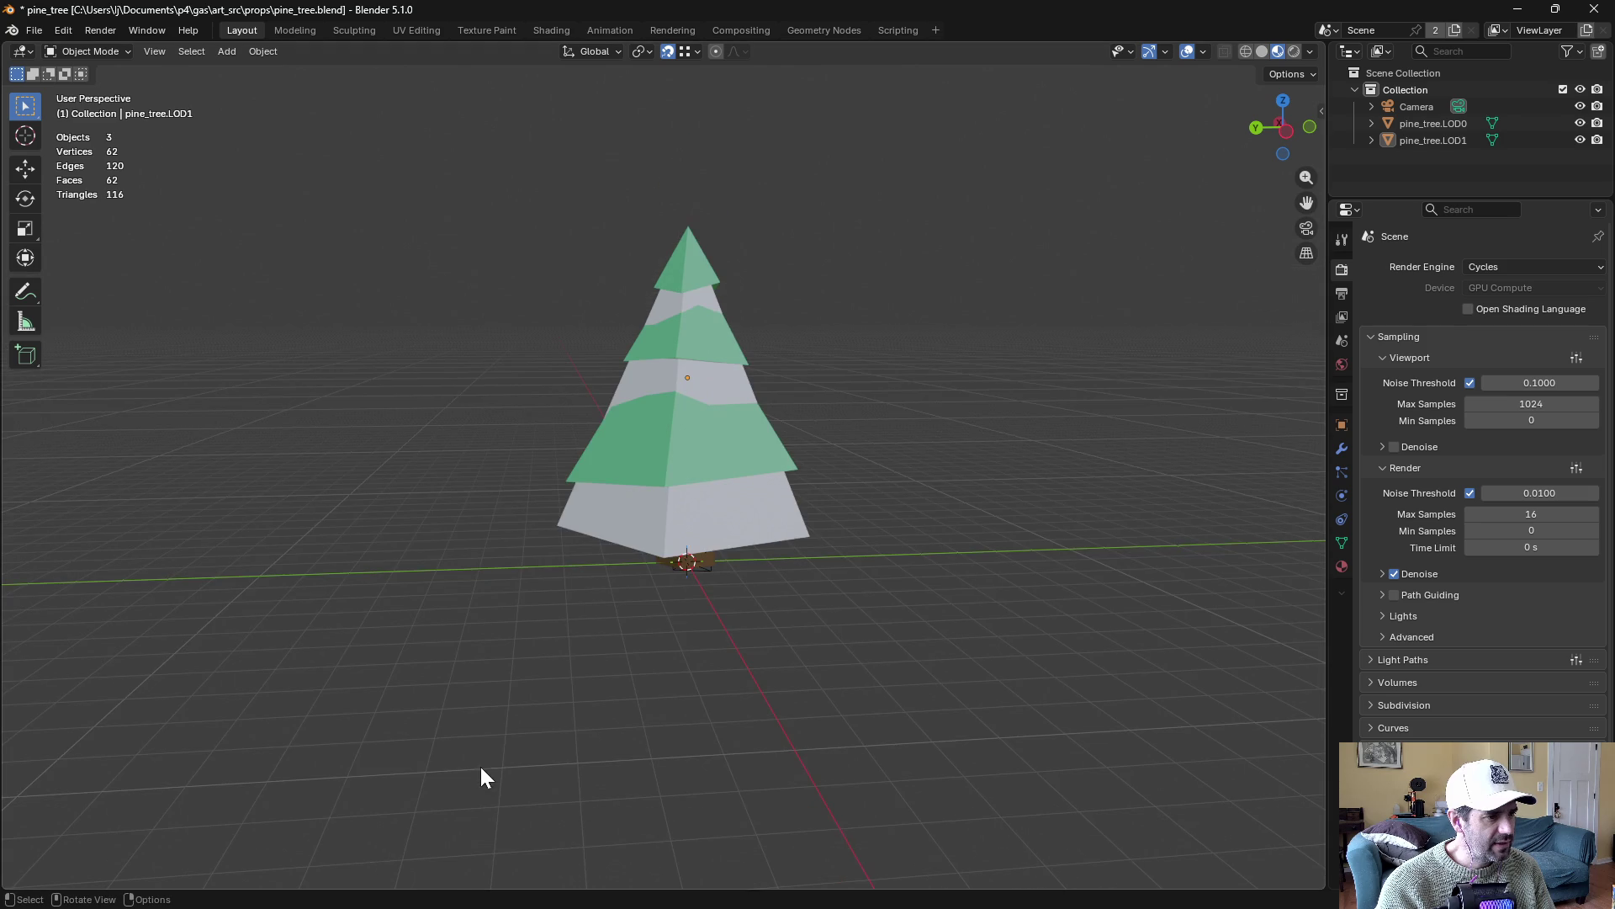
pyautogui.moveTo(848, 402)
pyautogui.mouseDown()
pyautogui.moveTo(883, 353)
pyautogui.moveTo(873, 345)
pyautogui.moveTo(745, 372)
pyautogui.moveTo(689, 552)
pyautogui.mouseUp()
pyautogui.click(684, 581)
# Delete the Camera and add a cylinder mesh with 5 vertices
pyautogui.press('x')
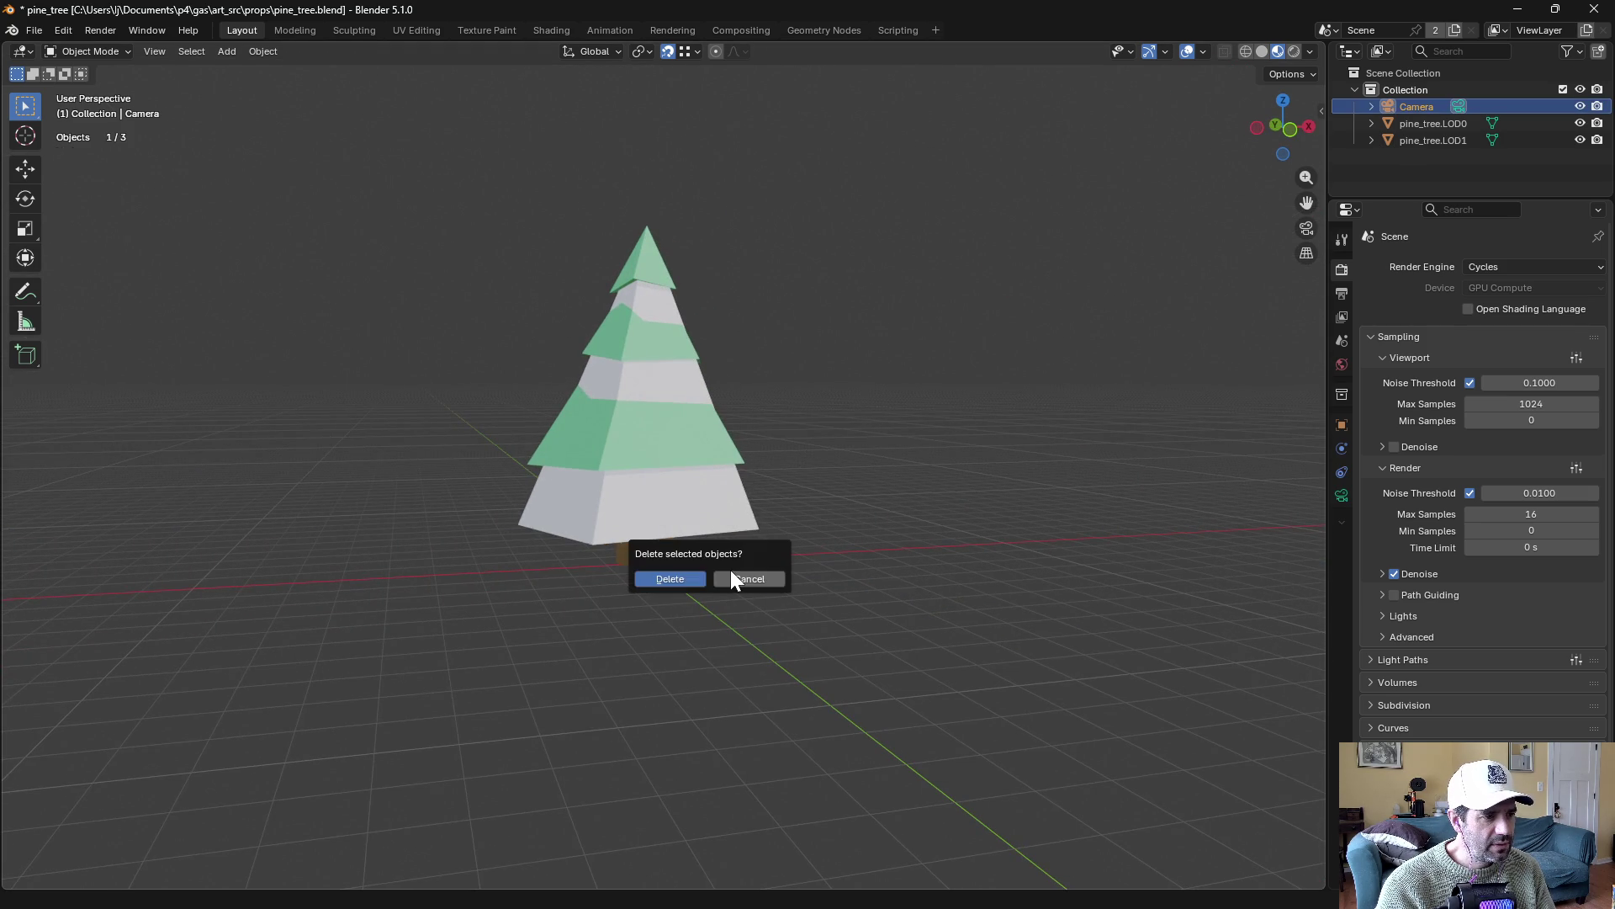
pyautogui.click(700, 575)
pyautogui.click(215, 49)
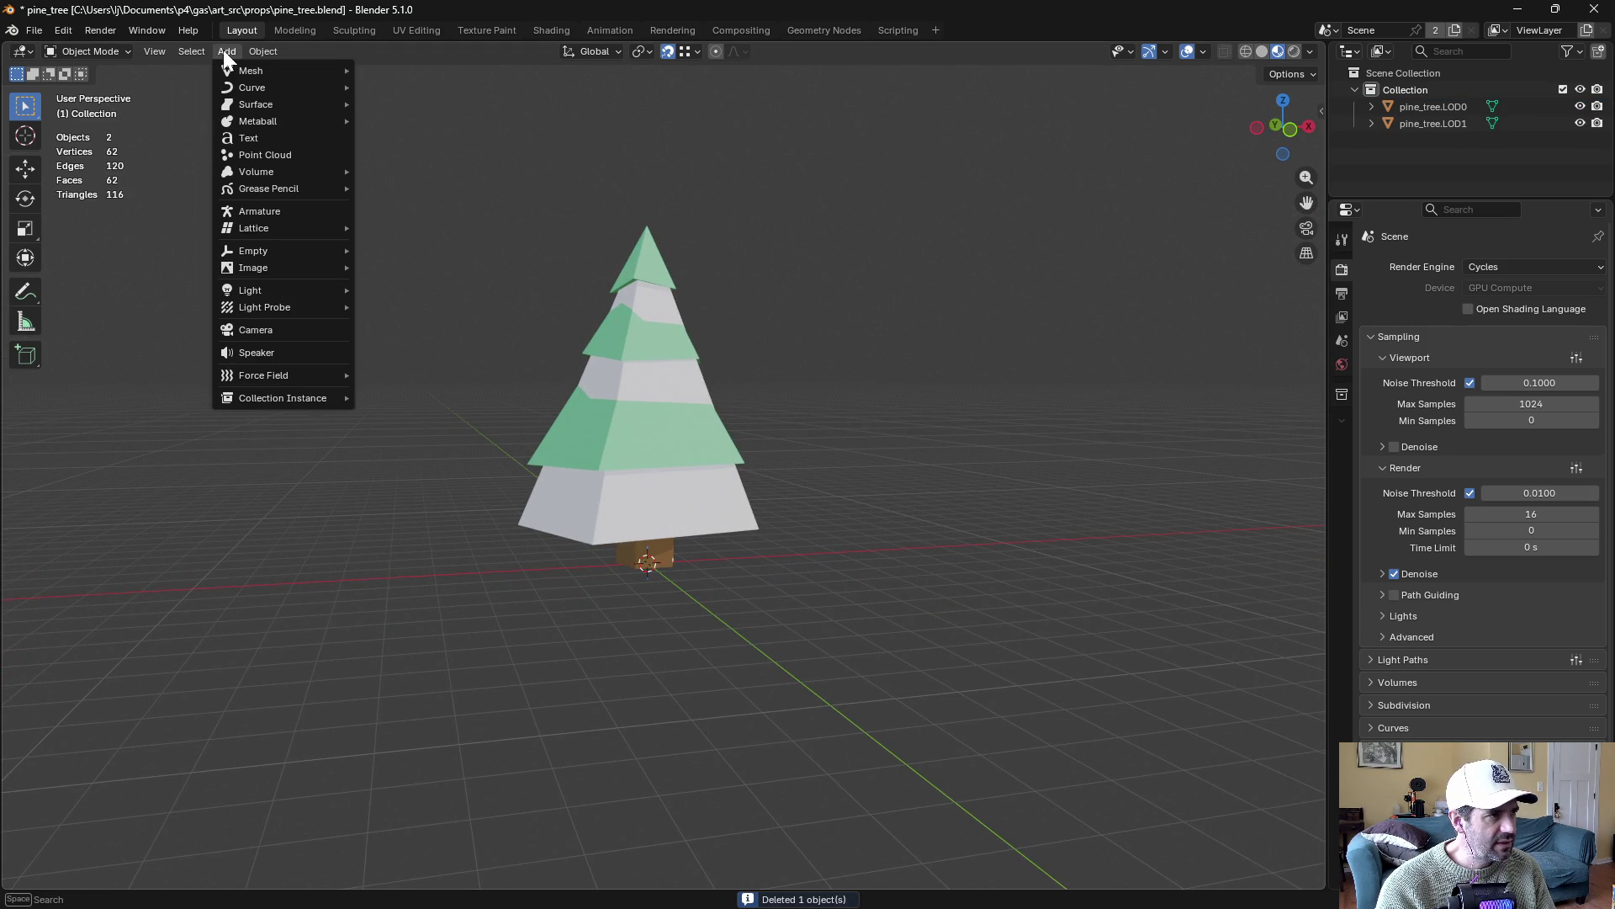
pyautogui.moveTo(234, 70)
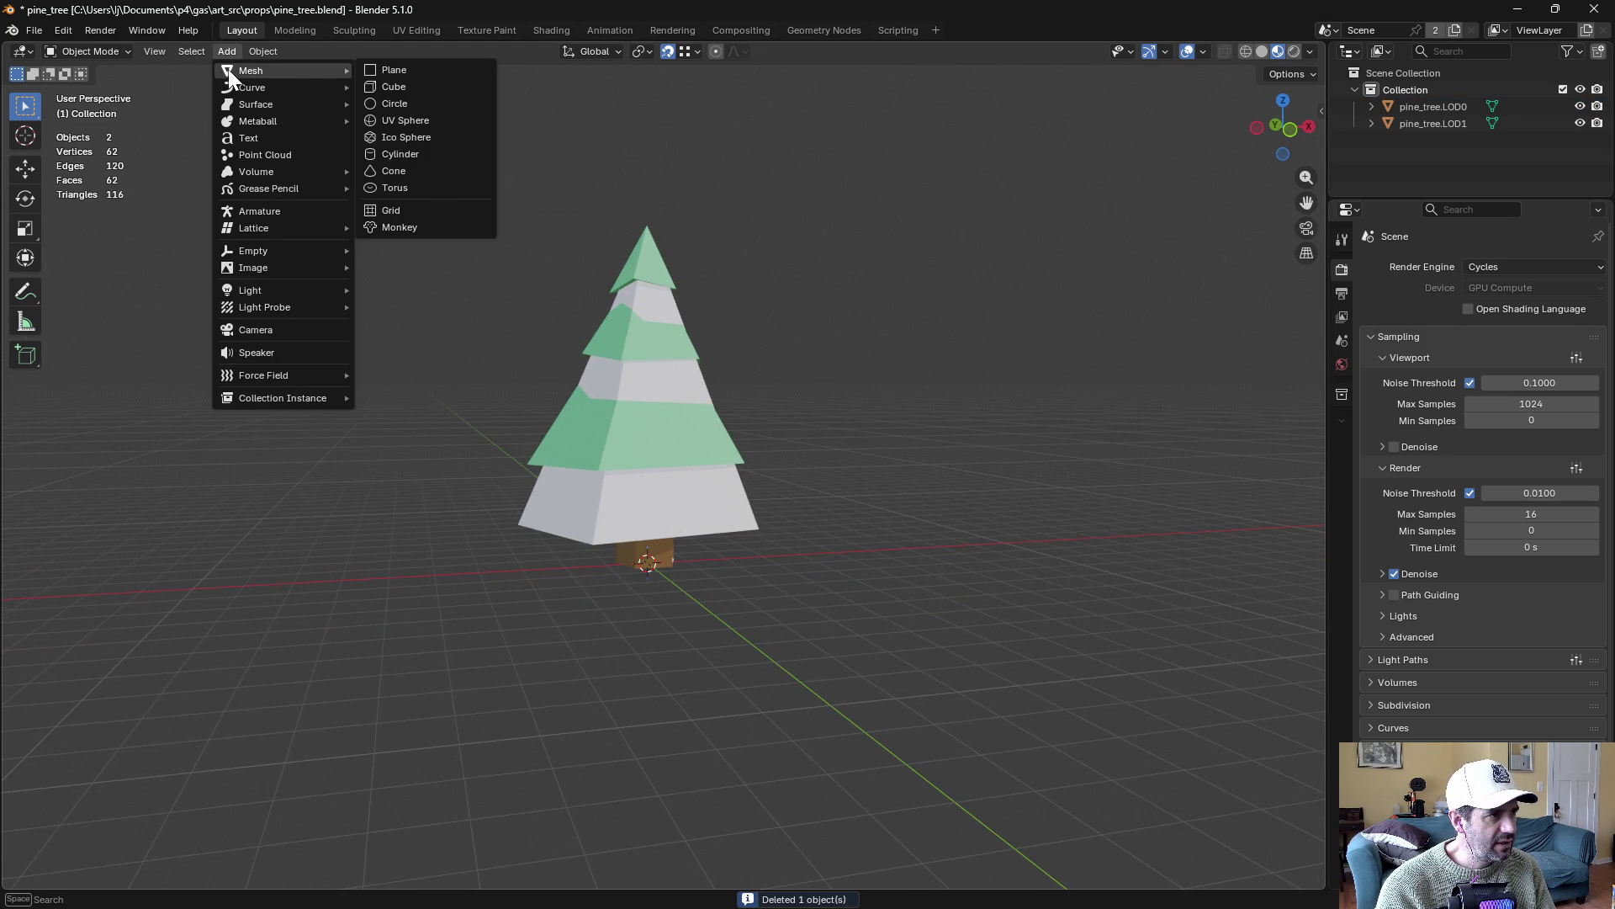
pyautogui.click(409, 155)
pyautogui.moveTo(217, 673)
pyautogui.mouseDown()
pyautogui.moveTo(152, 674)
pyautogui.moveTo(272, 676)
pyautogui.mouseUp()
pyautogui.click(274, 675)
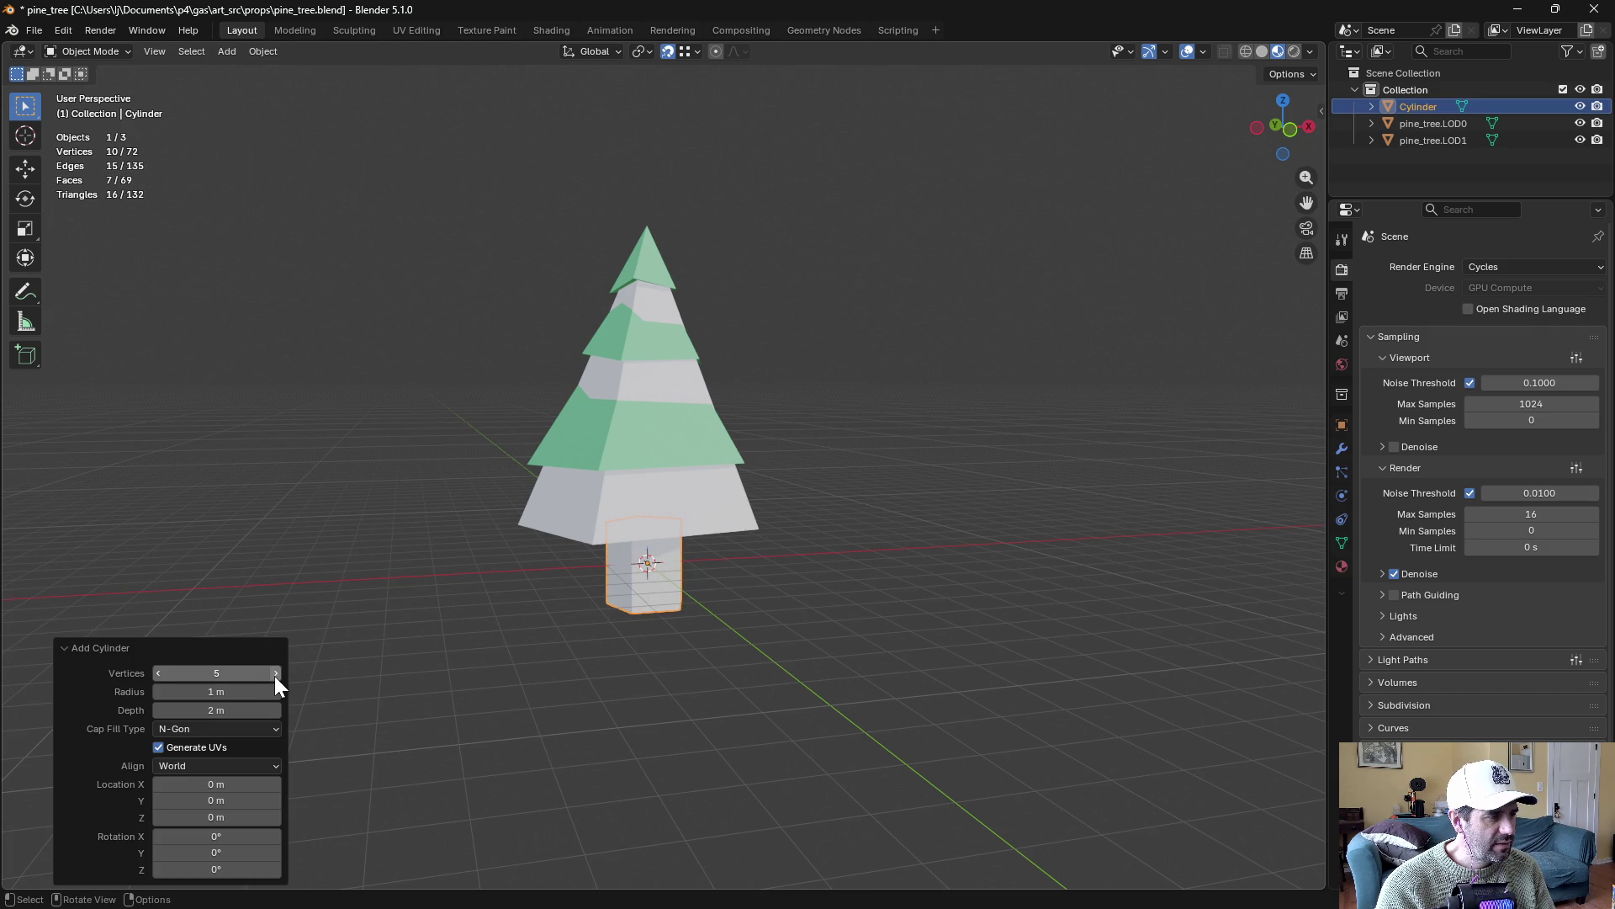
# Set the cylinder's radius to 0.77 m and depth to 5 m, raising it to Z 2.54 m
pyautogui.moveTo(465, 560)
pyautogui.mouseDown()
pyautogui.moveTo(823, 495)
pyautogui.moveTo(861, 200)
pyautogui.mouseUp()
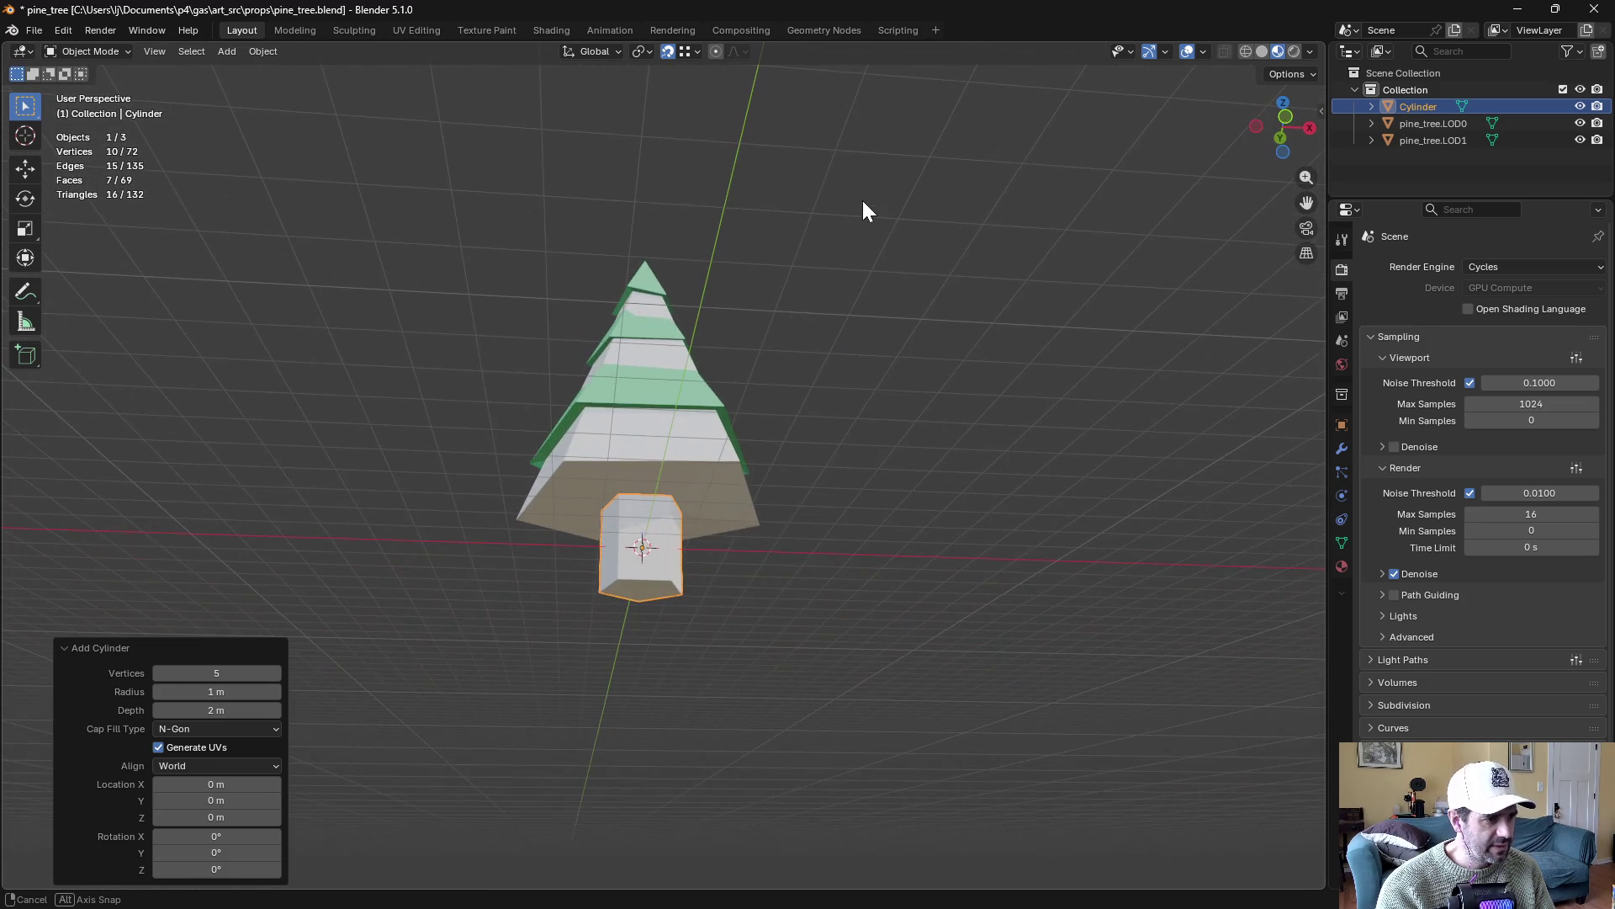
pyautogui.moveTo(221, 692); pyautogui.dragTo(198, 691)
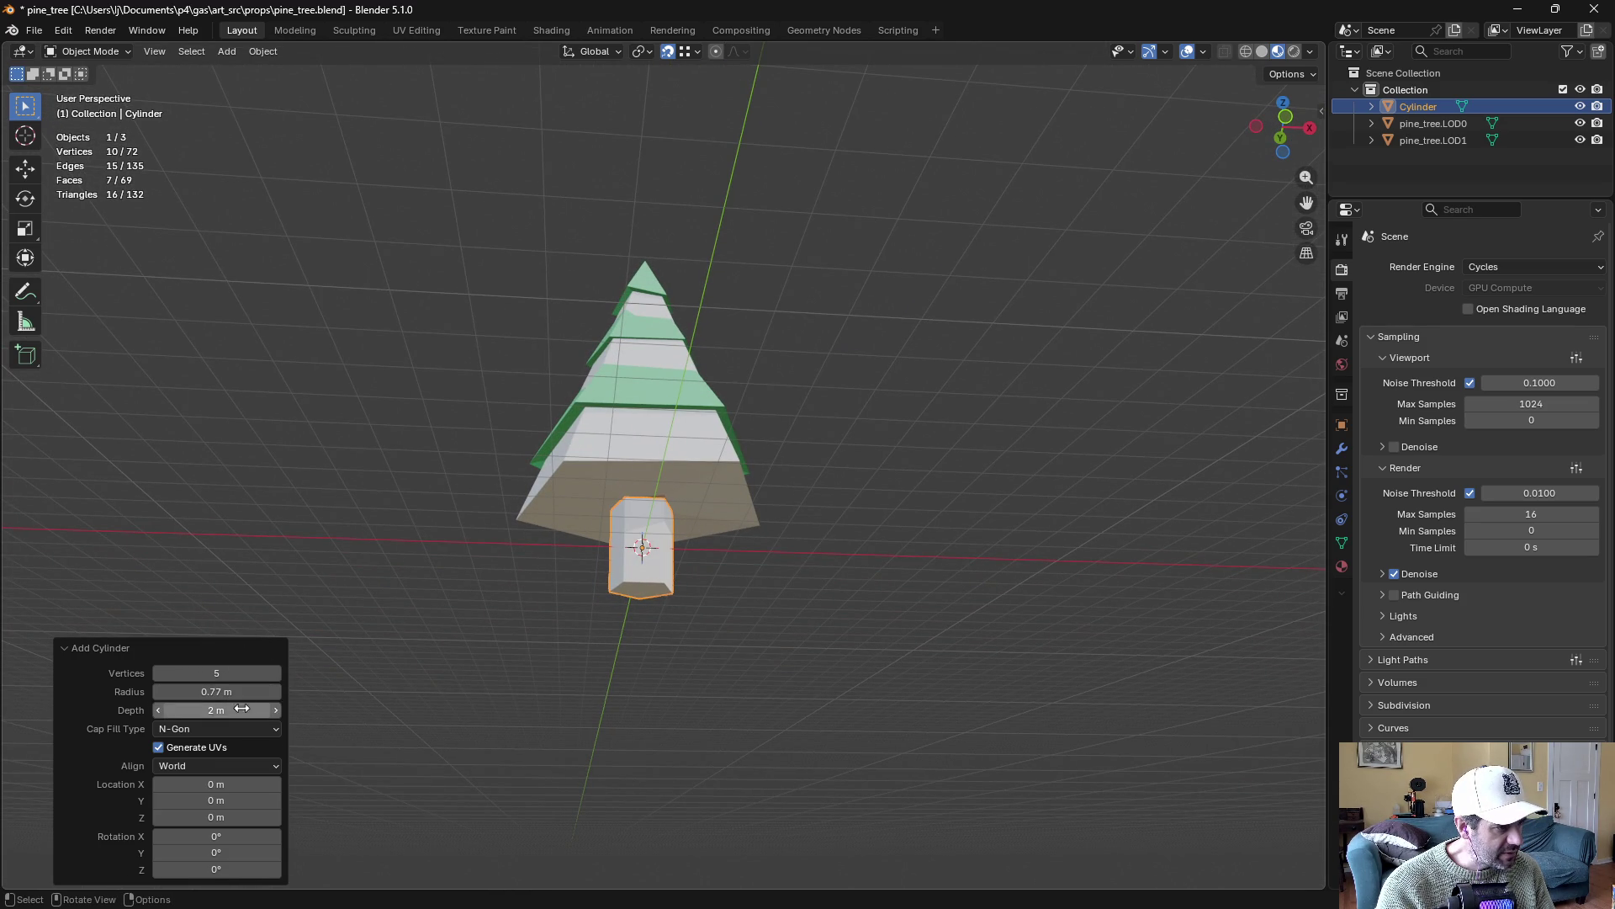
pyautogui.moveTo(215, 817); pyautogui.dragTo(222, 817)
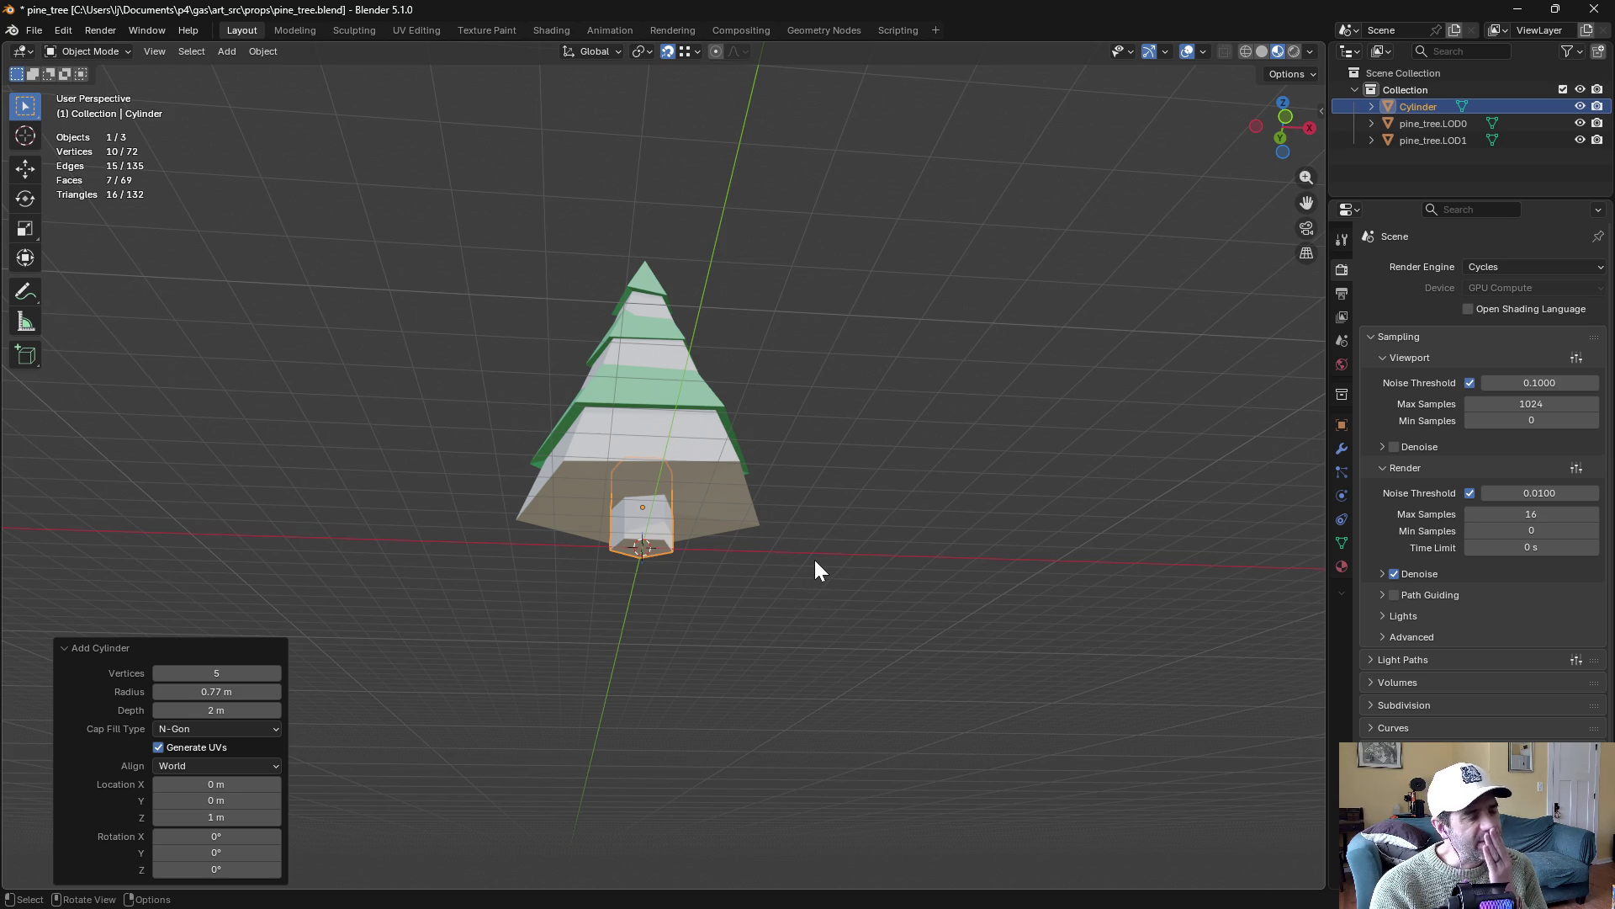
pyautogui.moveTo(816, 561)
pyautogui.mouseDown()
pyautogui.moveTo(803, 589)
pyautogui.moveTo(678, 601)
pyautogui.moveTo(665, 625)
pyautogui.moveTo(720, 605)
pyautogui.mouseUp()
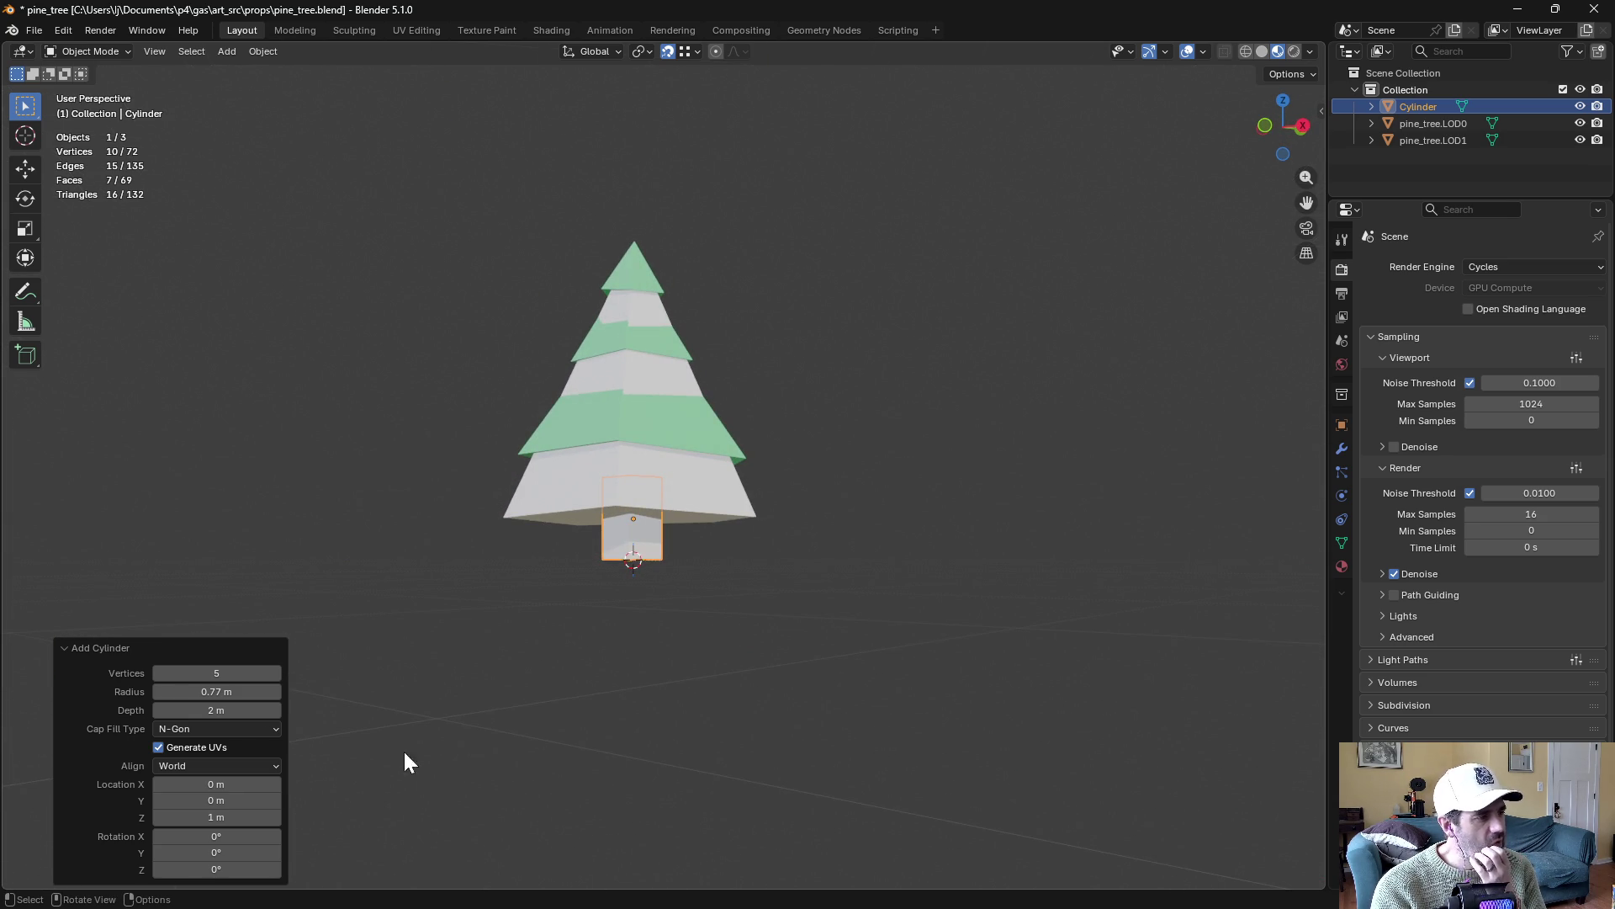
pyautogui.moveTo(212, 710); pyautogui.dragTo(269, 710)
pyautogui.click(216, 710)
pyautogui.press('Return')
pyautogui.moveTo(216, 816); pyautogui.dragTo(252, 817)
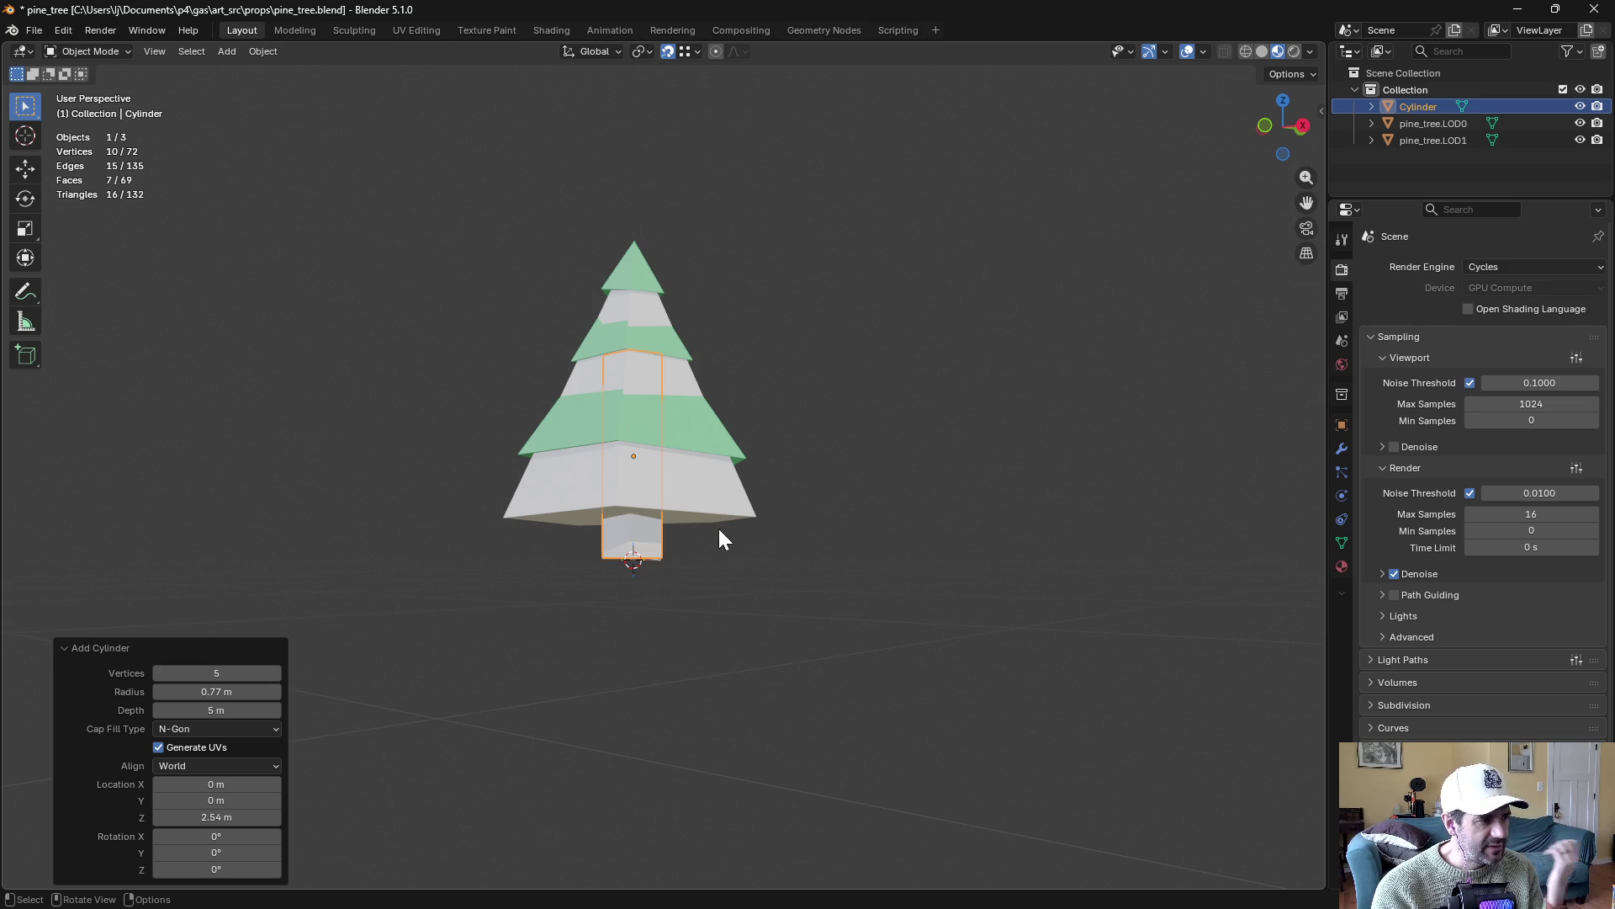
# Rename the Cylinder to pine_tree.CCVX and save pine_tree.blend
pyautogui.doubleClick(1417, 105)
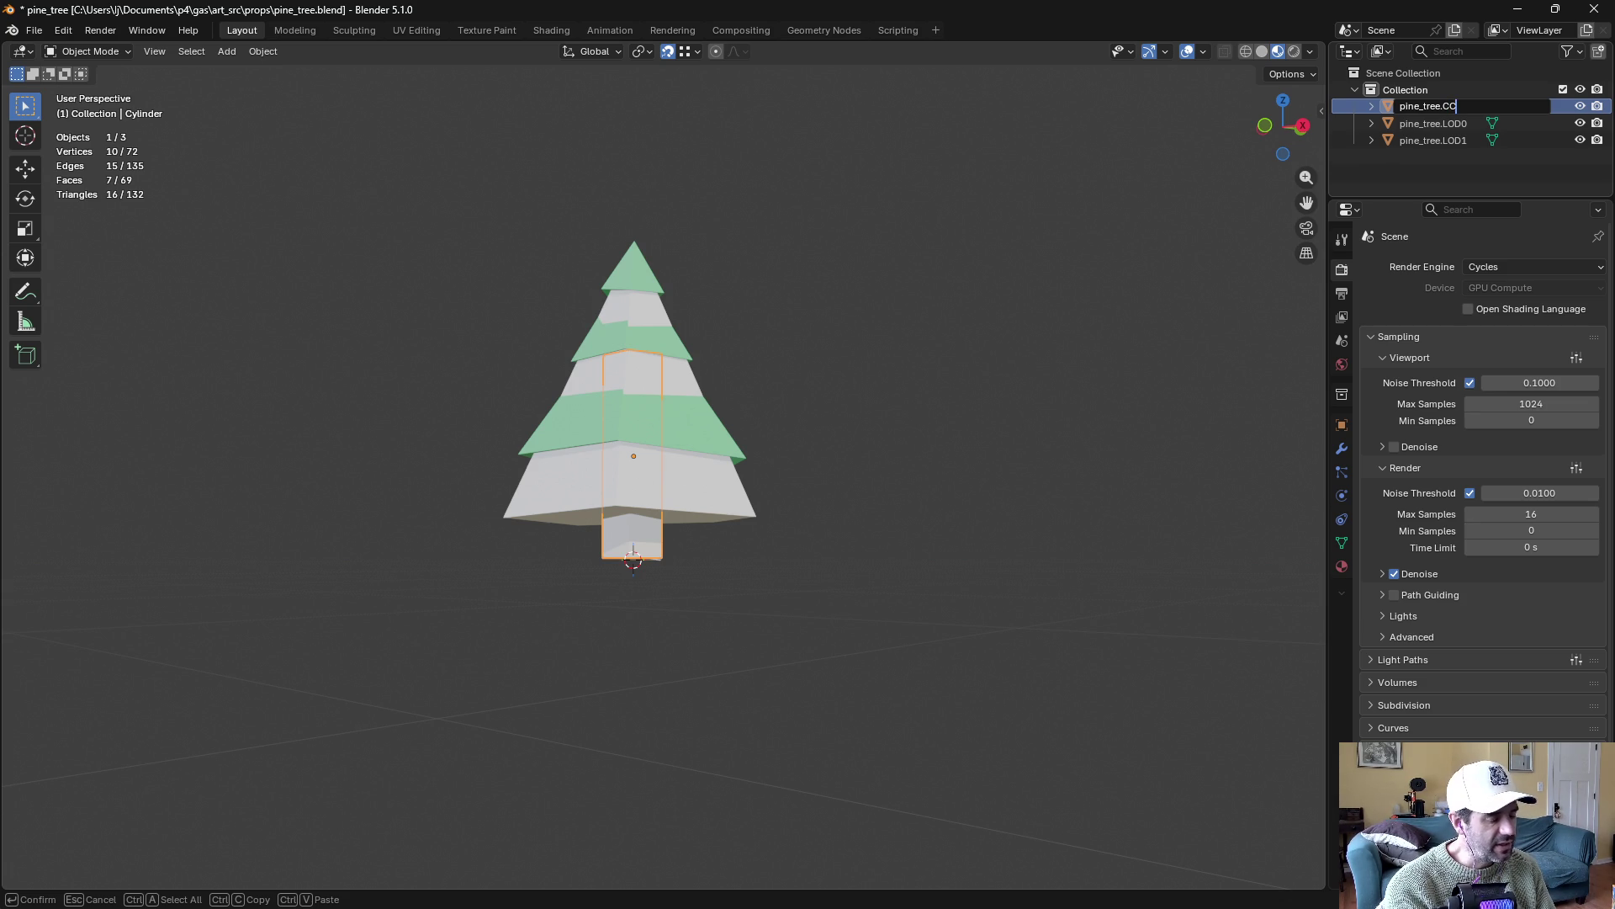
pyautogui.press('Return')
pyautogui.click(1419, 185)
pyautogui.hotkey('ctrl', 's')
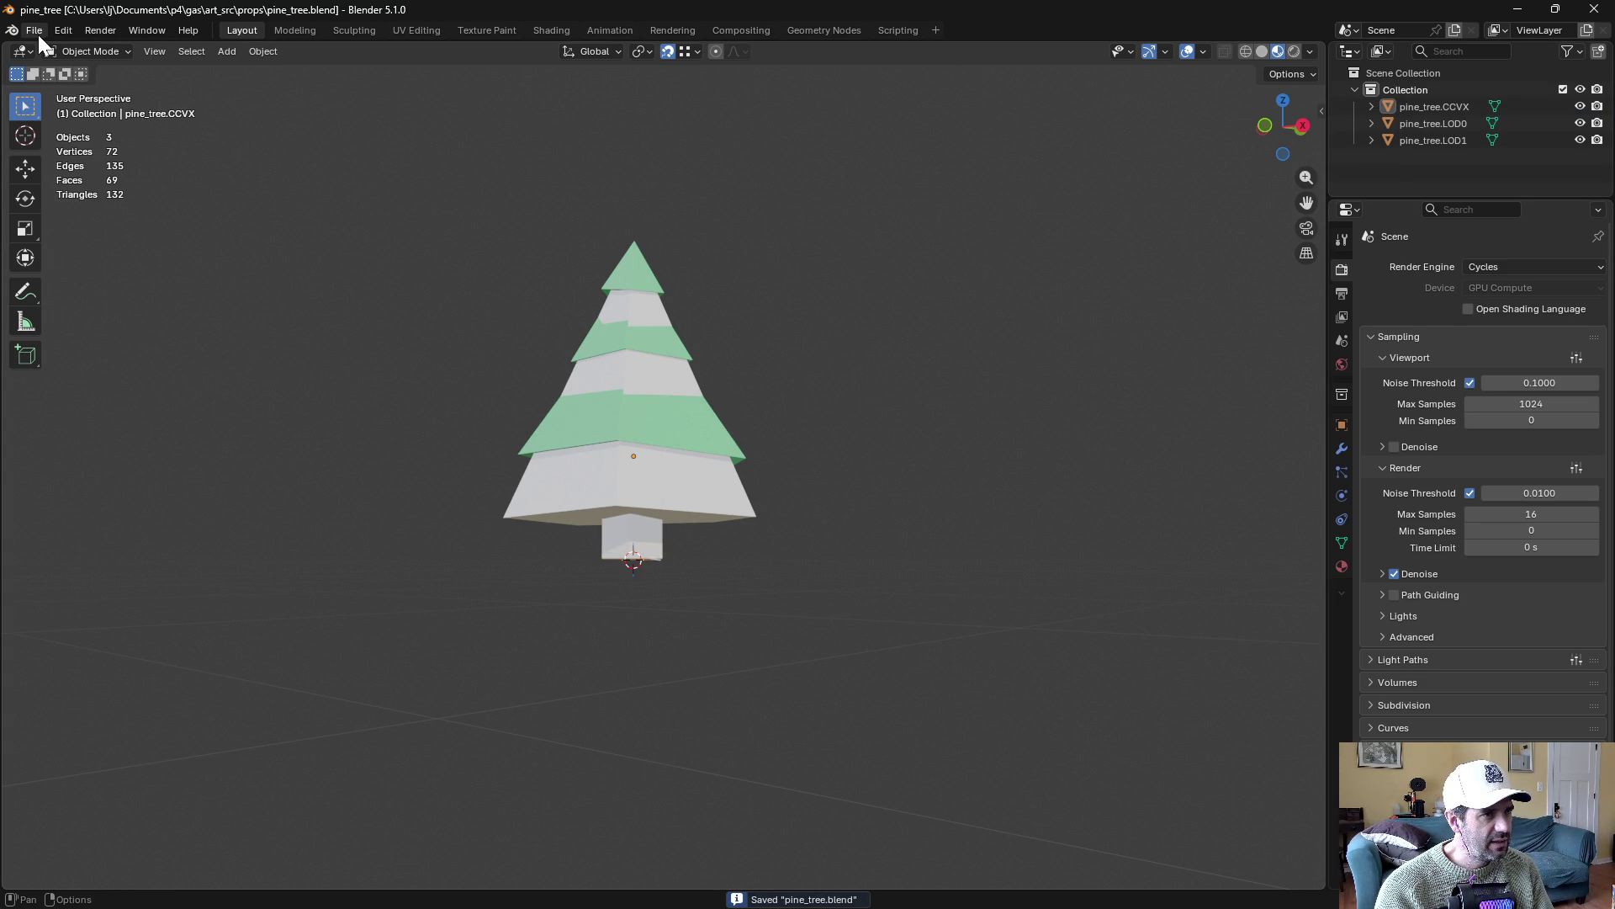
# Export the scene as FBX, overwriting pine_tree.fbx, and switch back to Unity
pyautogui.click(38, 34)
pyautogui.moveTo(74, 287)
pyautogui.click(260, 412)
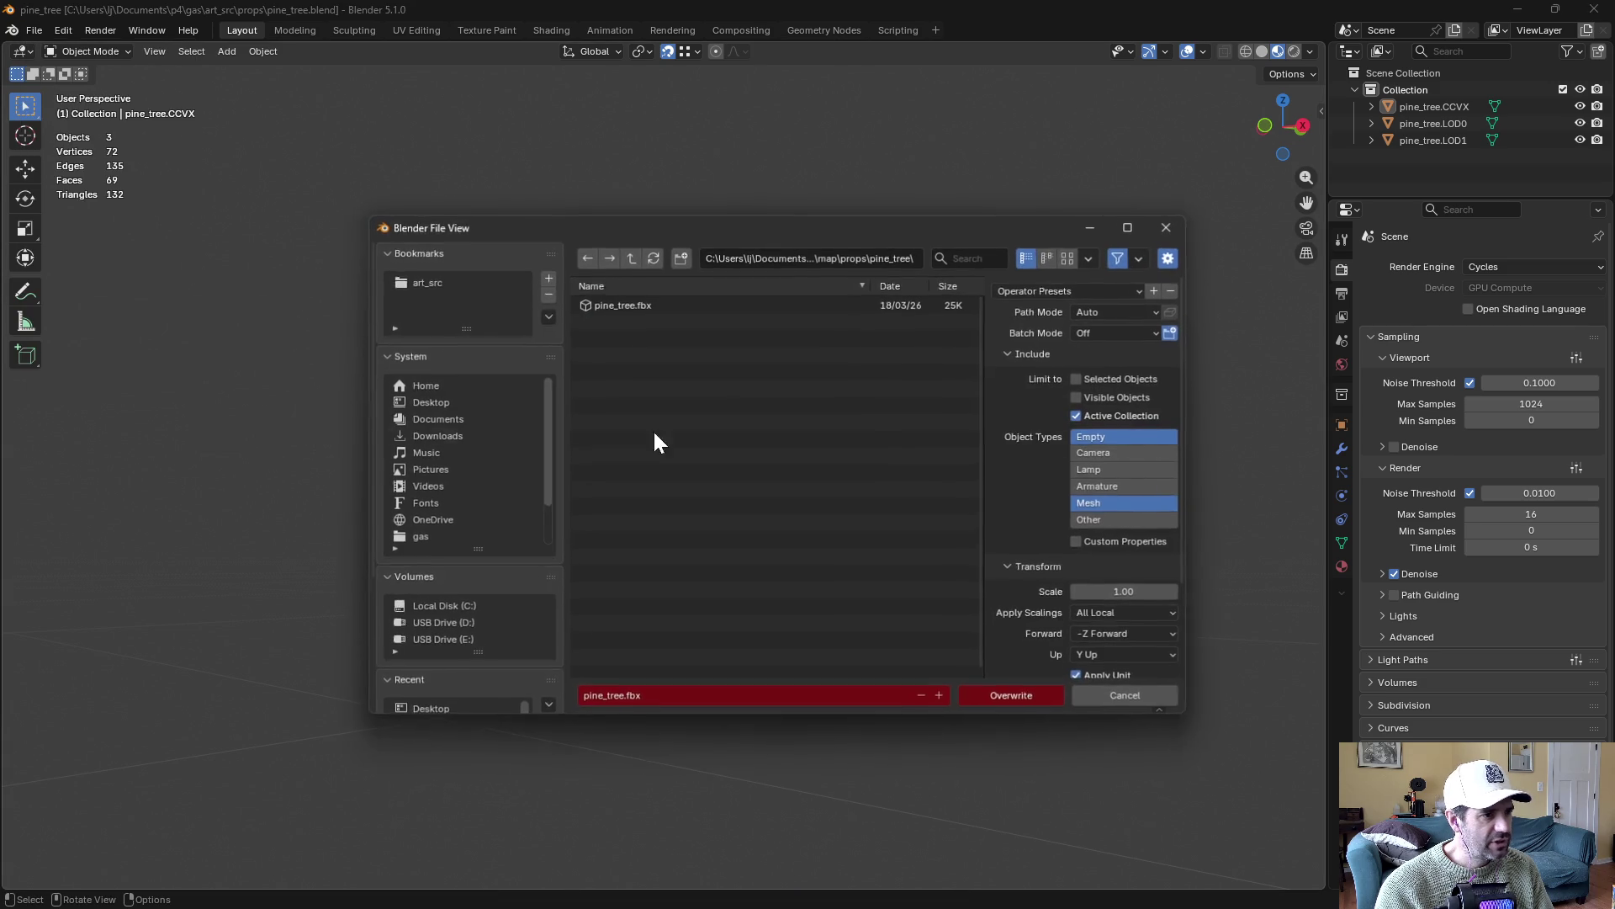
pyautogui.click(642, 304)
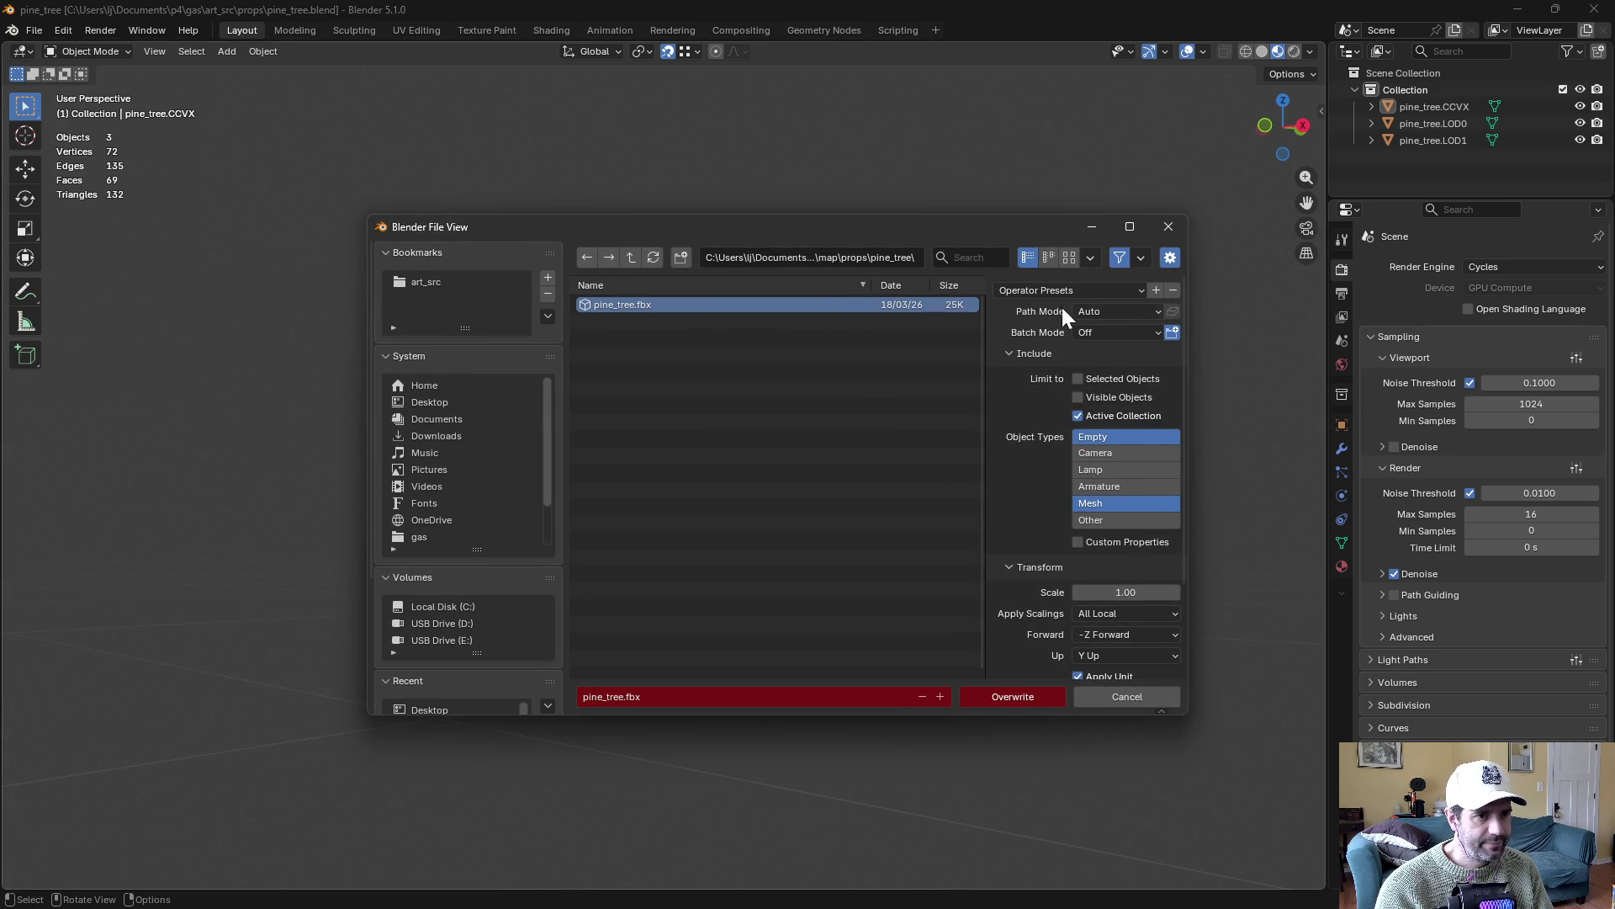
pyautogui.click(1030, 700)
pyautogui.hotkey('alt', 'Tab')
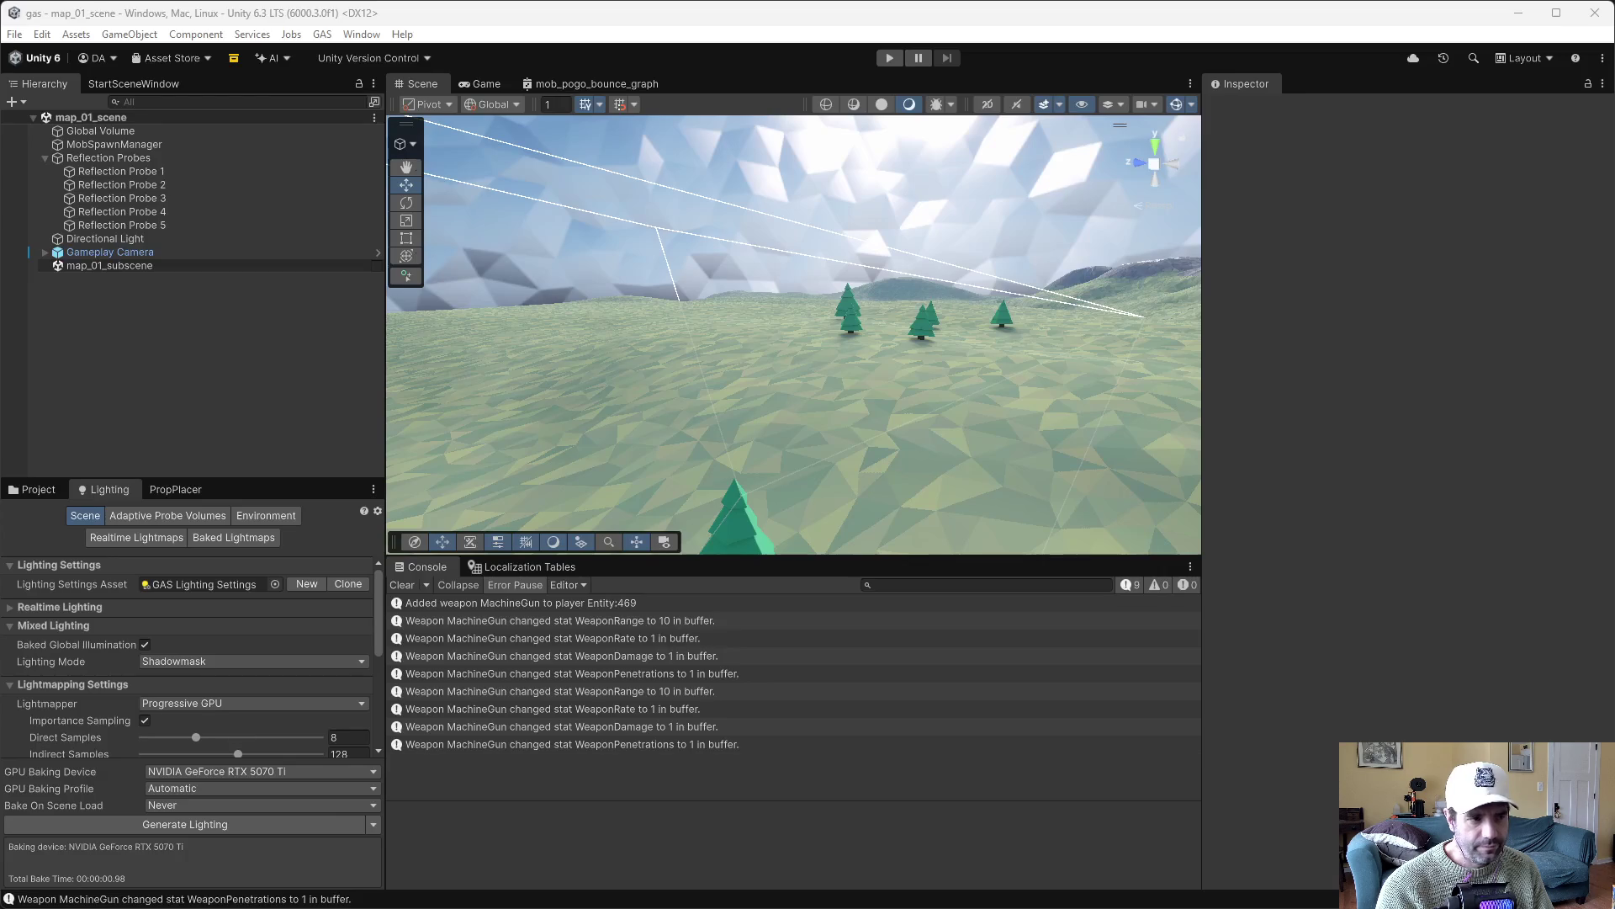
# Open the prop_pine_tree prefab, try dropping pine_tree.CCVX into it, undo, and select the root
pyautogui.click(39, 492)
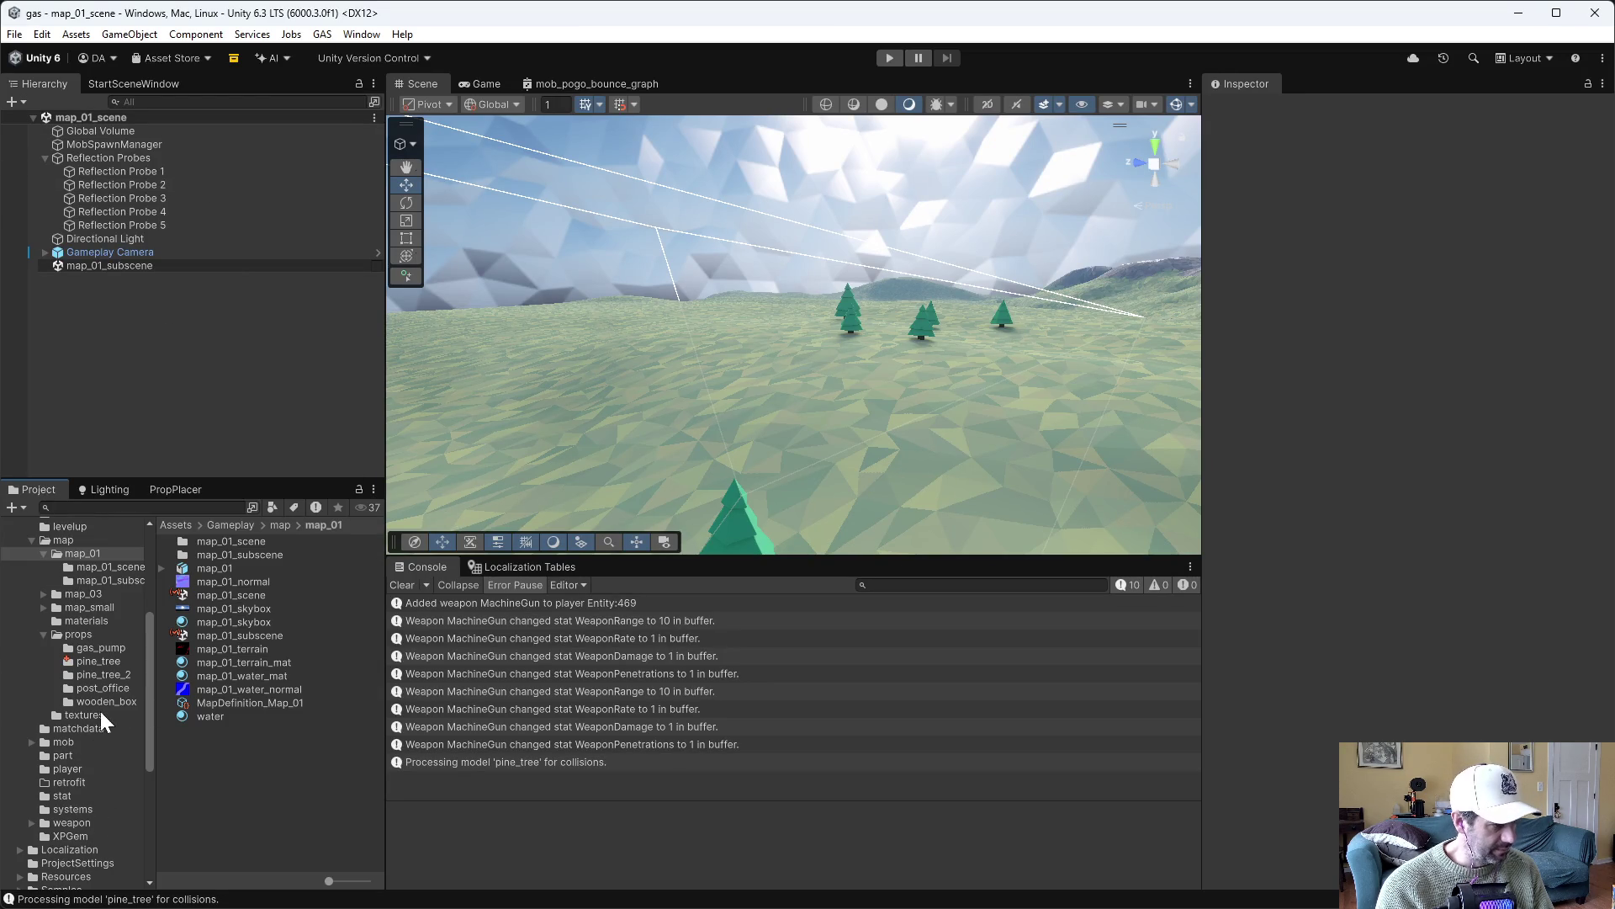
pyautogui.click(95, 661)
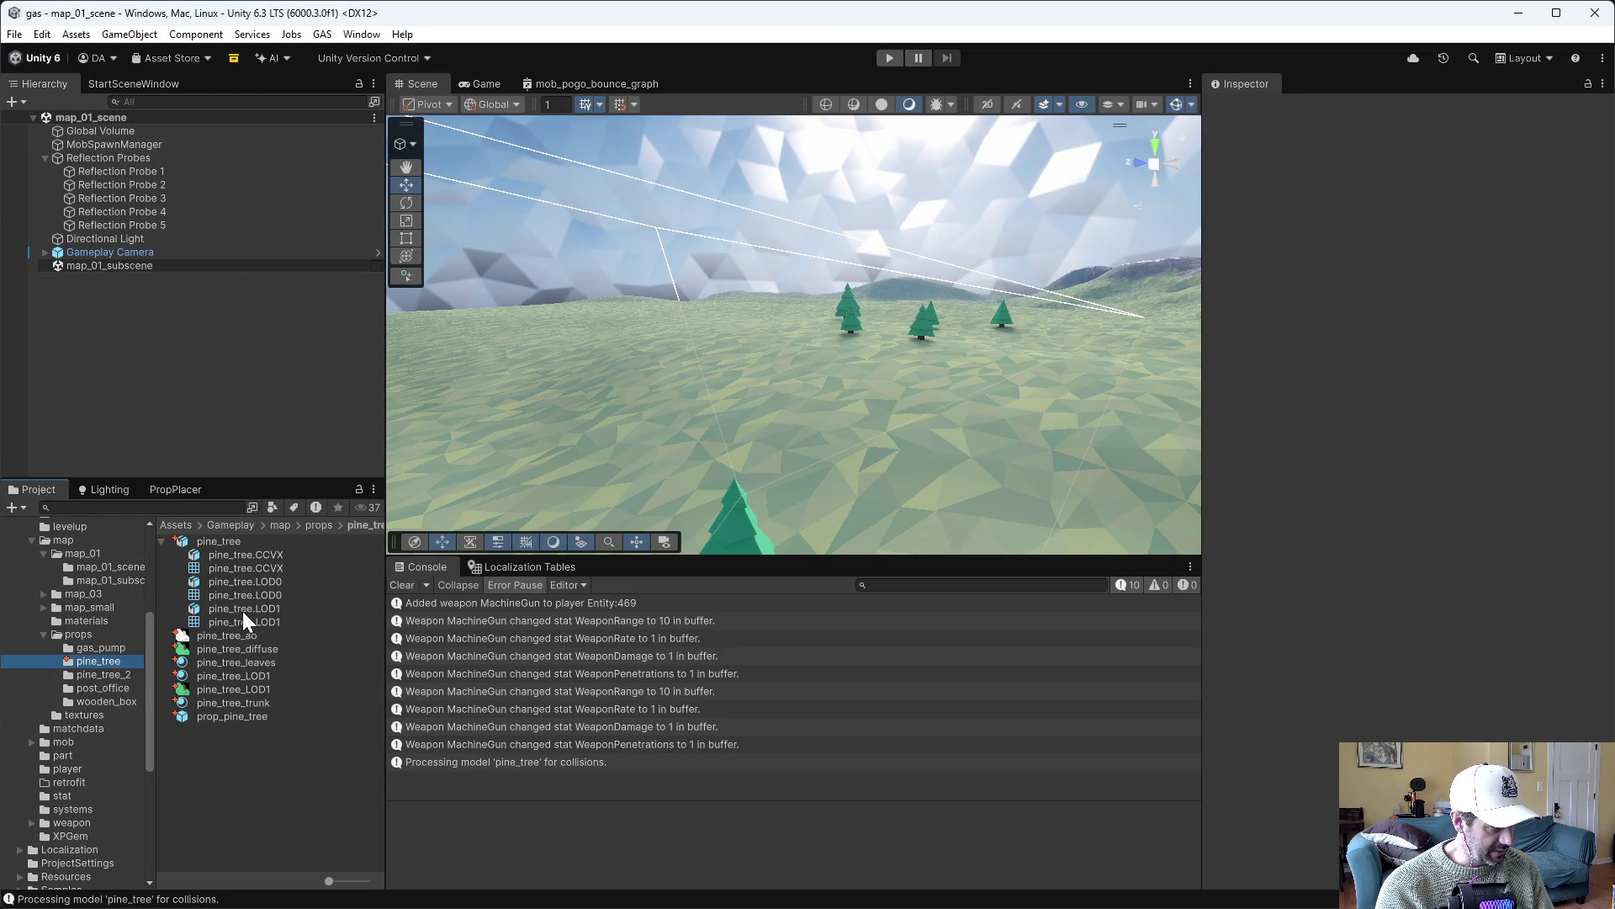
pyautogui.doubleClick(235, 716)
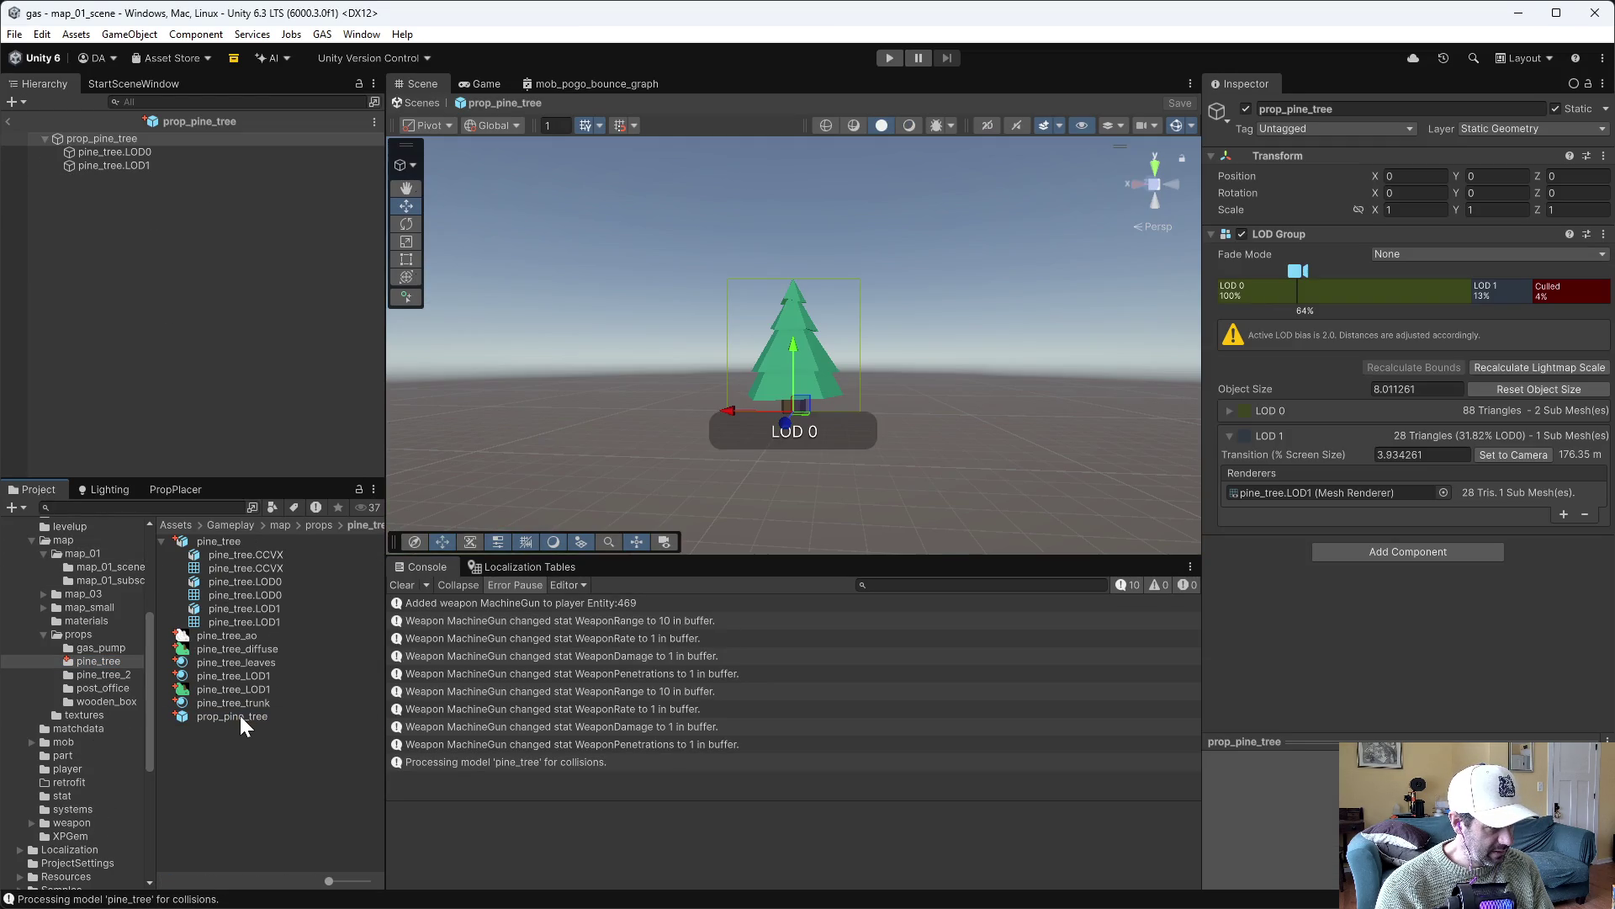
pyautogui.click(74, 242)
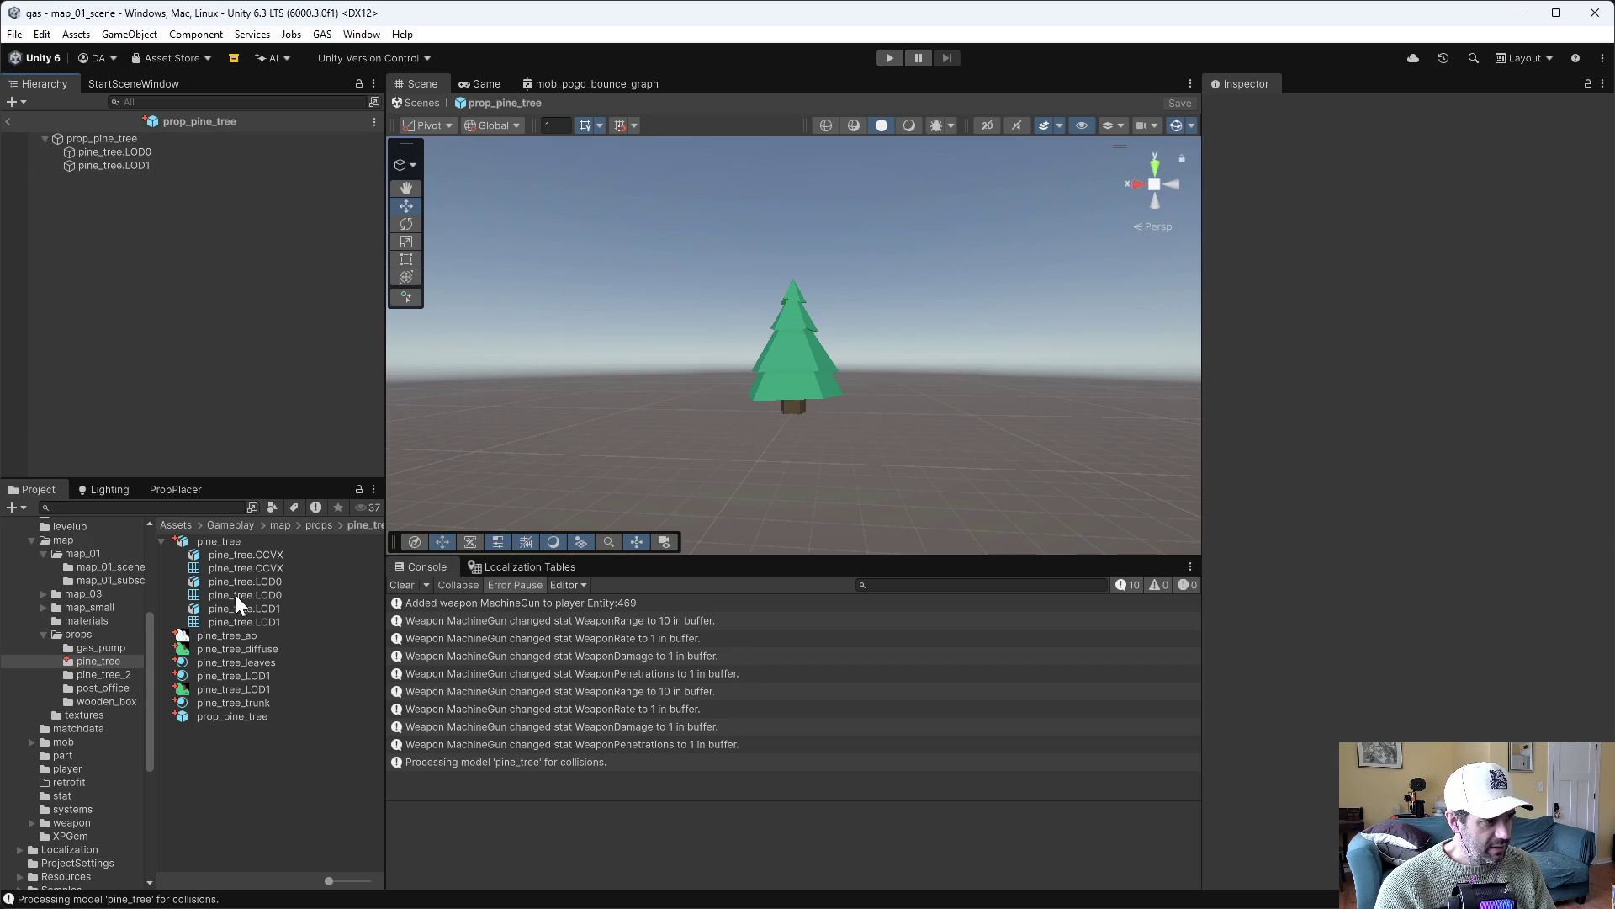
pyautogui.click(240, 553)
pyautogui.moveTo(241, 554)
pyautogui.mouseDown()
pyautogui.moveTo(274, 534)
pyautogui.moveTo(109, 139)
pyautogui.mouseUp()
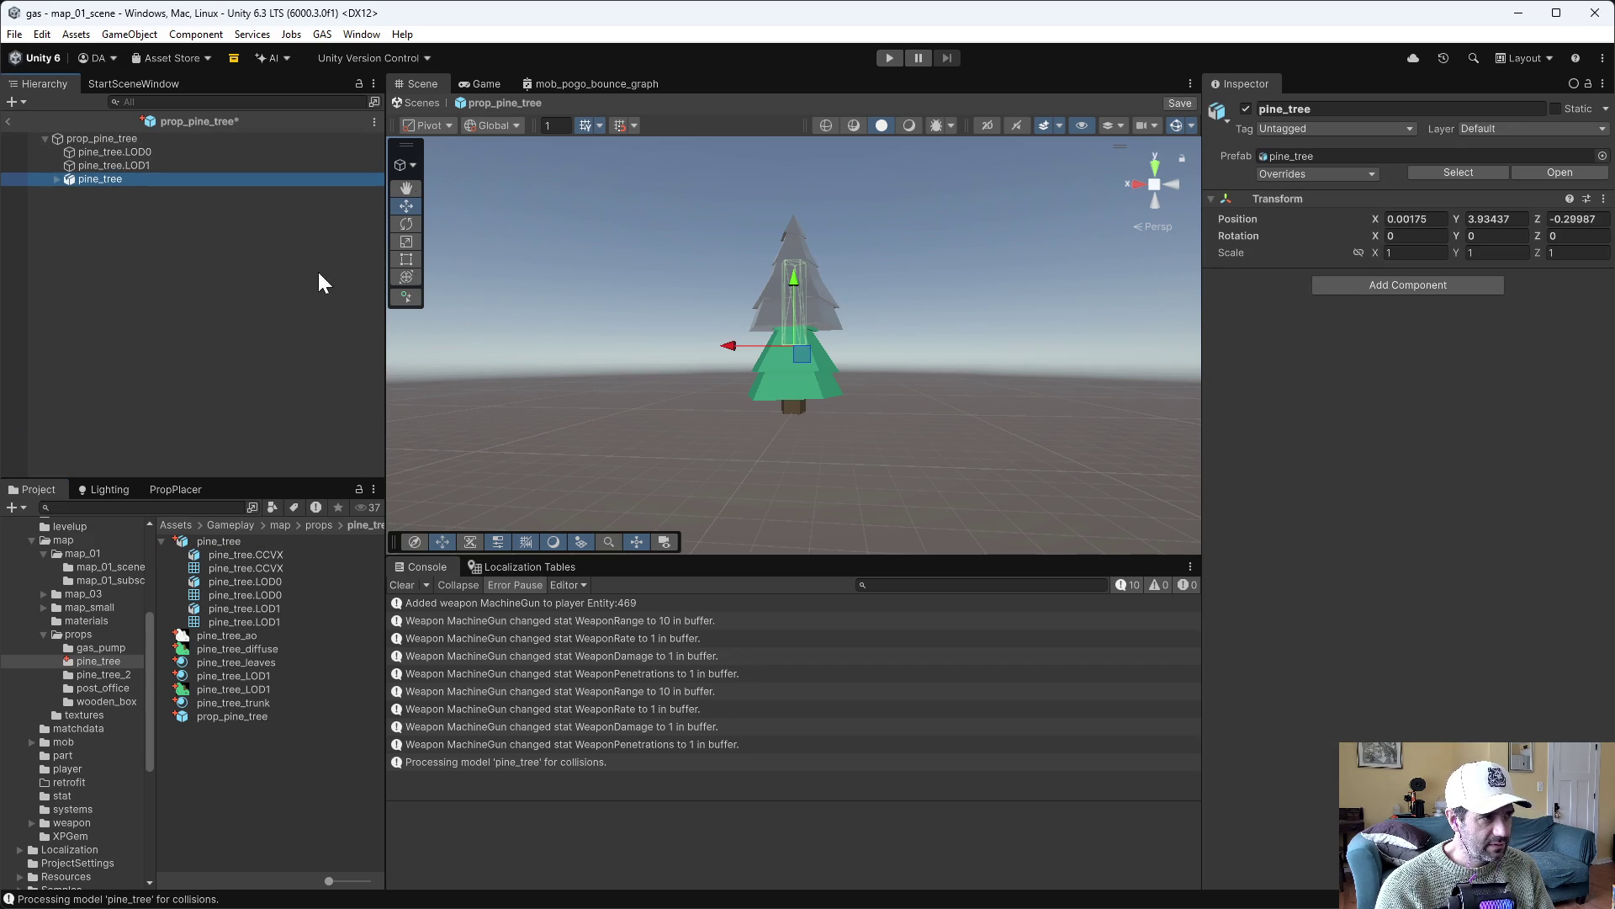
pyautogui.hotkey('ctrl', 'z')
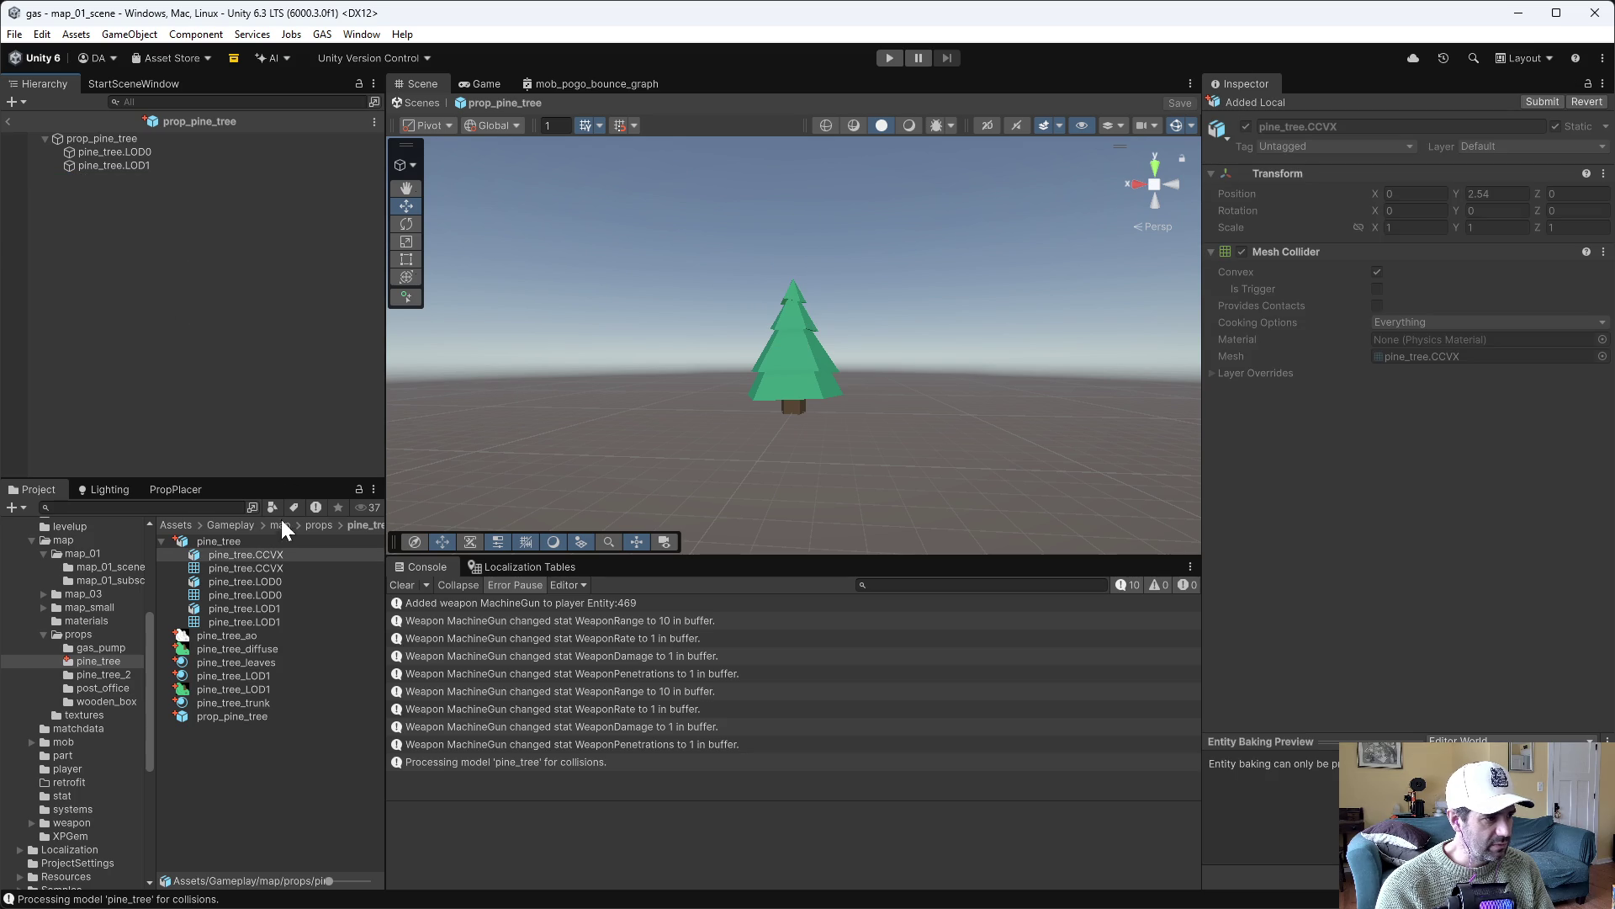
pyautogui.click(108, 138)
pyautogui.rightClick(108, 138)
pyautogui.click(98, 137)
# Add a convex Mesh Collider using the pine_tree.CCVX mesh to the prefab root
pyautogui.click(1341, 557)
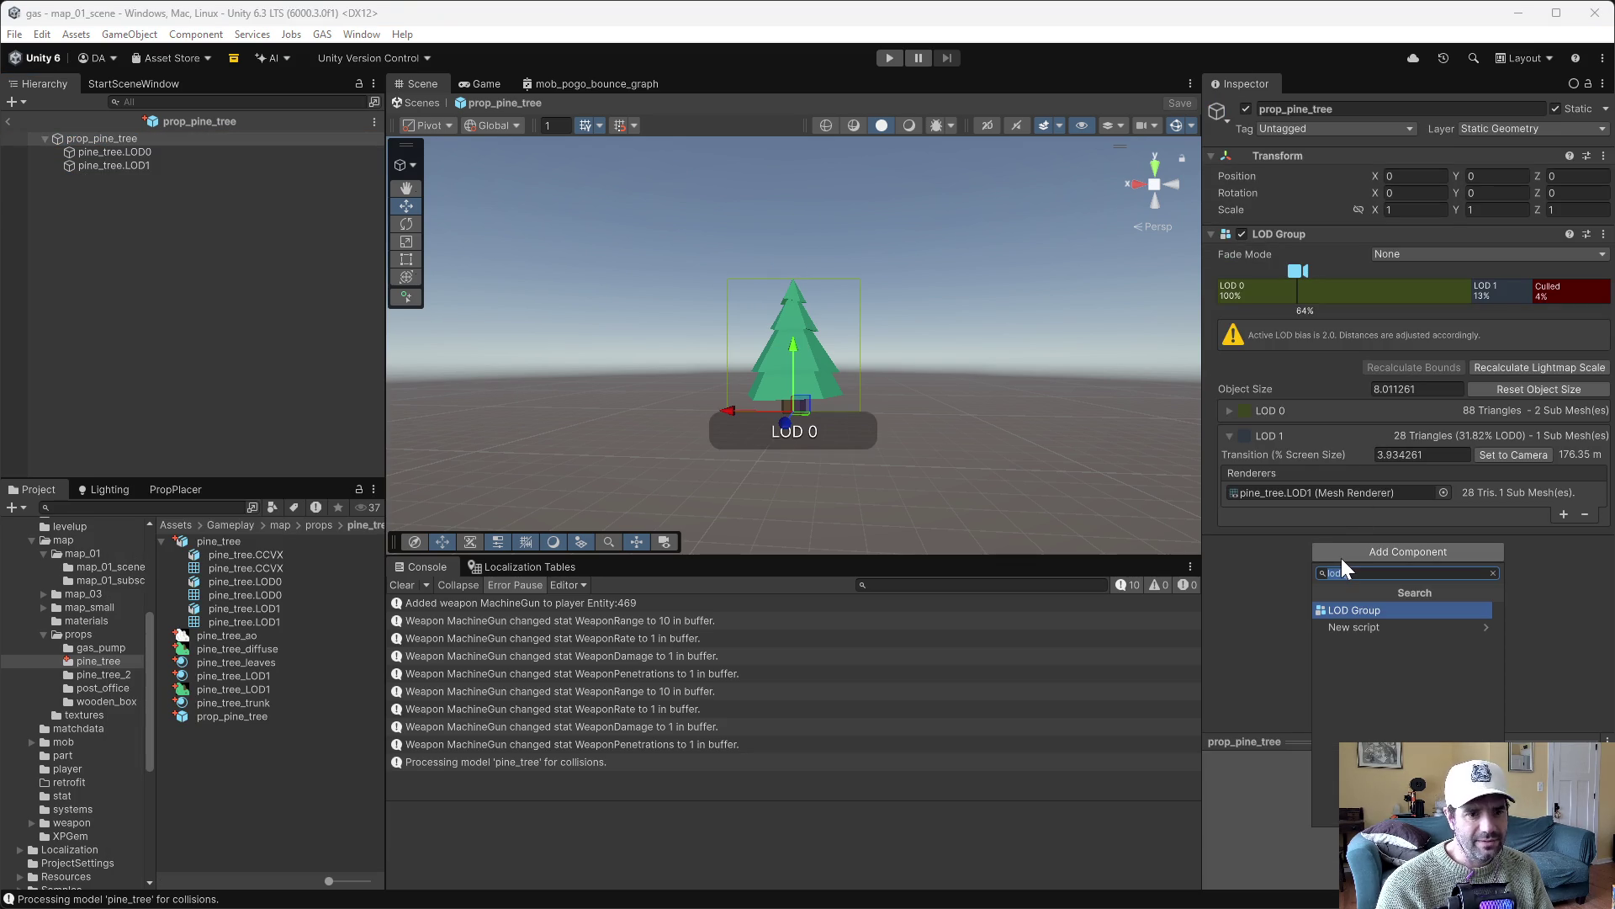
pyautogui.write('me')
pyautogui.press('Return')
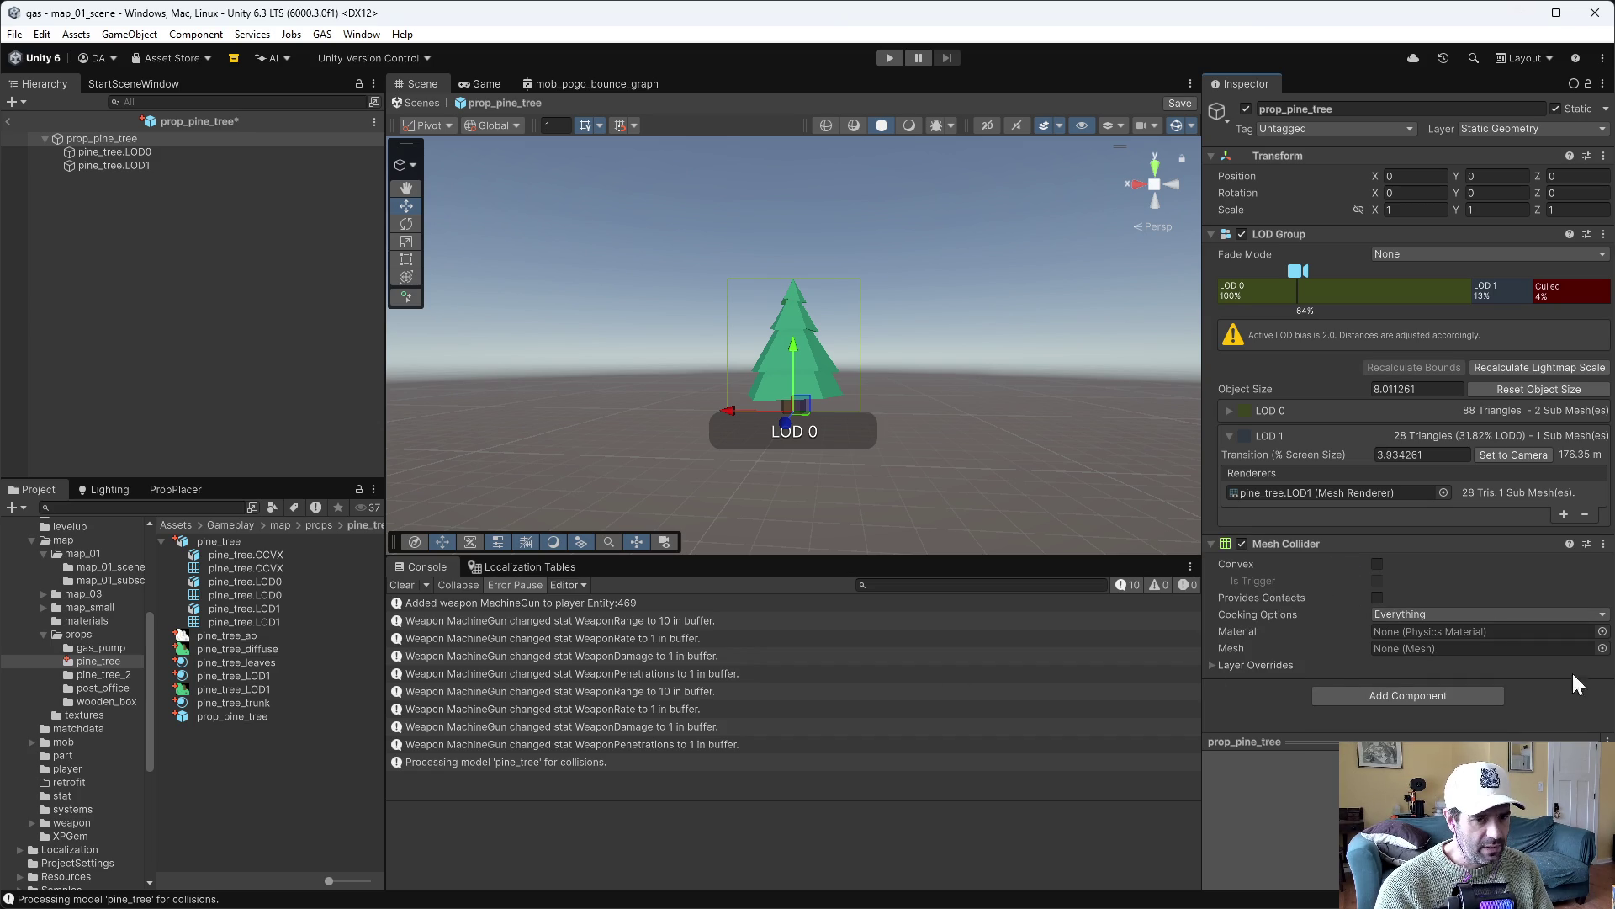
pyautogui.click(1602, 649)
pyautogui.write('pine_t')
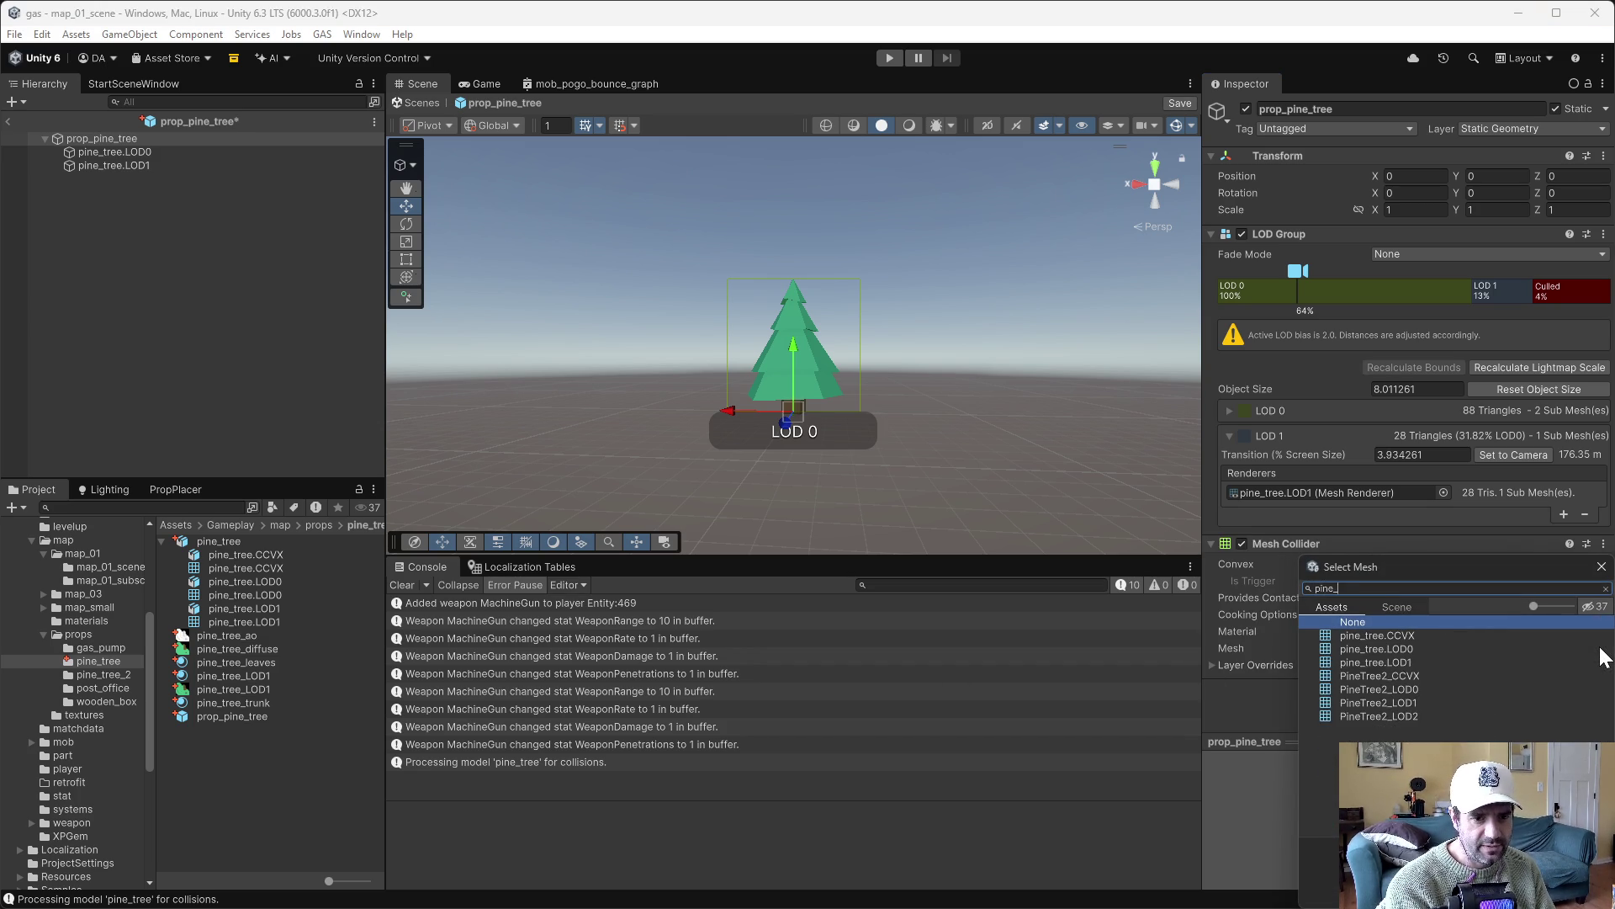
pyautogui.doubleClick(1380, 632)
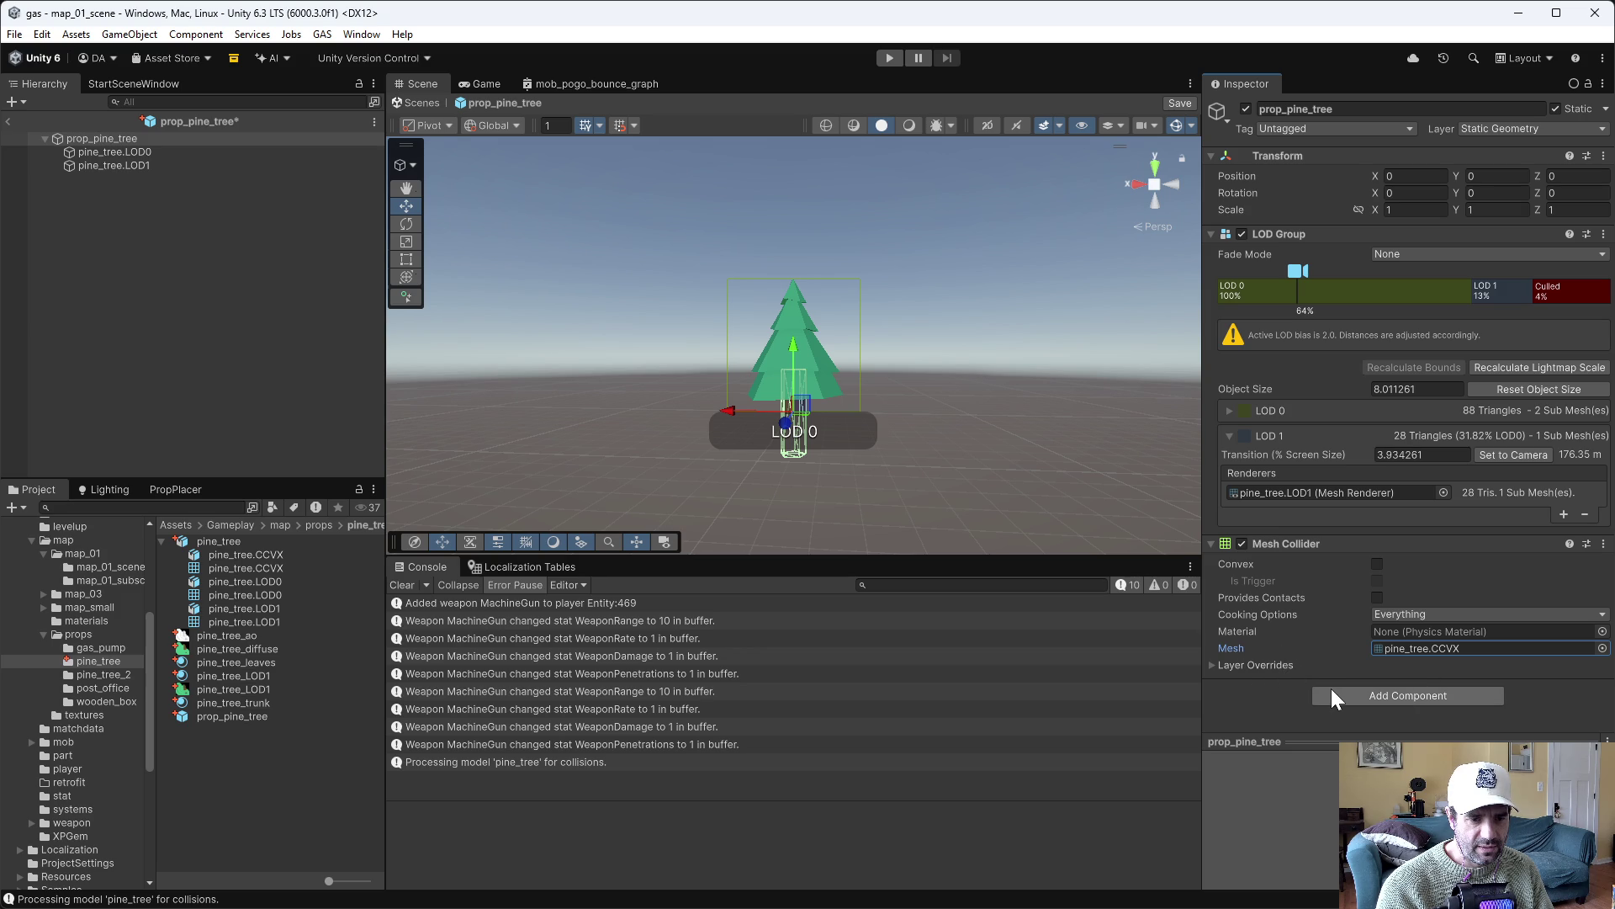
pyautogui.moveTo(1010, 444)
pyautogui.mouseDown()
pyautogui.moveTo(1032, 242)
pyautogui.moveTo(1001, 433)
pyautogui.mouseUp()
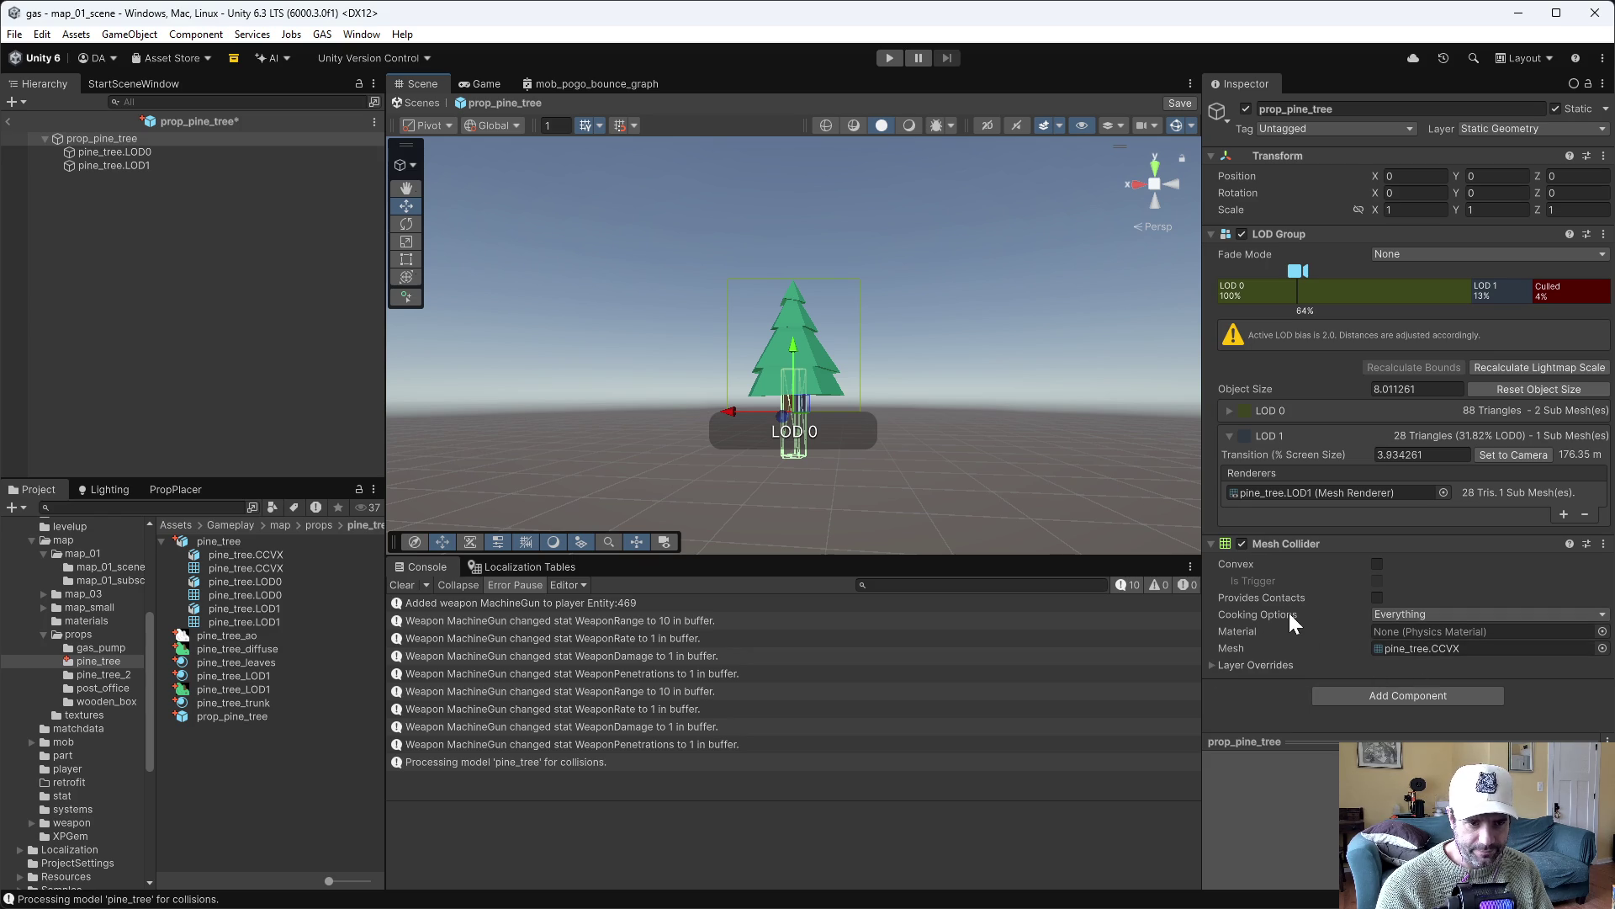
pyautogui.click(1376, 563)
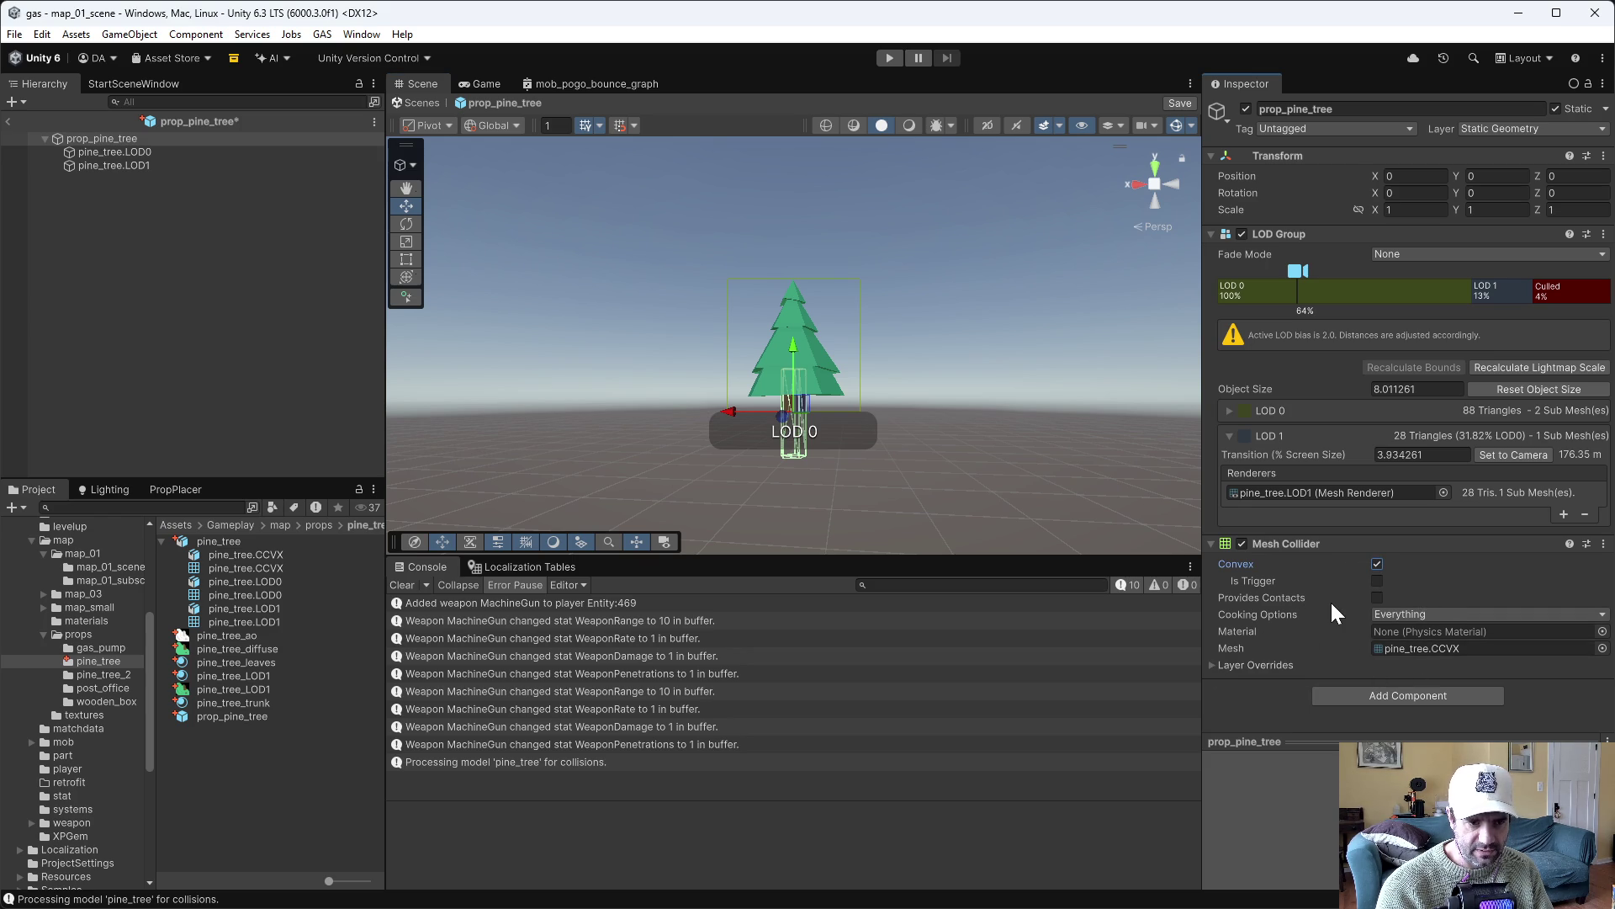
# Add a Rigidbody component, review the Inspector, and enter Play mode to test
pyautogui.click(1371, 689)
pyautogui.click(1373, 683)
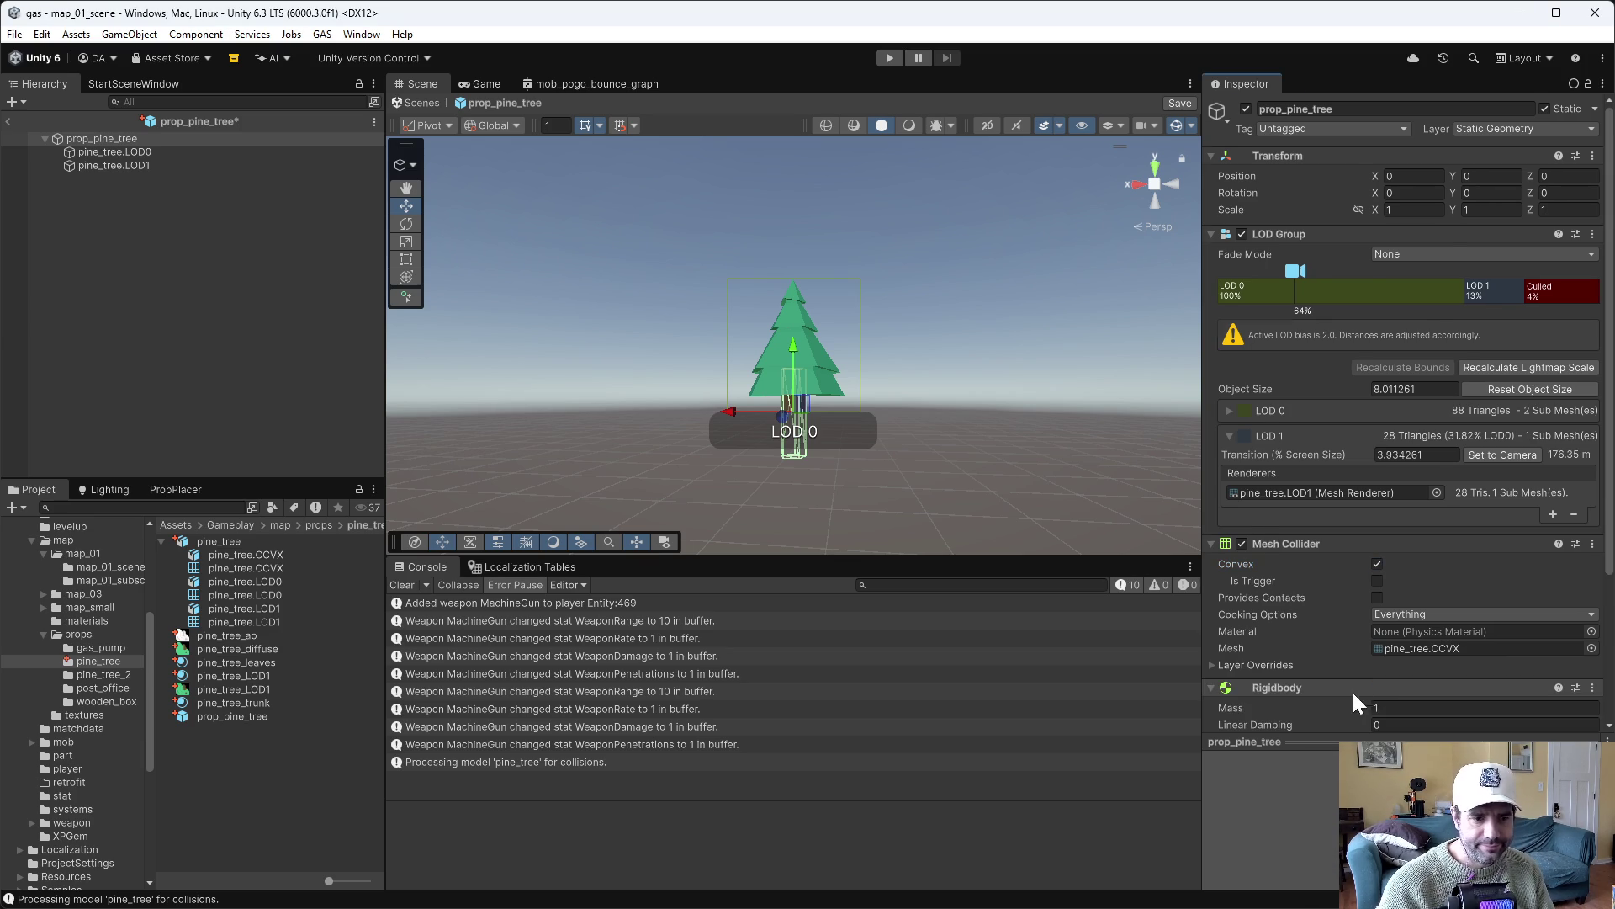
pyautogui.scroll(-3, 1350, 688)
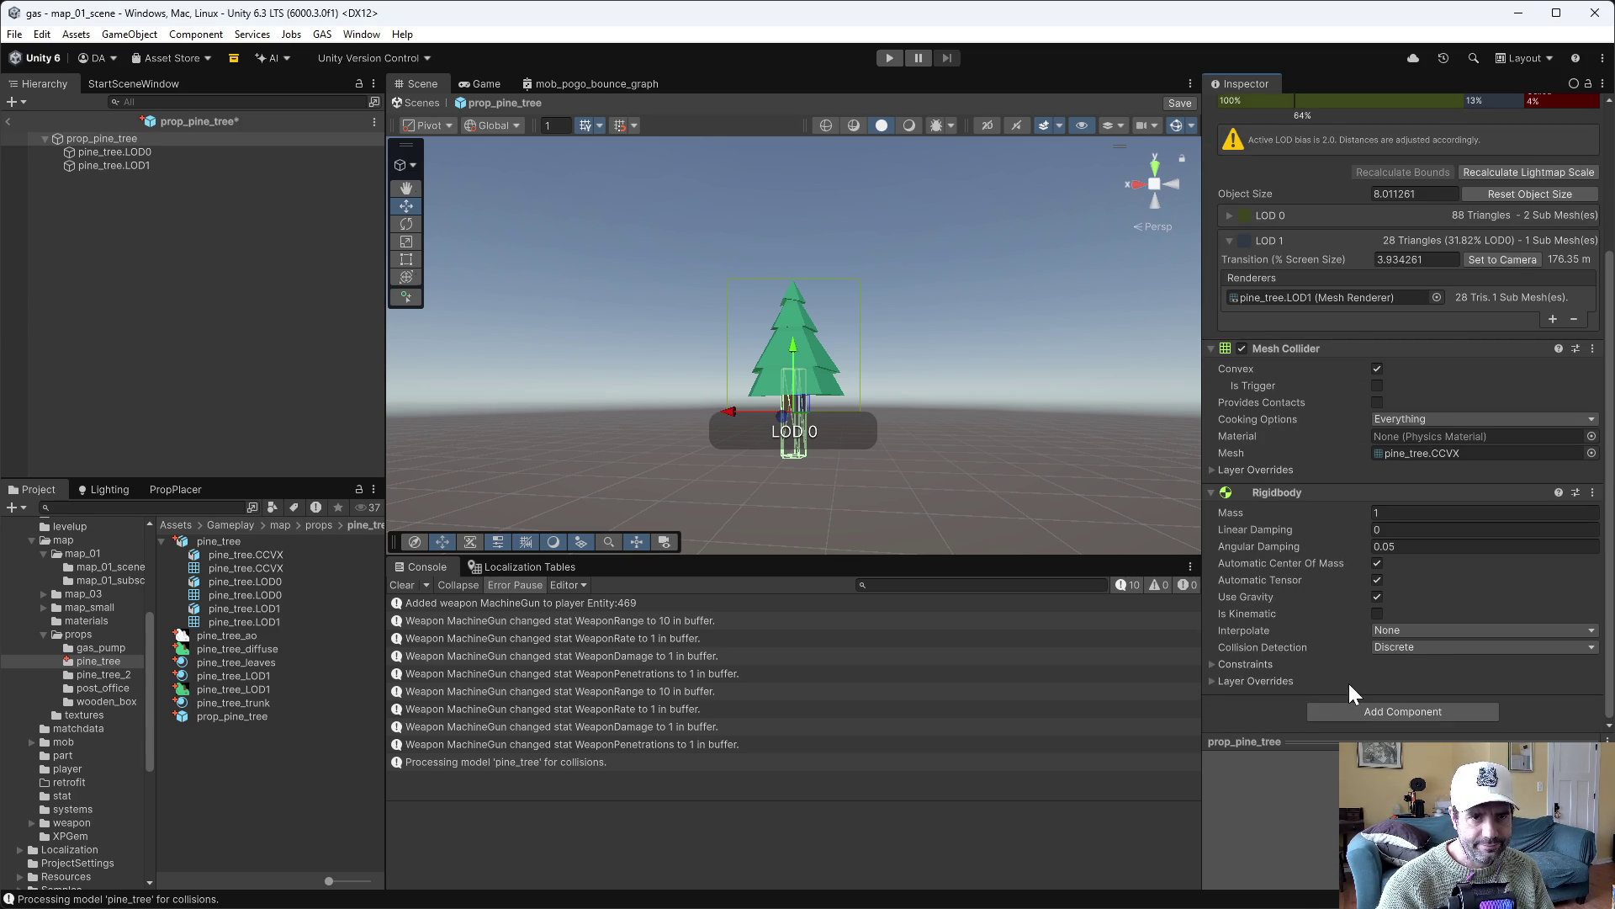
pyautogui.scroll(3, 1351, 677)
pyautogui.scroll(-3, 1358, 669)
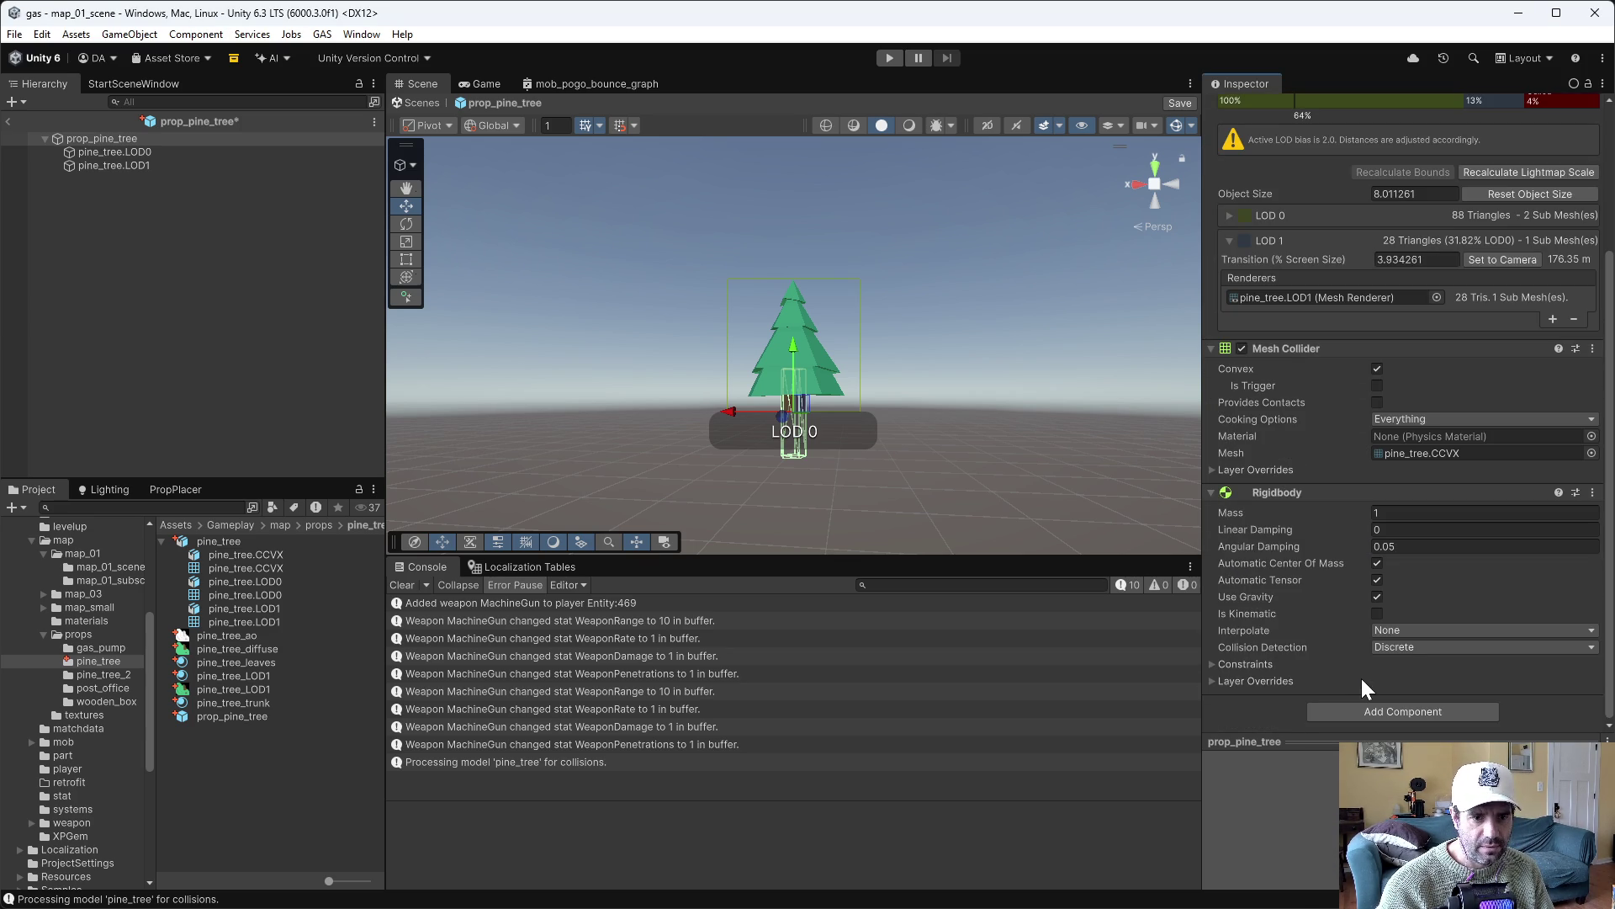
pyautogui.scroll(3, 1362, 675)
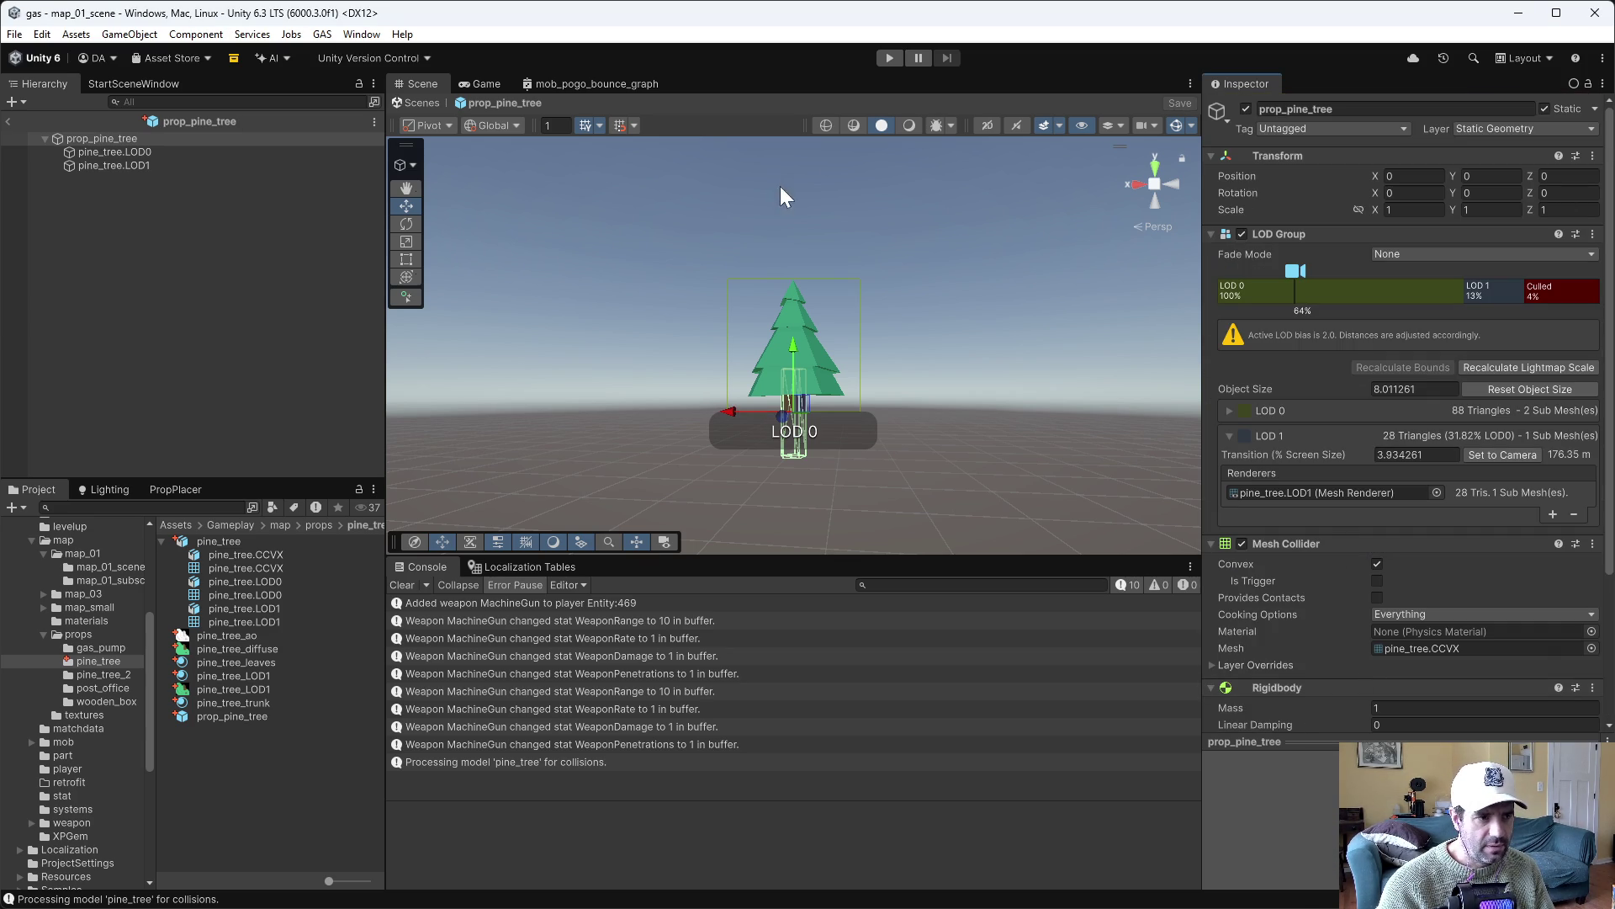
pyautogui.click(889, 57)
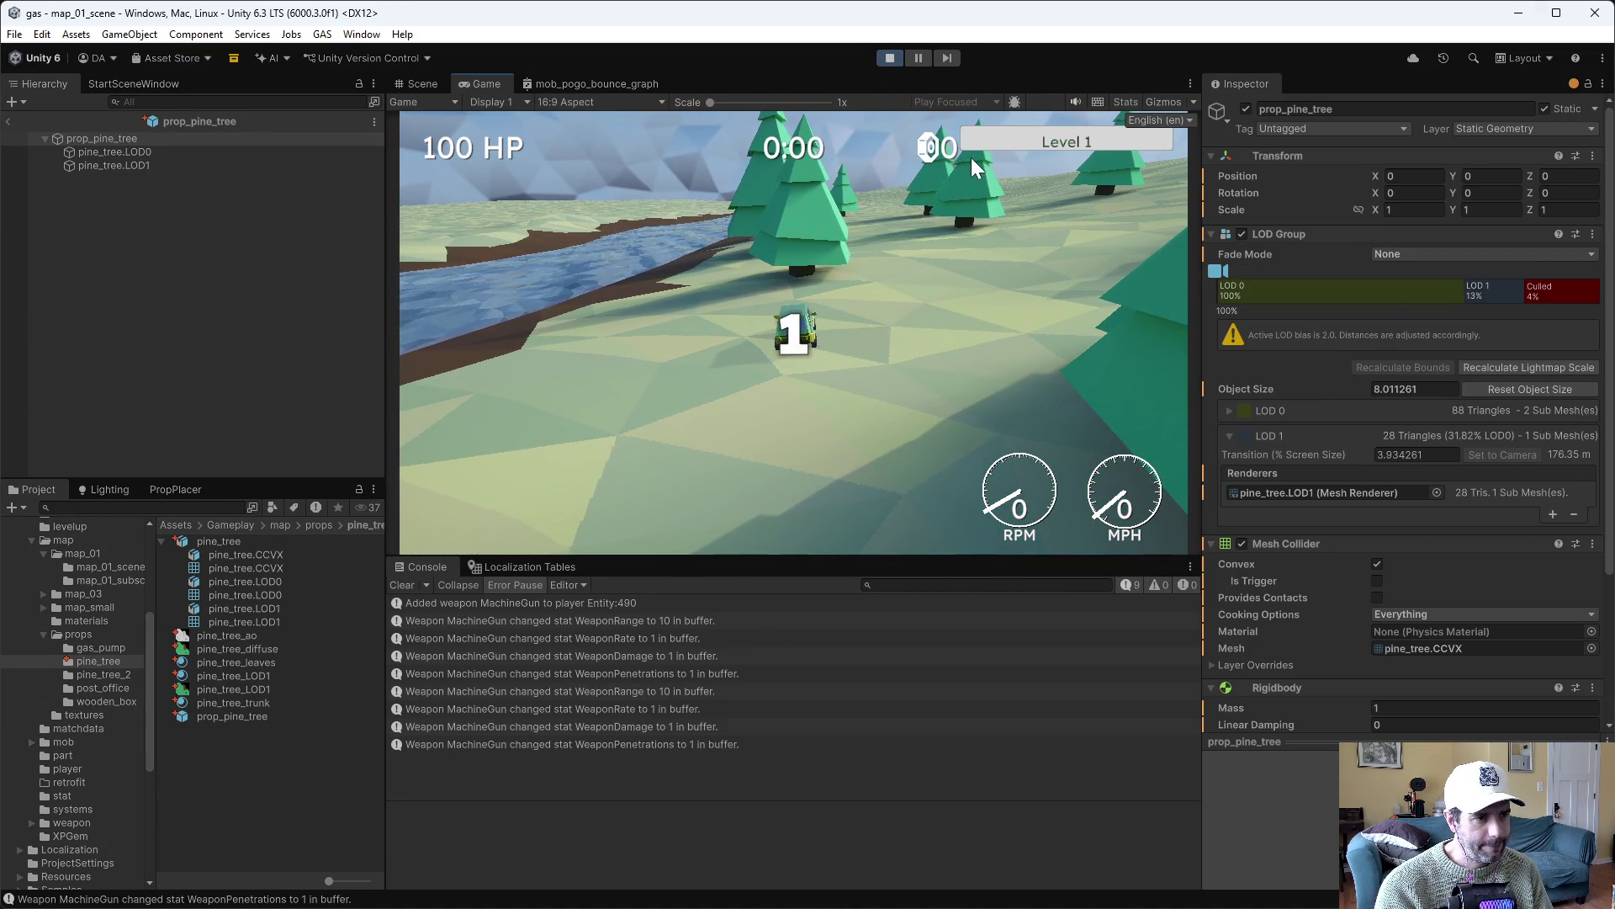
# Drive with W and D among the pine trees, close the upgrade screen, then stop Play mode
pyautogui.press('w')
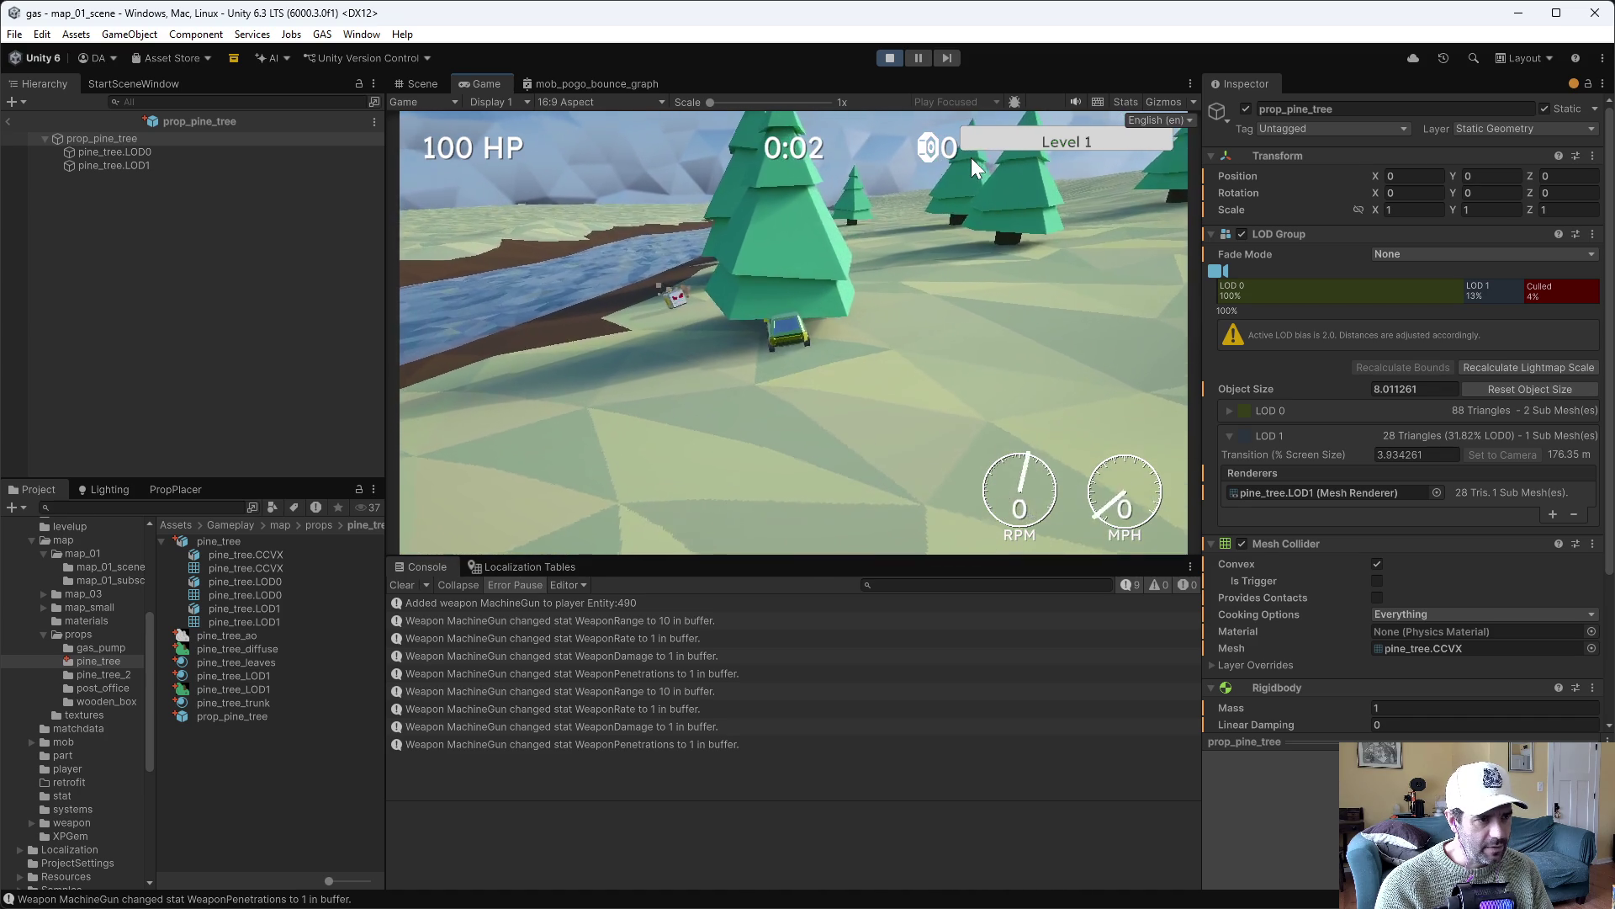
pyautogui.press('d')
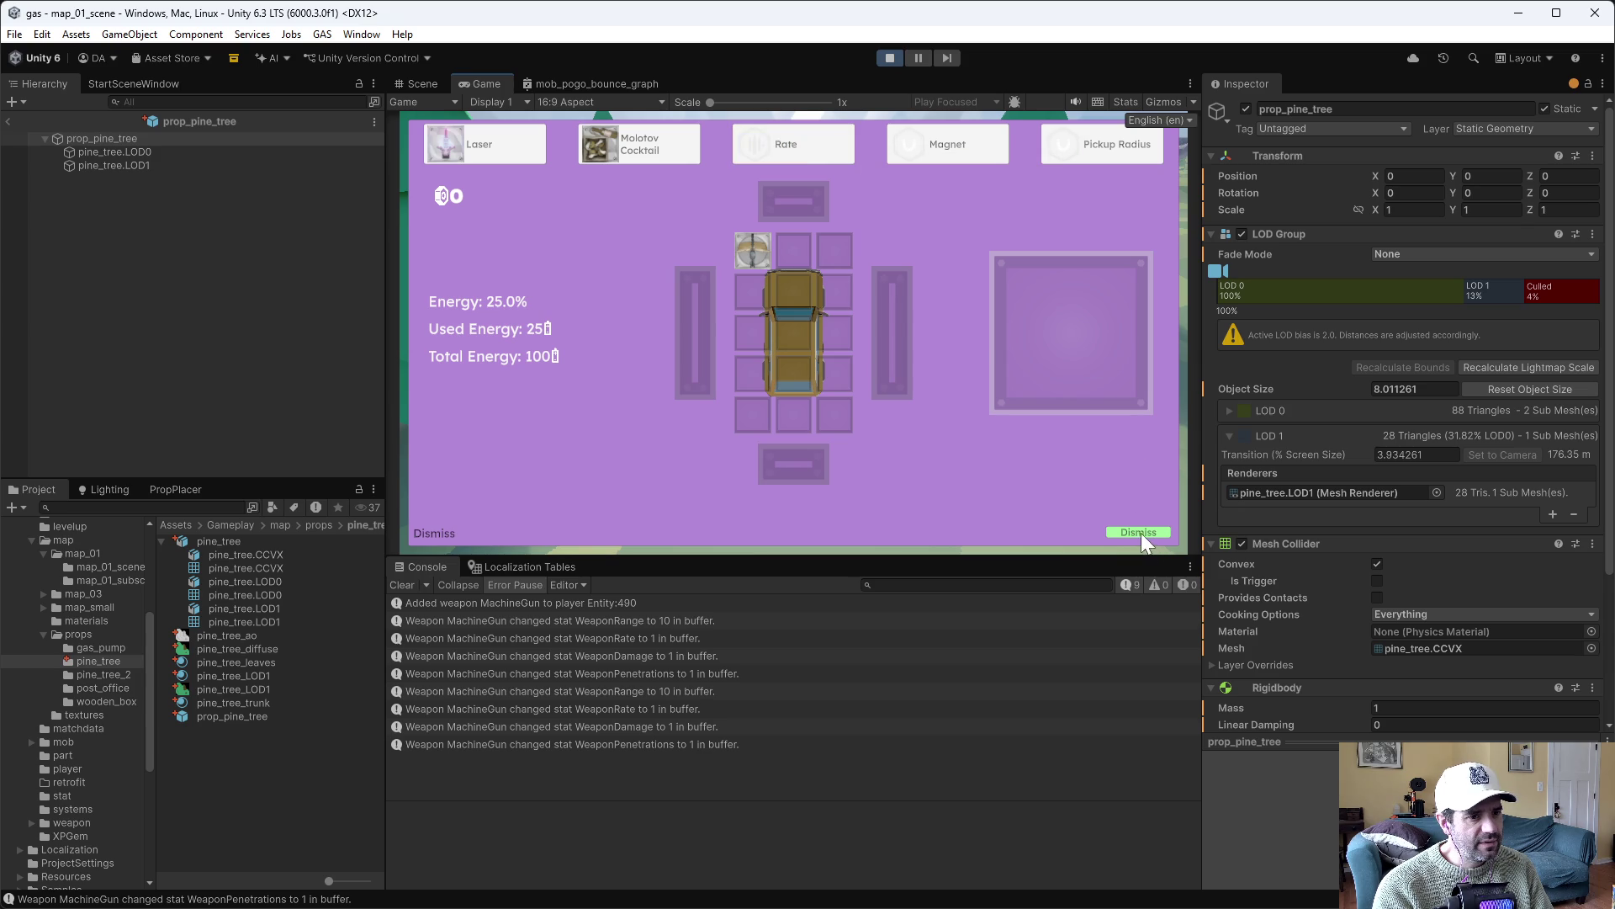
pyautogui.click(1140, 532)
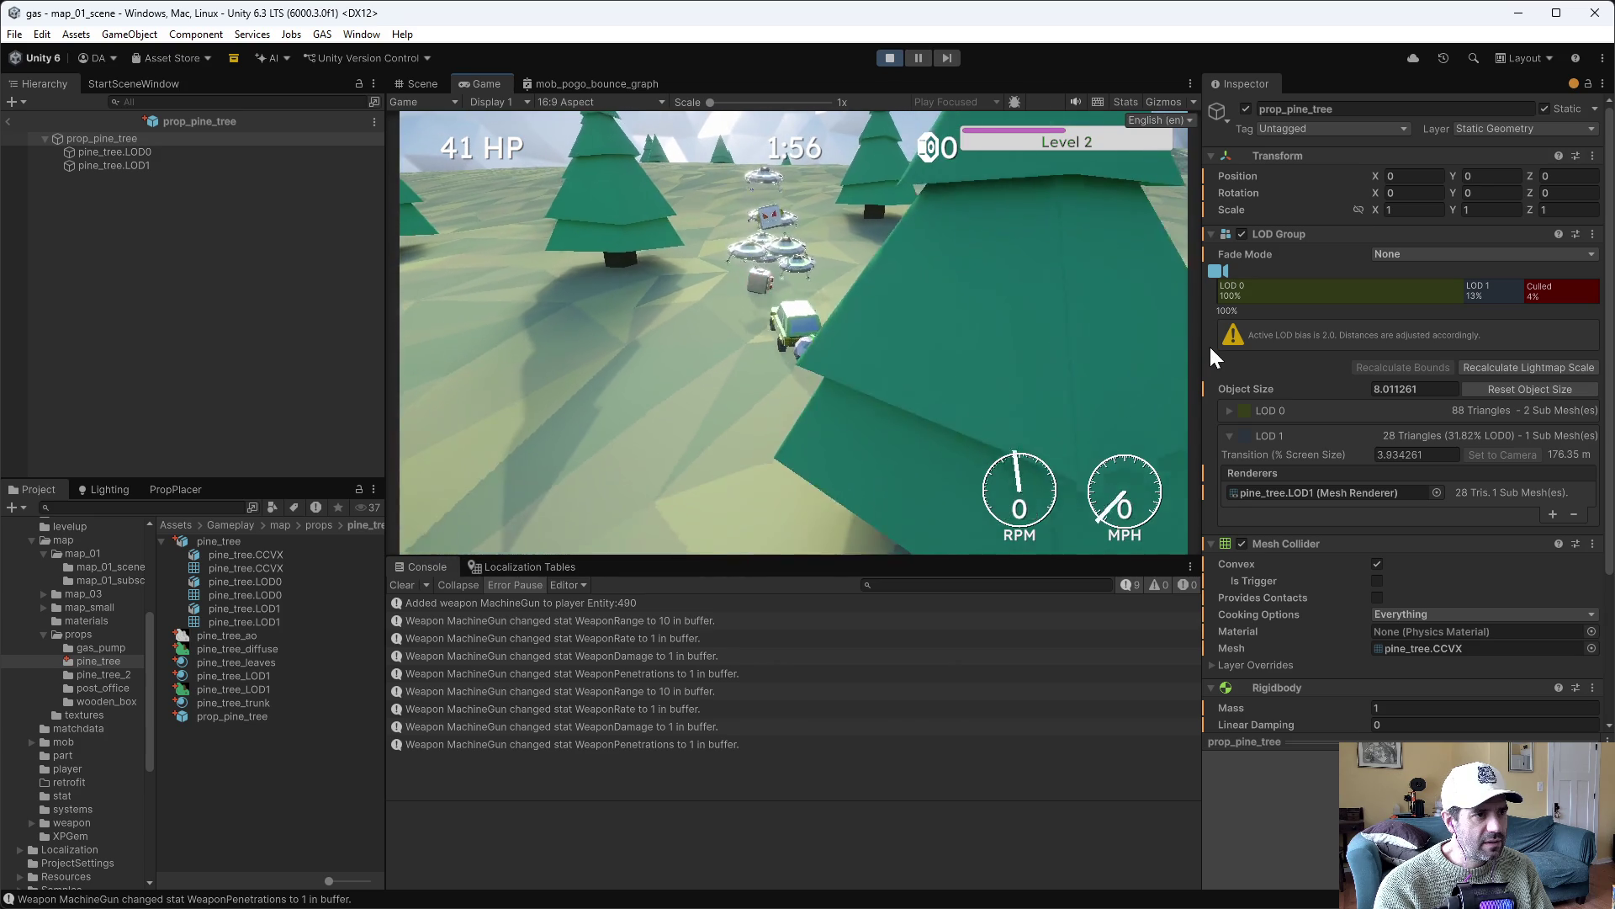
pyautogui.click(889, 57)
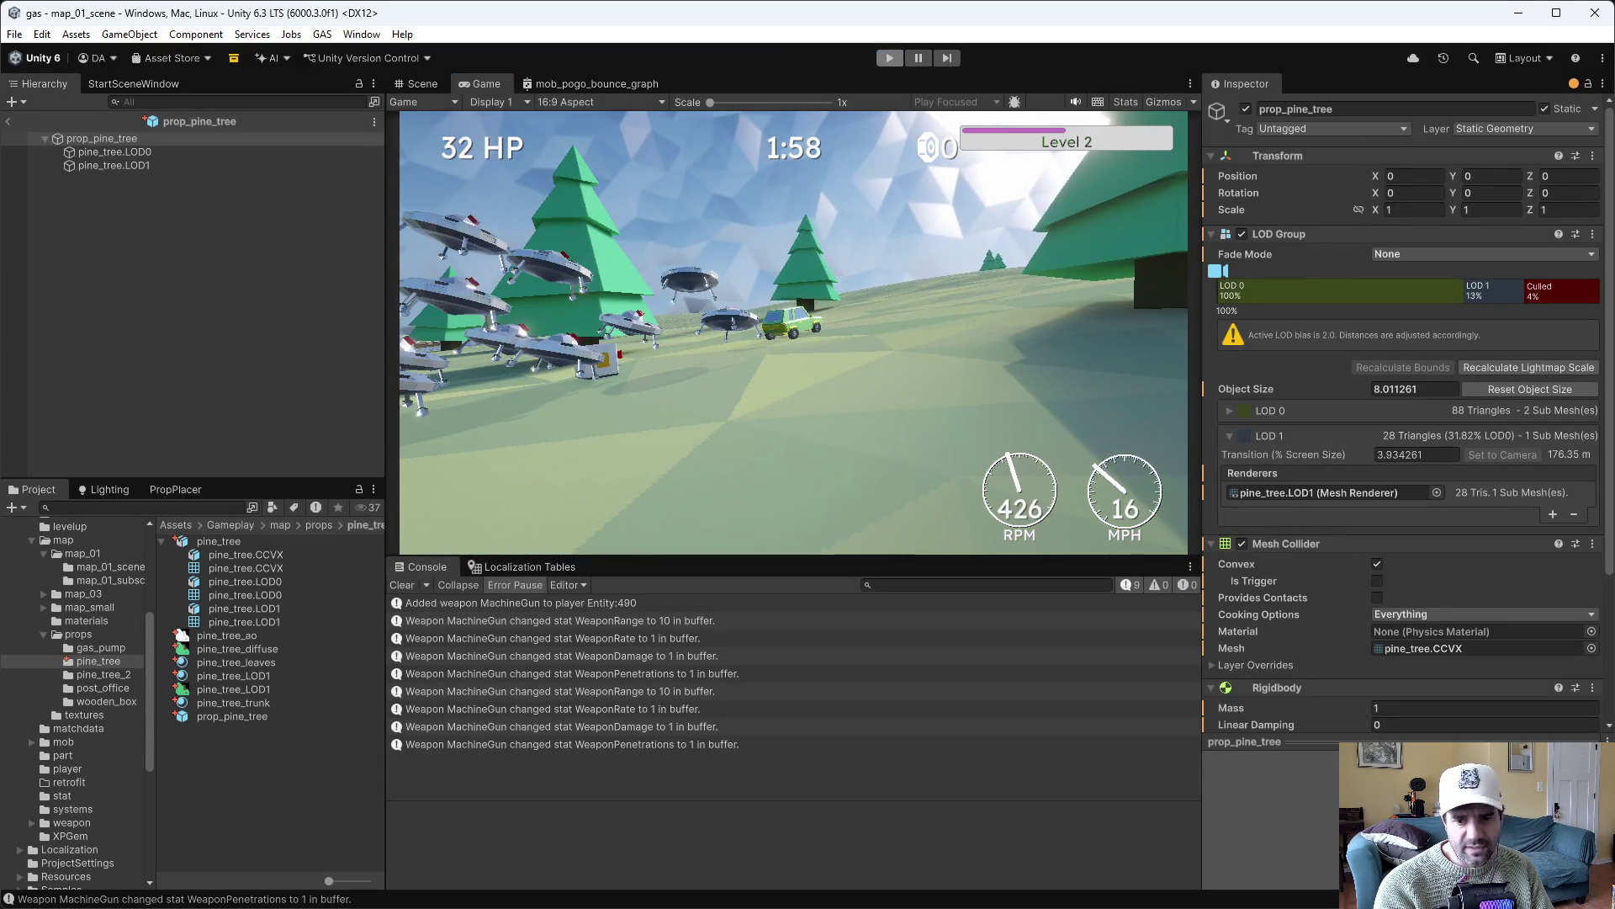
# Add a new Layer 3 to the LOD1 texture and paste Layer 2's white shading into it
pyautogui.hotkey('alt', 'Tab')
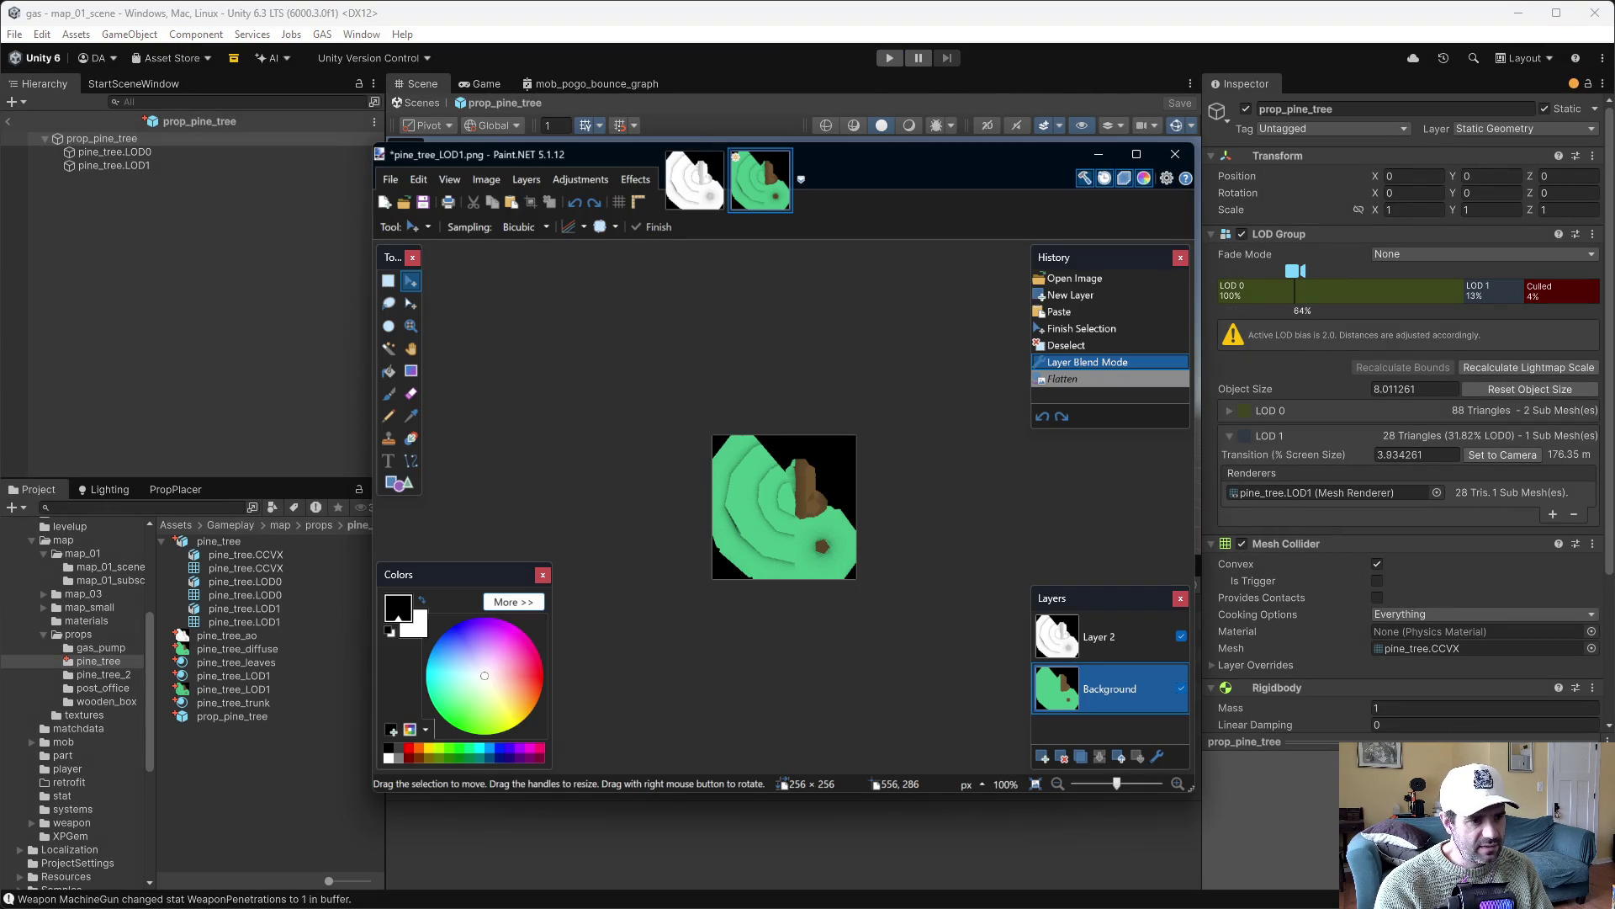
pyautogui.click(1114, 638)
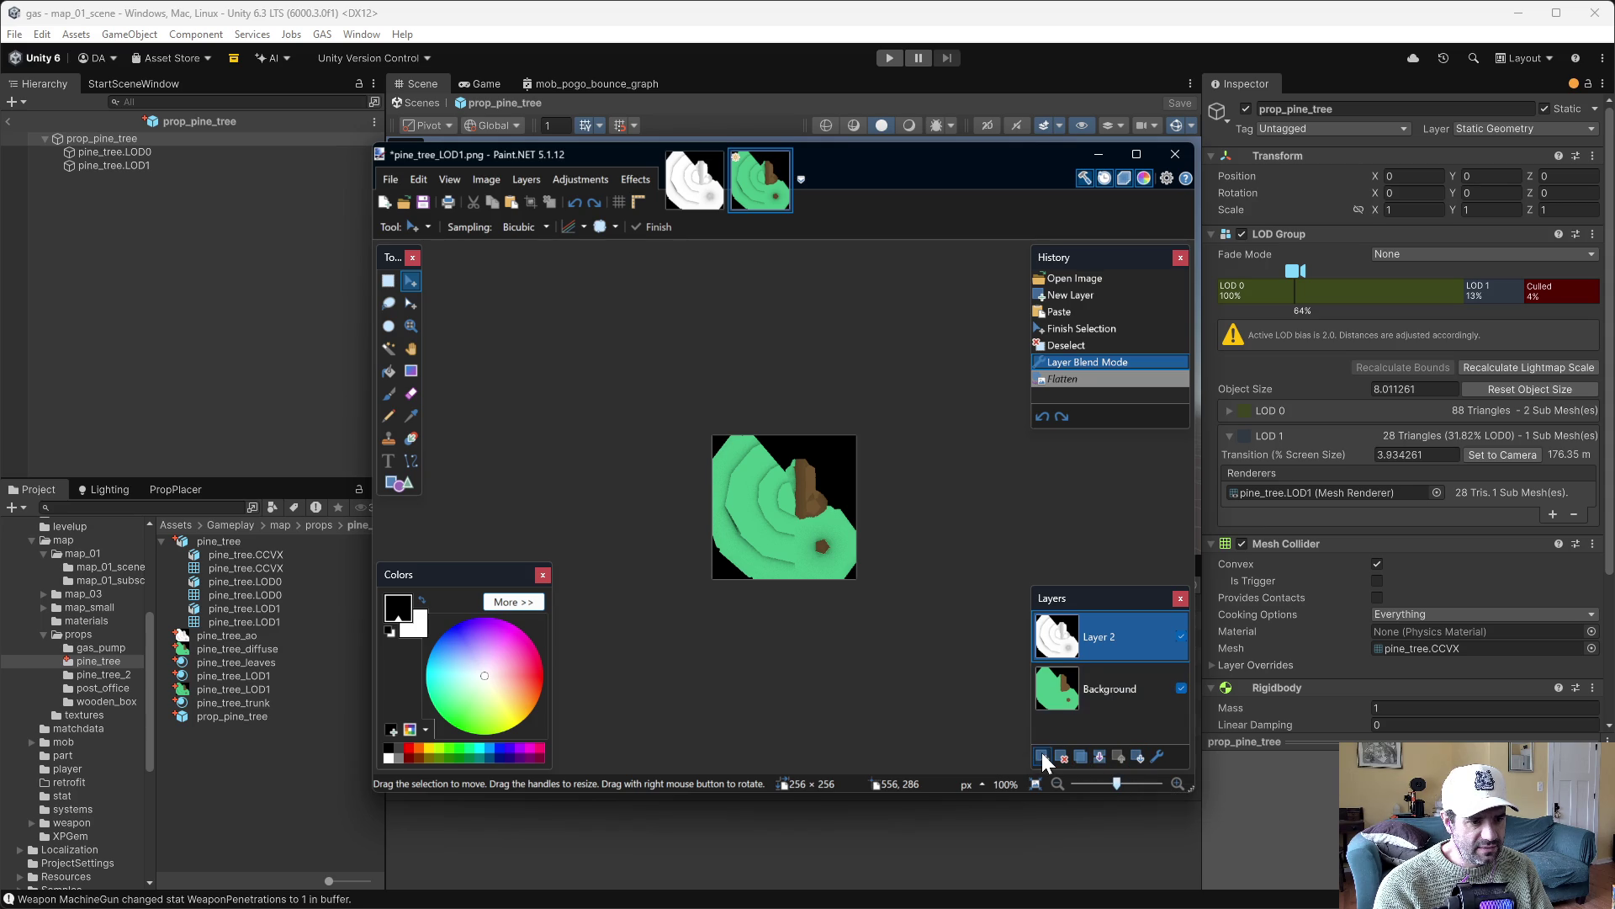
pyautogui.click(1043, 757)
pyautogui.click(1069, 699)
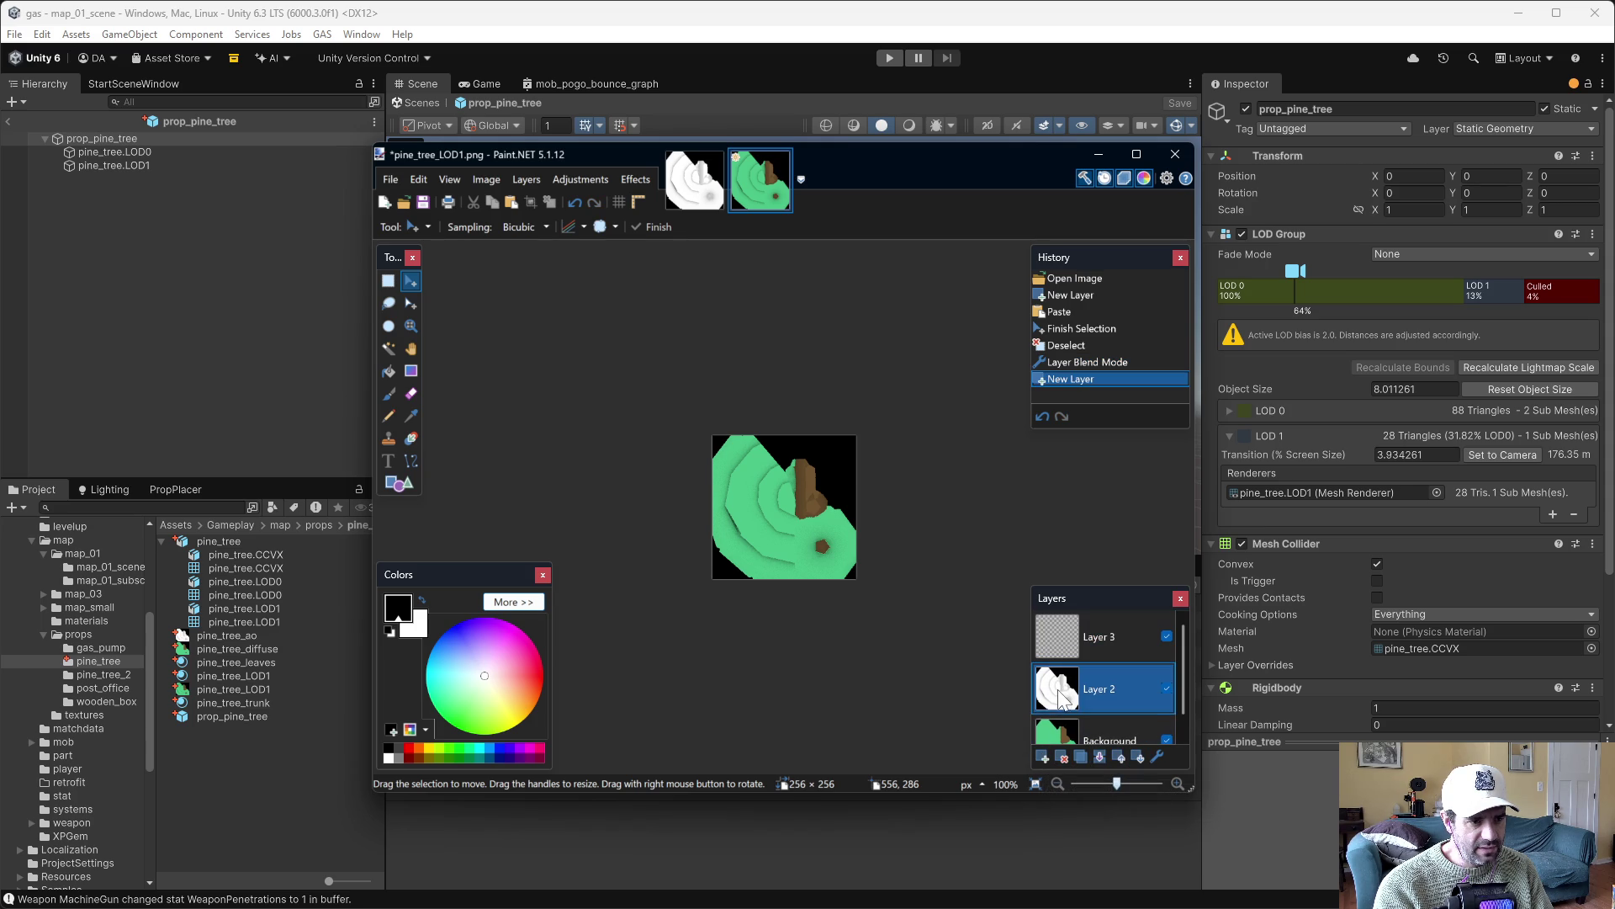
pyautogui.hotkey('ctrl', 'a')
pyautogui.hotkey('ctrl', 'c')
pyautogui.click(1067, 646)
pyautogui.hotkey('ctrl', 'v')
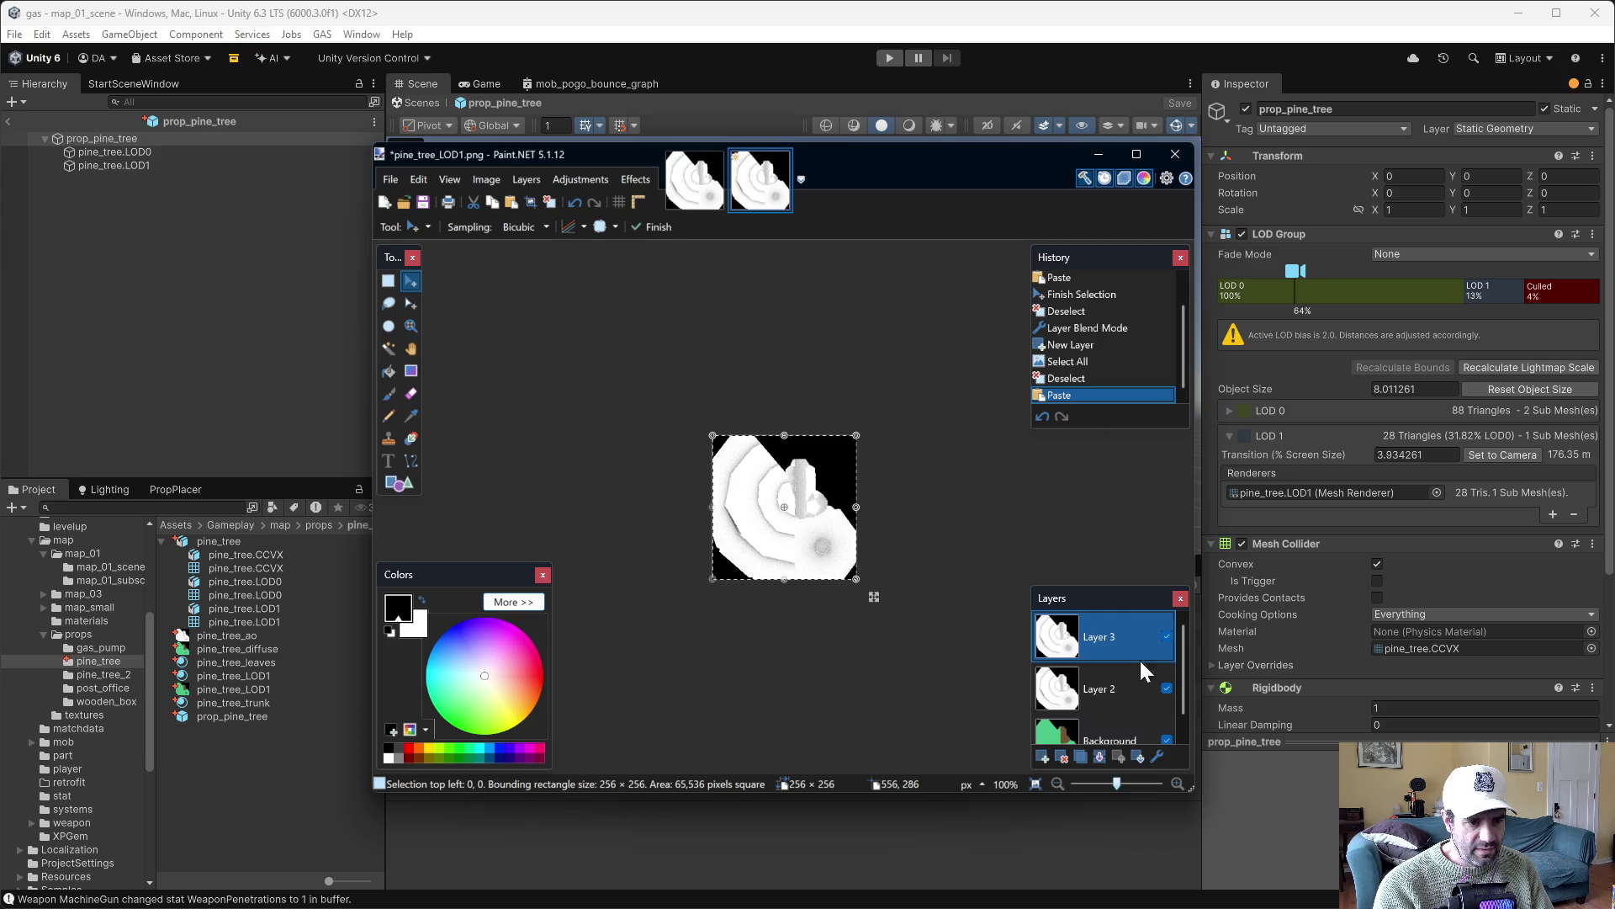
# Change Layer 3's blend mode and toggle its visibility to compare the result
pyautogui.click(1153, 755)
pyautogui.click(805, 498)
pyautogui.click(779, 510)
pyautogui.click(803, 547)
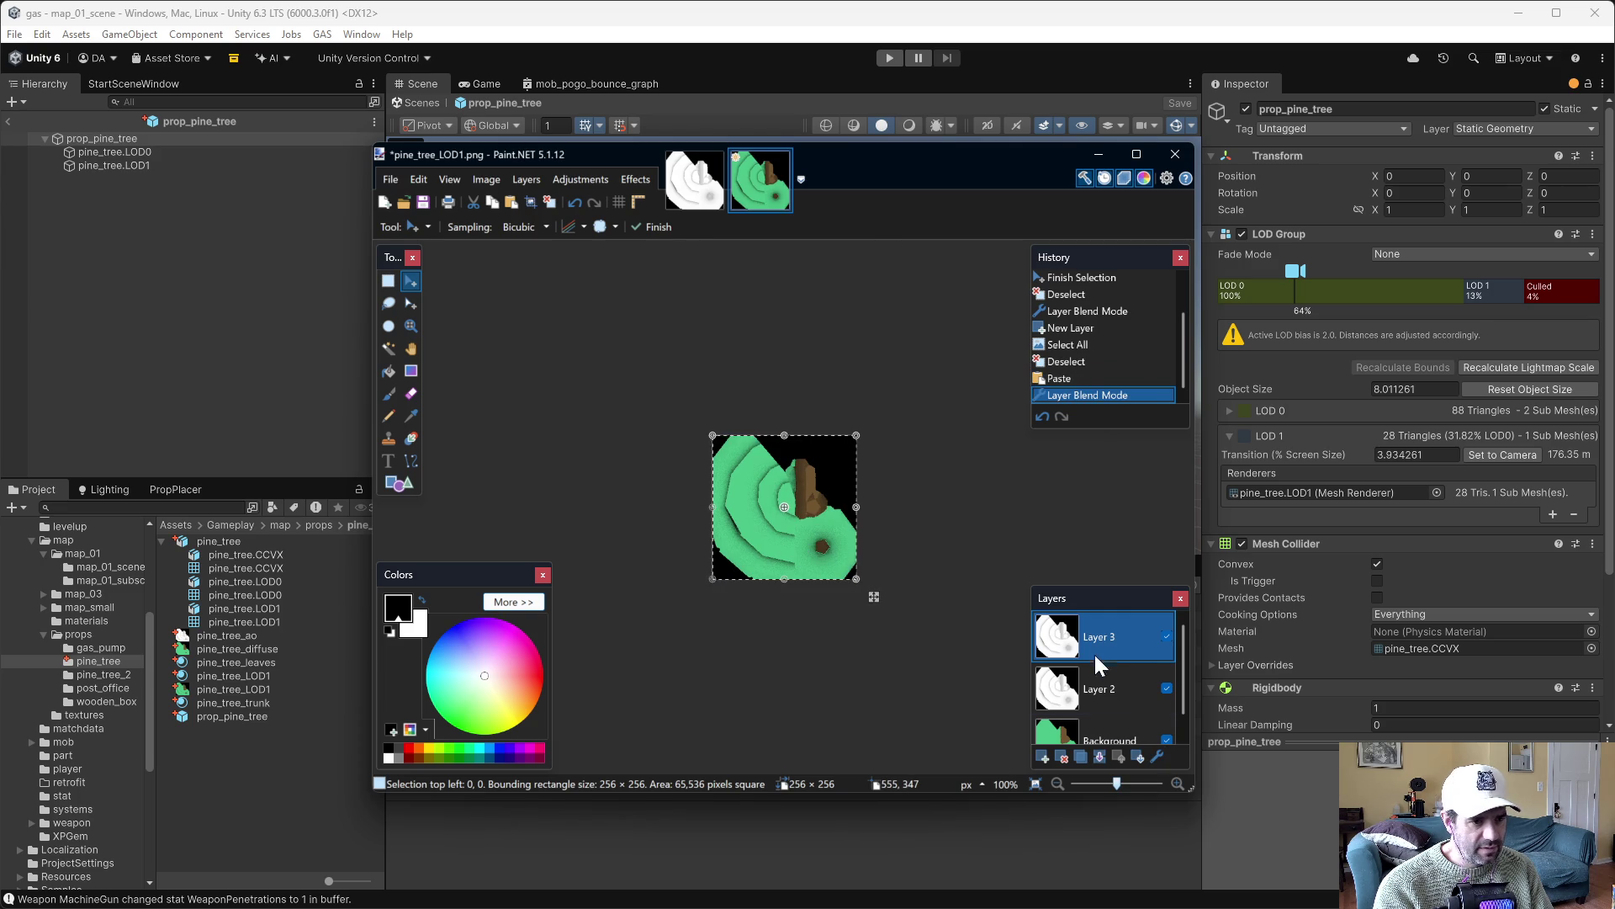
pyautogui.click(1167, 637)
pyautogui.click(1167, 637)
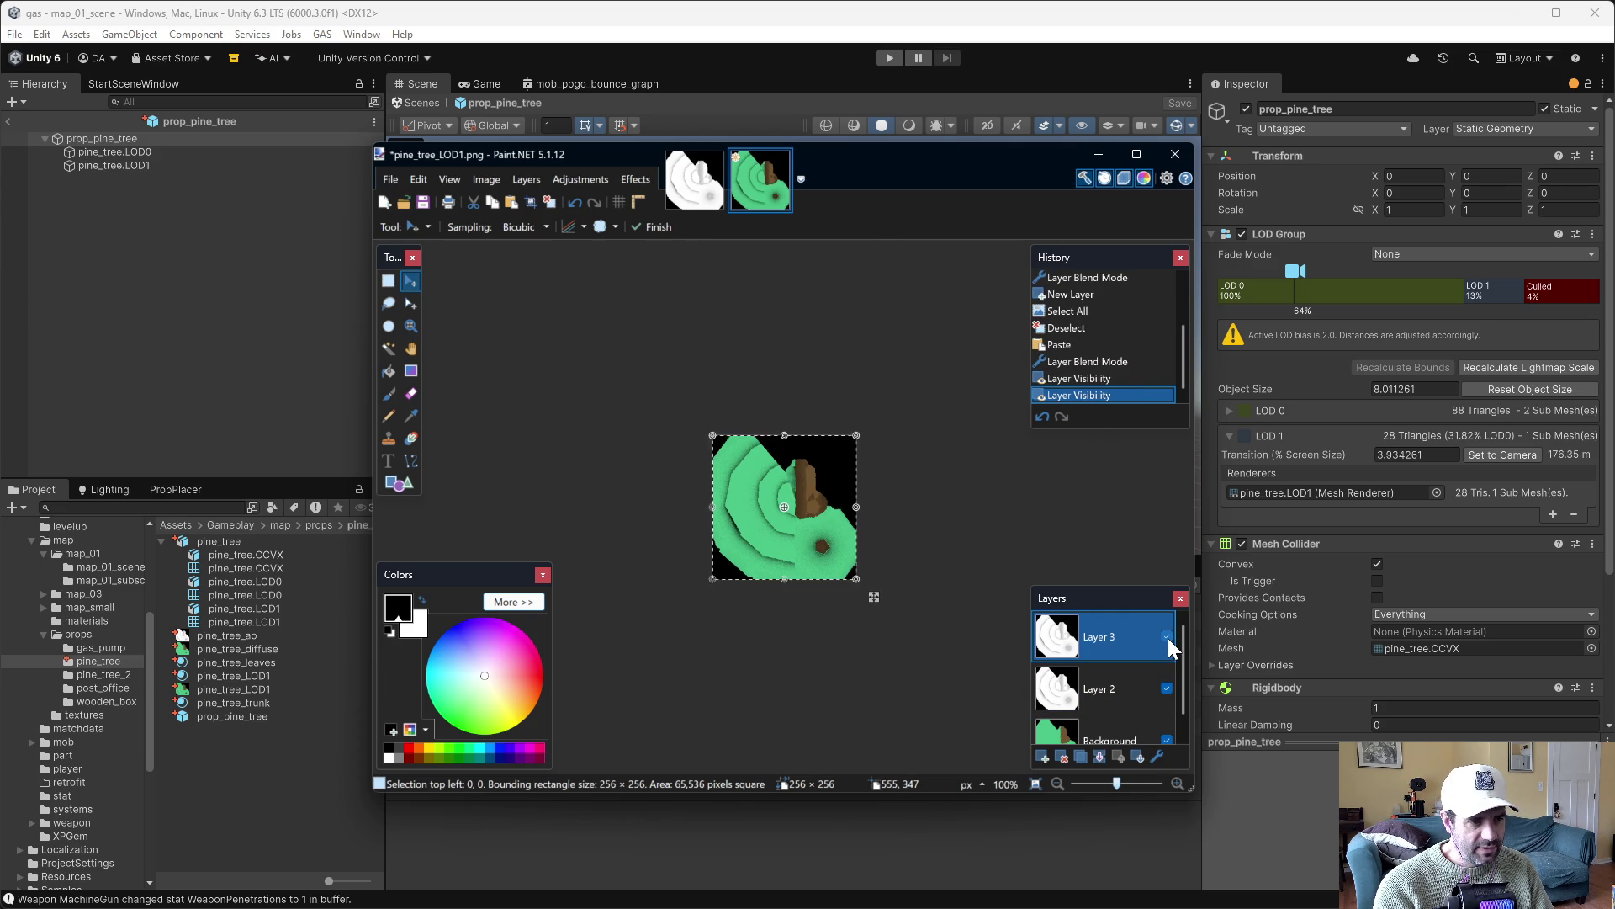
pyautogui.click(1167, 637)
pyautogui.click(1167, 637)
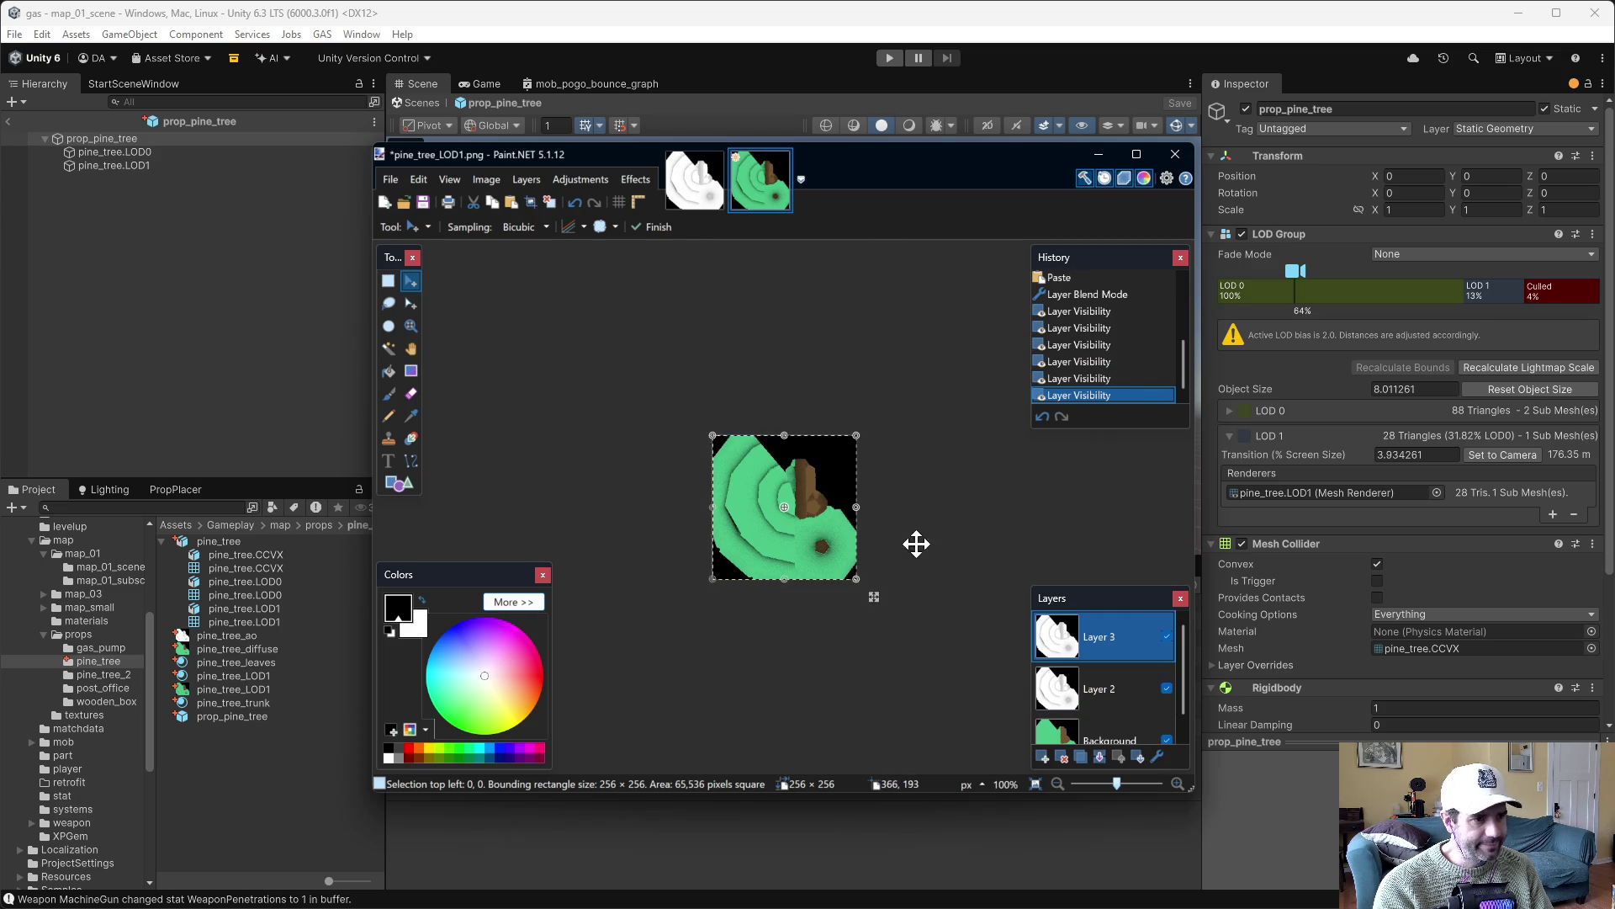
# Save as PNG replacing pine_tree_LOD1.png, flattening the image, then undo the flatten
pyautogui.click(392, 182)
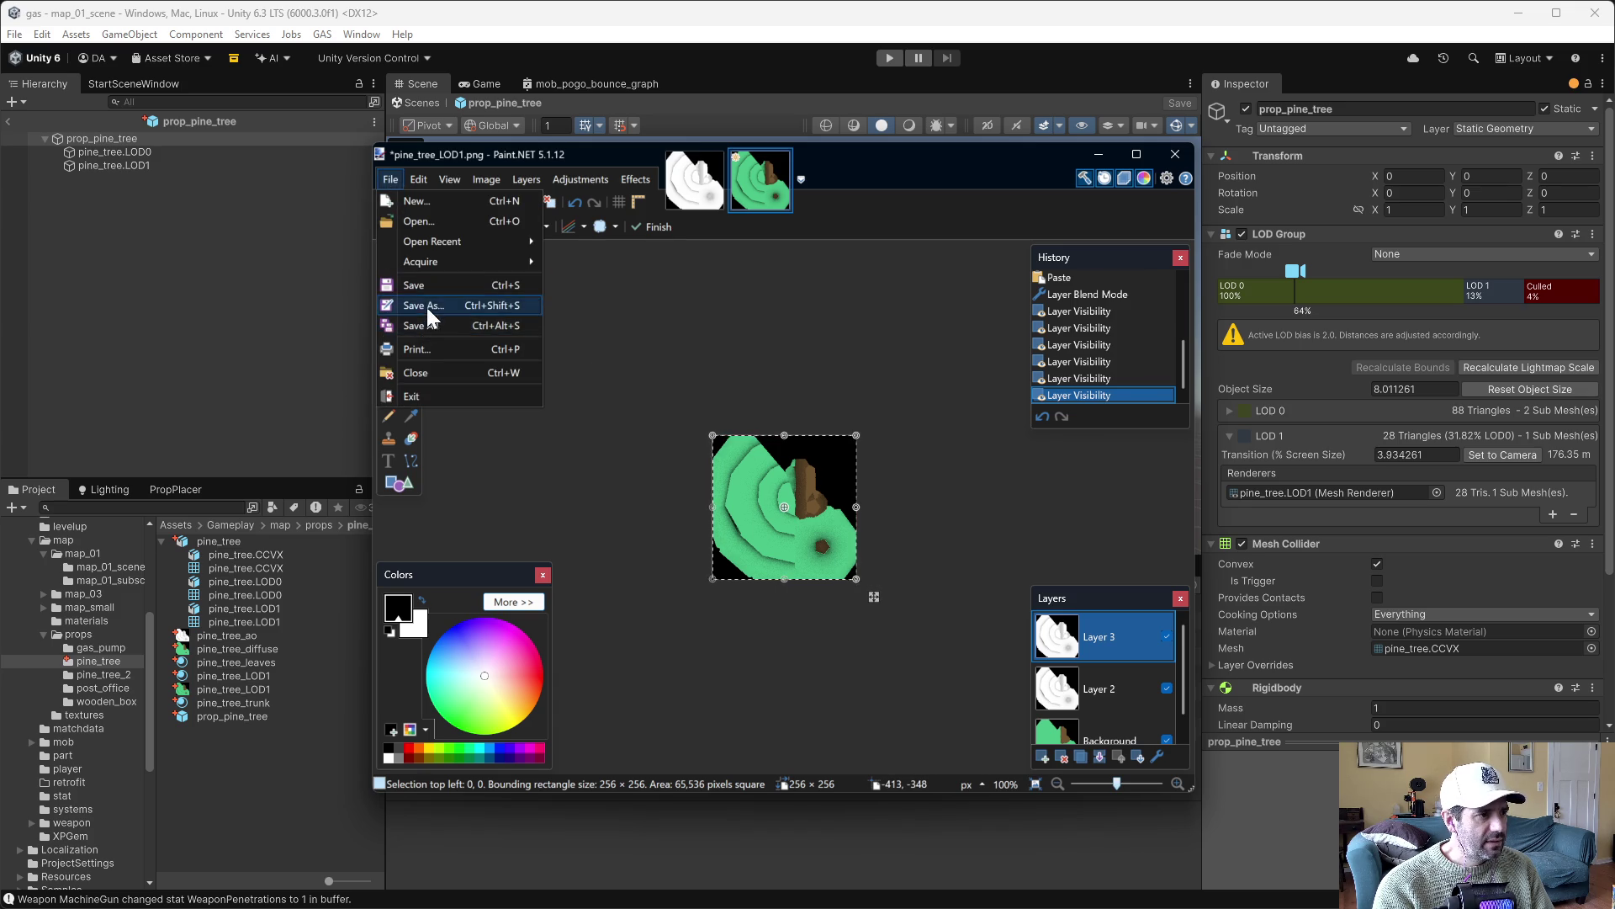
pyautogui.click(423, 306)
pyautogui.click(558, 490)
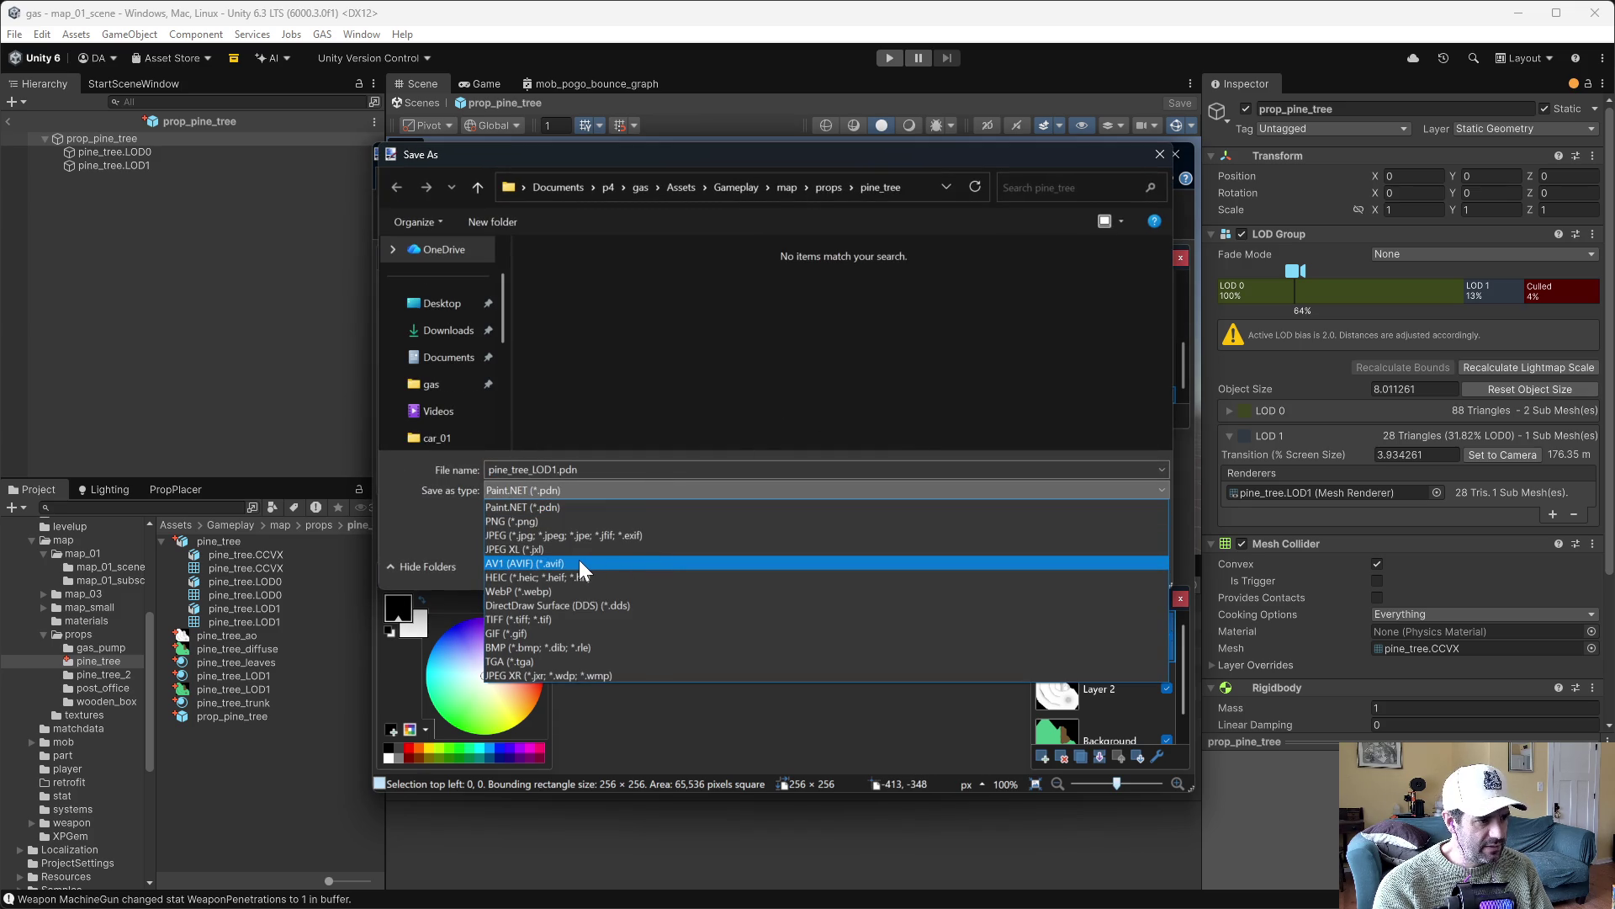
pyautogui.click(522, 520)
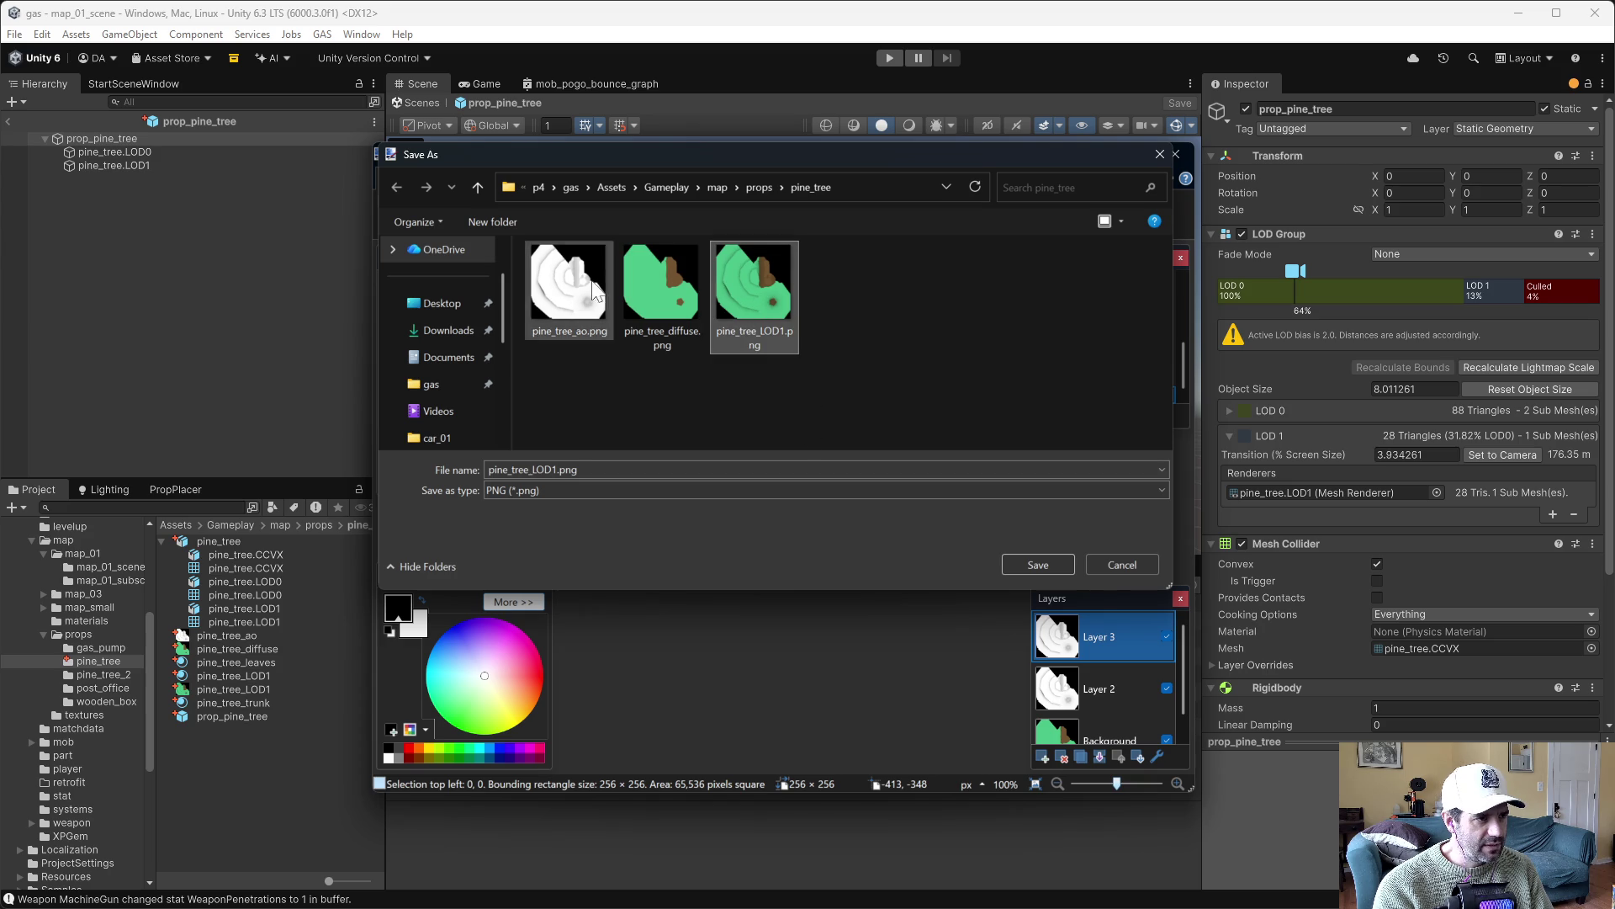
pyautogui.click(1043, 563)
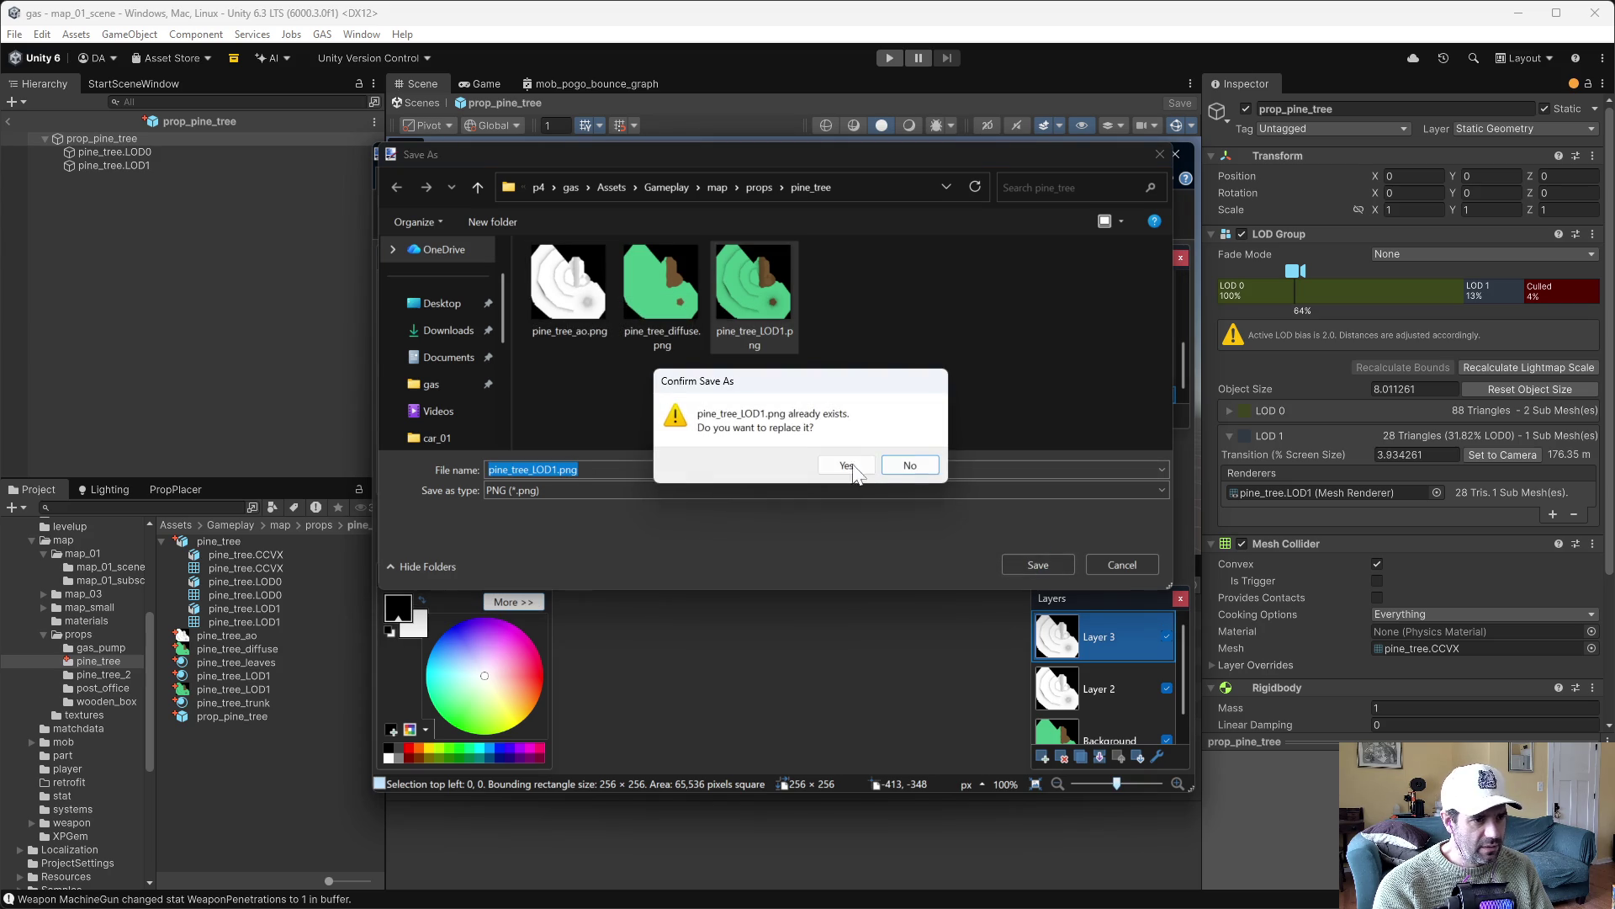
pyautogui.click(844, 462)
pyautogui.click(921, 612)
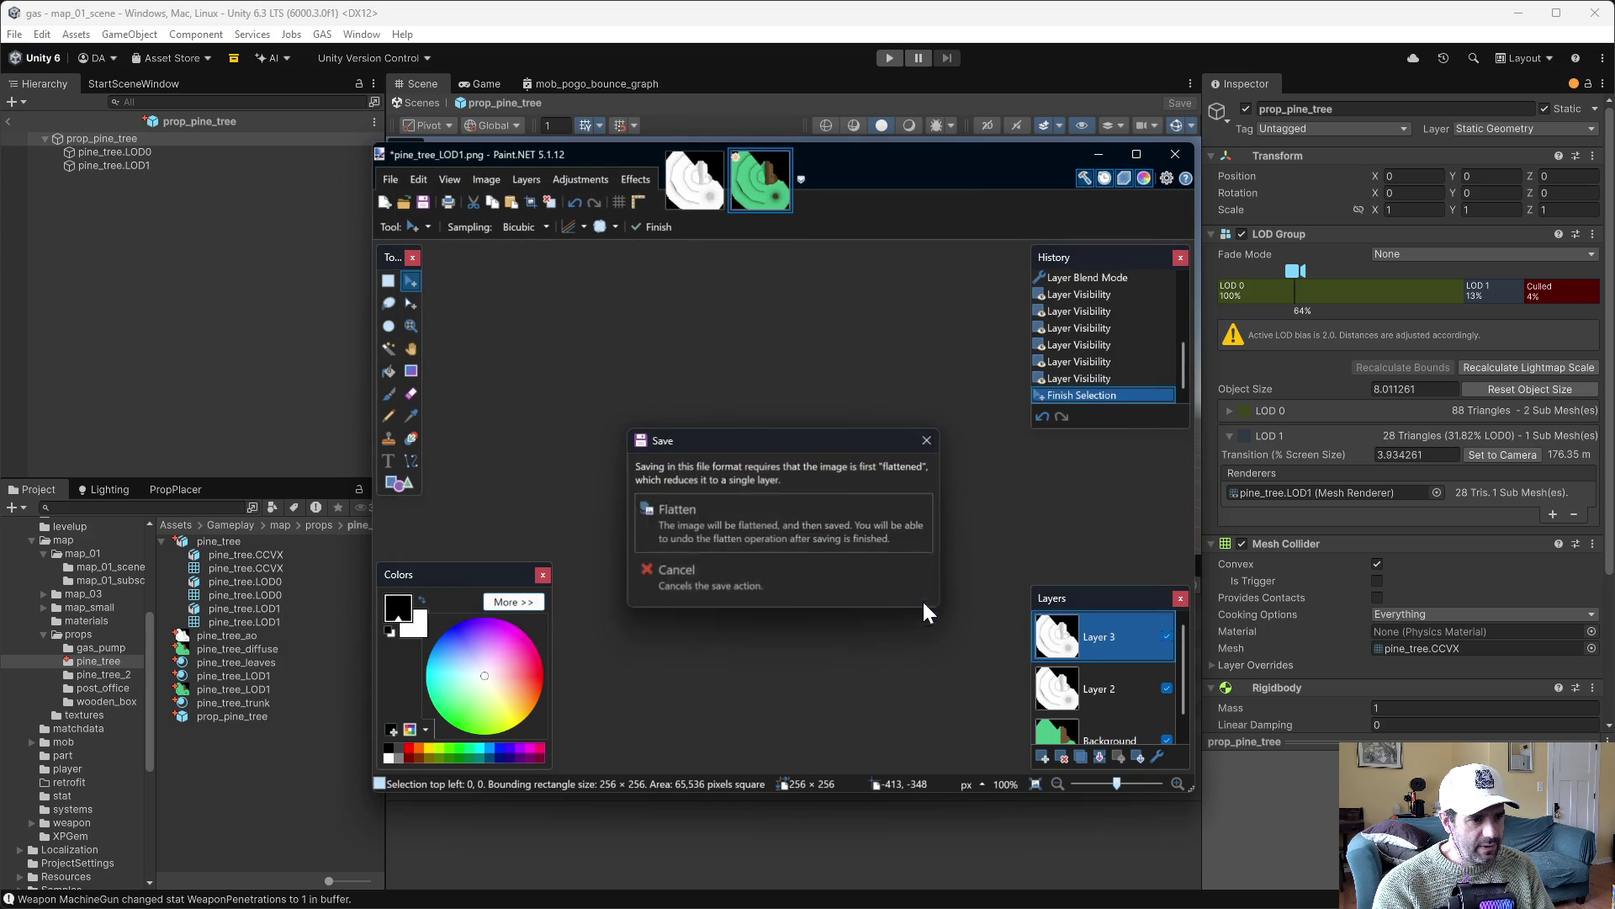
pyautogui.click(759, 532)
pyautogui.hotkey('ctrl', 'z')
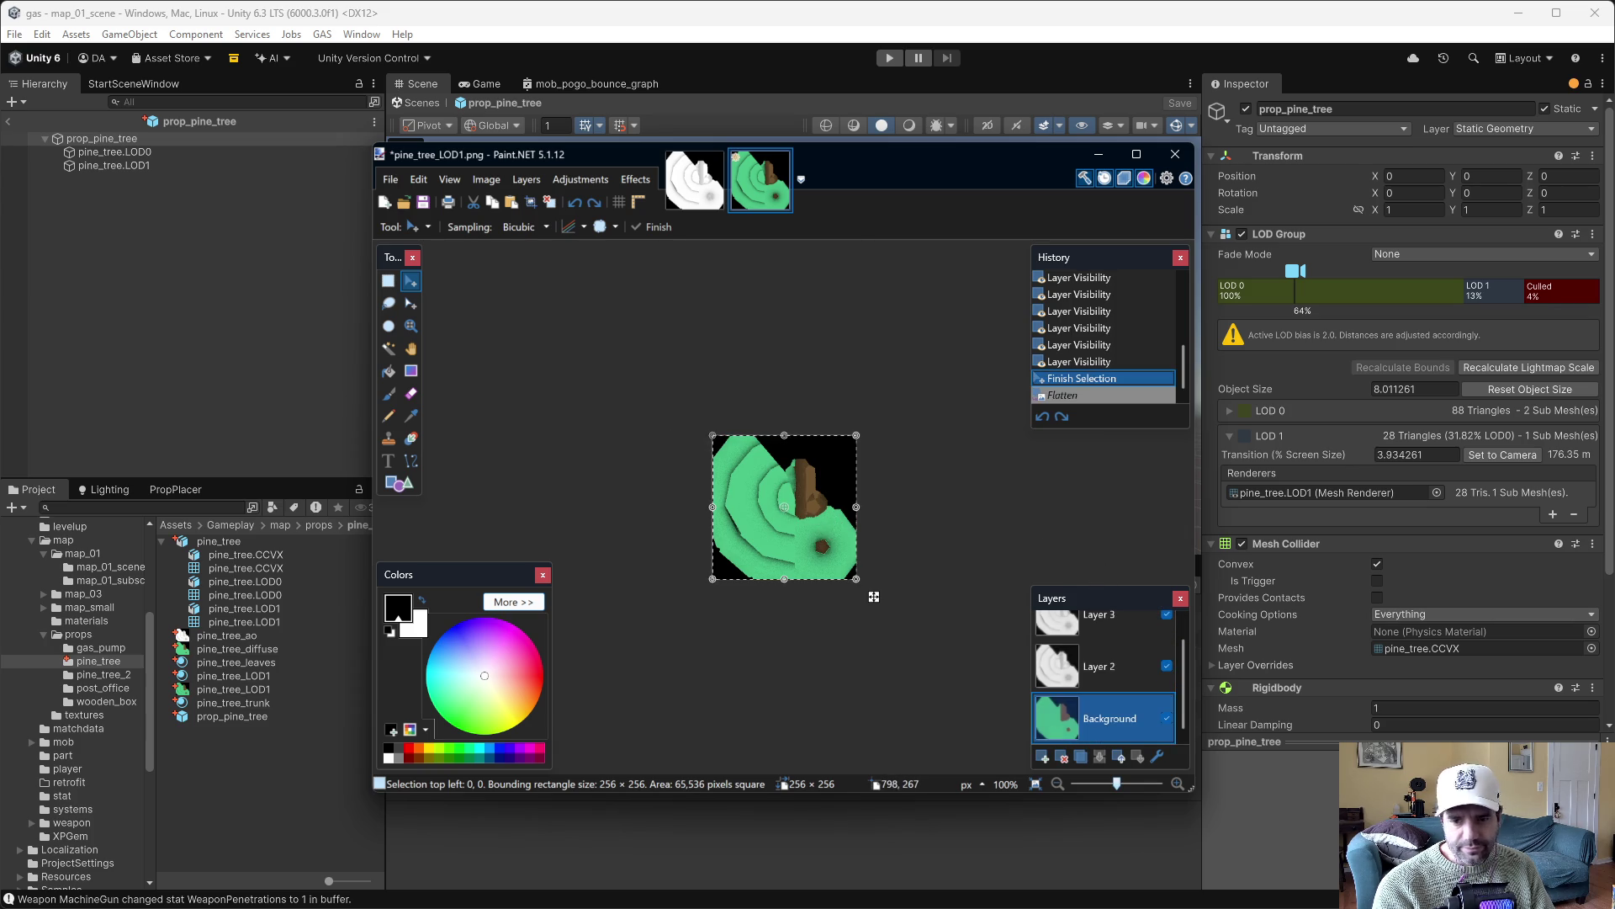
pyautogui.hotkey('alt', 'Tab')
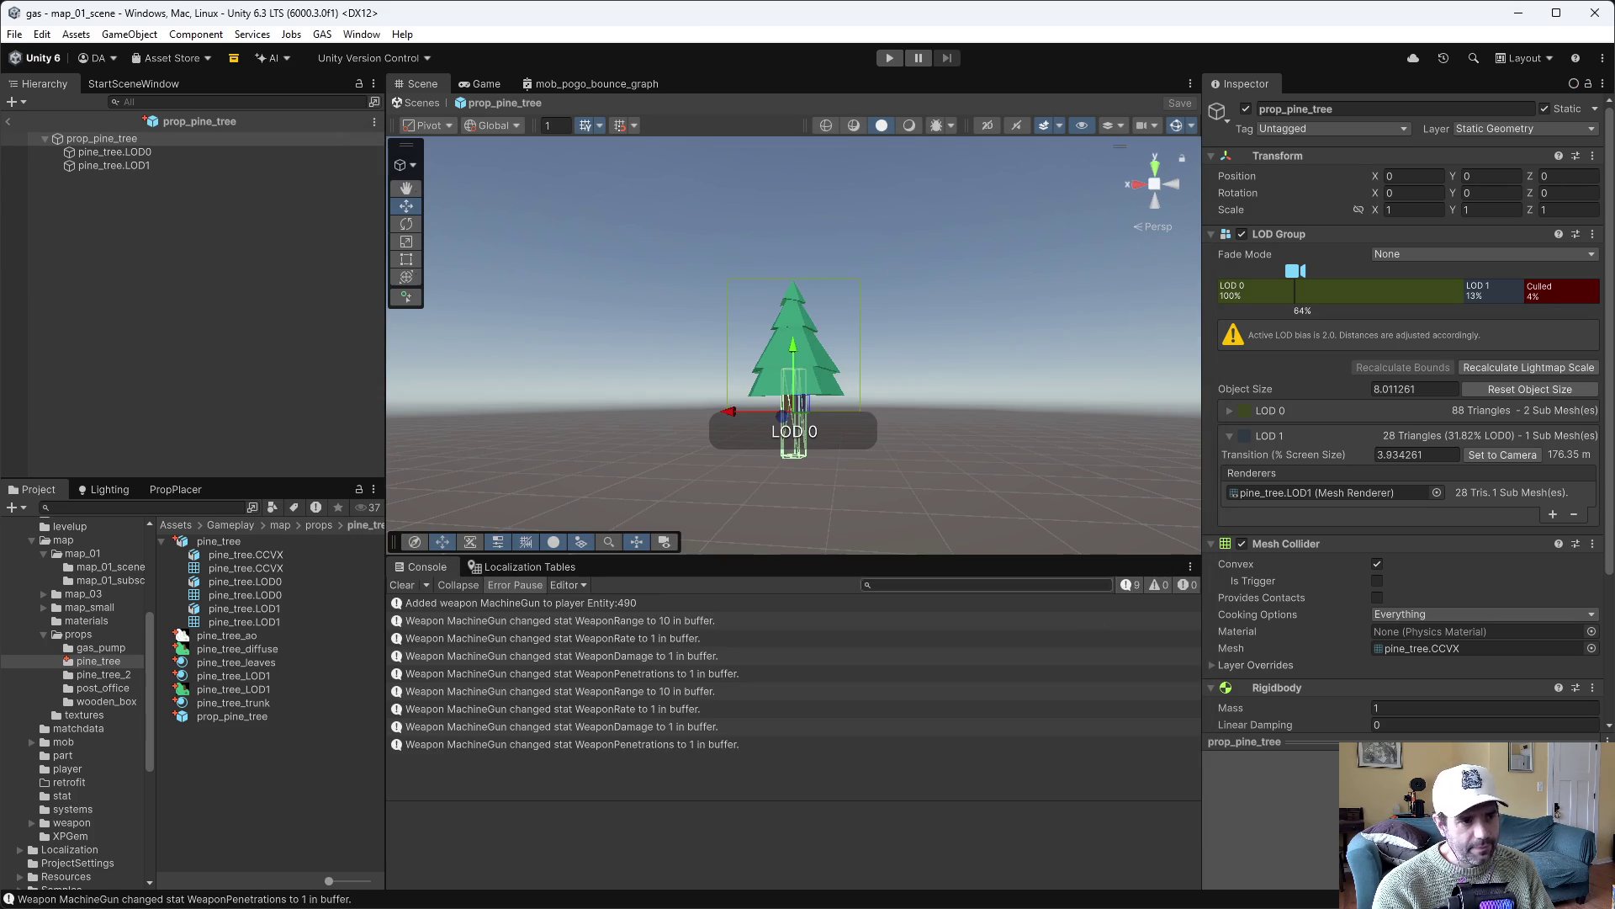
# Zoom and orbit around the pine tree to check its LOD0/LOD1 switching, deselect it, then enter Play mode
pyautogui.scroll(-5, 912, 328)
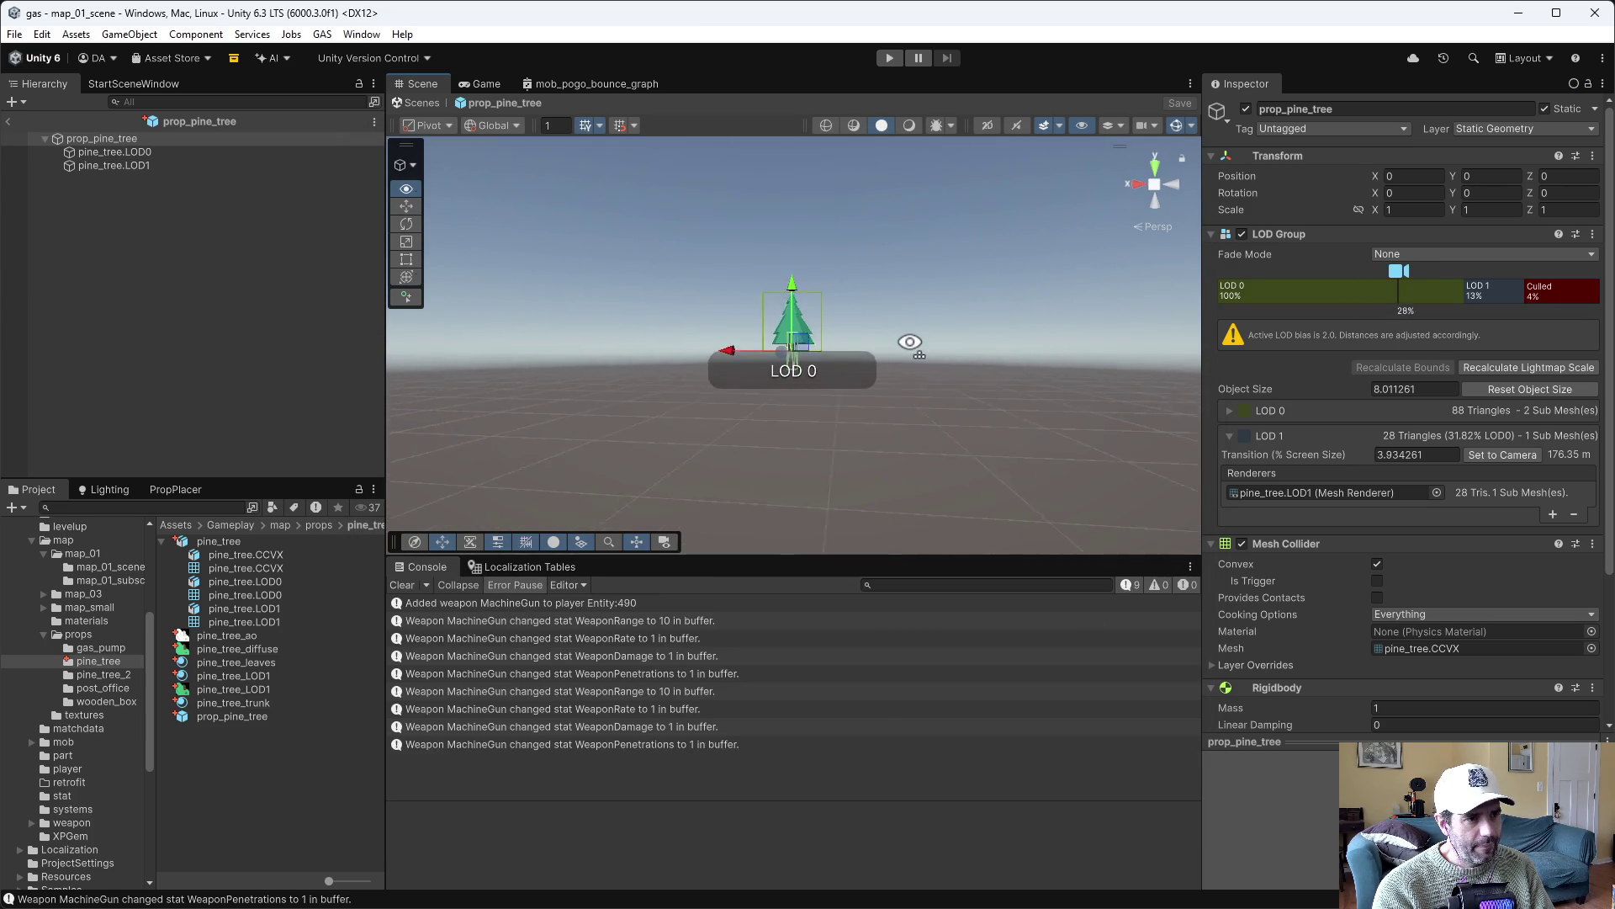
pyautogui.scroll(-2, 909, 355)
pyautogui.moveTo(909, 355)
pyautogui.mouseDown()
pyautogui.moveTo(912, 392)
pyautogui.moveTo(951, 382)
pyautogui.mouseUp()
pyautogui.click(890, 334)
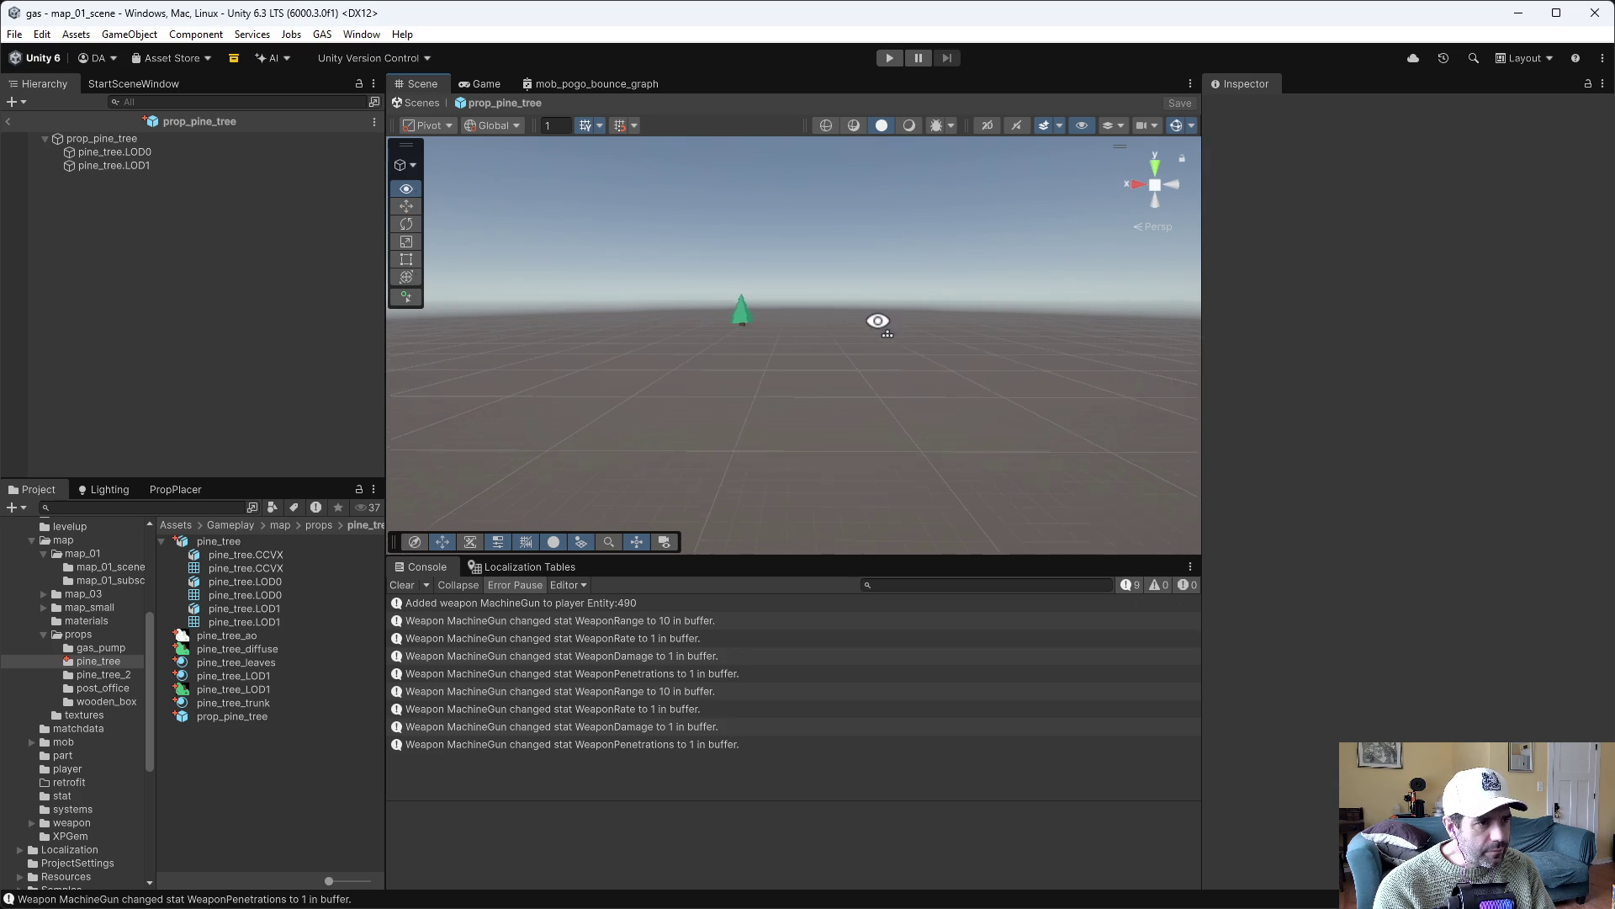
pyautogui.scroll(5, 860, 320)
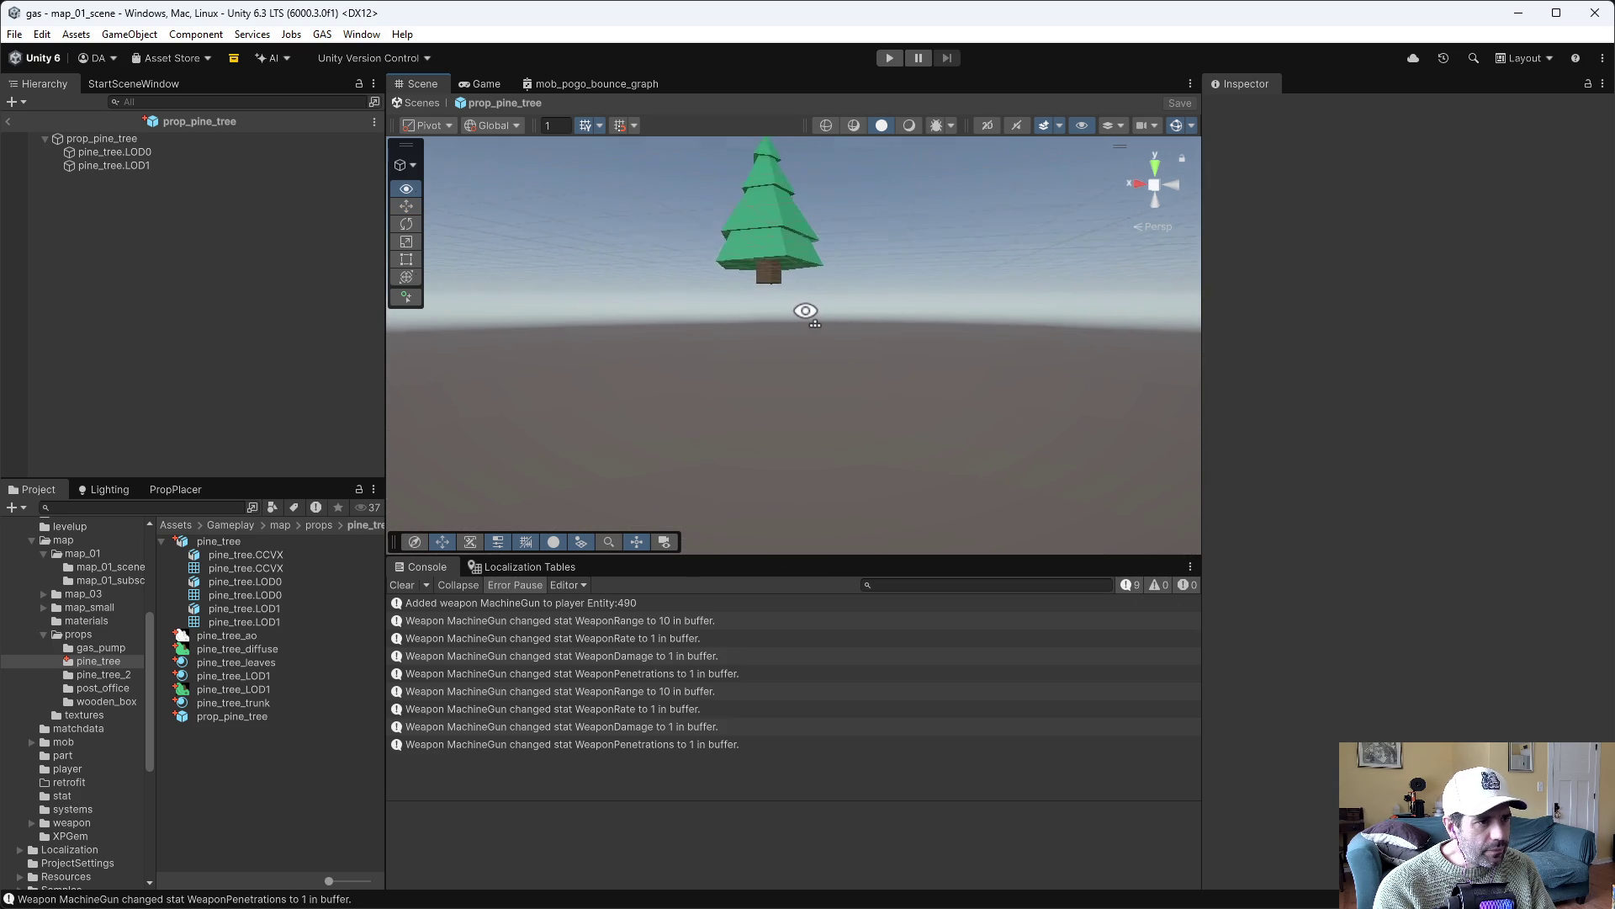
pyautogui.moveTo(804, 306); pyautogui.dragTo(524, 319)
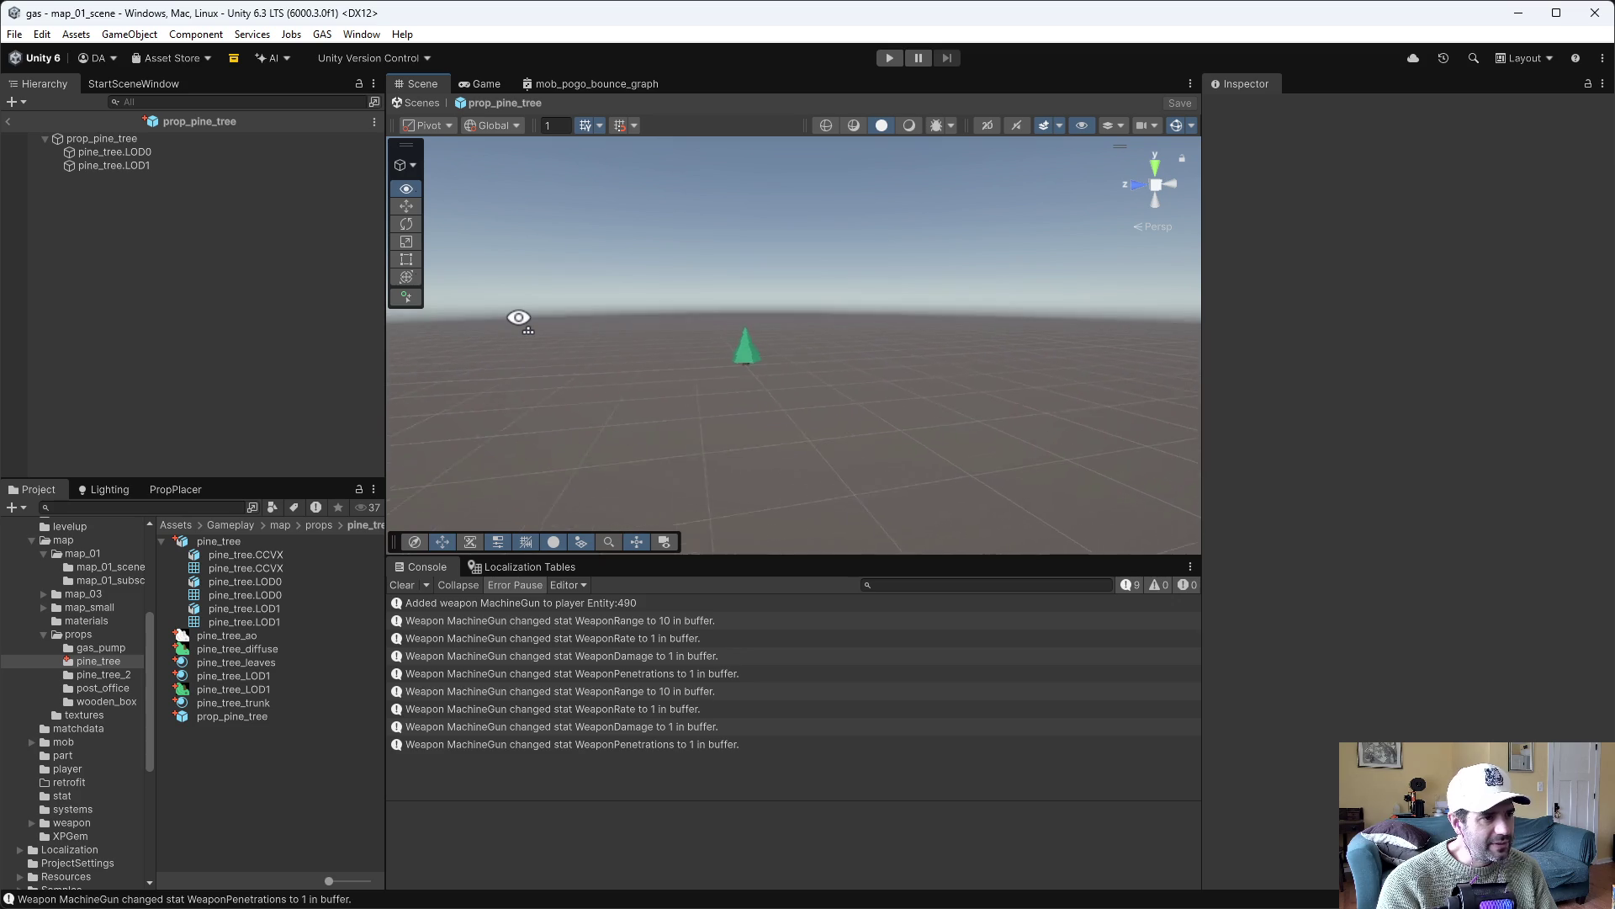
pyautogui.click(889, 59)
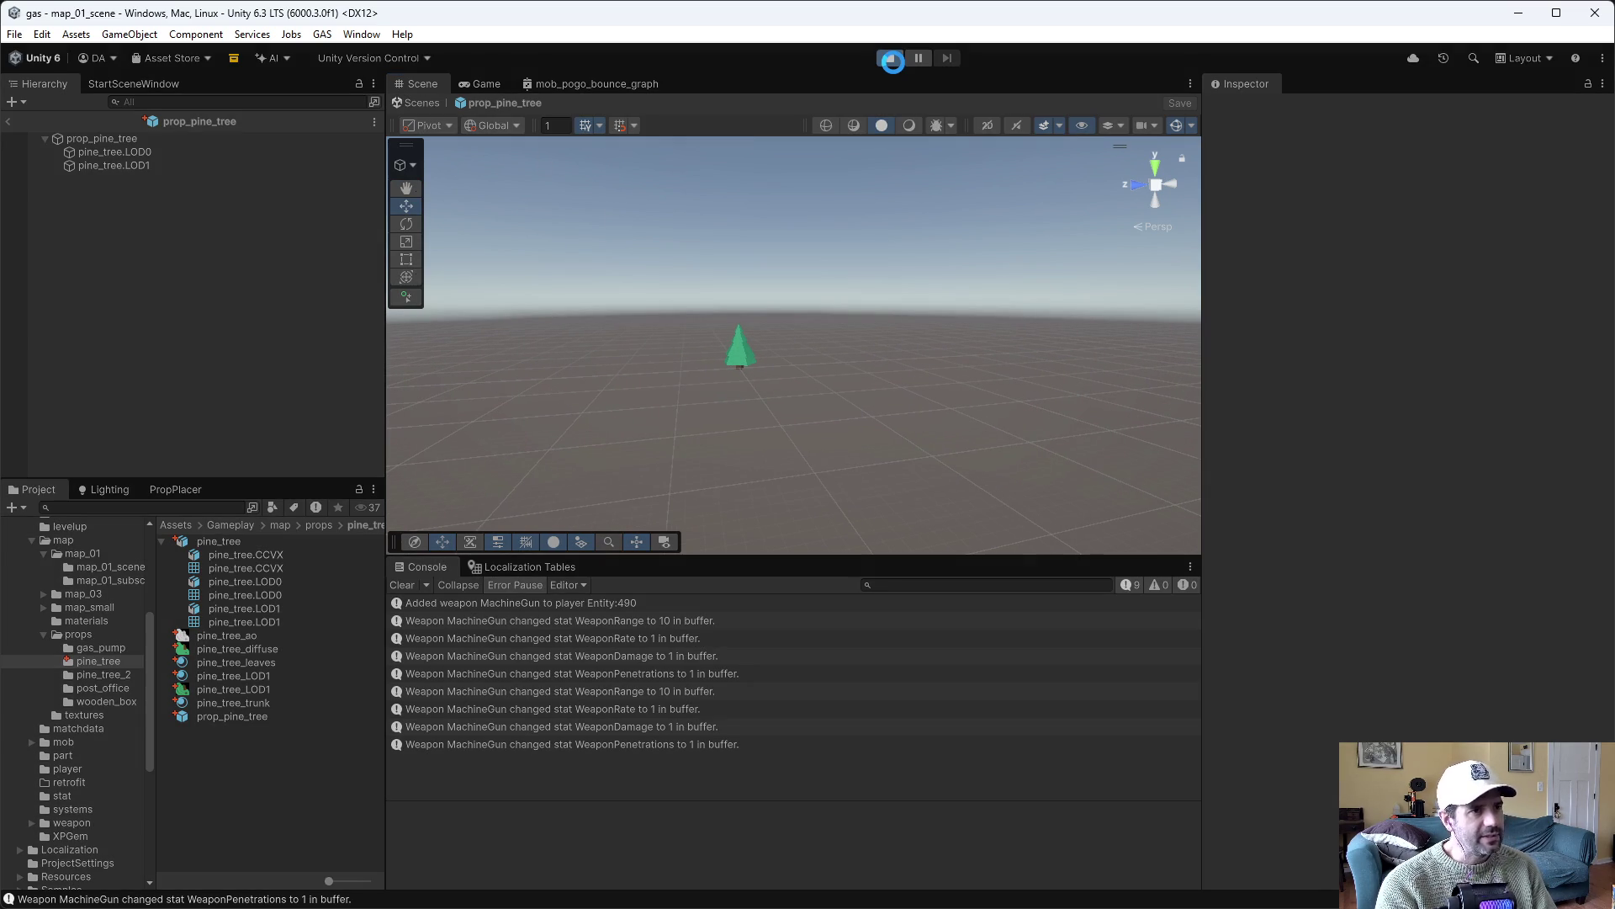